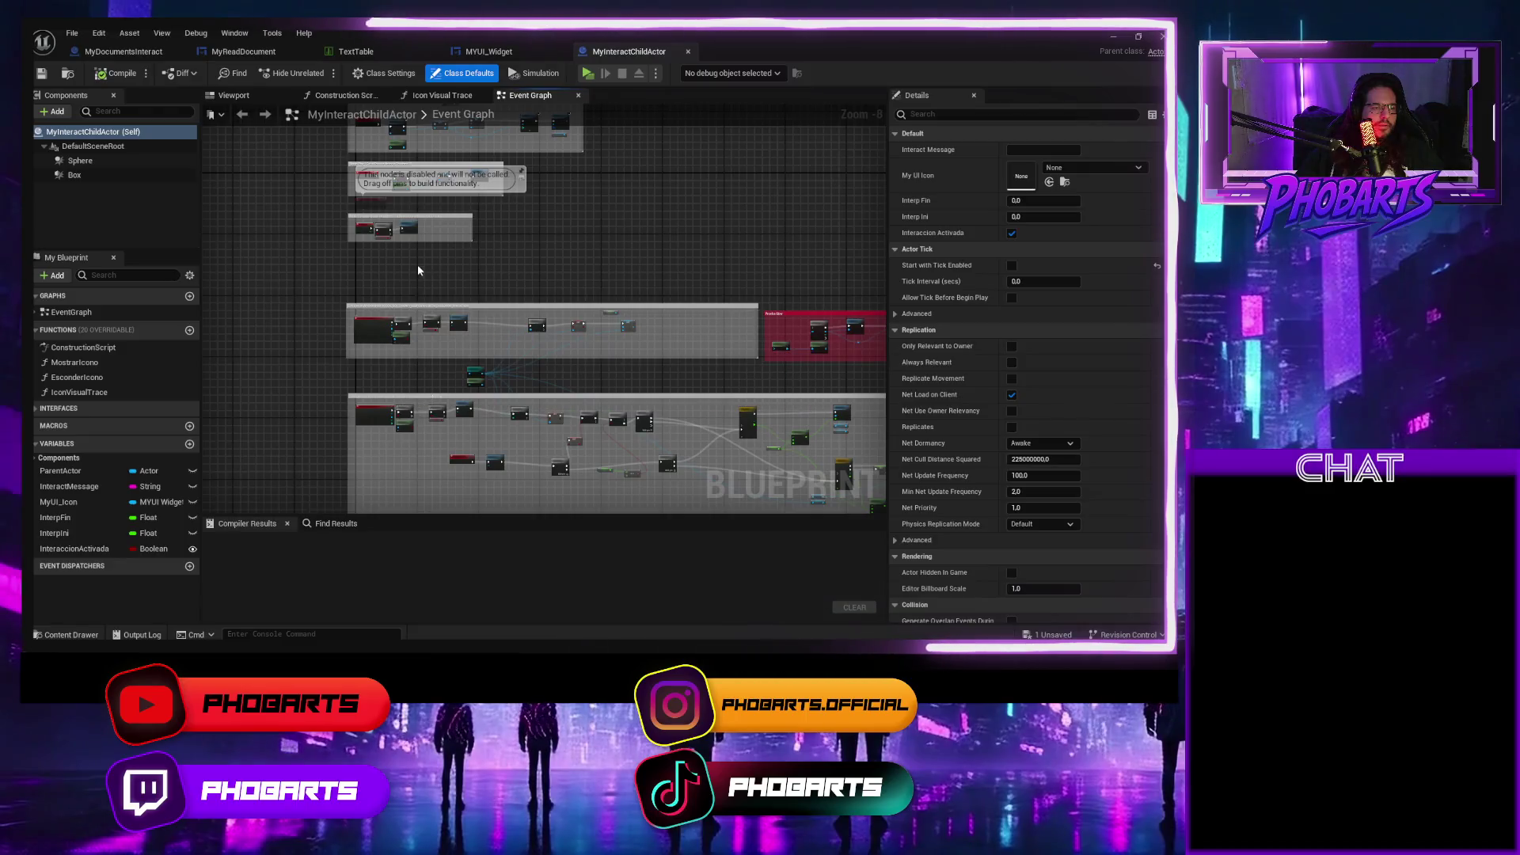
Browse the comment groups, glancing at the MyReadDocument and MyDocumentsInteract blueprints.
scroll(602, 360, down, 4)
drag(415, 347, 353, 262)
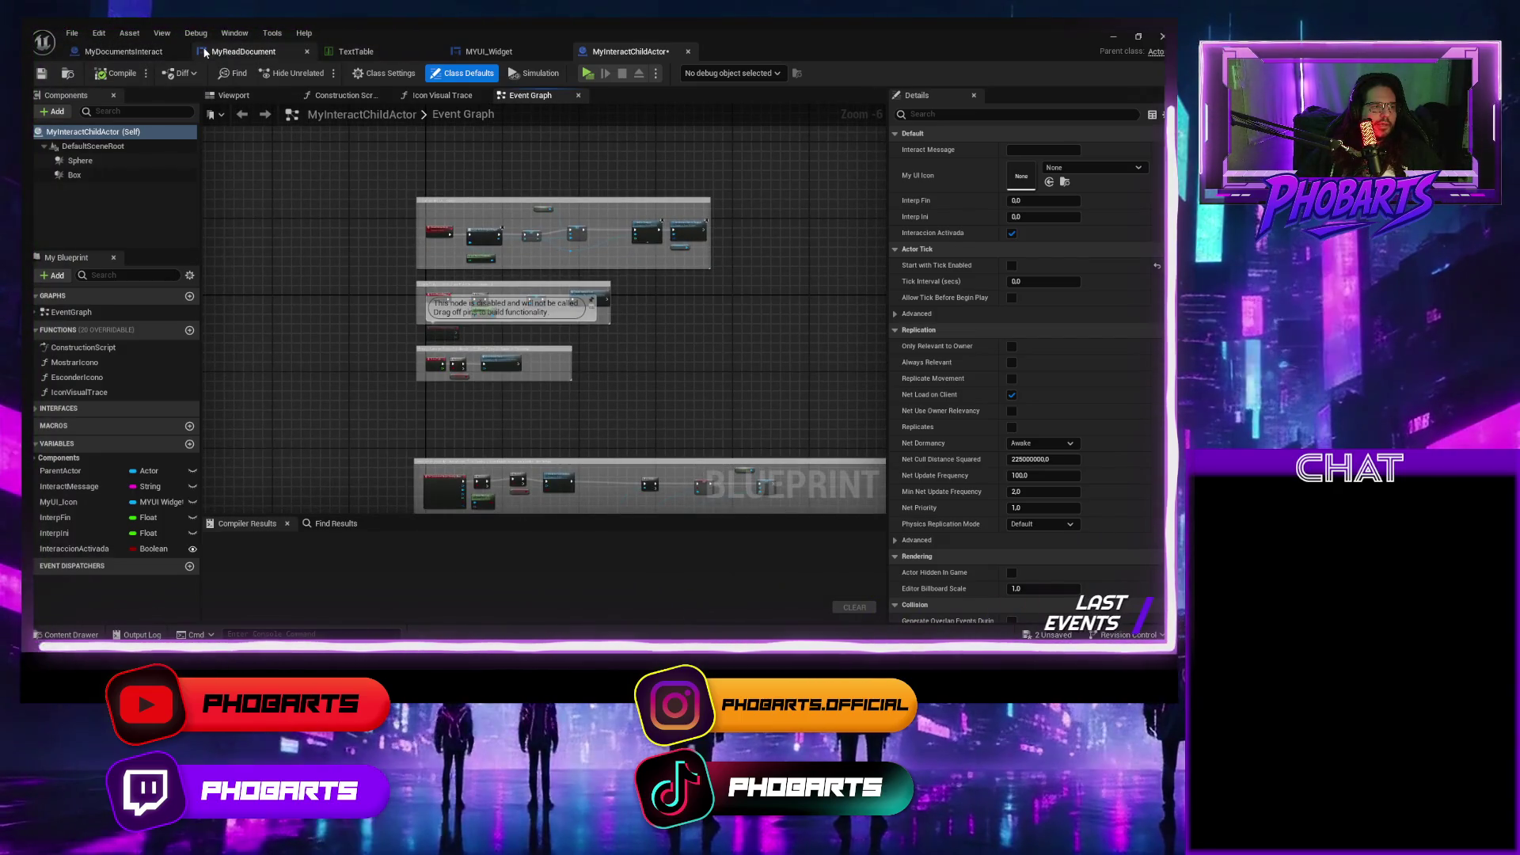
click(237, 51)
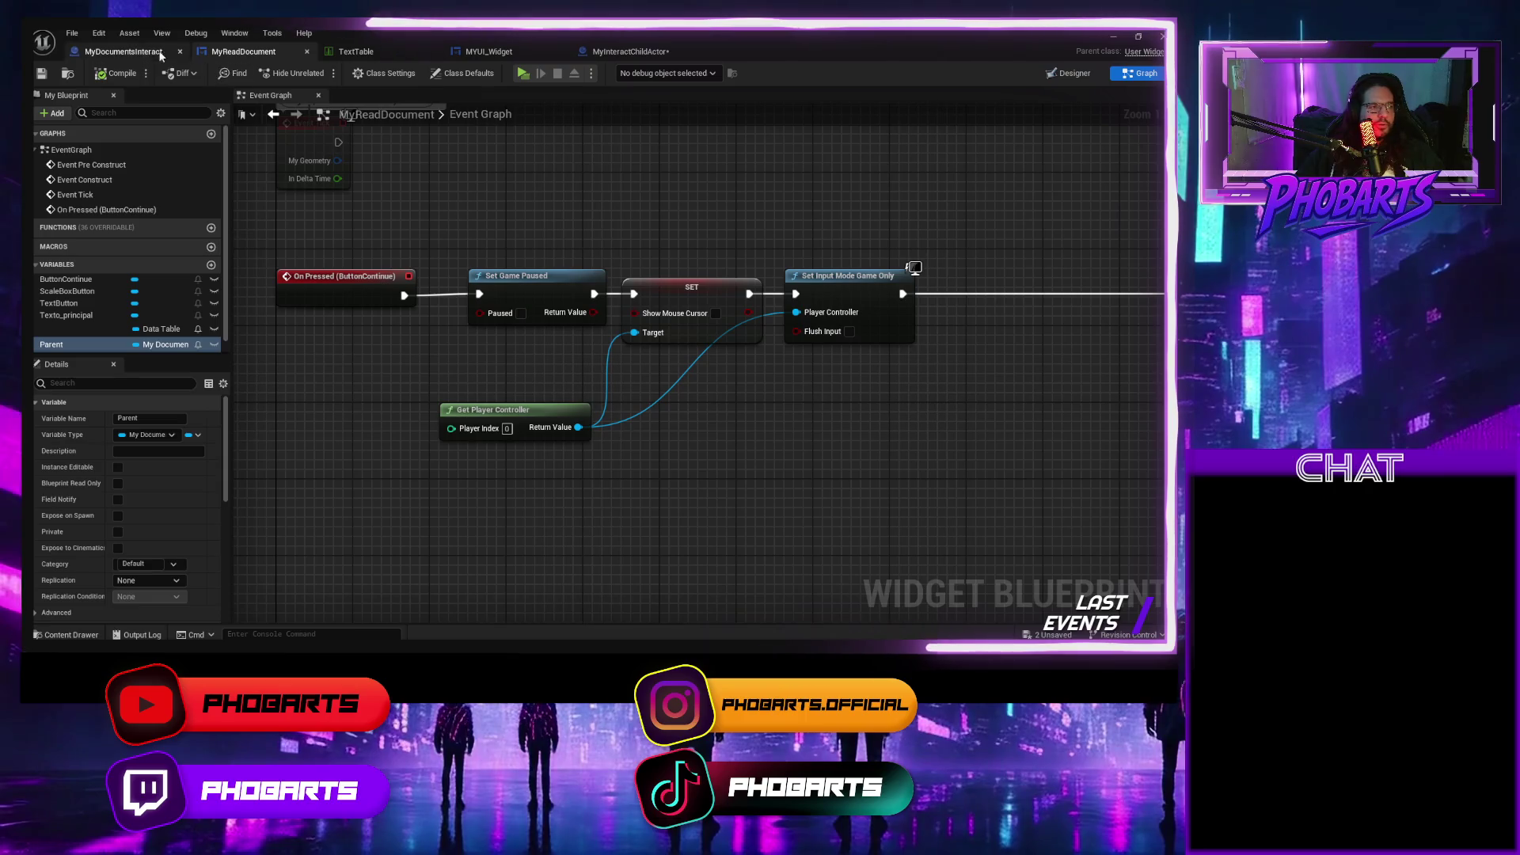
click(163, 50)
drag(382, 440, 391, 462)
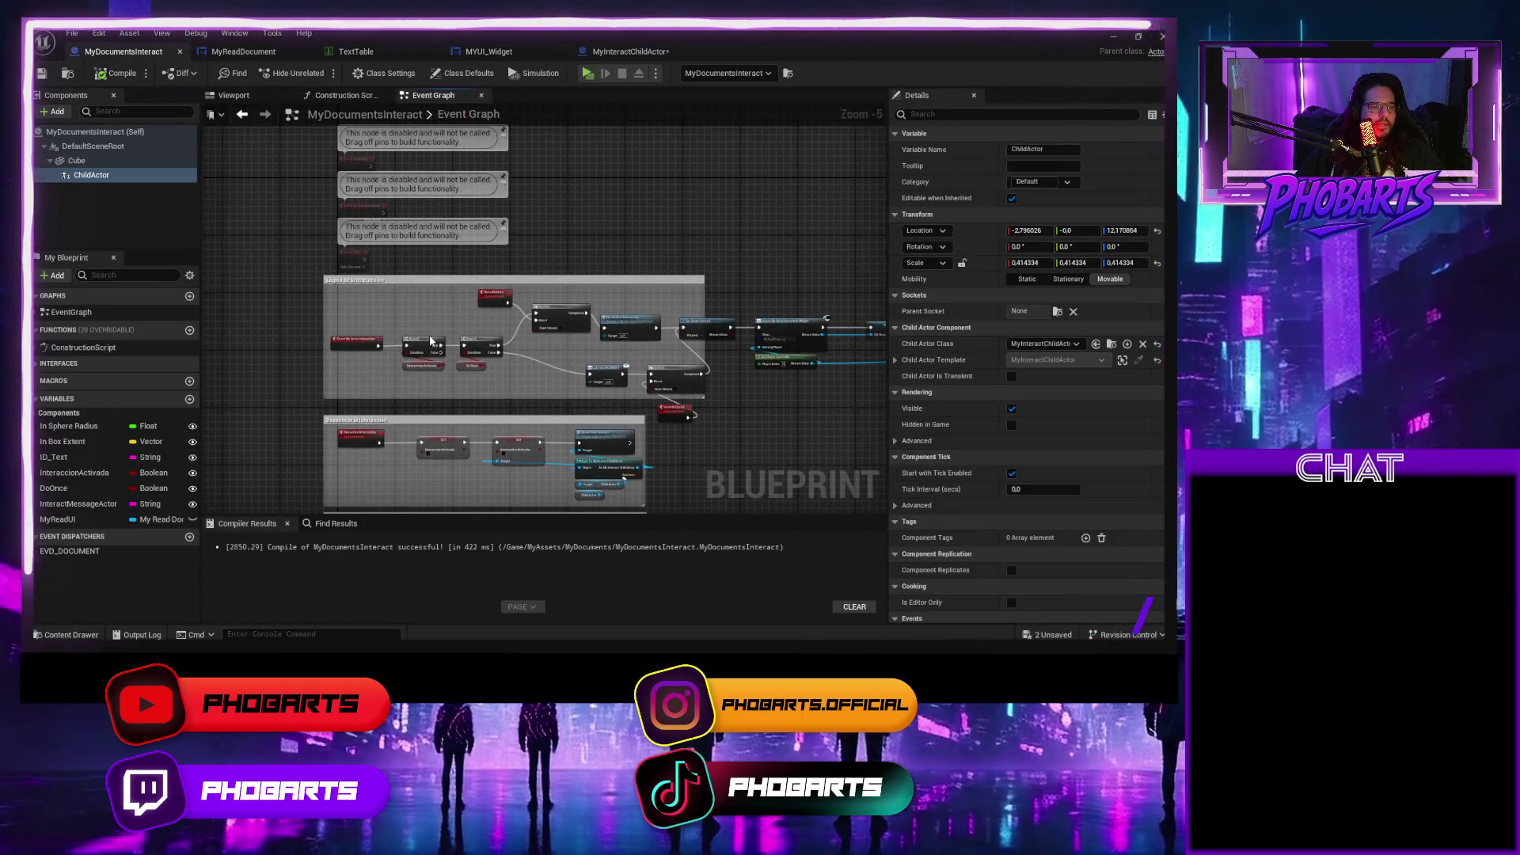
drag(406, 306, 364, 142)
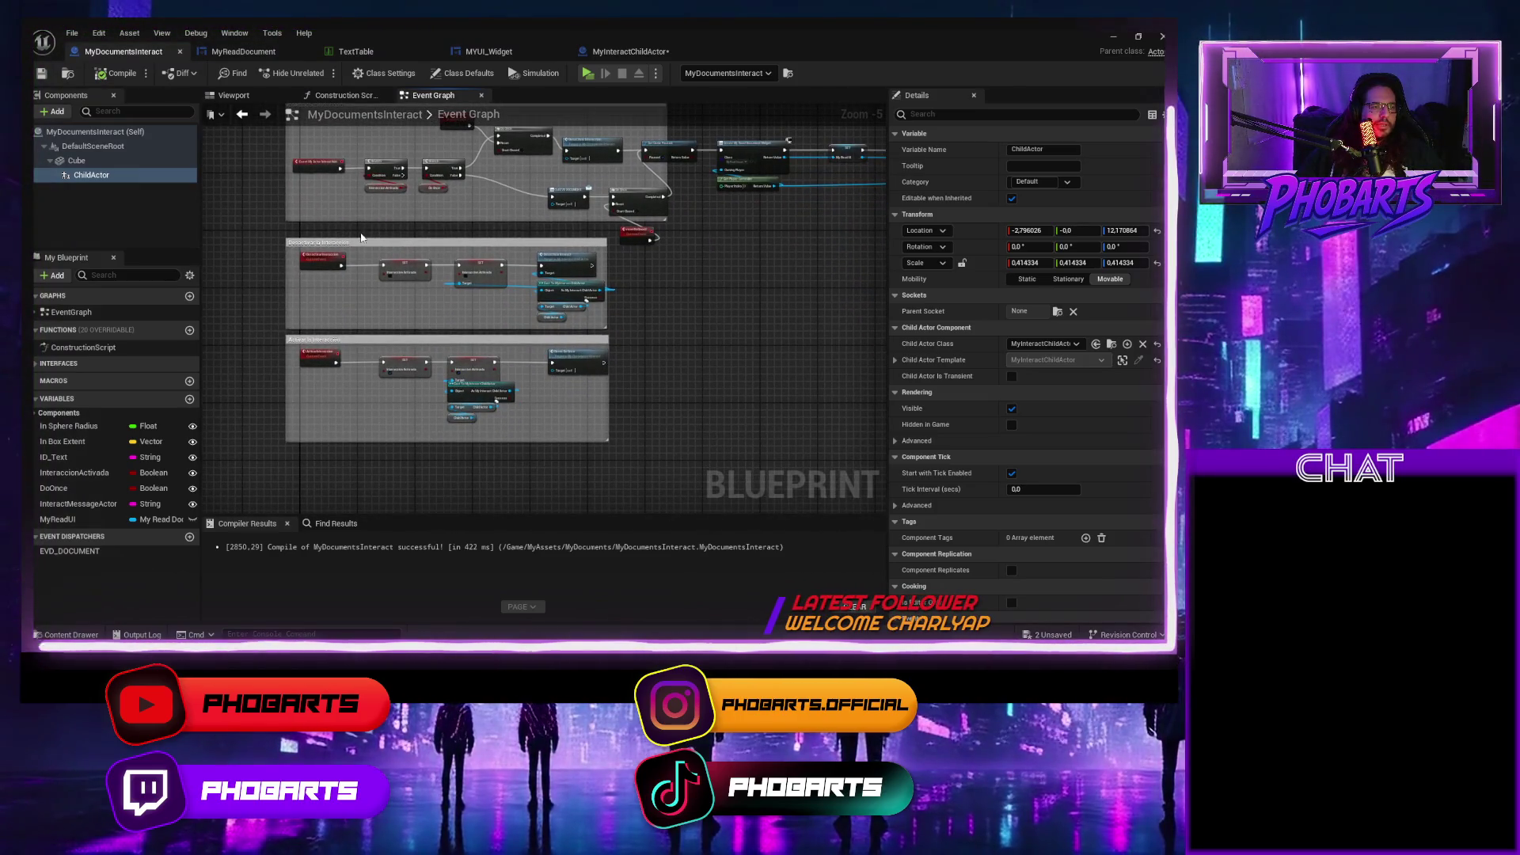
scroll(479, 245, up, 1)
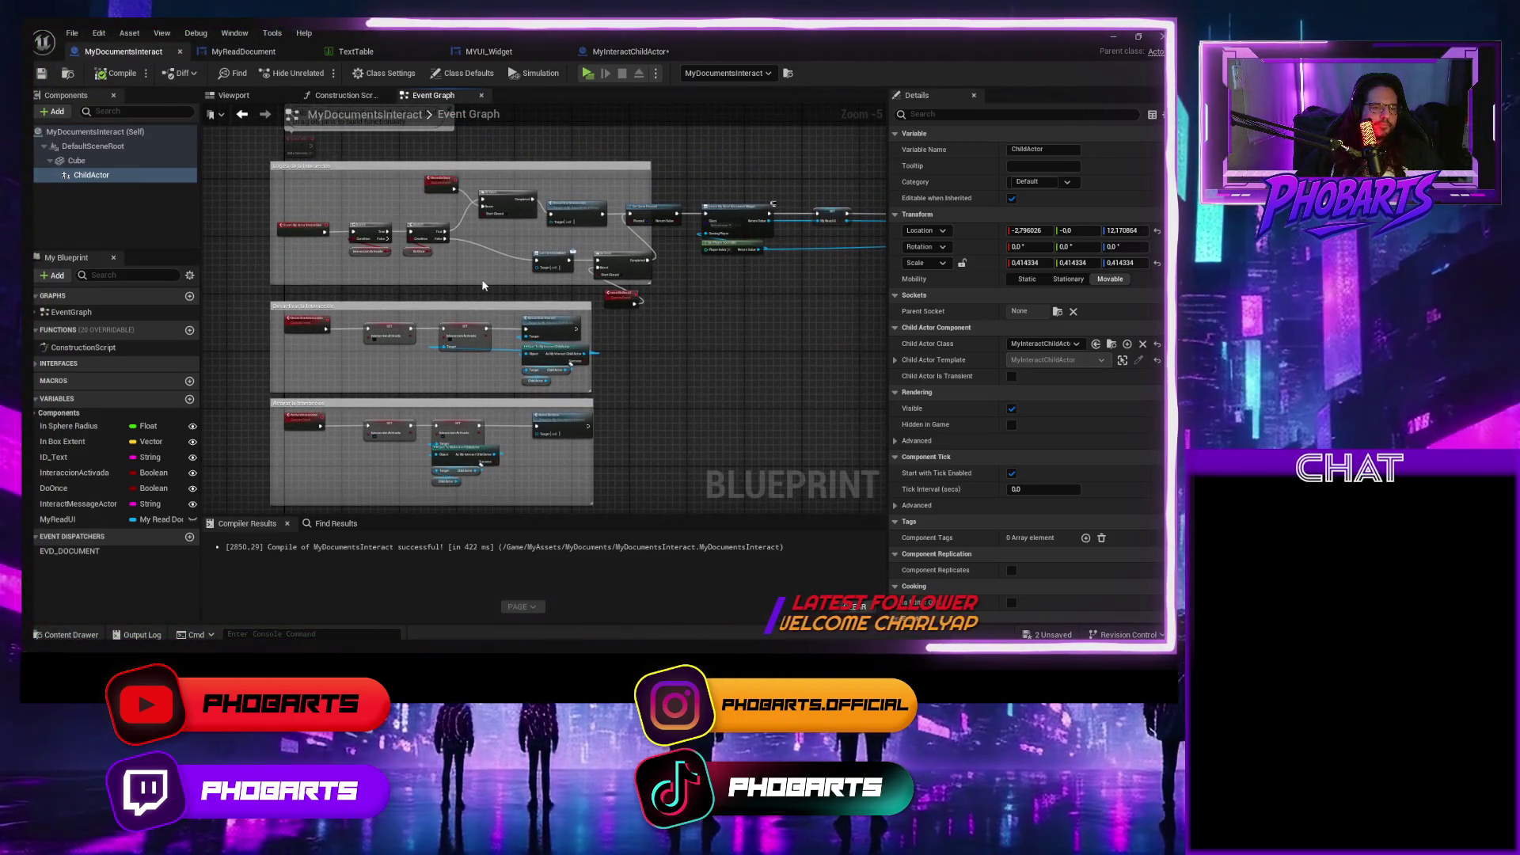
scroll(522, 291, up, 2)
scroll(522, 291, down, 3)
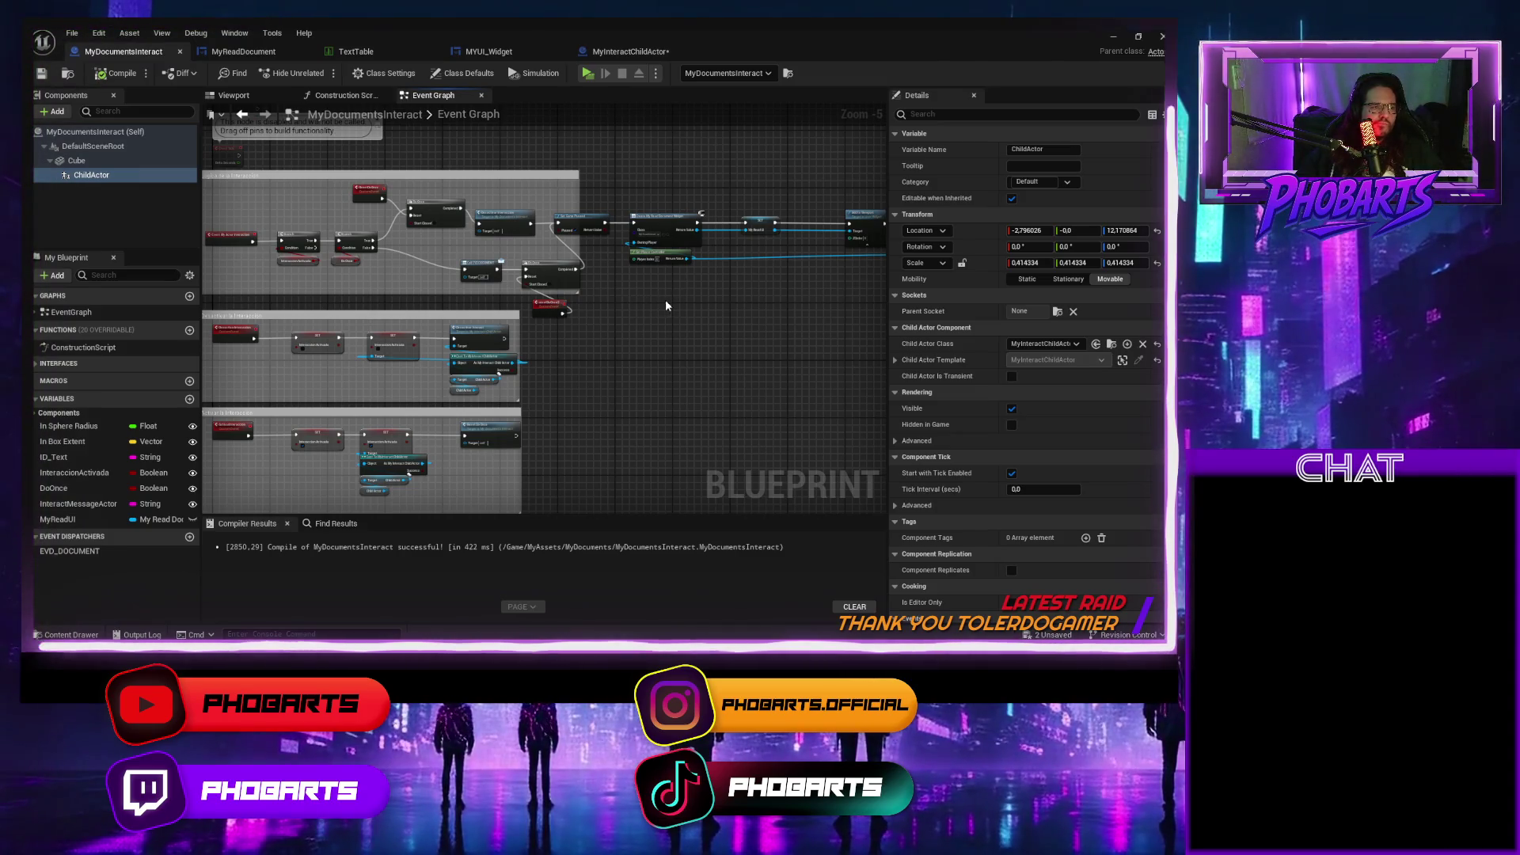
Inspect MyInteractChildActor's Event Graph around its Create Widget, SET and Add to Viewport nodes.
click(630, 51)
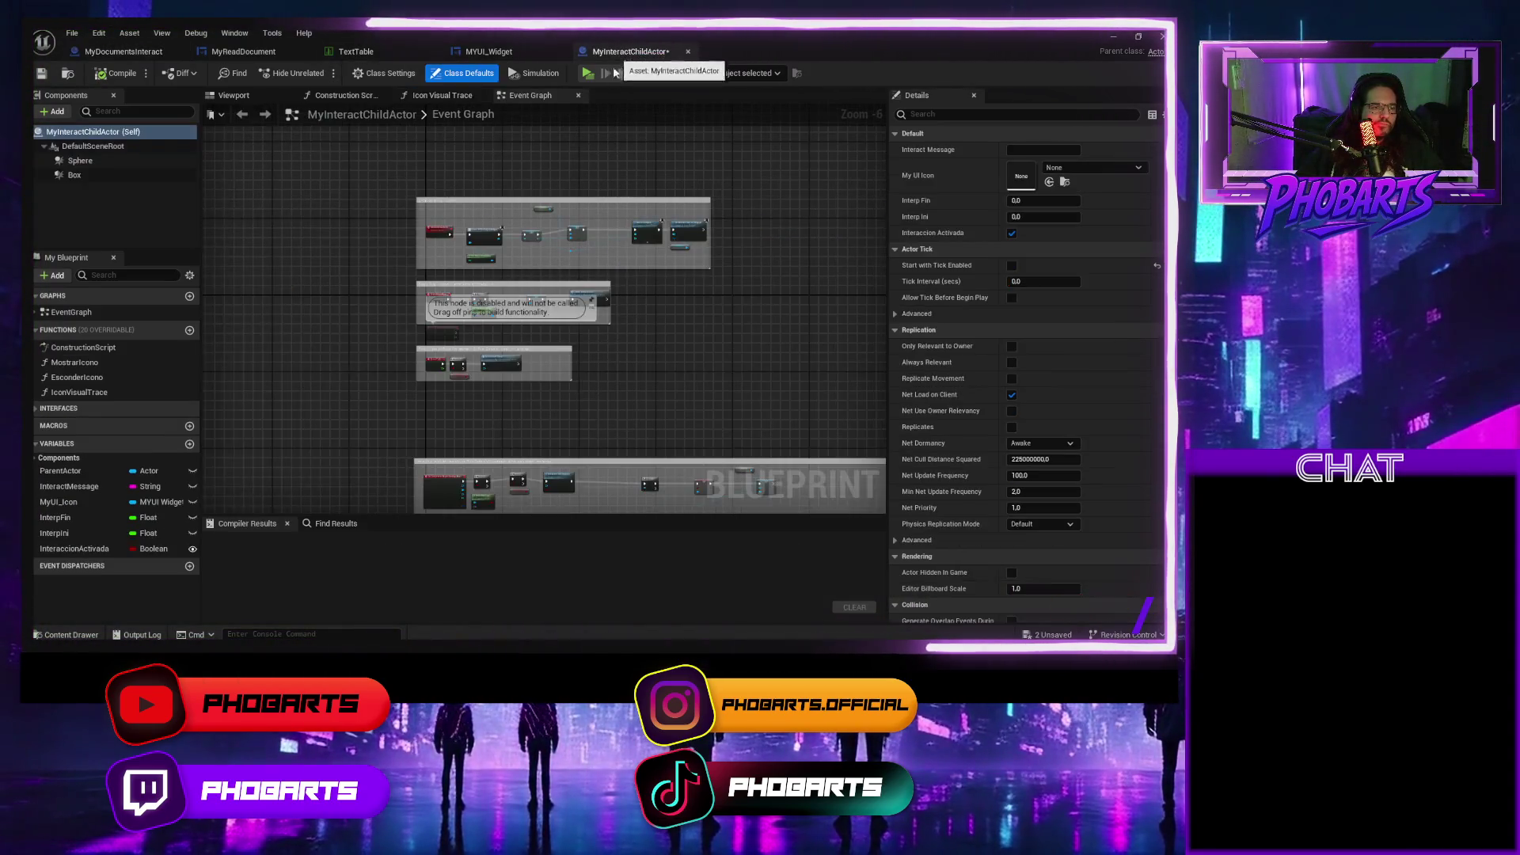
scroll(487, 235, up, 3)
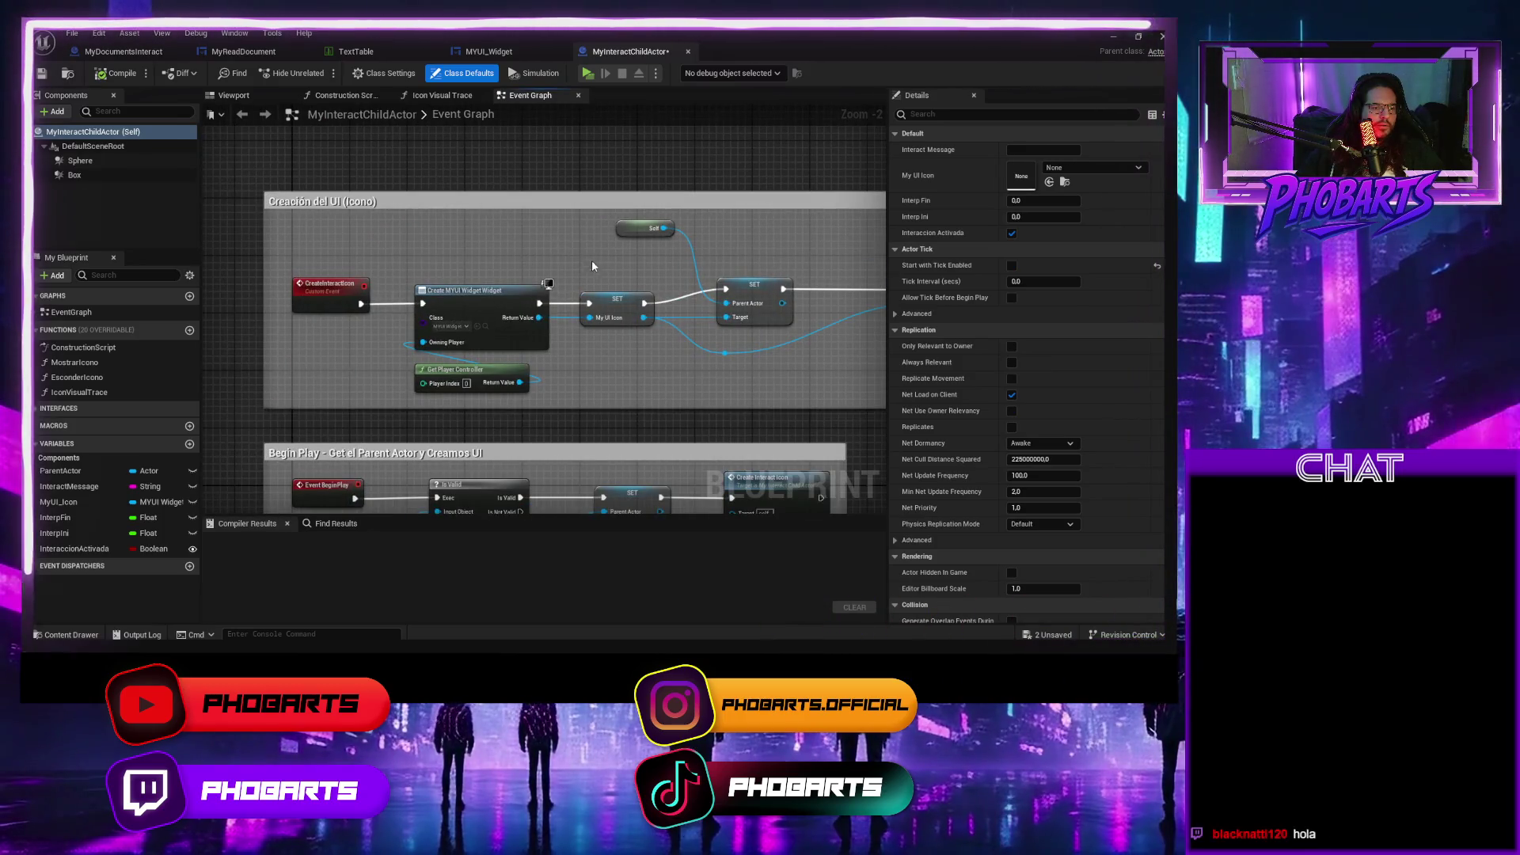
scroll(589, 264, down, 2)
scroll(519, 355, up, 1)
scroll(477, 374, down, 1)
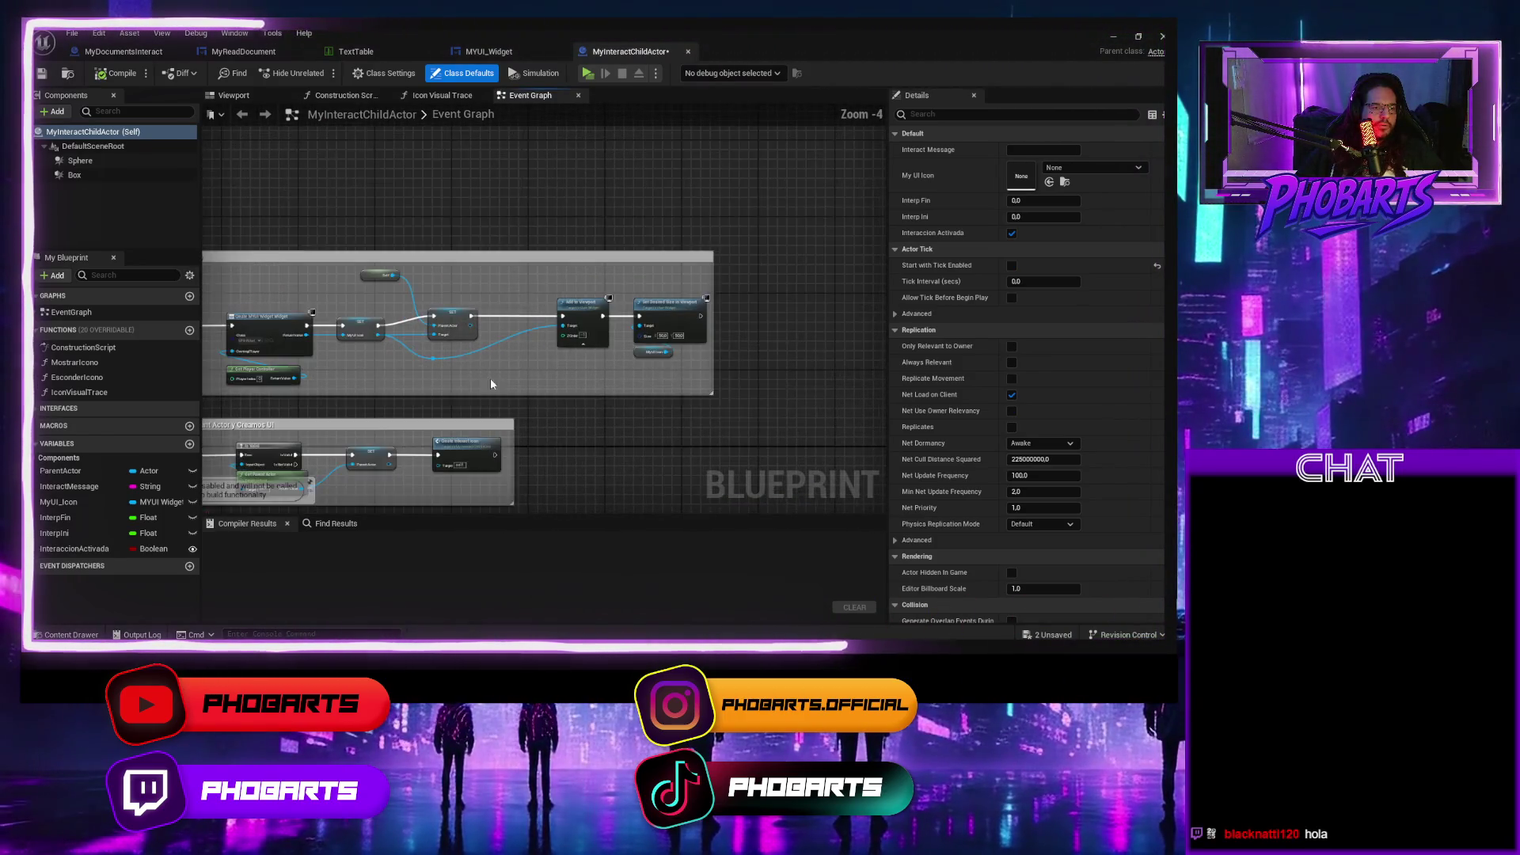
drag(478, 380, 634, 384)
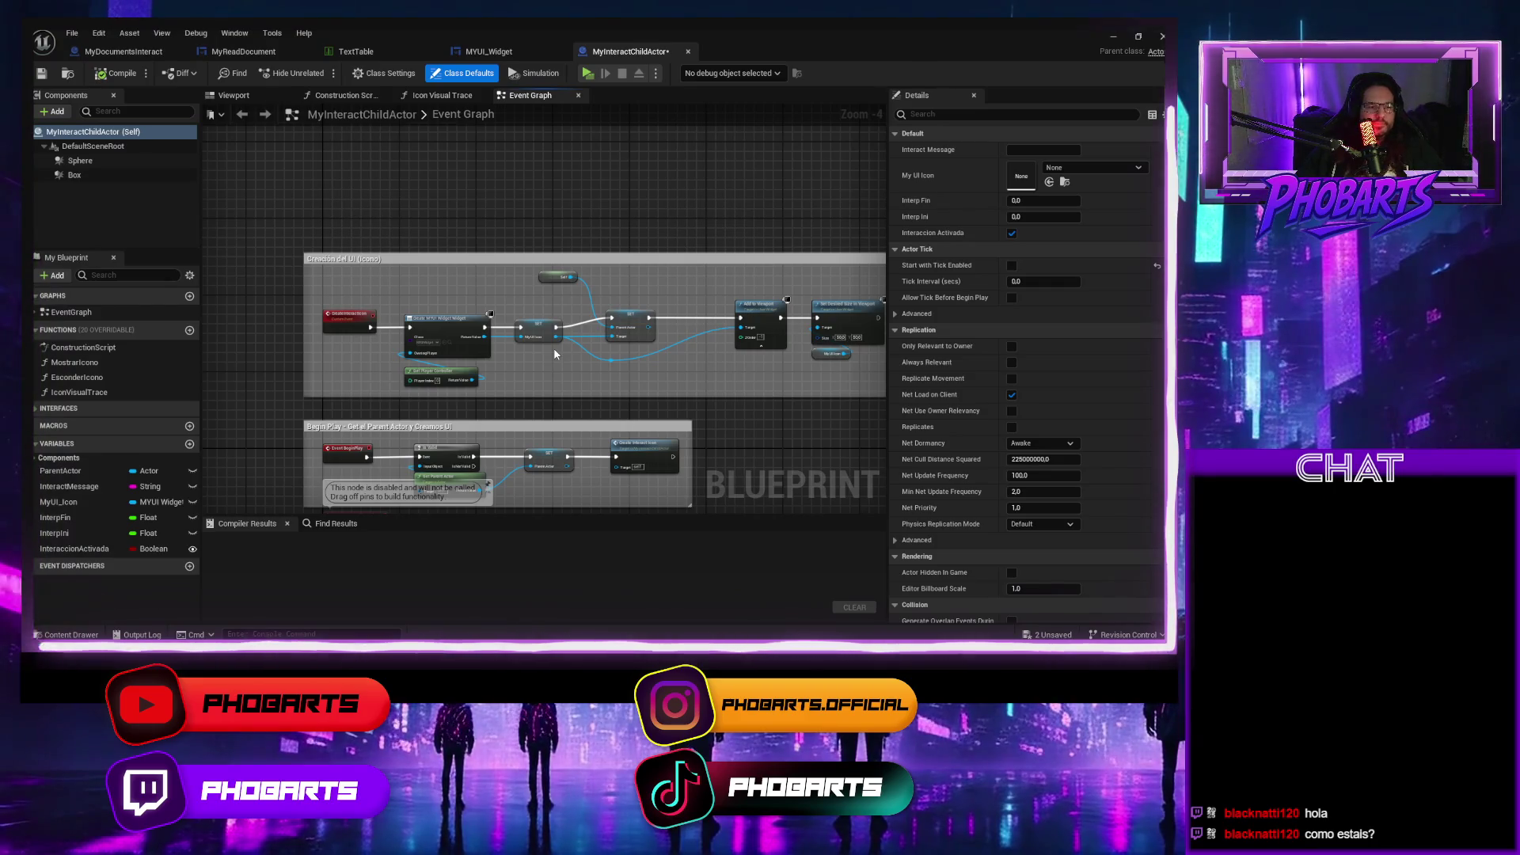
drag(554, 354, 343, 354)
scroll(541, 316, up, 3)
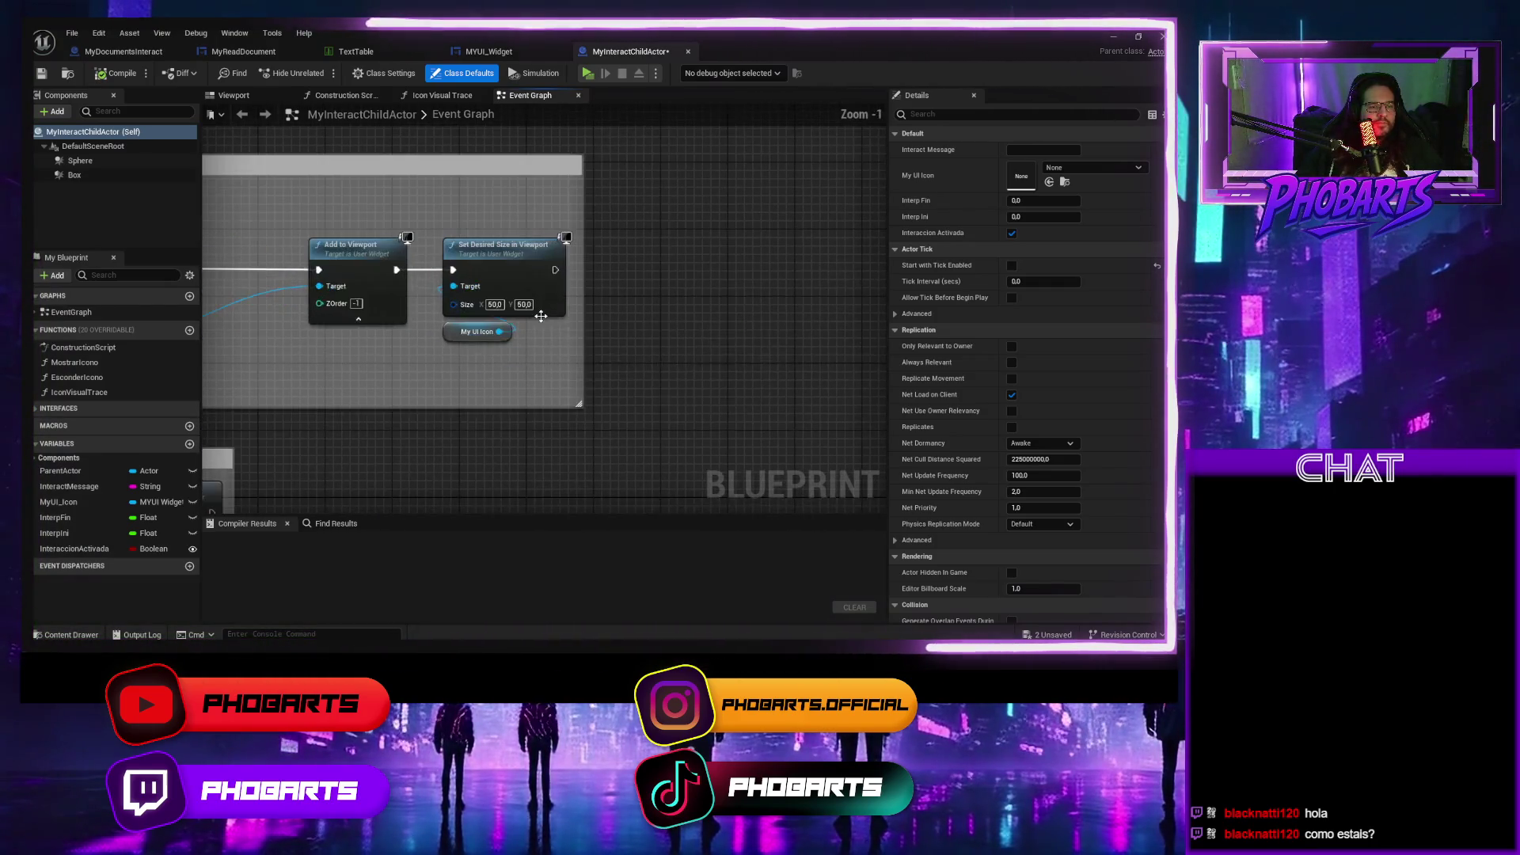
scroll(409, 377, down, 1)
mouse_move(424, 384)
mouse_down()
mouse_move(466, 391)
mouse_move(360, 329)
mouse_move(546, 364)
mouse_up()
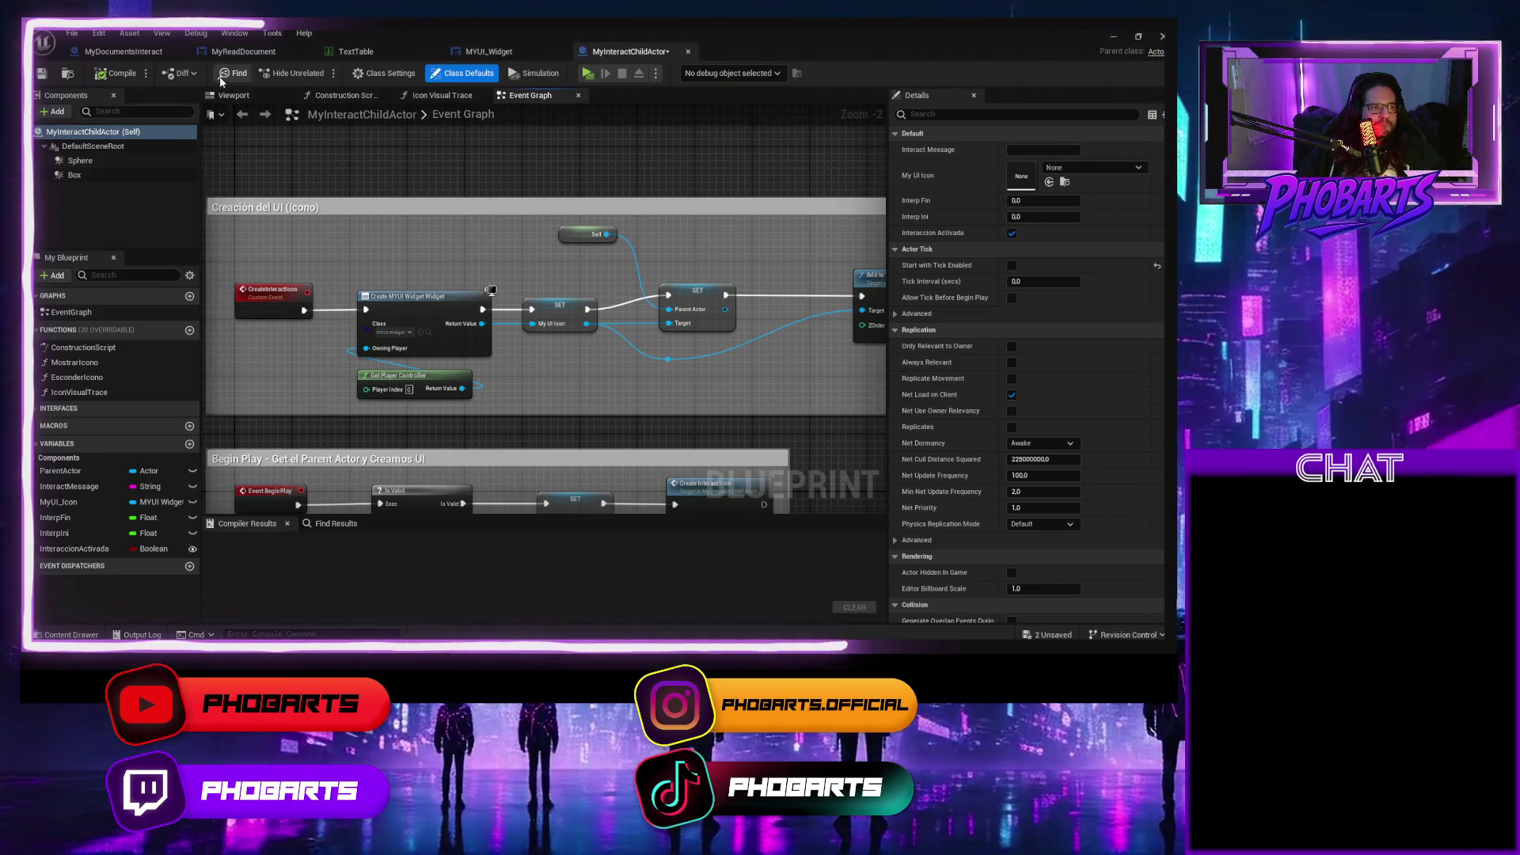
Compare the Begin Play group with MYUI_Widget's graph, finishing on the MyReadDocument widget blueprint.
click(483, 52)
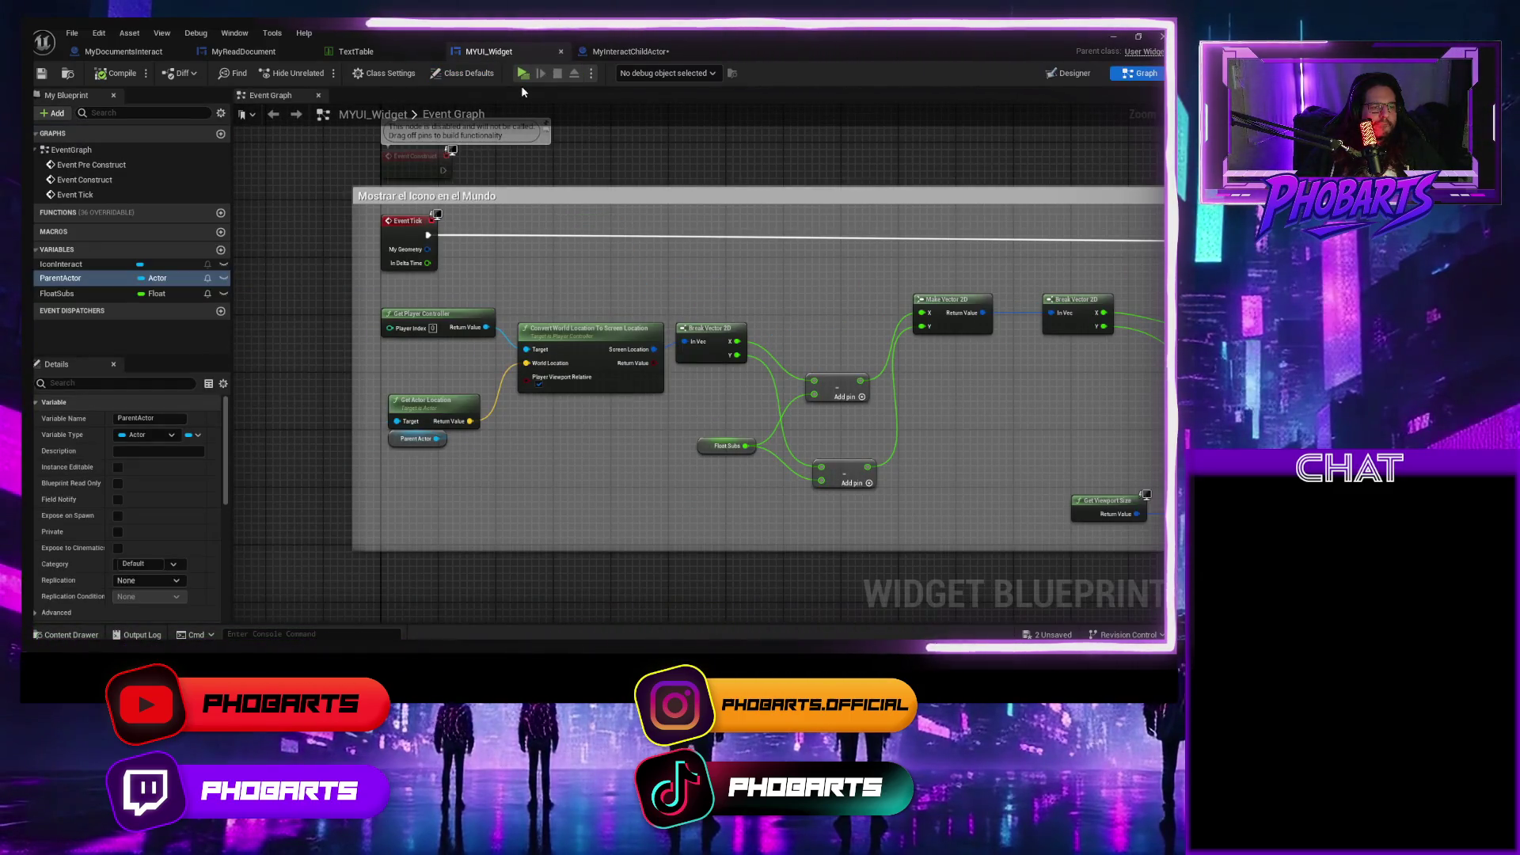
click(614, 57)
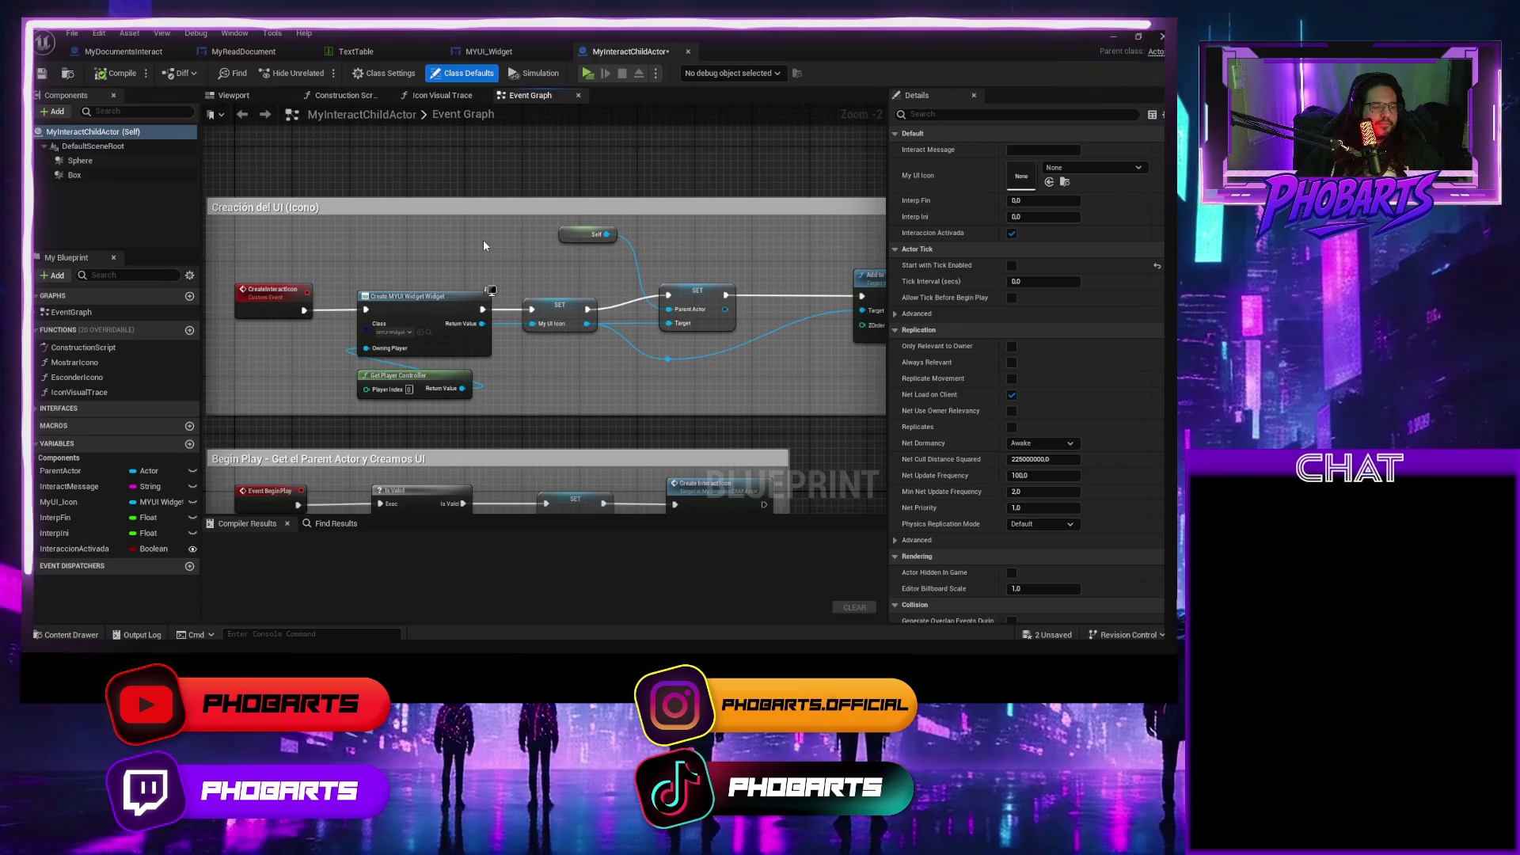
drag(549, 249, 436, 85)
scroll(568, 377, down, 2)
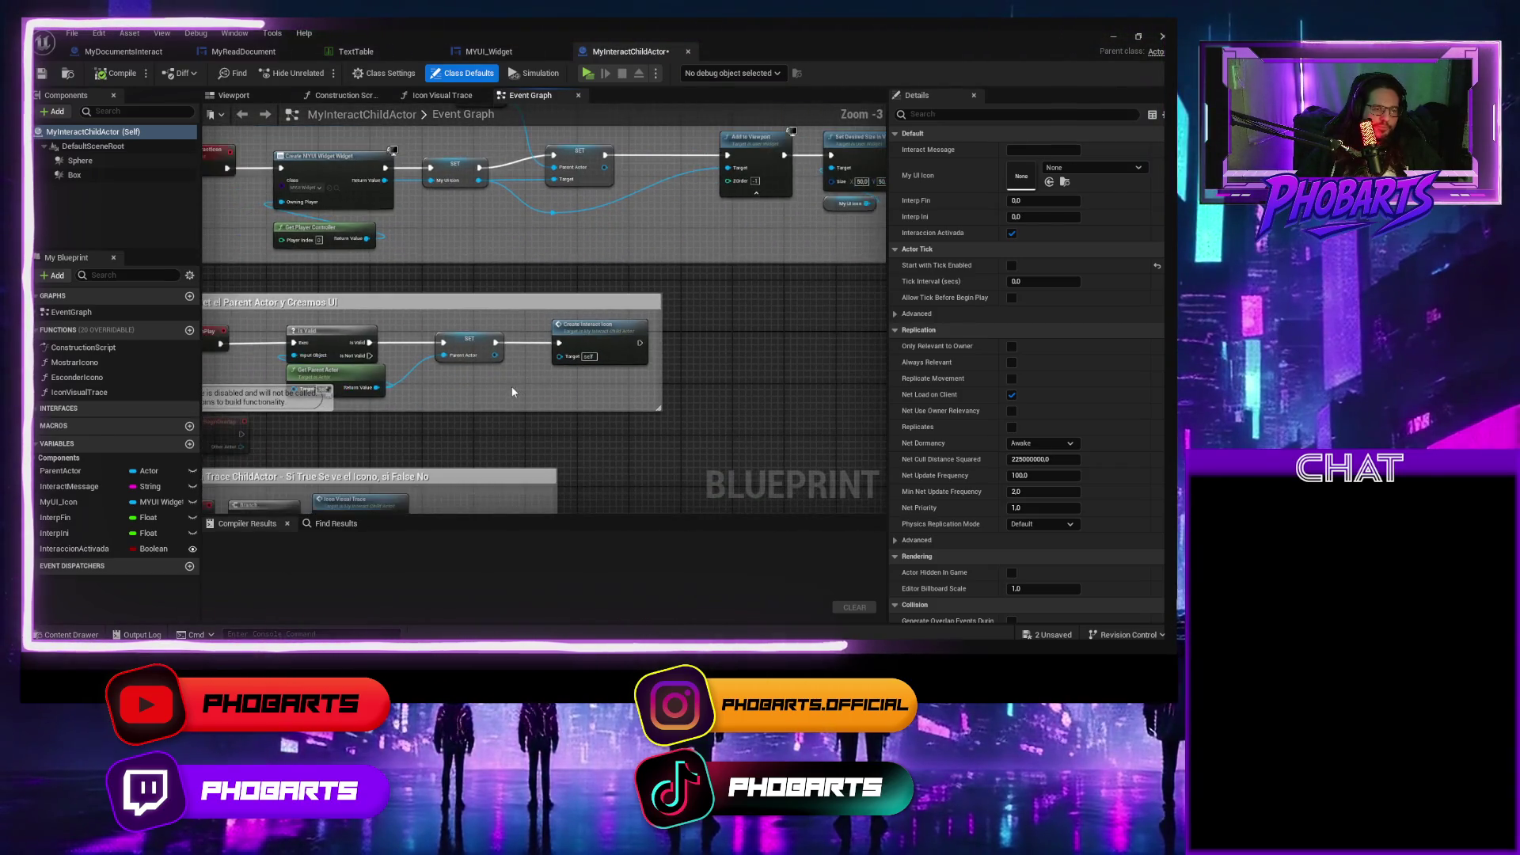
click(481, 54)
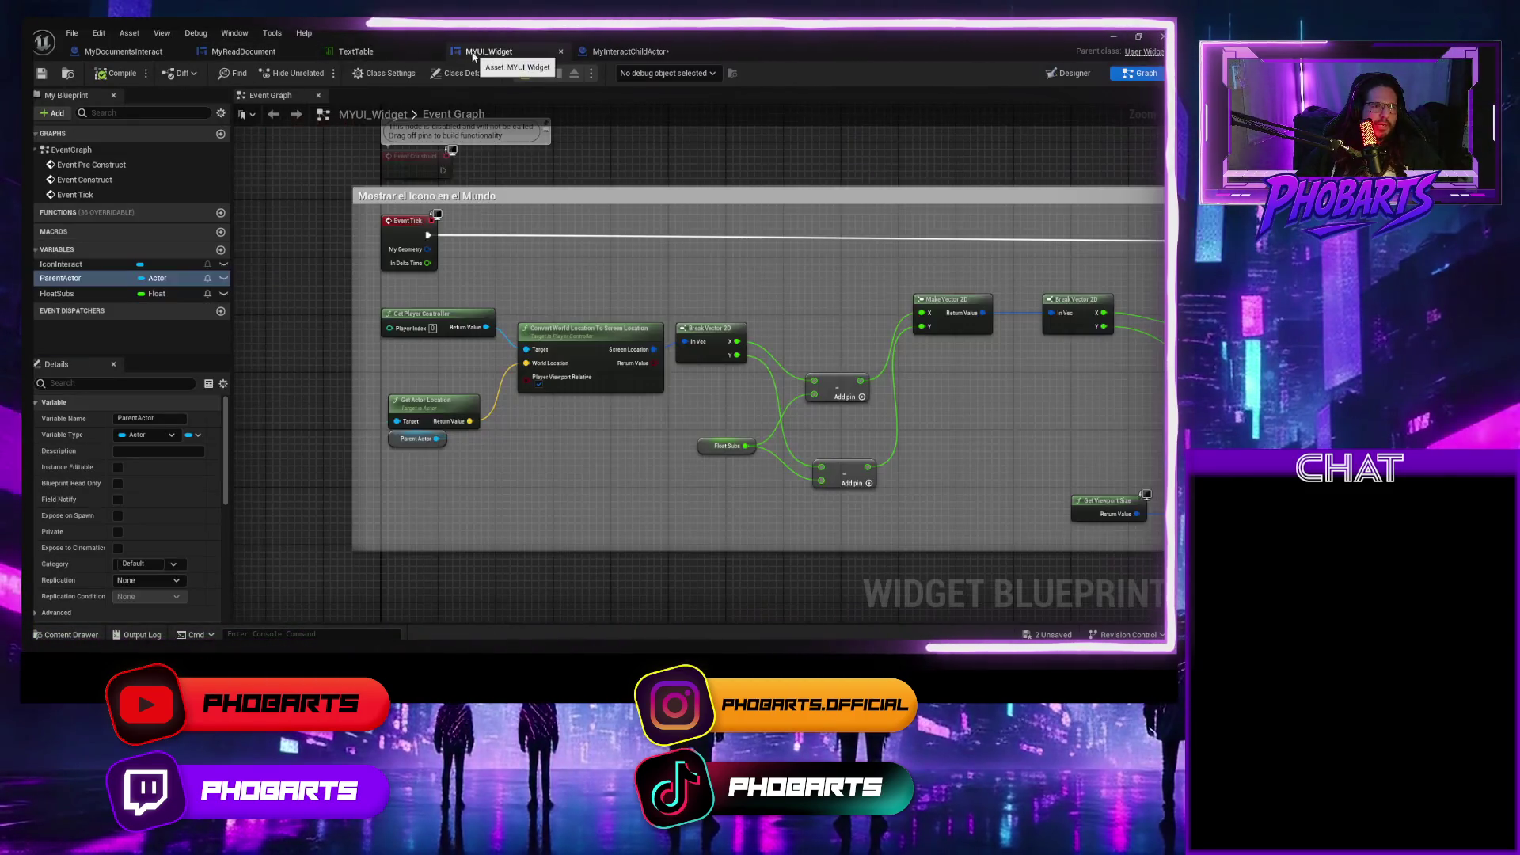
click(355, 52)
click(277, 53)
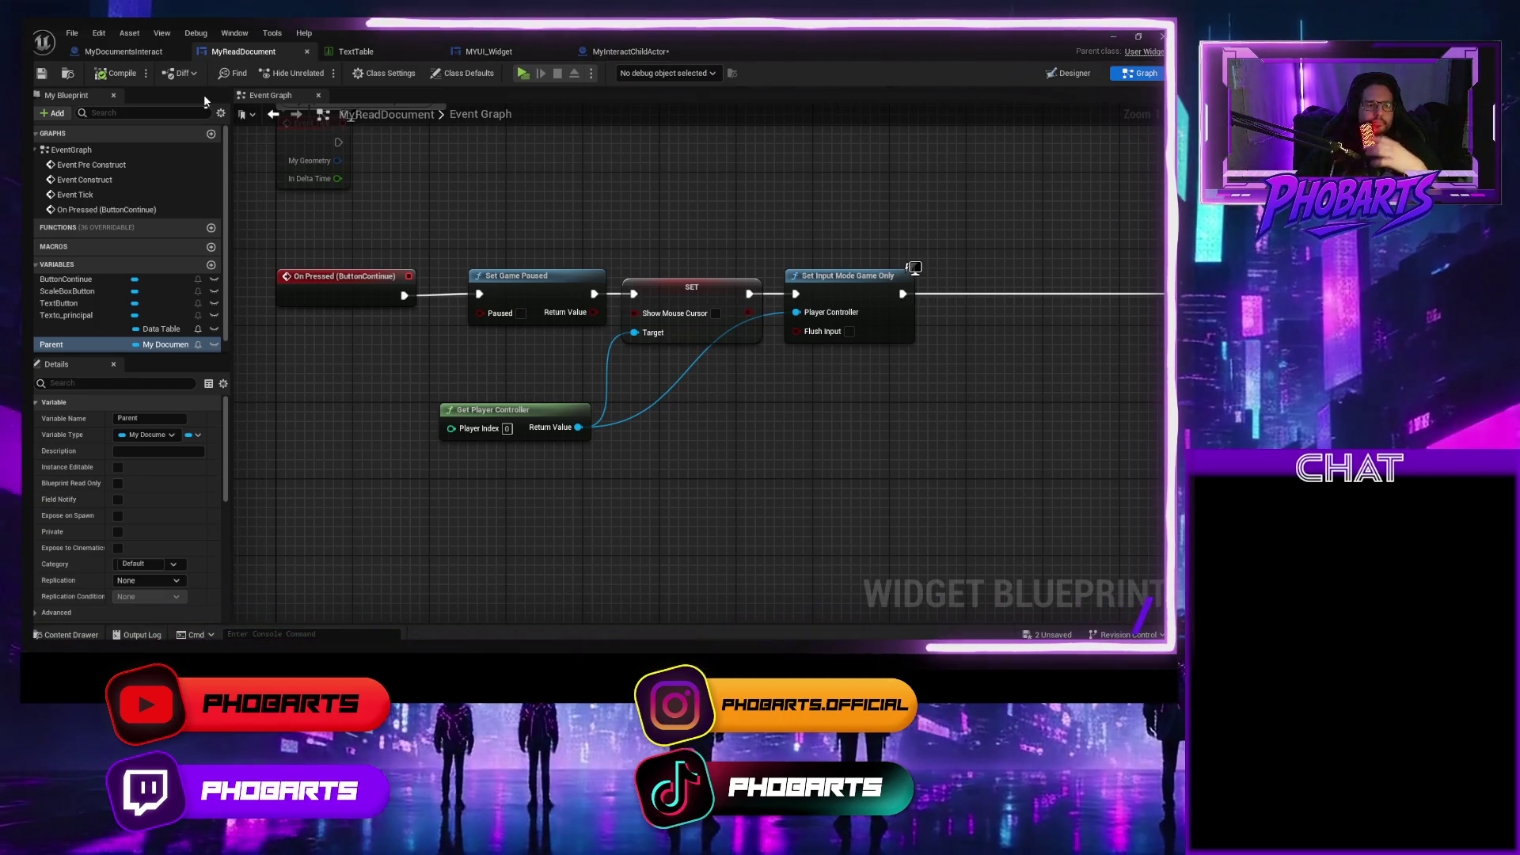
Delete the node following Set Input Mode Game Only together with its wire.
drag(947, 393, 549, 332)
click(897, 219)
key(Delete)
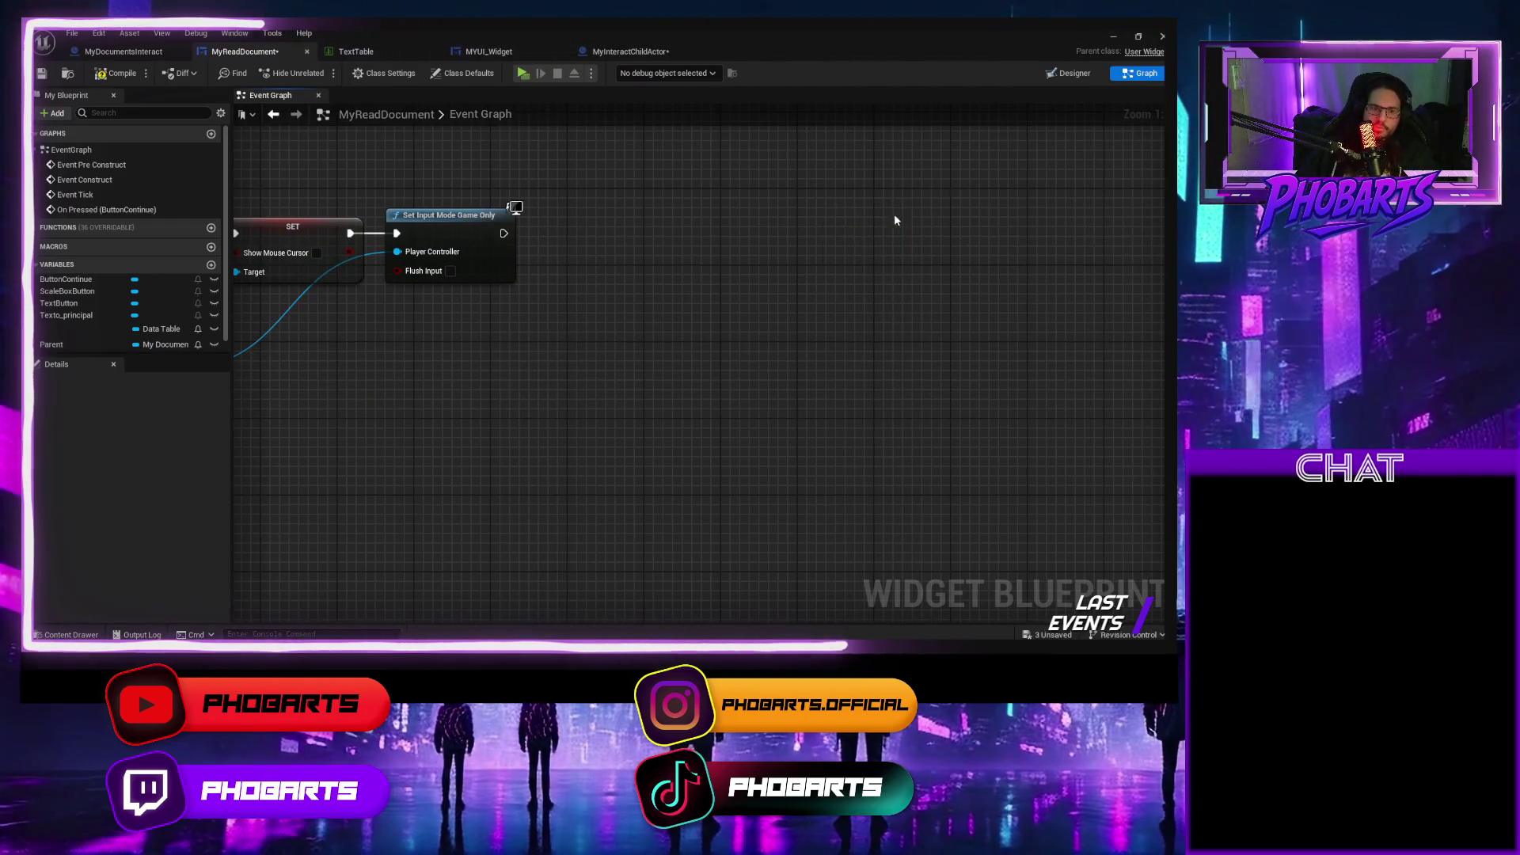
Compile MyReadDocument and switch to its Designer layout.
drag(292, 297, 502, 358)
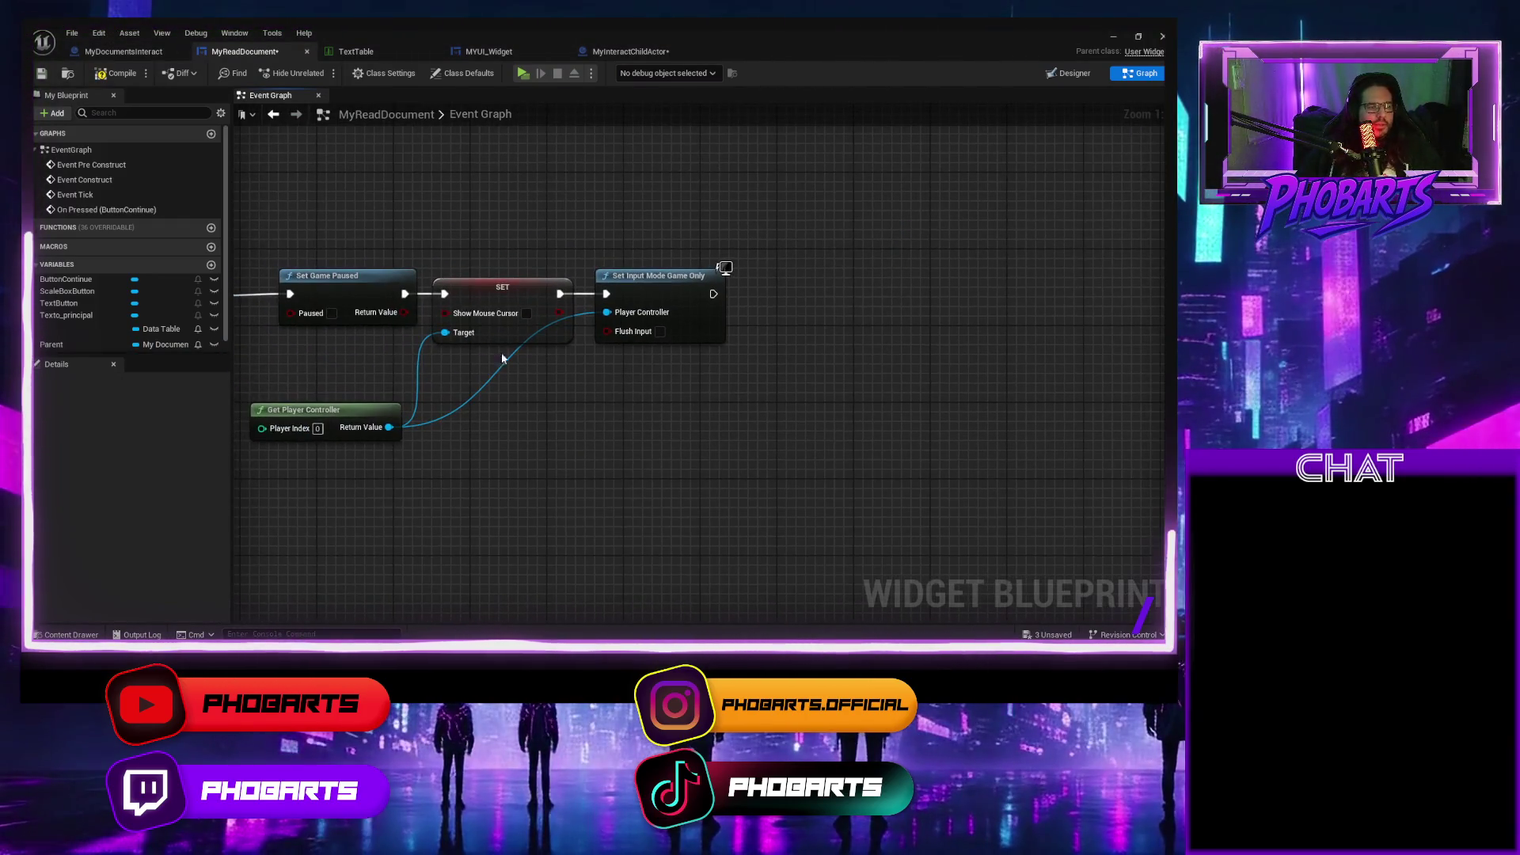
click(118, 73)
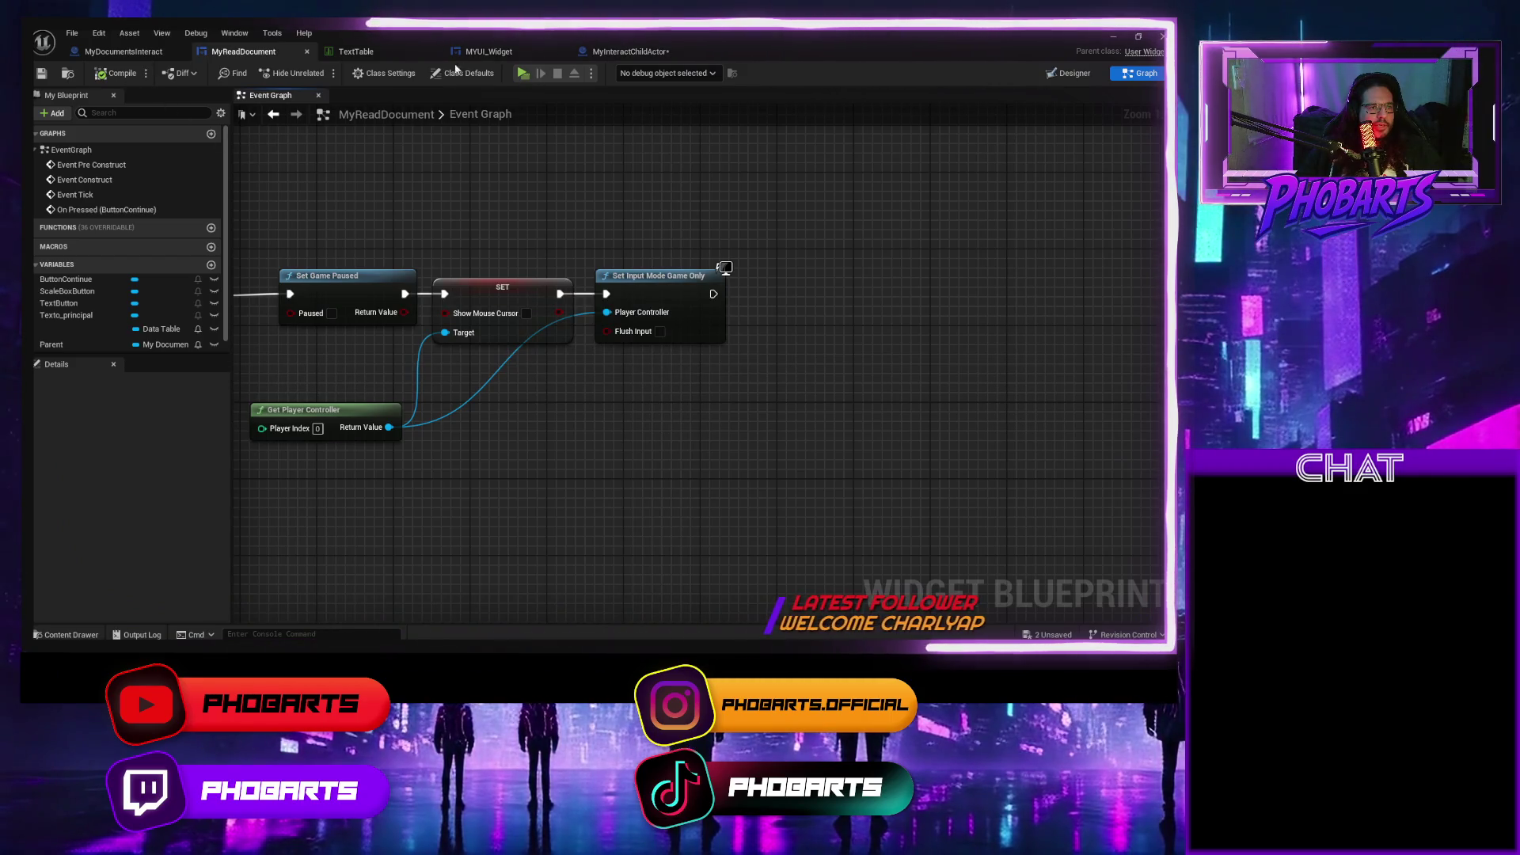
mouse_move(81, 166)
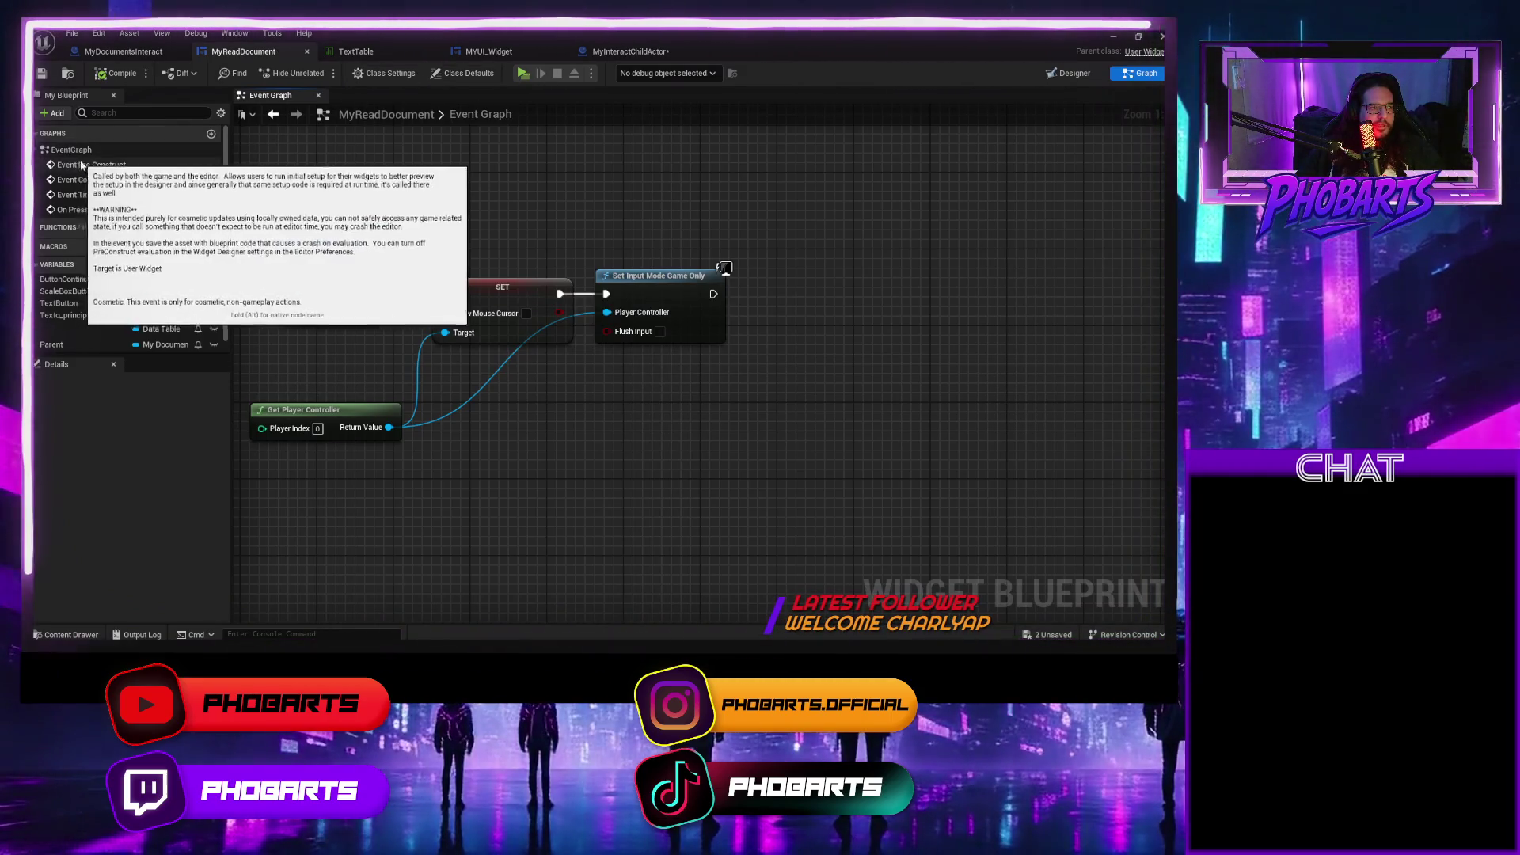
click(1070, 73)
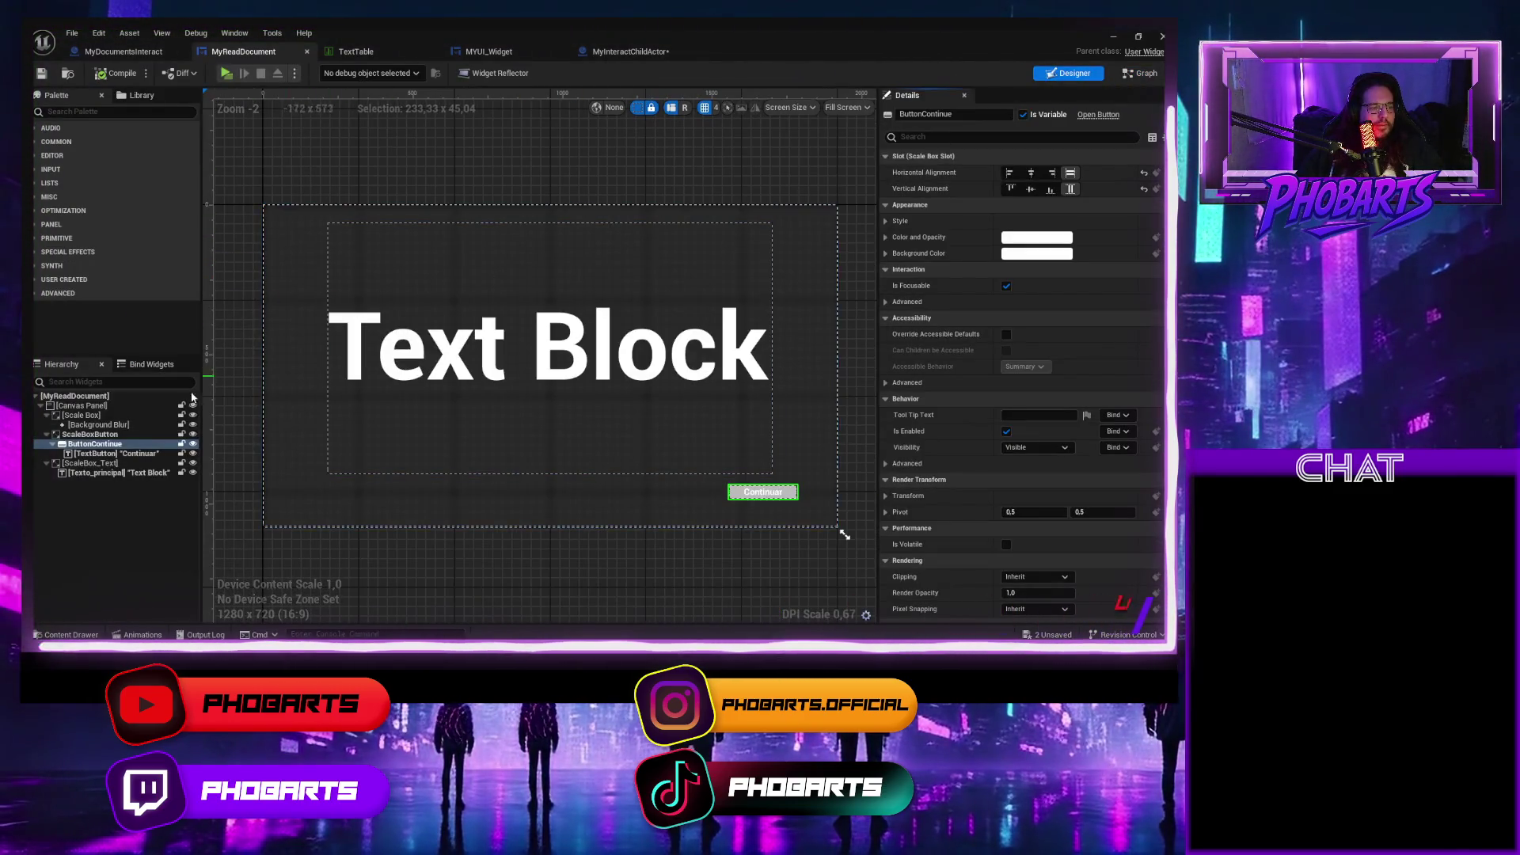
Collapse the widget hierarchy and select the root panel, named Canvas.
click(83, 417)
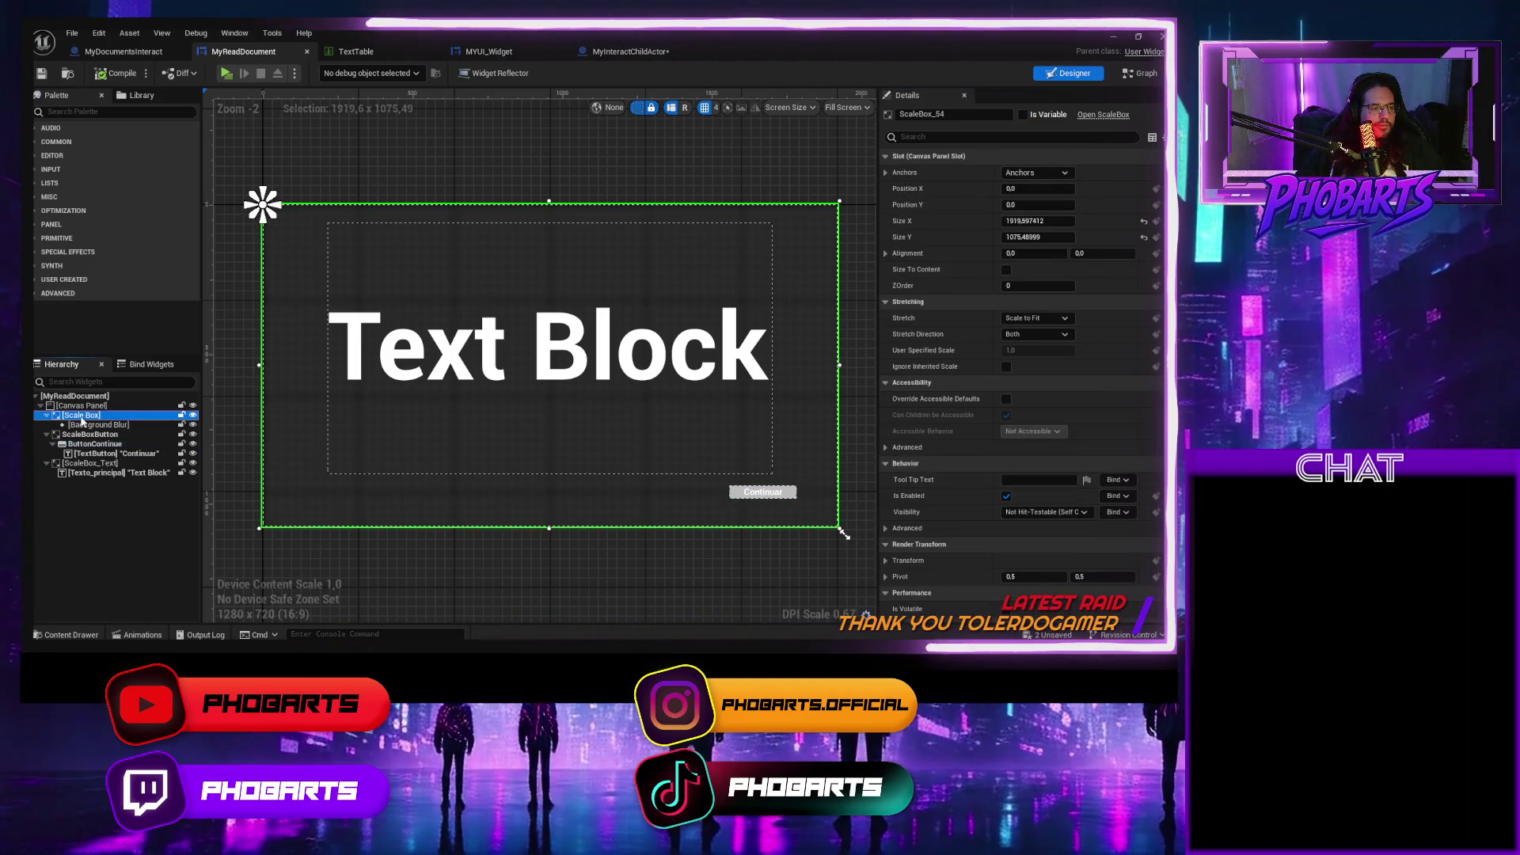
click(47, 433)
click(47, 443)
click(47, 414)
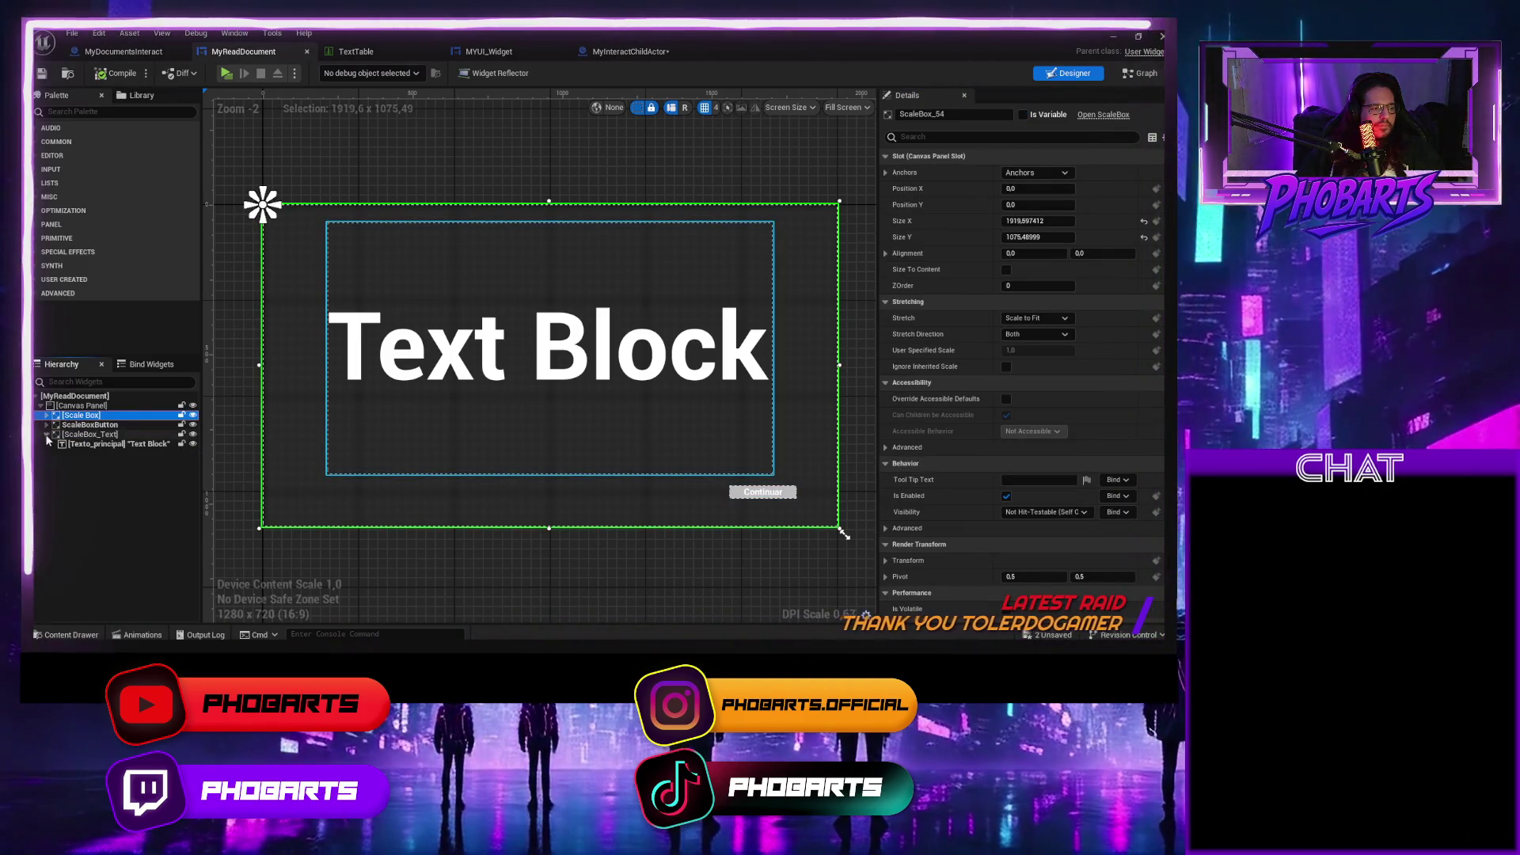
click(79, 406)
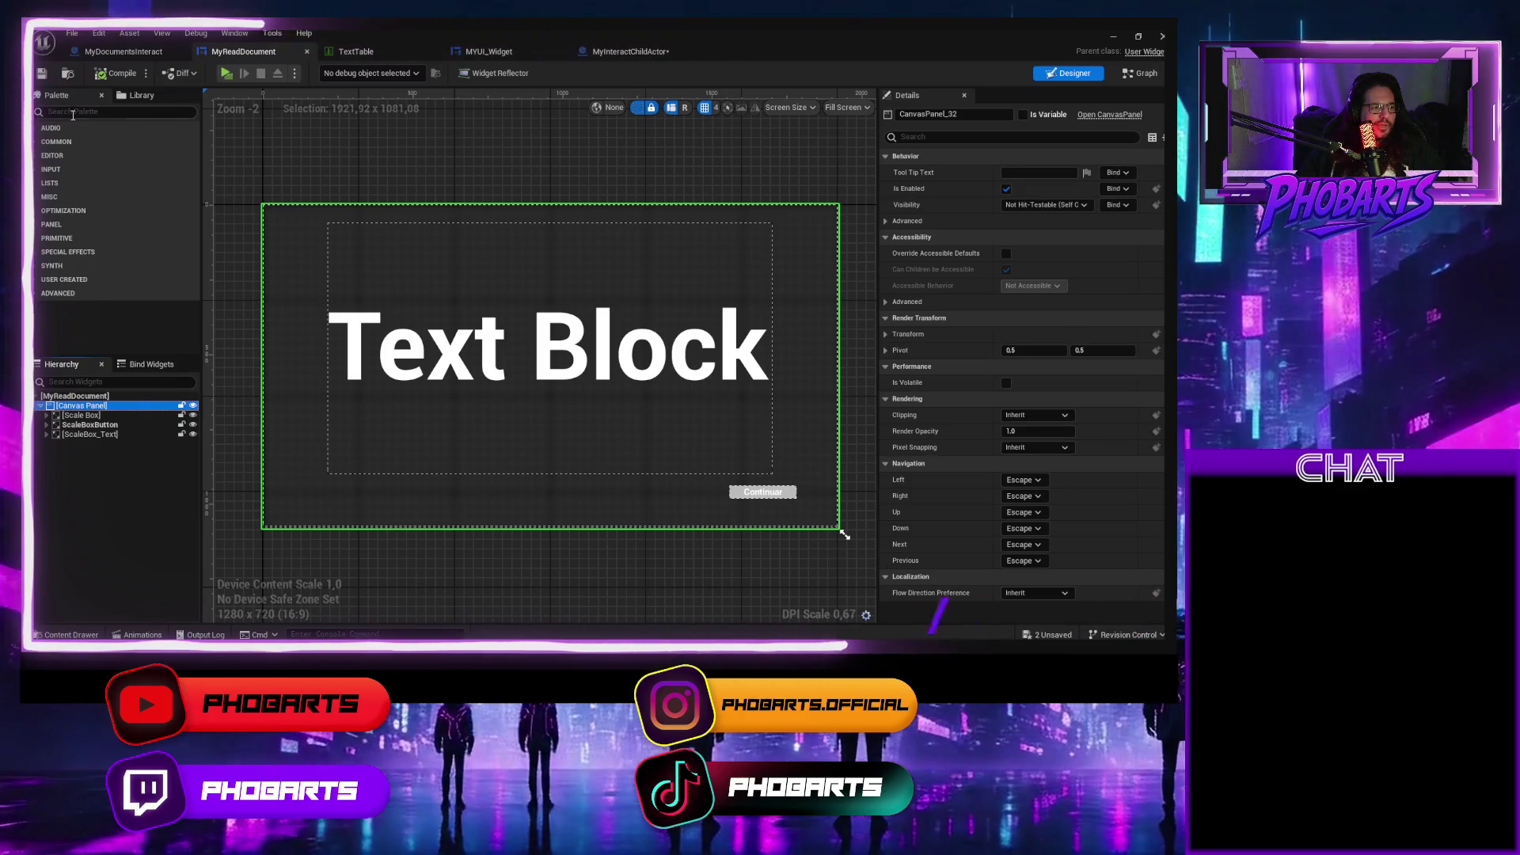
click(73, 111)
text(le)
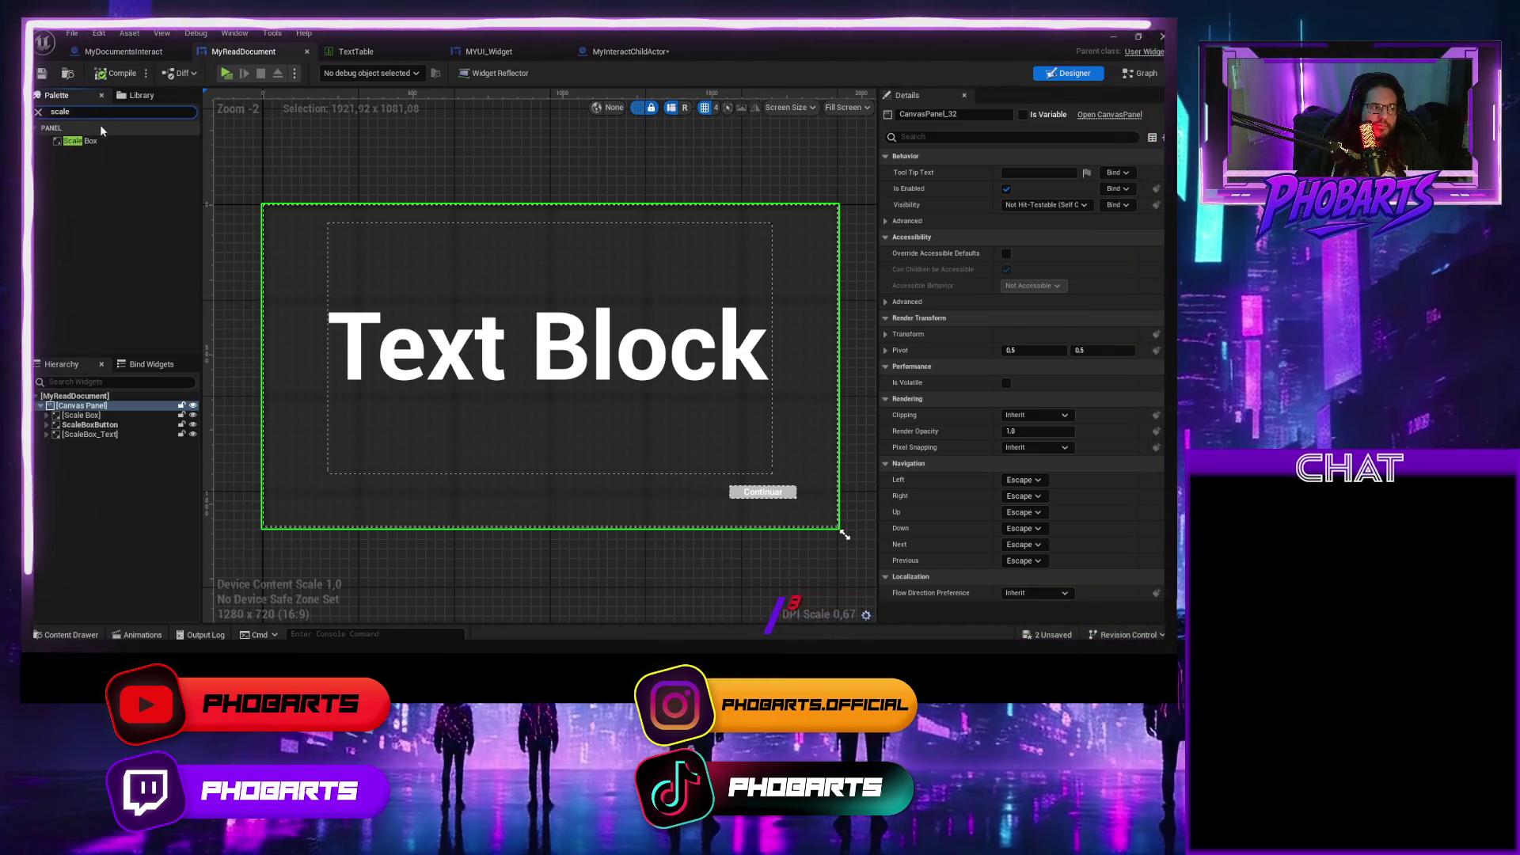
click(38, 113)
click(38, 114)
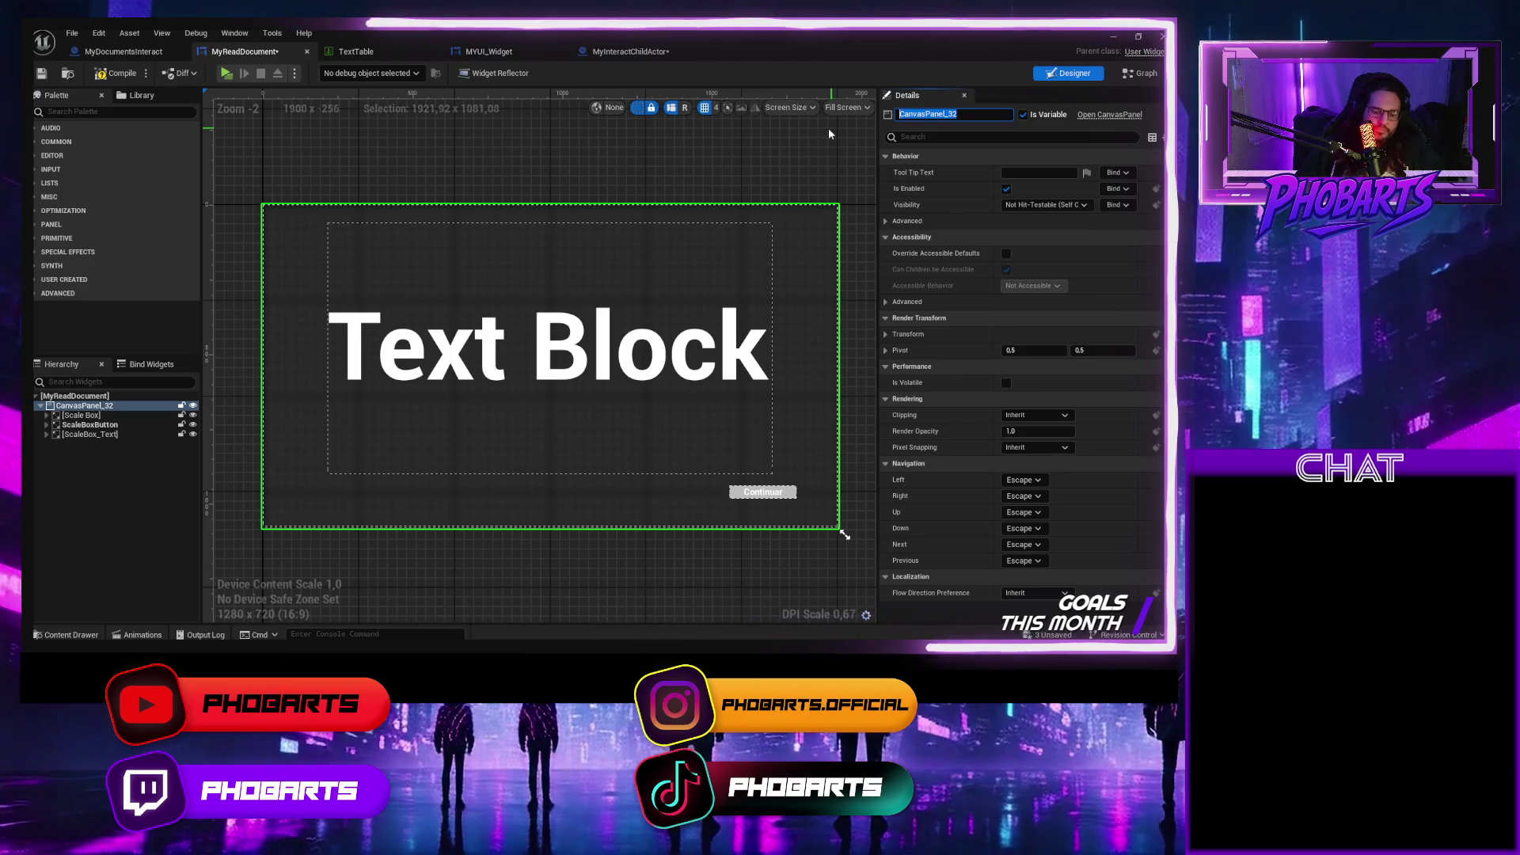
key(BackSpace)
key(BackSpace)
key(BackSpace)
key(Return)
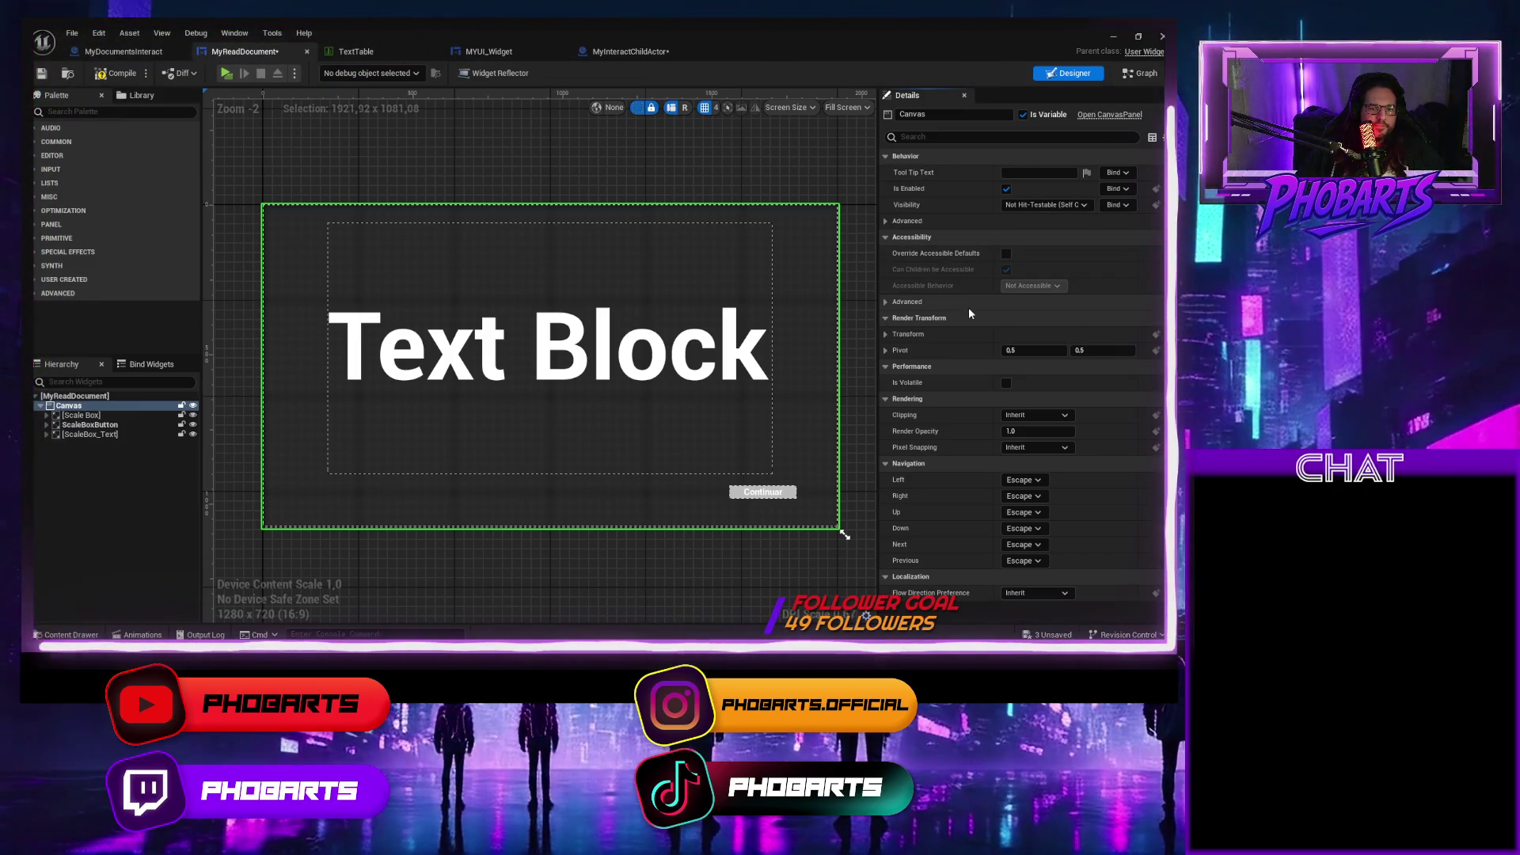
Set the Canvas Render Opacity to 0 and compile the widget.
mouse_move(1006, 428)
mouse_down()
mouse_move(942, 429)
mouse_move(1030, 430)
mouse_up()
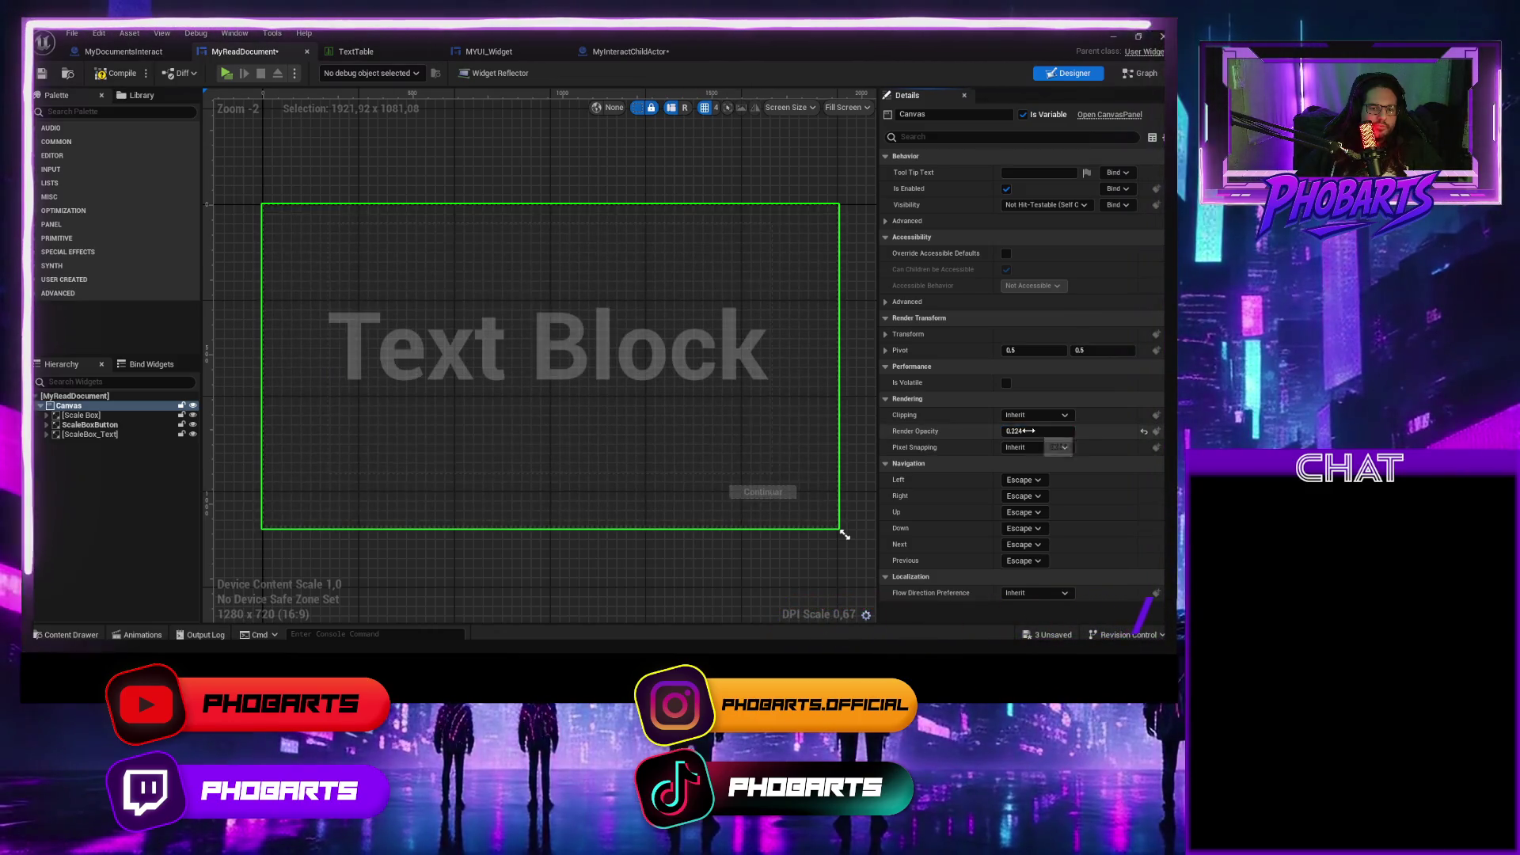
click(1029, 430)
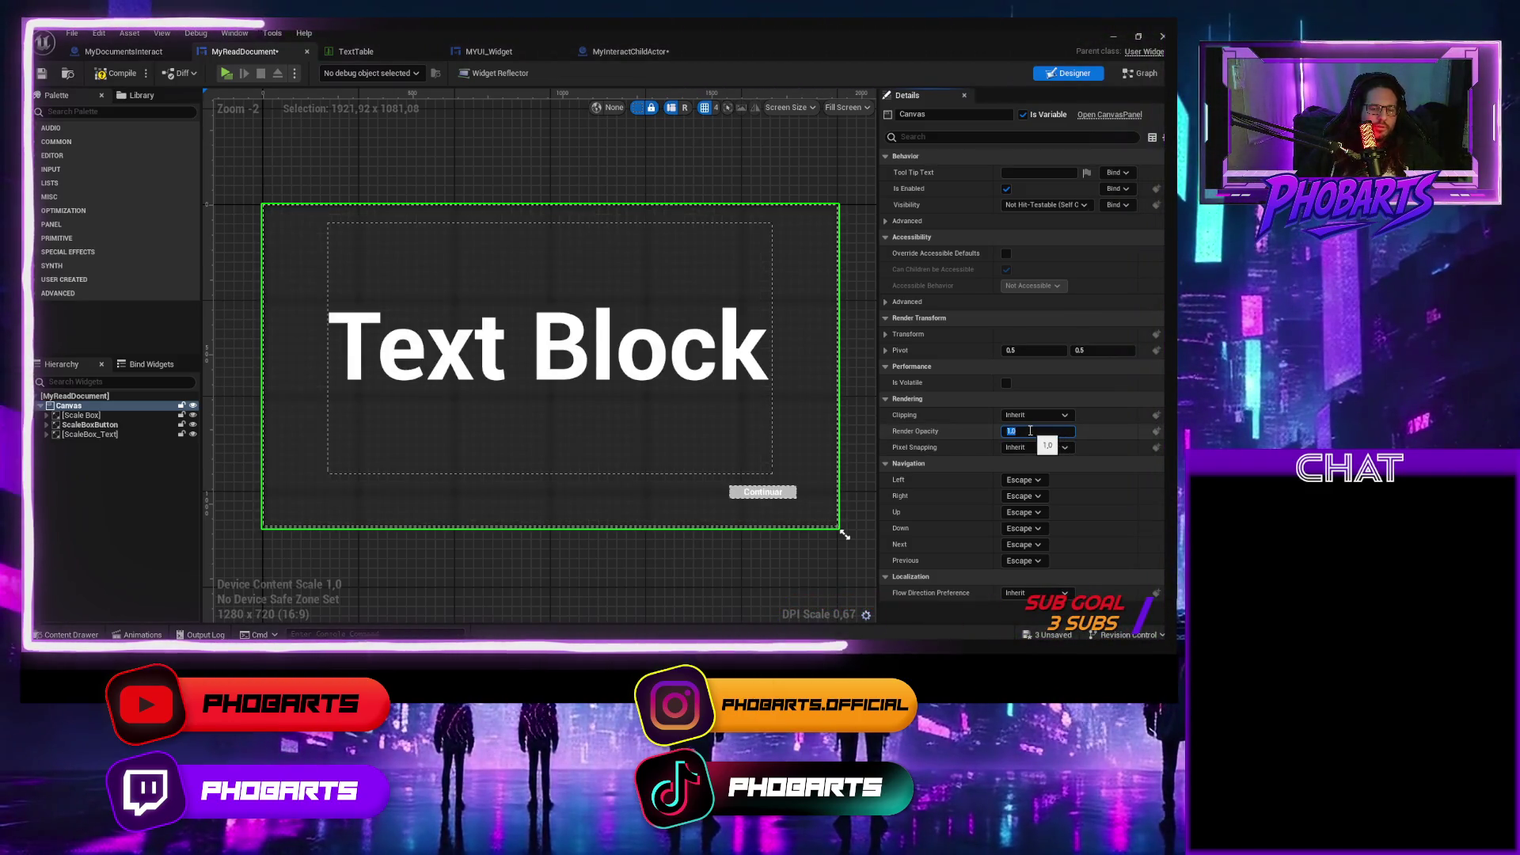
click(118, 73)
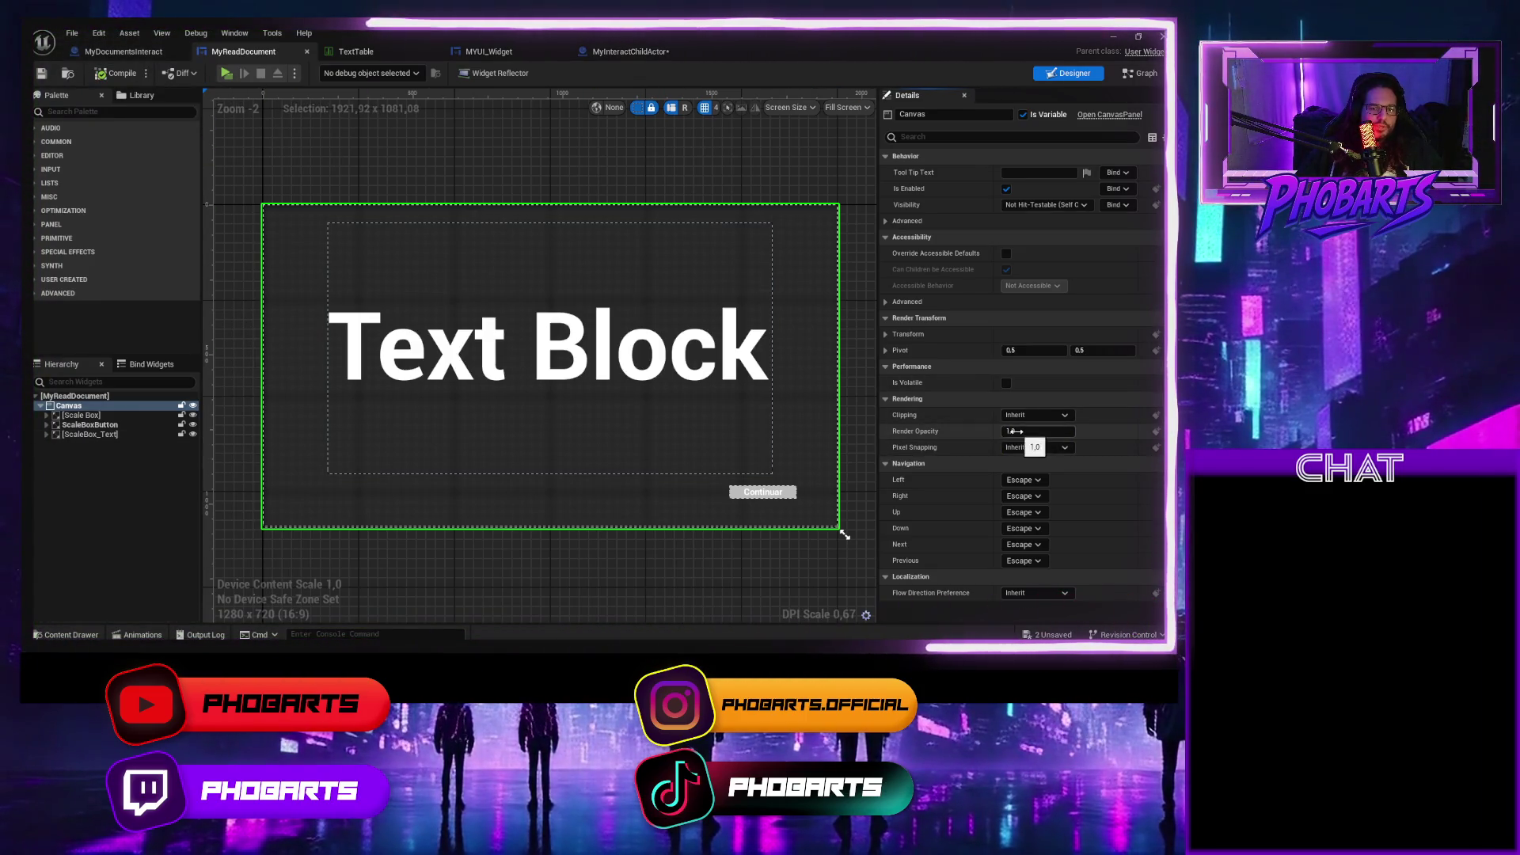
click(1018, 431)
text(0)
key(Return)
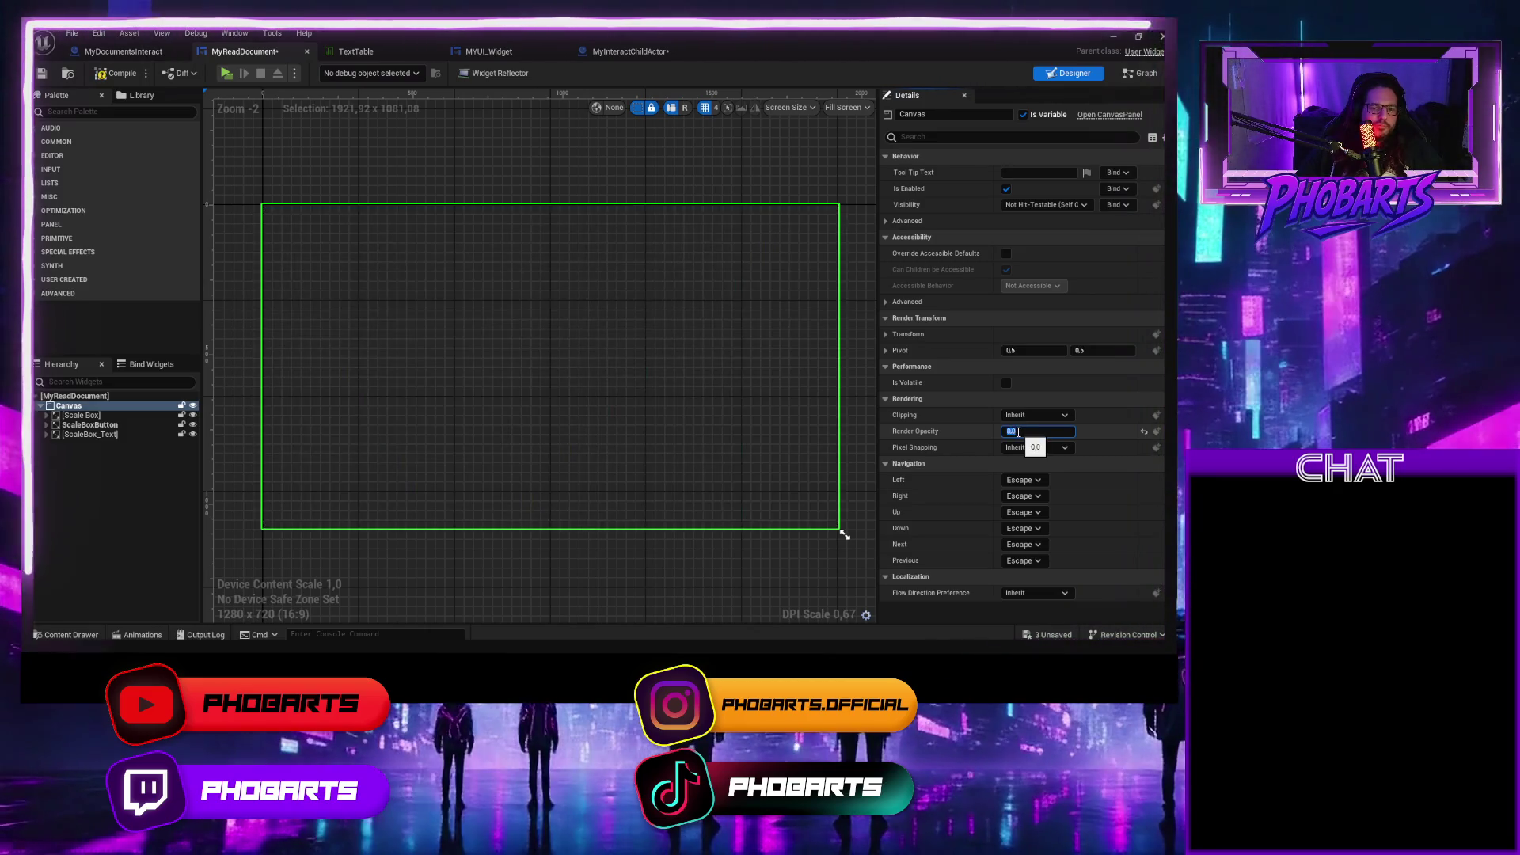
click(132, 80)
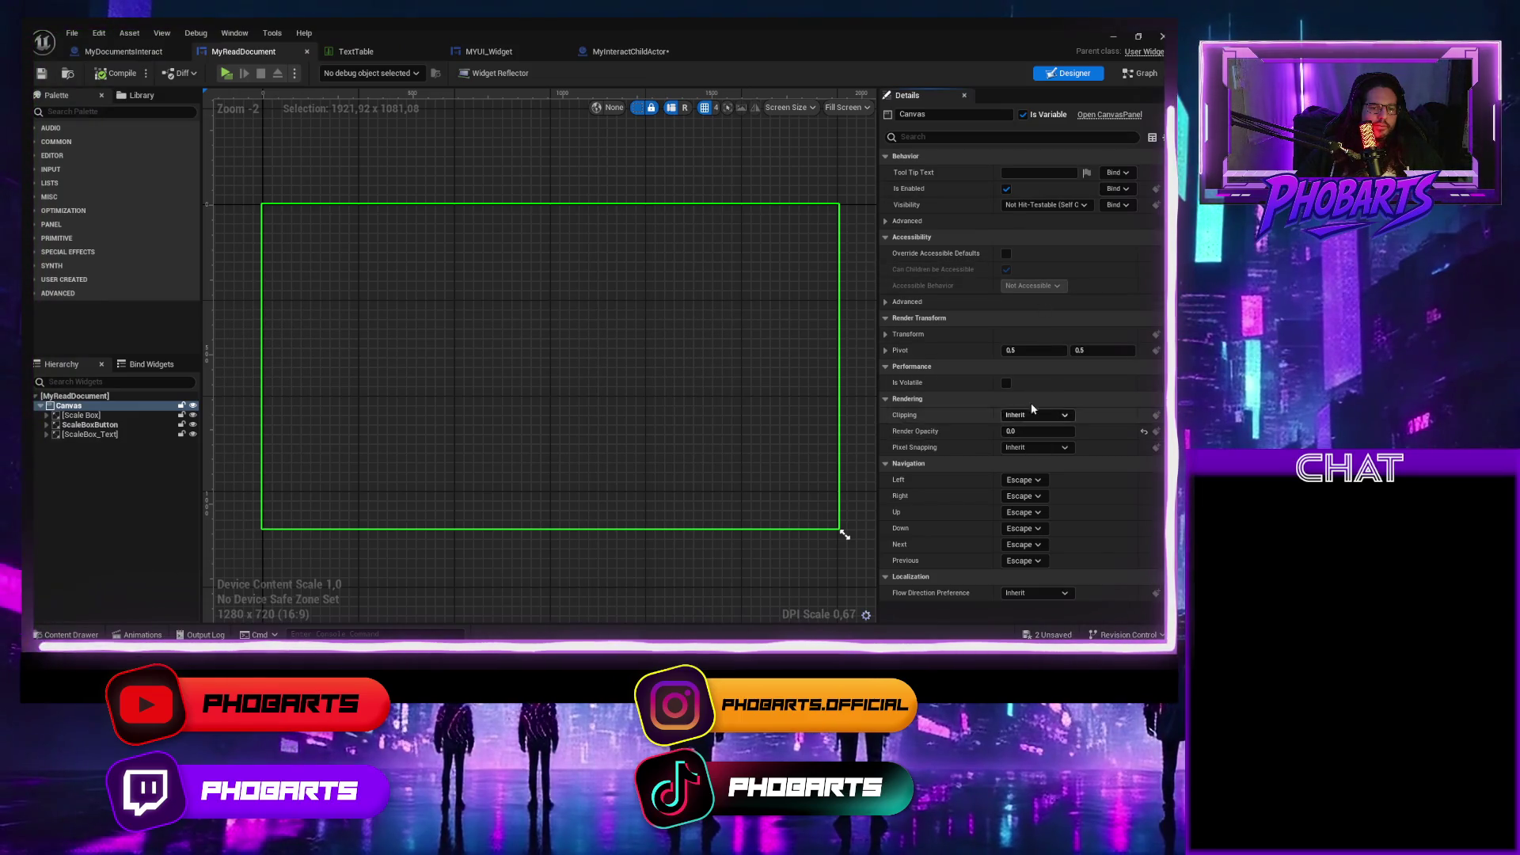
click(1133, 75)
scroll(457, 305, down, 2)
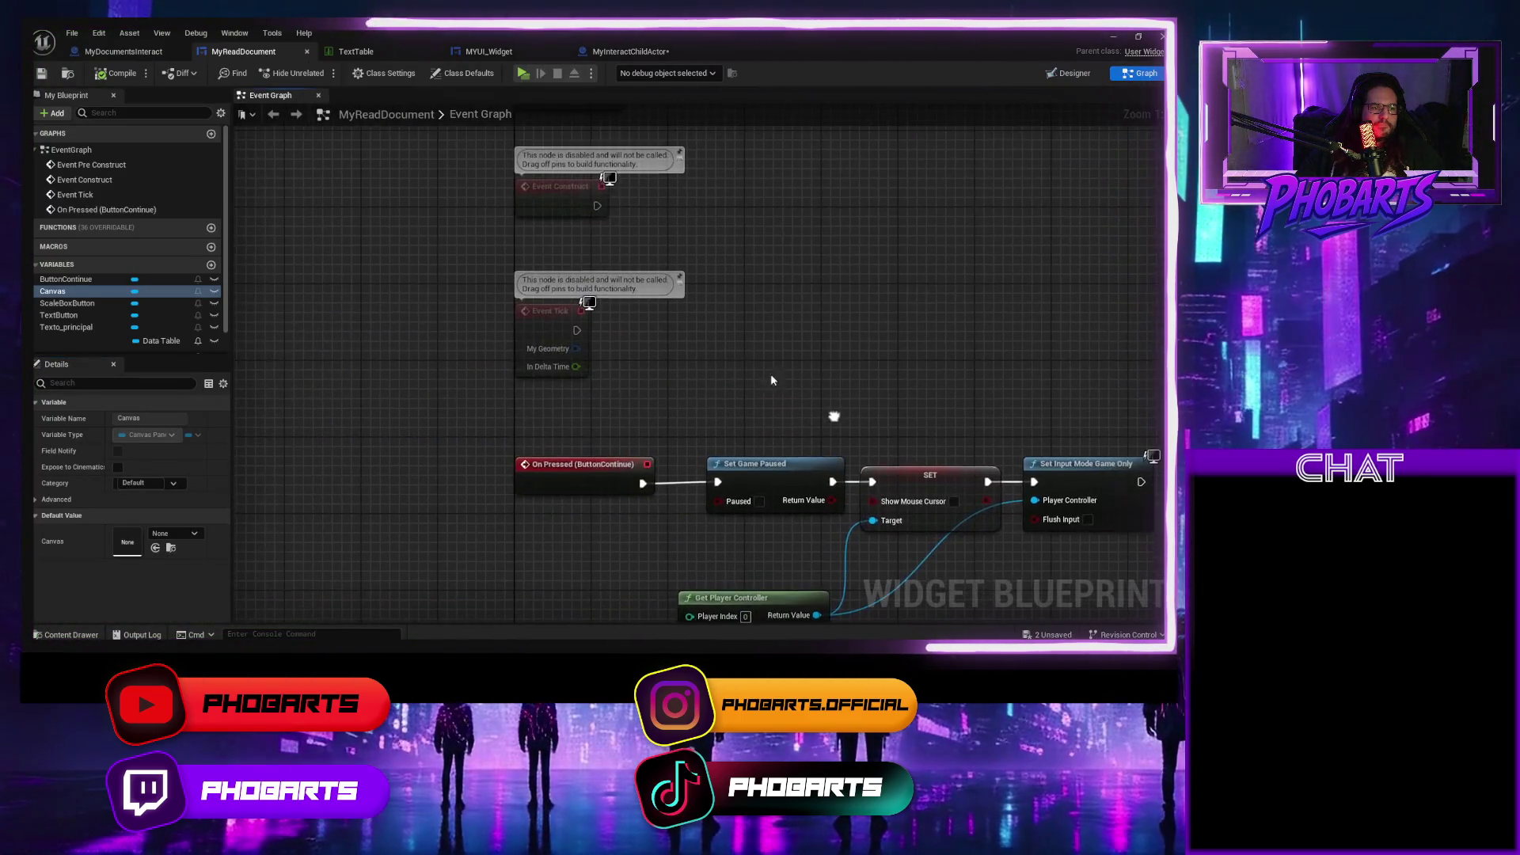
Add a Canvas getter with a Set Render Opacity node pulled from it.
drag(632, 237, 631, 315)
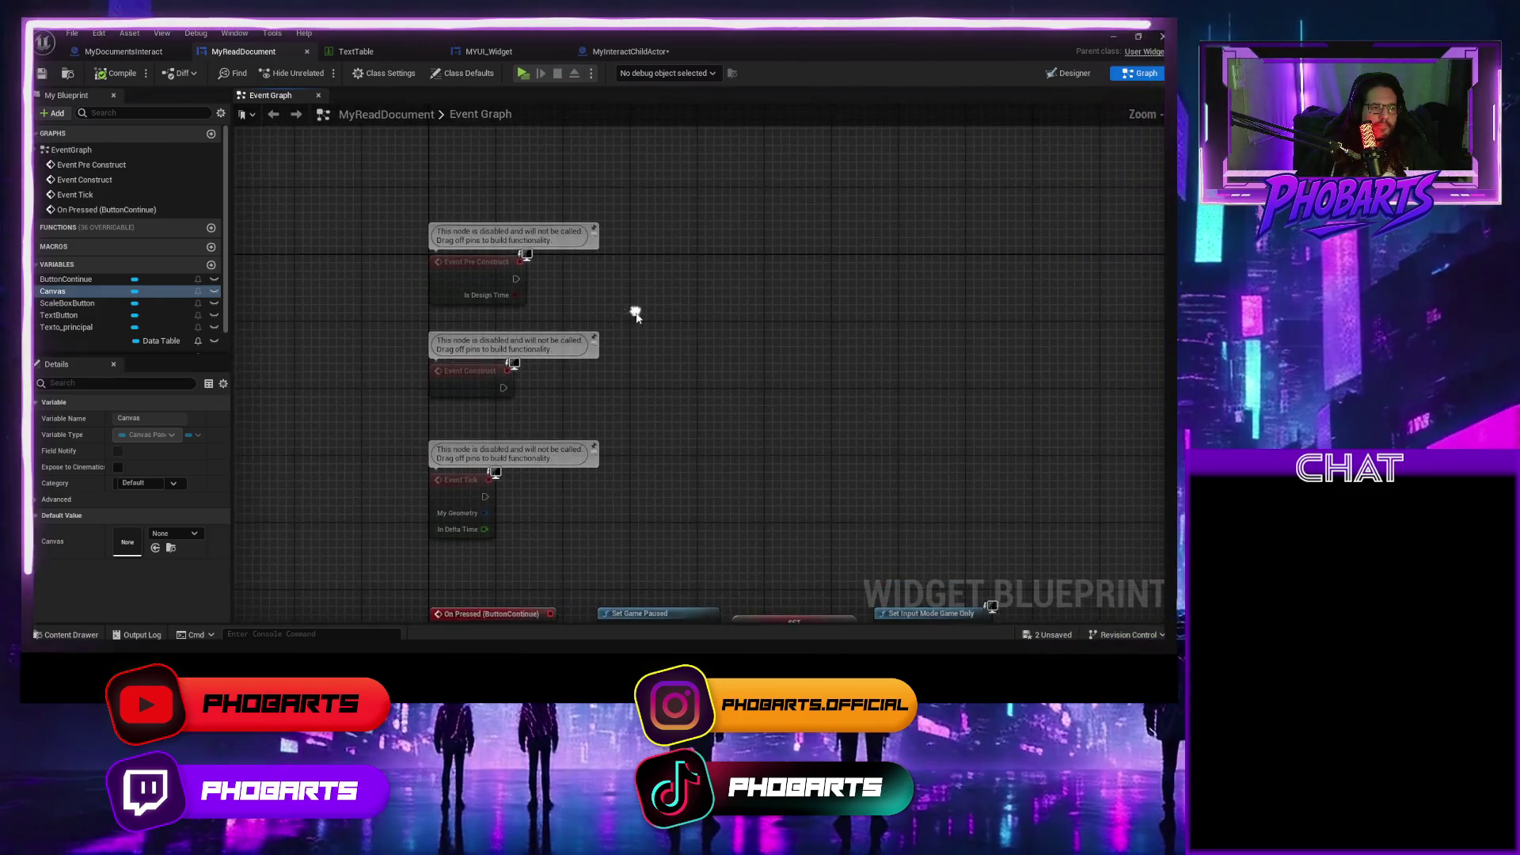
mouse_move(54, 291)
mouse_down()
mouse_move(591, 291)
mouse_move(629, 326)
mouse_move(695, 325)
mouse_move(709, 301)
mouse_up()
click(664, 345)
text(set remder)
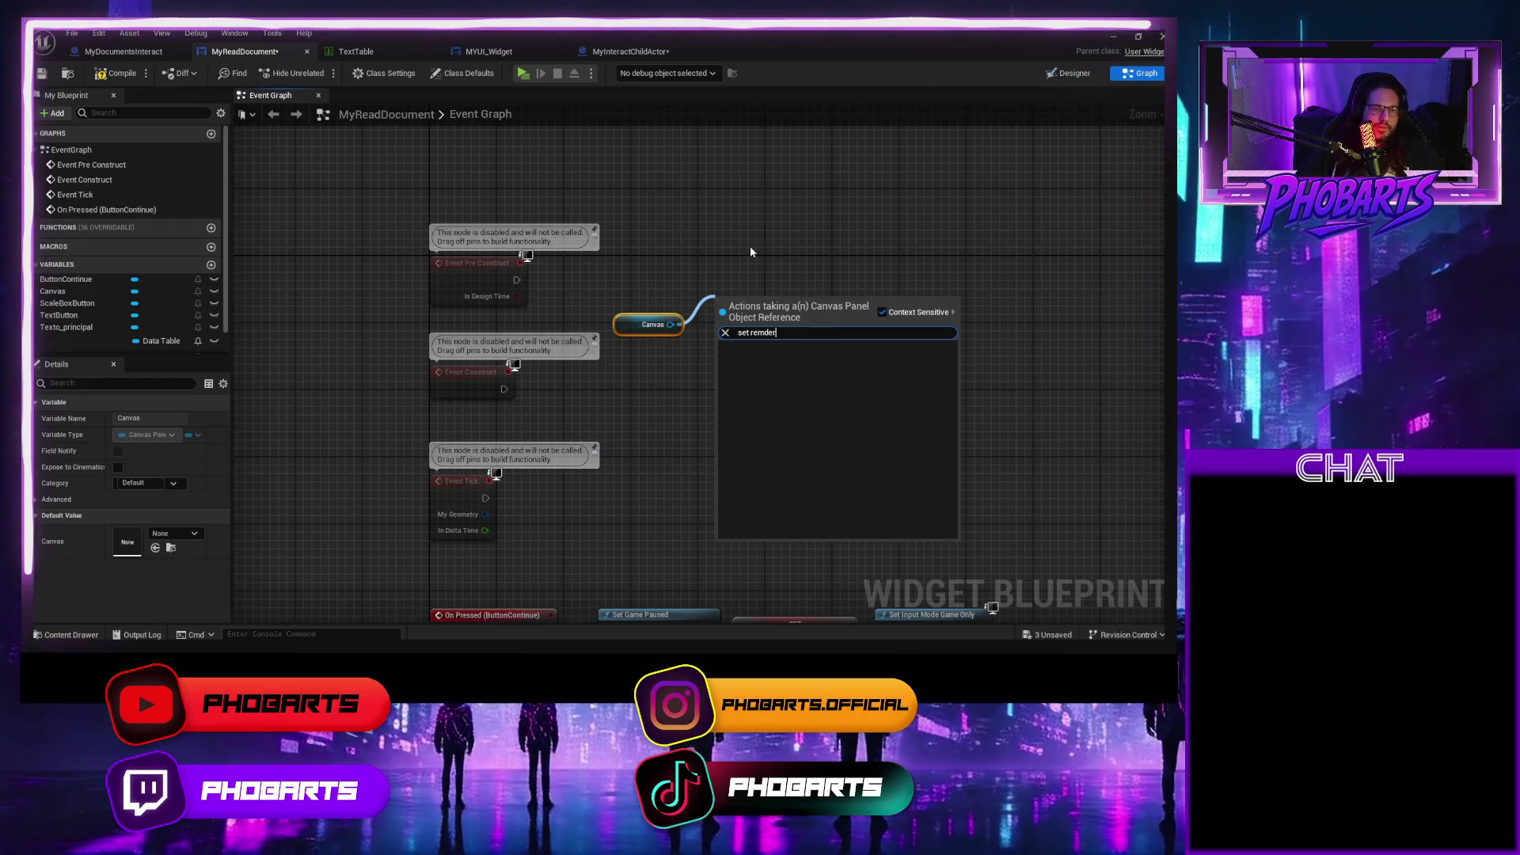
key(BackSpace)
key(BackSpace)
key(BackSpace)
text(nder opa)
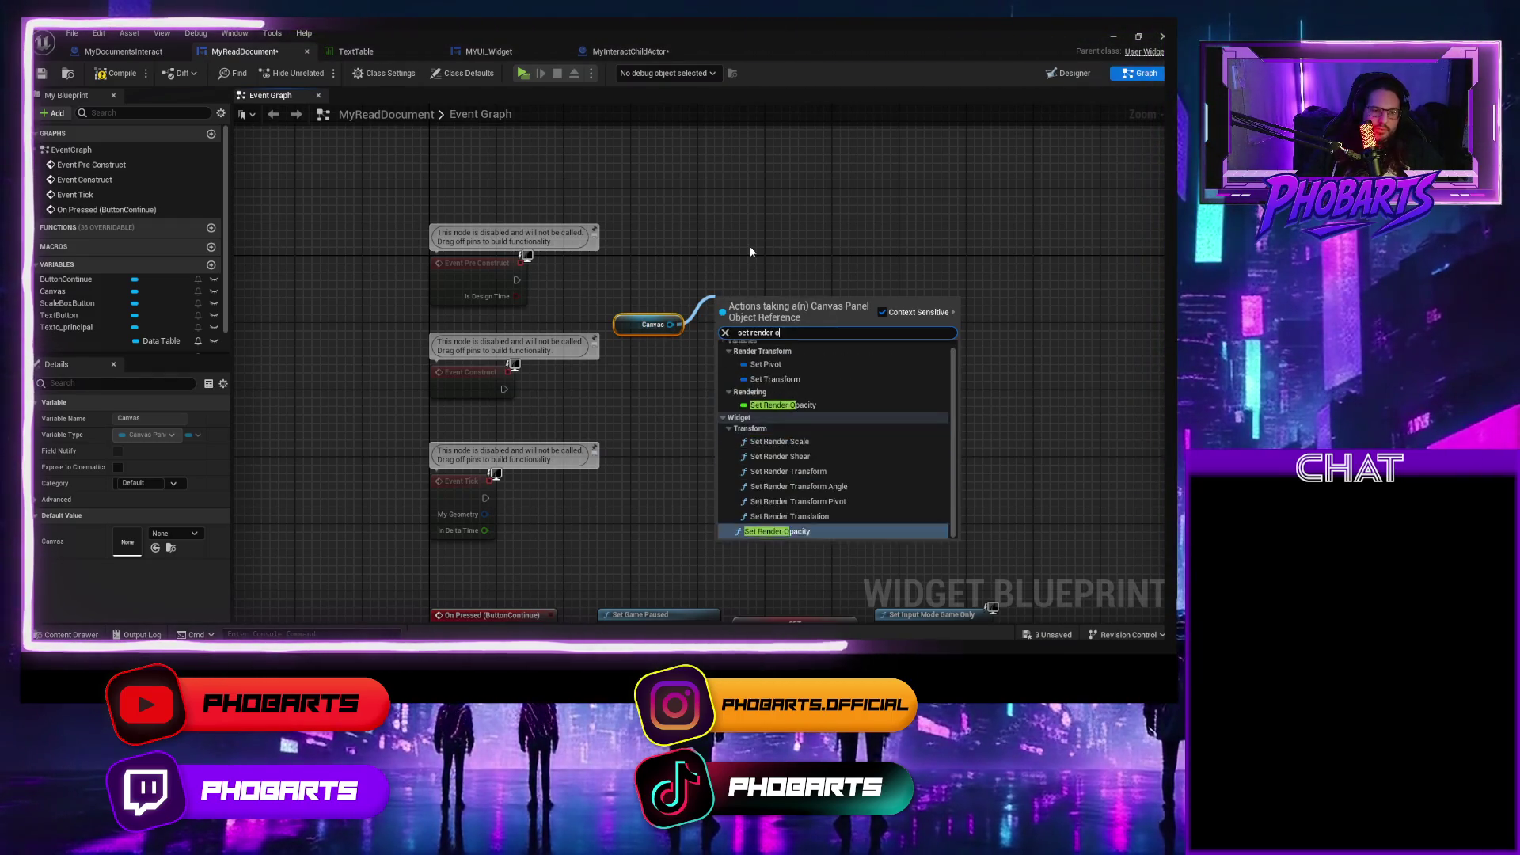
key(Return)
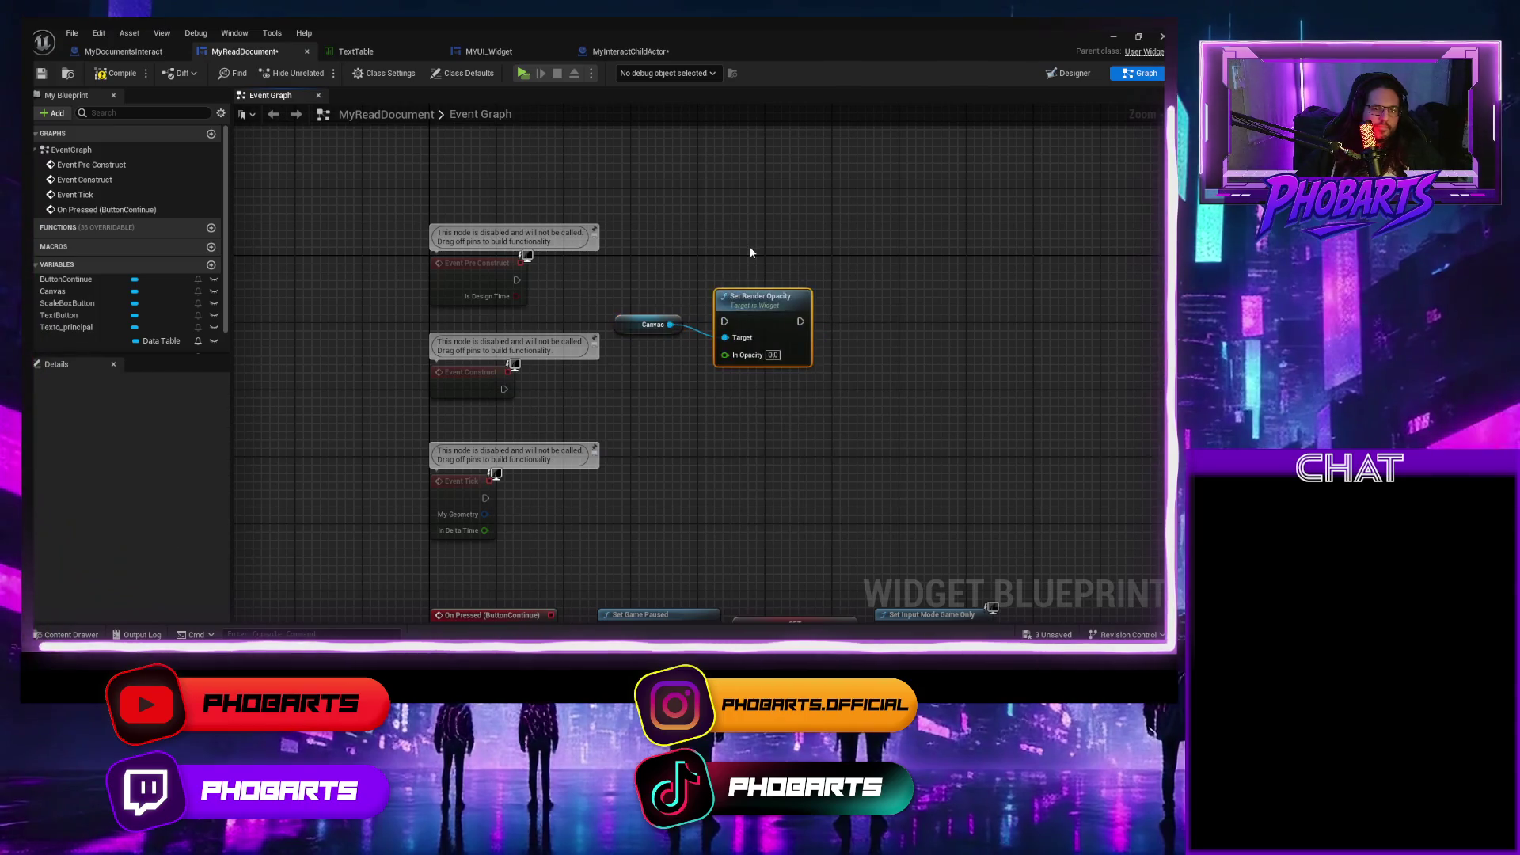
Wire Event Pre Construct into Set Render Opacity, tidy the nodes, and compile.
mouse_move(750, 307)
mouse_down()
mouse_move(694, 241)
mouse_move(652, 250)
mouse_up()
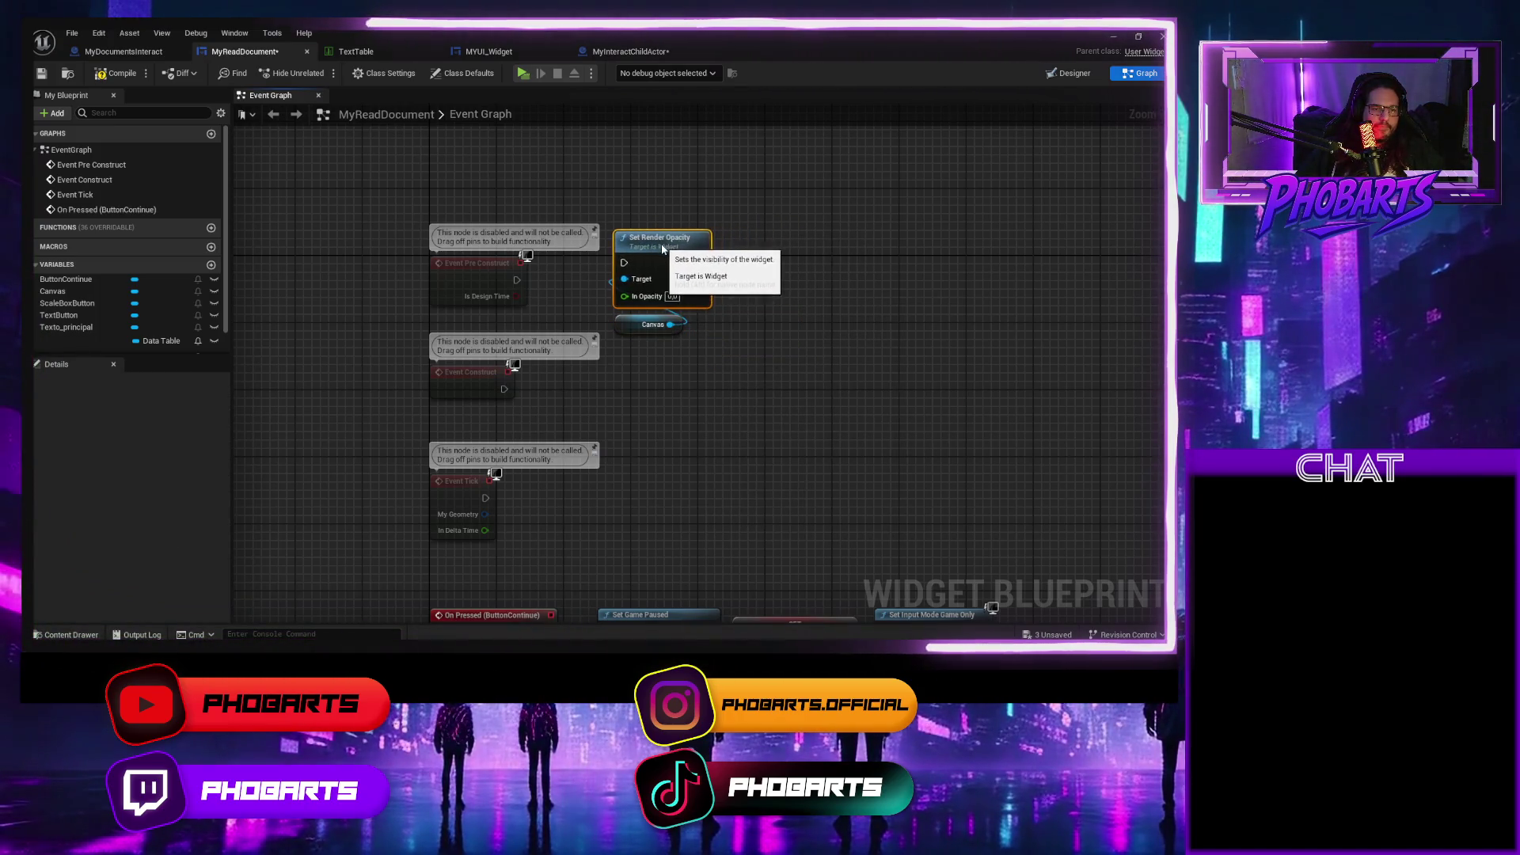
drag(516, 279, 622, 262)
drag(481, 262, 489, 236)
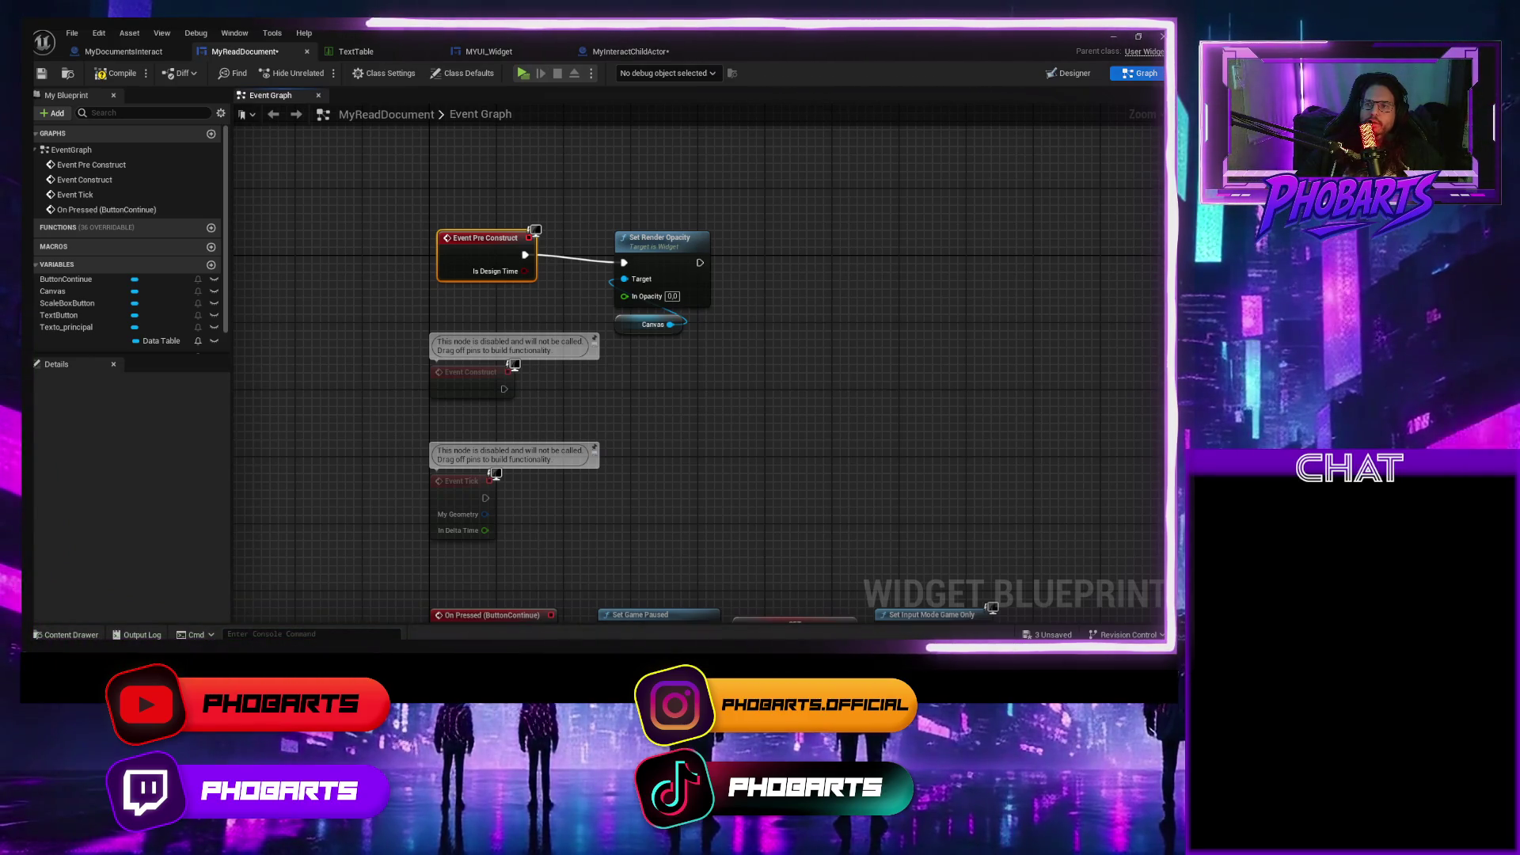
drag(661, 238, 661, 228)
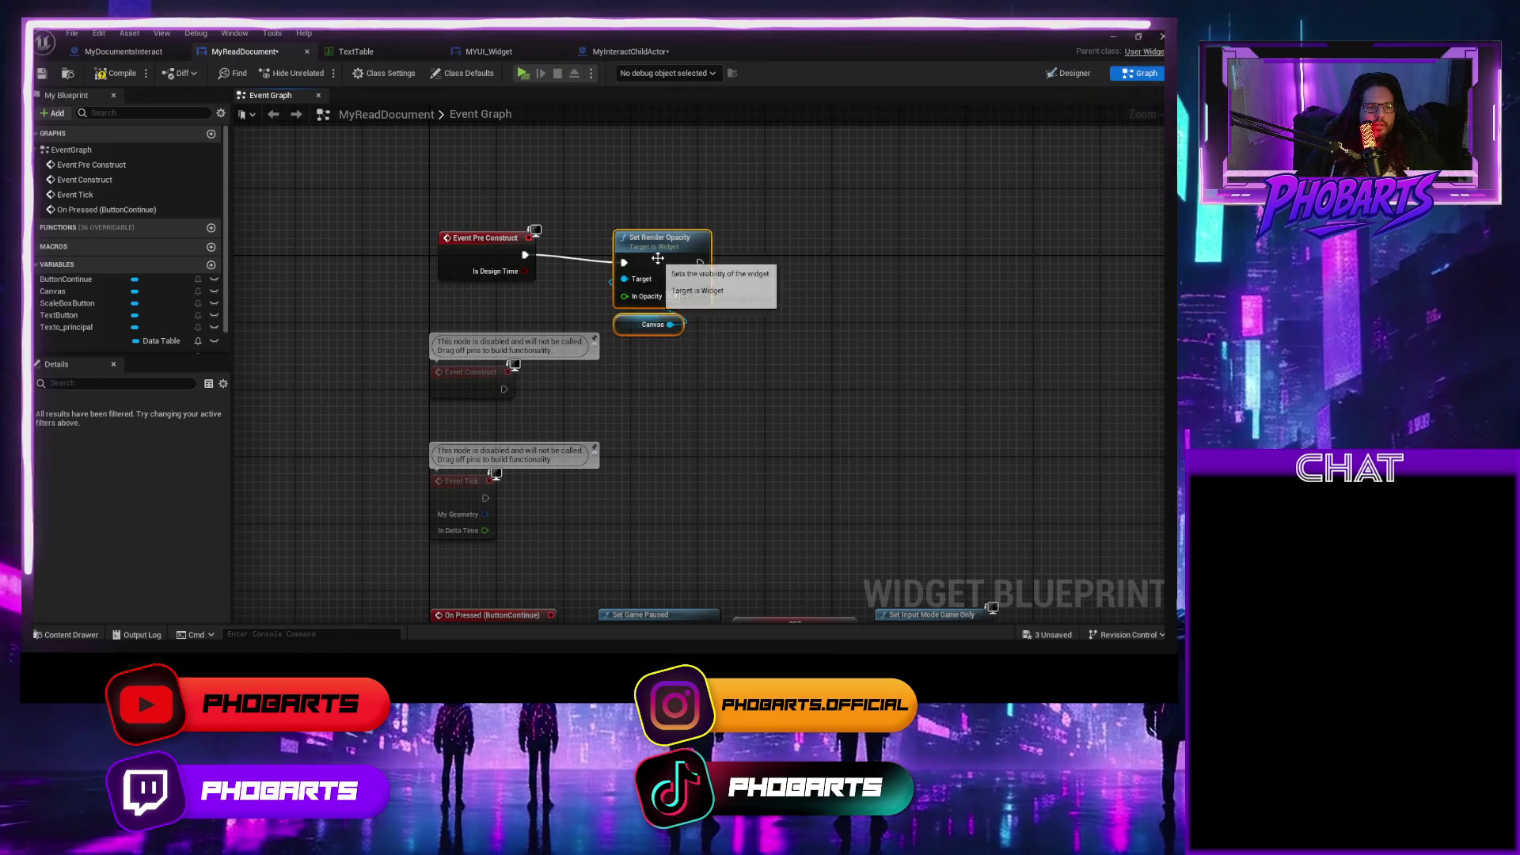
click(118, 73)
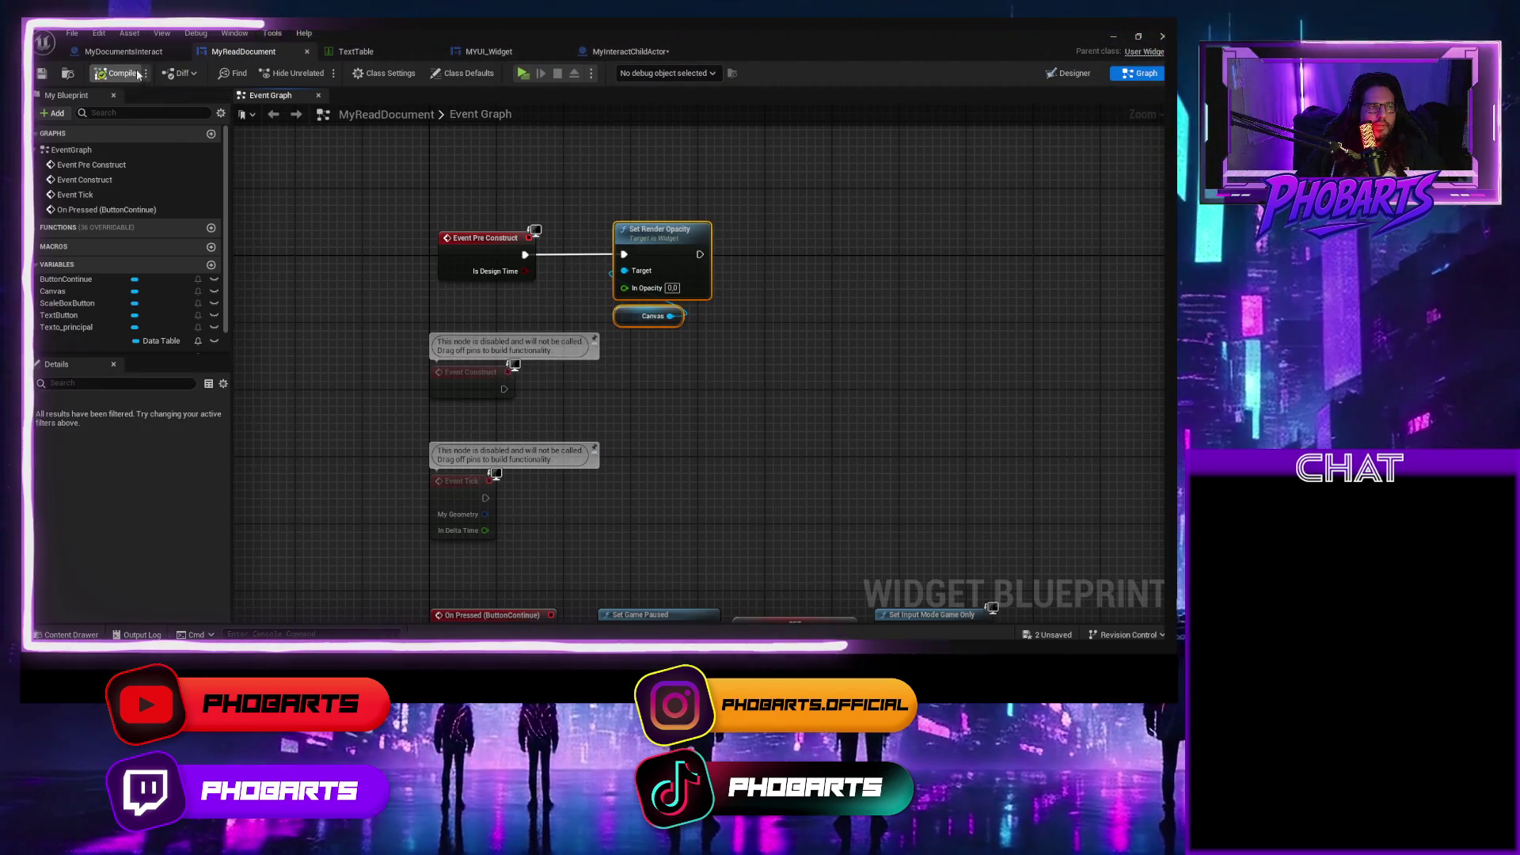
click(127, 52)
Relocate the Create Widget, SET MyReadUI and Add to Viewport nodes next to Event BeginPlay.
scroll(398, 318, down, 3)
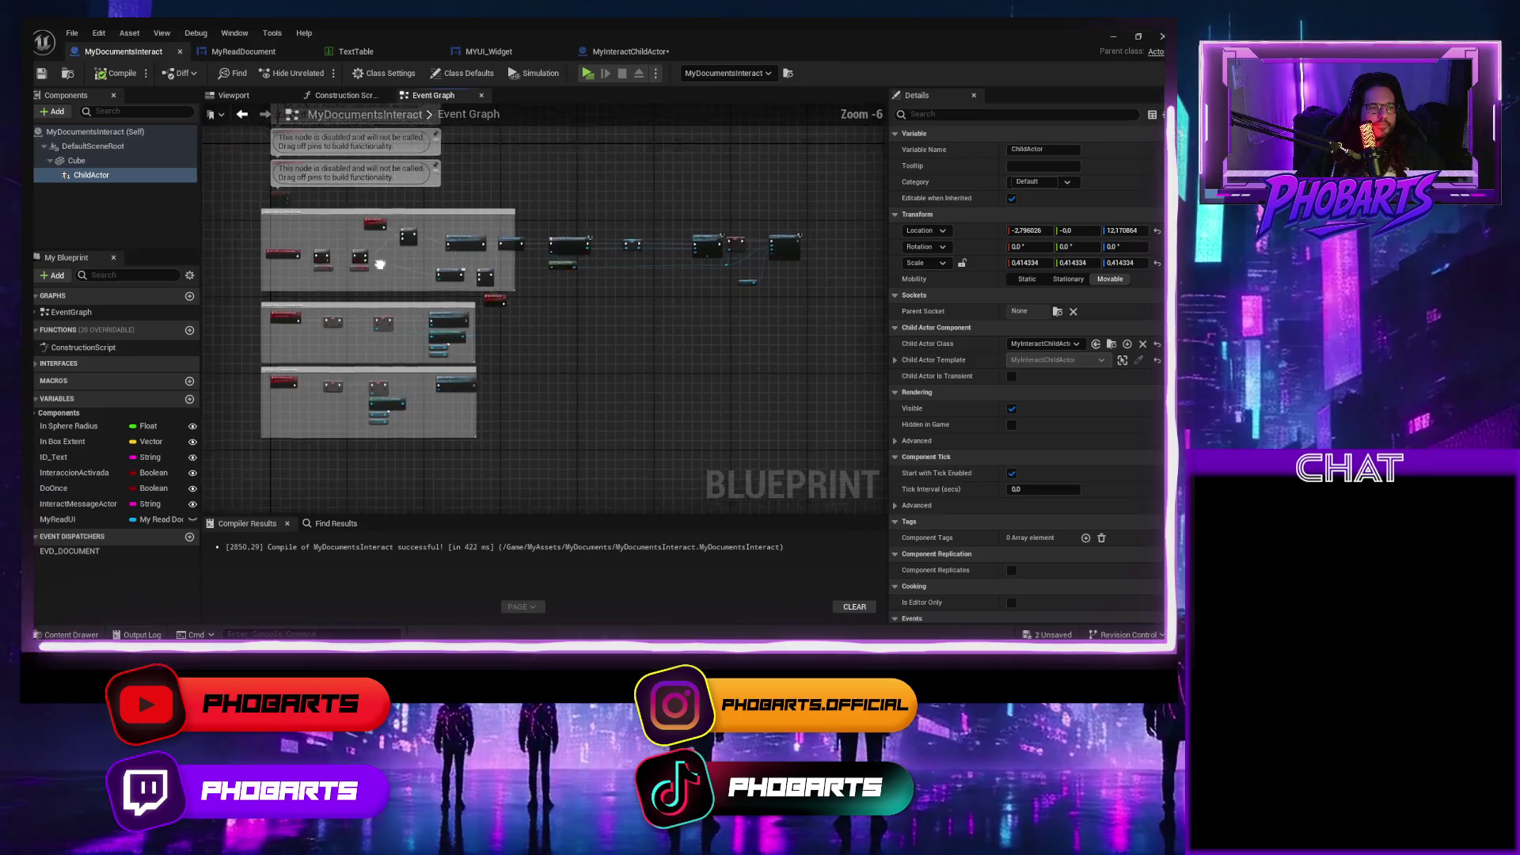
scroll(398, 319, up, 2)
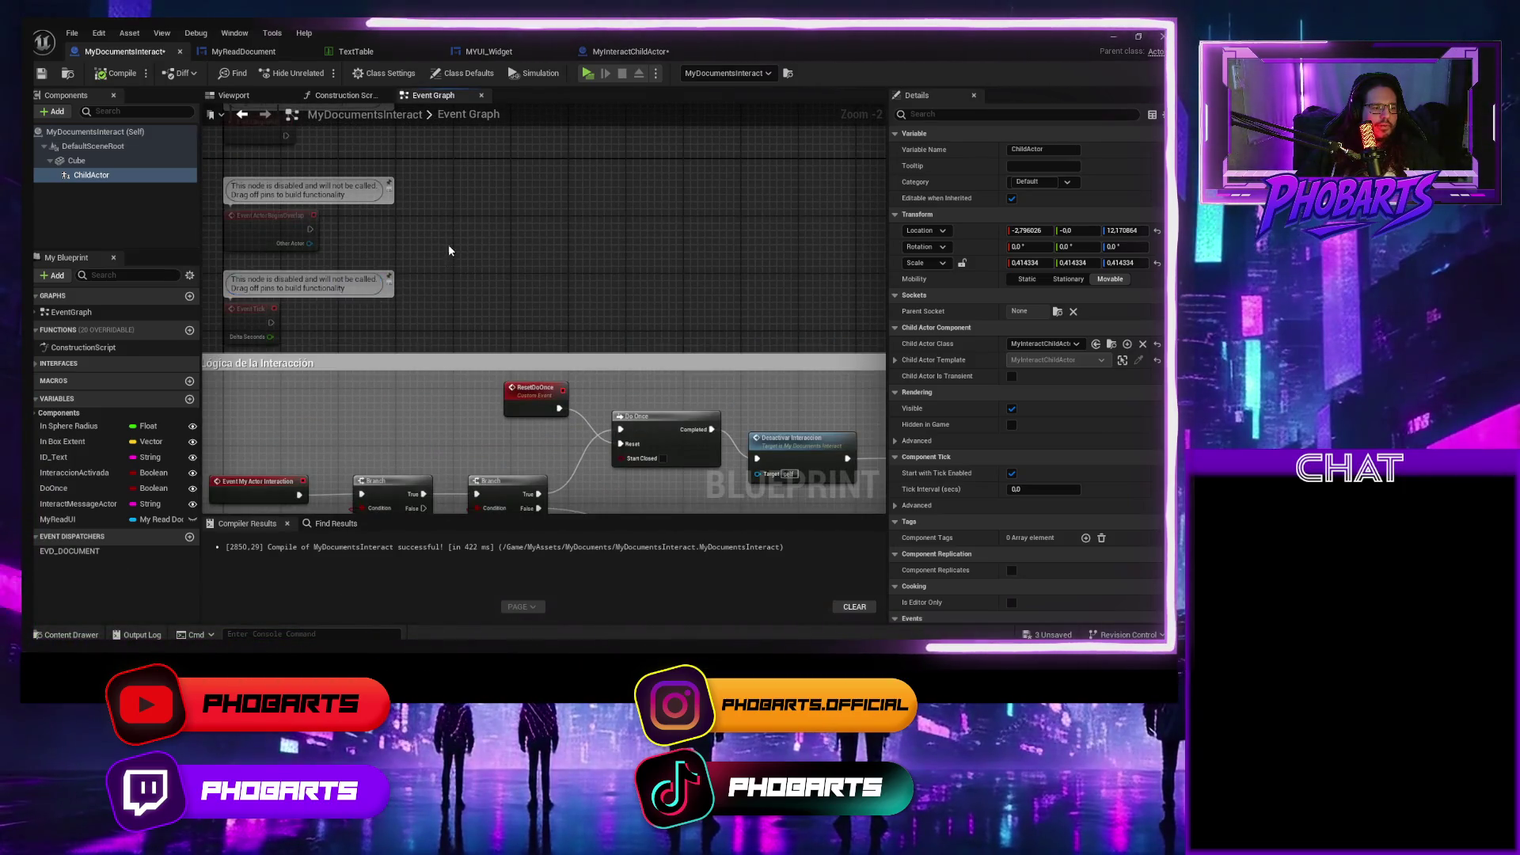
scroll(448, 245, up, 2)
scroll(539, 385, up, 2)
scroll(604, 355, down, 5)
mouse_move(722, 334)
mouse_down()
mouse_move(576, 319)
mouse_move(485, 334)
mouse_up()
scroll(485, 333, down, 1)
scroll(415, 257, up, 2)
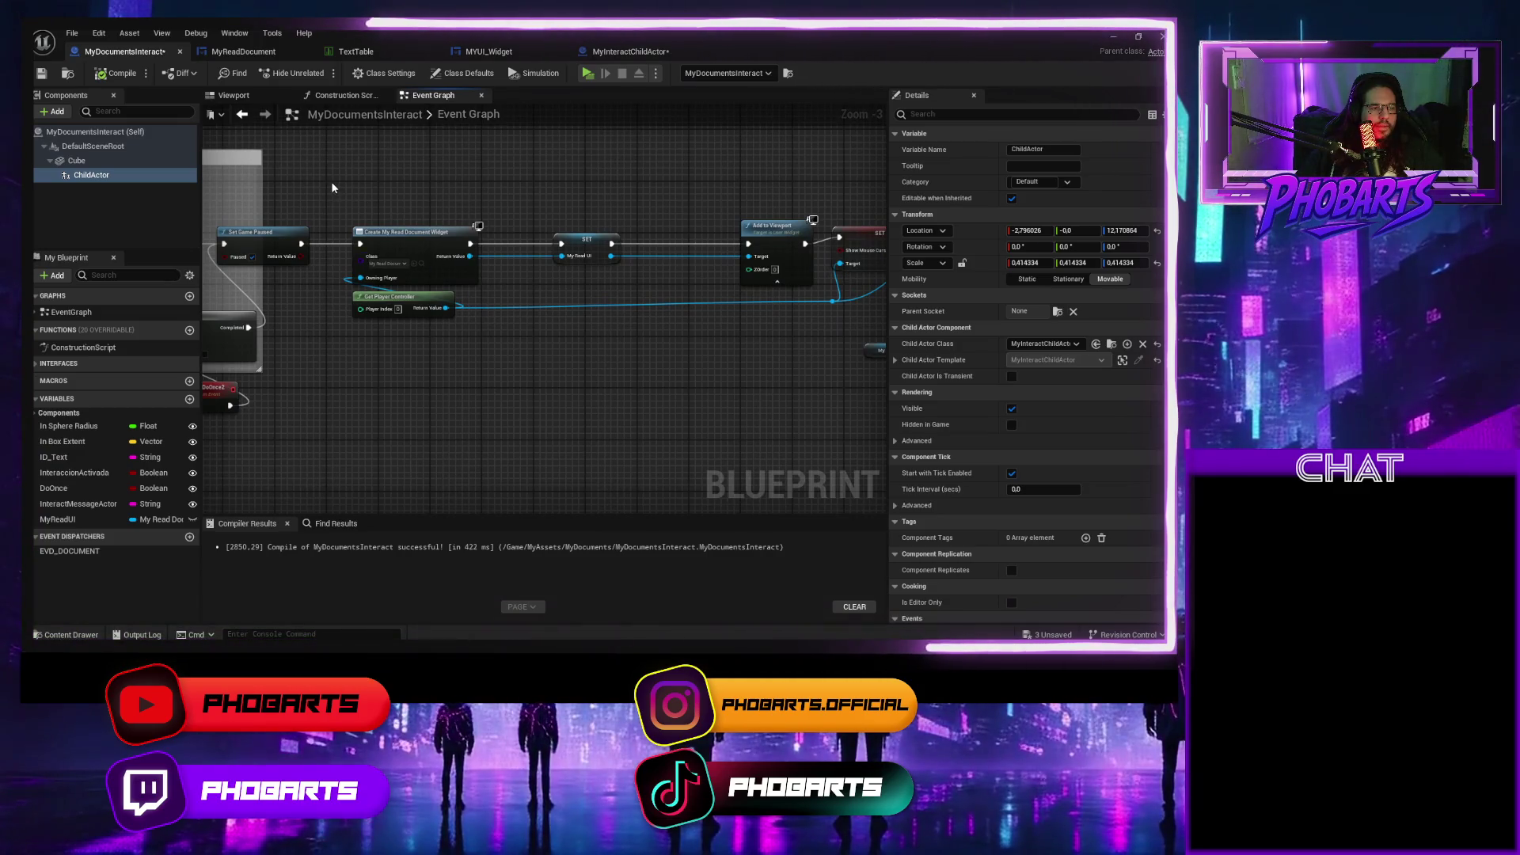
mouse_move(333, 185)
mouse_down()
mouse_move(610, 337)
mouse_move(760, 349)
mouse_up()
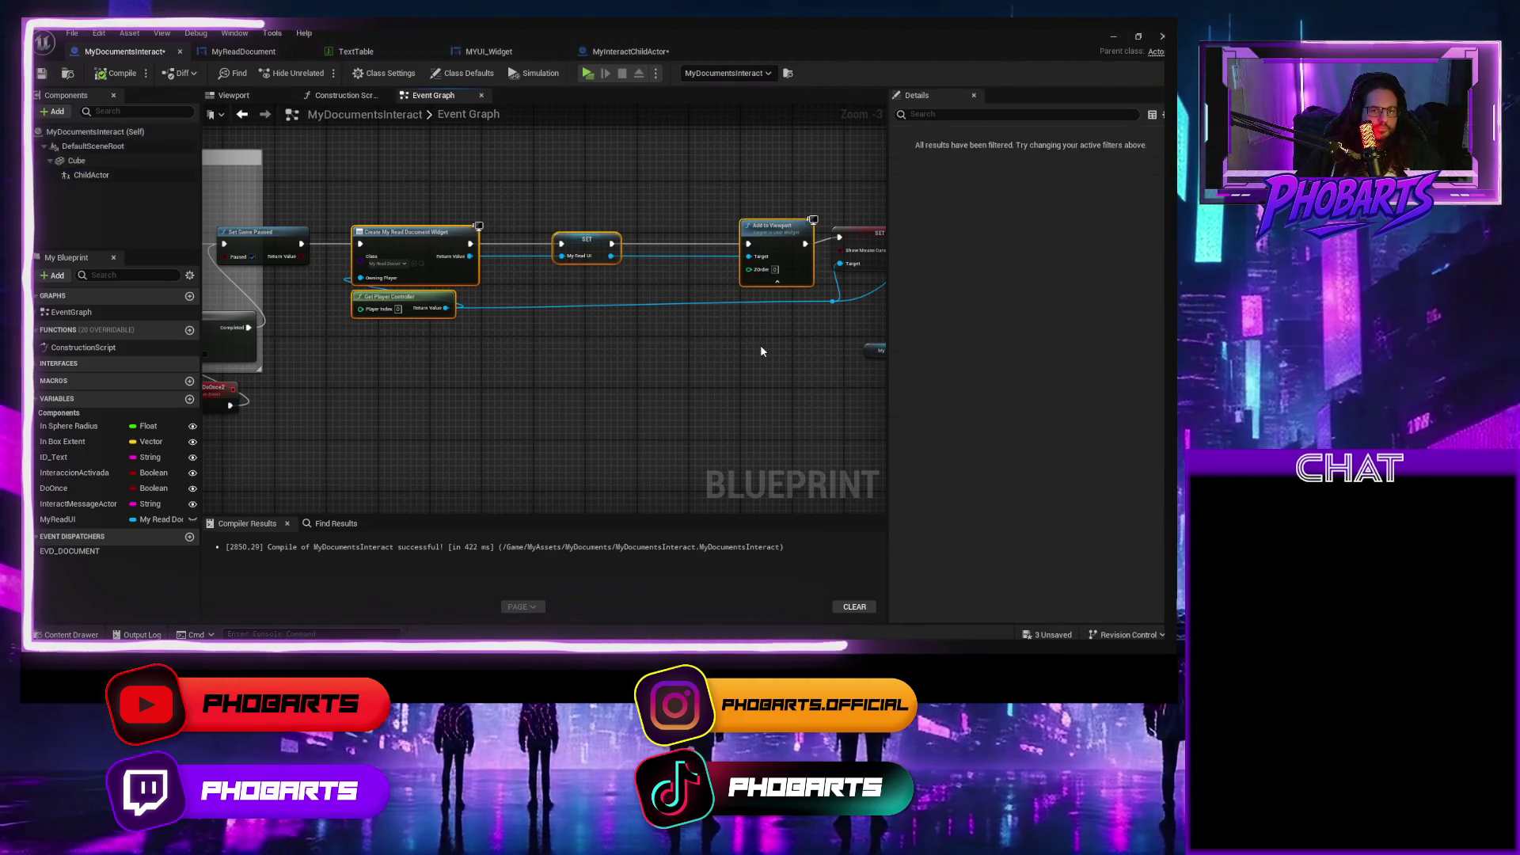
key(Delete)
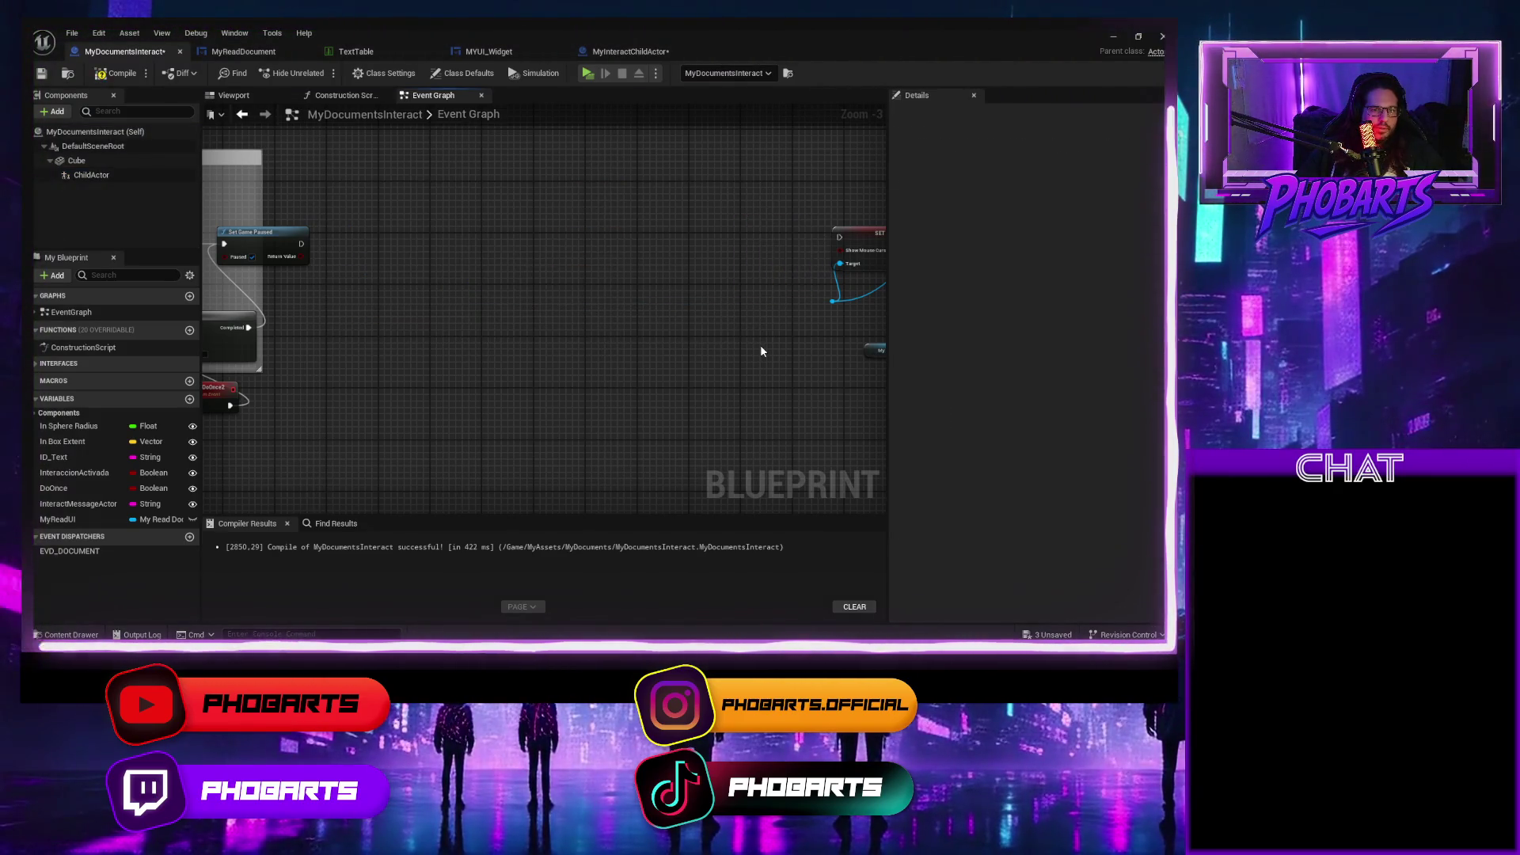
scroll(530, 333, down, 3)
scroll(567, 348, up, 3)
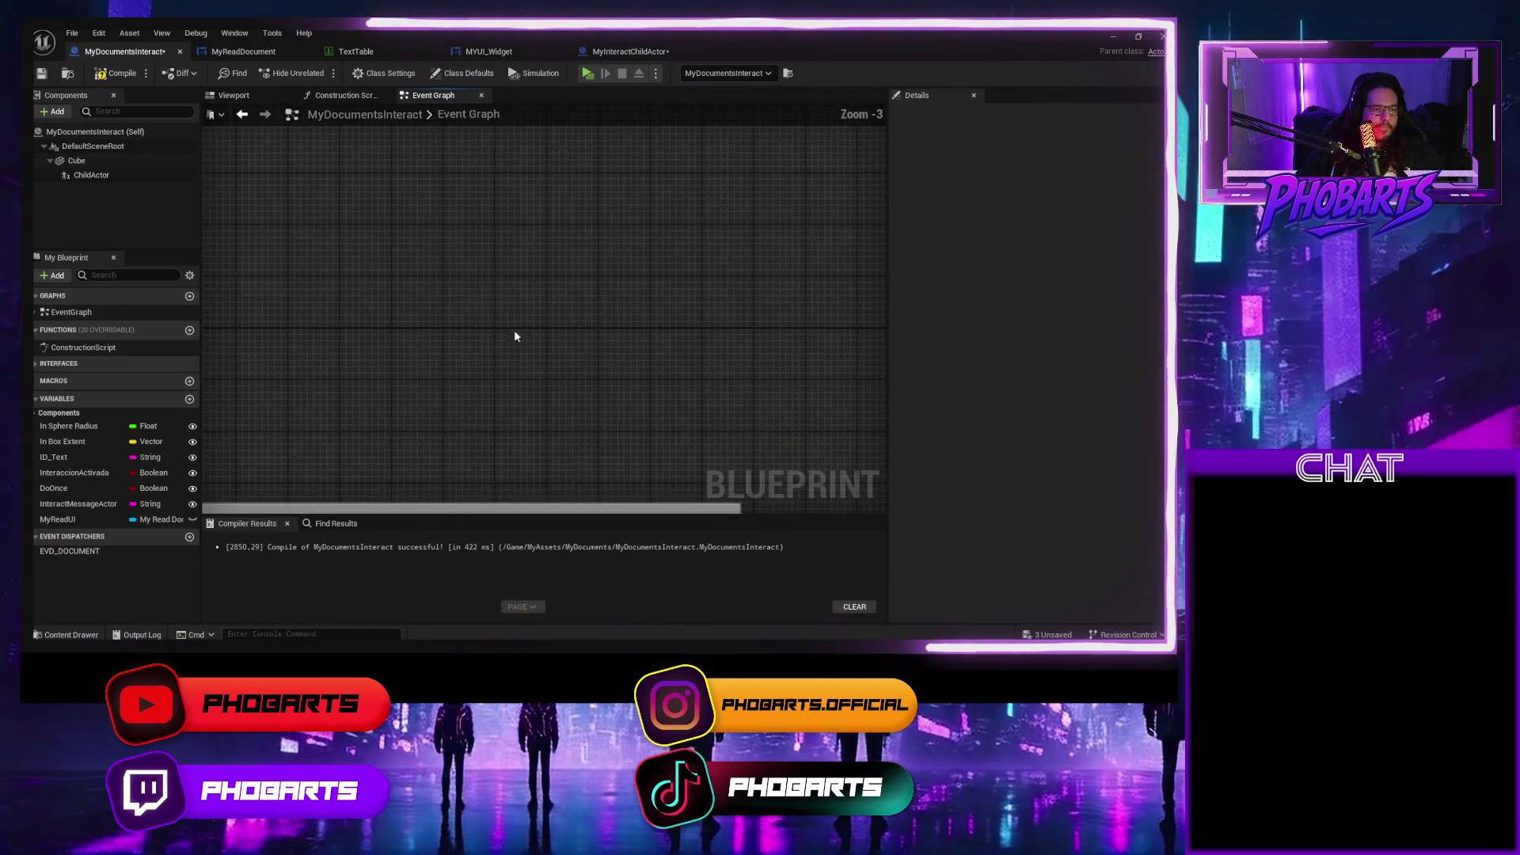
key(ctrl+z)
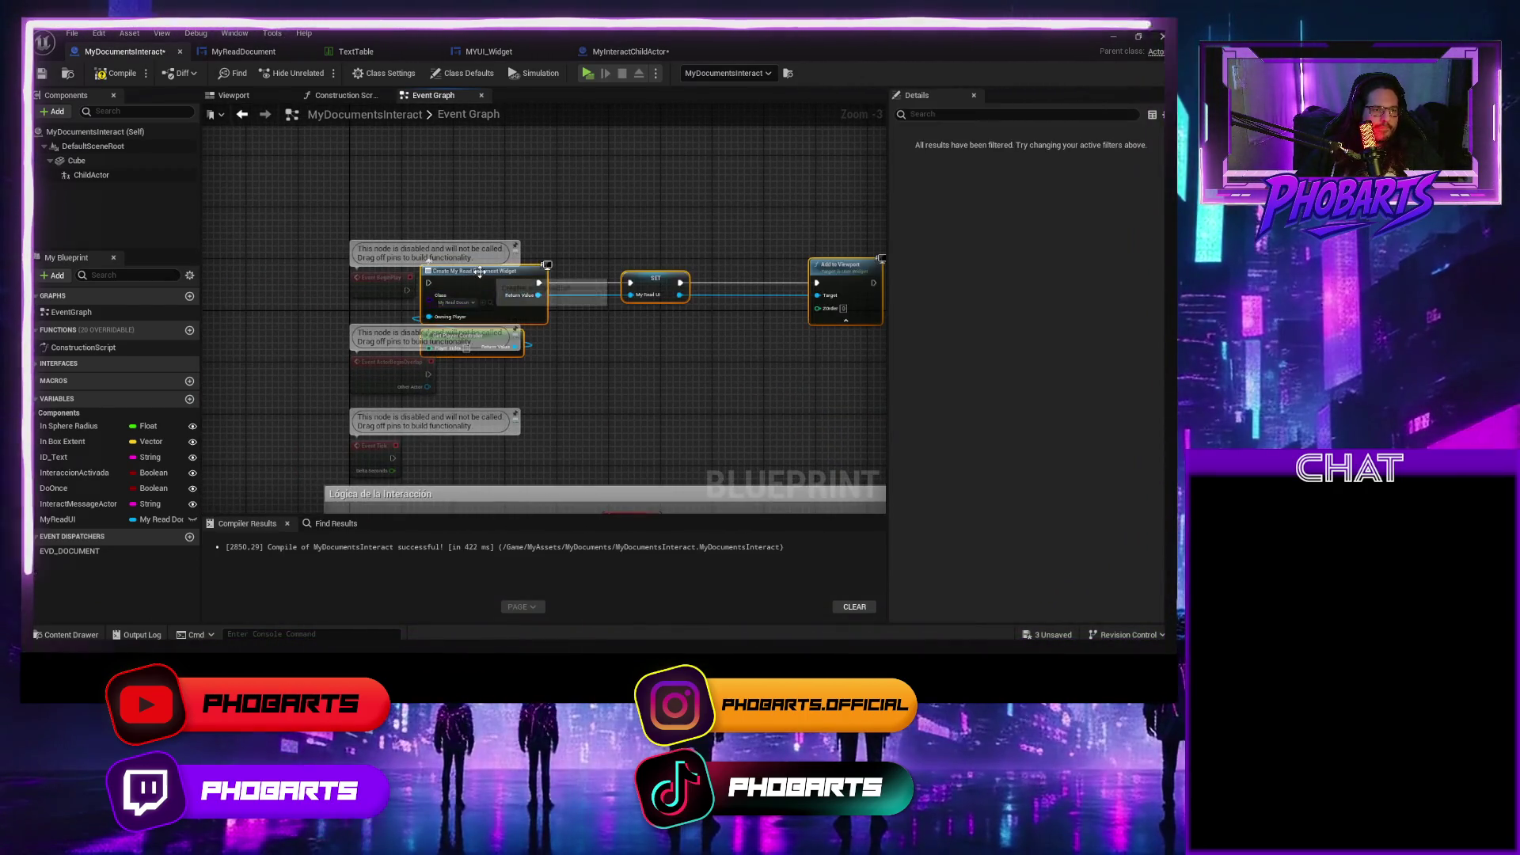
key(ctrl+z)
Wire Event BeginPlay to Create Widget, then cross-check MyInteractChildActor's UI creation nodes.
drag(407, 290, 567, 293)
drag(902, 347, 561, 360)
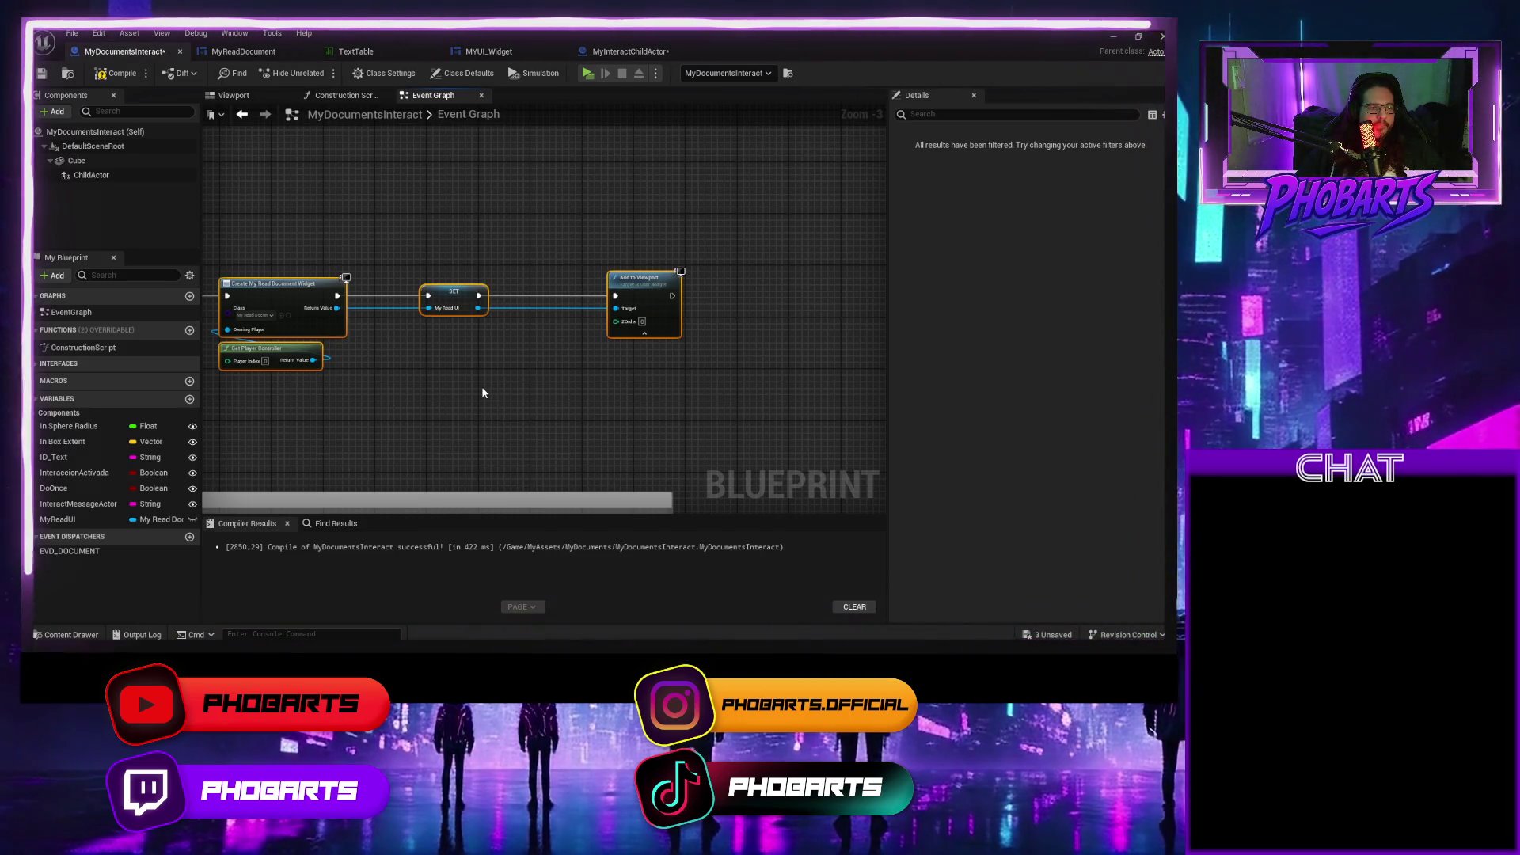
click(630, 52)
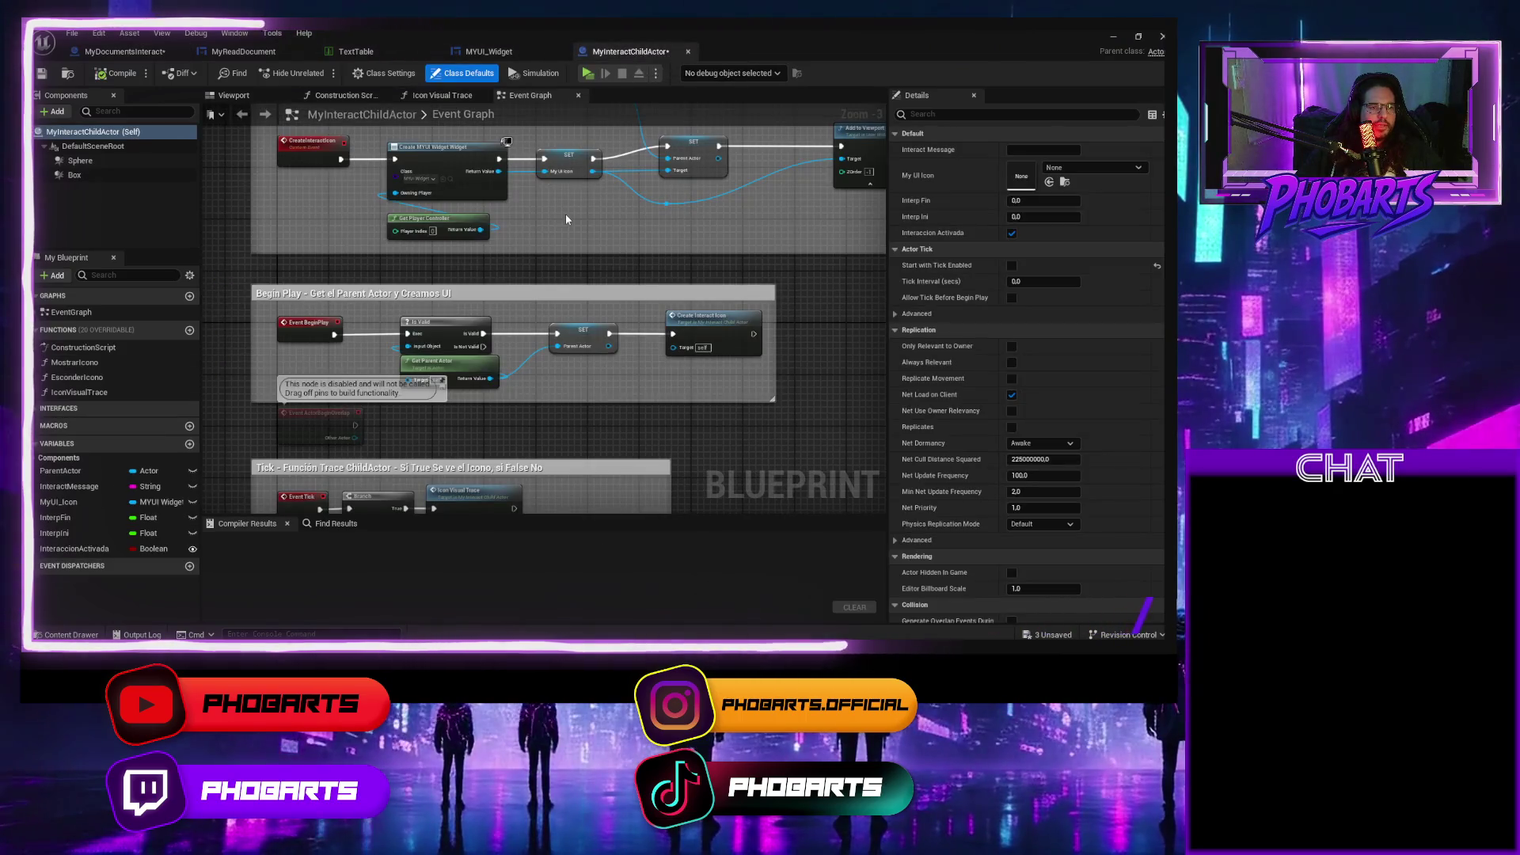
drag(565, 216, 537, 331)
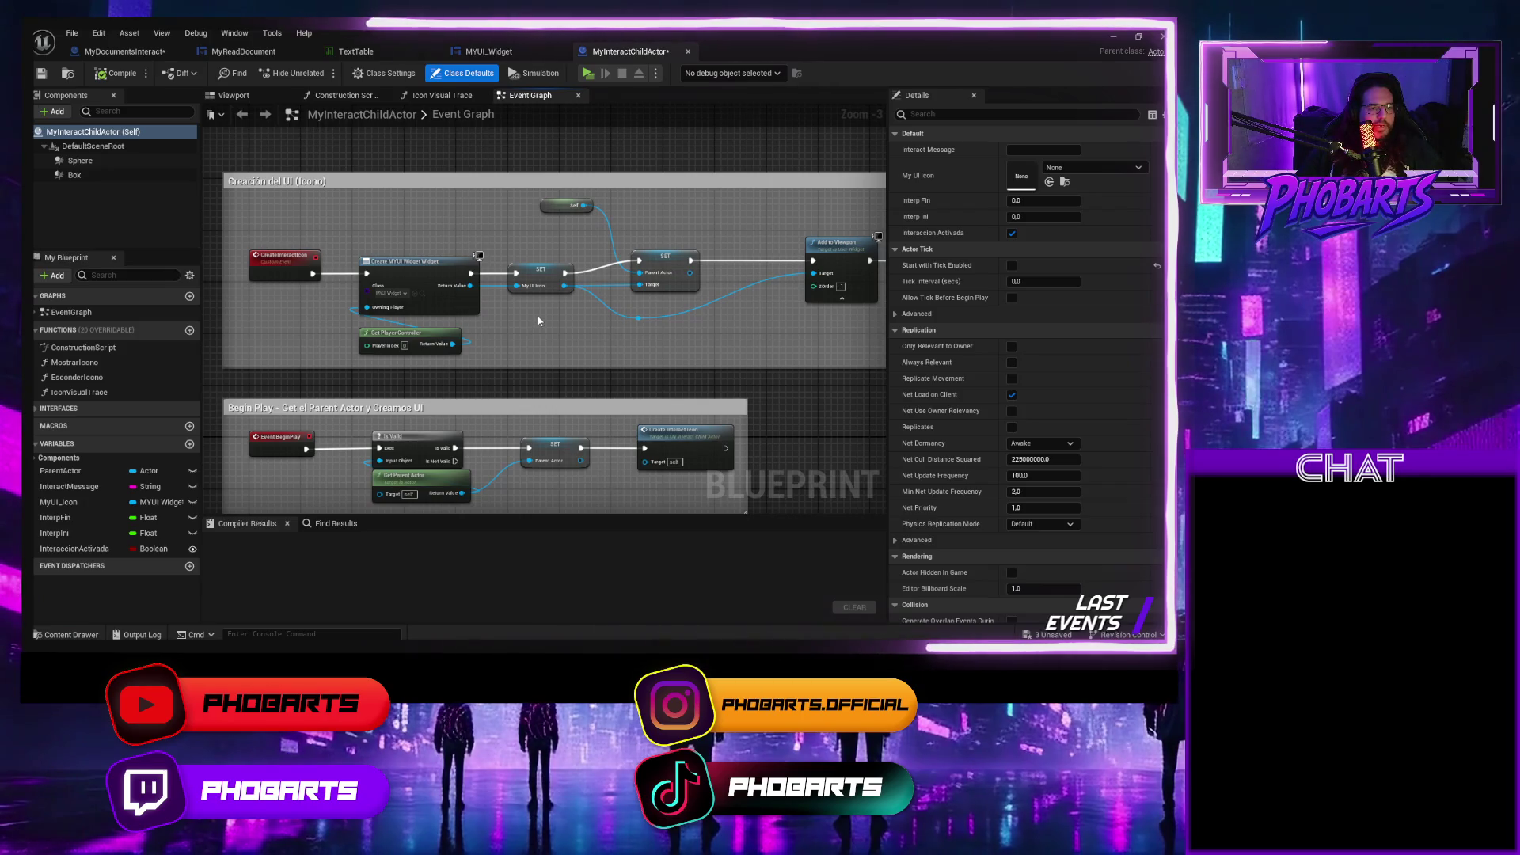
drag(590, 348, 514, 348)
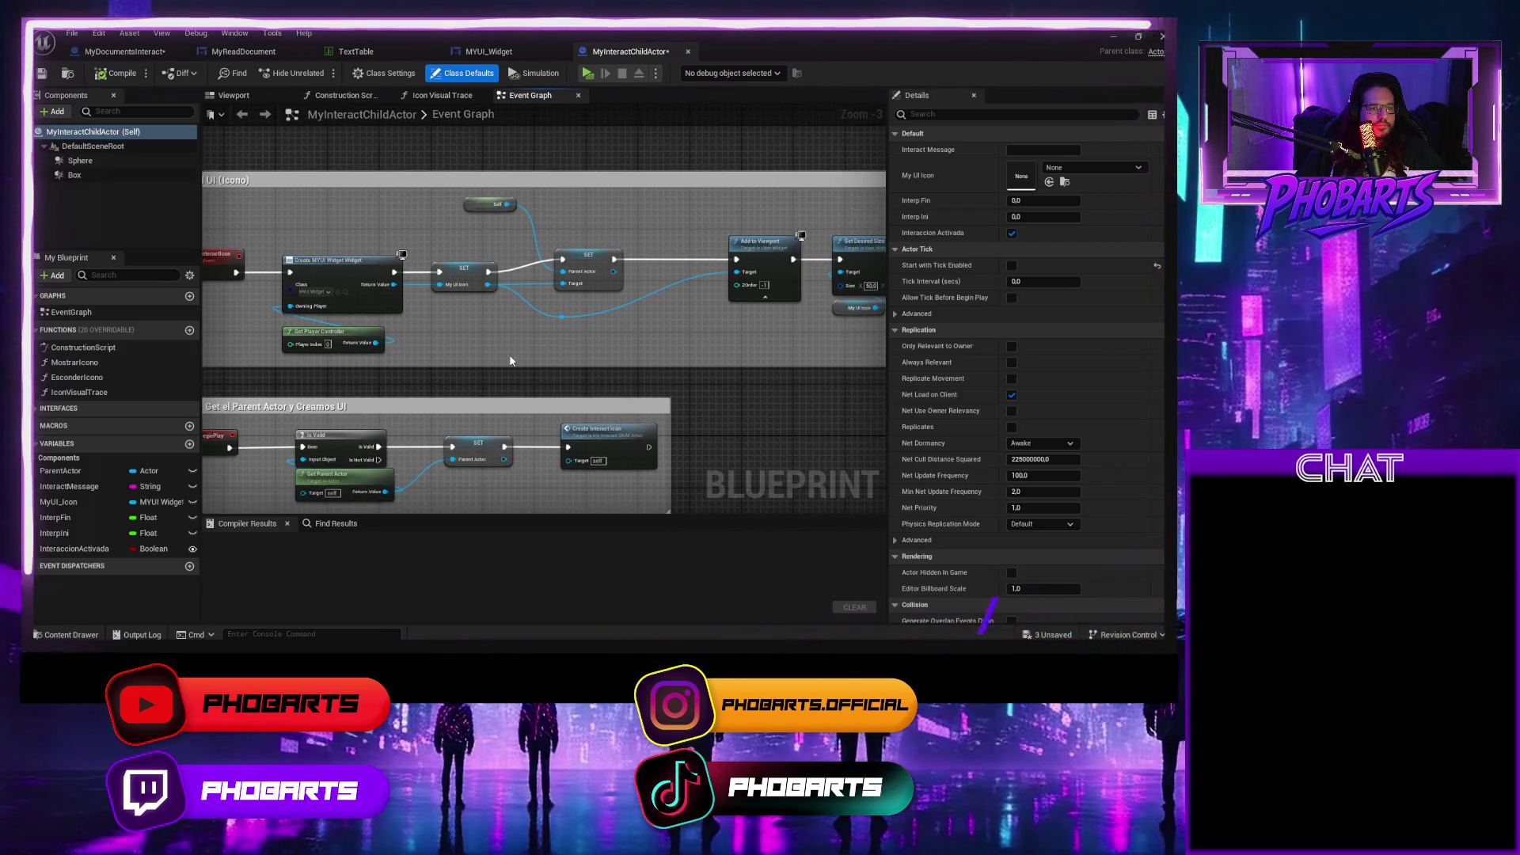
click(509, 52)
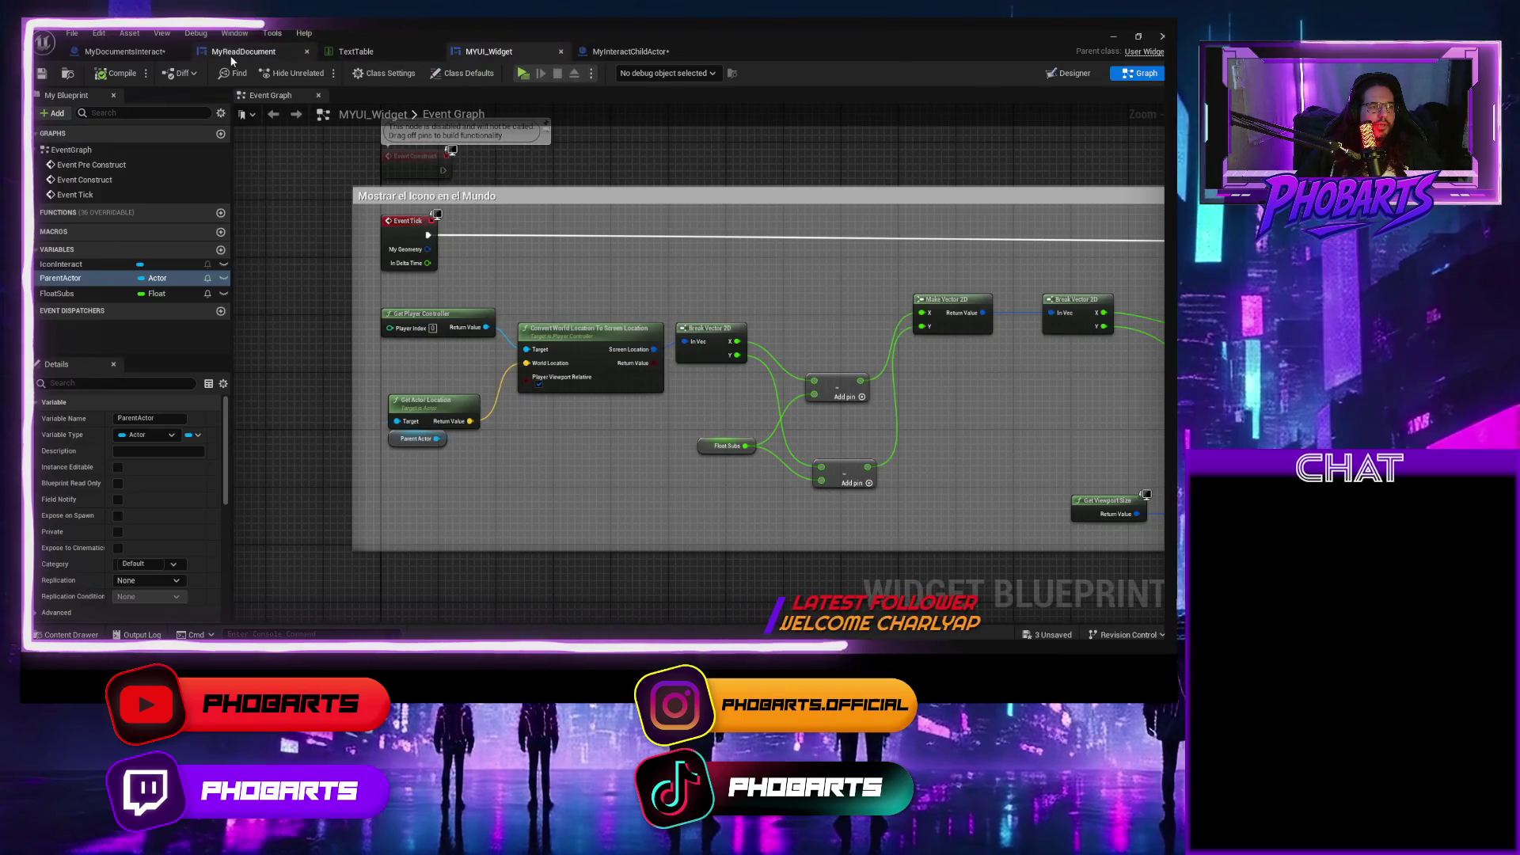
click(230, 54)
click(139, 54)
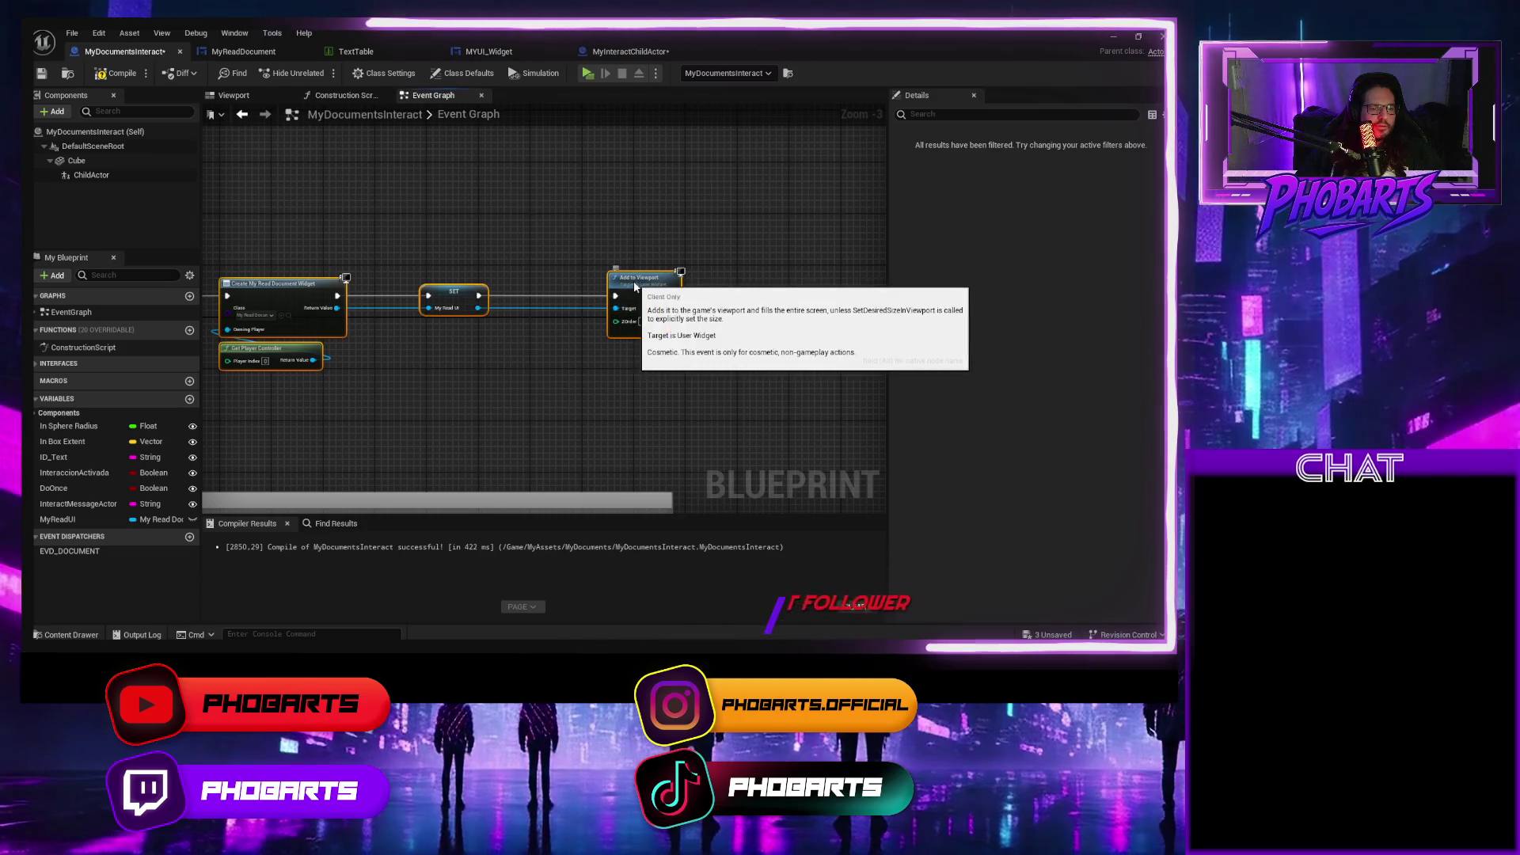
Add a MyReadUI getter feeding a new SET Parent node.
mouse_move(547, 350)
mouse_down()
mouse_move(826, 353)
mouse_move(679, 343)
mouse_move(695, 376)
mouse_move(489, 401)
mouse_up()
mouse_move(73, 518)
mouse_down()
mouse_move(488, 406)
mouse_move(624, 353)
mouse_move(653, 318)
mouse_up()
click(573, 397)
text(set)
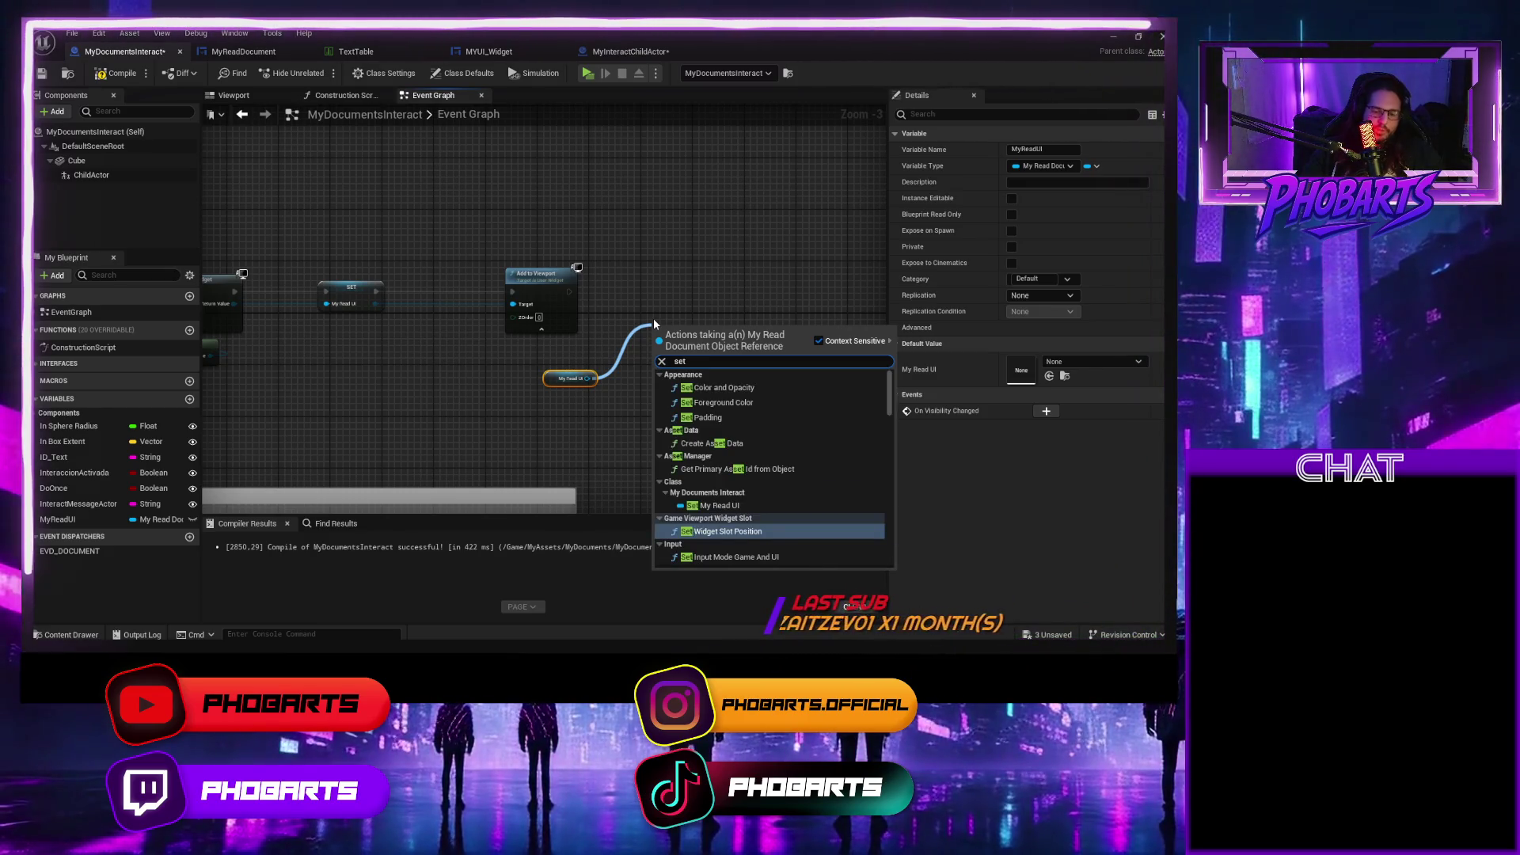
text( parent)
key(Return)
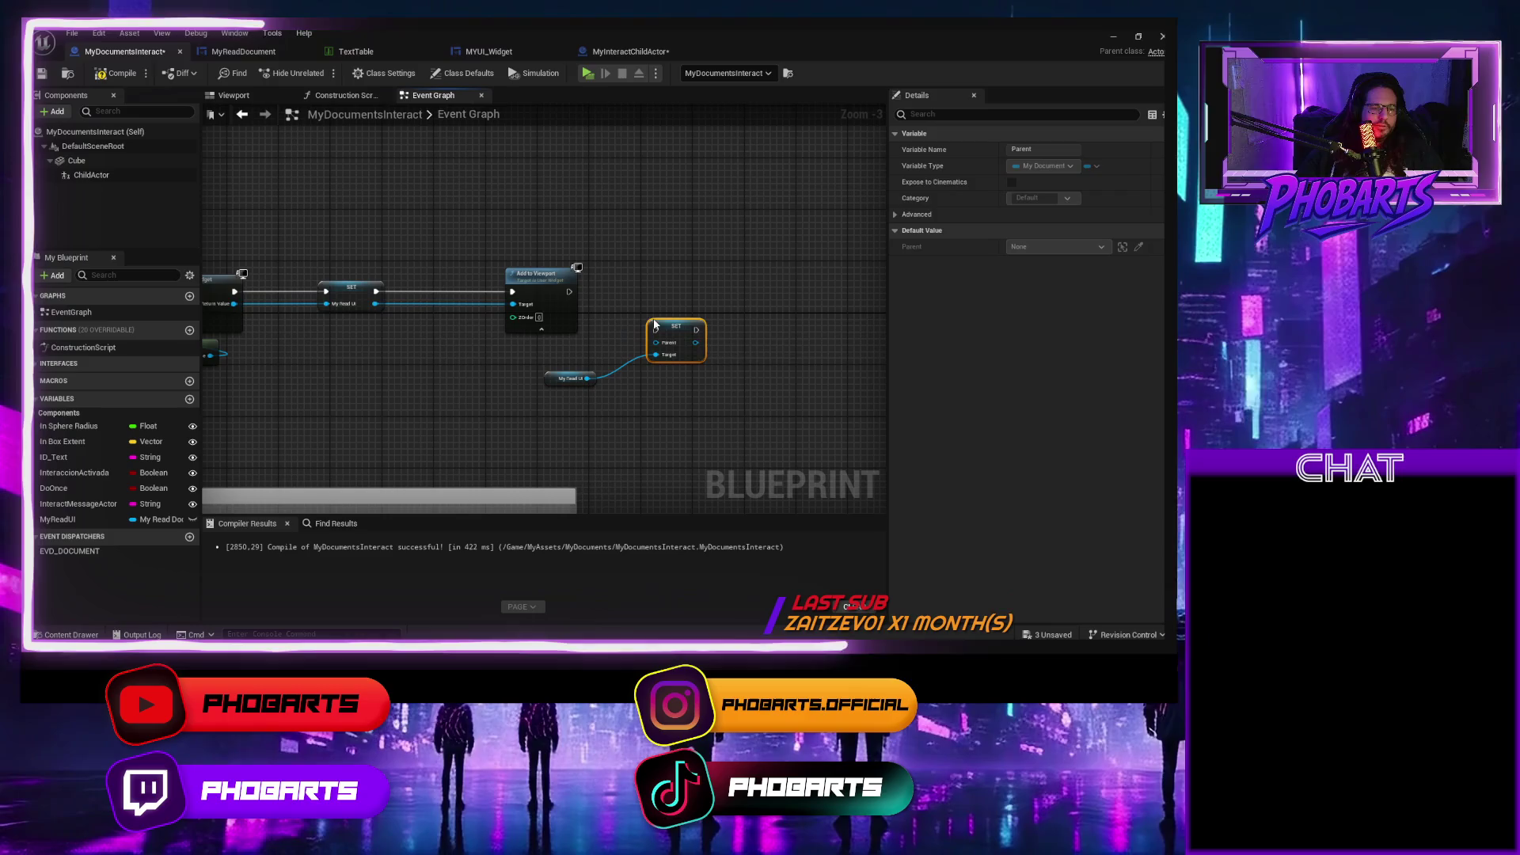
Plug Self into Parent, run SET after Add to Viewport, and compile.
right_click(584, 236)
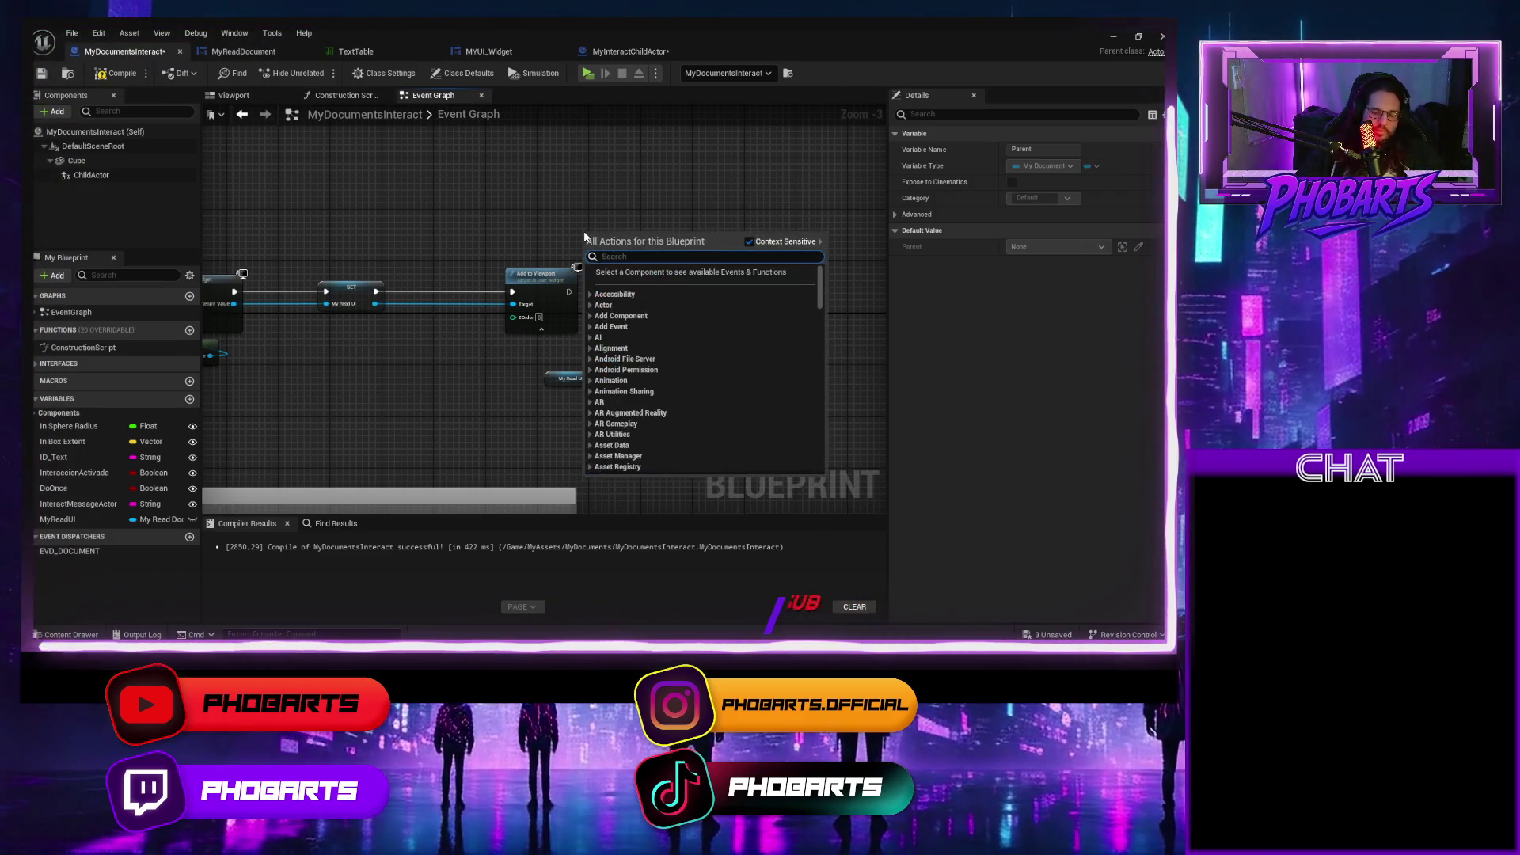
text(self)
key(Down)
key(Return)
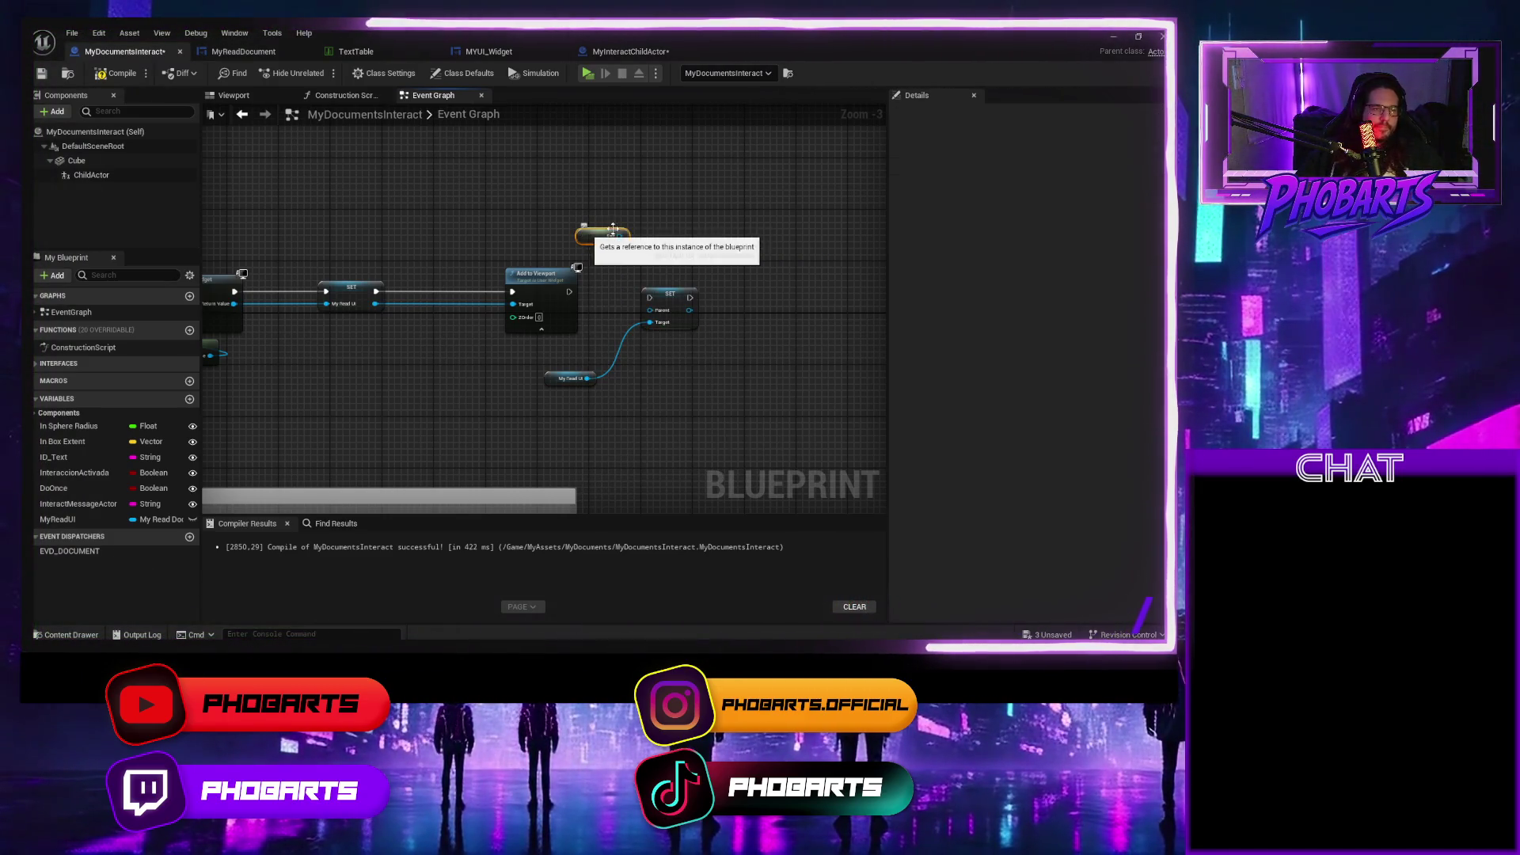
drag(648, 290, 651, 322)
drag(569, 291, 658, 286)
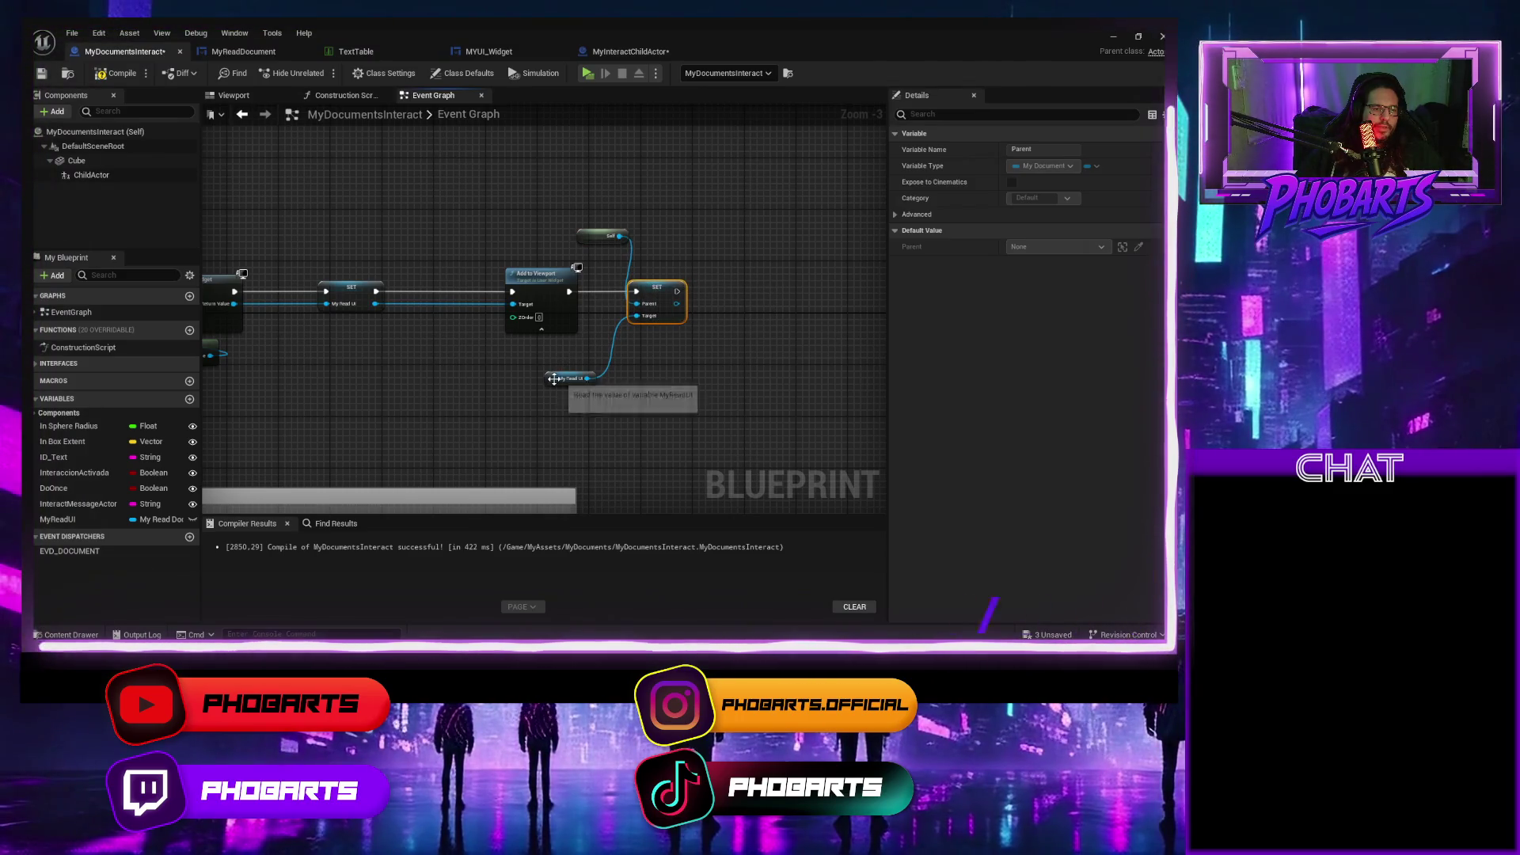
drag(553, 378, 635, 332)
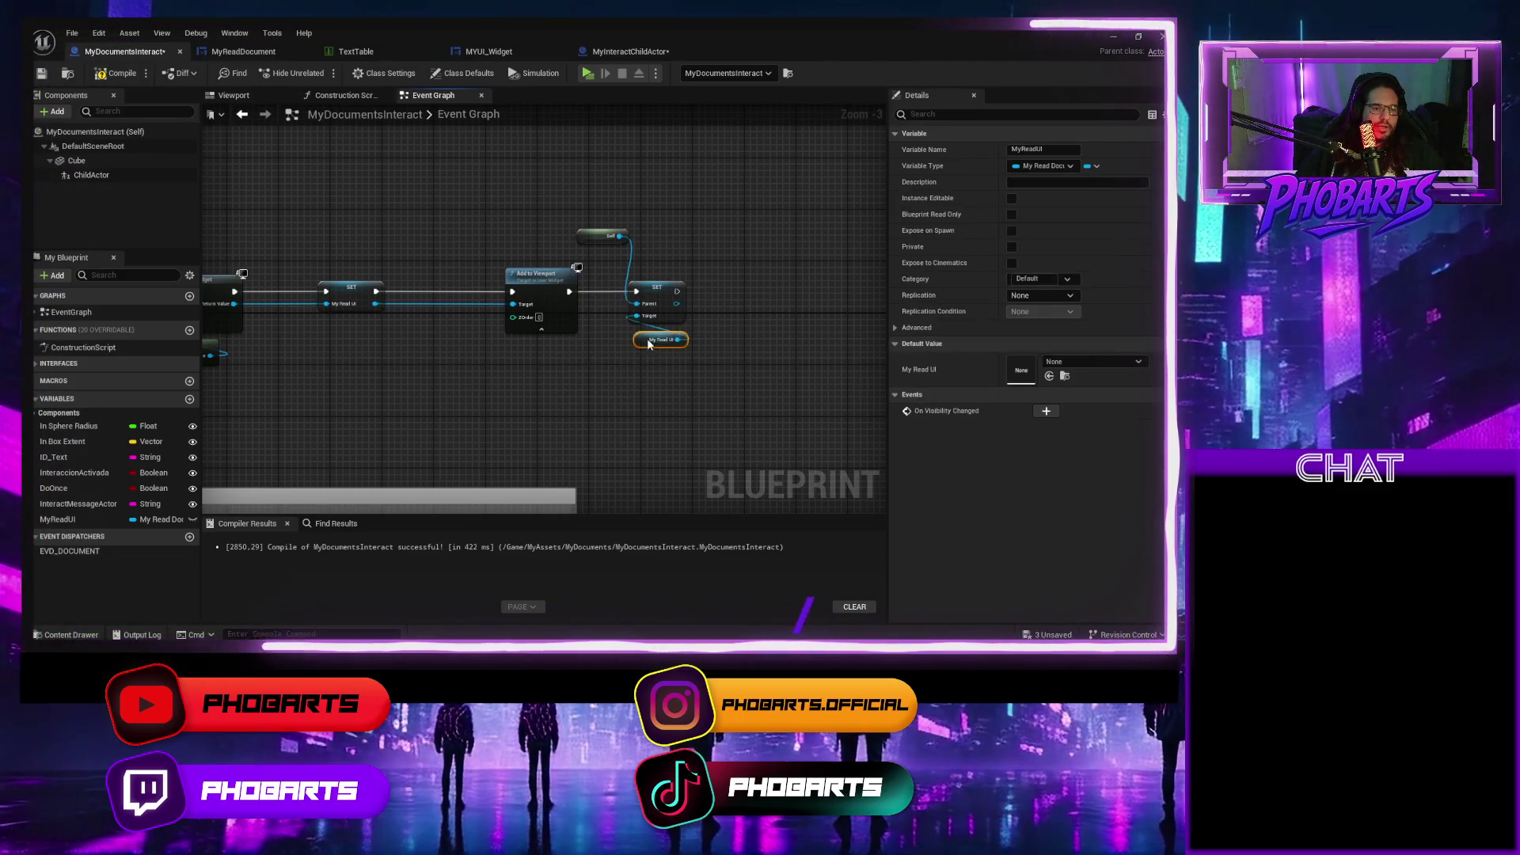
click(102, 76)
scroll(383, 334, down, 2)
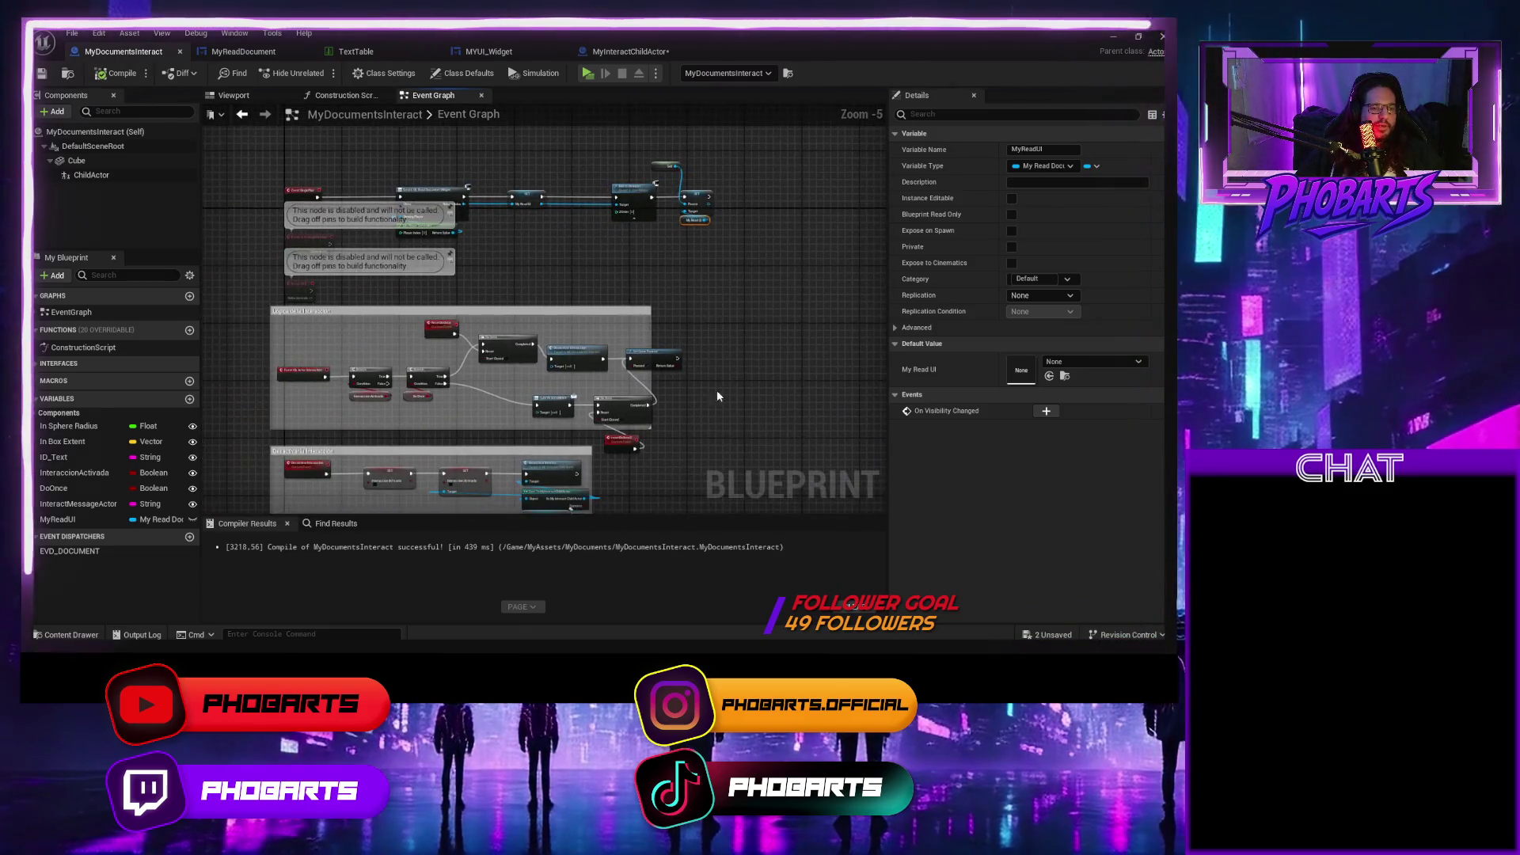
Connect Set Game Paused onward to the mouse-cursor SET node.
scroll(562, 321, down, 2)
scroll(635, 332, up, 3)
scroll(625, 353, down, 2)
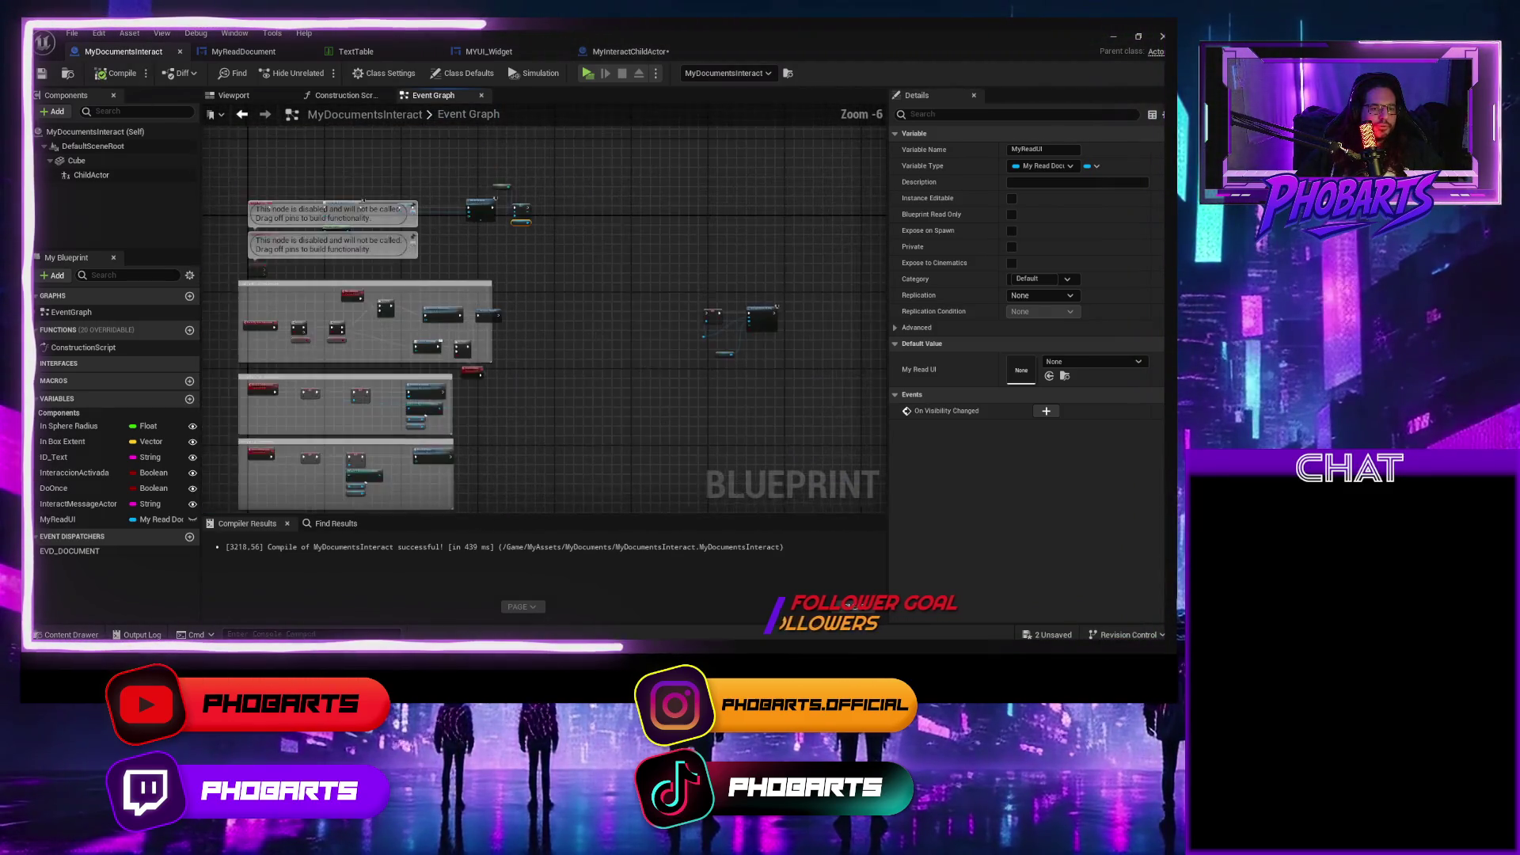
click(625, 358)
scroll(625, 359, up, 4)
mouse_move(625, 358)
mouse_down()
mouse_move(354, 288)
mouse_move(185, 283)
mouse_move(515, 301)
mouse_up()
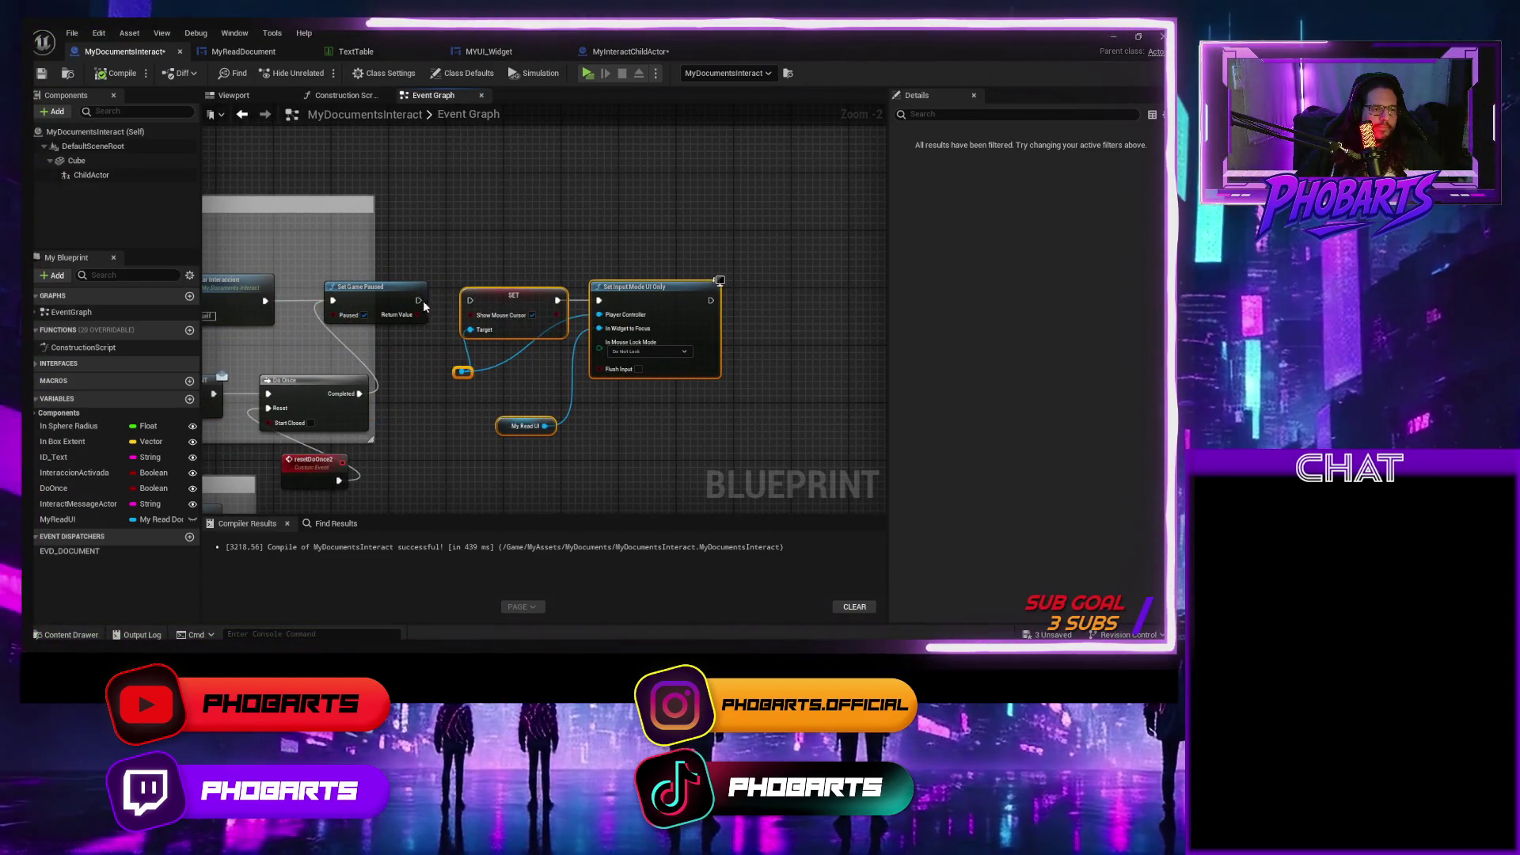
drag(422, 300, 460, 307)
mouse_move(437, 424)
mouse_down()
mouse_move(482, 407)
mouse_move(583, 298)
mouse_move(599, 304)
mouse_move(554, 411)
mouse_move(495, 368)
mouse_move(472, 464)
mouse_move(508, 369)
mouse_move(460, 358)
mouse_move(497, 264)
mouse_move(560, 368)
mouse_move(478, 239)
mouse_up()
Replace the reroute so one Get Player Controller feeds the cursor SET and Set Input Mode UI Only.
click(392, 329)
scroll(392, 329, down, 1)
key(ctrl+v)
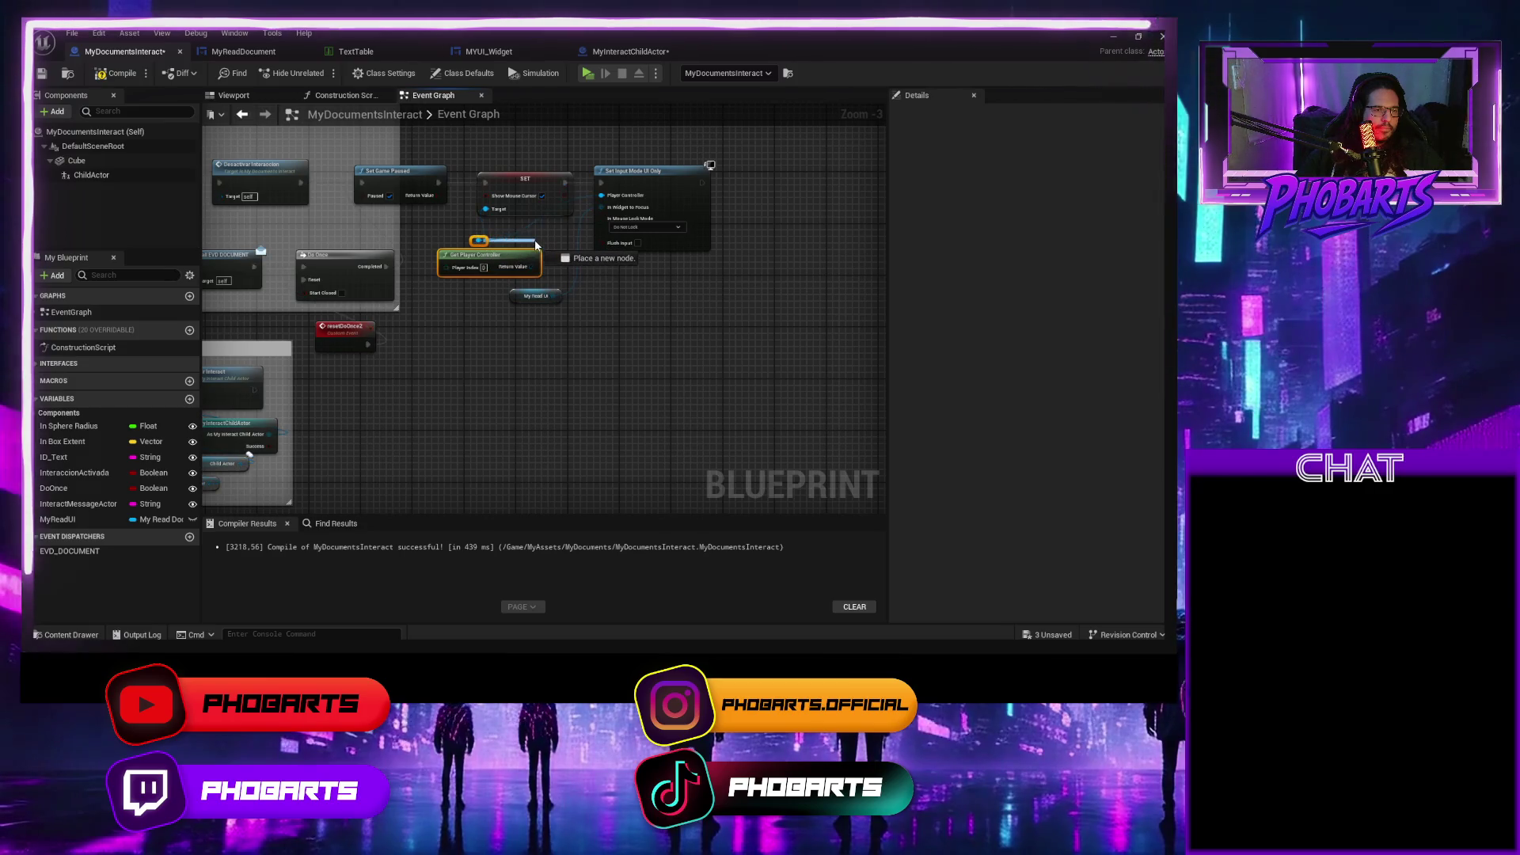
mouse_move(511, 240)
mouse_down()
mouse_move(498, 231)
mouse_move(538, 245)
mouse_move(475, 239)
mouse_up()
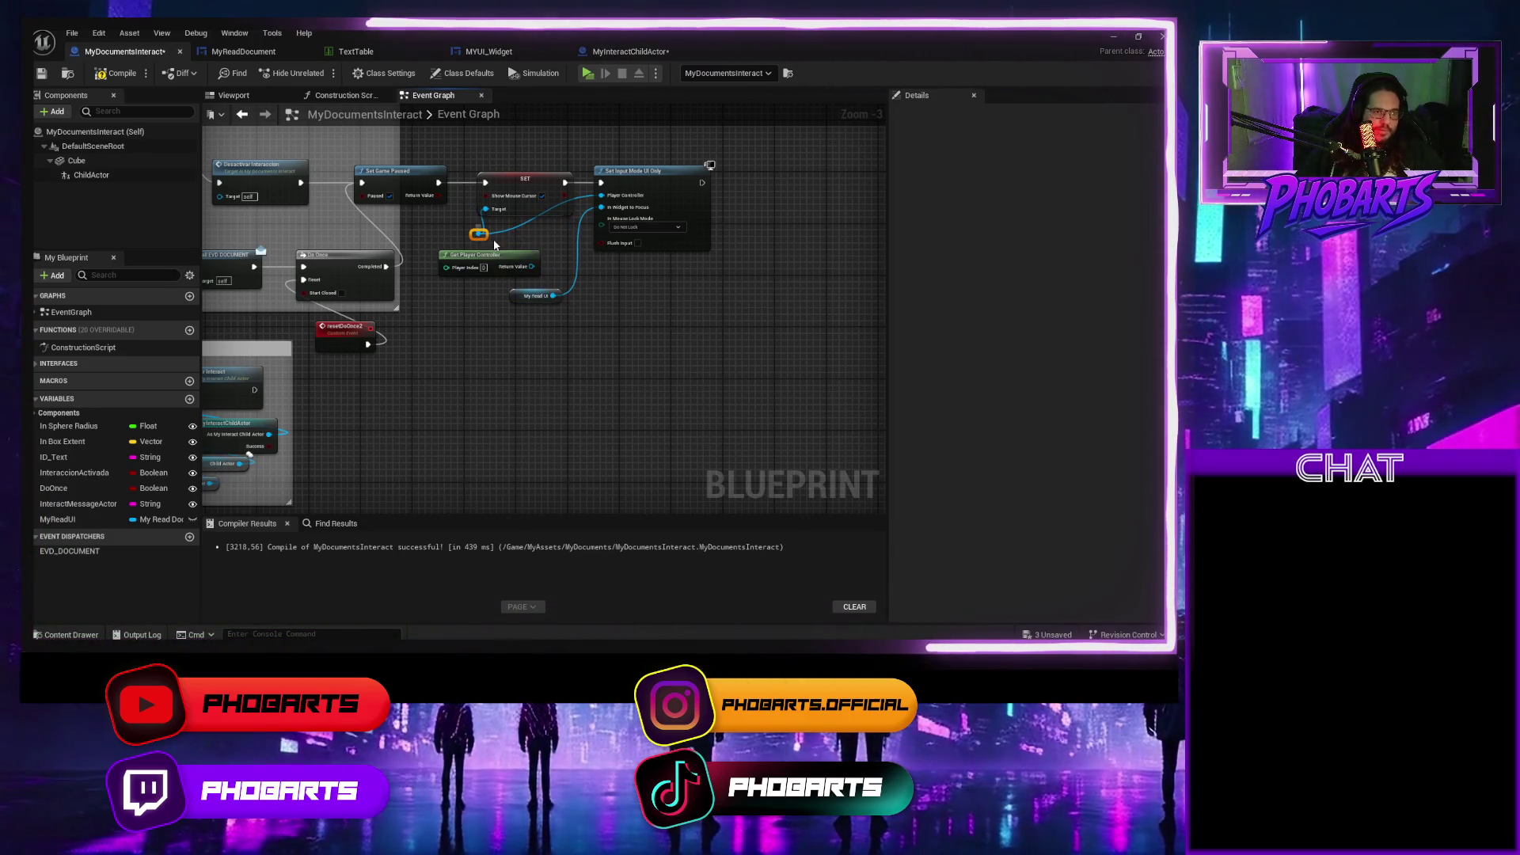
key(Delete)
drag(532, 268, 611, 198)
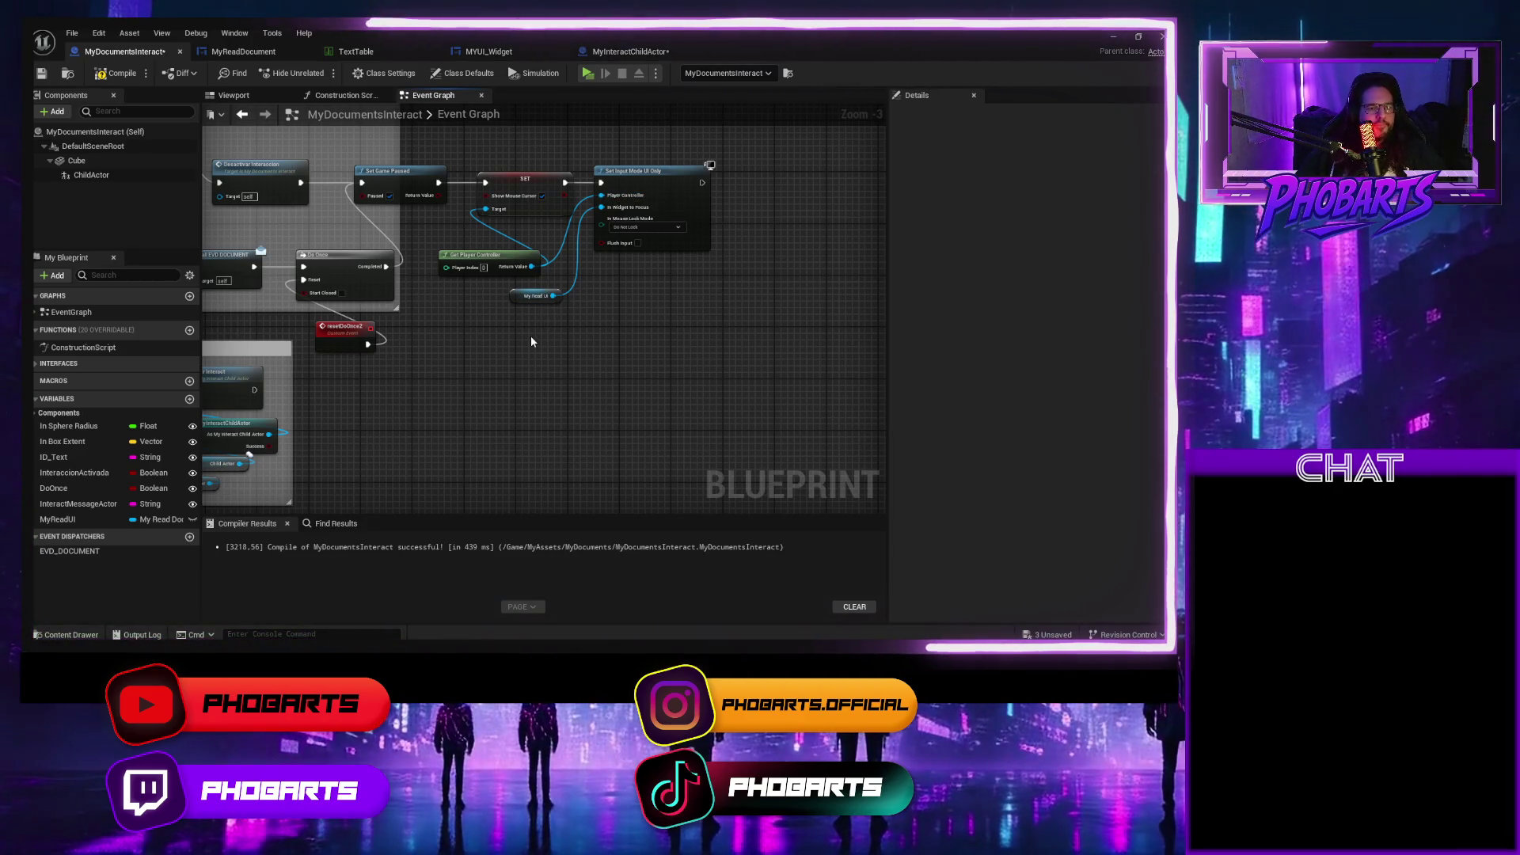
Recompile MyDocumentsInteract and place a My Read UI getter in the graph.
scroll(522, 339, down, 1)
drag(523, 339, 657, 335)
scroll(657, 325, up, 2)
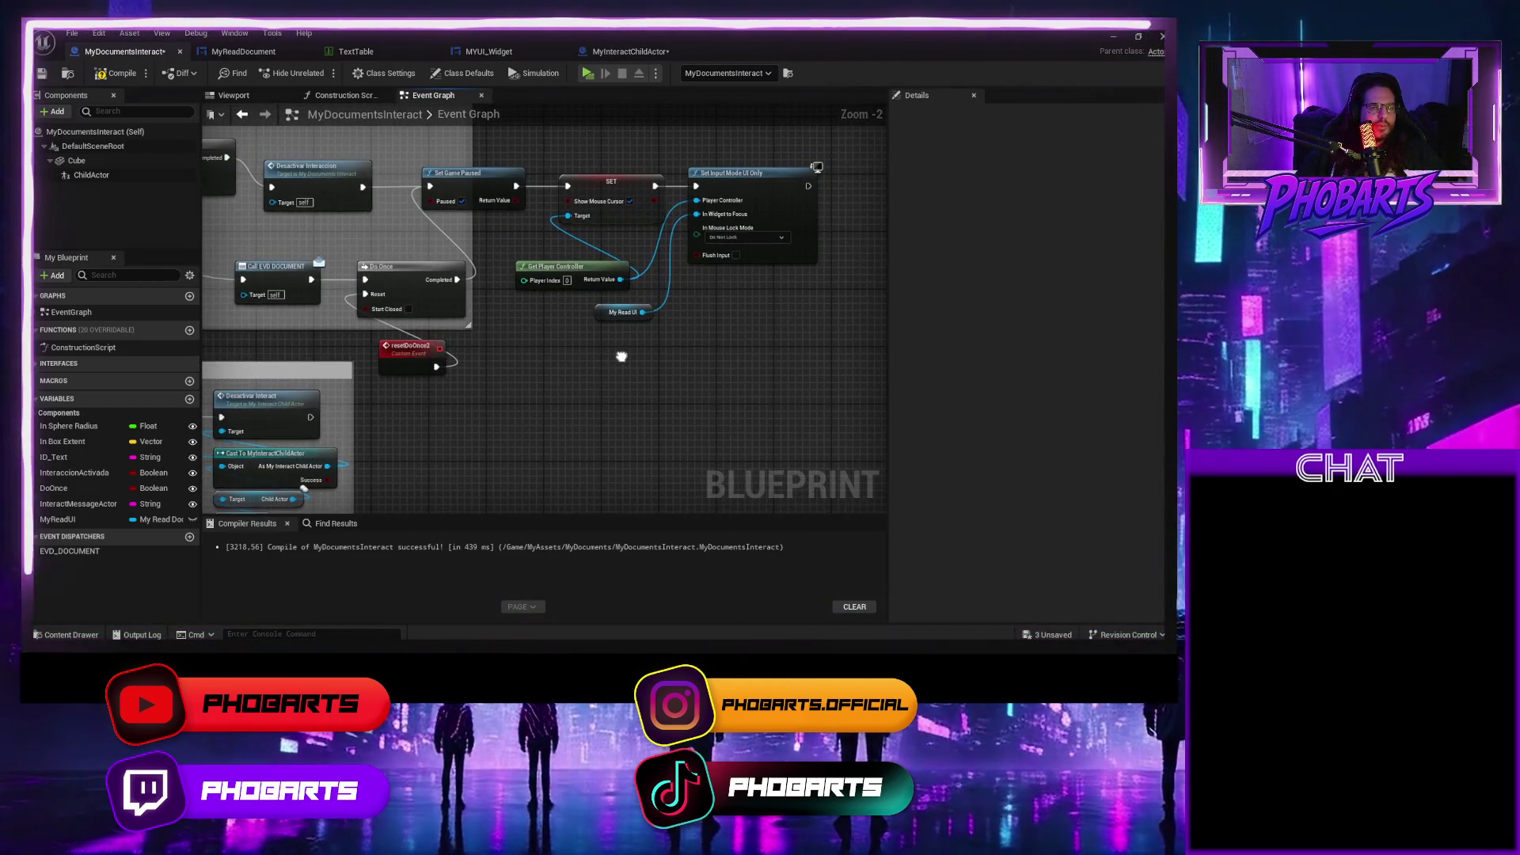
click(121, 79)
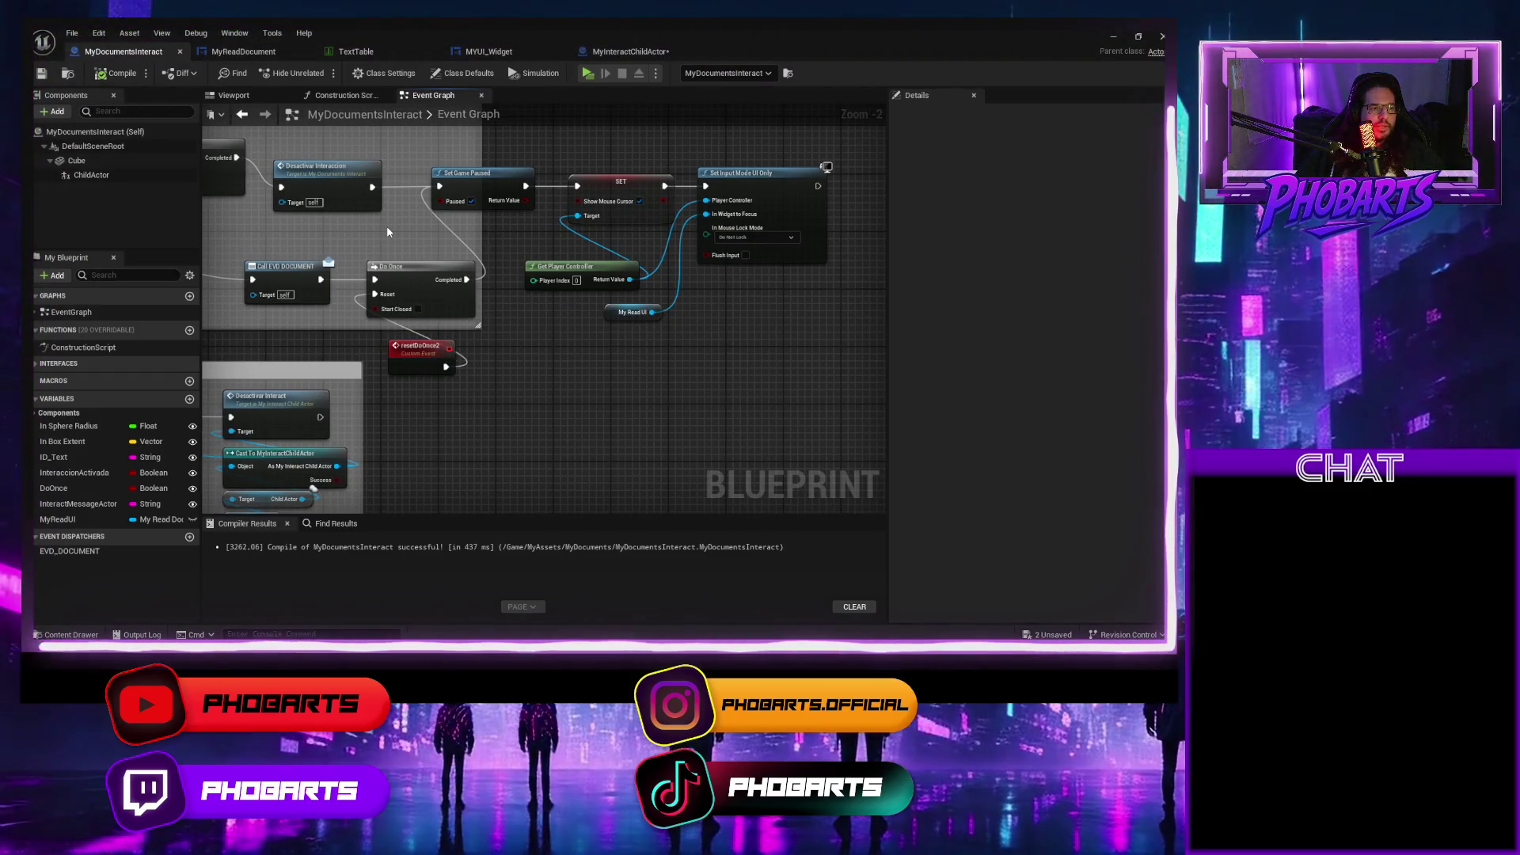
scroll(419, 231, down, 1)
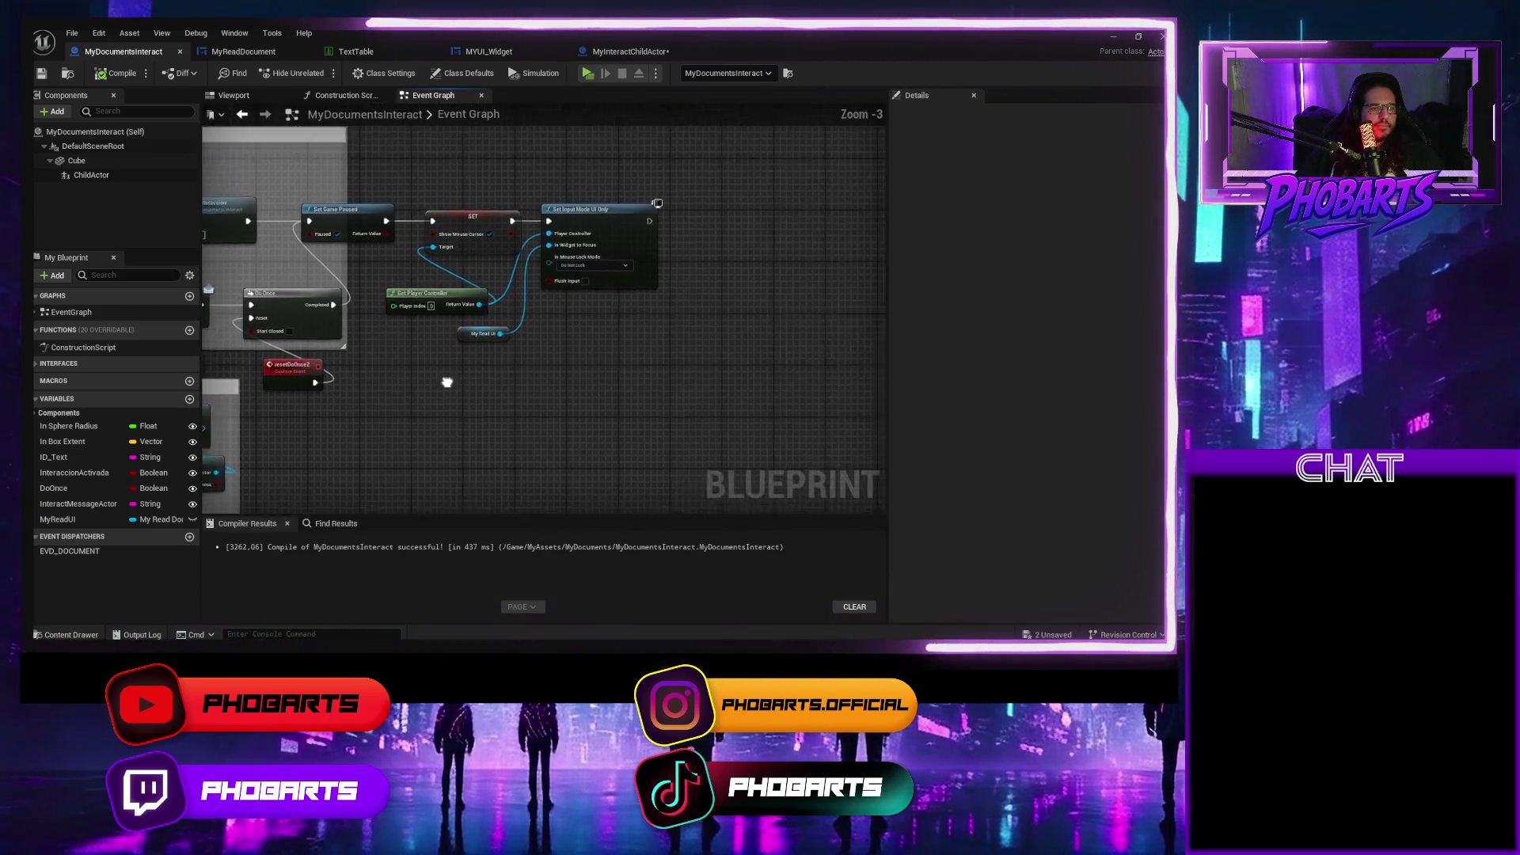
mouse_move(690, 360)
mouse_down()
mouse_move(364, 217)
mouse_move(633, 236)
mouse_up()
mouse_move(57, 519)
mouse_down()
mouse_move(356, 214)
mouse_move(357, 187)
mouse_move(415, 192)
mouse_up()
Add a Get Canvas node from My Read UI and a Set Render Opacity node for the Canvas.
text(get canv)
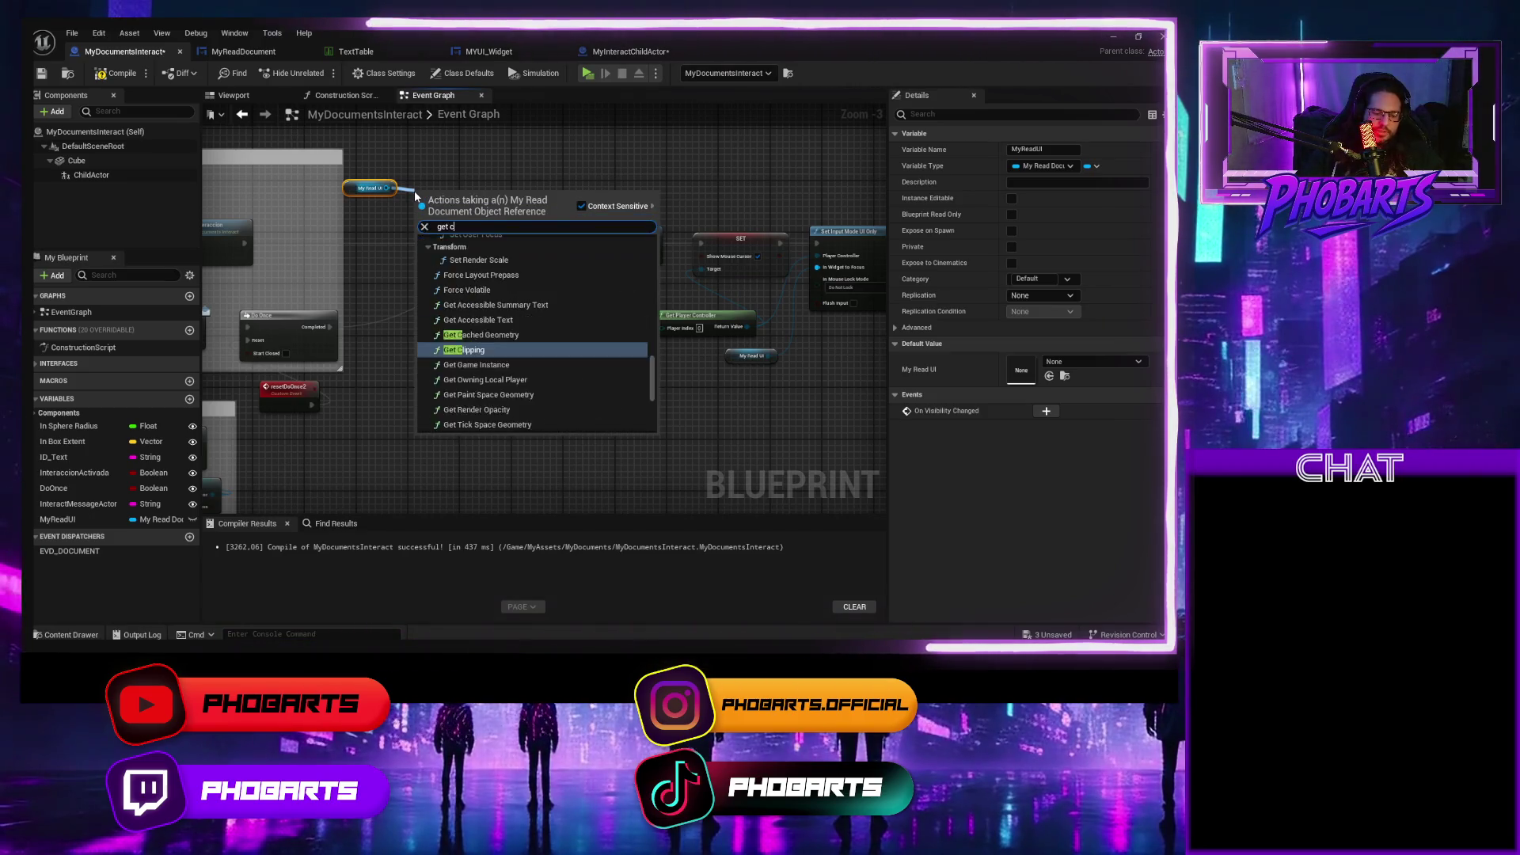
key(Return)
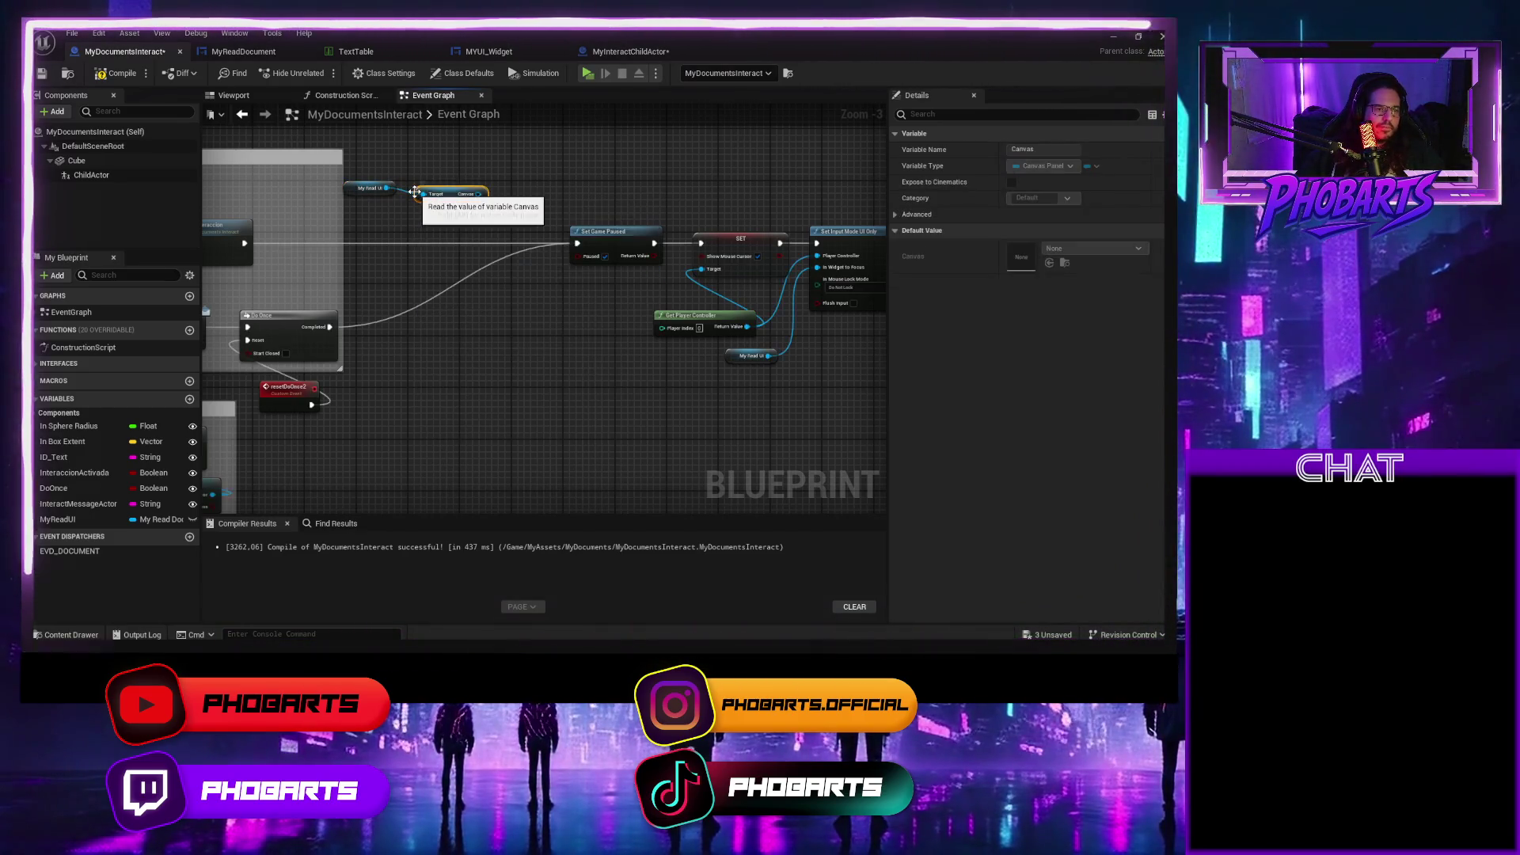
right_click(419, 149)
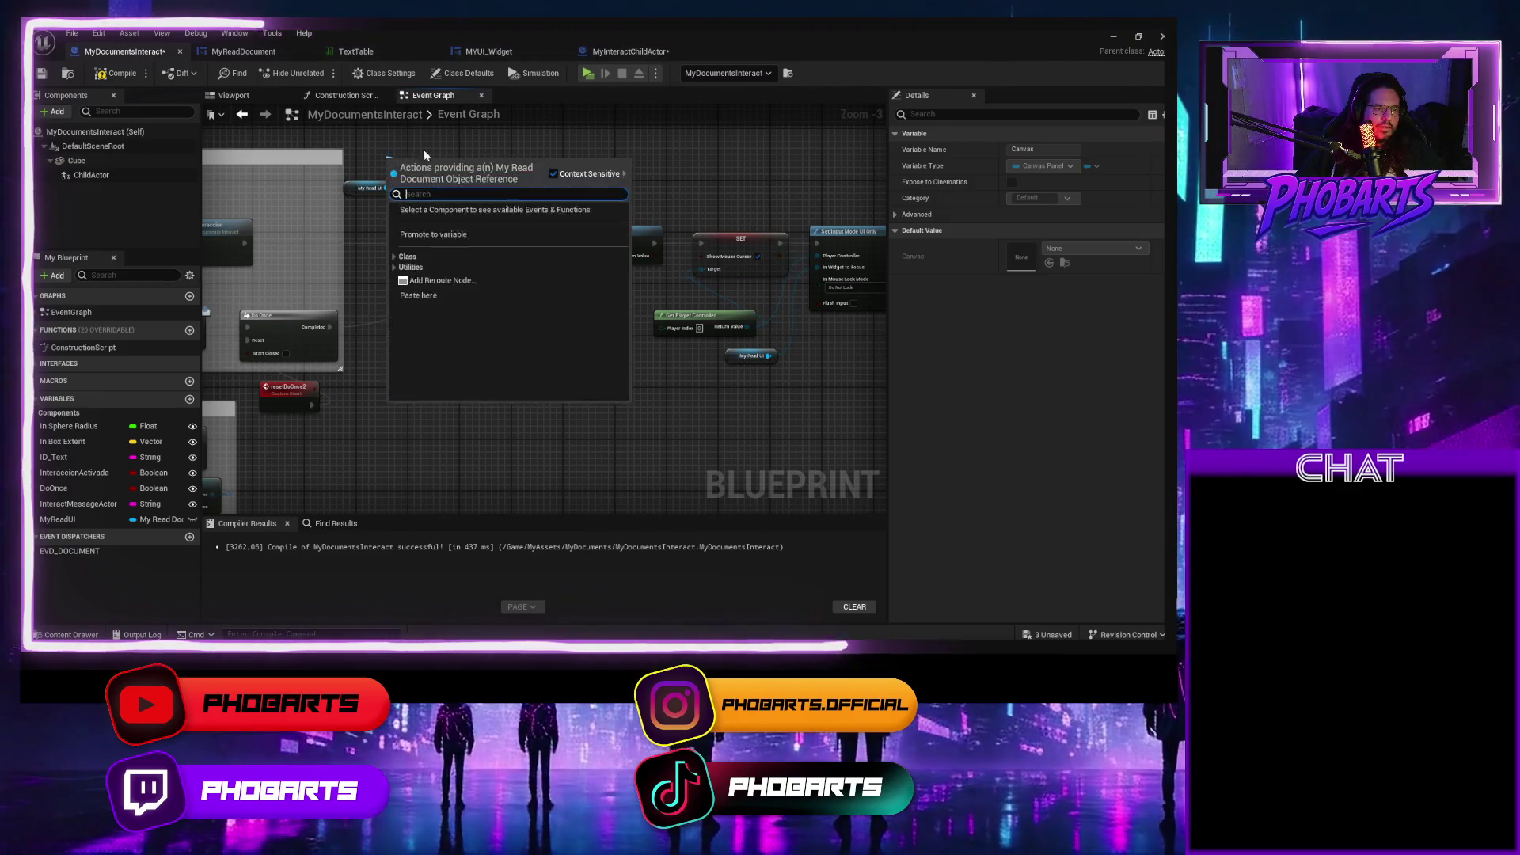
key(Escape)
mouse_move(449, 197)
mouse_down()
mouse_move(380, 168)
mouse_move(416, 178)
mouse_up()
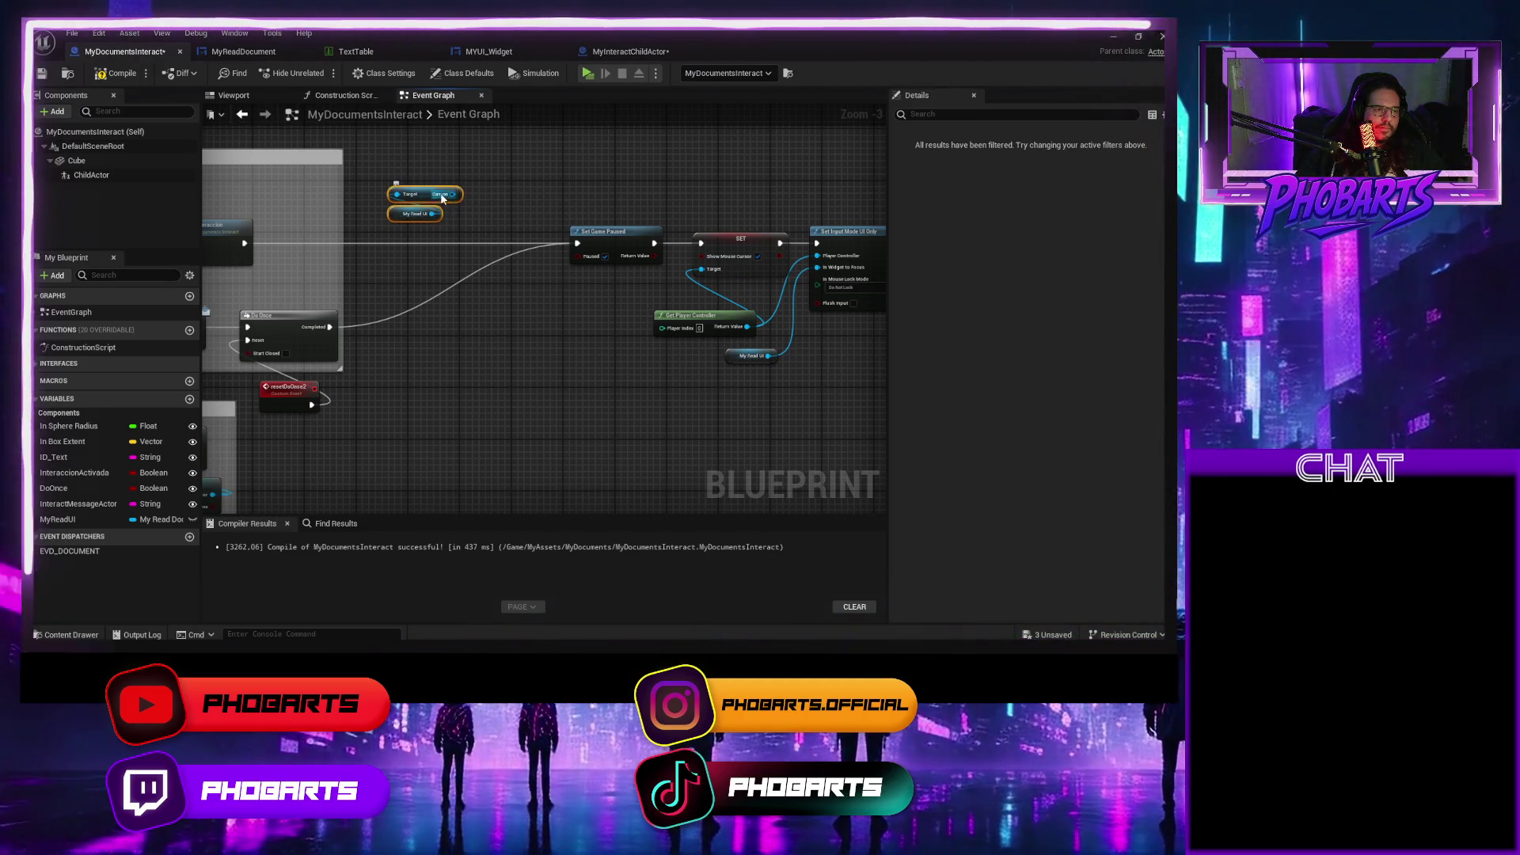
drag(440, 187, 408, 174)
text(setrende)
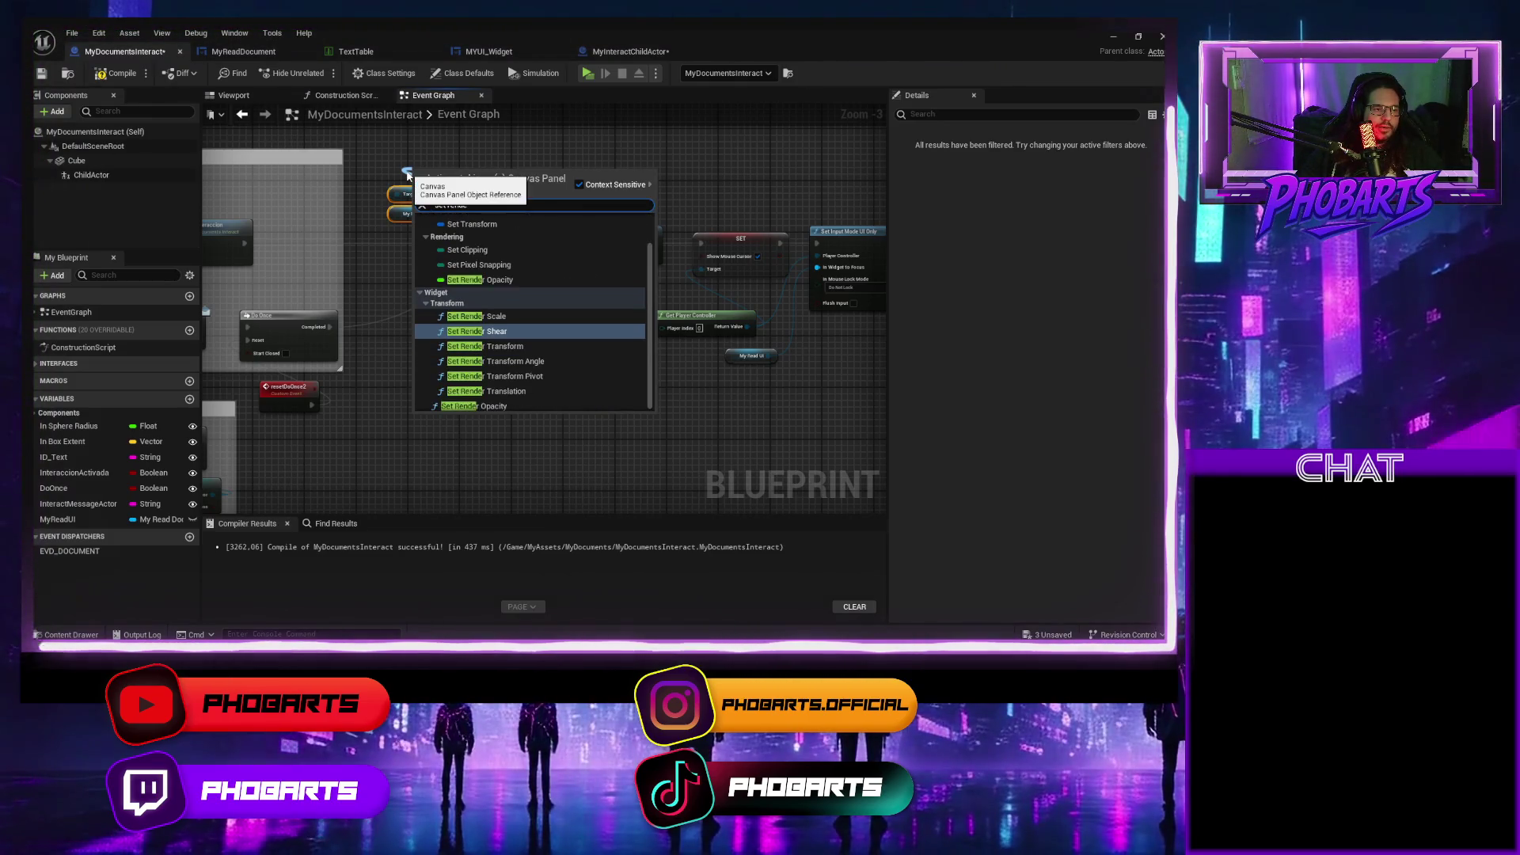
key(Up)
key(Up)
key(Up)
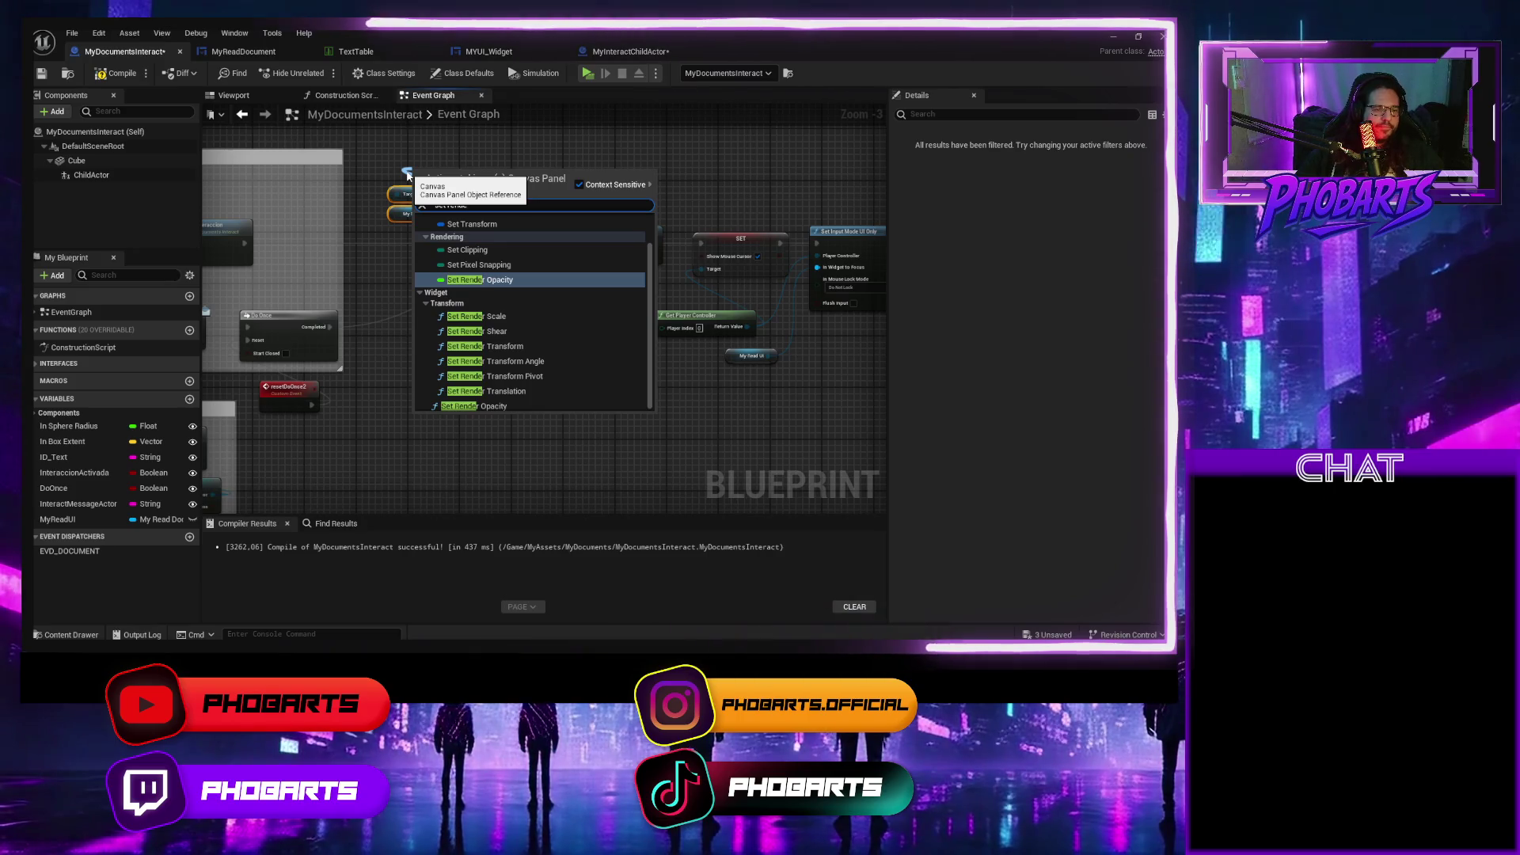
key(Down)
key(Down)
key(Down)
key(Return)
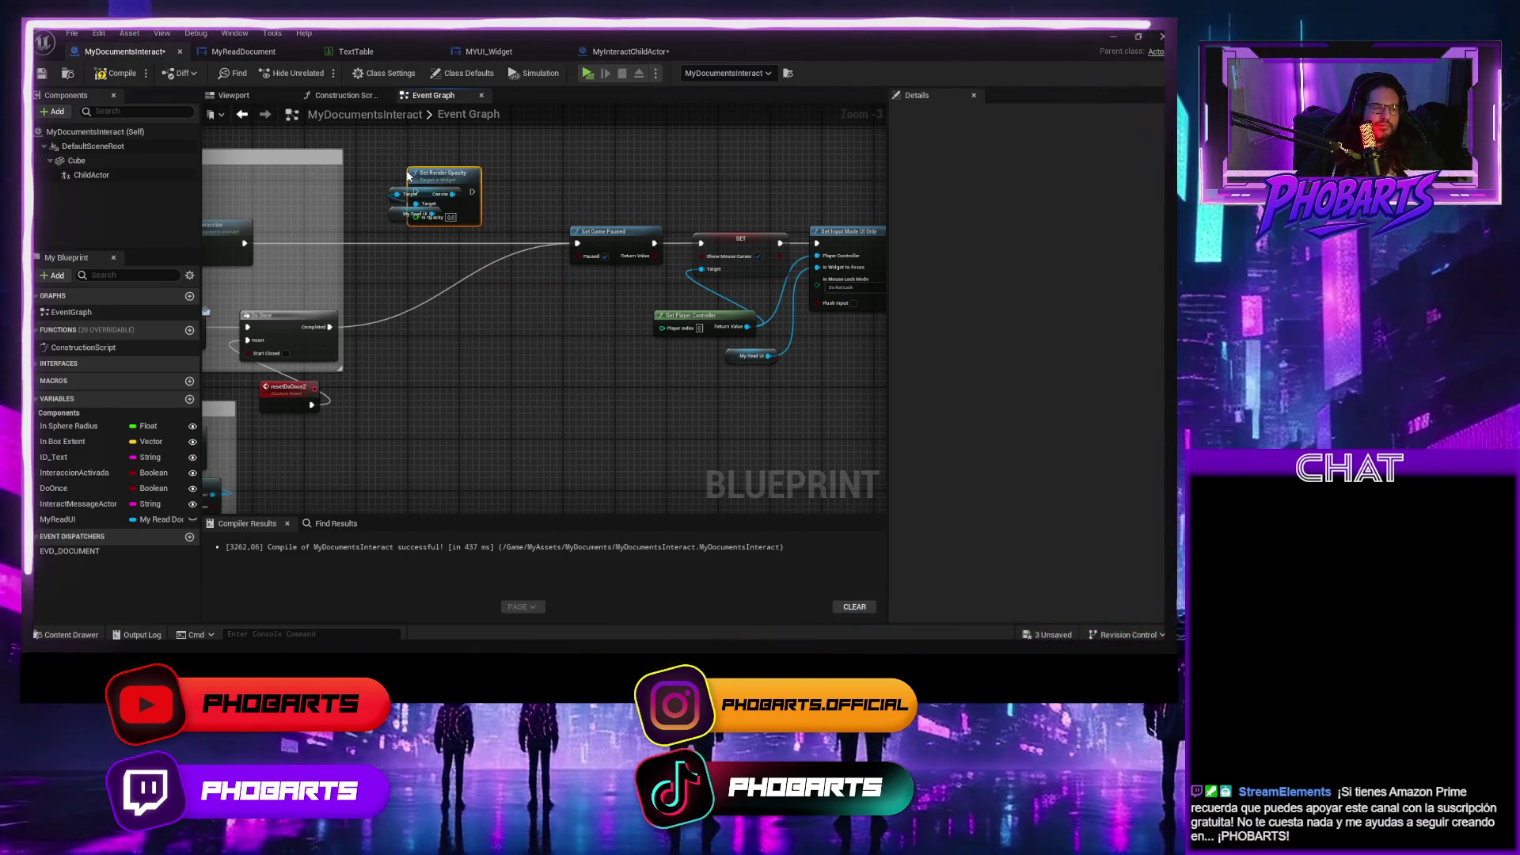
drag(422, 168, 520, 151)
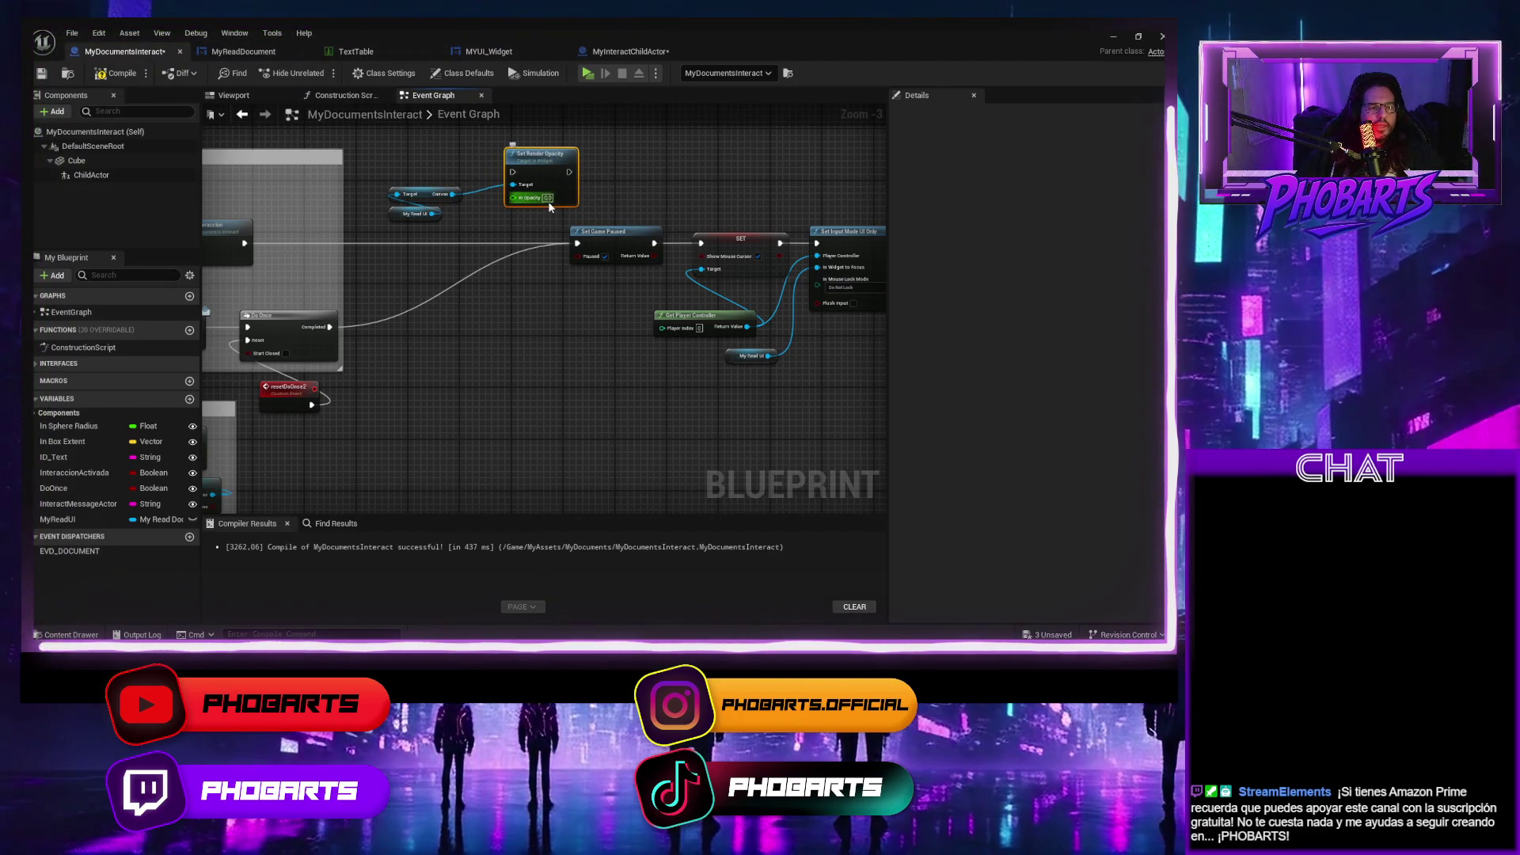
Set In Opacity to 1, wire it just before Set Game Paused, then compile and save.
text(1)
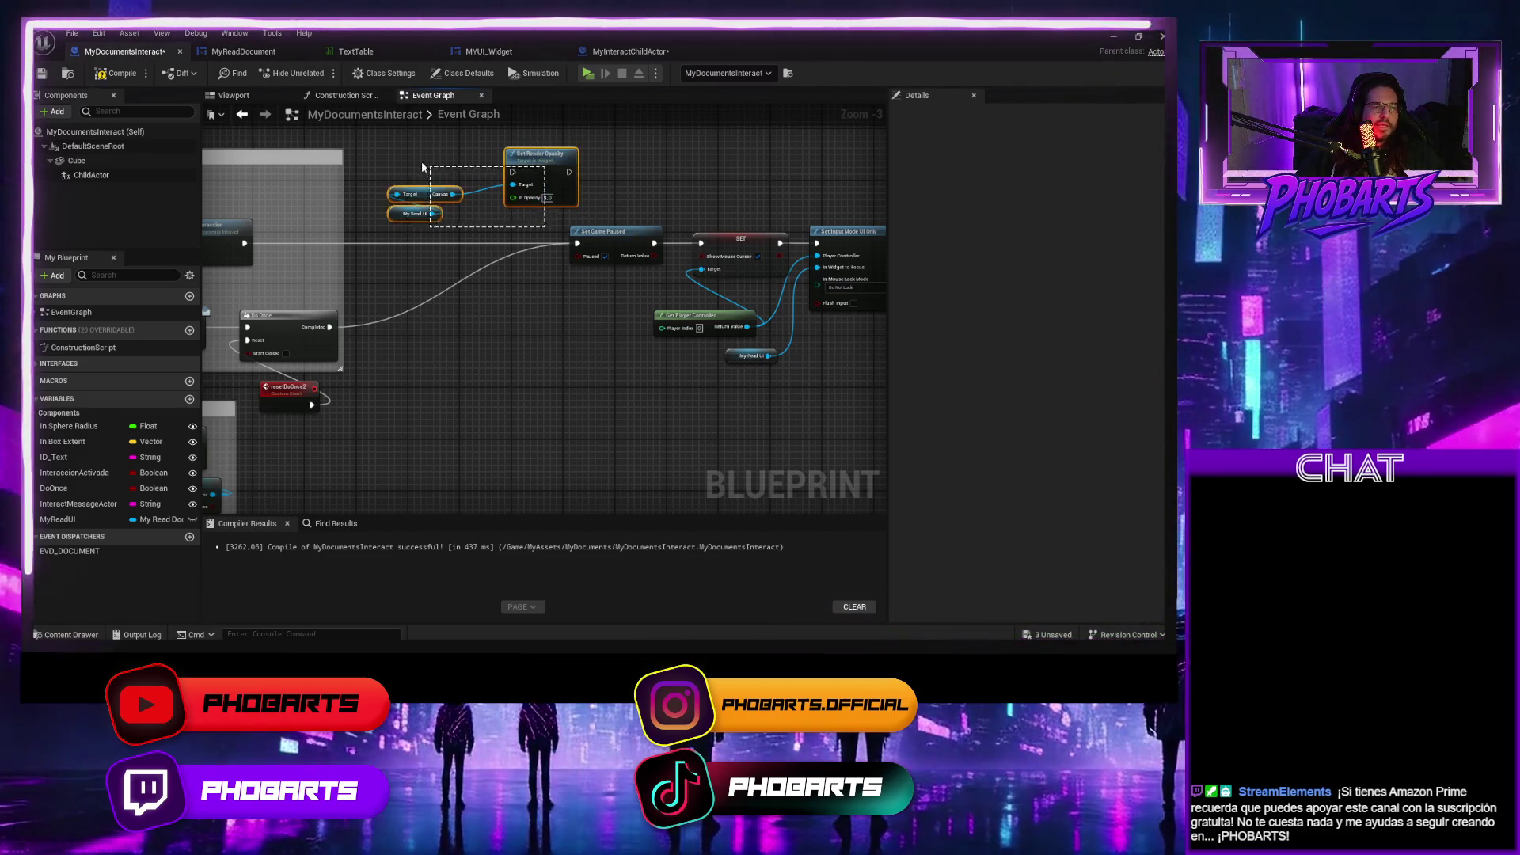
drag(428, 169, 428, 170)
drag(535, 162, 437, 208)
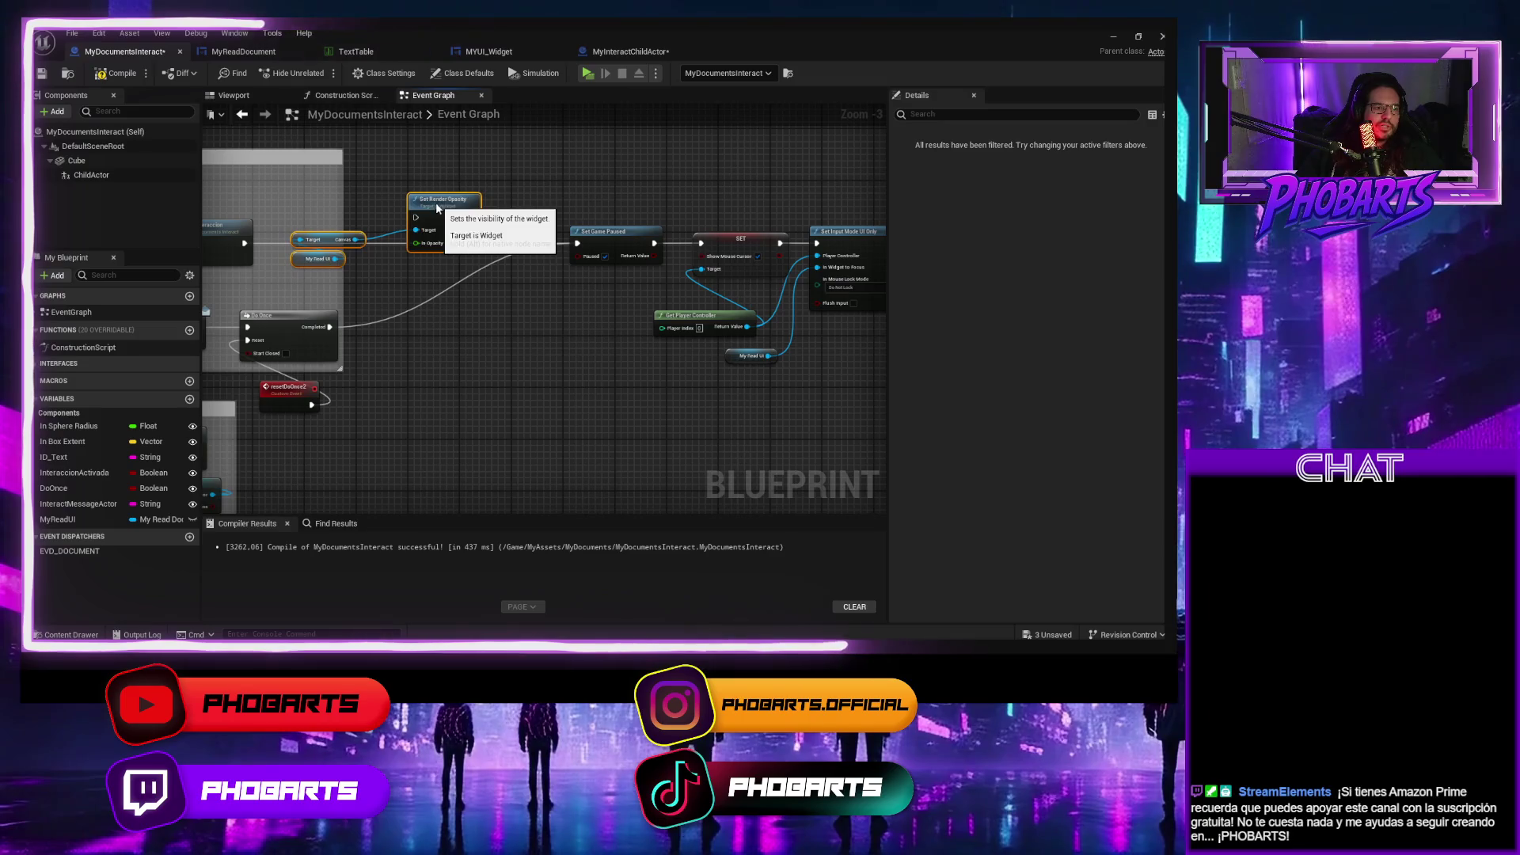
drag(324, 238, 440, 258)
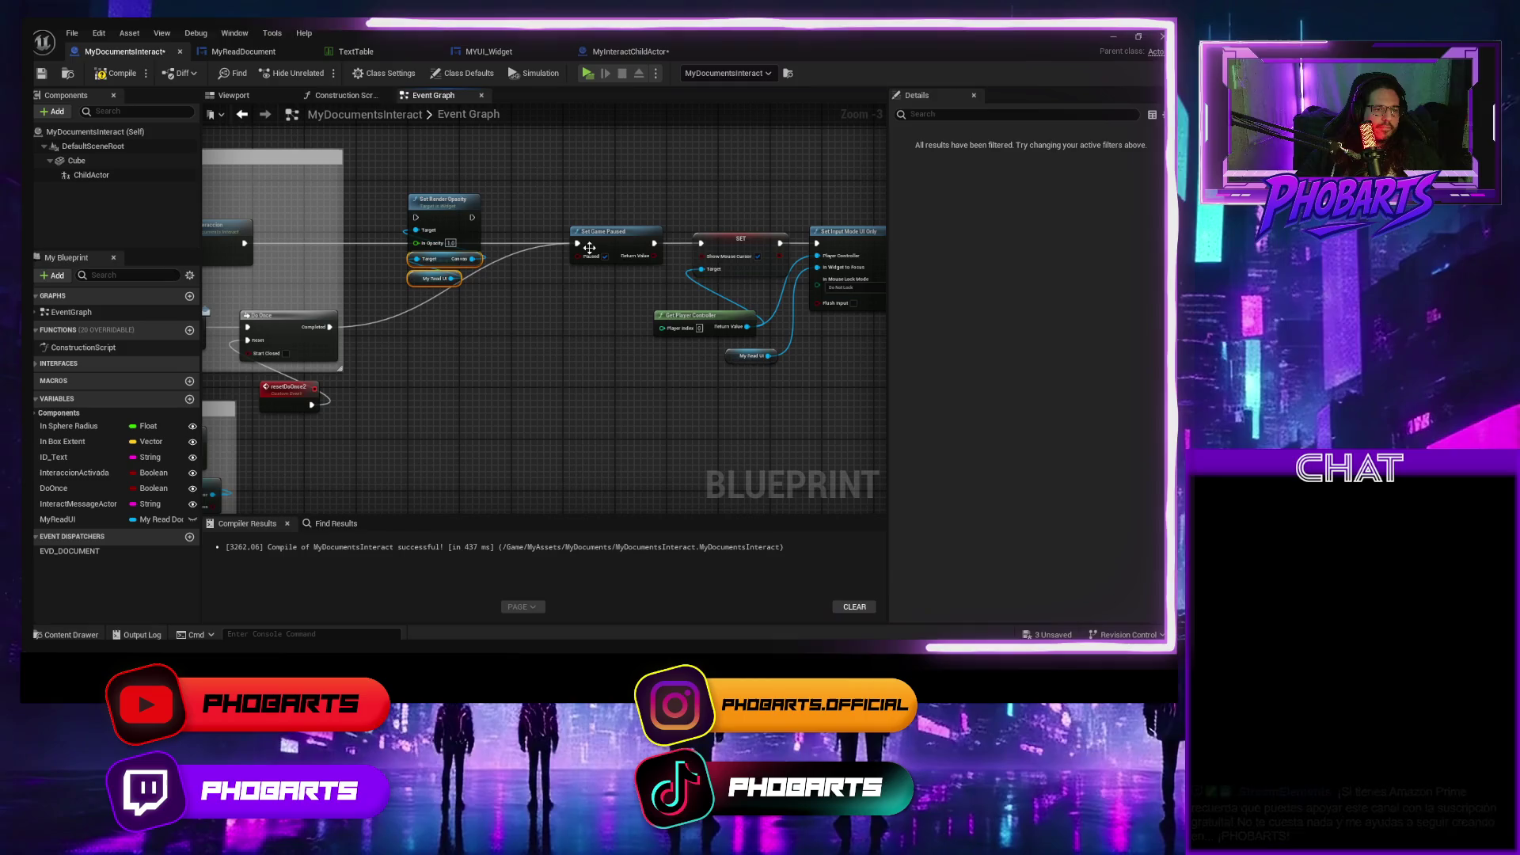
mouse_move(578, 243)
mouse_down()
mouse_move(415, 217)
mouse_move(577, 242)
mouse_up()
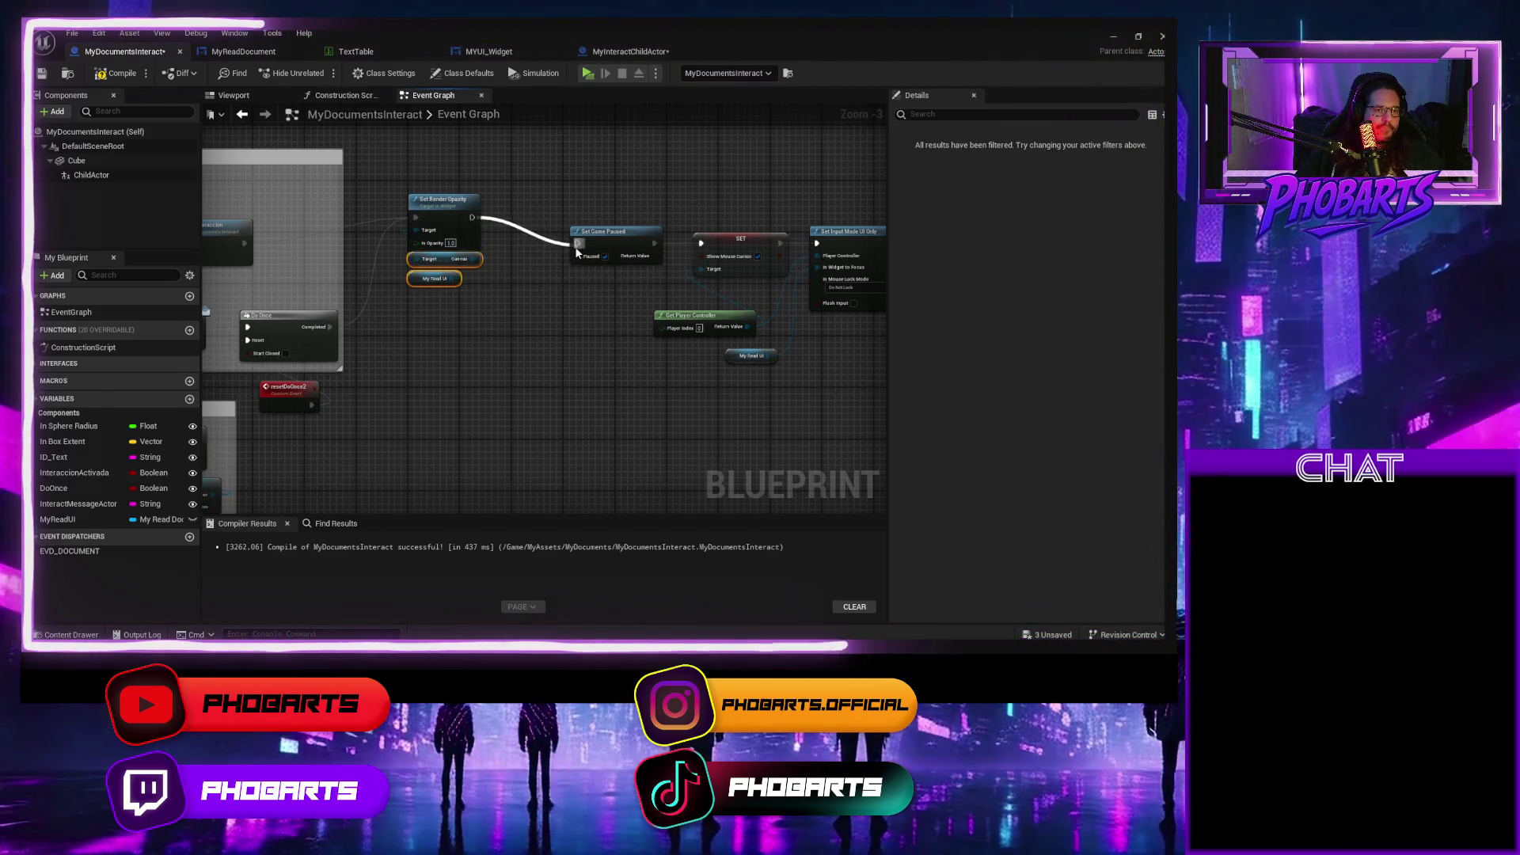
drag(467, 313, 438, 240)
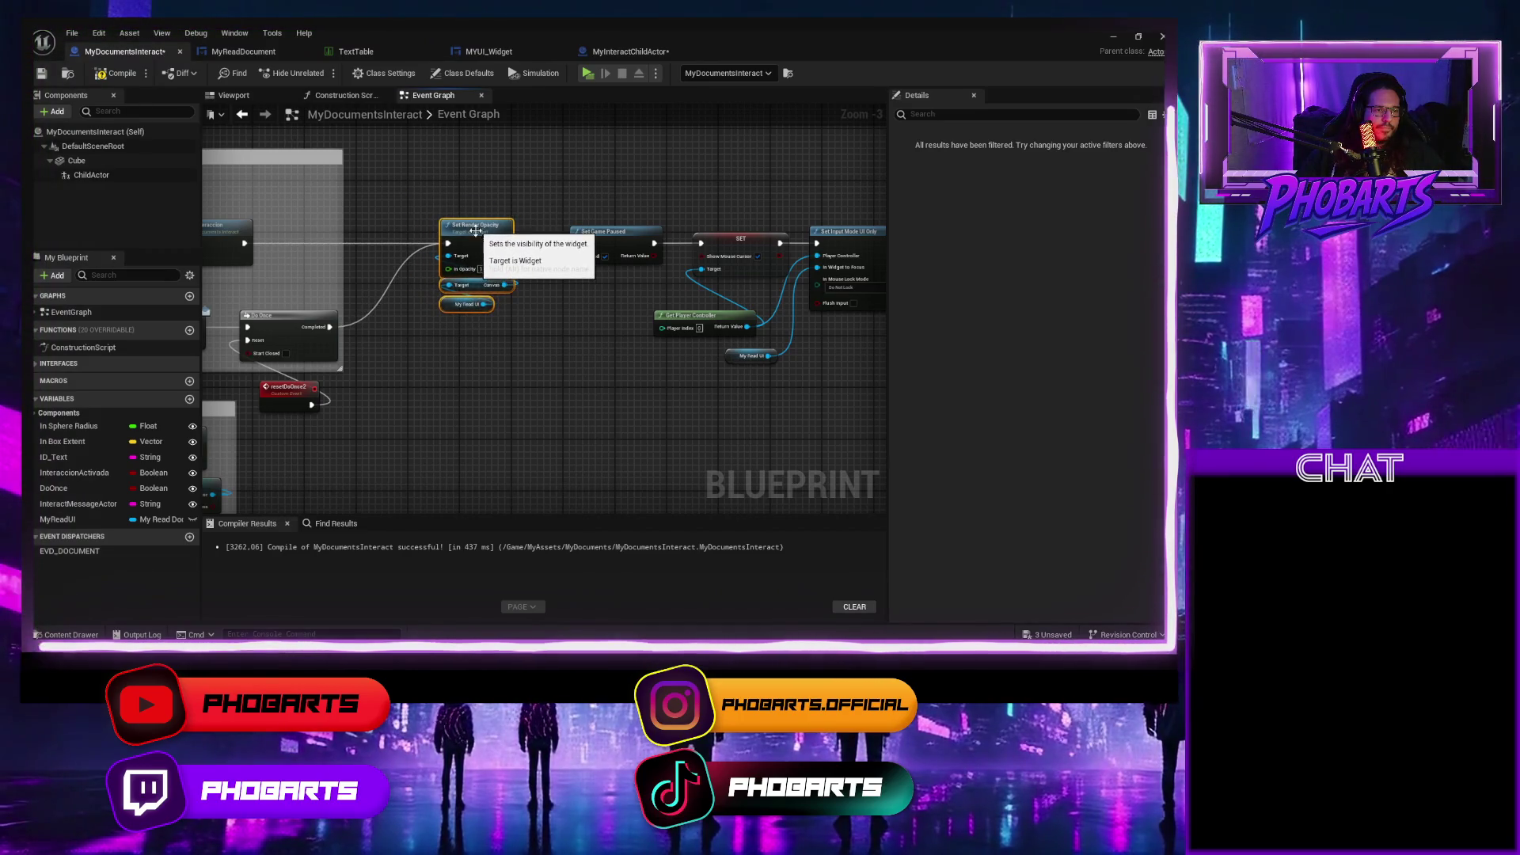
scroll(475, 369, down, 1)
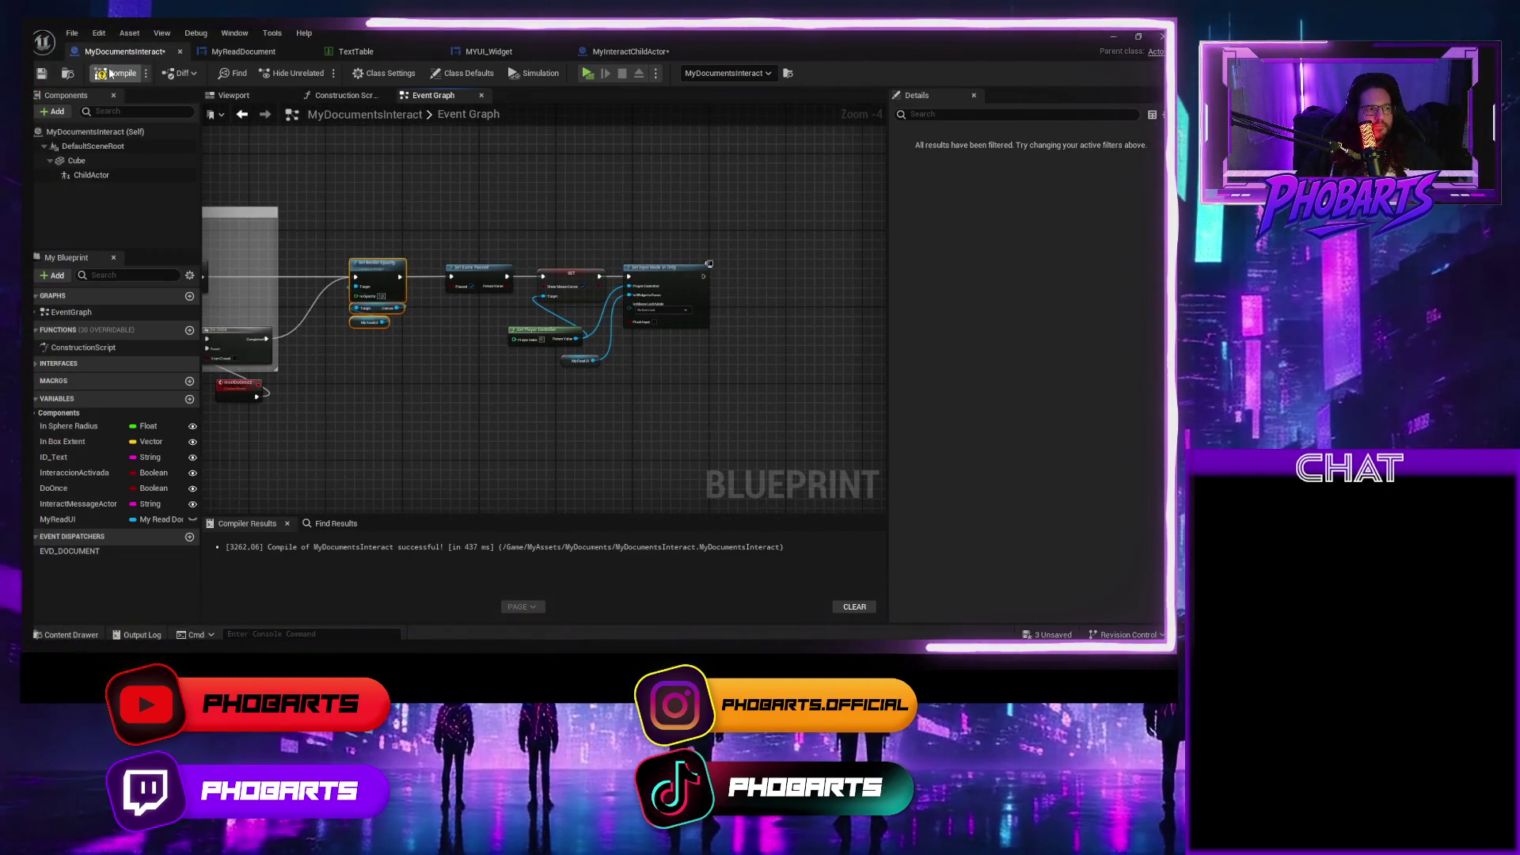
key(ctrl+s)
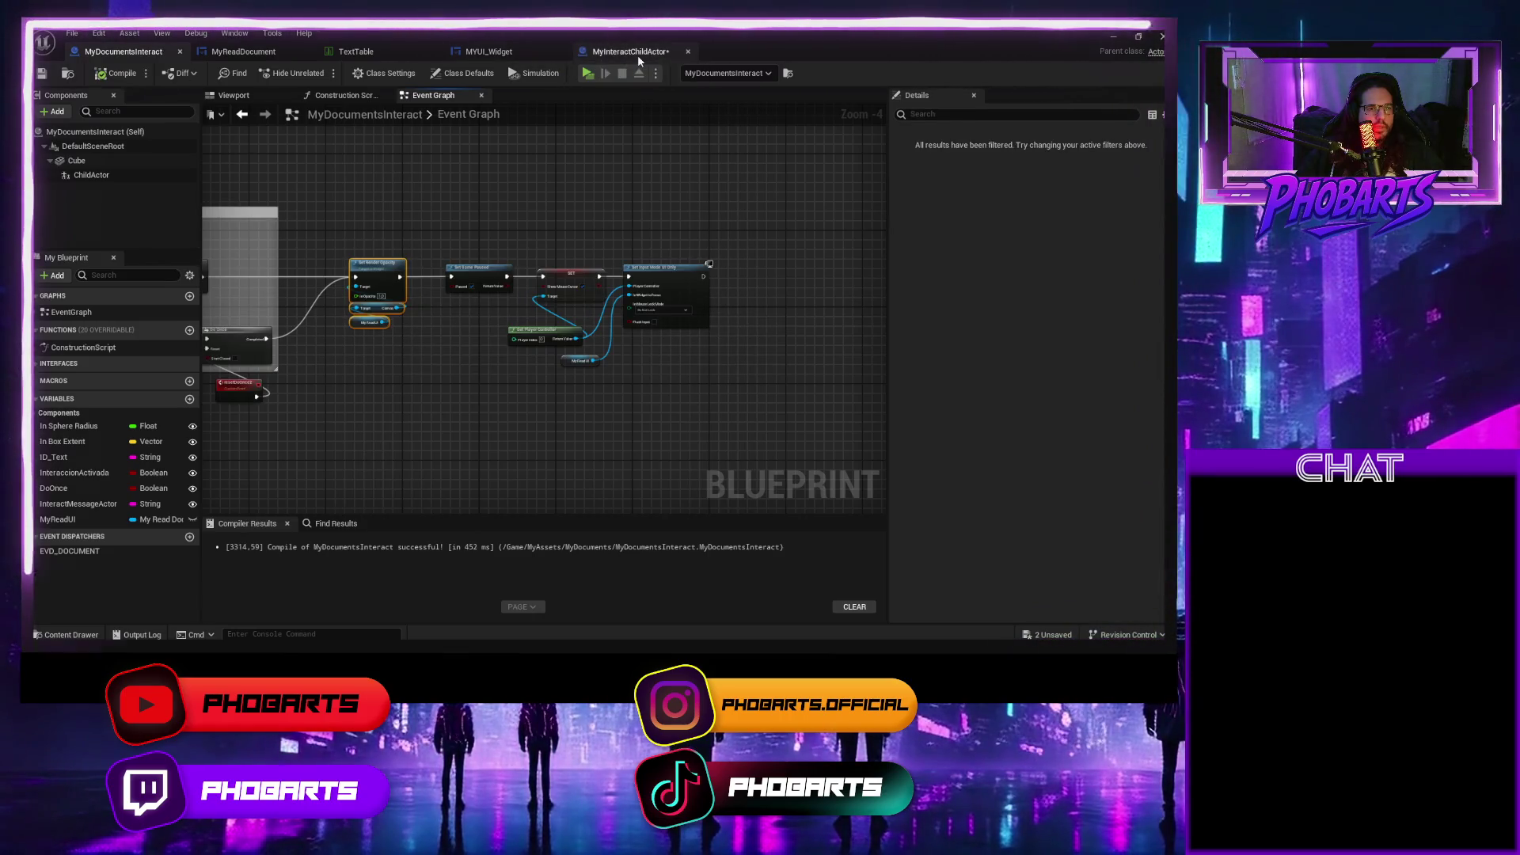
Close MyInteractChildActor and bring MyReadDocument's On Pressed chain into view.
click(638, 55)
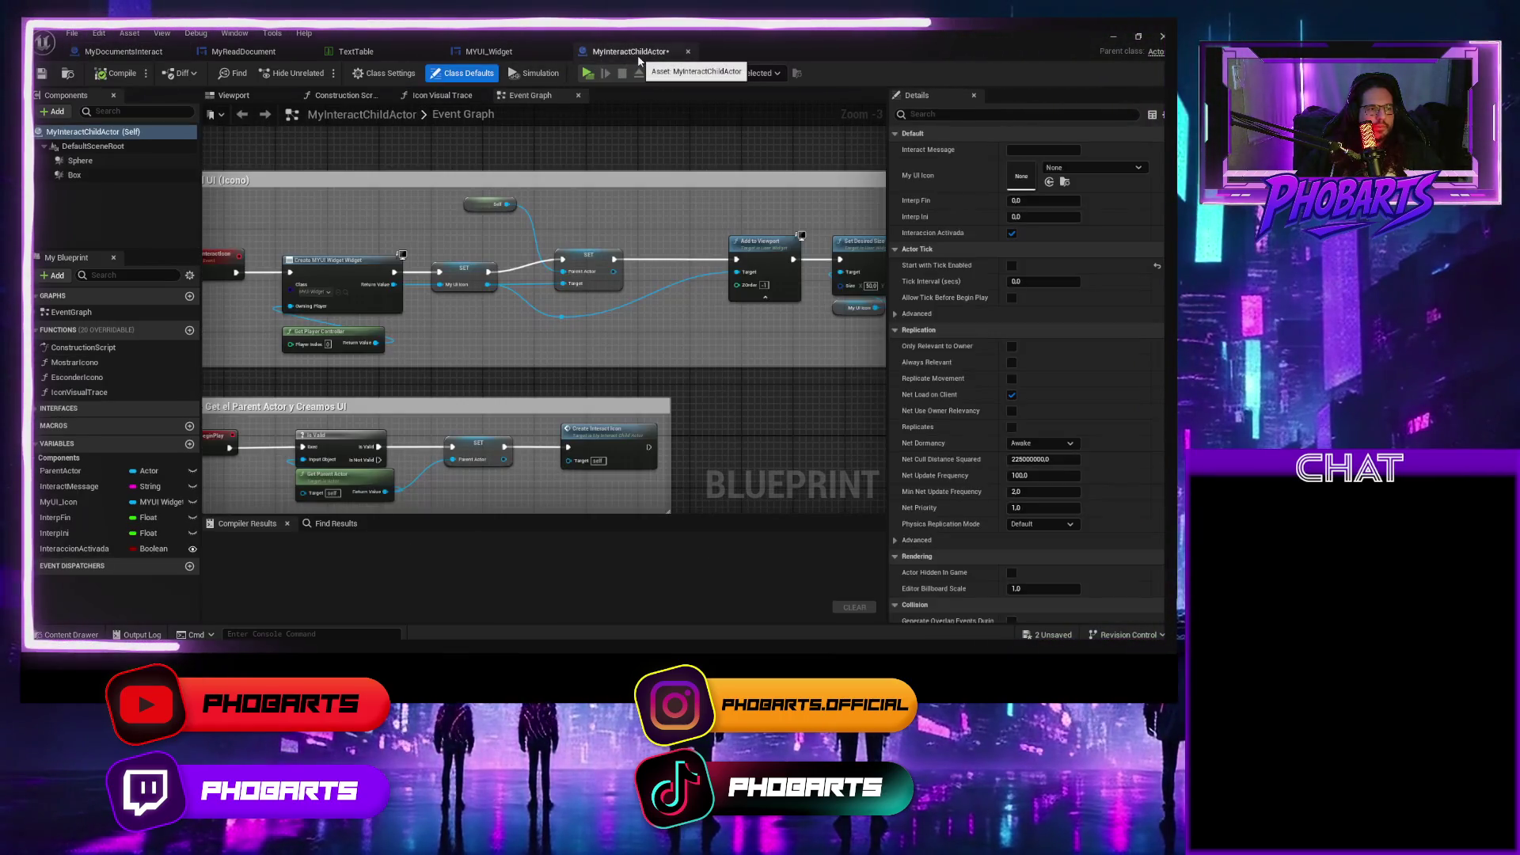
click(688, 52)
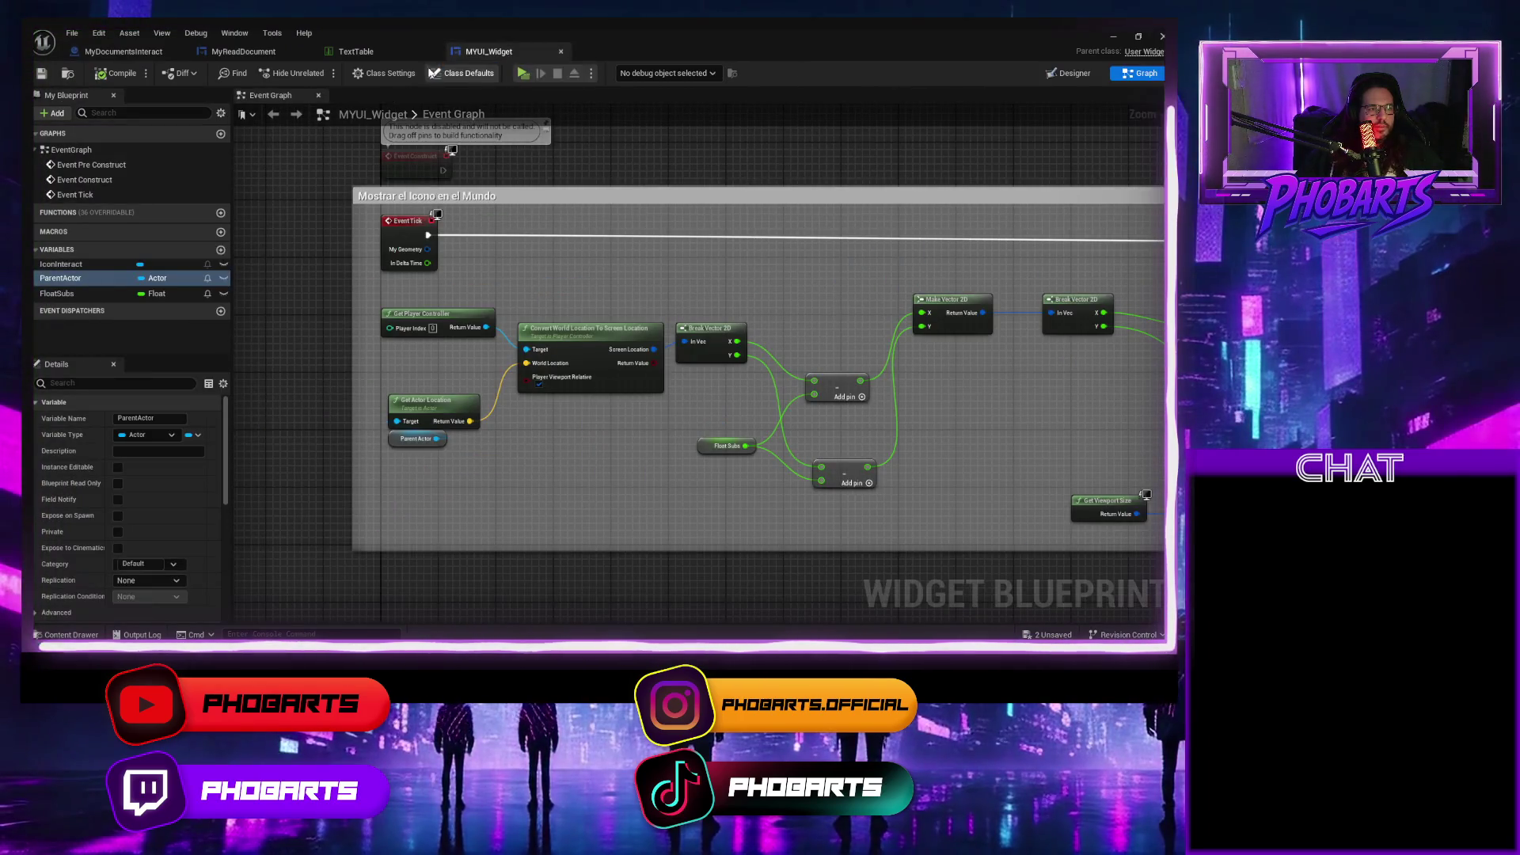
click(243, 52)
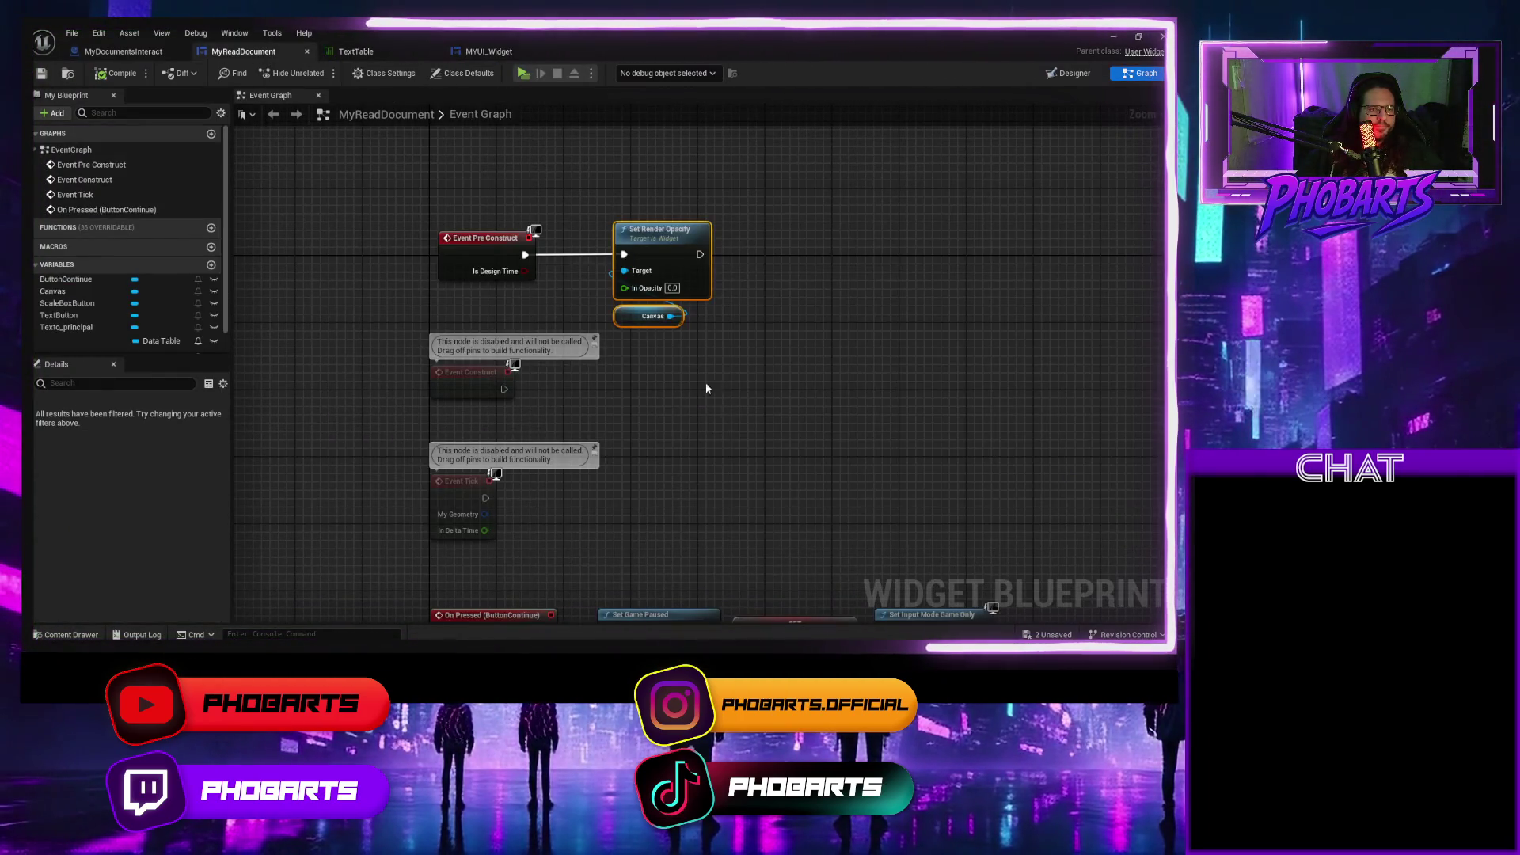
scroll(715, 388, down, 2)
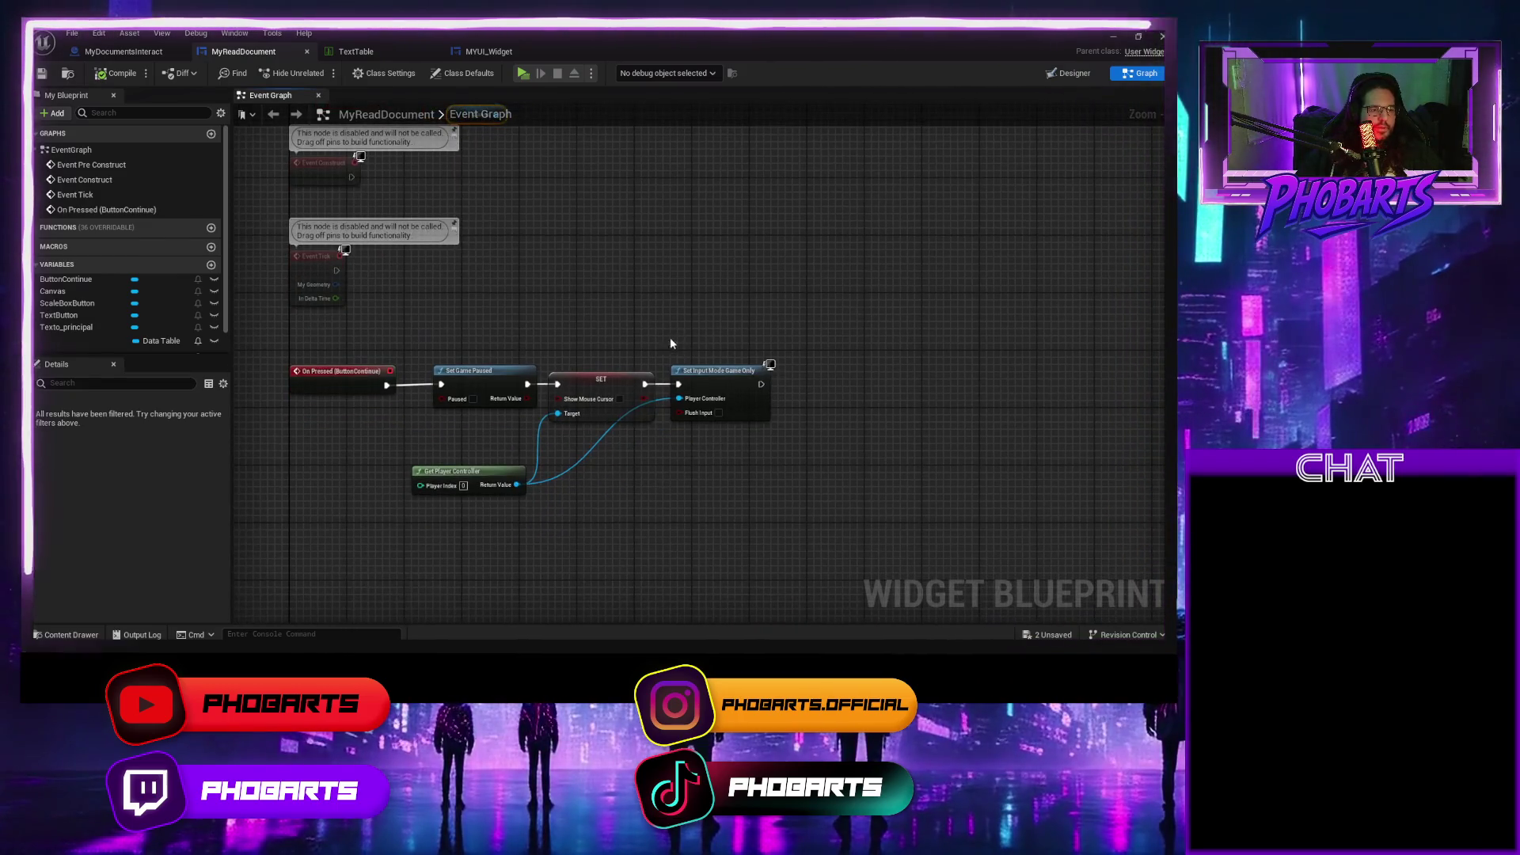
drag(644, 442, 550, 448)
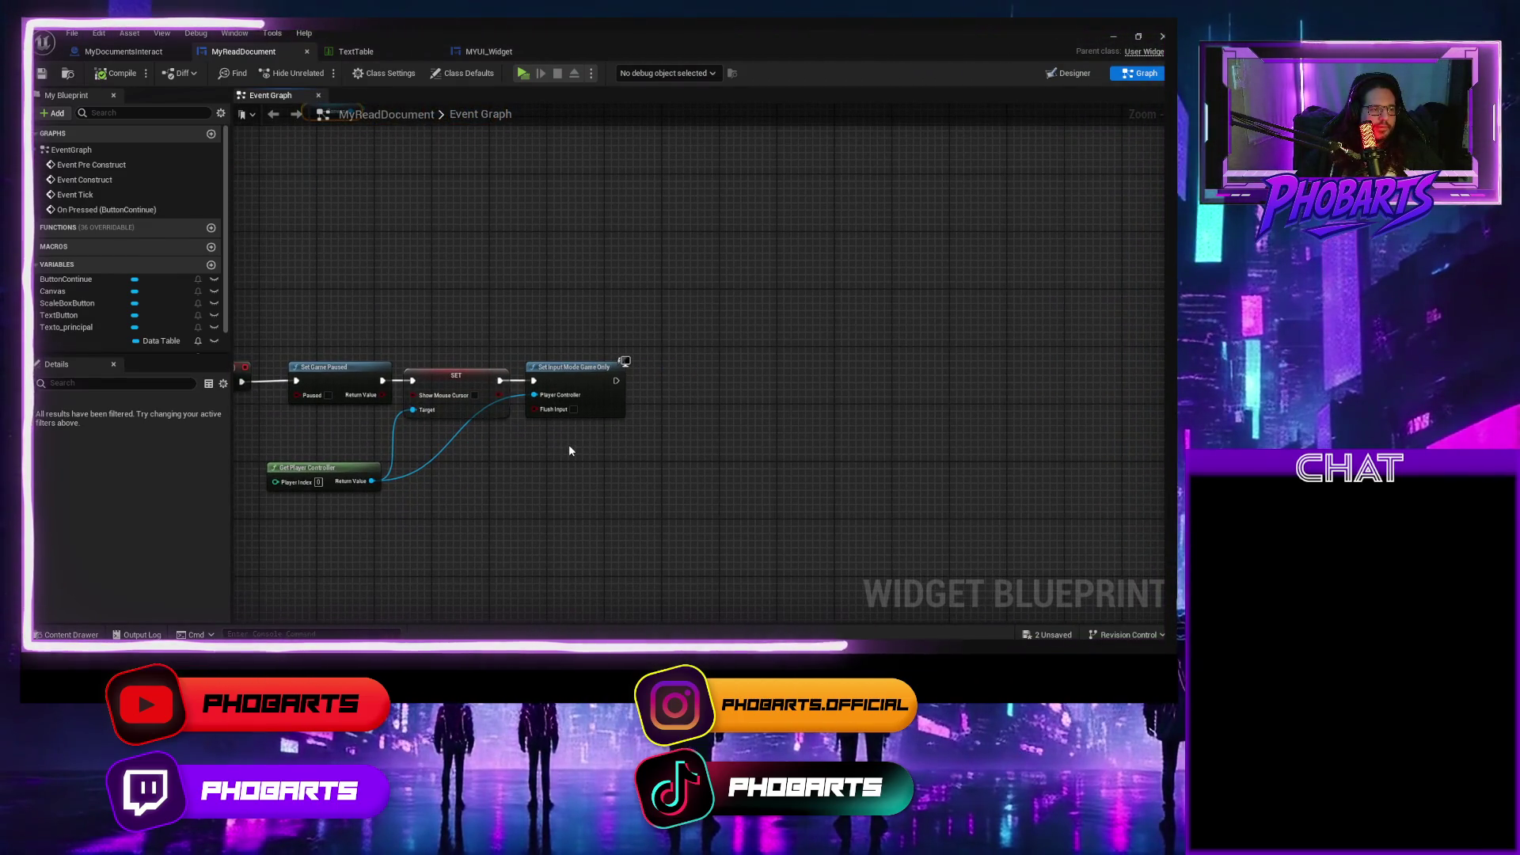
Add a Canvas getter and a Set Render Opacity node after Set Input Mode Game Only.
mouse_move(49, 292)
mouse_down()
mouse_move(637, 471)
mouse_move(708, 412)
mouse_up()
text(set render)
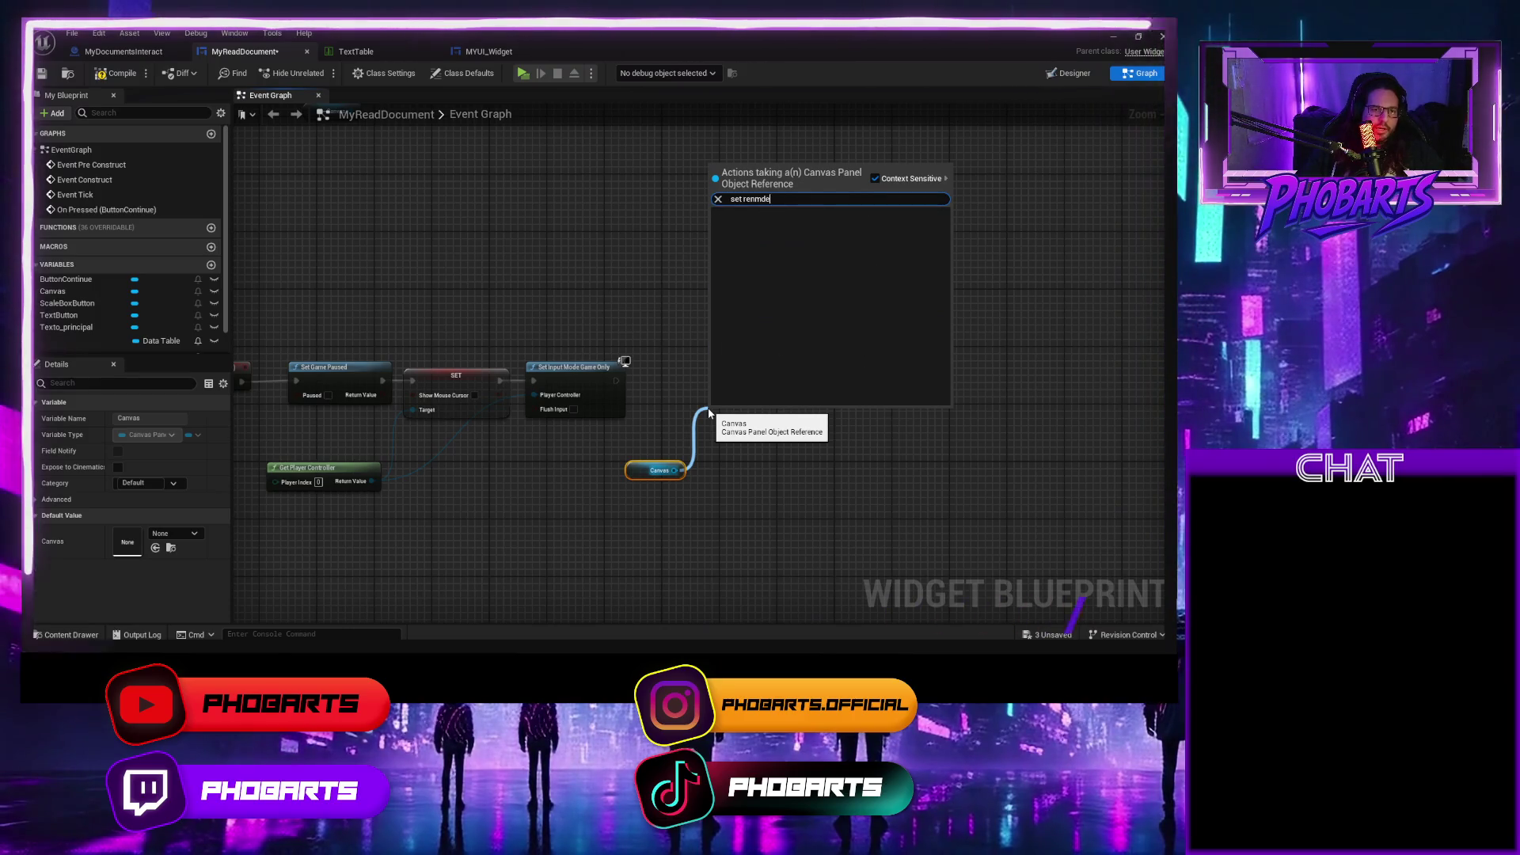
text( o)
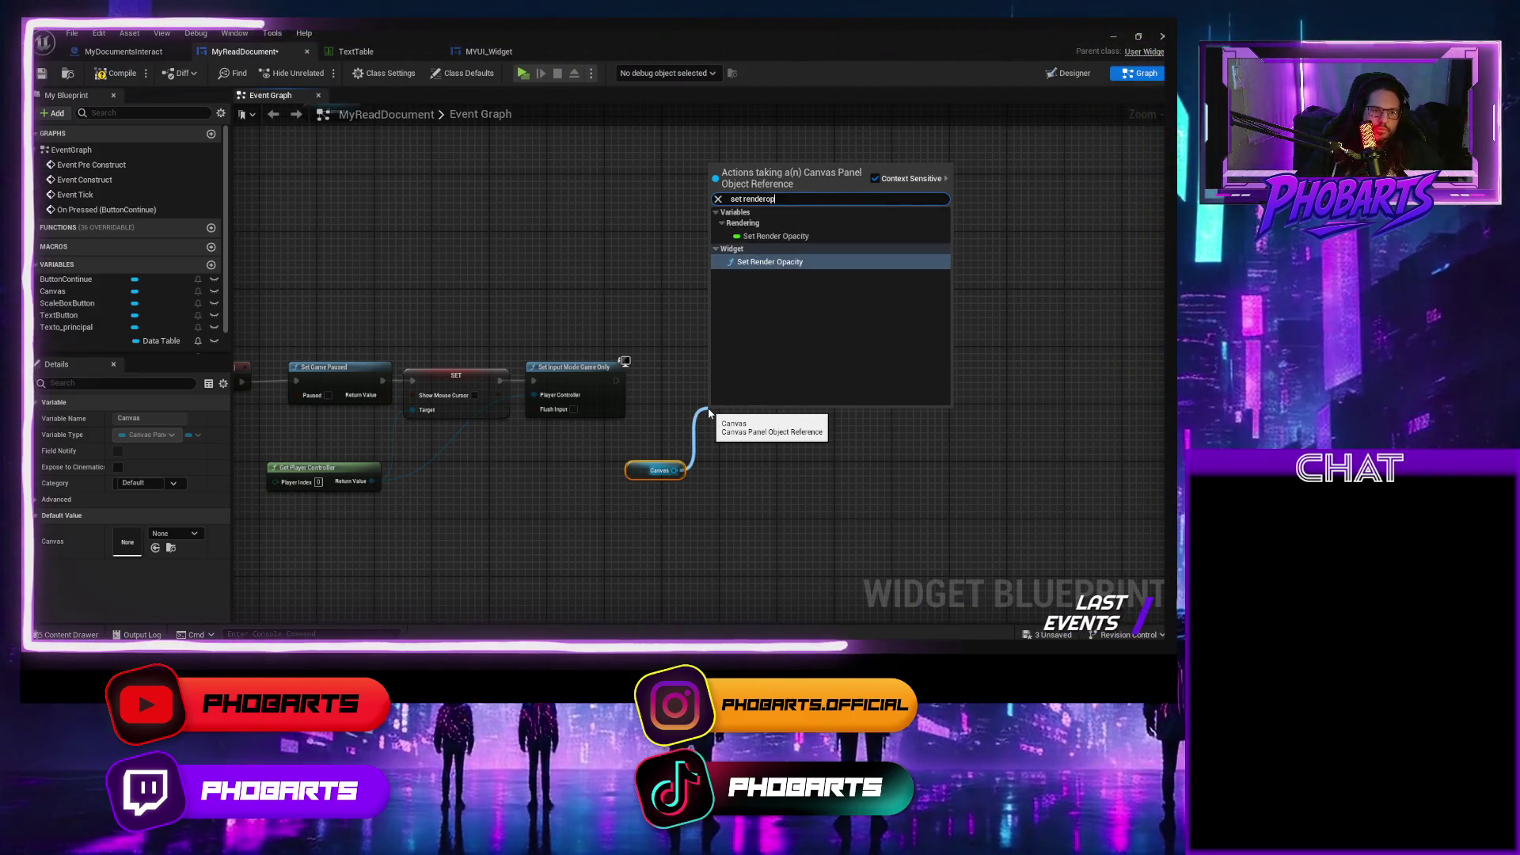
key(Return)
mouse_move(741, 408)
mouse_down()
mouse_move(698, 358)
mouse_move(666, 383)
mouse_up()
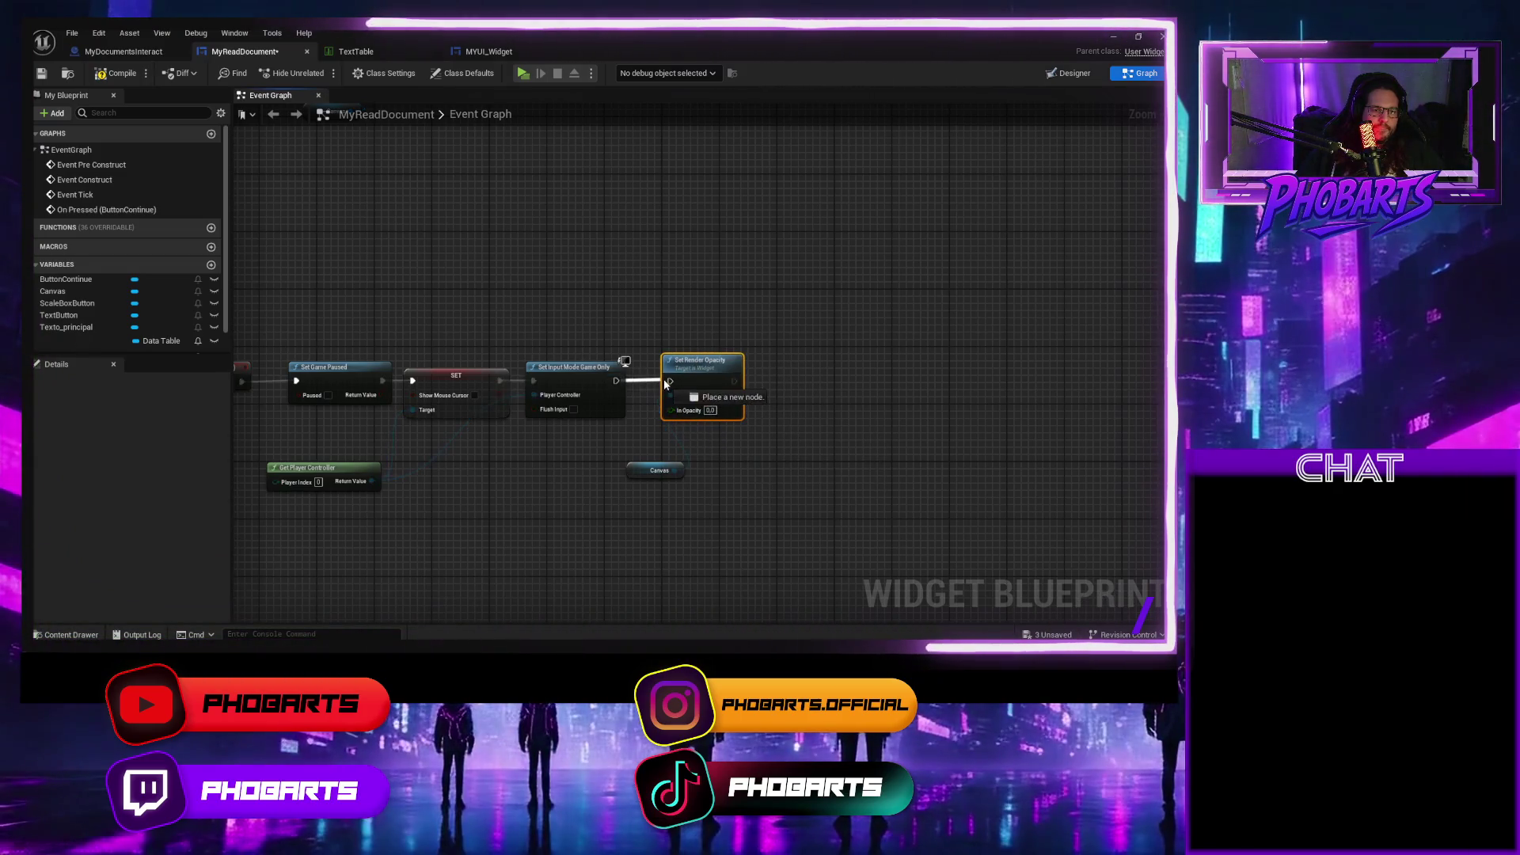
drag(638, 475, 673, 447)
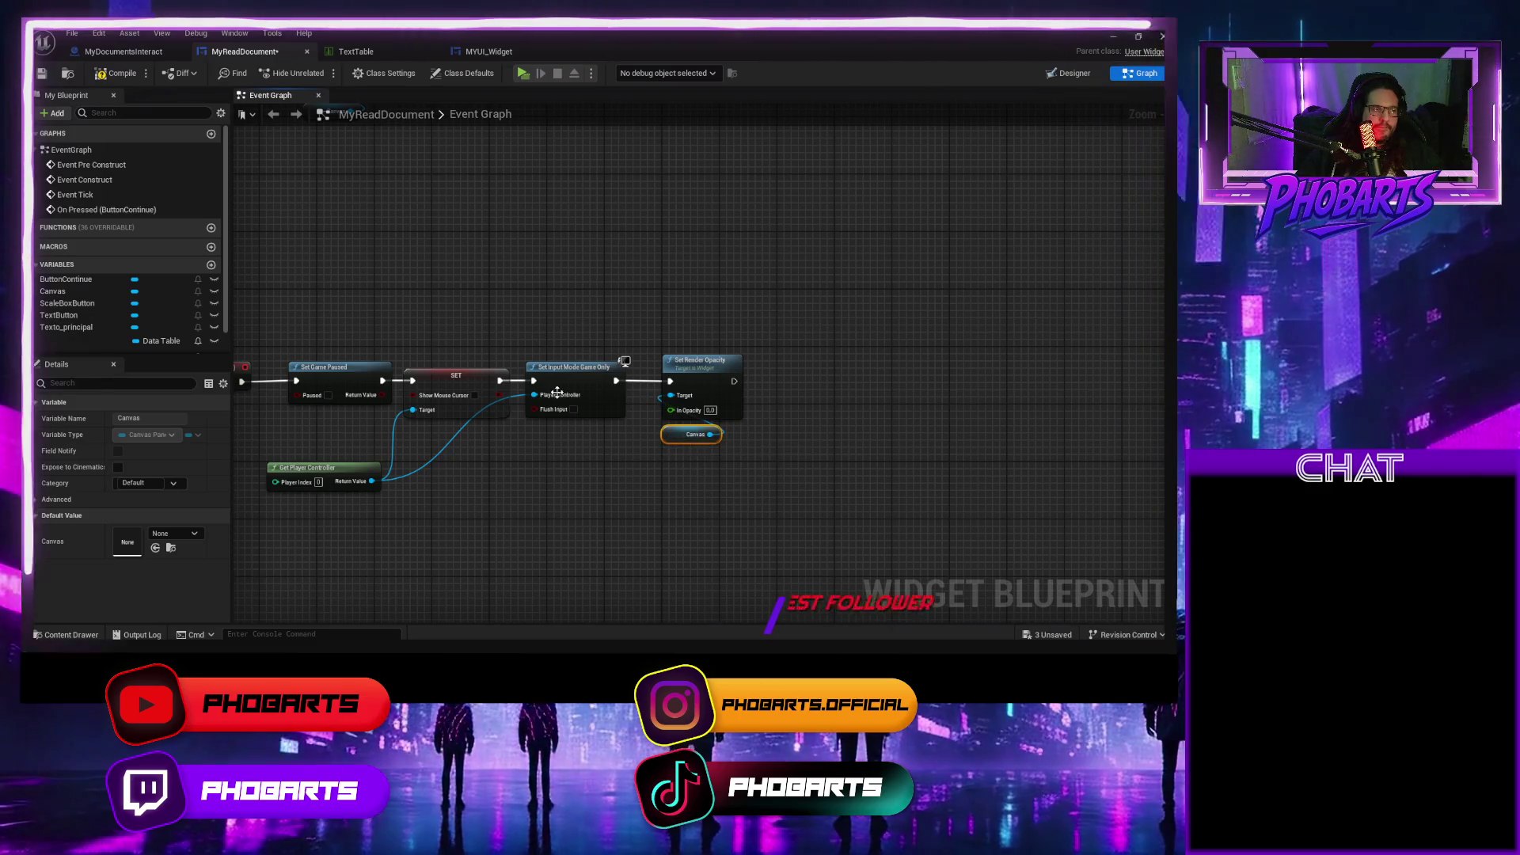
Save MyReadDocument, play, open the document with E, click Continuar, then stop play.
key(ctrl+s)
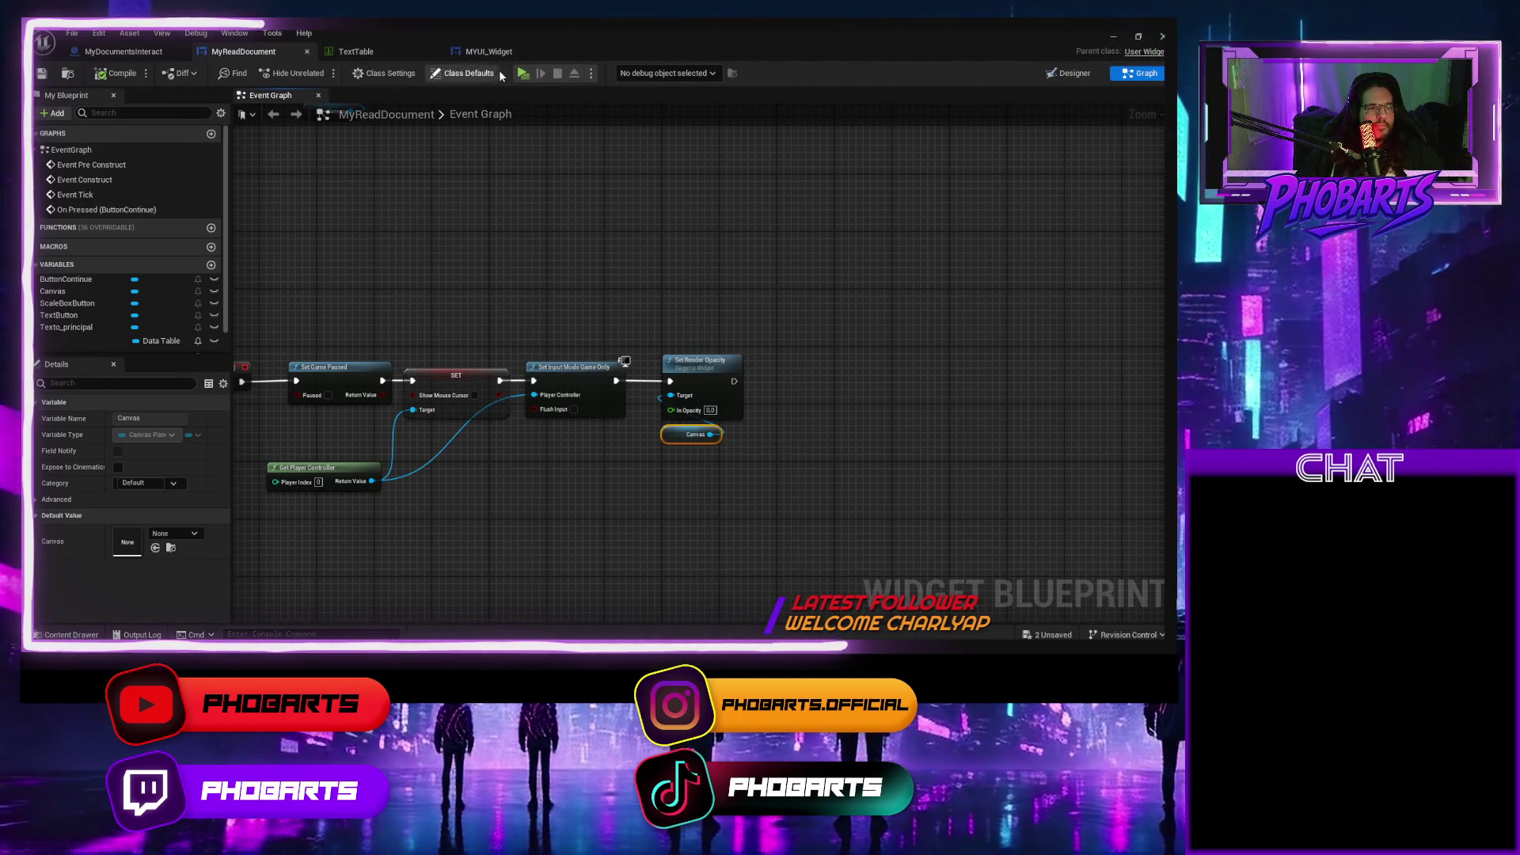
click(520, 75)
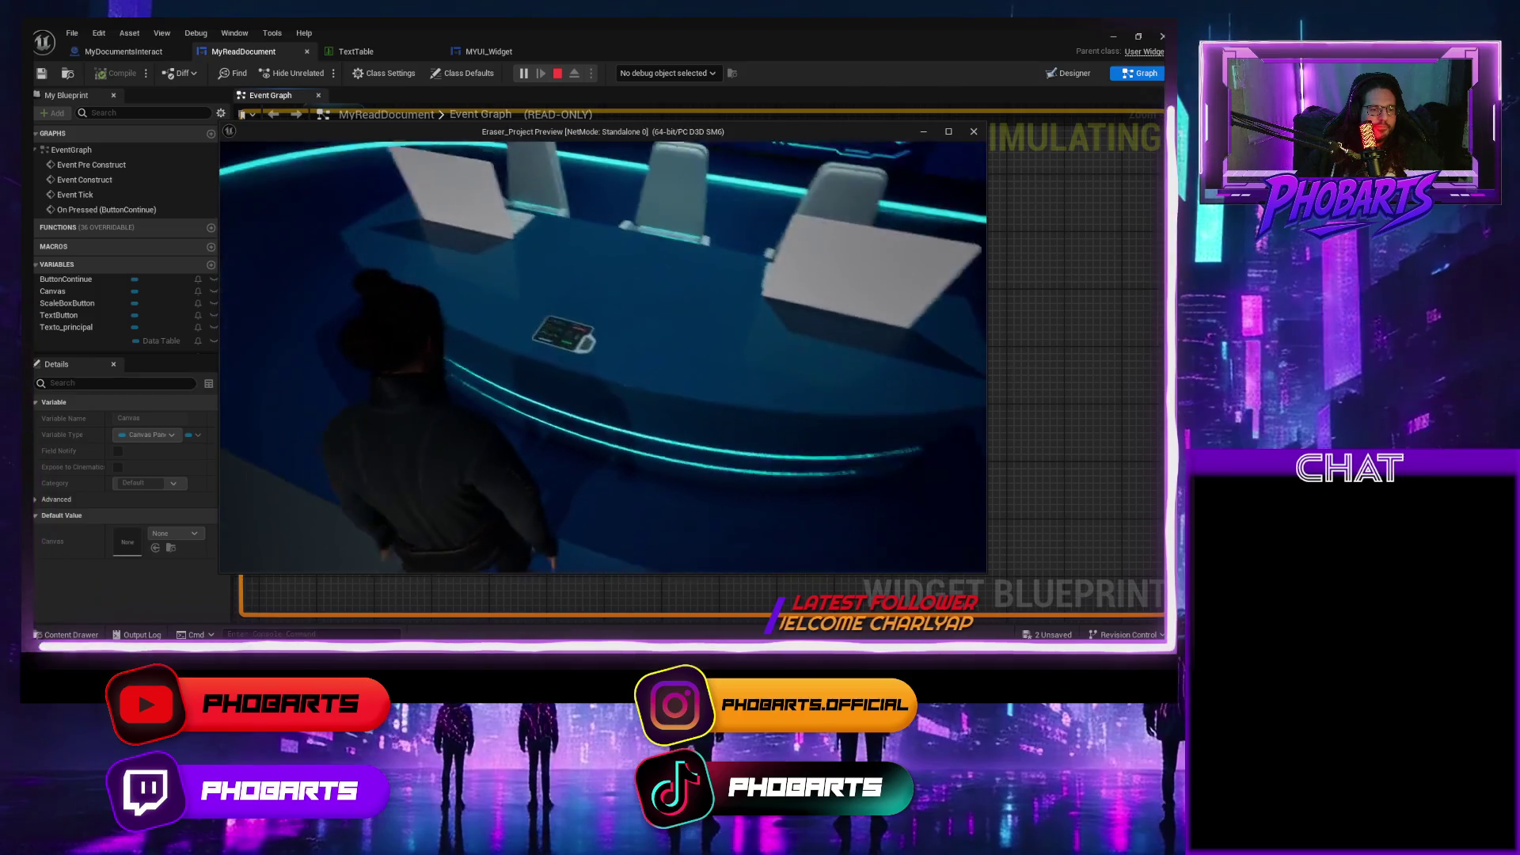
key(e)
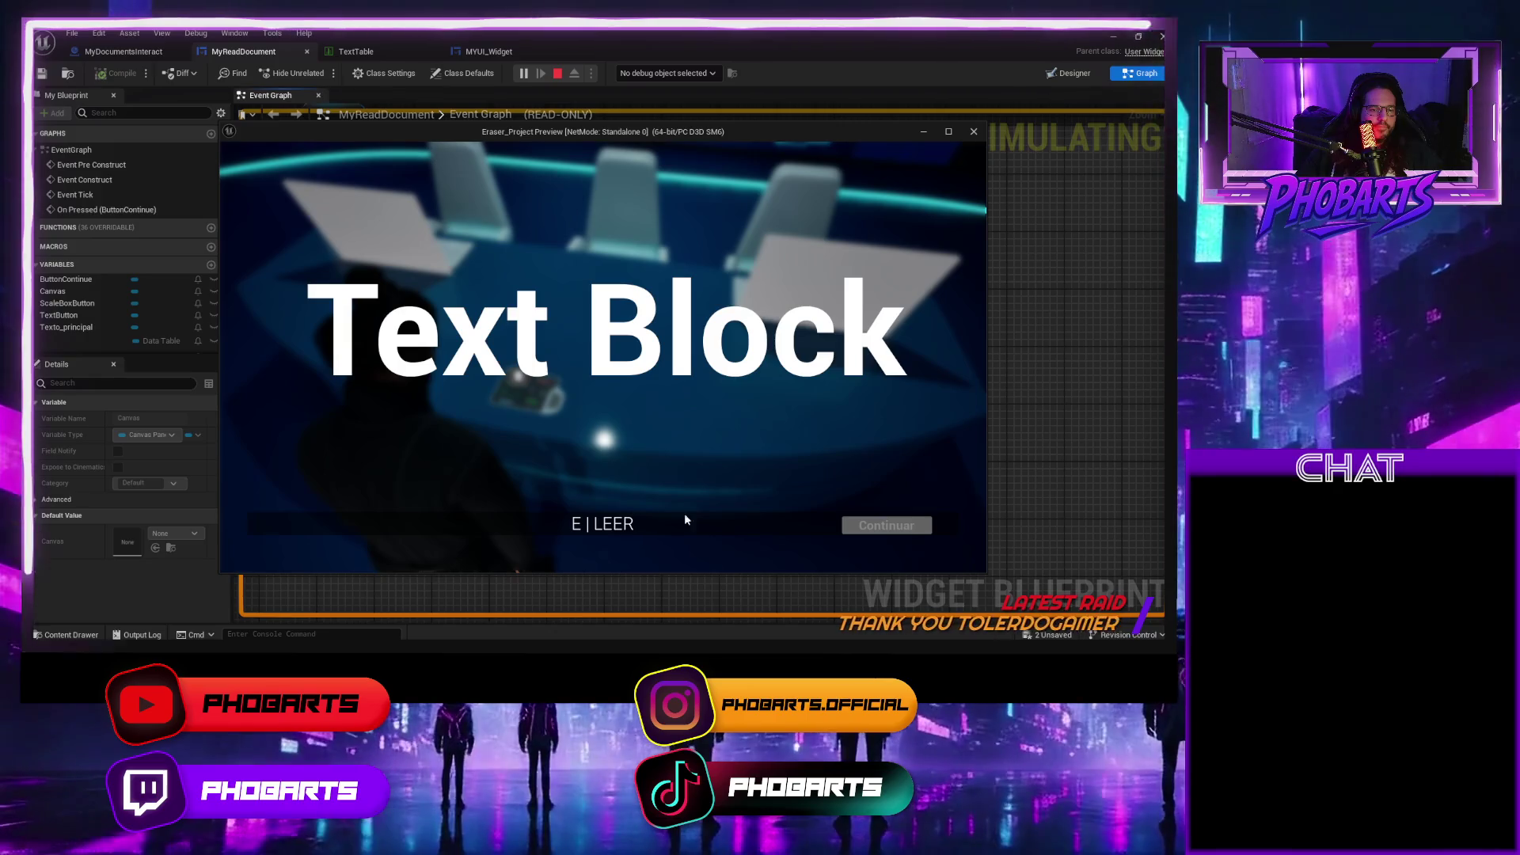
click(886, 522)
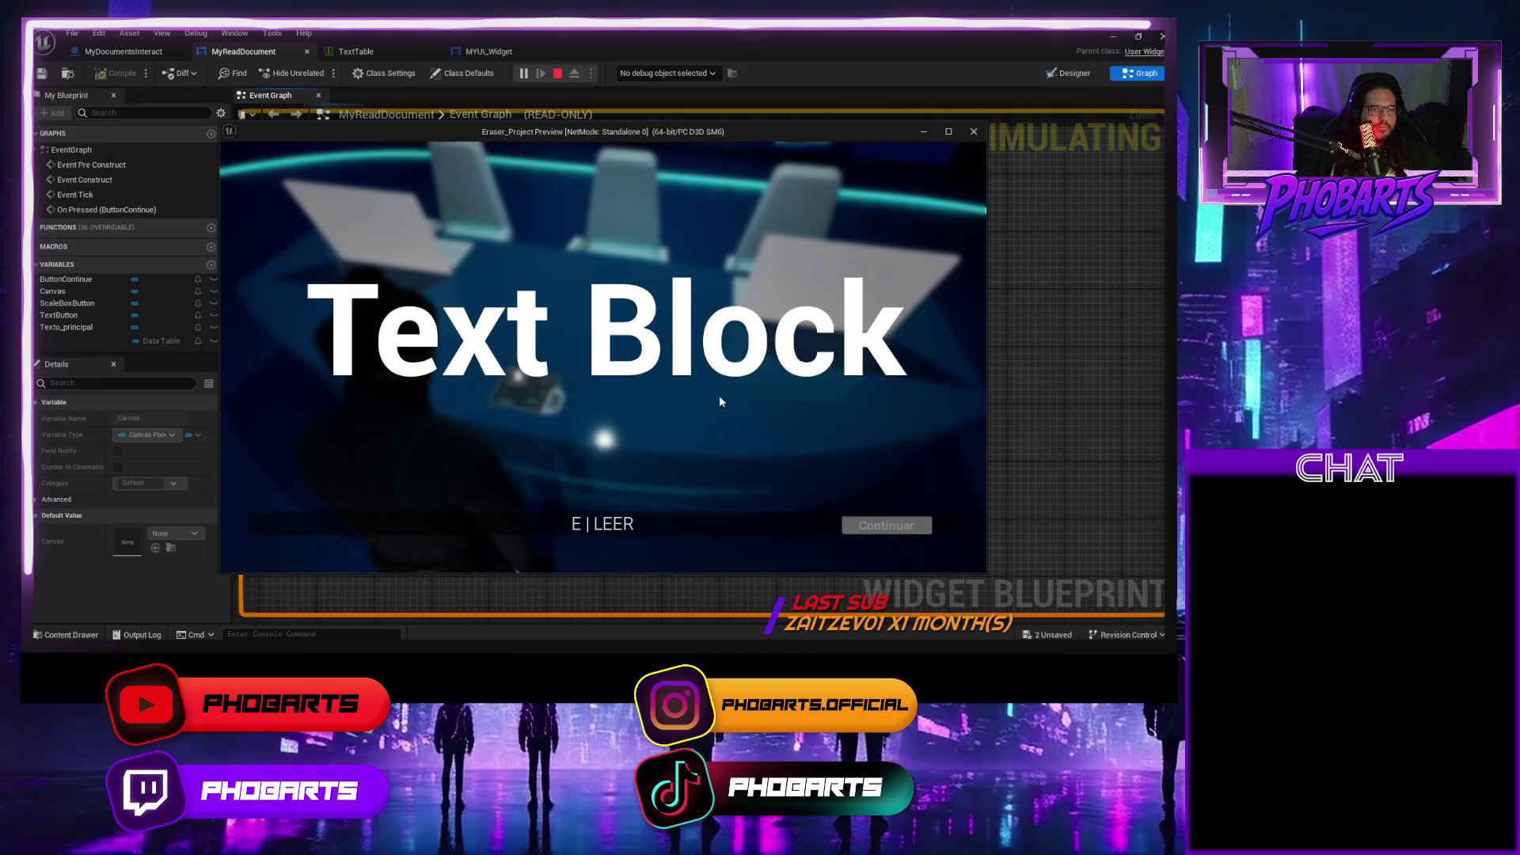
key(Escape)
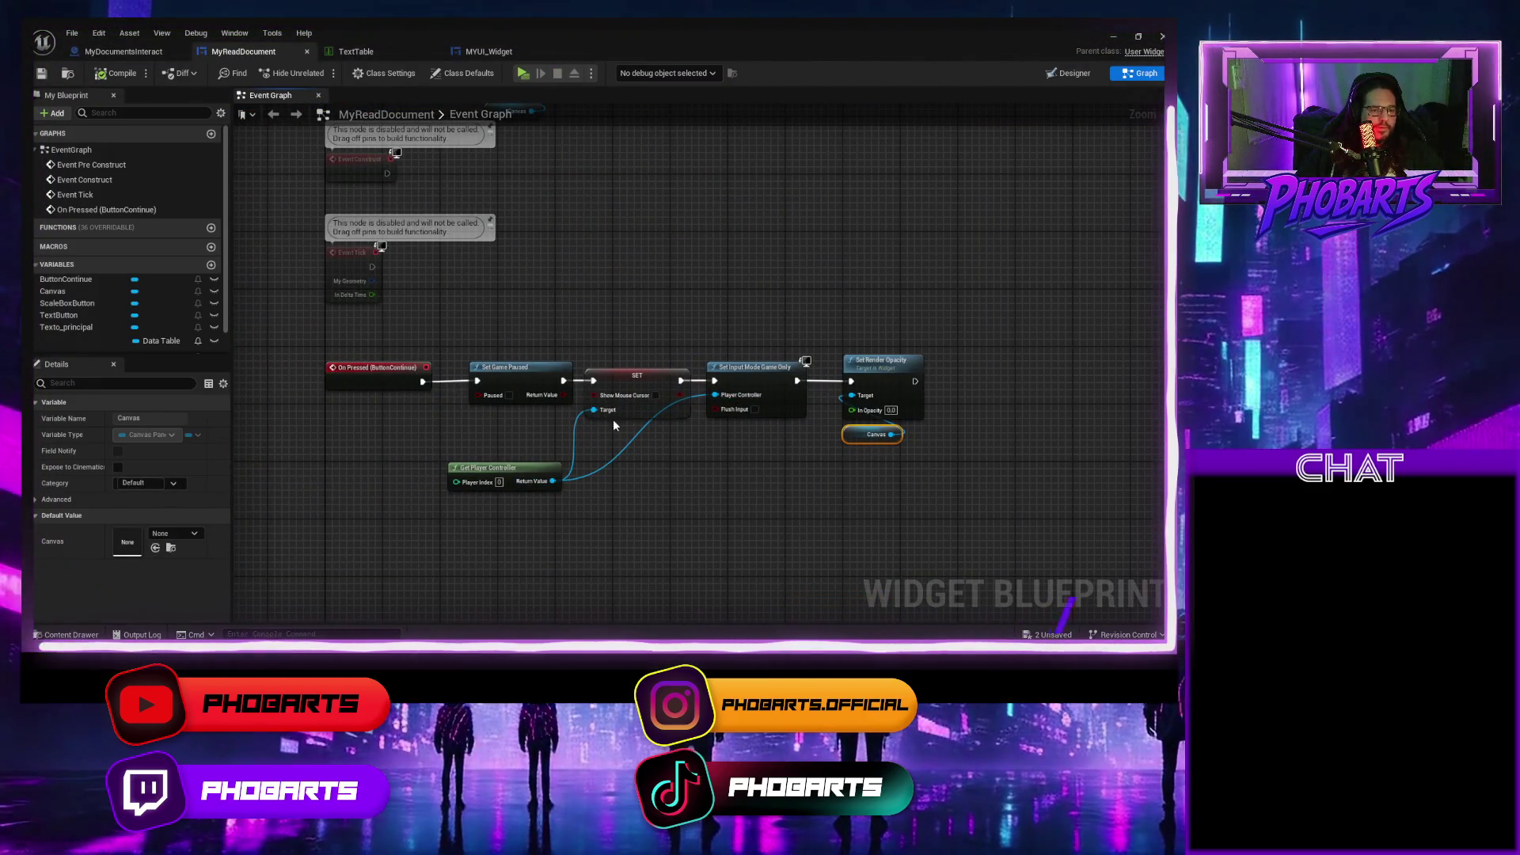
click(129, 52)
scroll(554, 289, up, 3)
mouse_move(698, 387)
mouse_down()
mouse_move(576, 395)
mouse_move(647, 386)
mouse_up()
scroll(542, 384, down, 2)
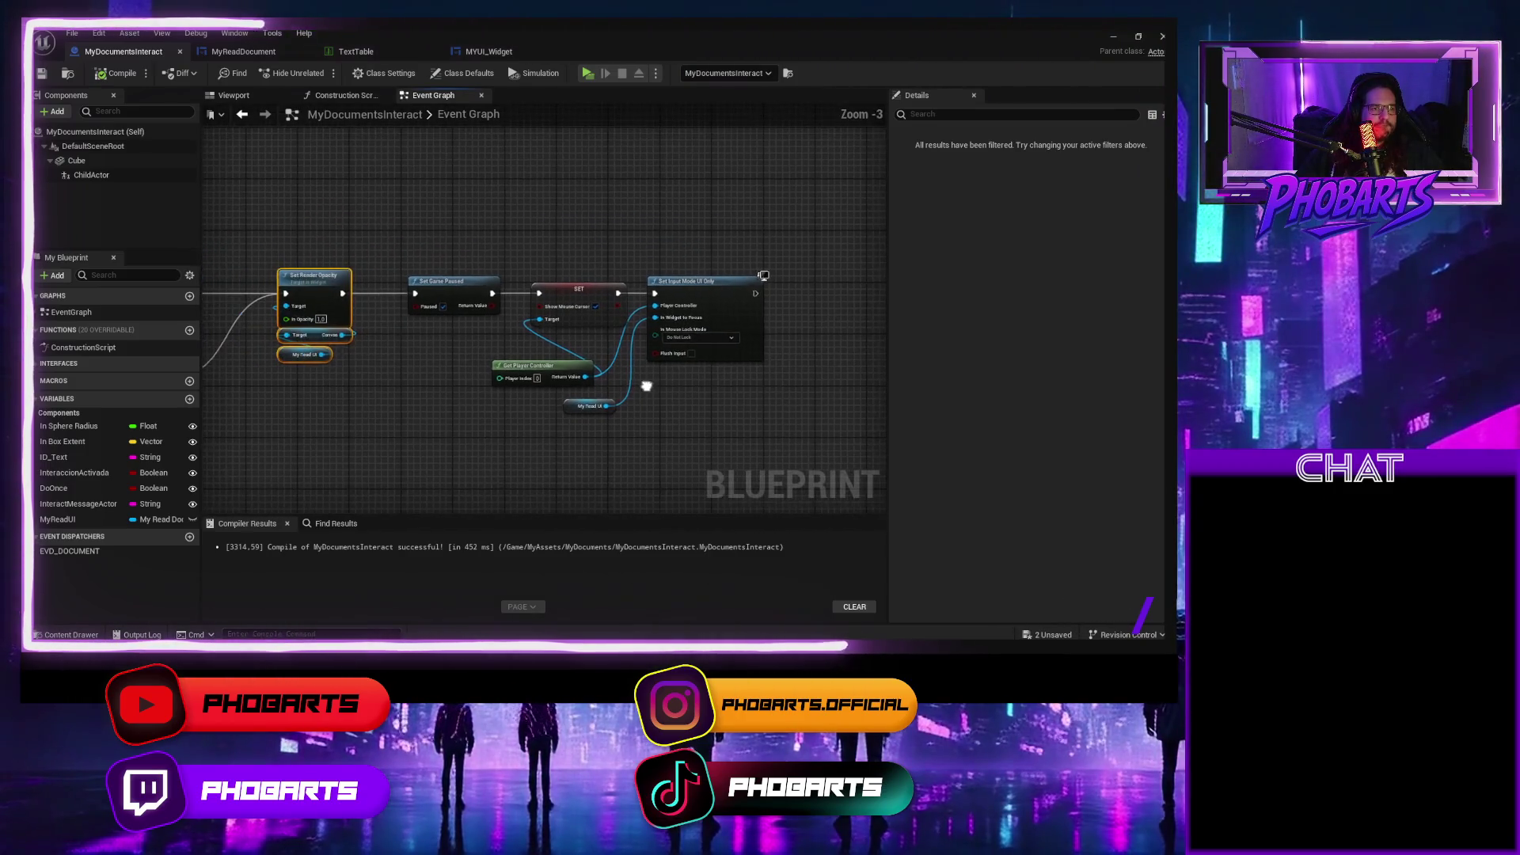
click(489, 51)
click(243, 51)
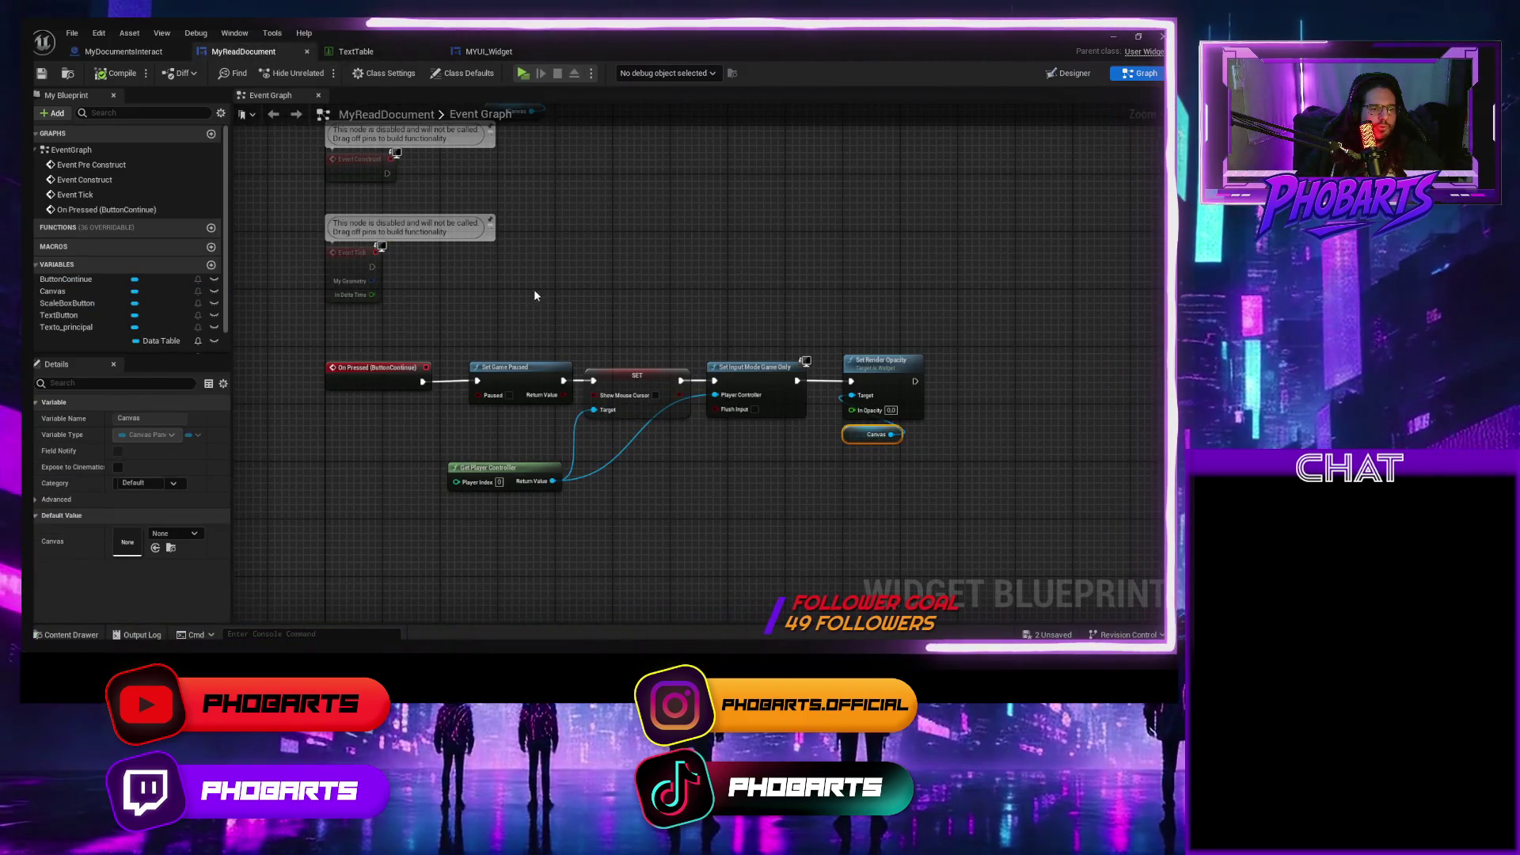
drag(488, 254, 514, 406)
drag(535, 329, 438, 278)
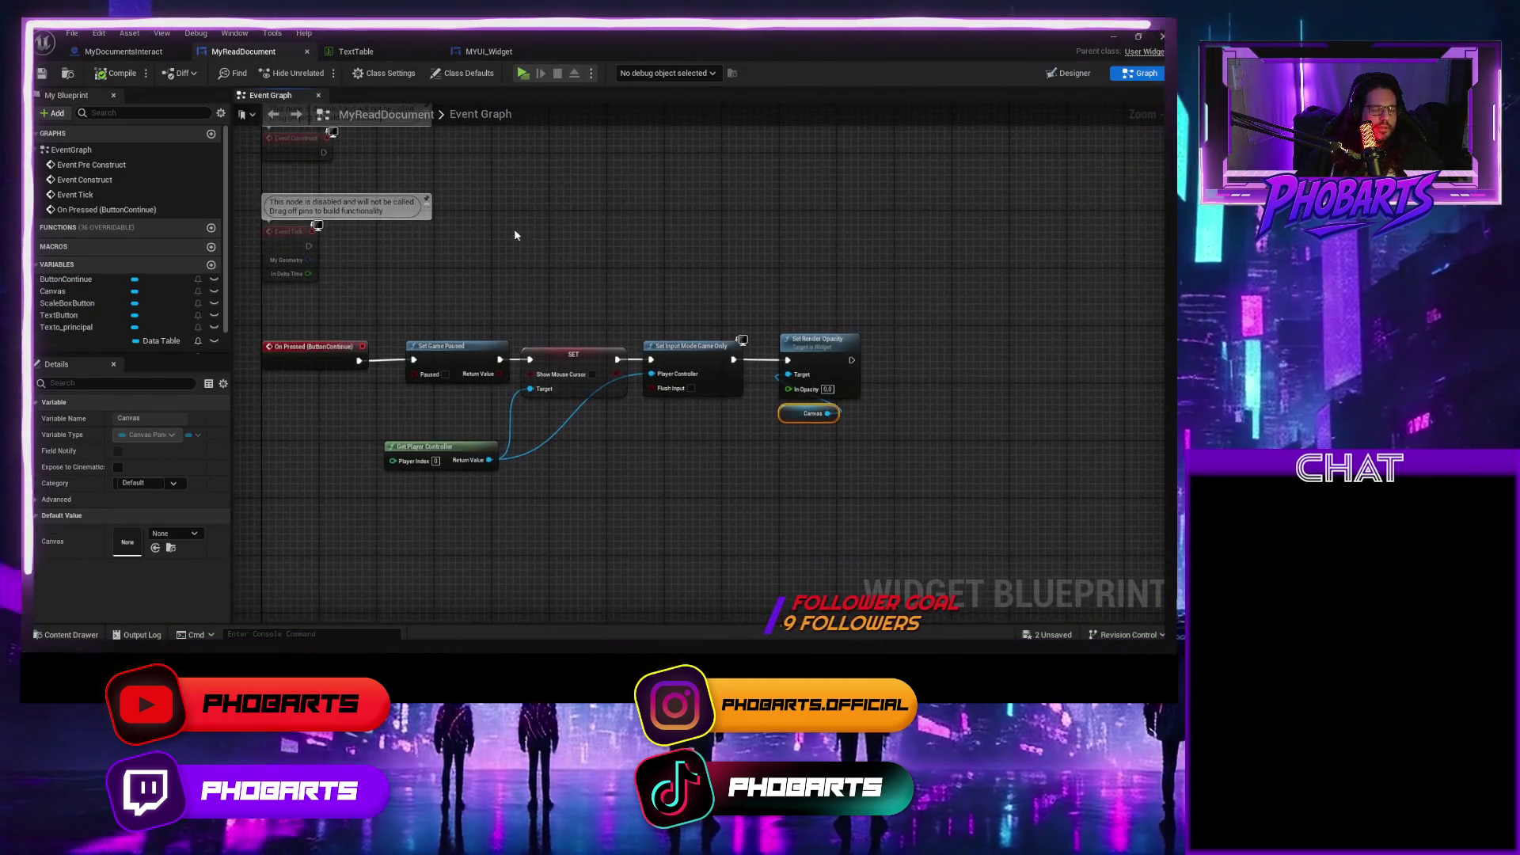
click(69, 304)
click(62, 315)
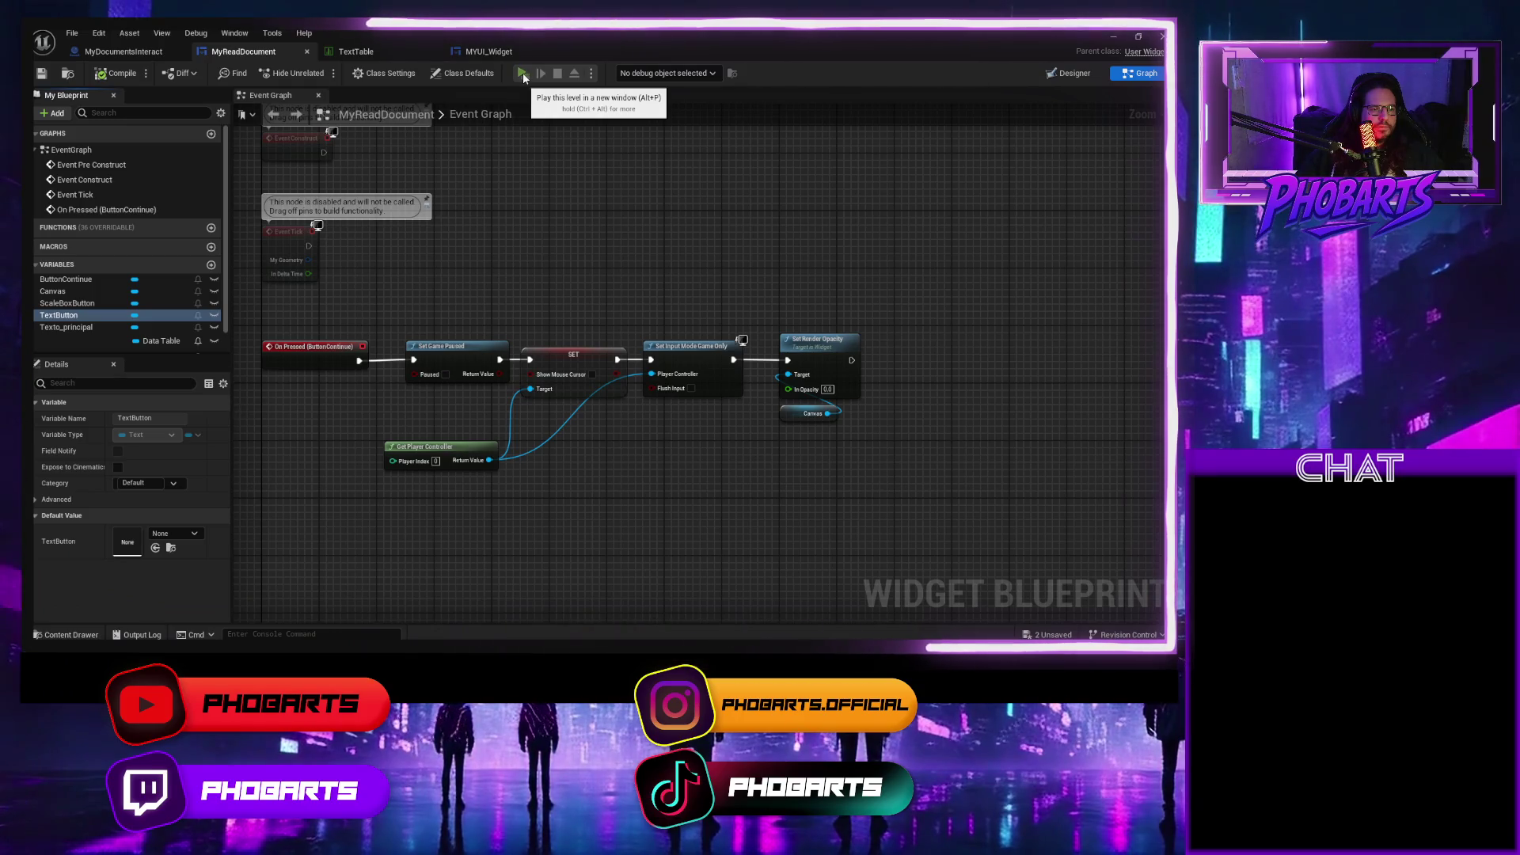
click(522, 73)
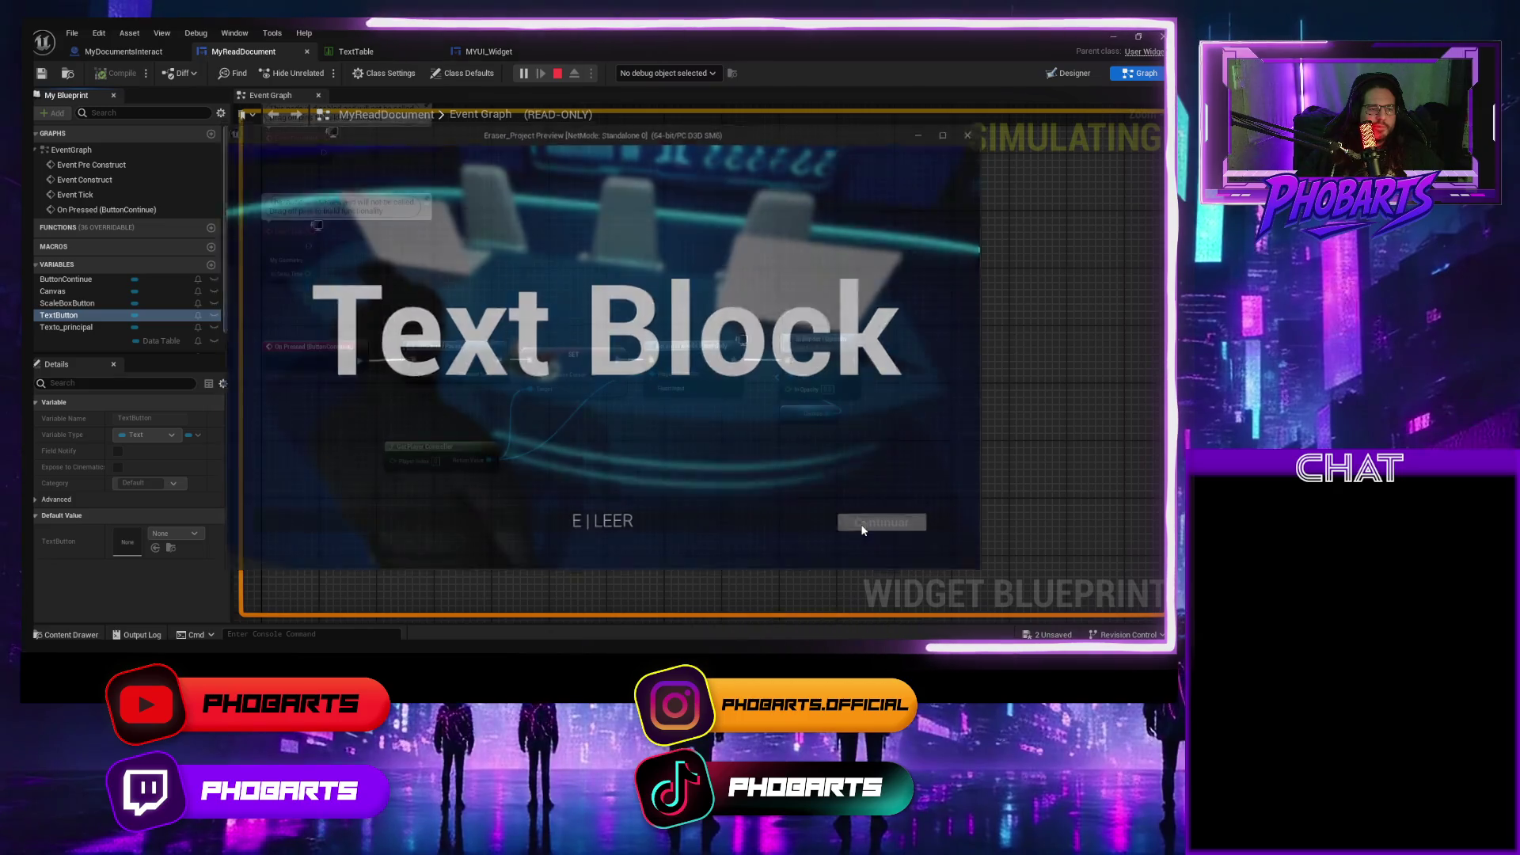
key(Escape)
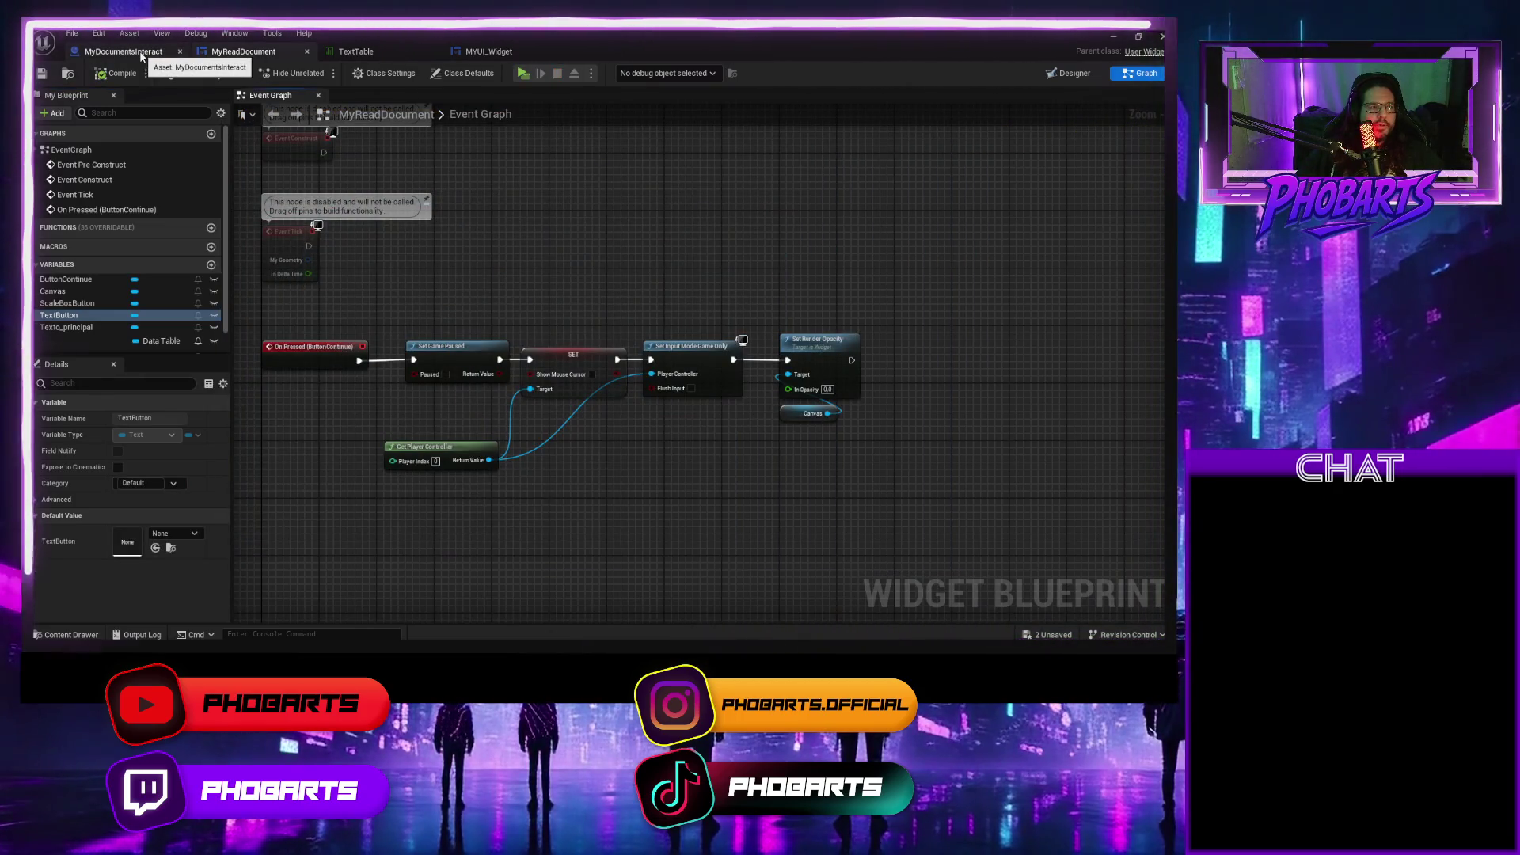
Set Add to Viewport ZOrder to 100, recompile, and play-test the document screen.
click(141, 54)
scroll(382, 232, down, 1)
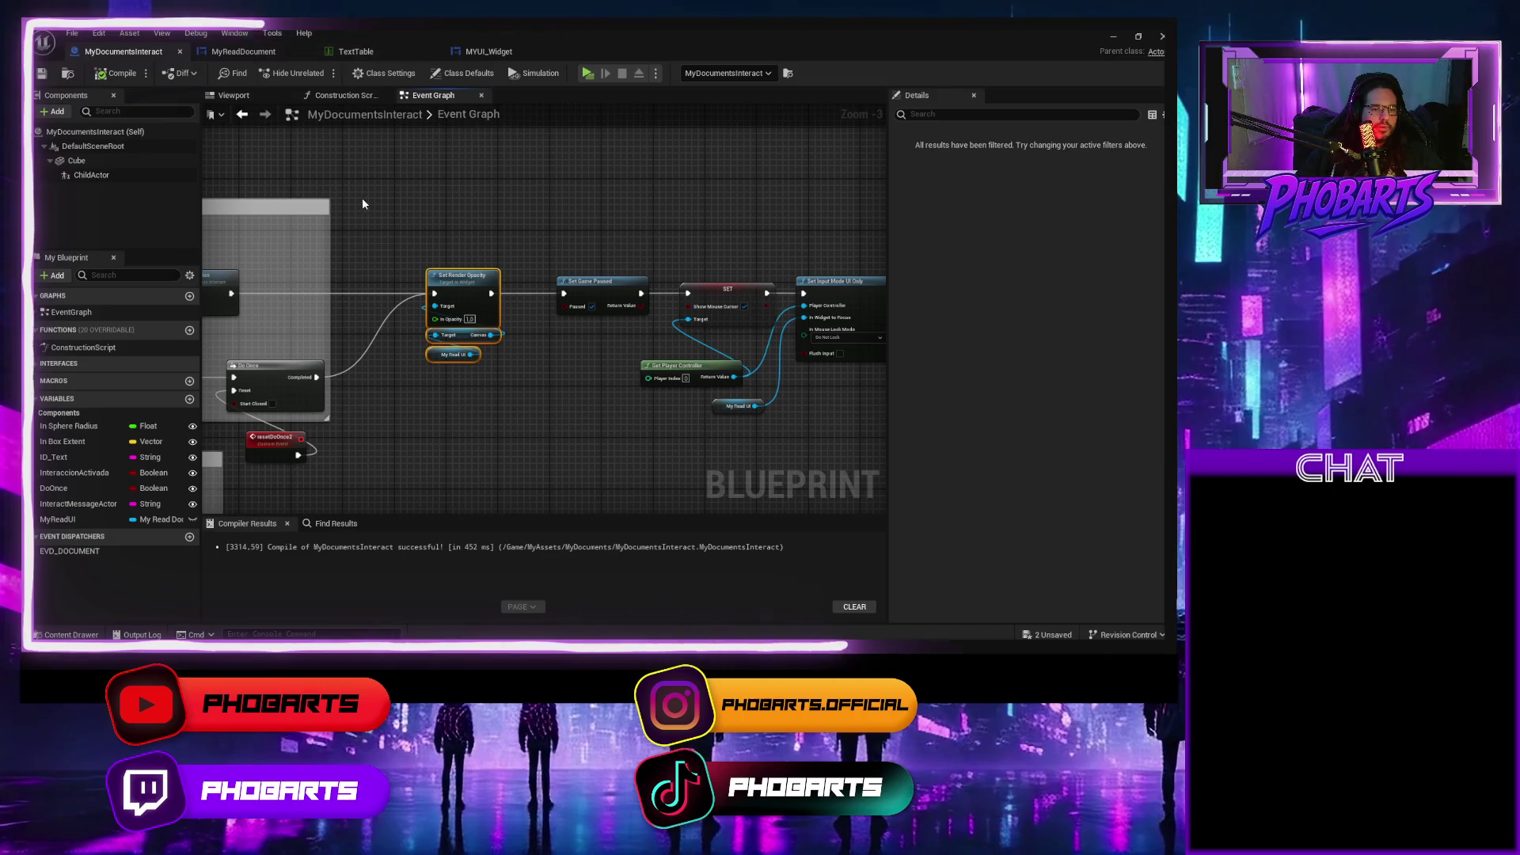
scroll(362, 197, down, 2)
scroll(491, 218, up, 3)
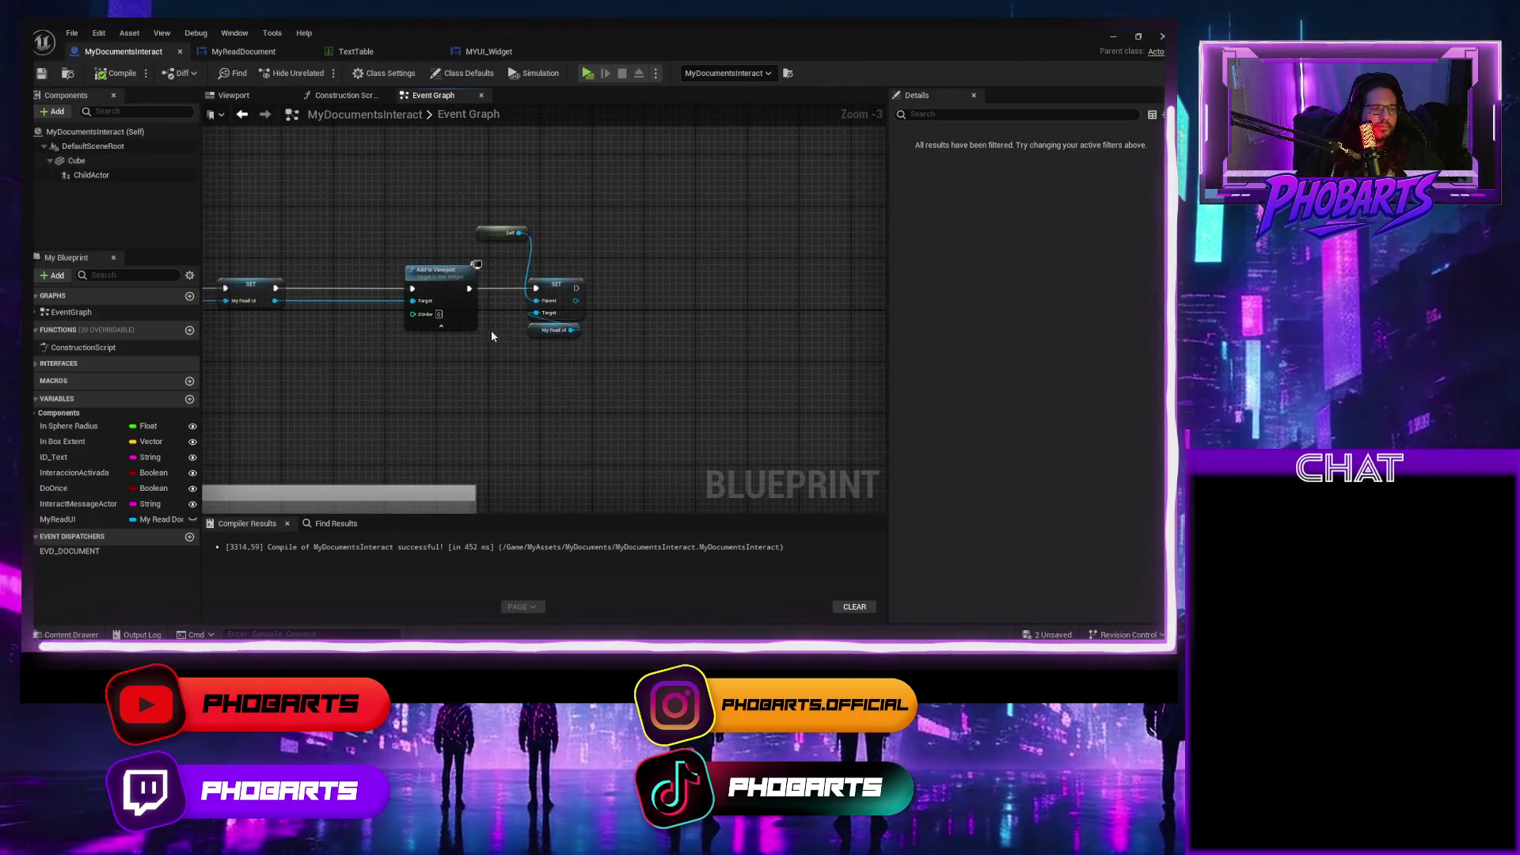
scroll(404, 279, up, 2)
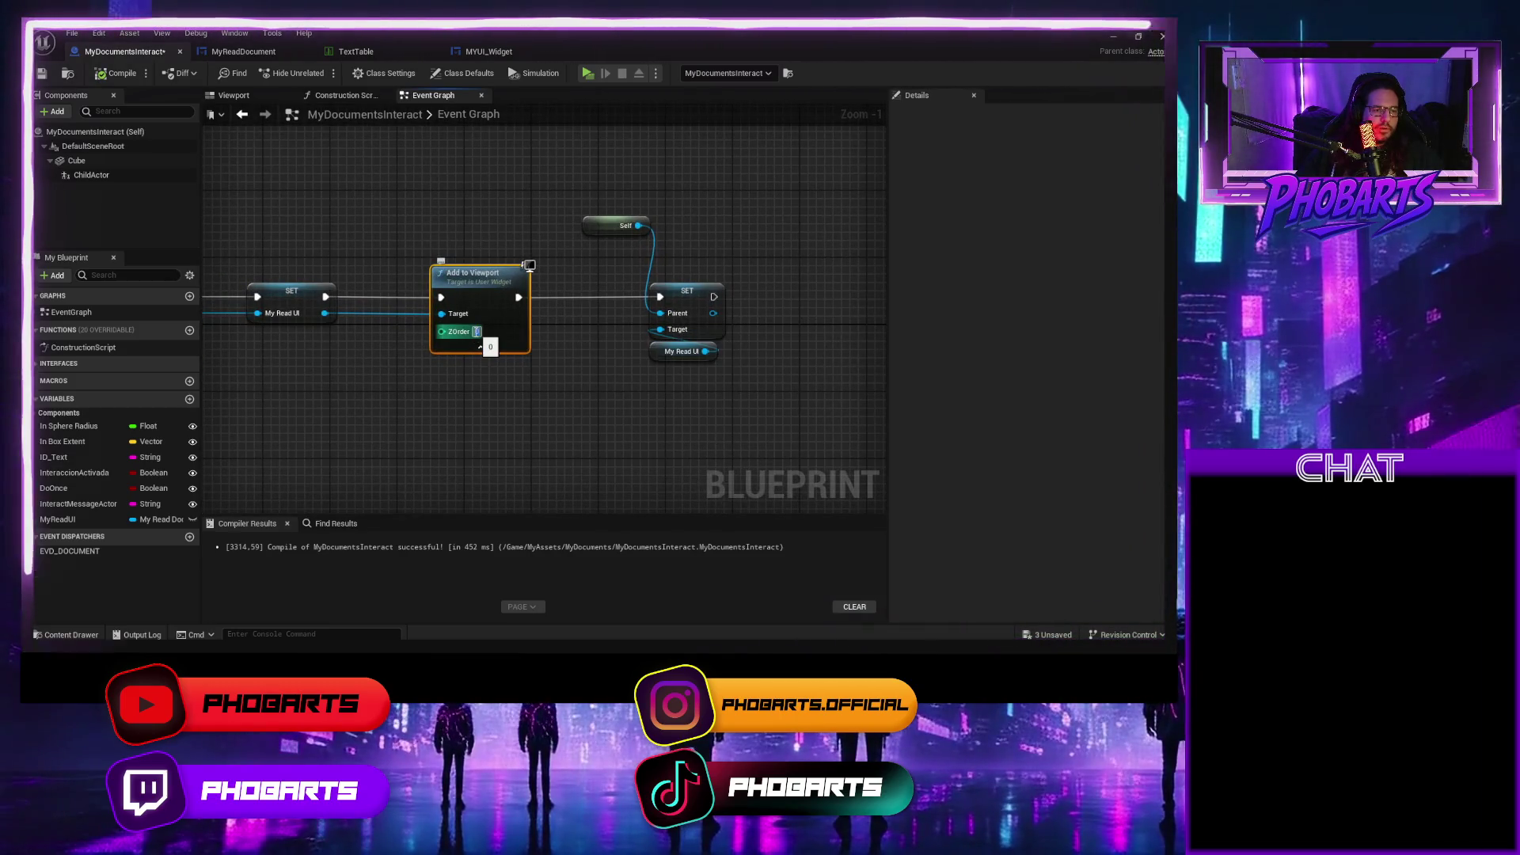
text(100)
click(116, 73)
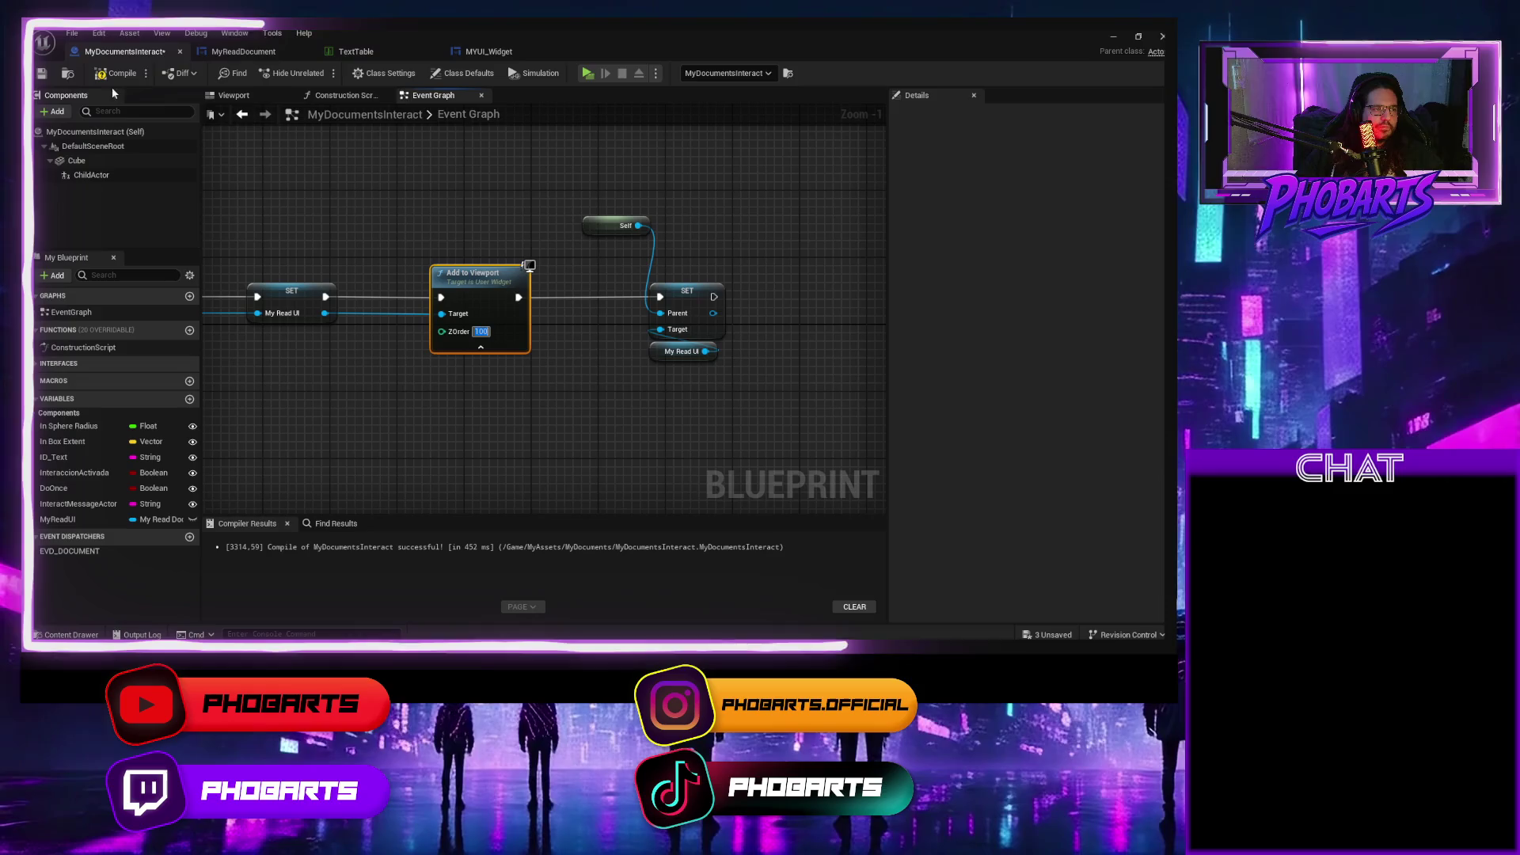
click(589, 75)
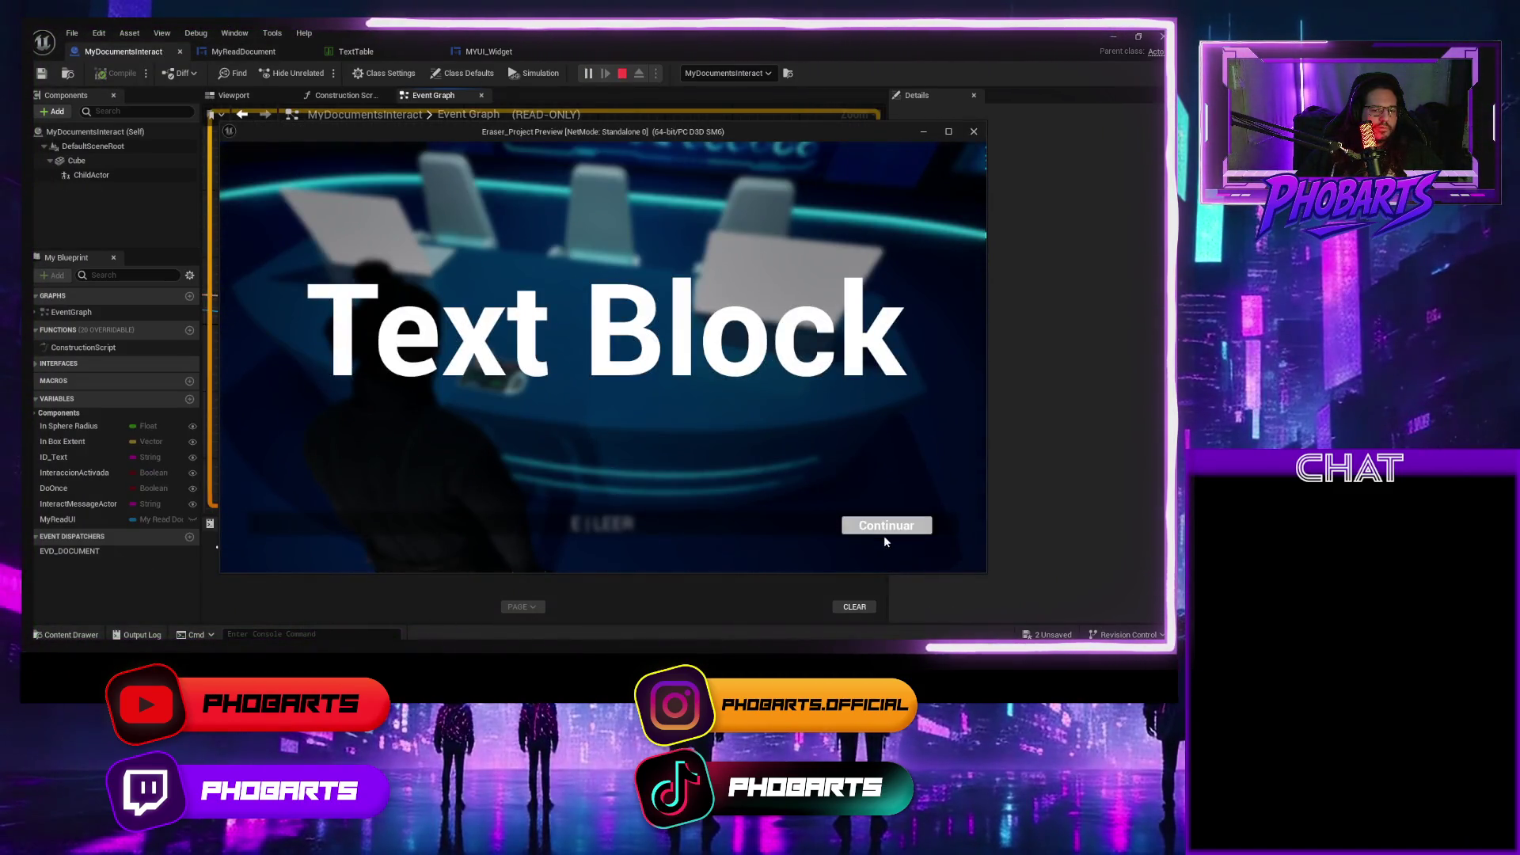
click(887, 526)
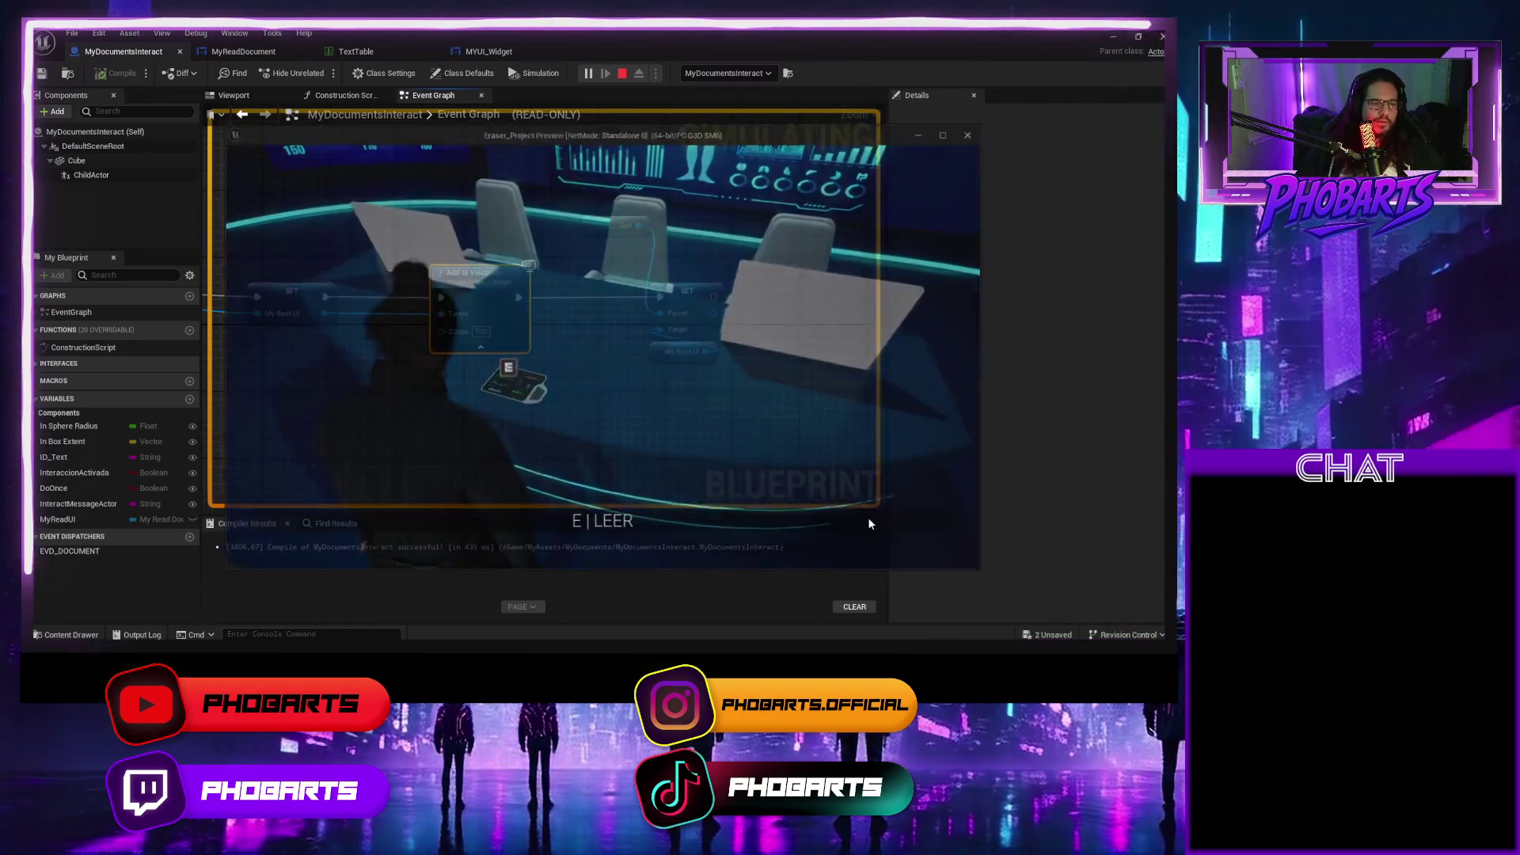
key(Escape)
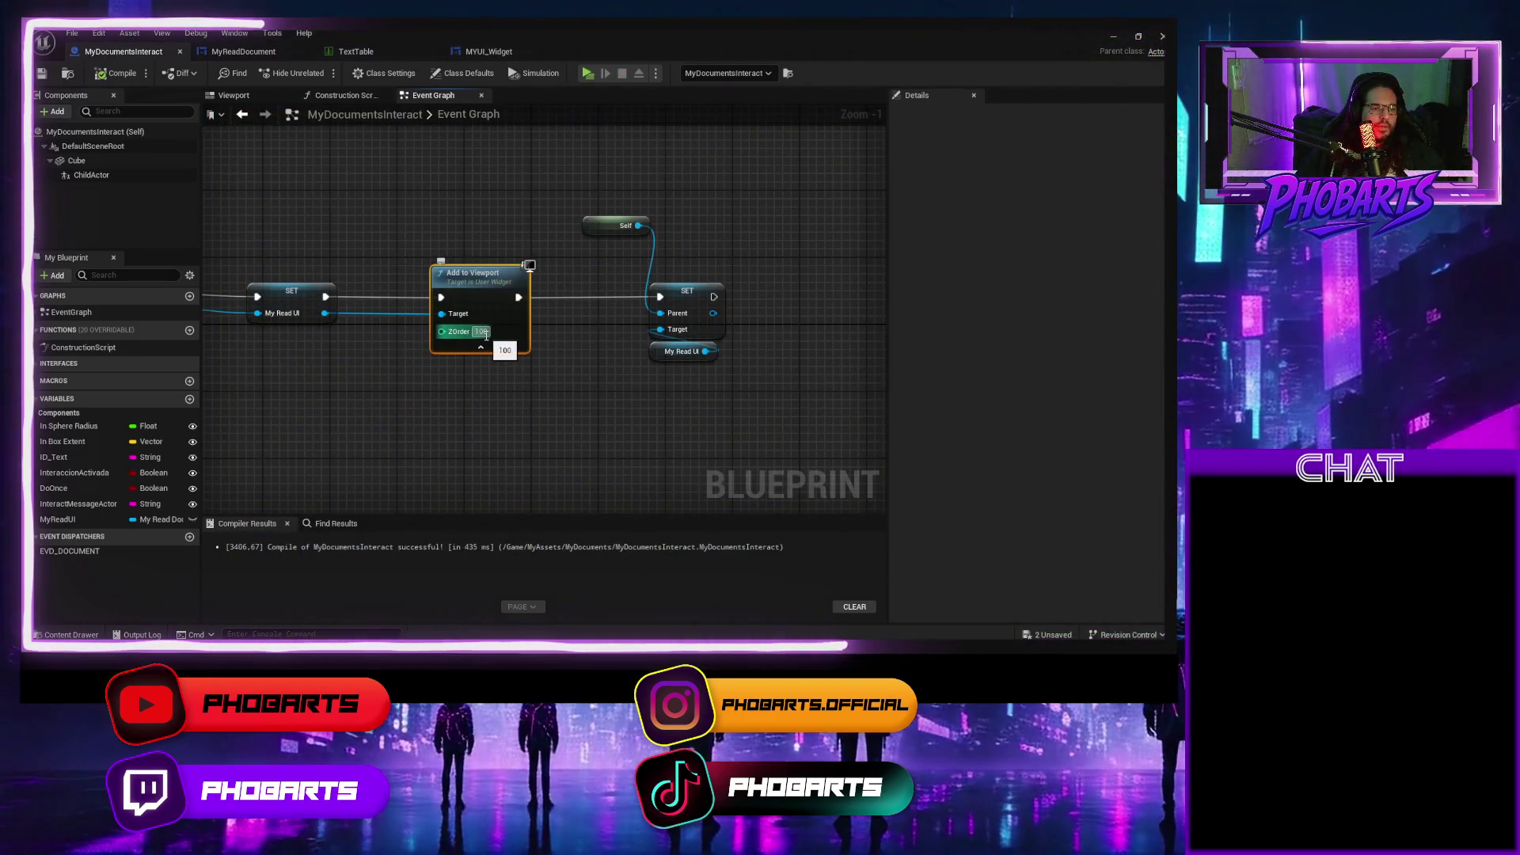
Change ZOrder to 1, recompile, play-test again, then minimize to the level editor.
click(481, 331)
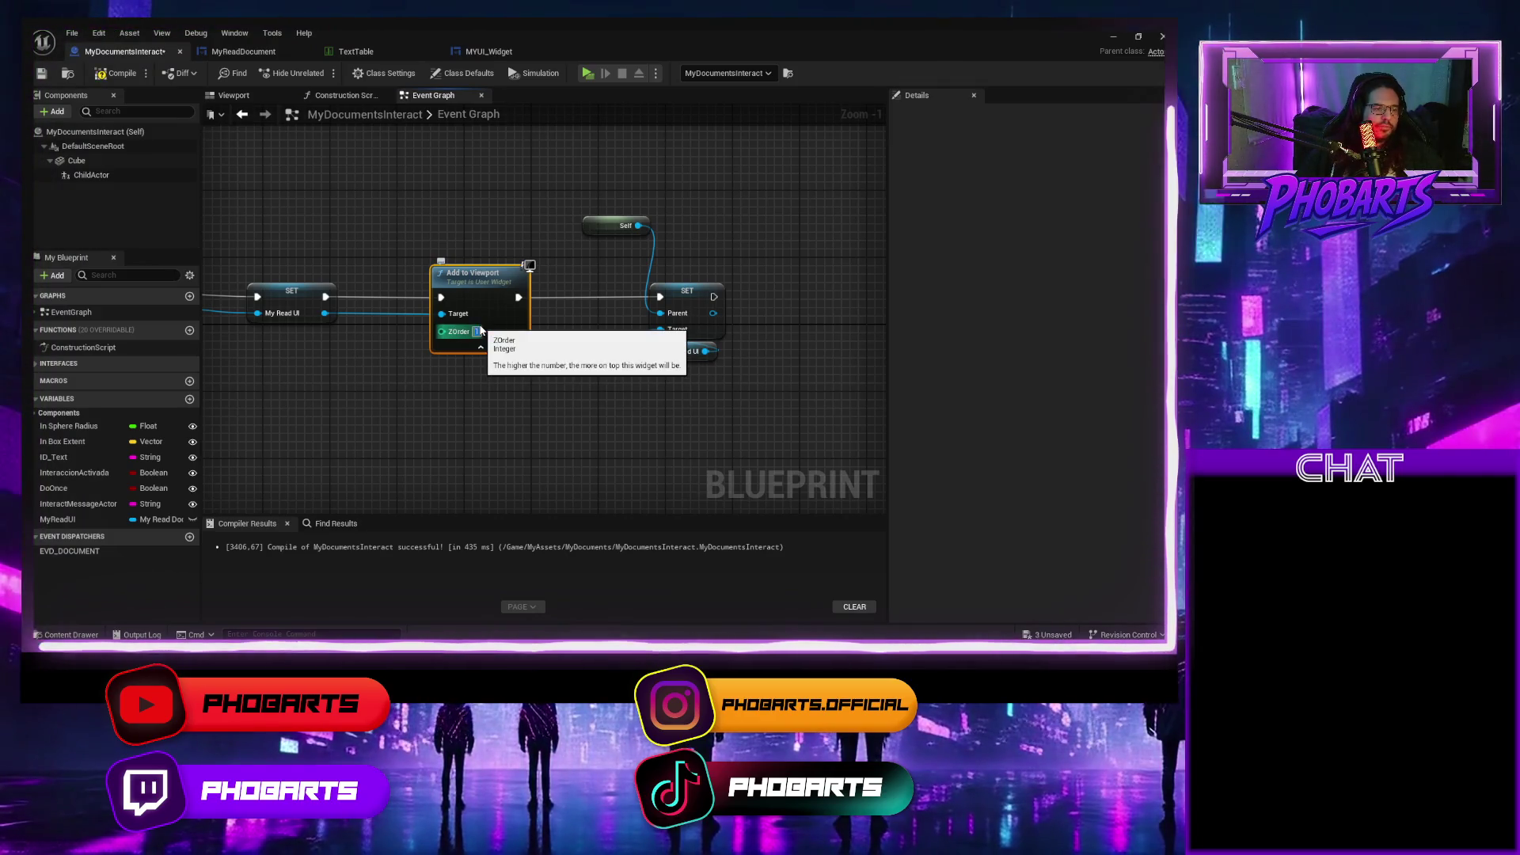
click(102, 72)
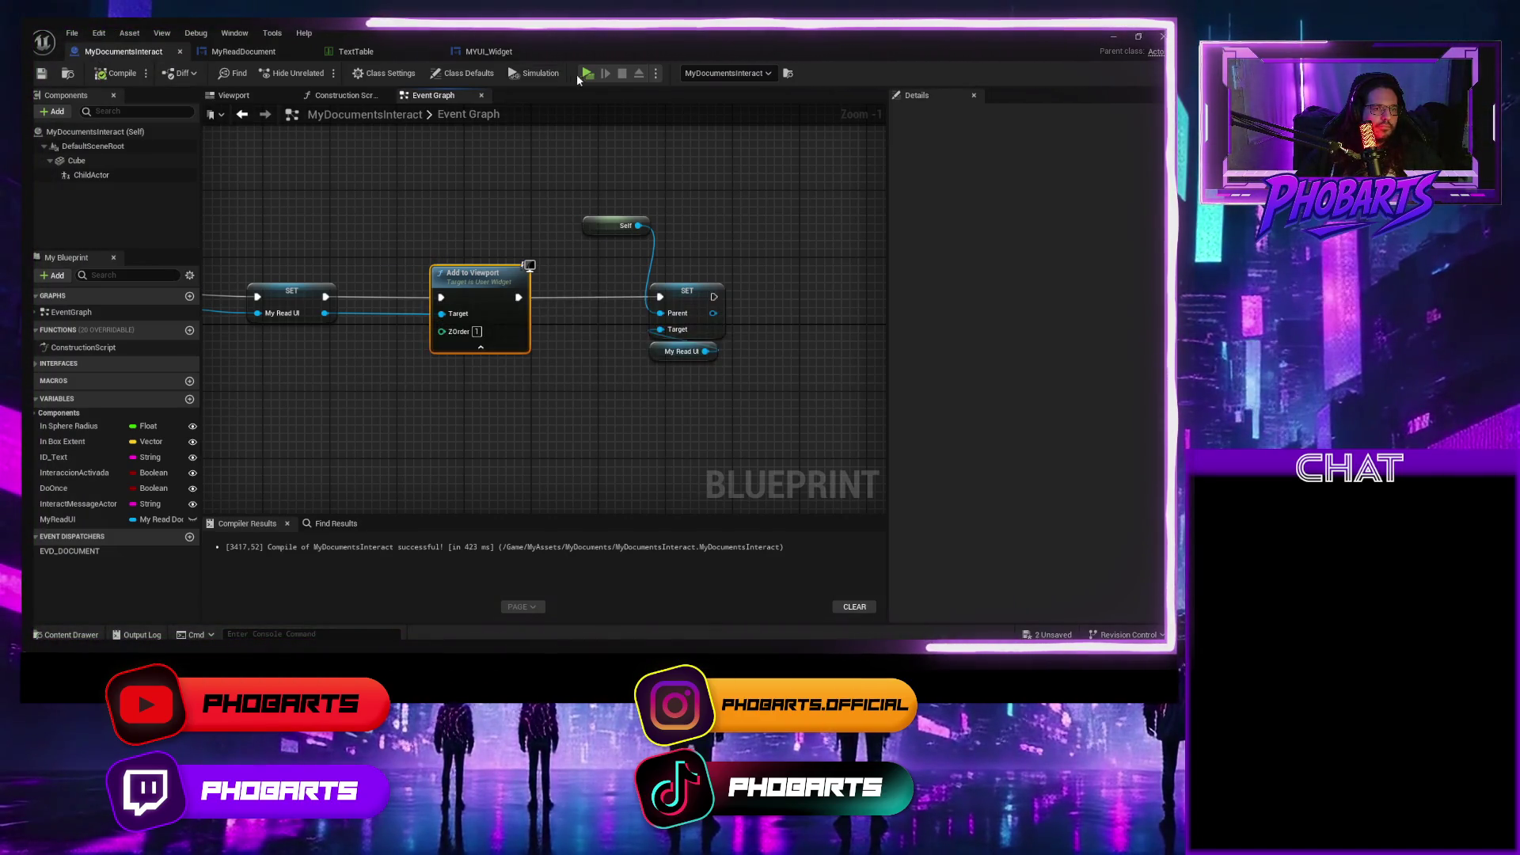
click(587, 73)
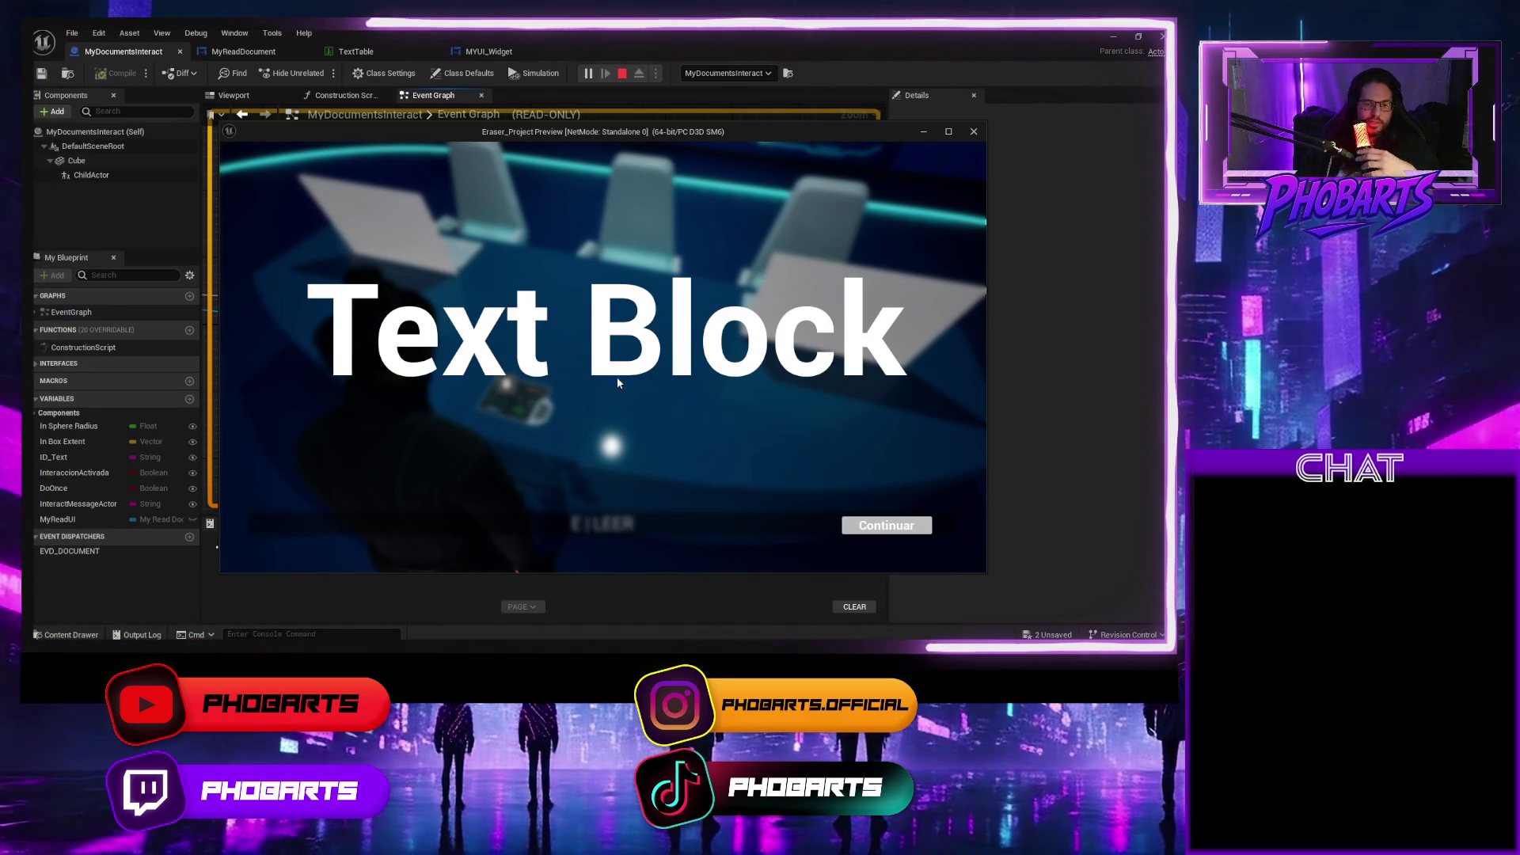
click(888, 527)
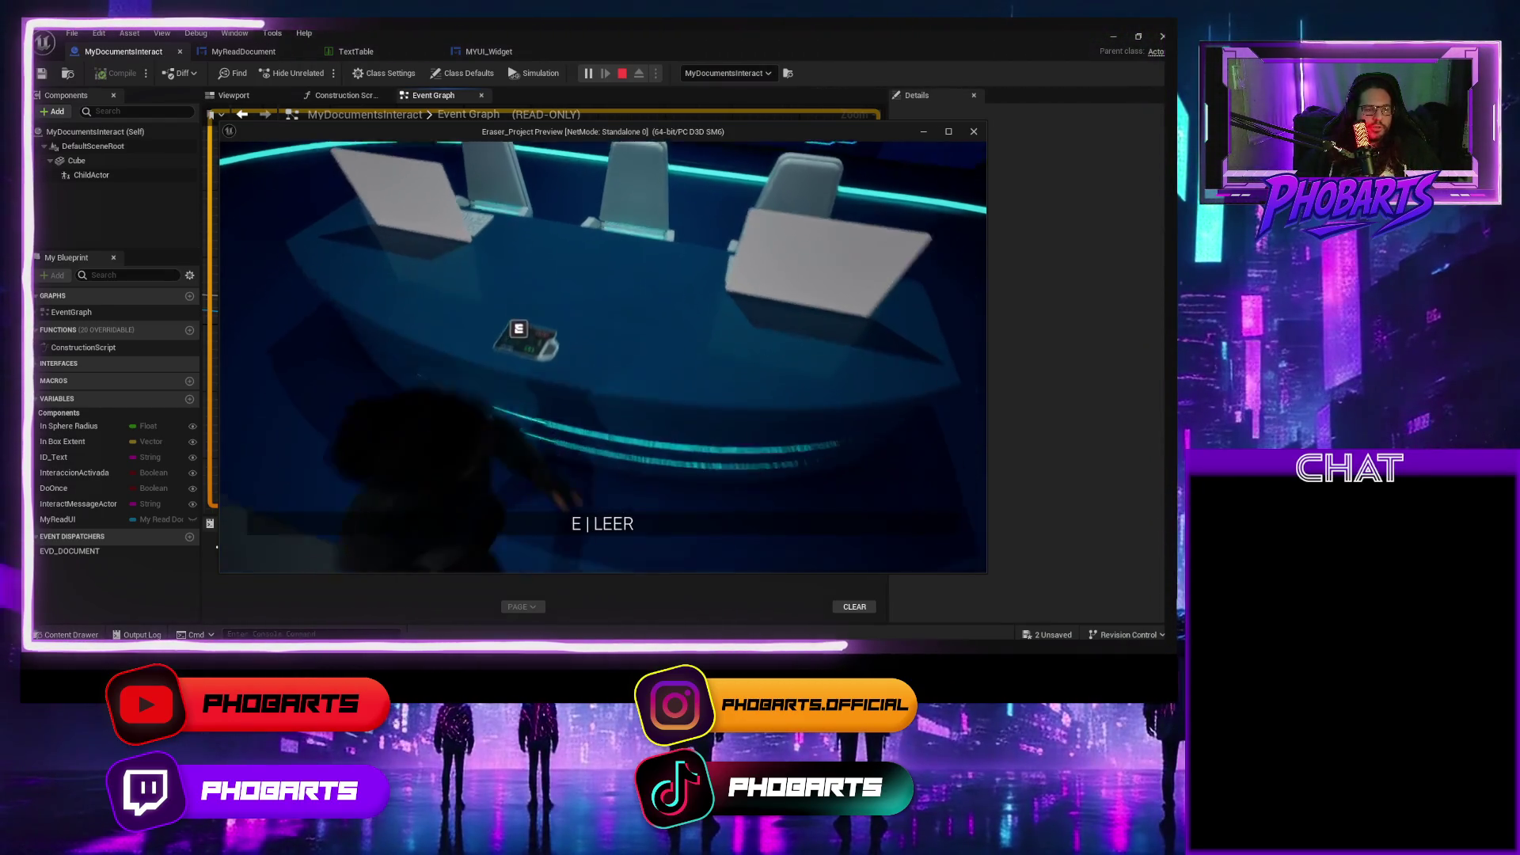
key(Escape)
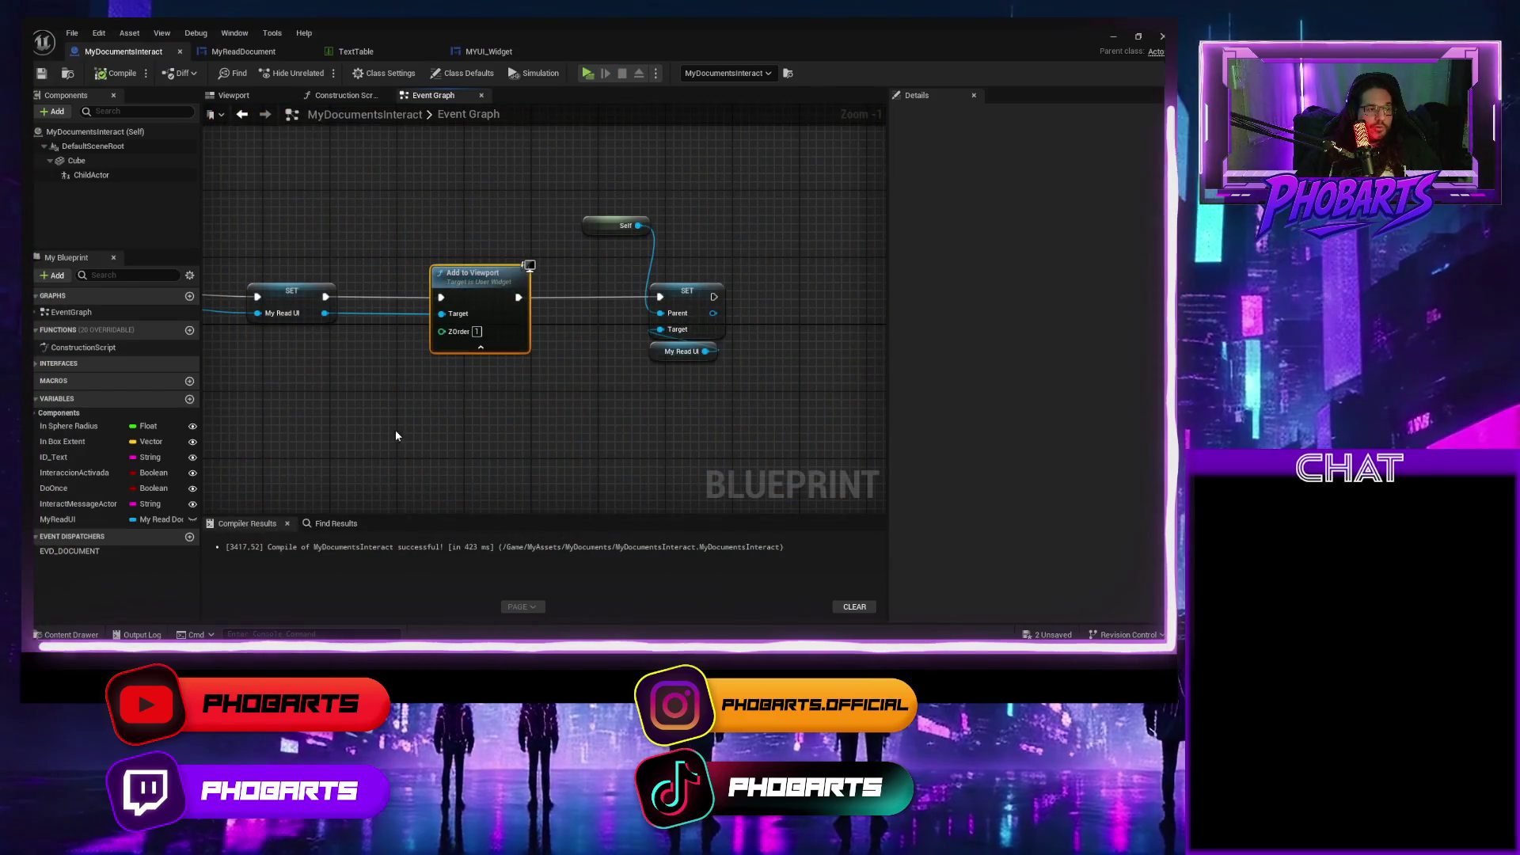
click(1113, 37)
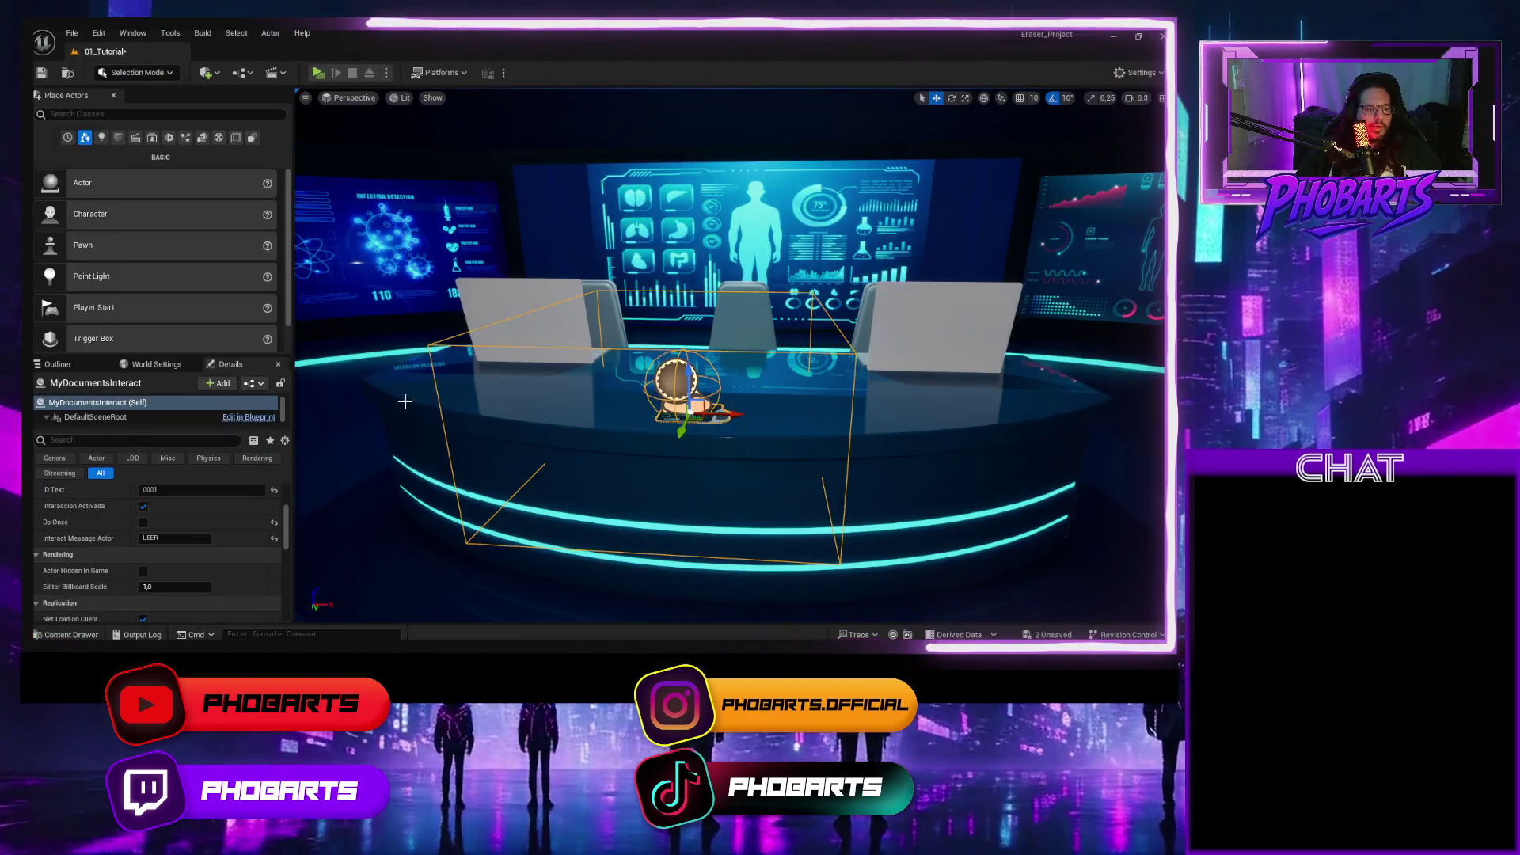
Play the level, interact with the desk document, dismiss it with Continuar, and stop the game.
scroll(170, 534, down, 1)
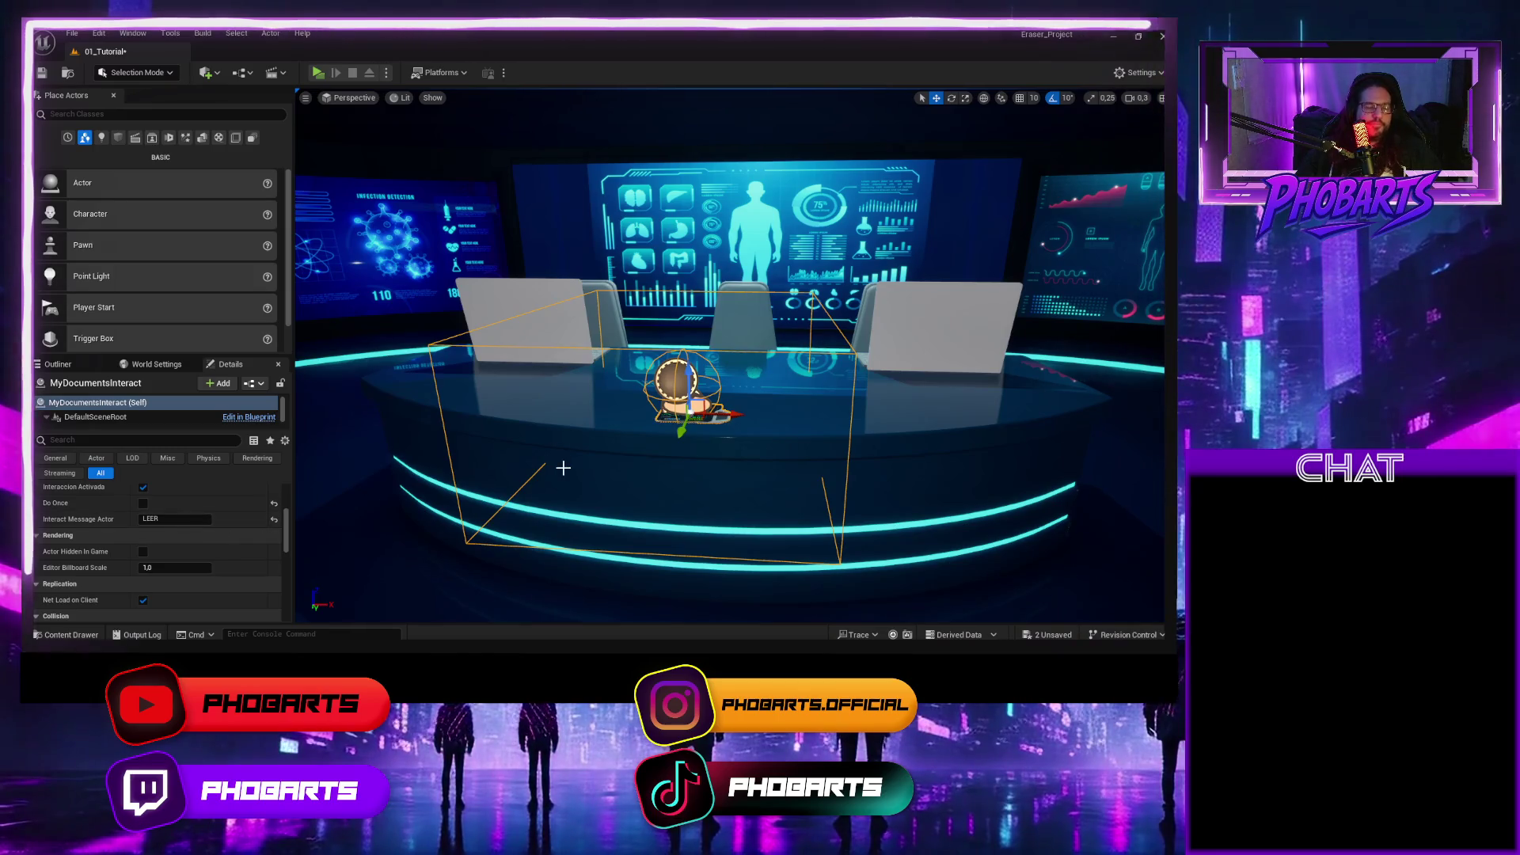
click(317, 72)
key(w)
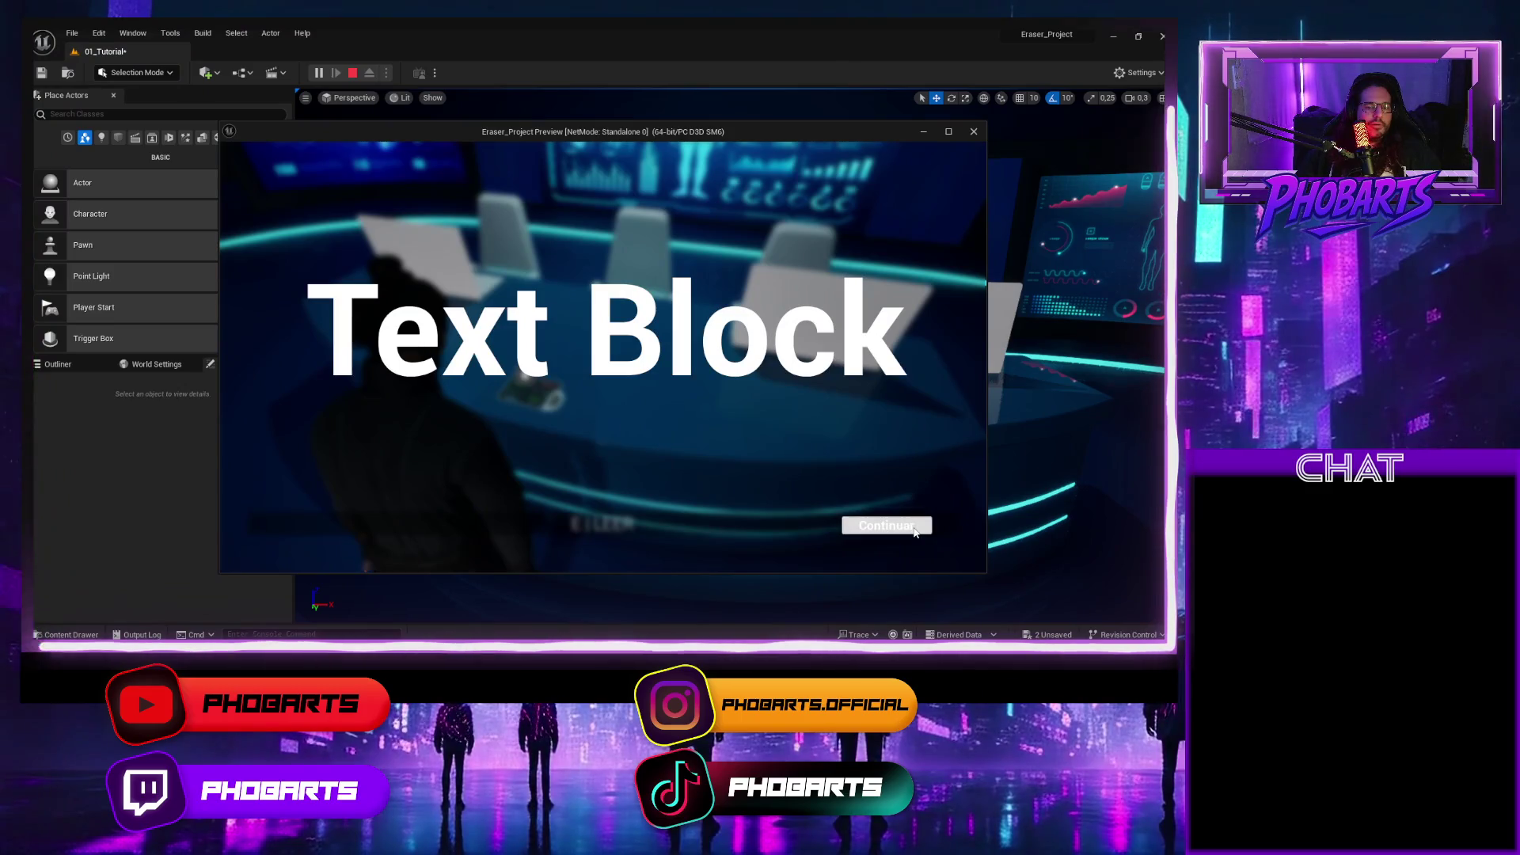
click(914, 529)
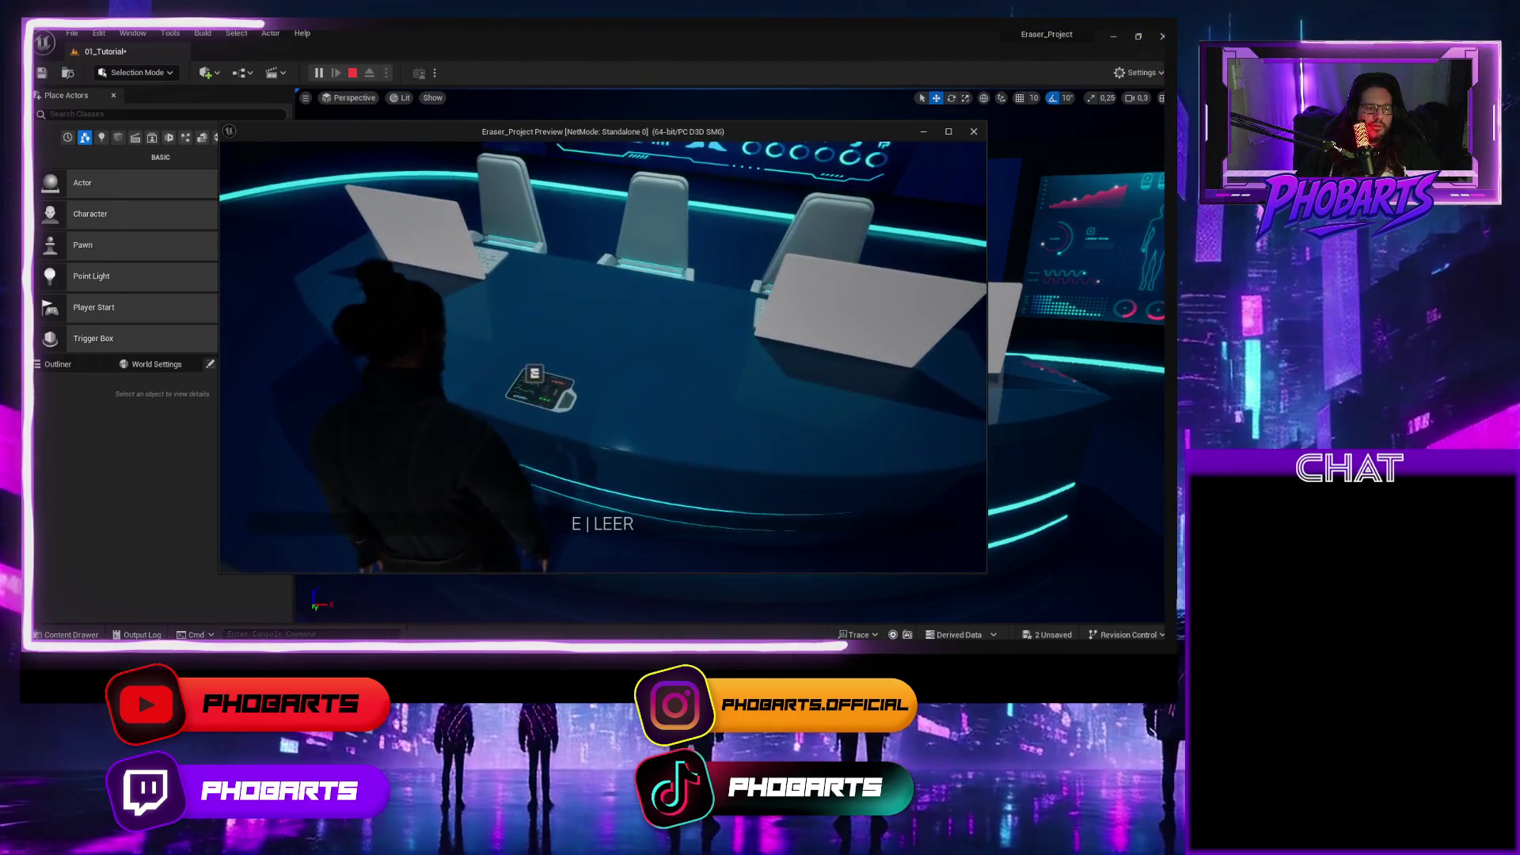
key(Escape)
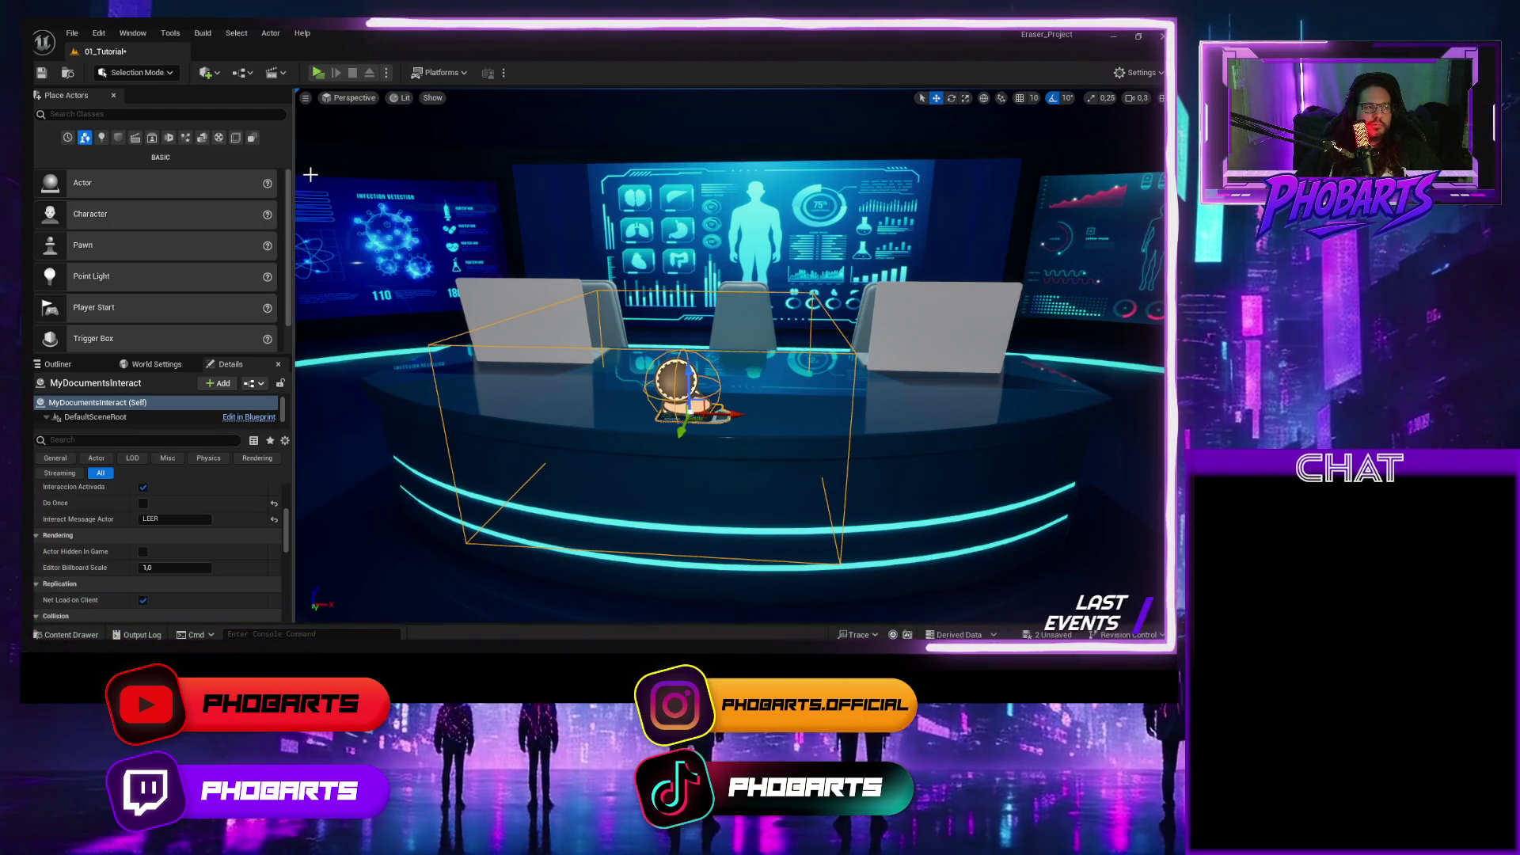
scroll(510, 426, up, 3)
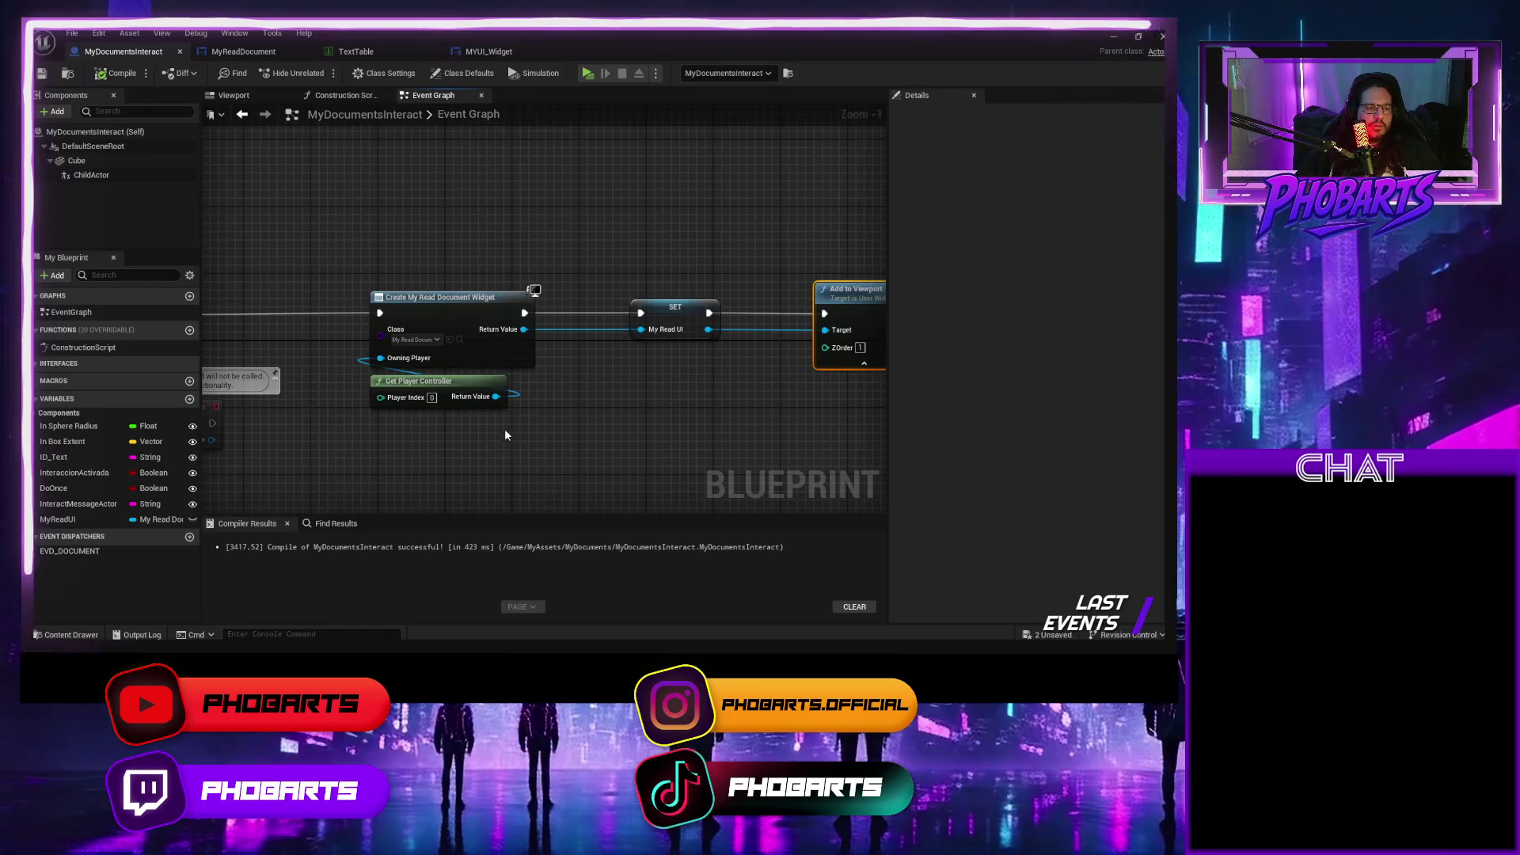
Delete the Do Once and reset nodes, wire the event straight into Set Render Opacity, and compile.
drag(610, 412, 580, 426)
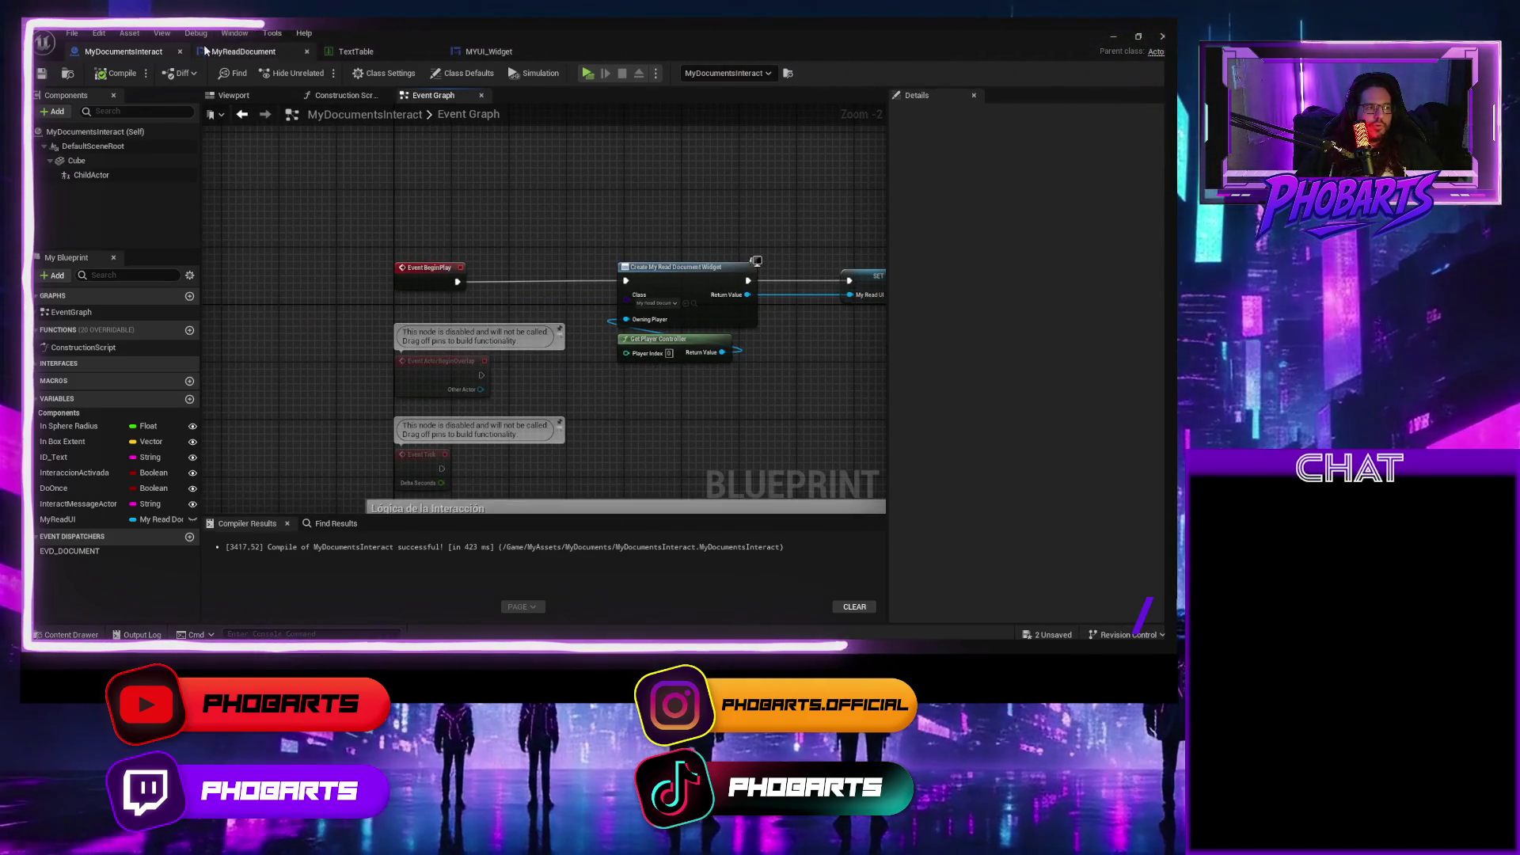
scroll(603, 413, down, 3)
scroll(604, 413, up, 2)
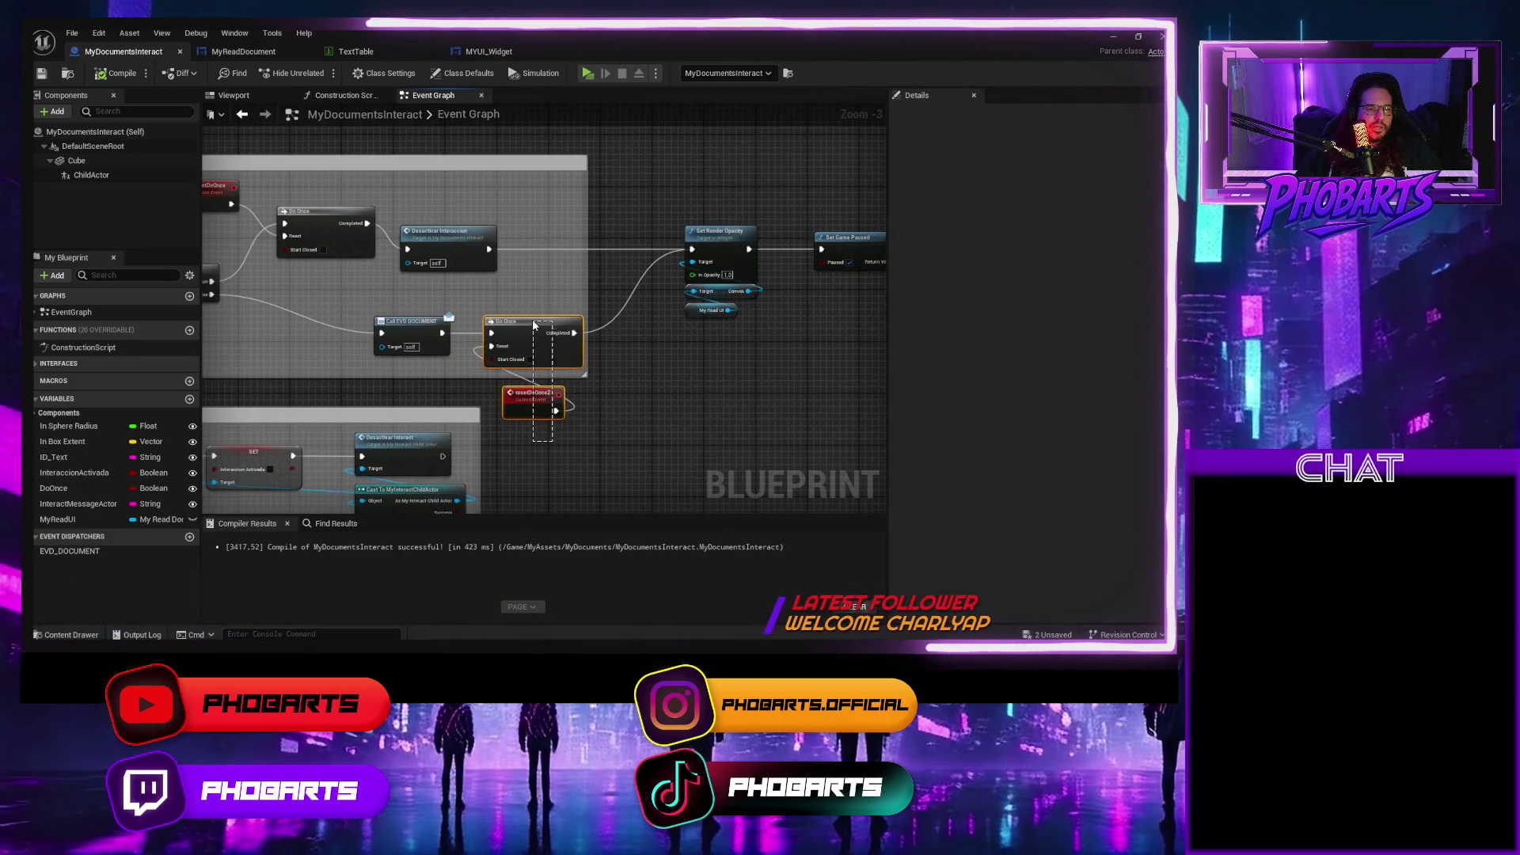
key(Delete)
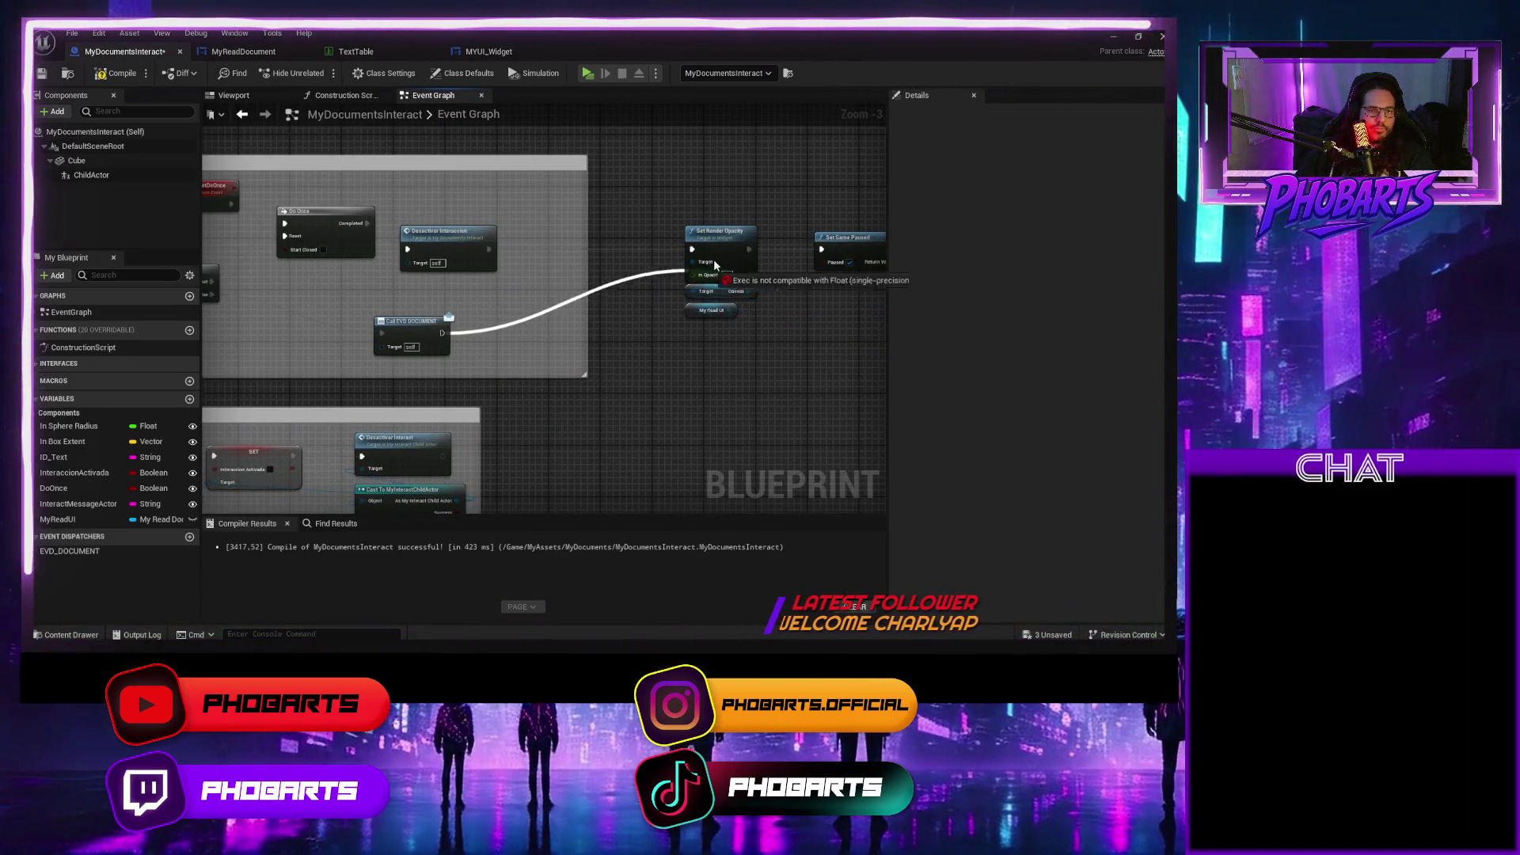
drag(712, 266, 692, 249)
click(118, 73)
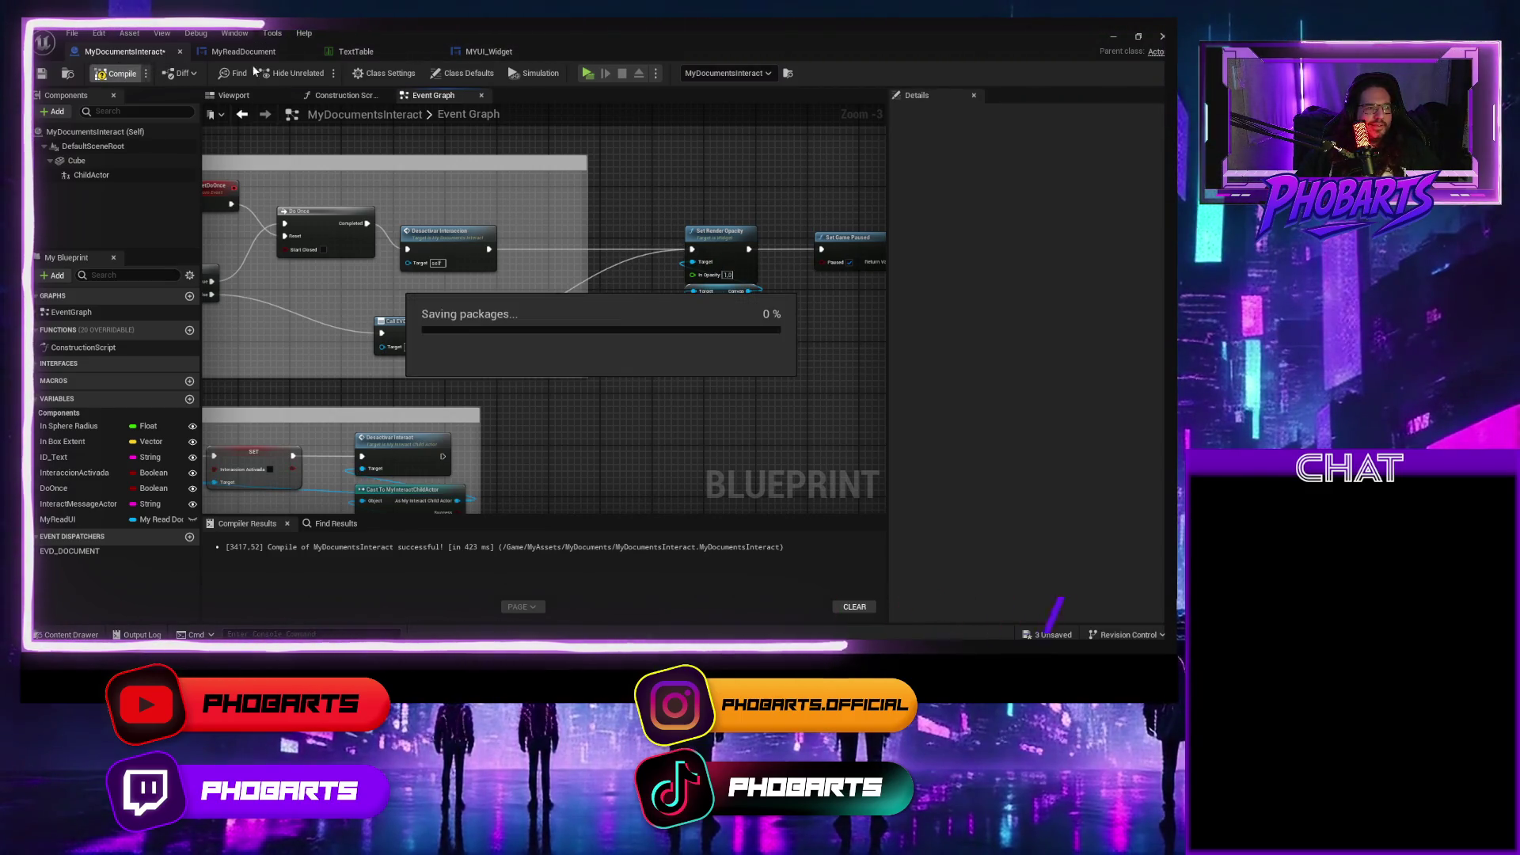
Play-test, opening the document with E and closing it with Continuar three times.
click(587, 73)
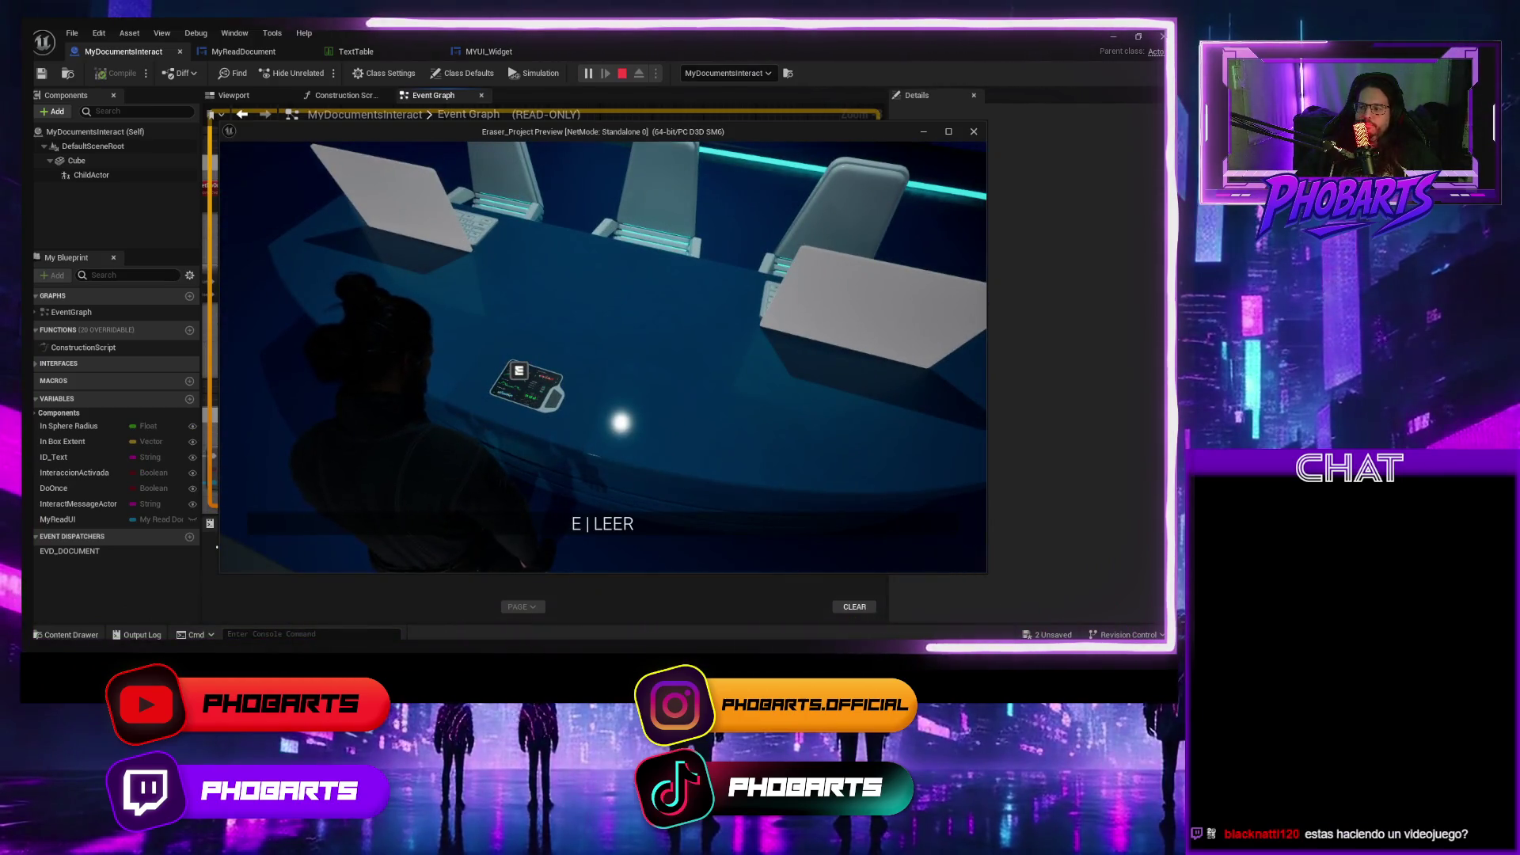
key(e)
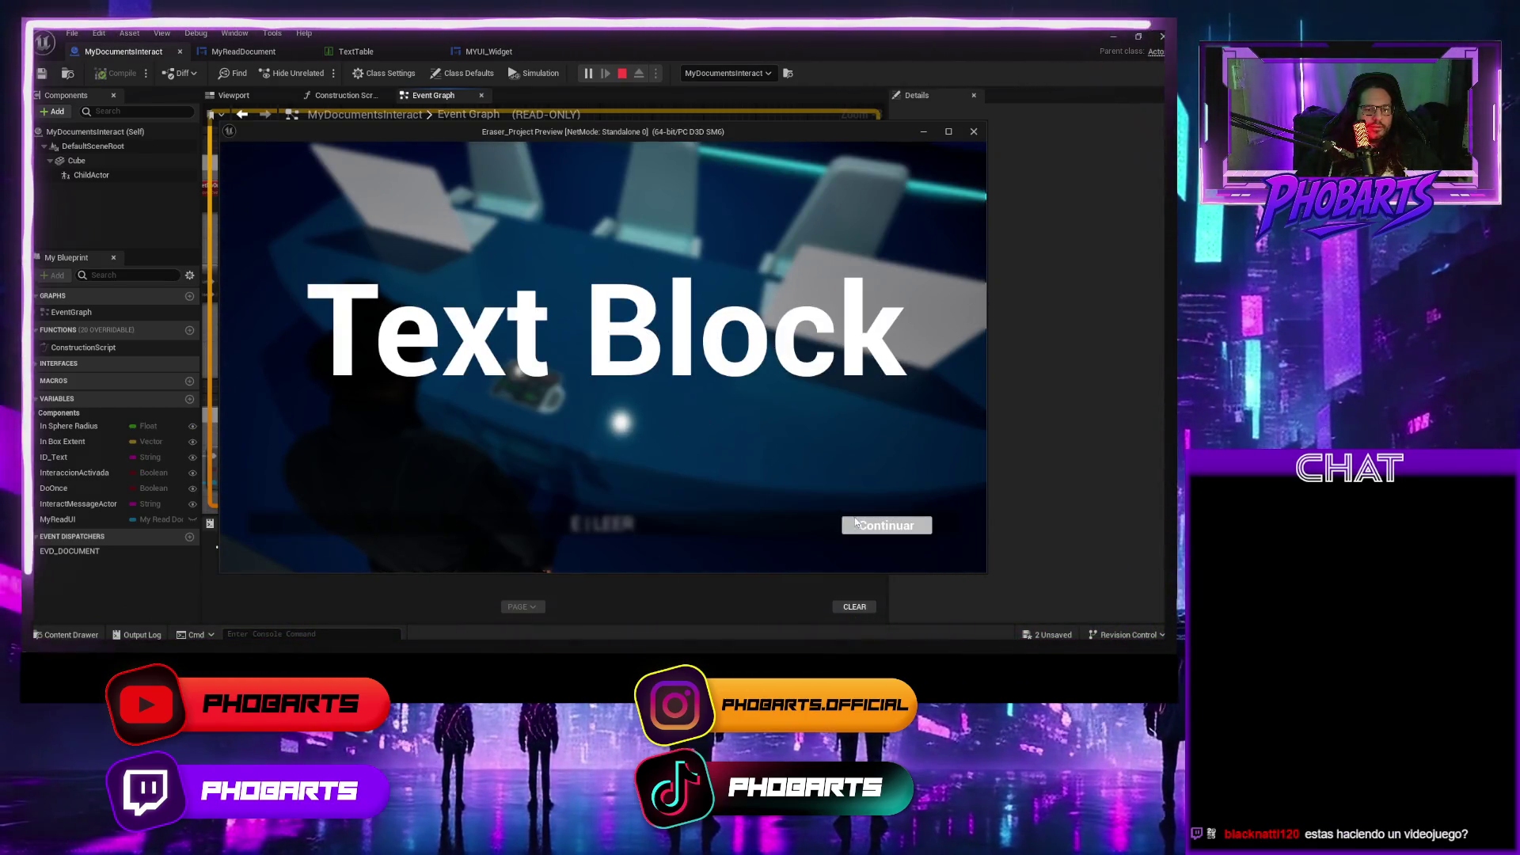
click(874, 527)
key(e)
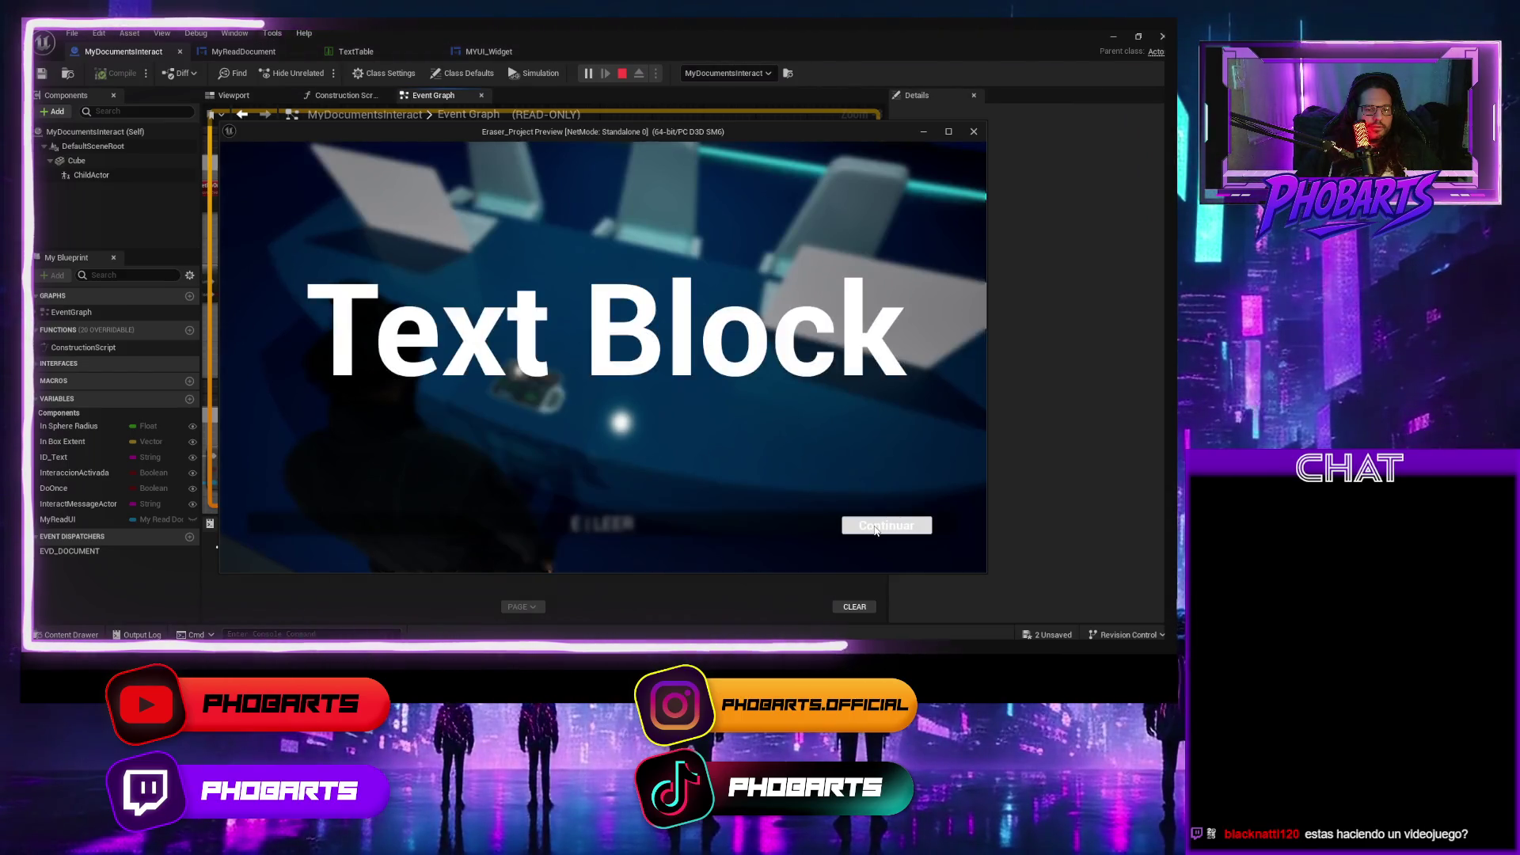
click(876, 529)
key(e)
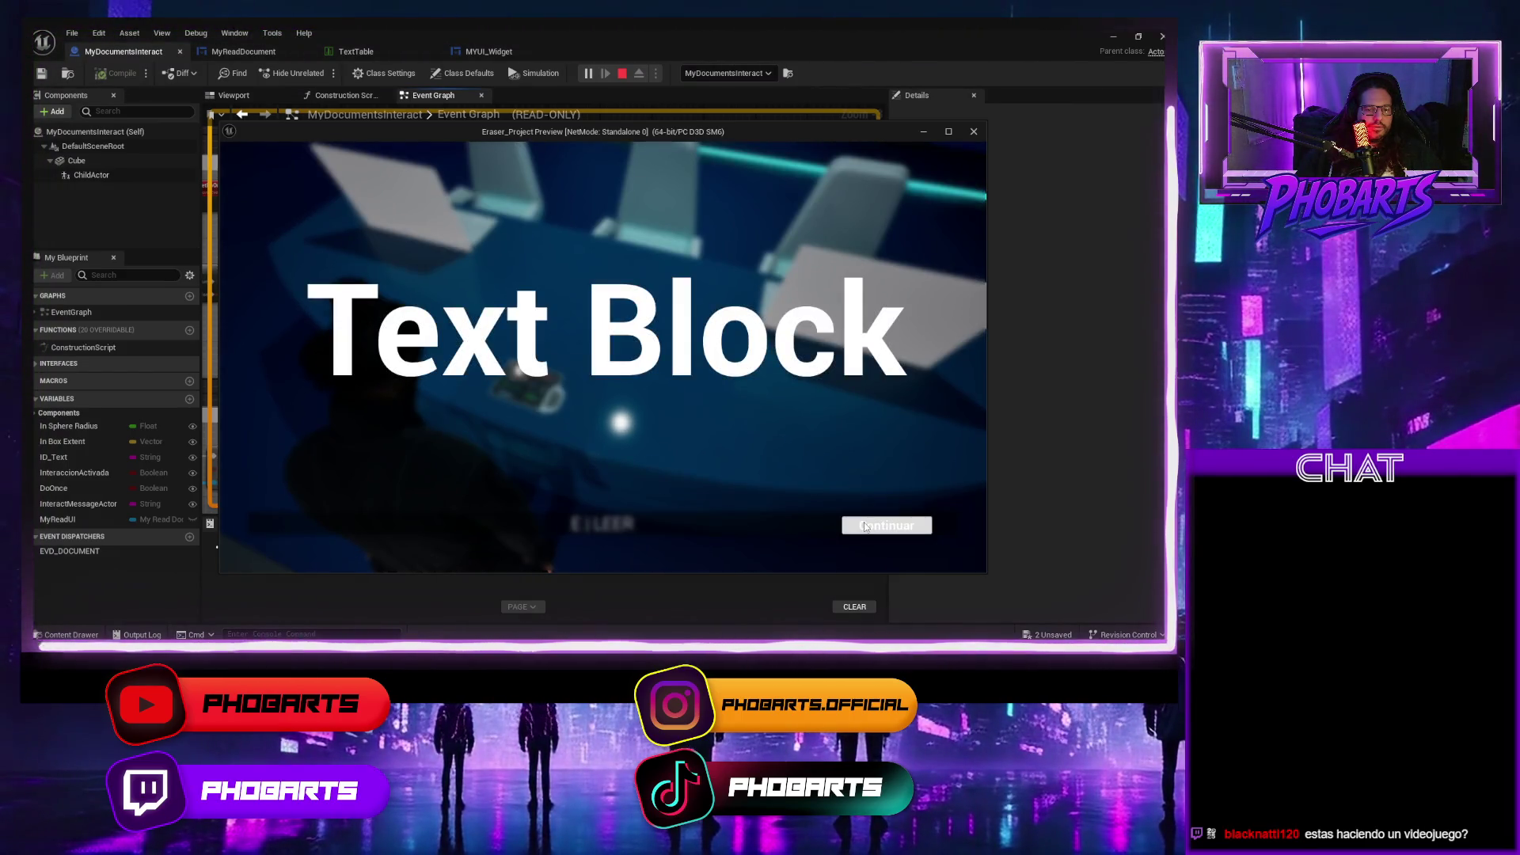
click(865, 526)
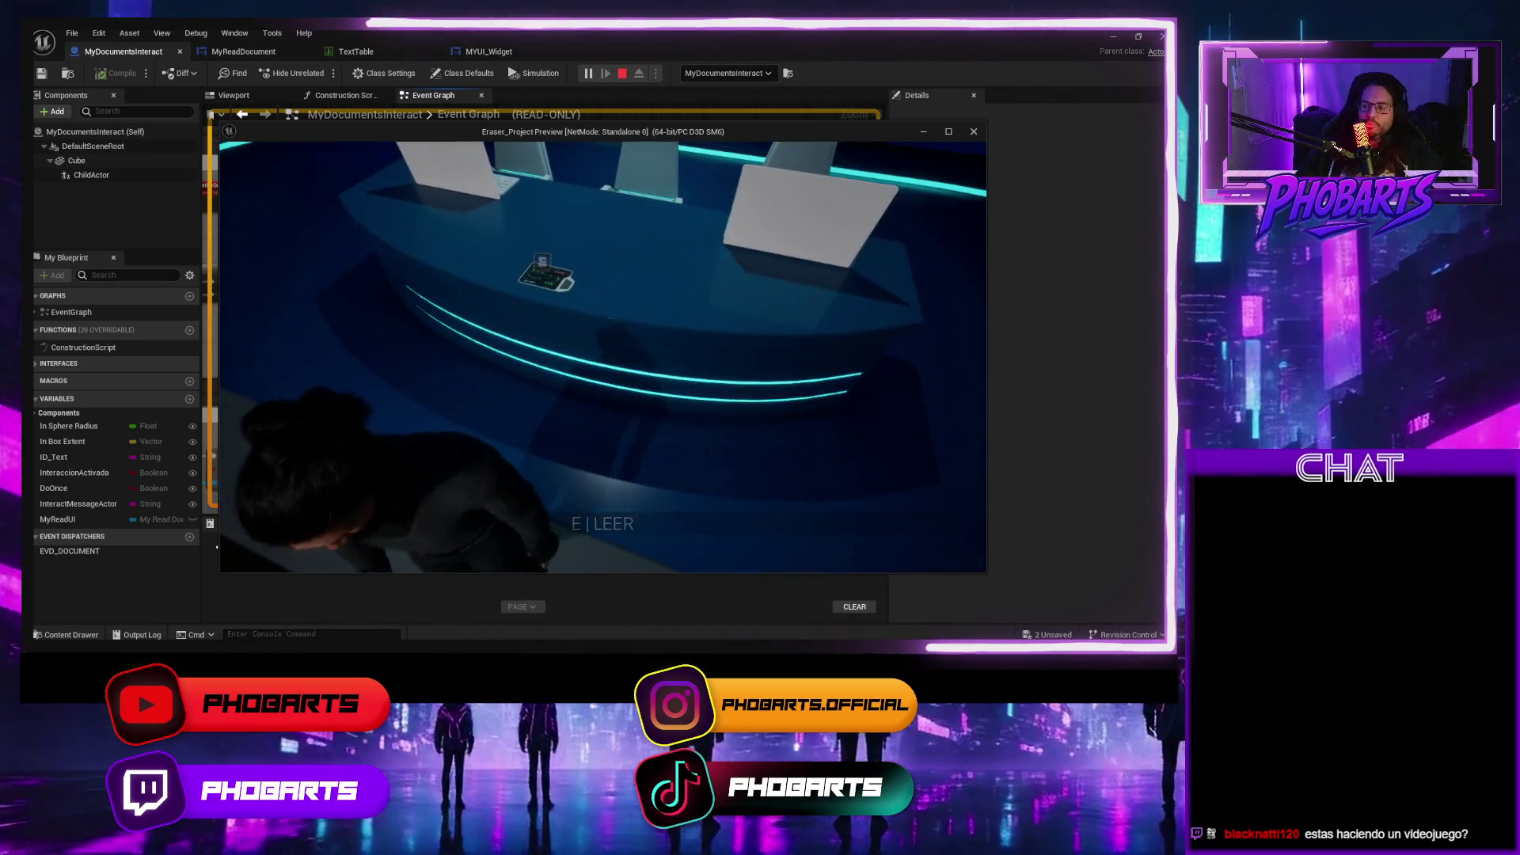
Walk away and back, reopen the document with E, dismiss it, and stop play.
key(s)
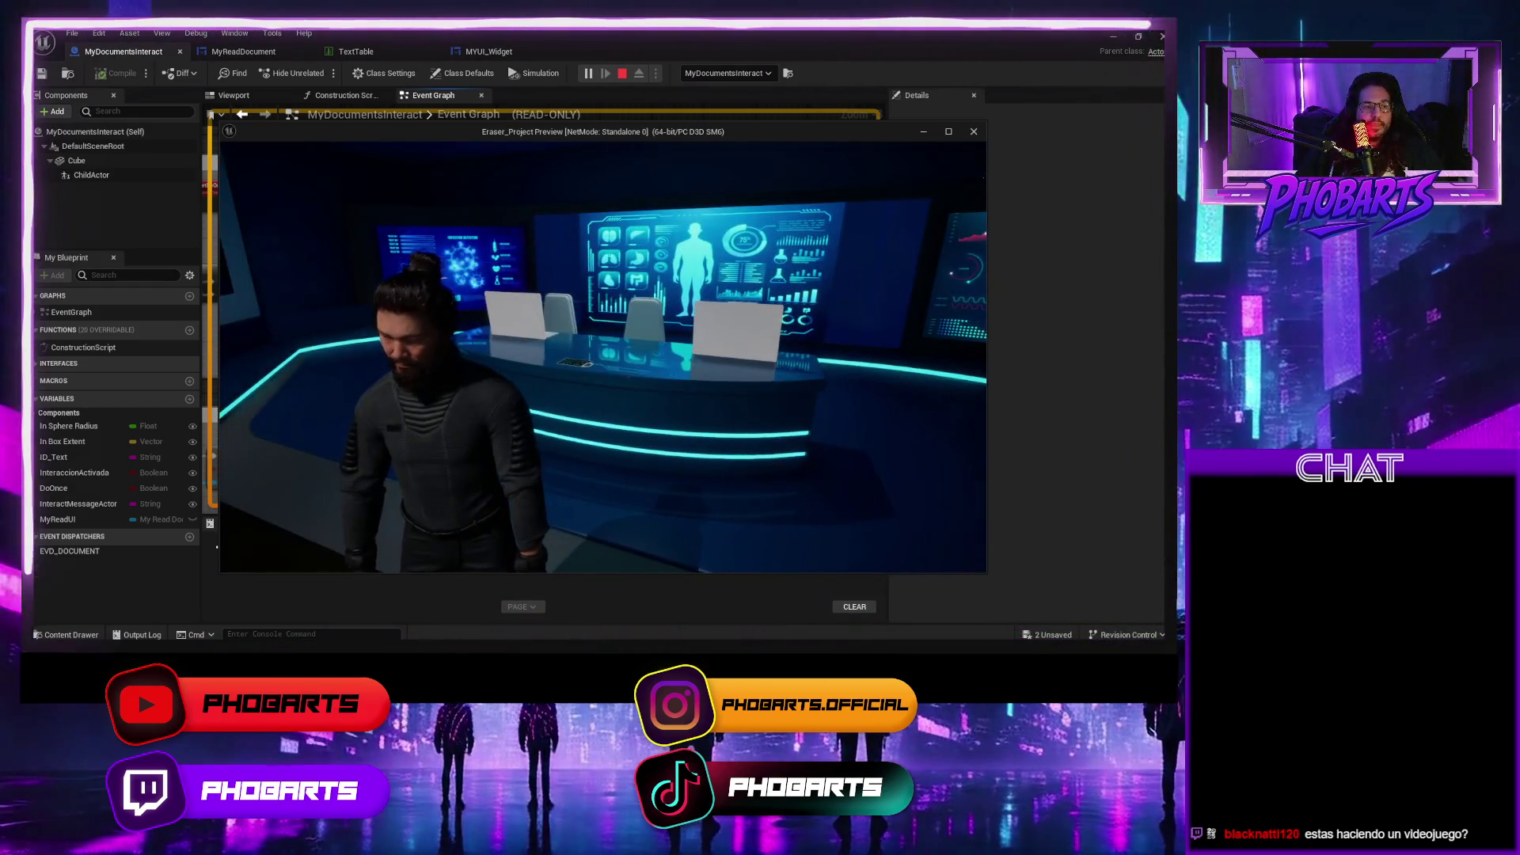
key(w)
key(w)
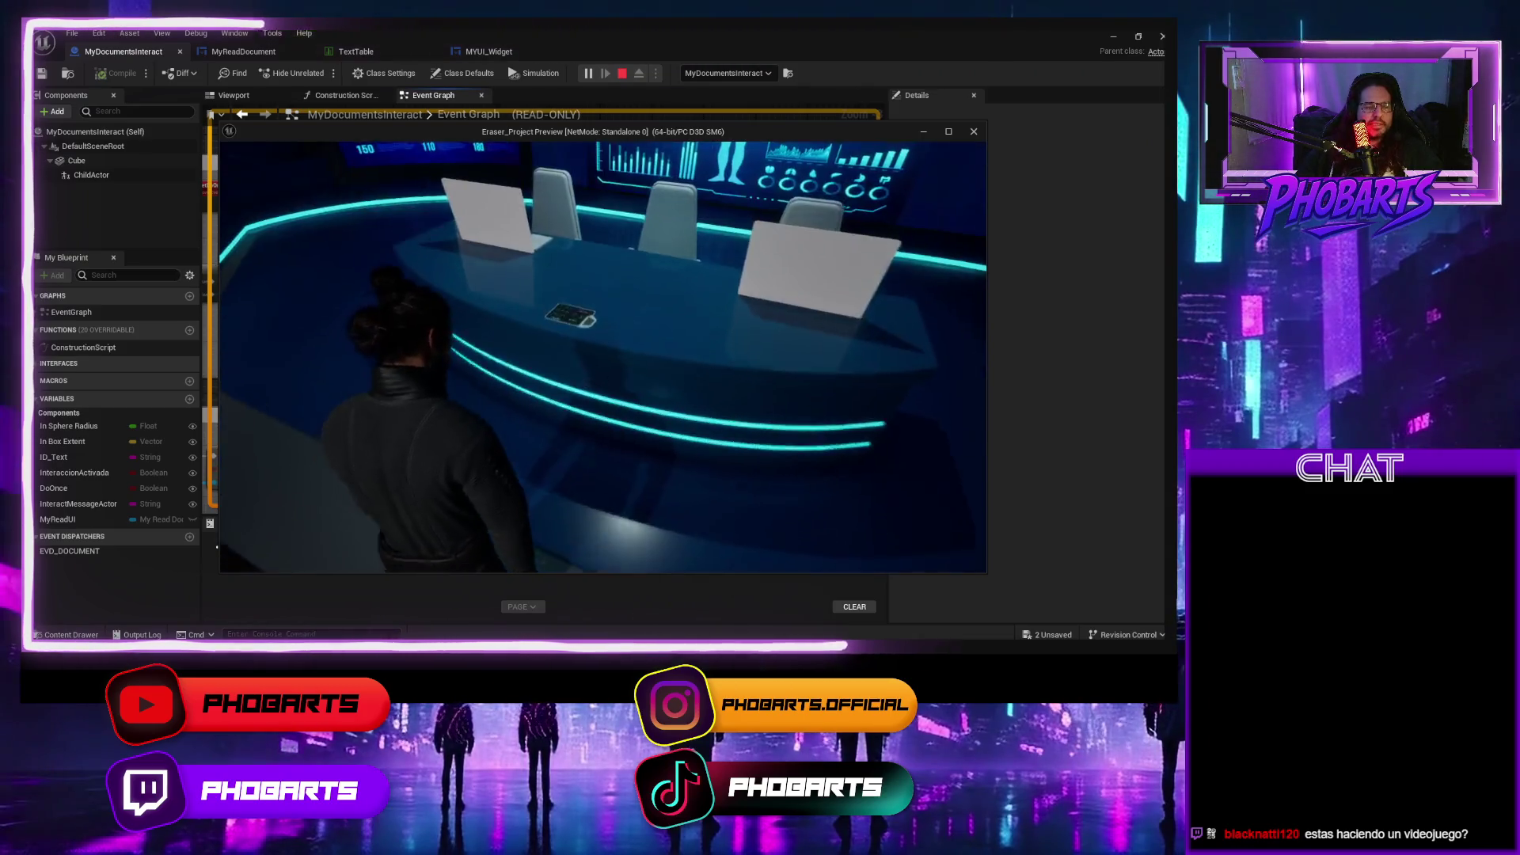
key(e)
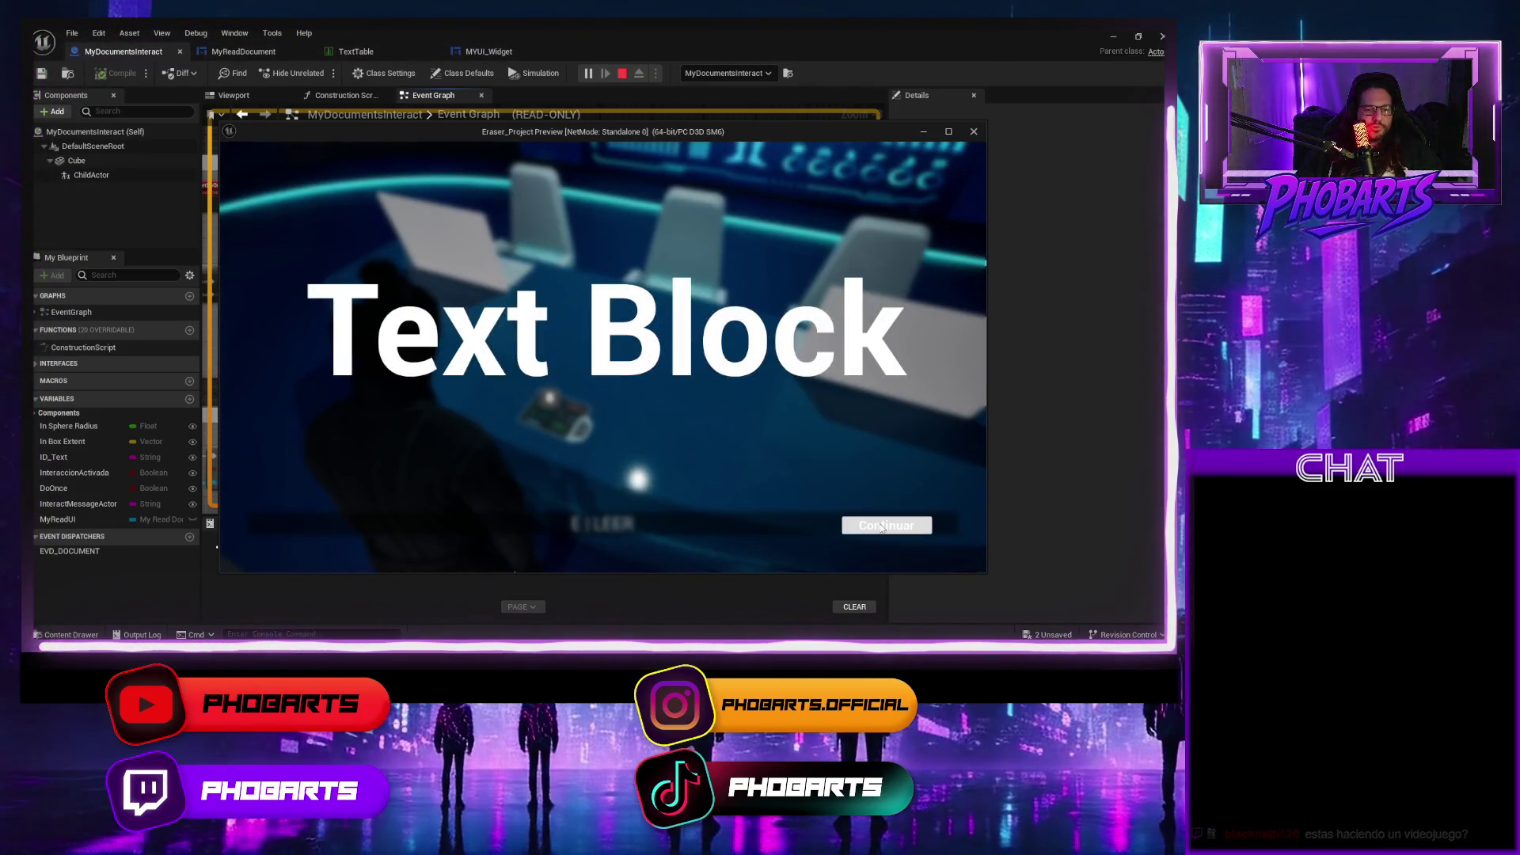
click(881, 526)
key(Escape)
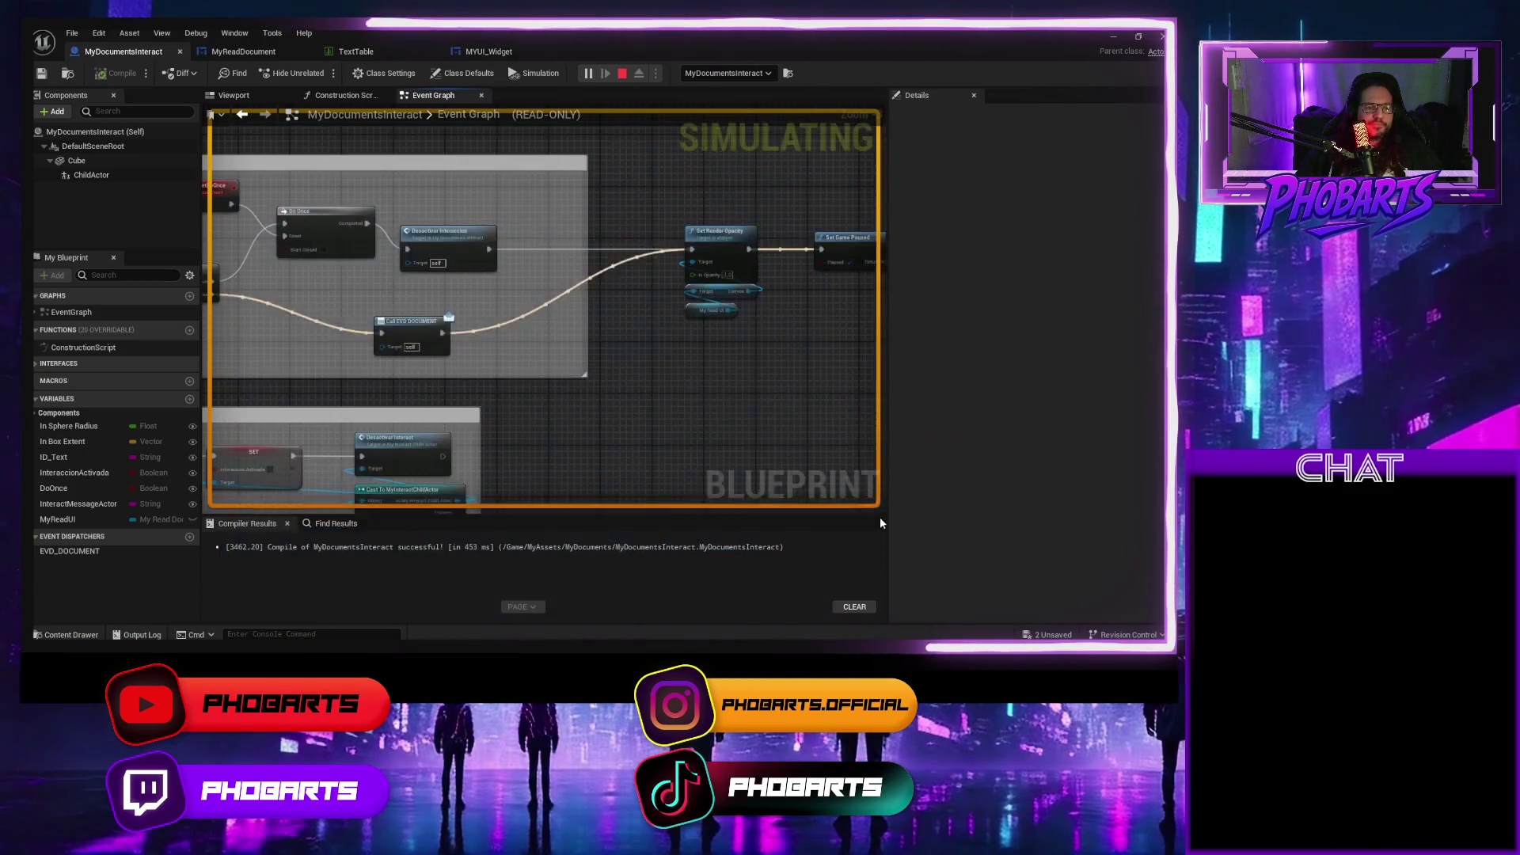
Undo the deletion to restore Do Once and resetDoOnce2, place resetDoOnce2 beside Do Once, and compile.
key(ctrl+z)
key(ctrl+z)
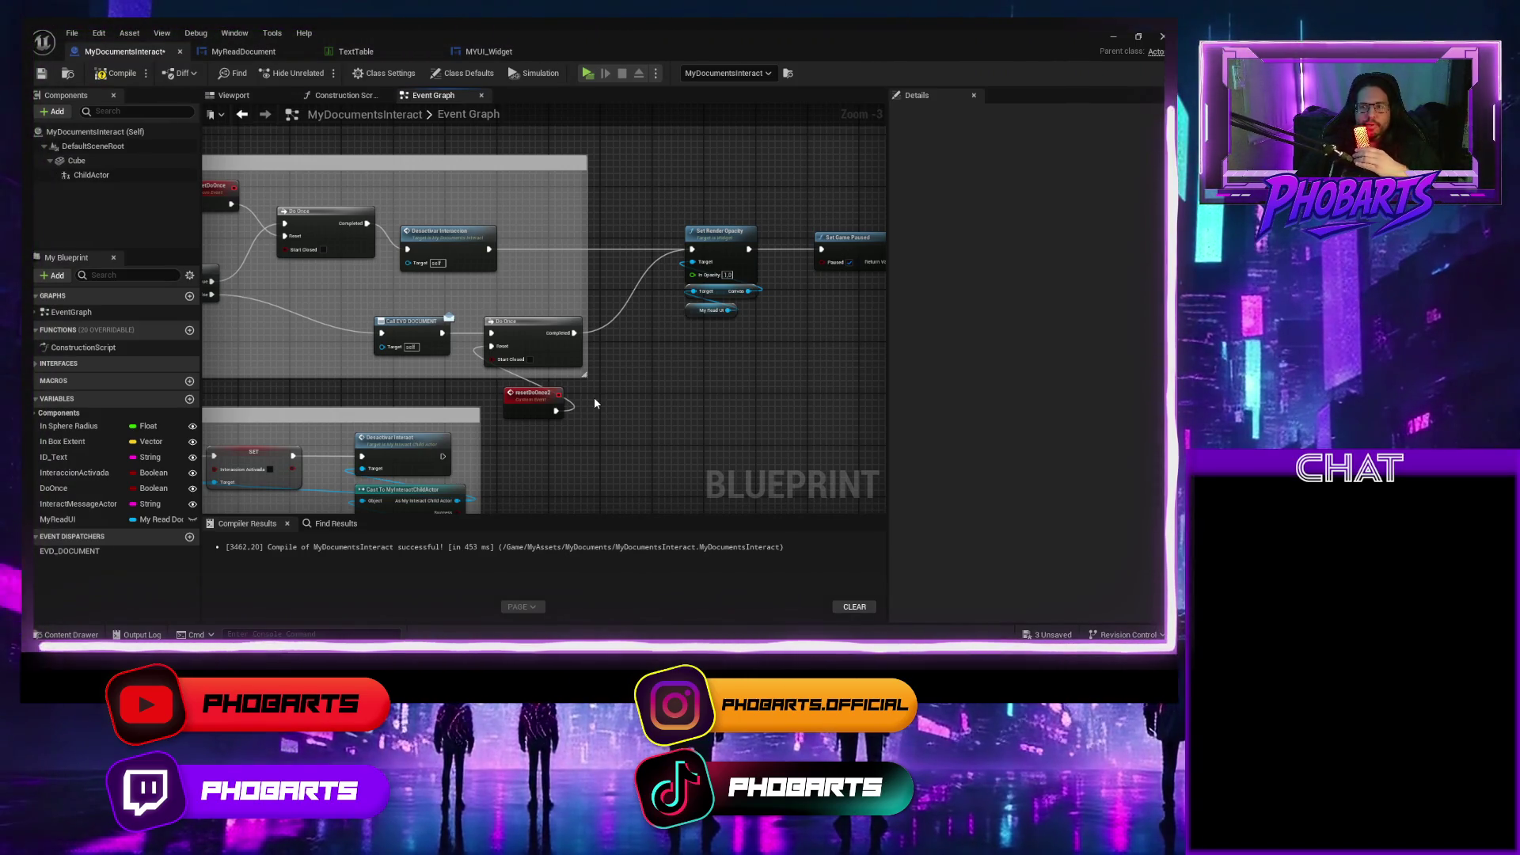
drag(539, 402, 520, 382)
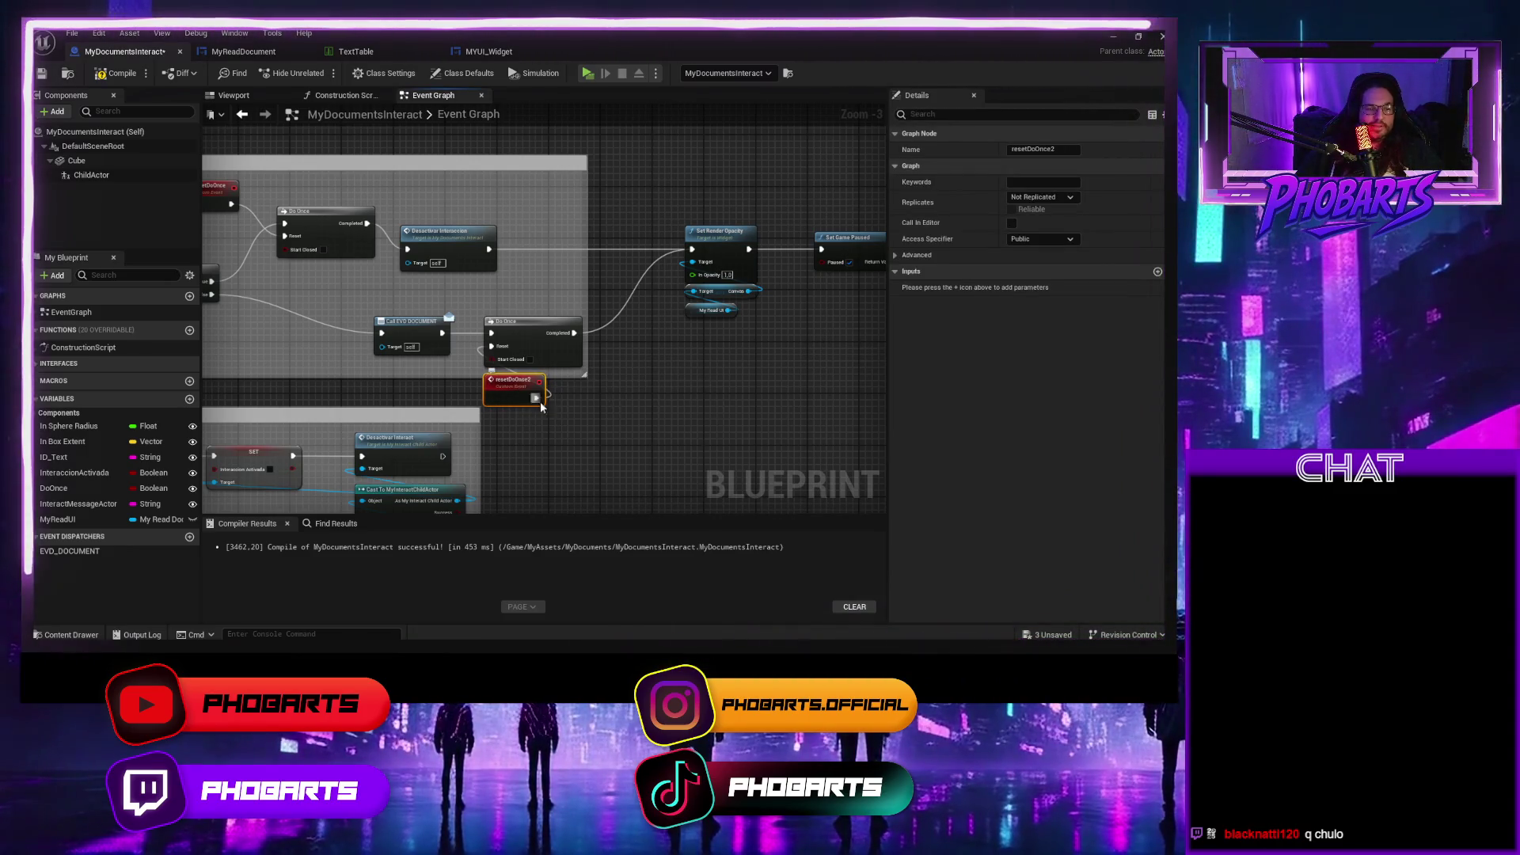
click(526, 336)
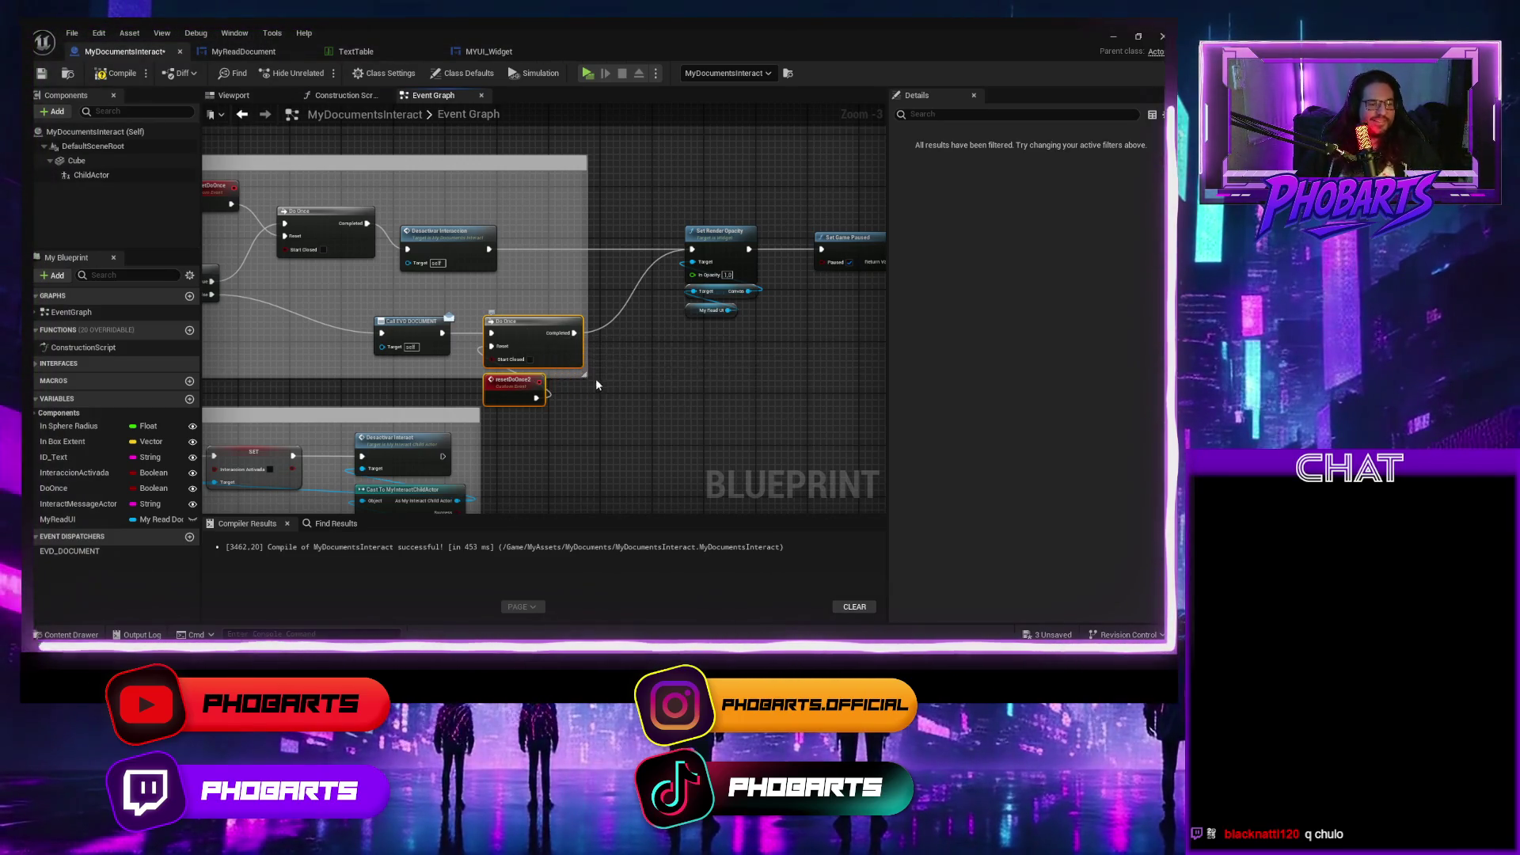
scroll(598, 380, up, 1)
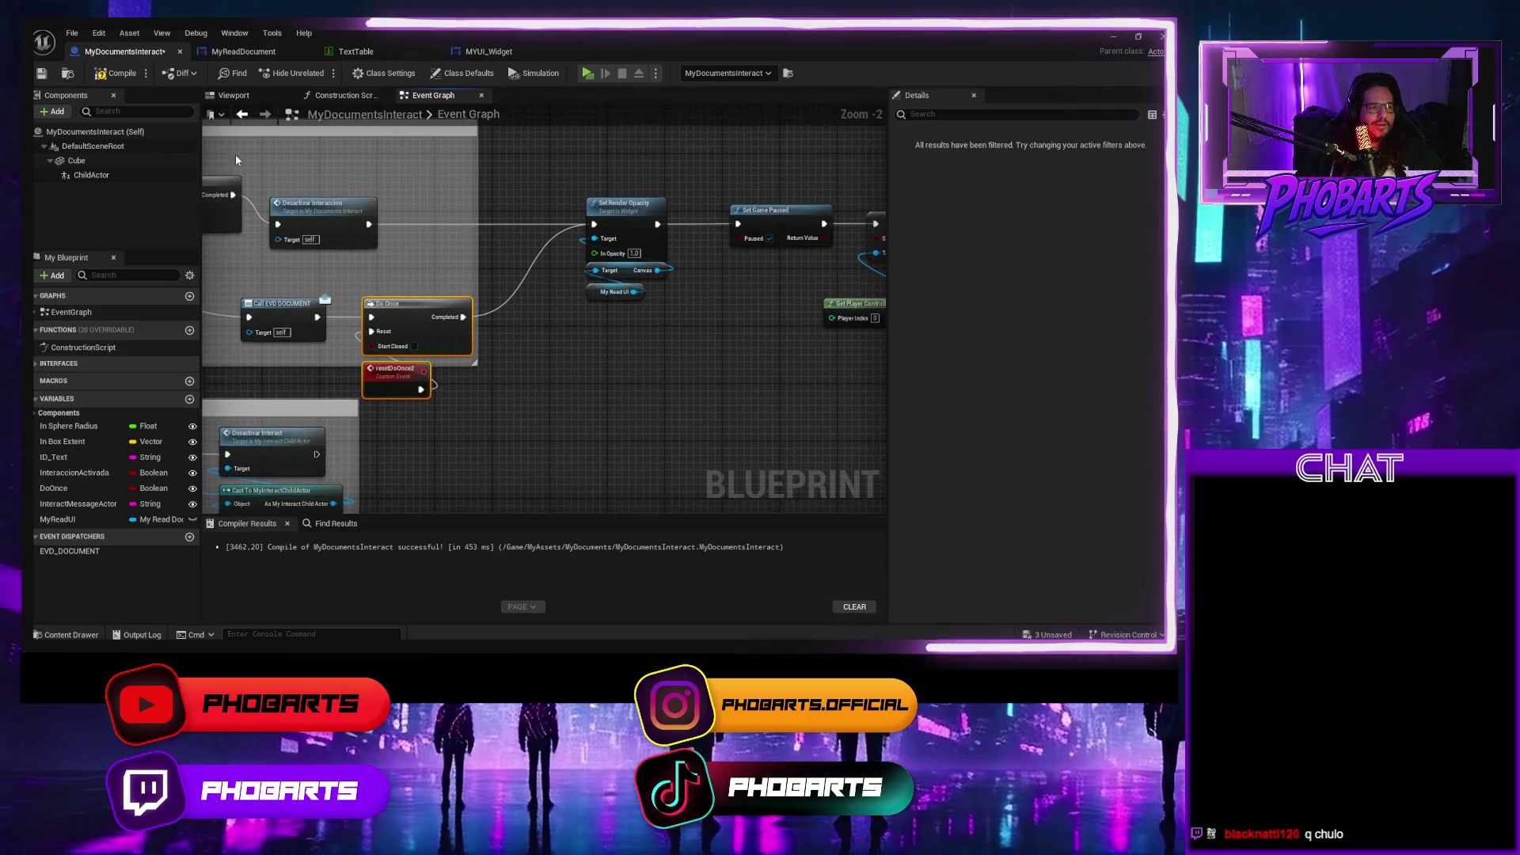
click(130, 78)
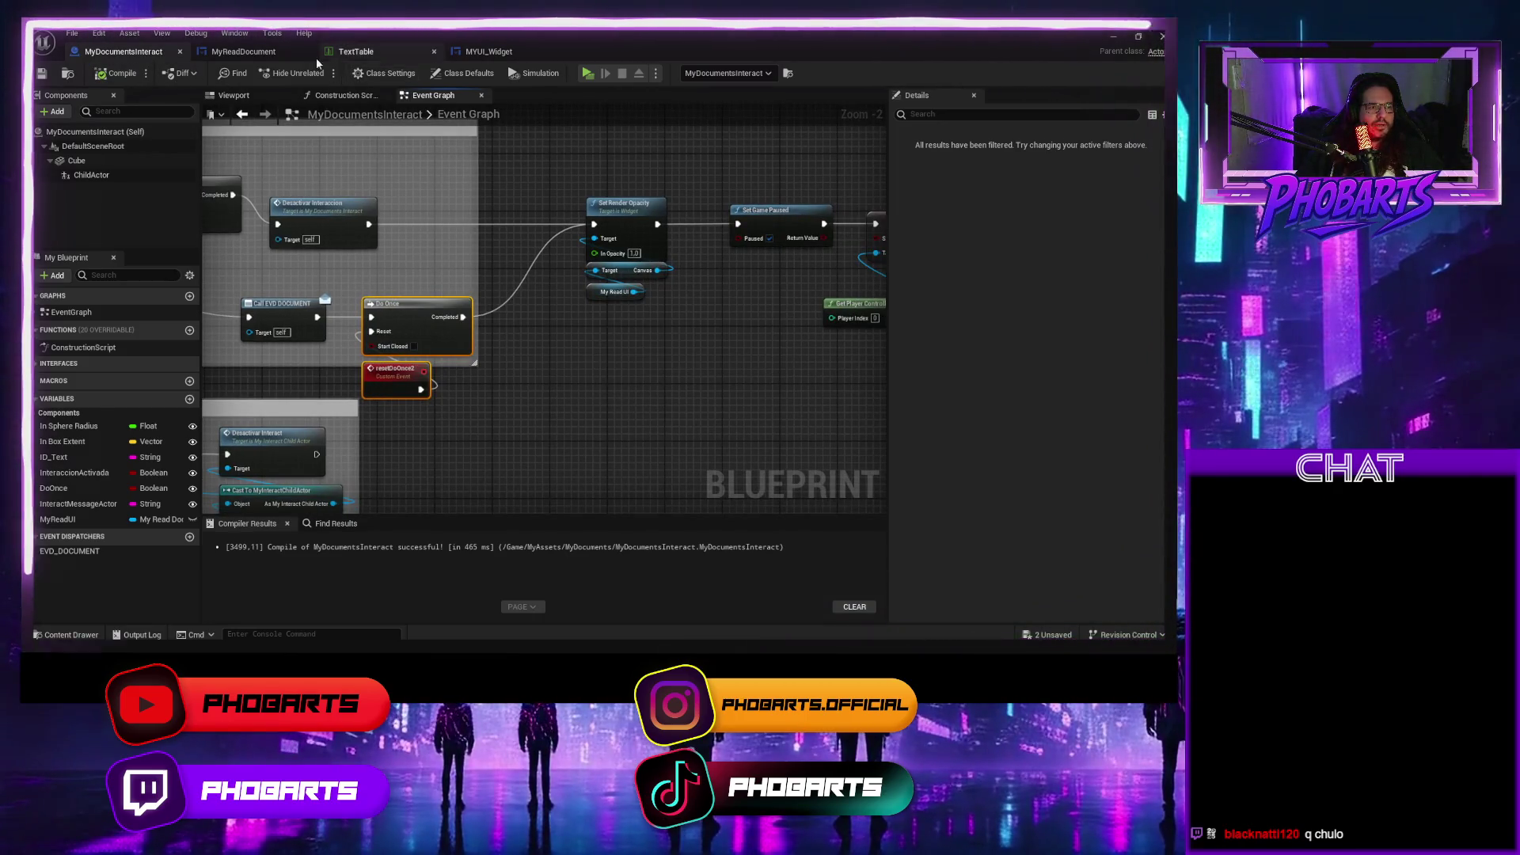
In MyReadDocument's graph, add and remove a Get Parent node, then select the Parent variable.
click(243, 51)
drag(820, 445, 585, 449)
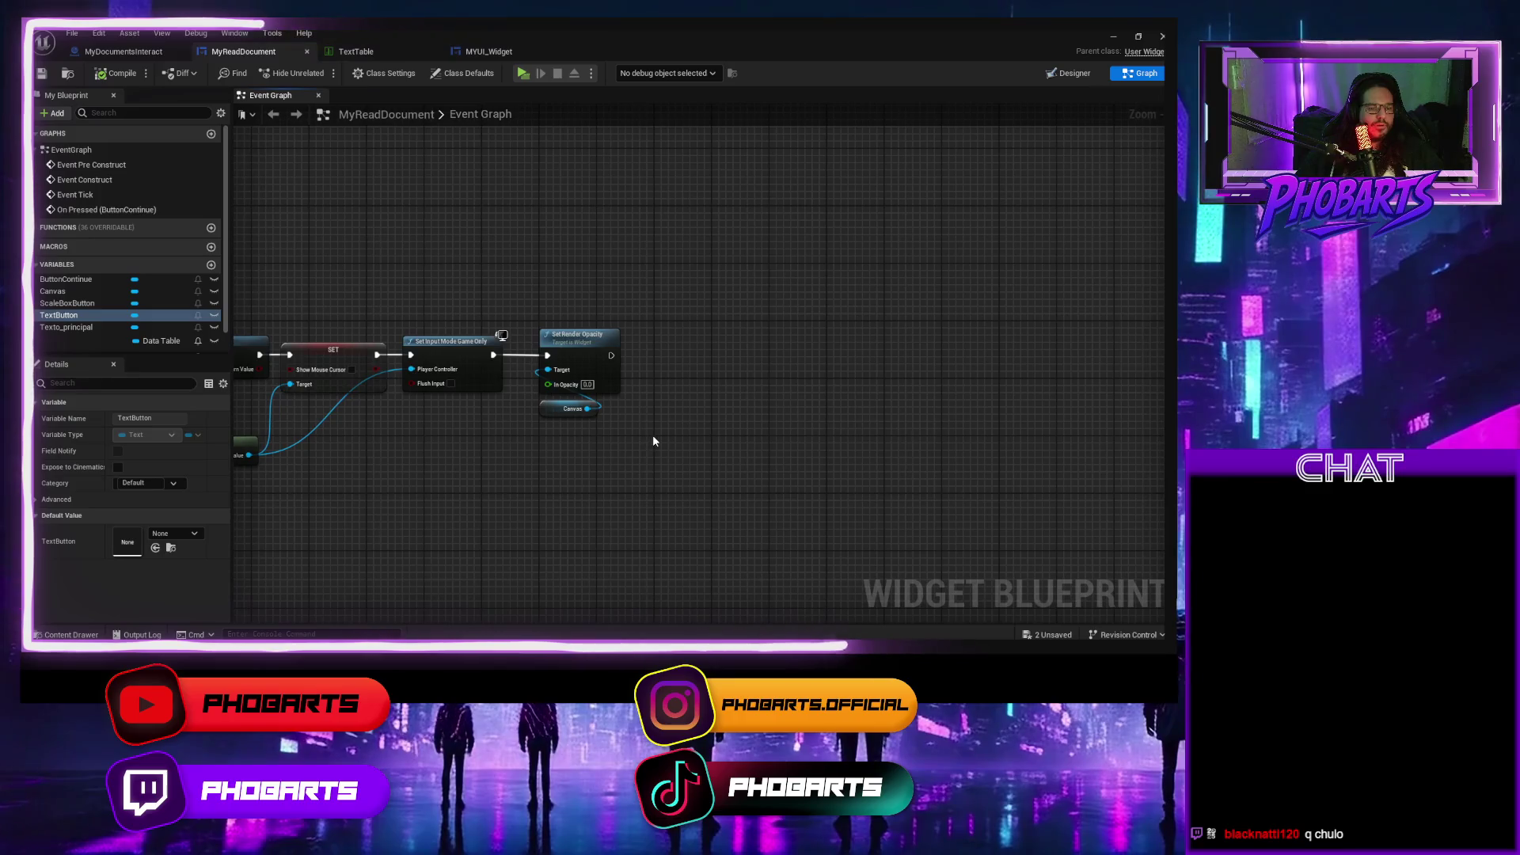
right_click(652, 434)
text(paren)
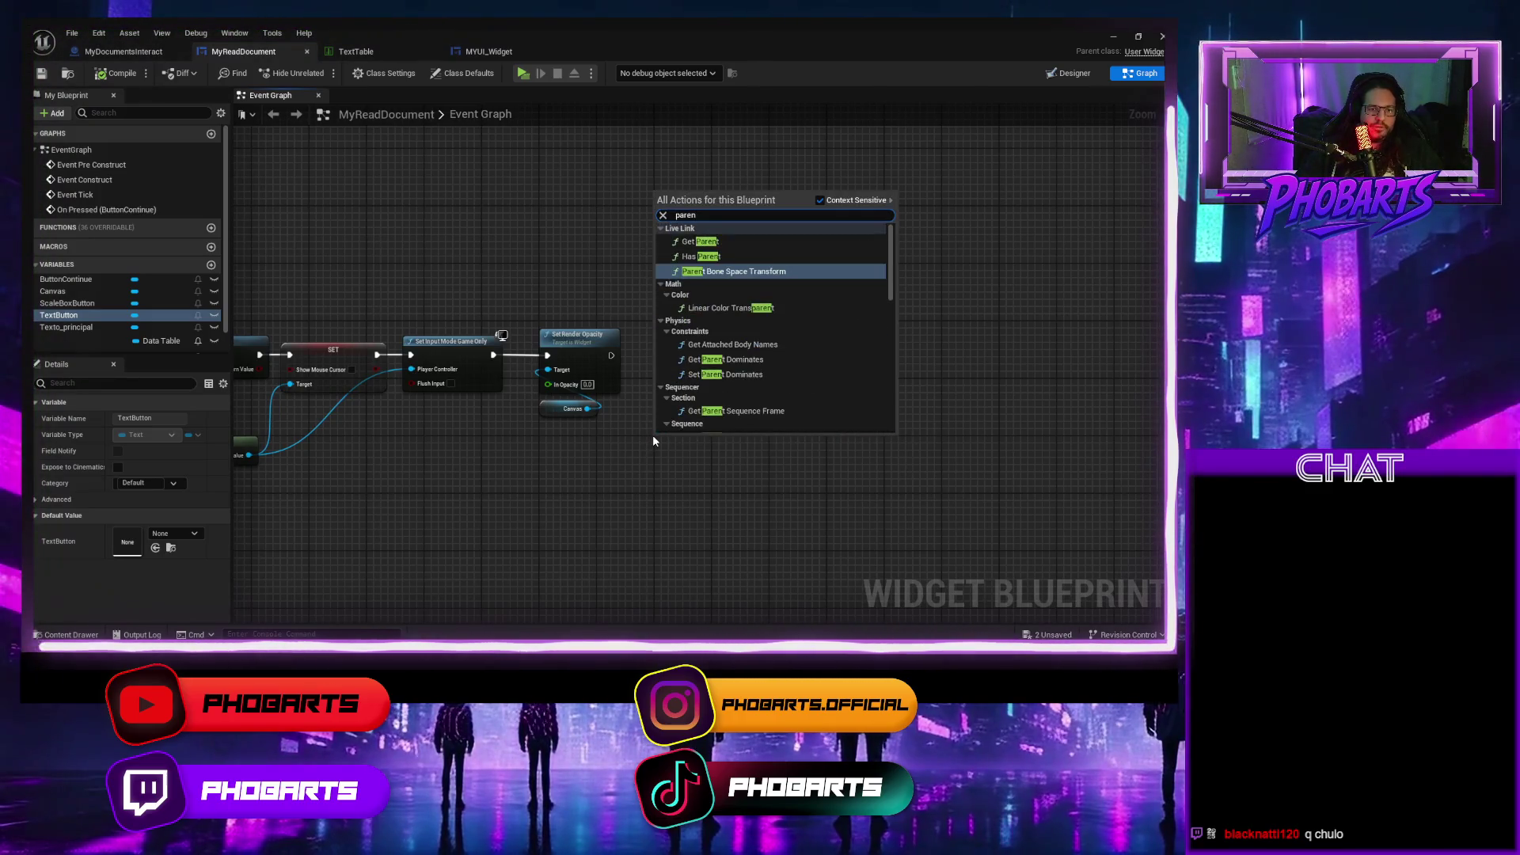
key(Return)
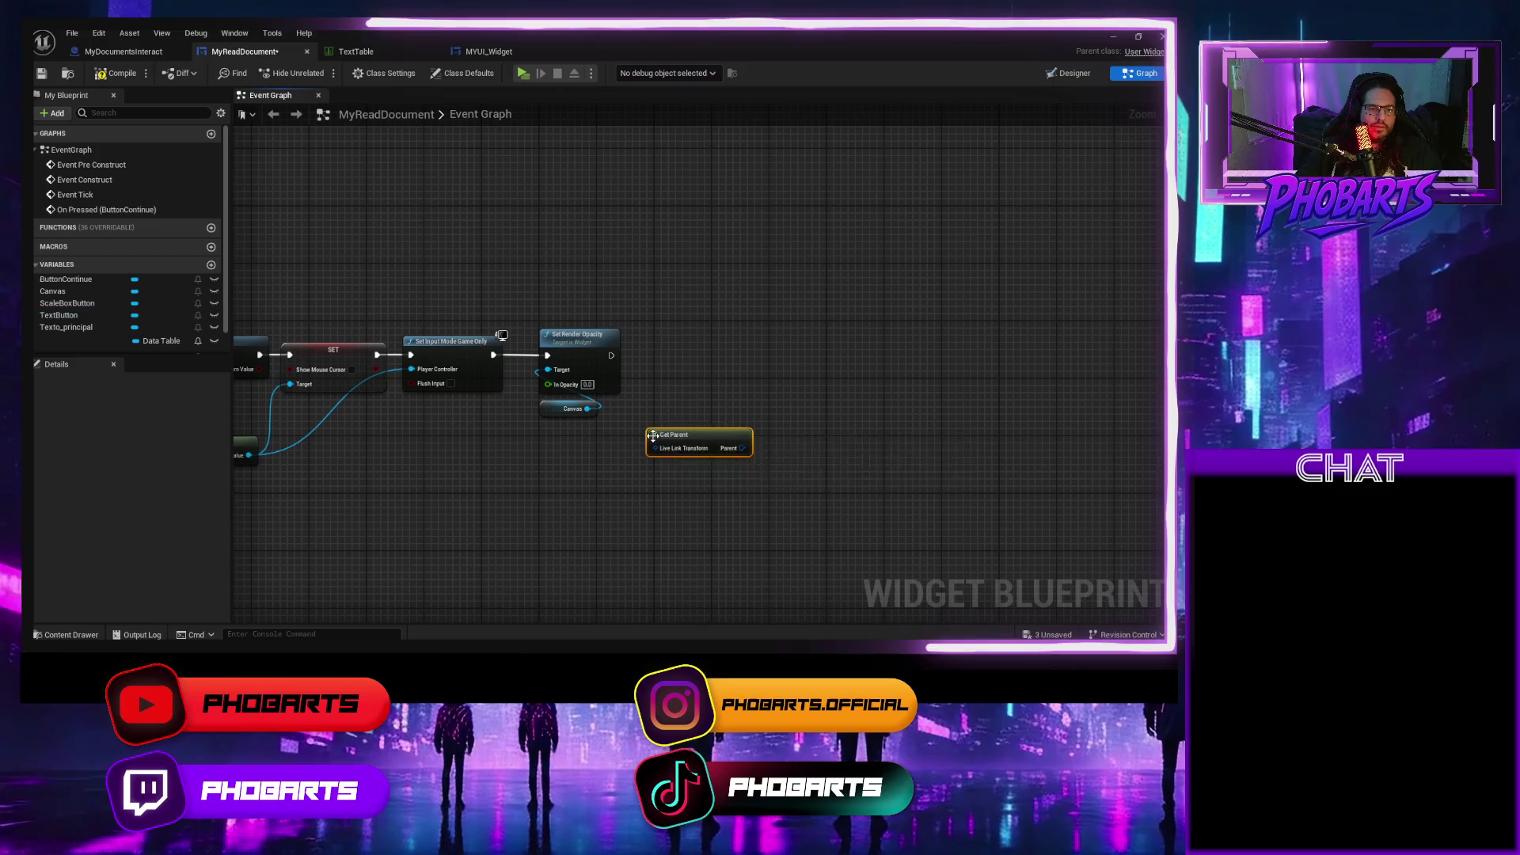
key(Delete)
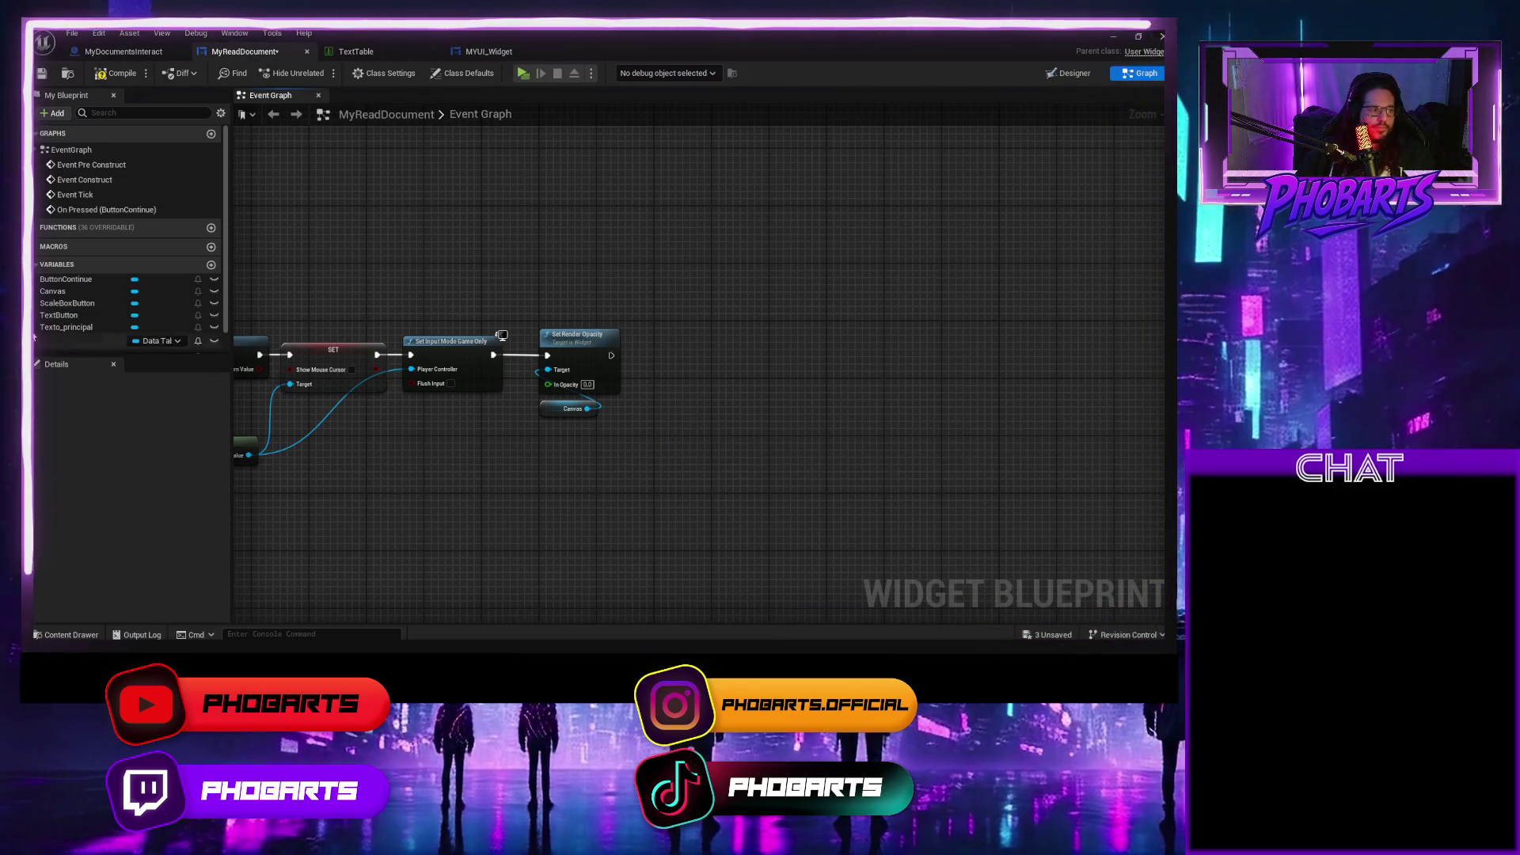
scroll(79, 311, down, 1)
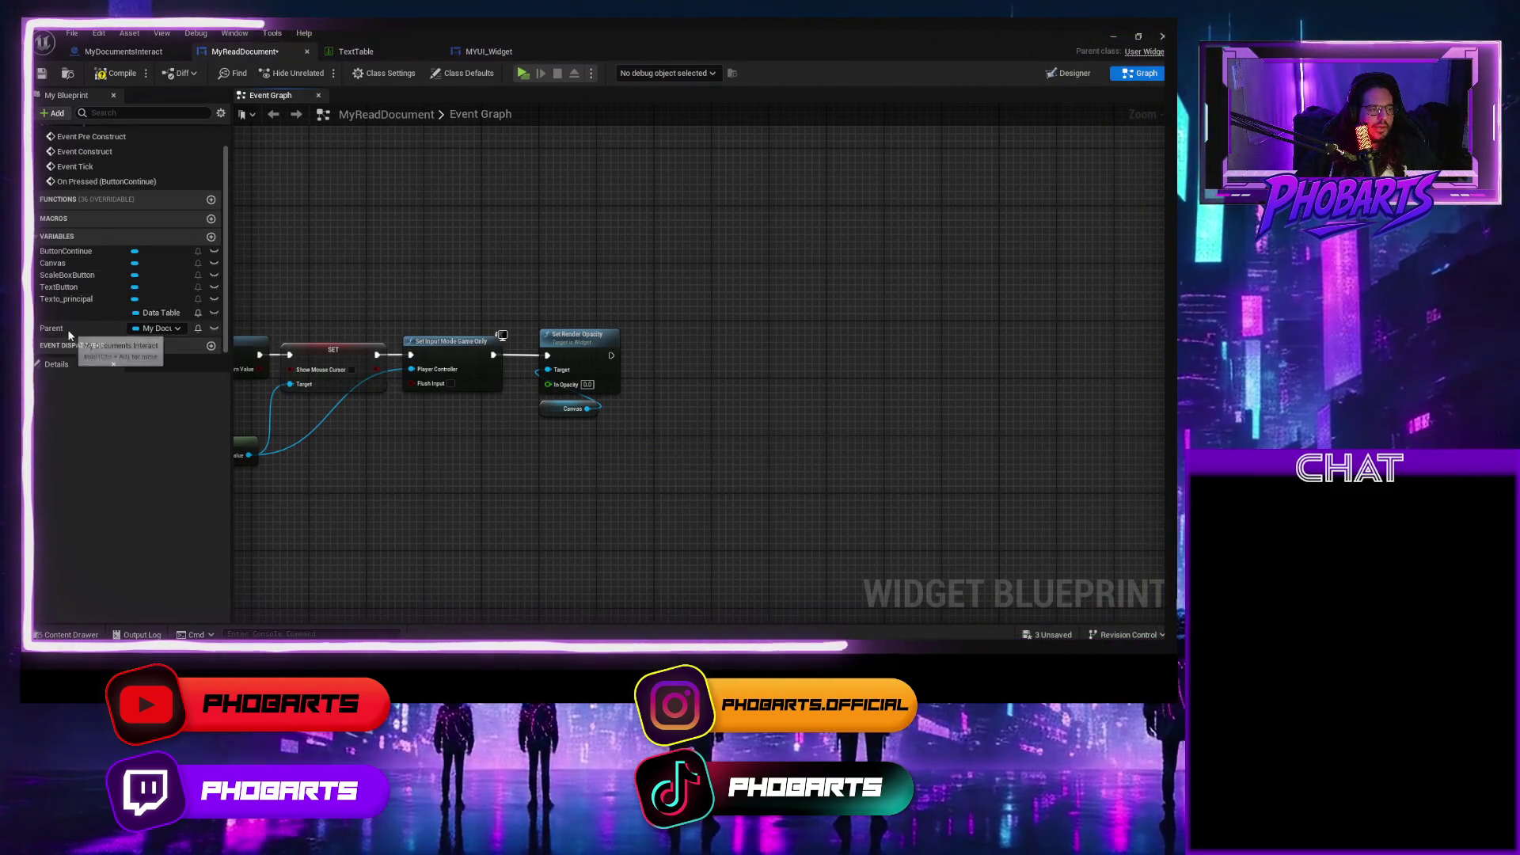
click(100, 329)
drag(665, 459, 663, 457)
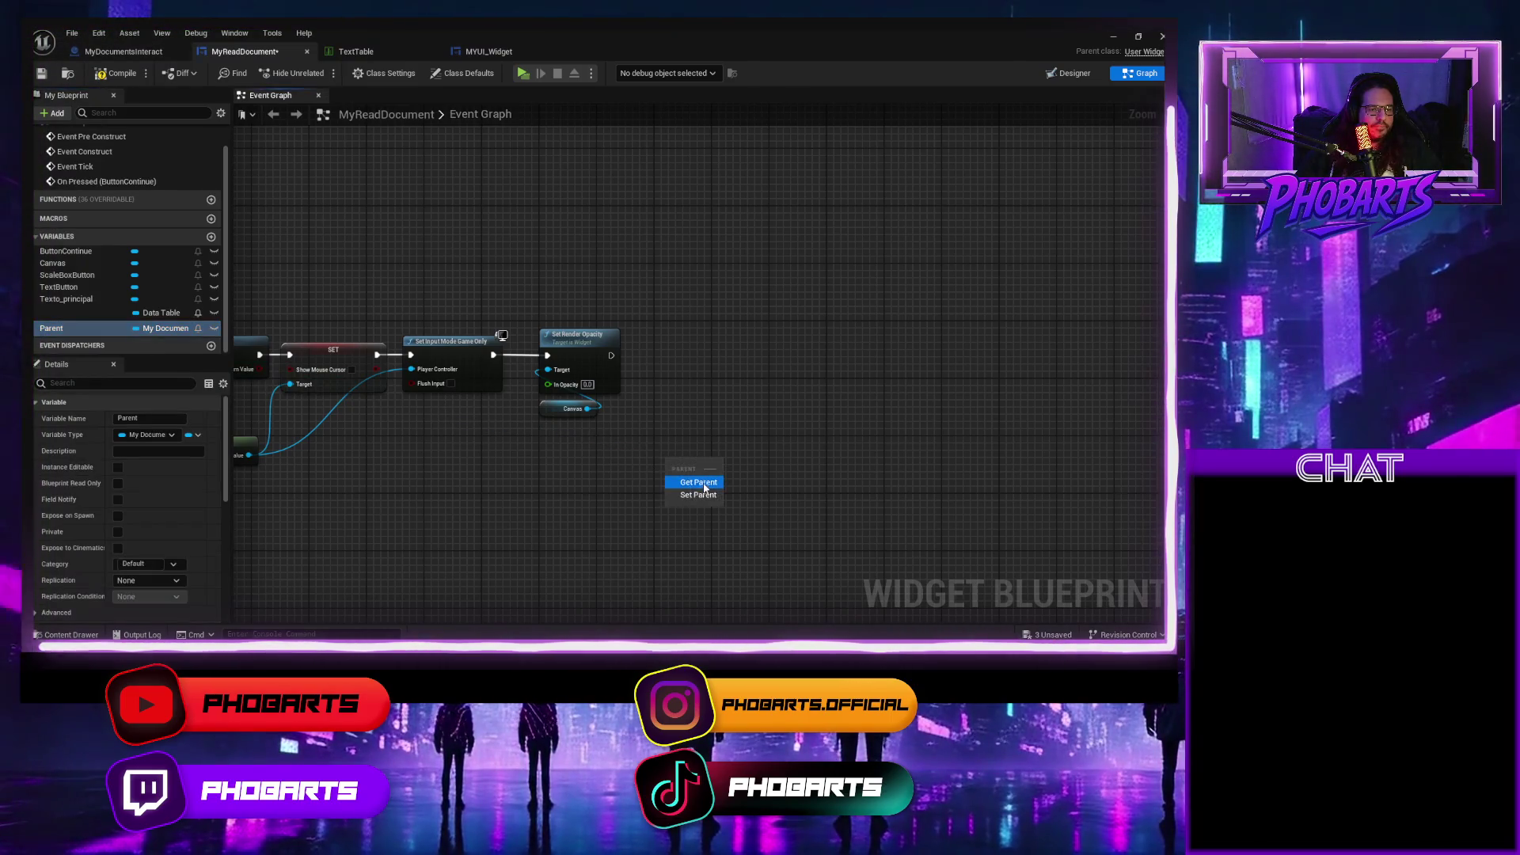
Try setting Parent's type to Actor, then cancel and delete the Parent getter.
click(174, 328)
text(ctor)
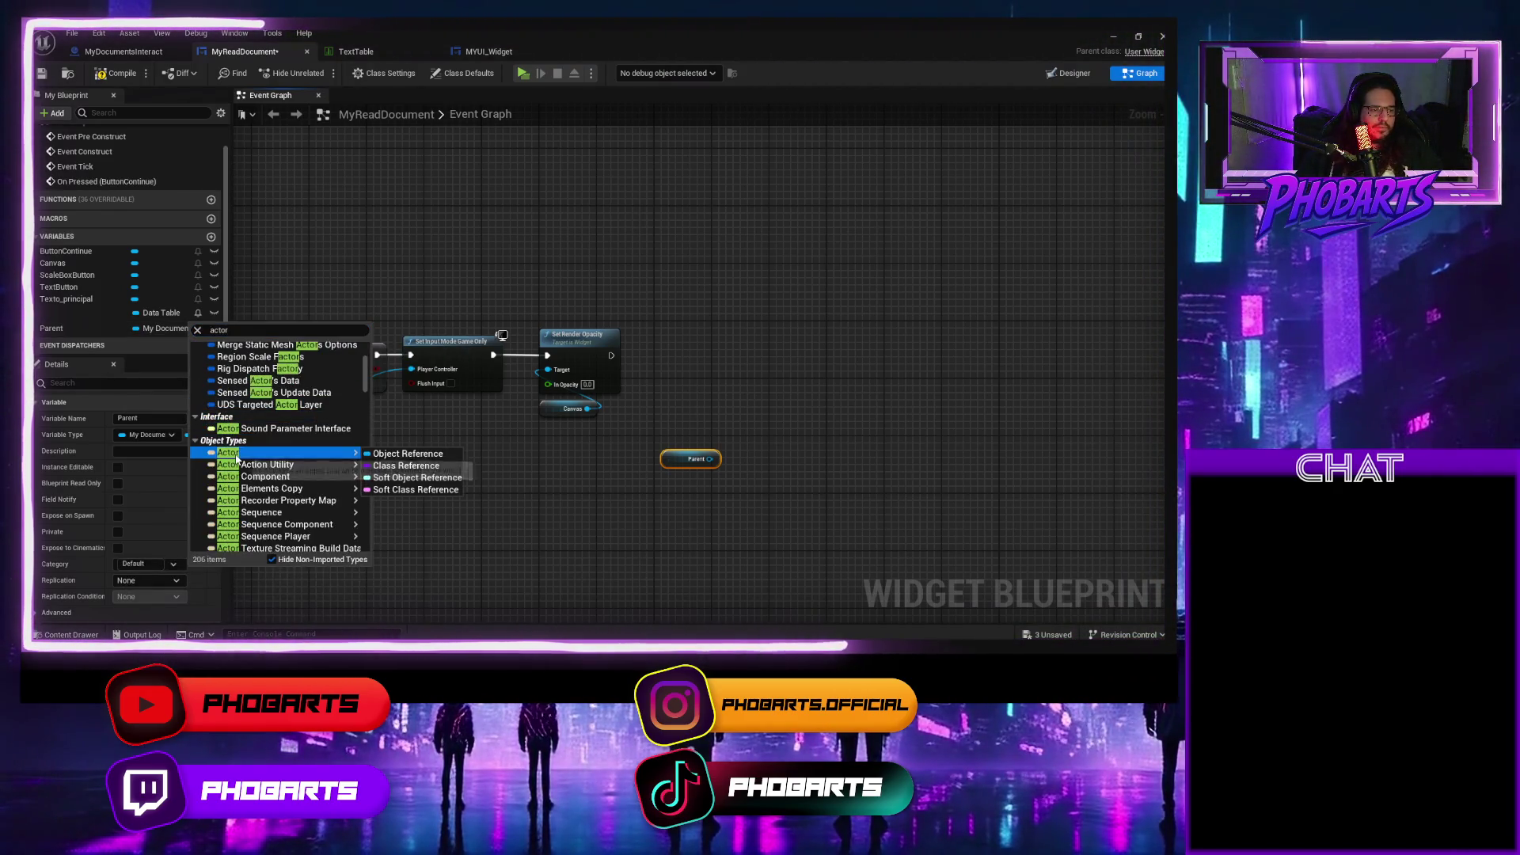
click(235, 455)
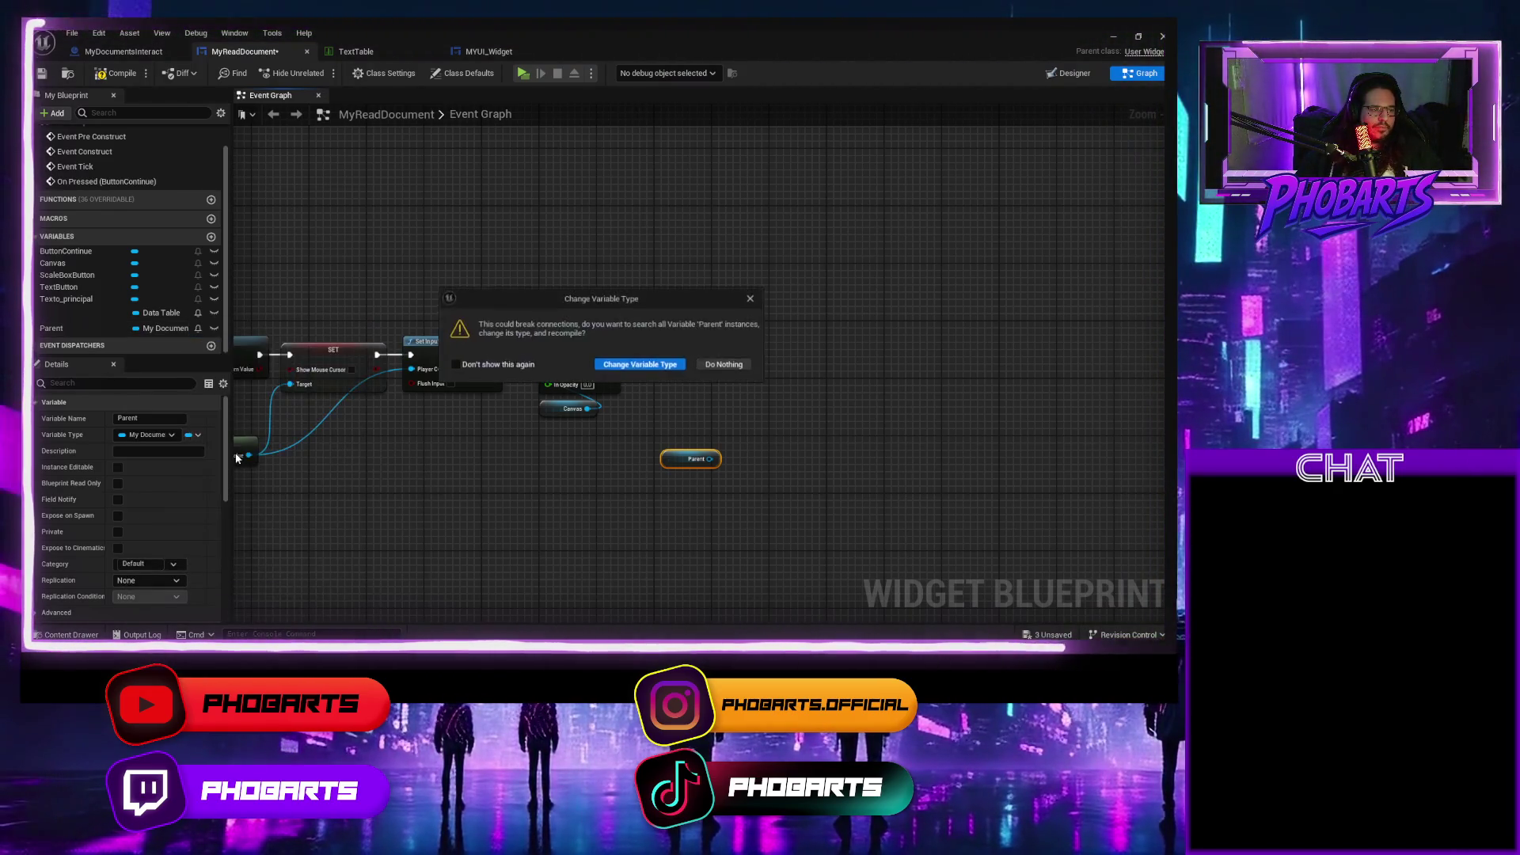
click(712, 365)
key(Delete)
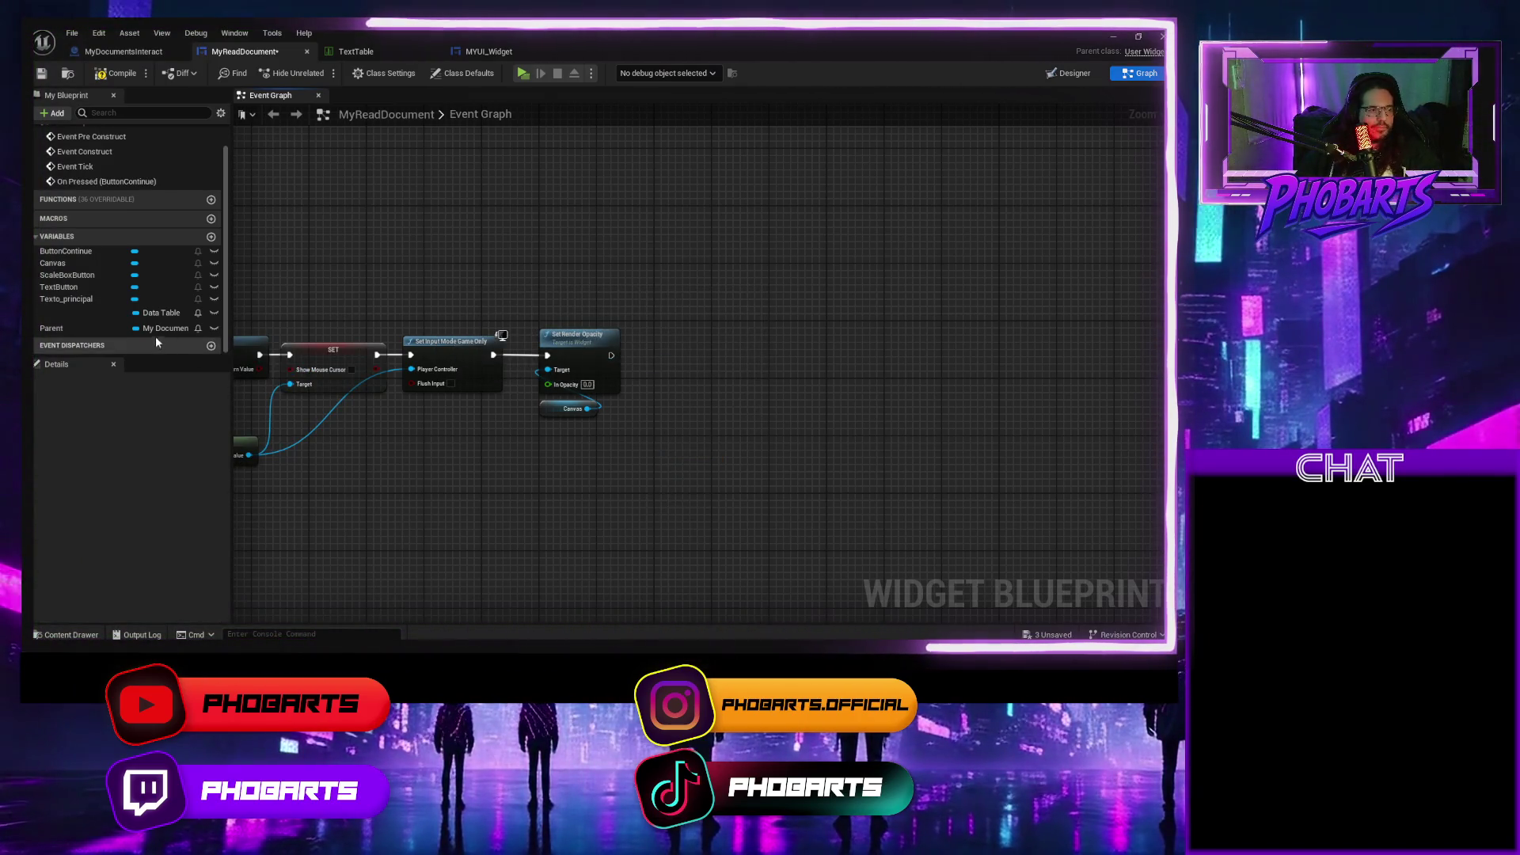
Make Parent an Actor object reference and place a Parent getter in the graph.
click(178, 330)
text(ctor)
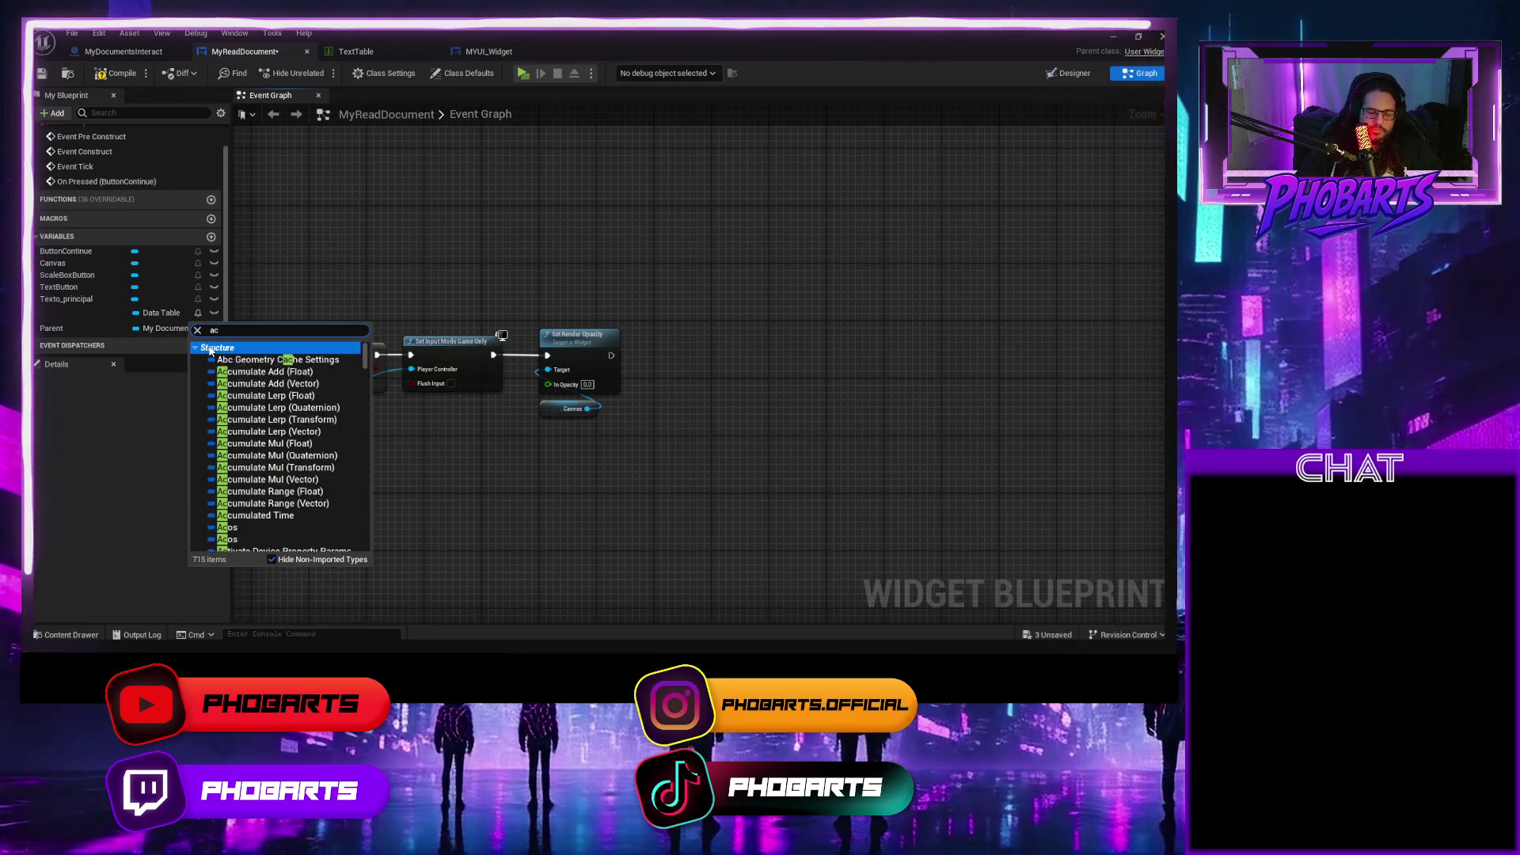
mouse_move(243, 477)
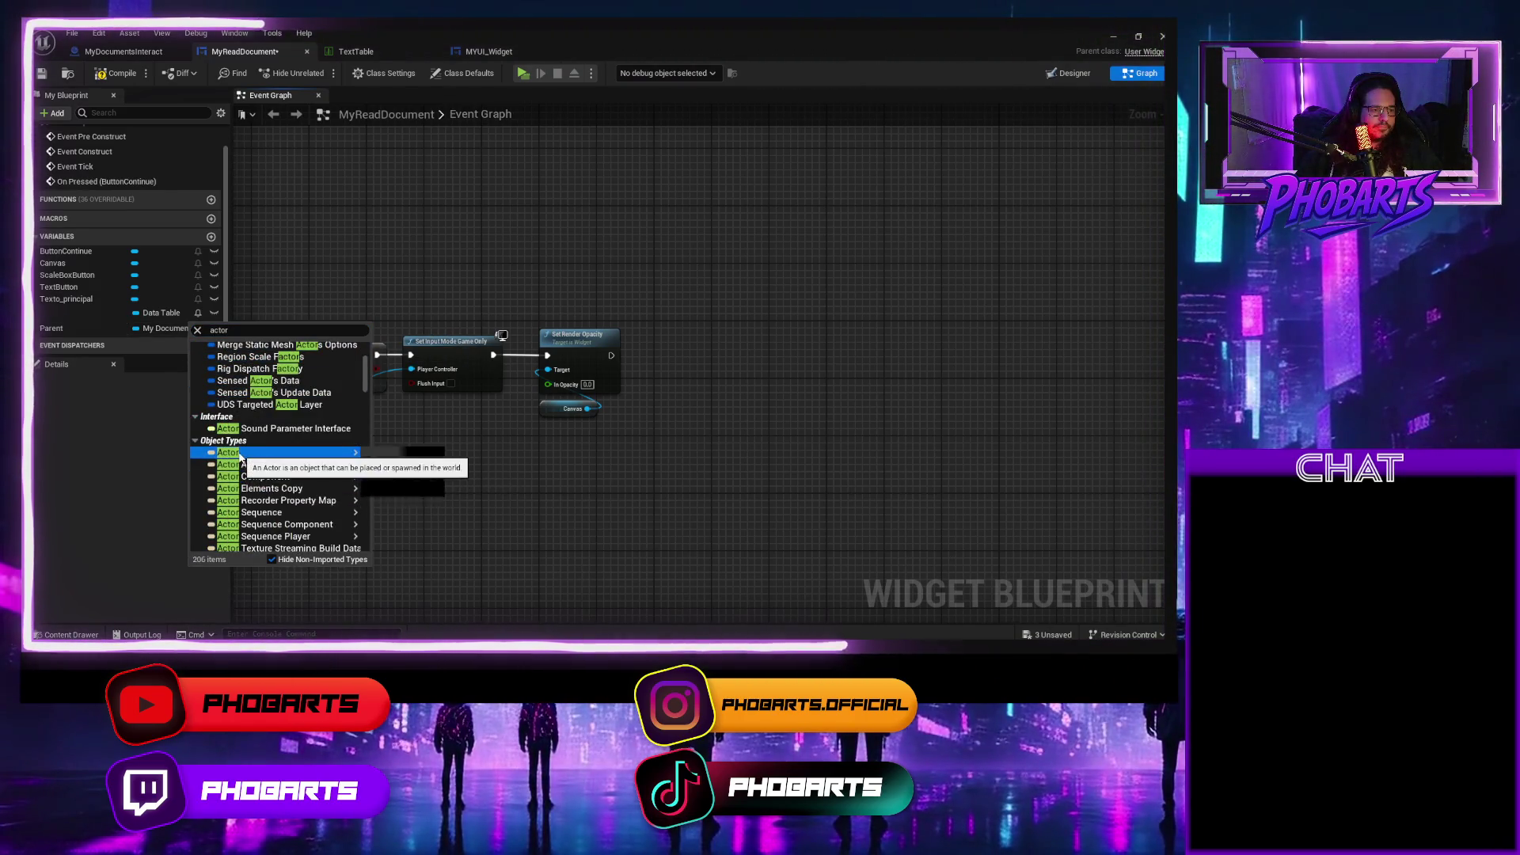
click(403, 457)
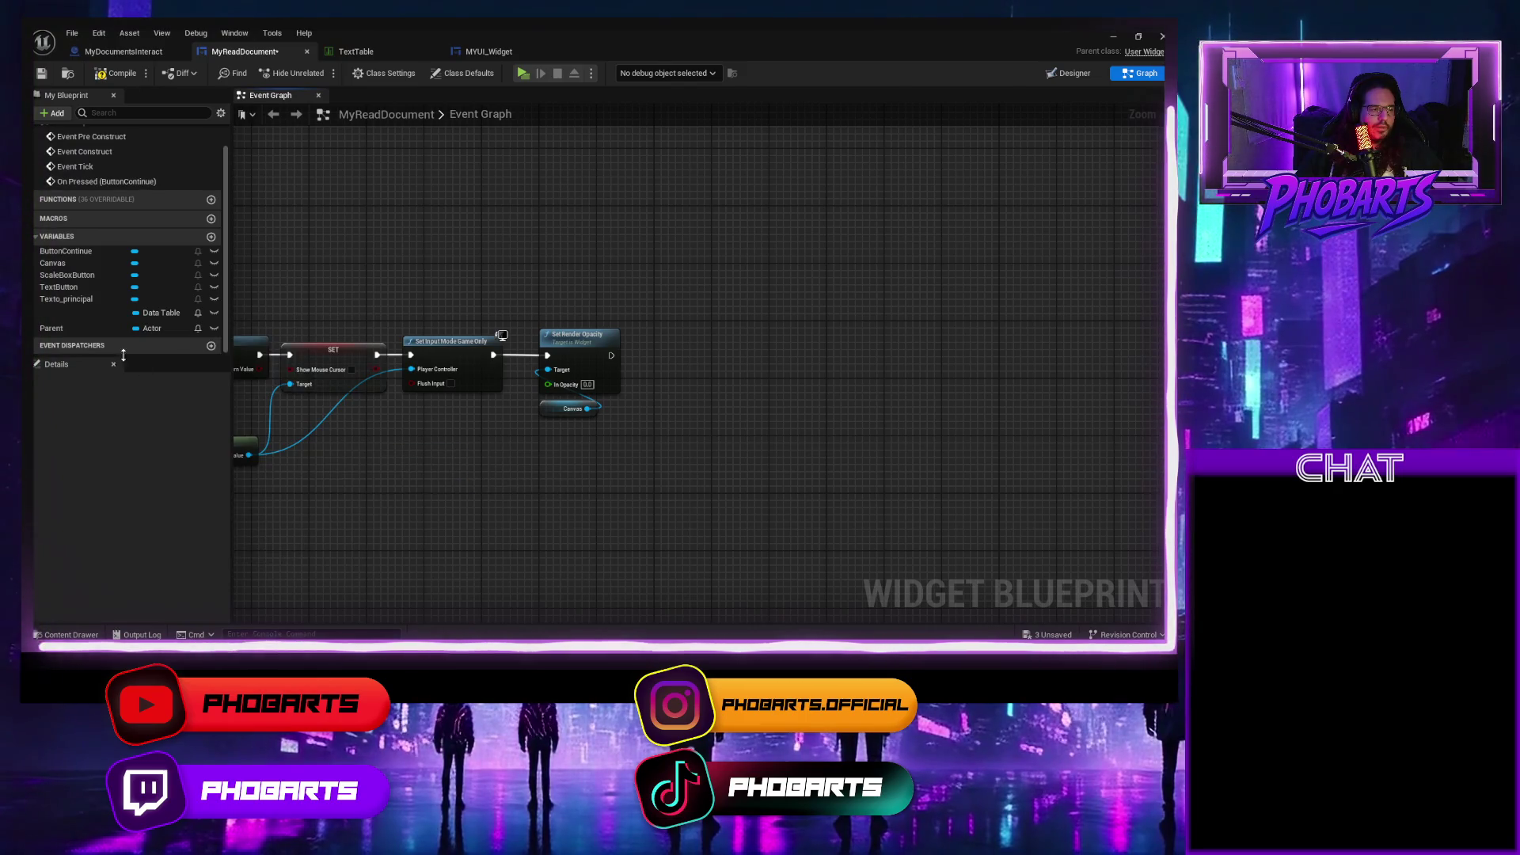
mouse_move(51, 327)
mouse_down()
mouse_move(638, 461)
mouse_move(614, 475)
mouse_move(682, 469)
mouse_up()
click(657, 480)
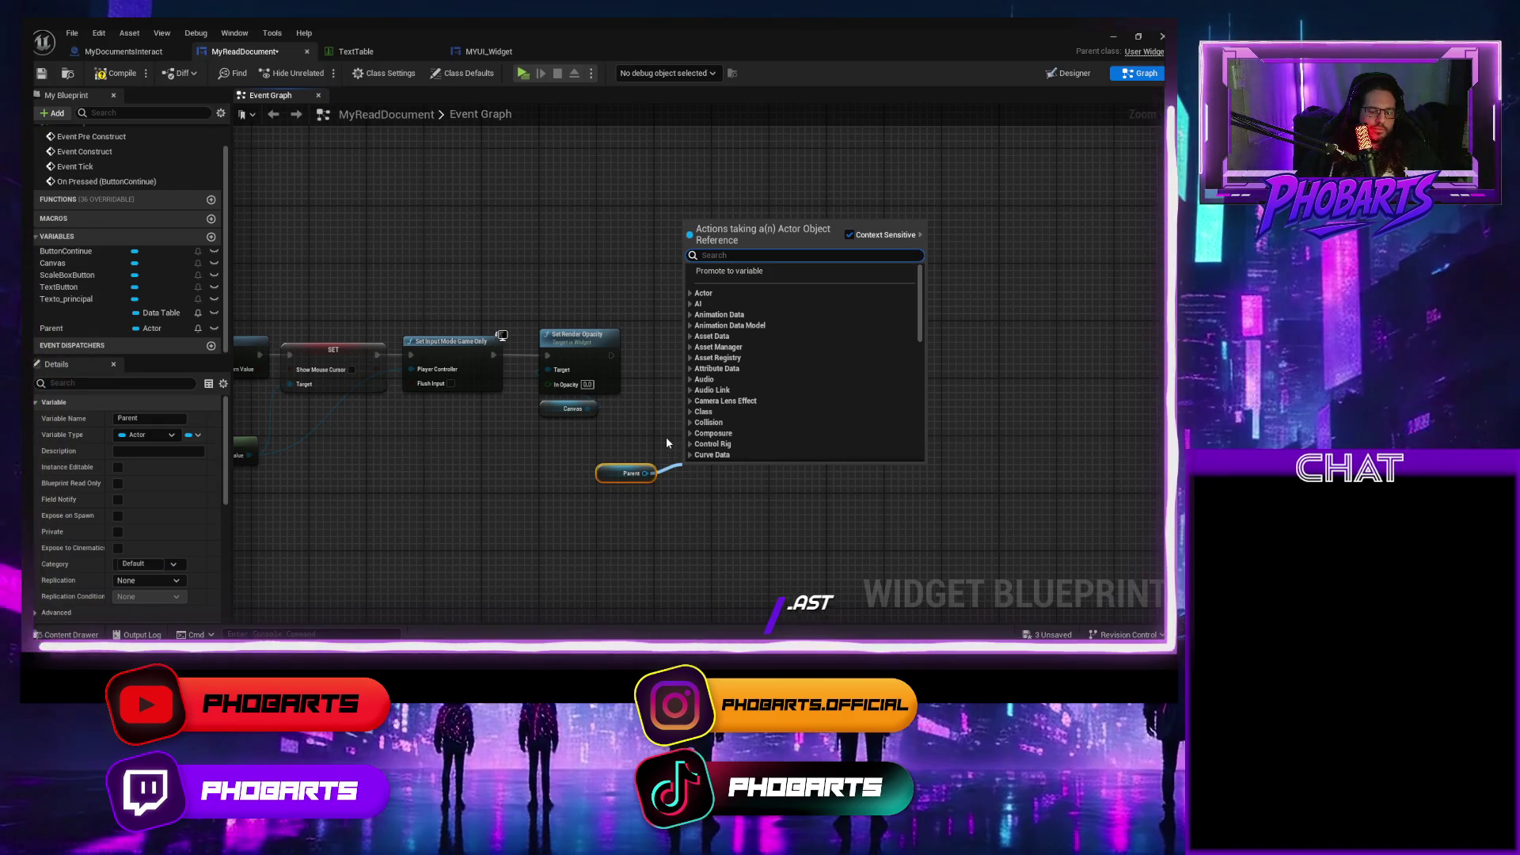
Check MYUI_Widget's Parent Actor variable for reference, then return to MyReadDocument.
text(cast)
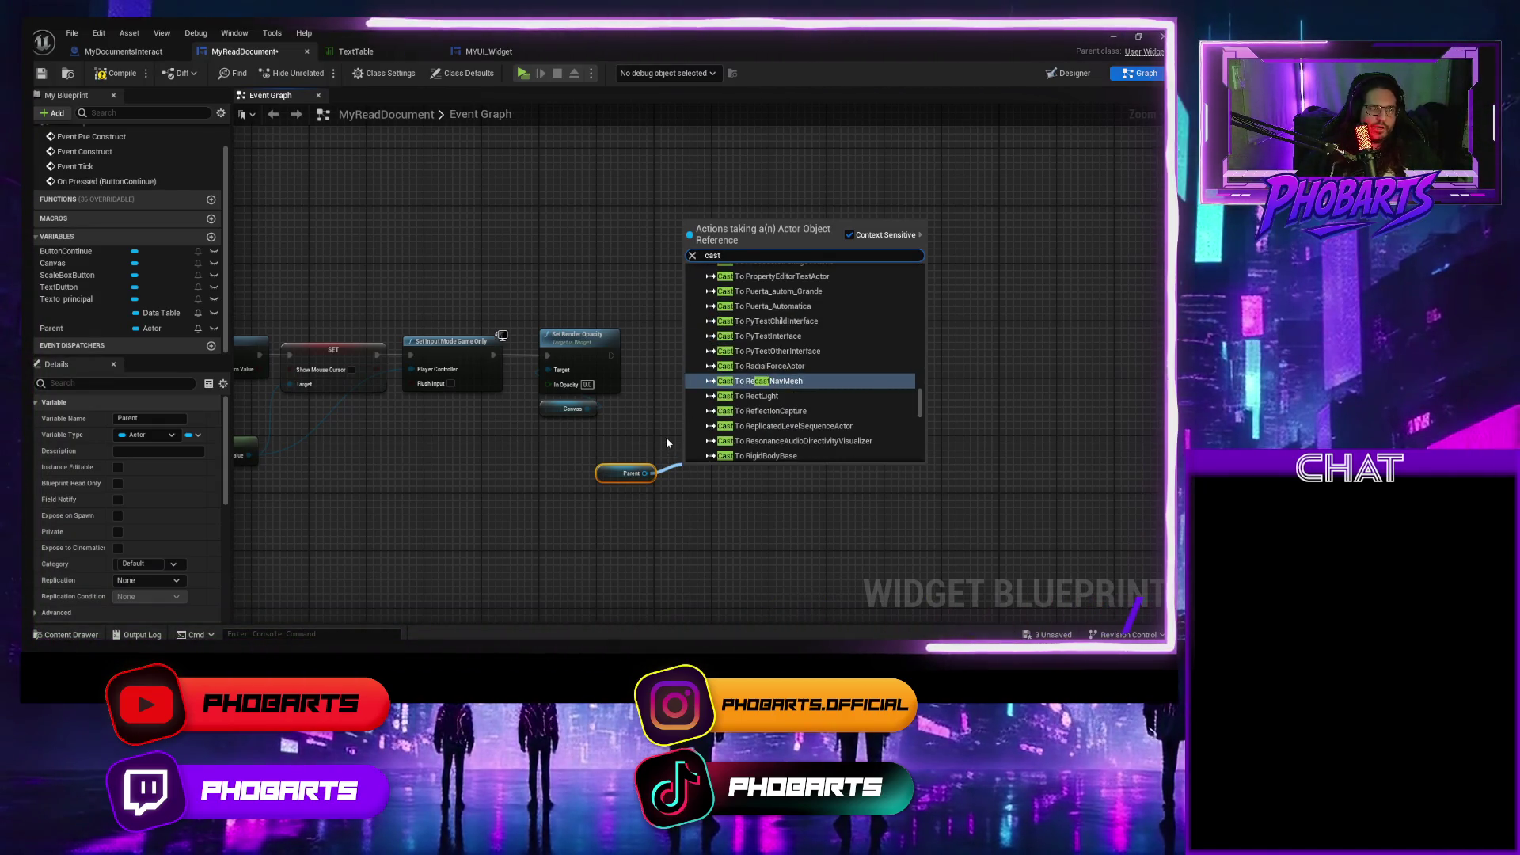
click(488, 51)
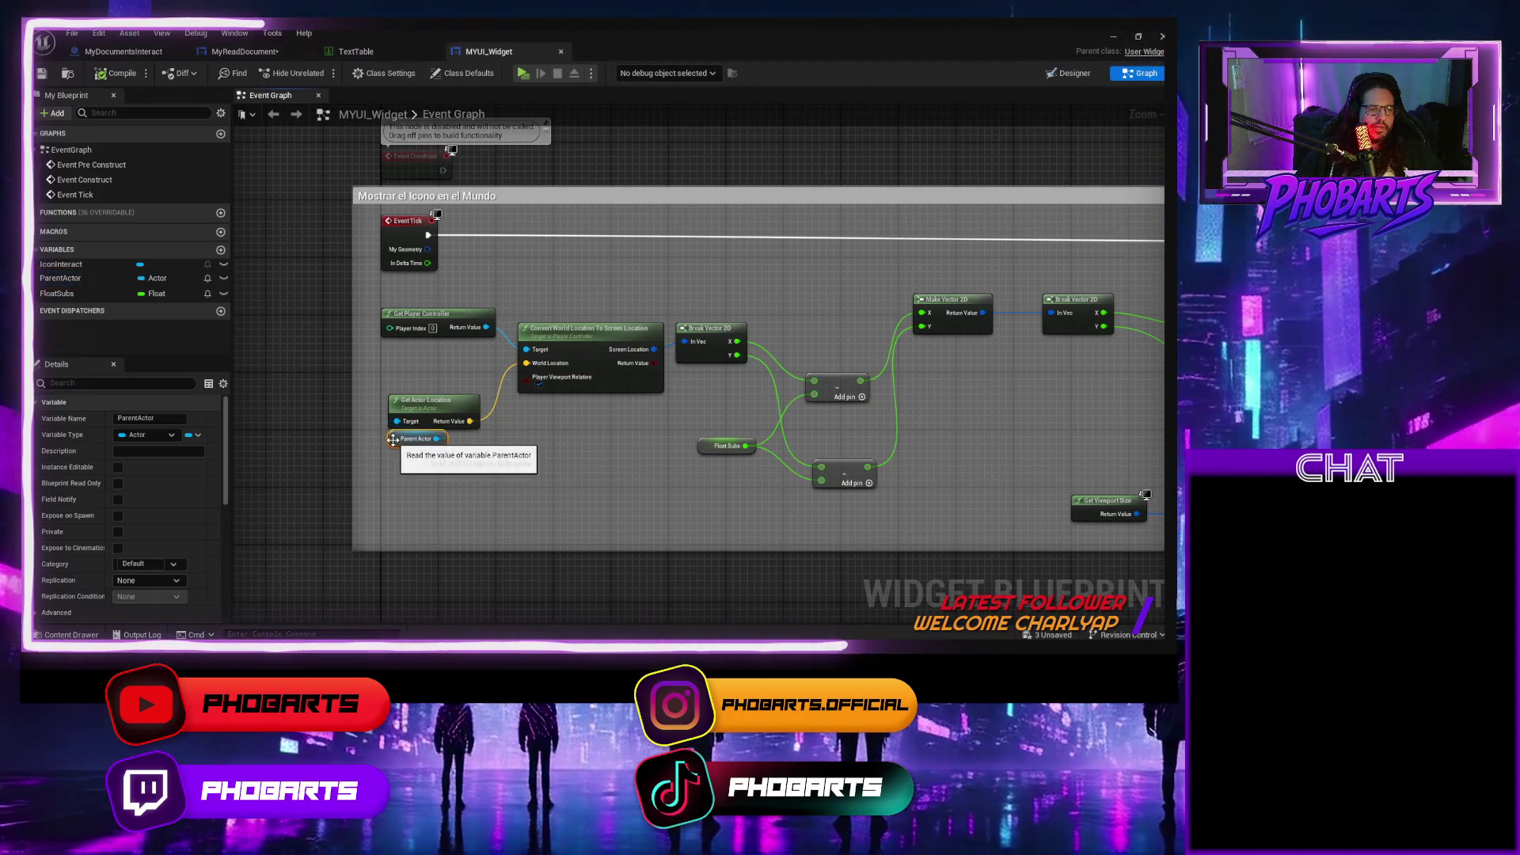
click(427, 441)
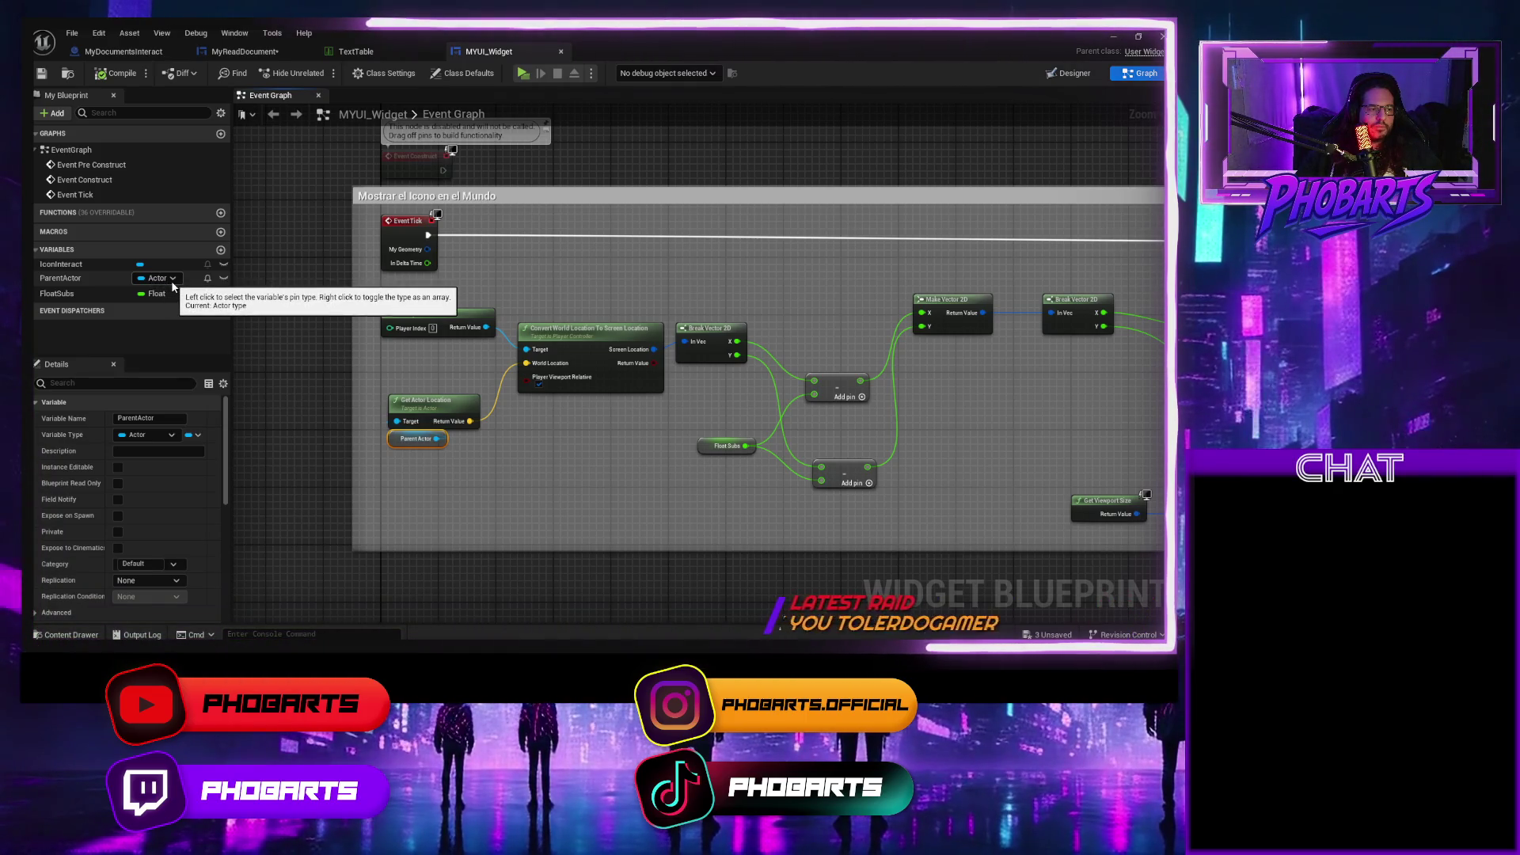
scroll(156, 487, down, 2)
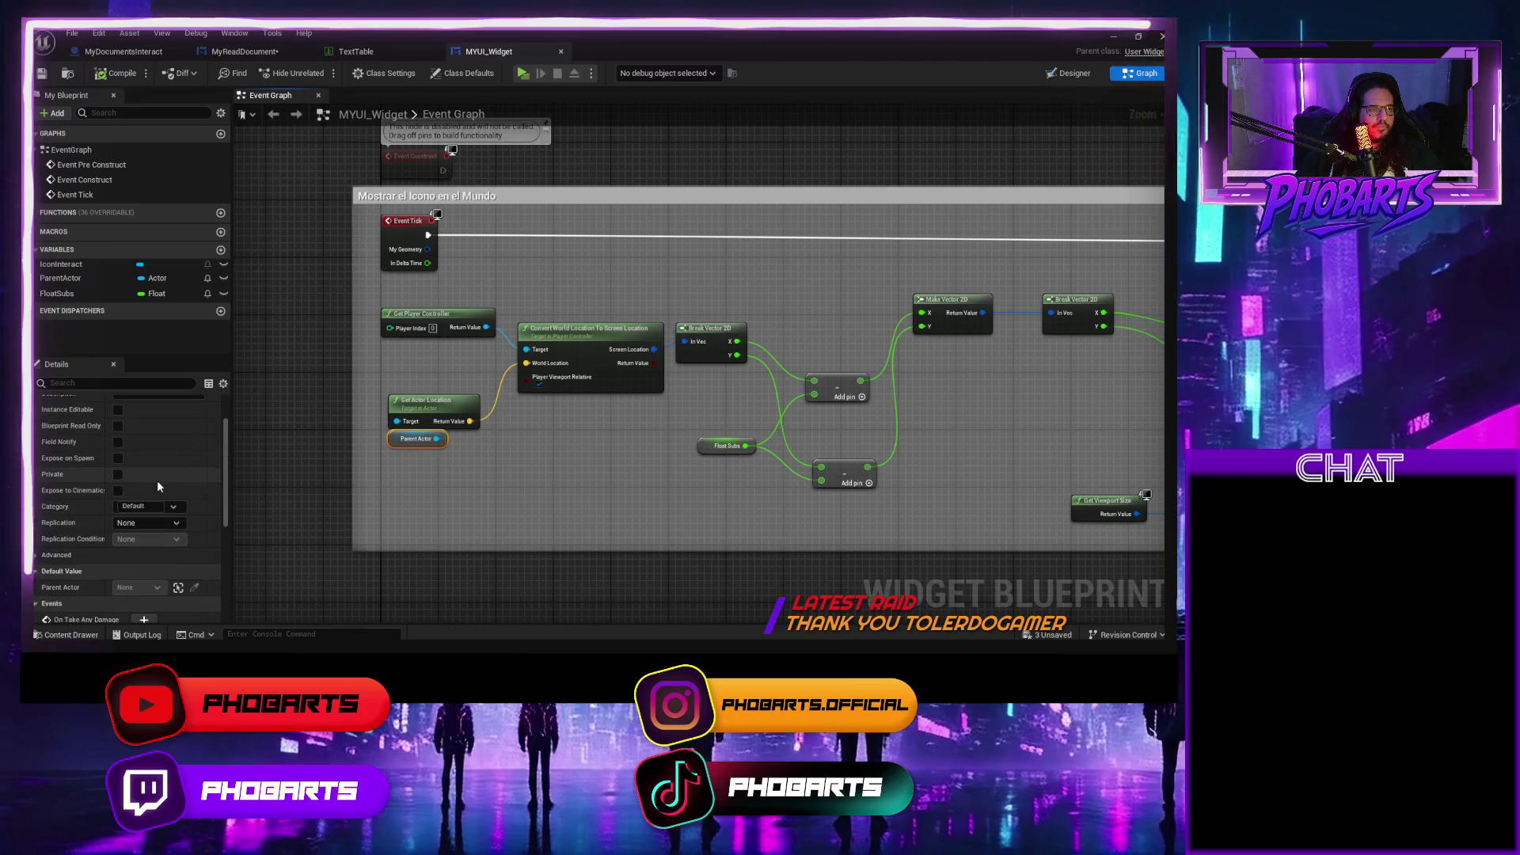
click(261, 52)
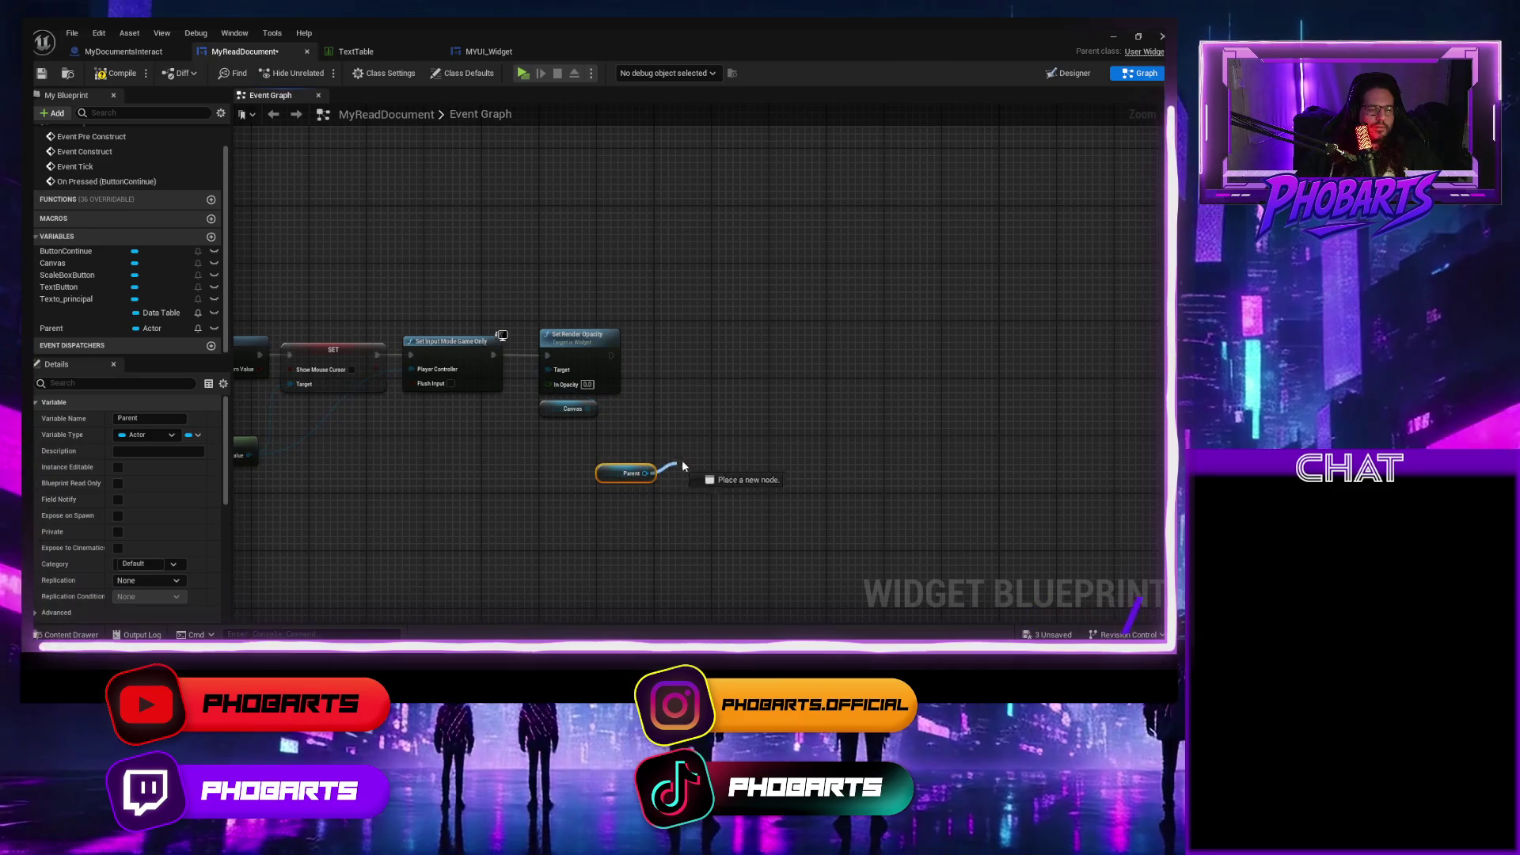
Cast Parent to MyDocumentsInteract and convert it to a pure cast.
drag(679, 467, 682, 460)
text(cast t)
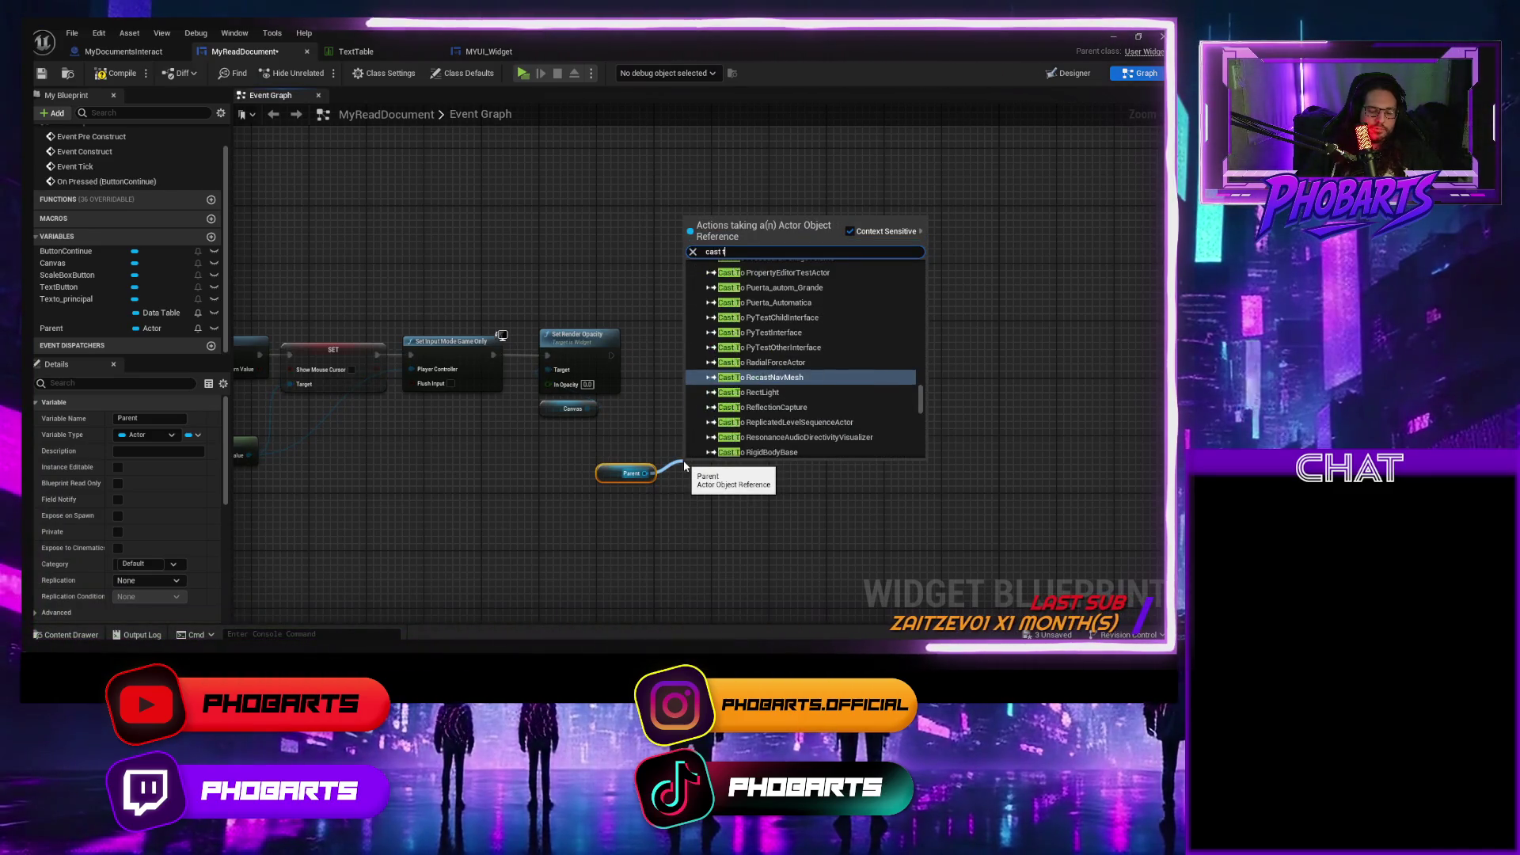
text(o my)
key(Return)
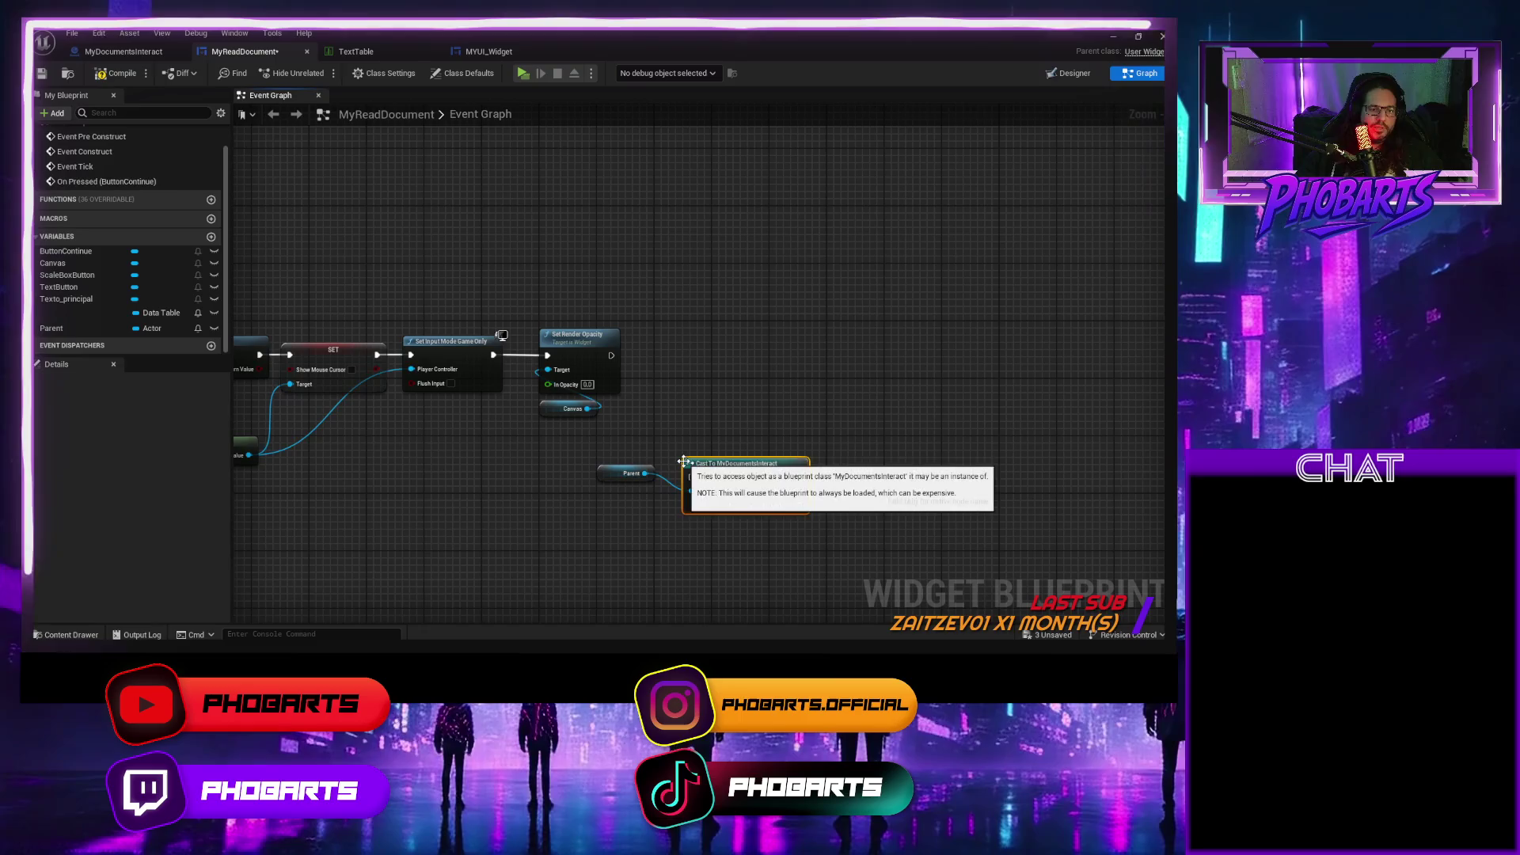
right_click(752, 467)
click(781, 456)
drag(781, 461, 694, 424)
mouse_move(633, 515)
mouse_down()
mouse_move(633, 440)
mouse_move(688, 434)
mouse_move(748, 388)
mouse_up()
Call Reset Do Once 2 after Set Render Opacity, tidy the nodes, and save the widget.
text(reset do)
key(Down)
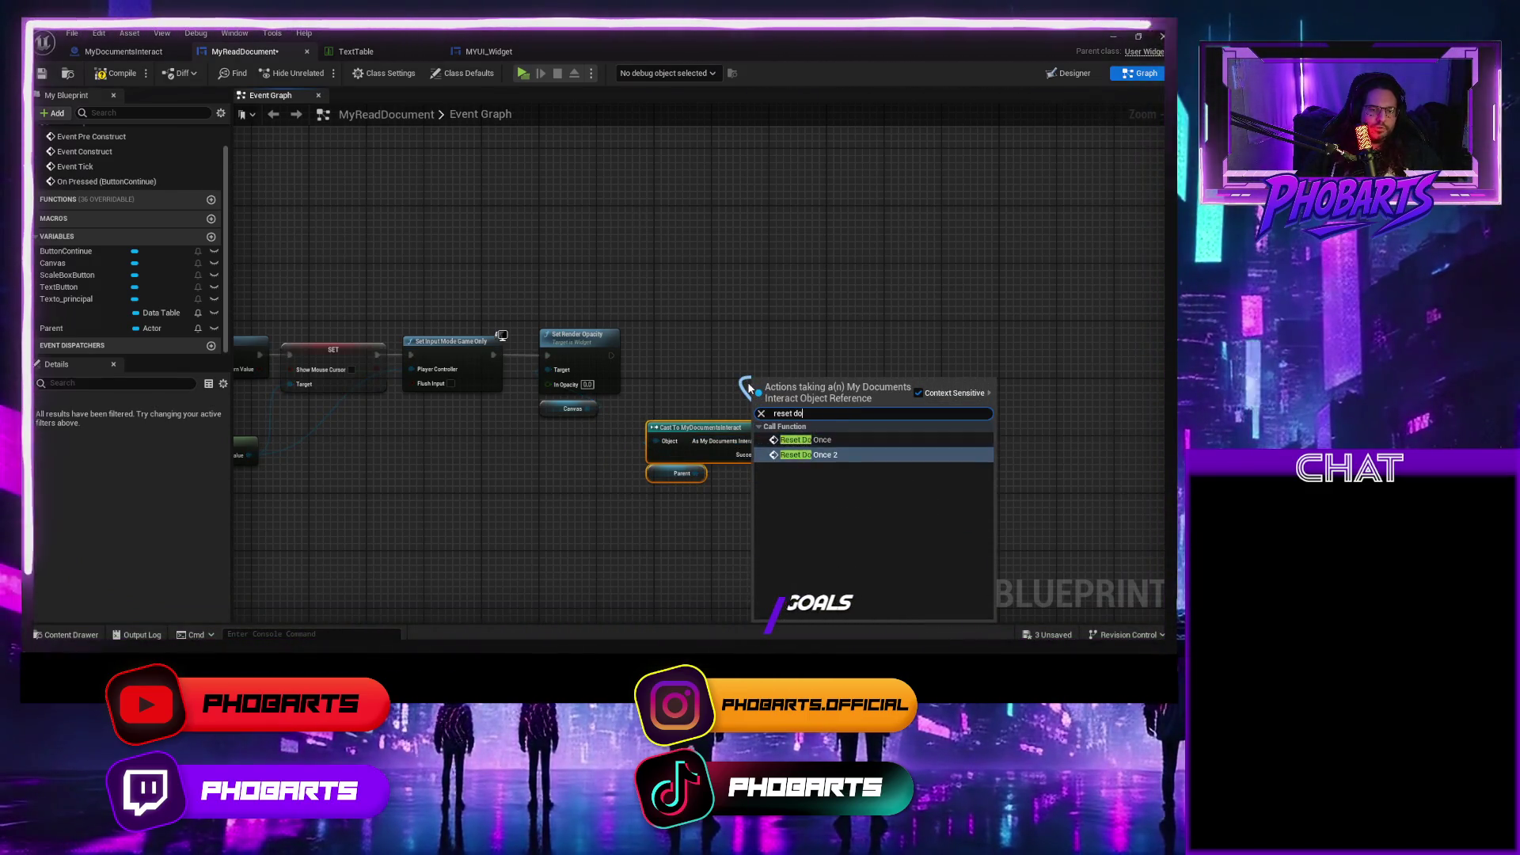
key(Return)
drag(684, 386, 654, 399)
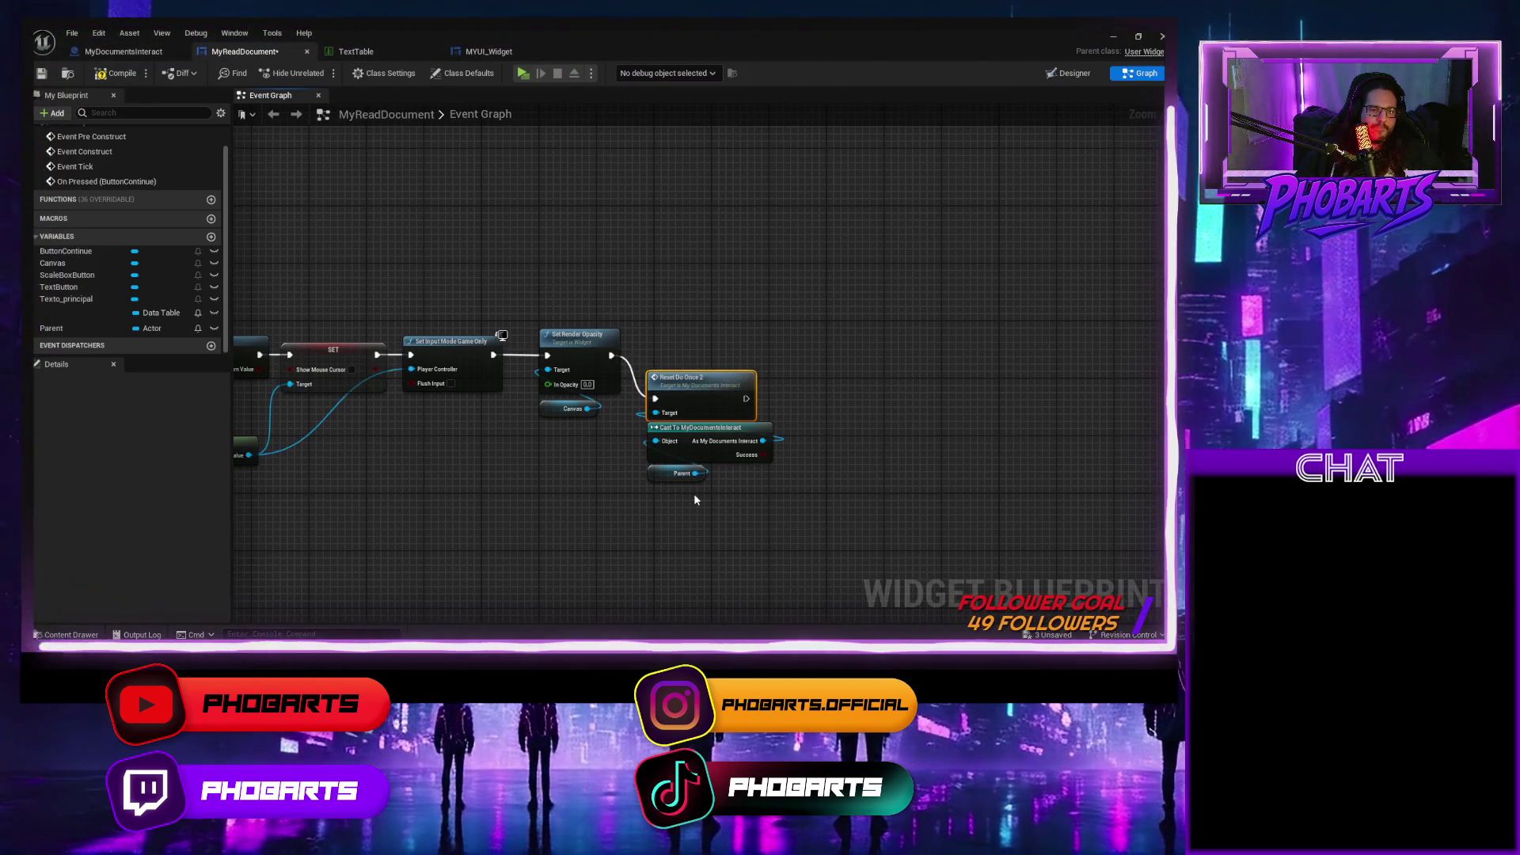
mouse_move(694, 491)
mouse_down()
mouse_move(665, 378)
mouse_move(671, 336)
mouse_up()
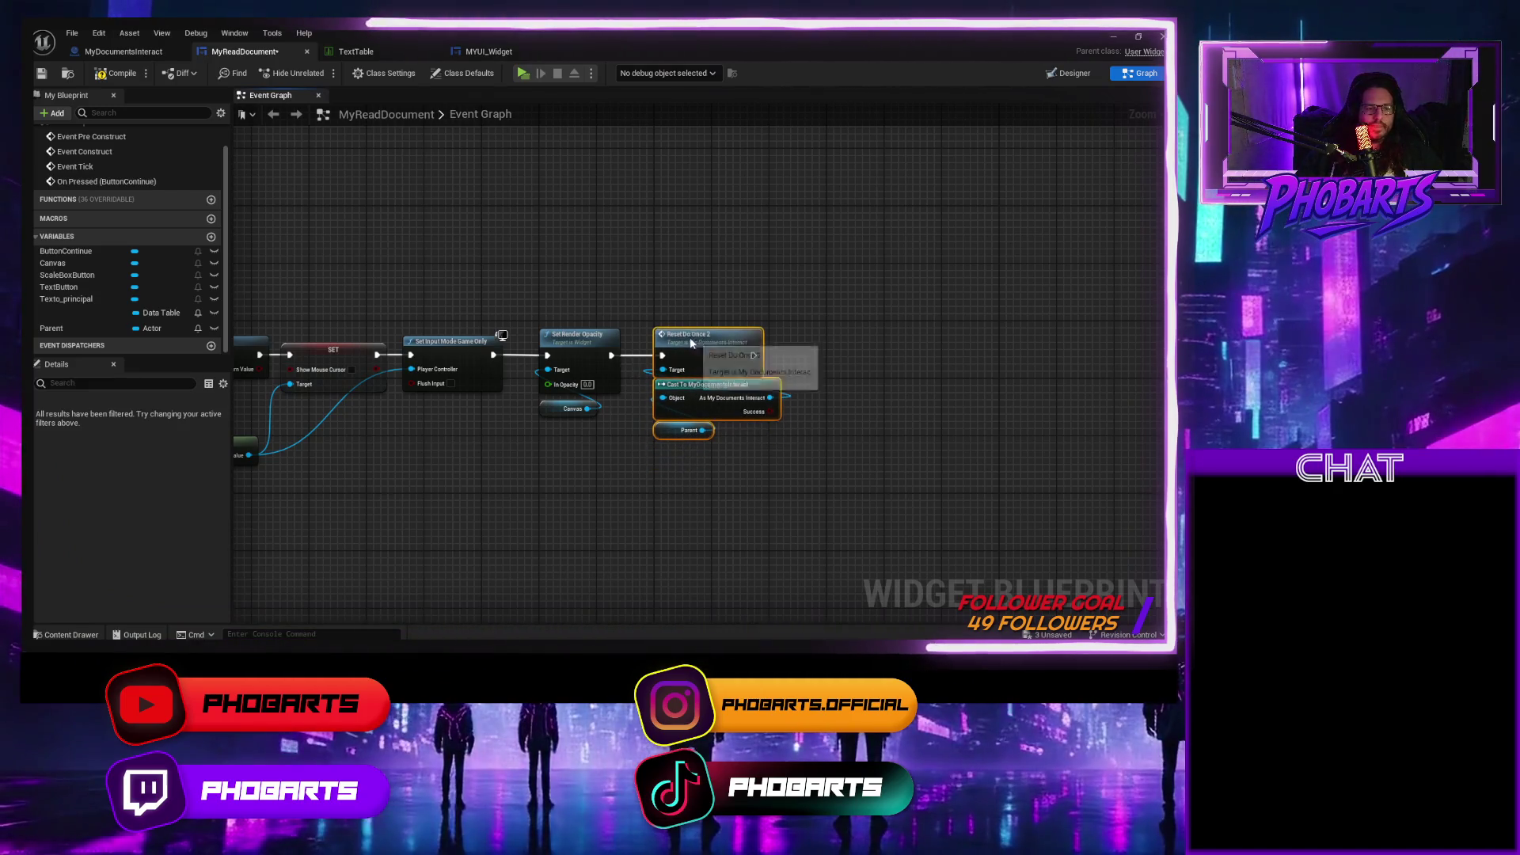
key(ctrl+s)
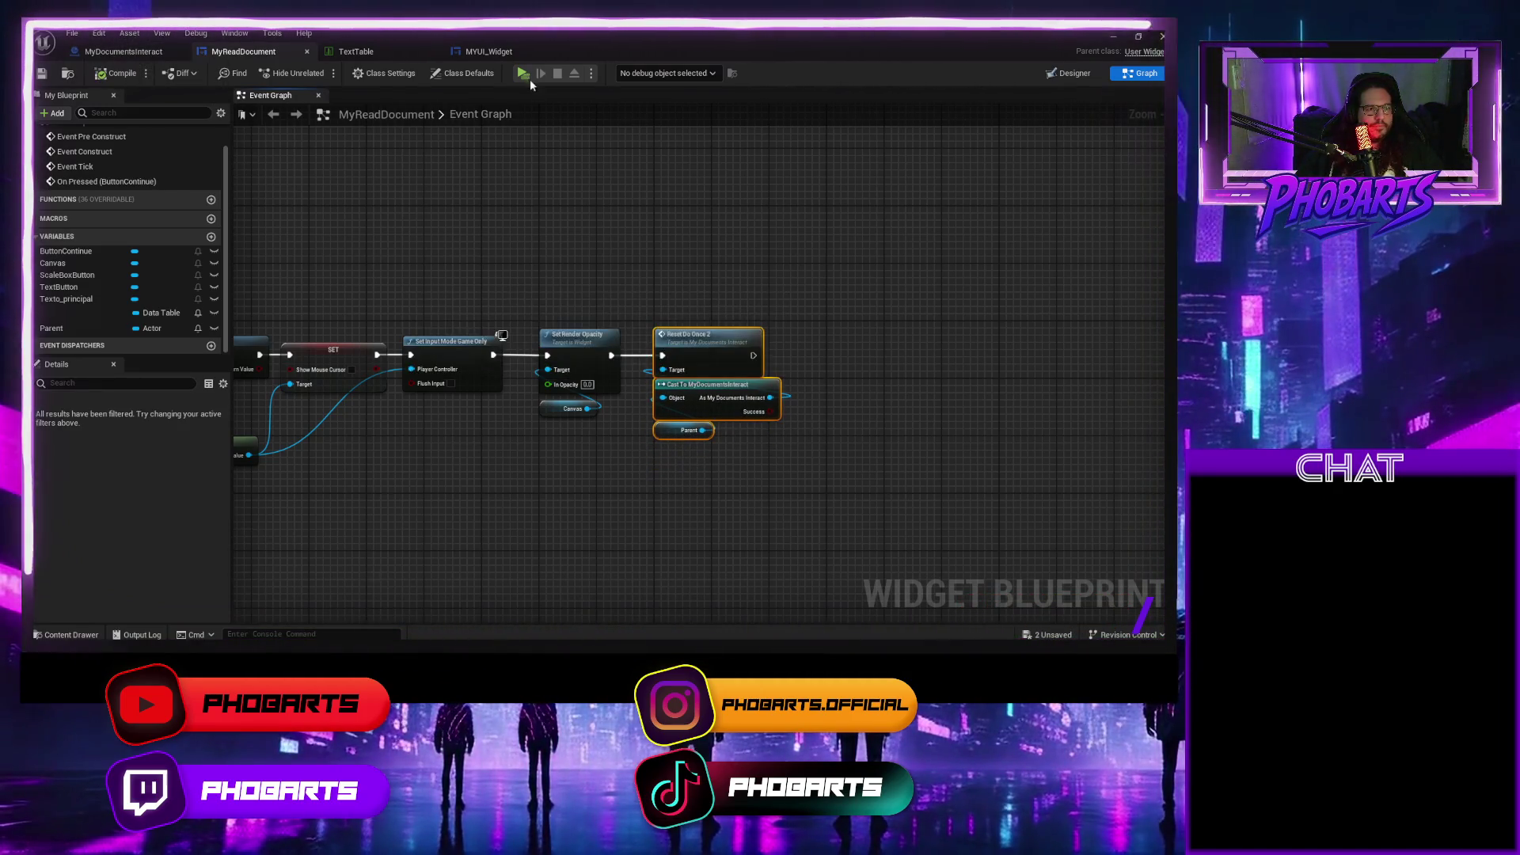
click(521, 74)
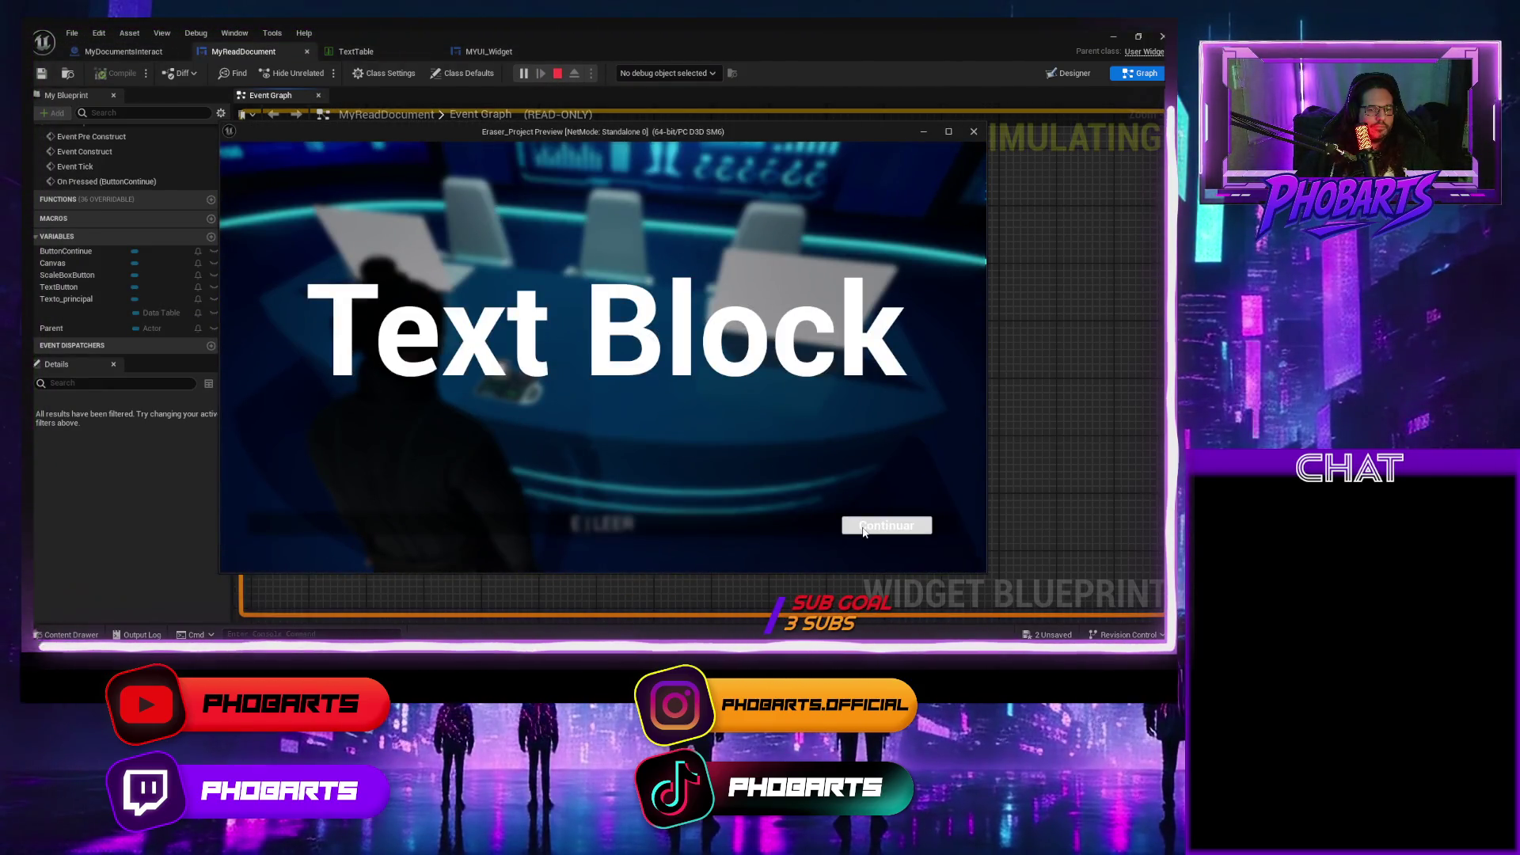
click(862, 529)
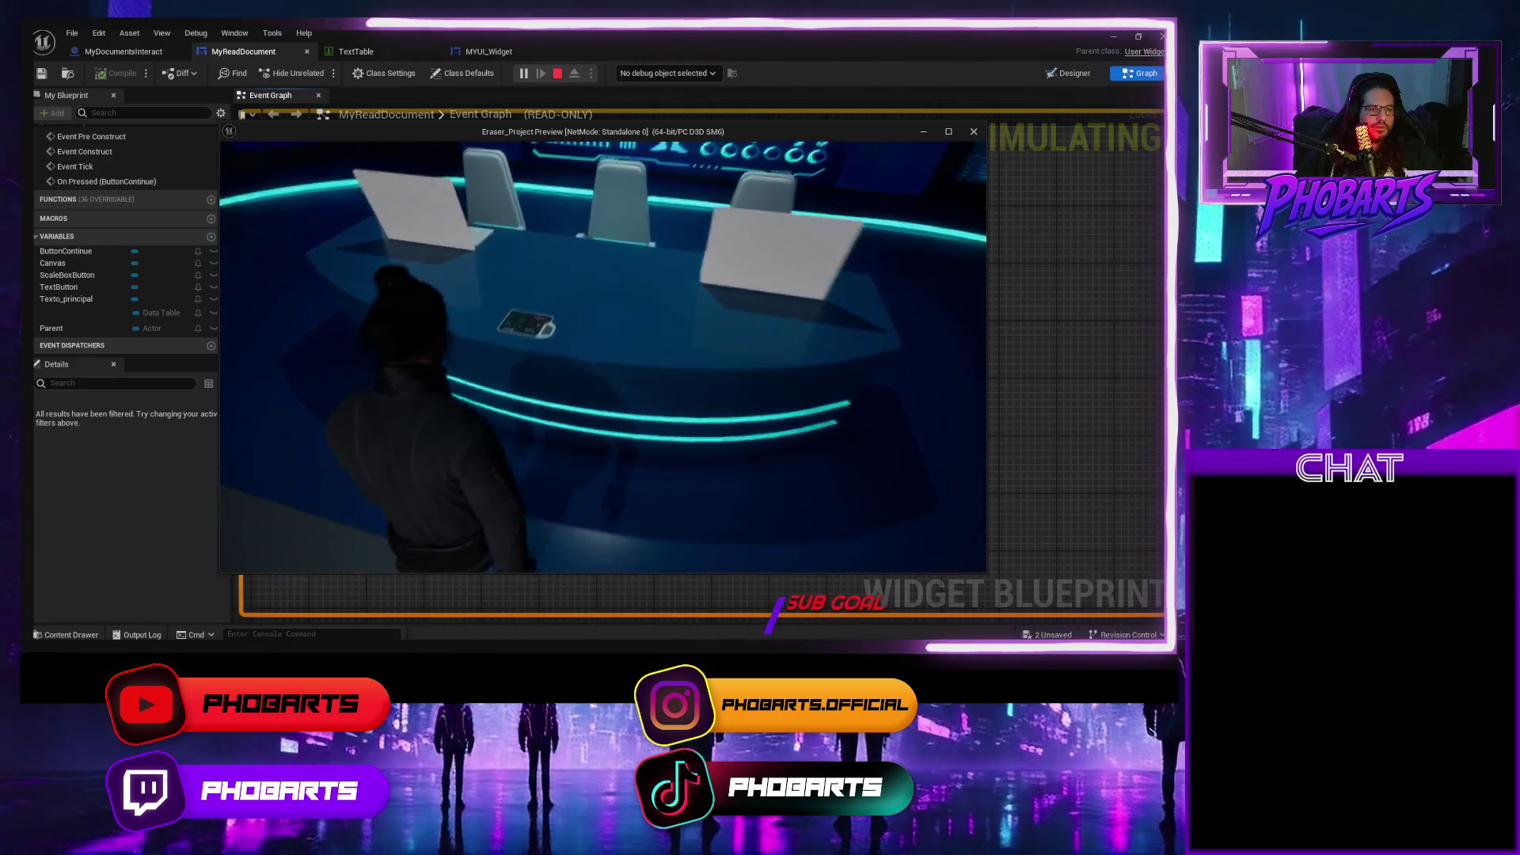
key(e)
click(881, 534)
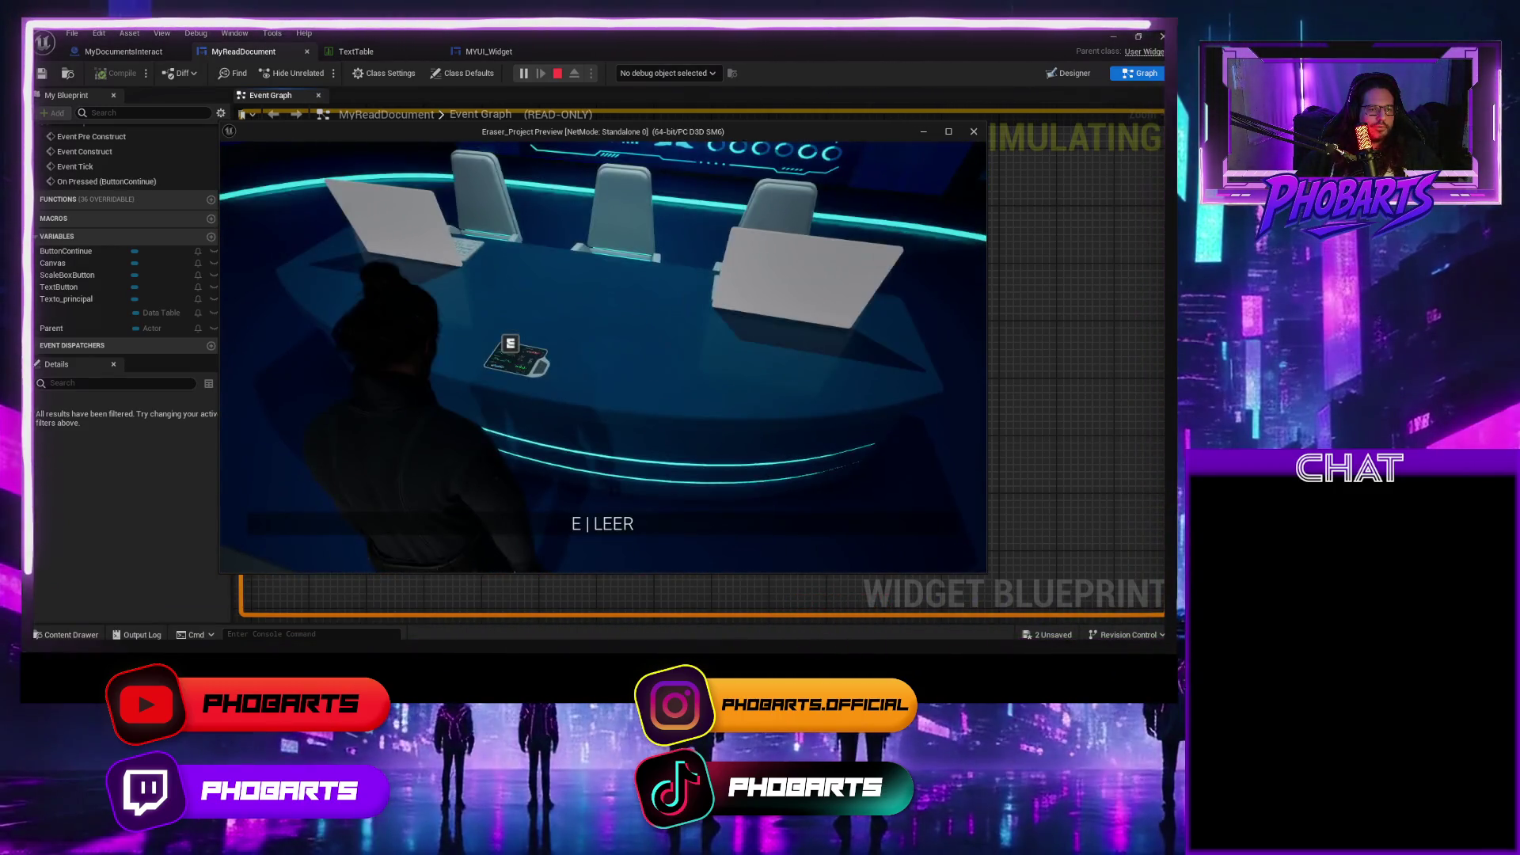
key(Escape)
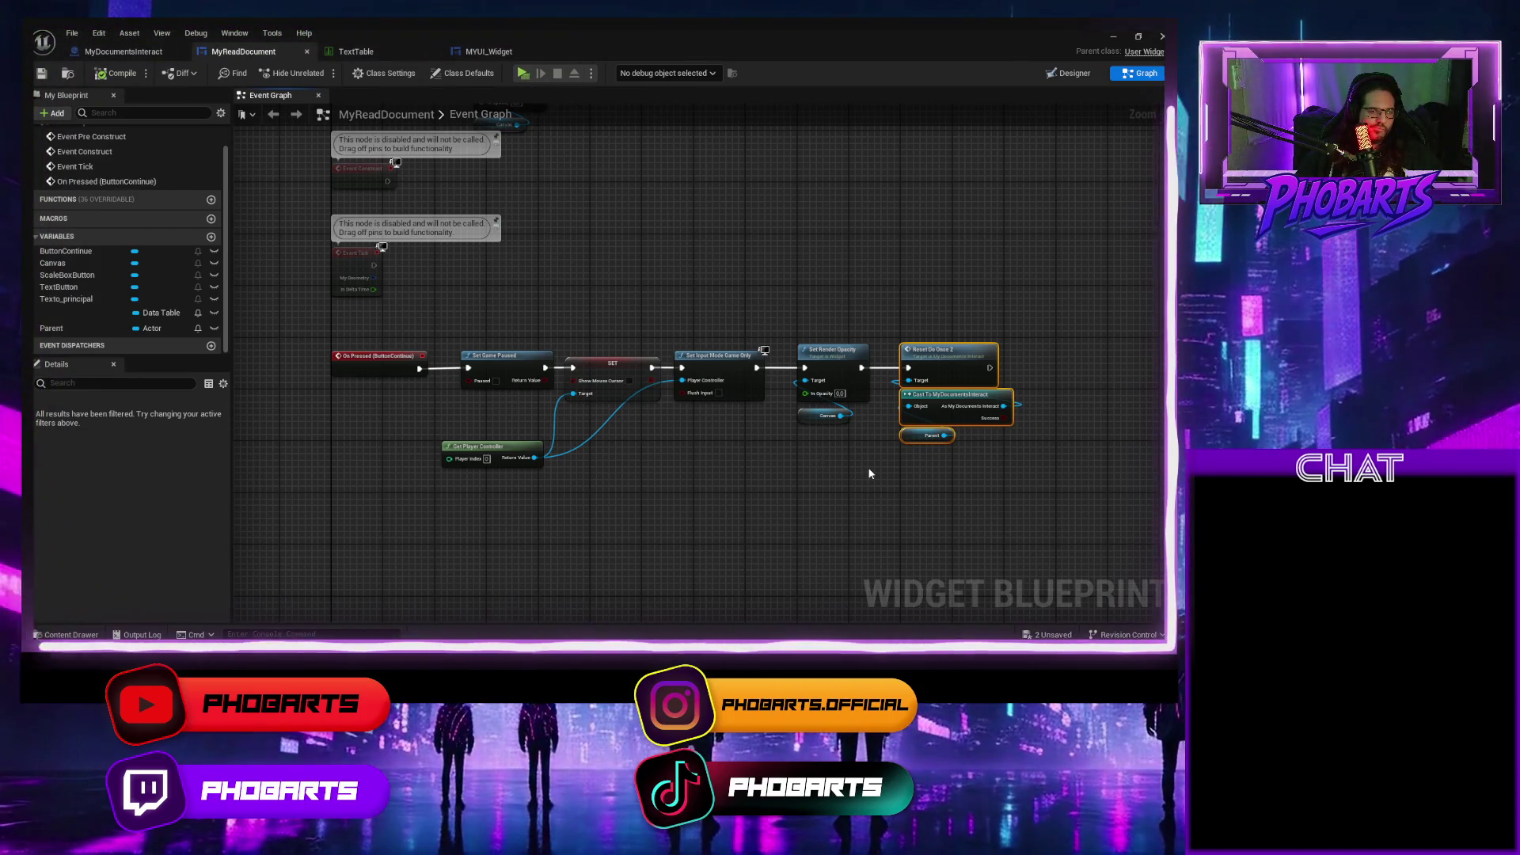
In MyDocumentsInteract's graph, toggle an F9 breakpoint on the Set Render Opacity node.
scroll(870, 473, up, 1)
drag(869, 473, 767, 474)
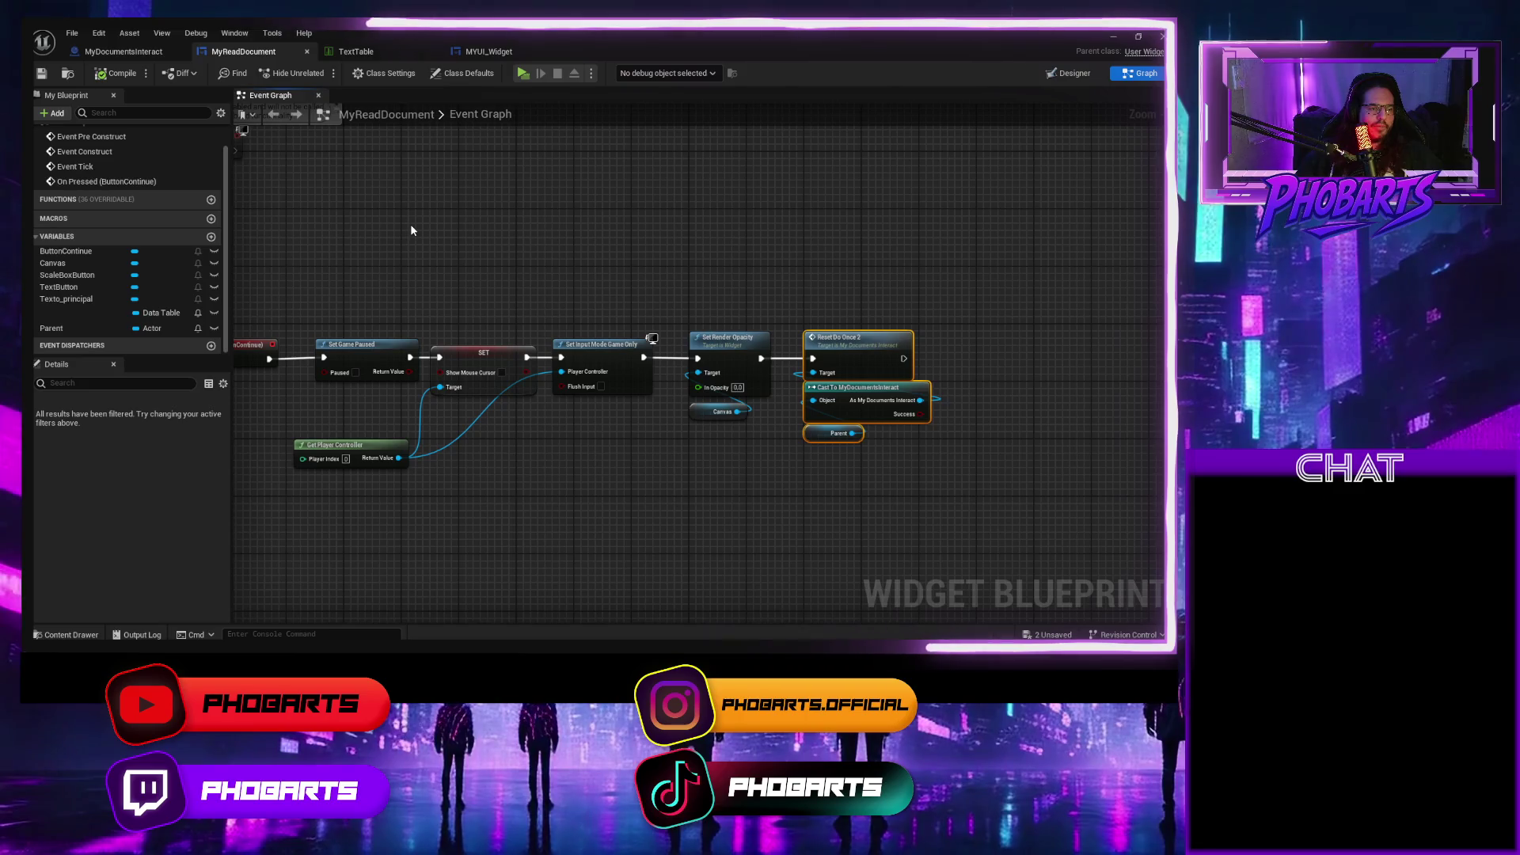
drag(488, 273, 675, 274)
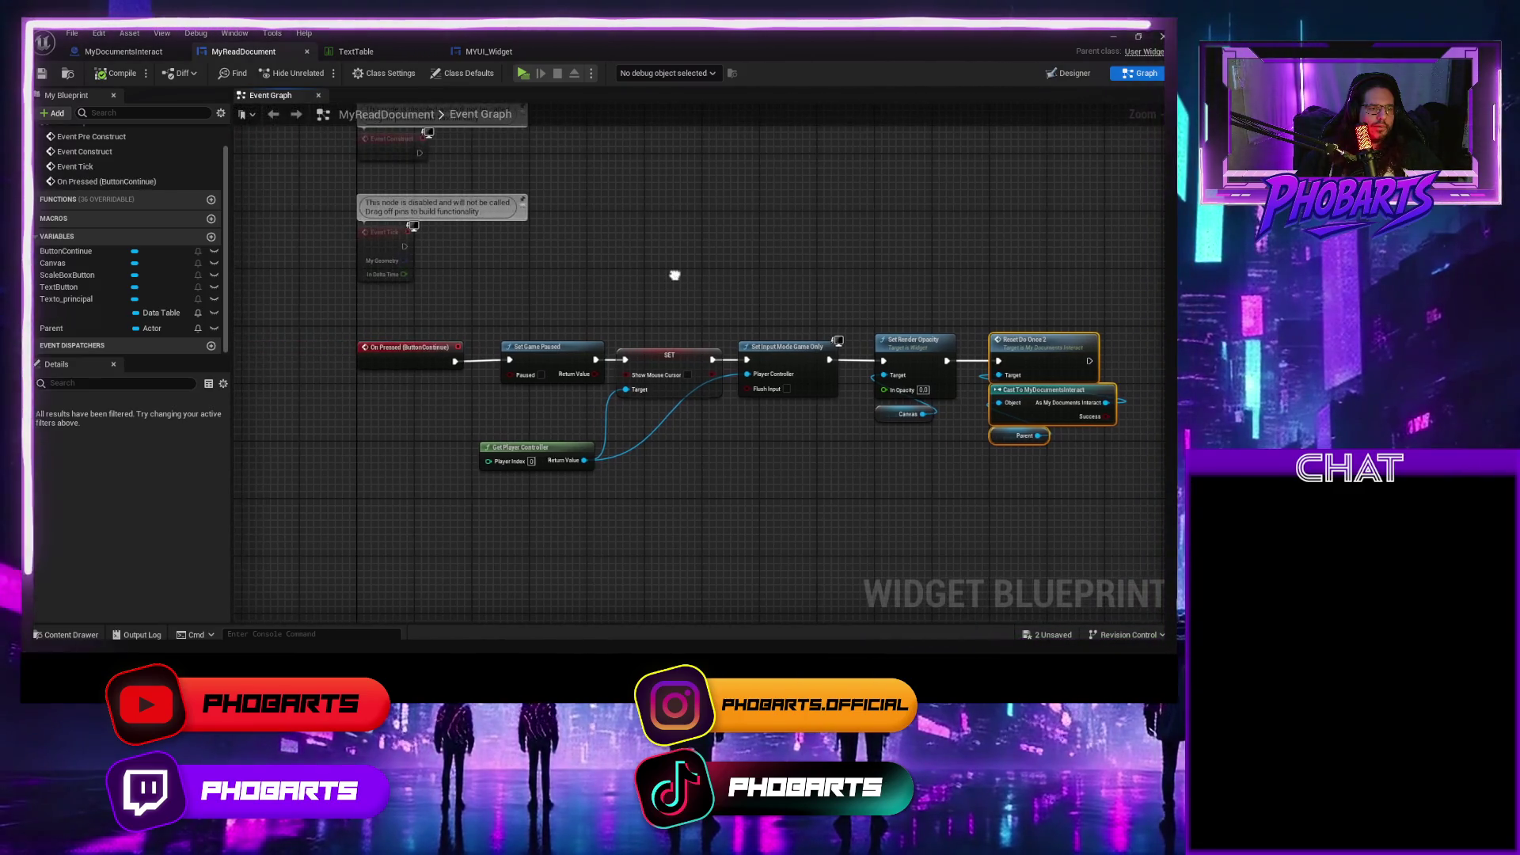
click(152, 54)
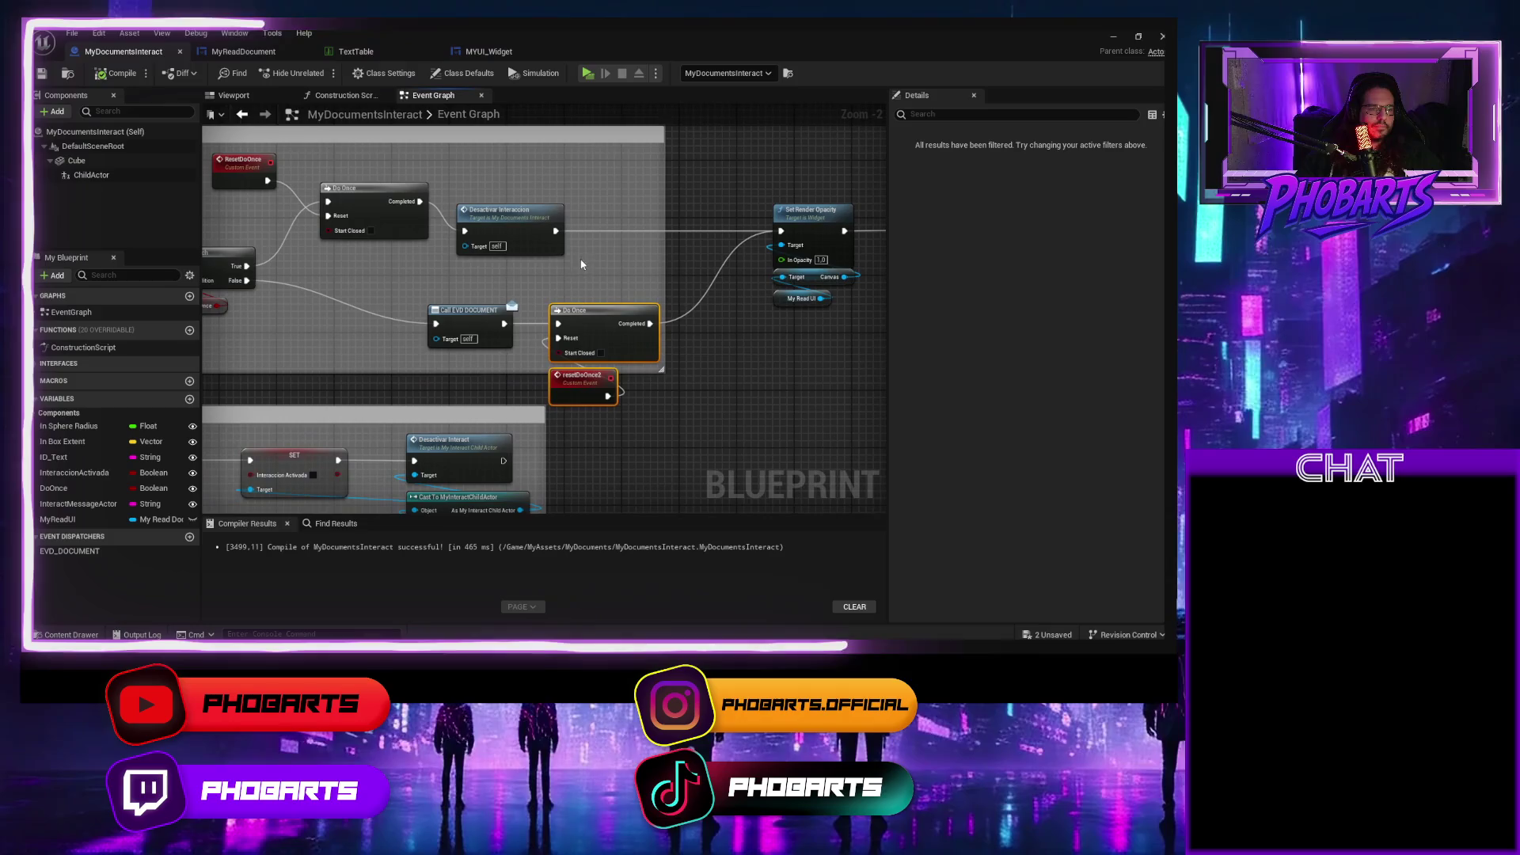
mouse_move(519, 301)
mouse_down()
mouse_move(603, 285)
mouse_move(364, 305)
mouse_up()
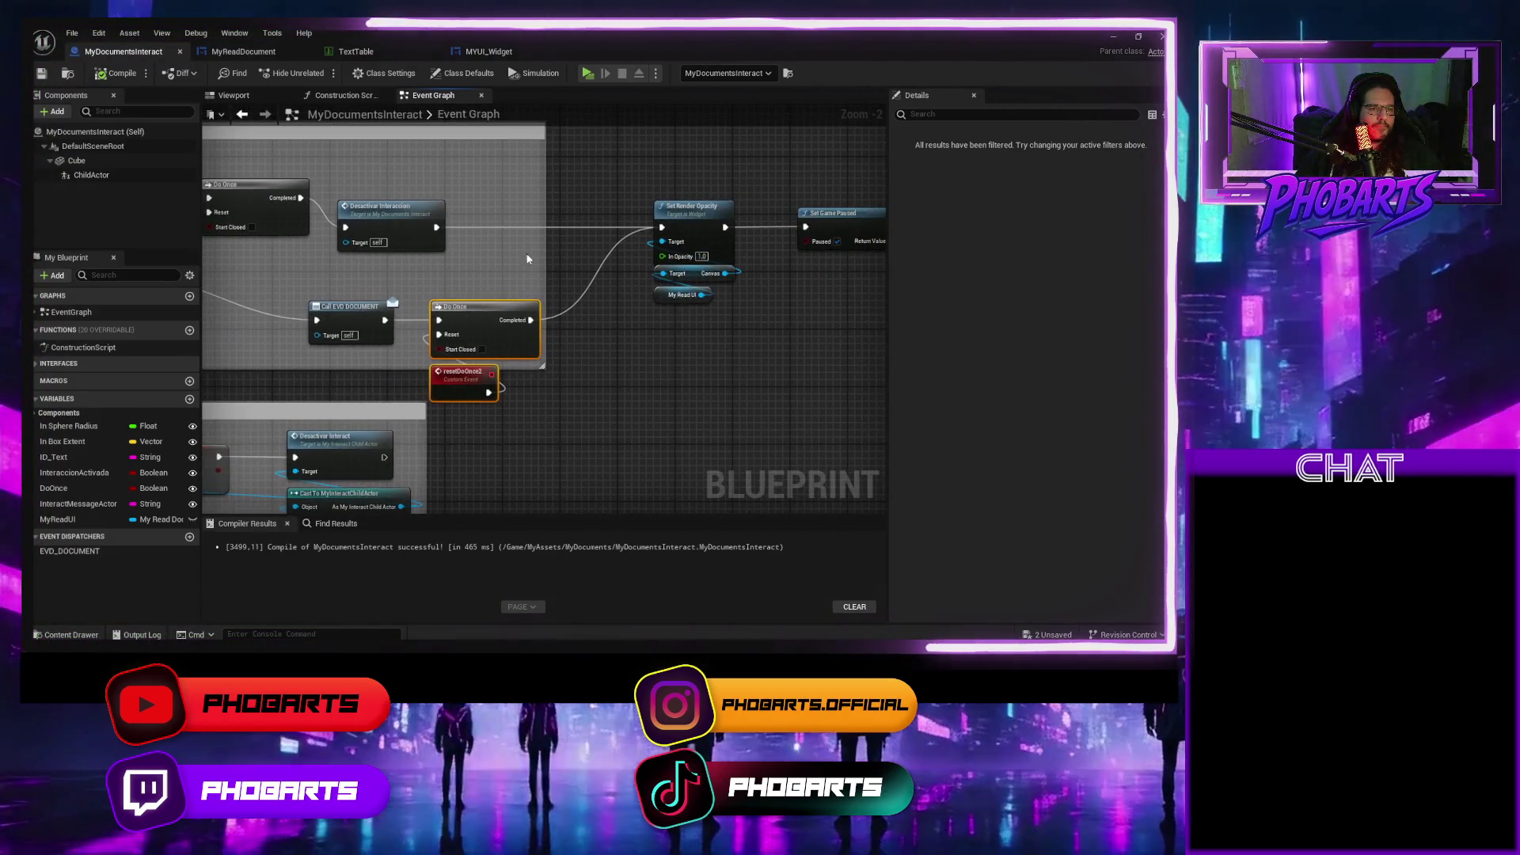
click(681, 213)
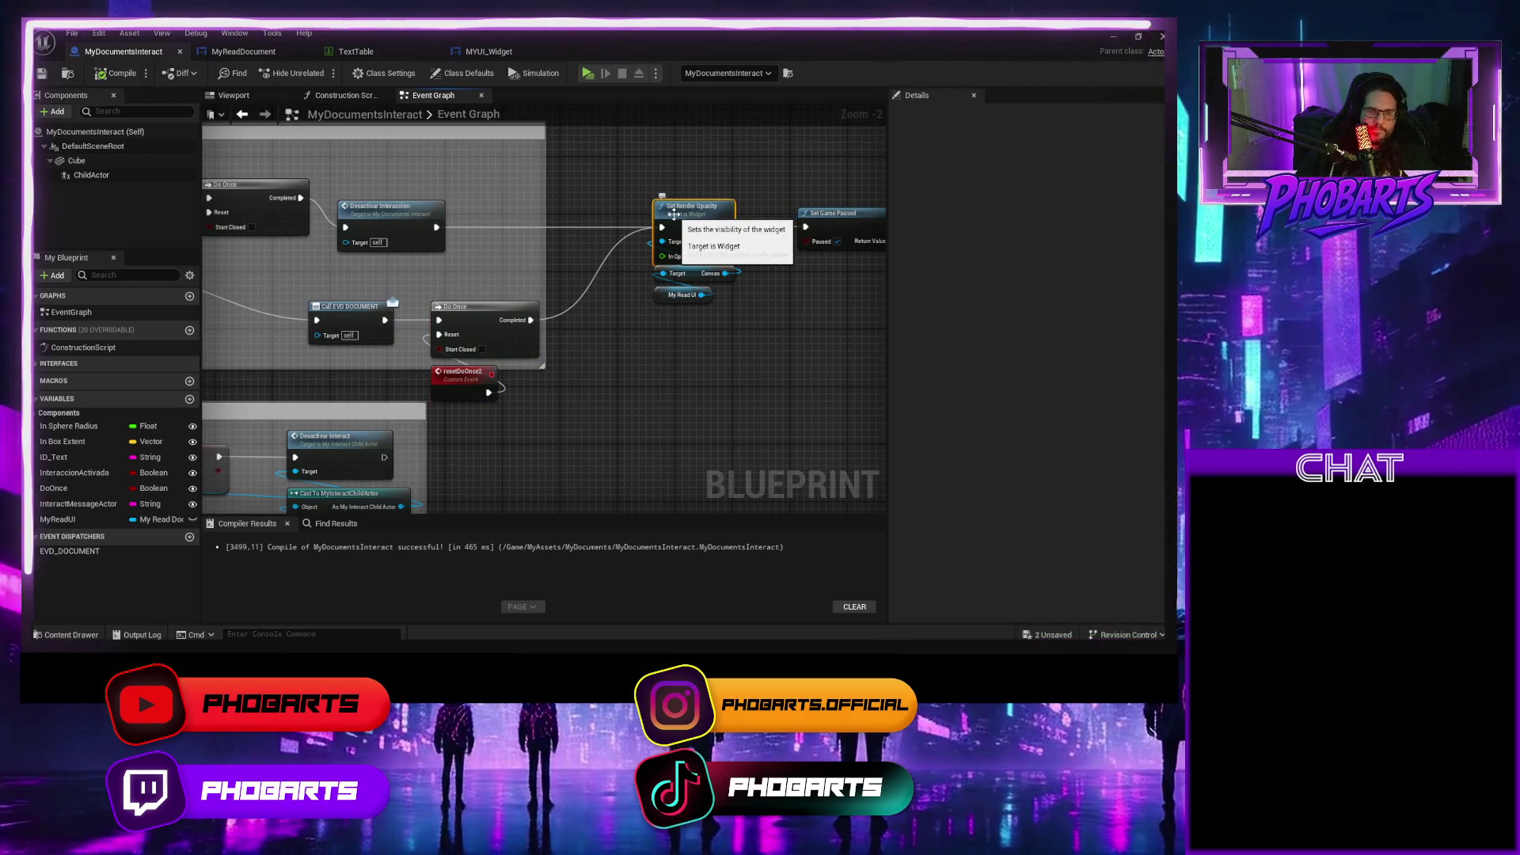
key(F9)
Play the level, hit the Set Render Opacity breakpoint with E, resume execution, and stop.
click(589, 72)
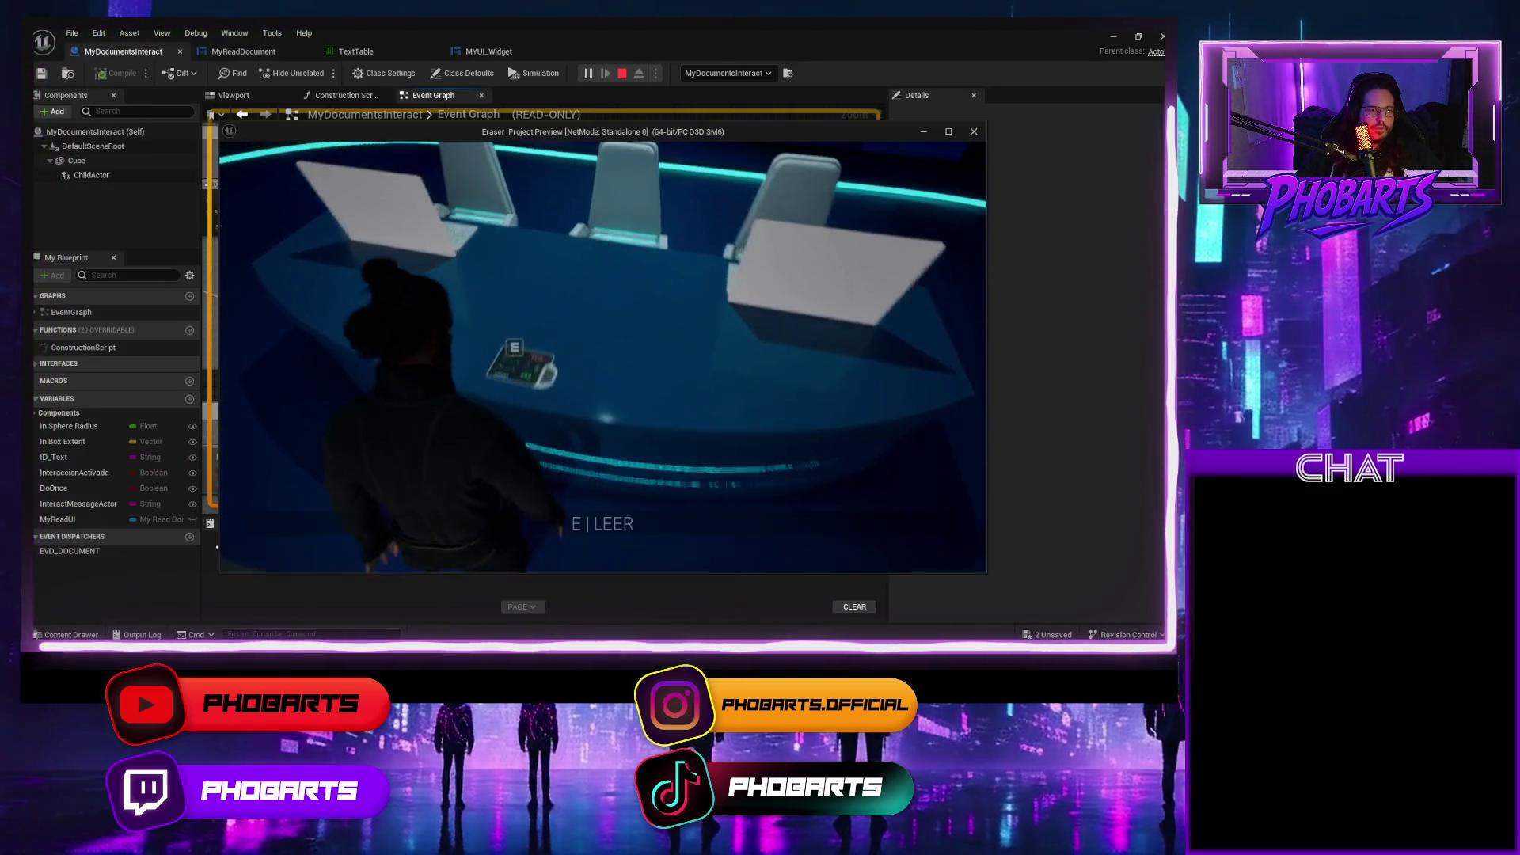
key(e)
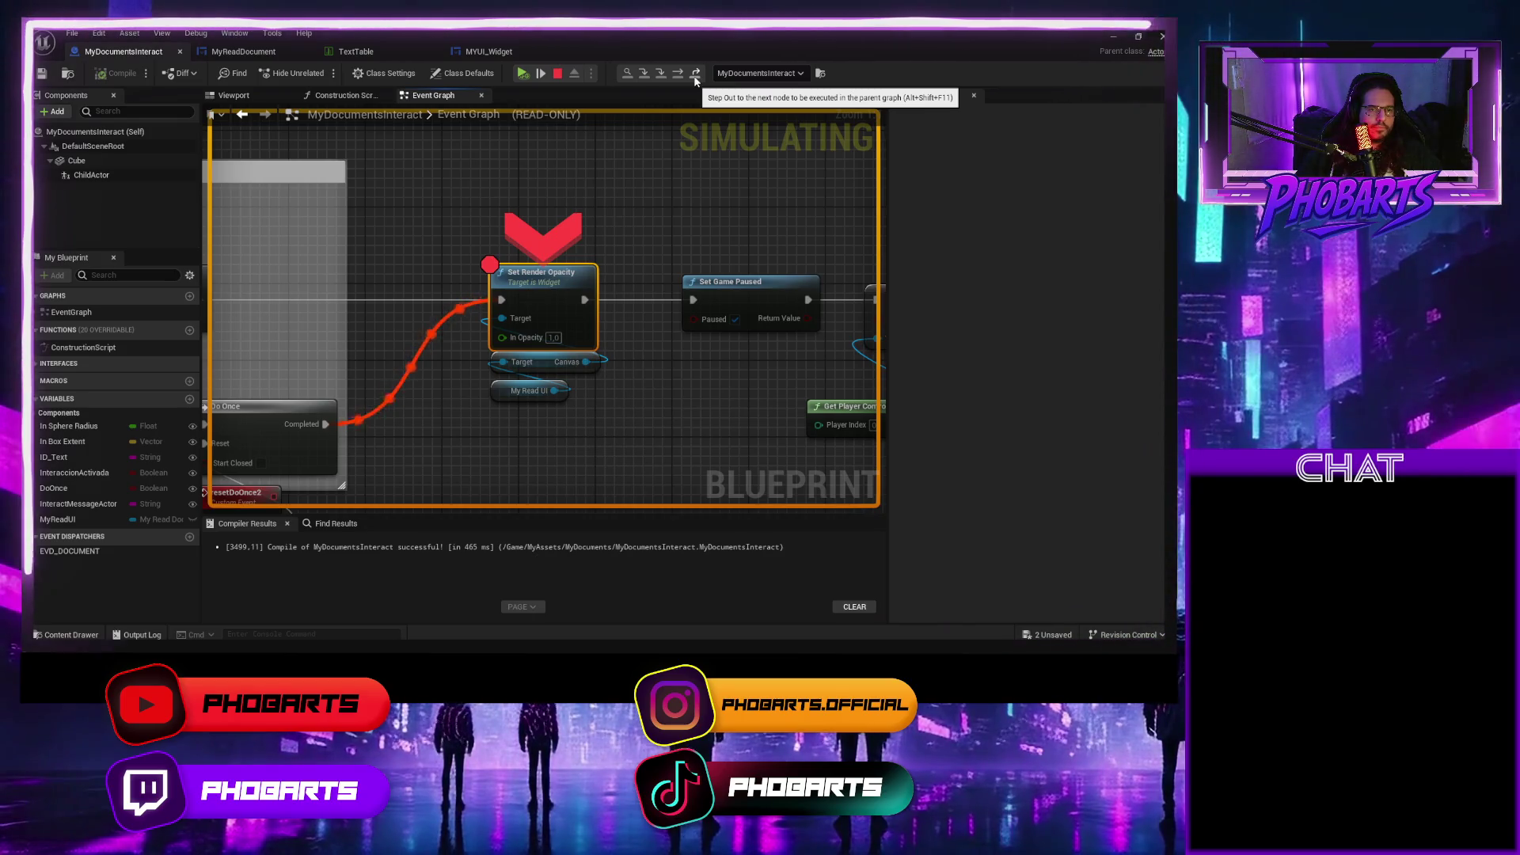
click(695, 76)
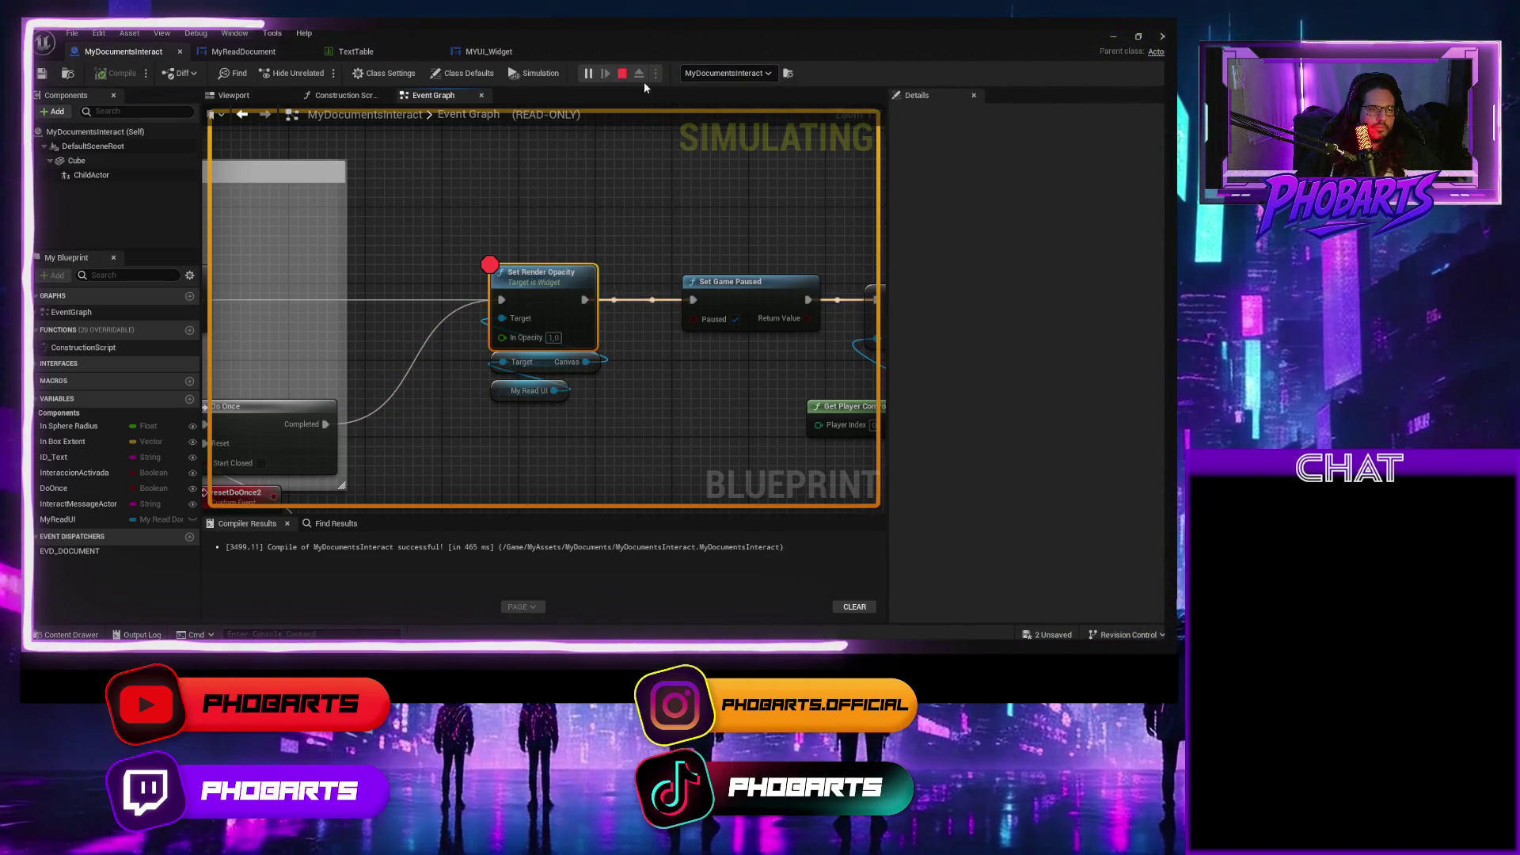
mouse_move(792, 642)
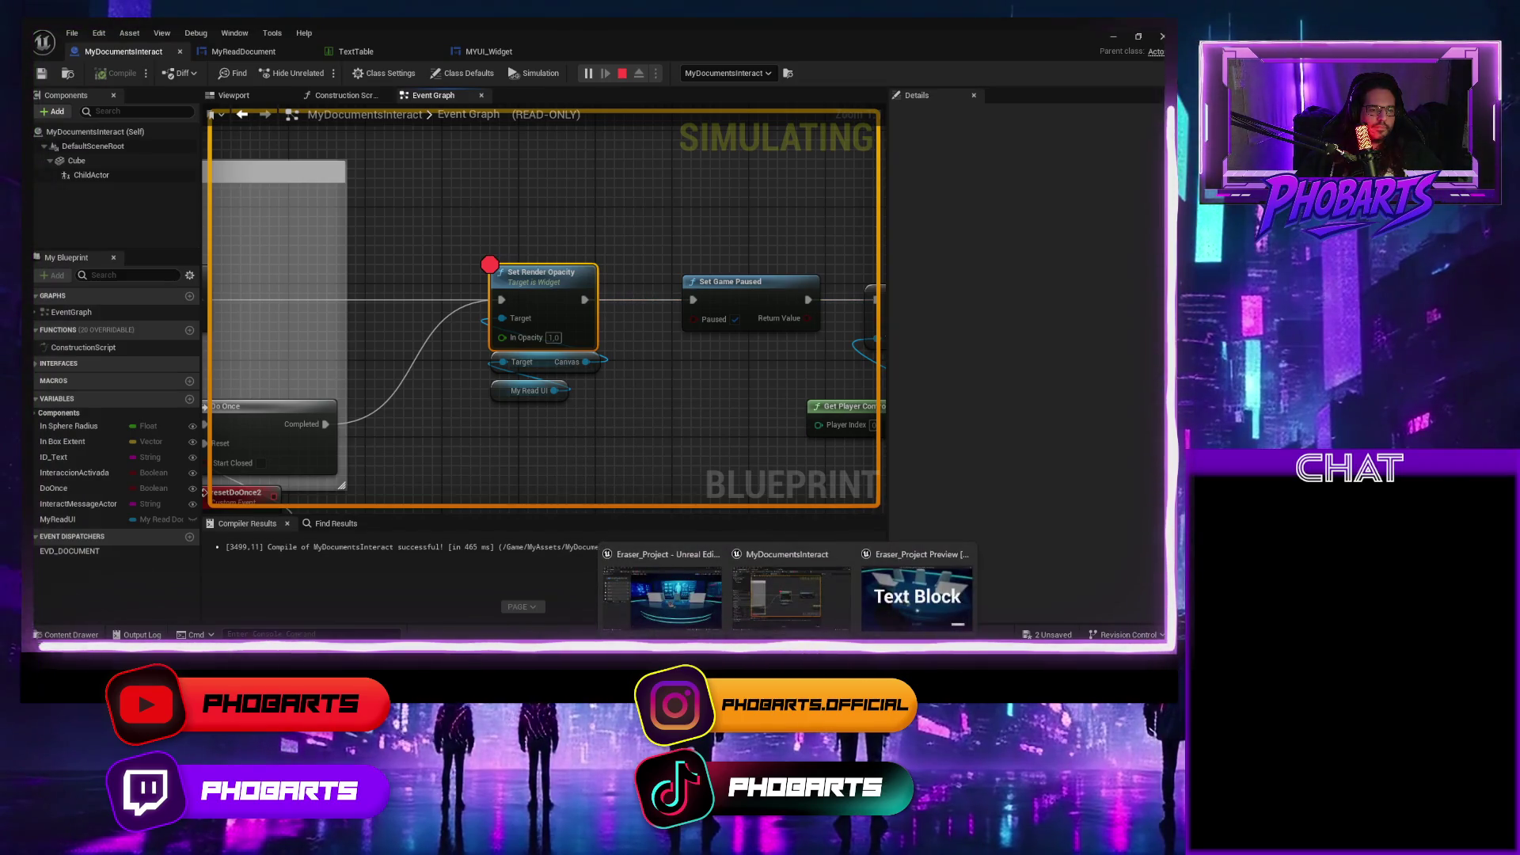
click(930, 597)
key(s)
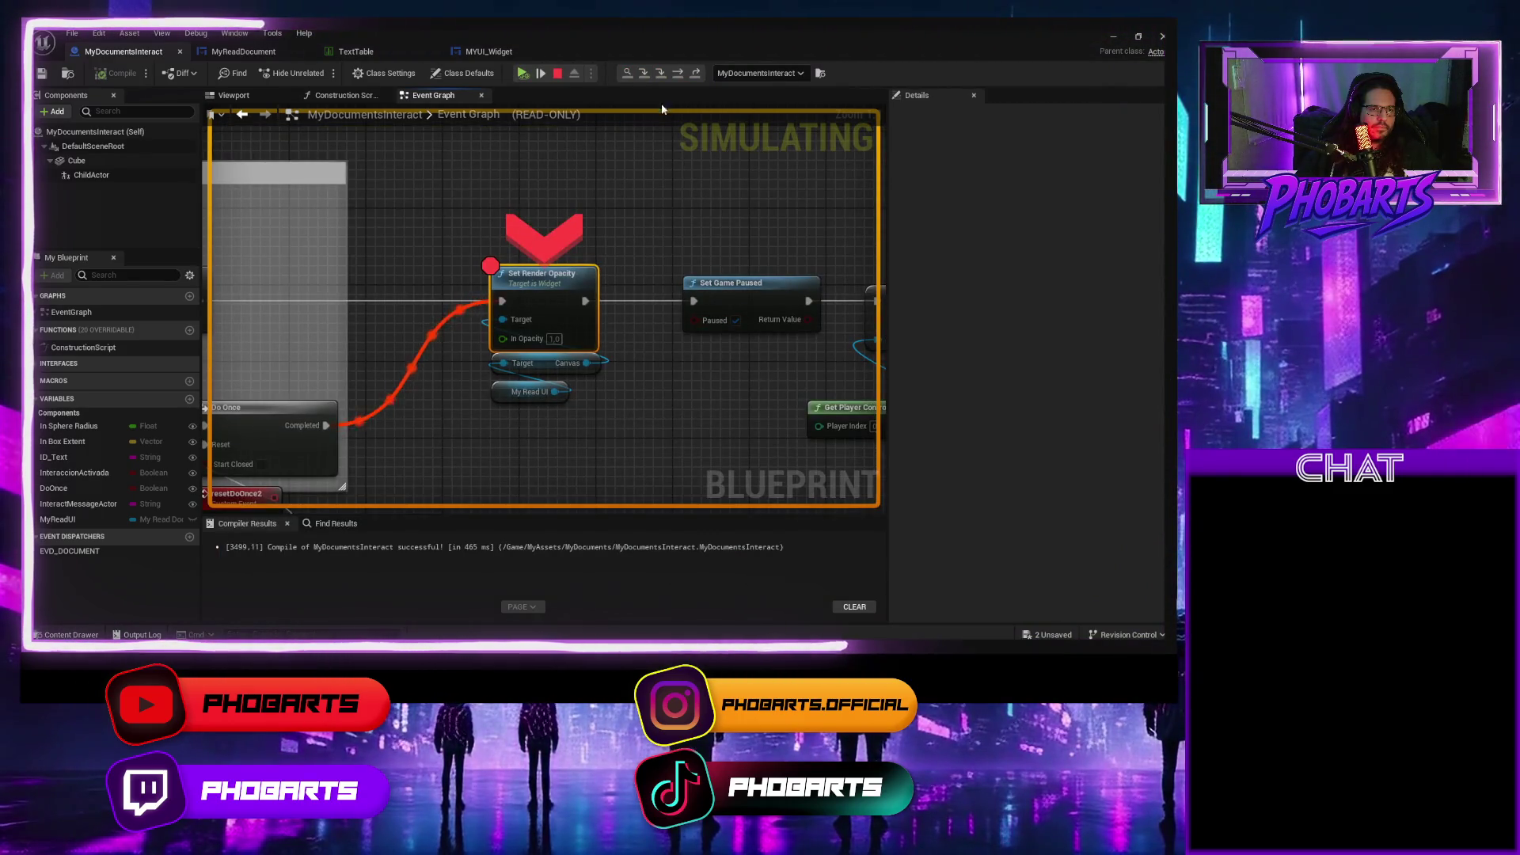
click(523, 73)
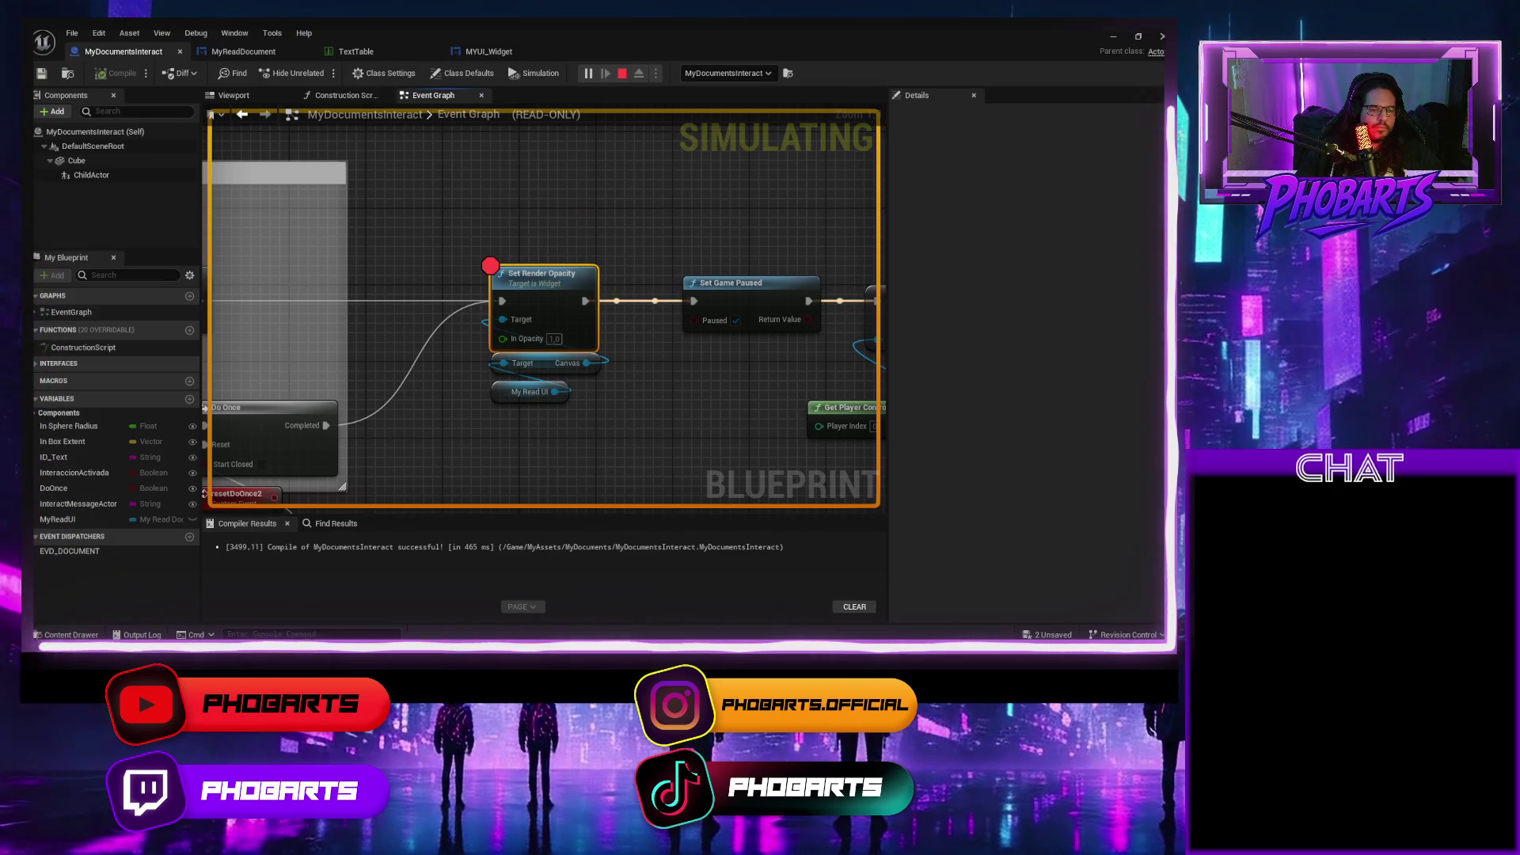
click(880, 583)
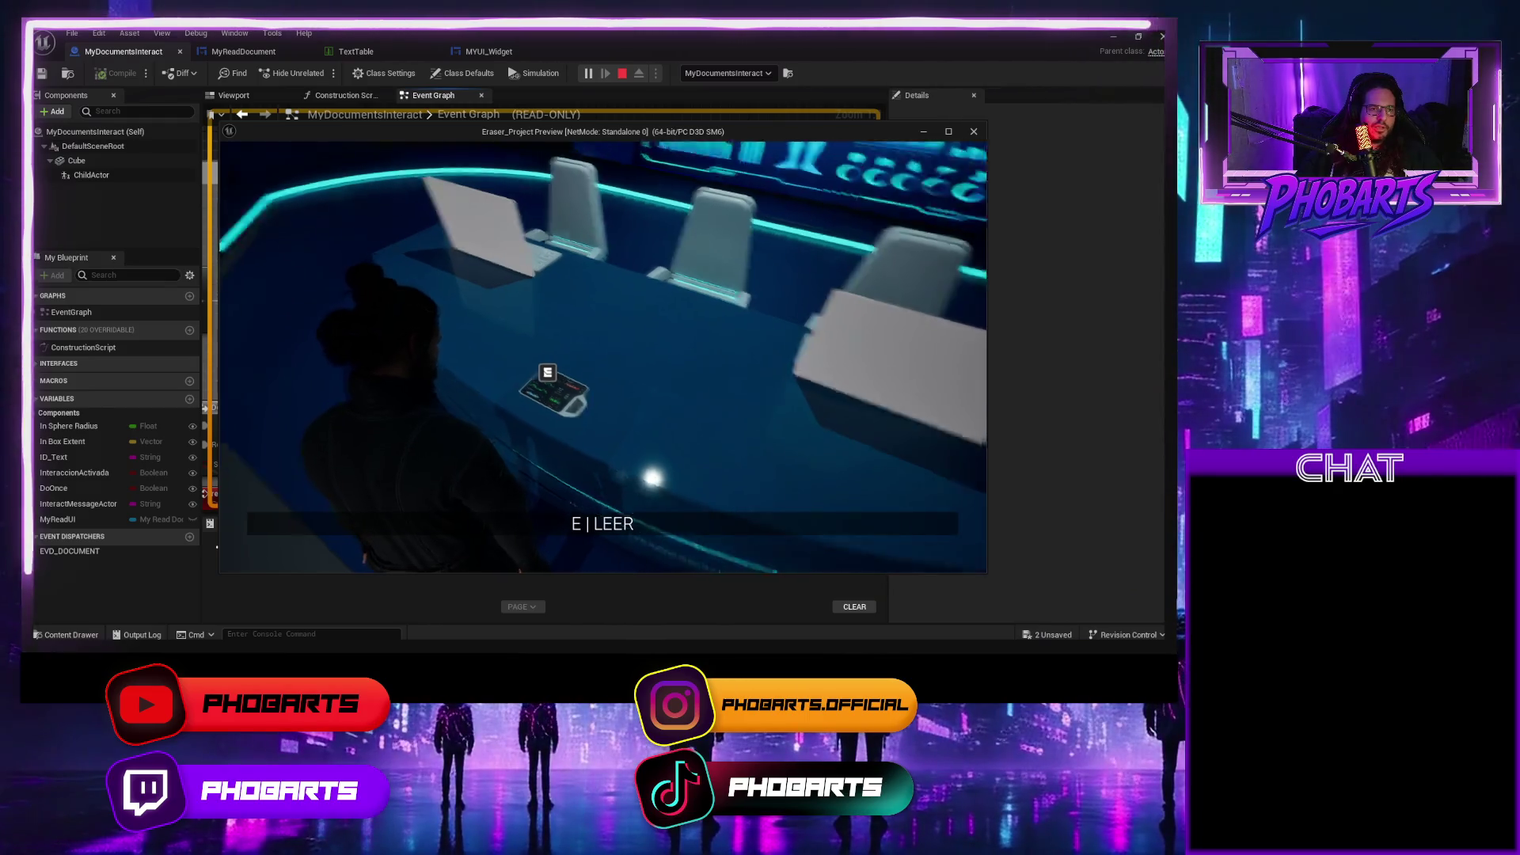
key(Escape)
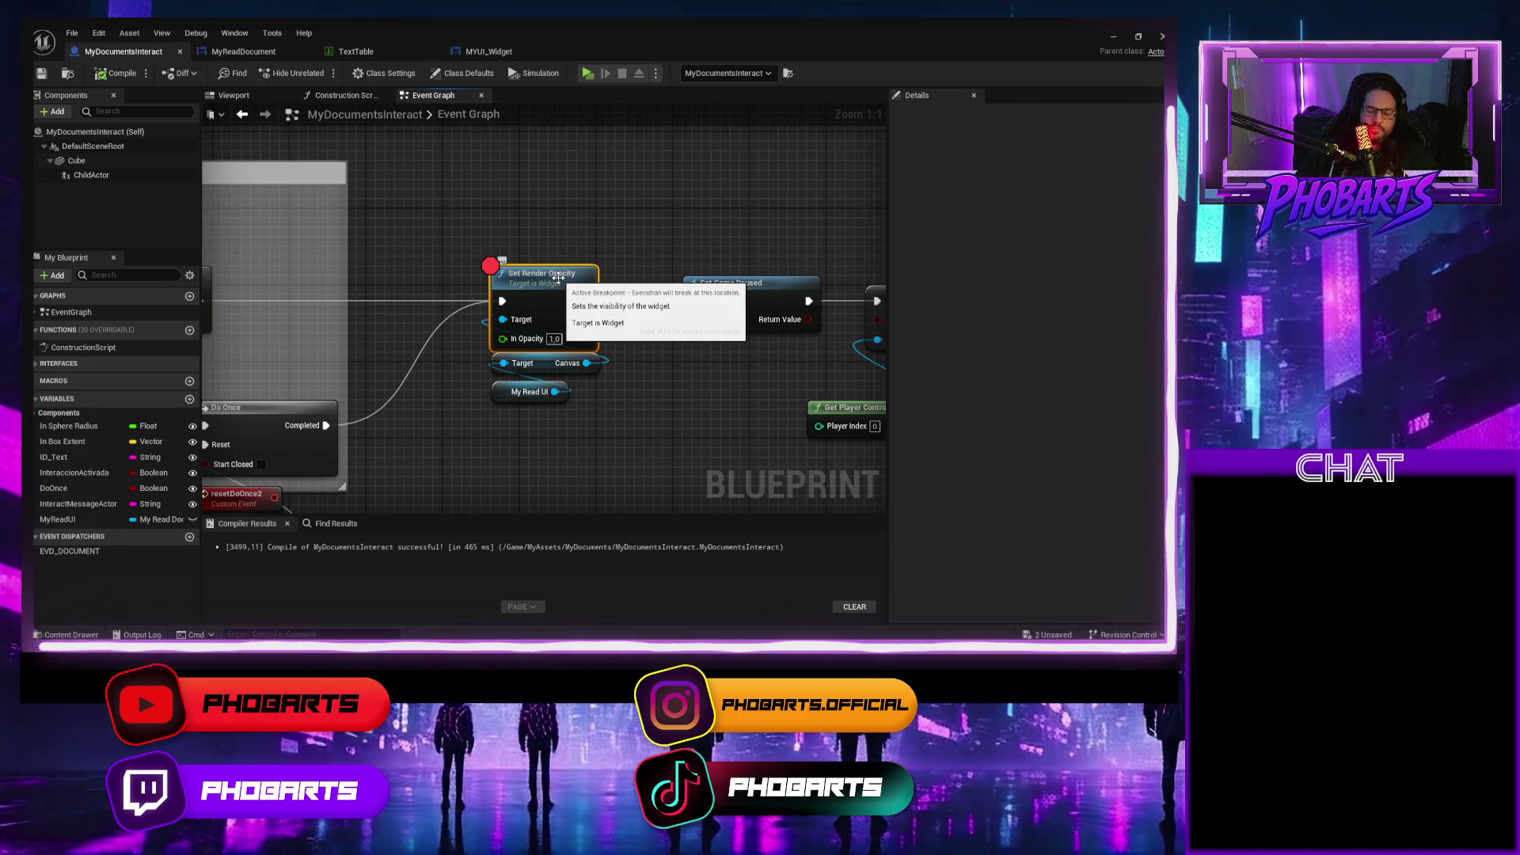
Remove the Set Render Opacity breakpoint and play-test opening and closing the document twice.
key(F9)
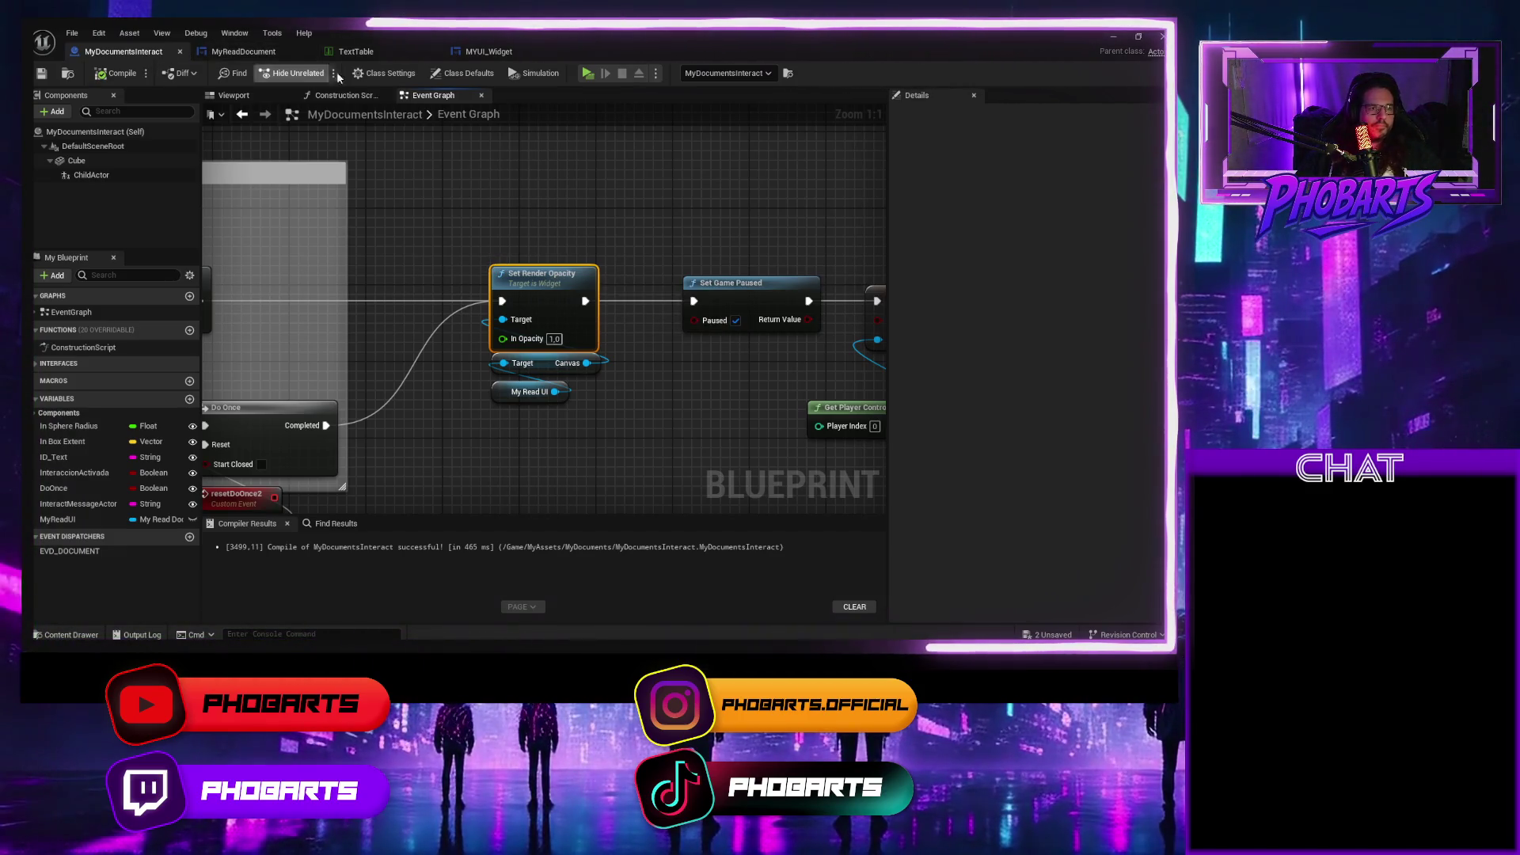
click(587, 73)
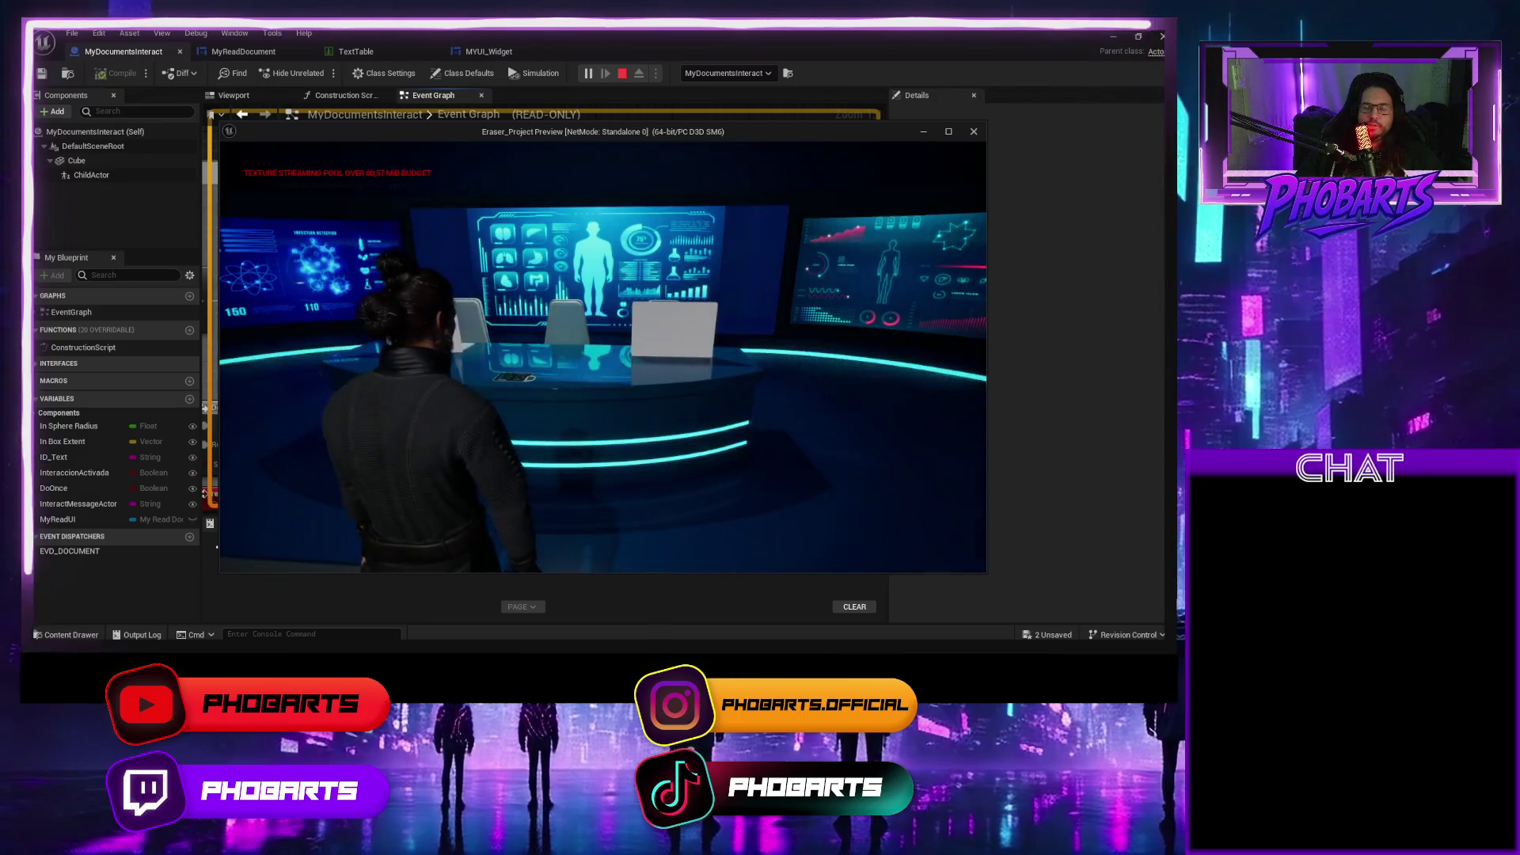
key(e)
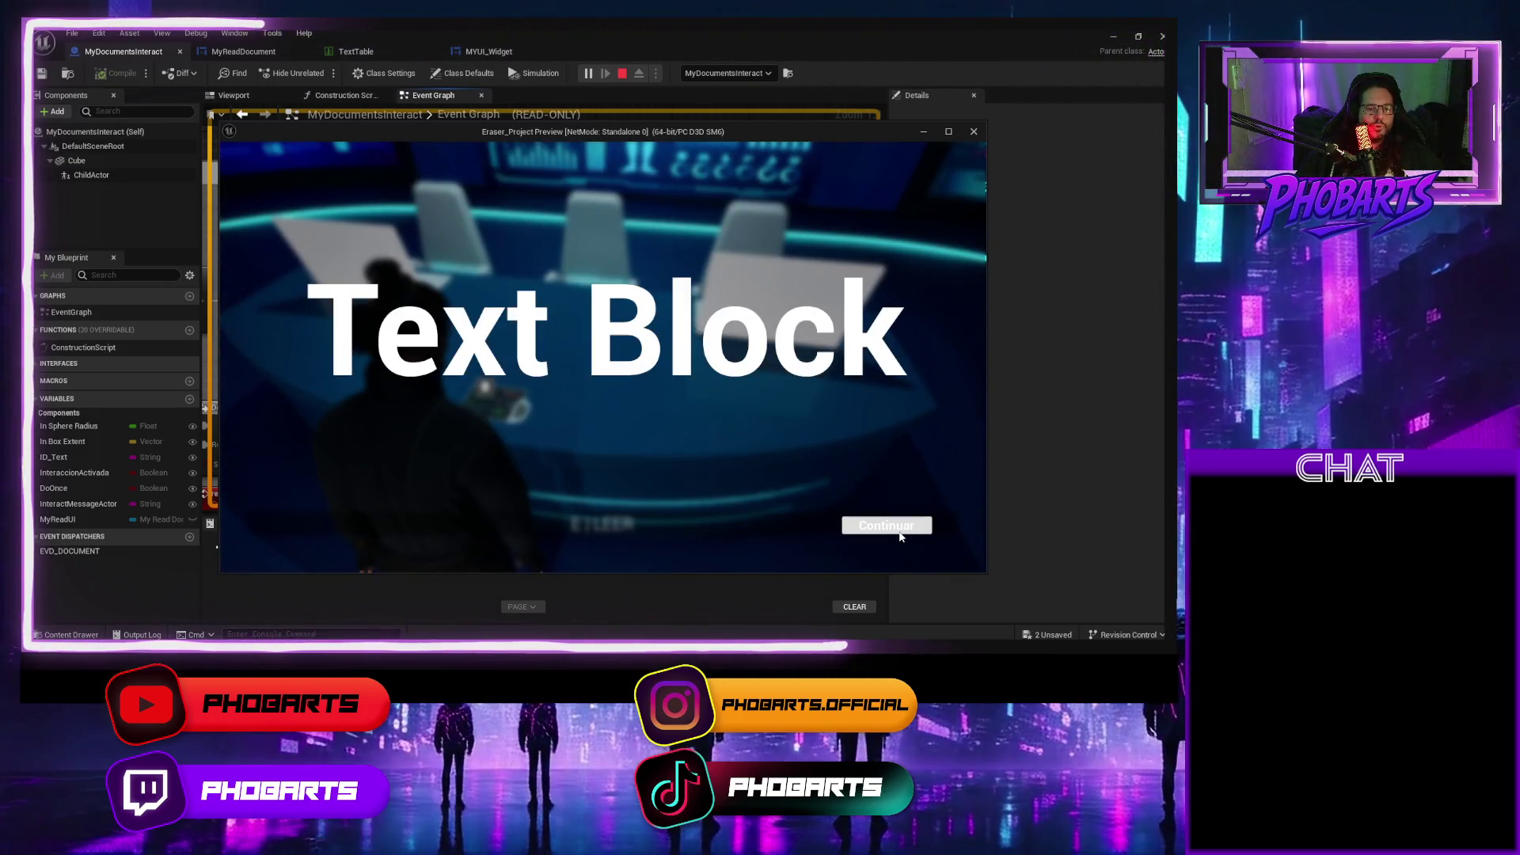
click(887, 525)
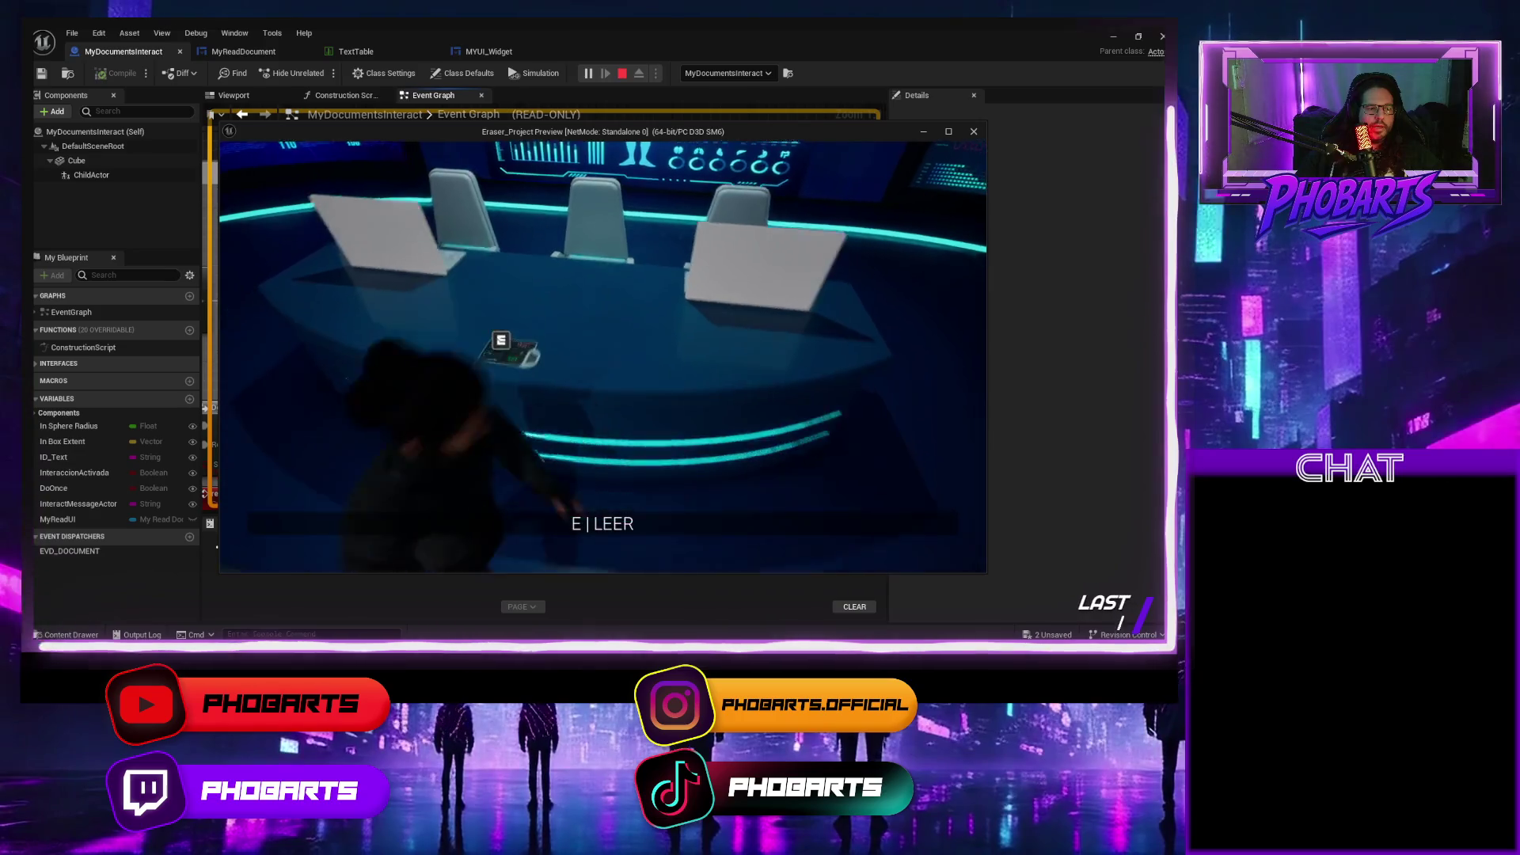
key(e)
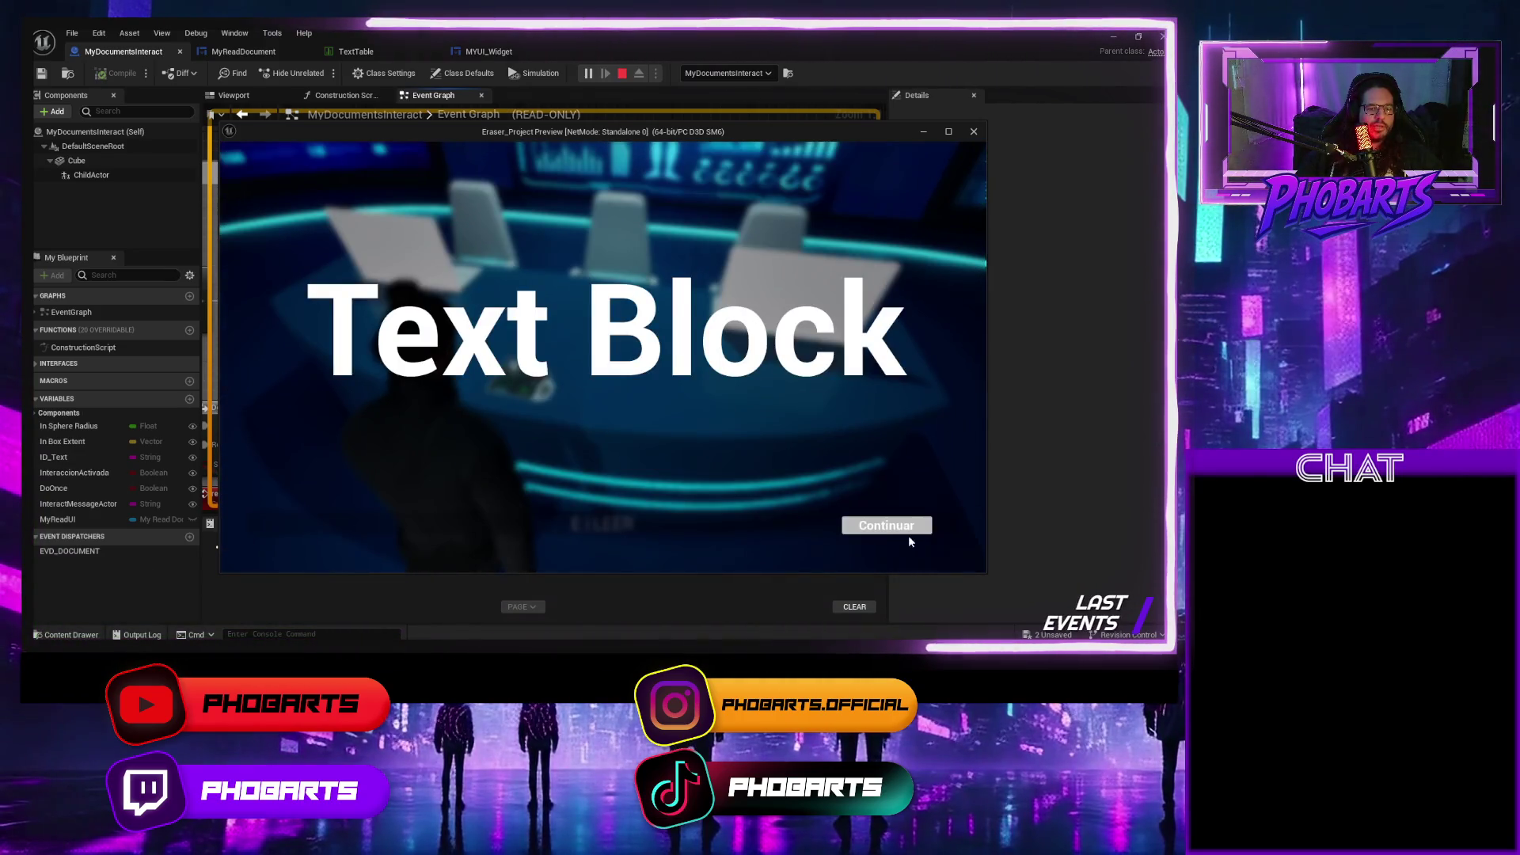
click(886, 526)
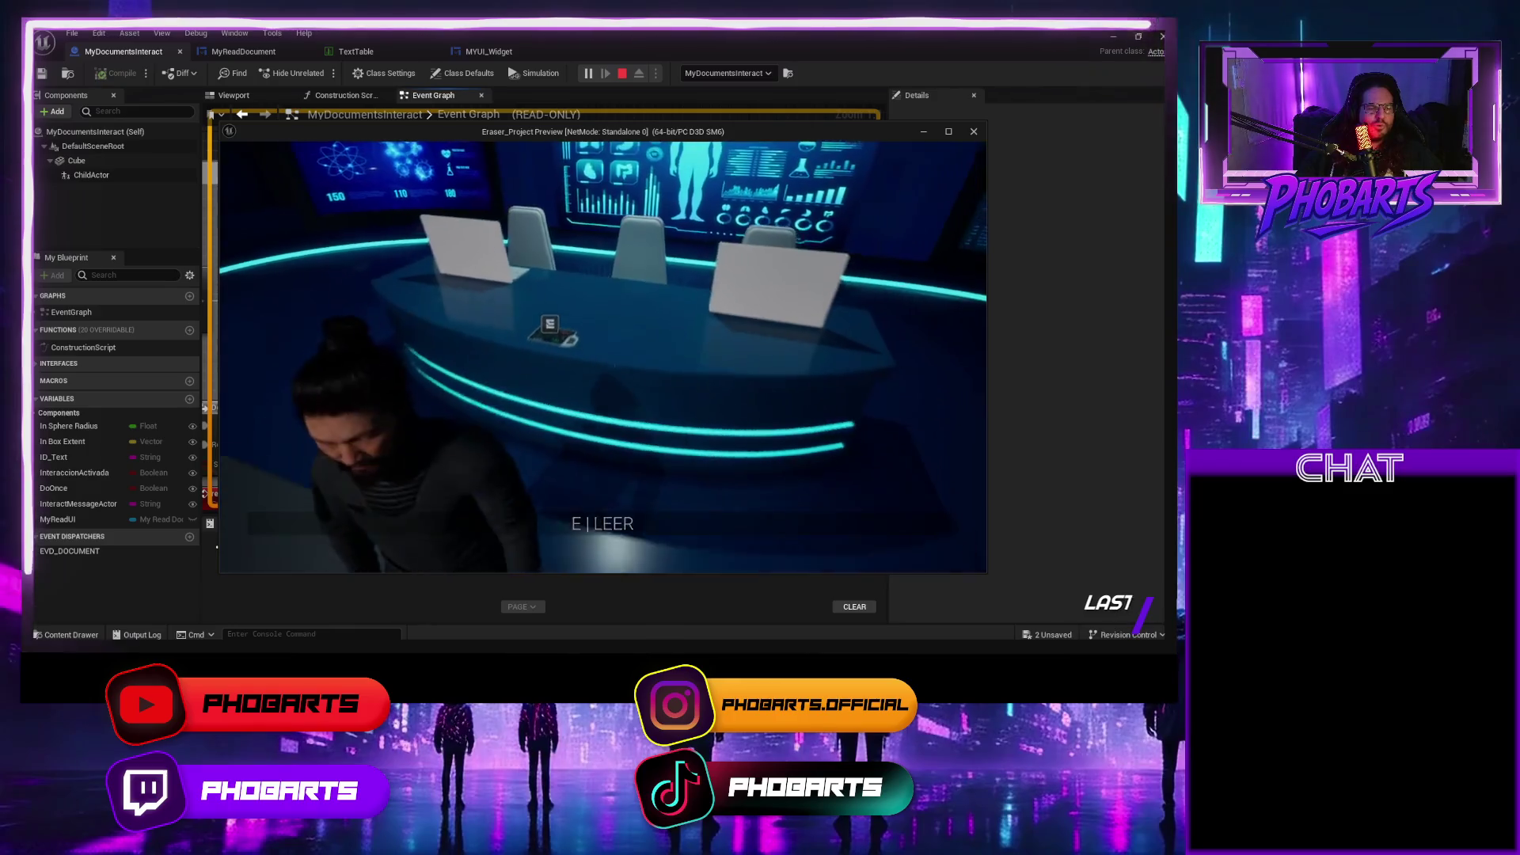
key(Escape)
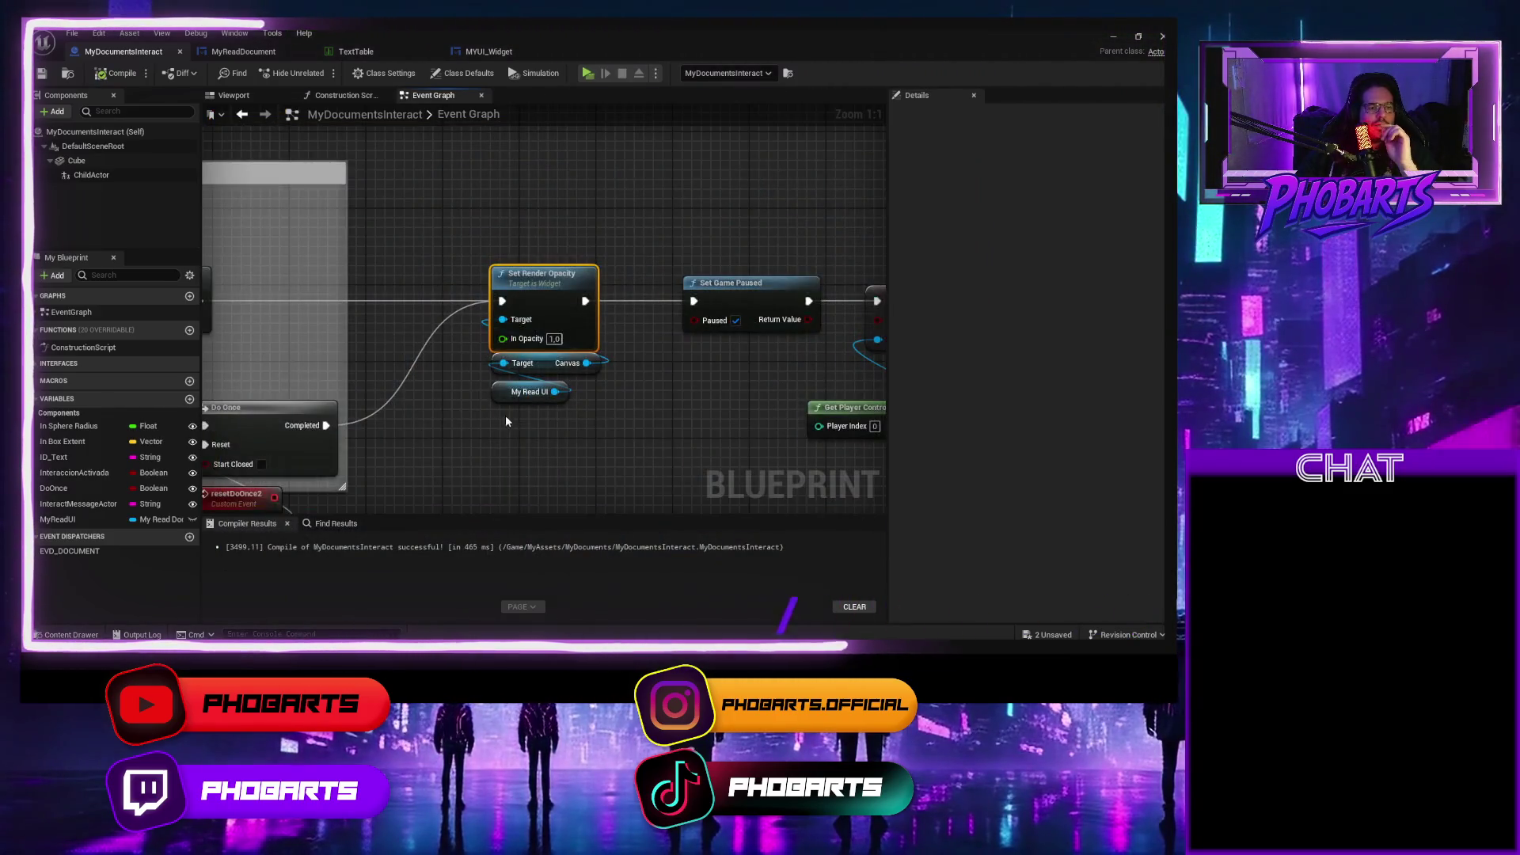
Pan the graph across the interaction logic, Set Render Opacity, Set Game Paused and Set Input Mode nodes.
scroll(491, 412, down, 2)
mouse_move(479, 409)
mouse_down()
mouse_move(467, 404)
mouse_move(530, 372)
mouse_move(416, 356)
mouse_move(385, 375)
mouse_up()
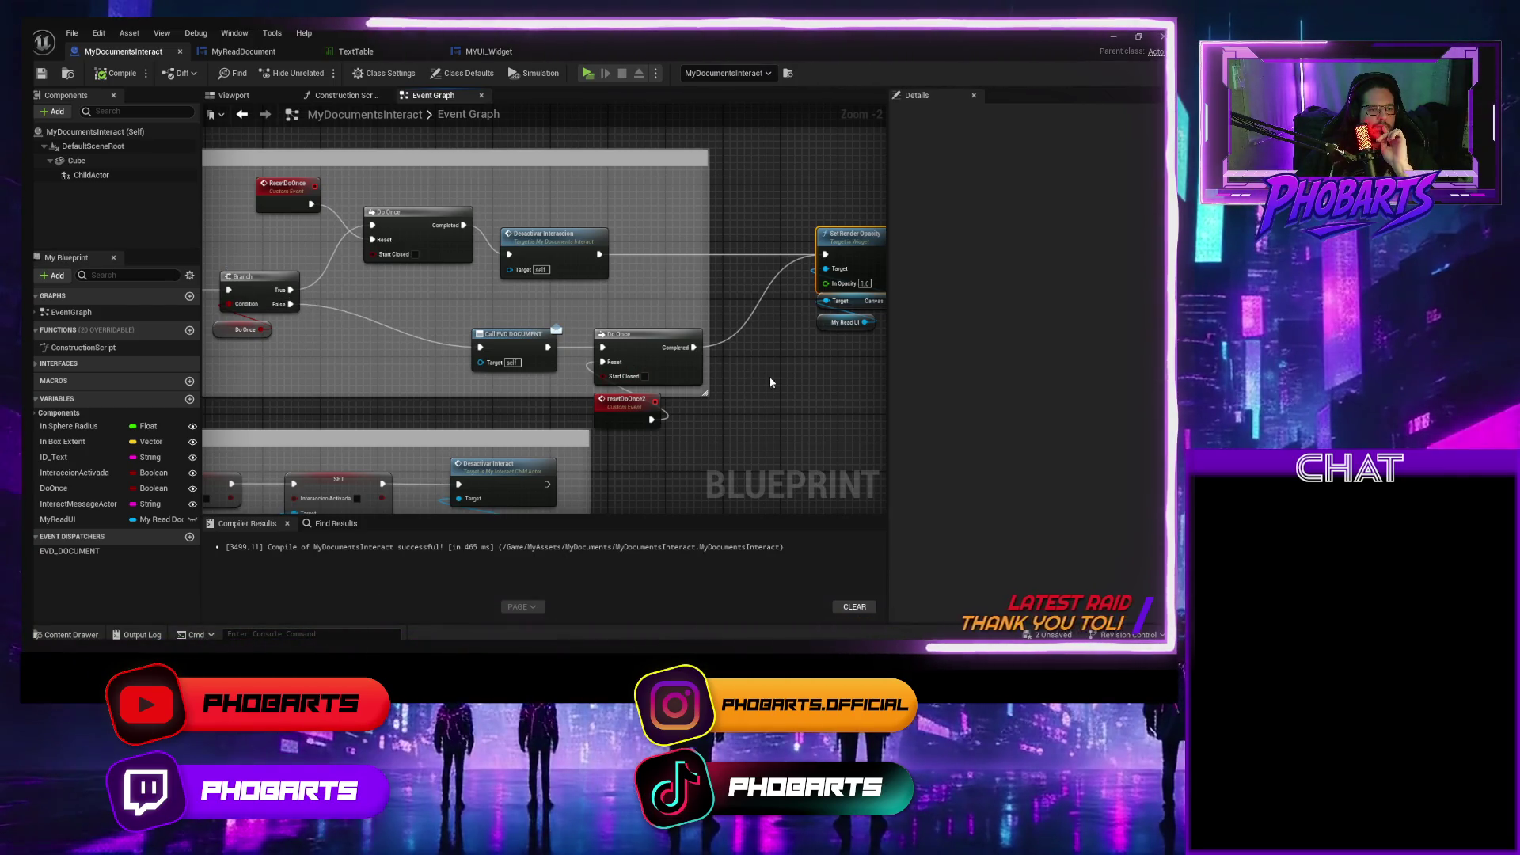
drag(748, 382, 522, 370)
mouse_move(648, 408)
mouse_down()
mouse_move(383, 414)
mouse_move(435, 441)
mouse_move(339, 442)
mouse_move(810, 448)
mouse_move(792, 427)
mouse_move(590, 426)
mouse_move(606, 426)
mouse_up()
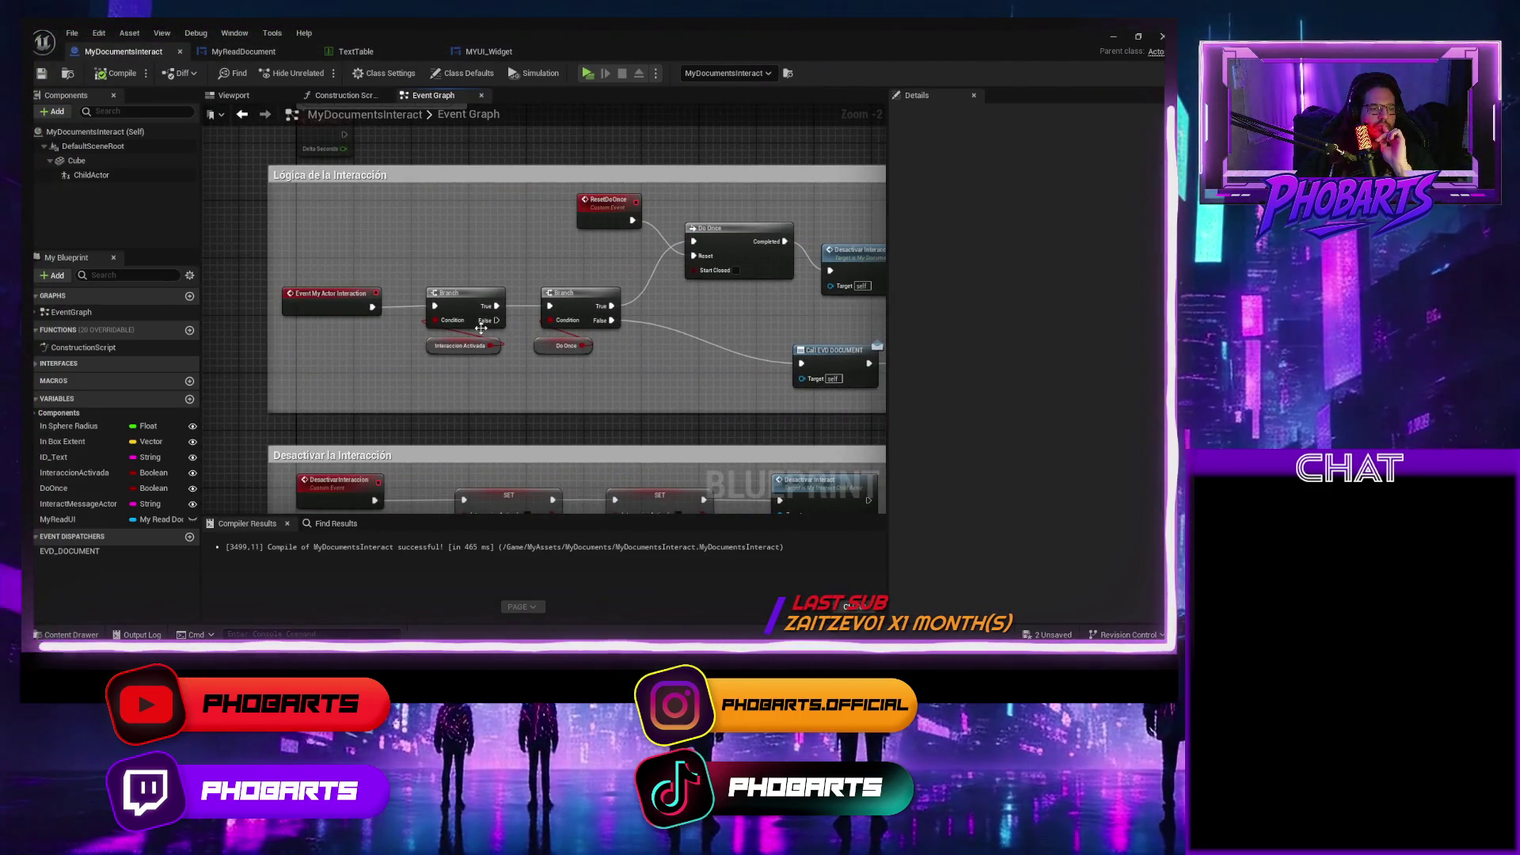
Set a breakpoint on the first Branch node and hit it by pressing E in play.
click(465, 300)
key(F9)
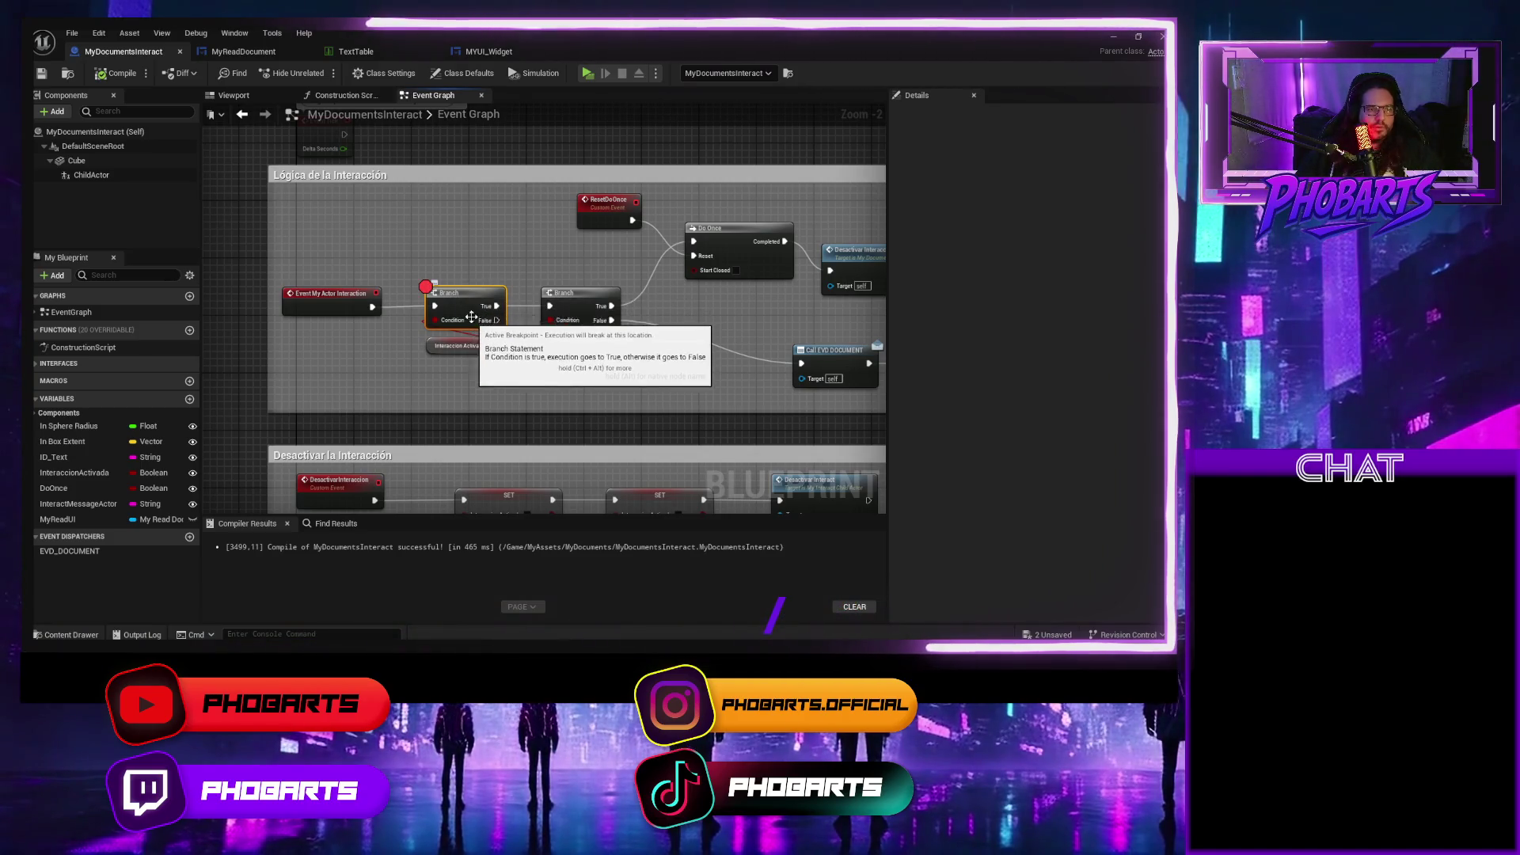
click(587, 73)
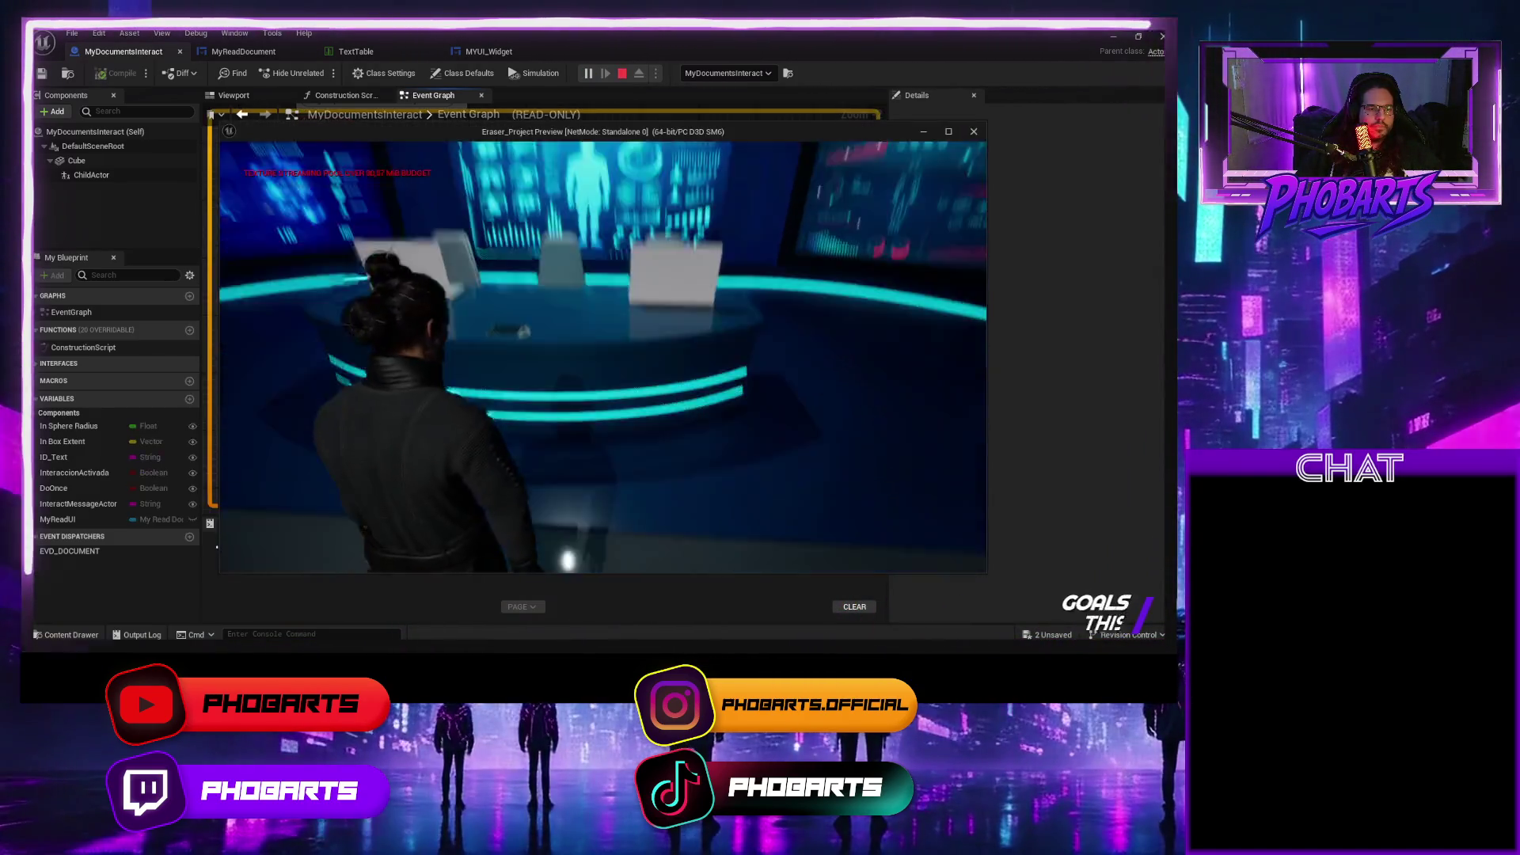
key(e)
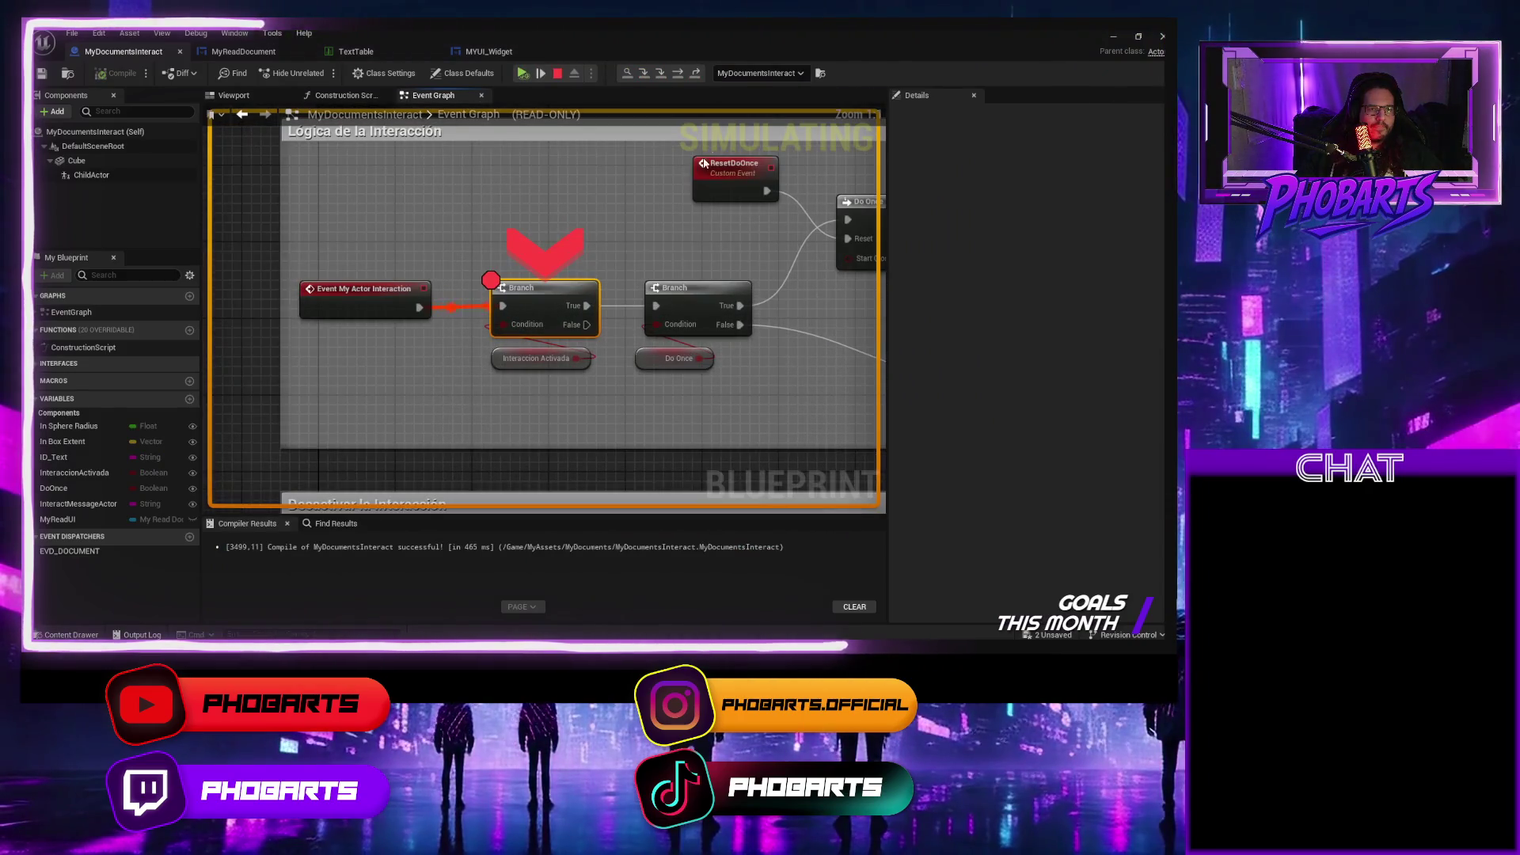
click(645, 79)
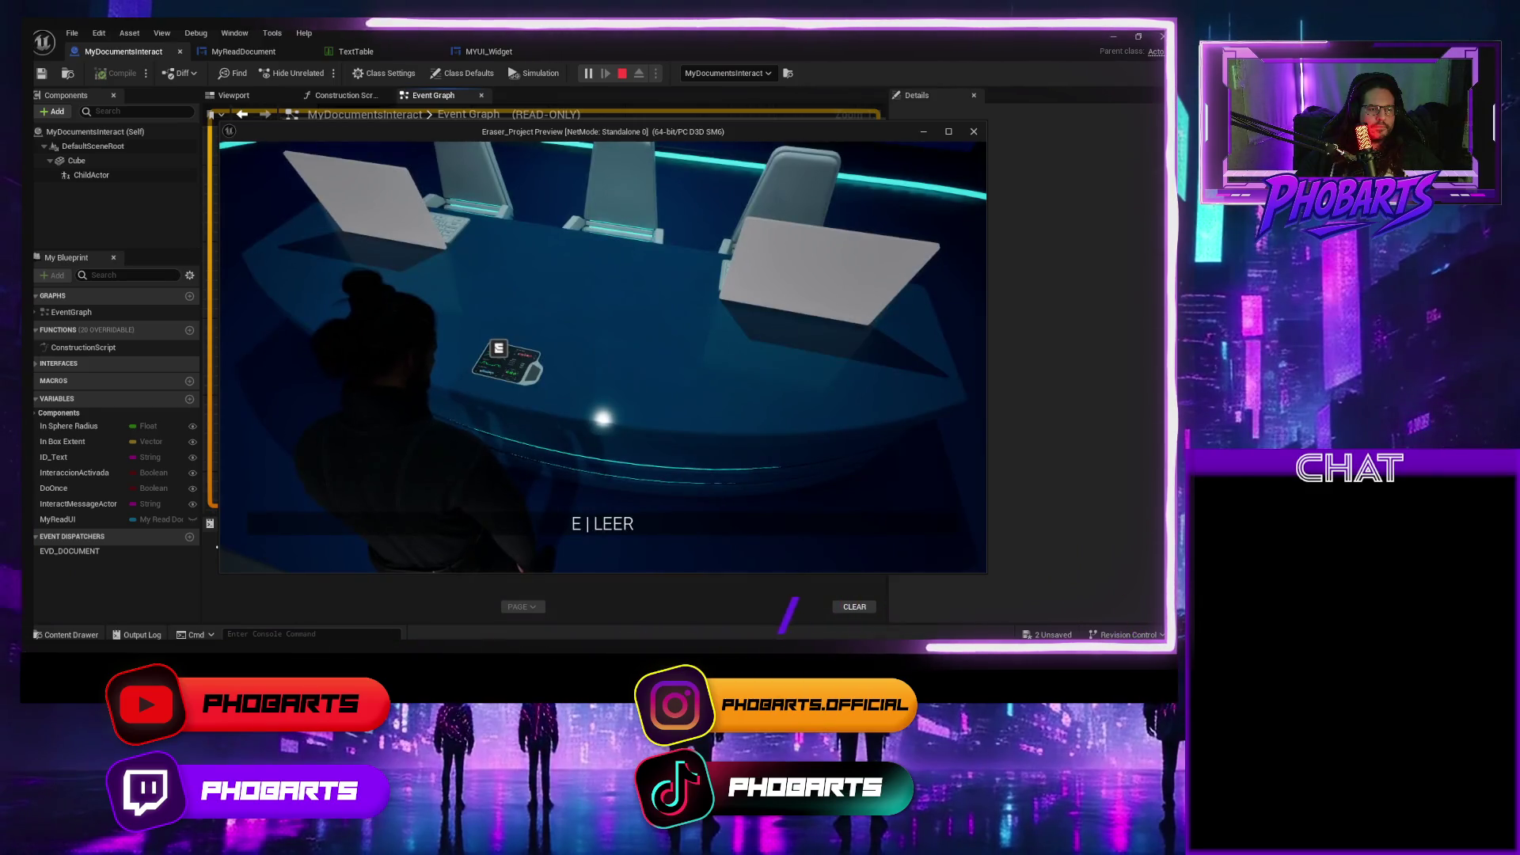
Retrigger the document interaction twice, resuming past the breakpoint and dismissing the Text Block panel each time.
key(s)
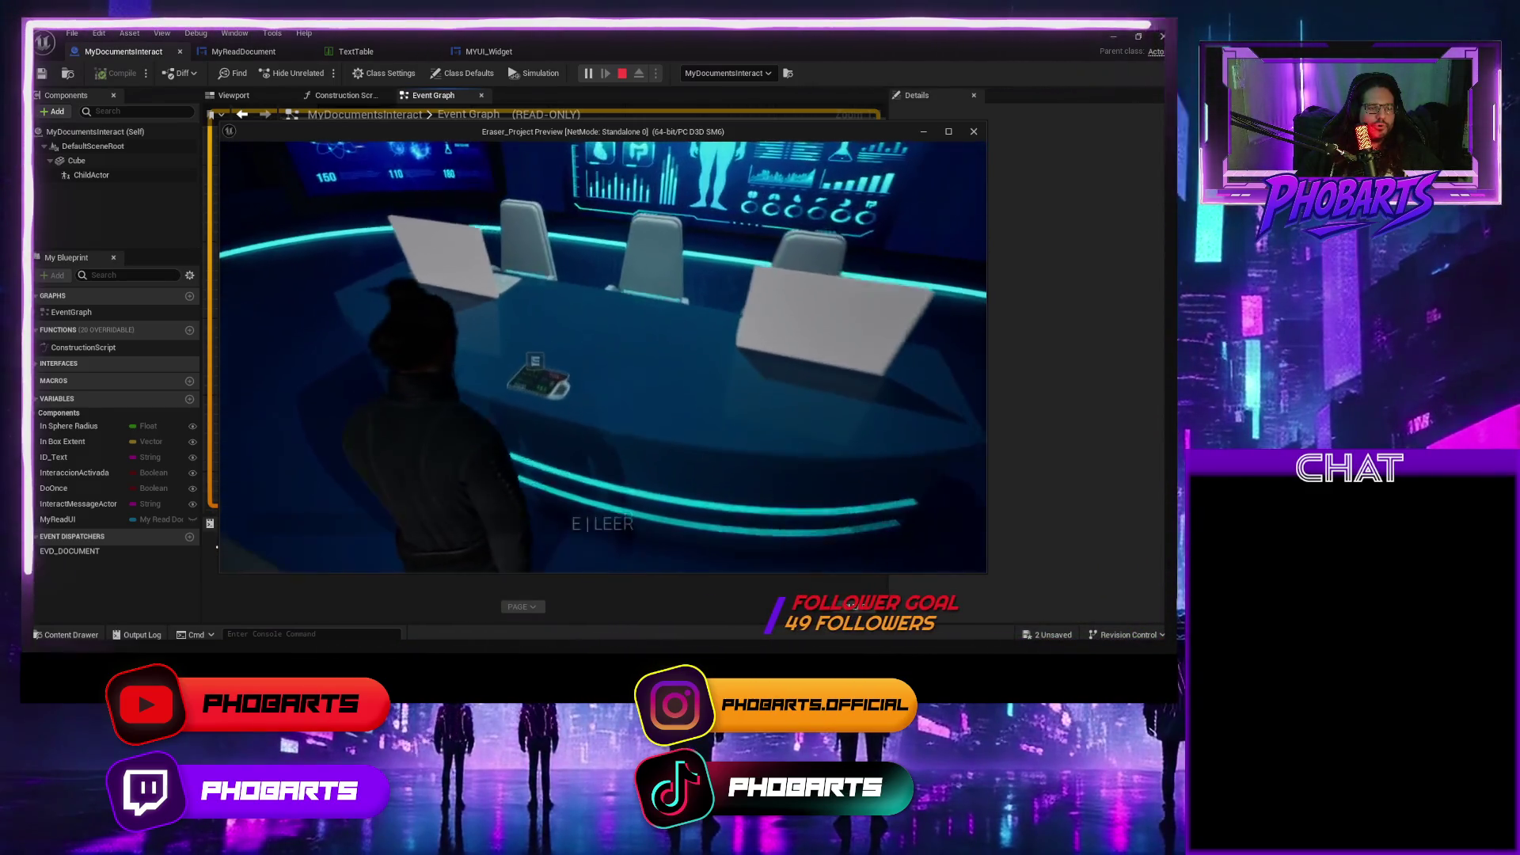
key(e)
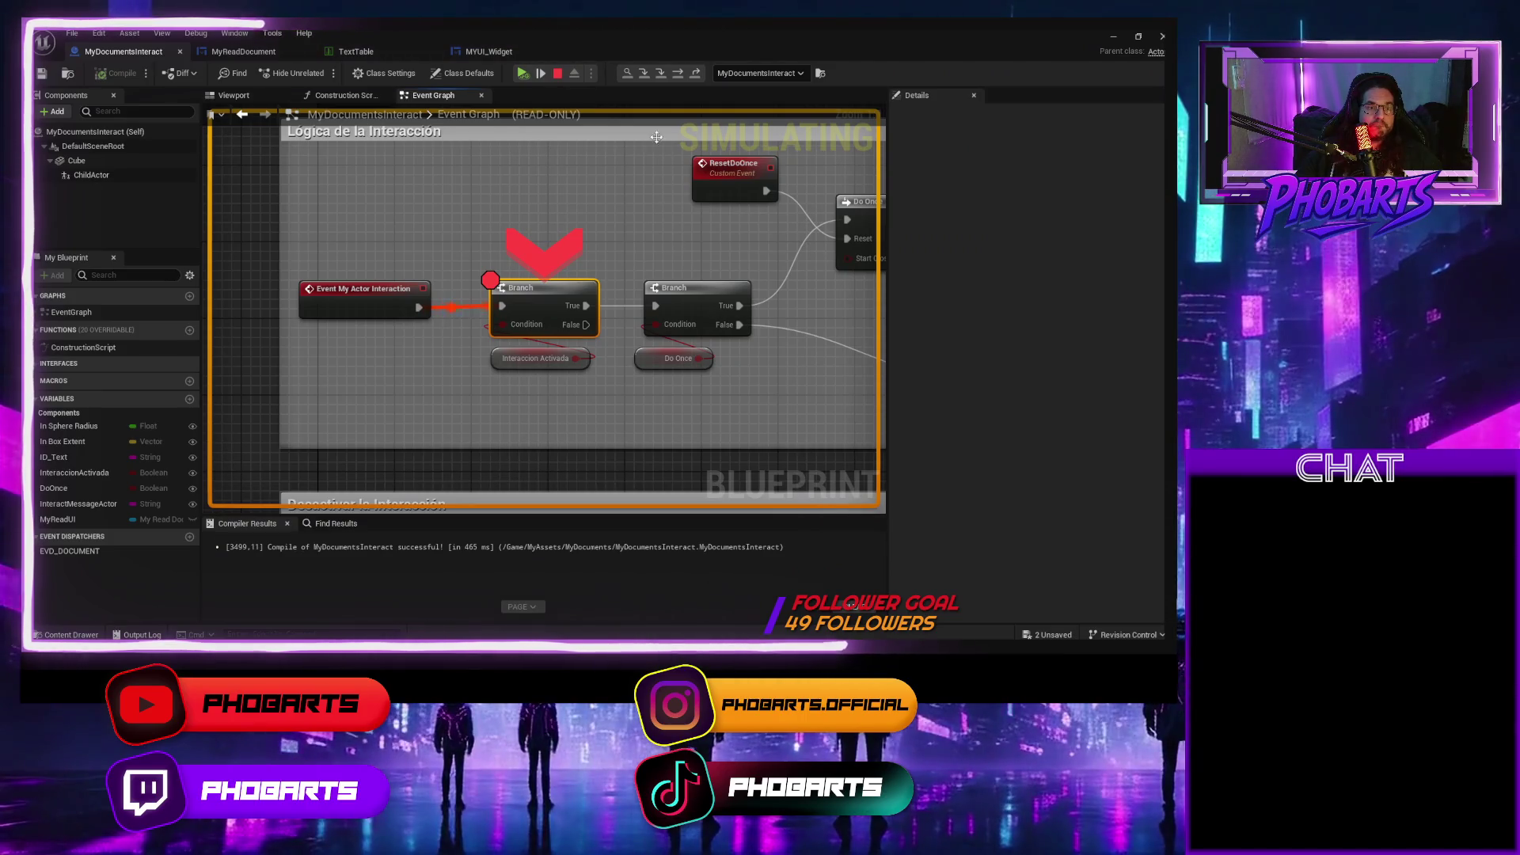
click(647, 79)
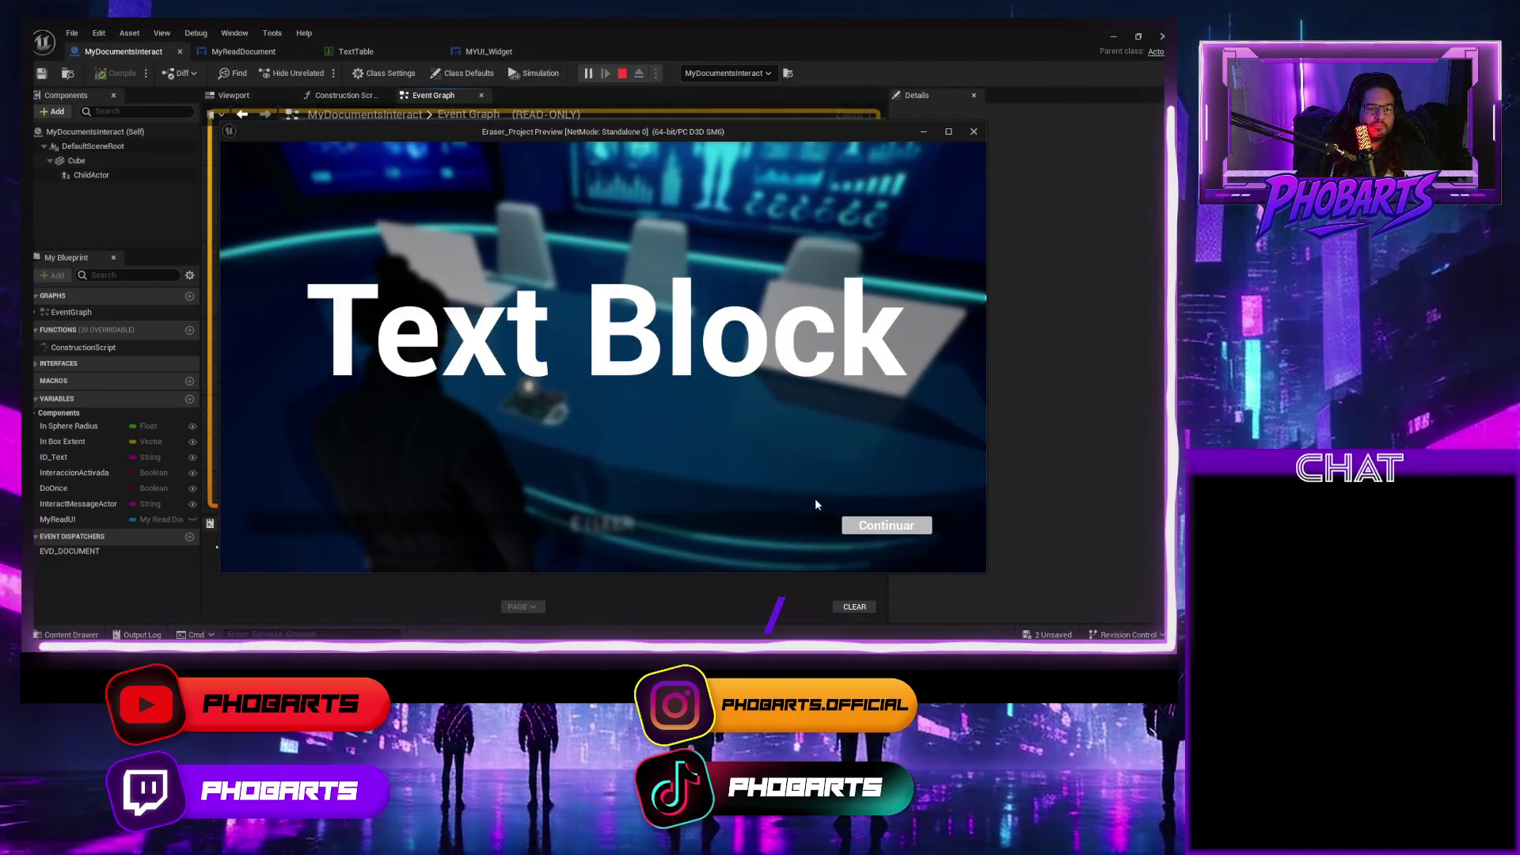
click(870, 532)
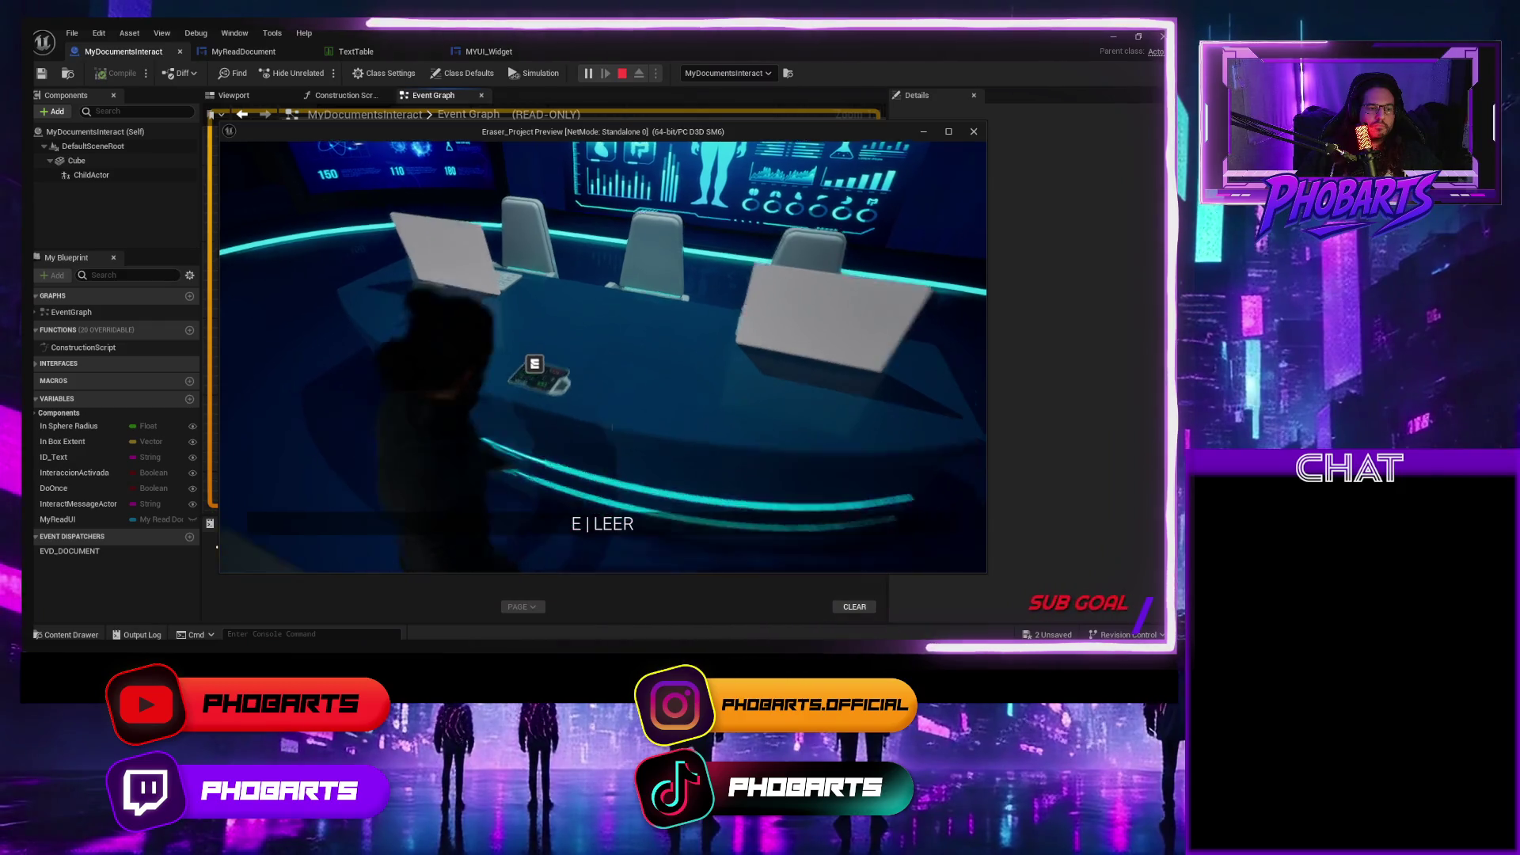
key(e)
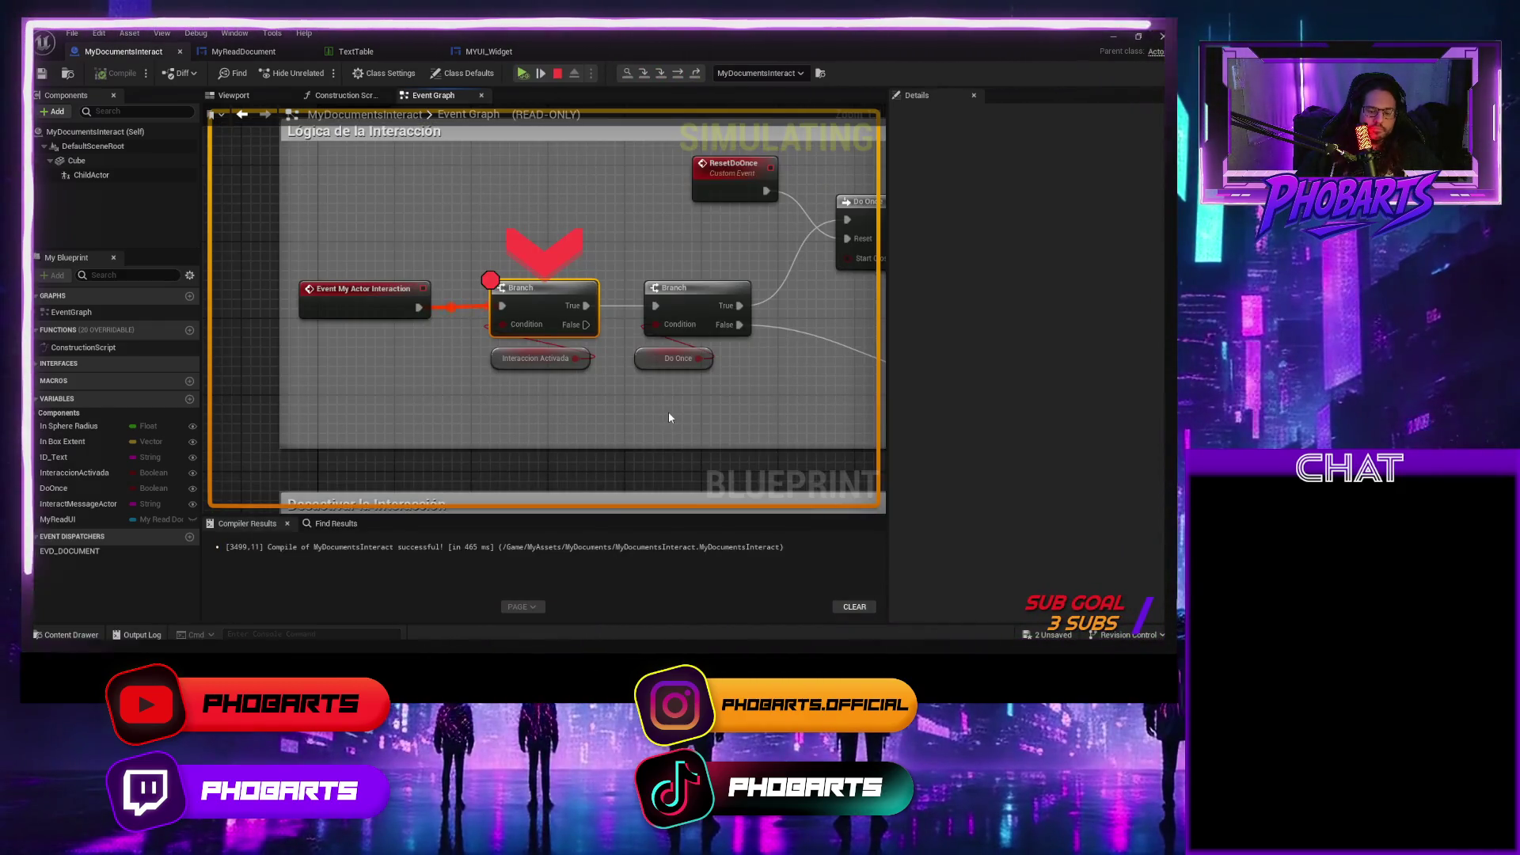
click(644, 74)
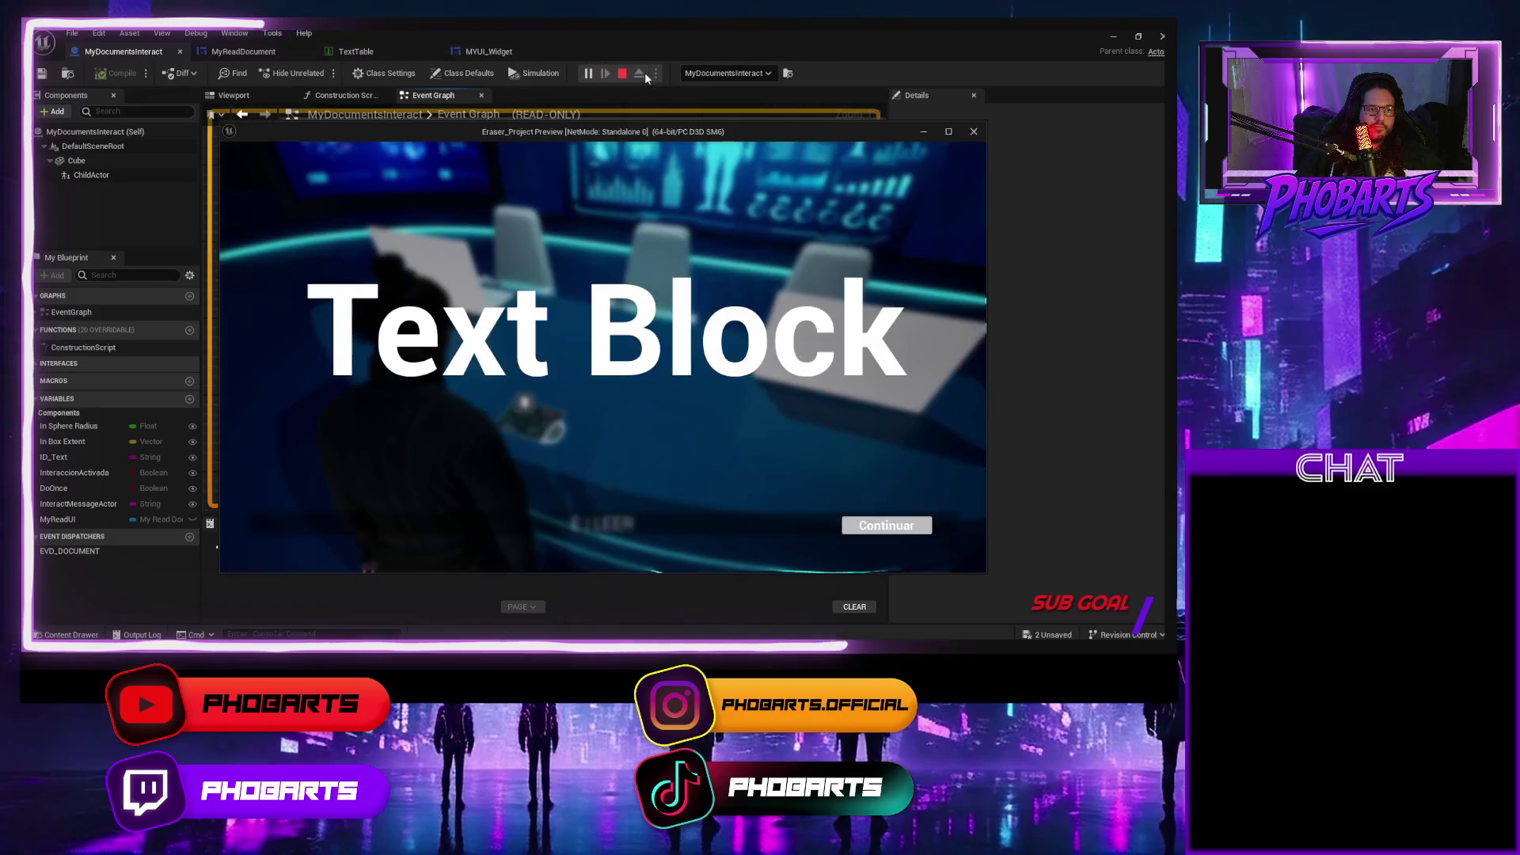
click(878, 526)
Reopen and dismiss the reading panel three more times, then stop play.
key(e)
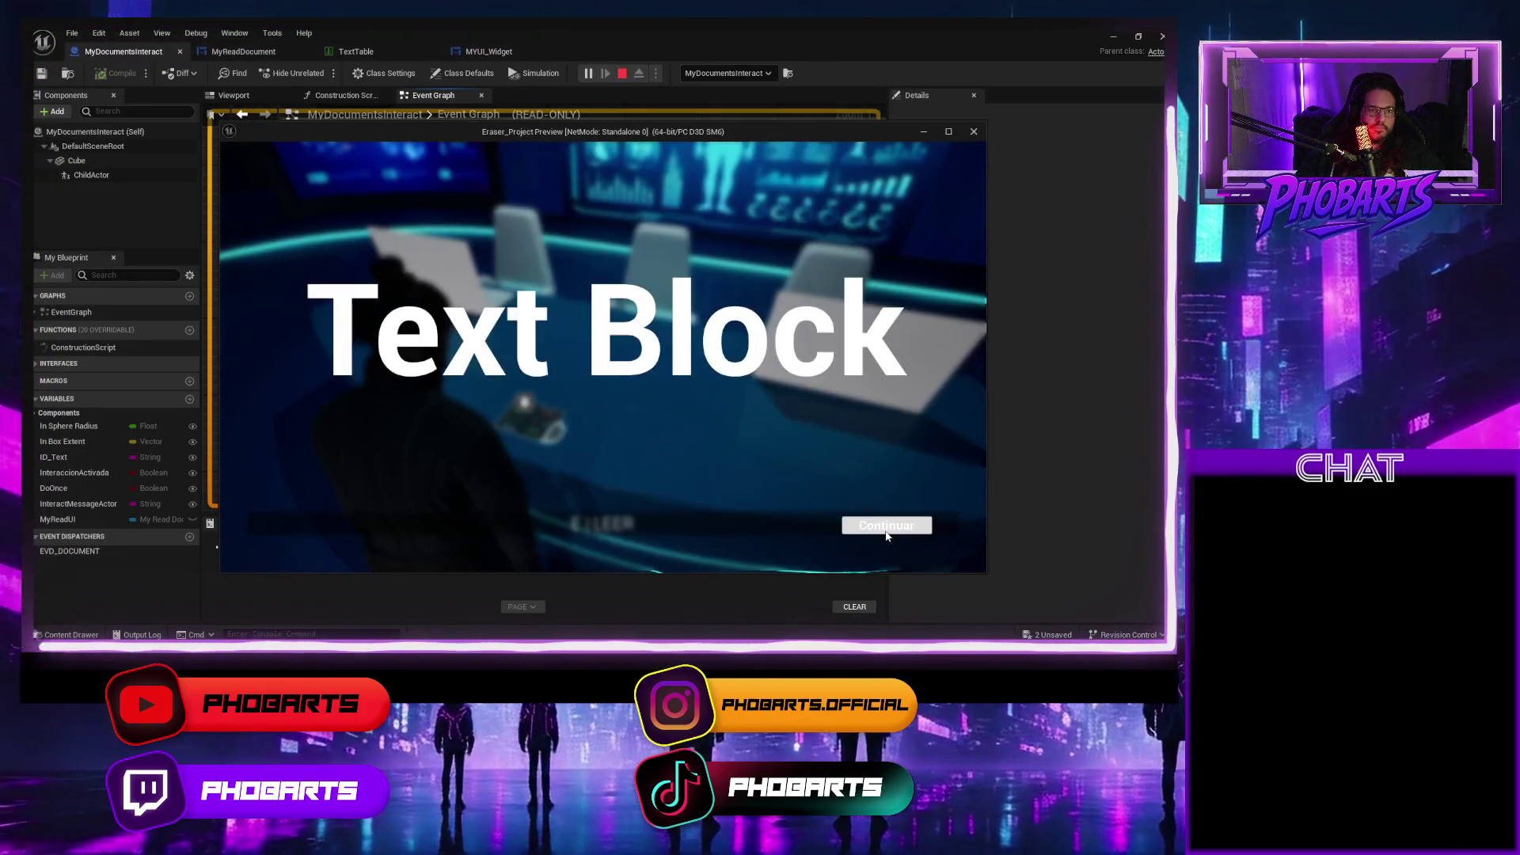
click(886, 527)
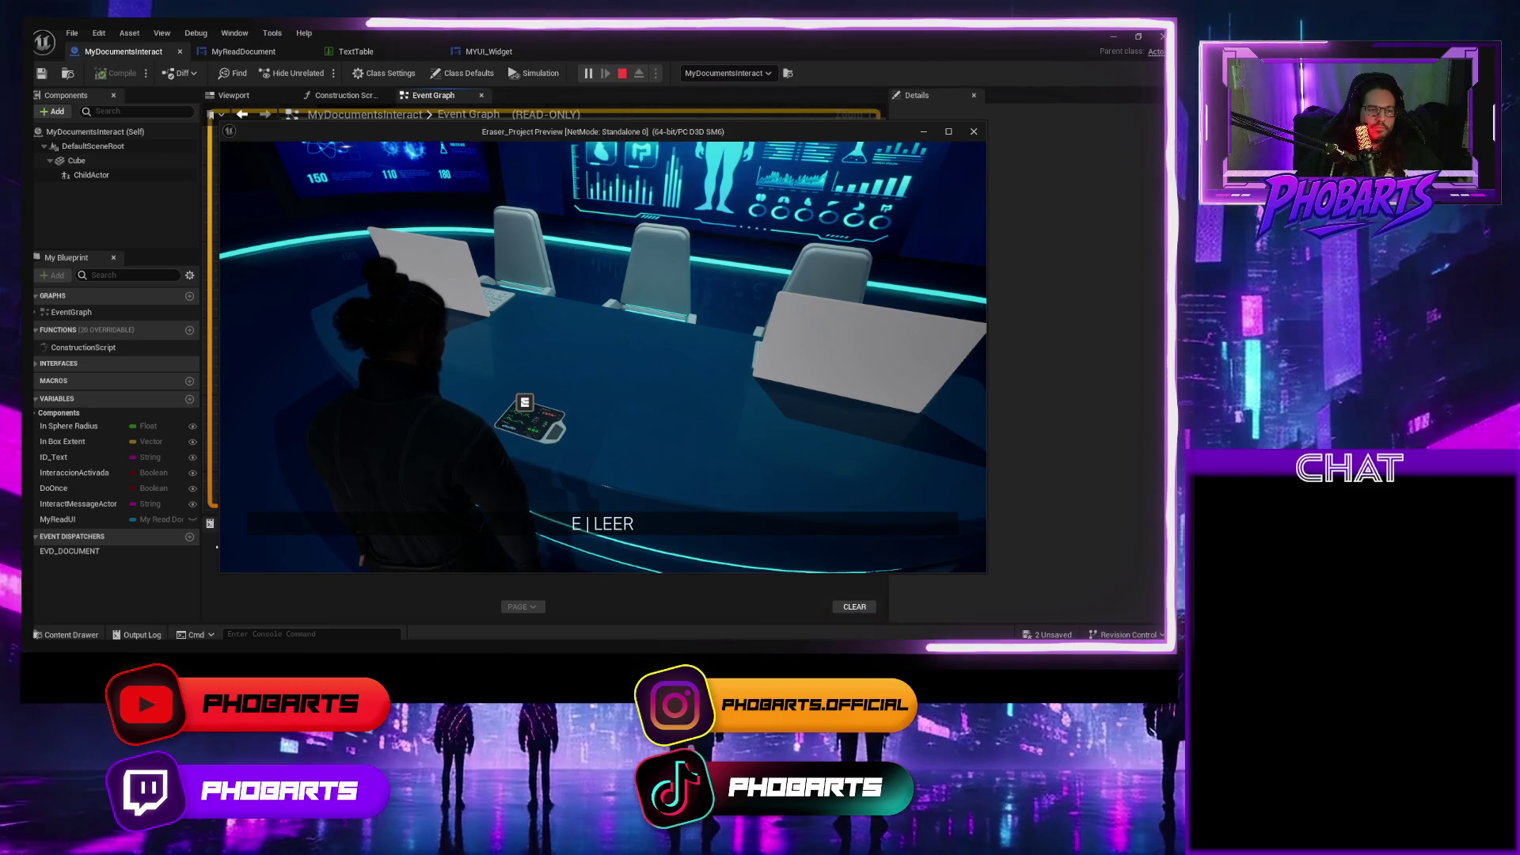
key(e)
click(886, 527)
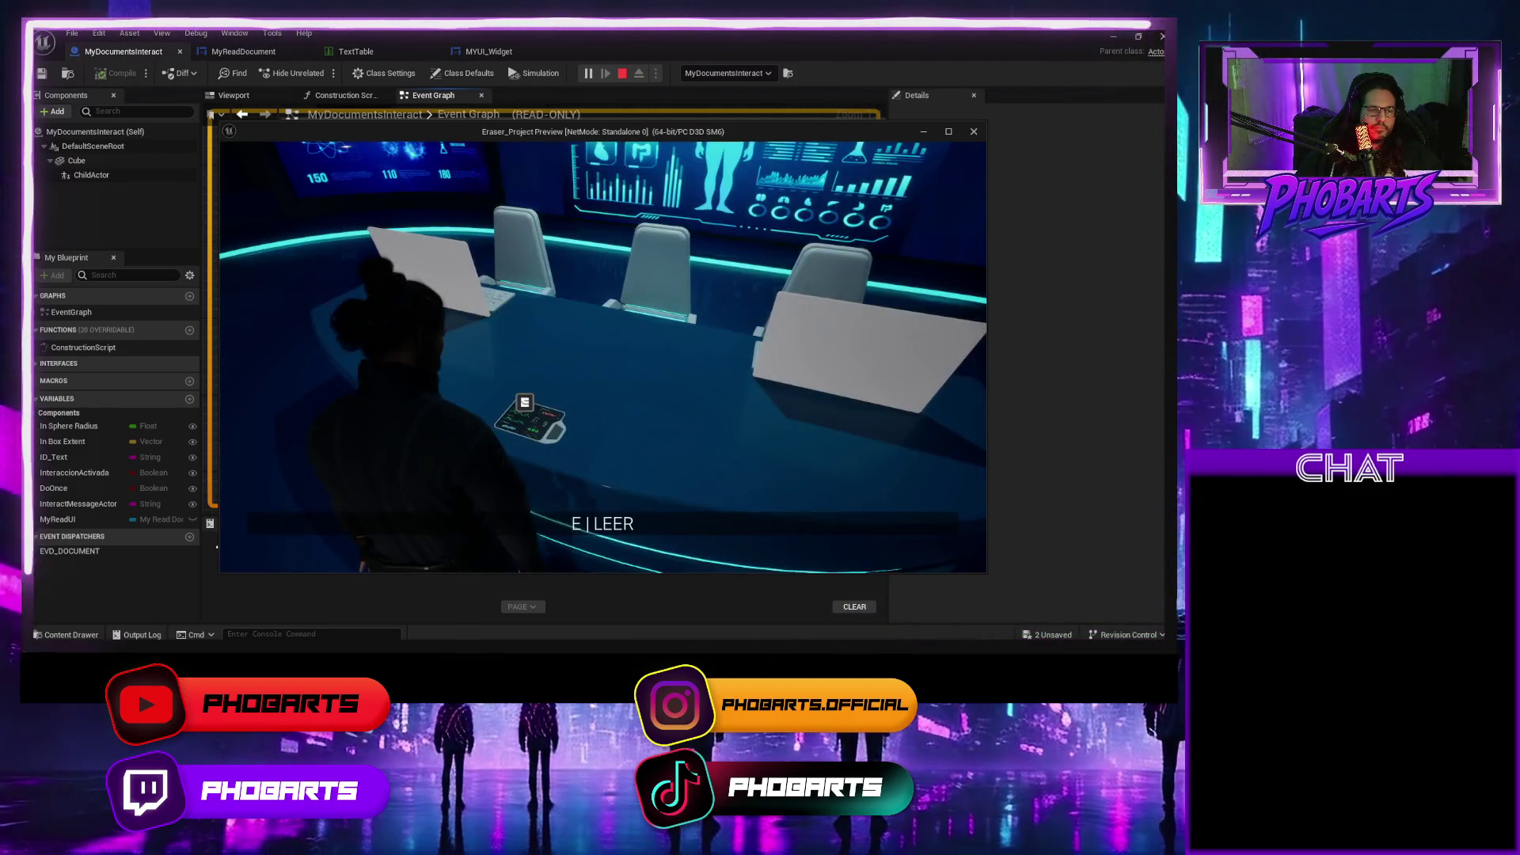
key(e)
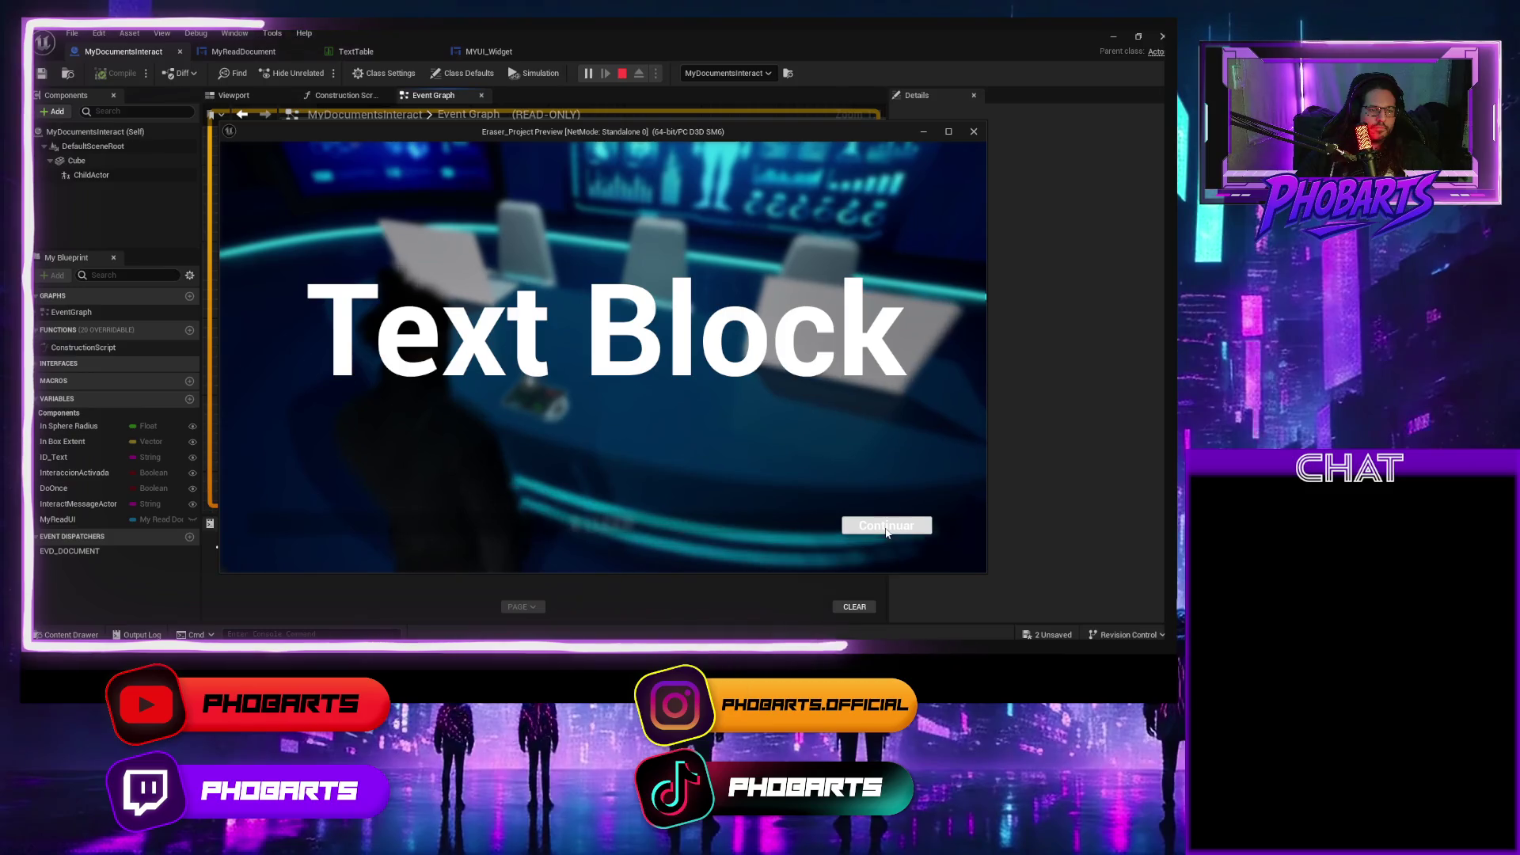
click(886, 527)
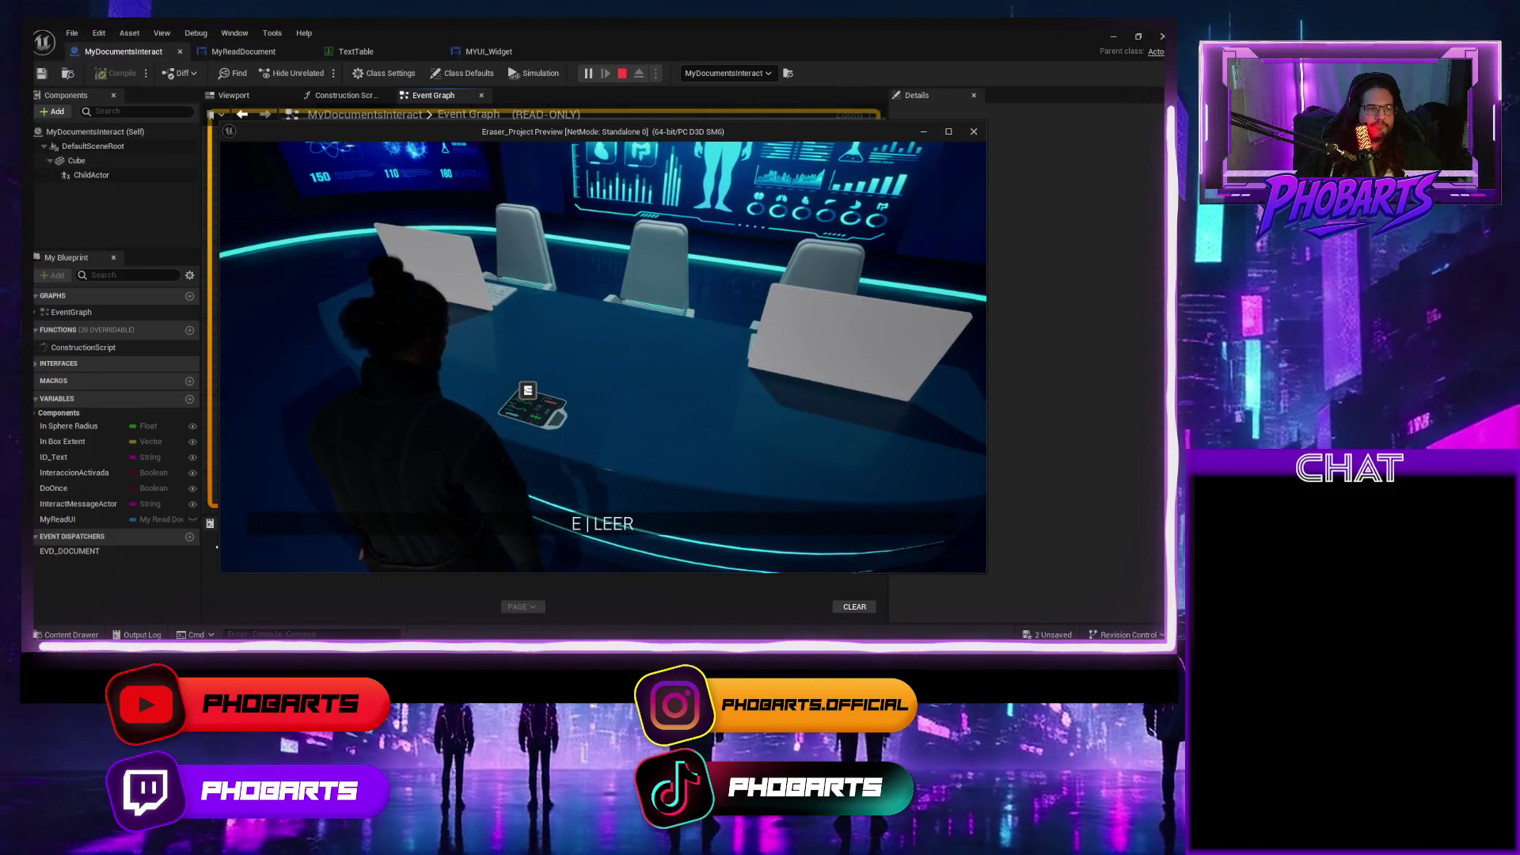
key(Escape)
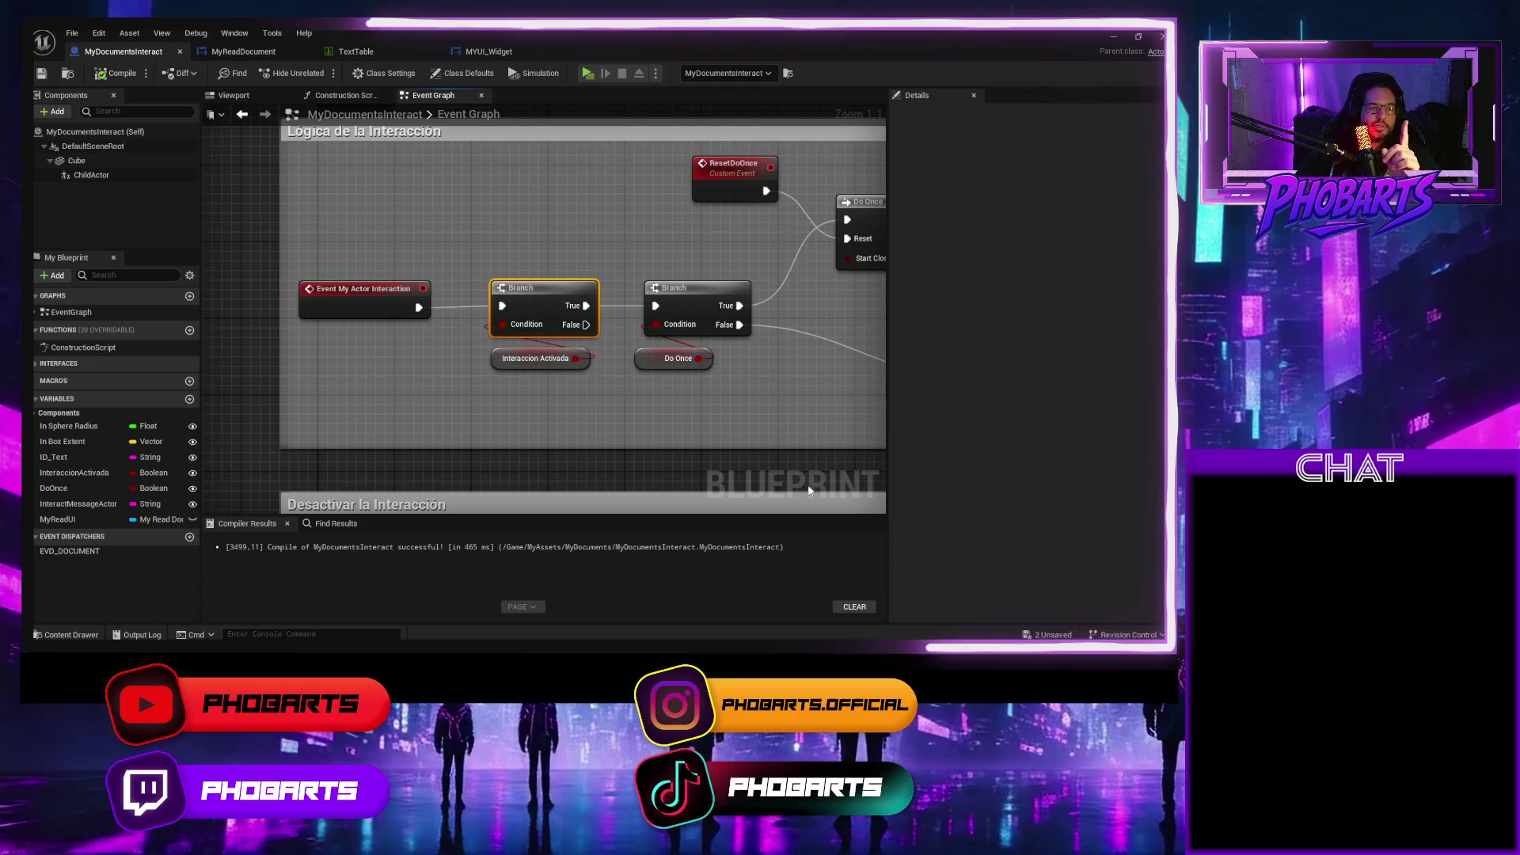
Pan the Event Graph over the Do Once, opacity and Branch nodes to center the interaction group.
scroll(782, 469, down, 2)
drag(702, 434, 543, 413)
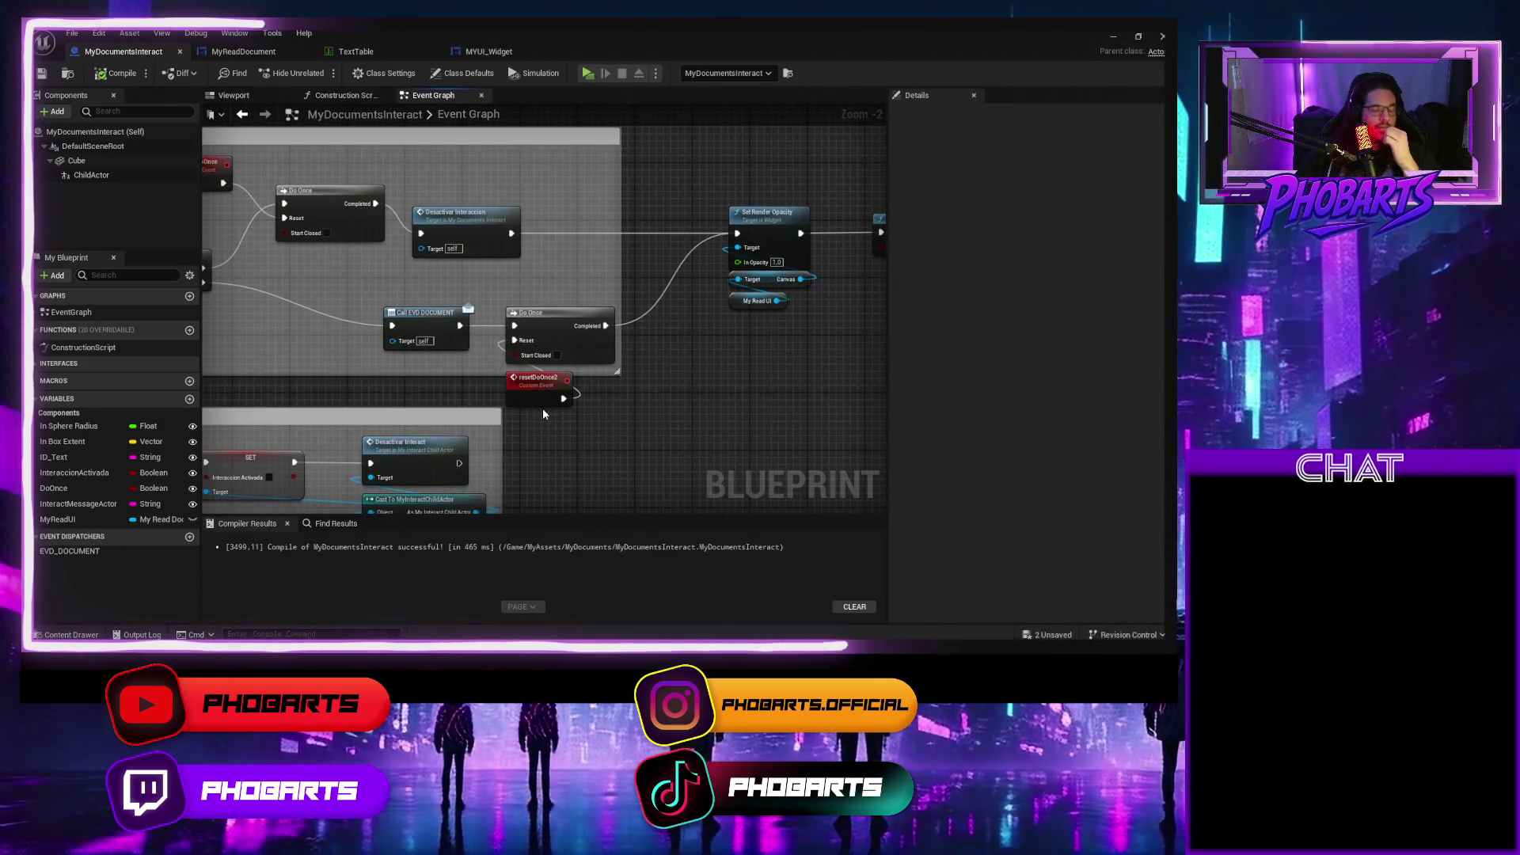
drag(299, 385, 669, 382)
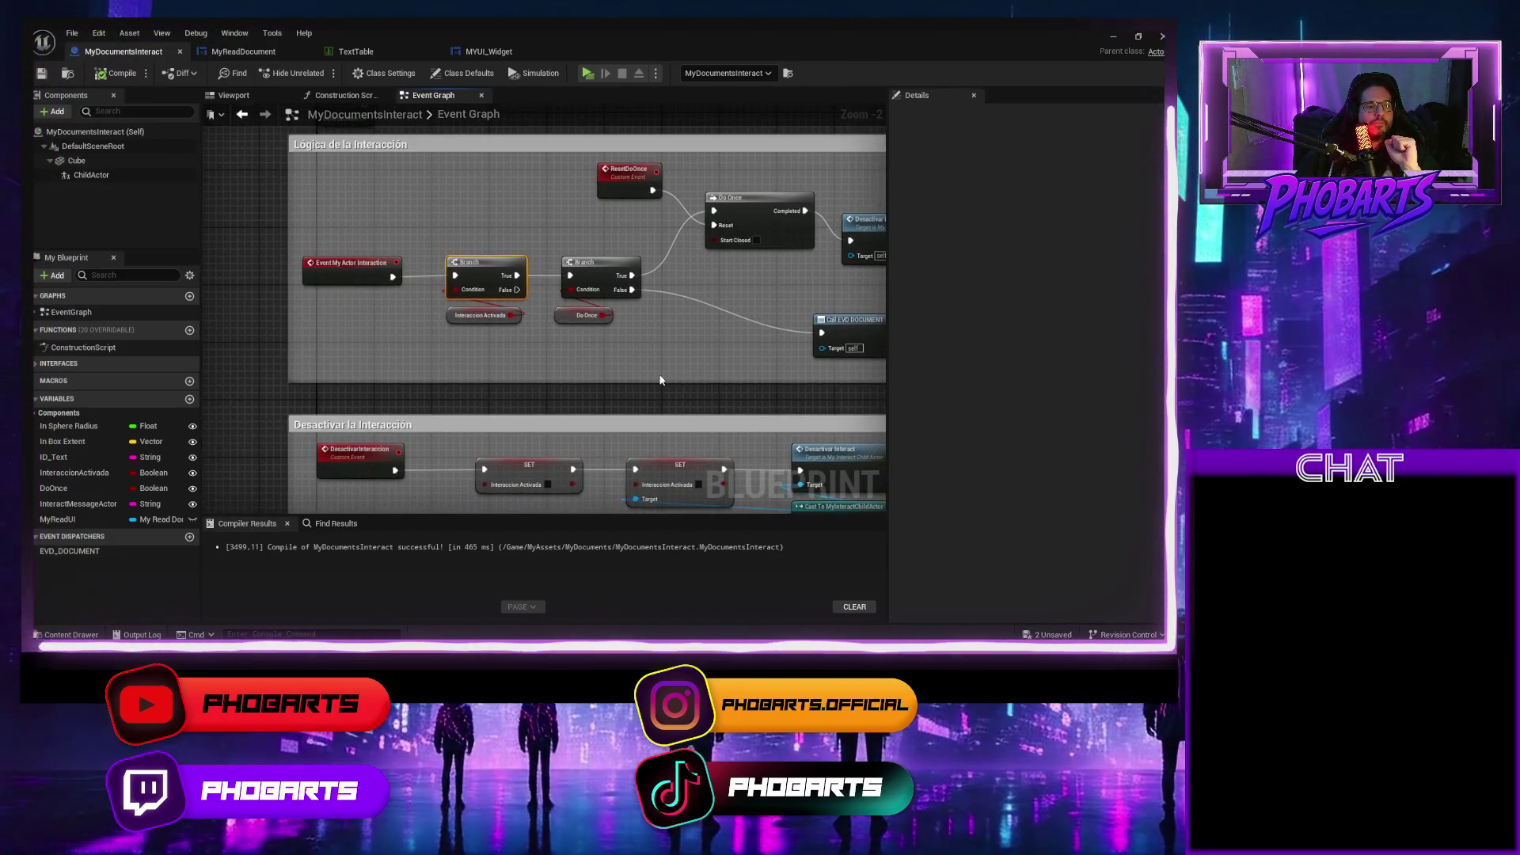
mouse_move(555, 364)
mouse_down()
mouse_move(484, 361)
mouse_move(568, 349)
mouse_up()
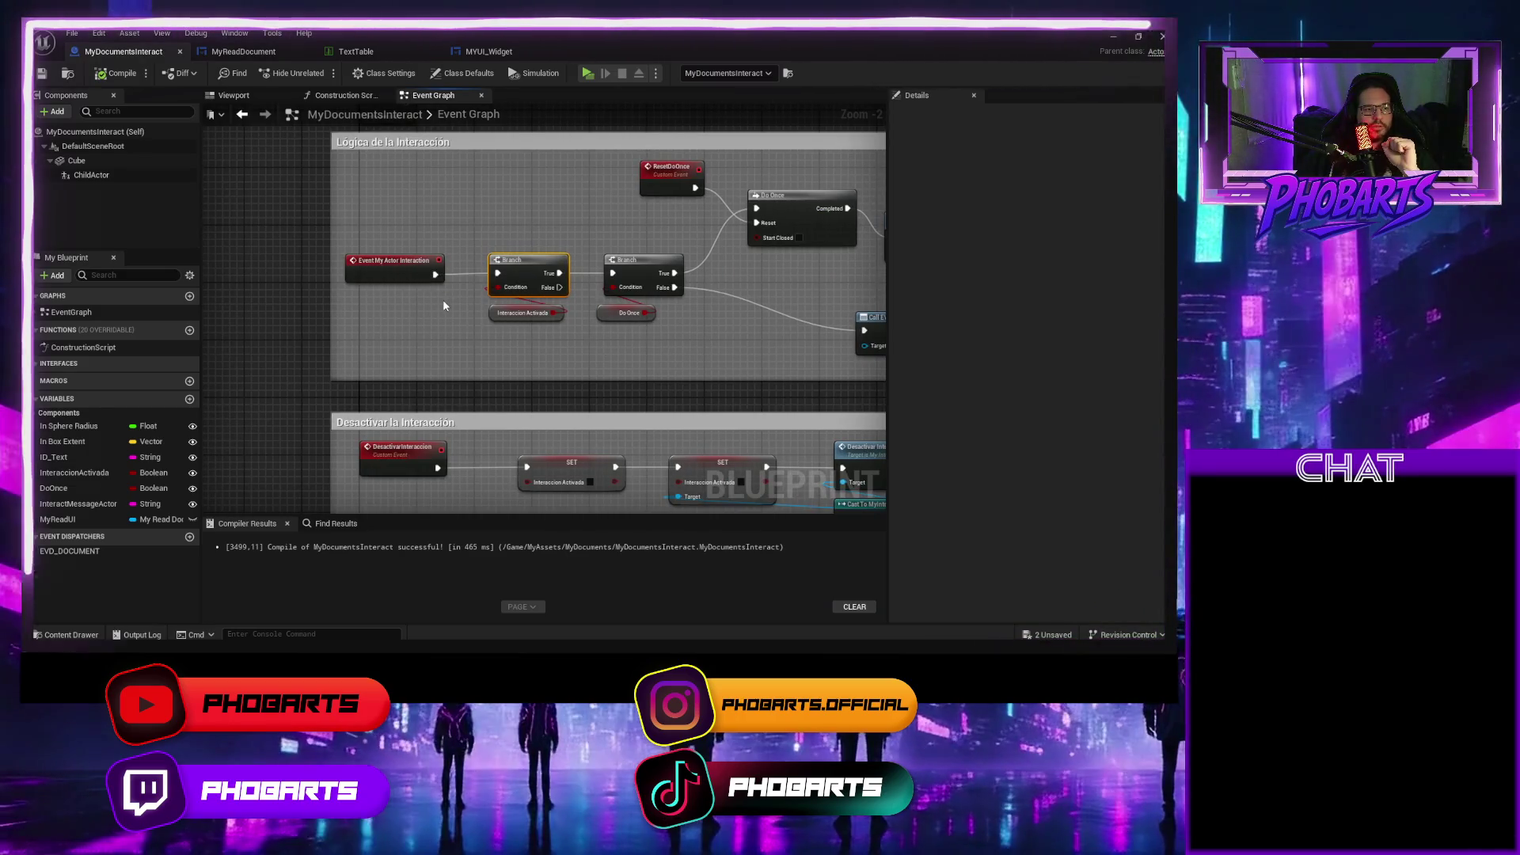
In the Content Drawer, show ThirdPerson/Blueprints and open the MyThird_Person_Character blueprint.
key(ctrl+space)
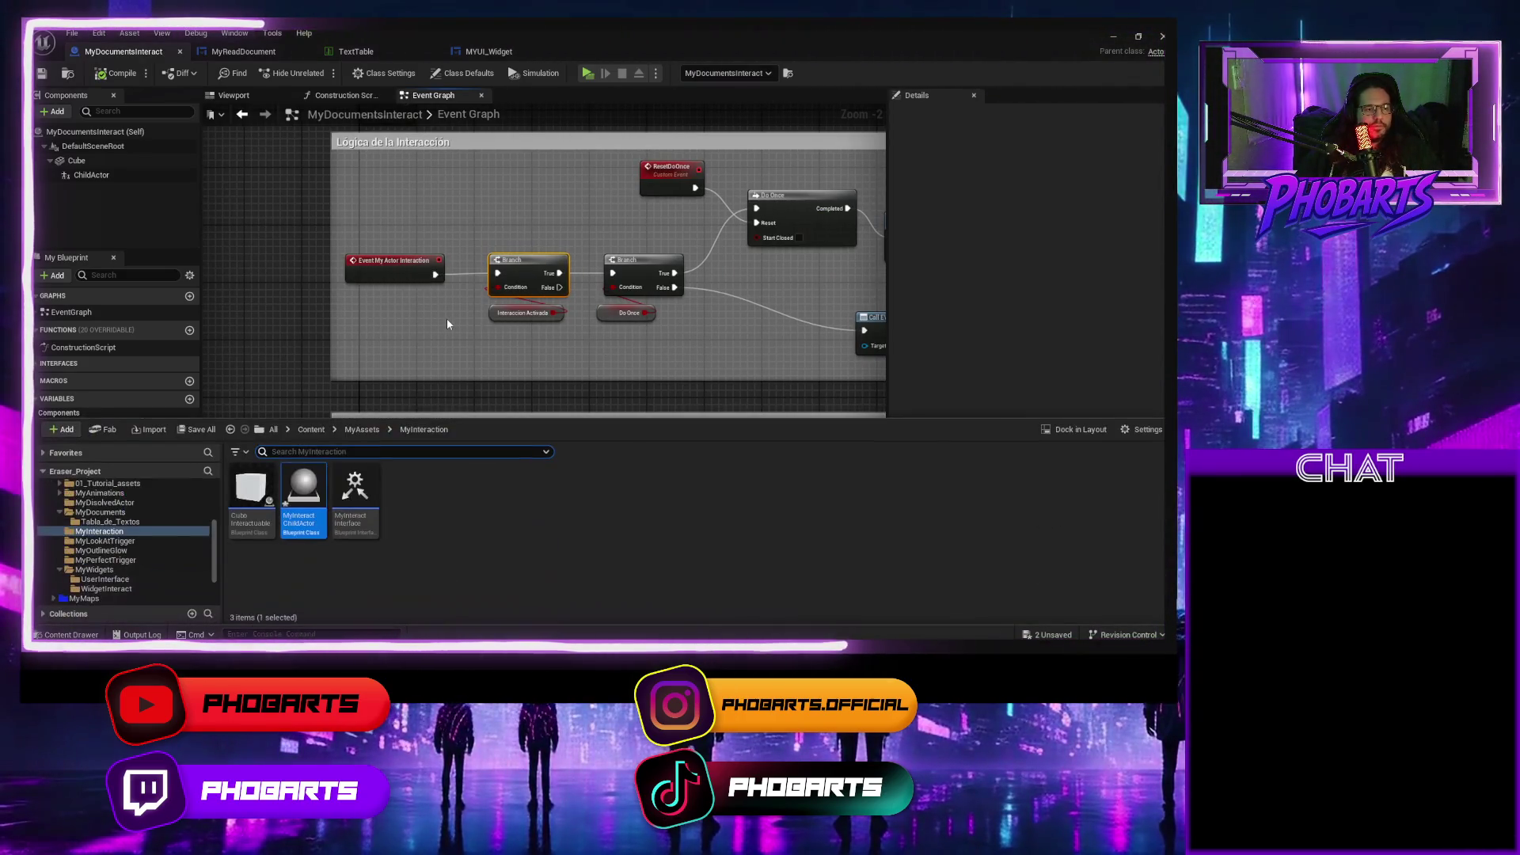
scroll(181, 566, down, 3)
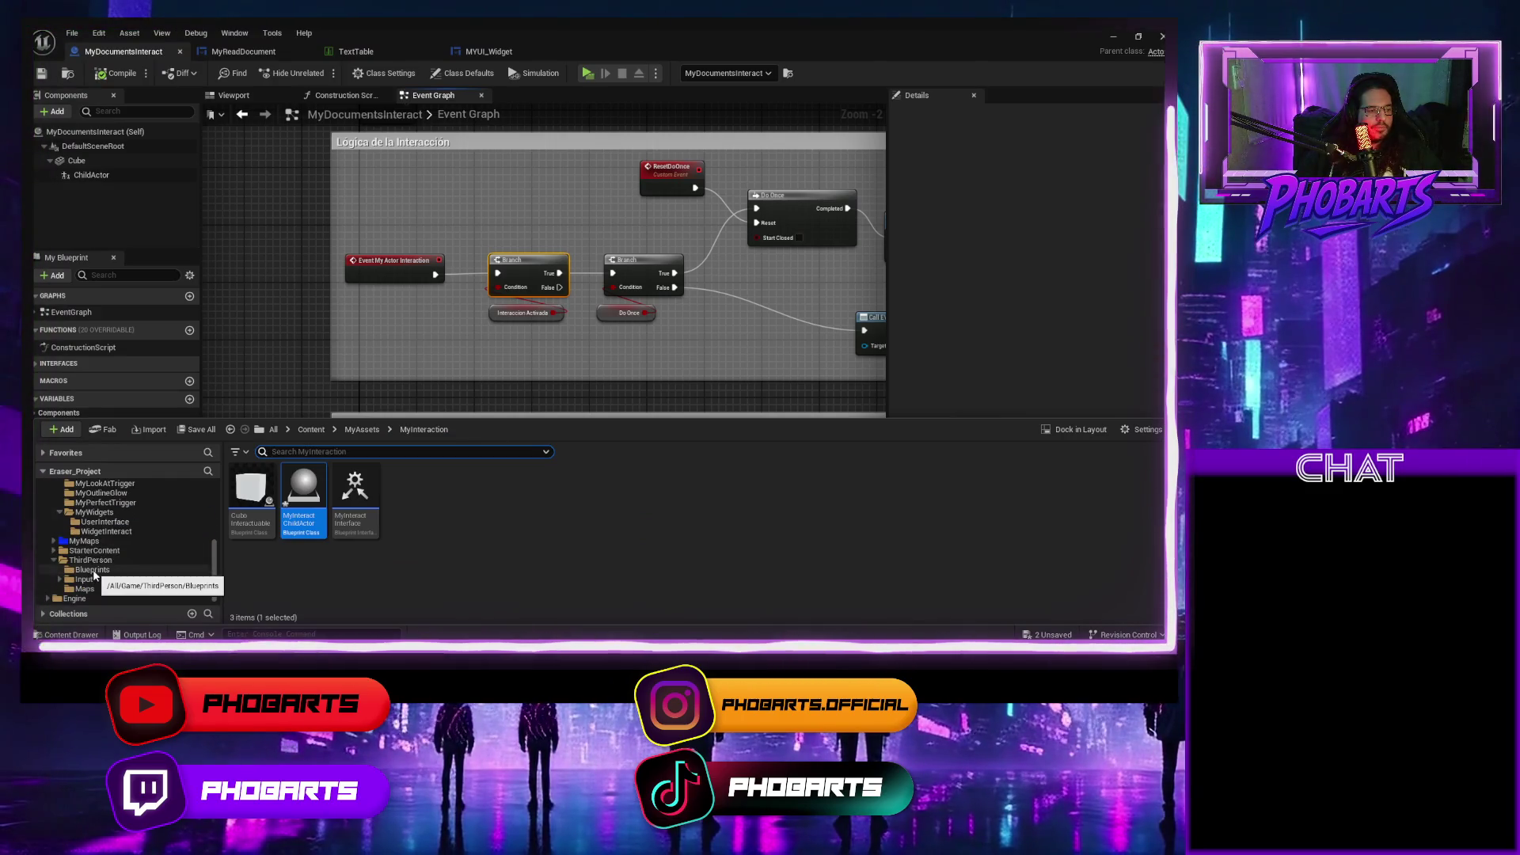
click(93, 570)
click(340, 487)
double_click(339, 488)
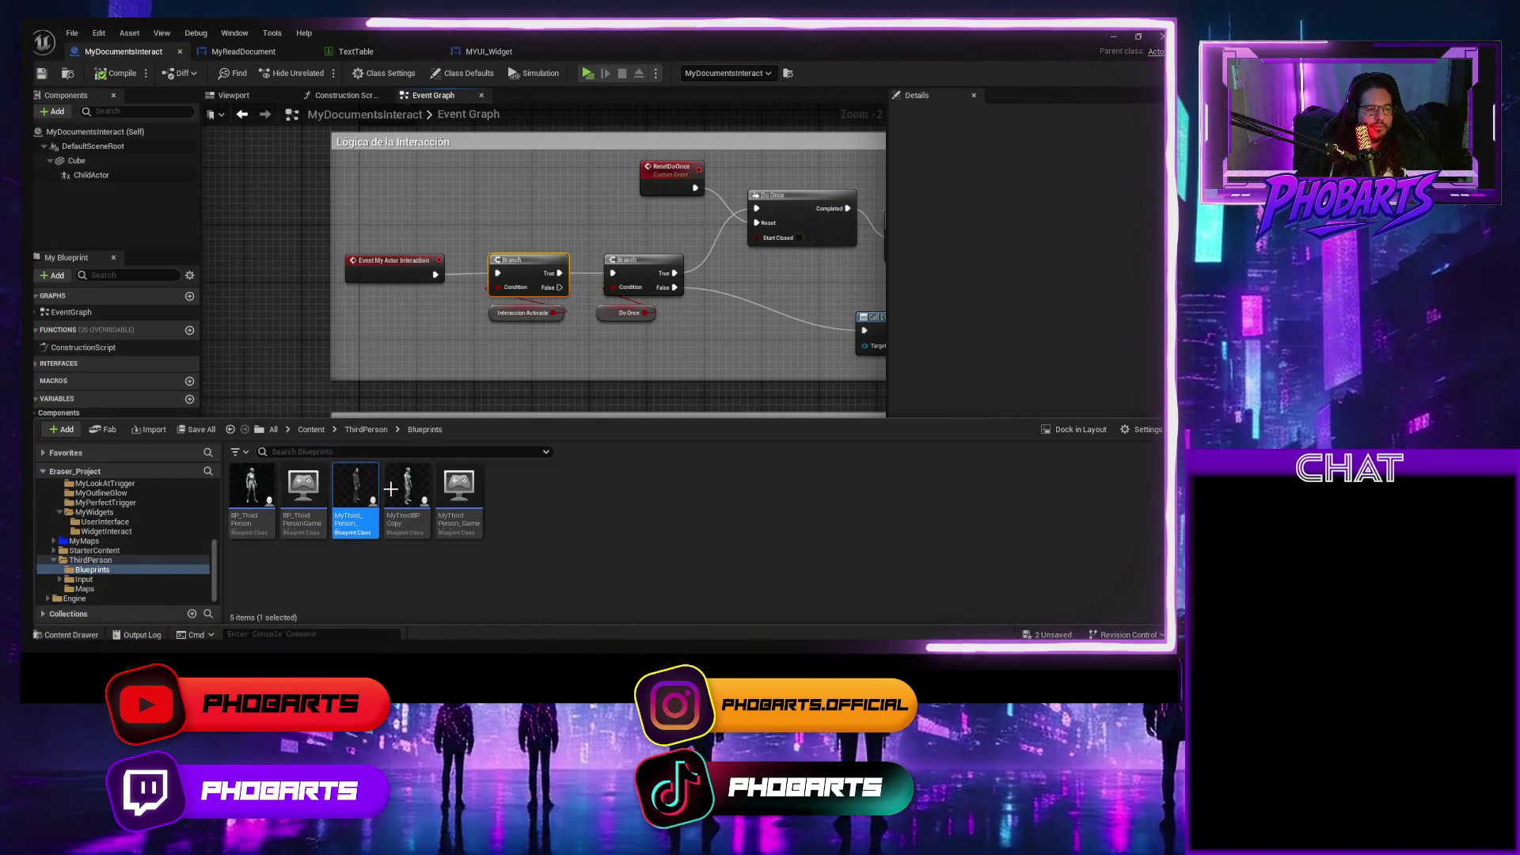
Zoom and pan the character's Event Graph to the My Actor Interaction node.
scroll(366, 339, down, 12)
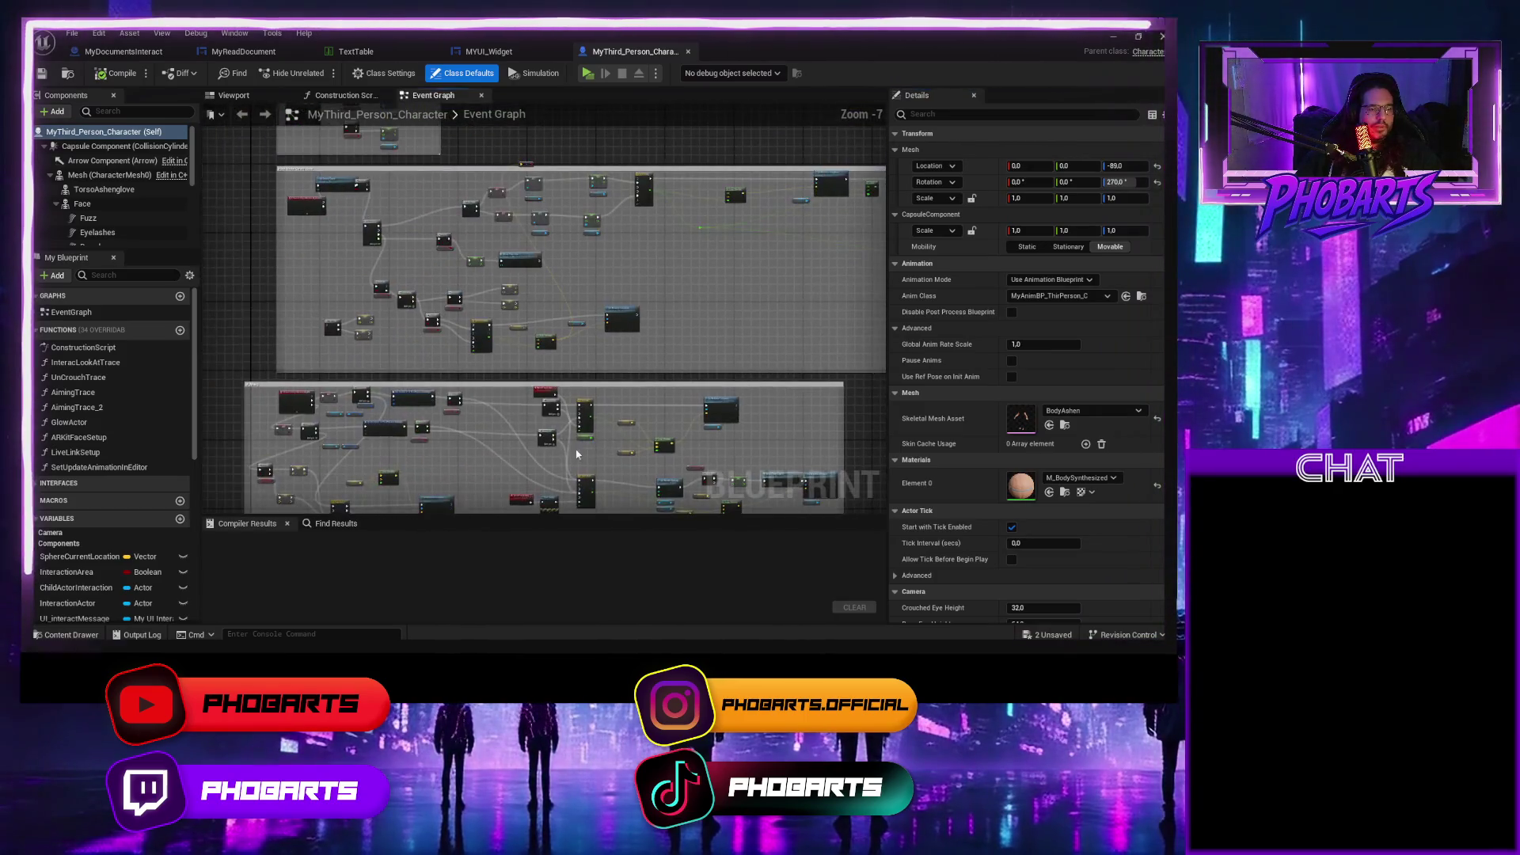
drag(429, 382, 432, 547)
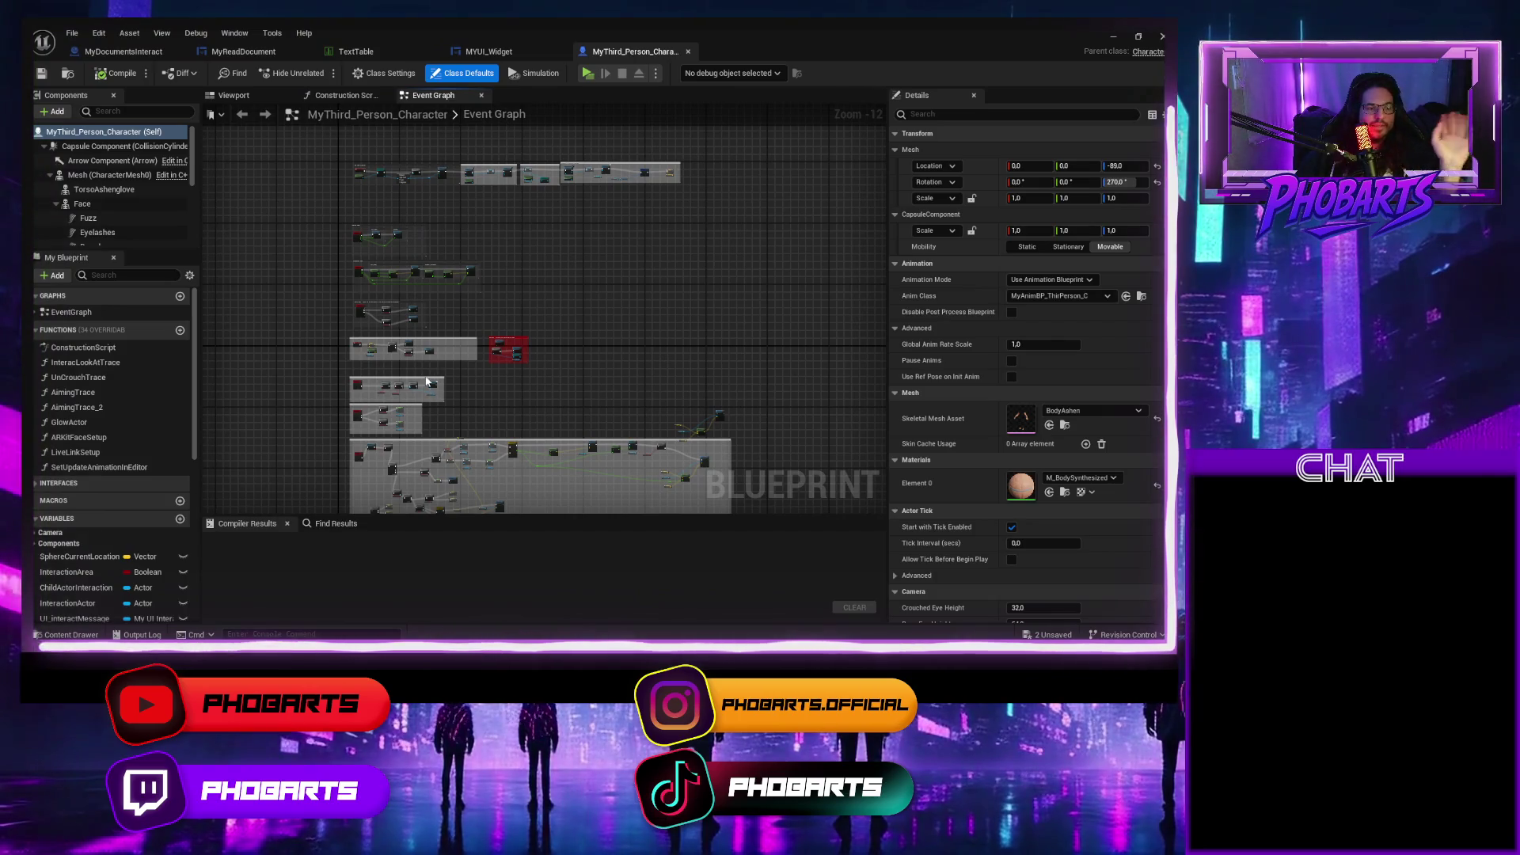
drag(430, 381, 475, 383)
mouse_move(451, 333)
mouse_down()
mouse_move(525, 390)
mouse_move(360, 331)
mouse_up()
scroll(360, 332, up, 9)
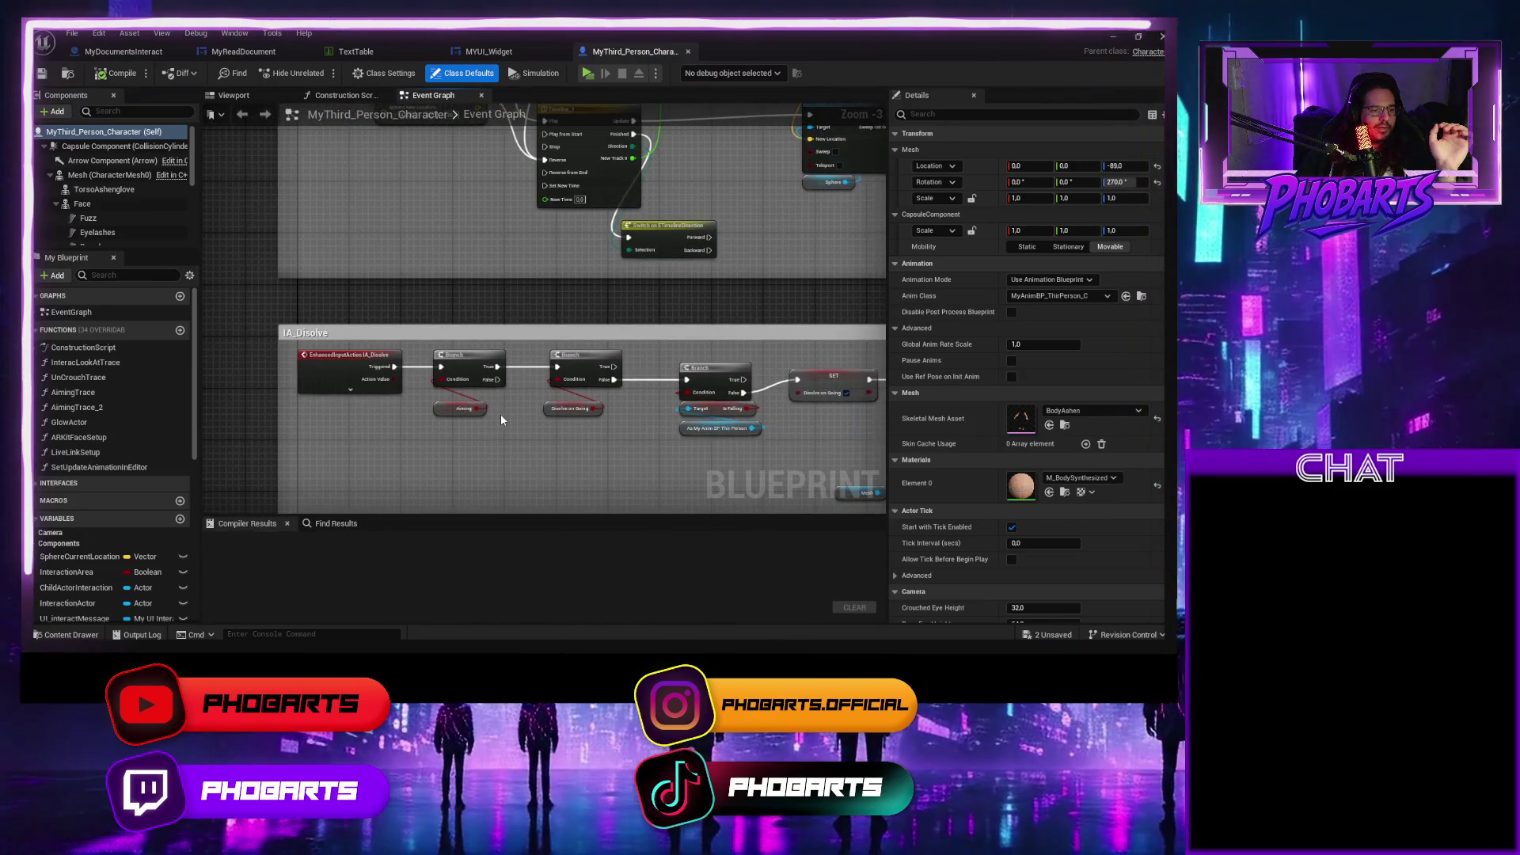
scroll(457, 312, down, 7)
scroll(491, 352, up, 5)
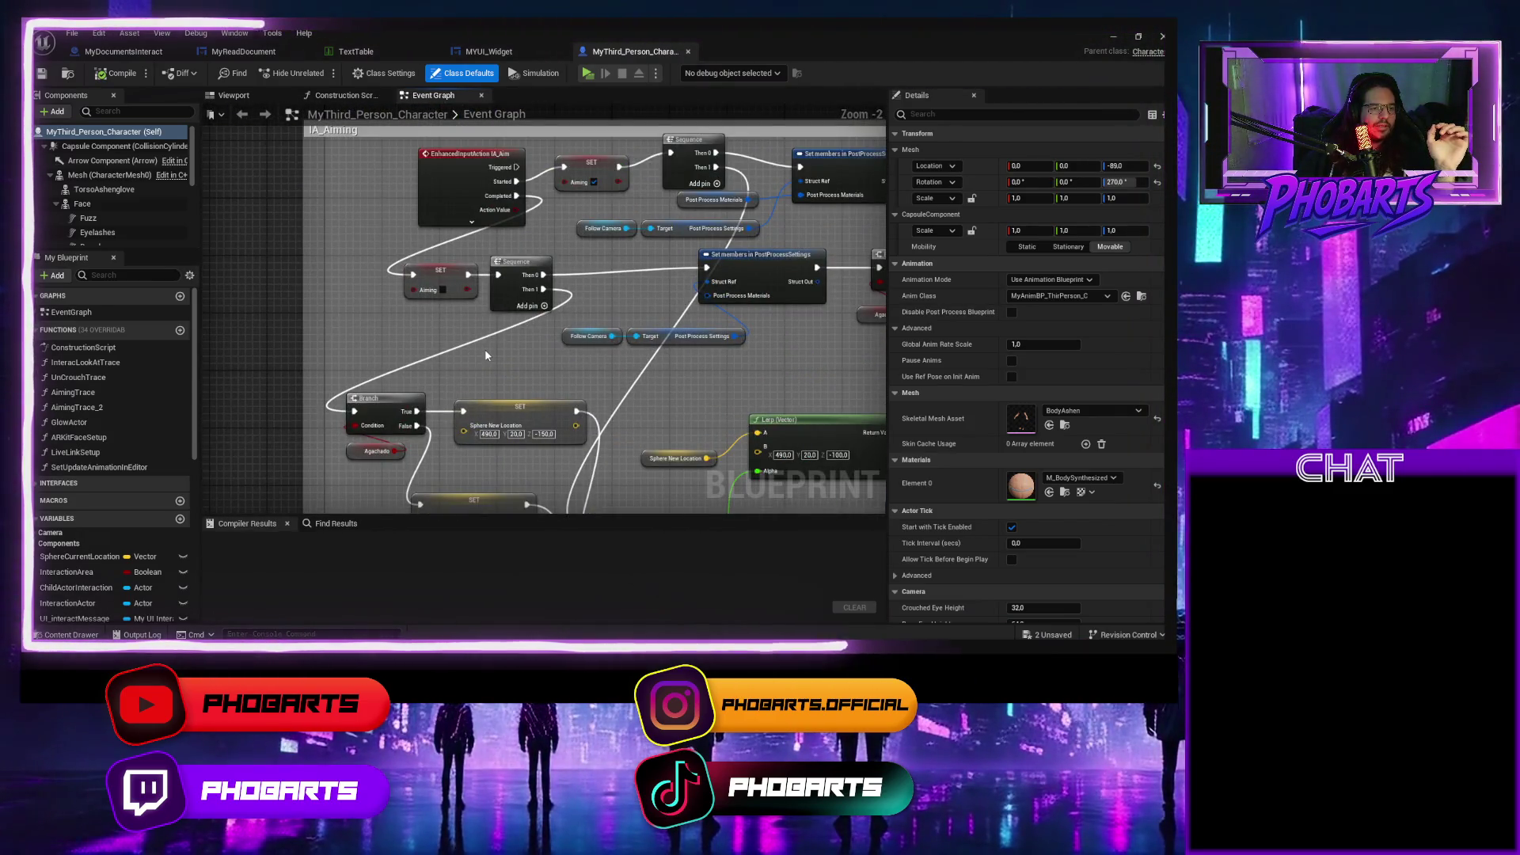
scroll(430, 269, up, 3)
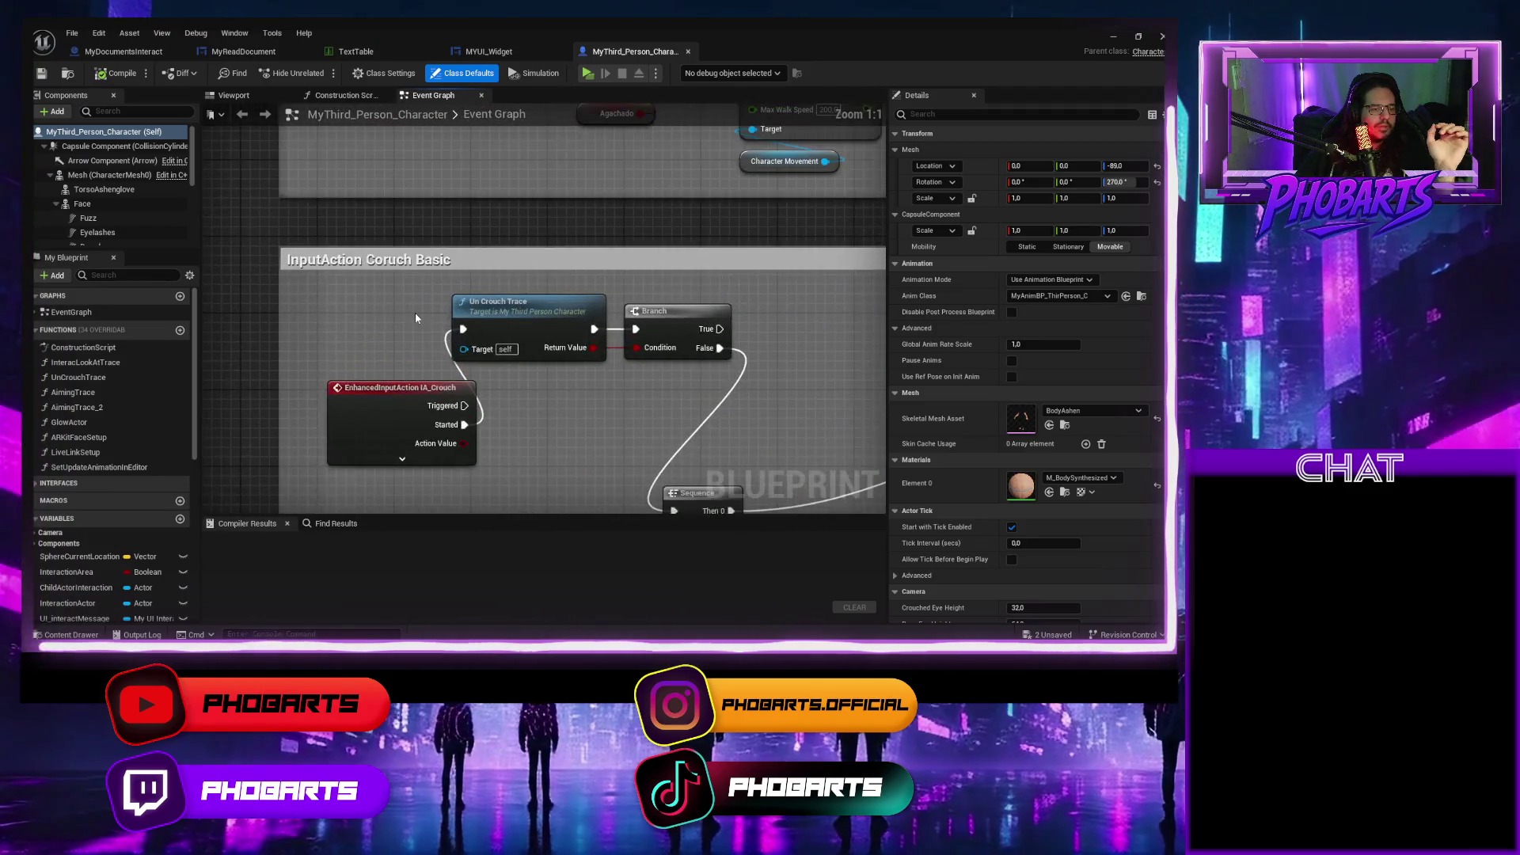
scroll(380, 324, down, 3)
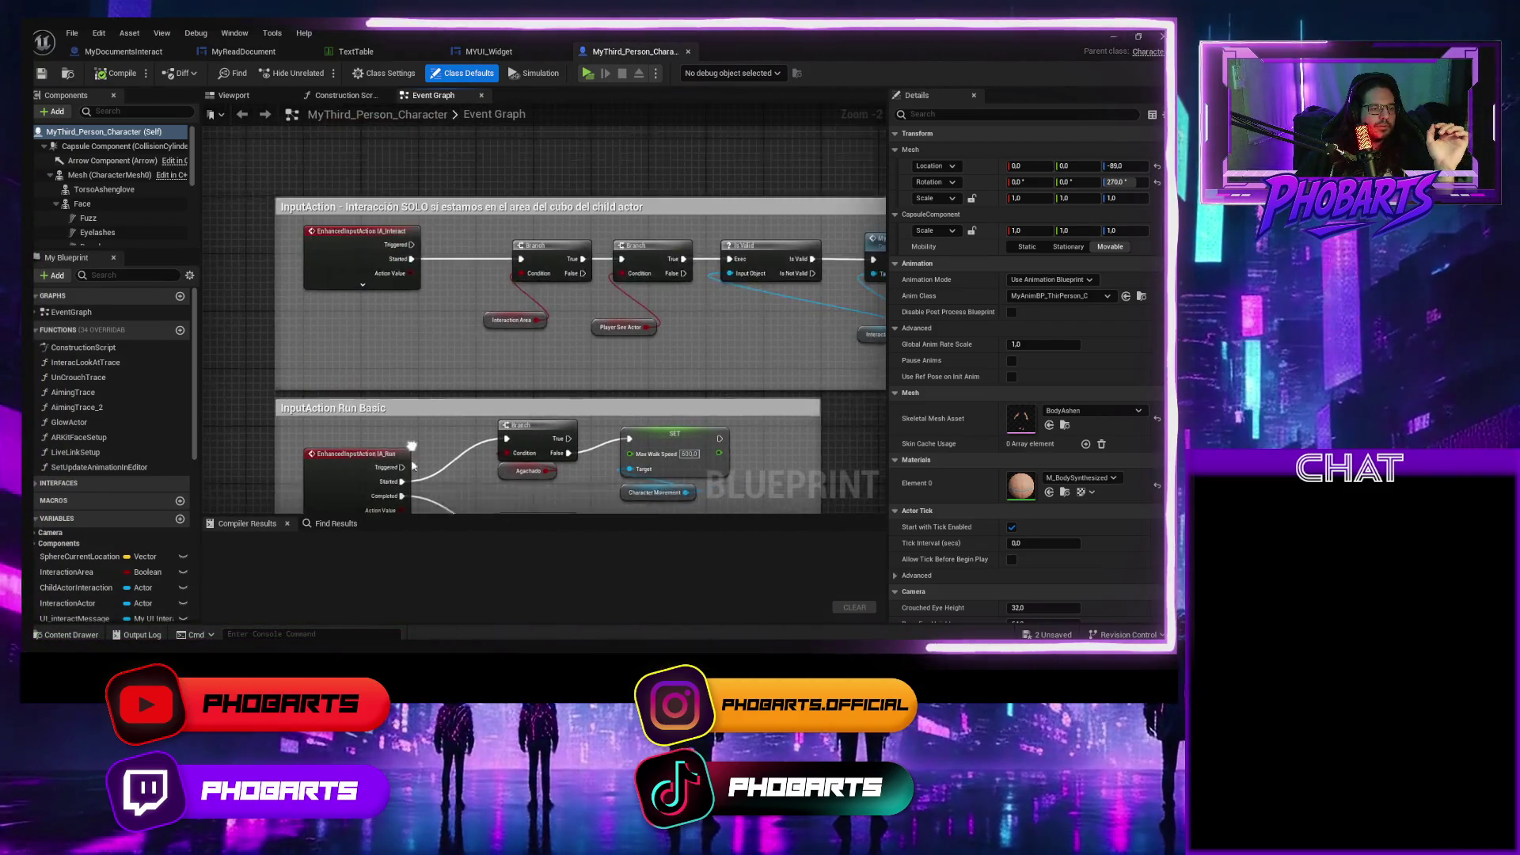
scroll(380, 325, up, 3)
drag(426, 339, 275, 344)
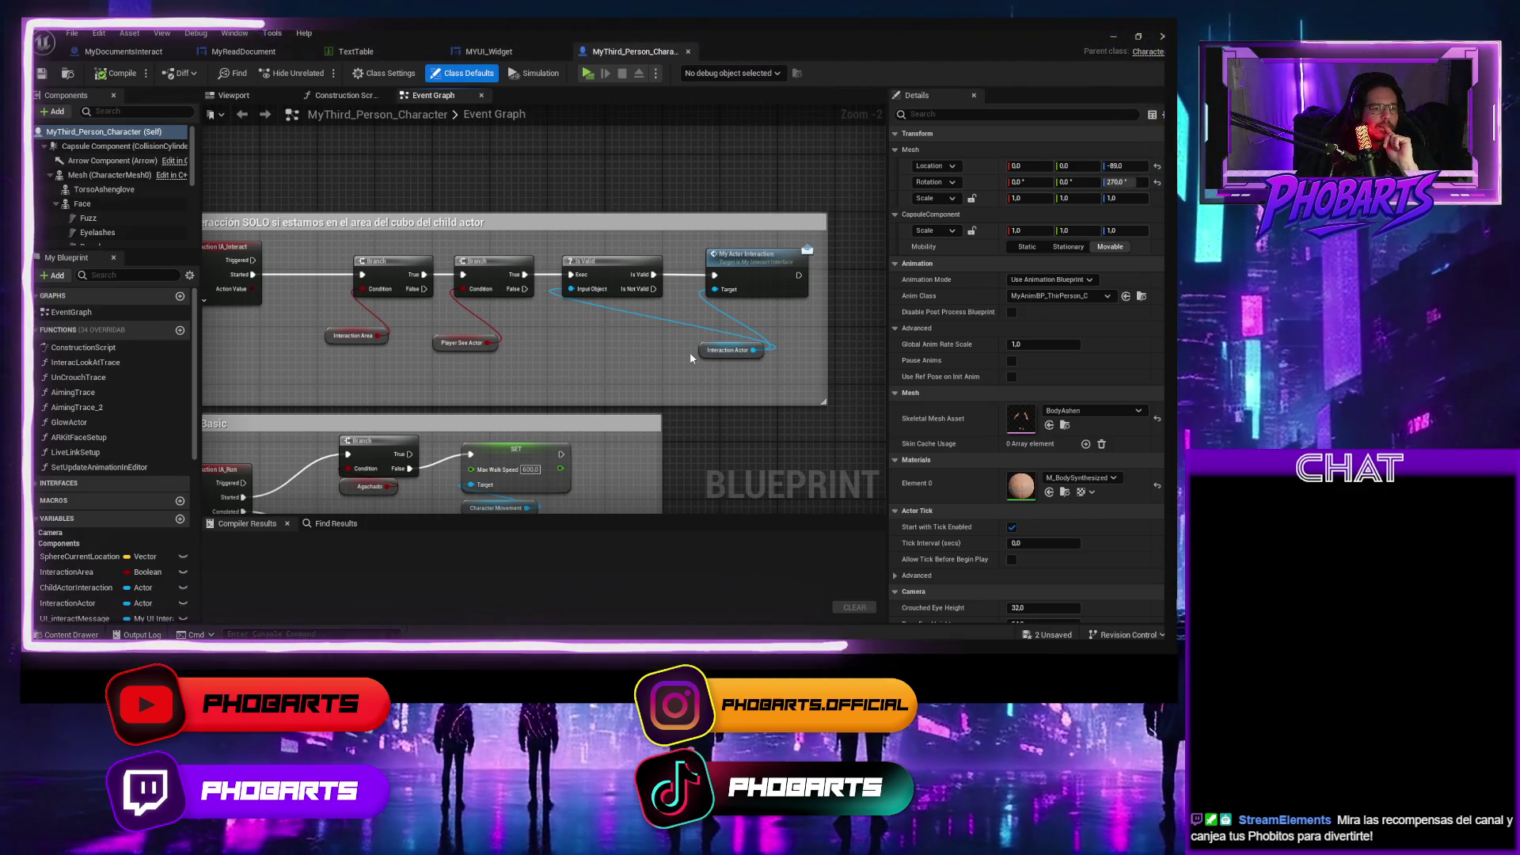
Inspect the Interaction Actor variable, then move to the Event Tick group's Aiming Trace node.
click(717, 354)
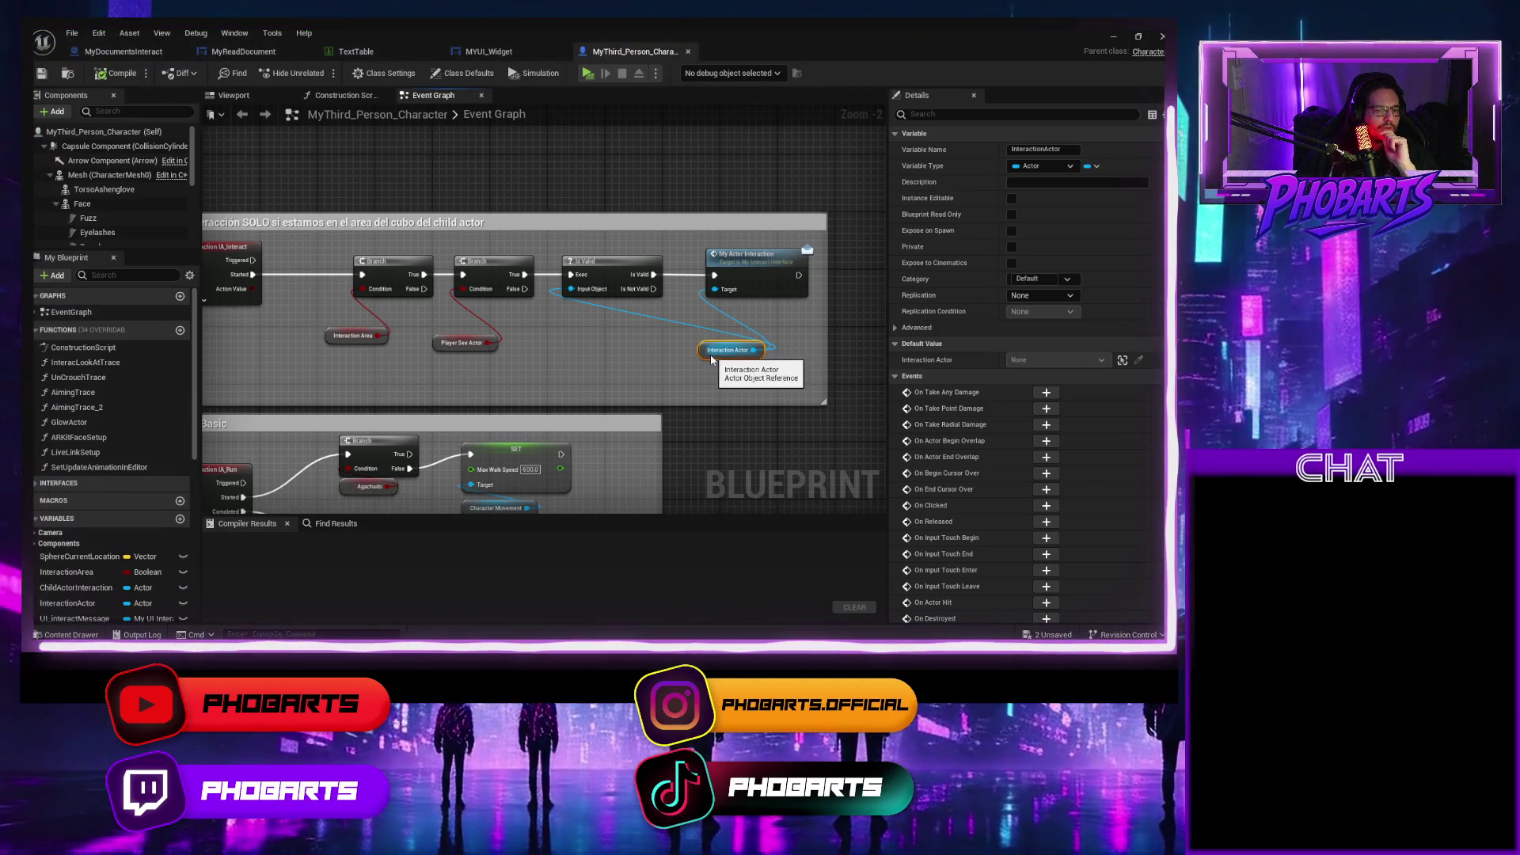
scroll(521, 355, down, 5)
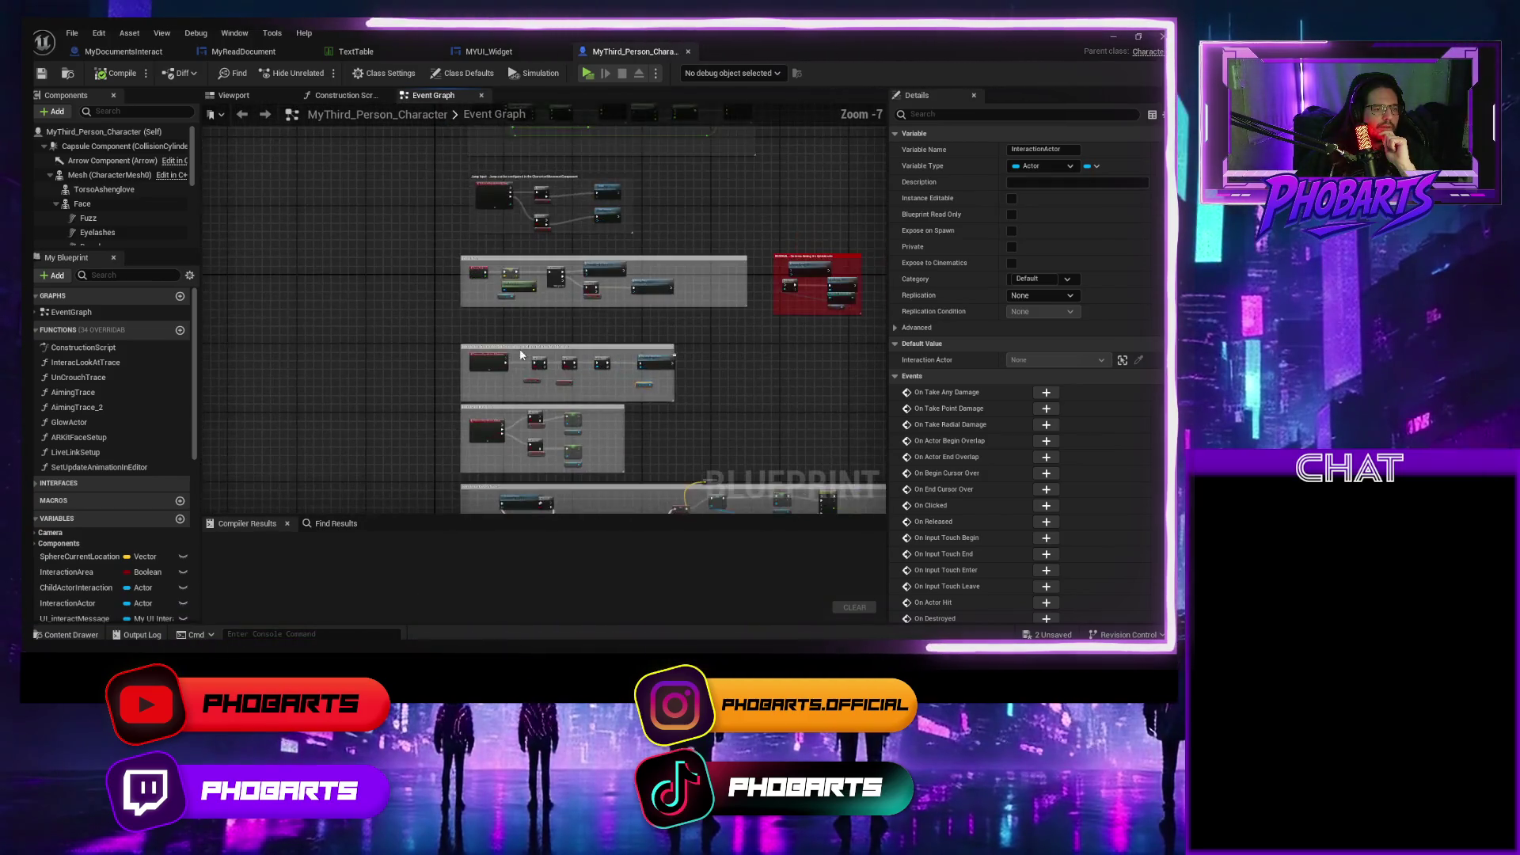
drag(521, 355, 468, 365)
scroll(432, 422, up, 6)
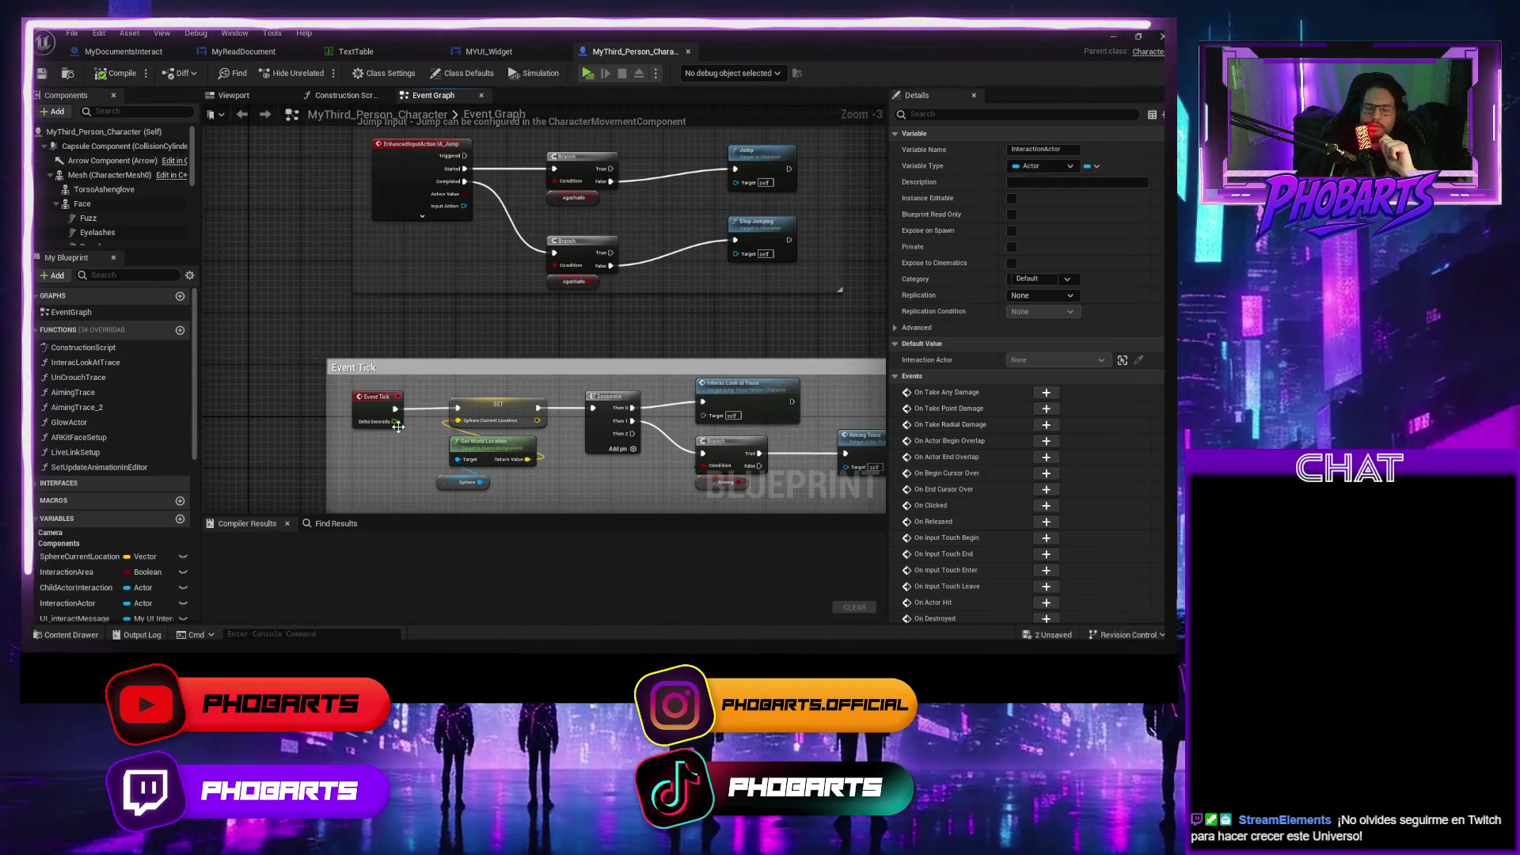
drag(426, 367, 309, 400)
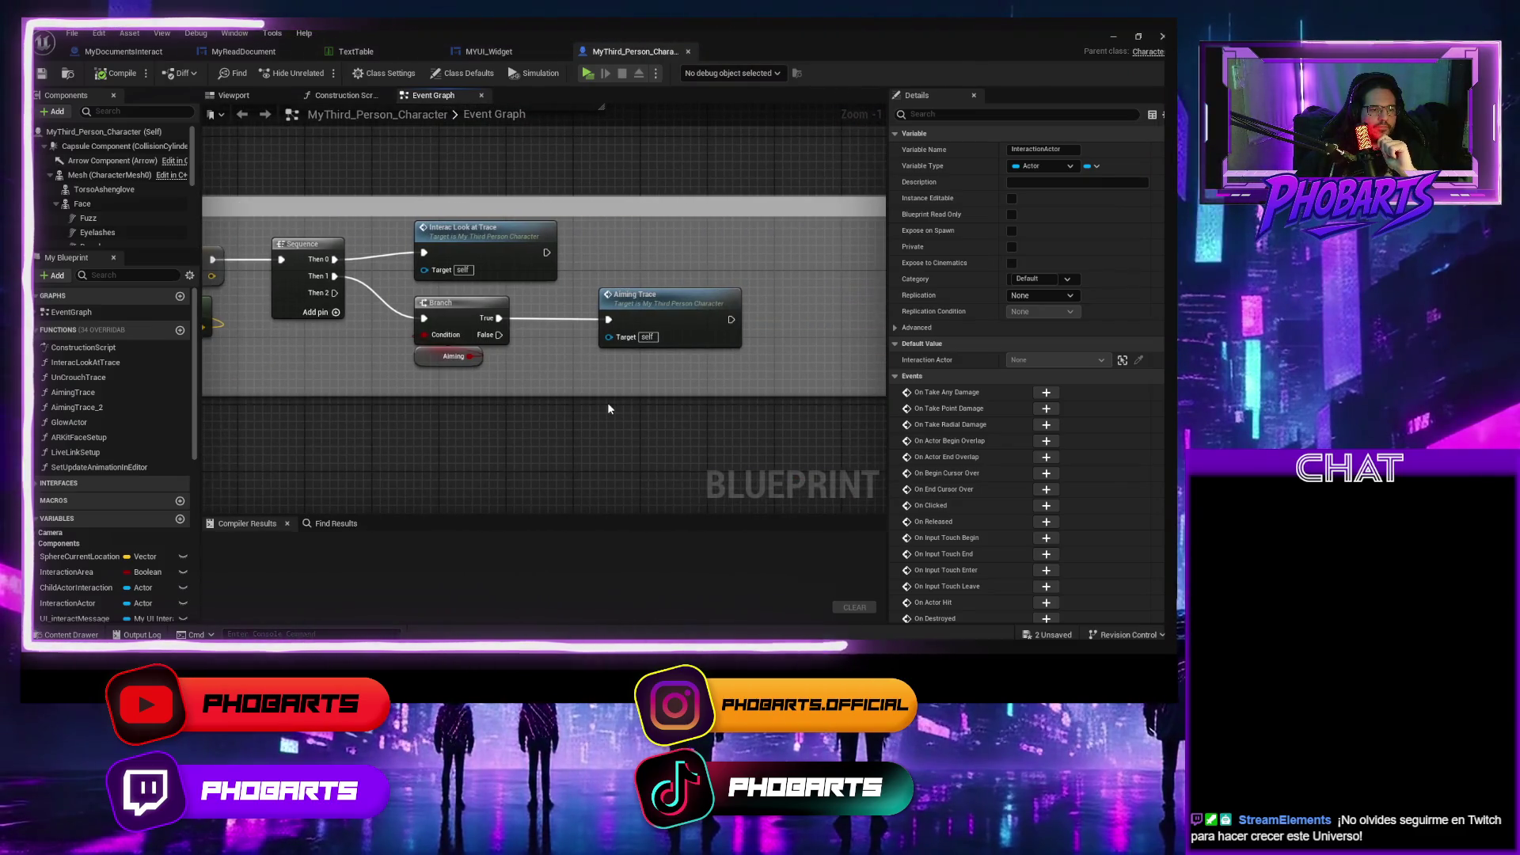
double_click(497, 239)
scroll(615, 329, up, 4)
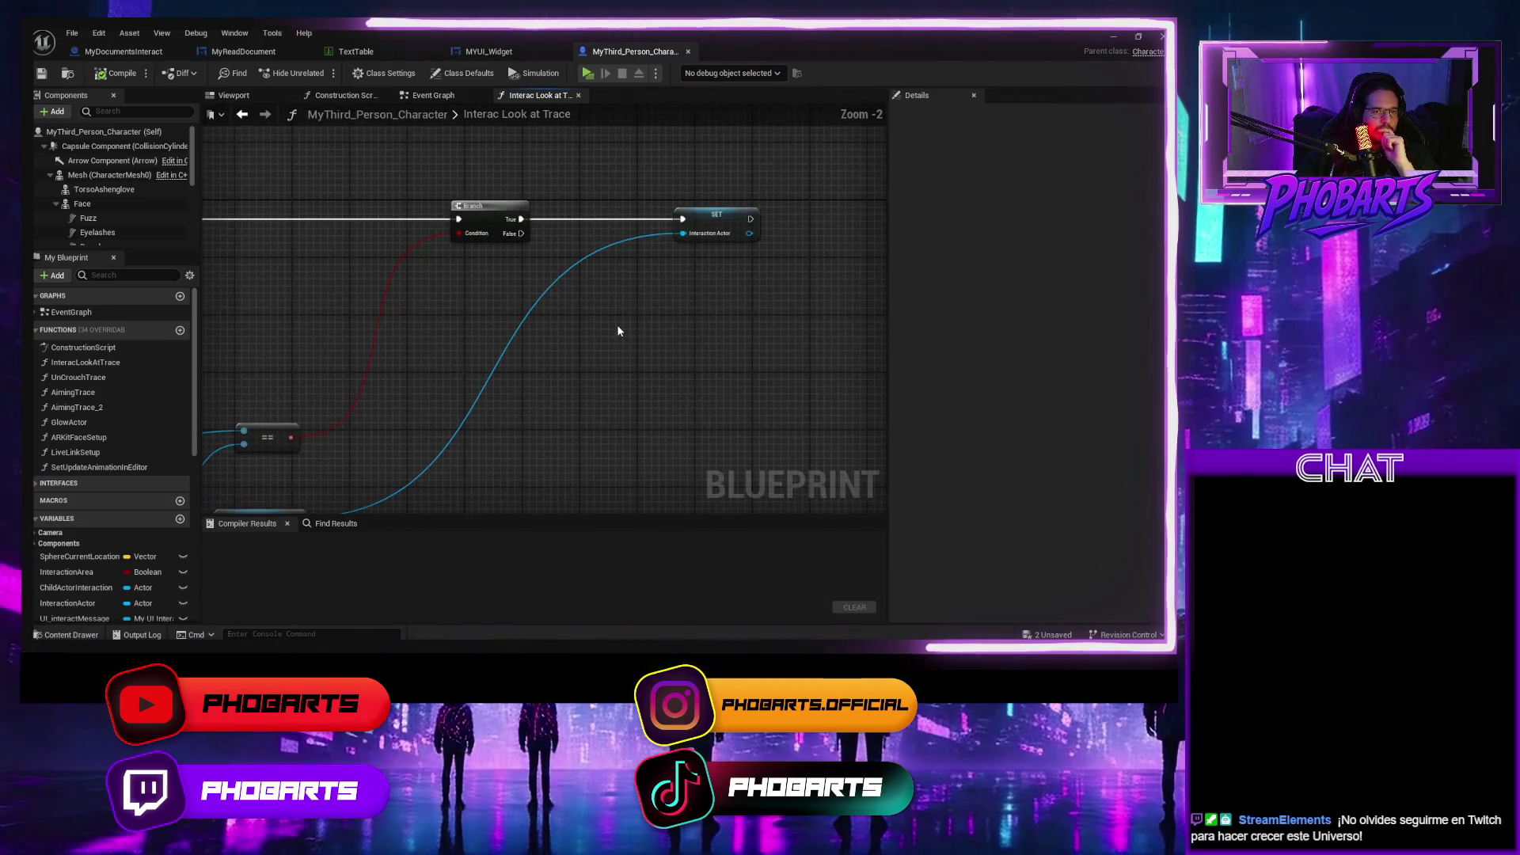
scroll(616, 336, down, 3)
scroll(553, 407, up, 4)
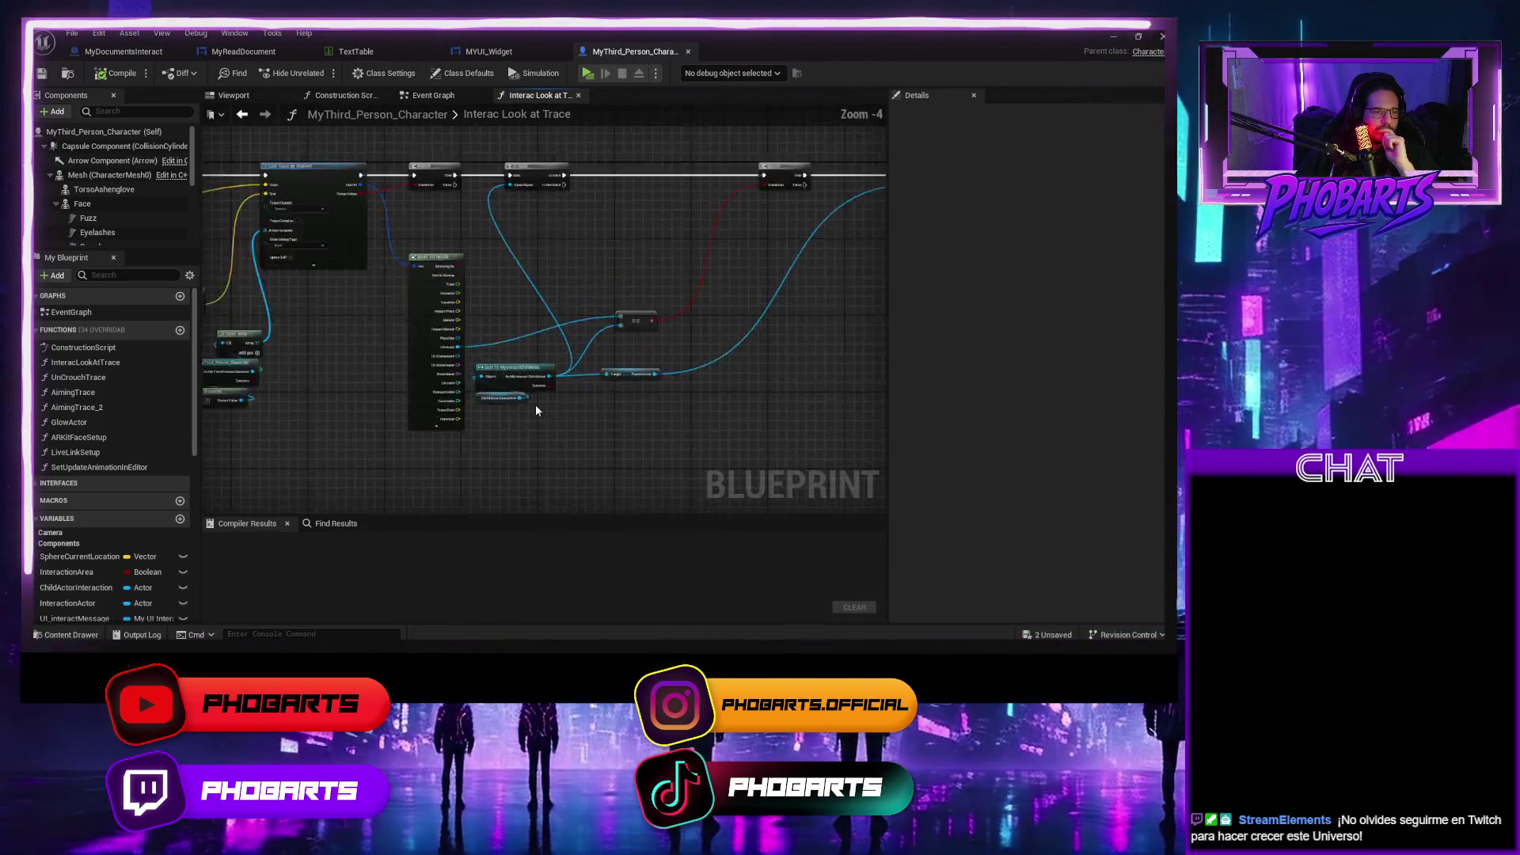
scroll(708, 397, down, 3)
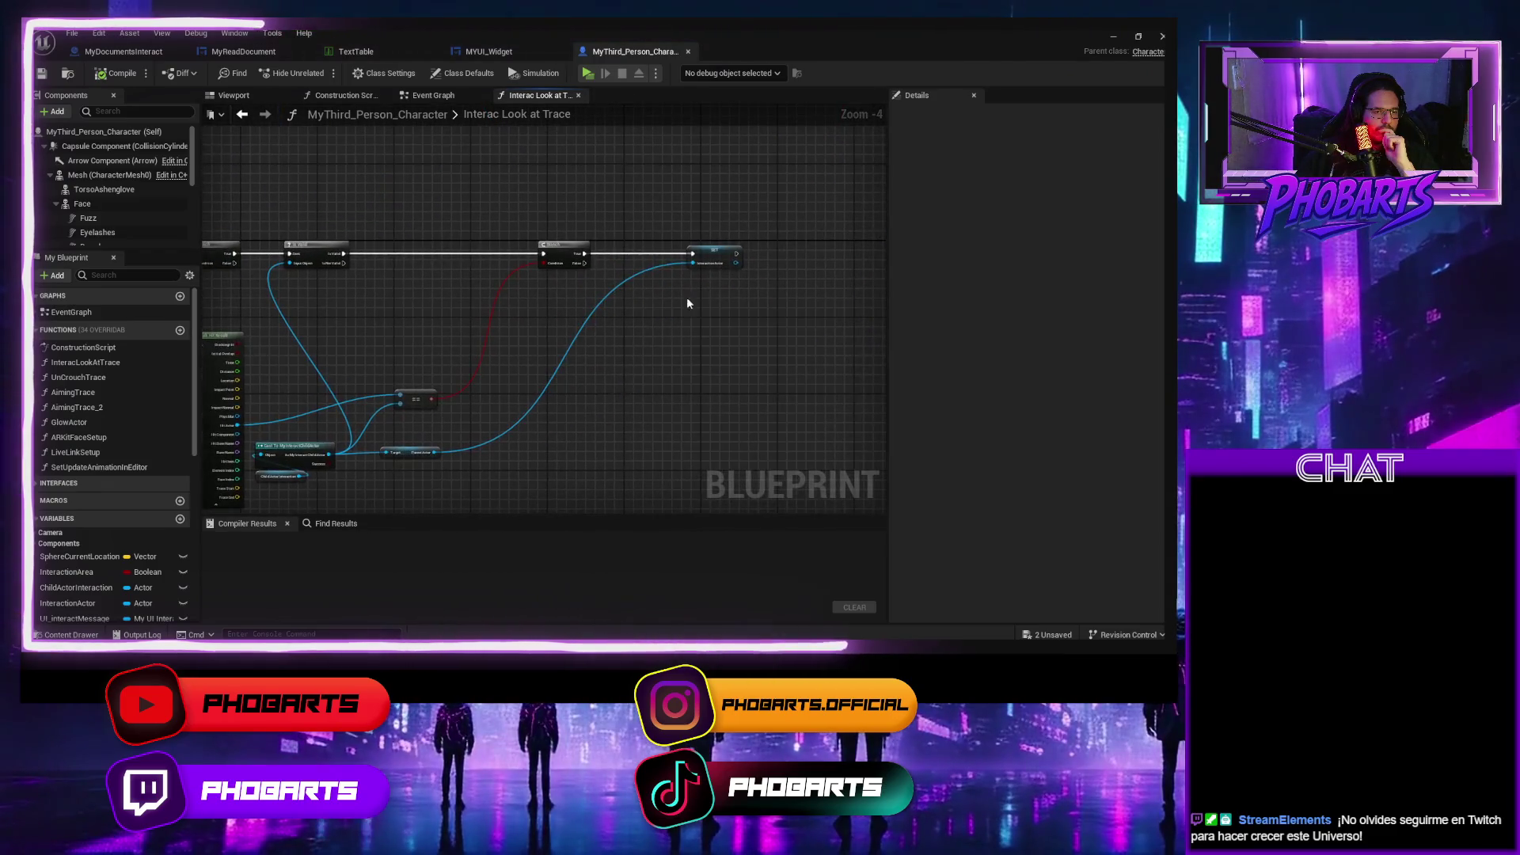
scroll(731, 275, up, 4)
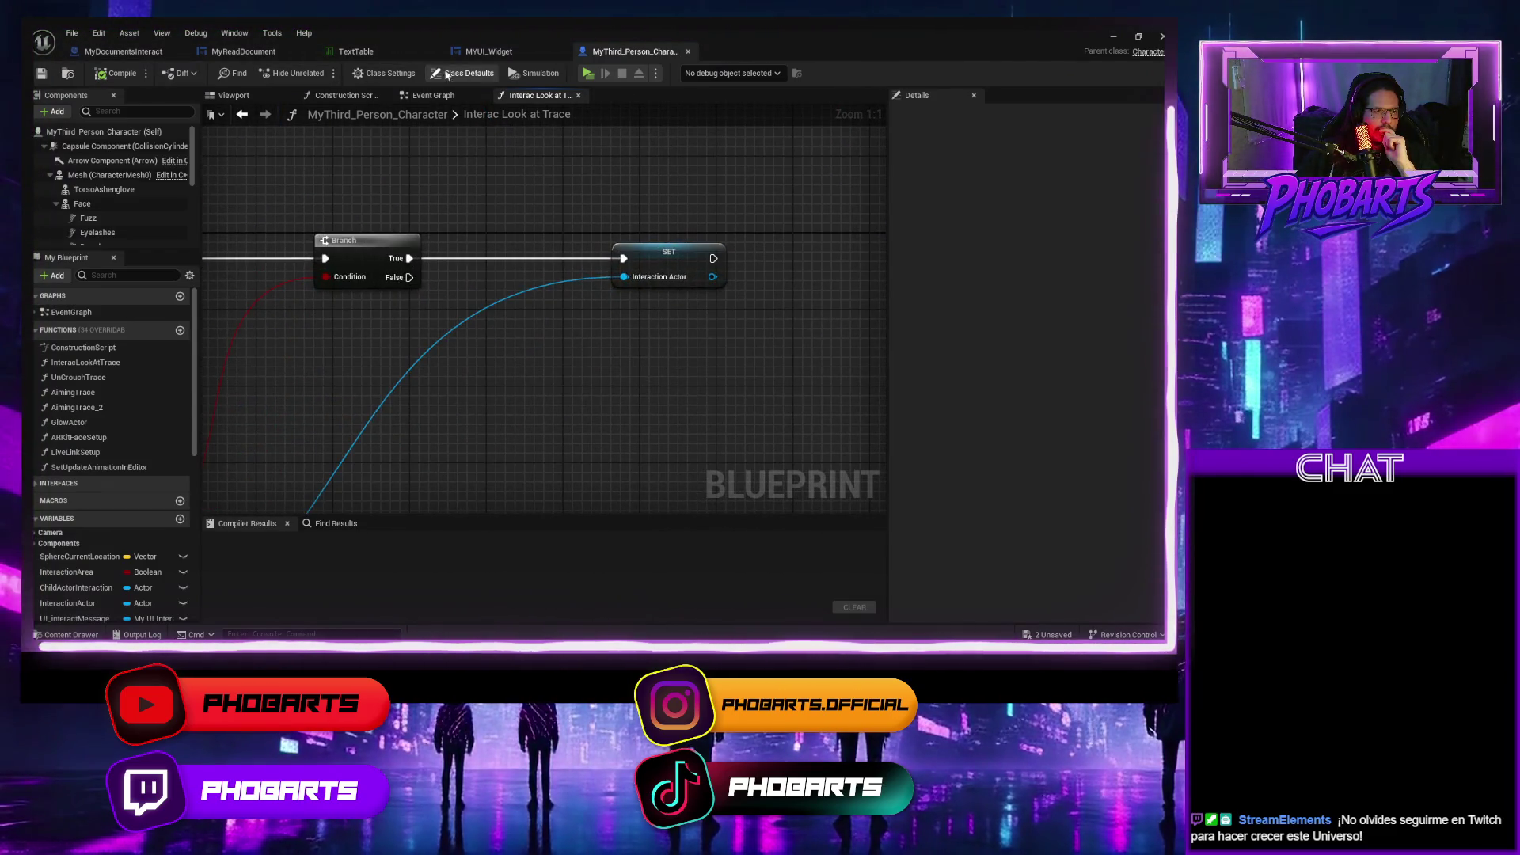
click(578, 95)
scroll(528, 340, down, 5)
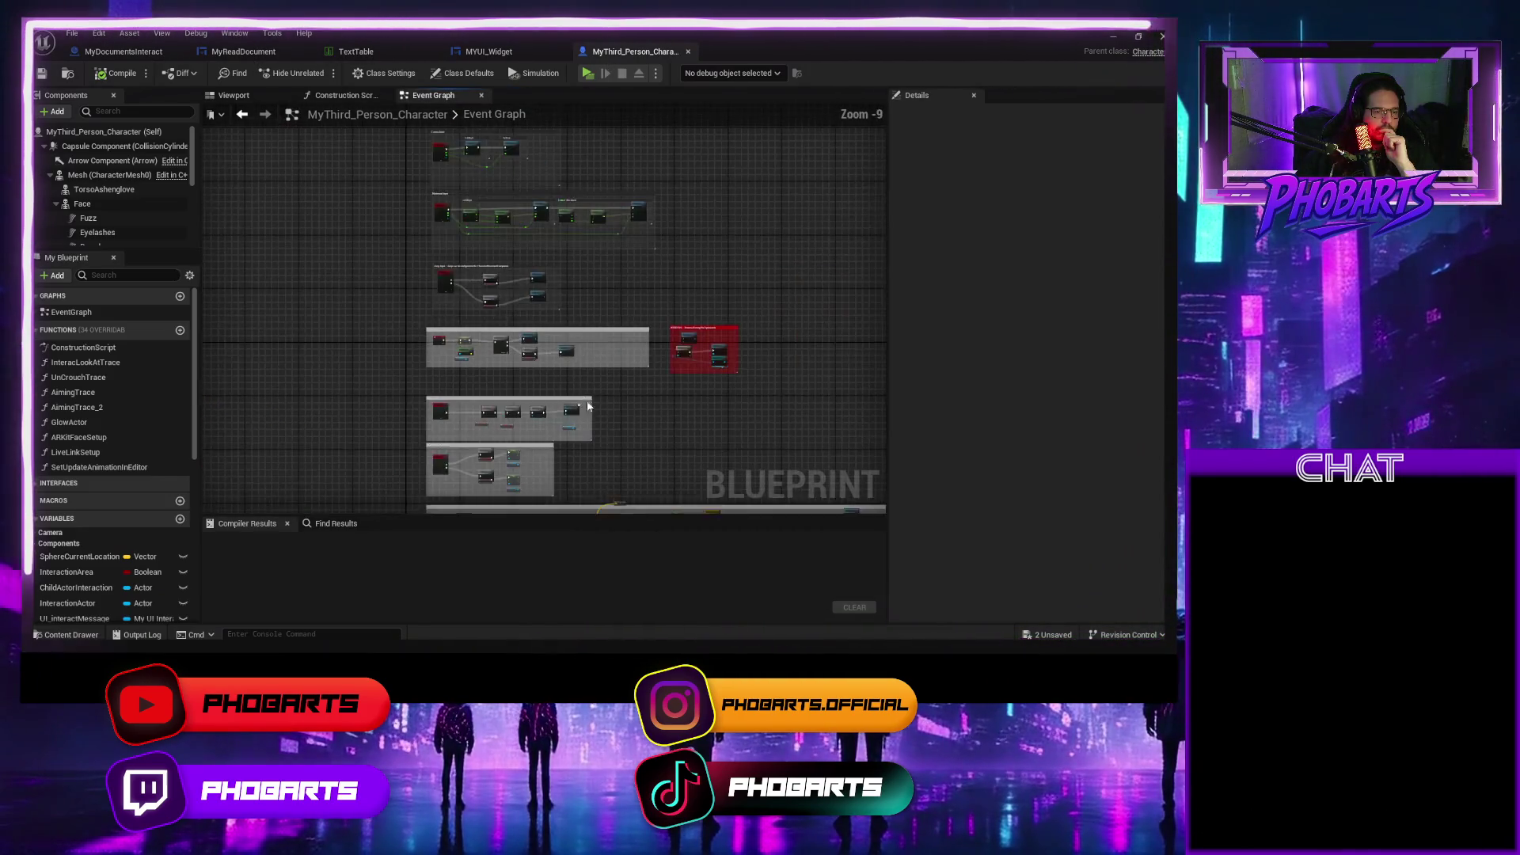
scroll(482, 221, up, 1)
scroll(515, 237, up, 3)
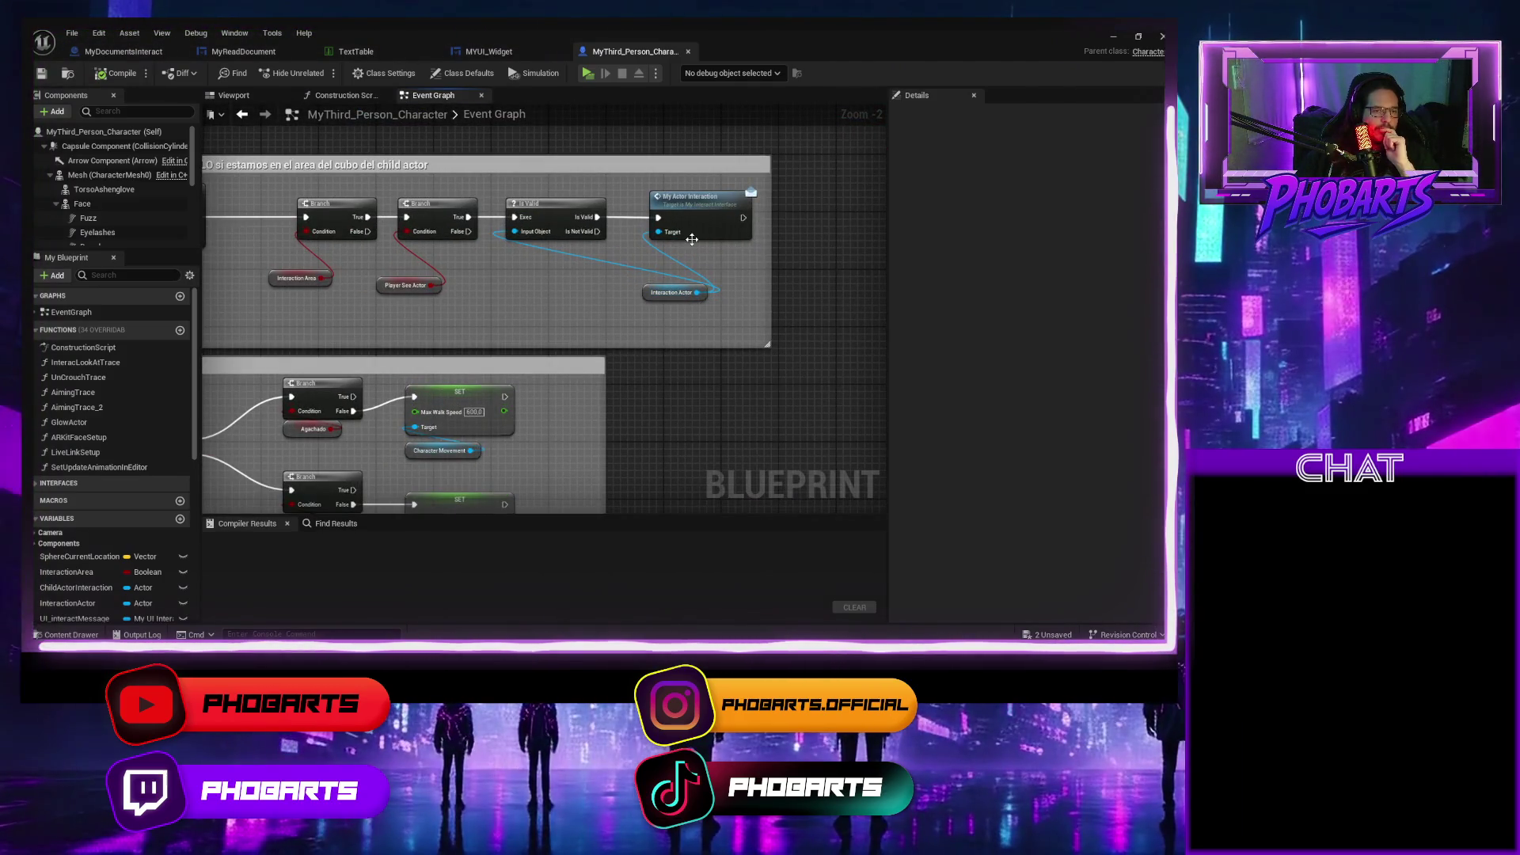
click(243, 51)
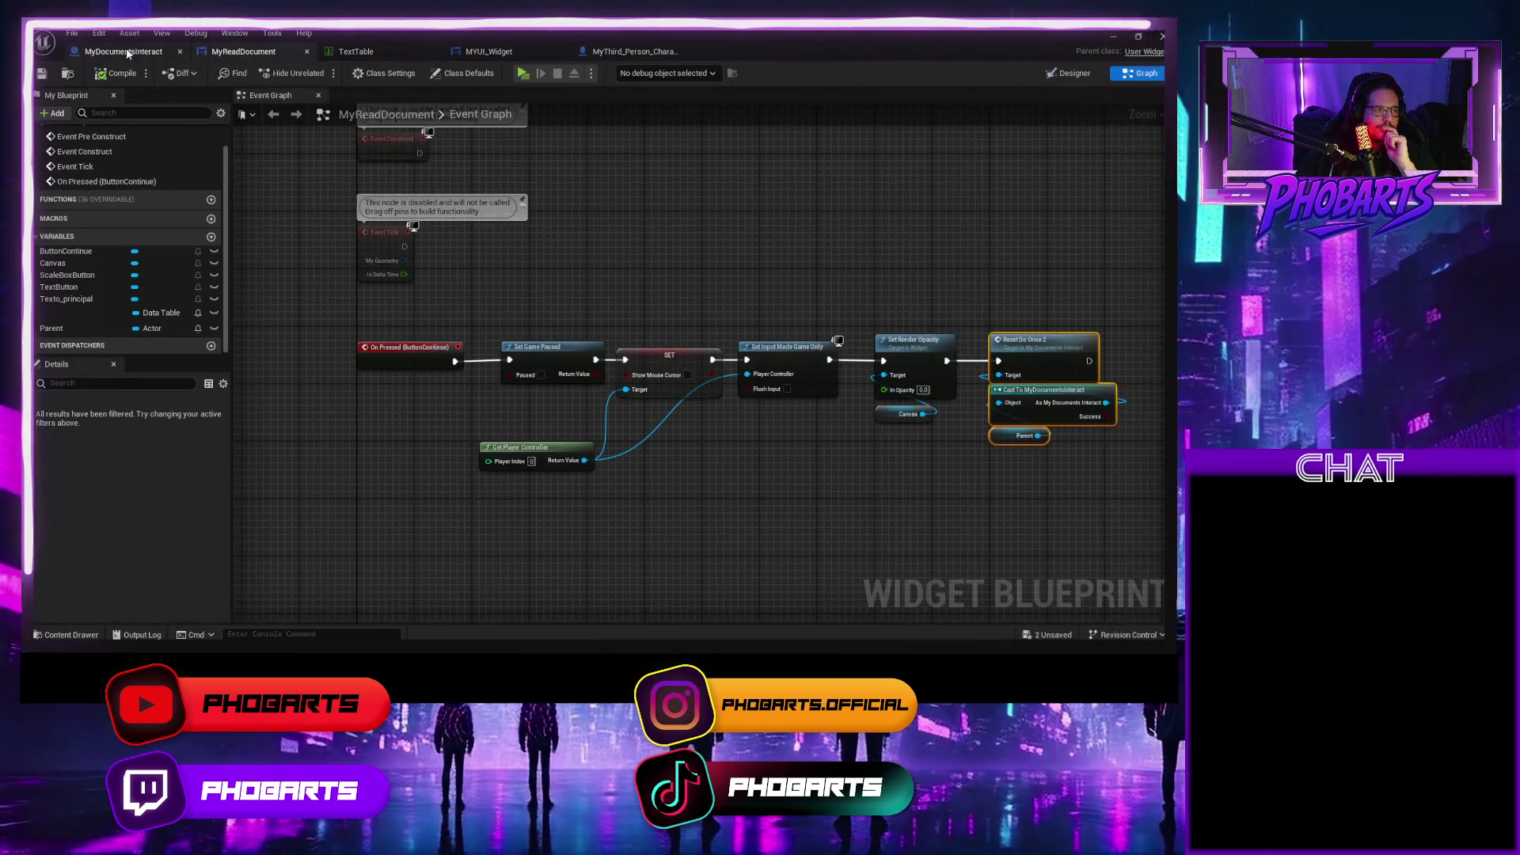
click(127, 51)
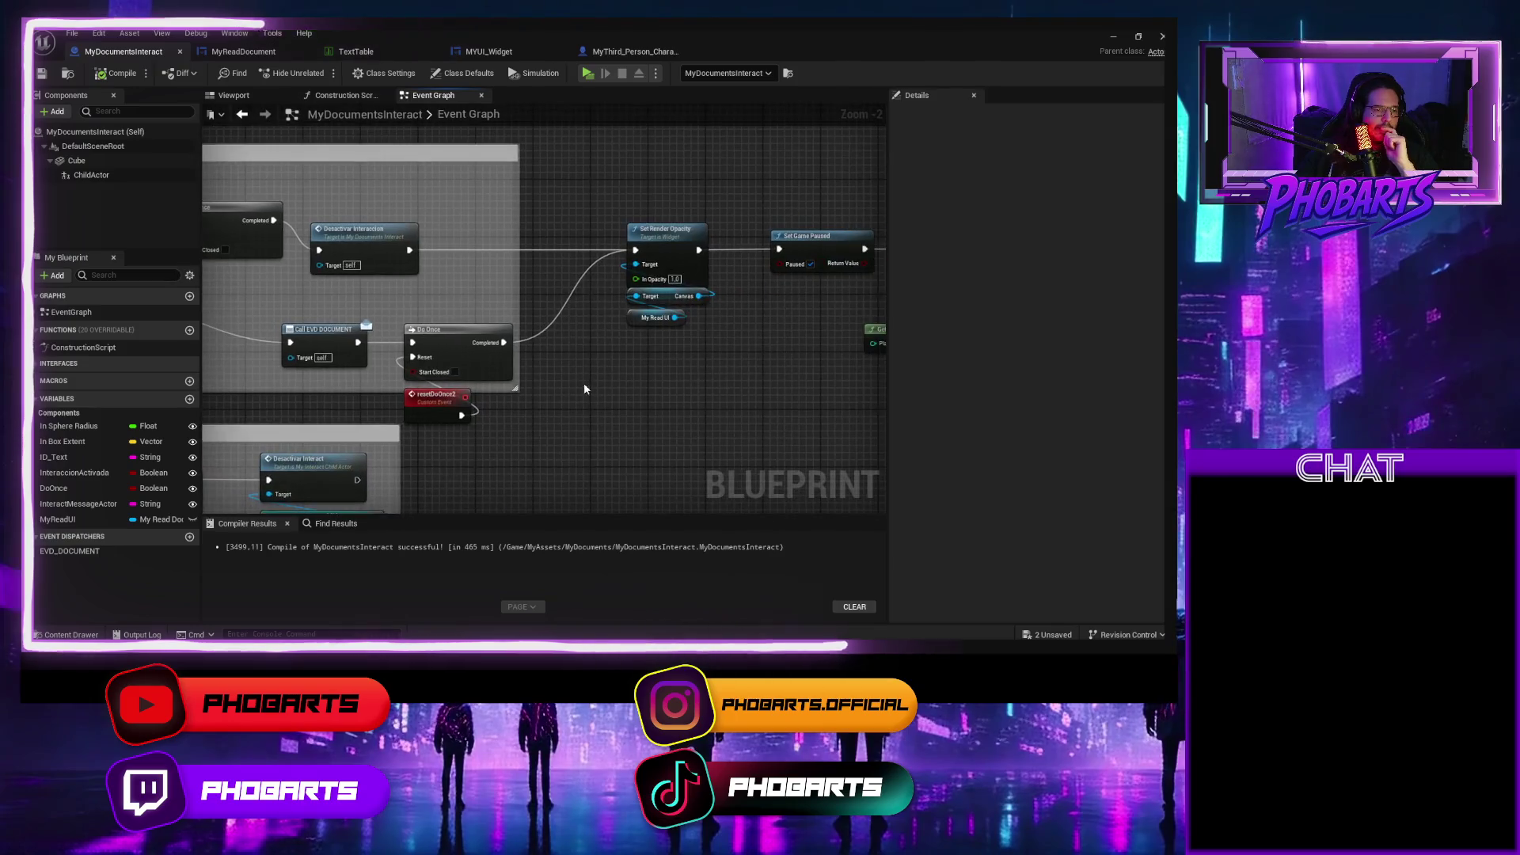
scroll(584, 388, down, 3)
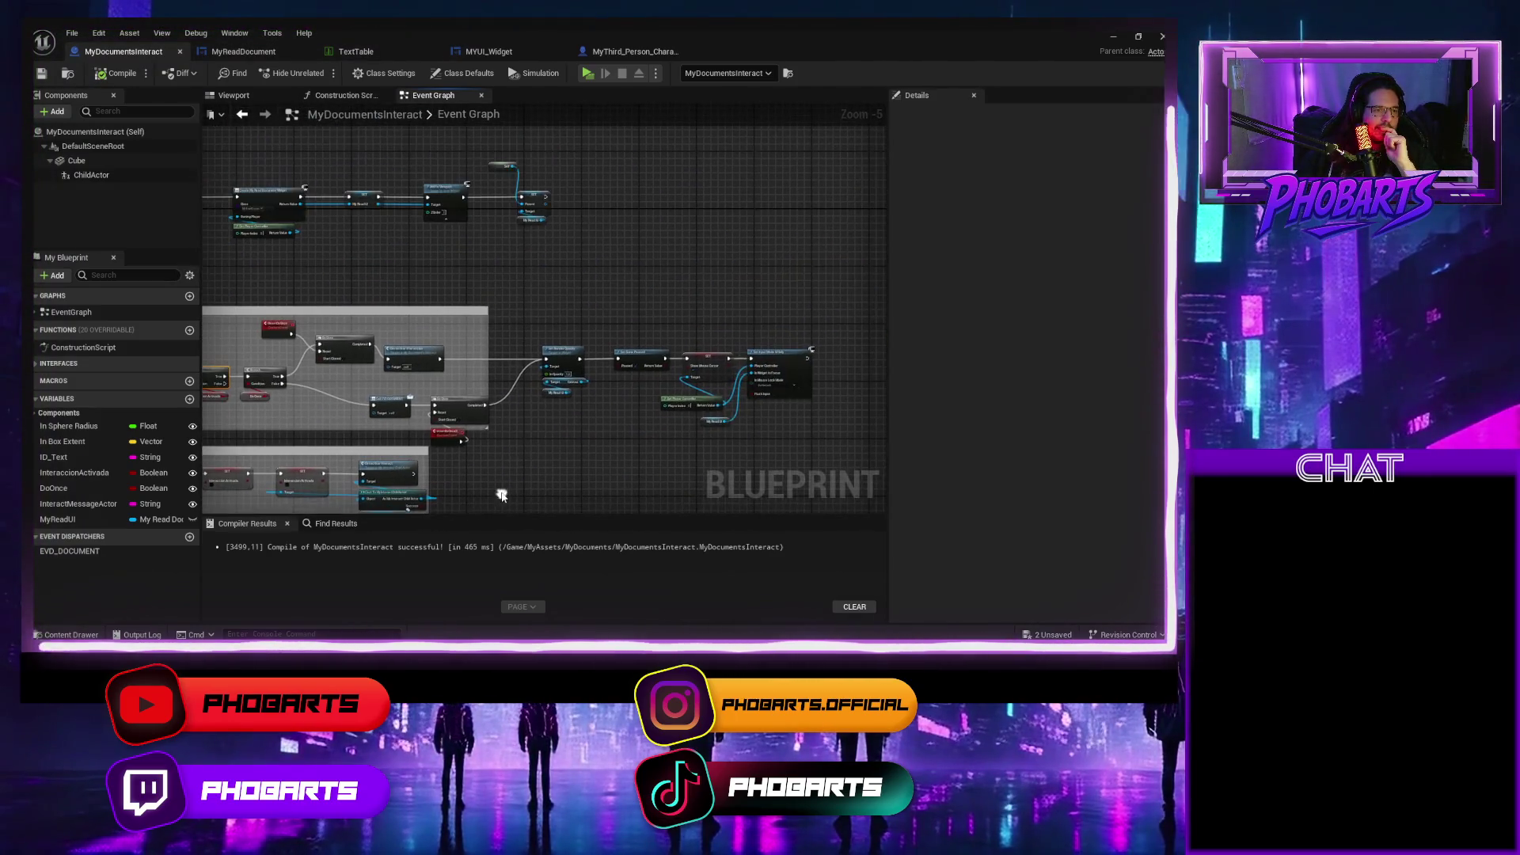
scroll(484, 270, up, 1)
scroll(596, 316, up, 1)
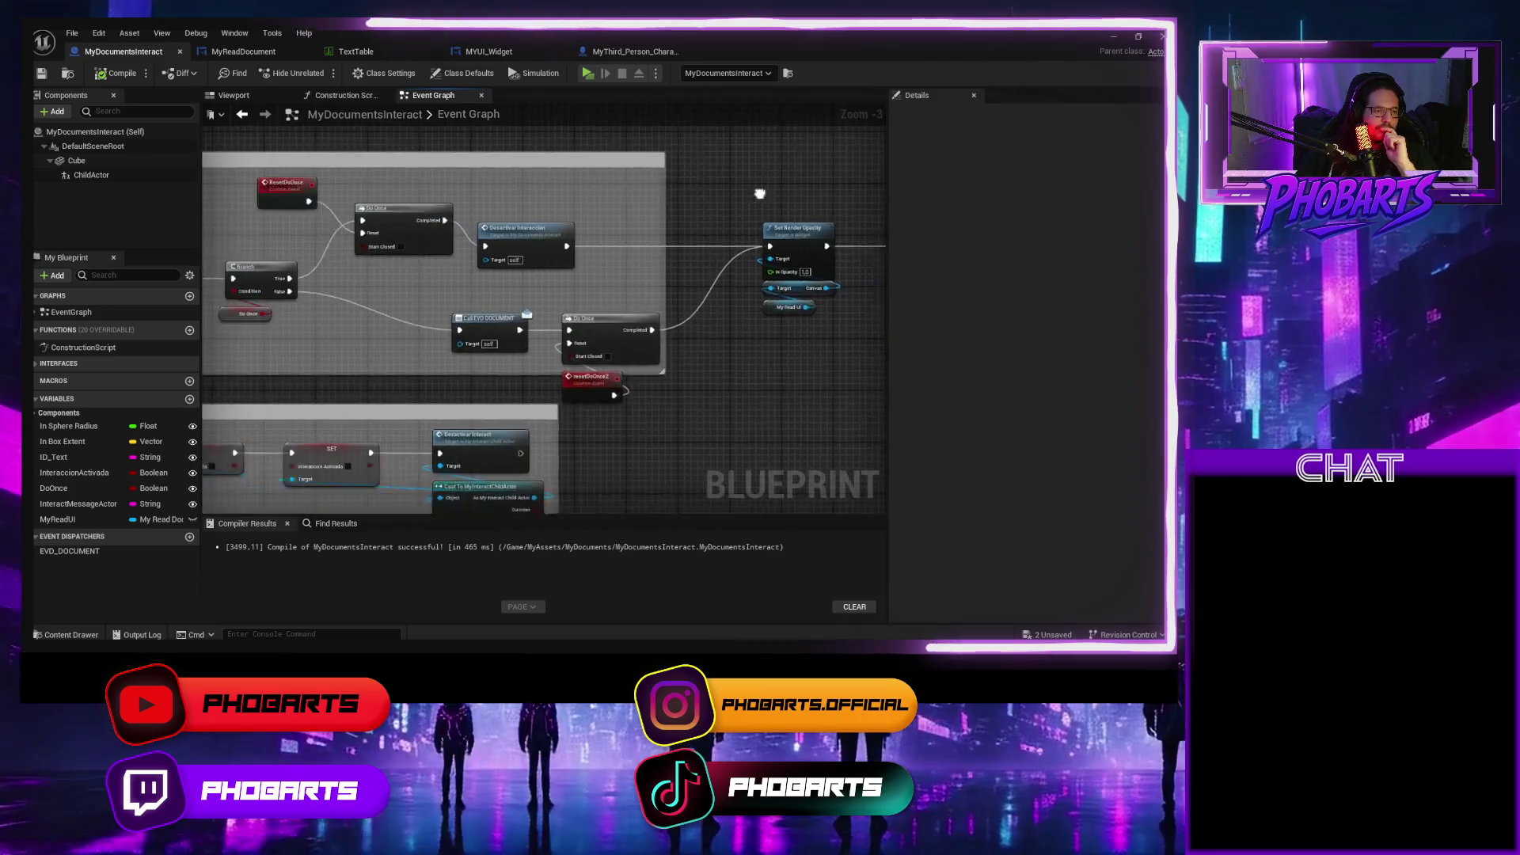
mouse_move(612, 256)
mouse_down()
mouse_move(738, 300)
mouse_move(469, 306)
mouse_up()
scroll(546, 348, down, 2)
scroll(546, 348, up, 2)
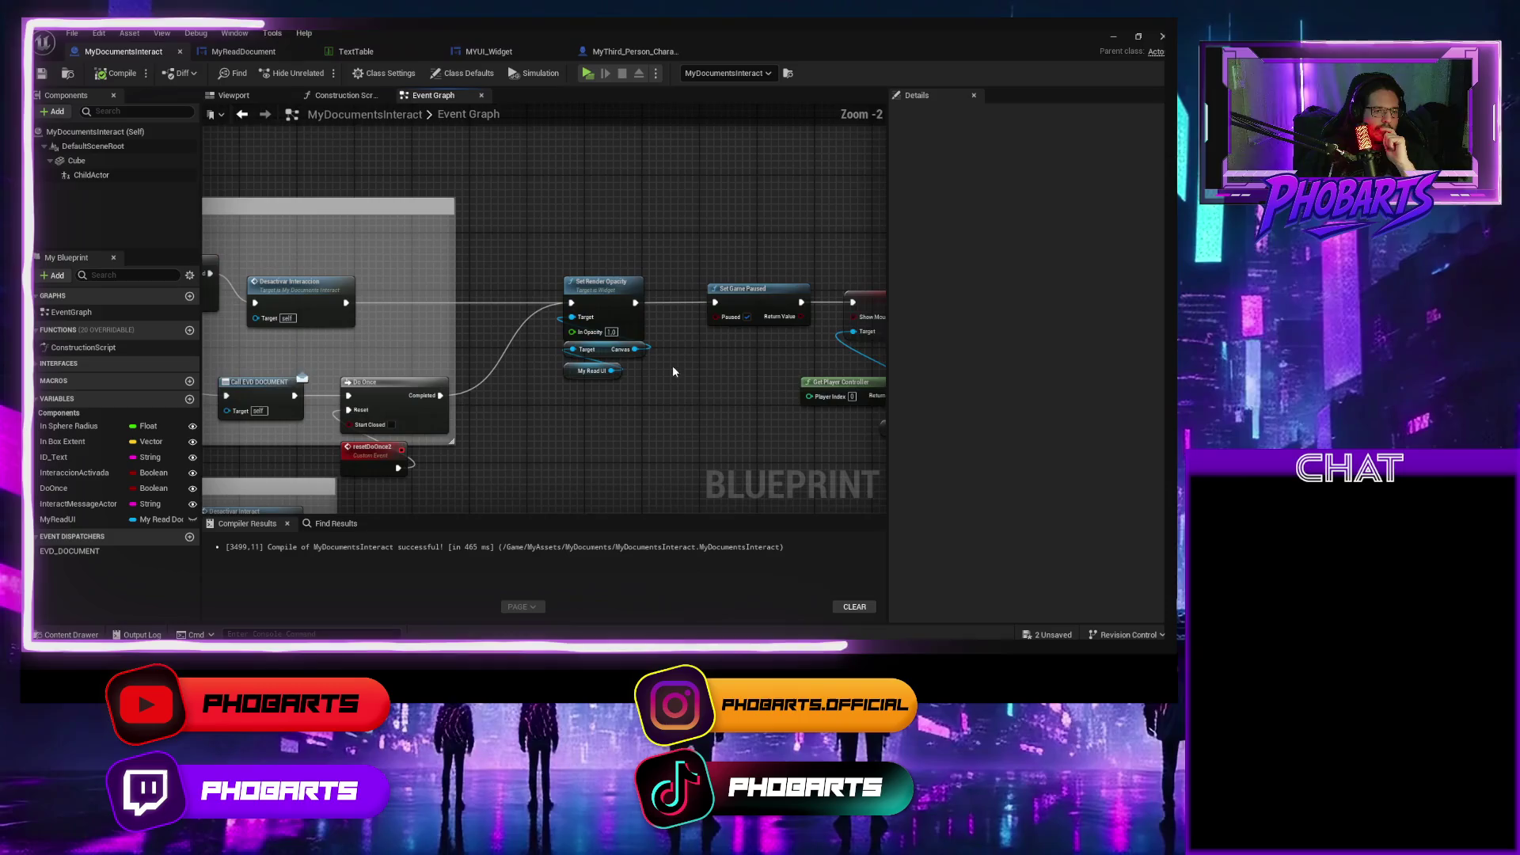
scroll(672, 363, up, 1)
drag(728, 416, 610, 415)
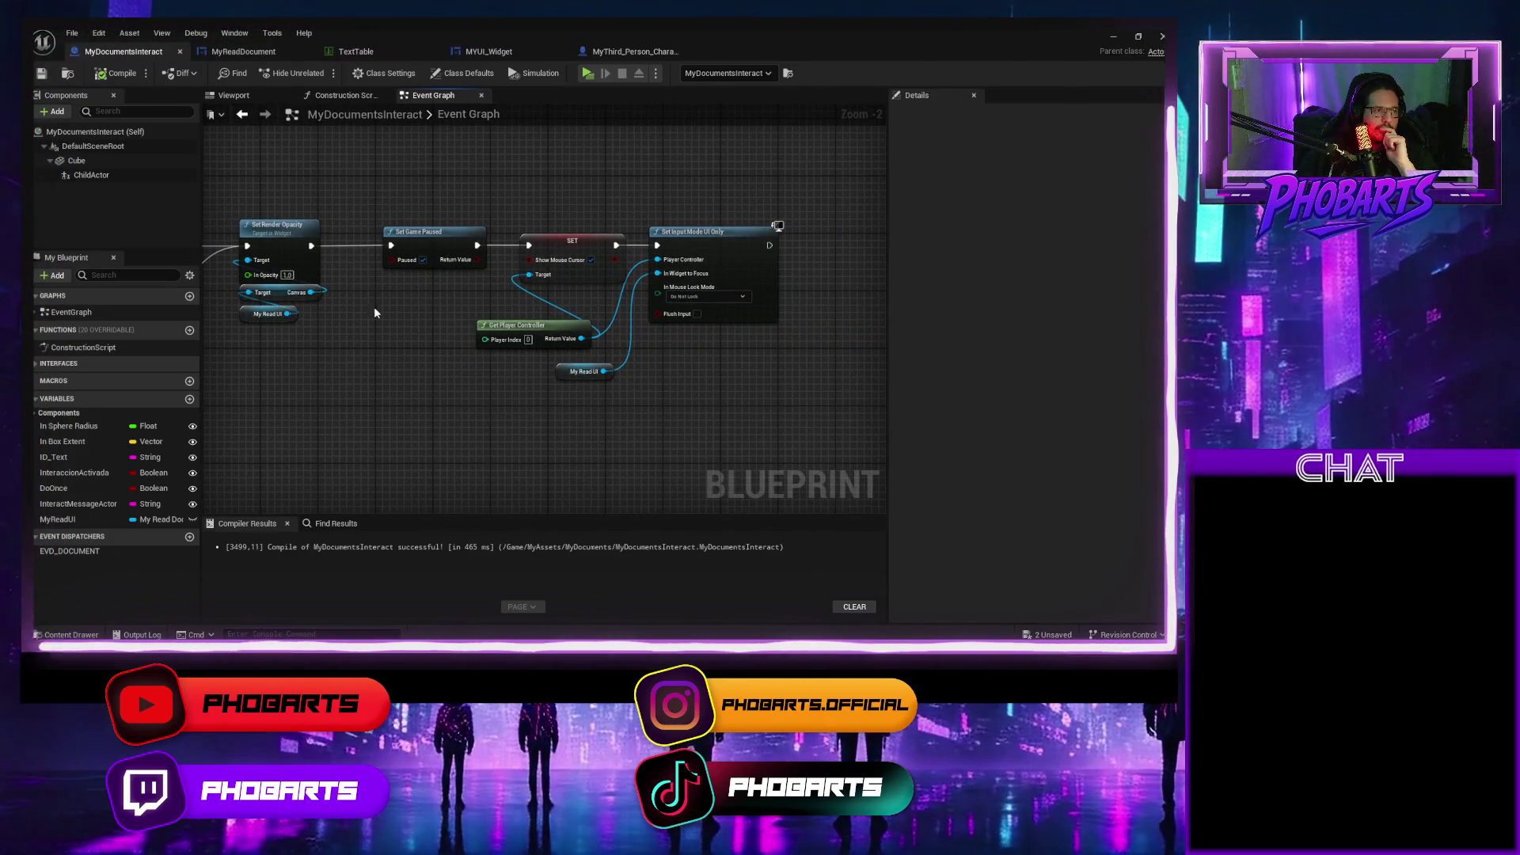
click(627, 54)
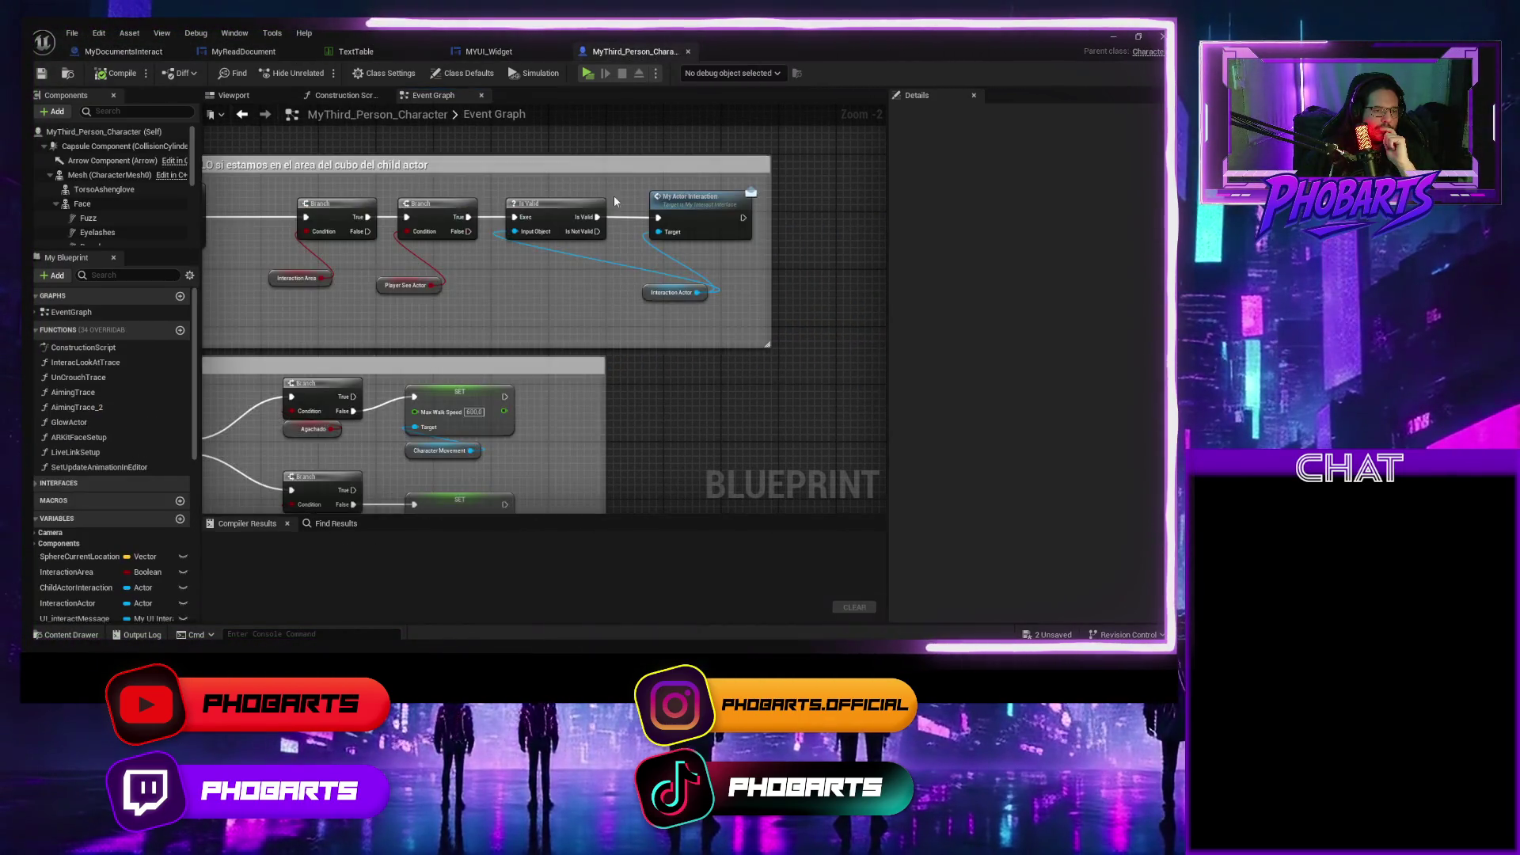
Adjust the wiring around My Actor Interaction, save the character blueprint, and start a play test.
drag(575, 314, 450, 311)
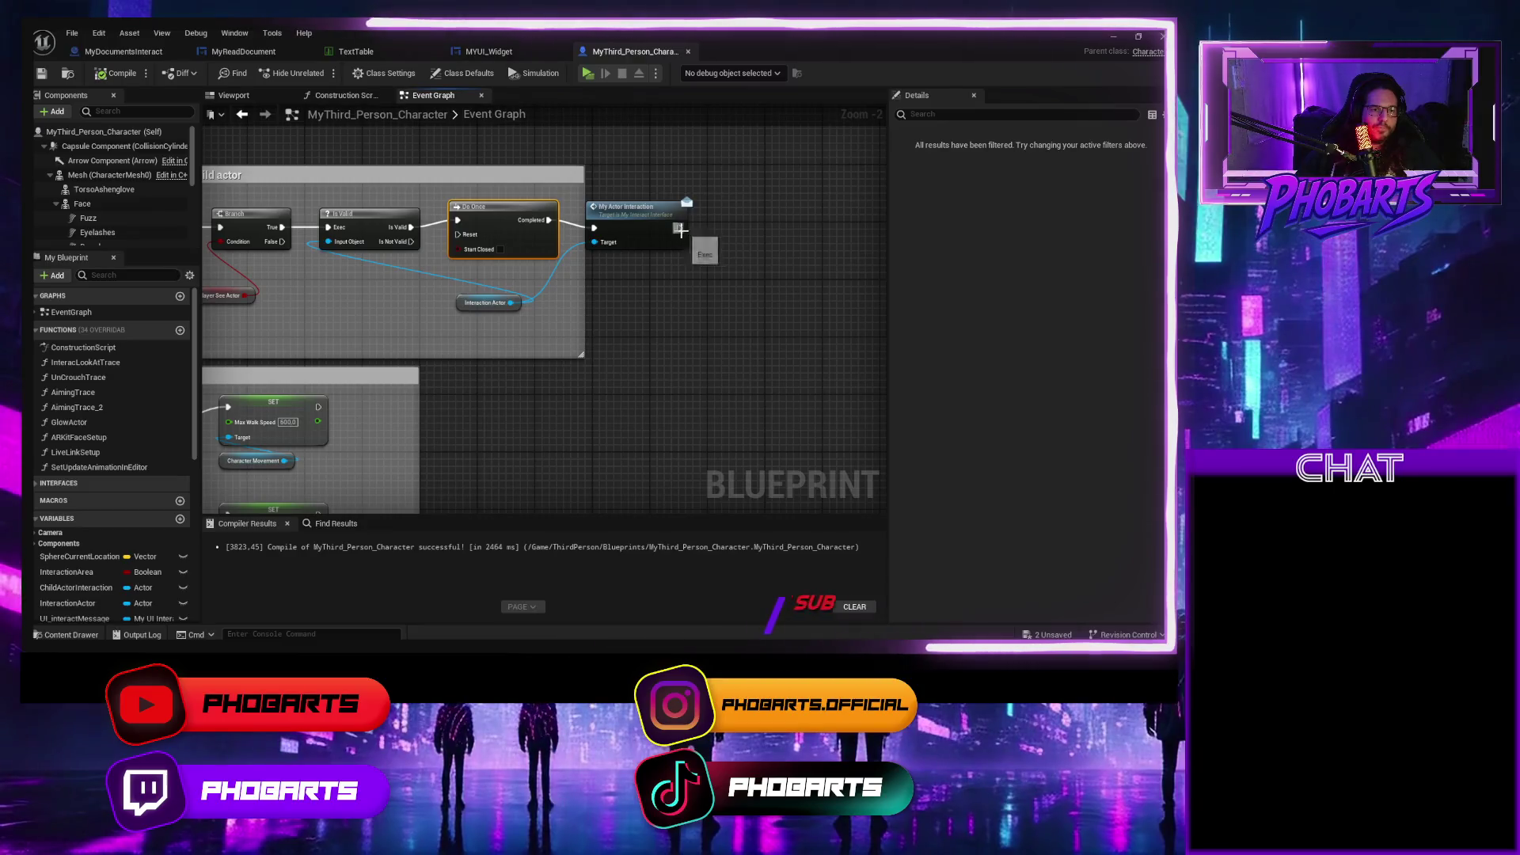
mouse_move(682, 235)
mouse_down()
mouse_move(724, 234)
mouse_move(467, 184)
mouse_up()
key(Escape)
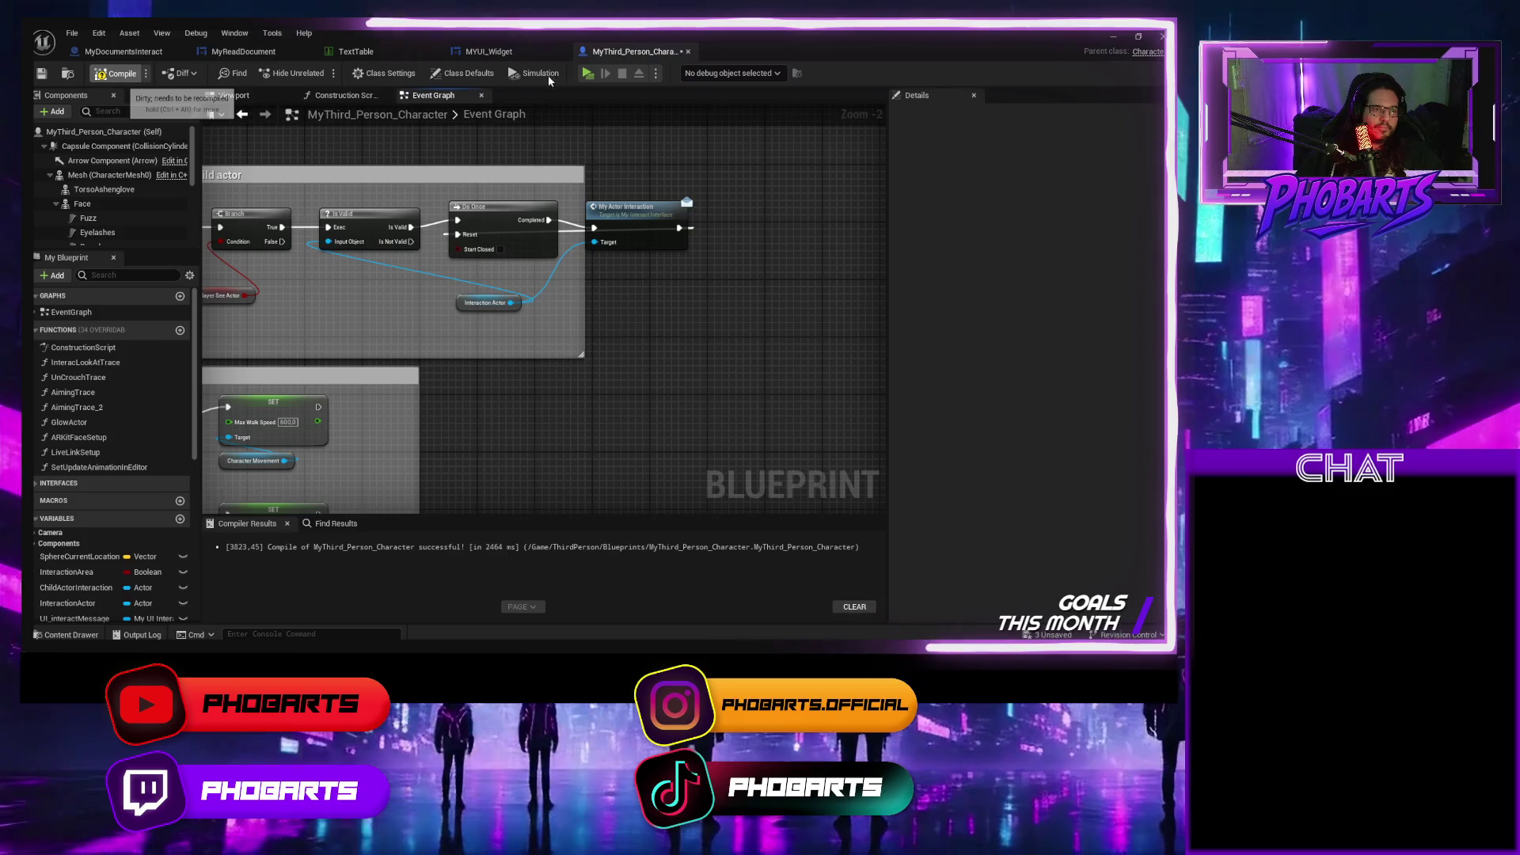
key(ctrl+s)
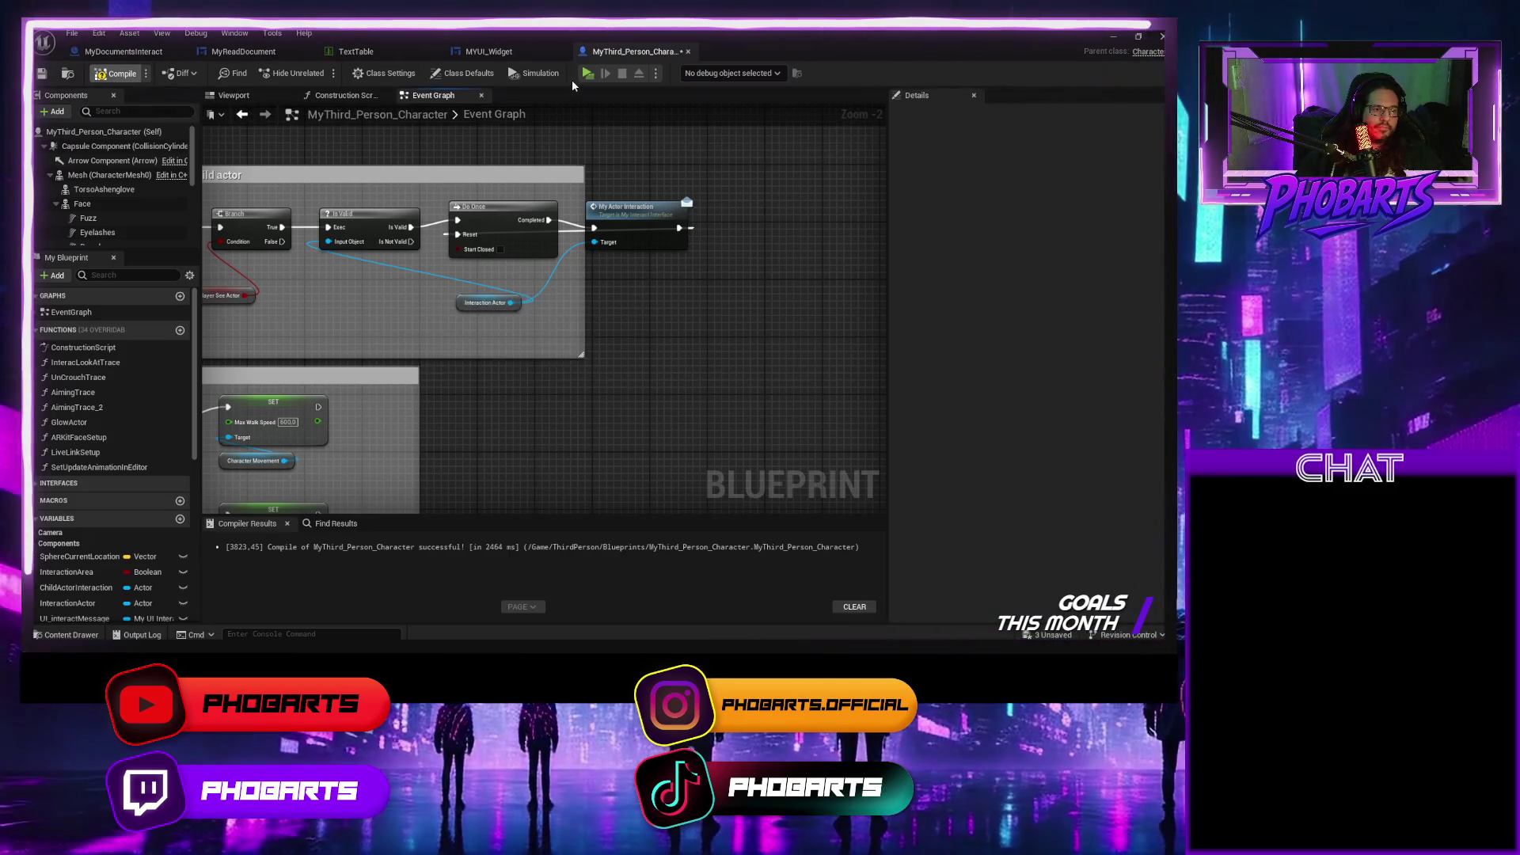
click(586, 75)
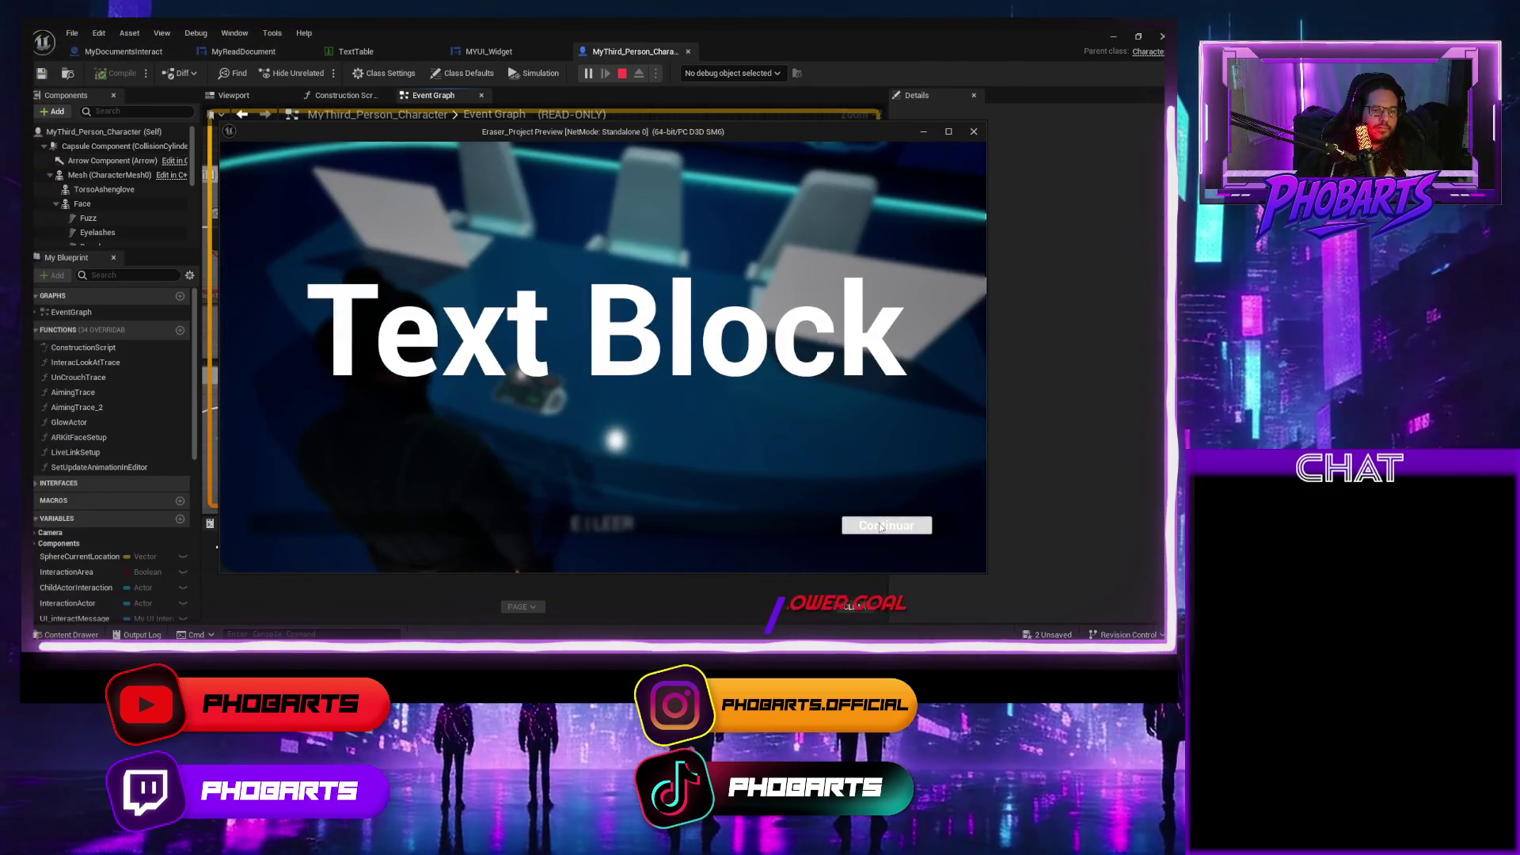
click(877, 526)
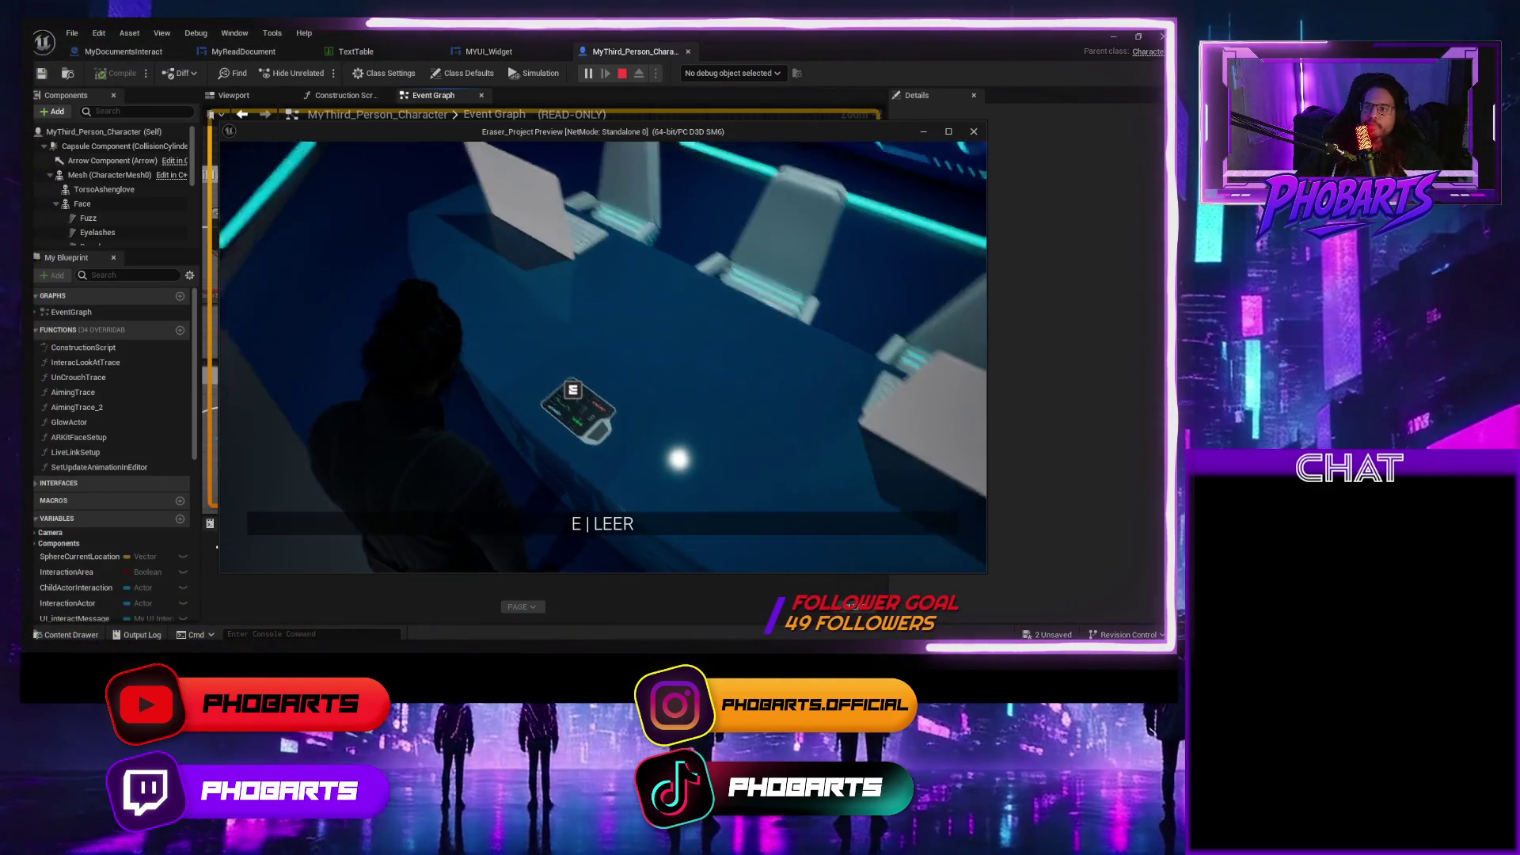
key(s)
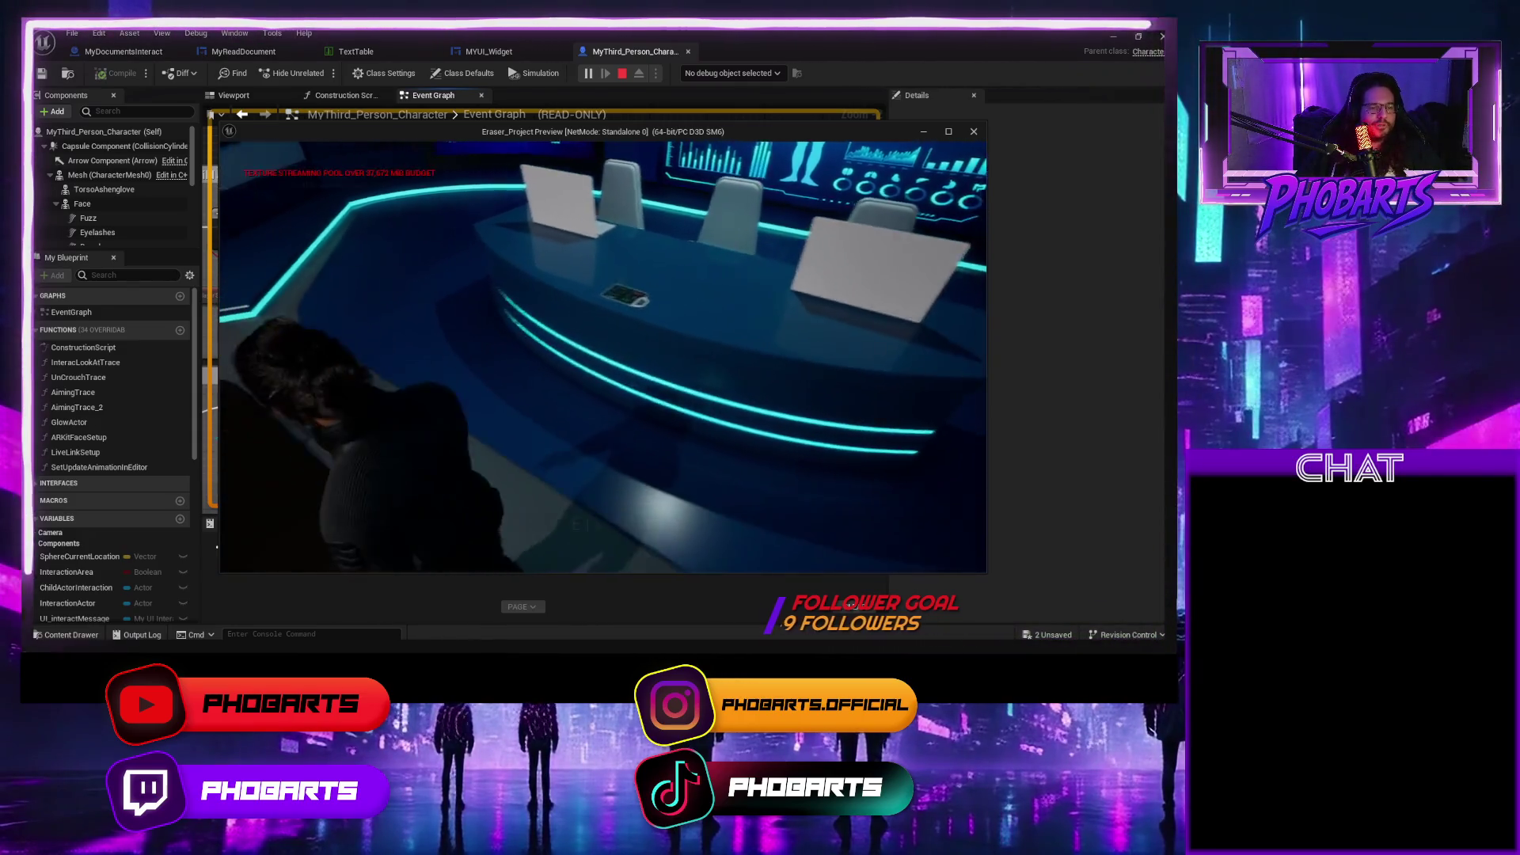
key(w)
key(e)
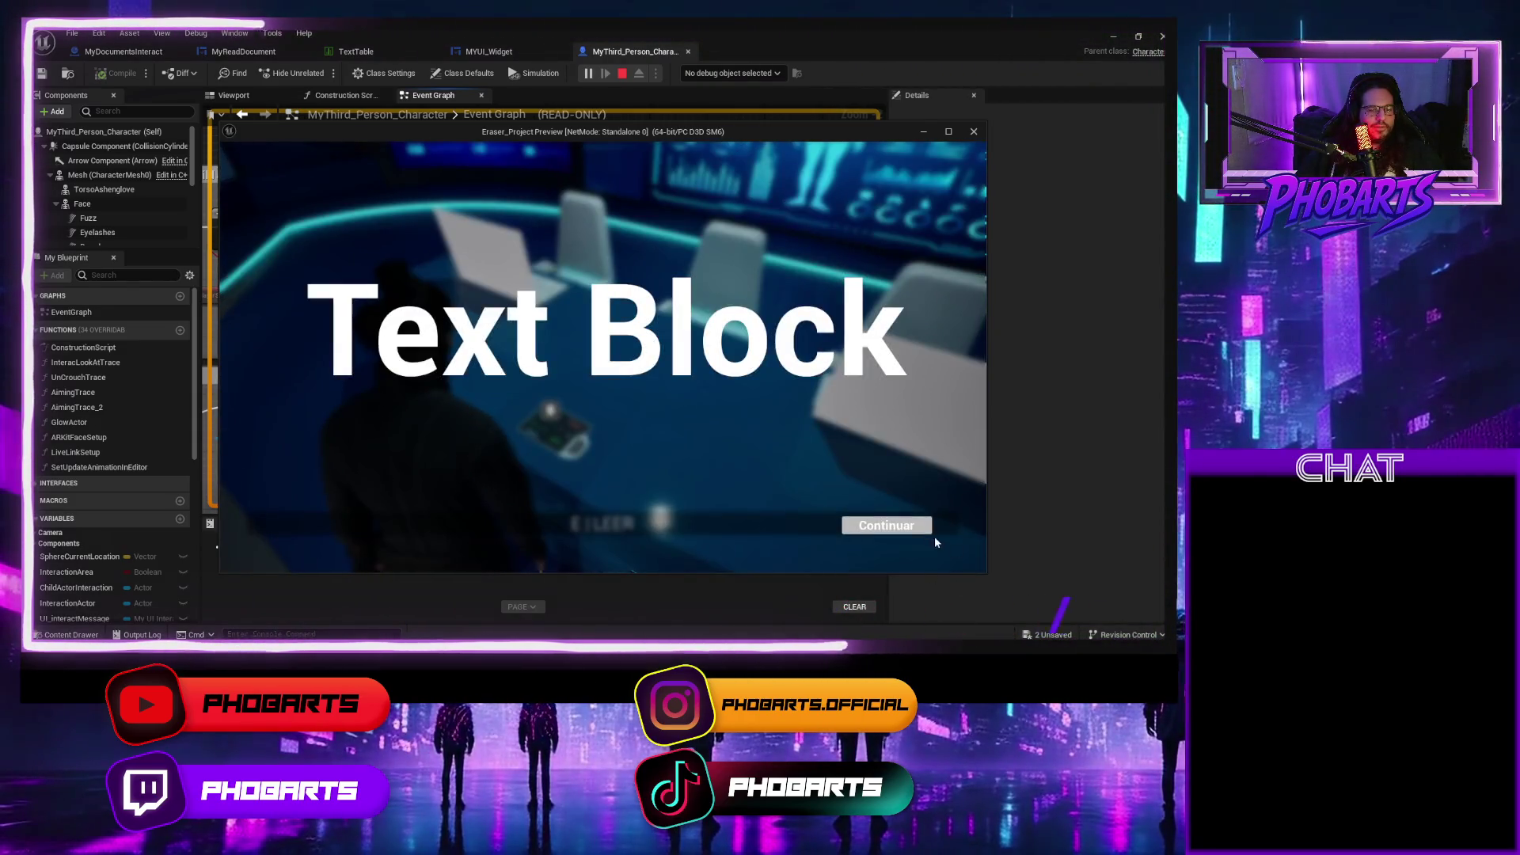
click(902, 529)
key(e)
click(902, 529)
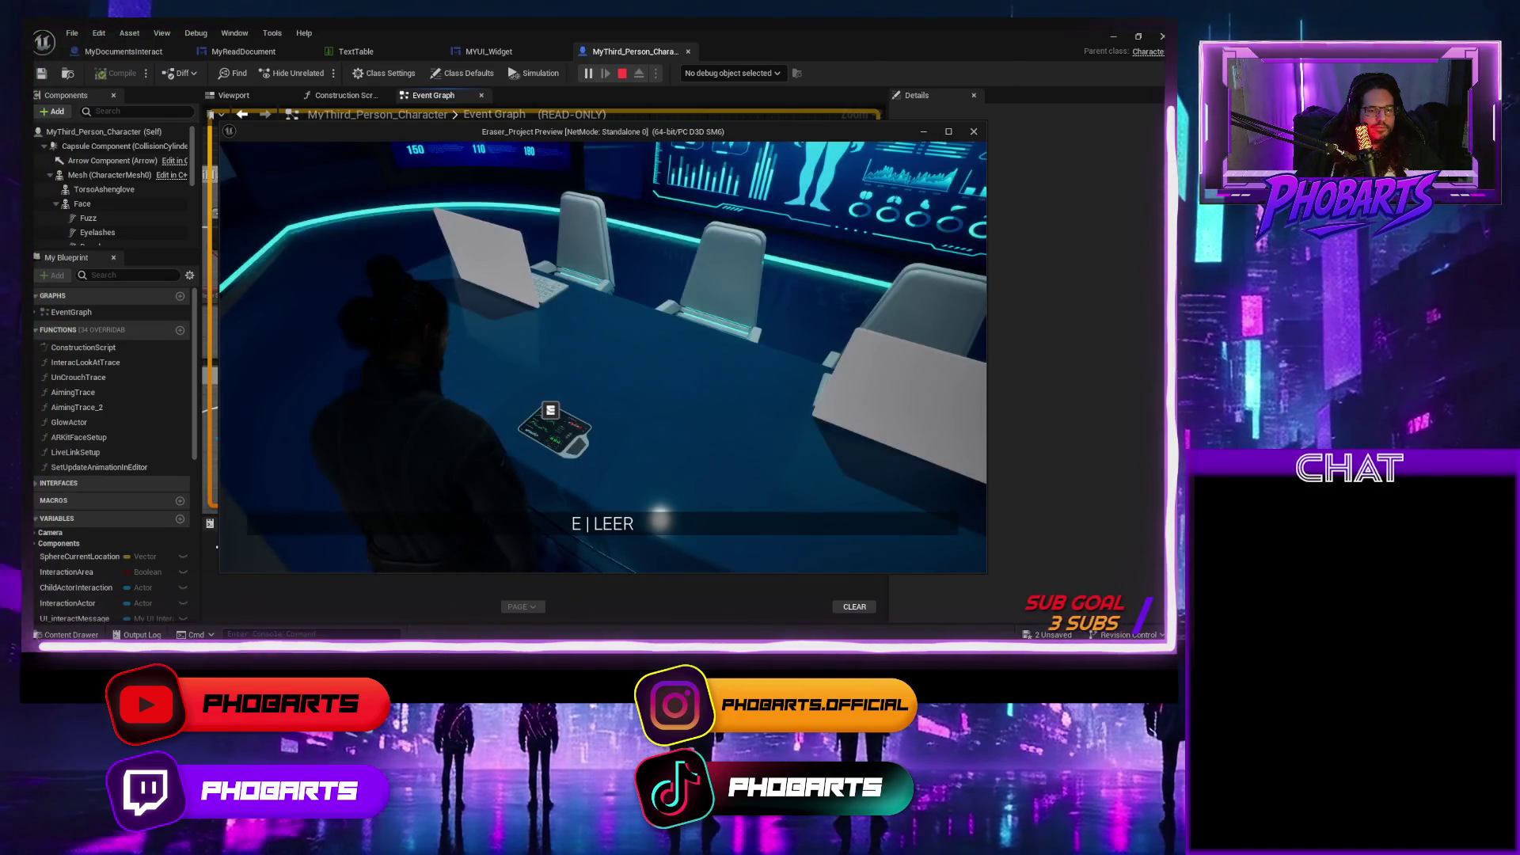
key(Escape)
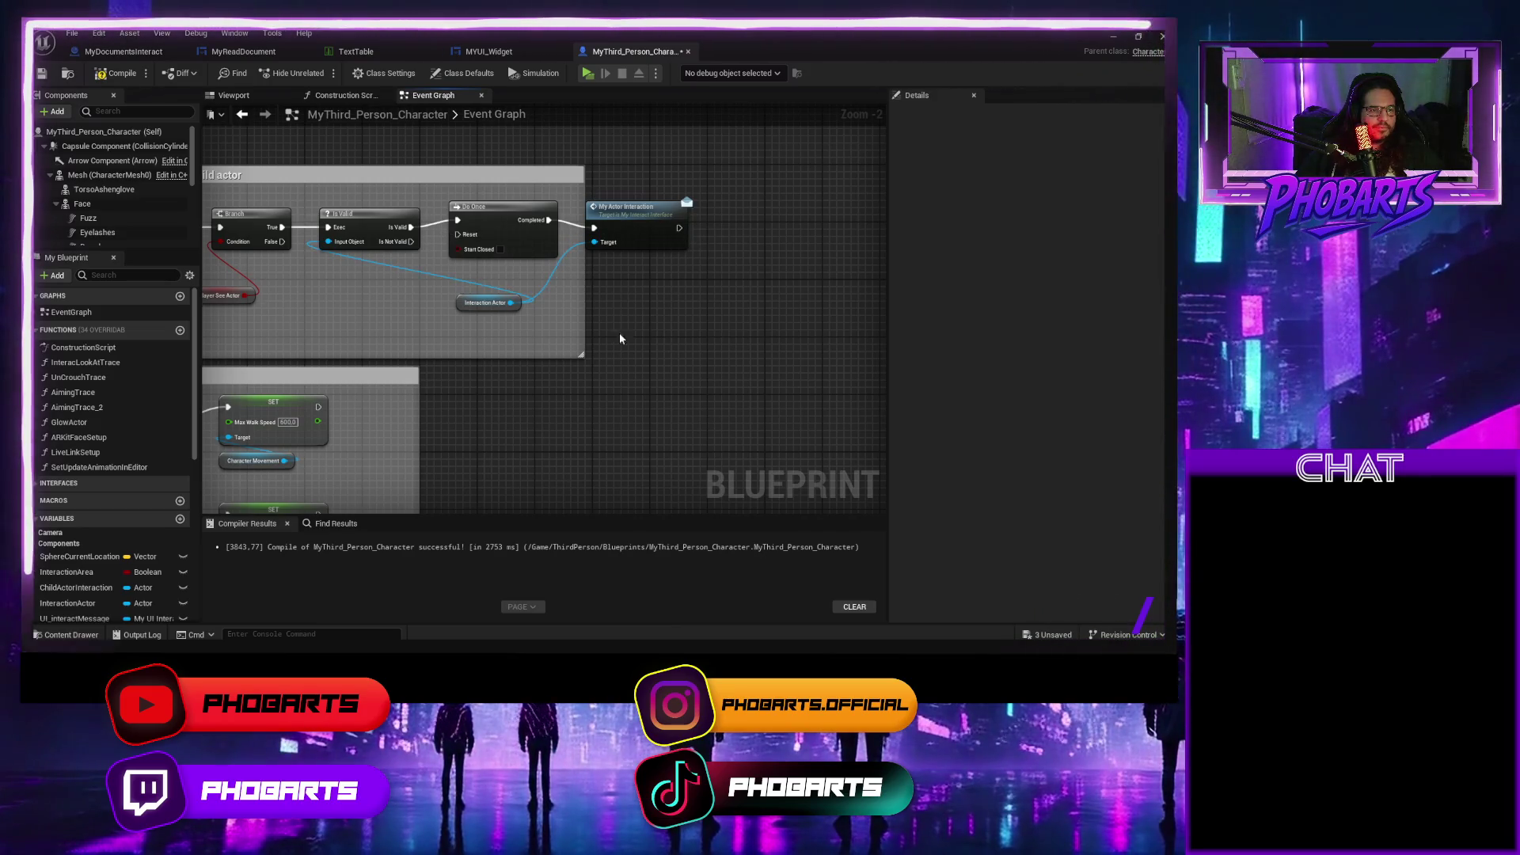
Delete the Do Once node, wire Is Valid directly to My Actor Interaction, and save.
scroll(551, 354, down, 1)
click(482, 237)
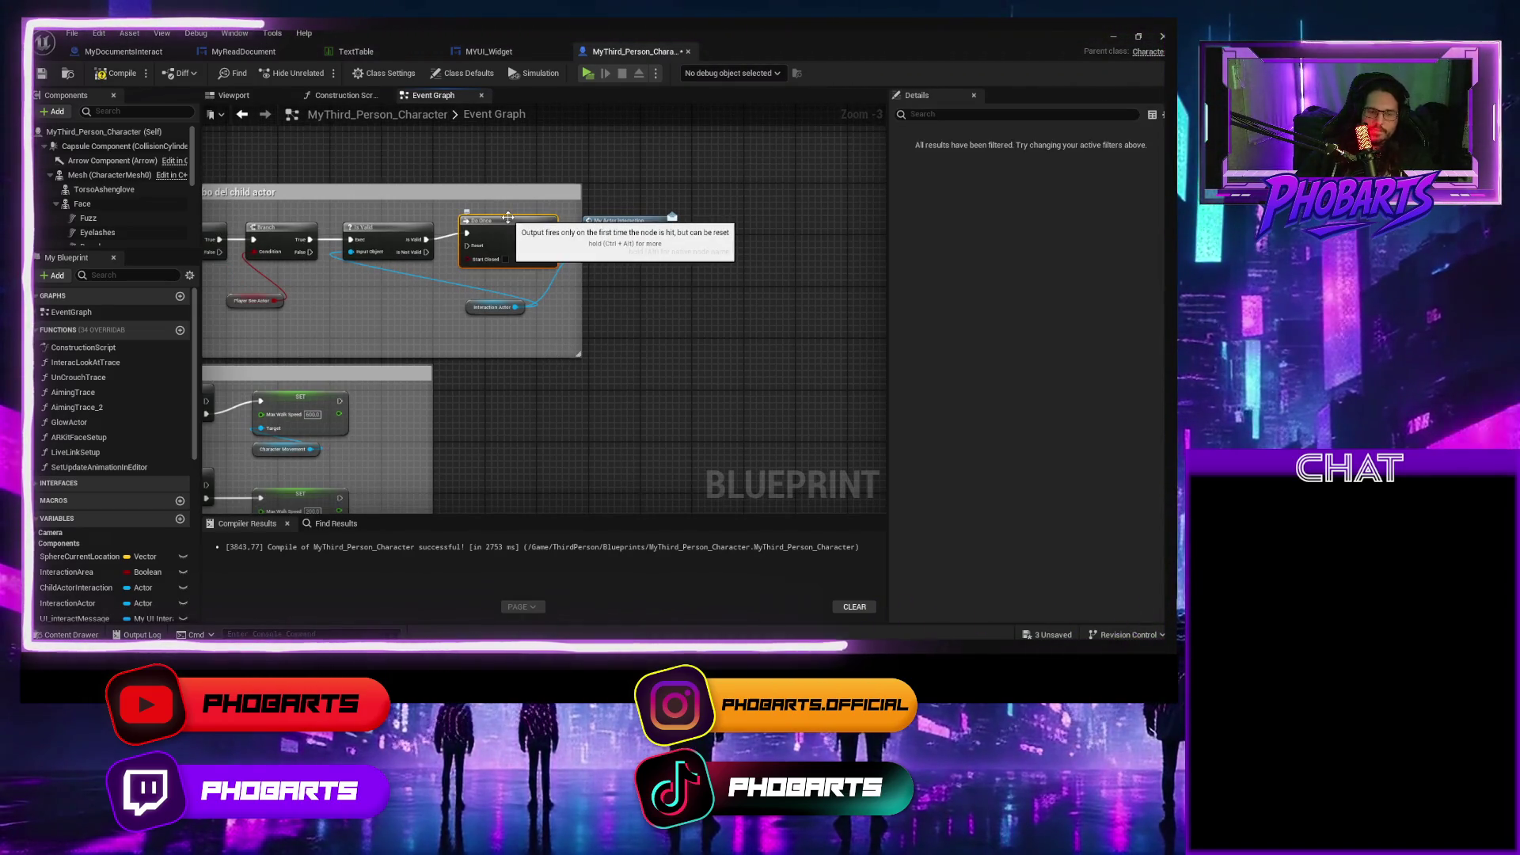
key(Delete)
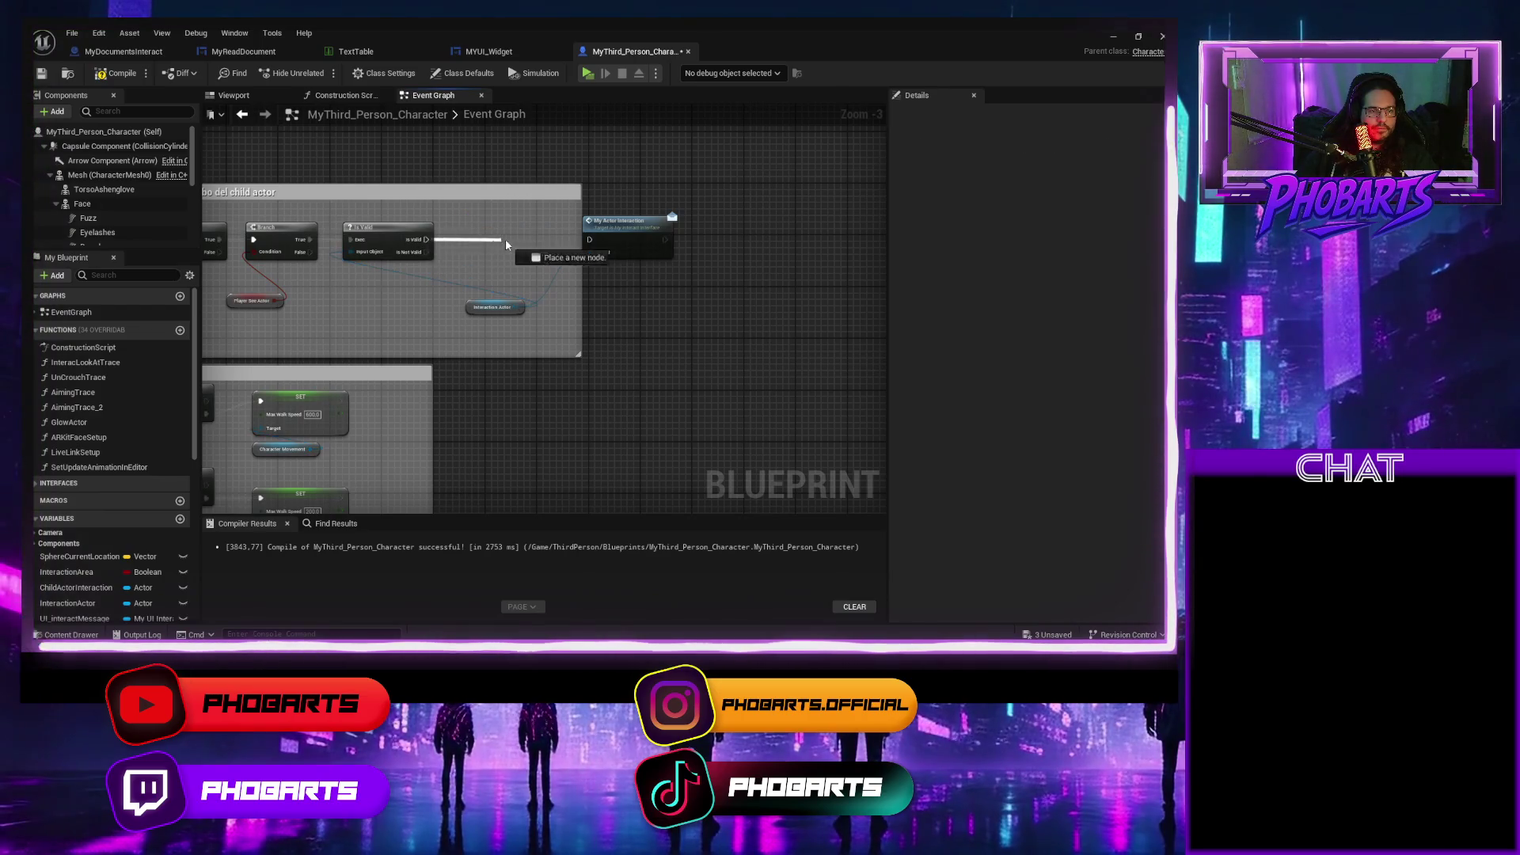
drag(497, 245, 592, 242)
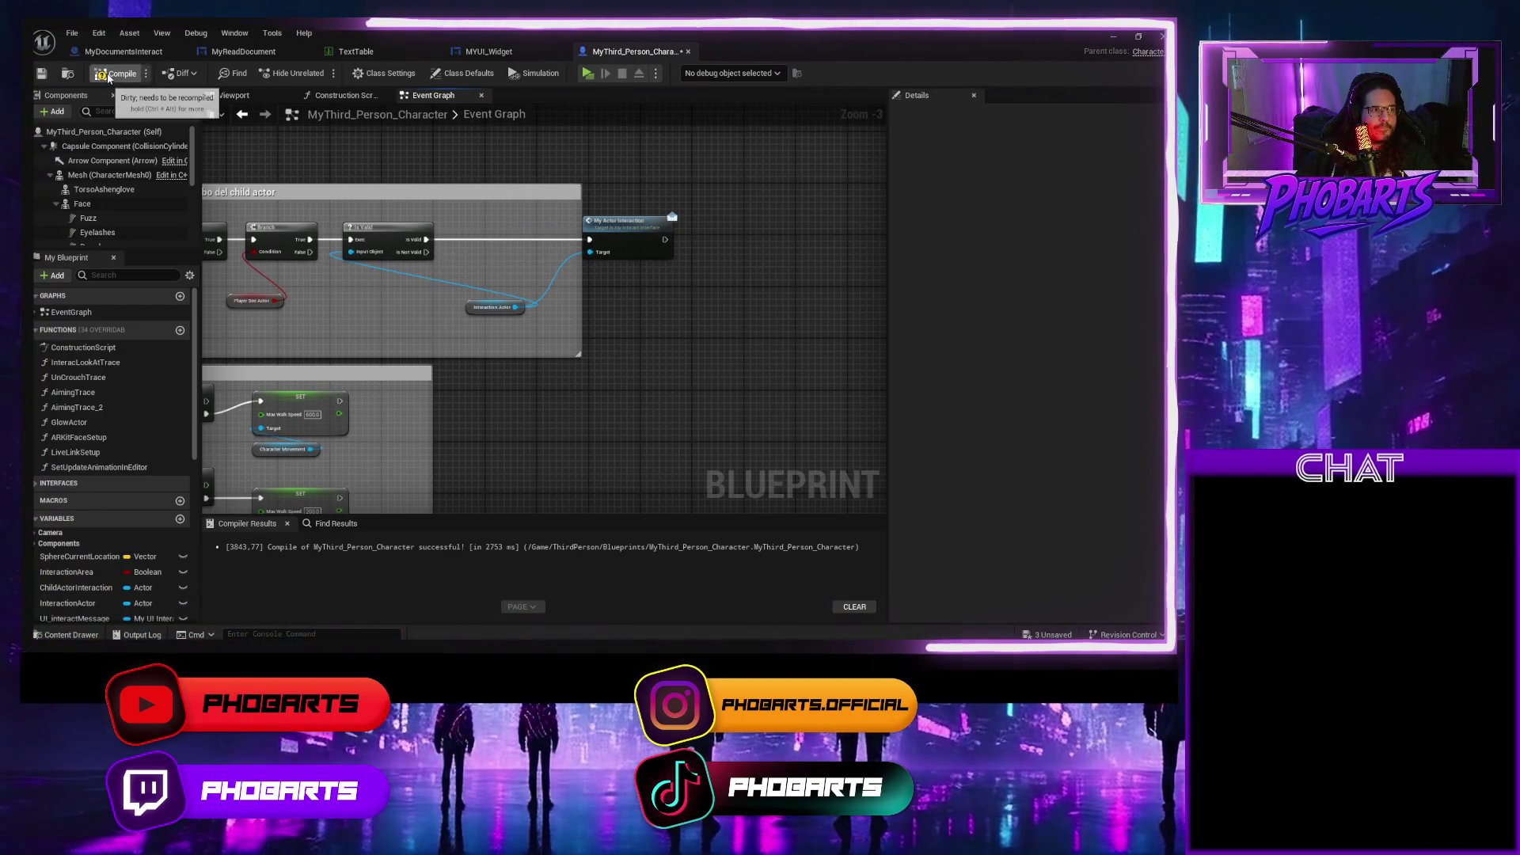
key(ctrl+s)
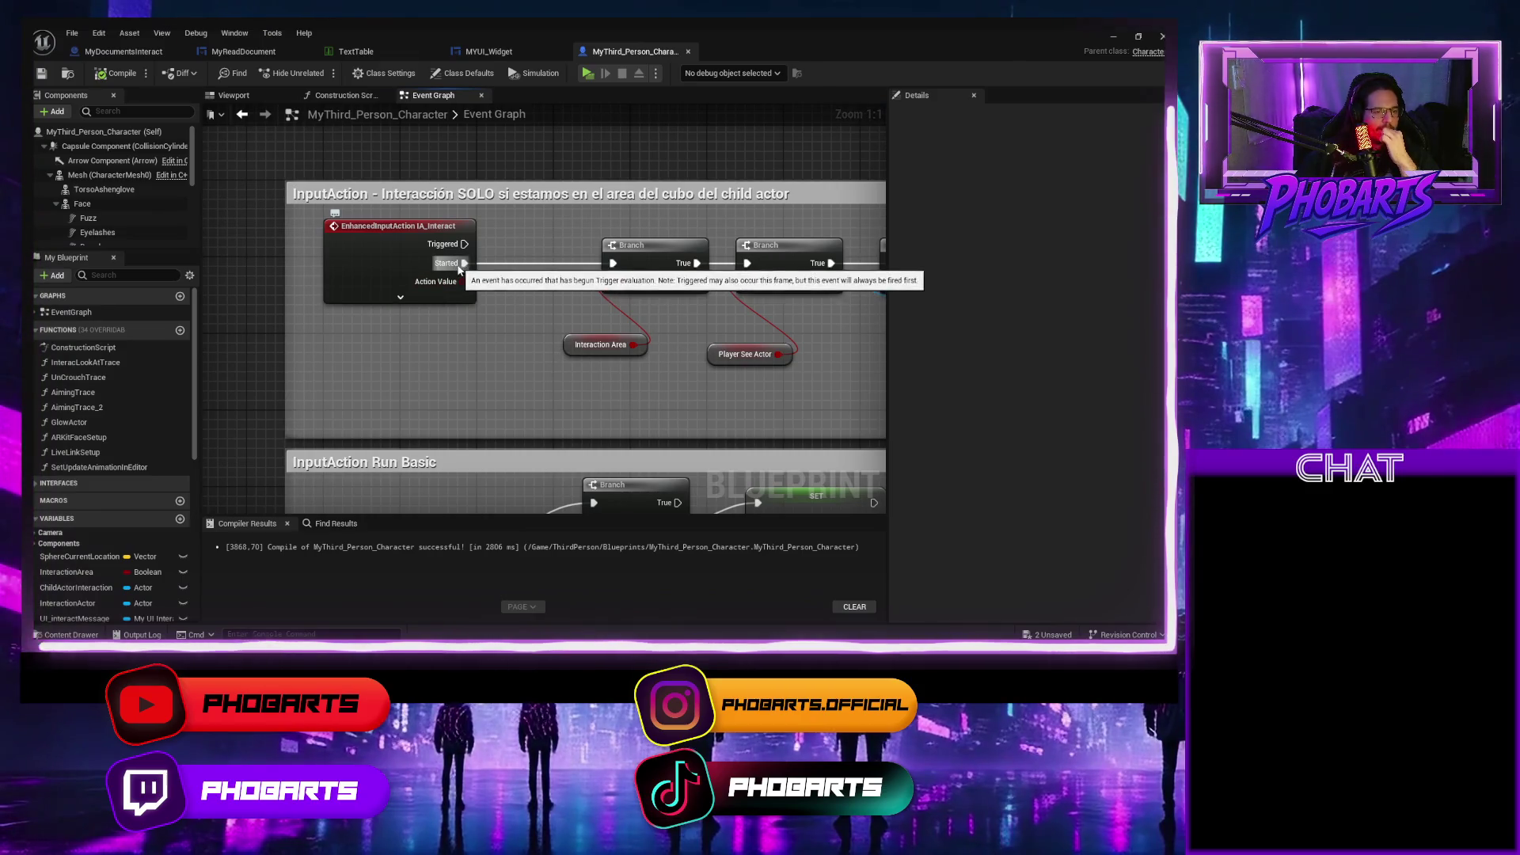
Rewire the first Branch from IA_Interact's Started to Triggered, save, and start a play test.
drag(462, 263, 469, 244)
click(401, 277)
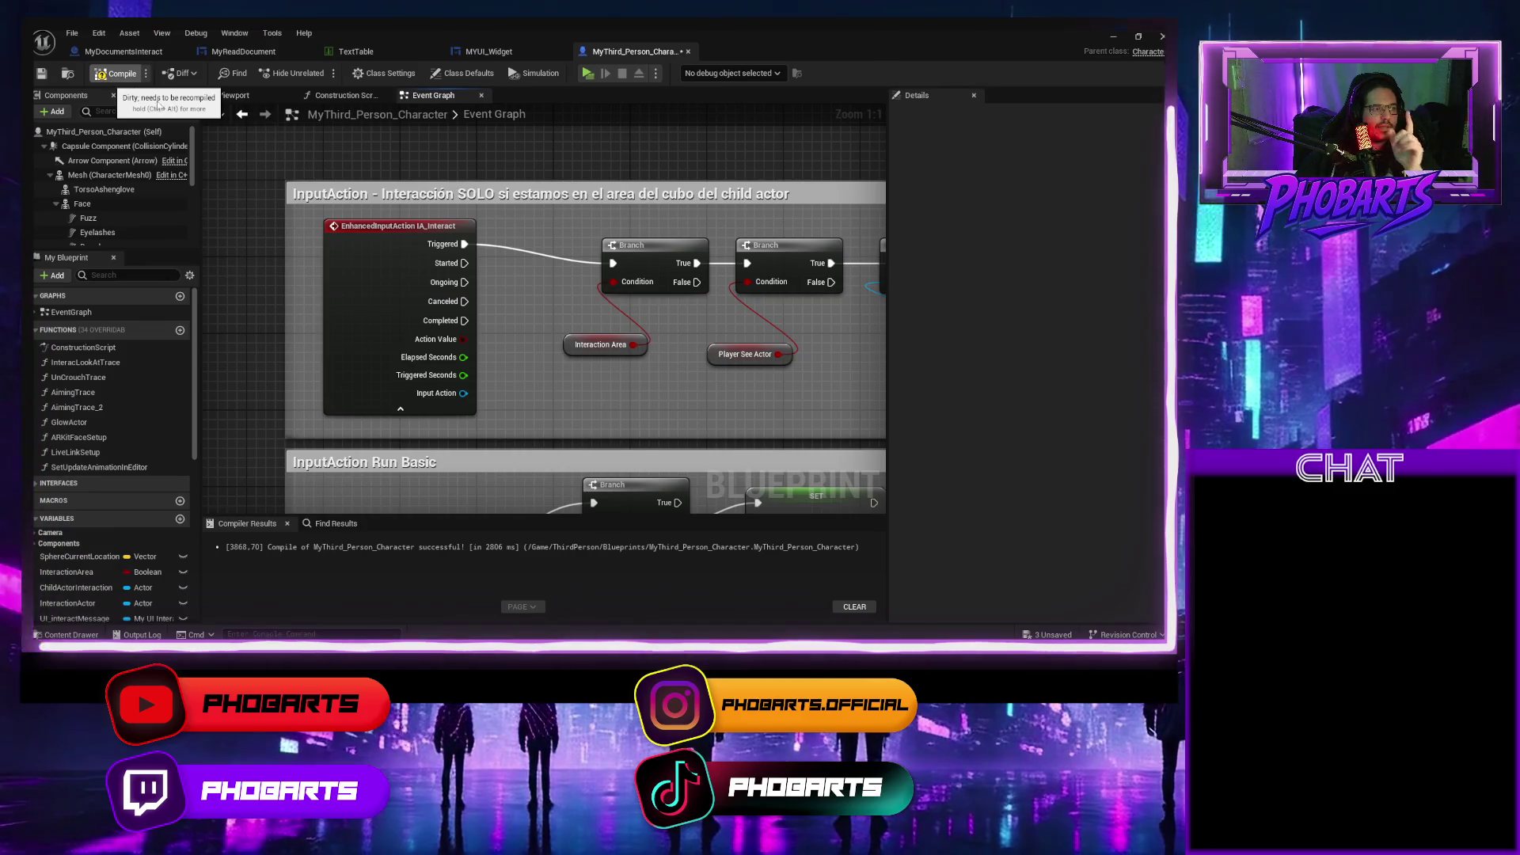
key(ctrl+s)
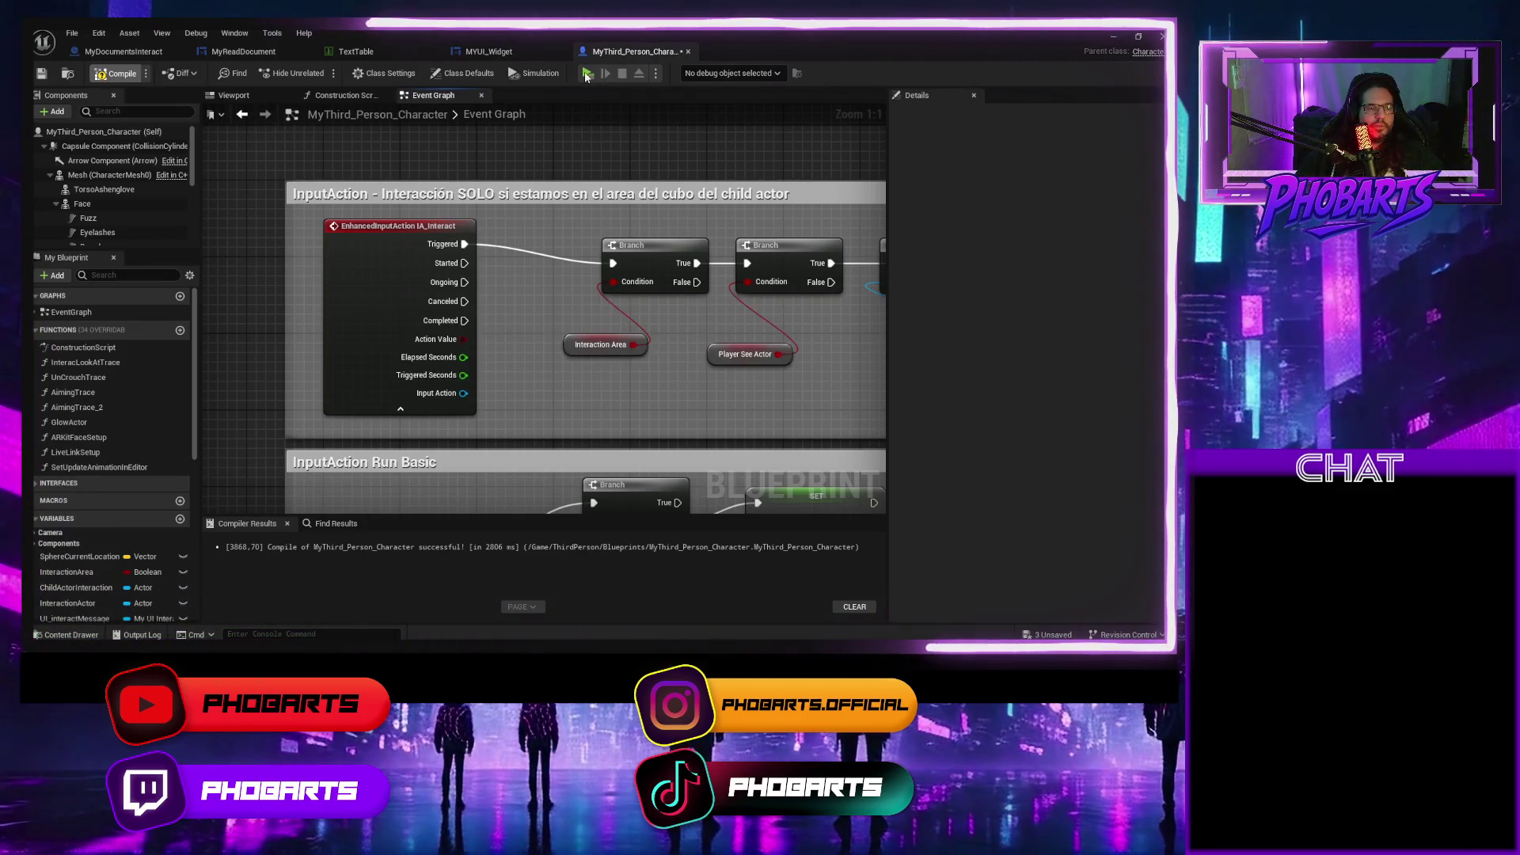
click(587, 73)
Walk to the desk, open and close the document reading screen, and stop play.
key(w)
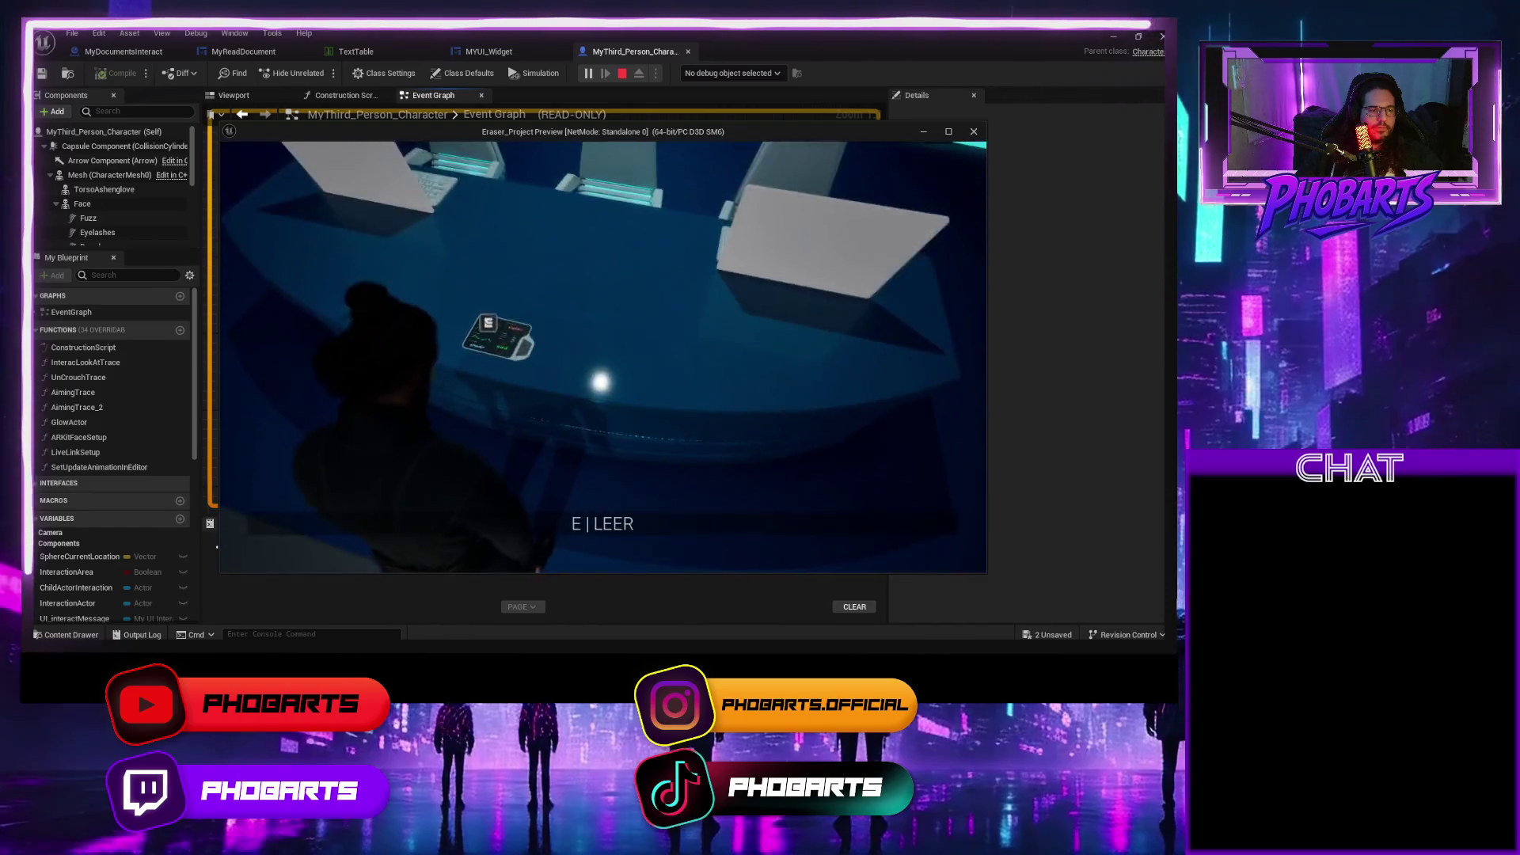
key(e)
click(888, 526)
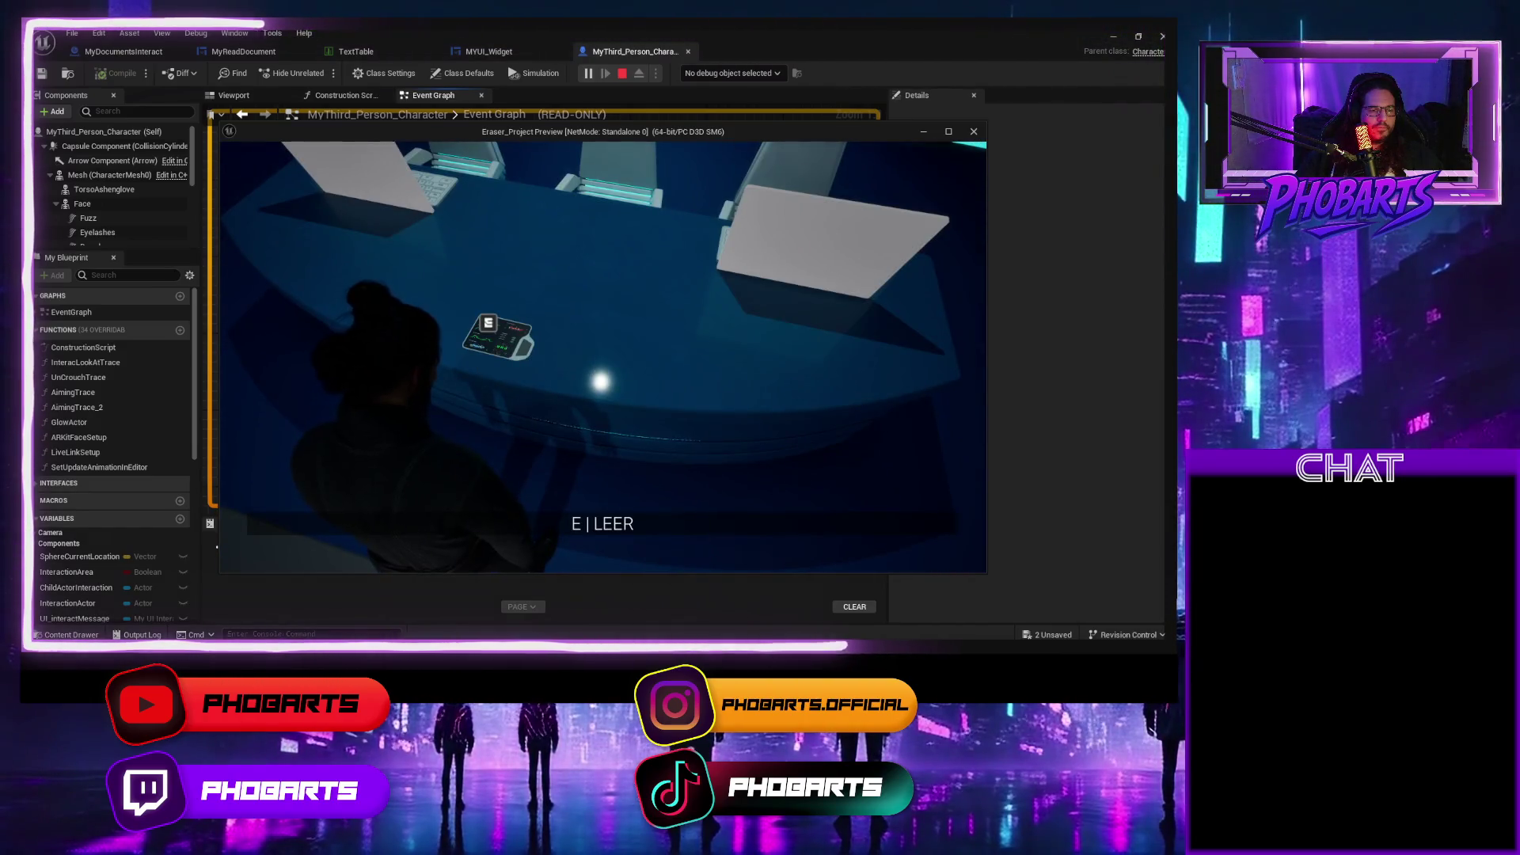
key(Escape)
Rewire the first Branch back to Started, save the blueprint, and open the Content Drawer.
drag(486, 251, 465, 262)
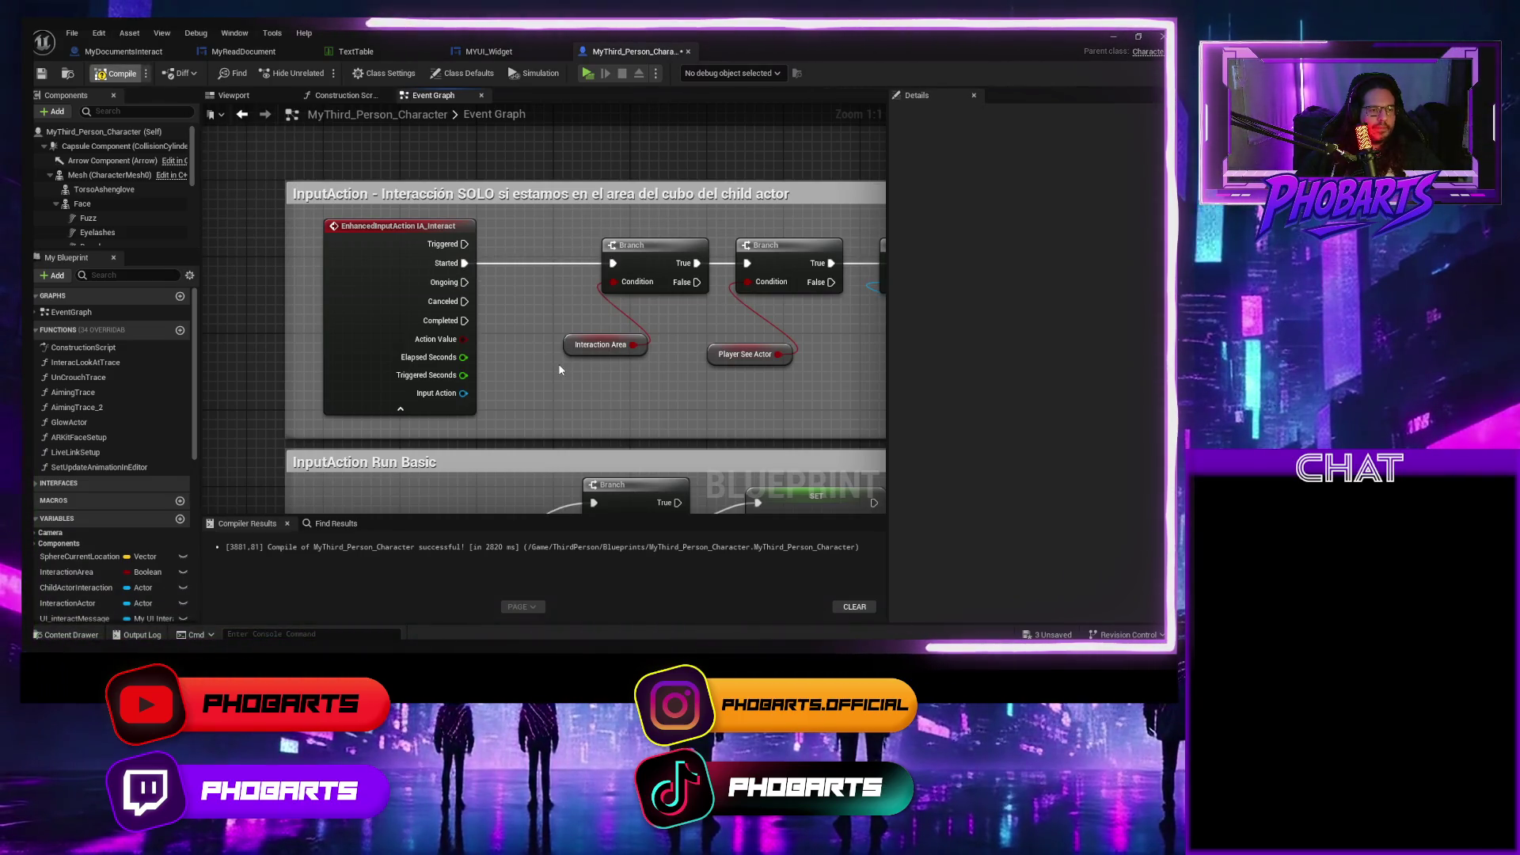
key(ctrl+s)
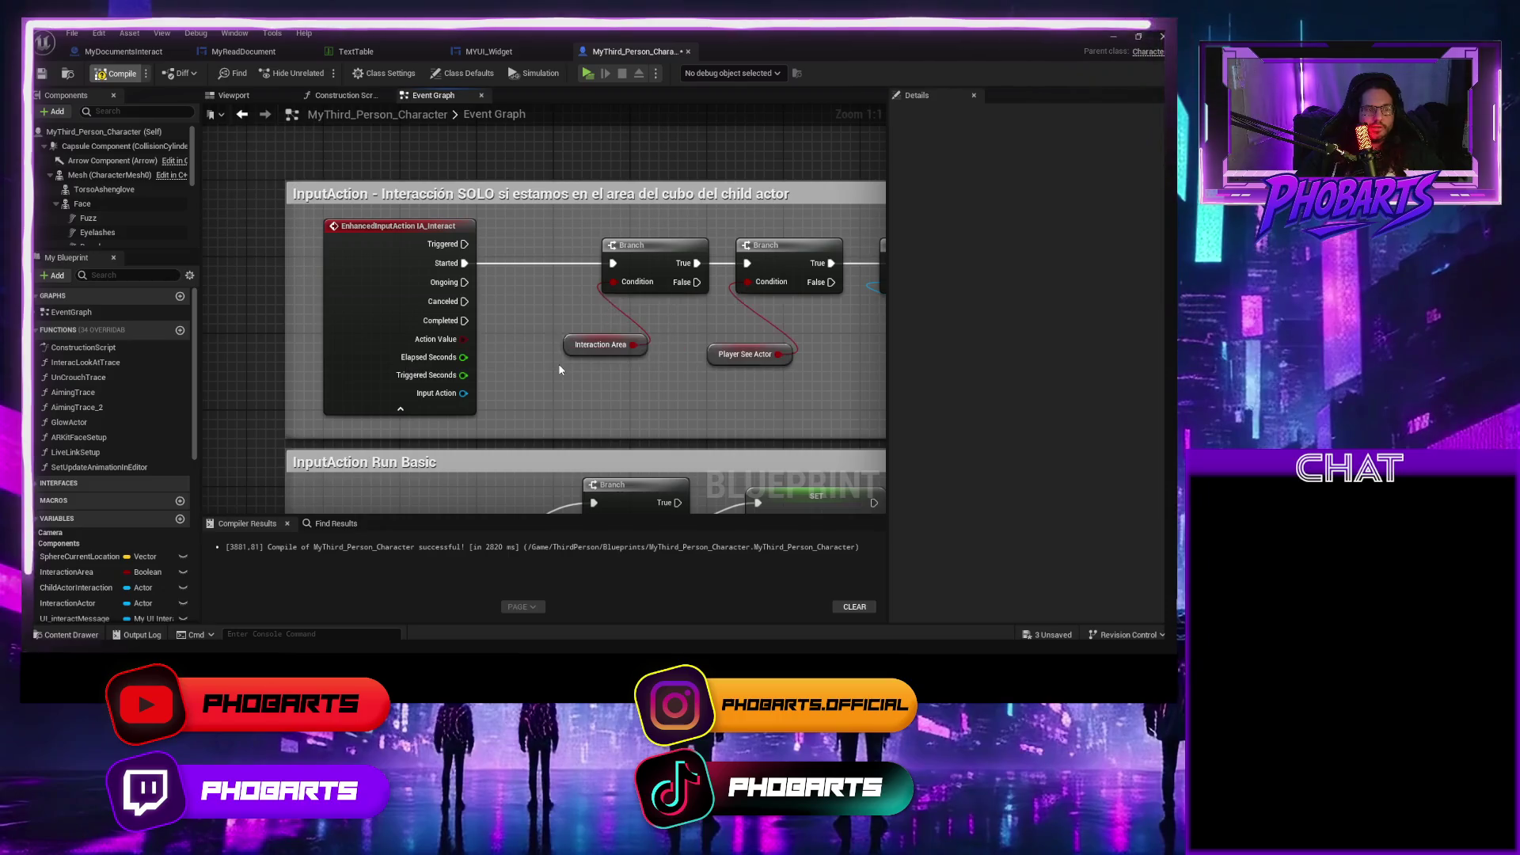
key(ctrl+space)
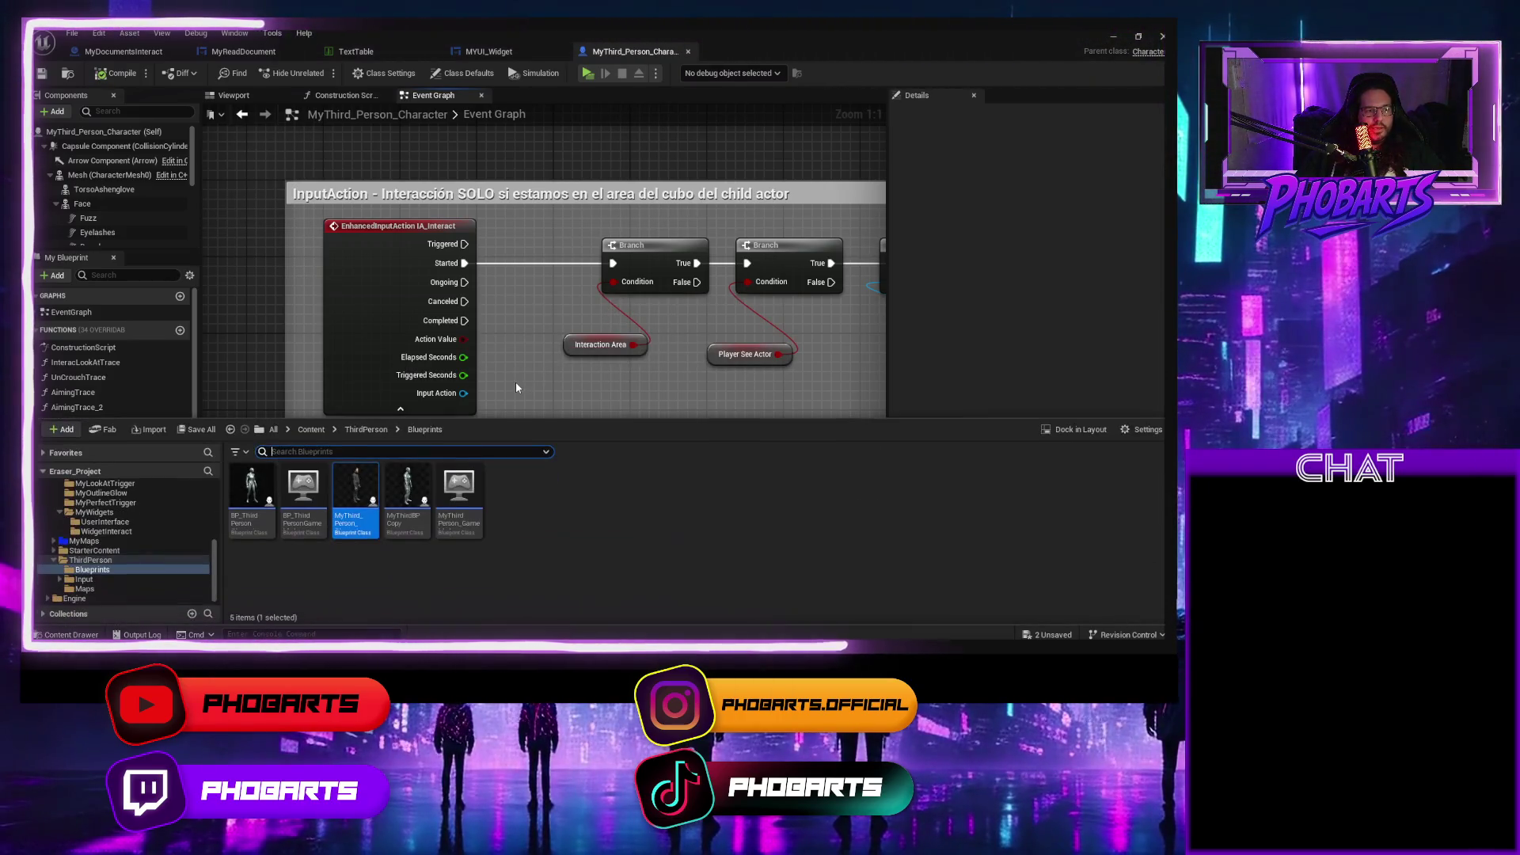
Open IA_Interact from the Input/Actions folder and set its second trigger from Released to None.
click(82, 579)
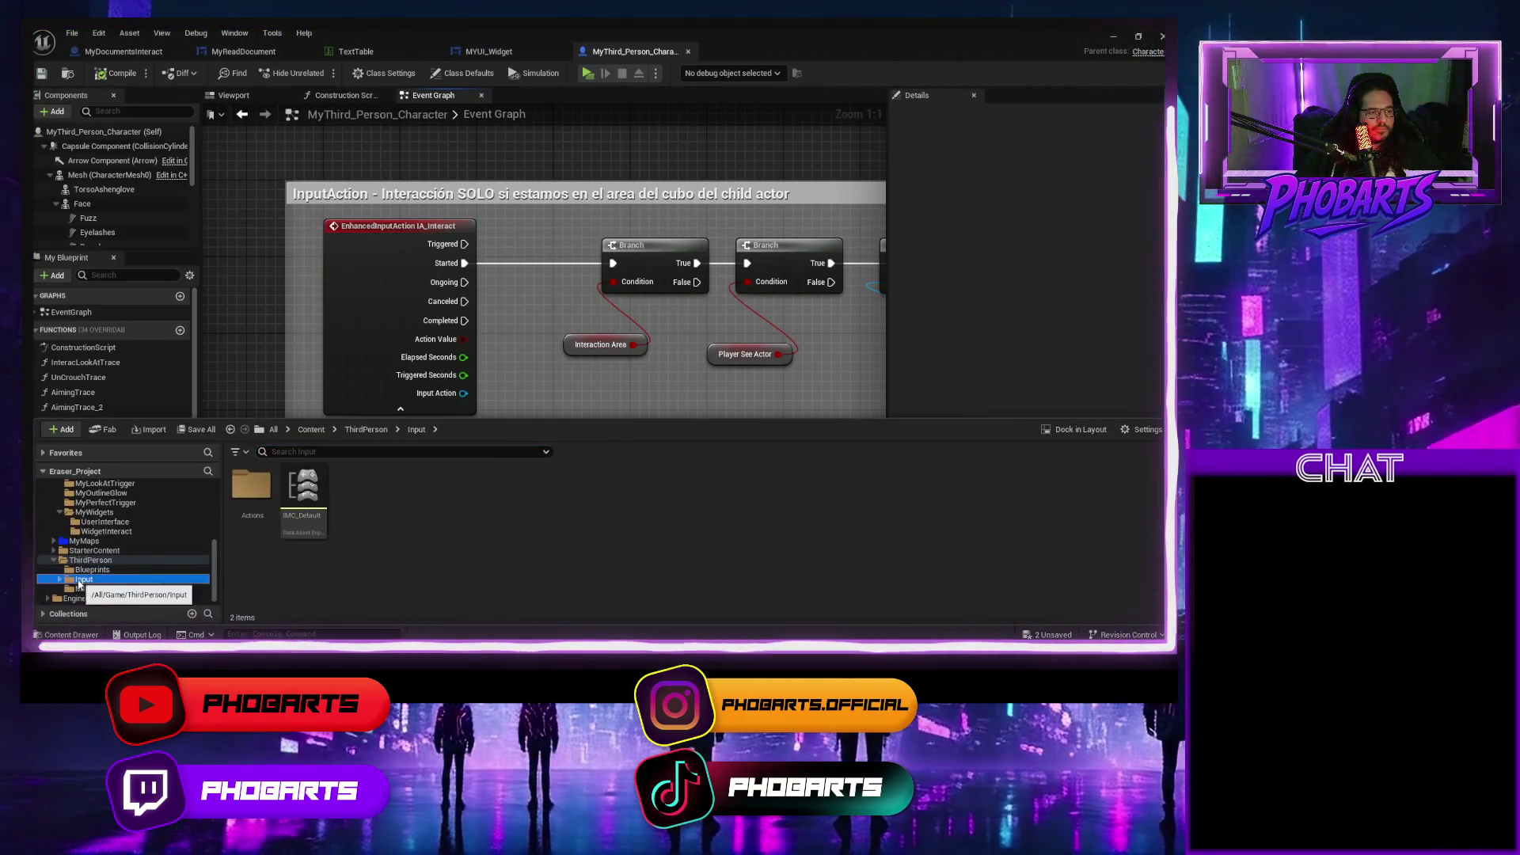
double_click(252, 485)
click(407, 484)
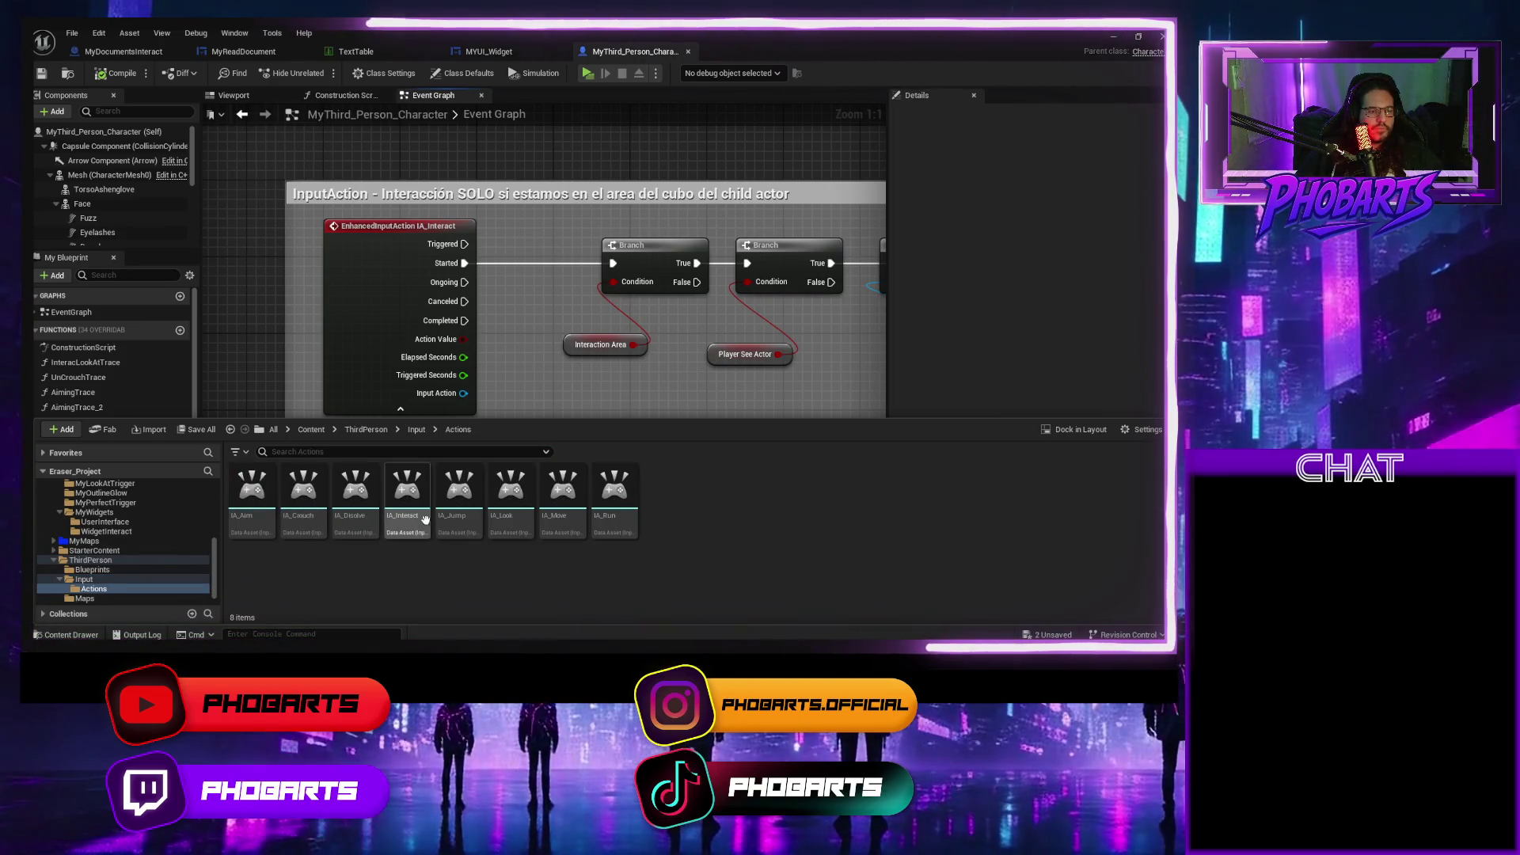
double_click(409, 484)
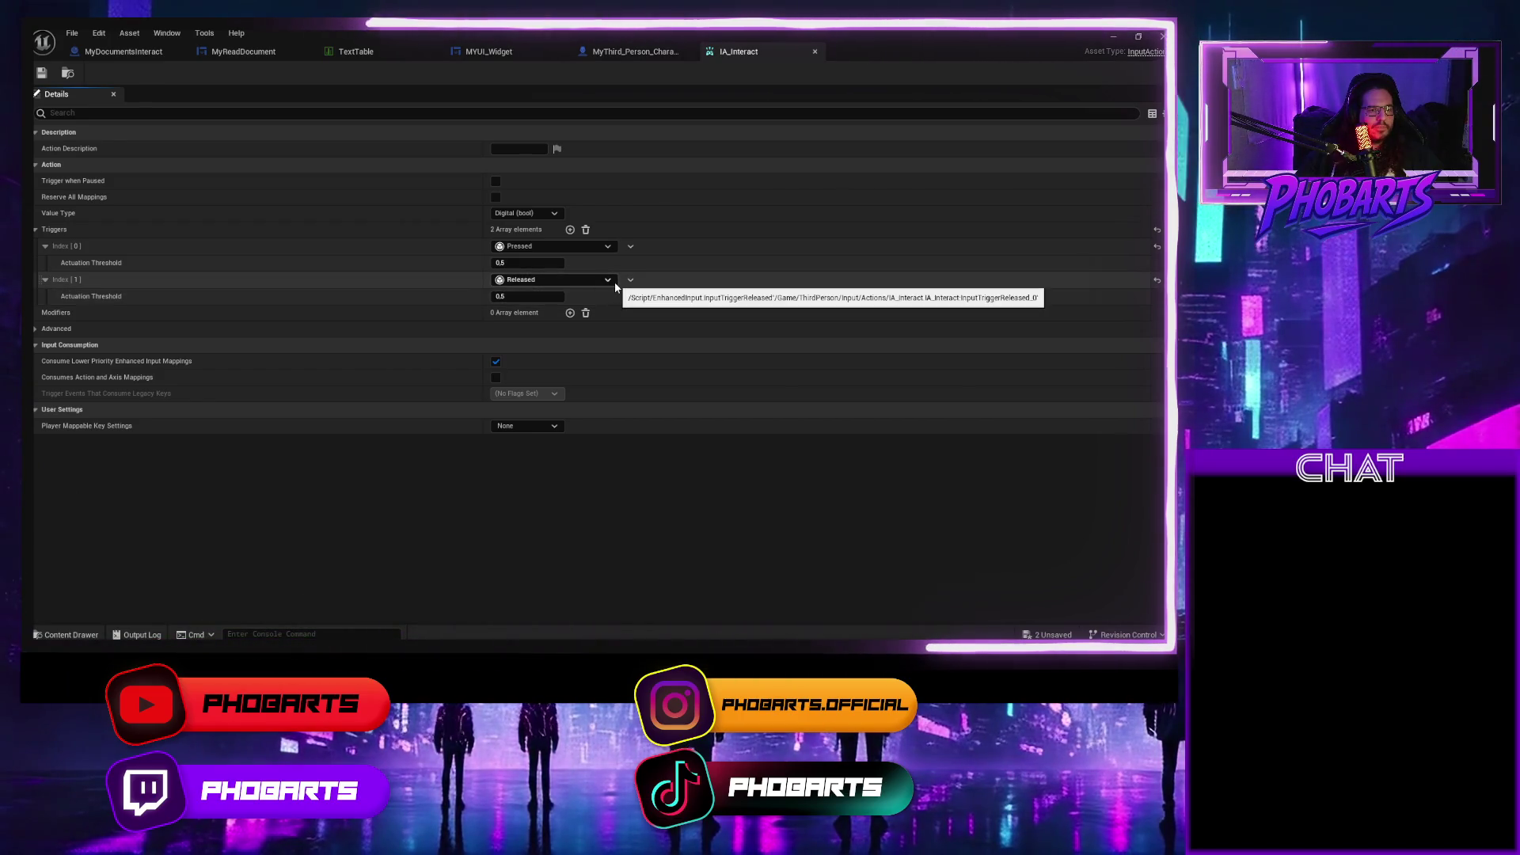
click(554, 280)
key(Escape)
click(529, 314)
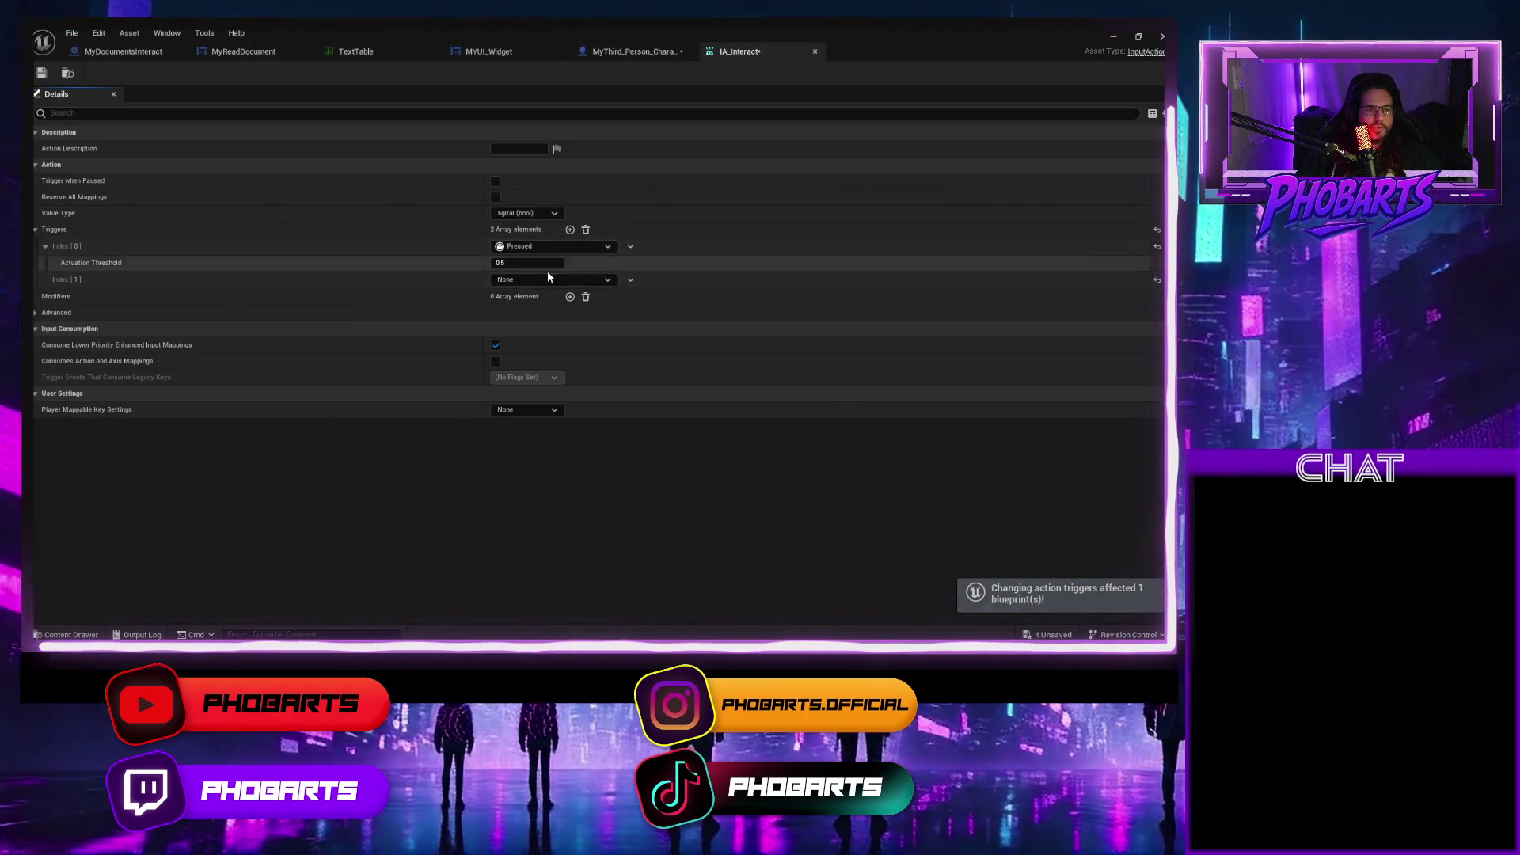
Delete the second trigger so only Pressed remains, and save IA_Interact.
right_click(285, 283)
click(198, 278)
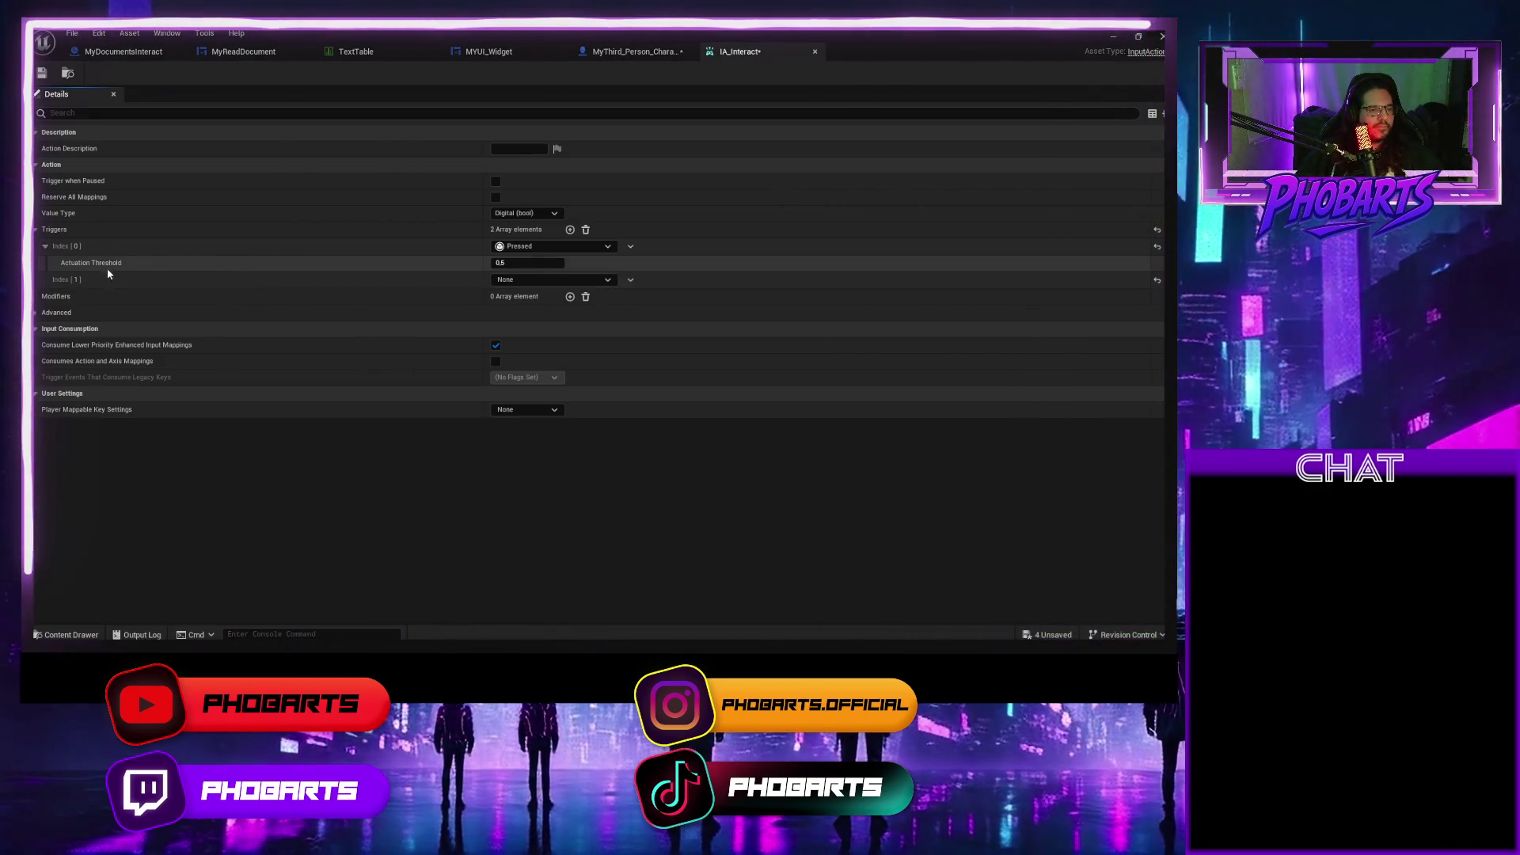
click(630, 281)
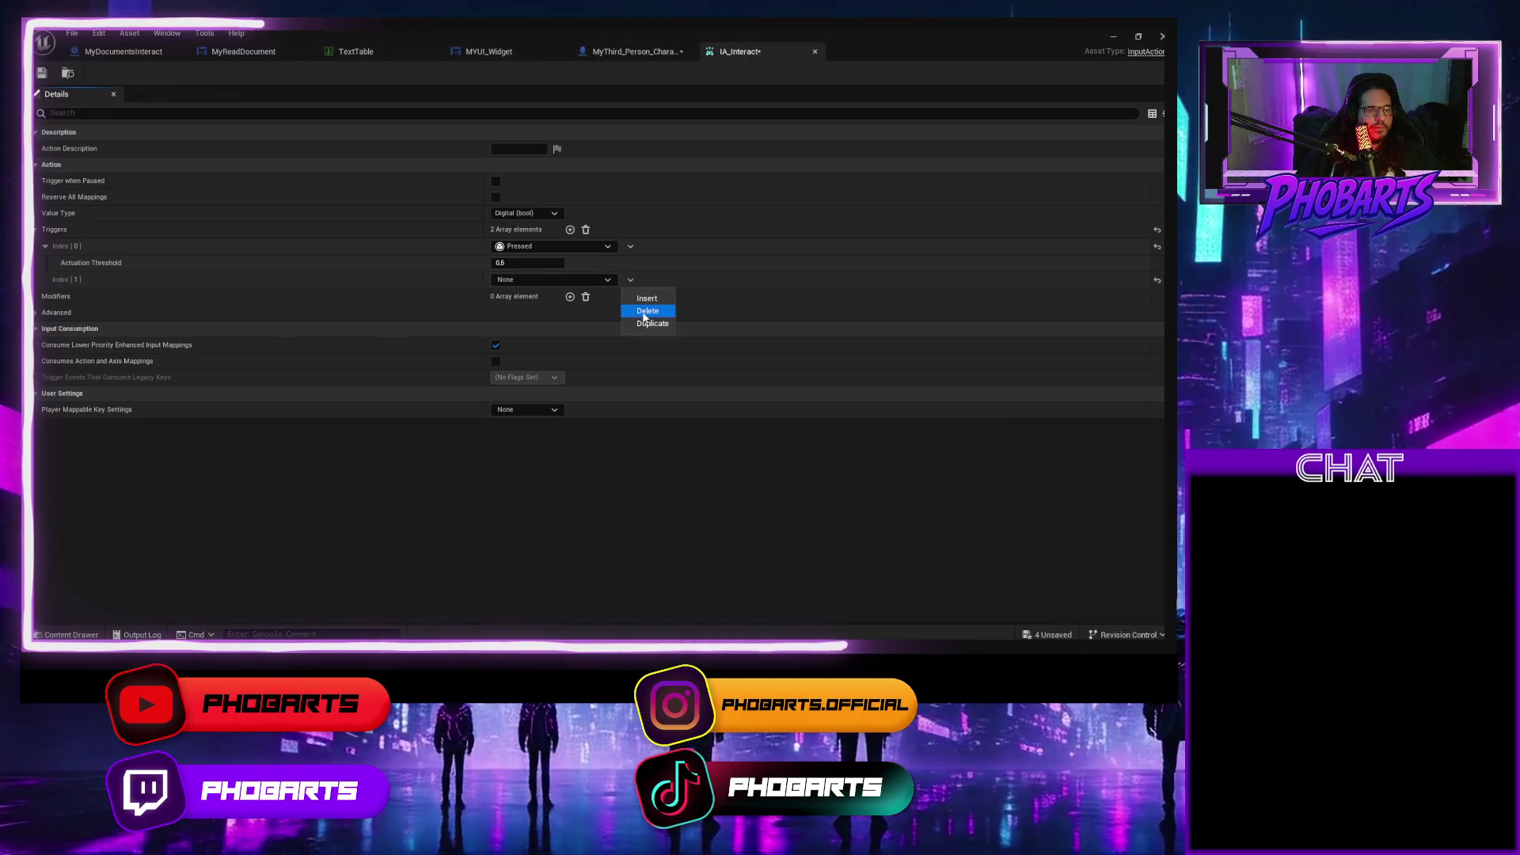
click(643, 311)
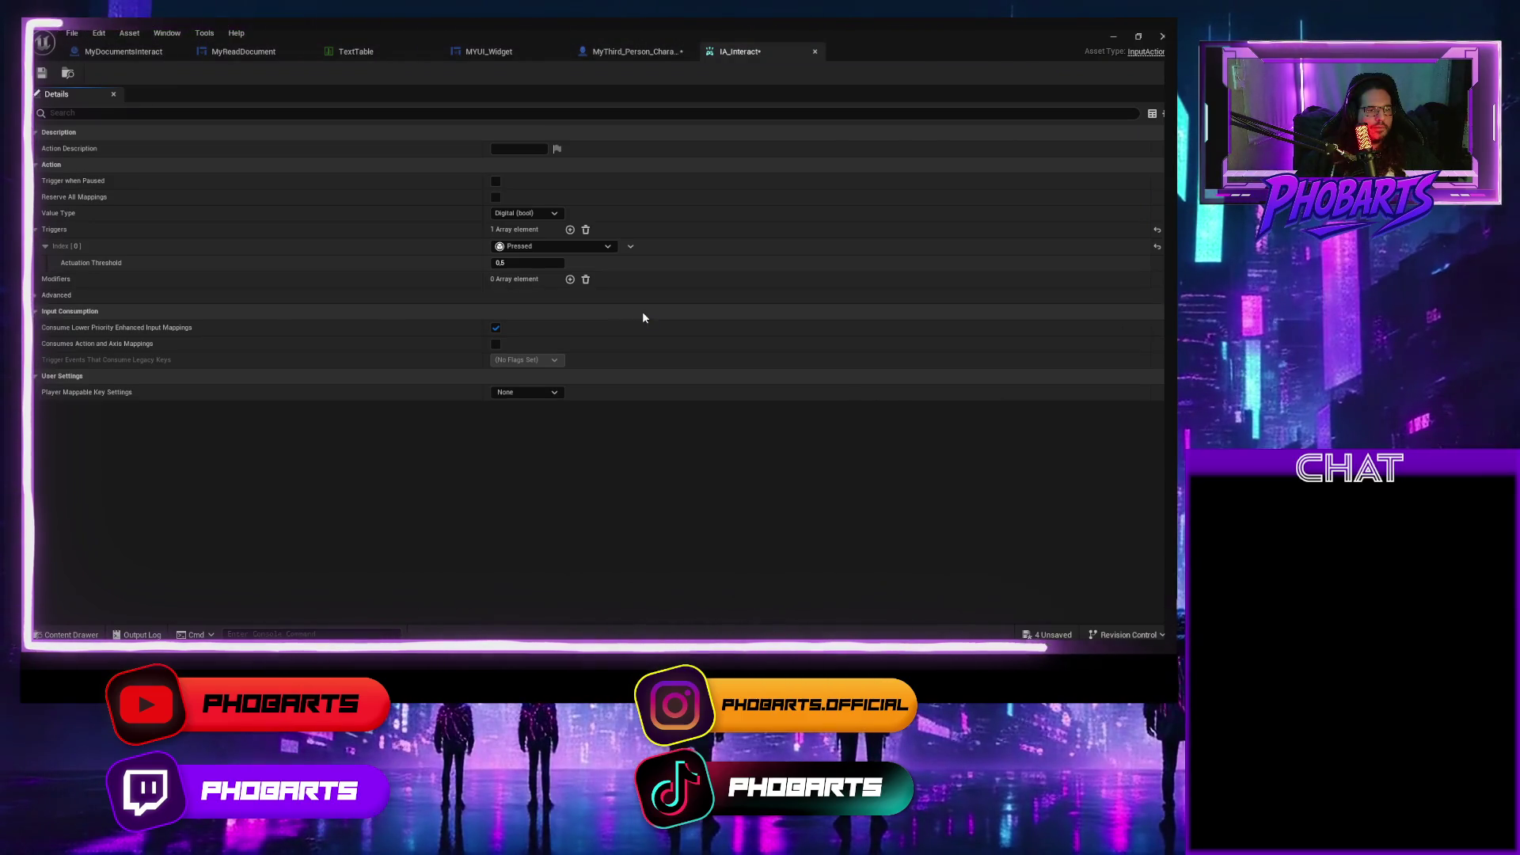
click(42, 73)
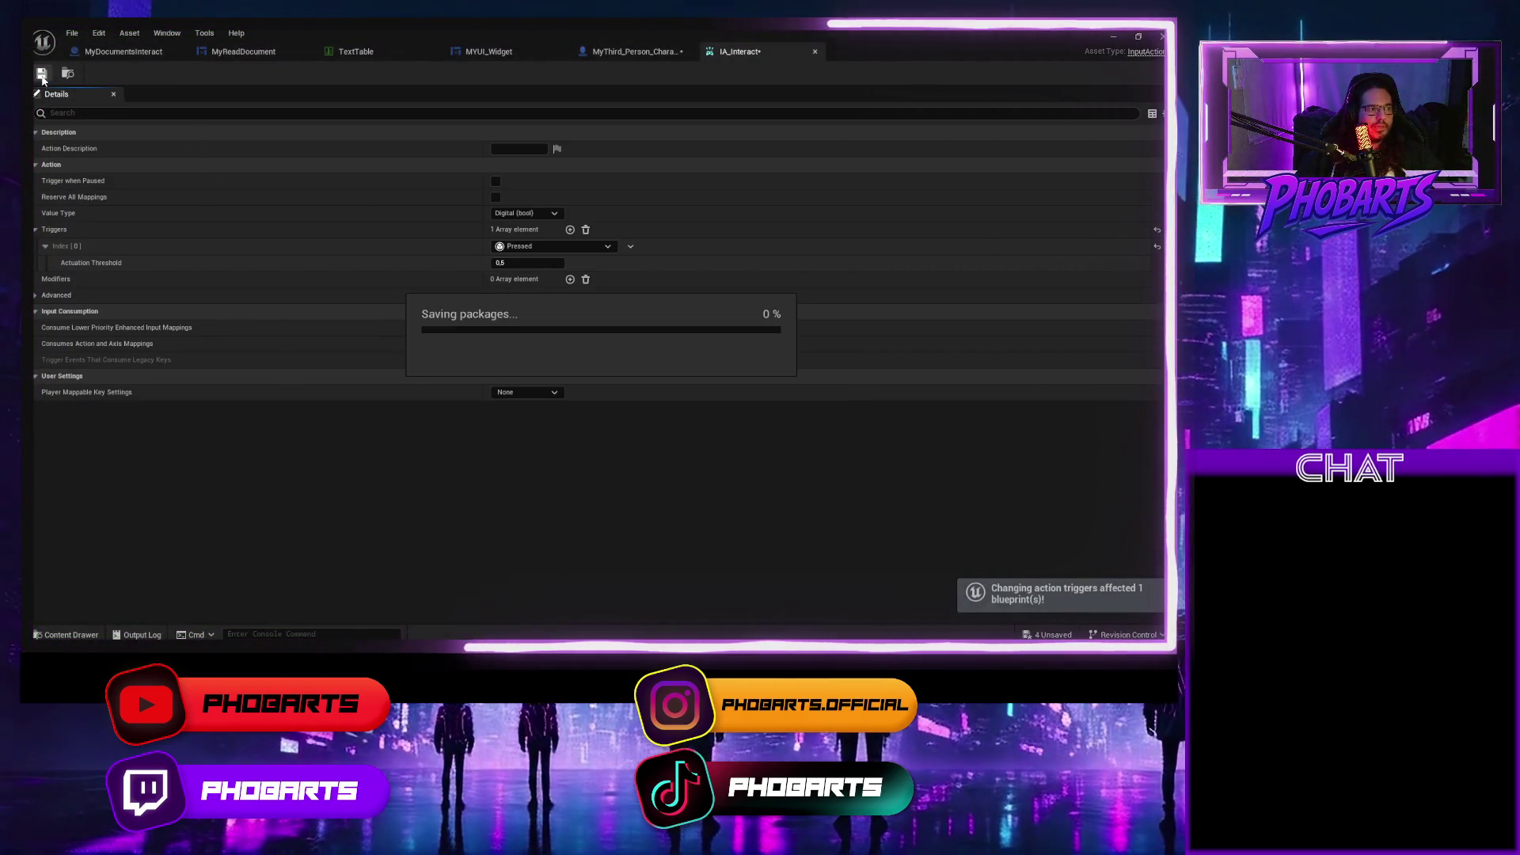
Return to the character blueprint and save it.
click(622, 52)
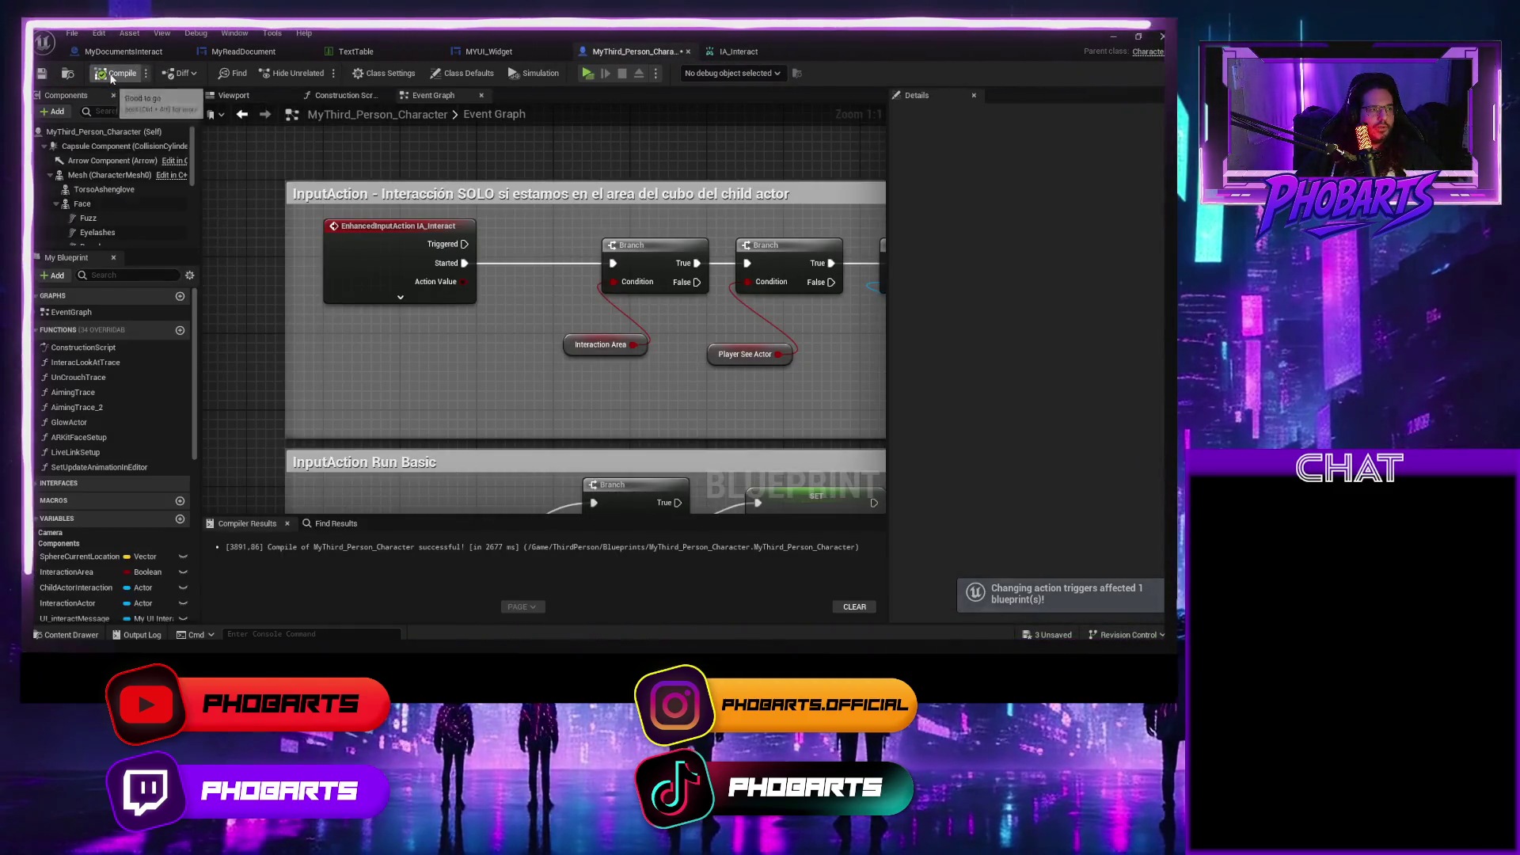
key(ctrl+s)
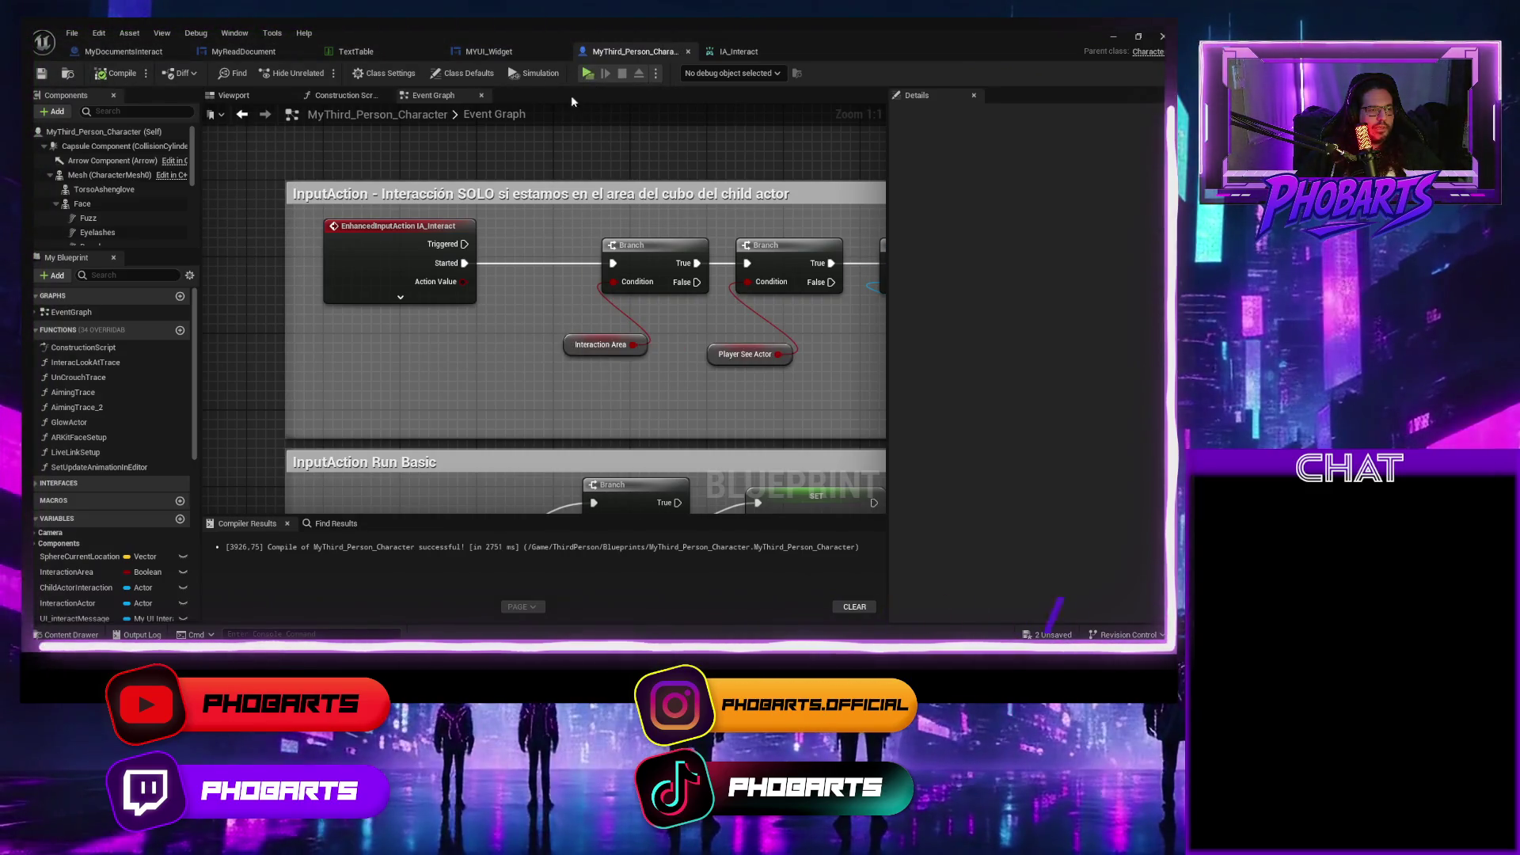
key(ctrl+space)
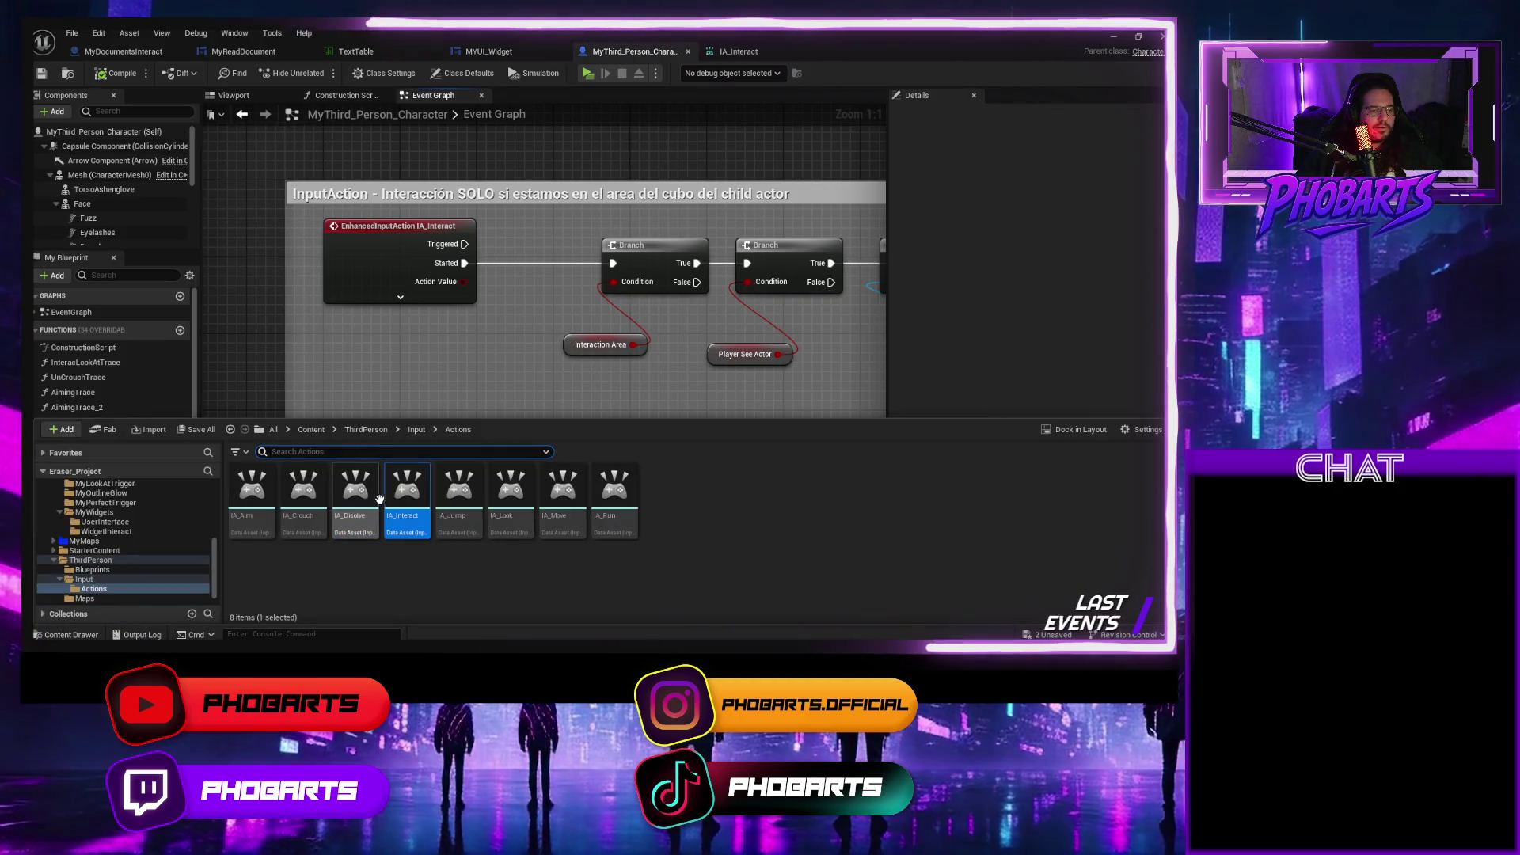
Open IMC_Default, expand the IA_Interact E mapping to inspect its triggers, and close it.
click(416, 430)
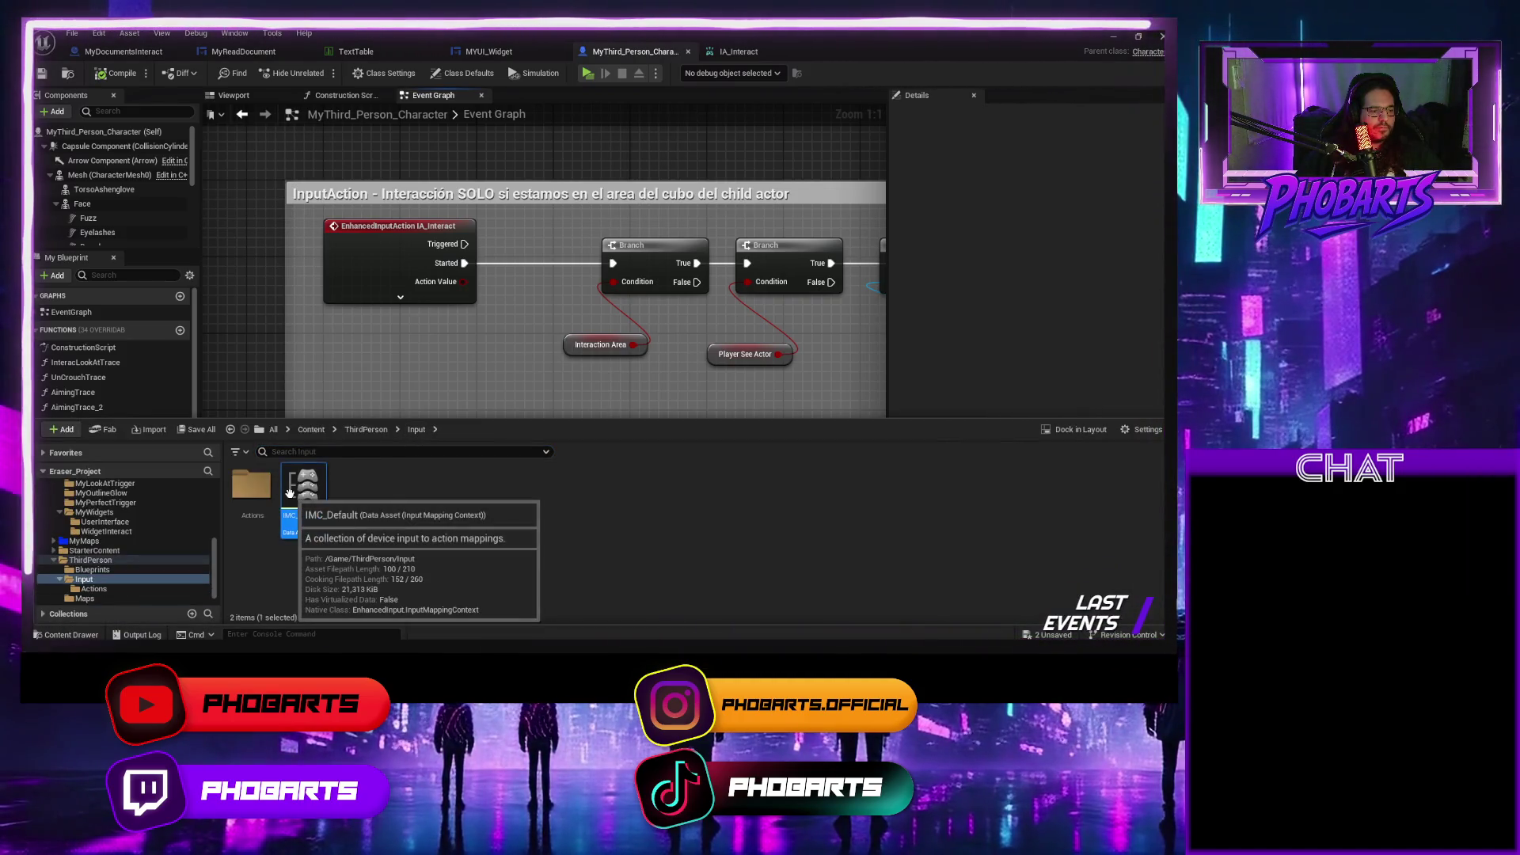
double_click(301, 491)
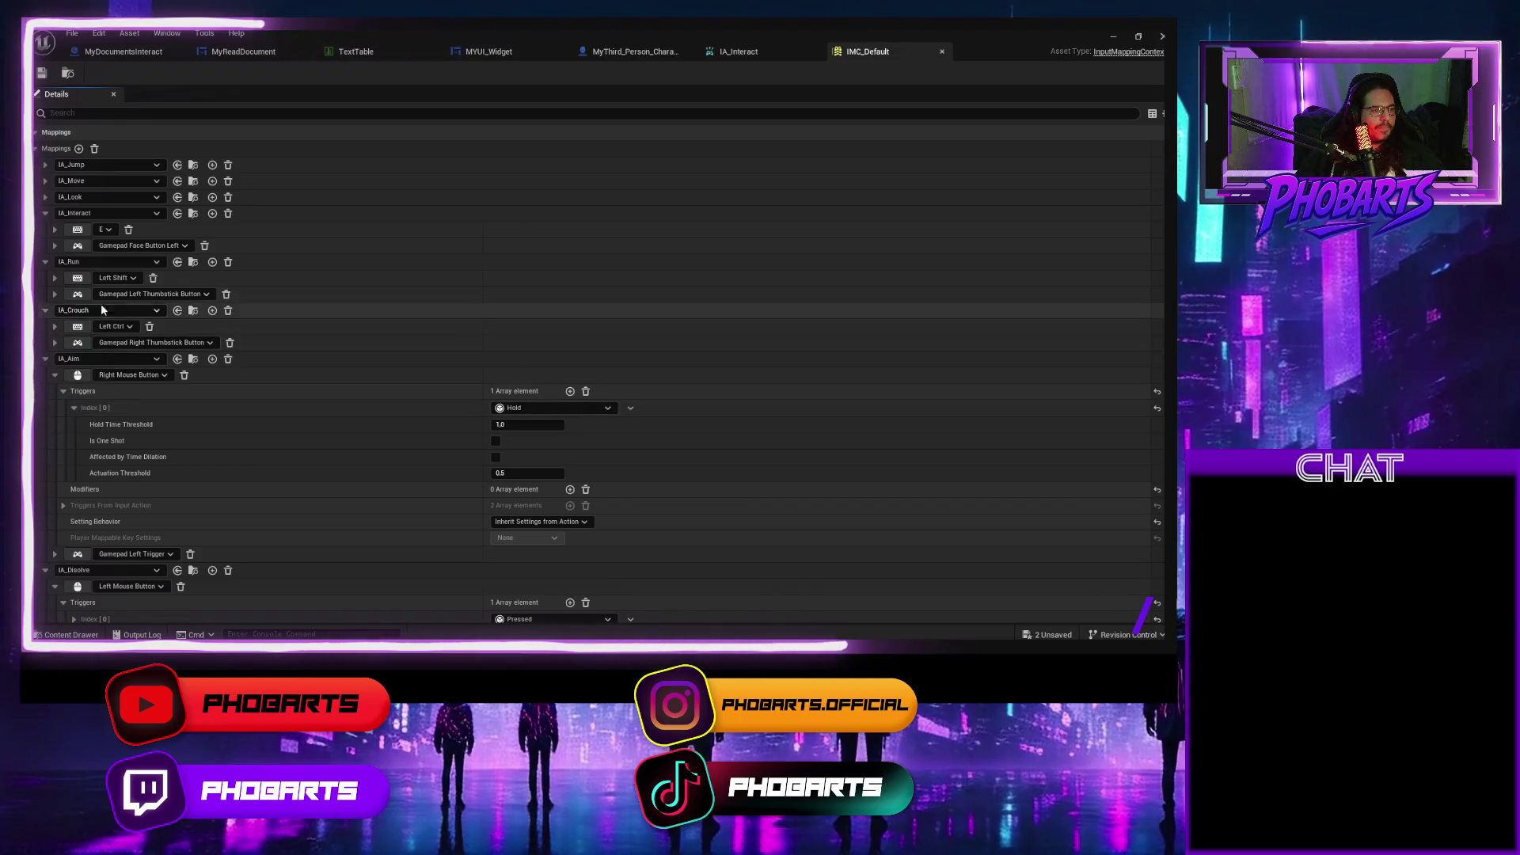
click(54, 229)
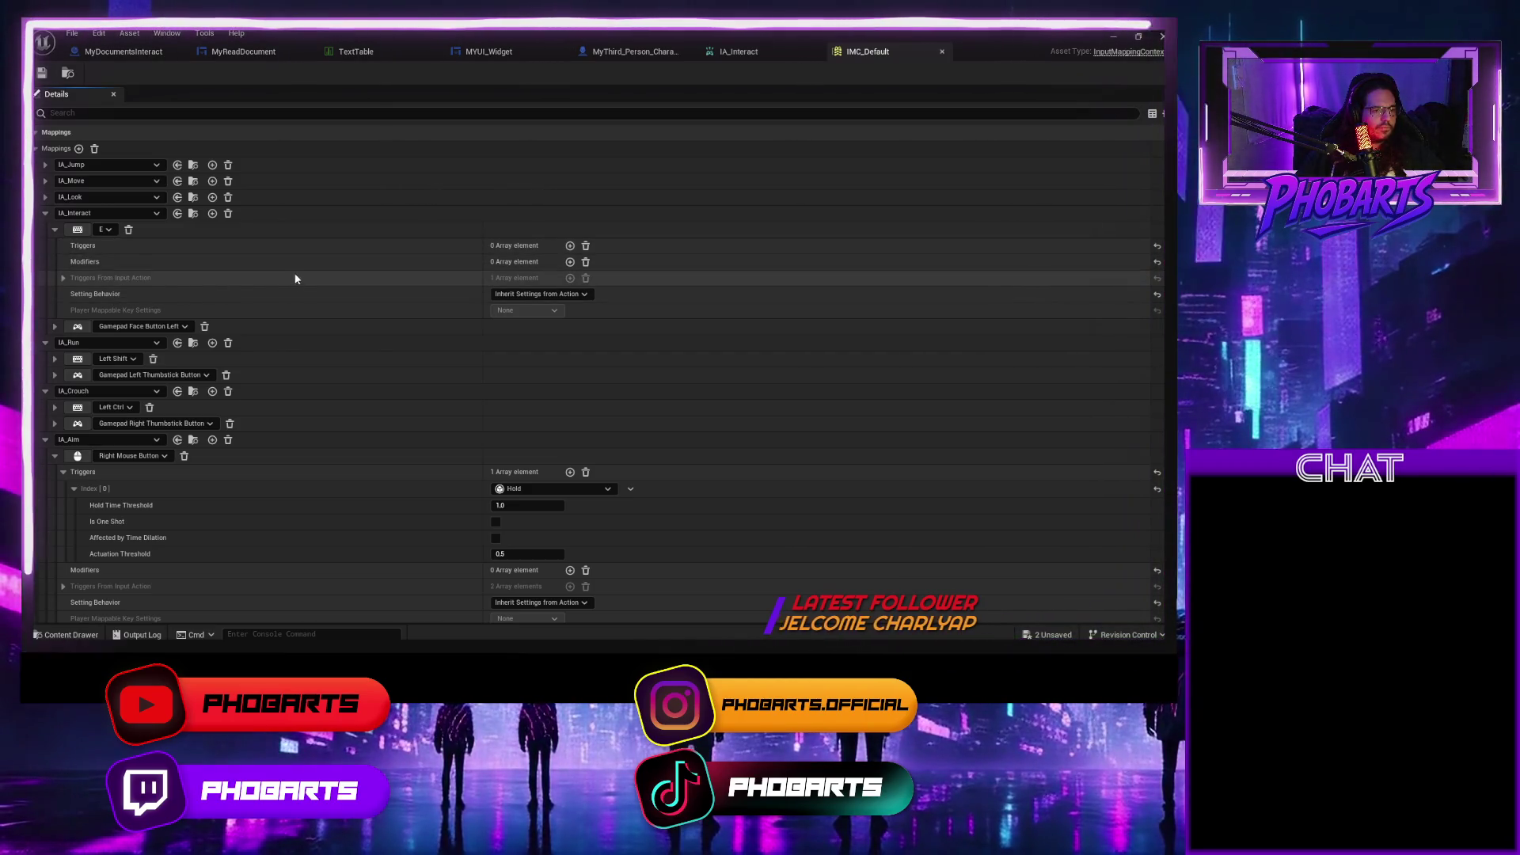
click(1110, 33)
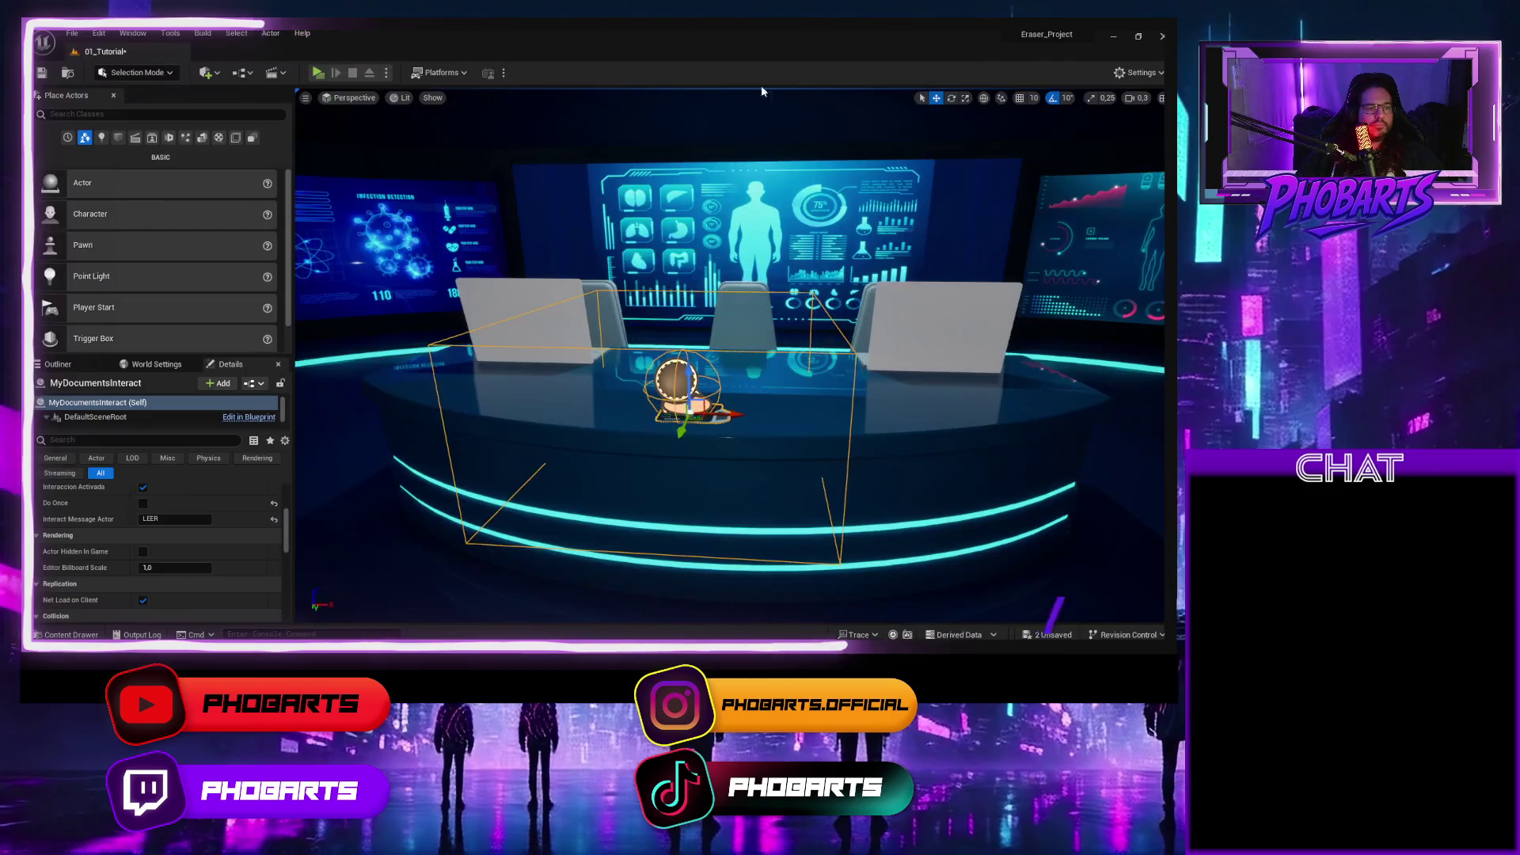
Play the level, open the document reading panel with E, close it with Continuar, and stop.
click(317, 72)
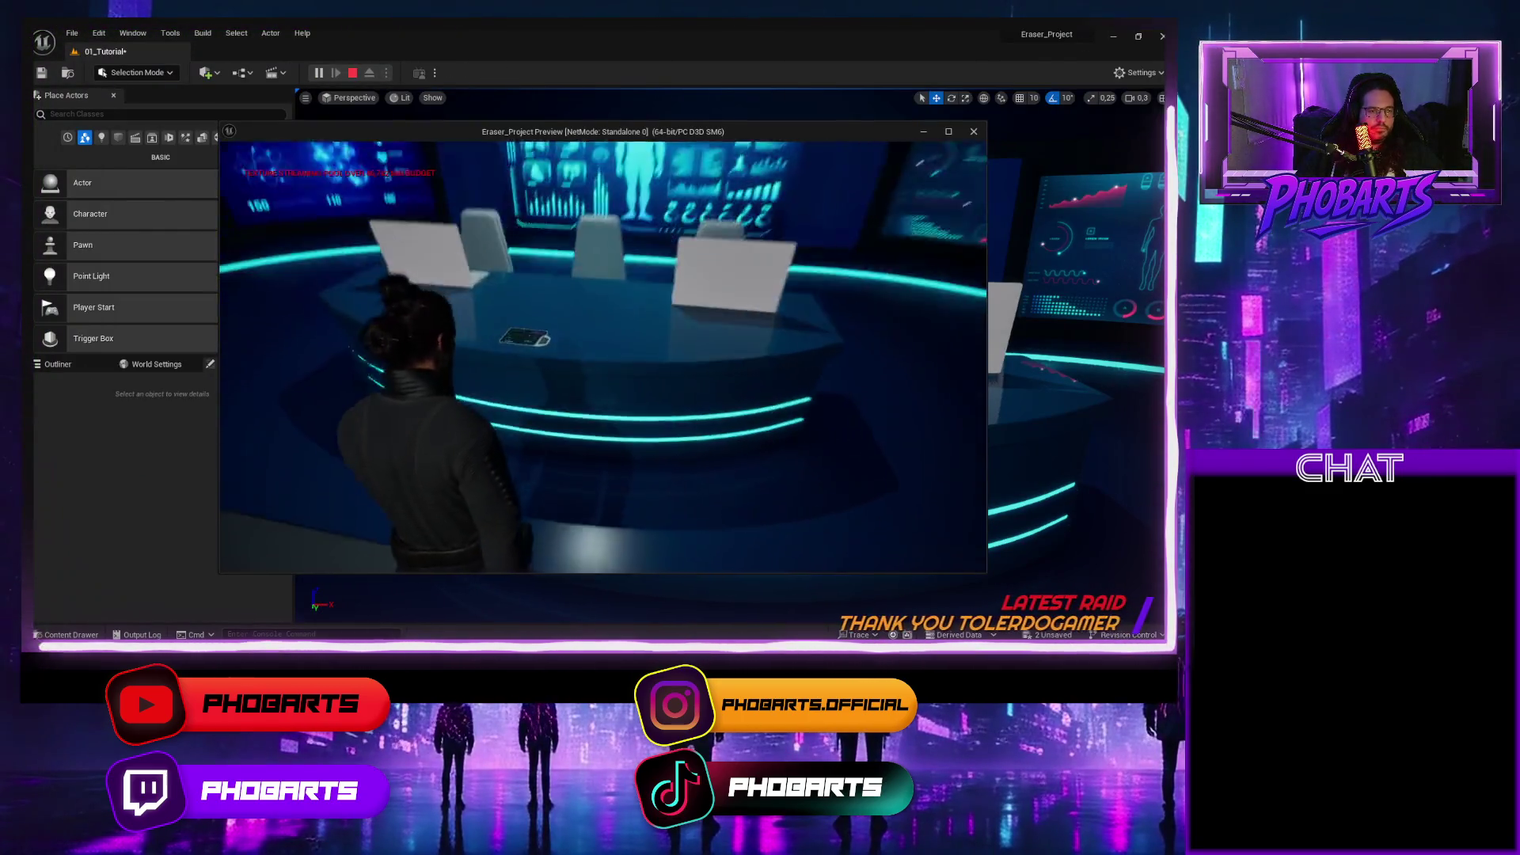
key(e)
key(e)
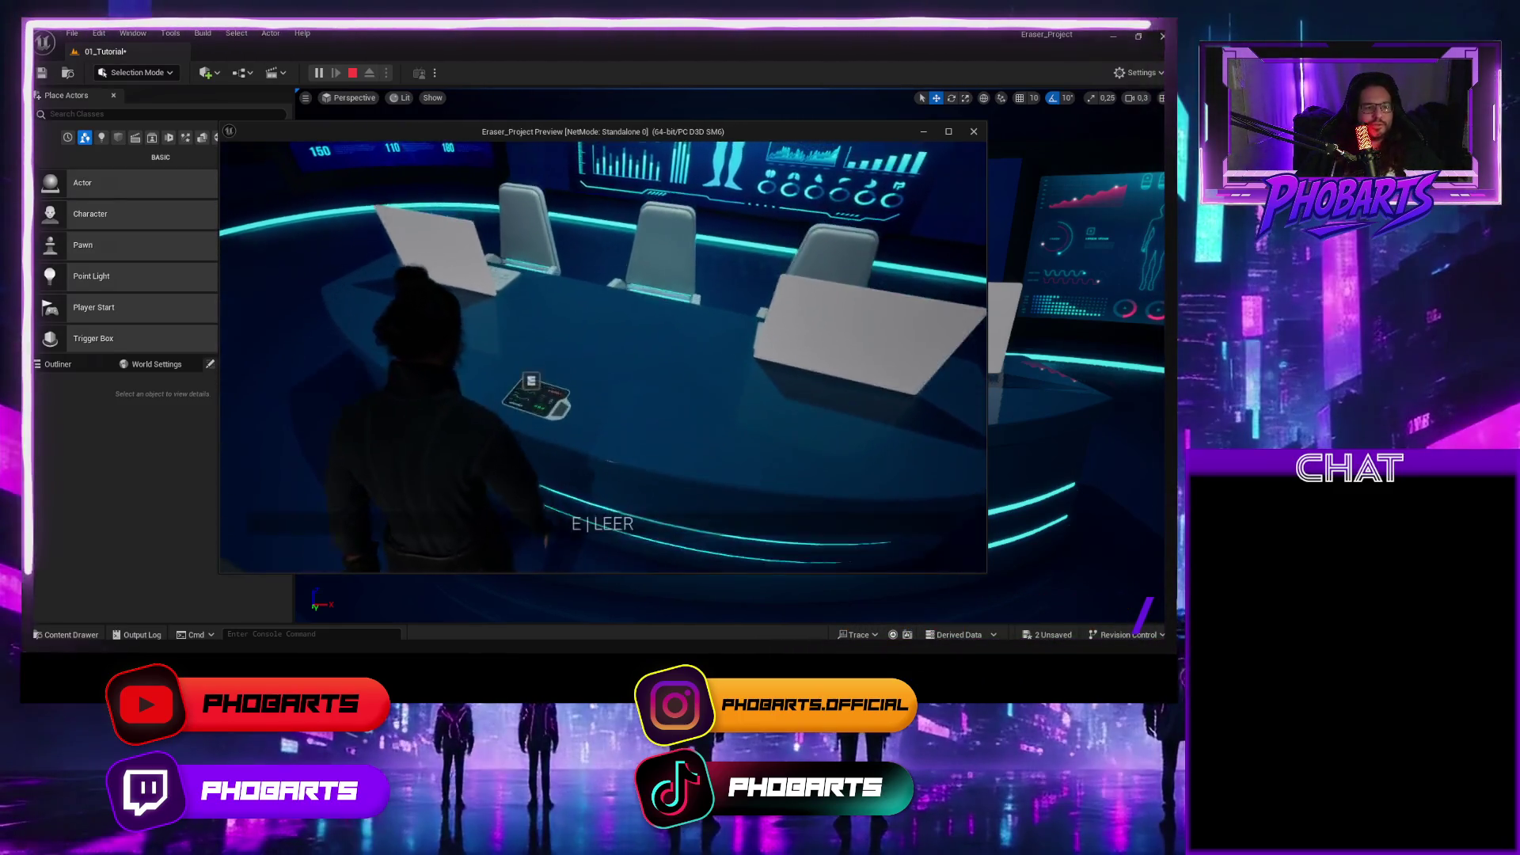
key(e)
click(908, 526)
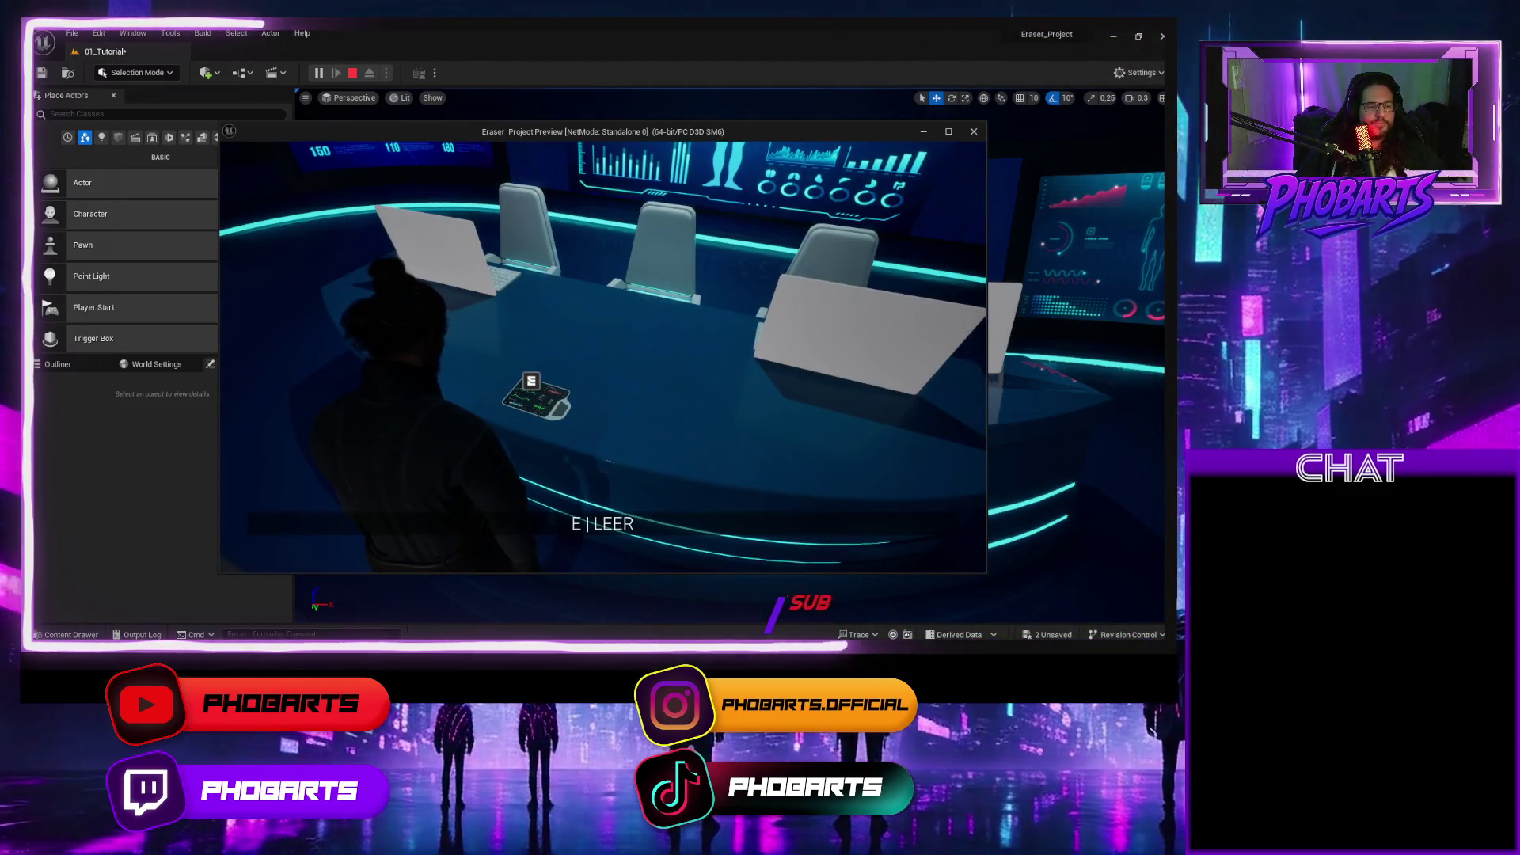
key(Escape)
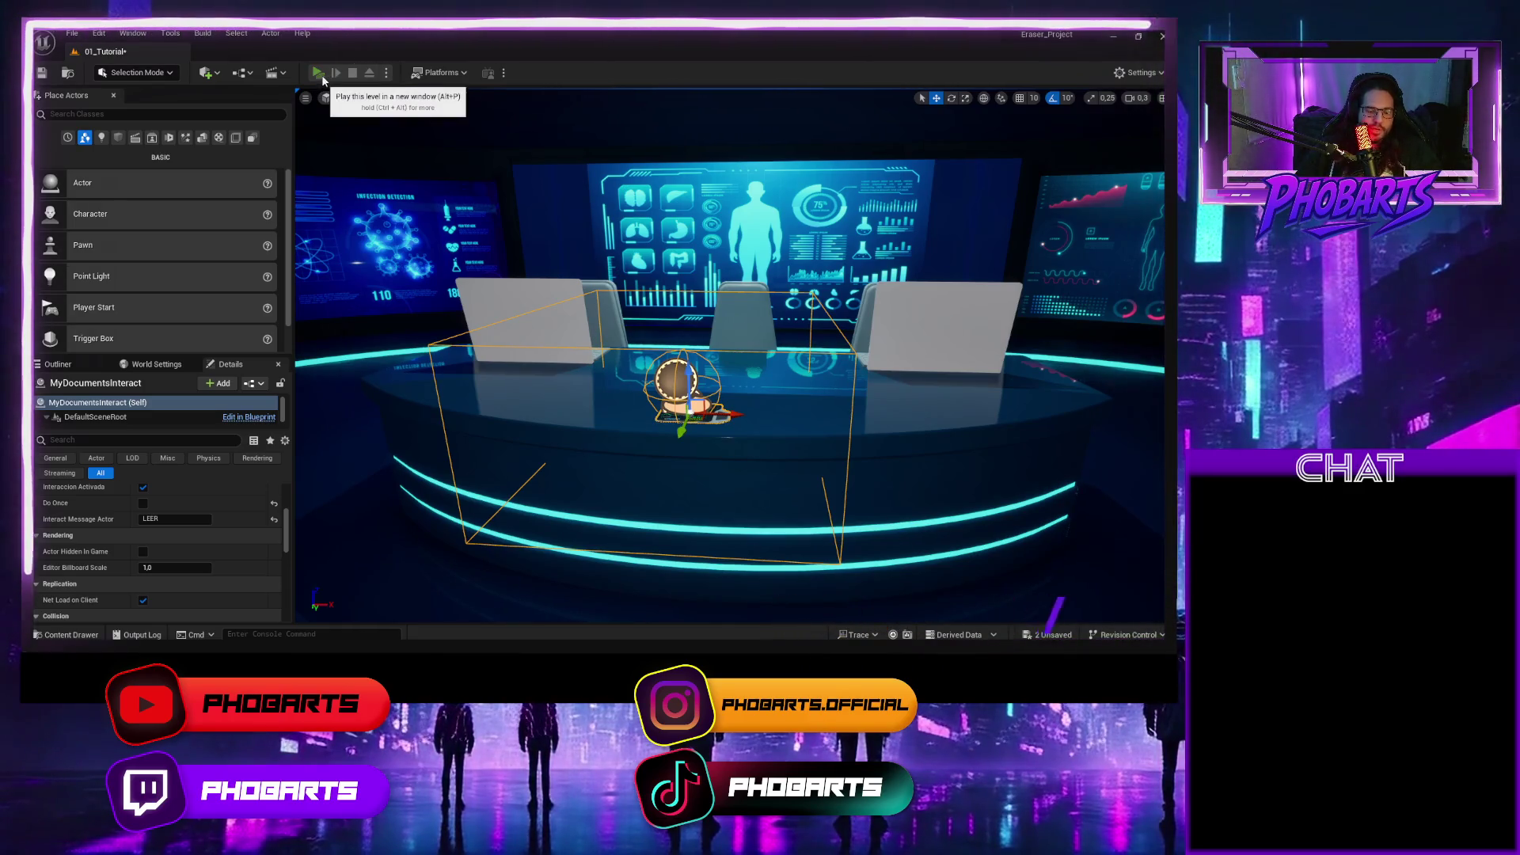
Replay and open and close the reading panel twice, then stop and open the Content Drawer.
click(318, 73)
key(e)
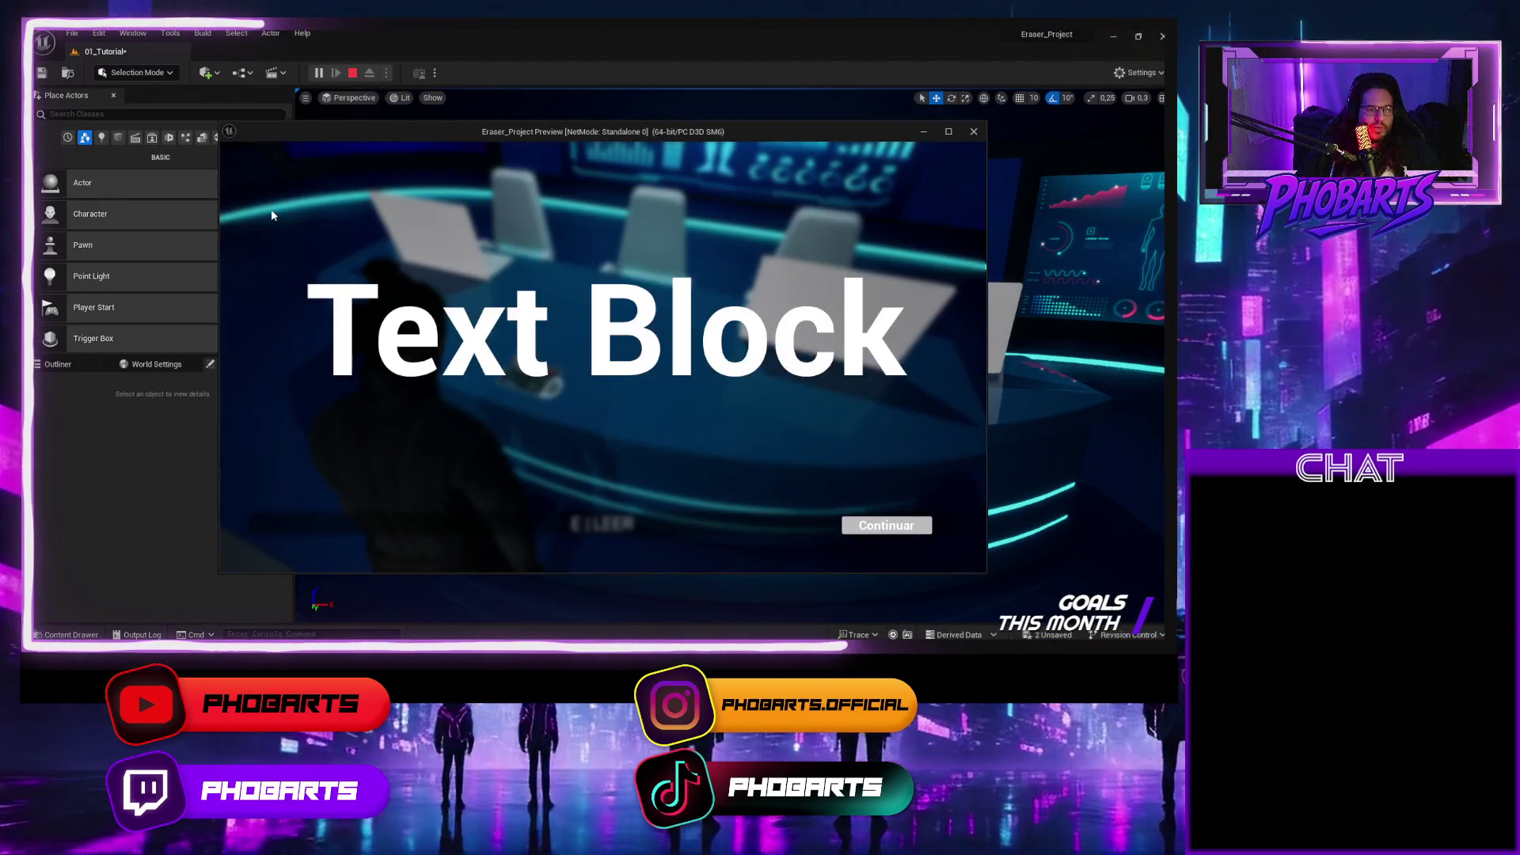
click(853, 524)
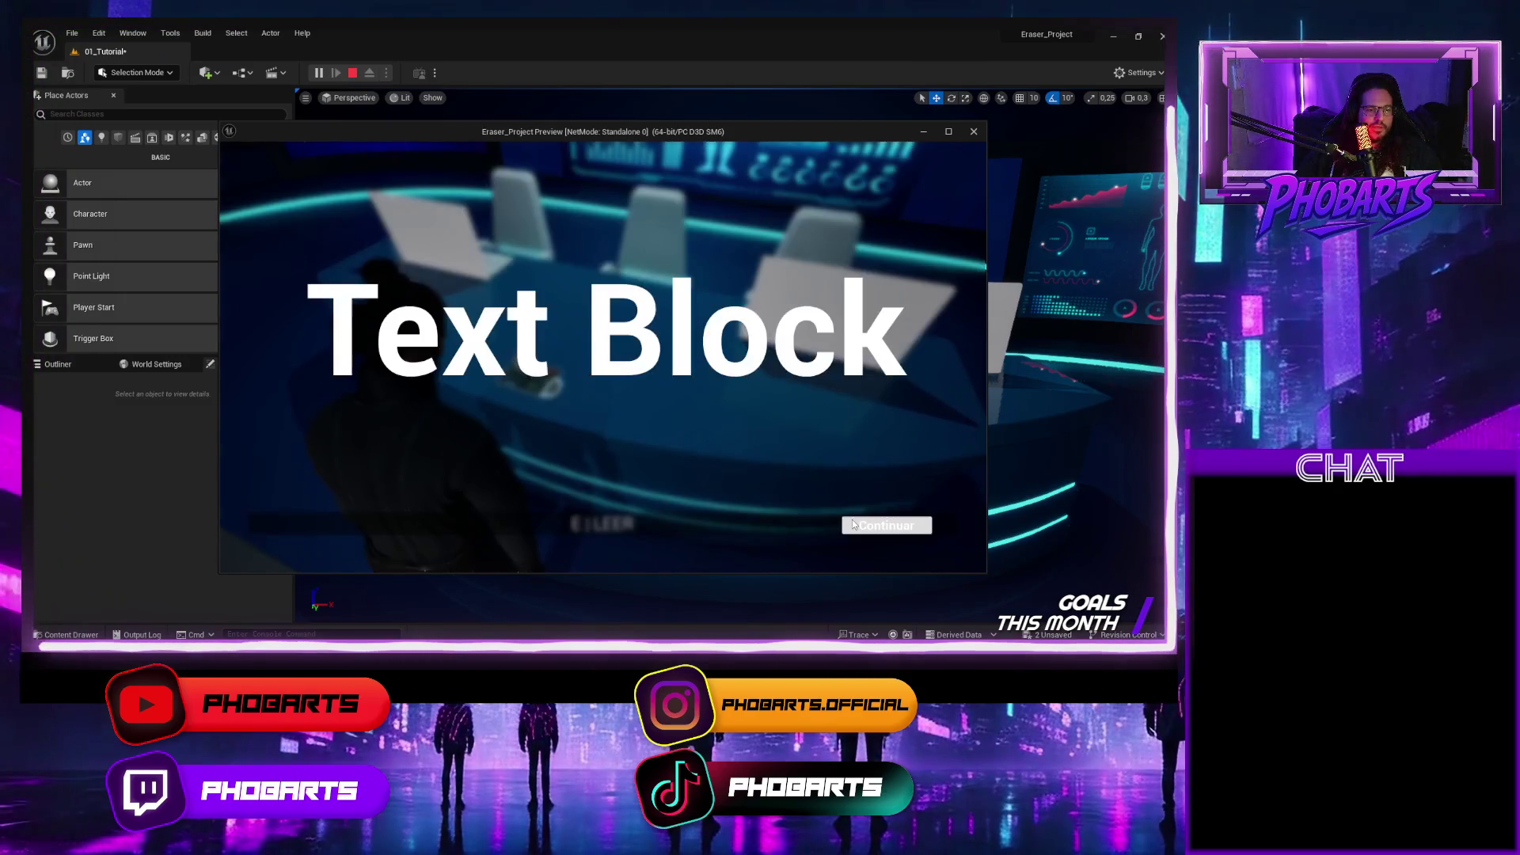
key(e)
click(852, 524)
key(Escape)
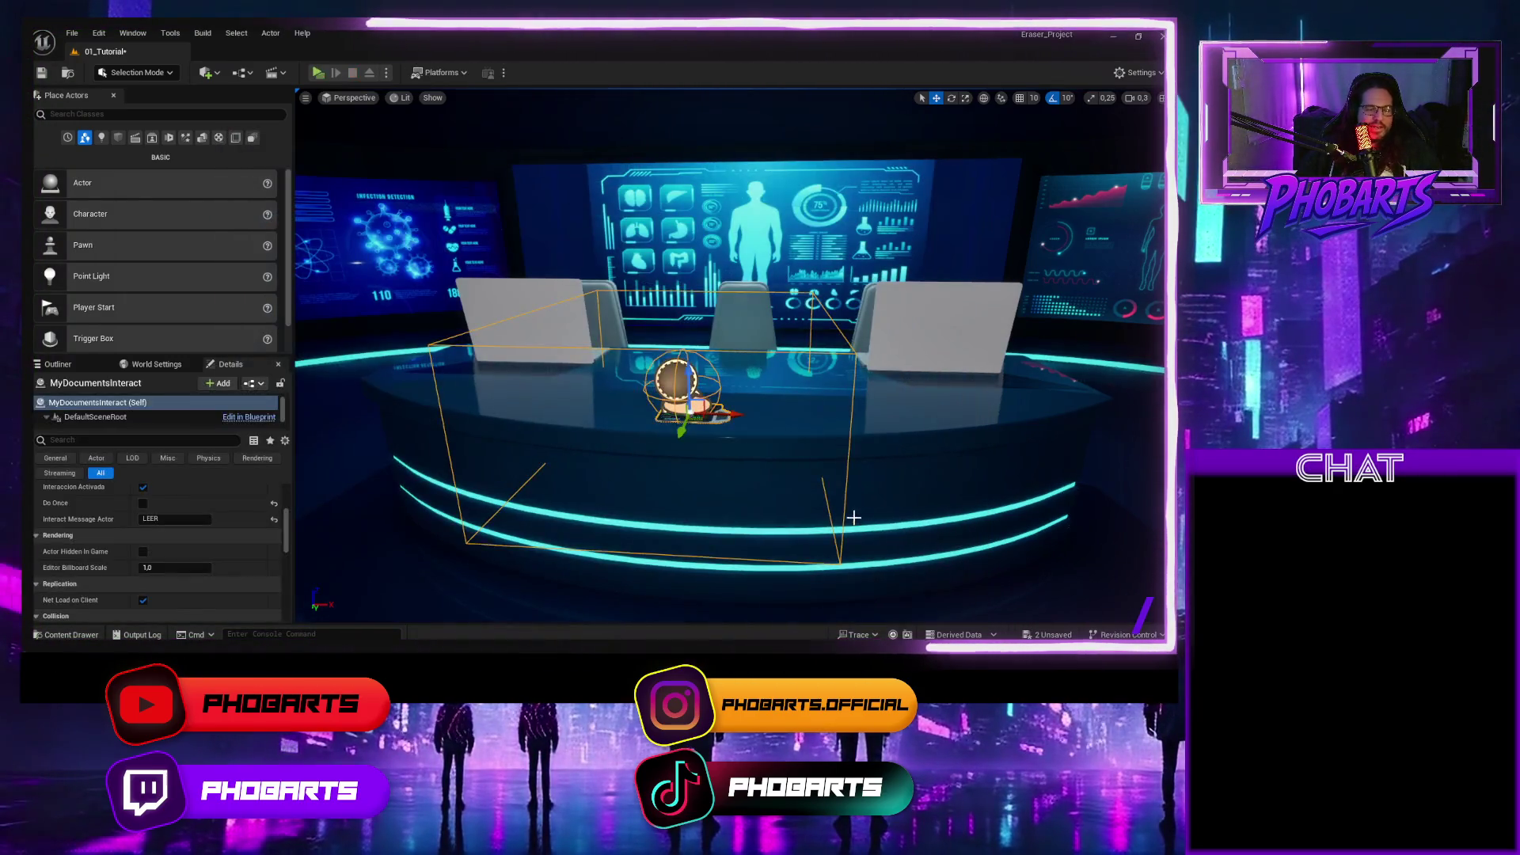
key(ctrl+space)
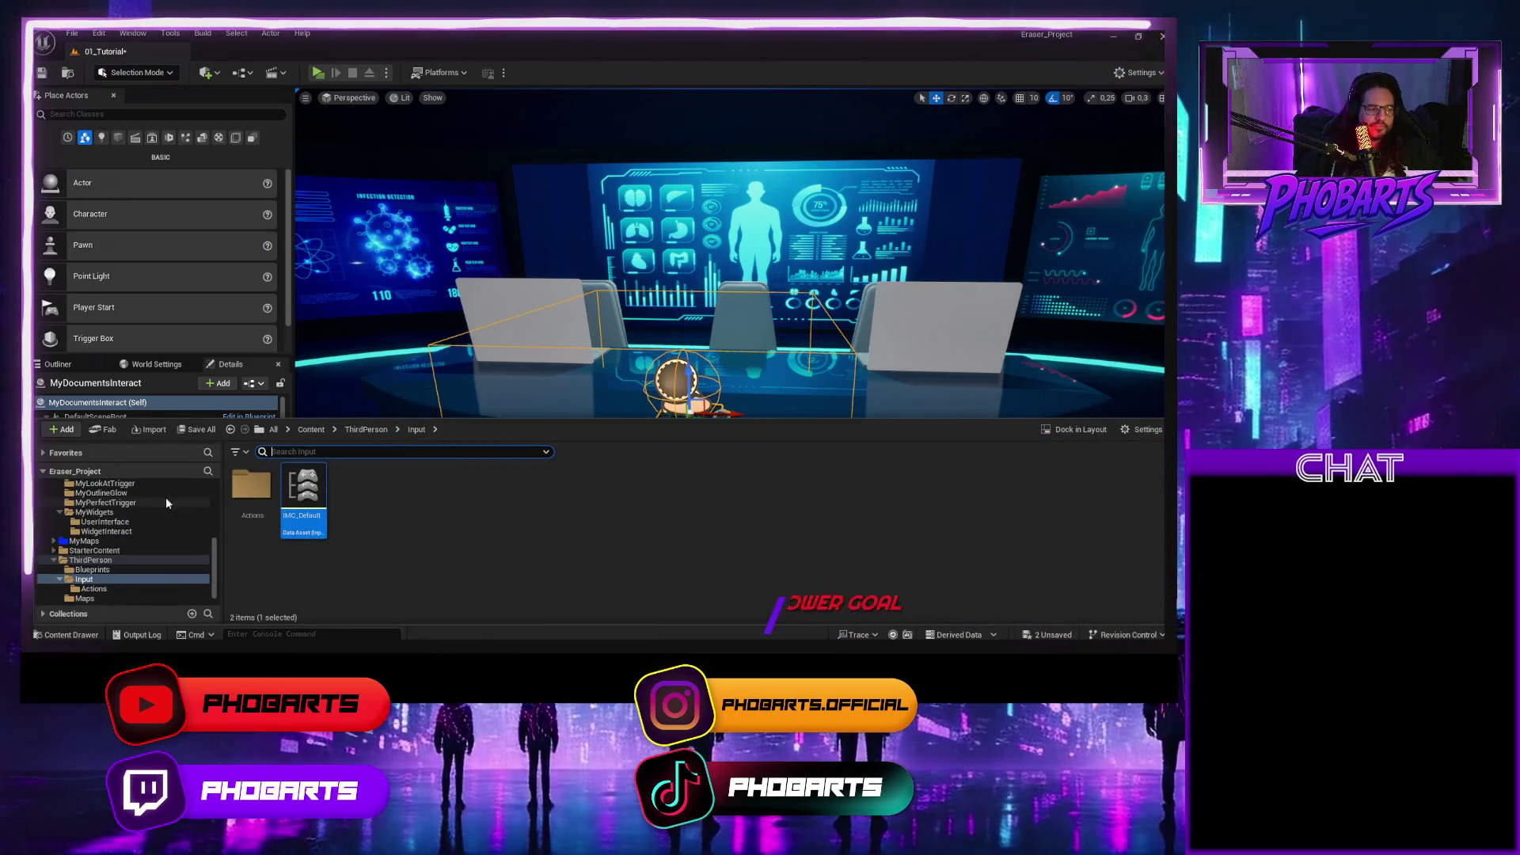
Open the MyAssets folder in the Content Drawer to show its nine subfolders, including MyDocuments.
scroll(143, 522, up, 5)
click(90, 531)
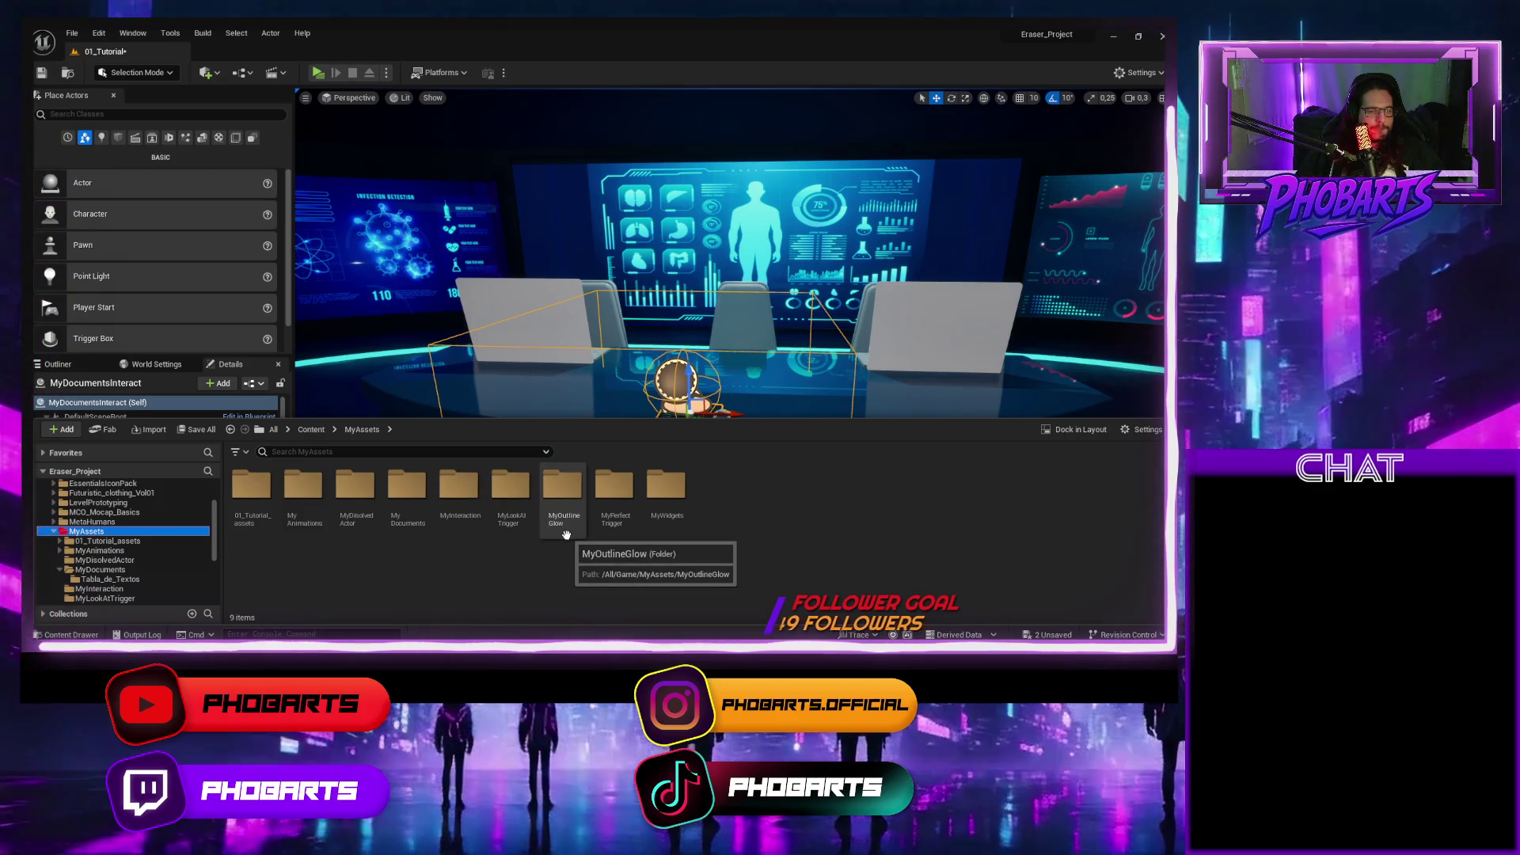
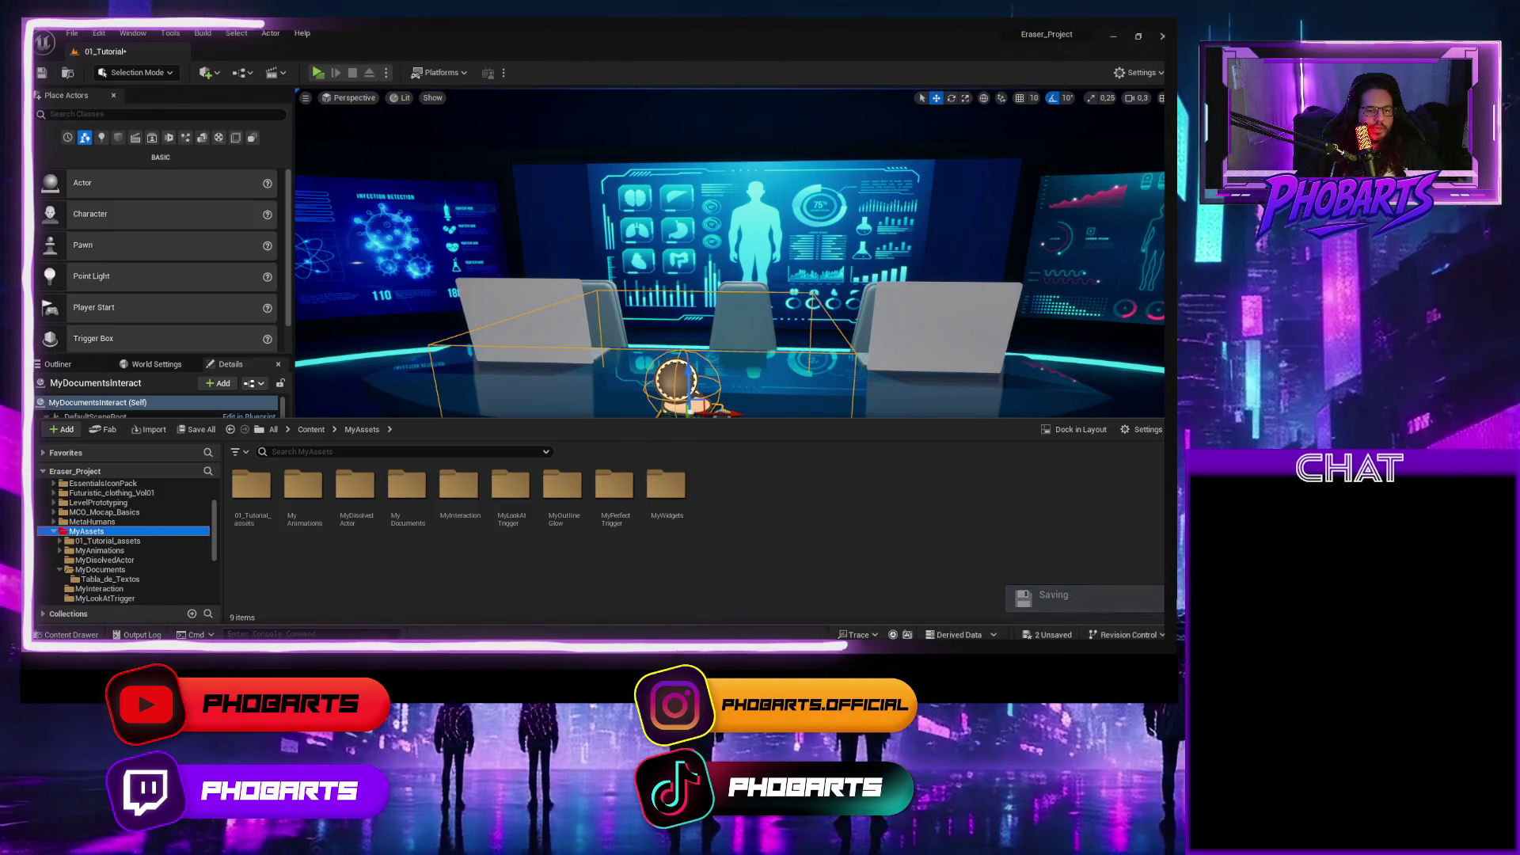
Close the IMC_Default, IA_Interact and MyThird_Person_Character editor tabs.
mouse_move(788, 645)
click(831, 605)
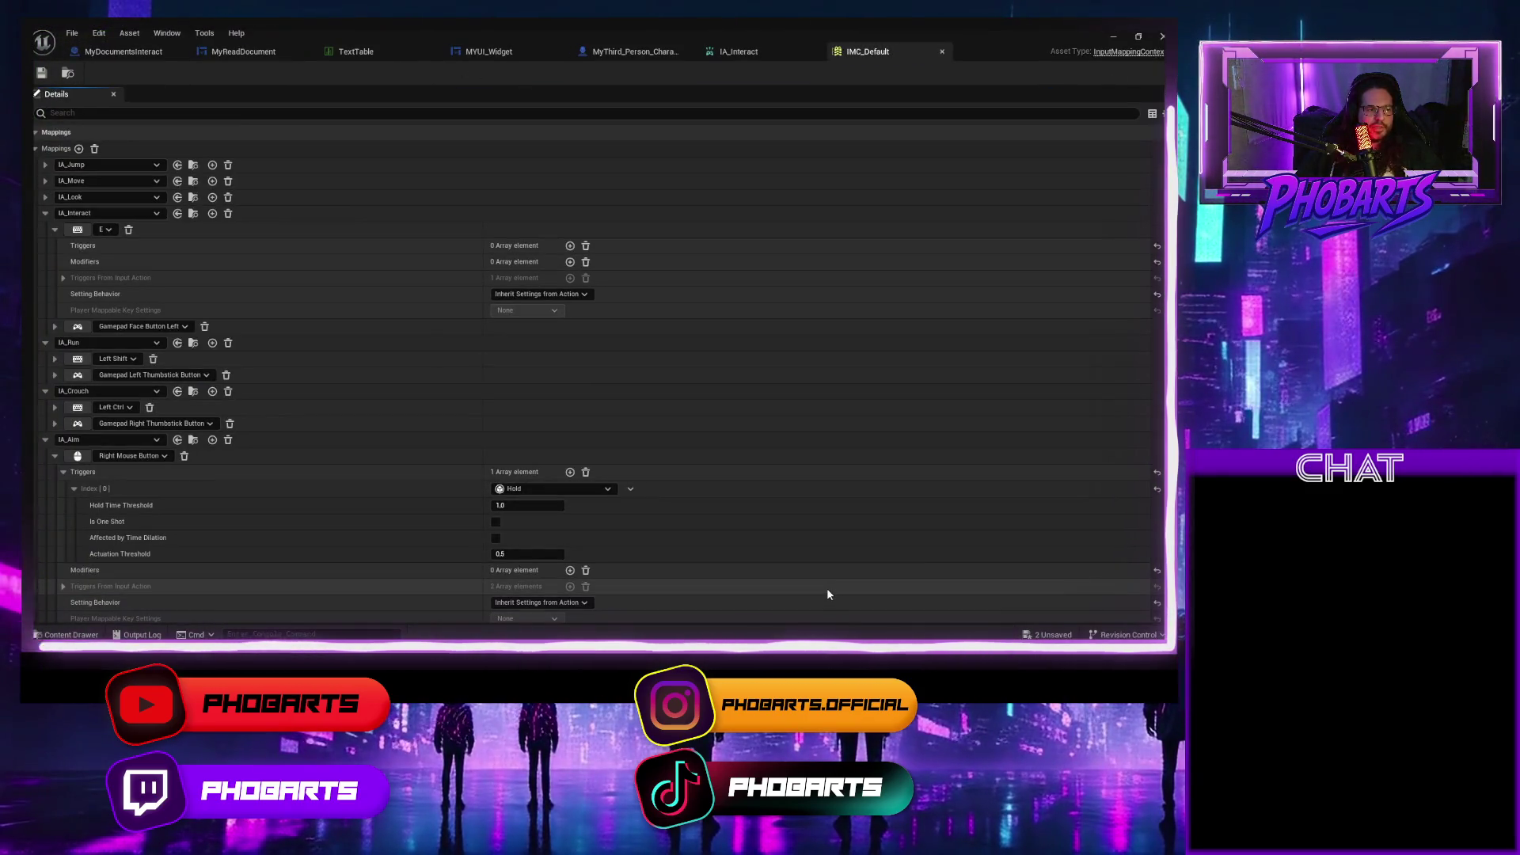
click(942, 51)
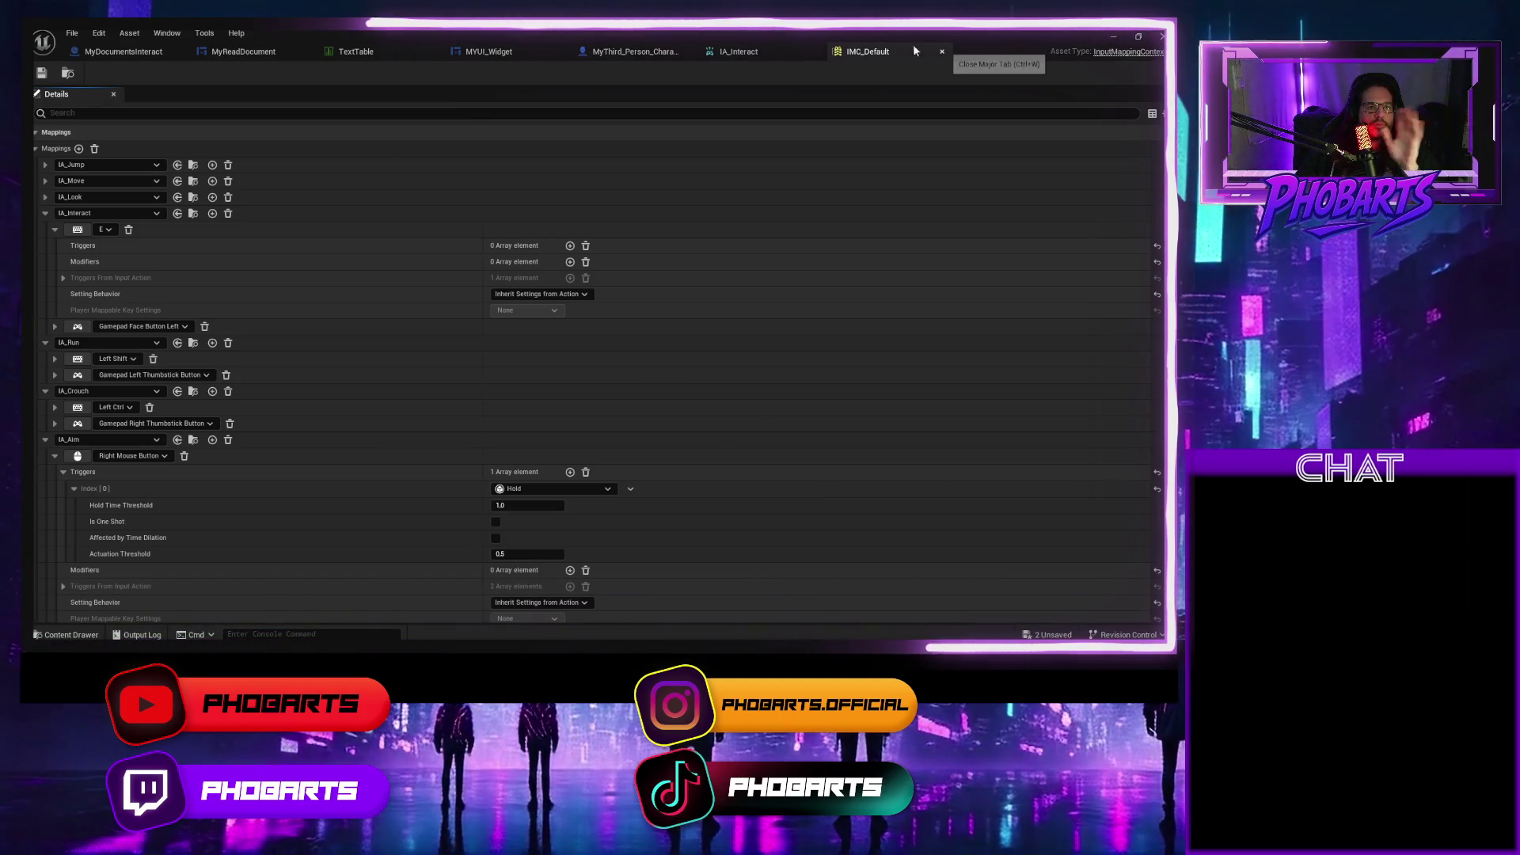
click(815, 52)
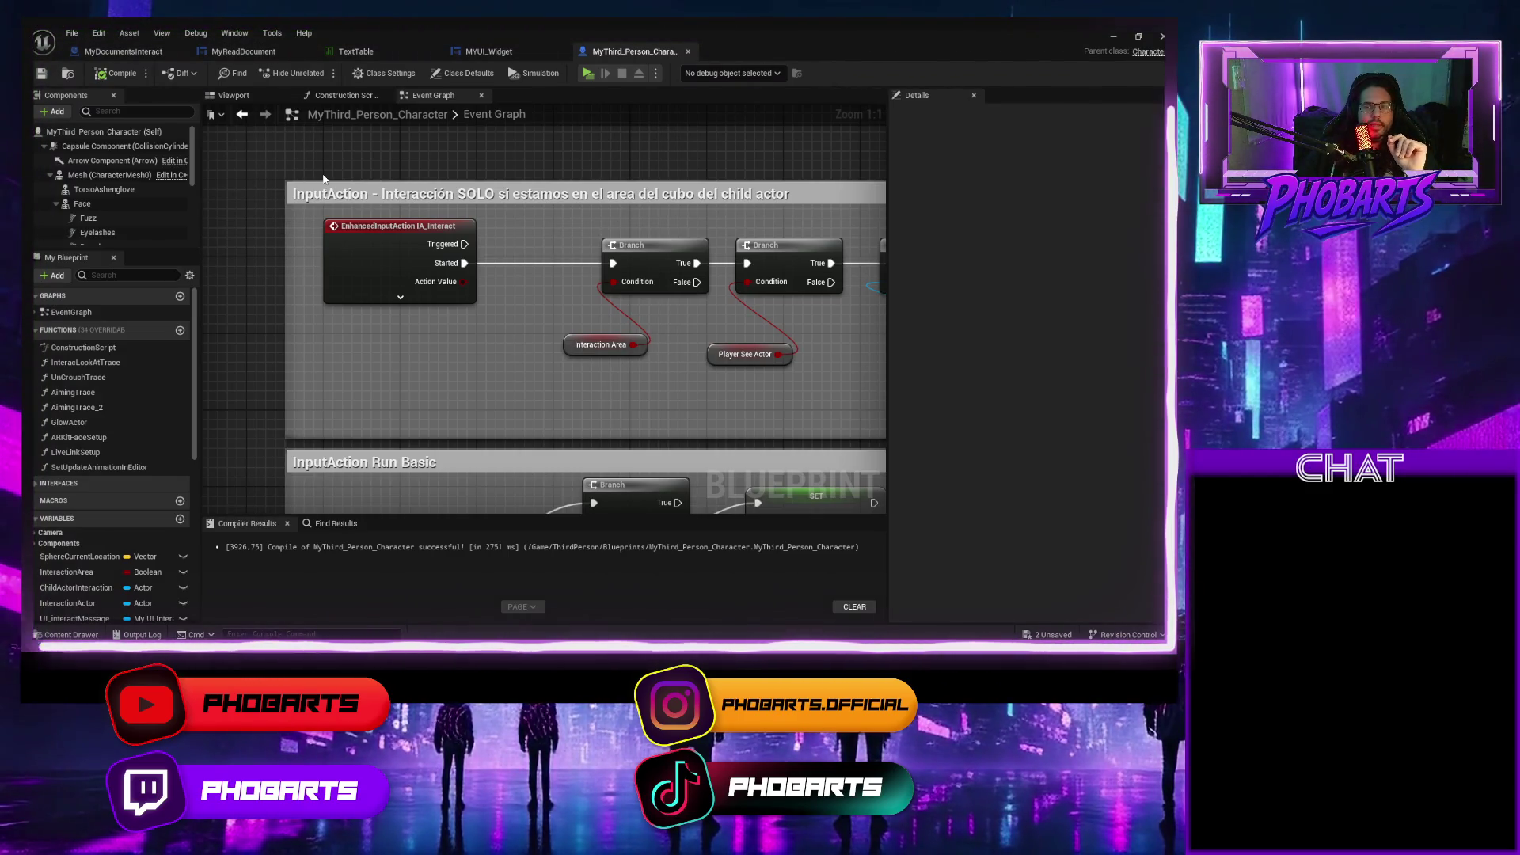
scroll(436, 197, down, 1)
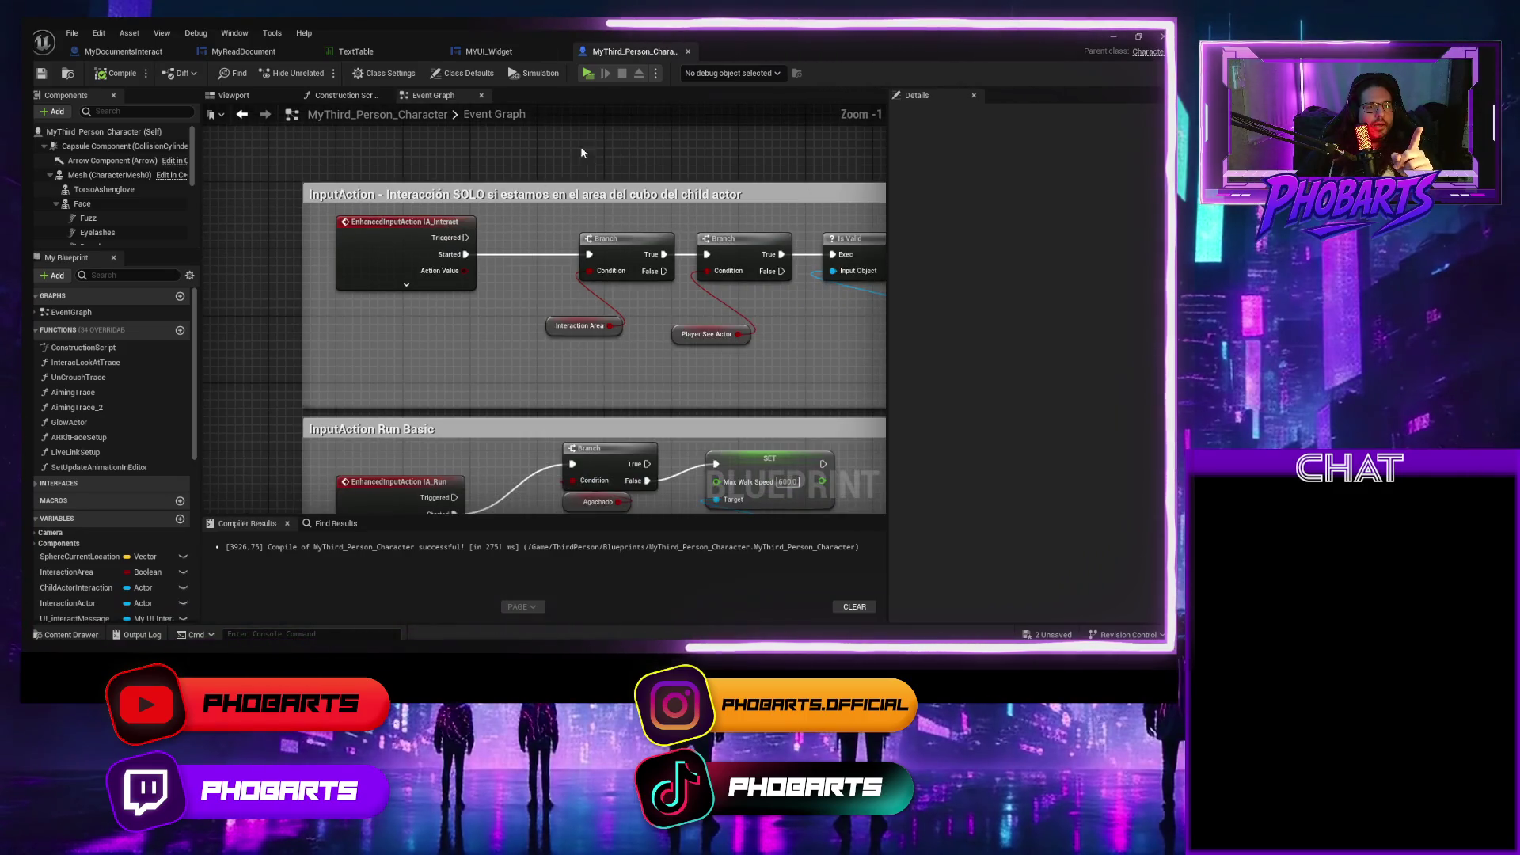
click(686, 51)
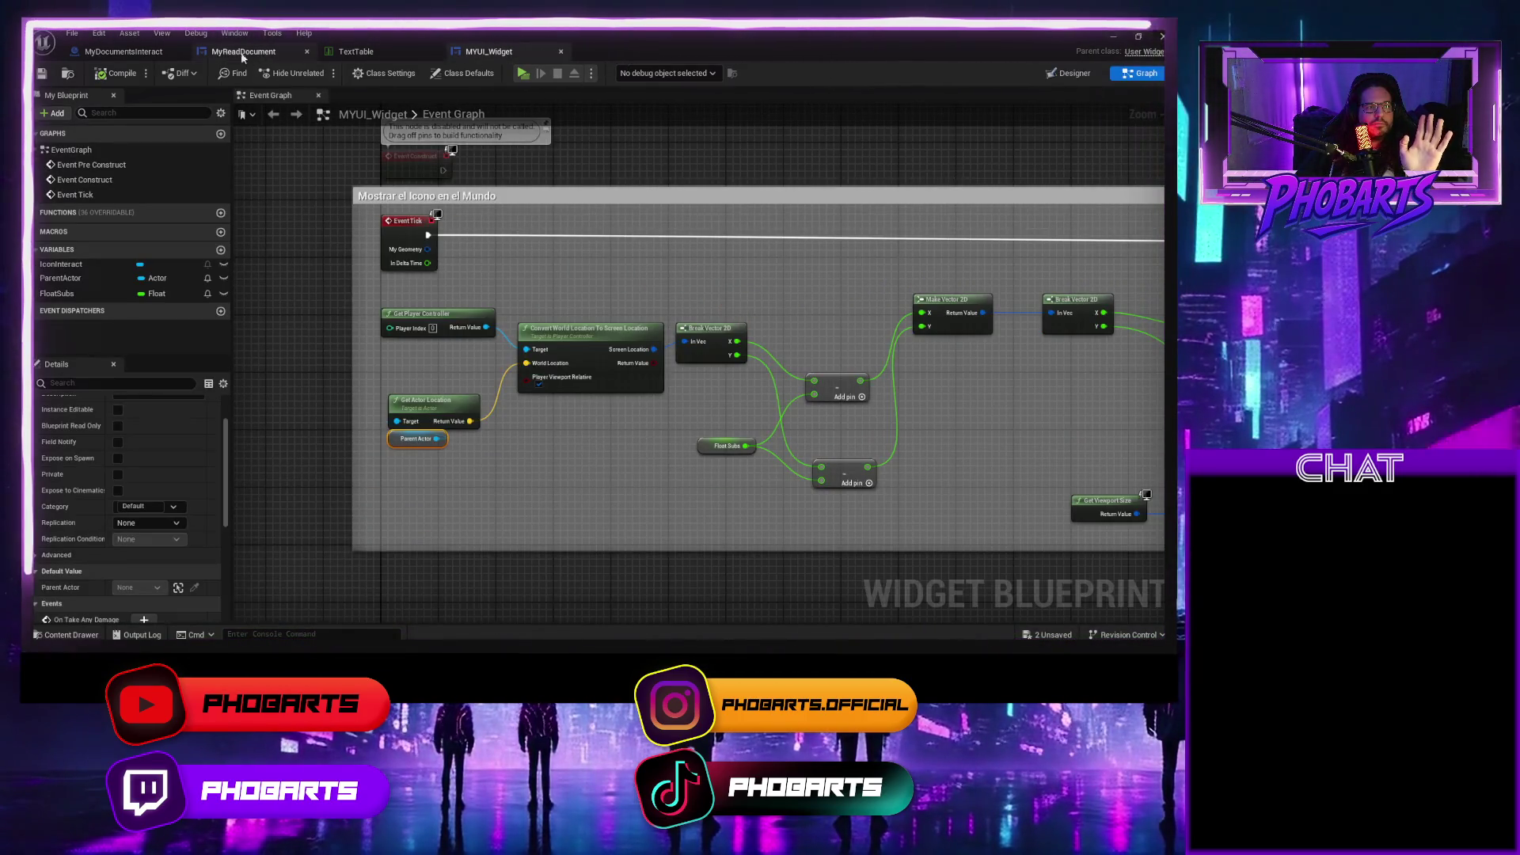
In MyDocumentsInteract, delete the Do Once nodes, wire Call EVD DOCUMENT to Set Render Opacity, and compile.
click(156, 54)
scroll(372, 336, down, 5)
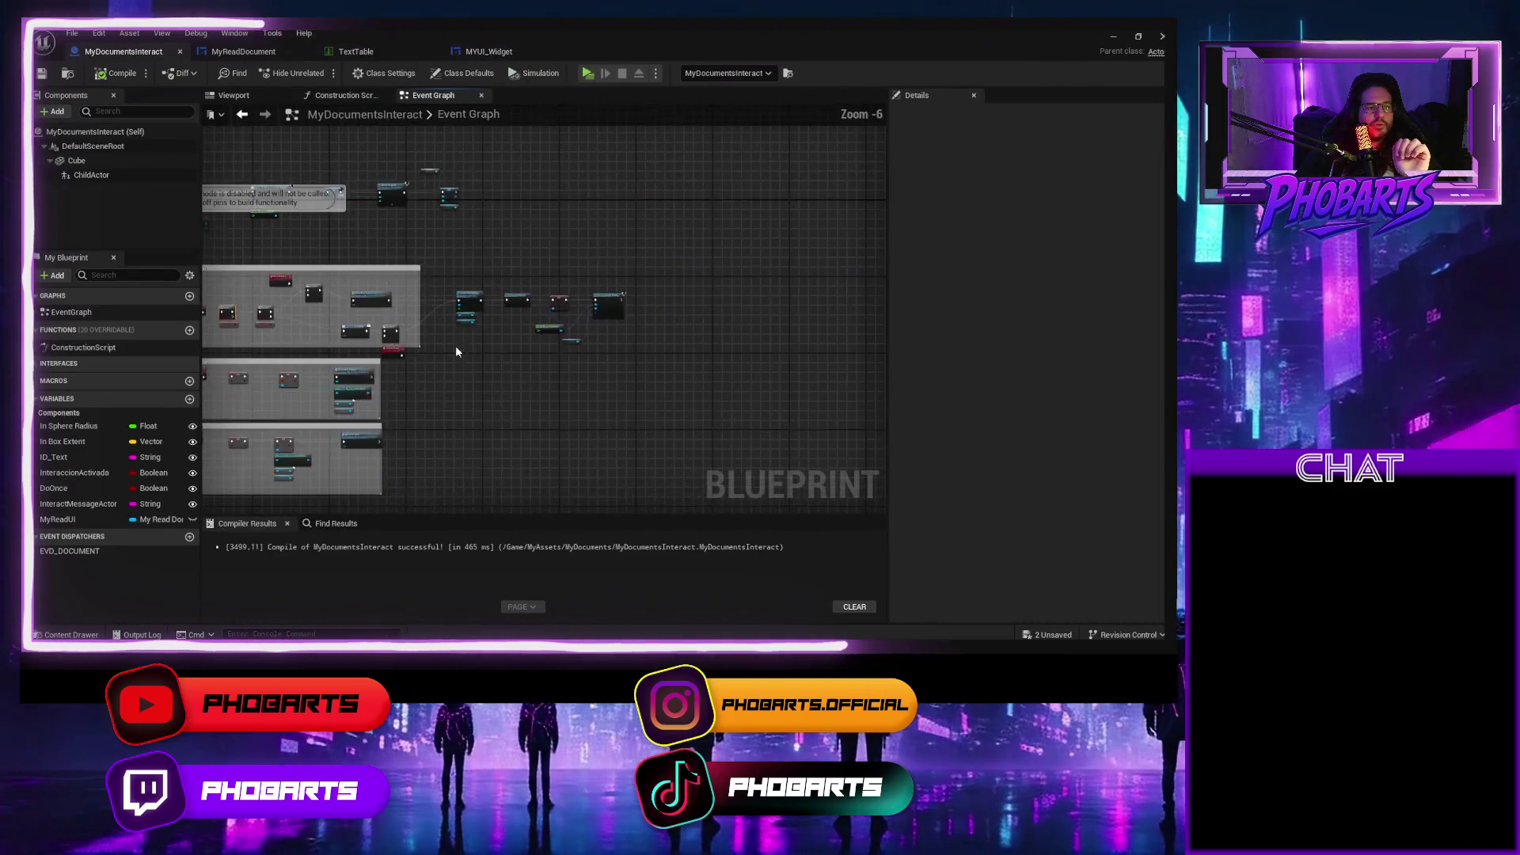
scroll(552, 342, up, 6)
drag(526, 370, 519, 266)
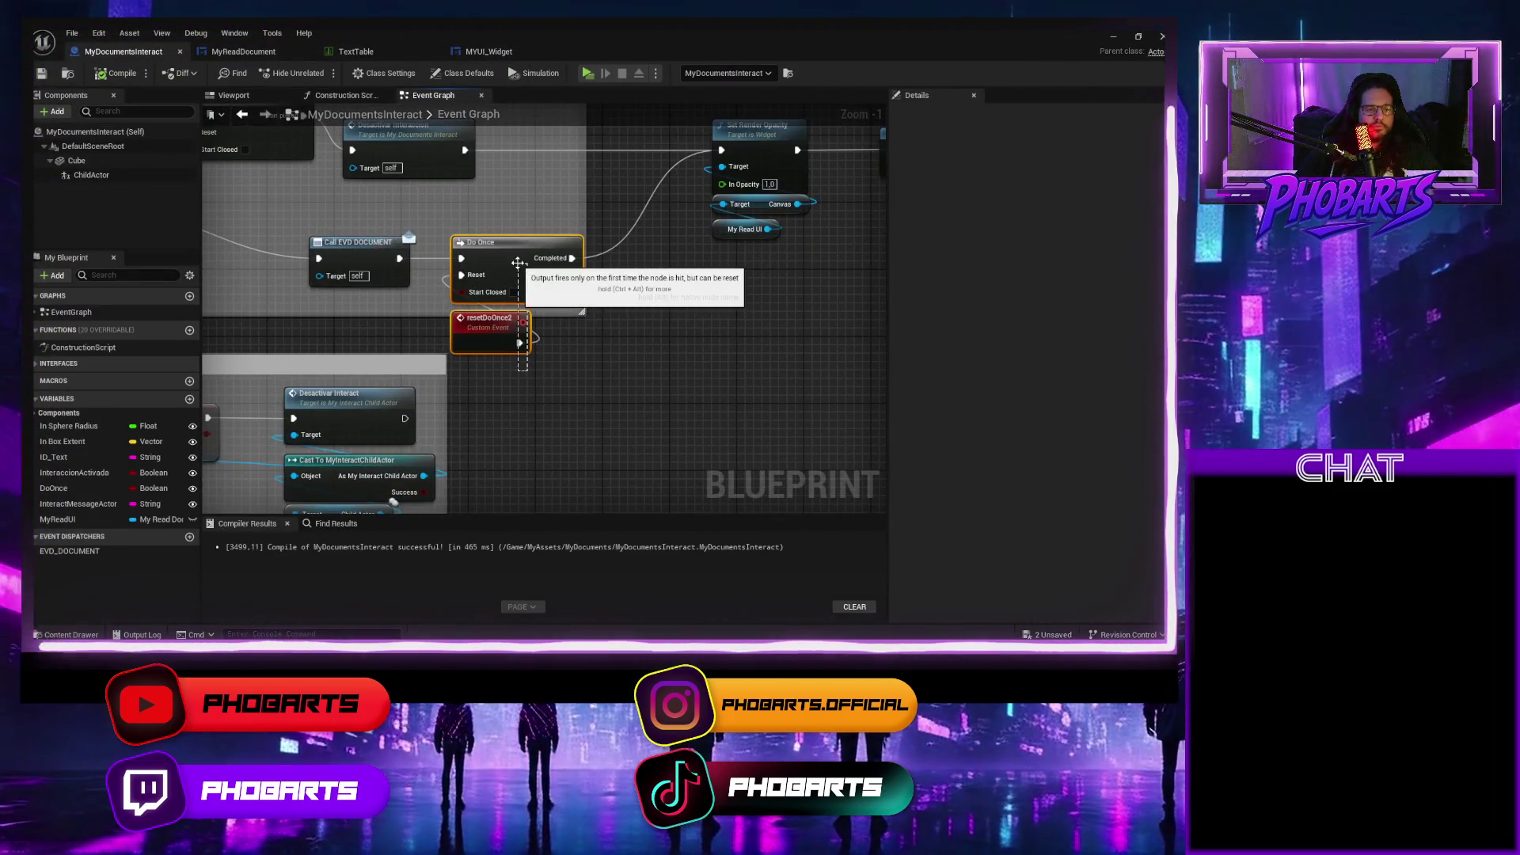
key(Delete)
drag(400, 258, 716, 149)
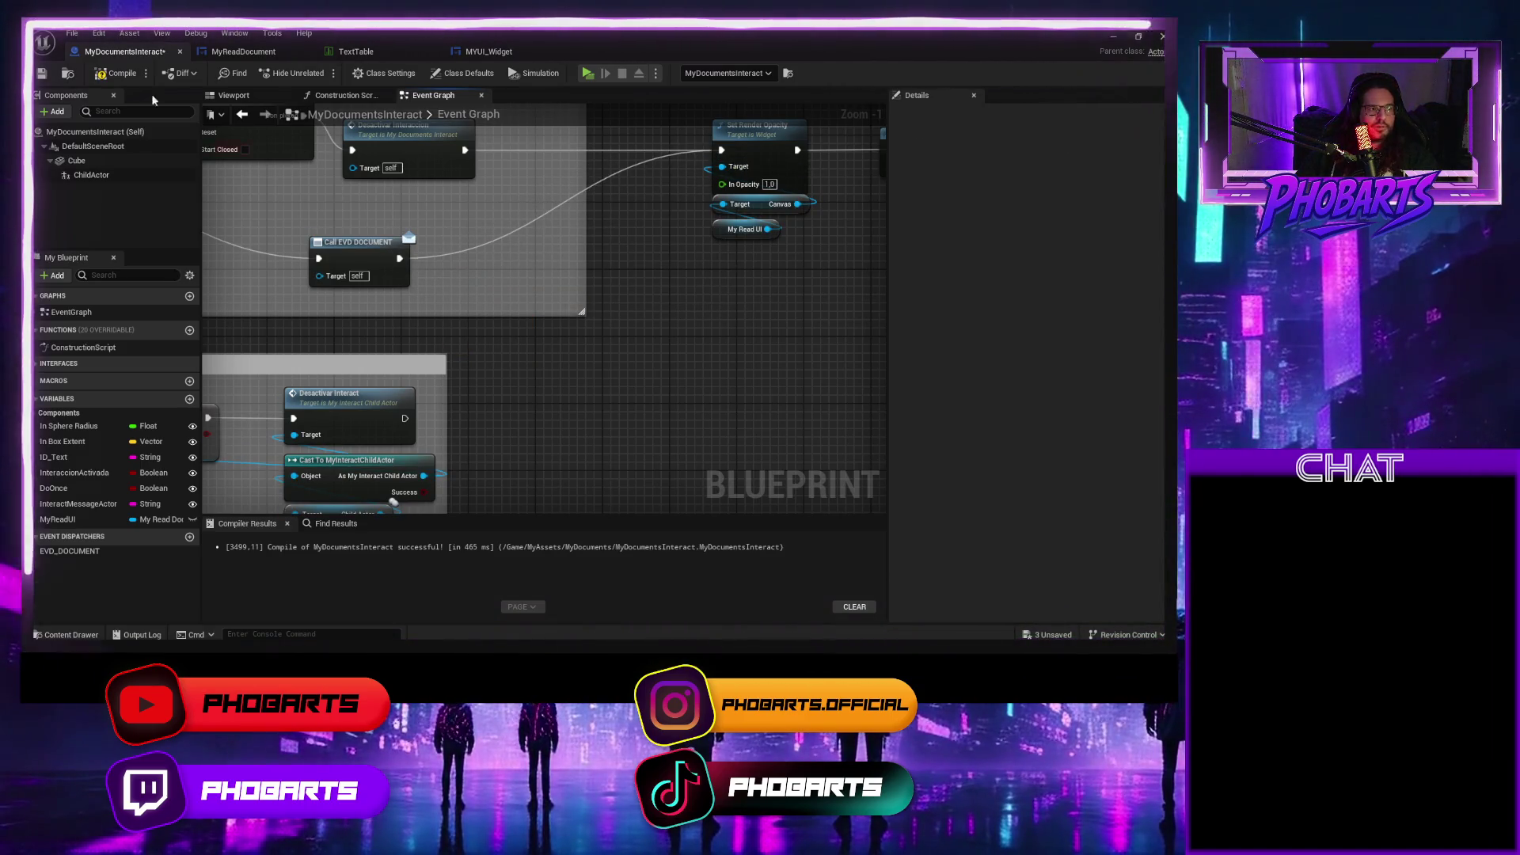
click(117, 73)
scroll(636, 328, down, 2)
drag(636, 328, 396, 356)
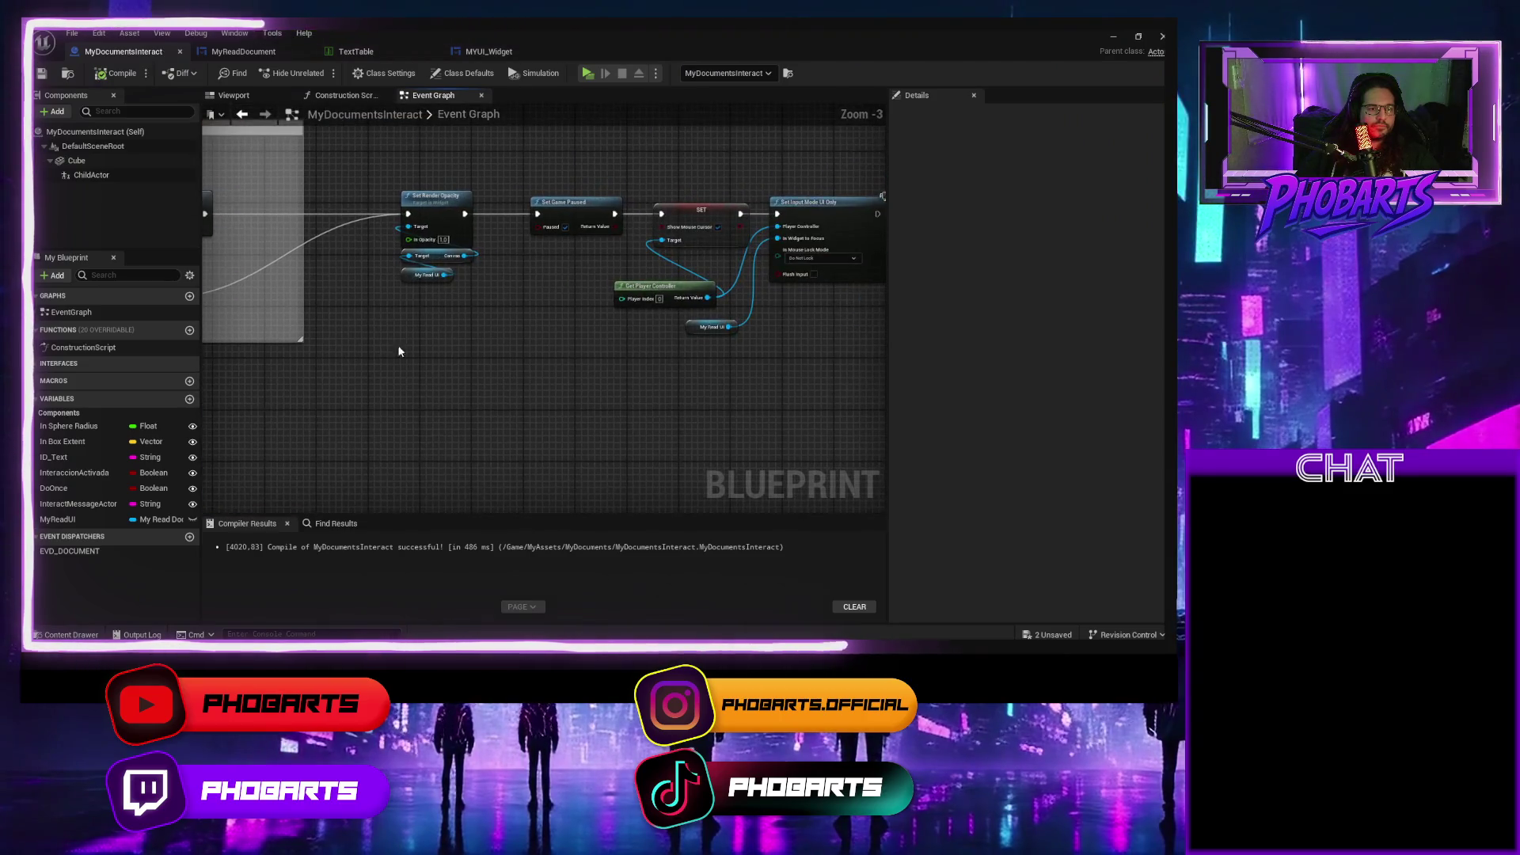
In MyReadDocument, delete the Reset Do Once, cast and Parent nodes, then save.
click(488, 51)
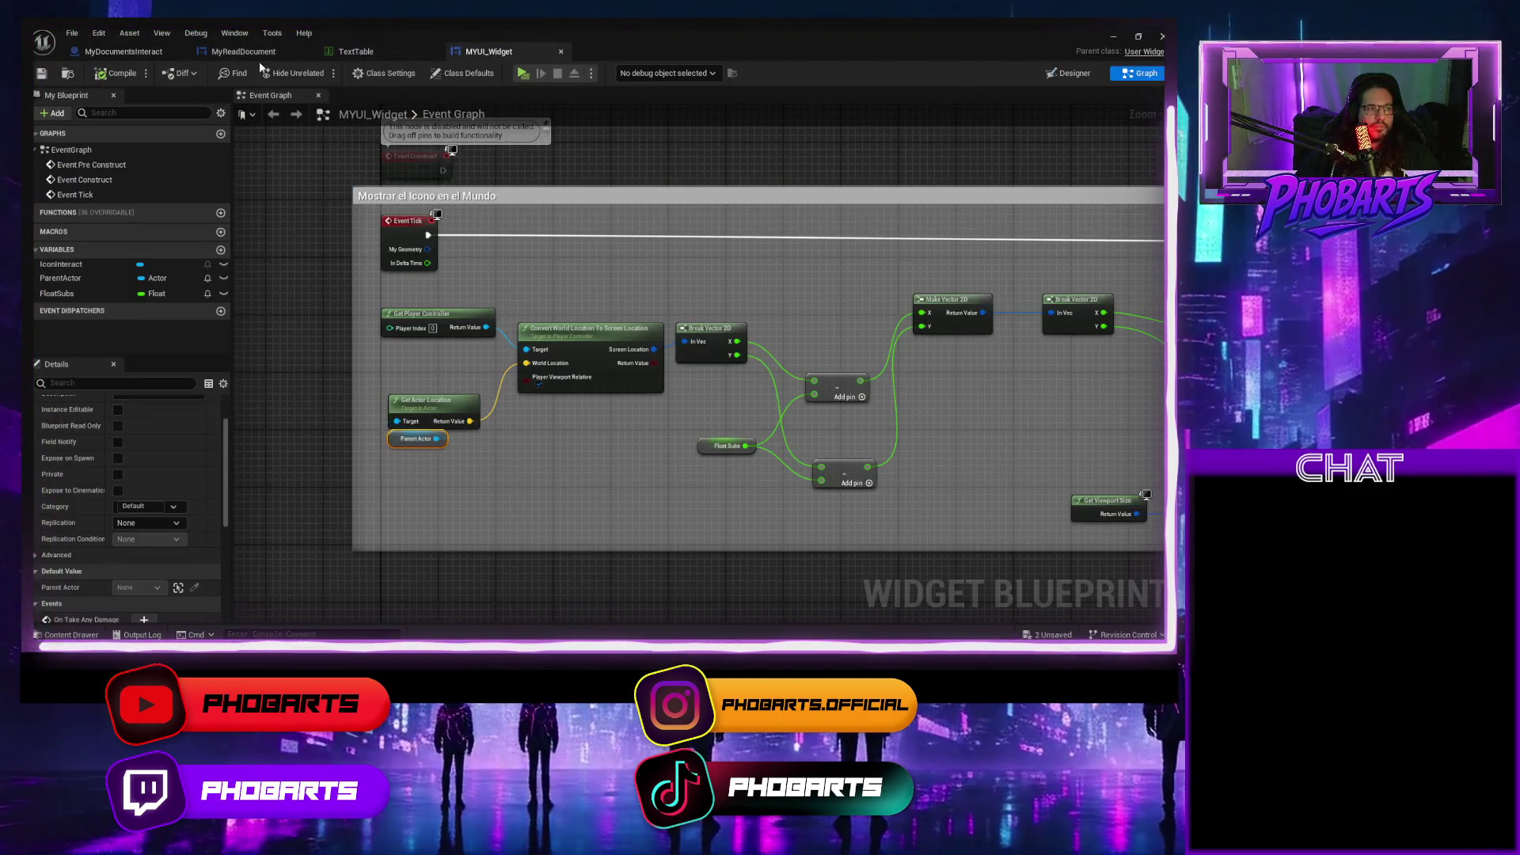
click(243, 52)
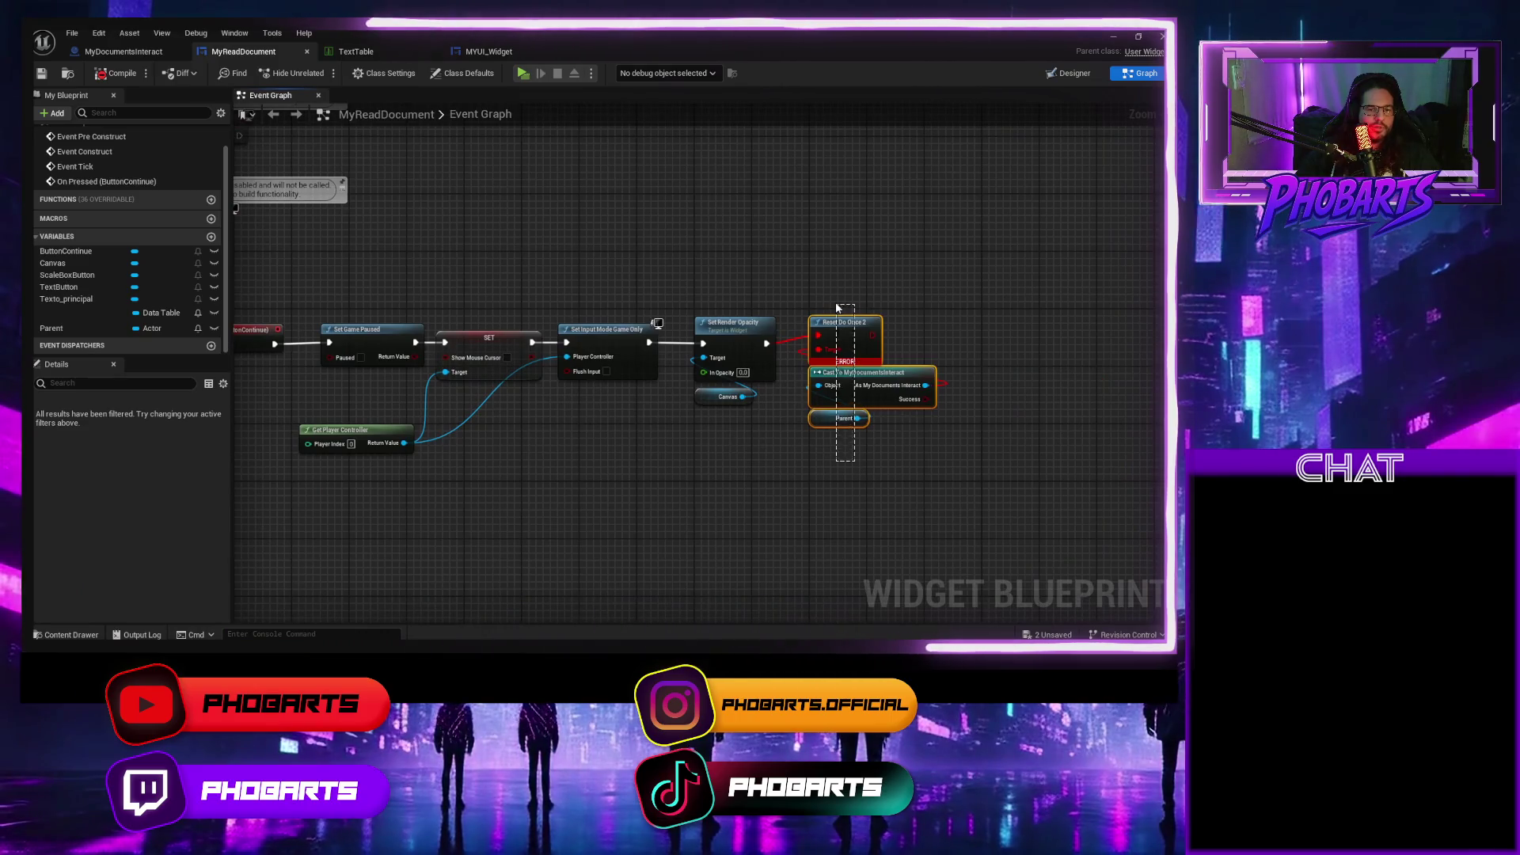
drag(837, 307, 834, 302)
key(Delete)
drag(589, 273, 732, 279)
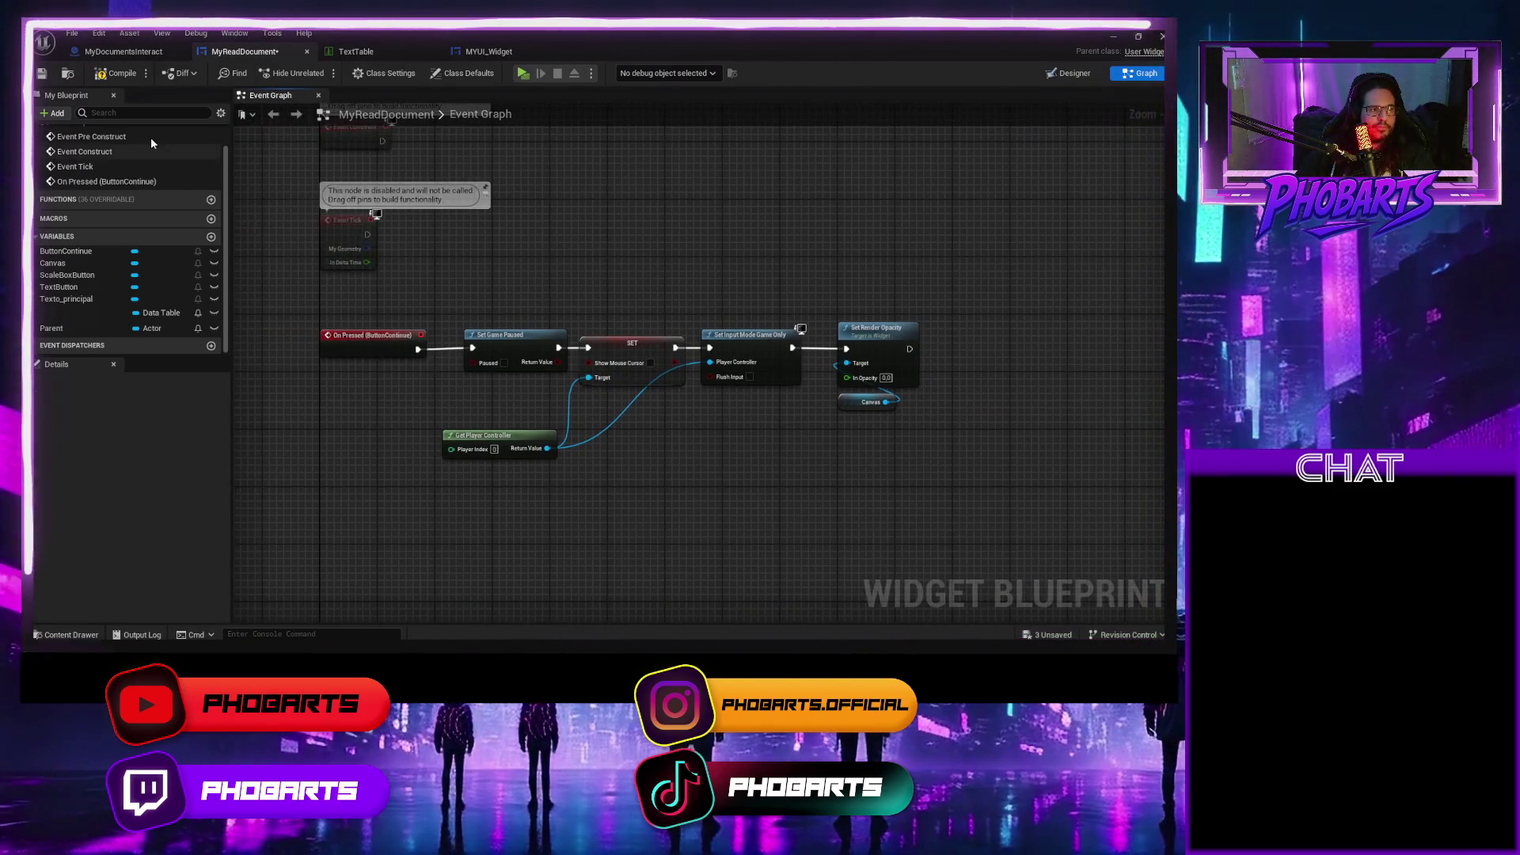
key(ctrl+s)
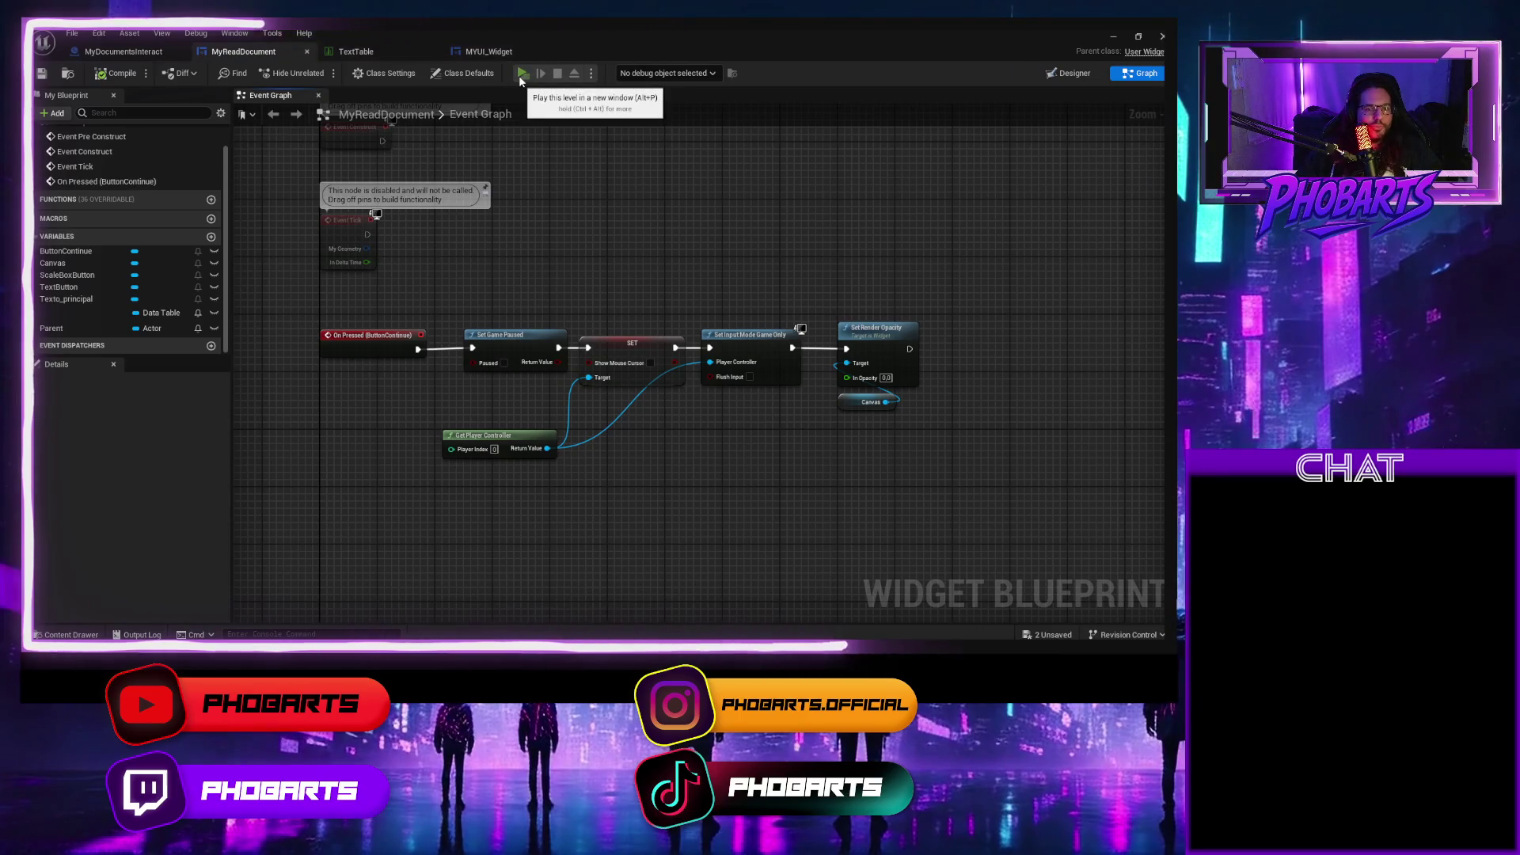
Playtest the level in a preview and exit it with Esc.
click(519, 74)
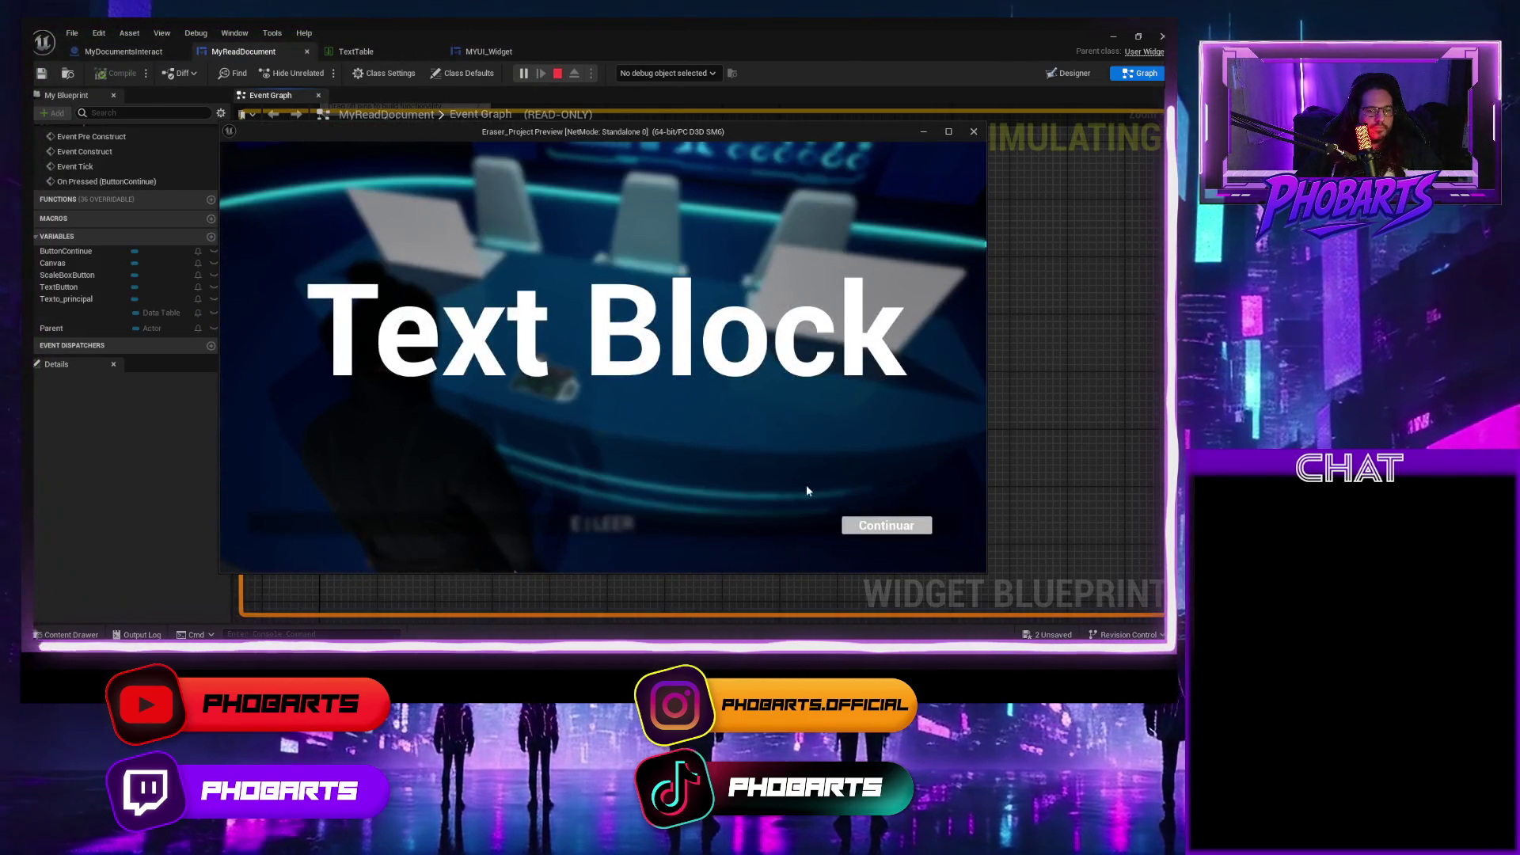
key(Escape)
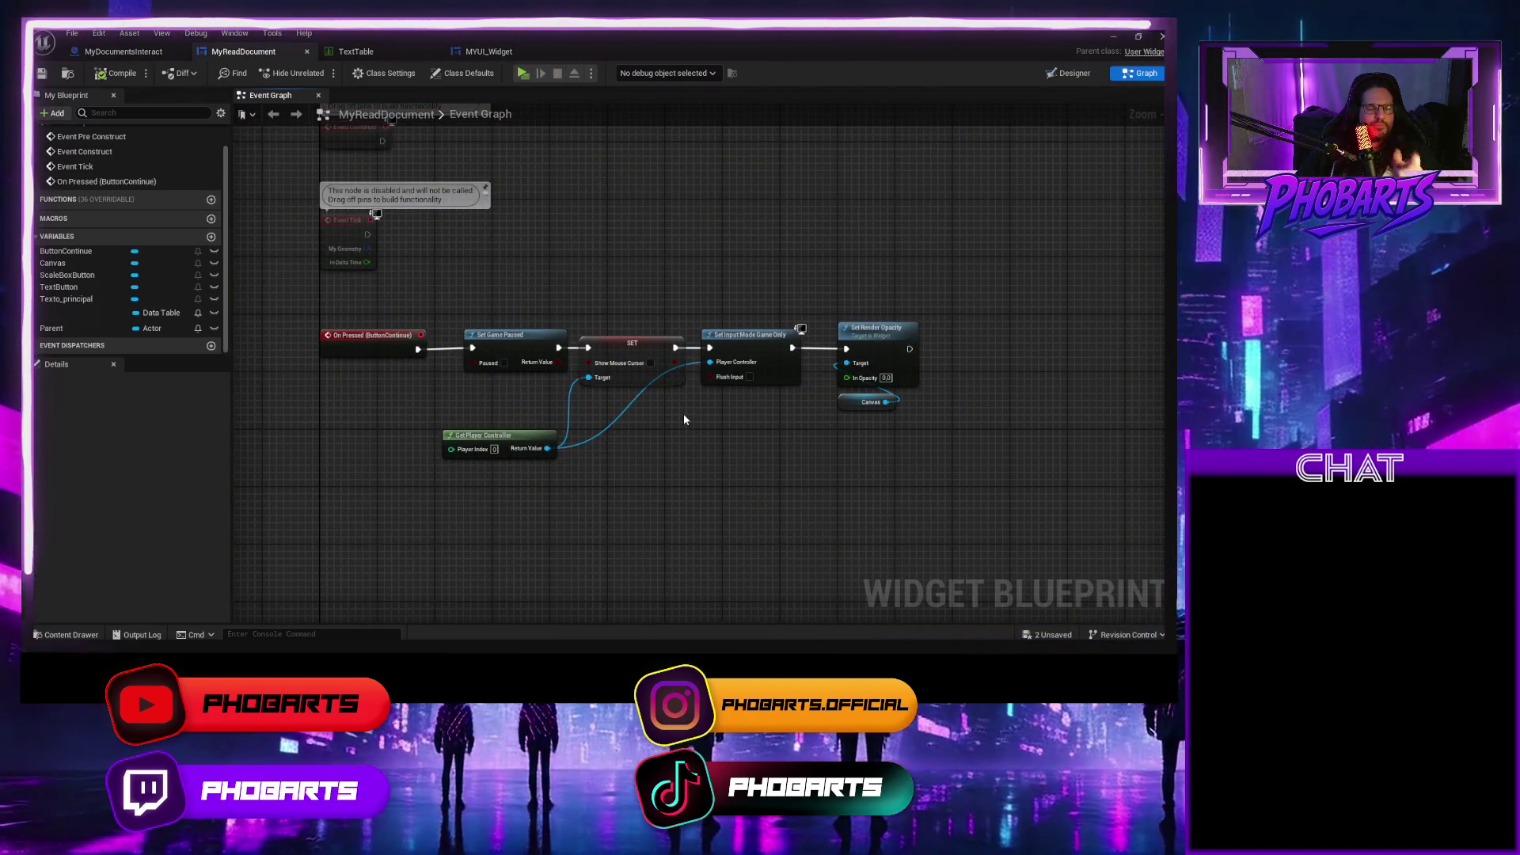
click(123, 51)
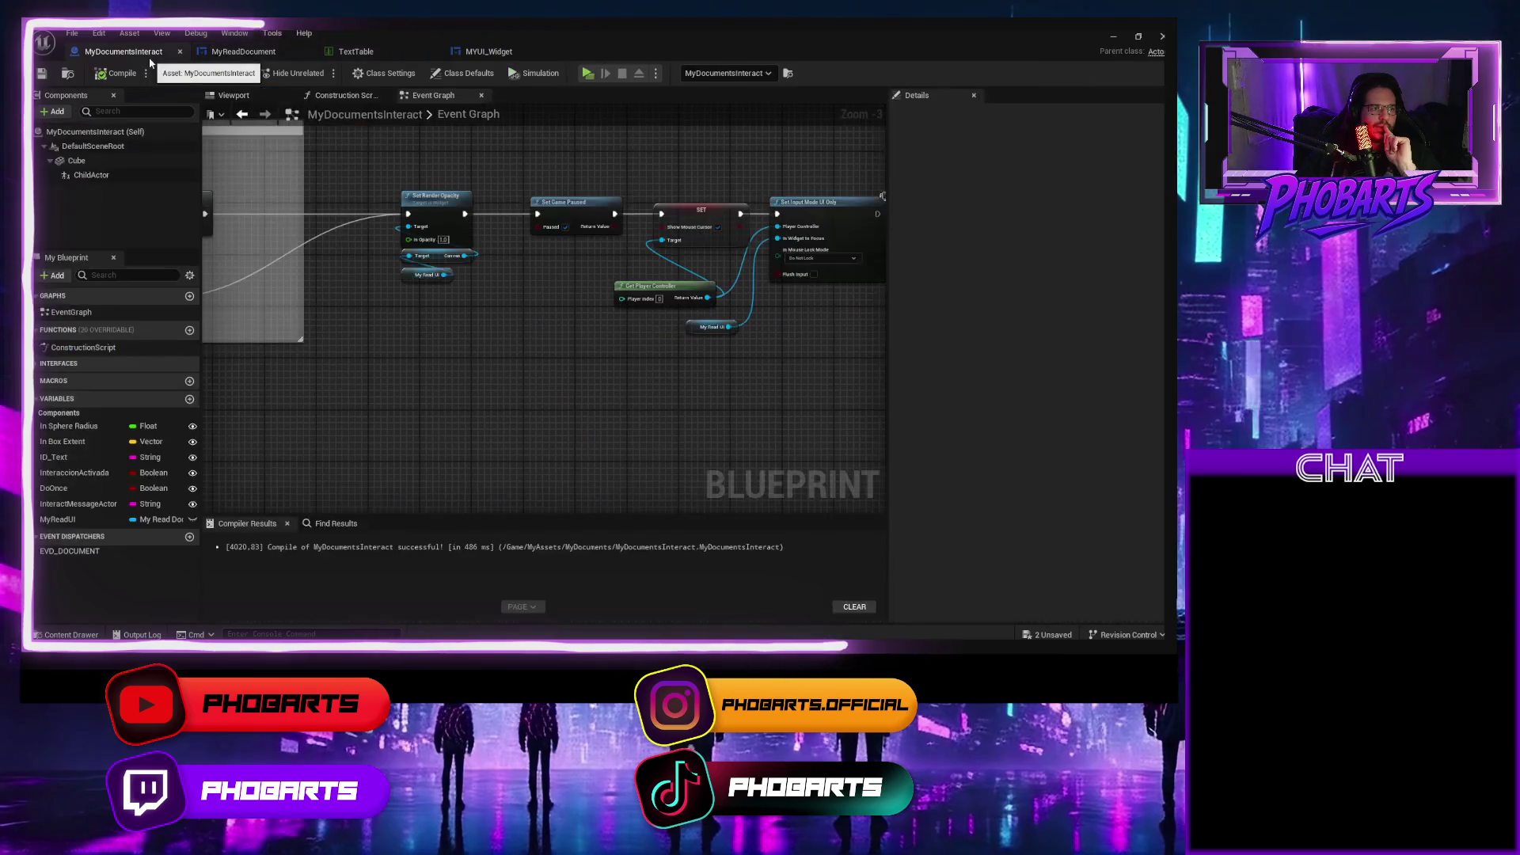
Rearrange MyDocumentsInteract's Add to Viewport, SET and My Read UI nodes for editing.
scroll(429, 358, down, 2)
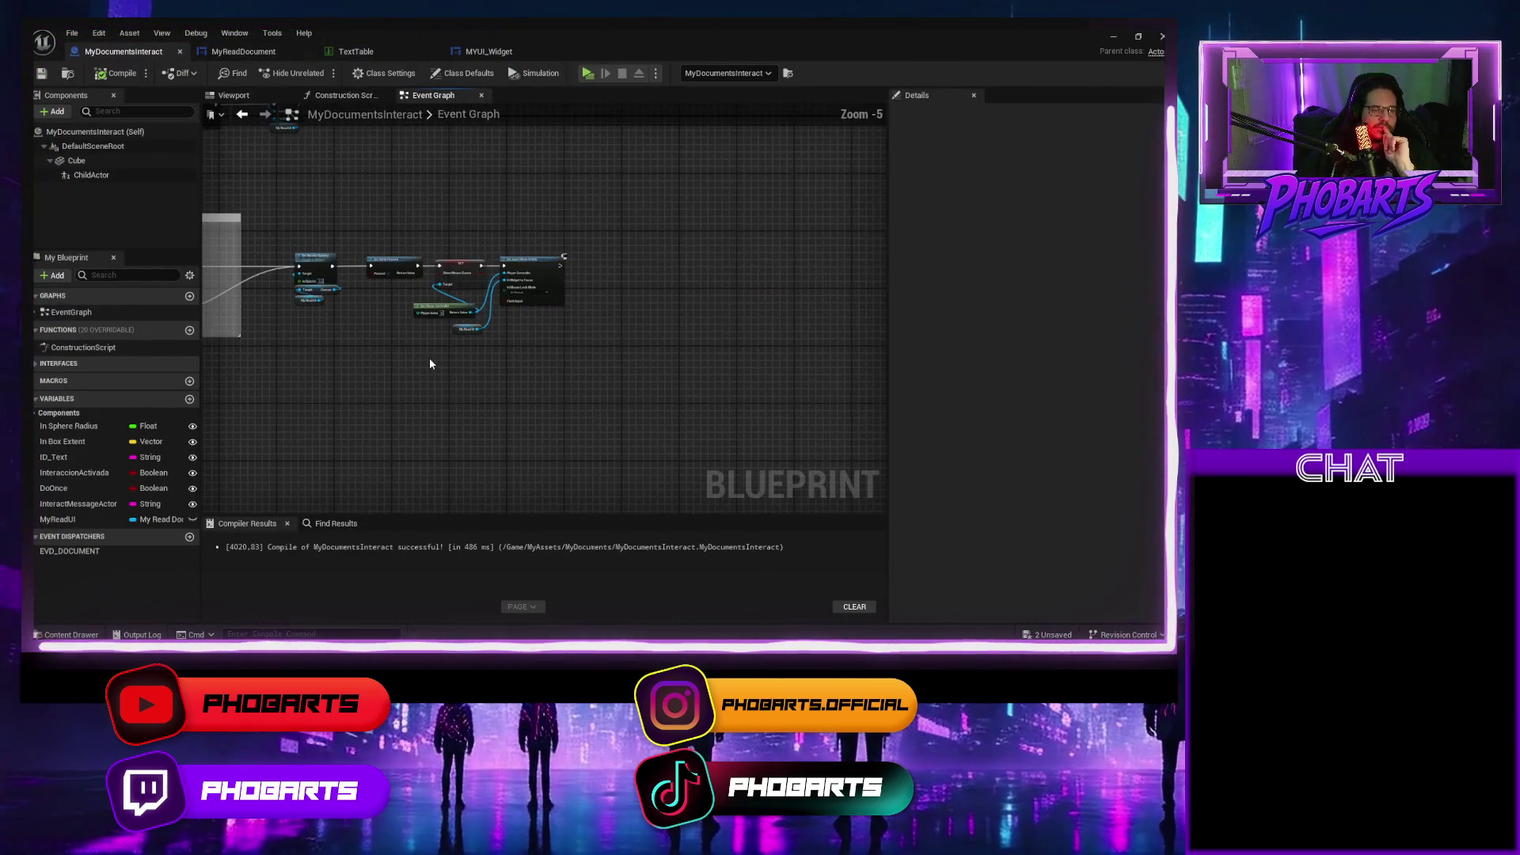
scroll(502, 386, up, 3)
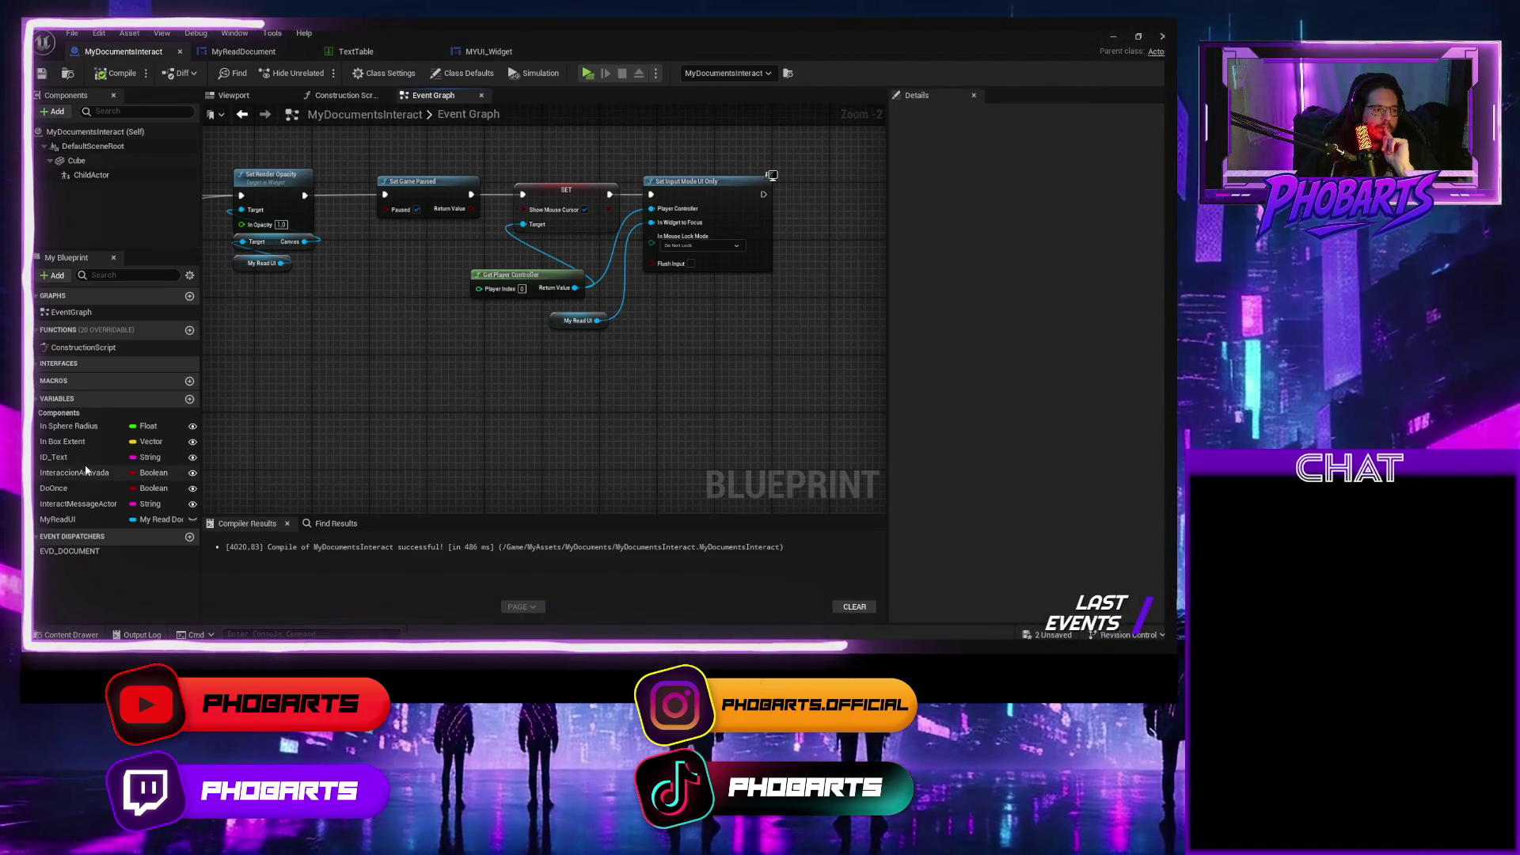
scroll(558, 383, down, 2)
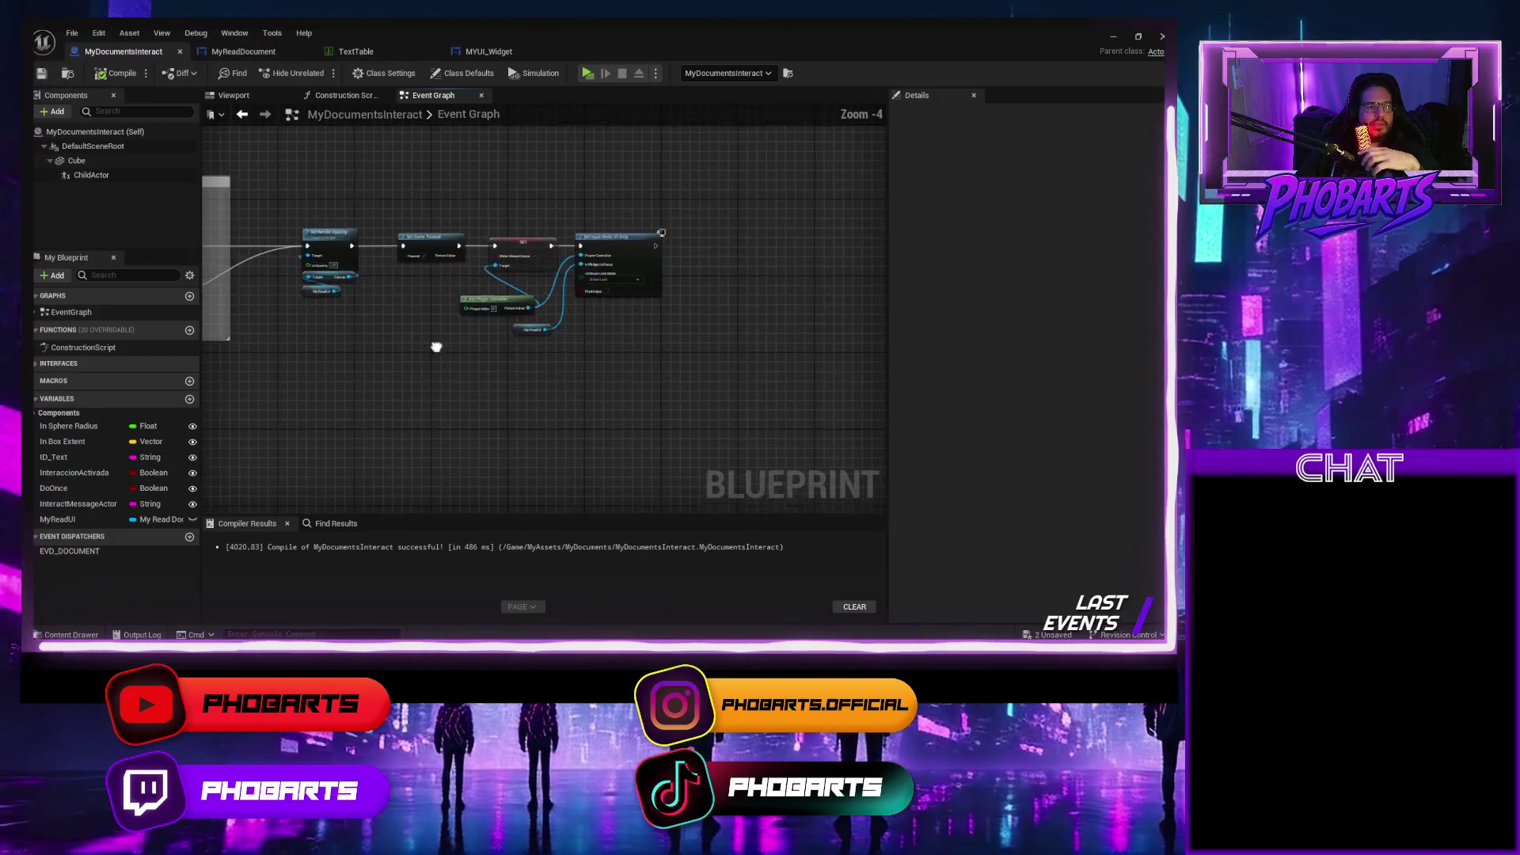
drag(436, 343, 594, 509)
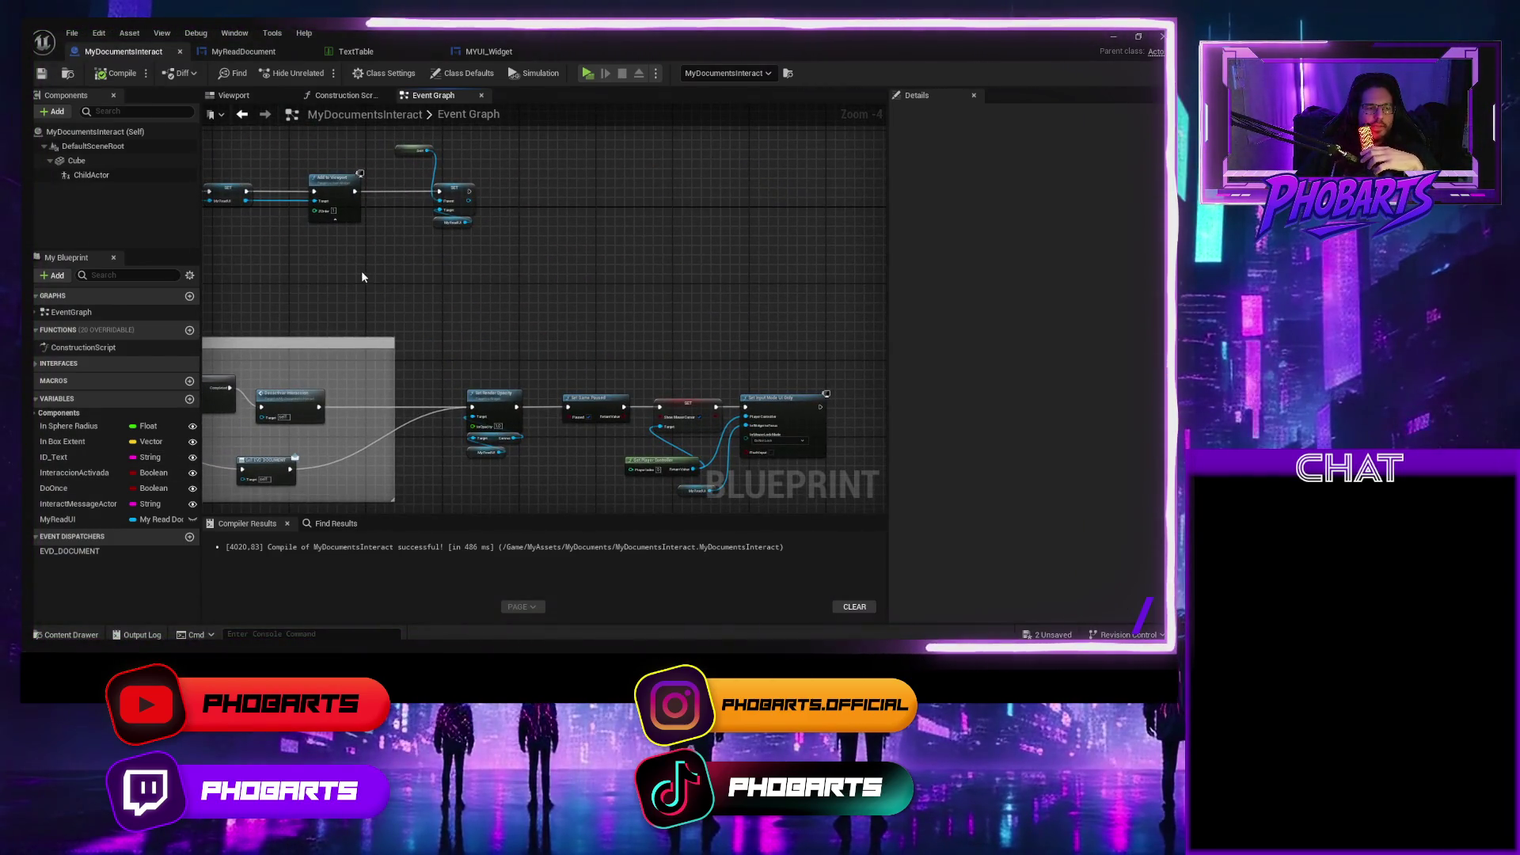
scroll(361, 269, up, 3)
drag(479, 344, 666, 377)
scroll(666, 382, down, 3)
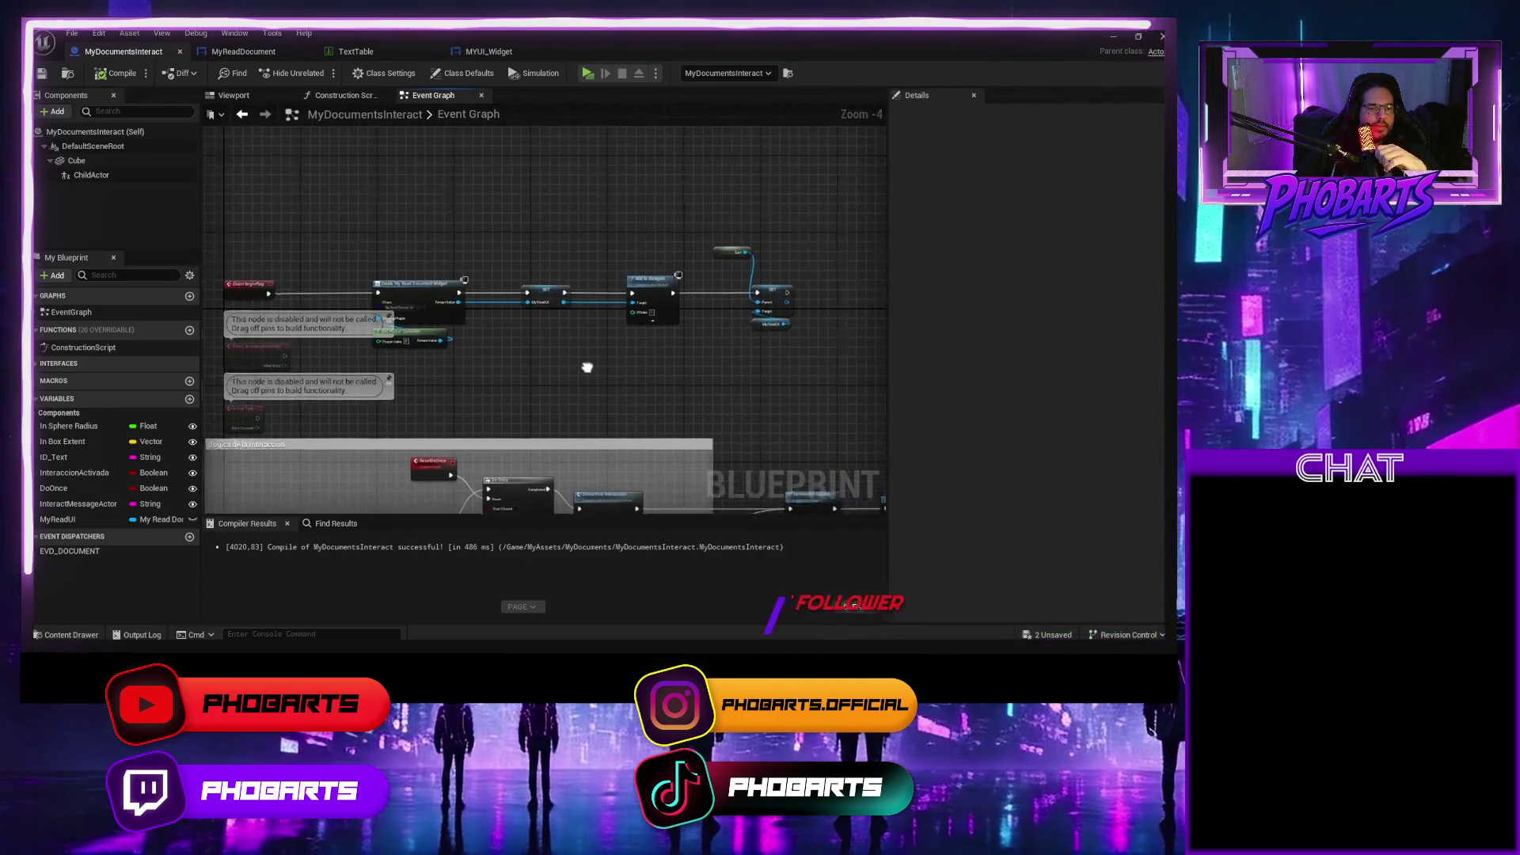
scroll(584, 352, up, 3)
mouse_move(559, 311)
mouse_down()
mouse_move(559, 331)
mouse_move(648, 307)
mouse_up()
text(set)
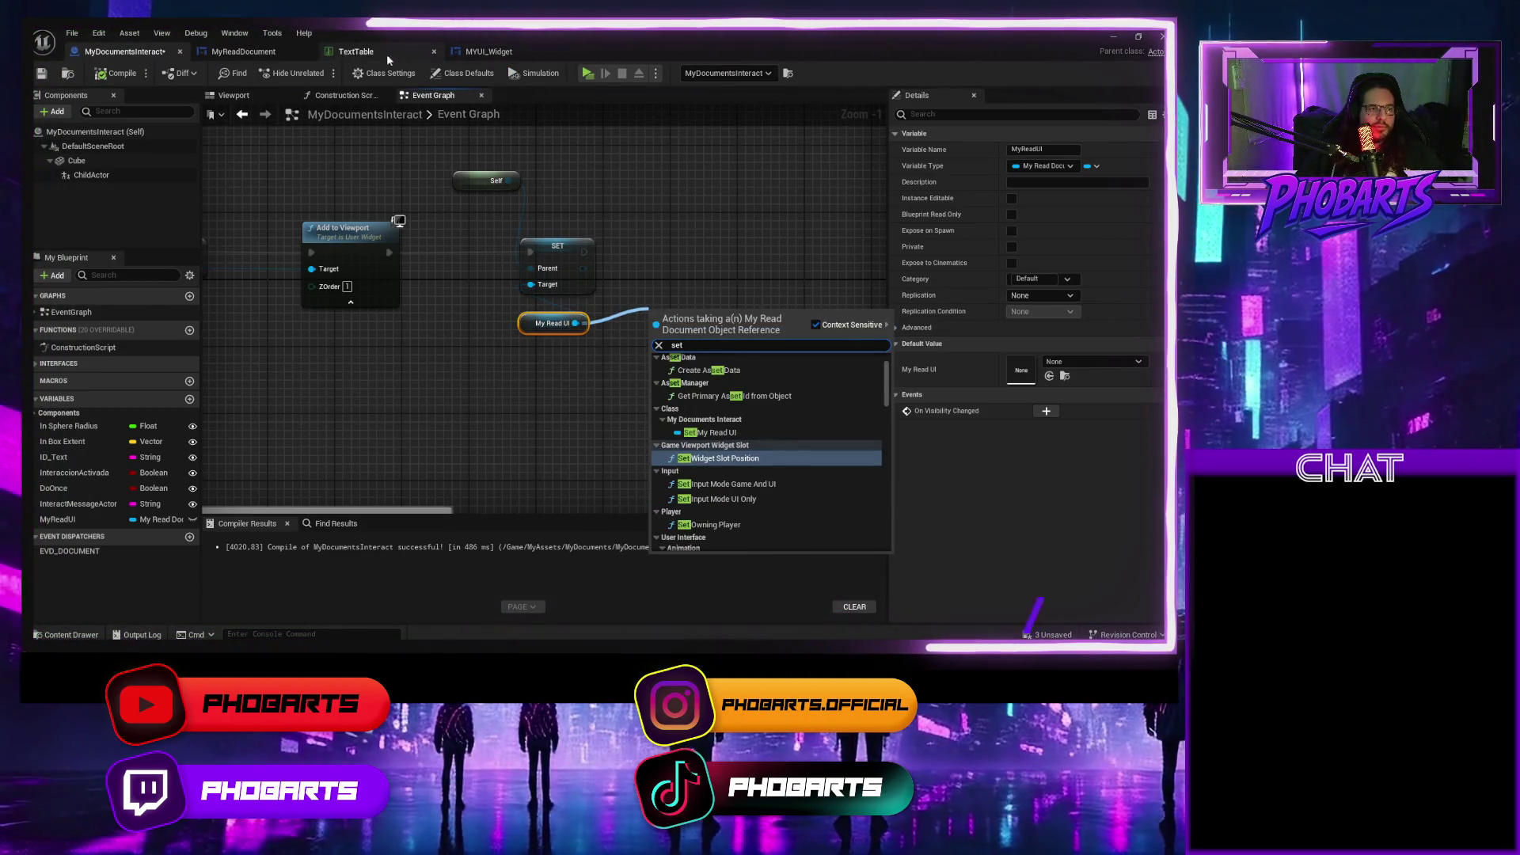
Add a String variable ID_Text to MyReadDocument and compile it.
click(260, 54)
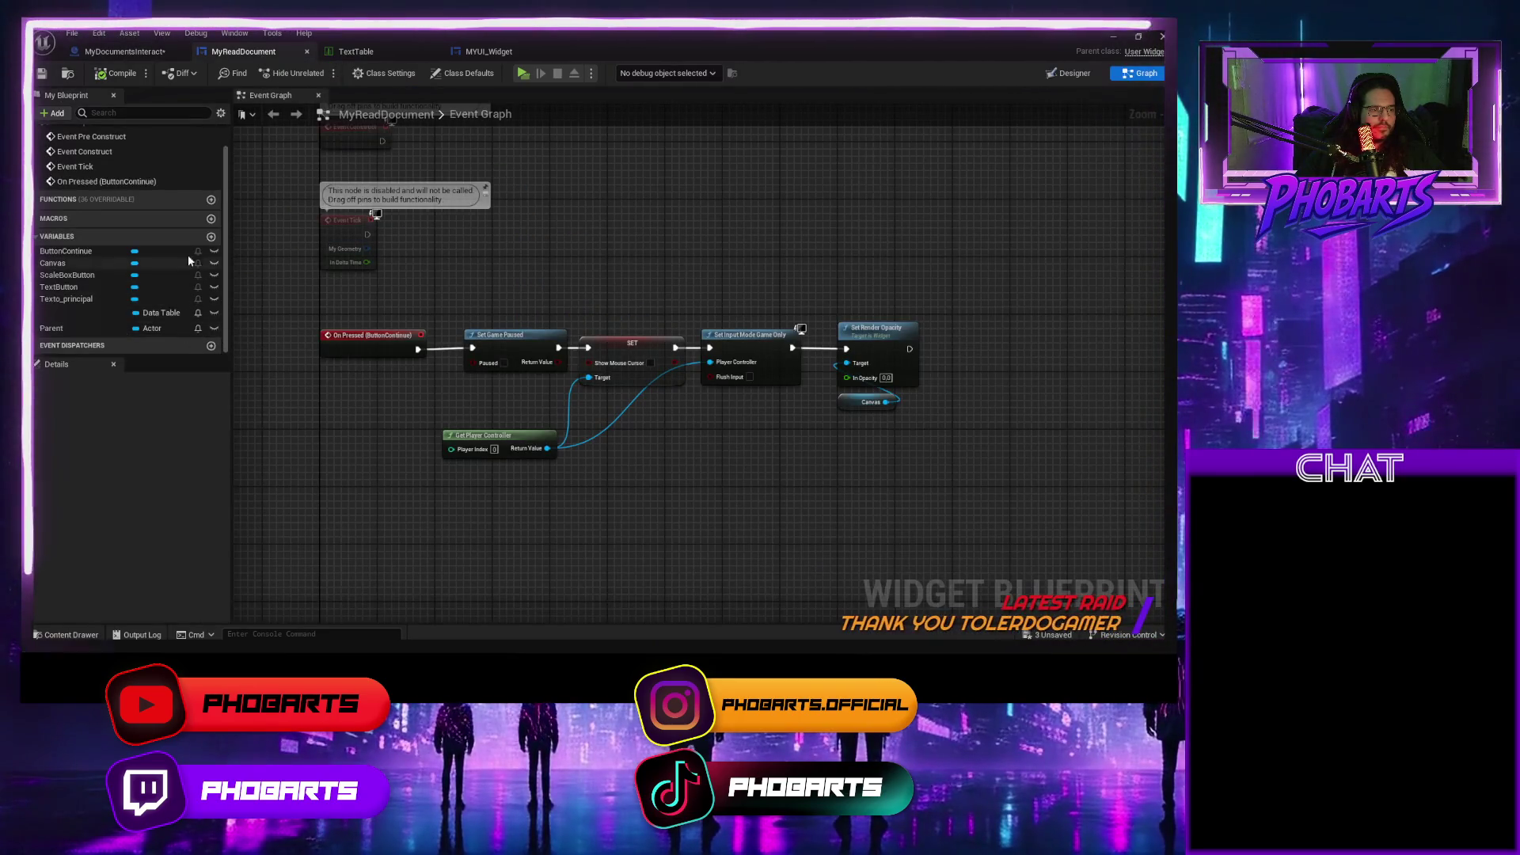
click(211, 236)
text(ID_Text)
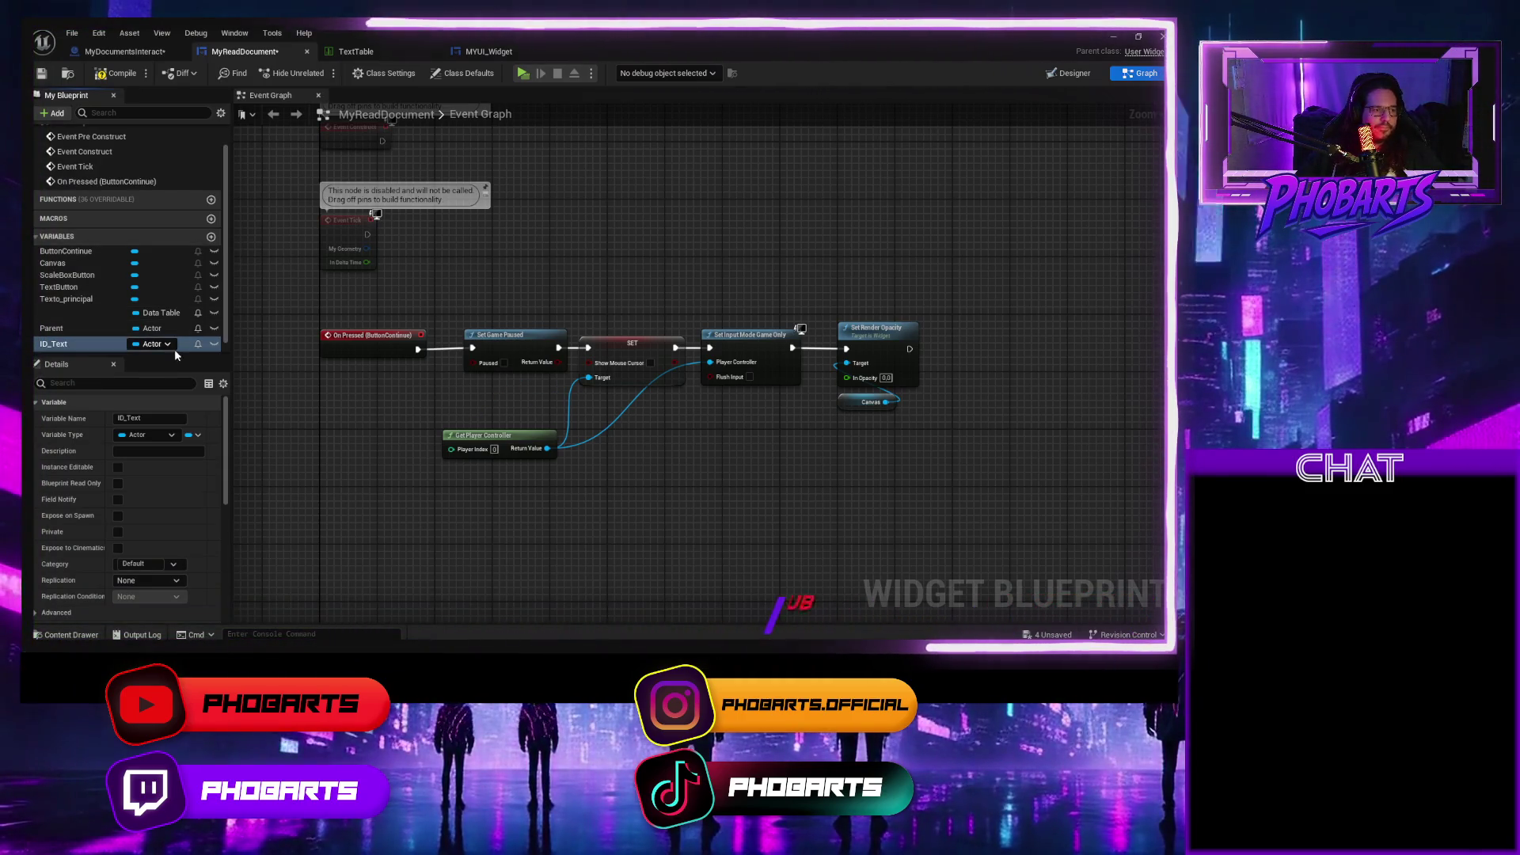
click(151, 344)
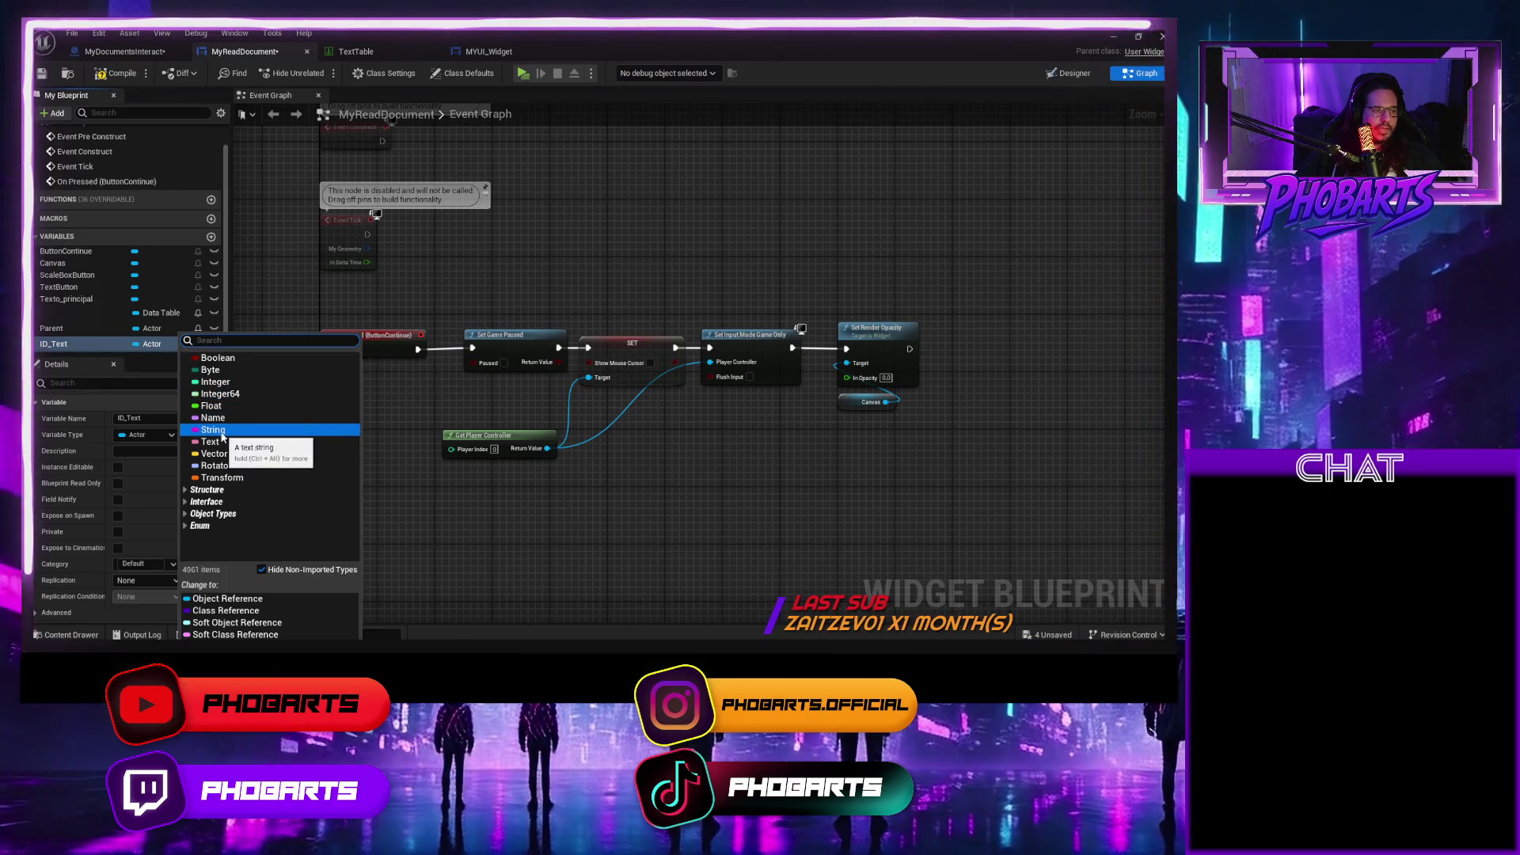
click(230, 429)
click(126, 76)
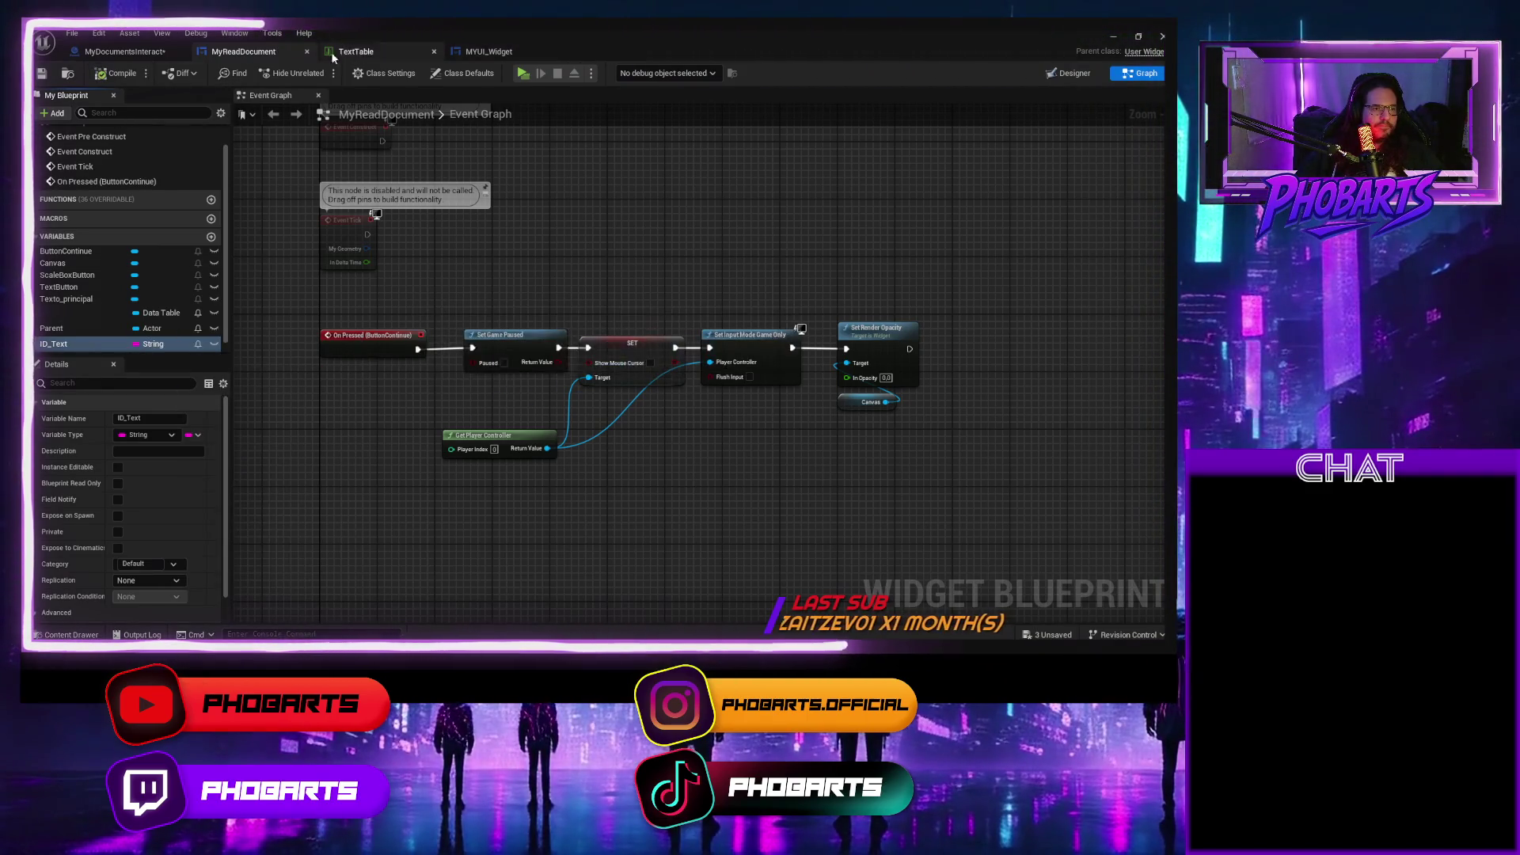
Chain a SET ID Text on My Read UI, fed by the ID_Text getter, after the first SET.
click(156, 53)
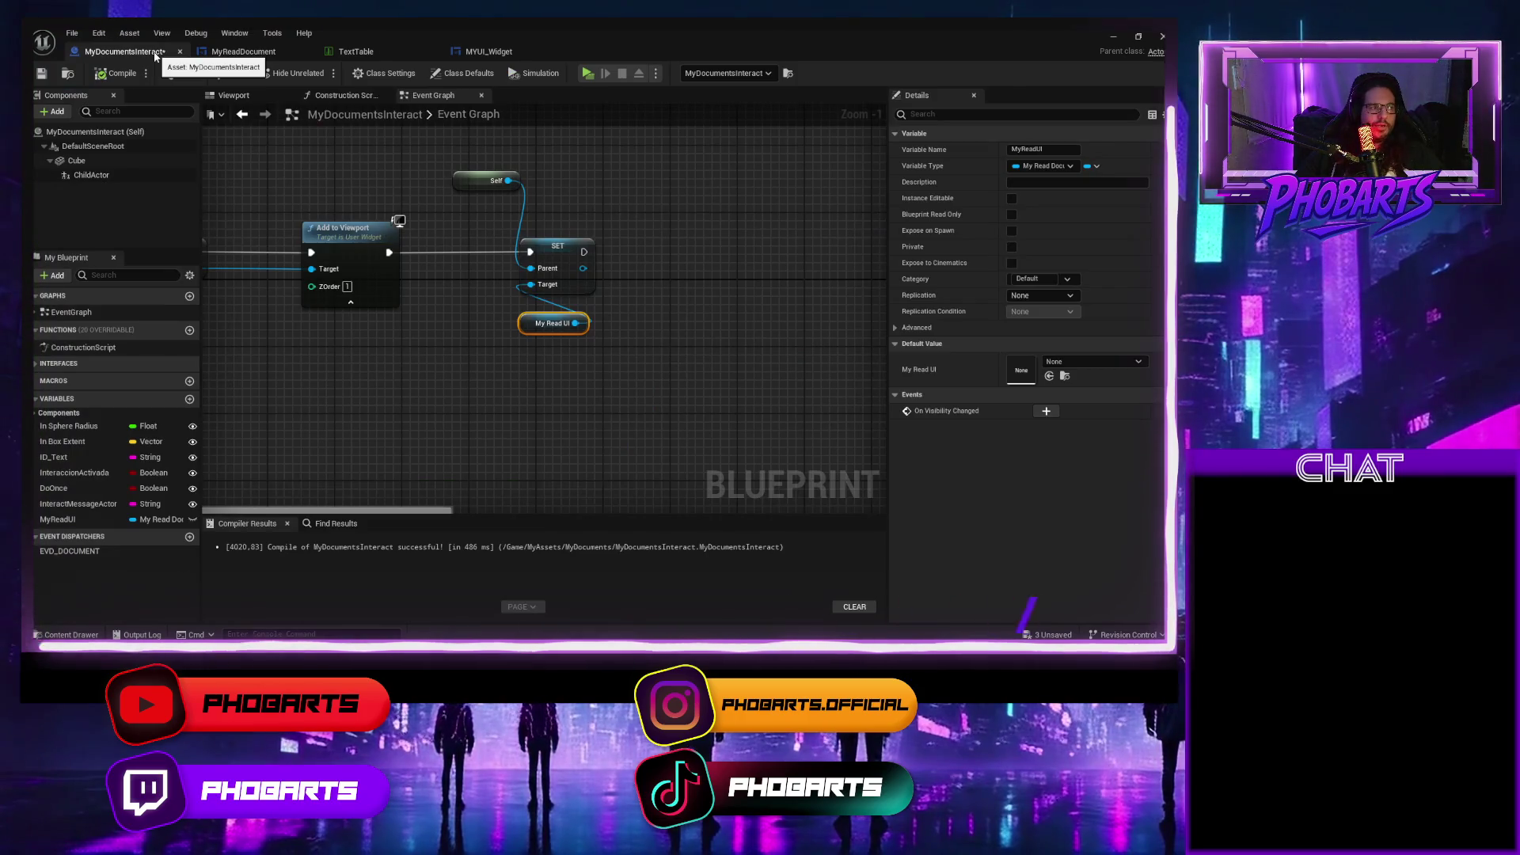
drag(574, 323, 636, 300)
text(set)
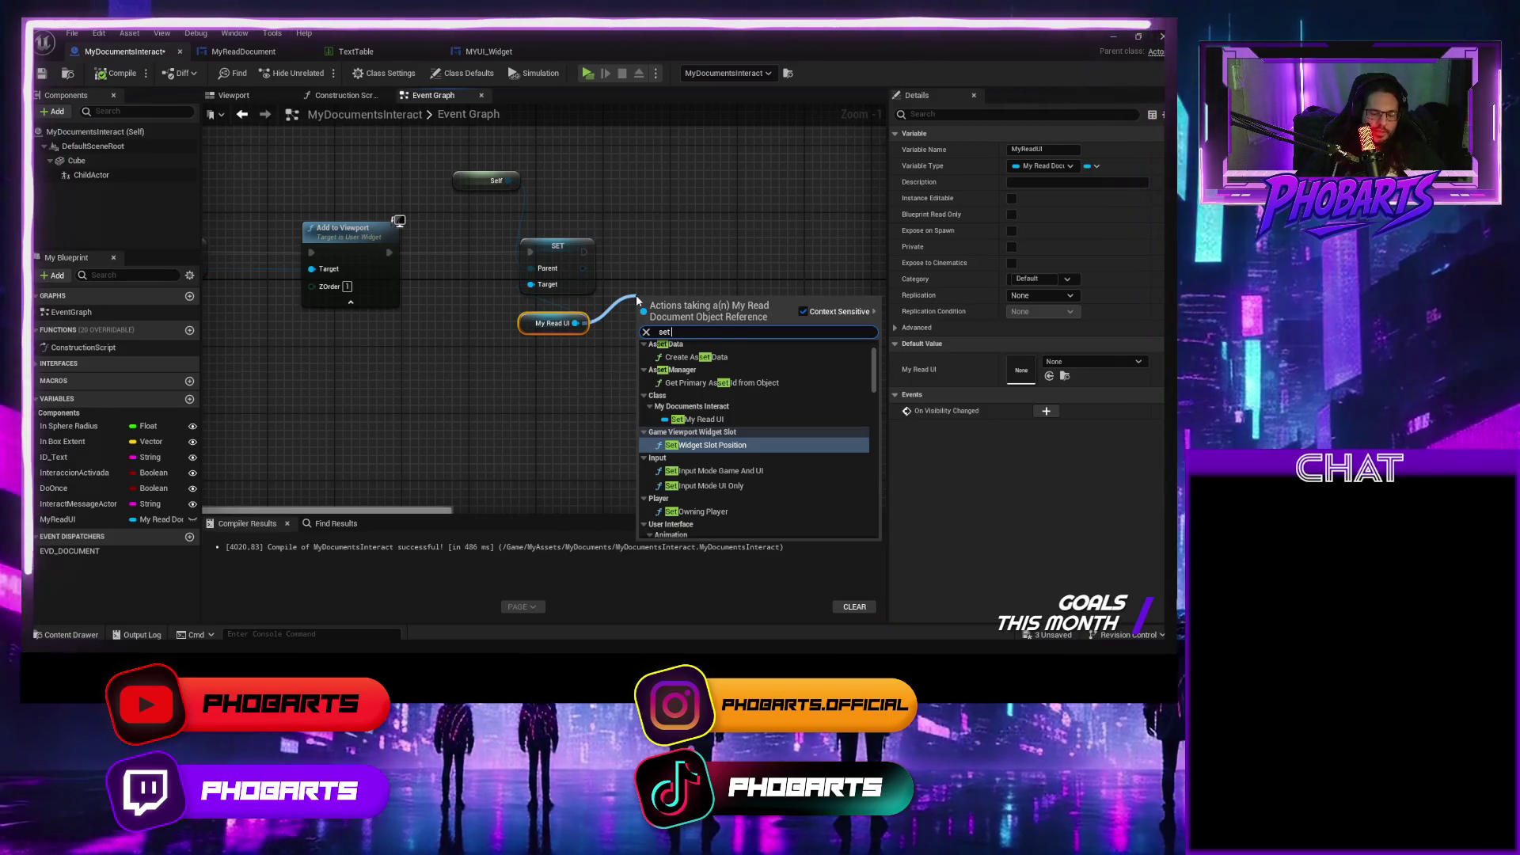
text( ID)
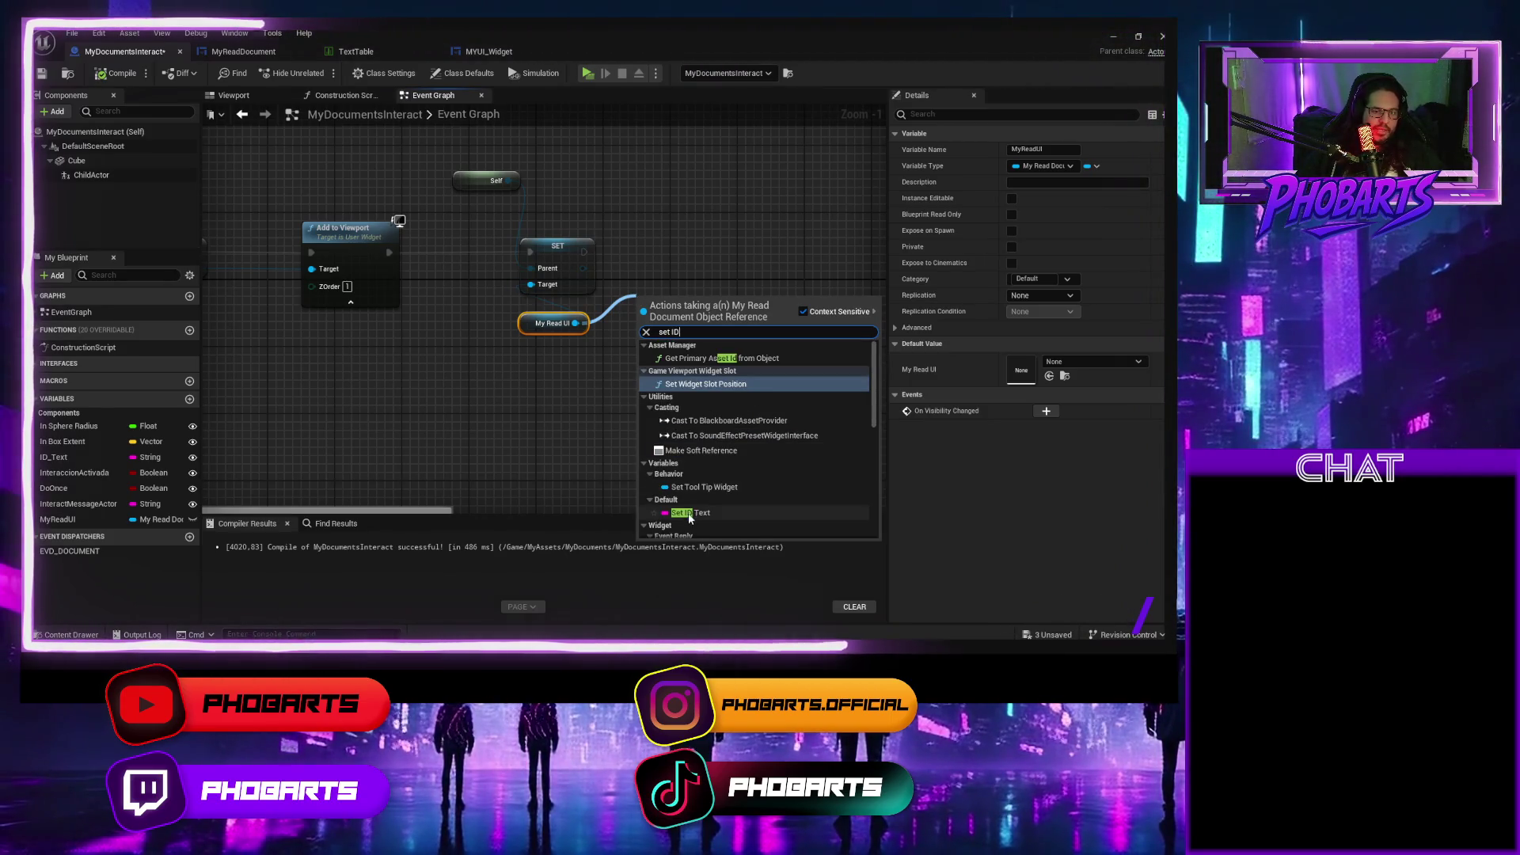
click(690, 513)
mouse_move(629, 311)
mouse_down()
mouse_move(629, 255)
mouse_move(647, 252)
mouse_up()
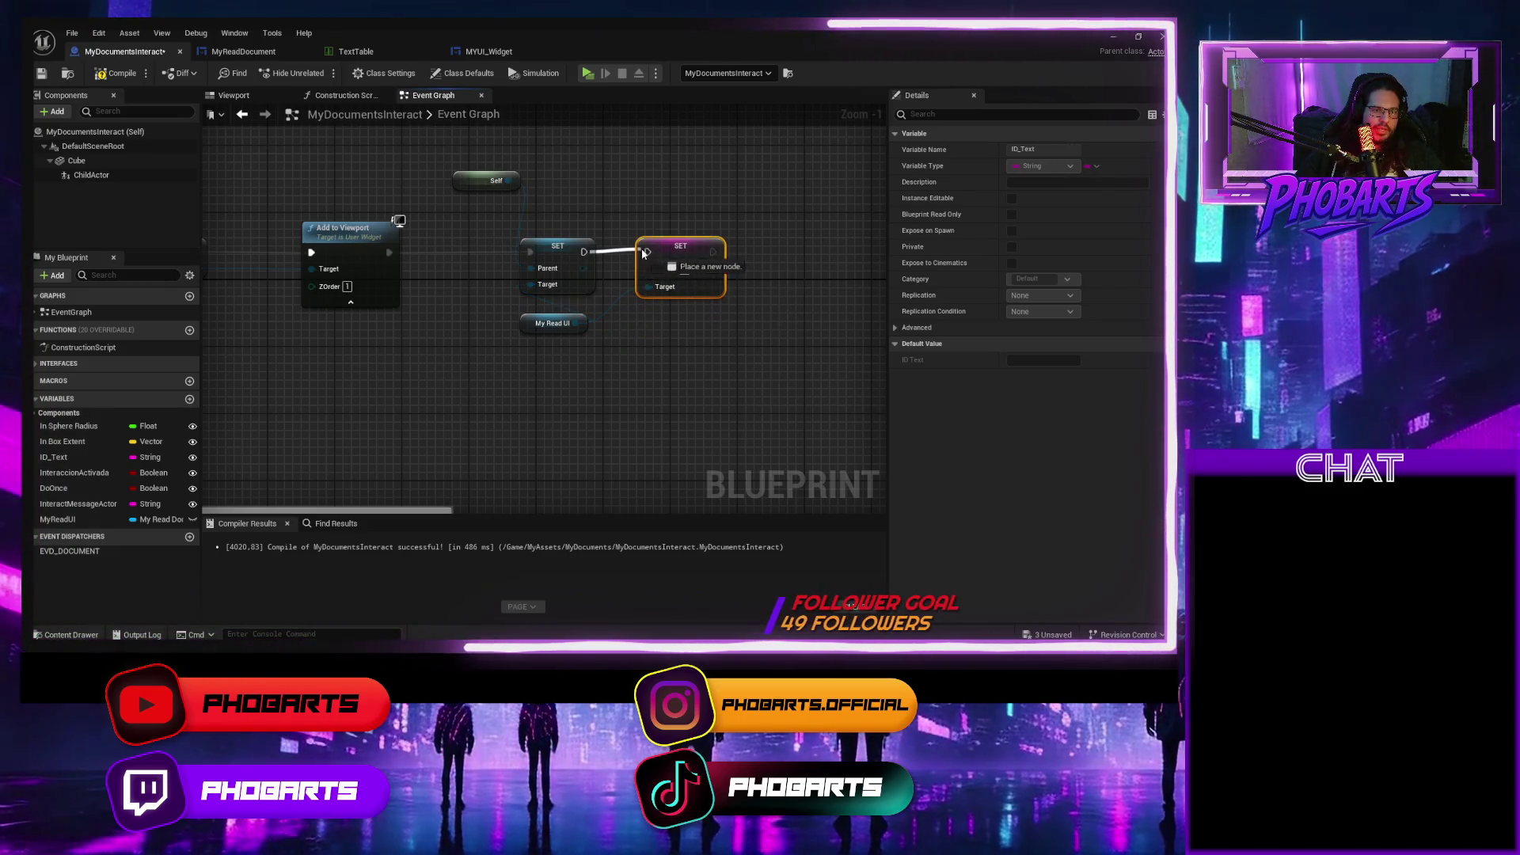
click(75, 455)
mouse_move(75, 457)
mouse_down()
mouse_move(586, 348)
mouse_move(695, 289)
mouse_move(648, 269)
mouse_up()
click(626, 362)
drag(617, 345, 618, 192)
key(ctrl+s)
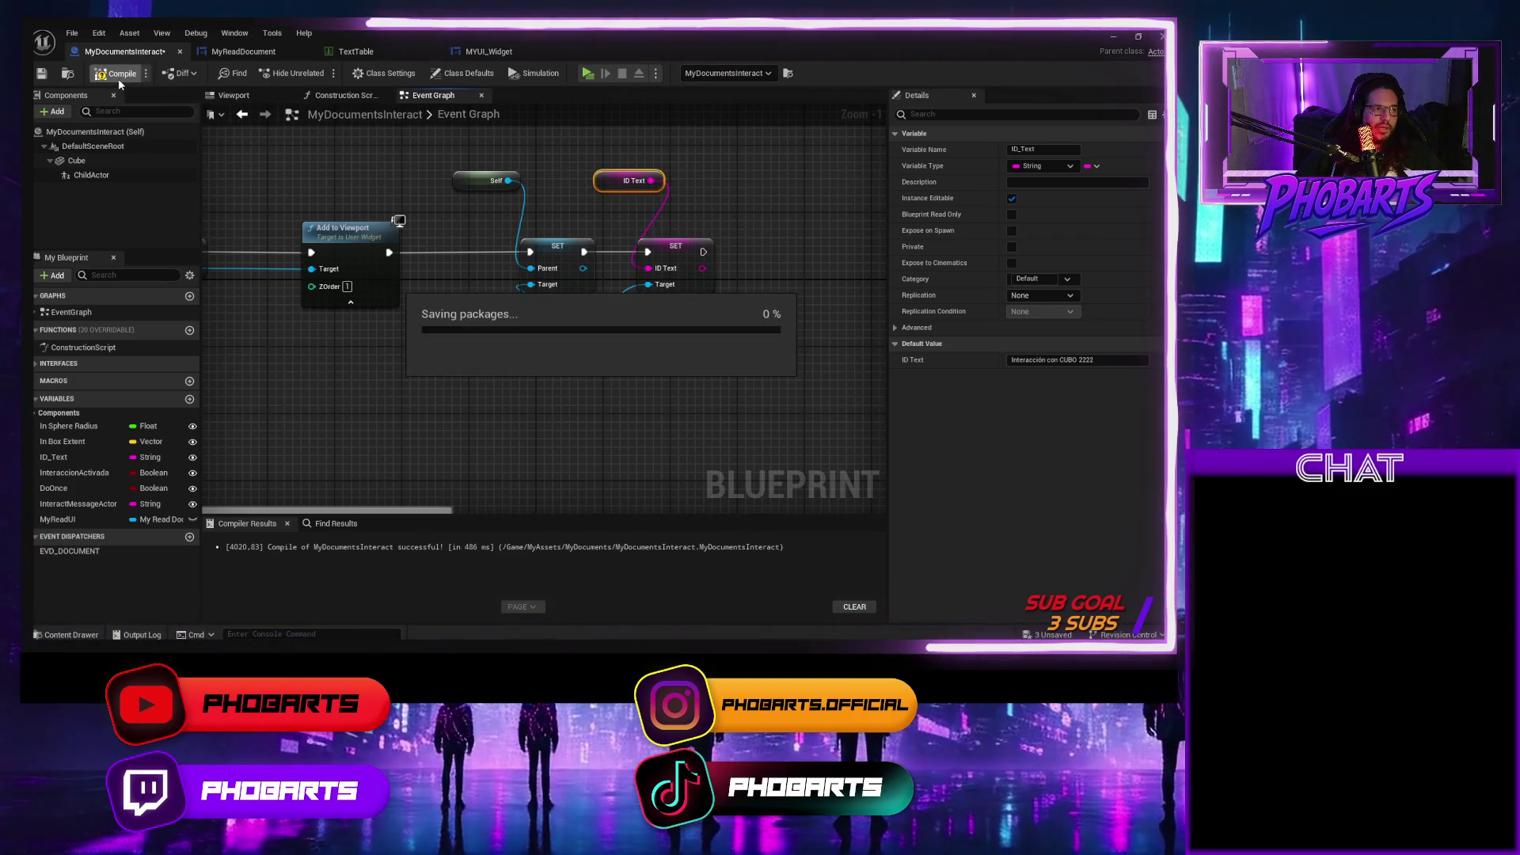
click(470, 52)
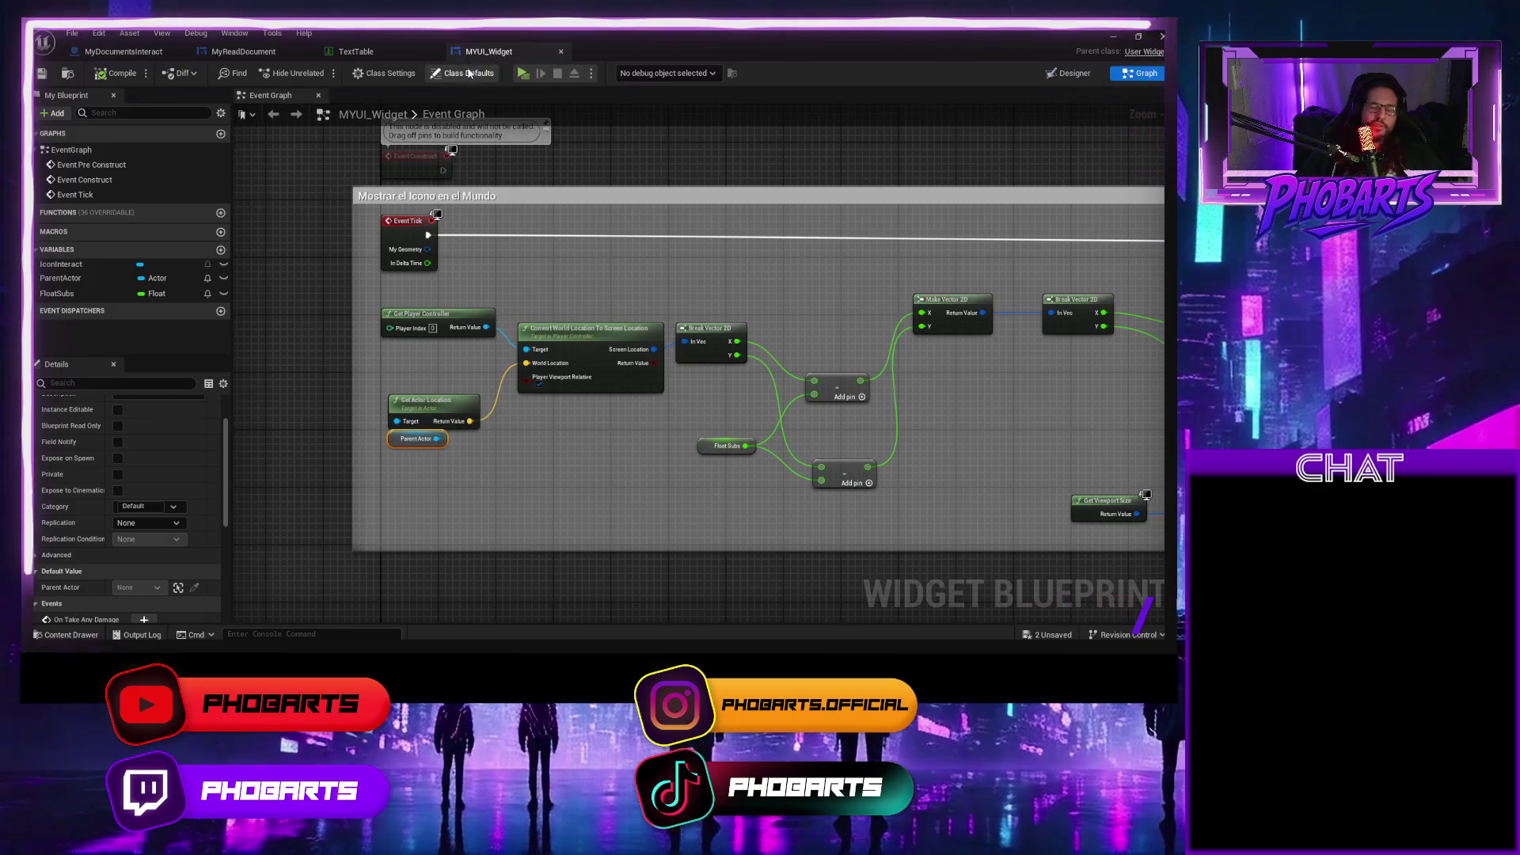
Add a SET ID_Text node beside Set Render Opacity in MyReadDocument's Pre Construct area.
click(243, 51)
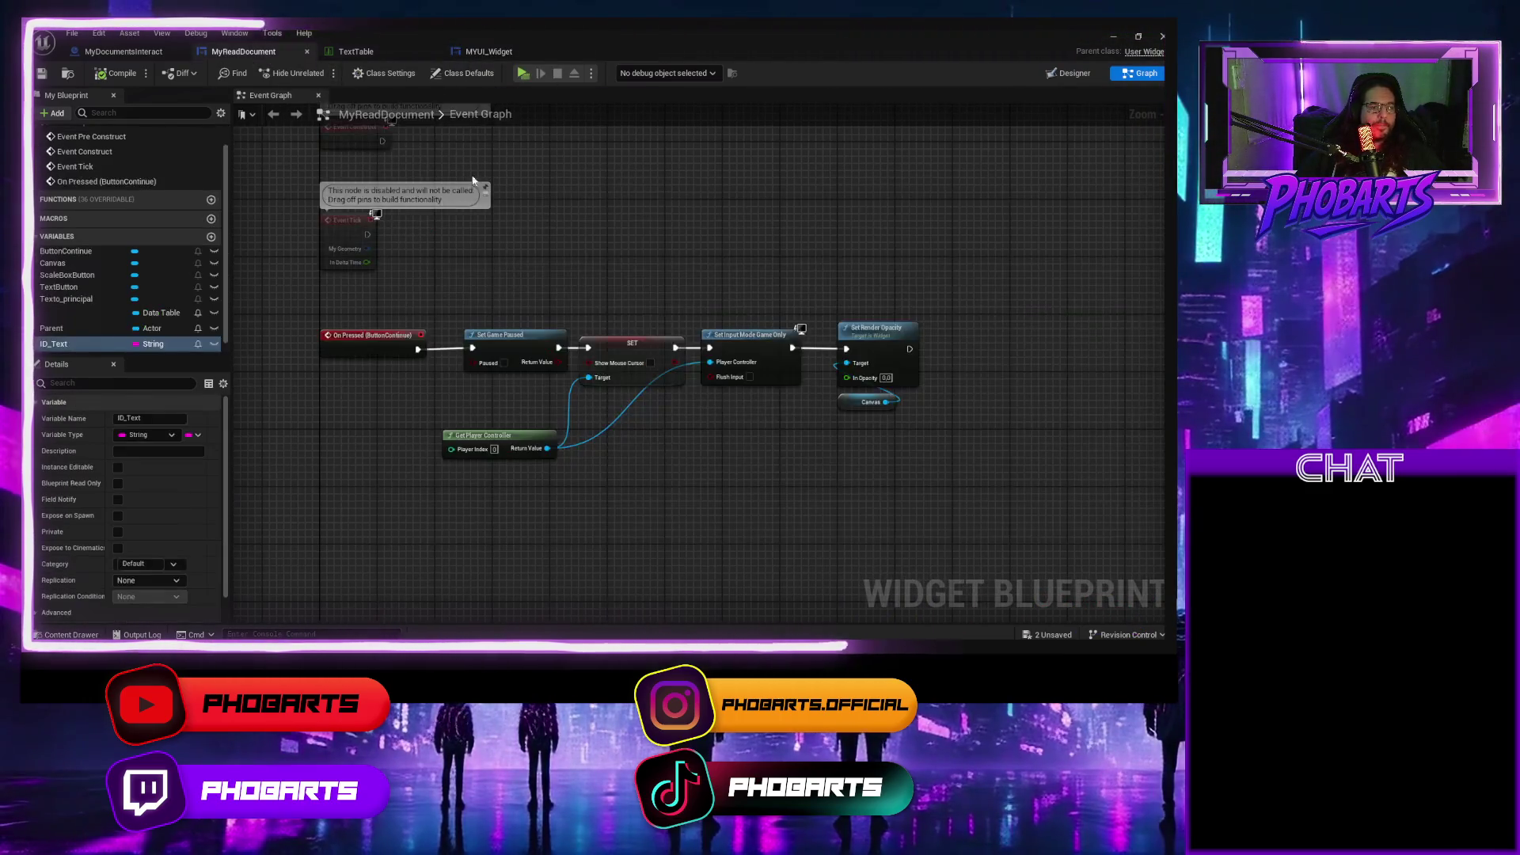
drag(799, 482, 652, 421)
drag(504, 387, 709, 387)
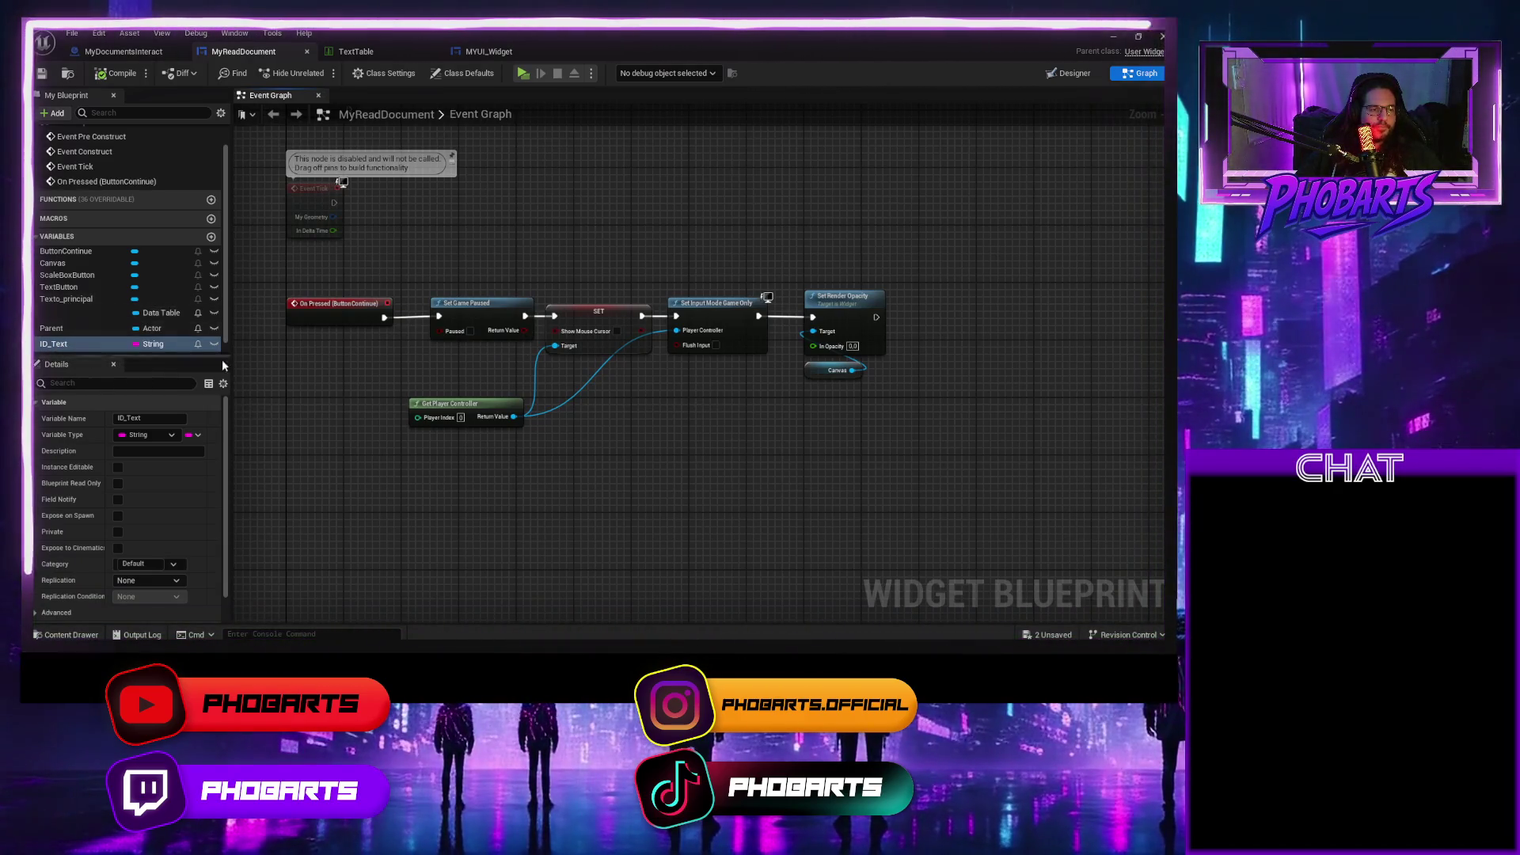
mouse_move(298, 387)
mouse_down()
mouse_move(568, 326)
mouse_move(597, 373)
mouse_move(588, 462)
mouse_move(589, 383)
mouse_up()
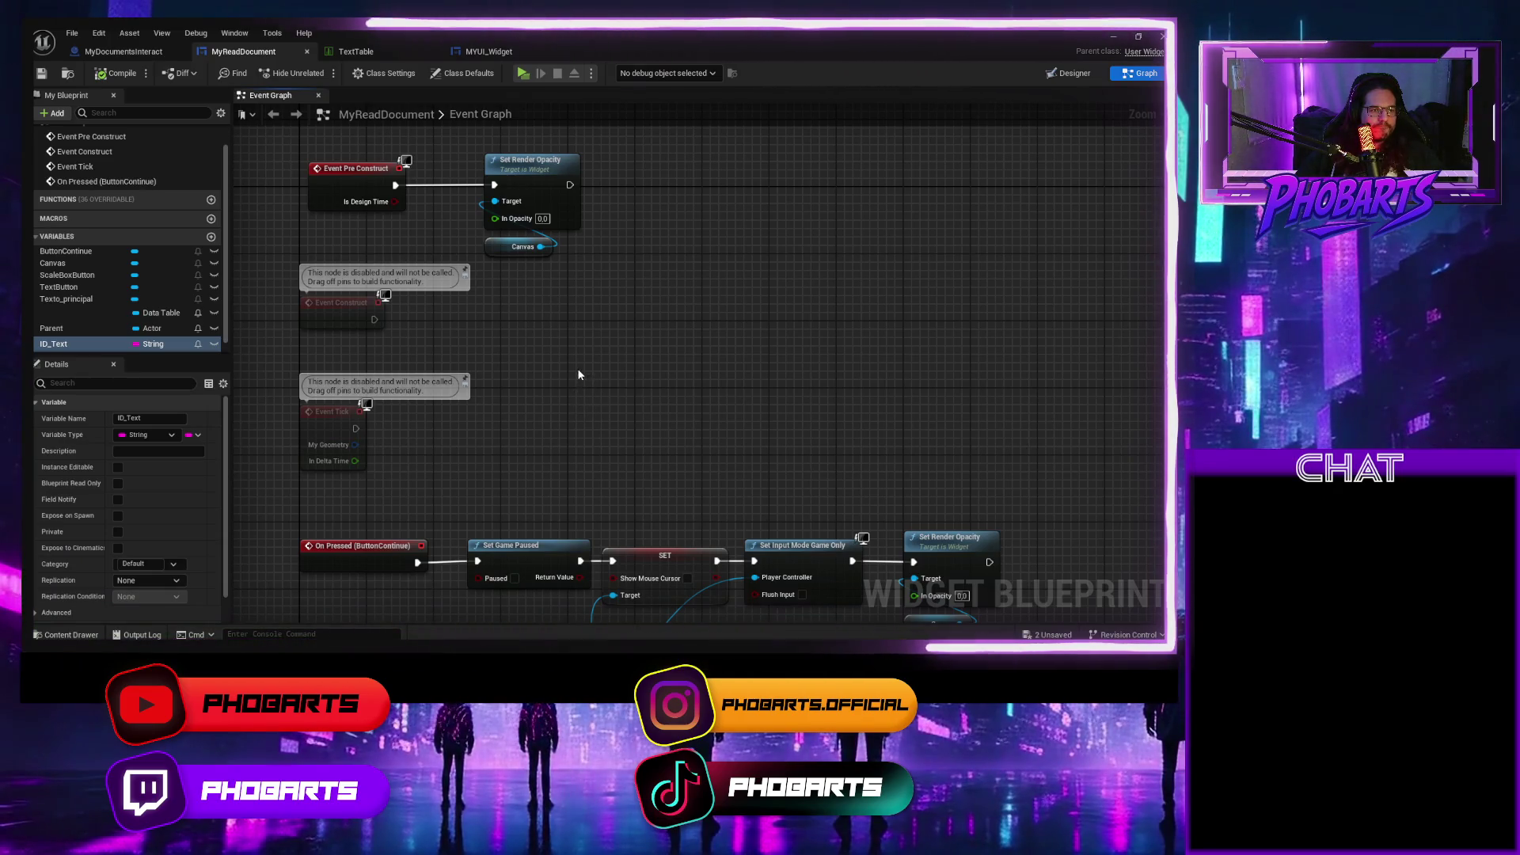
drag(578, 374, 540, 450)
mouse_move(54, 347)
mouse_down()
mouse_move(591, 348)
mouse_move(615, 331)
mouse_up()
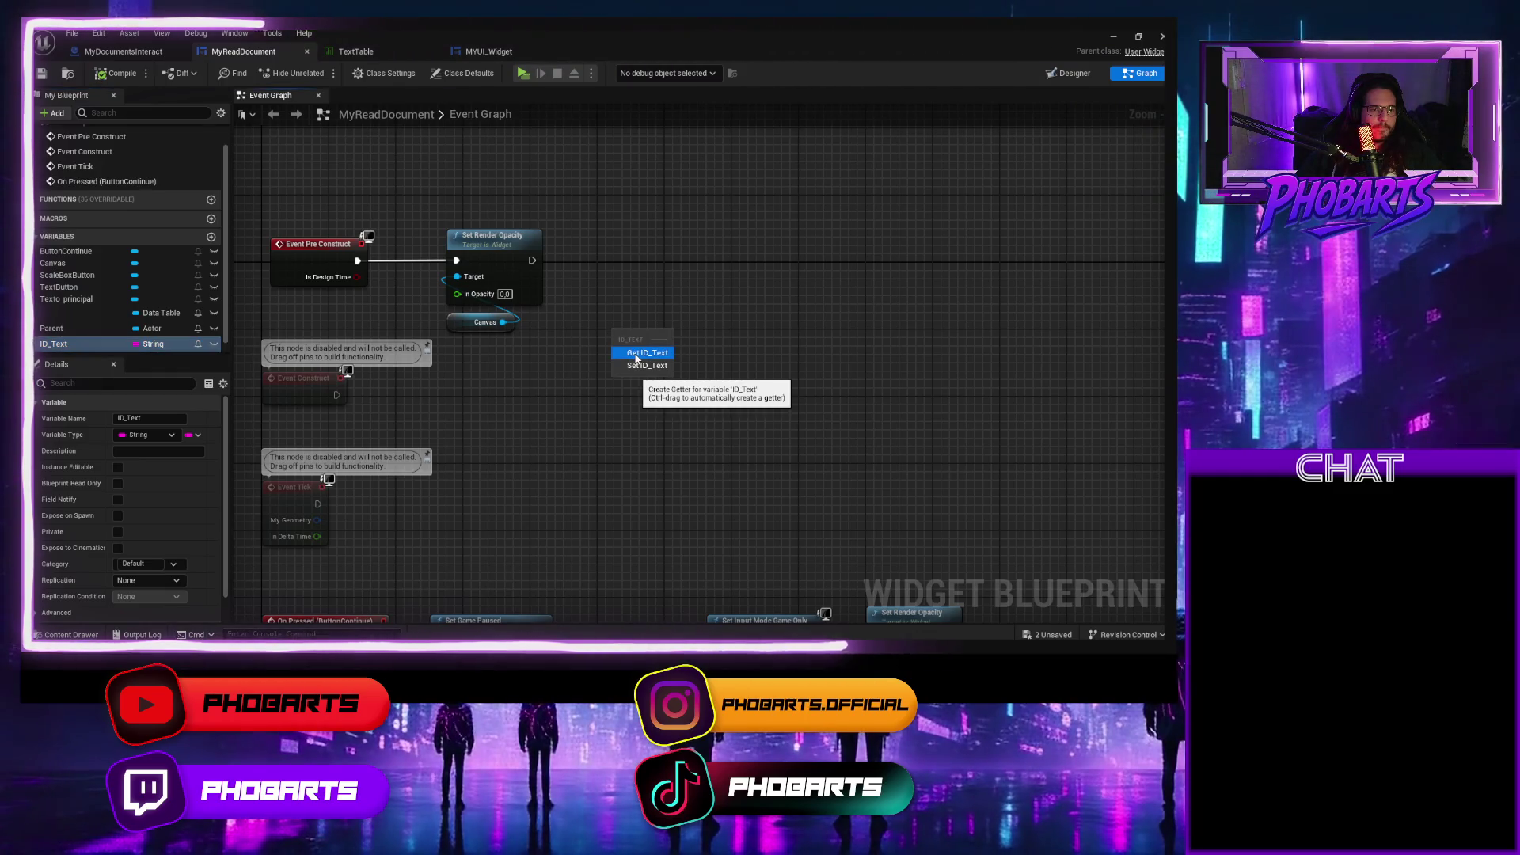
click(638, 364)
drag(645, 338, 662, 262)
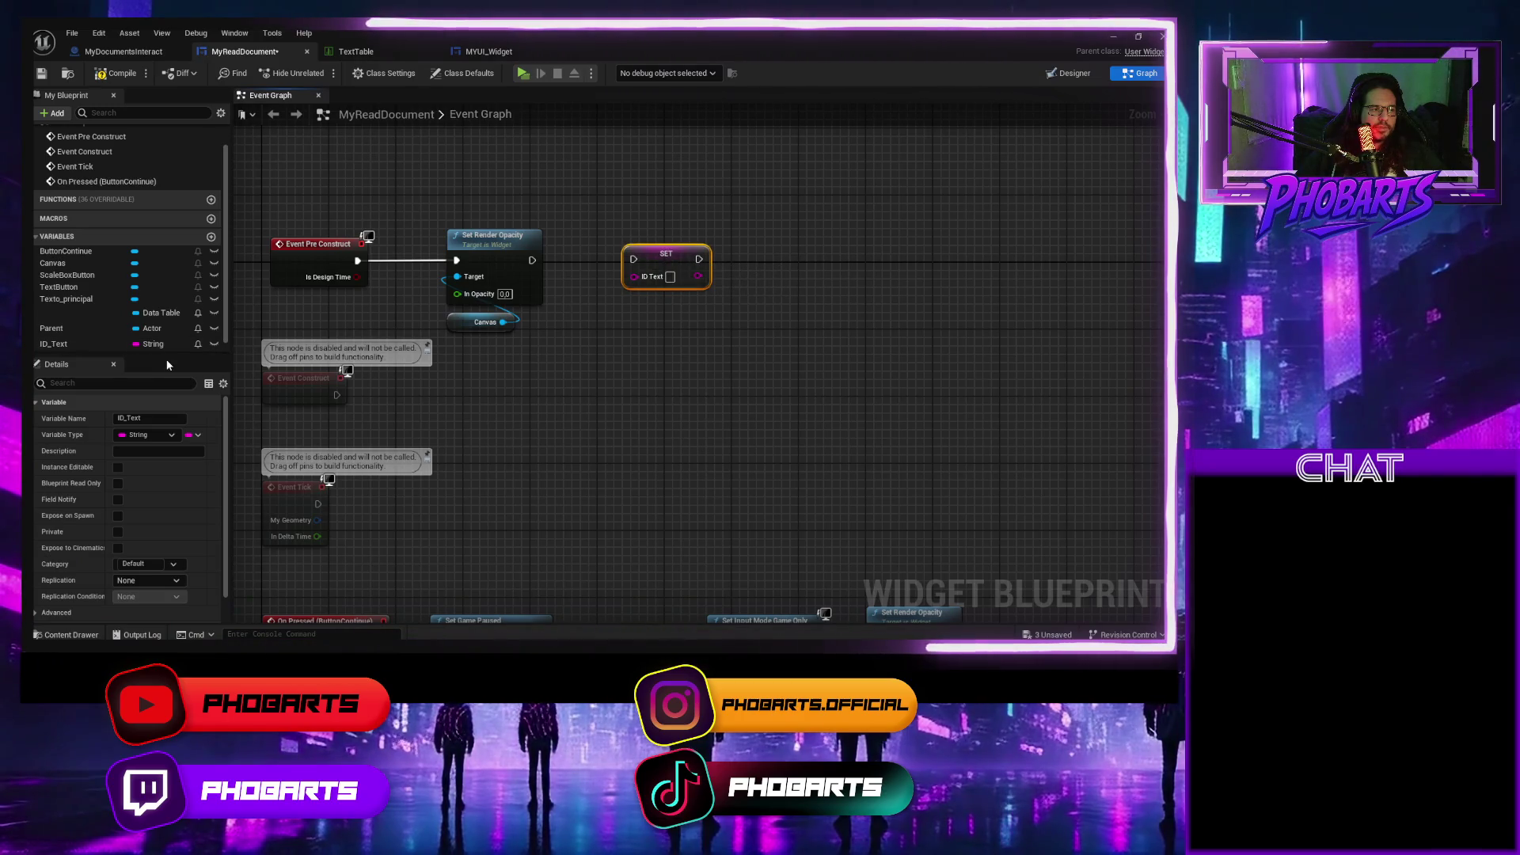
Add a Parent getter feeding a pure Cast To MyDocumentsInteract.
scroll(511, 426, down, 2)
mouse_move(511, 426)
mouse_down()
mouse_move(496, 308)
mouse_move(493, 443)
mouse_move(495, 373)
mouse_move(480, 436)
mouse_up()
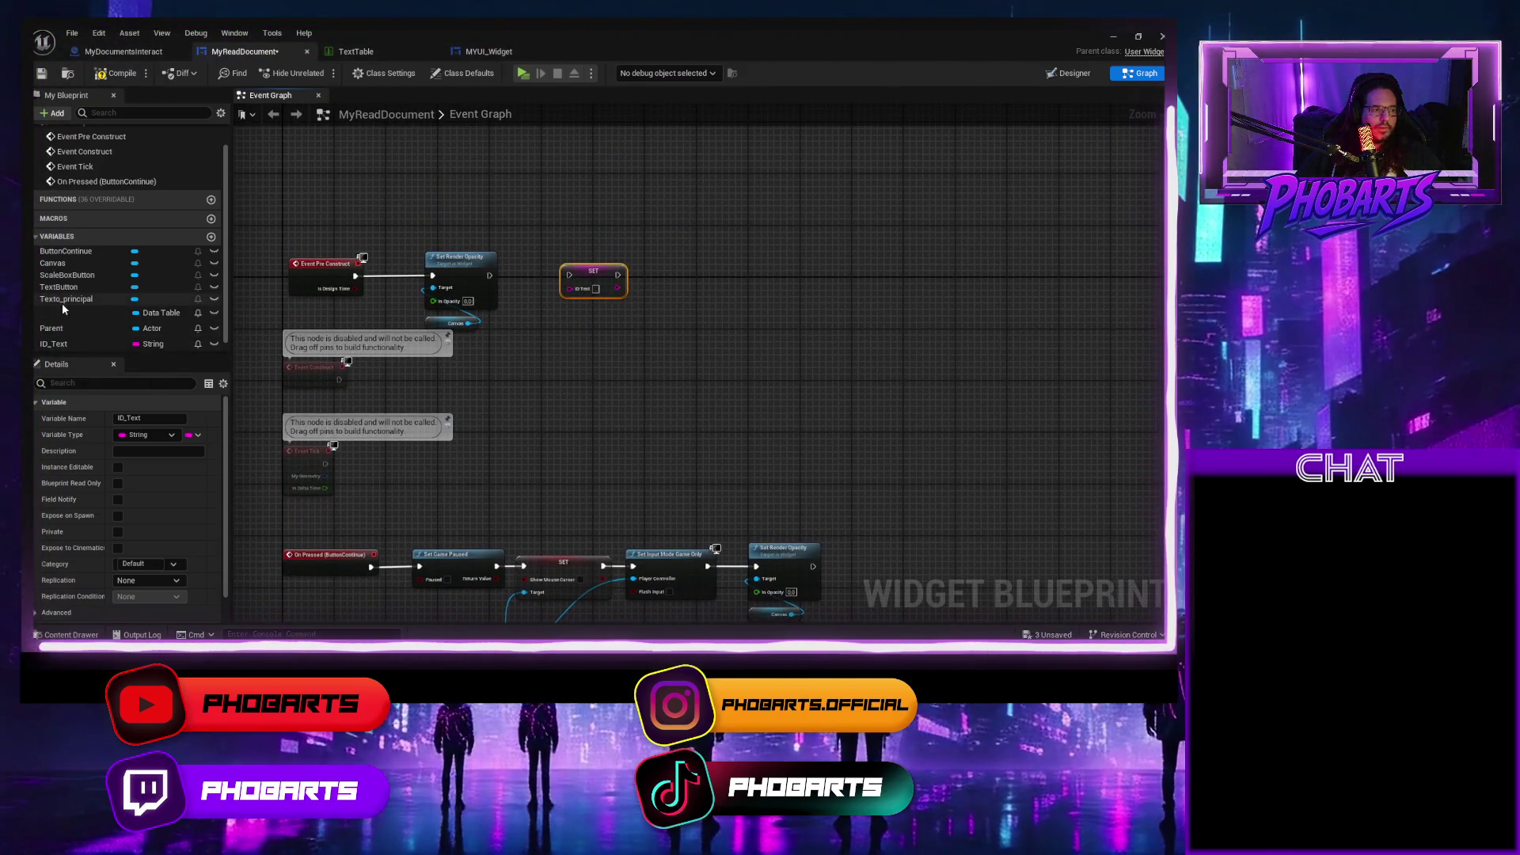
scroll(84, 326, down, 1)
mouse_move(80, 314)
mouse_down()
mouse_move(397, 382)
mouse_move(528, 390)
mouse_move(567, 358)
mouse_up()
click(562, 410)
text(get id)
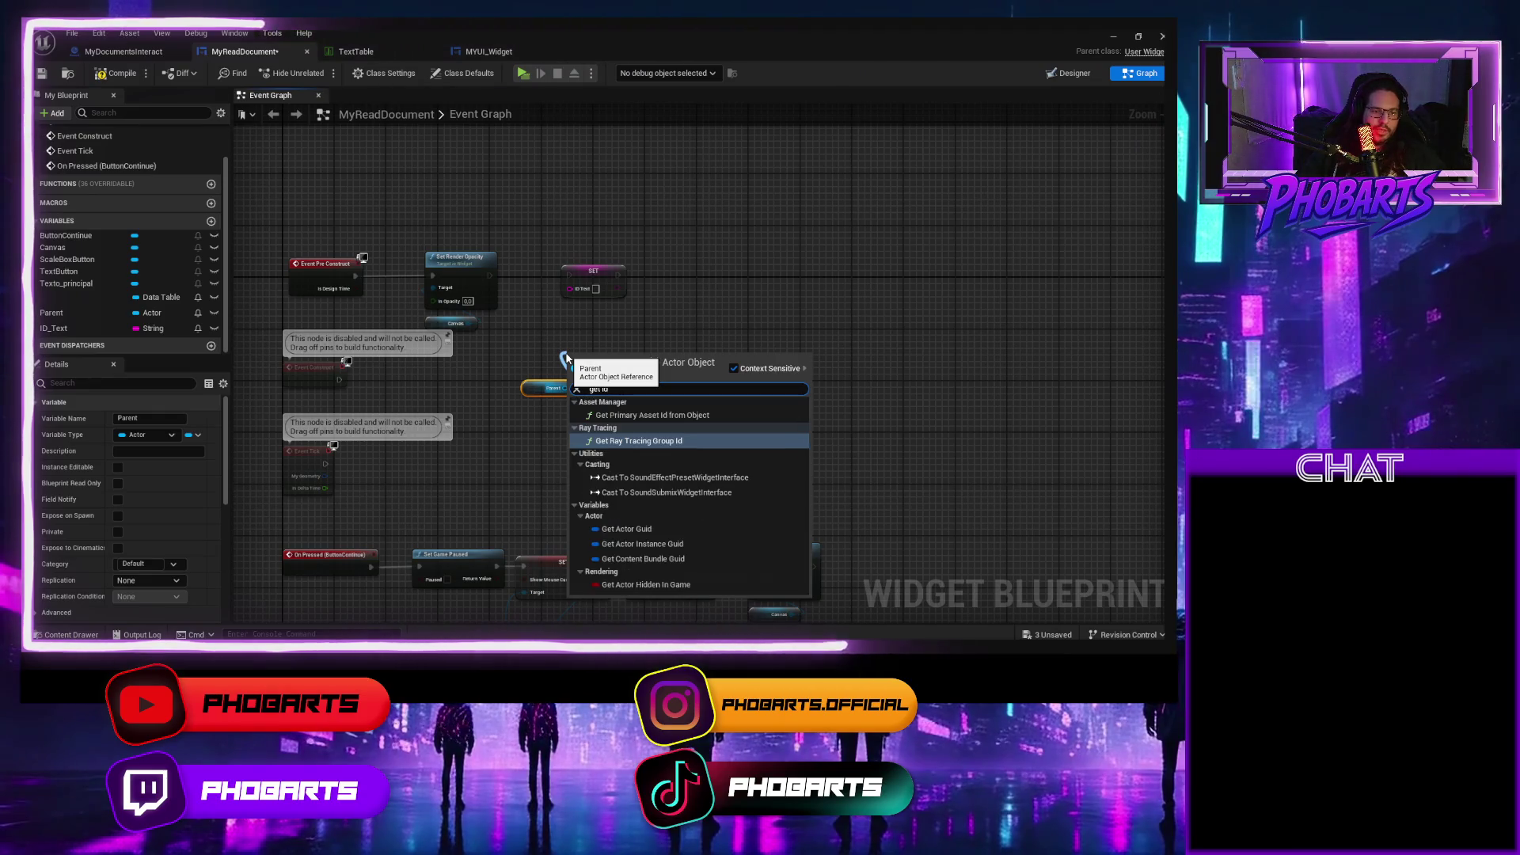
text(_t)
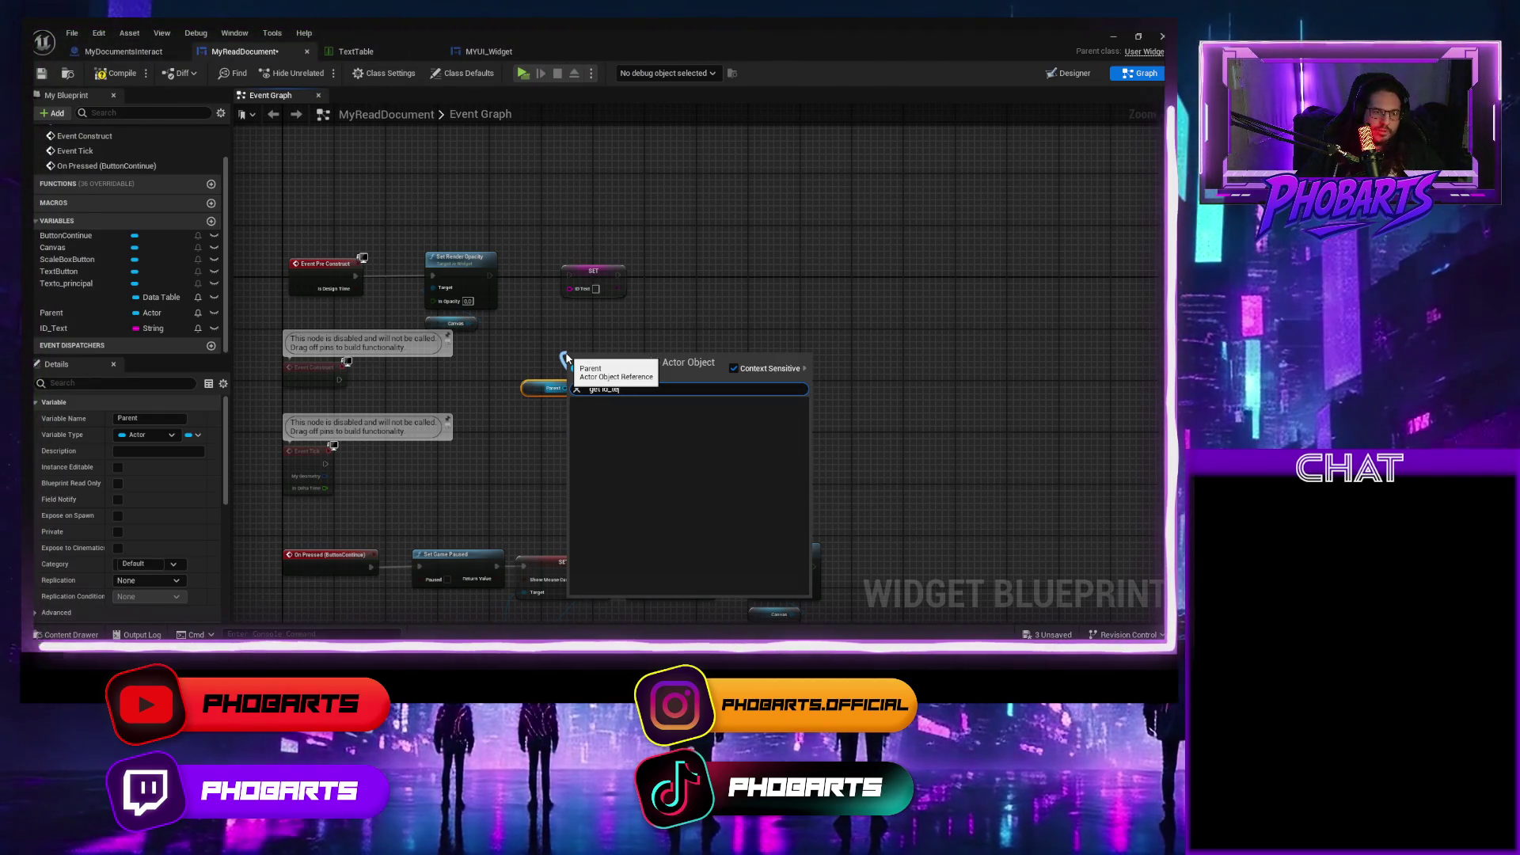
key(ctrl+a)
text(cas)
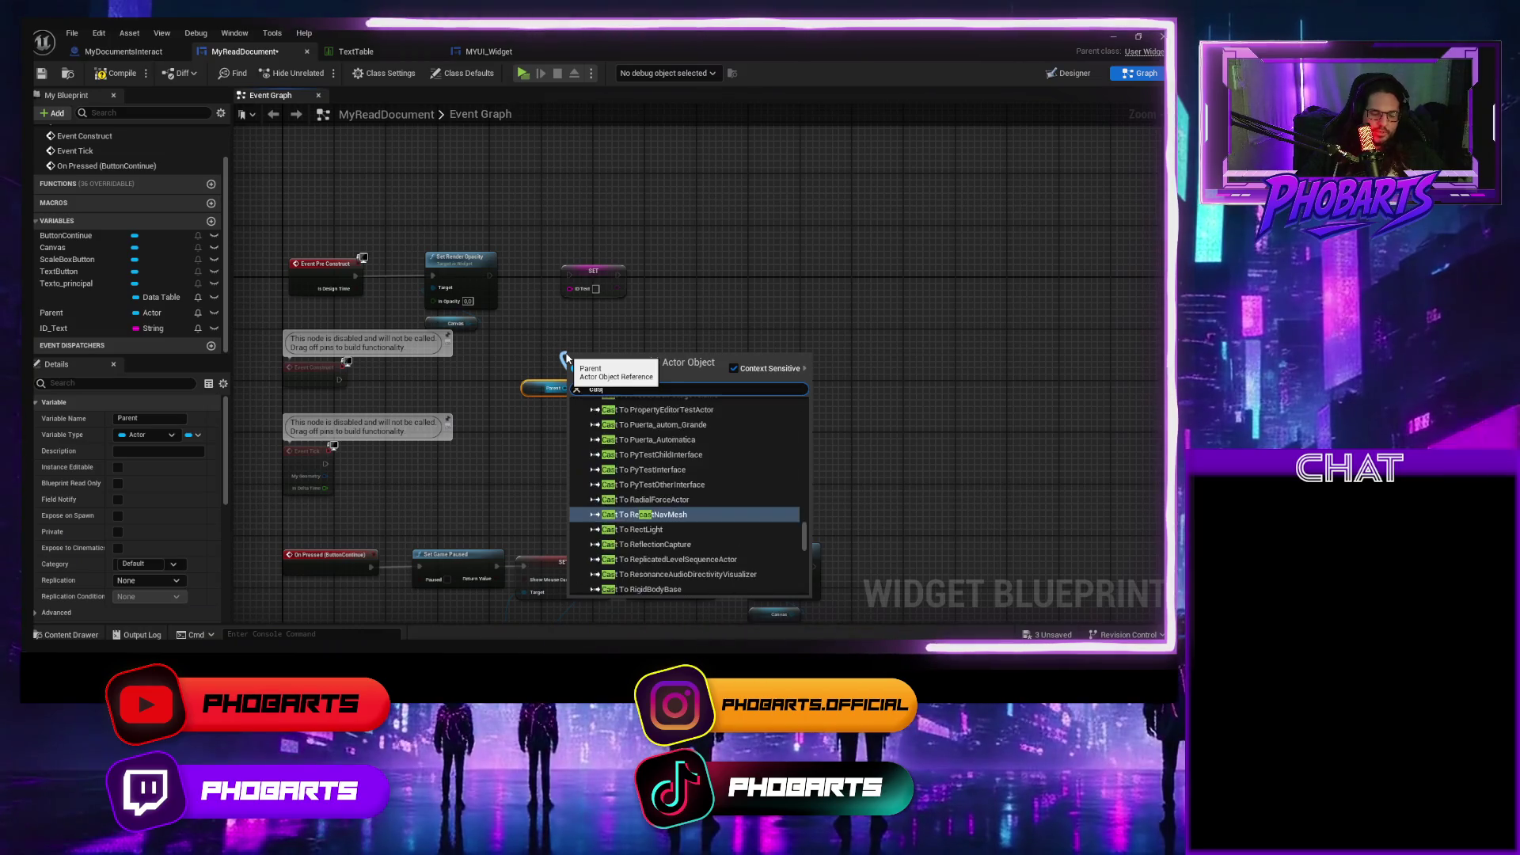
text(t to my)
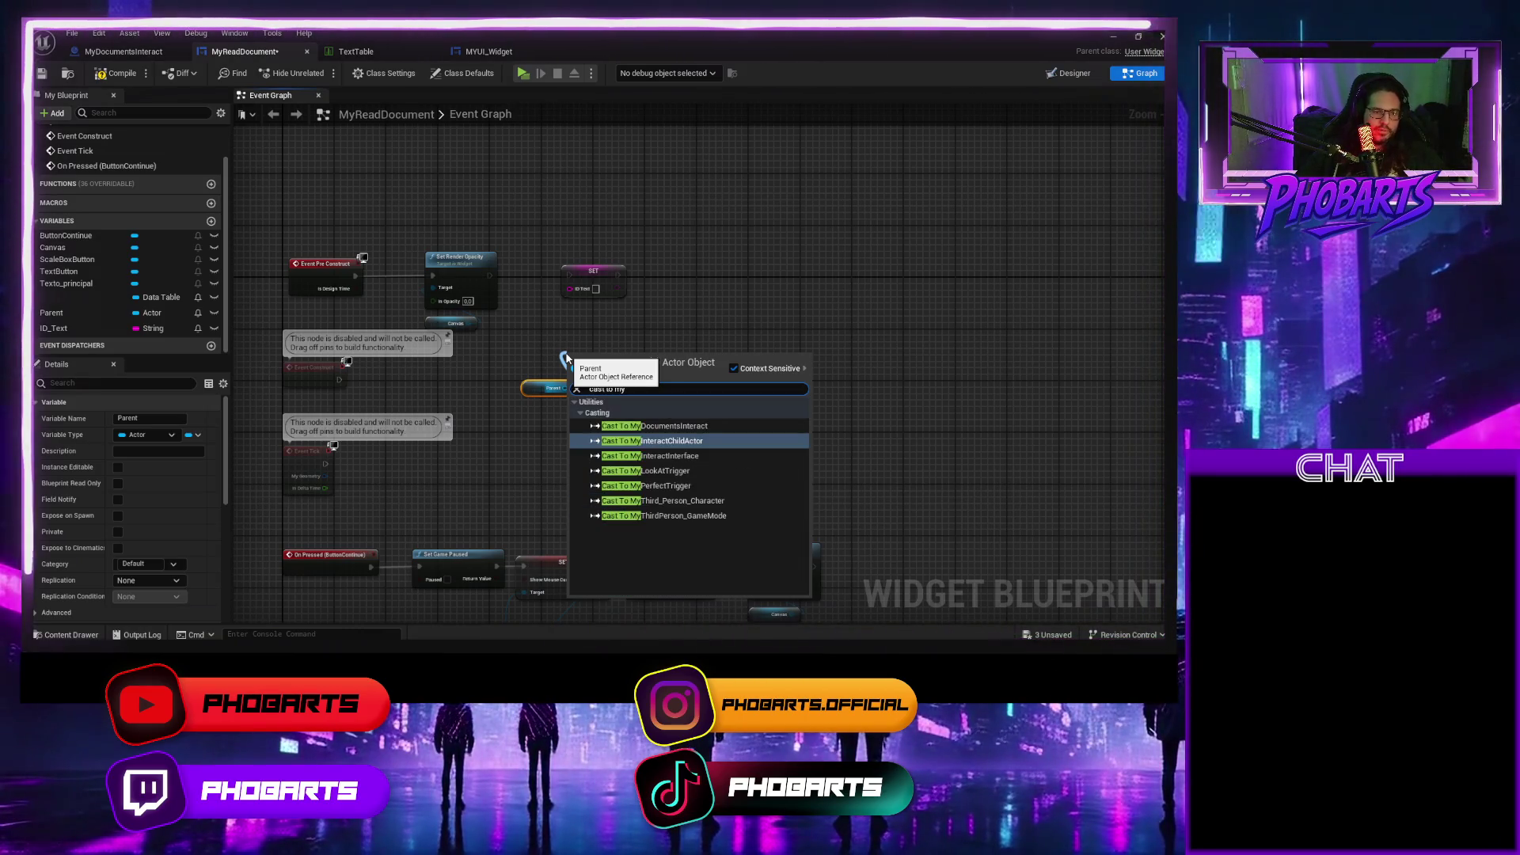
click(625, 426)
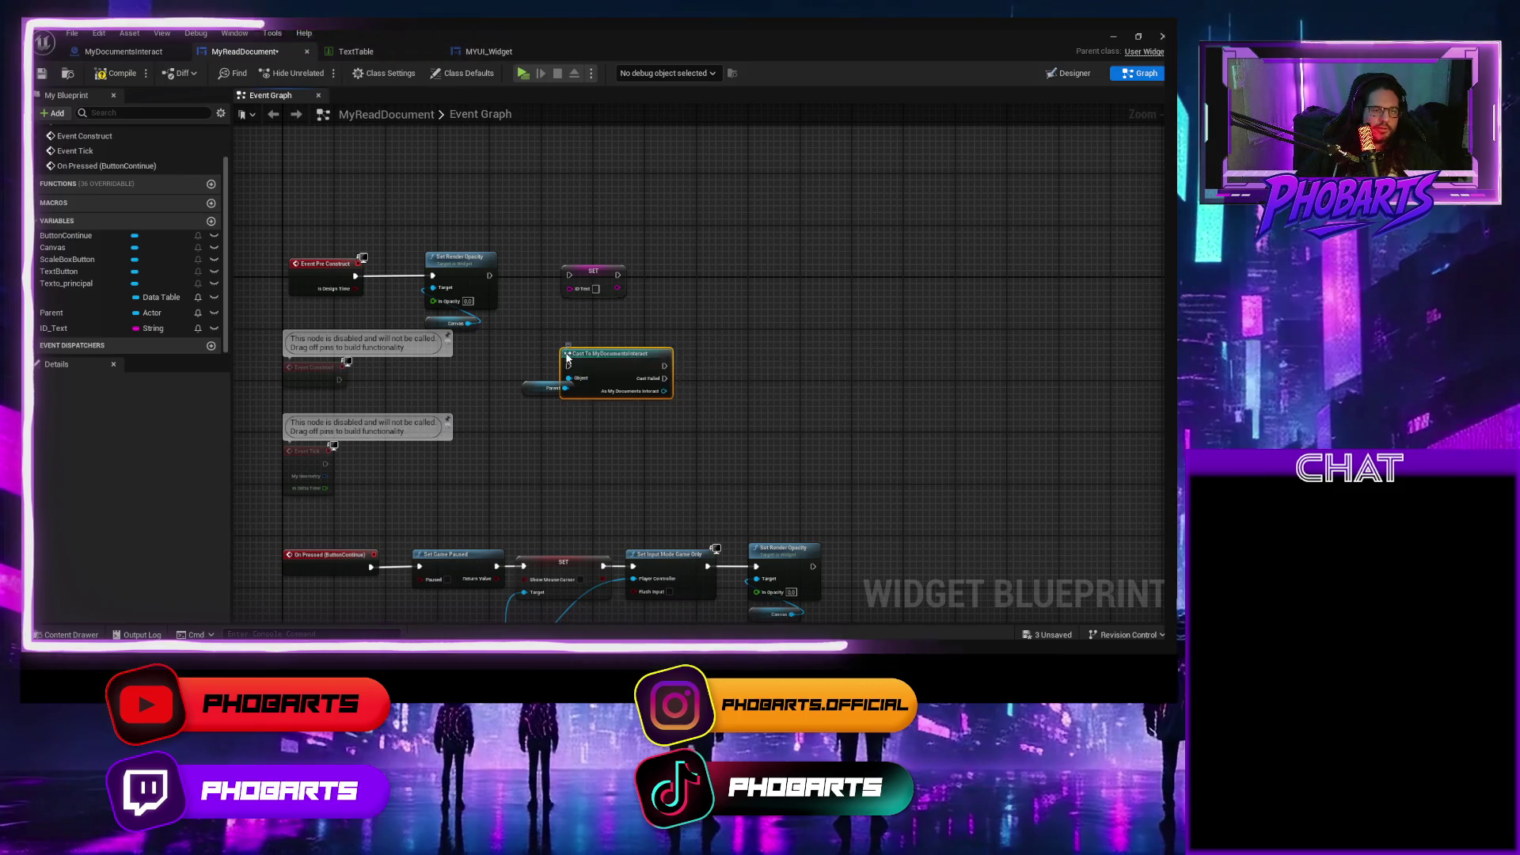
right_click(608, 358)
click(611, 343)
mouse_move(611, 352)
mouse_down()
mouse_move(572, 345)
mouse_move(611, 316)
mouse_up()
Get ID Text from the cast MyDocumentsInteract and wire it into SET ID_Text.
text(get id)
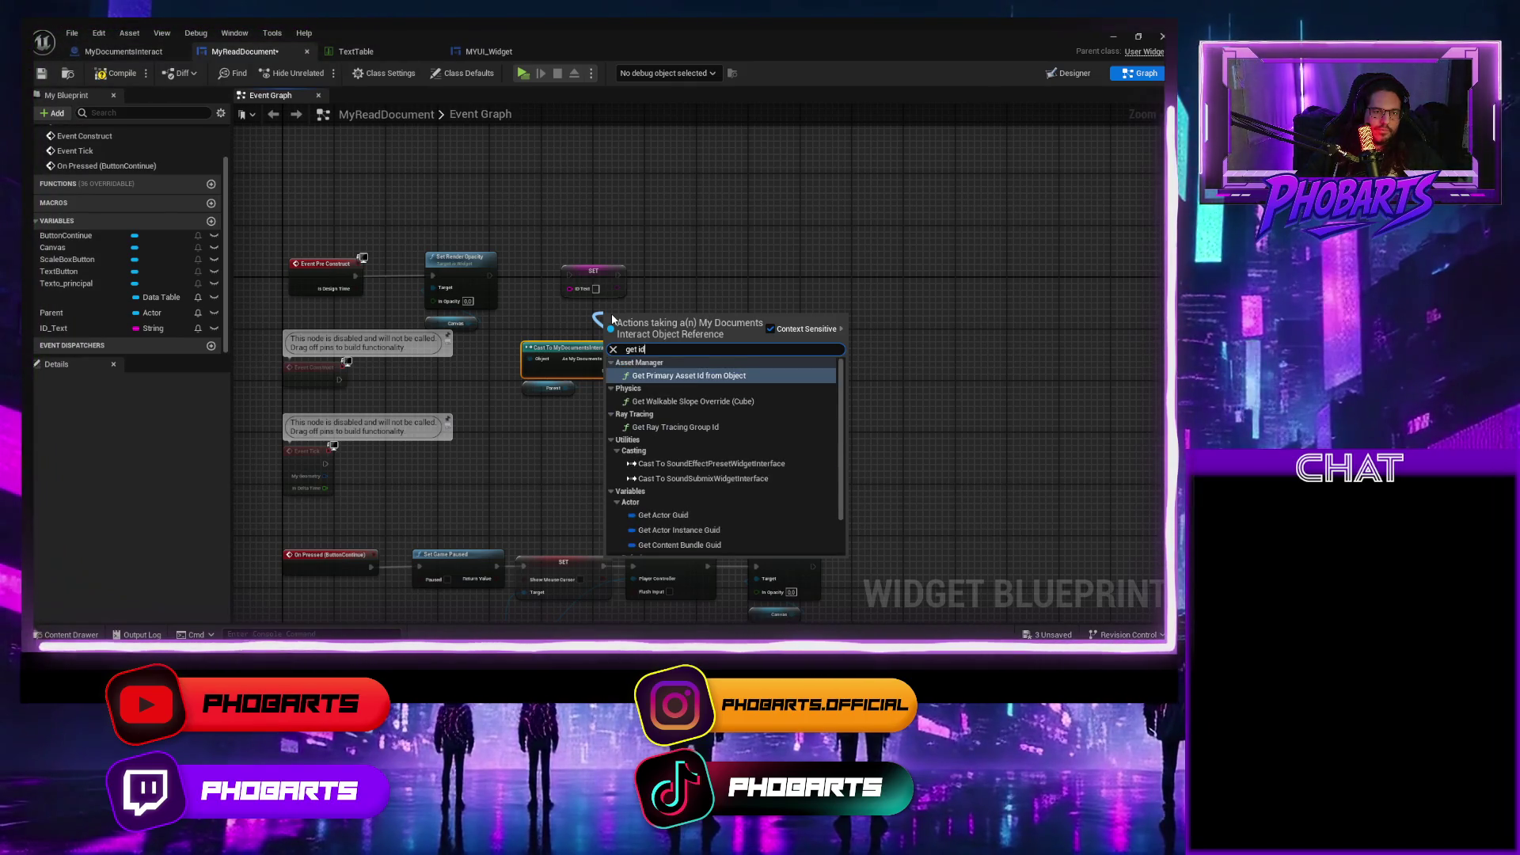
key(BackSpace)
key(BackSpace)
key(BackSpace)
click(152, 55)
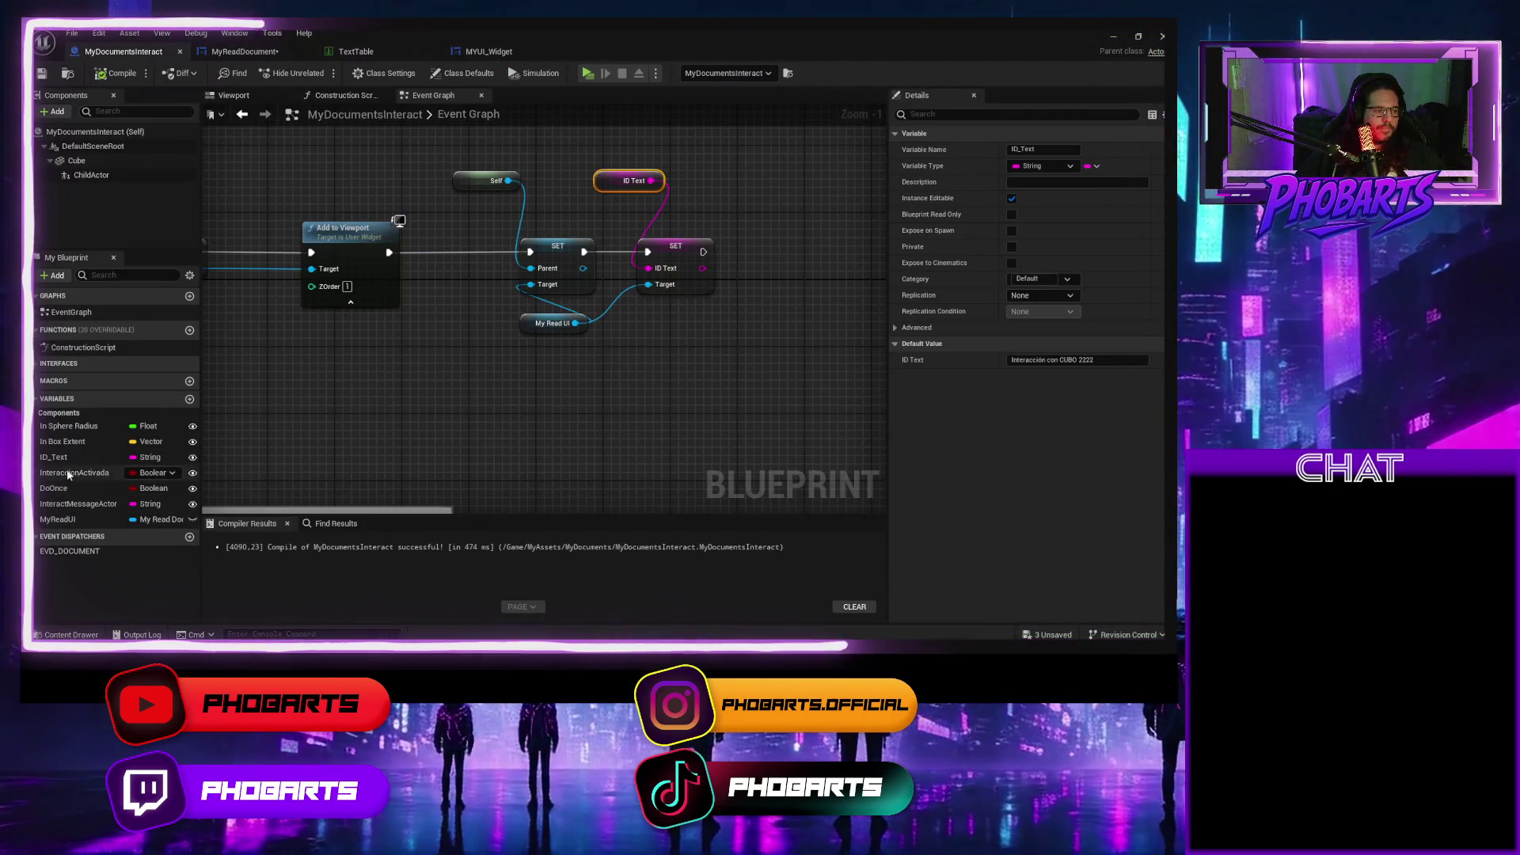
click(244, 51)
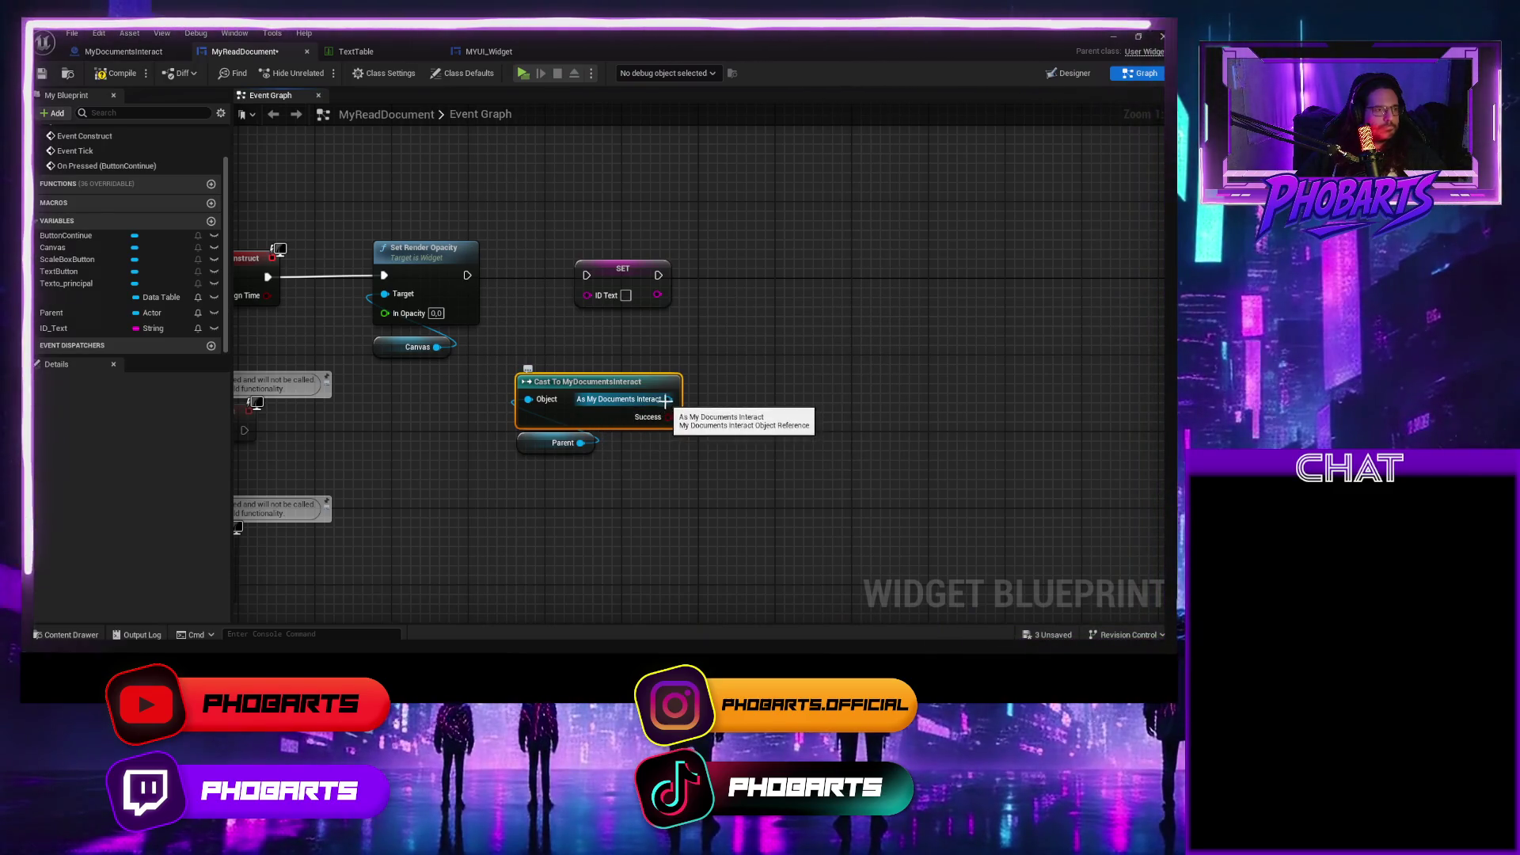
mouse_move(665, 400)
mouse_down()
mouse_move(762, 386)
mouse_move(727, 379)
mouse_up()
text(id)
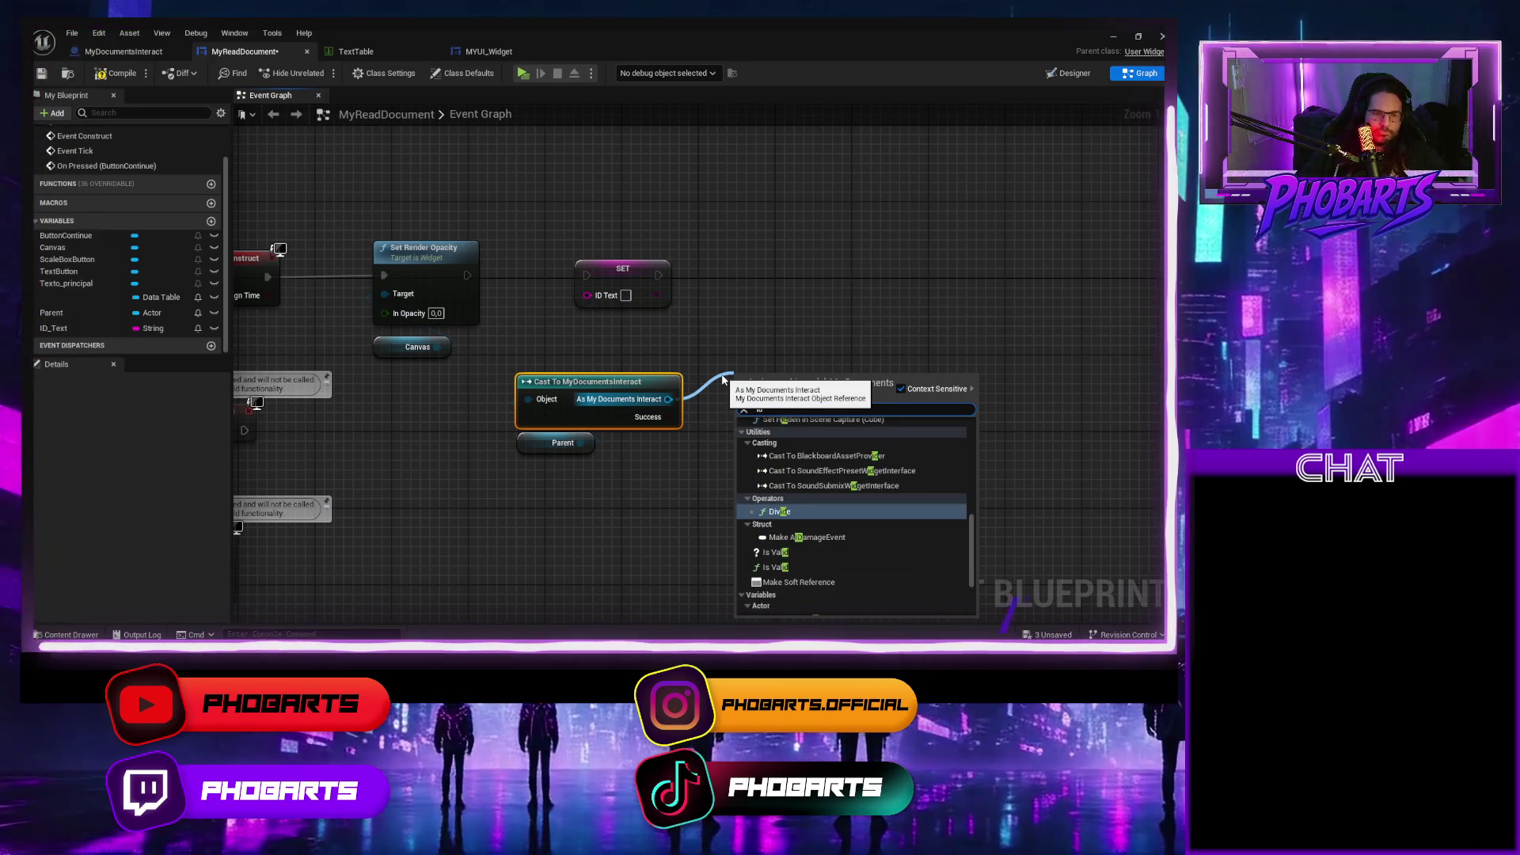
text(_)
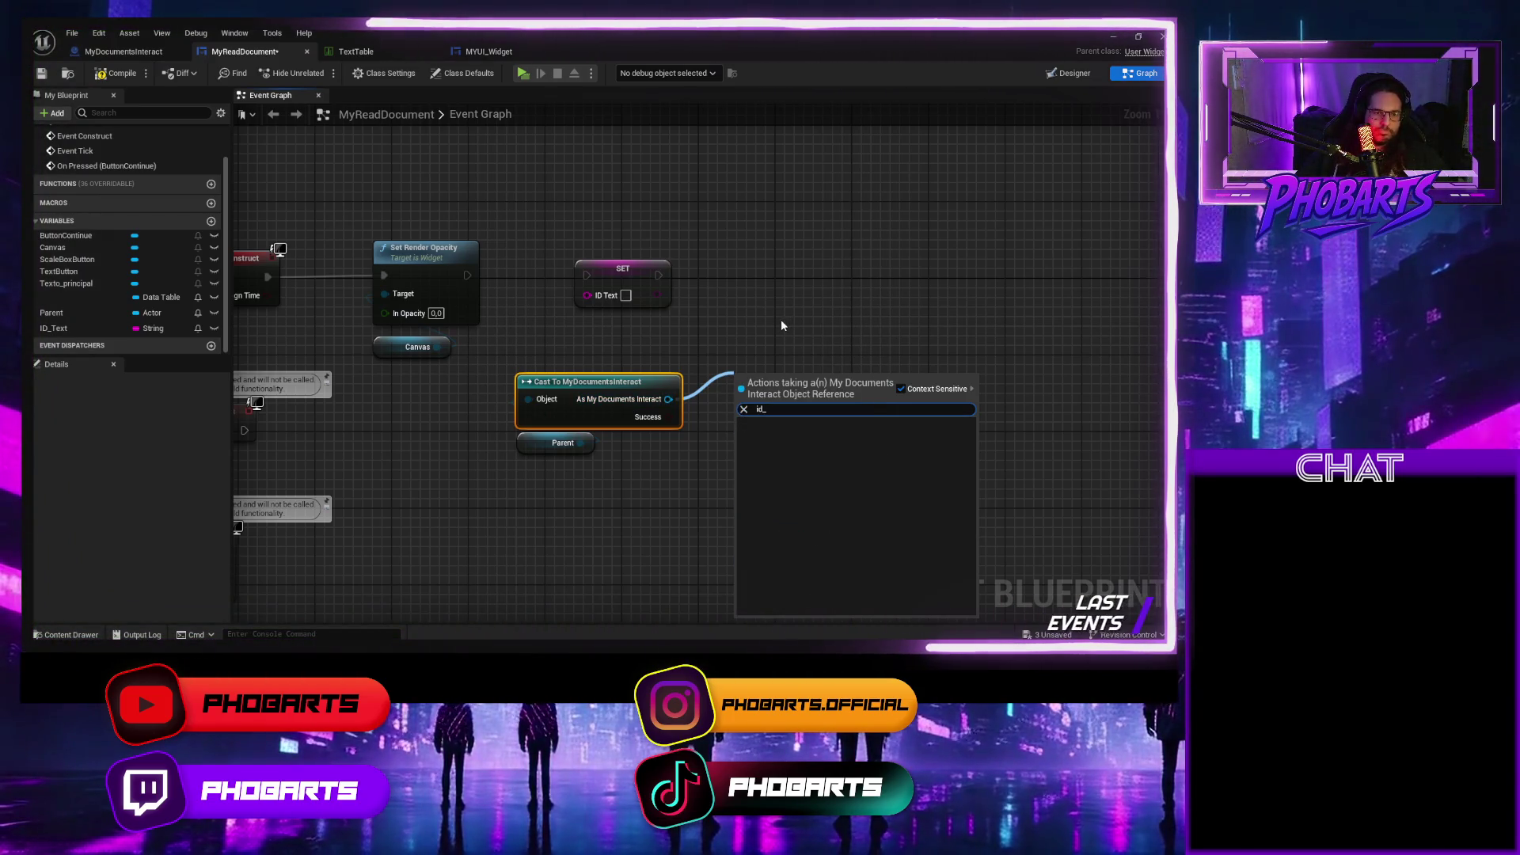
key(BackSpace)
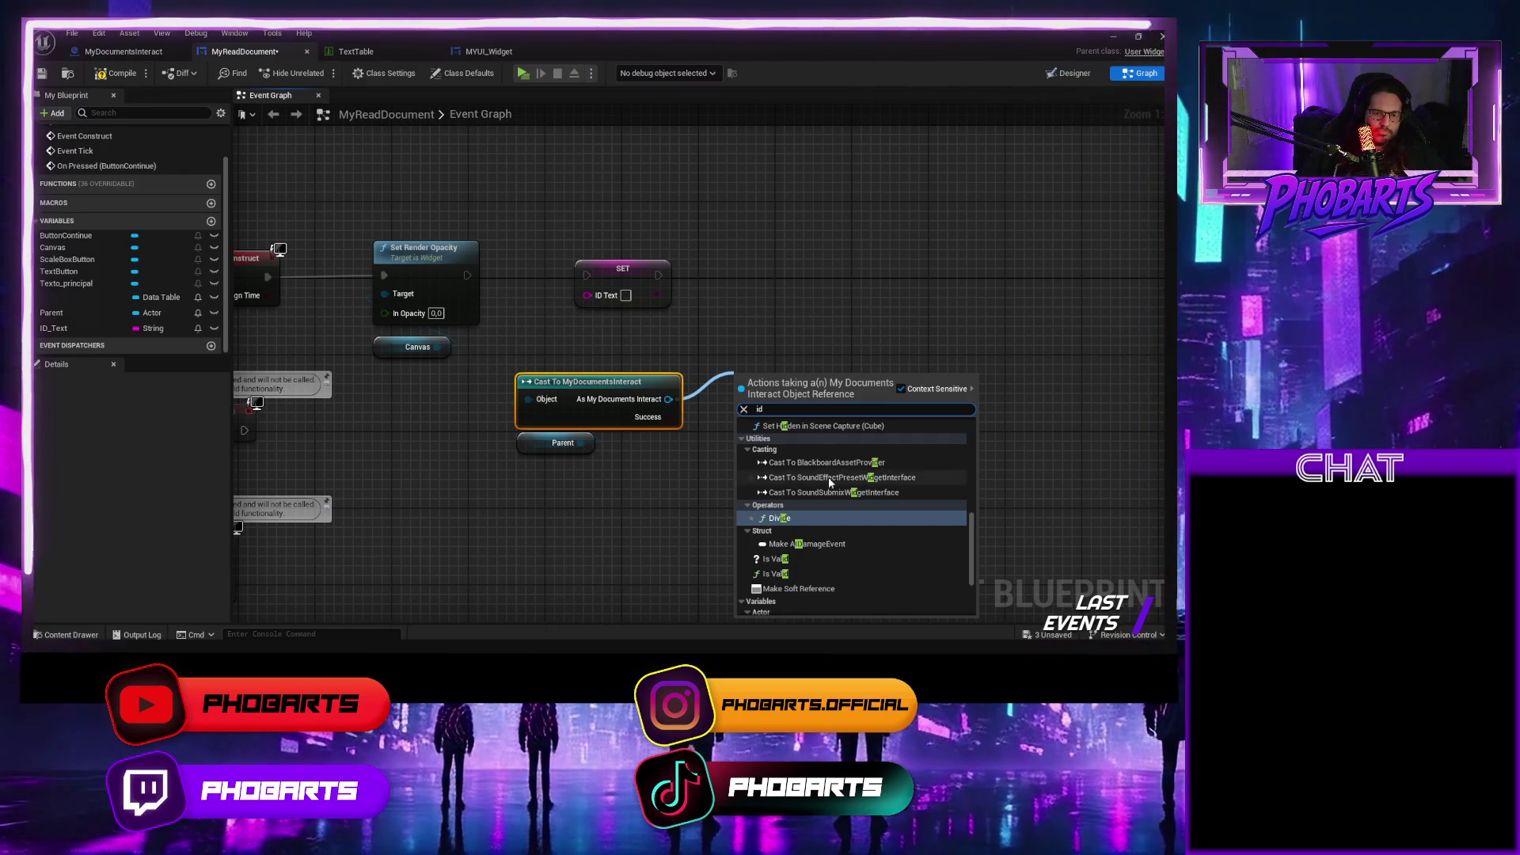
scroll(802, 554, down, 3)
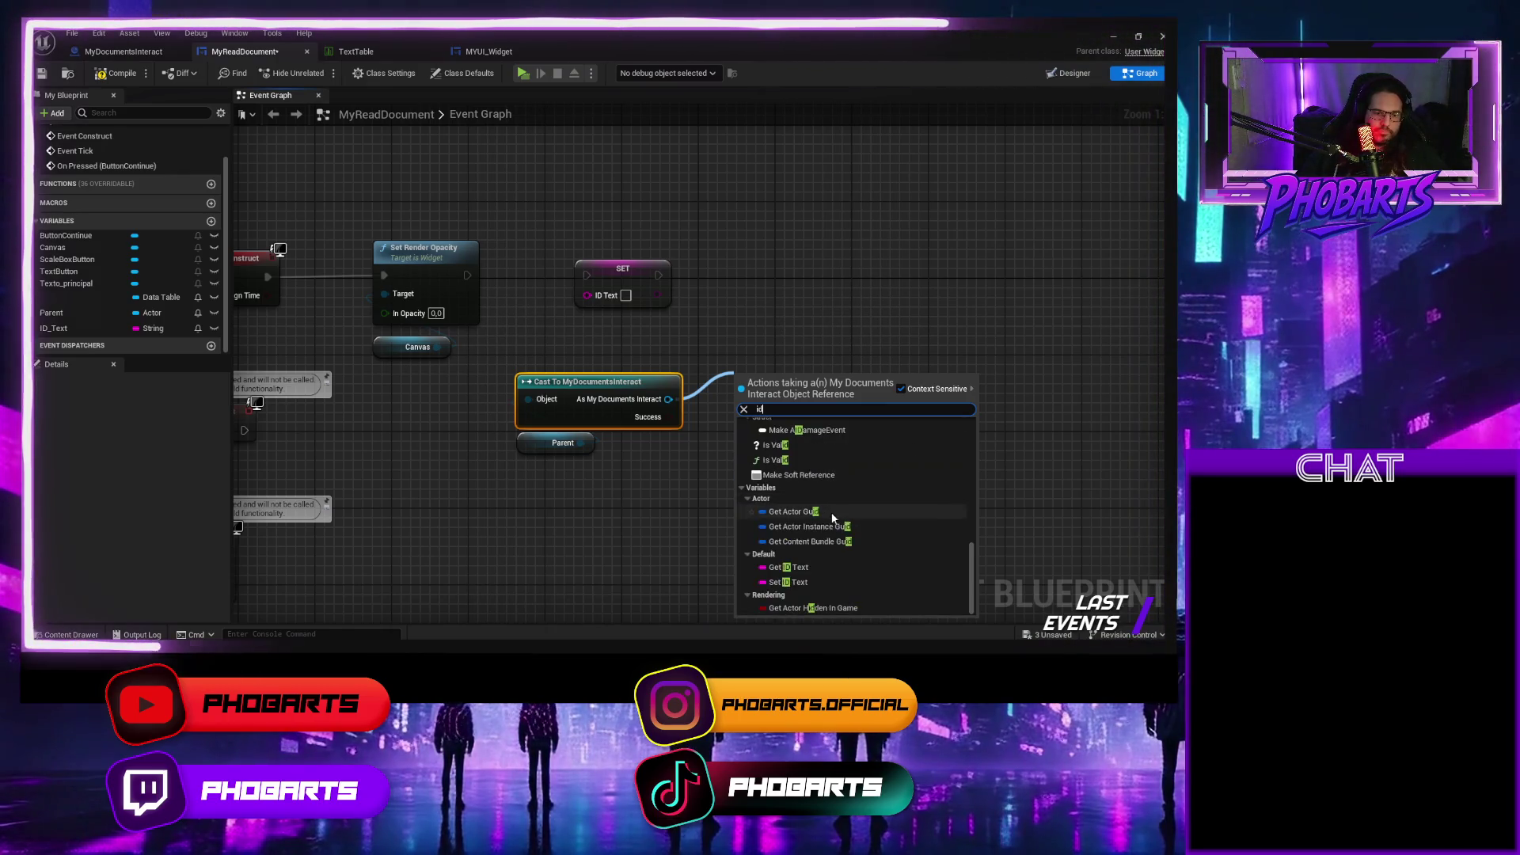
click(799, 568)
mouse_move(782, 374)
mouse_down()
mouse_move(571, 356)
mouse_move(610, 352)
mouse_move(588, 295)
mouse_move(554, 271)
mouse_up()
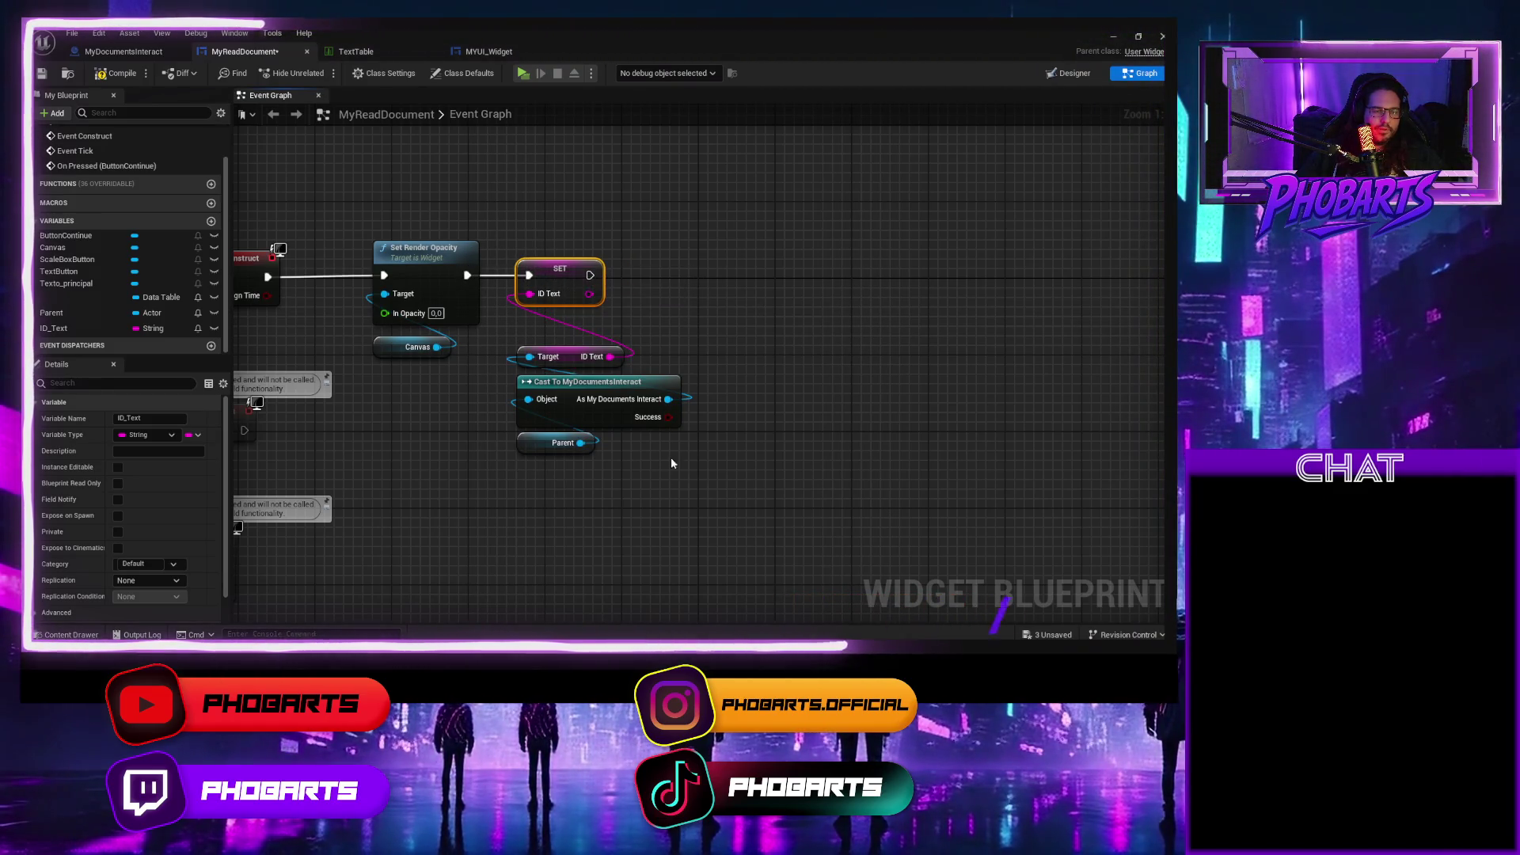
Bring the Pre Construct chain into view and begin placing Texto_principal in the graph.
scroll(634, 505, down, 3)
mouse_move(626, 458)
mouse_down()
mouse_move(611, 373)
mouse_move(566, 298)
mouse_move(614, 285)
mouse_move(624, 306)
mouse_up()
mouse_move(439, 393)
mouse_down()
mouse_move(509, 401)
mouse_move(382, 497)
mouse_up()
drag(467, 404, 470, 504)
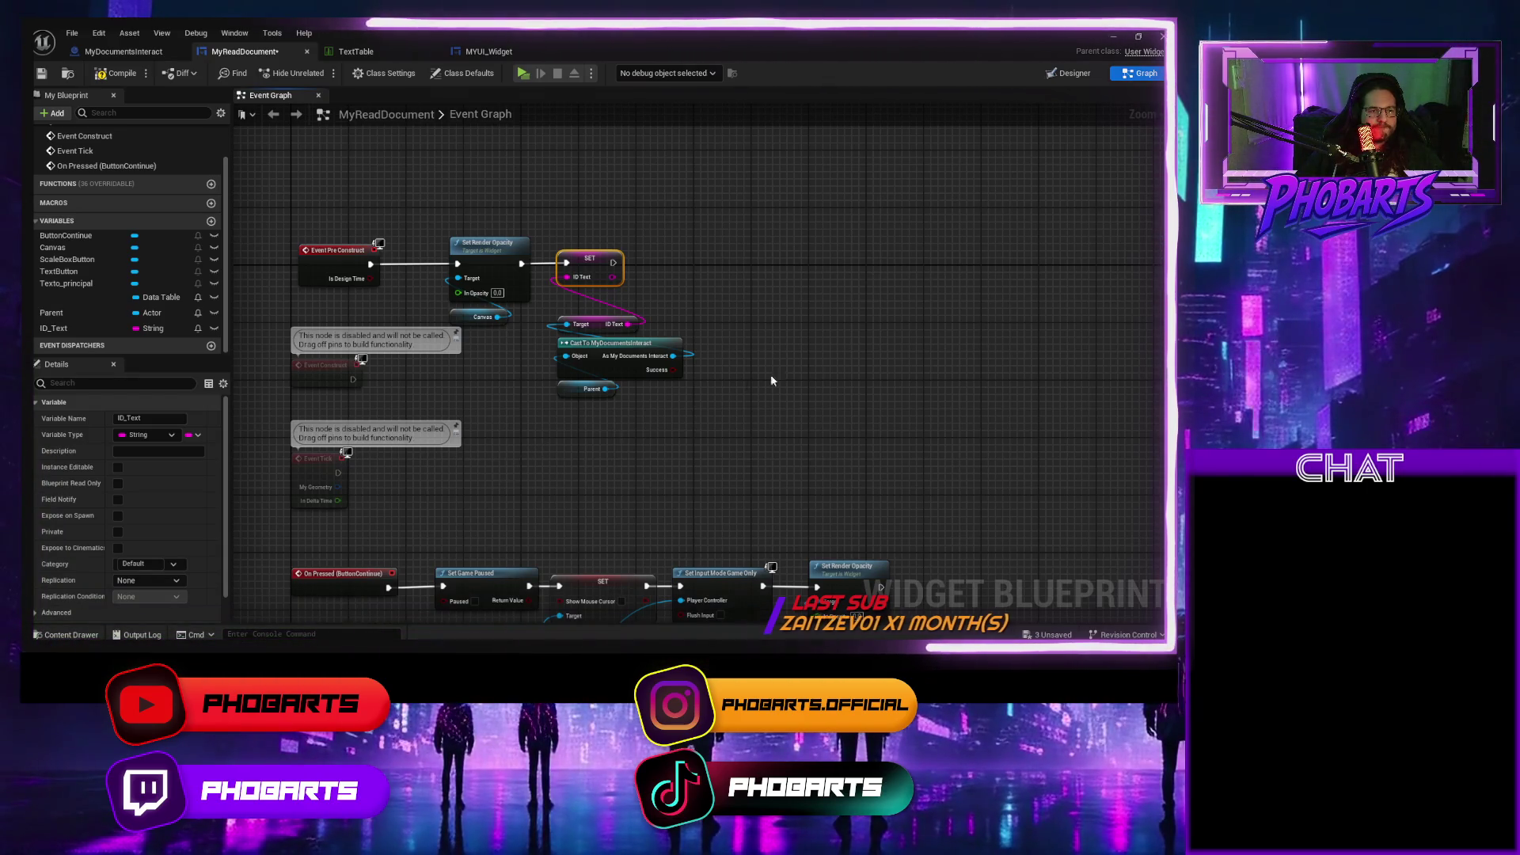
drag(747, 380, 645, 423)
drag(75, 284, 138, 296)
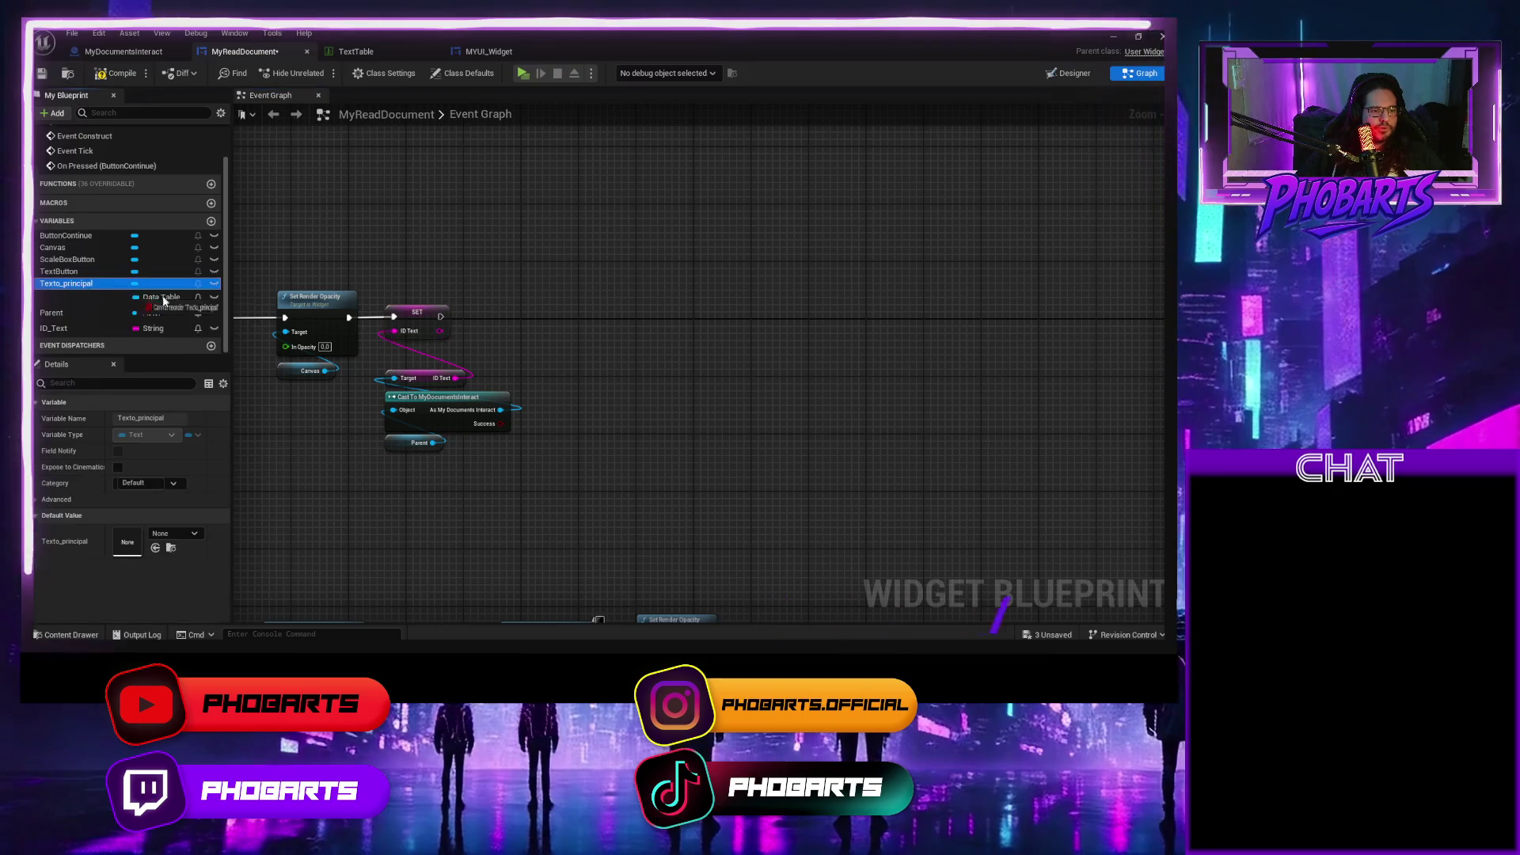
Add a Texto_principal getter with a SetText (Text) node running after SET ID_Text.
drag(621, 353, 607, 395)
click(669, 416)
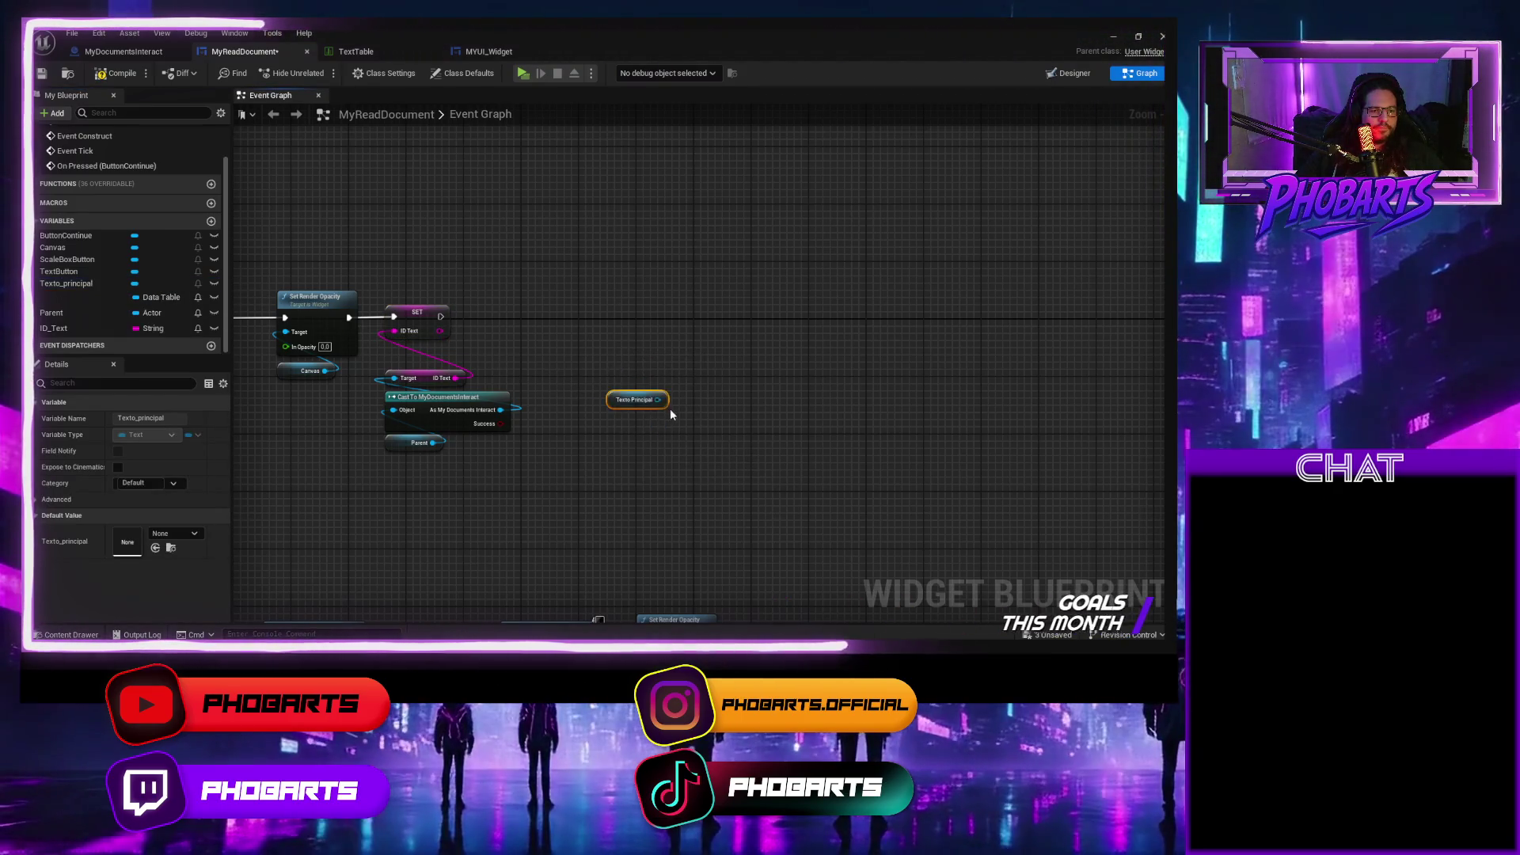
drag(662, 345, 653, 345)
text(set)
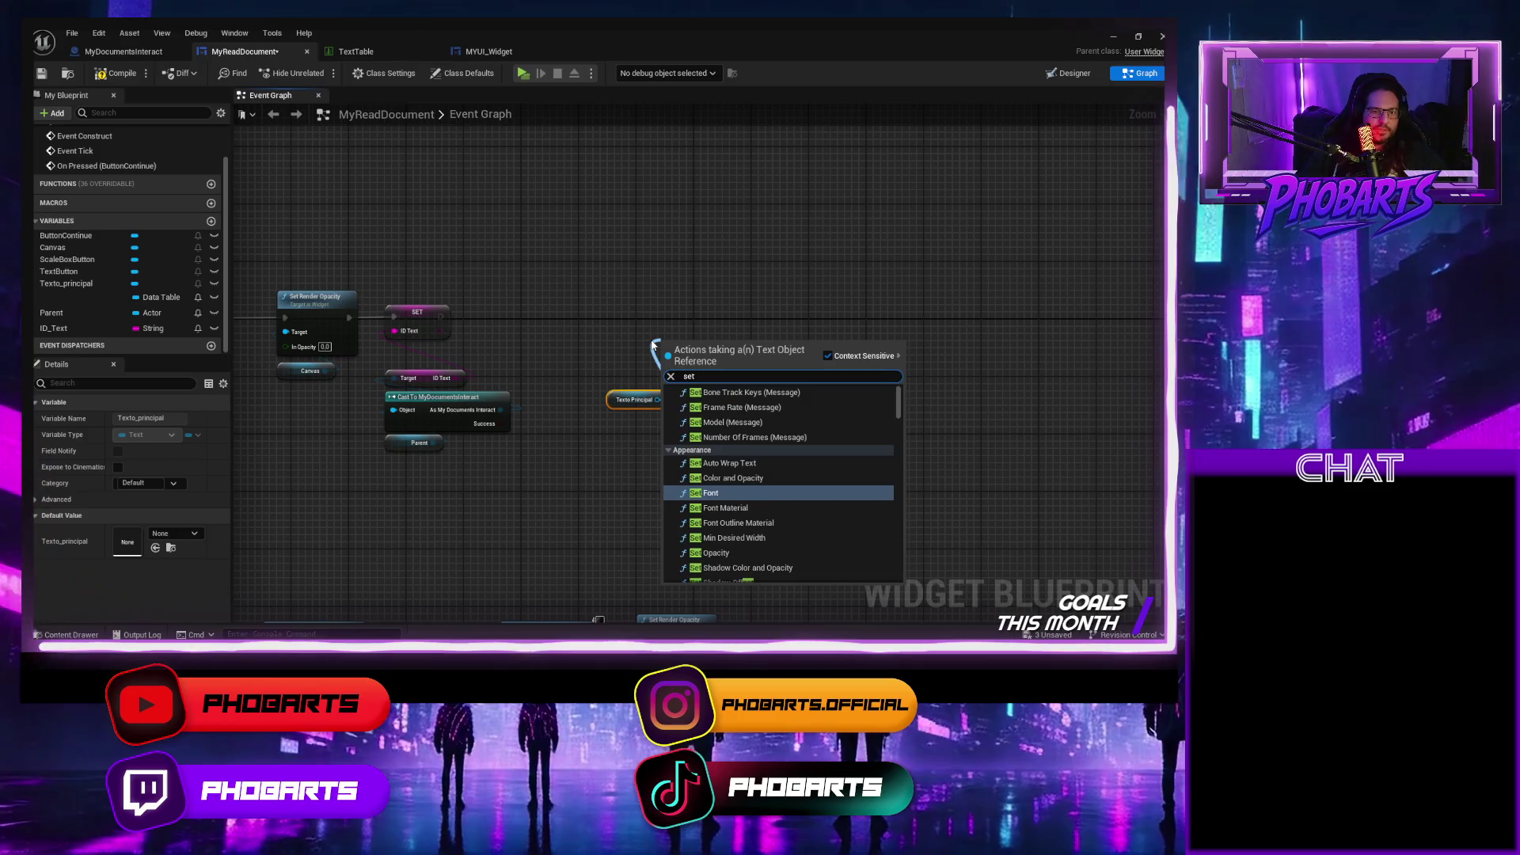
text( tex)
click(711, 576)
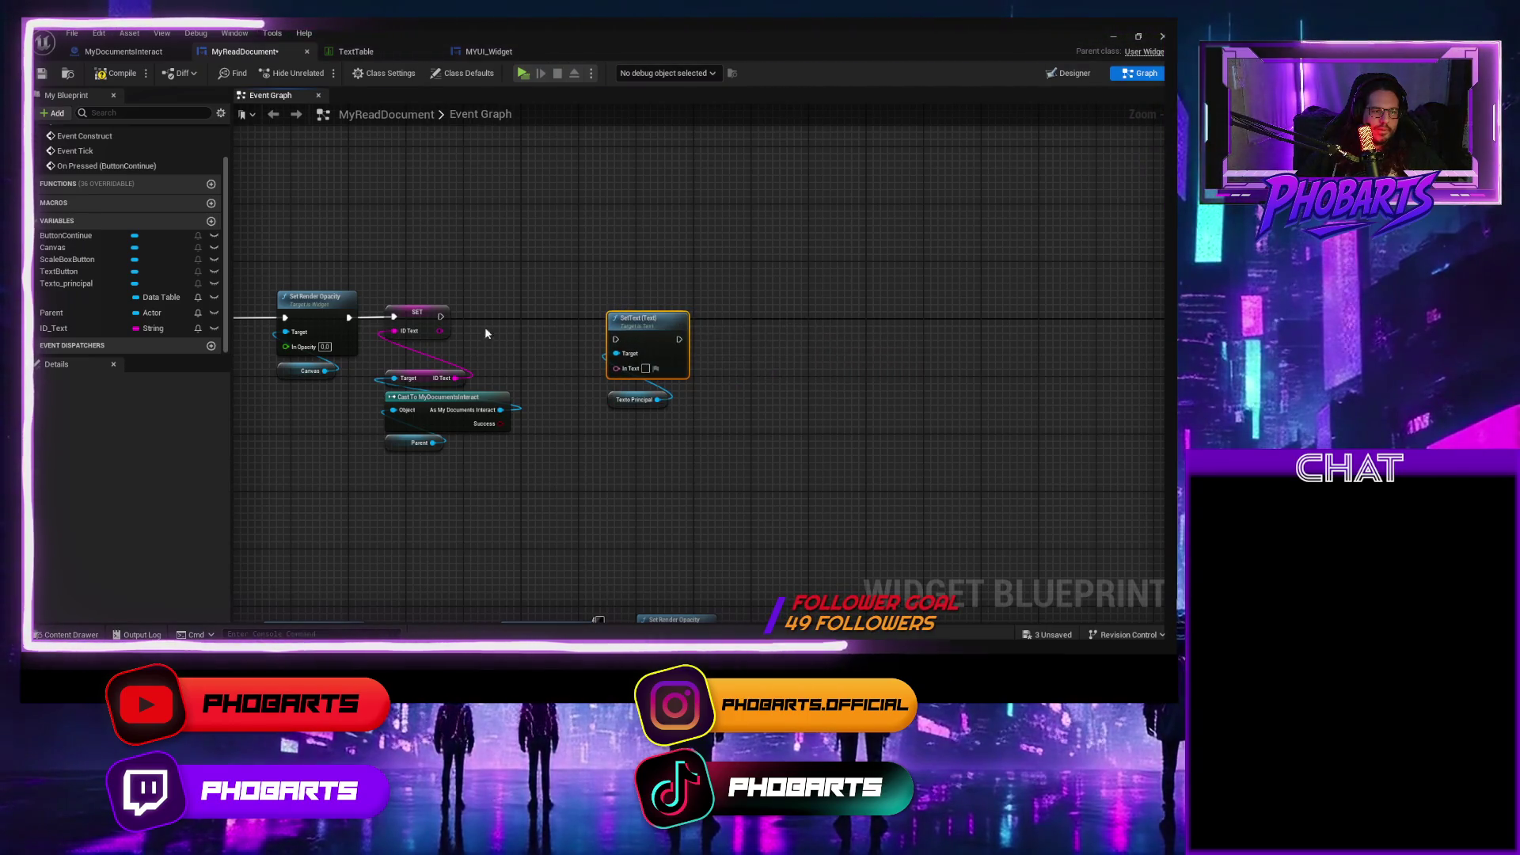
drag(637, 334, 665, 313)
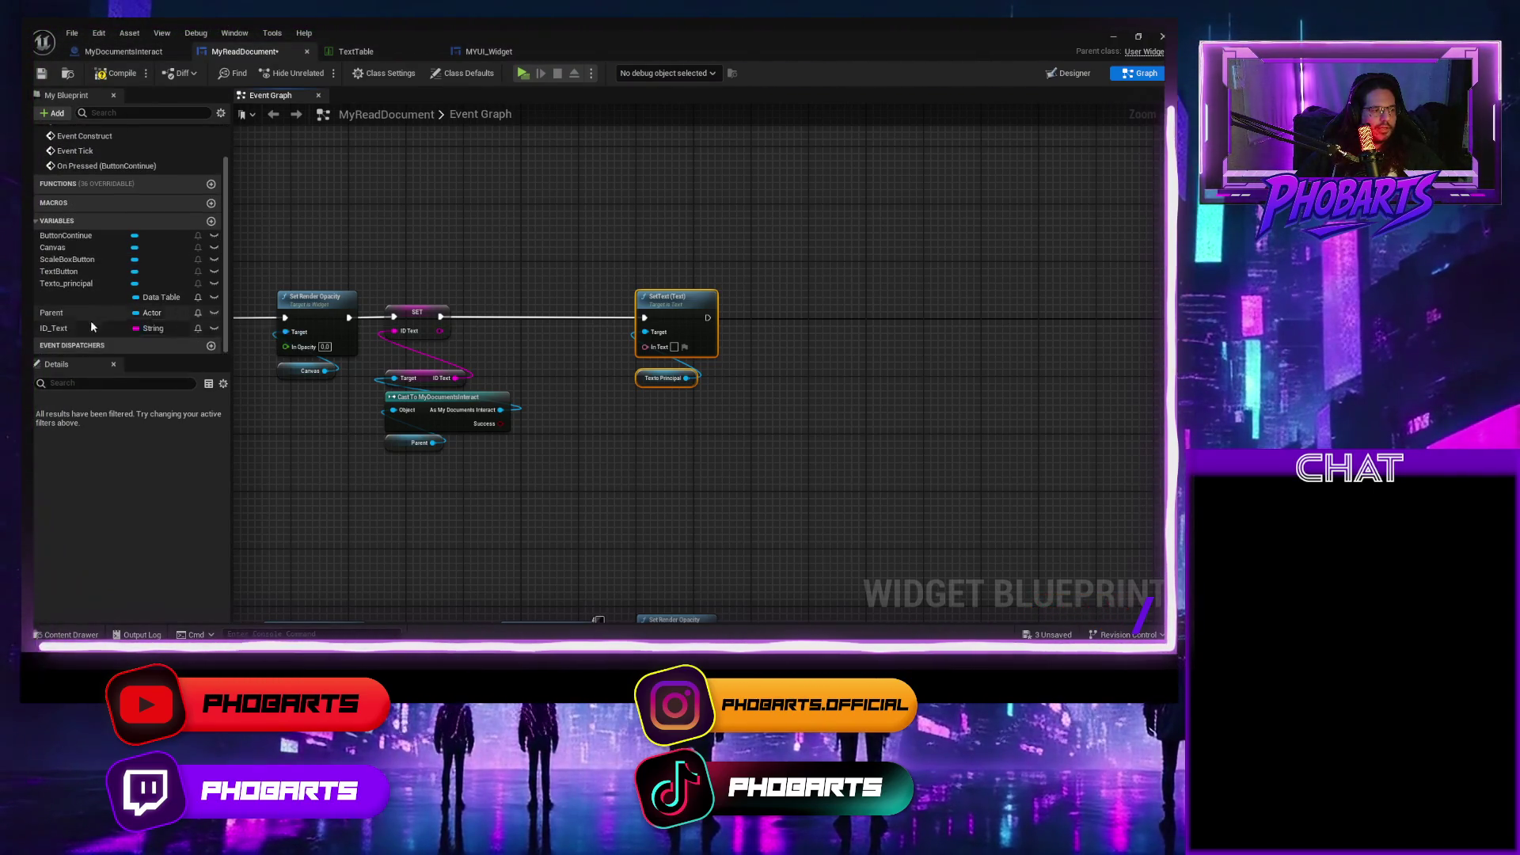
click(79, 297)
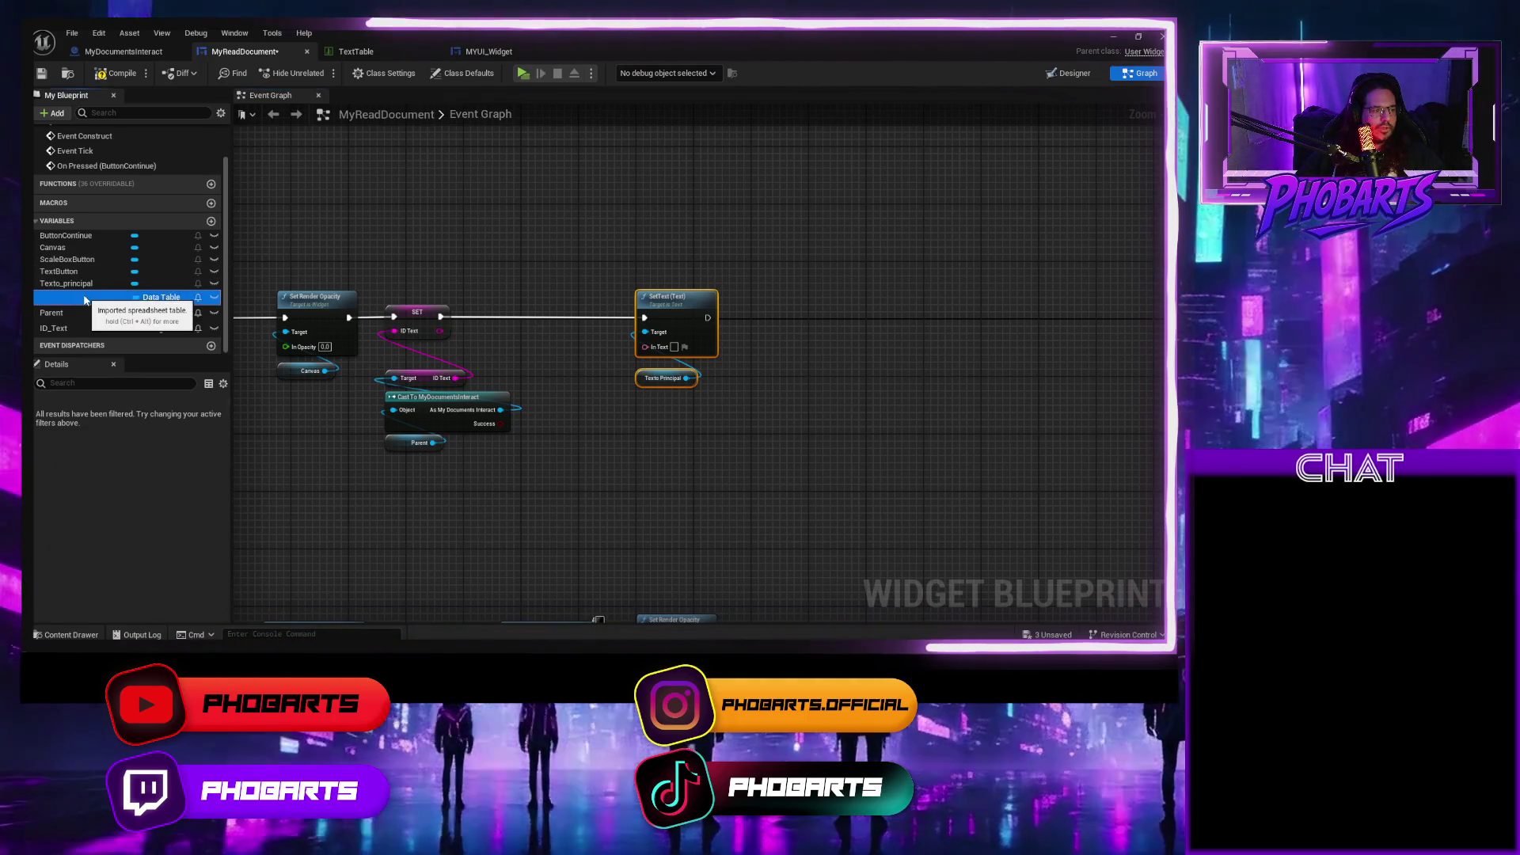
Rename the Data Table variable to TextTable and place its getter in the graph.
click(129, 420)
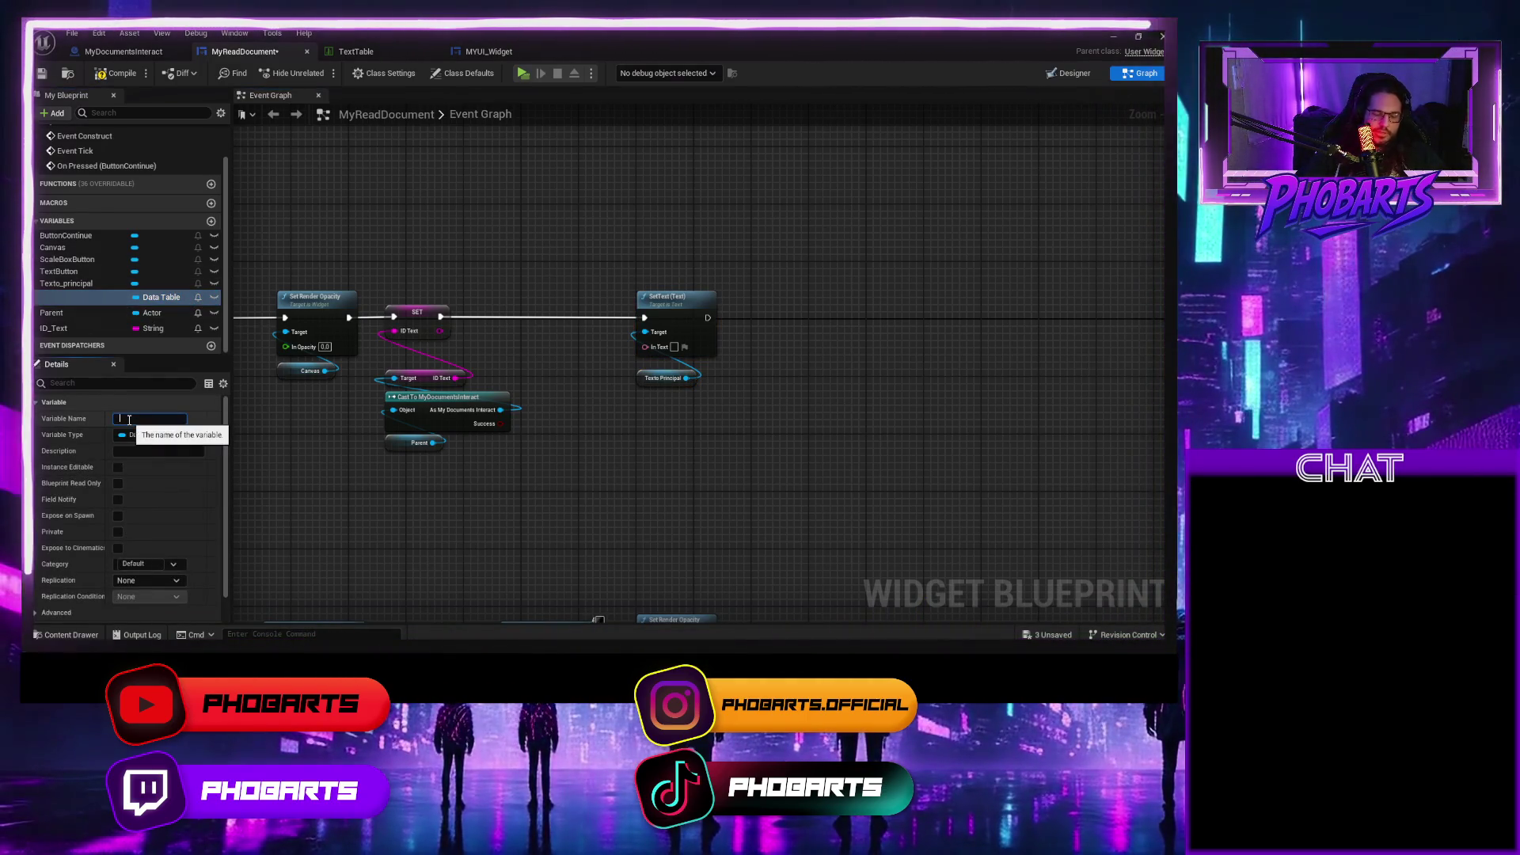
key(BackSpace)
text(D)
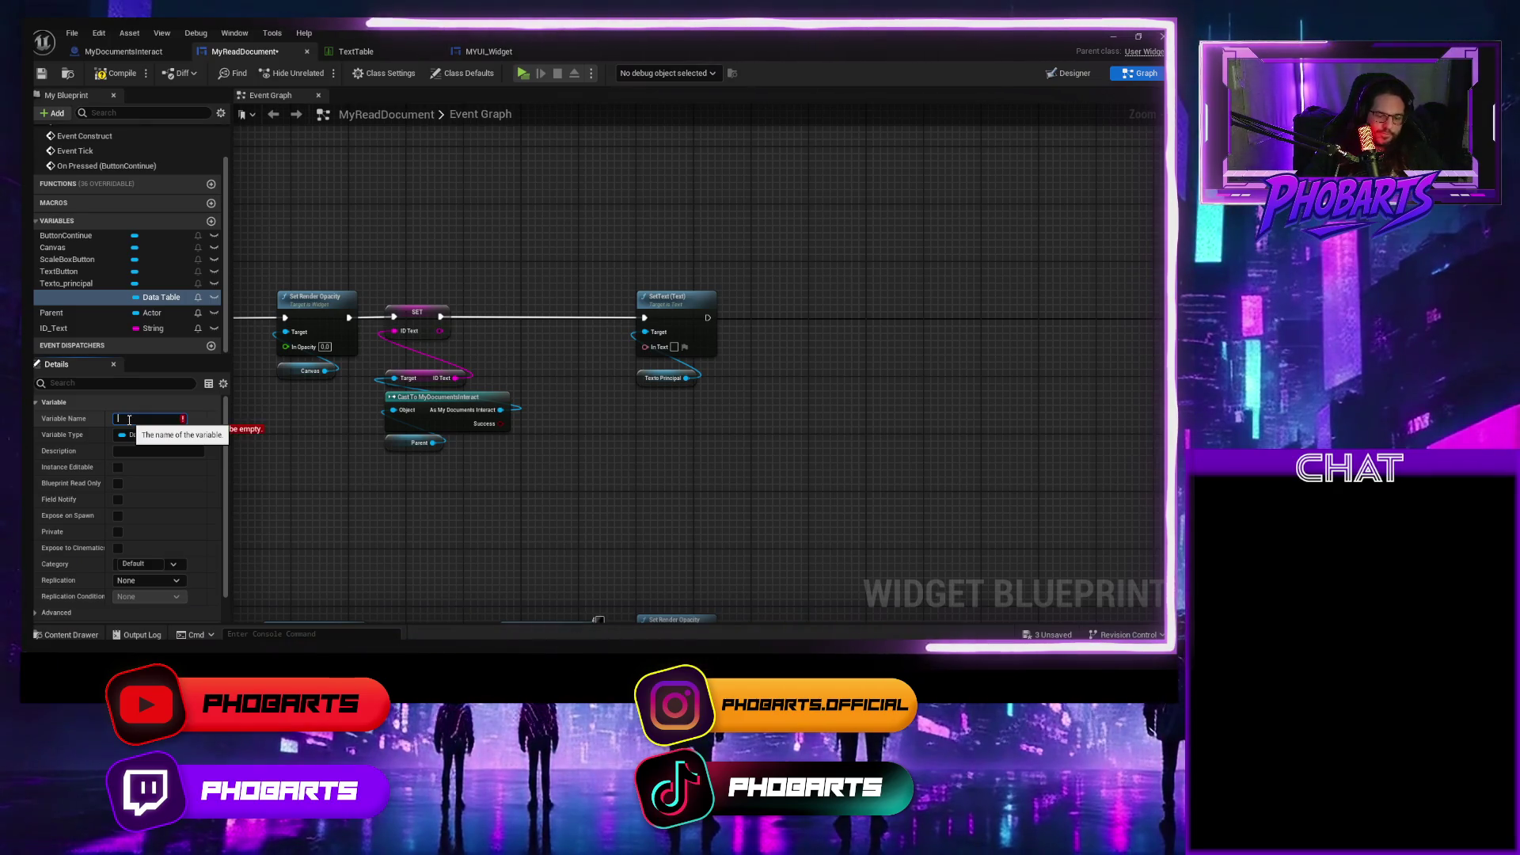
text(TextTab)
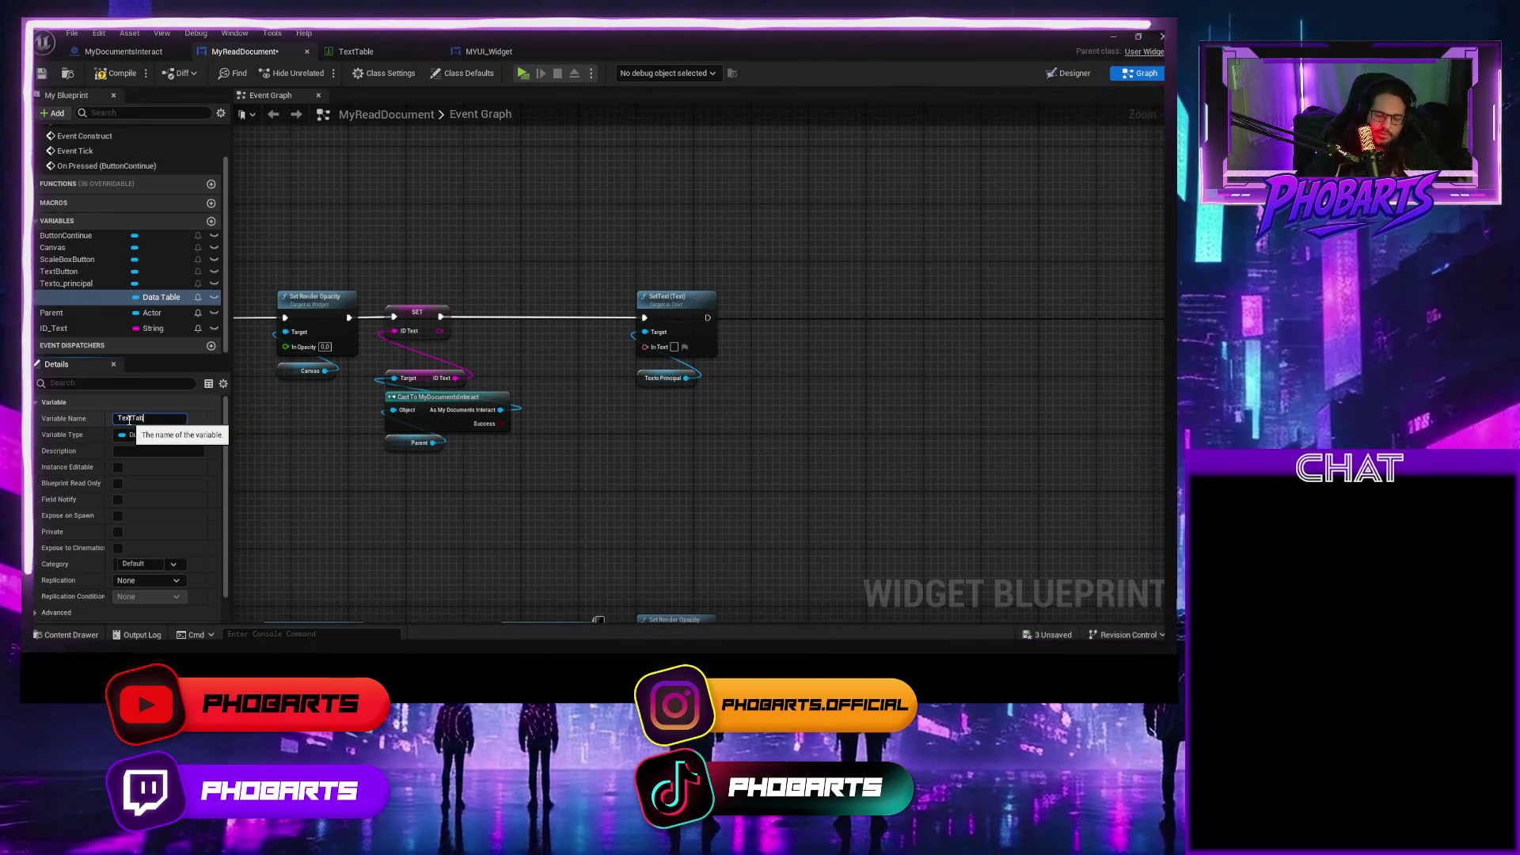
text(le)
key(Return)
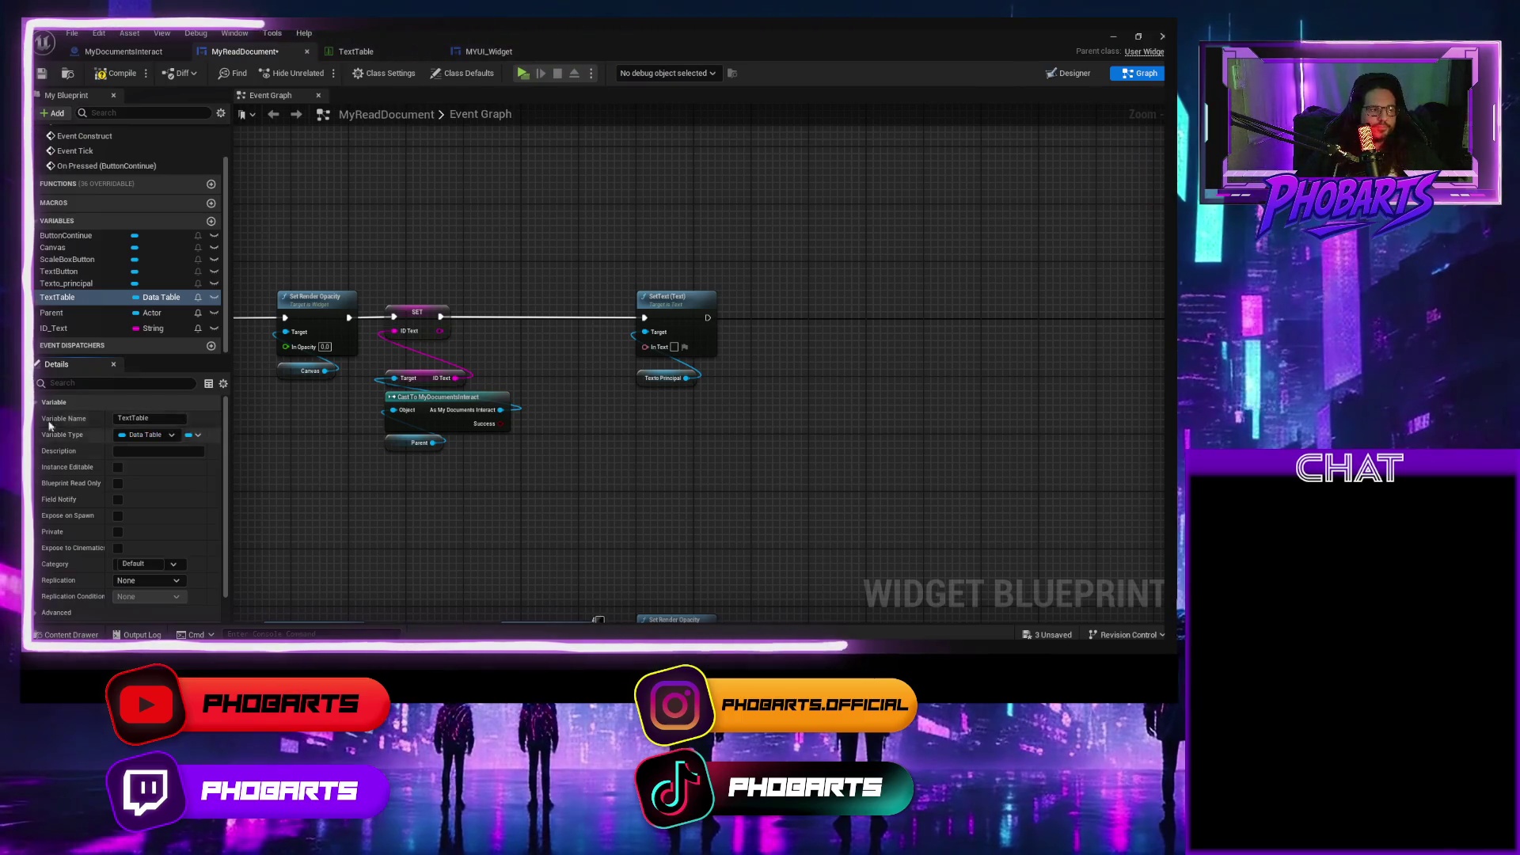
mouse_move(464, 238)
mouse_down()
mouse_move(497, 253)
mouse_move(448, 247)
mouse_move(525, 251)
mouse_up()
click(515, 268)
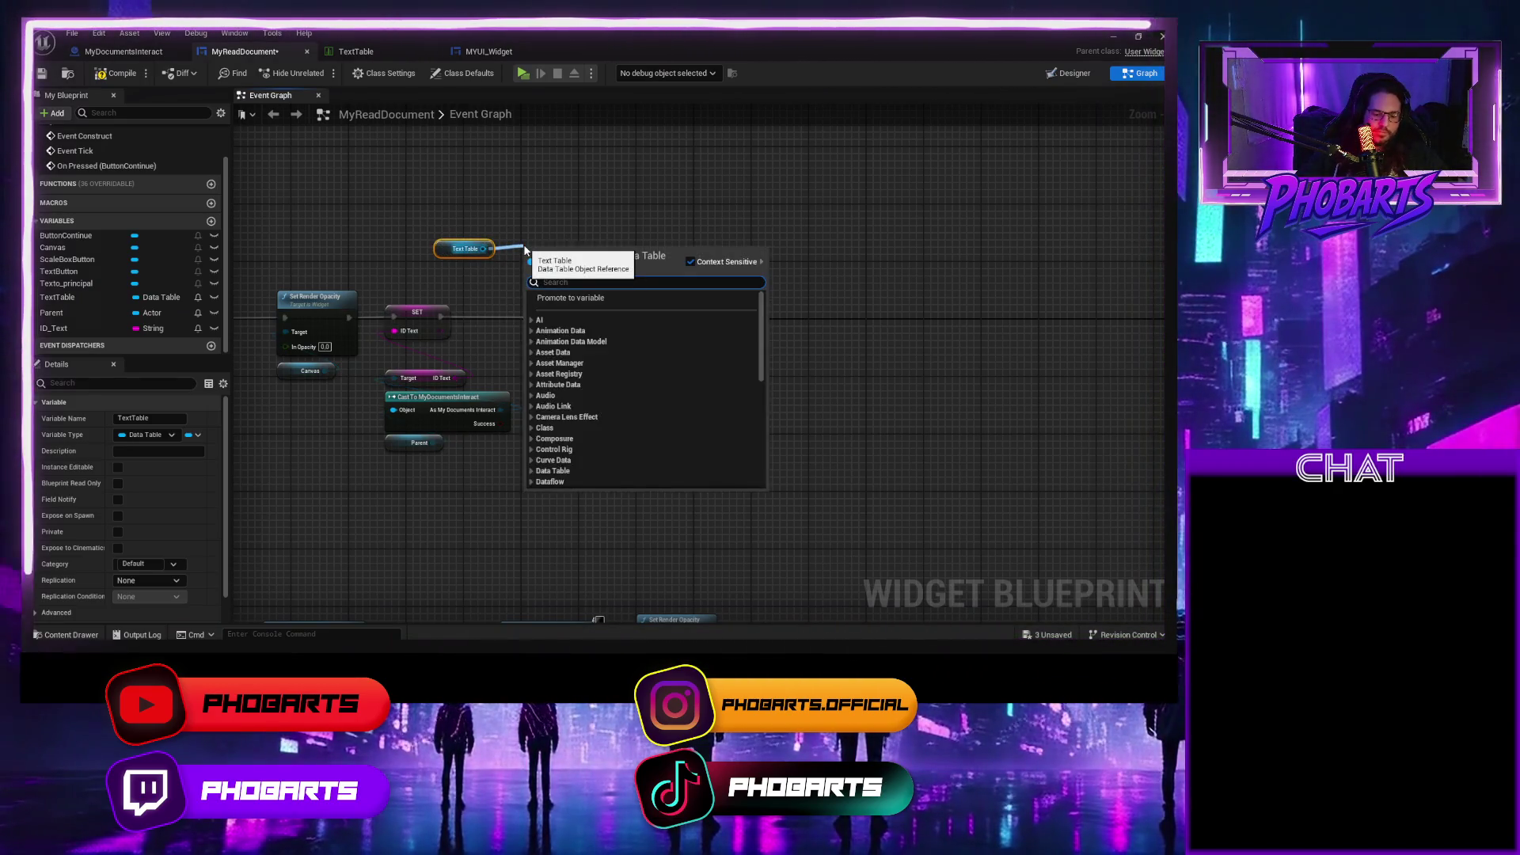
Try Set Array Elem and Find nodes off TextTable, then delete both.
text(get)
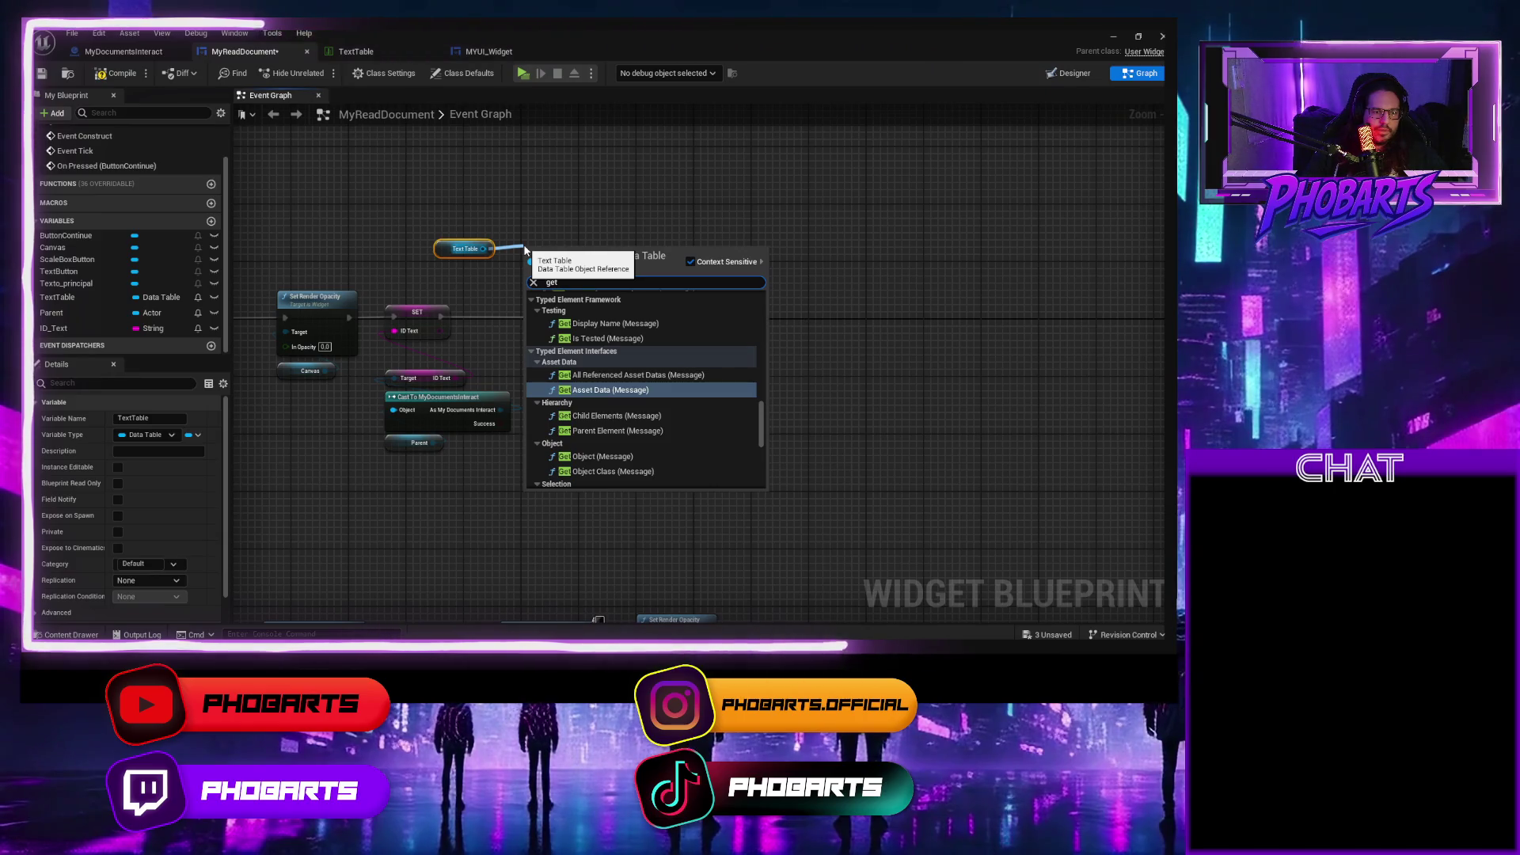
key(BackSpace)
key(BackSpace)
key(BackSpace)
text(s)
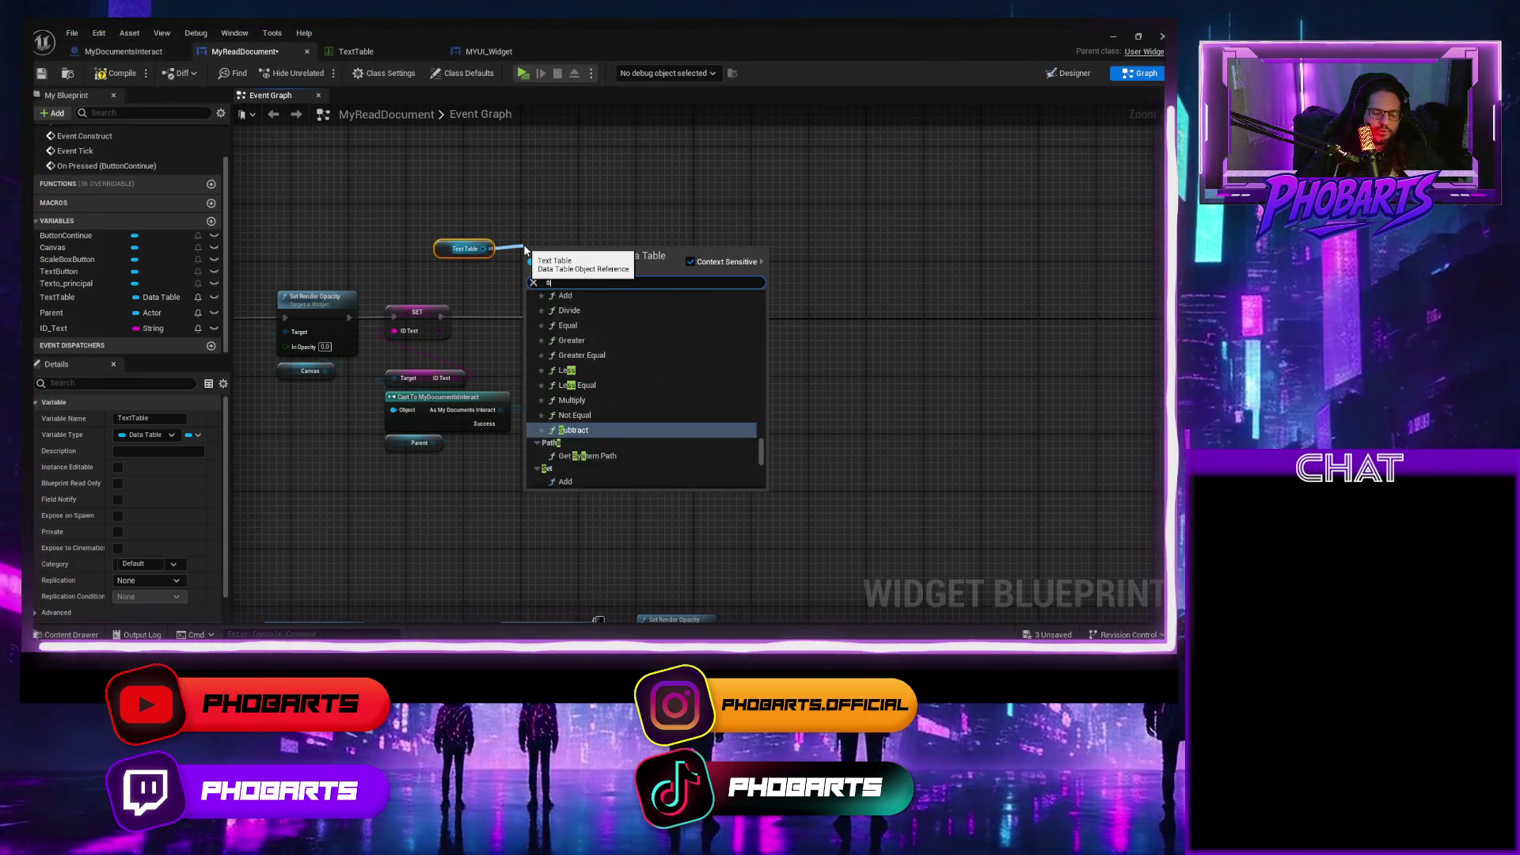
text(et arr)
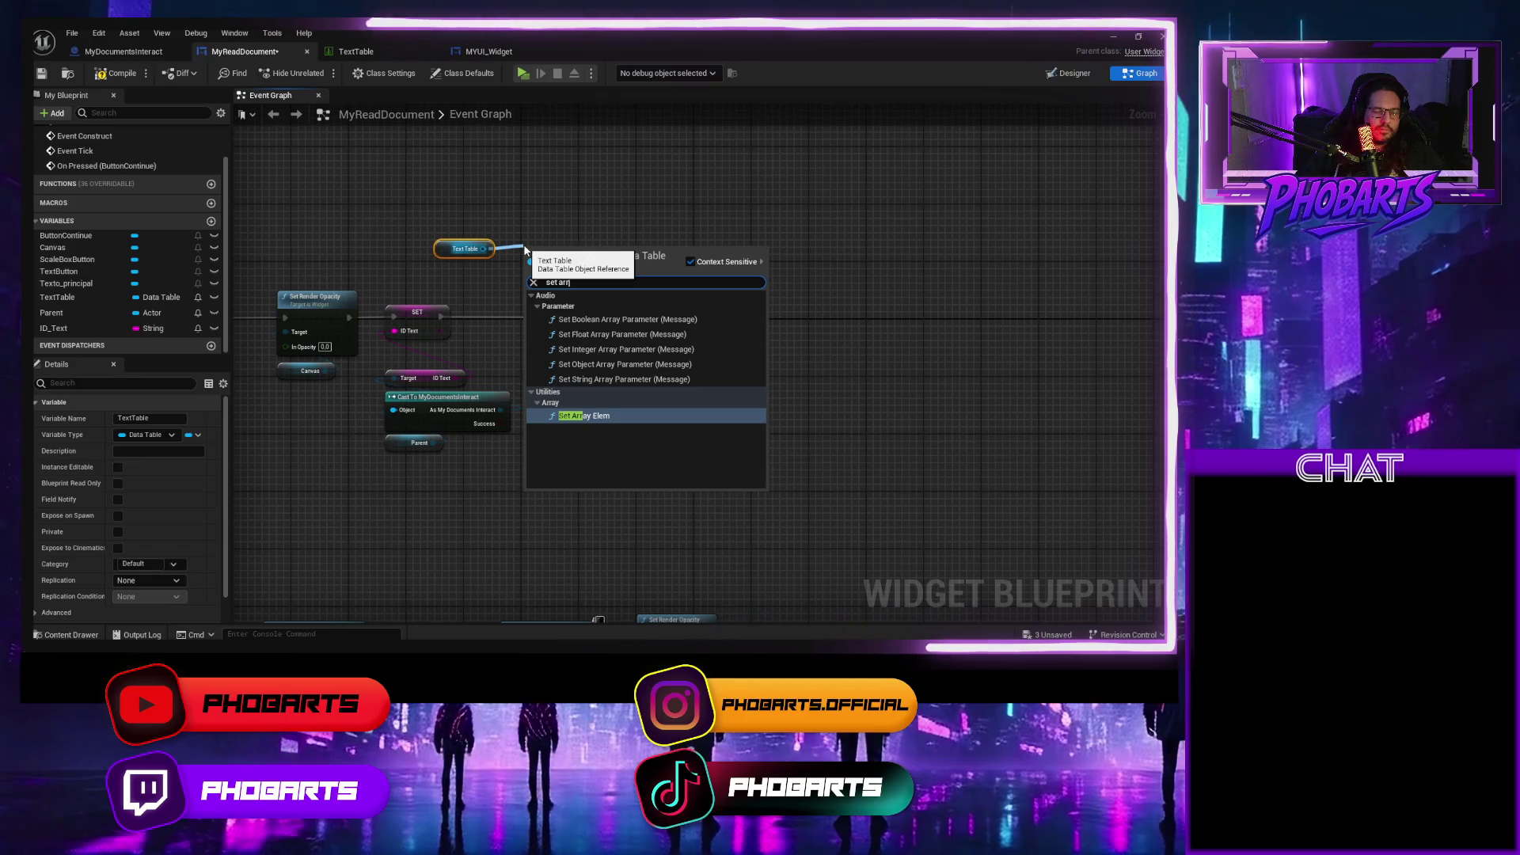
key(Return)
mouse_move(559, 249)
mouse_down()
mouse_move(560, 215)
mouse_move(544, 239)
mouse_up()
key(Delete)
text(get arrai)
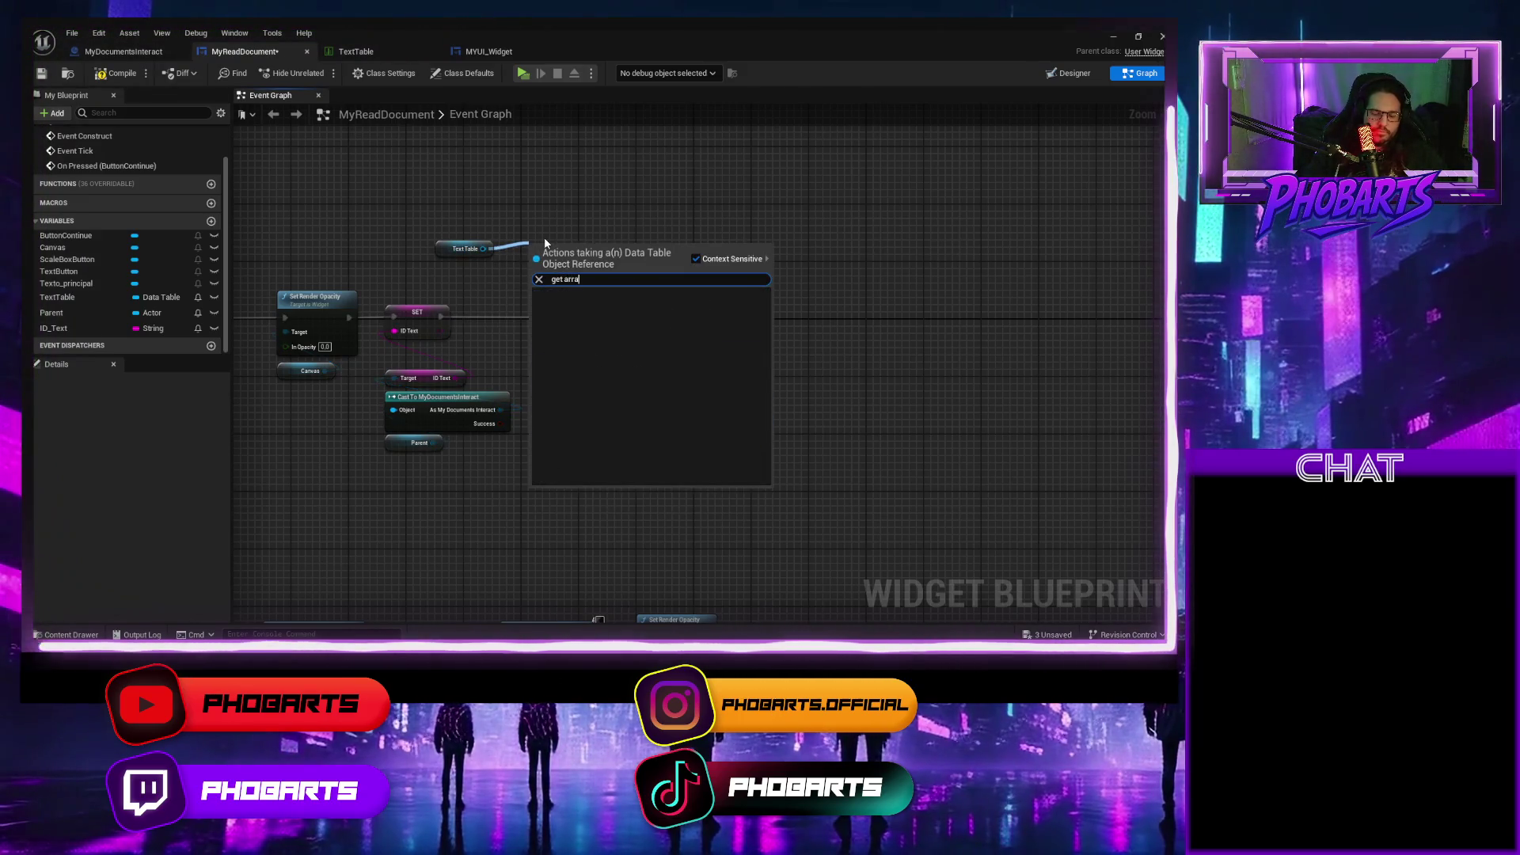
key(BackSpace)
text(y ele)
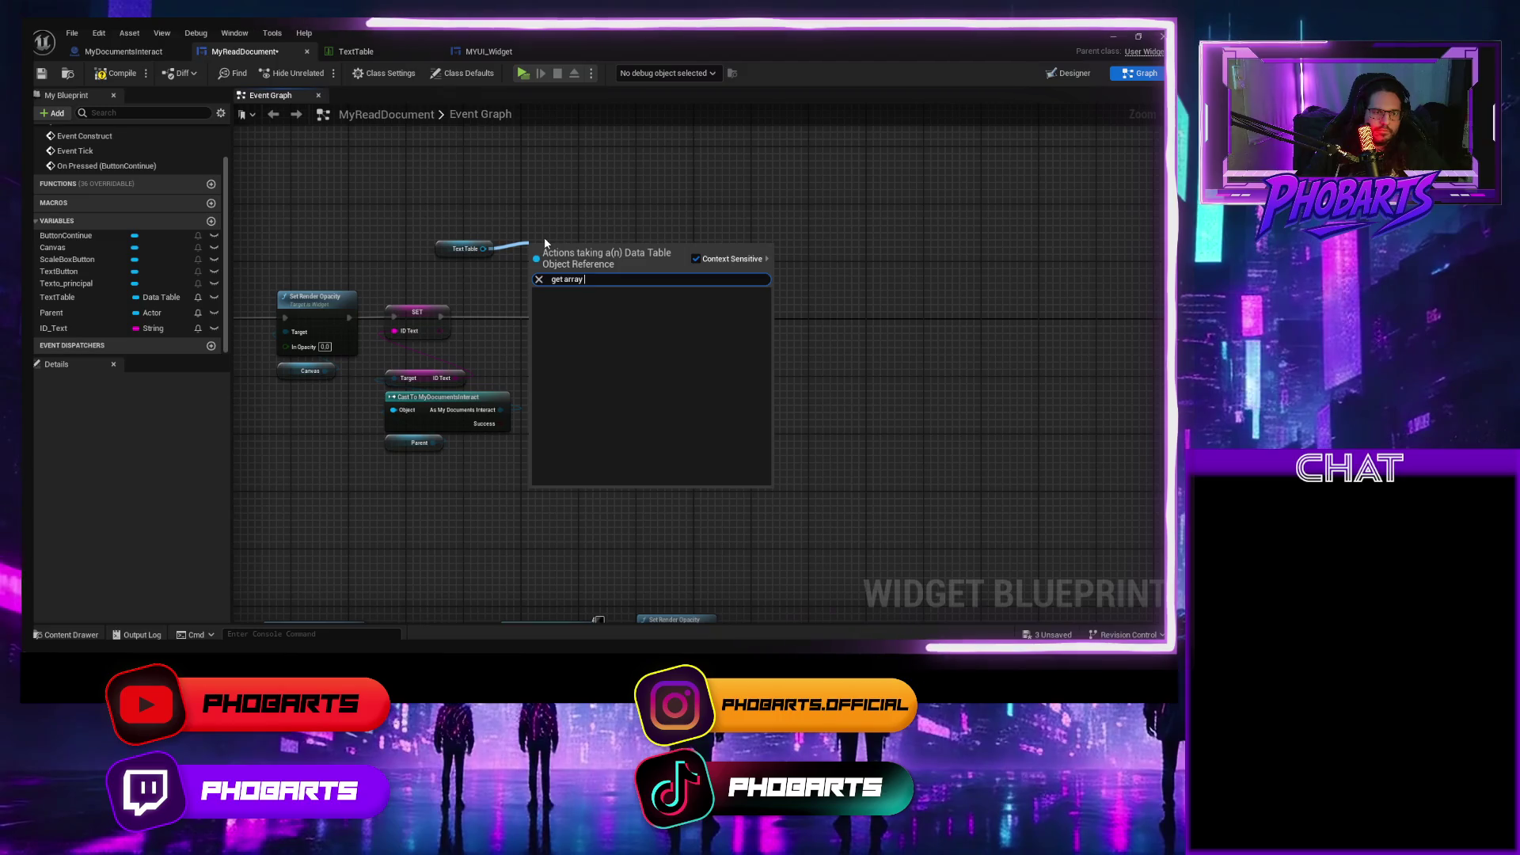
key(ctrl+a)
text(a)
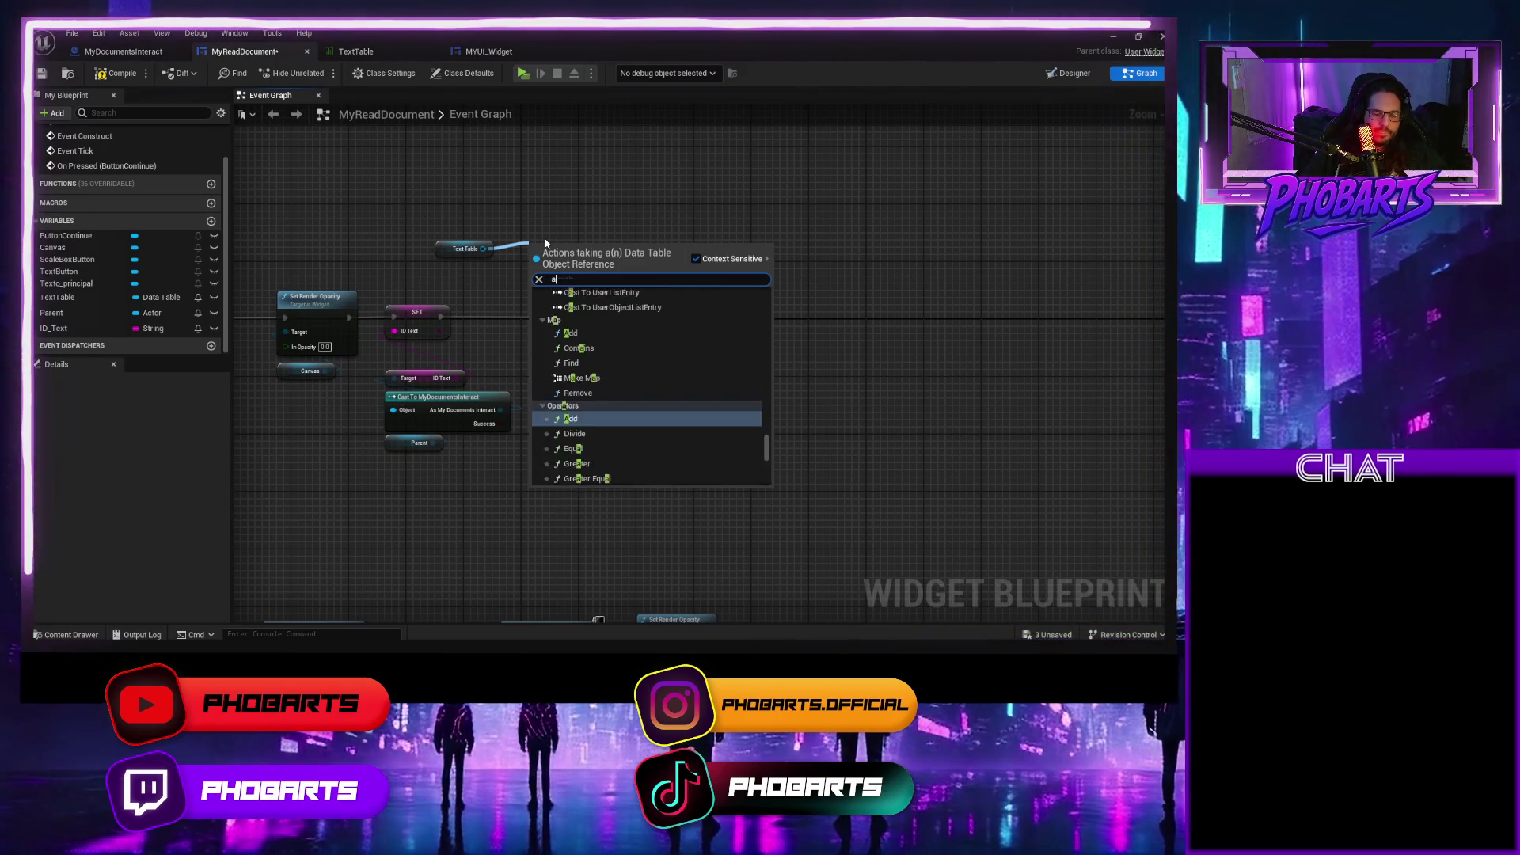
text(rra)
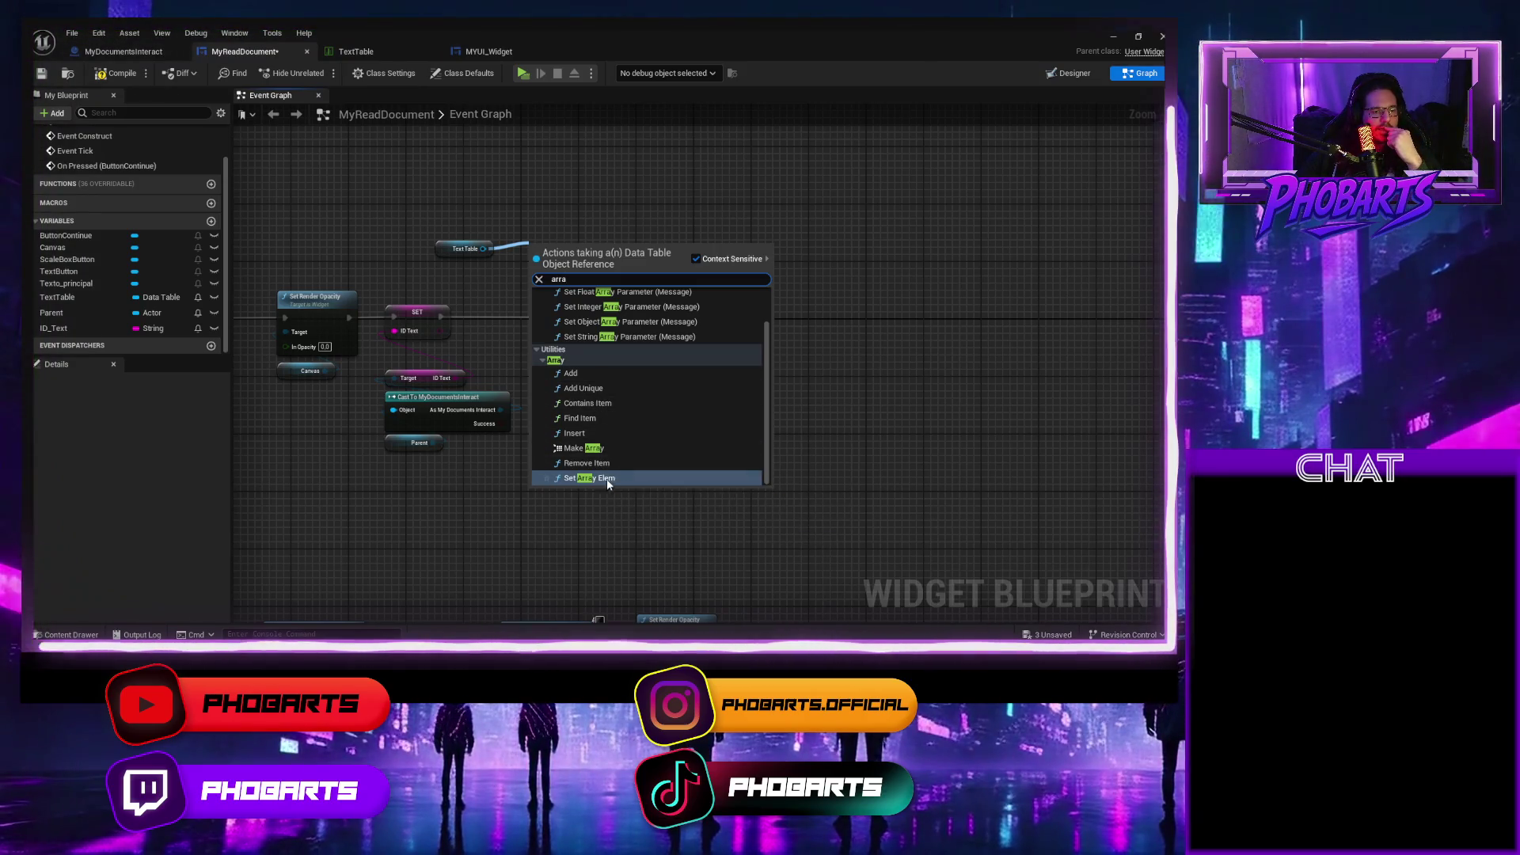
click(591, 419)
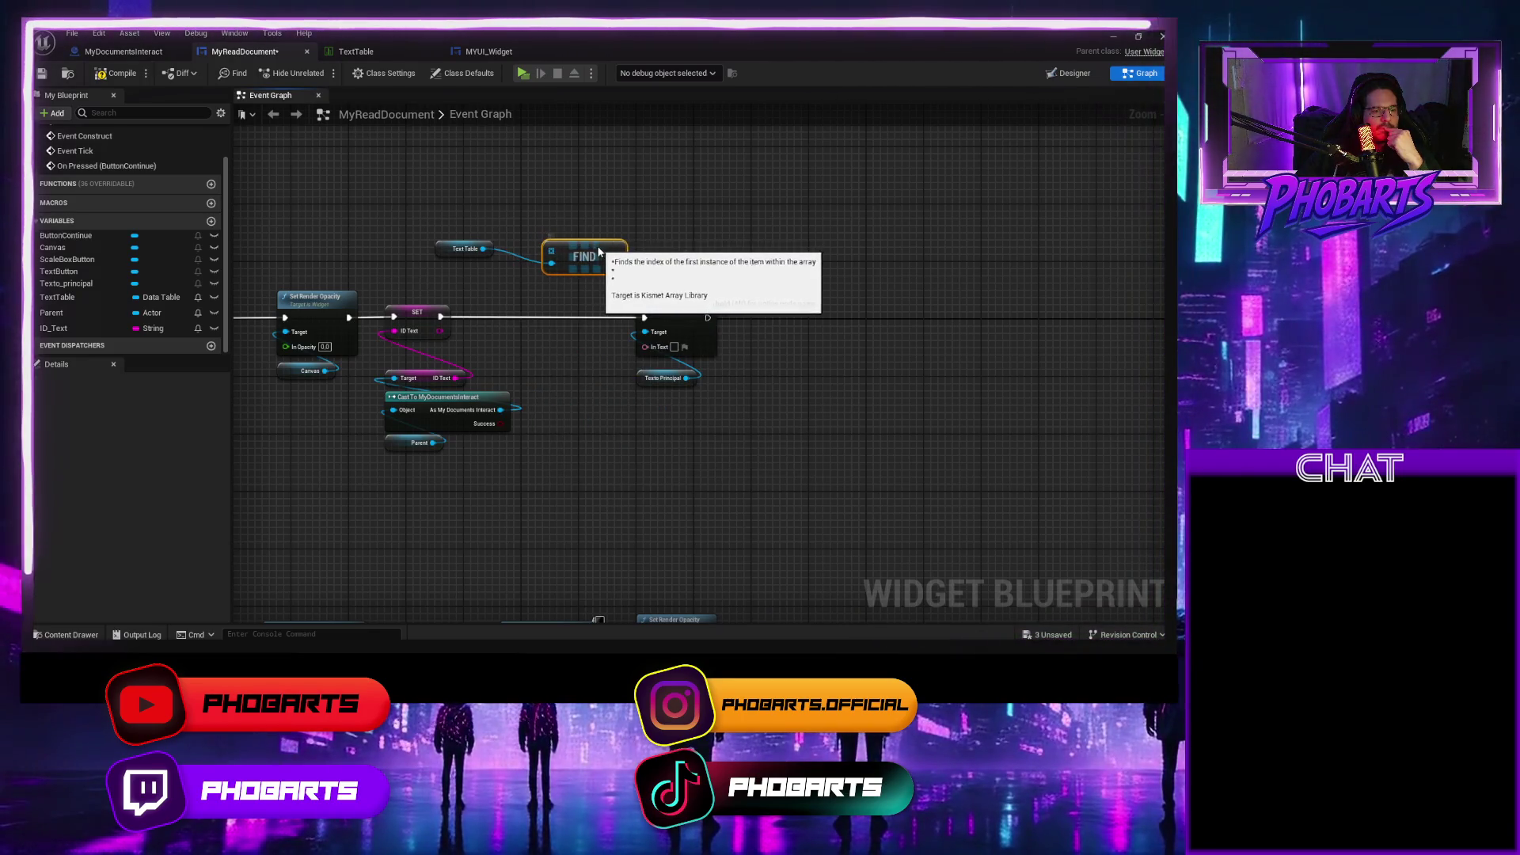
key(Delete)
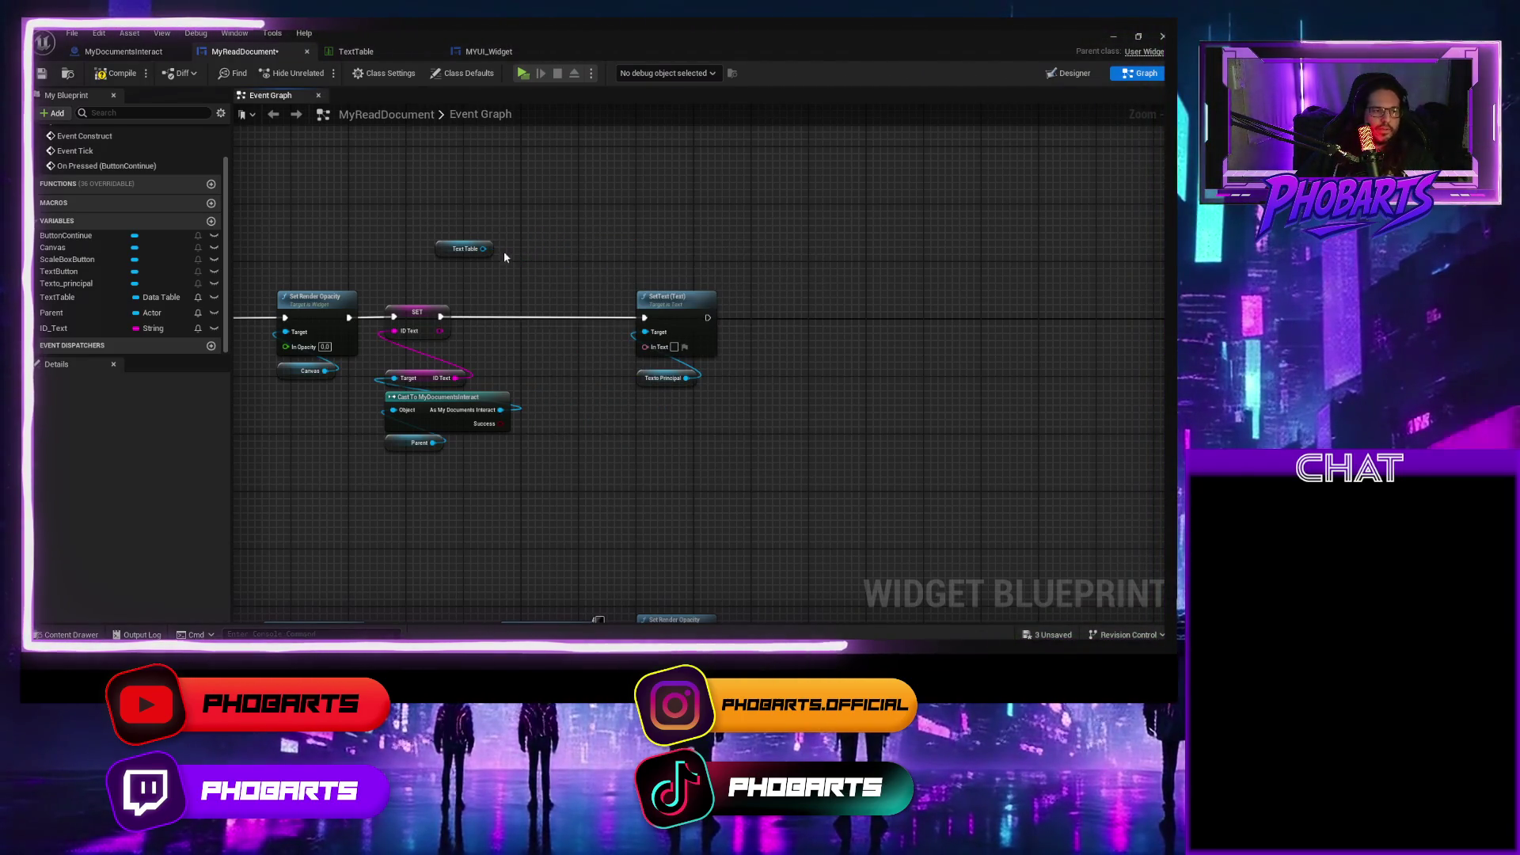
Change TextTable's container type to Array and confirm the variable type change.
click(178, 300)
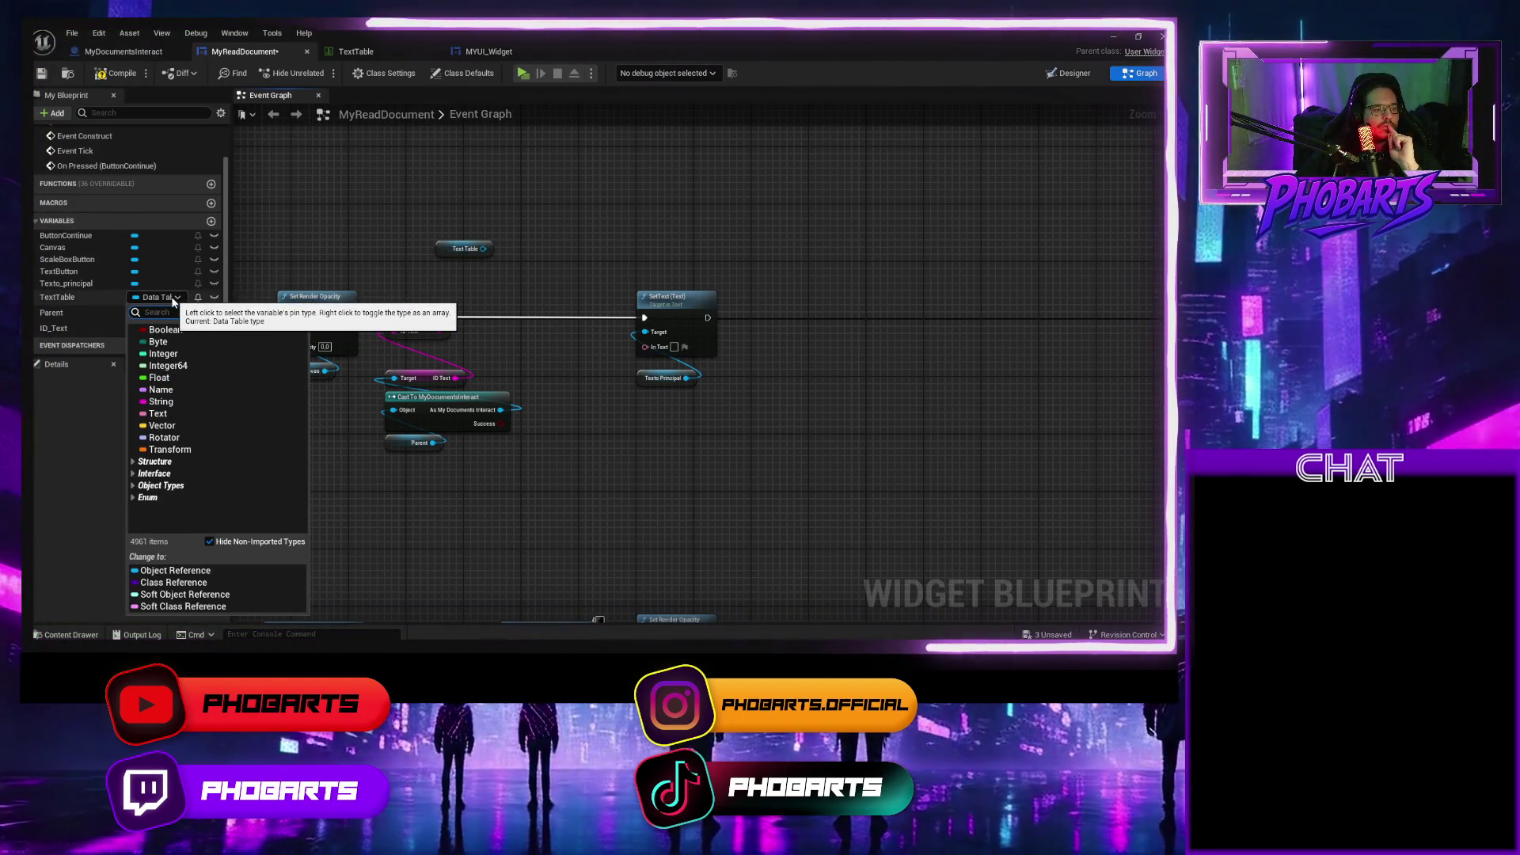
click(178, 299)
click(178, 300)
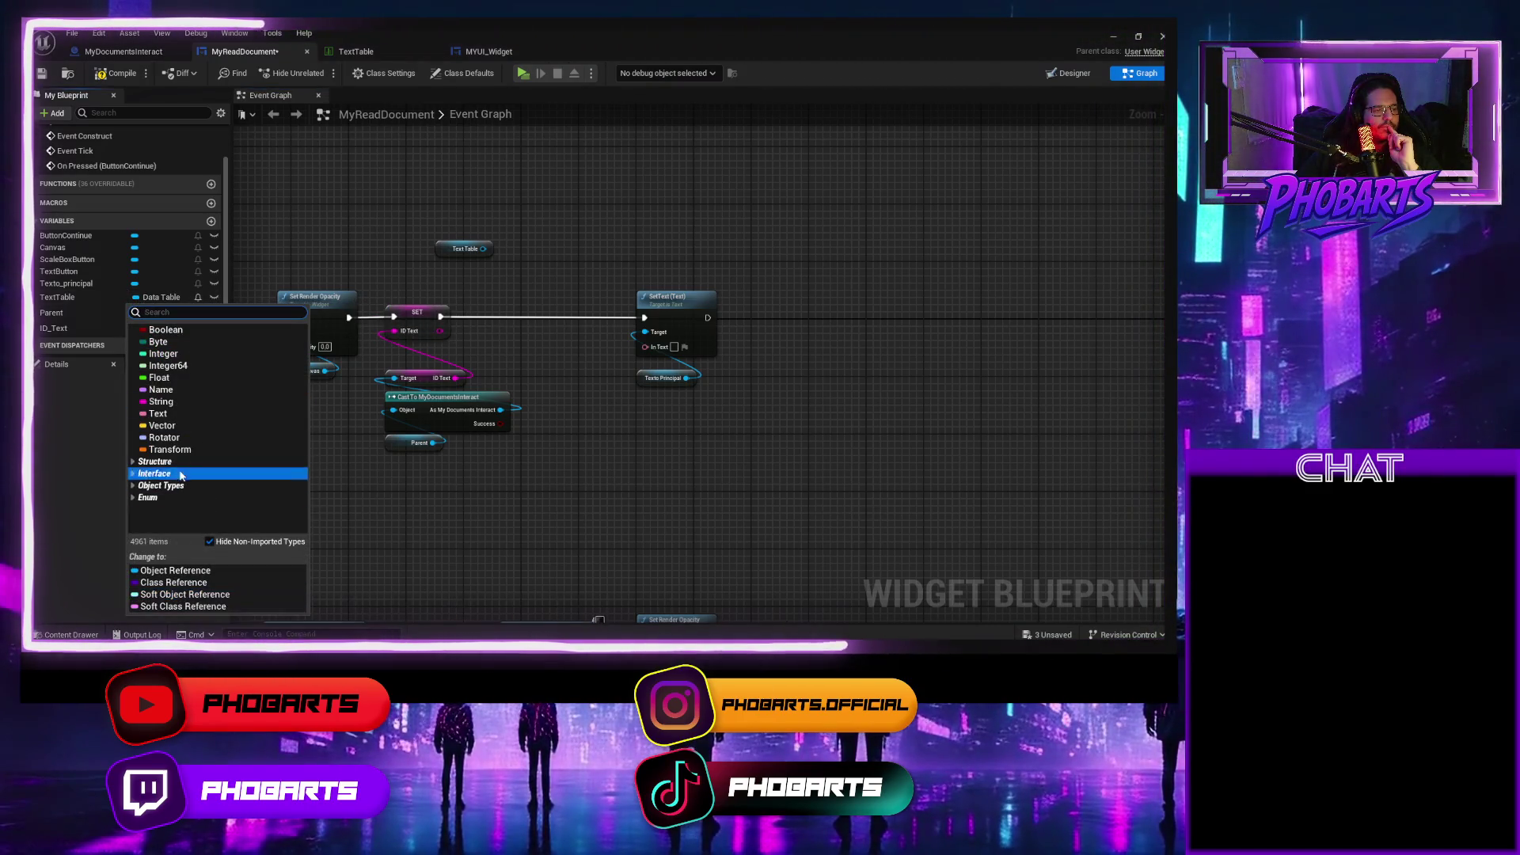
click(166, 299)
click(78, 297)
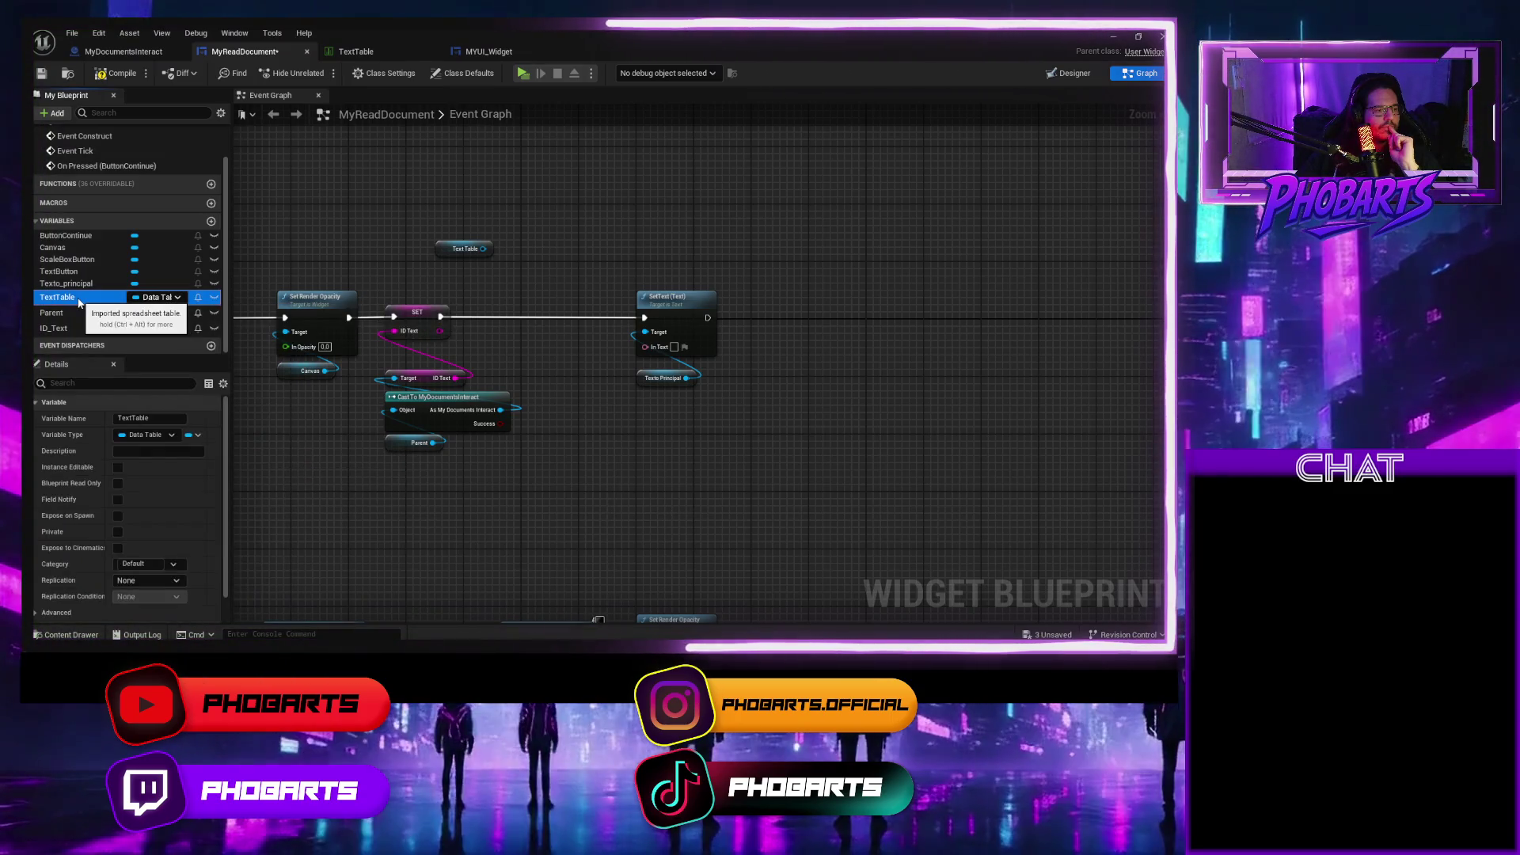
click(199, 436)
click(187, 467)
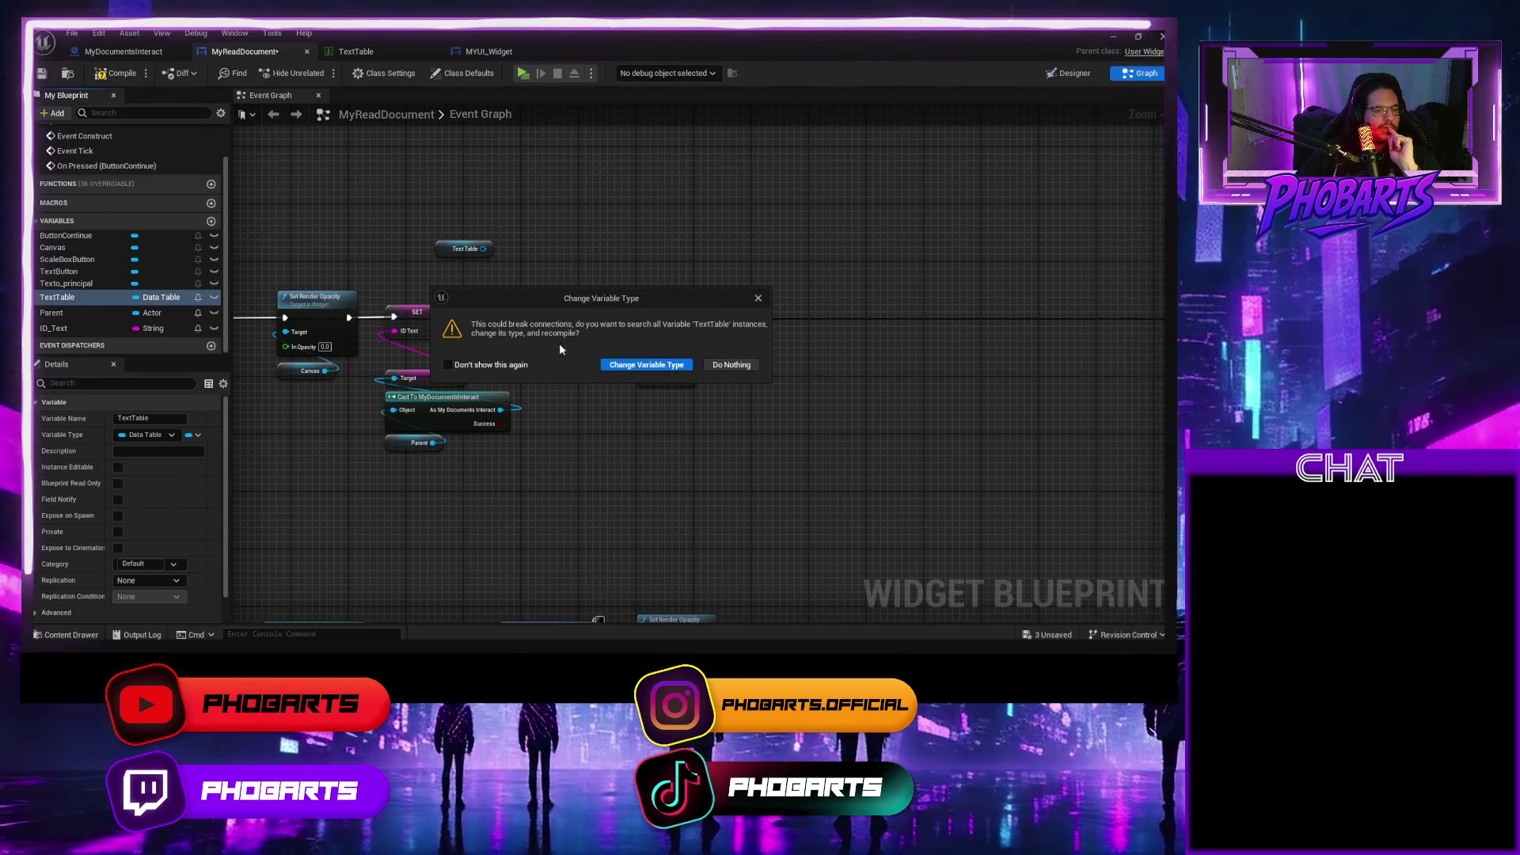
click(635, 366)
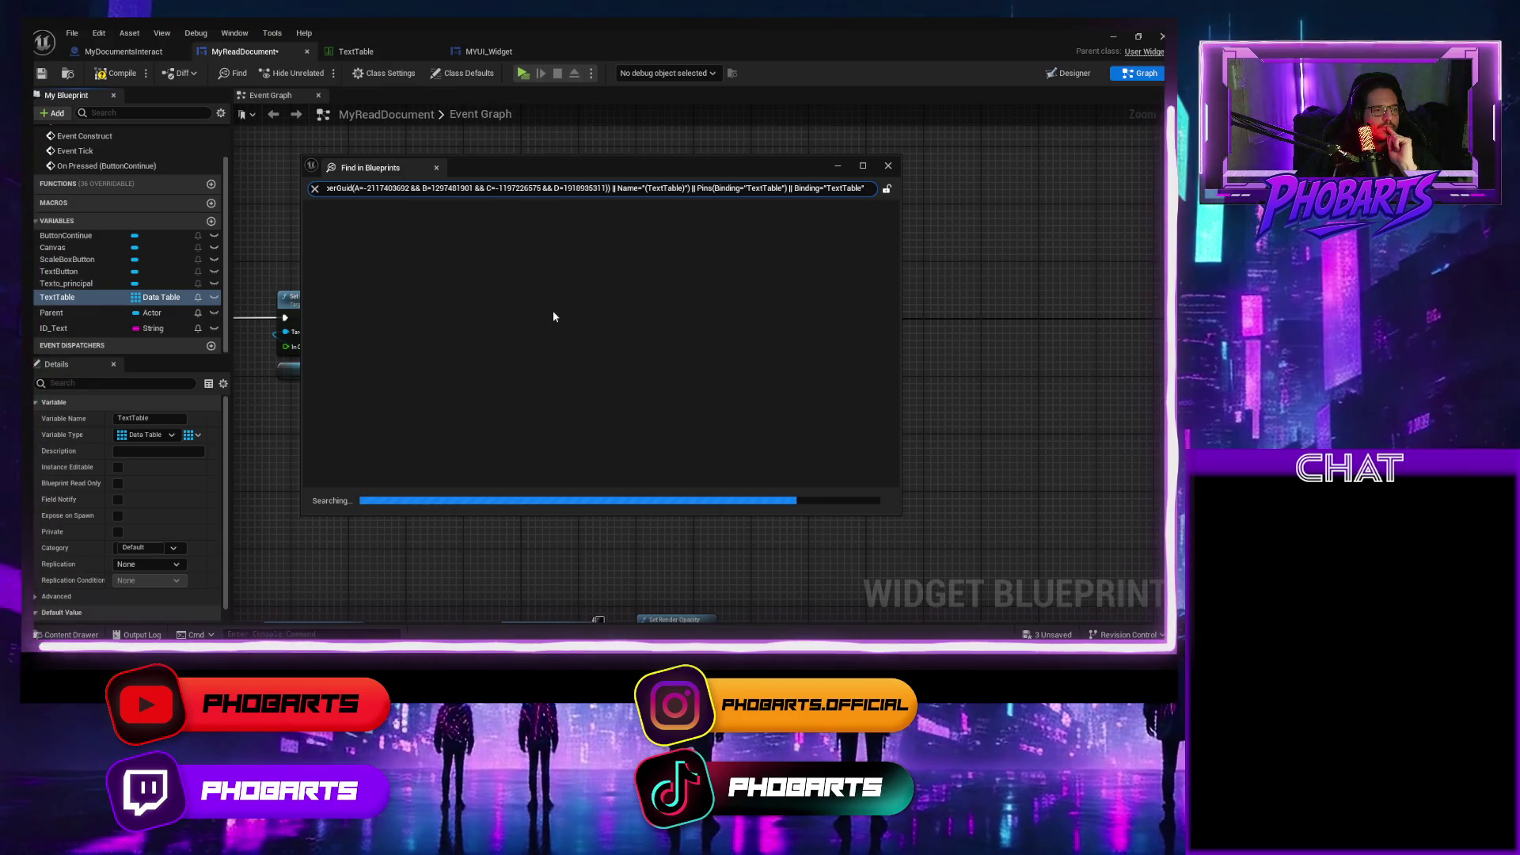
click(887, 166)
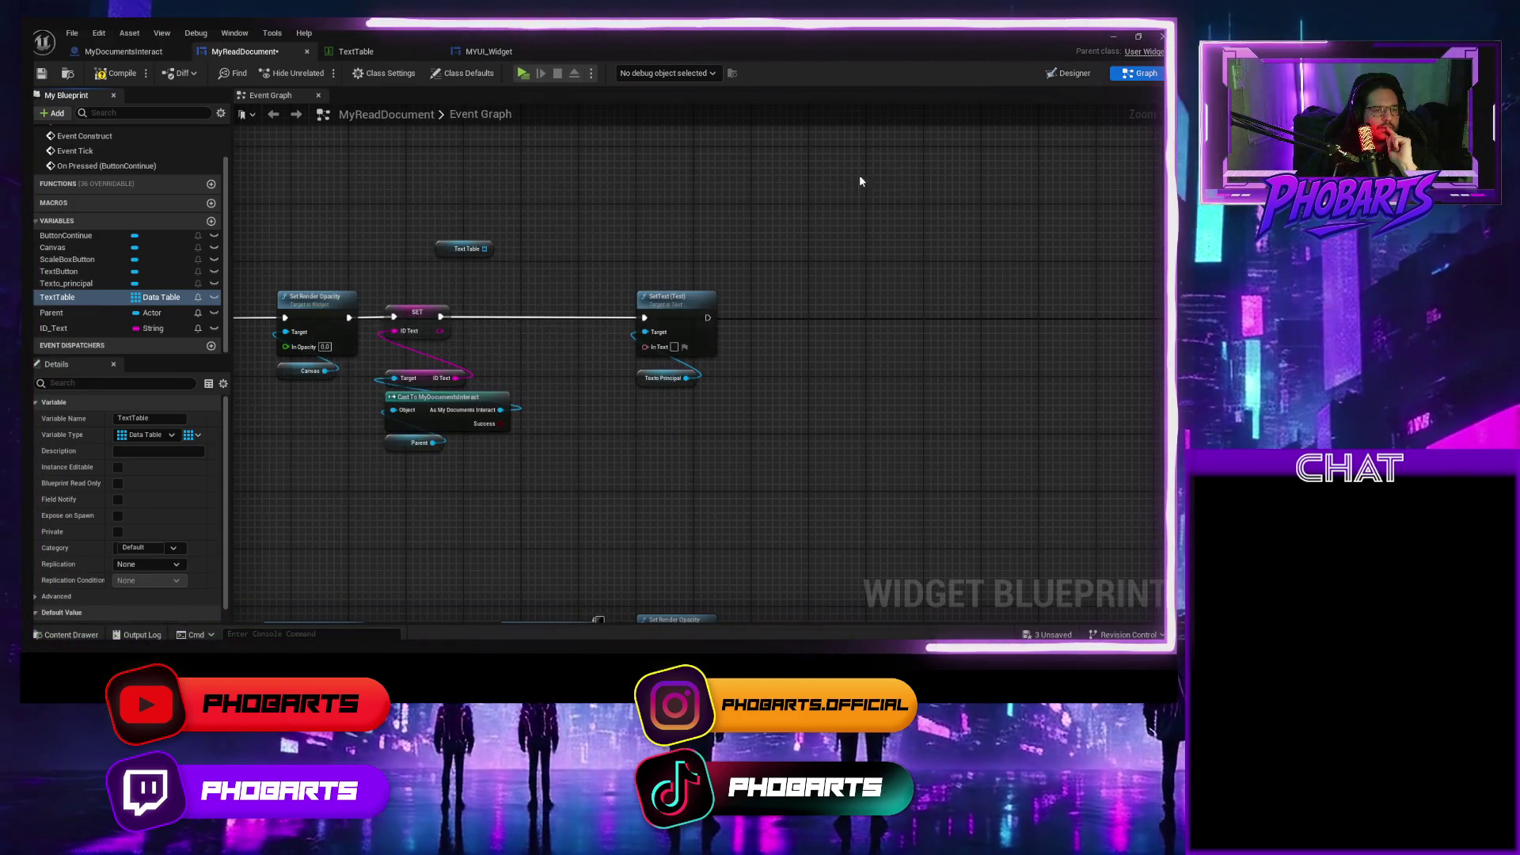
mouse_move(448, 252)
mouse_down()
mouse_move(433, 252)
mouse_move(538, 236)
mouse_up()
Add a Get (a copy) node off the TextTable array and place it to the right.
text(get)
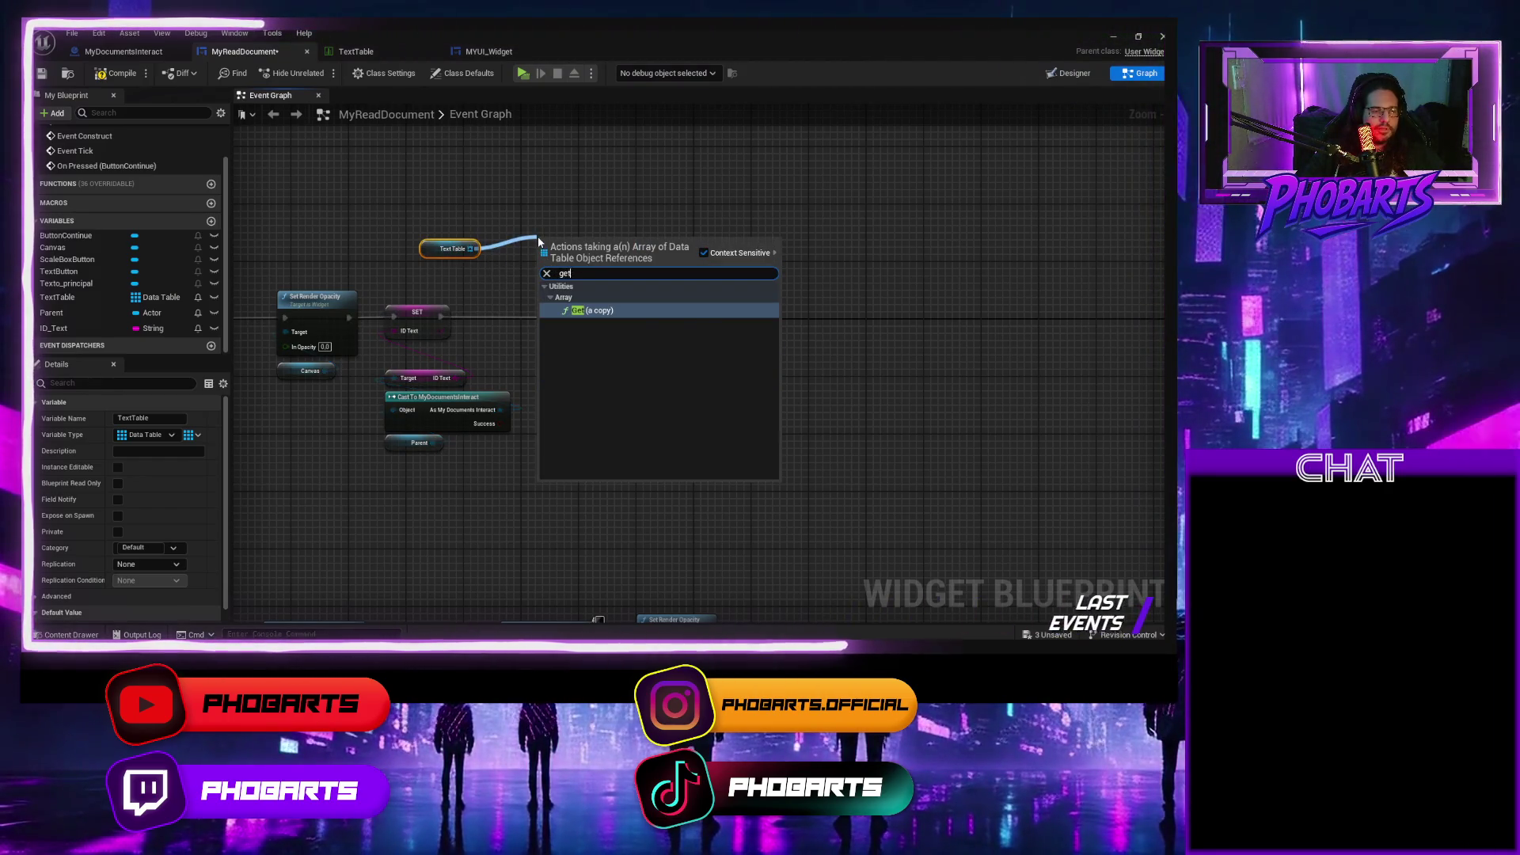
key(Return)
drag(600, 236, 670, 235)
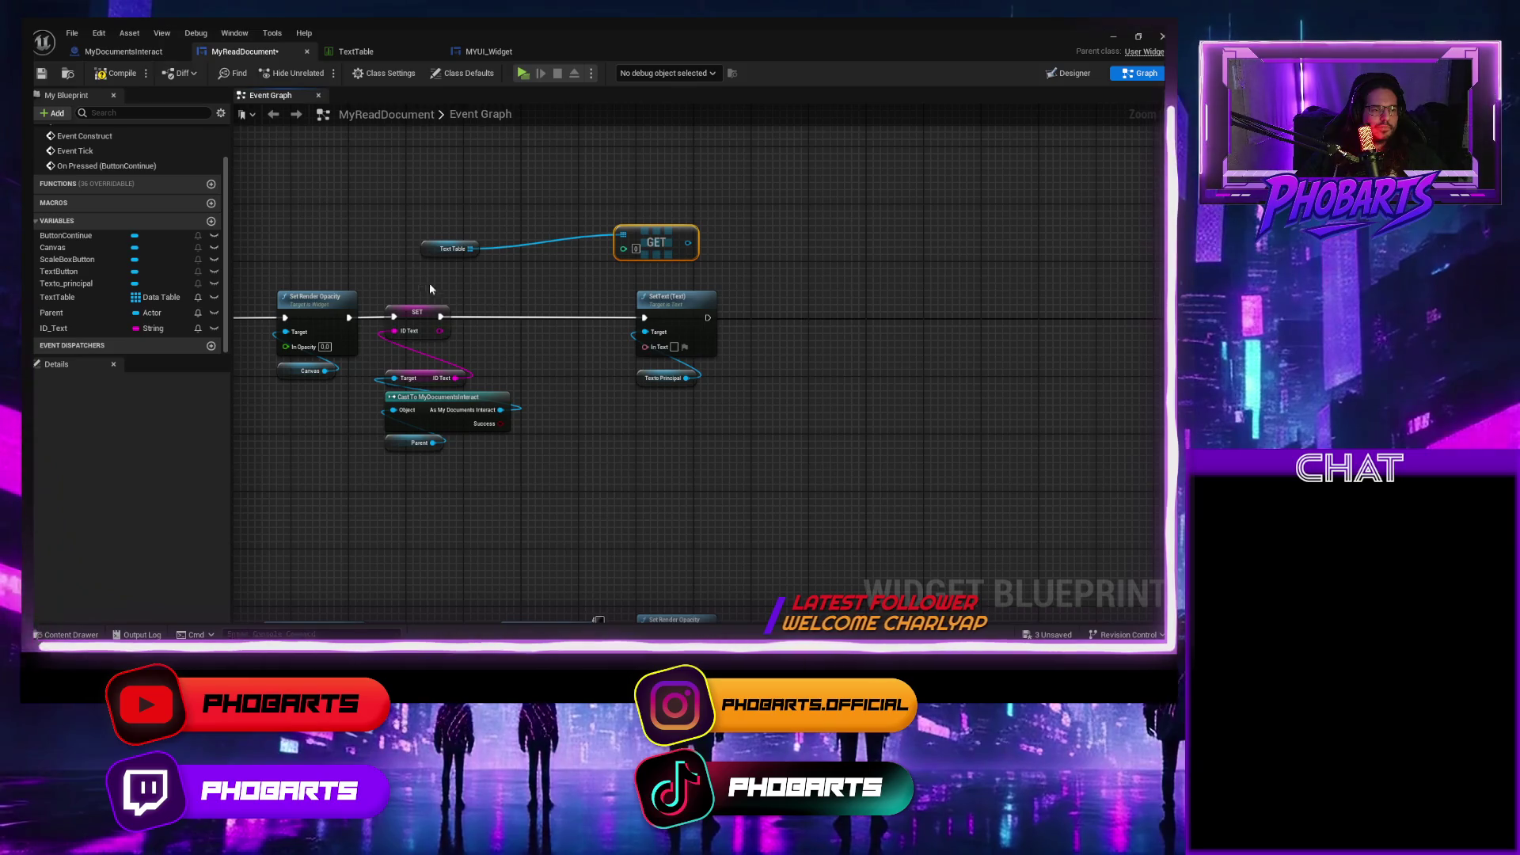
click(415, 311)
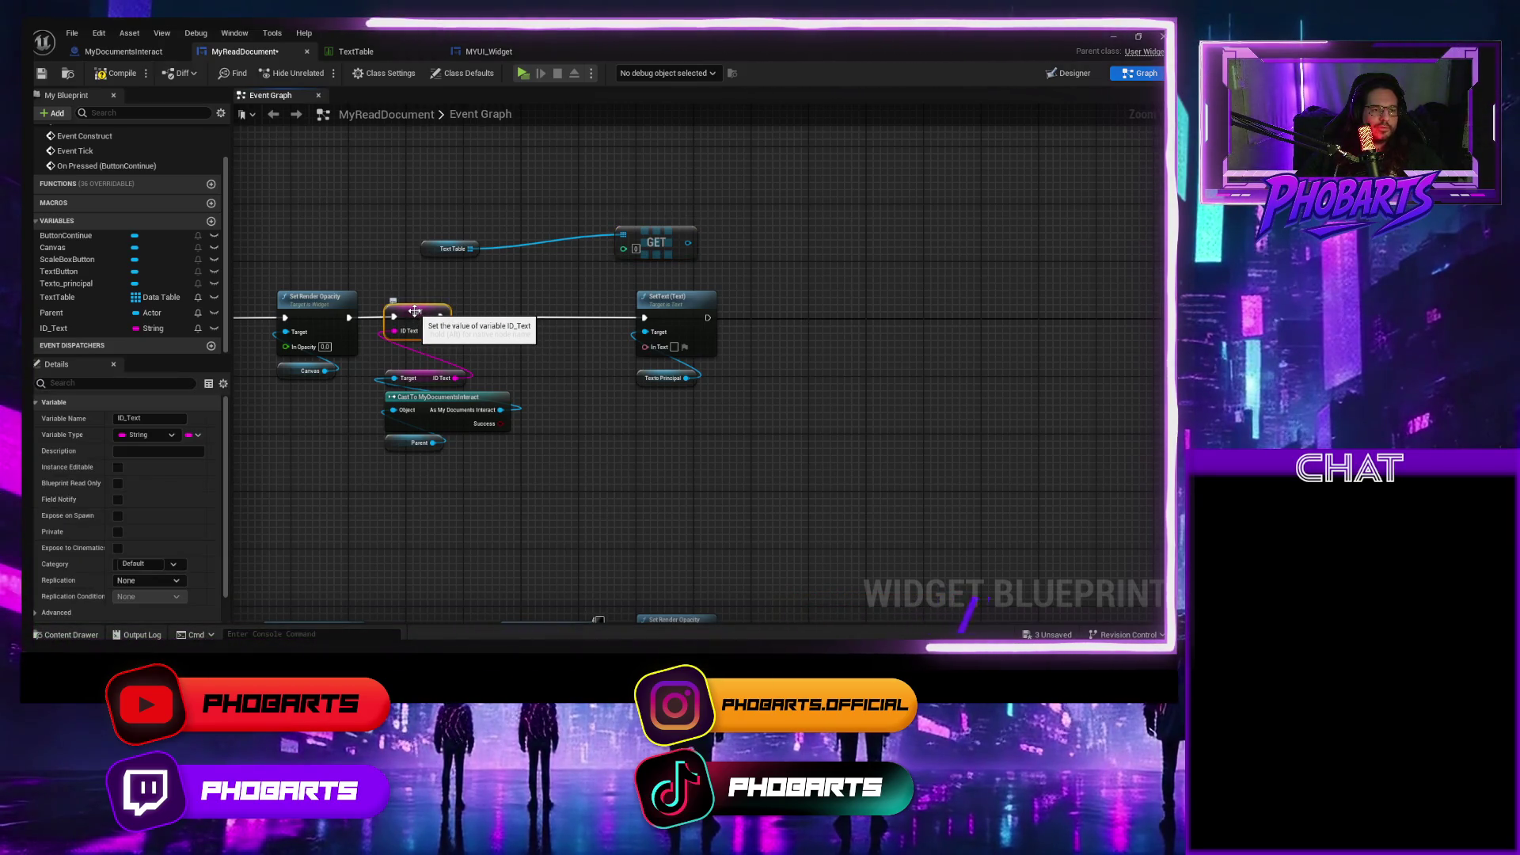
key(ctrl+space)
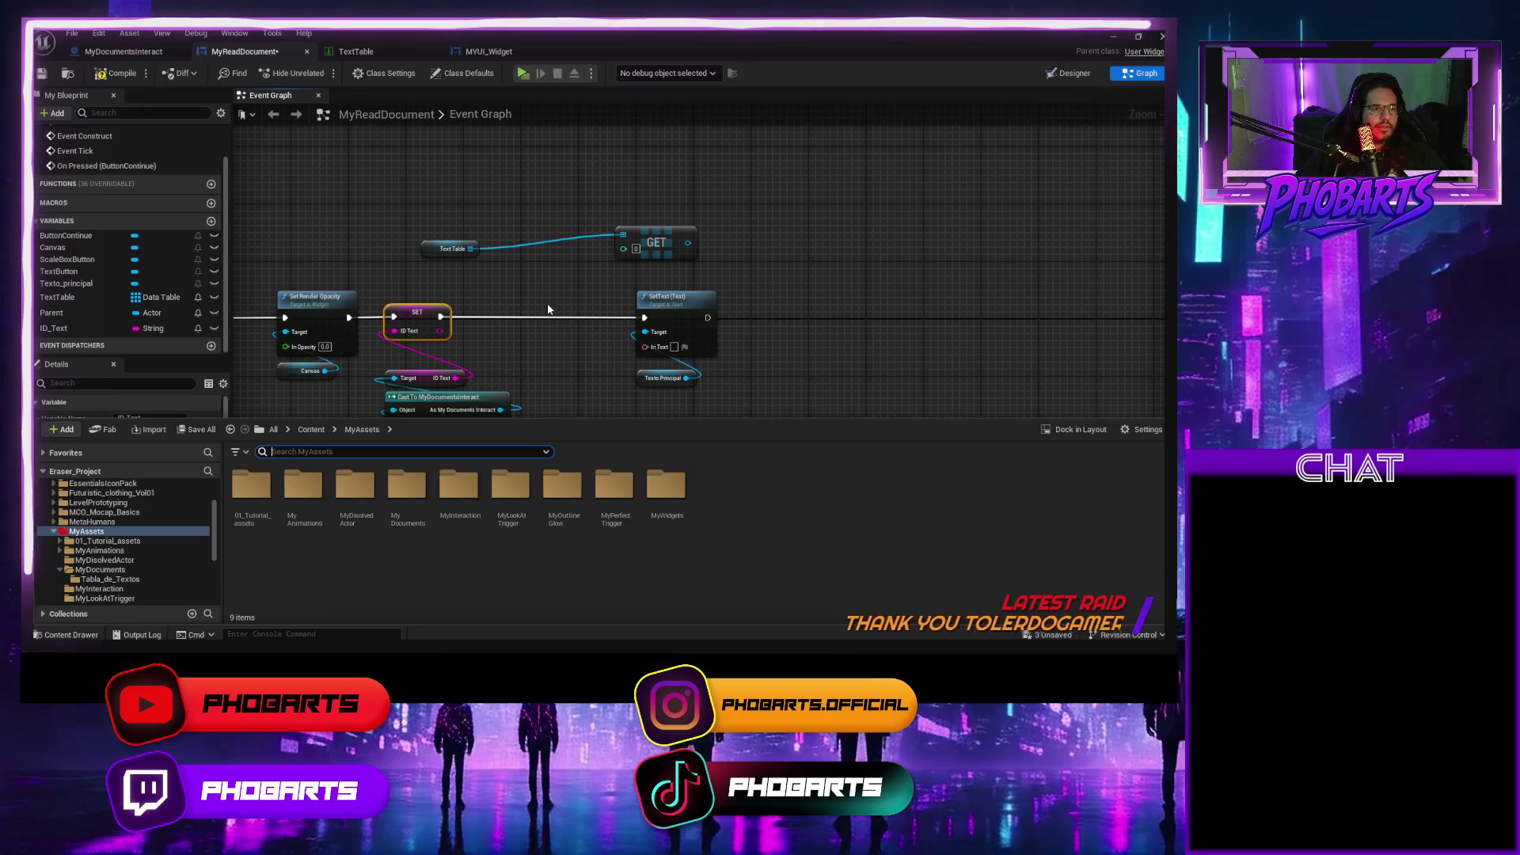
click(358, 51)
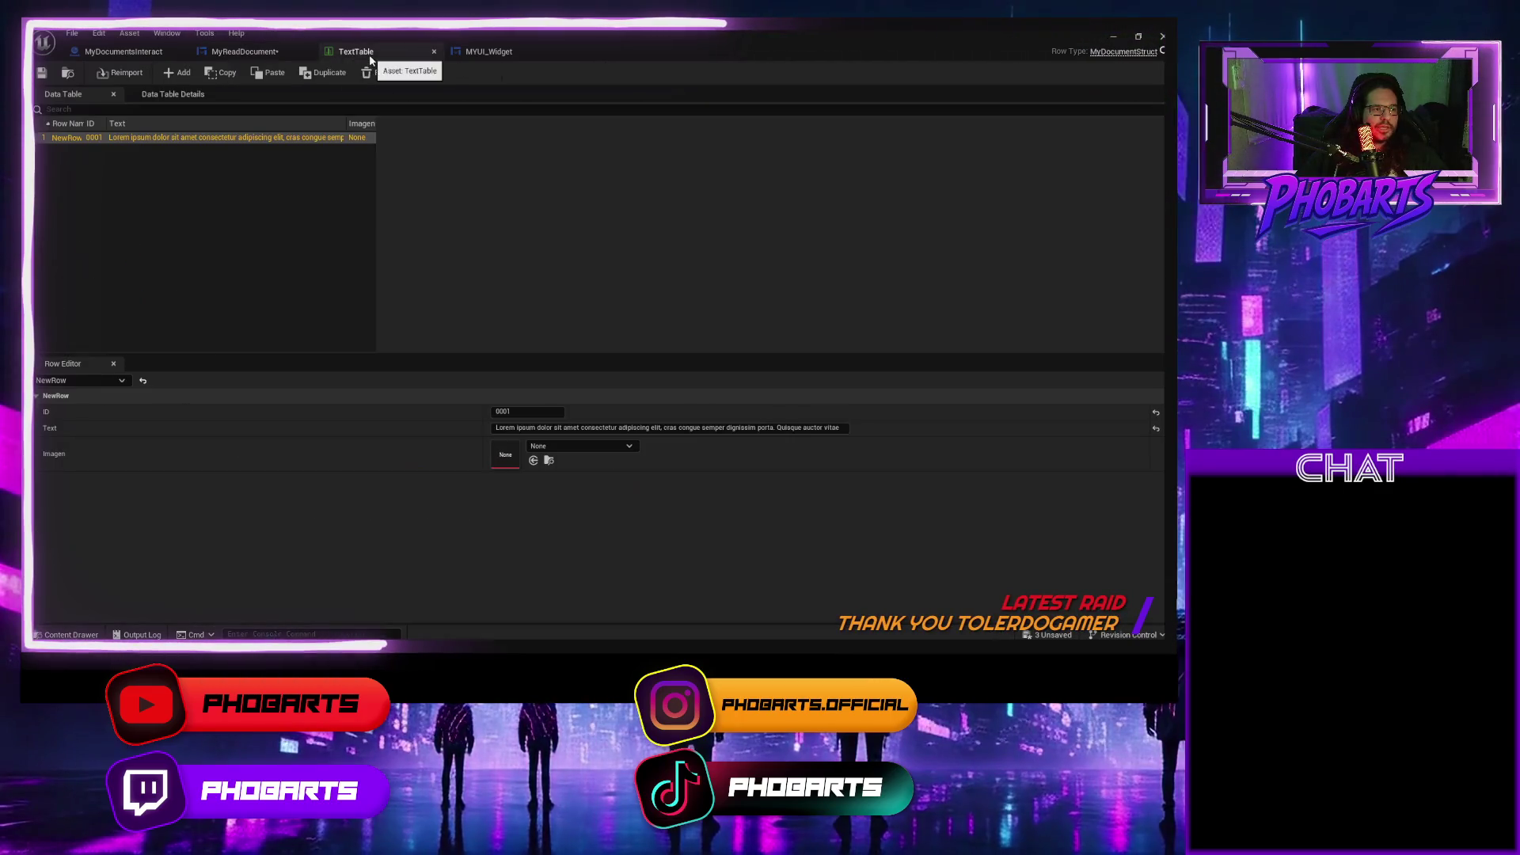
Set TextTable's NewRow ID to 1, save the table and close it.
click(45, 139)
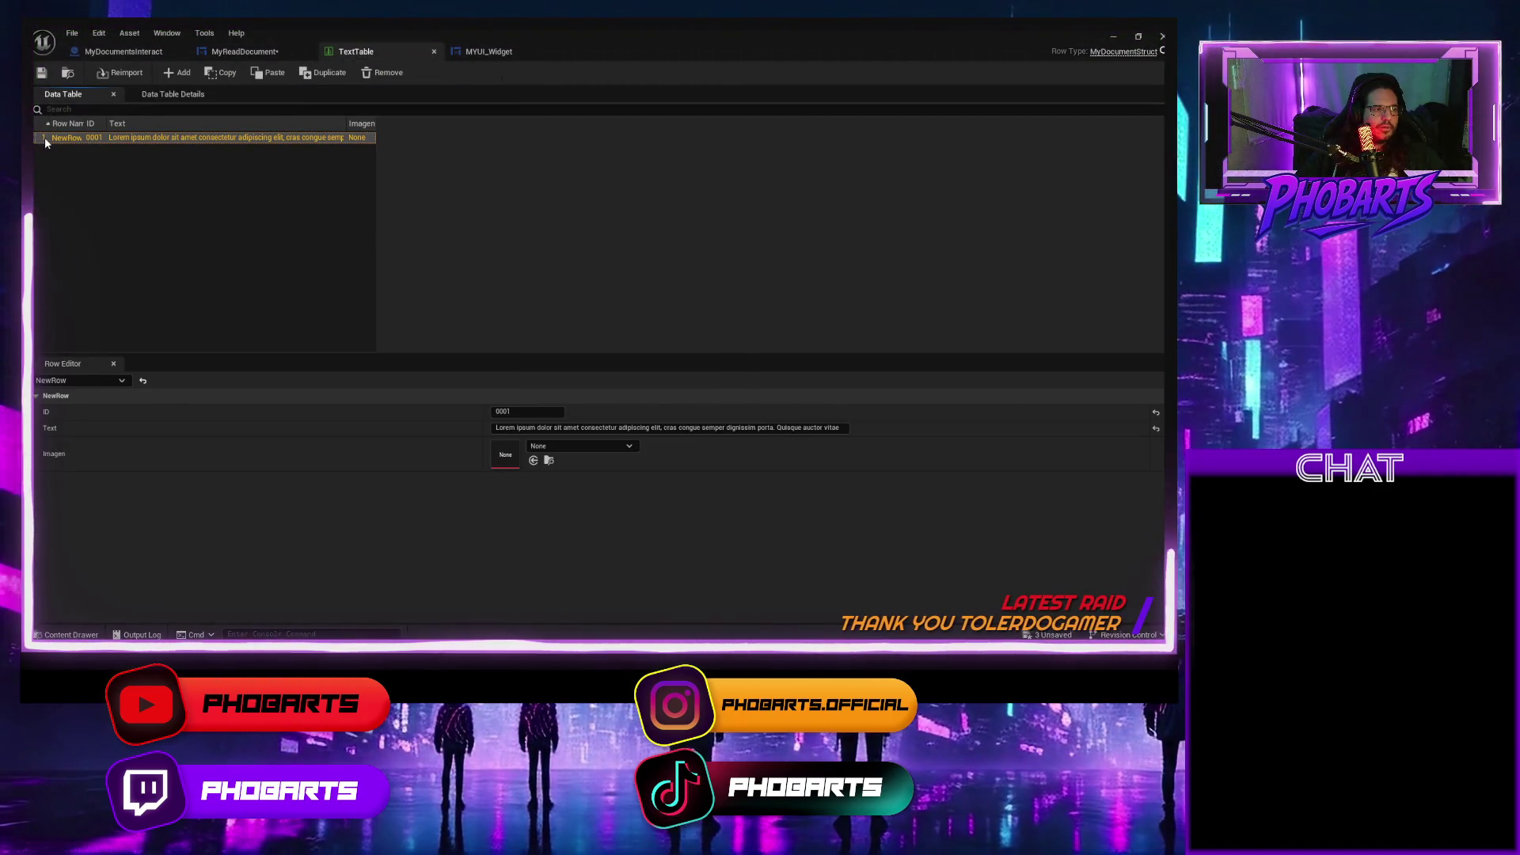
click(514, 413)
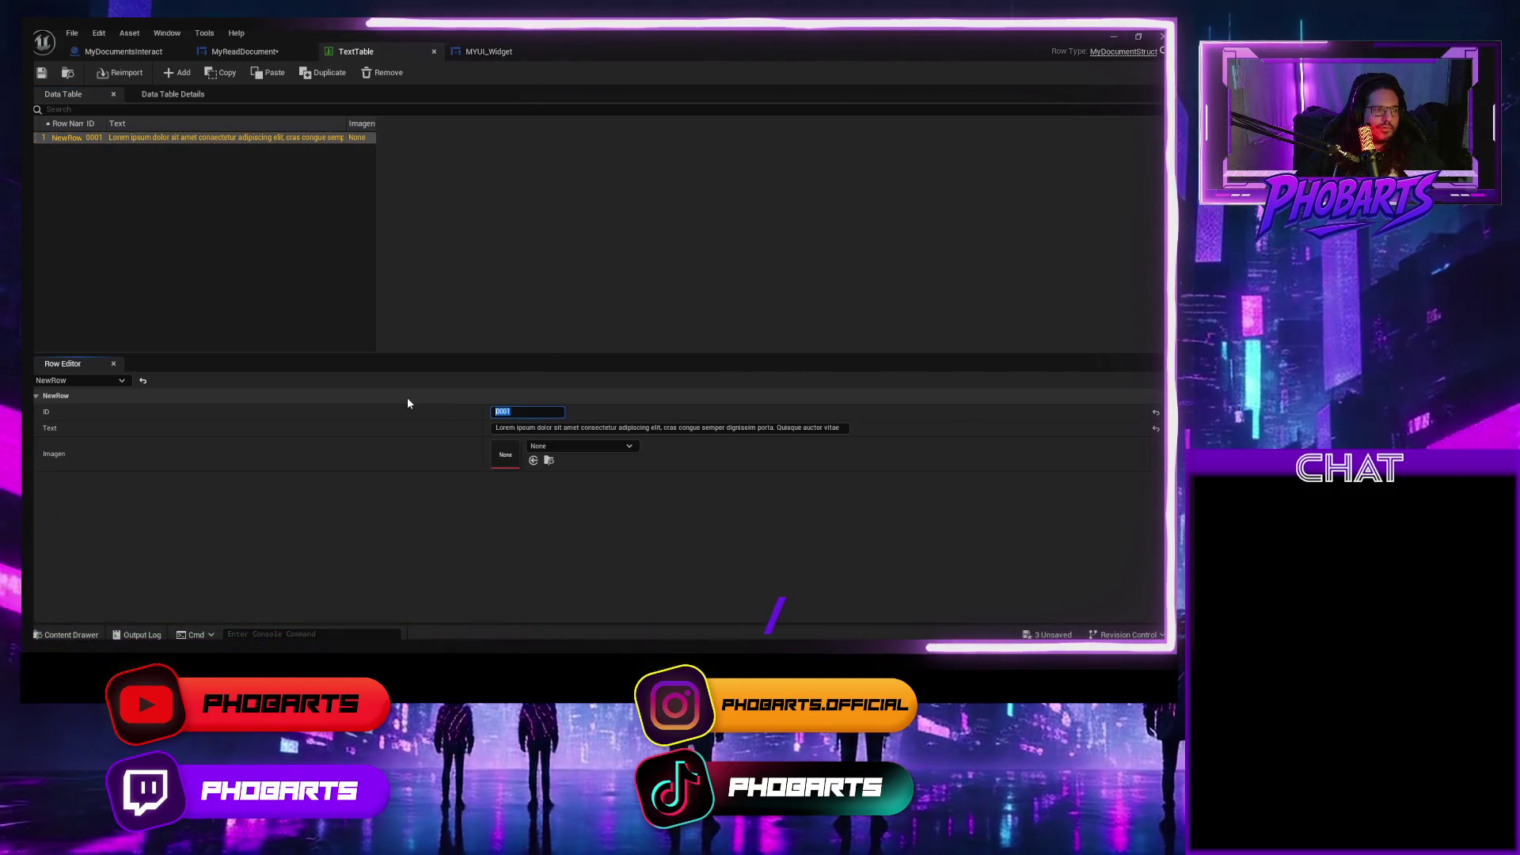
text(0)
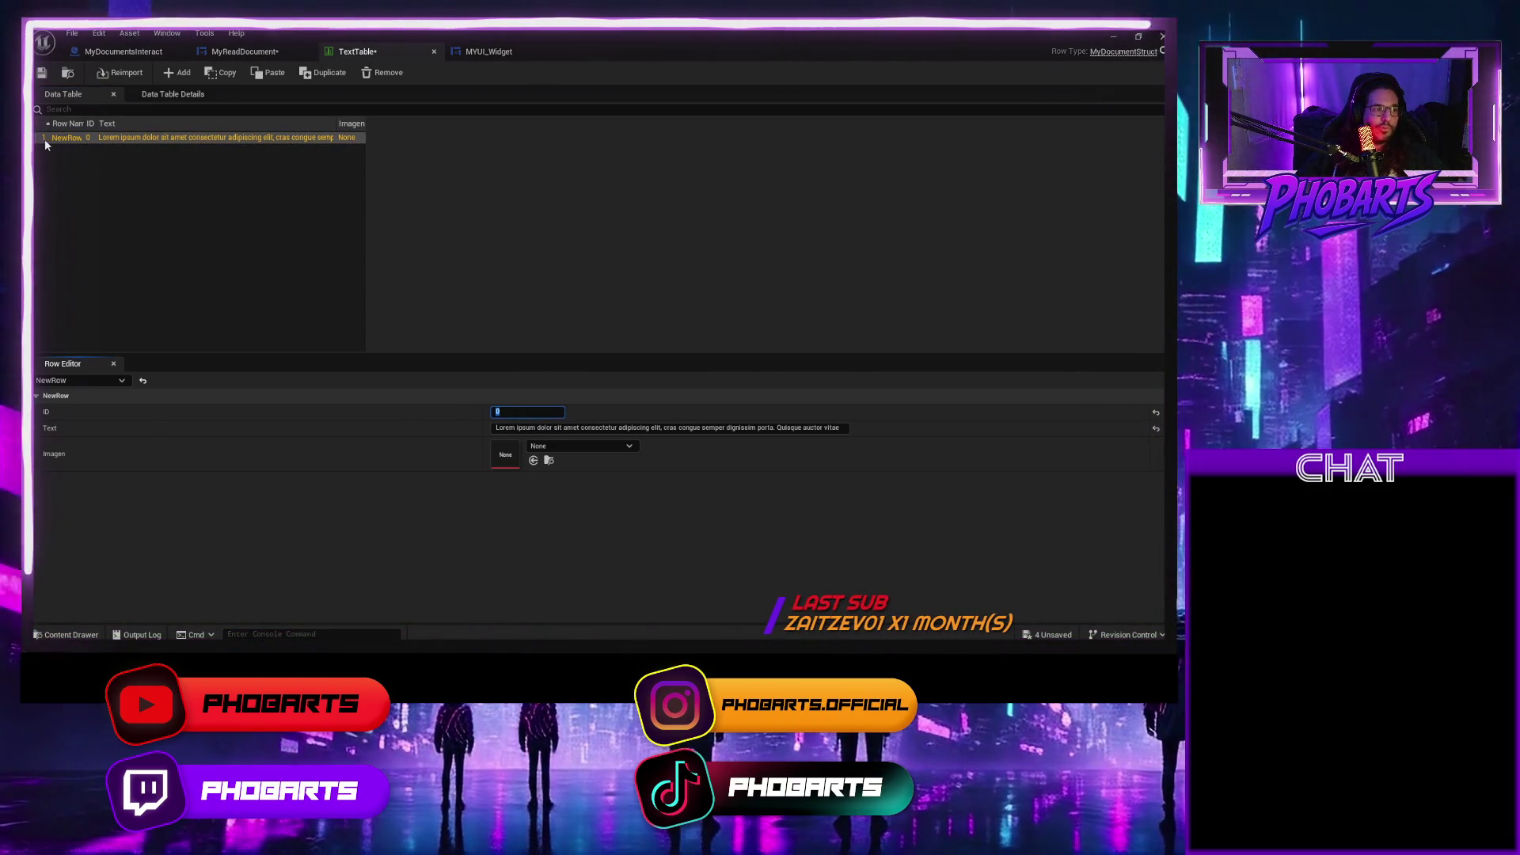
text(1)
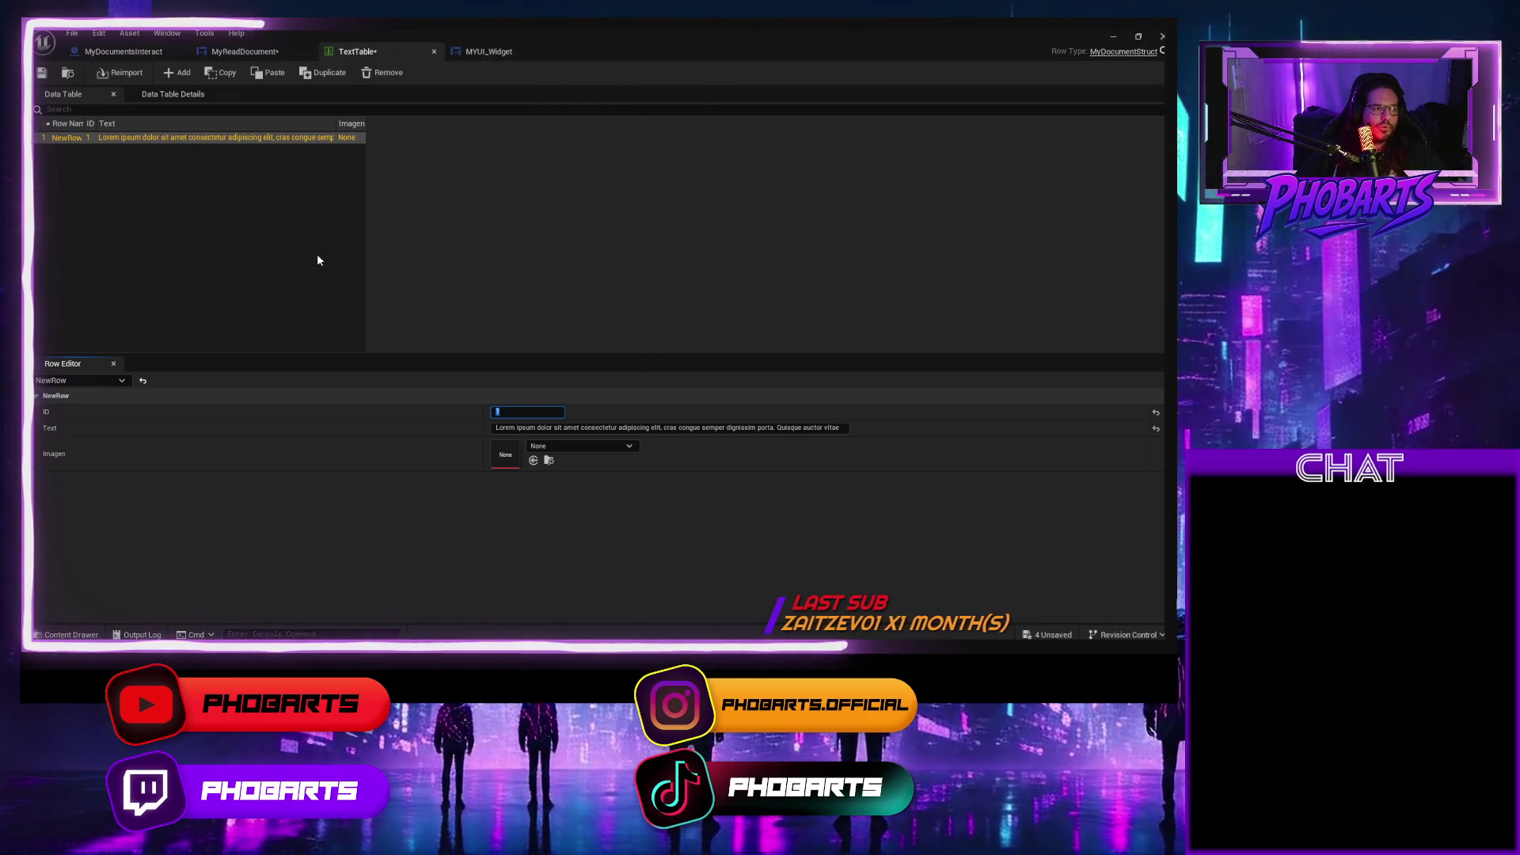
click(49, 71)
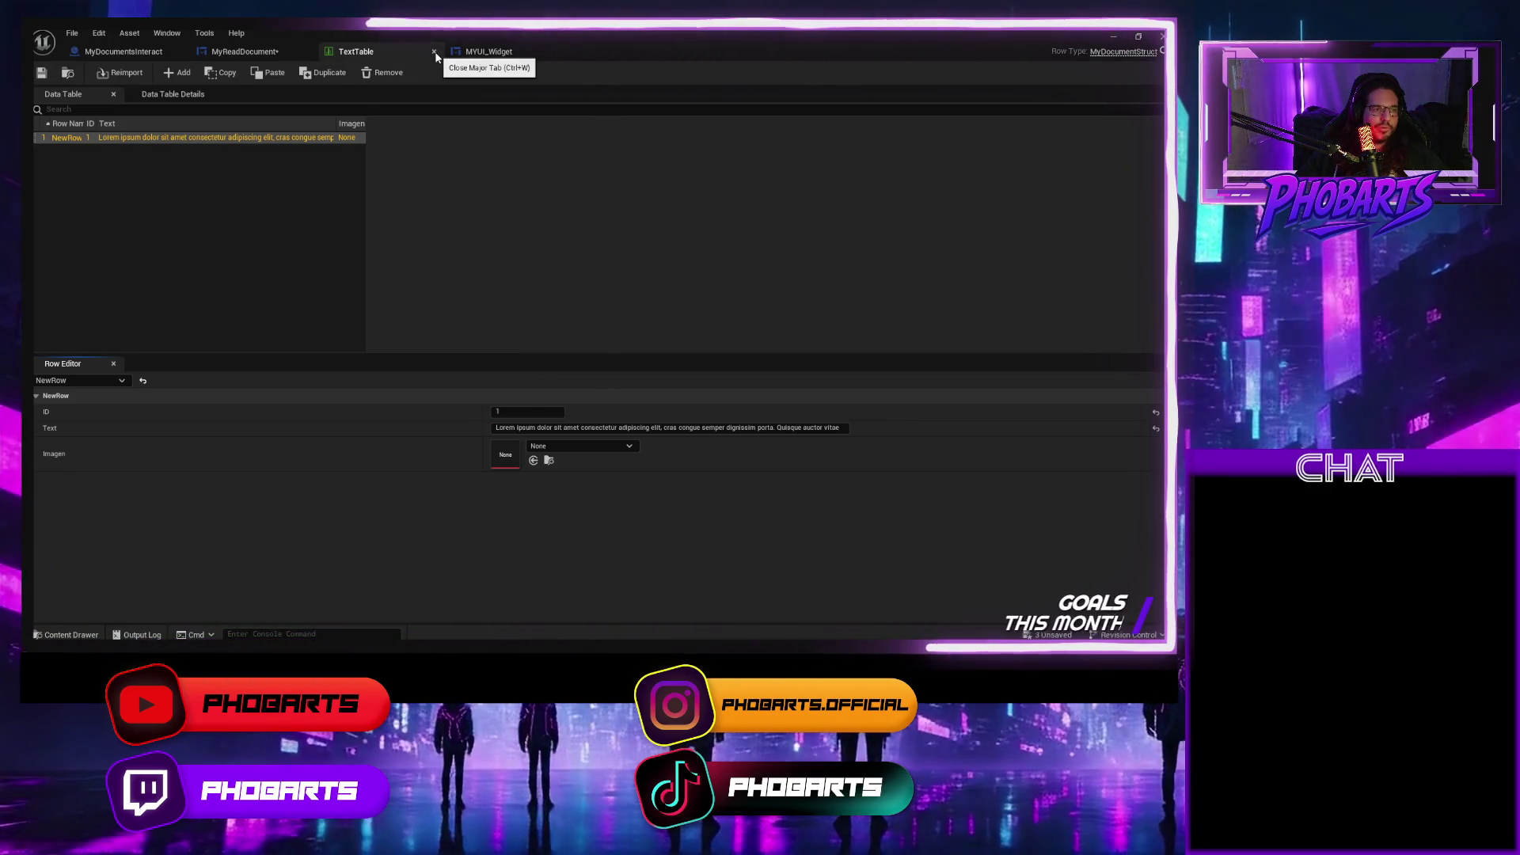
click(433, 52)
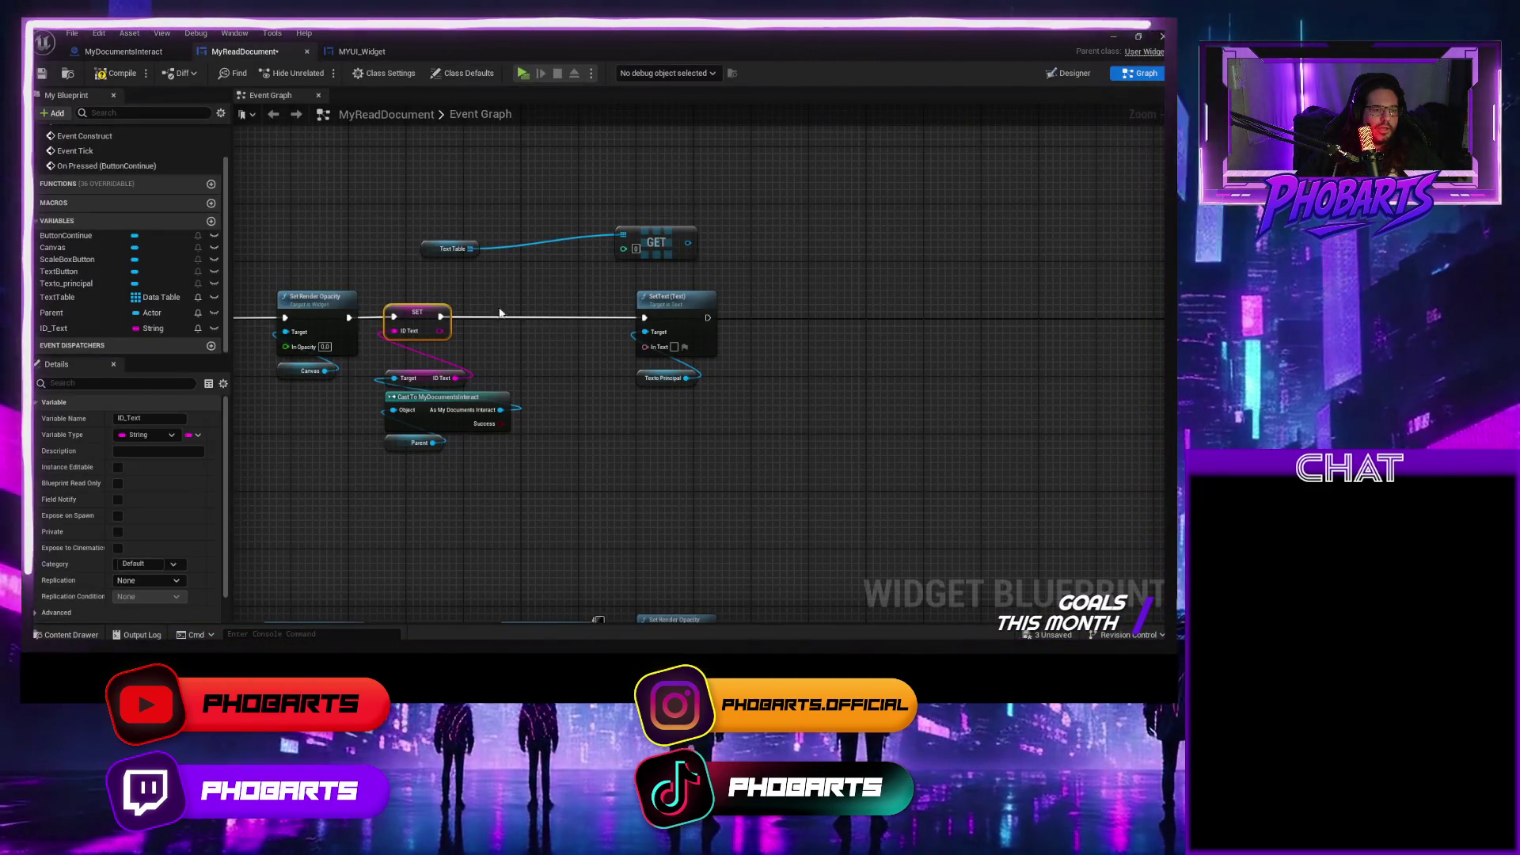
Compile MyReadDocument, getting one TextTable default-value warning, and review its text-setting nodes.
click(119, 72)
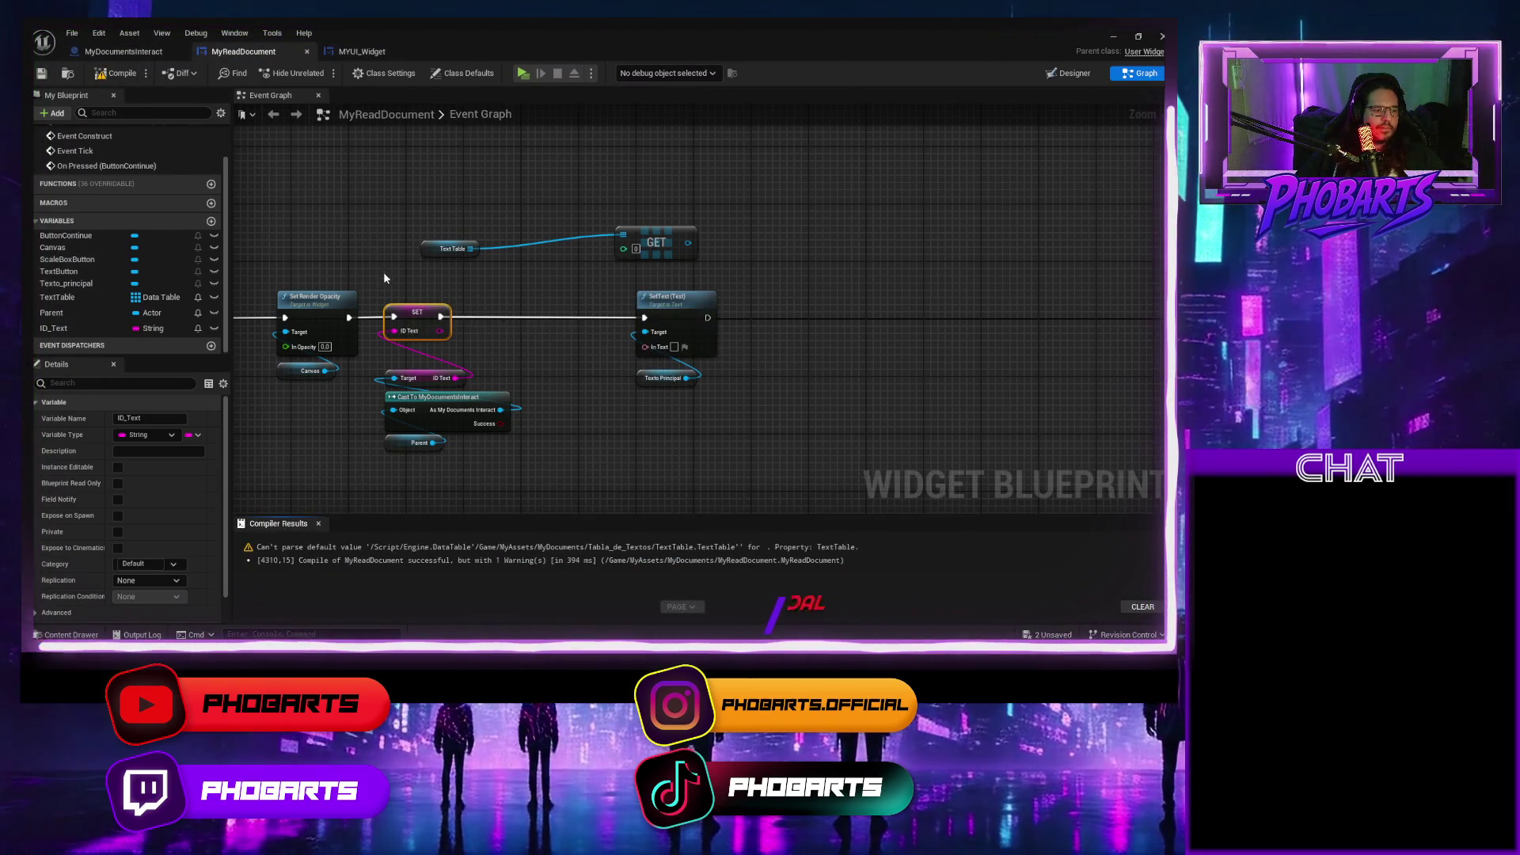
drag(503, 468, 519, 315)
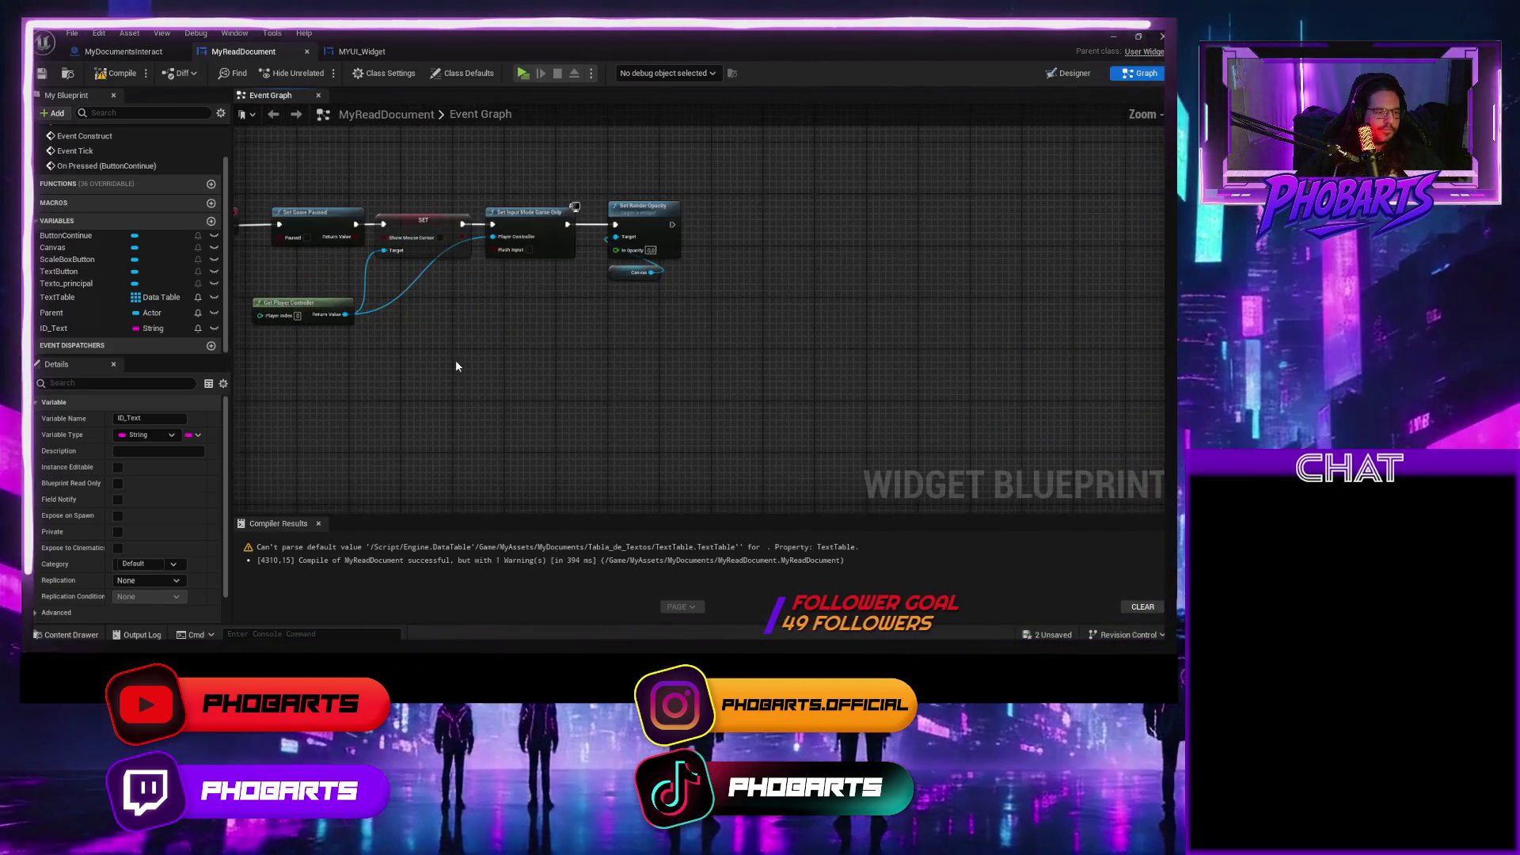
scroll(486, 329, down, 3)
scroll(628, 410, up, 3)
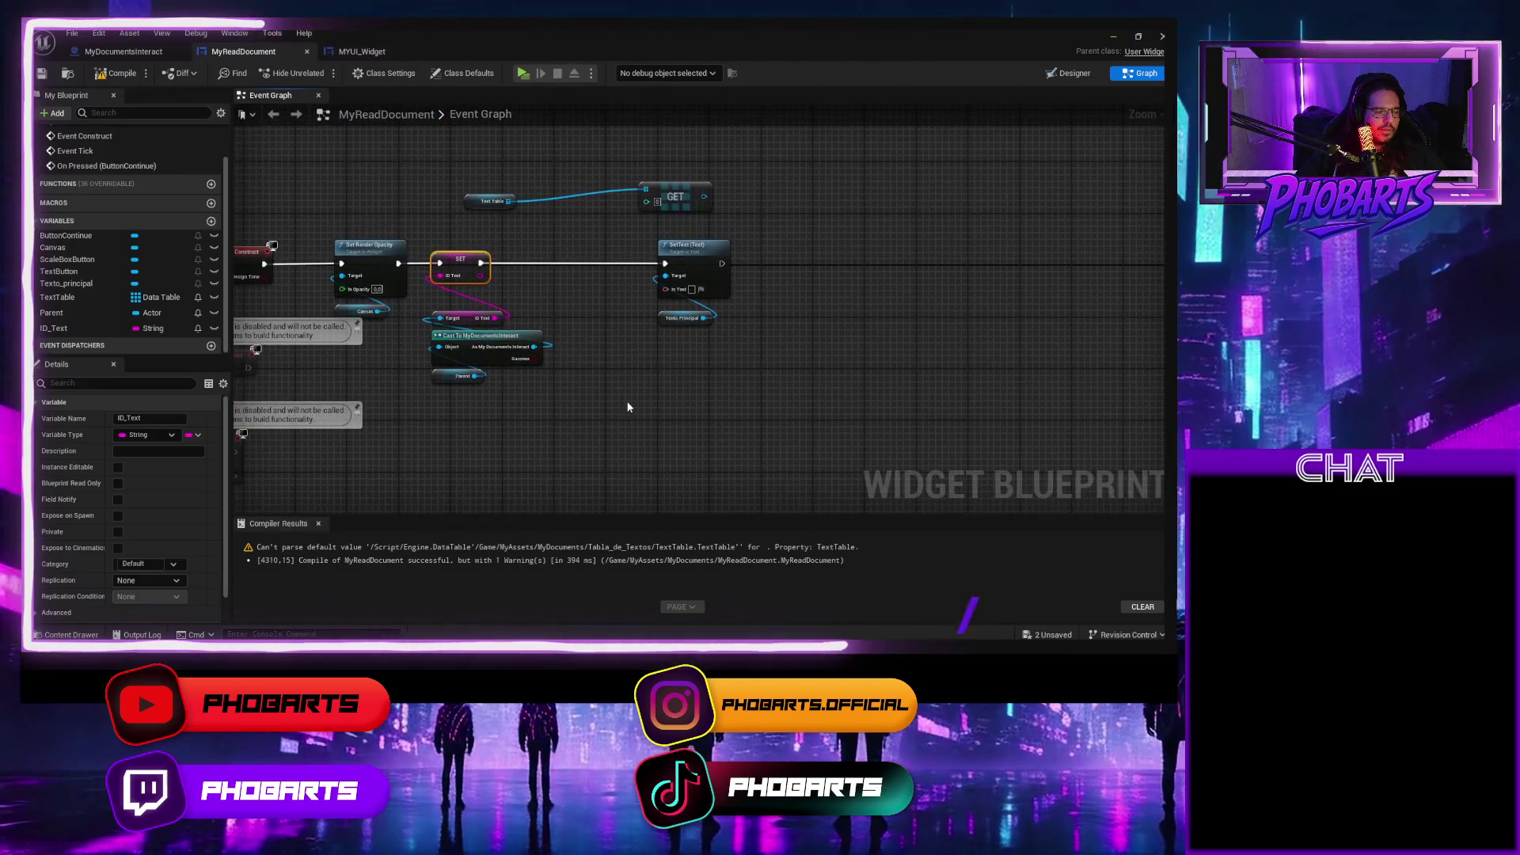
drag(619, 357, 594, 417)
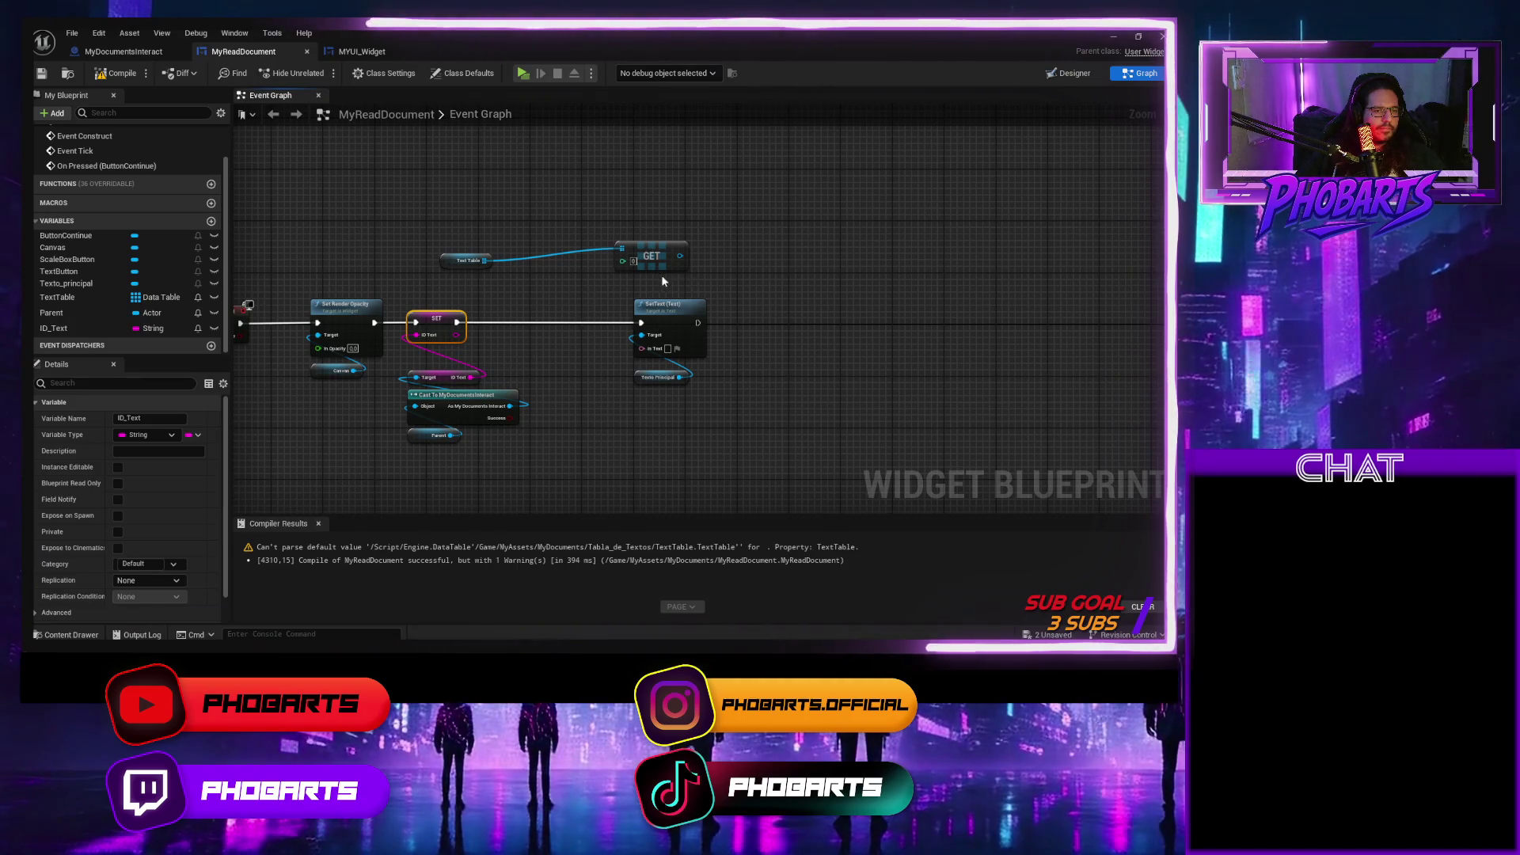
click(148, 54)
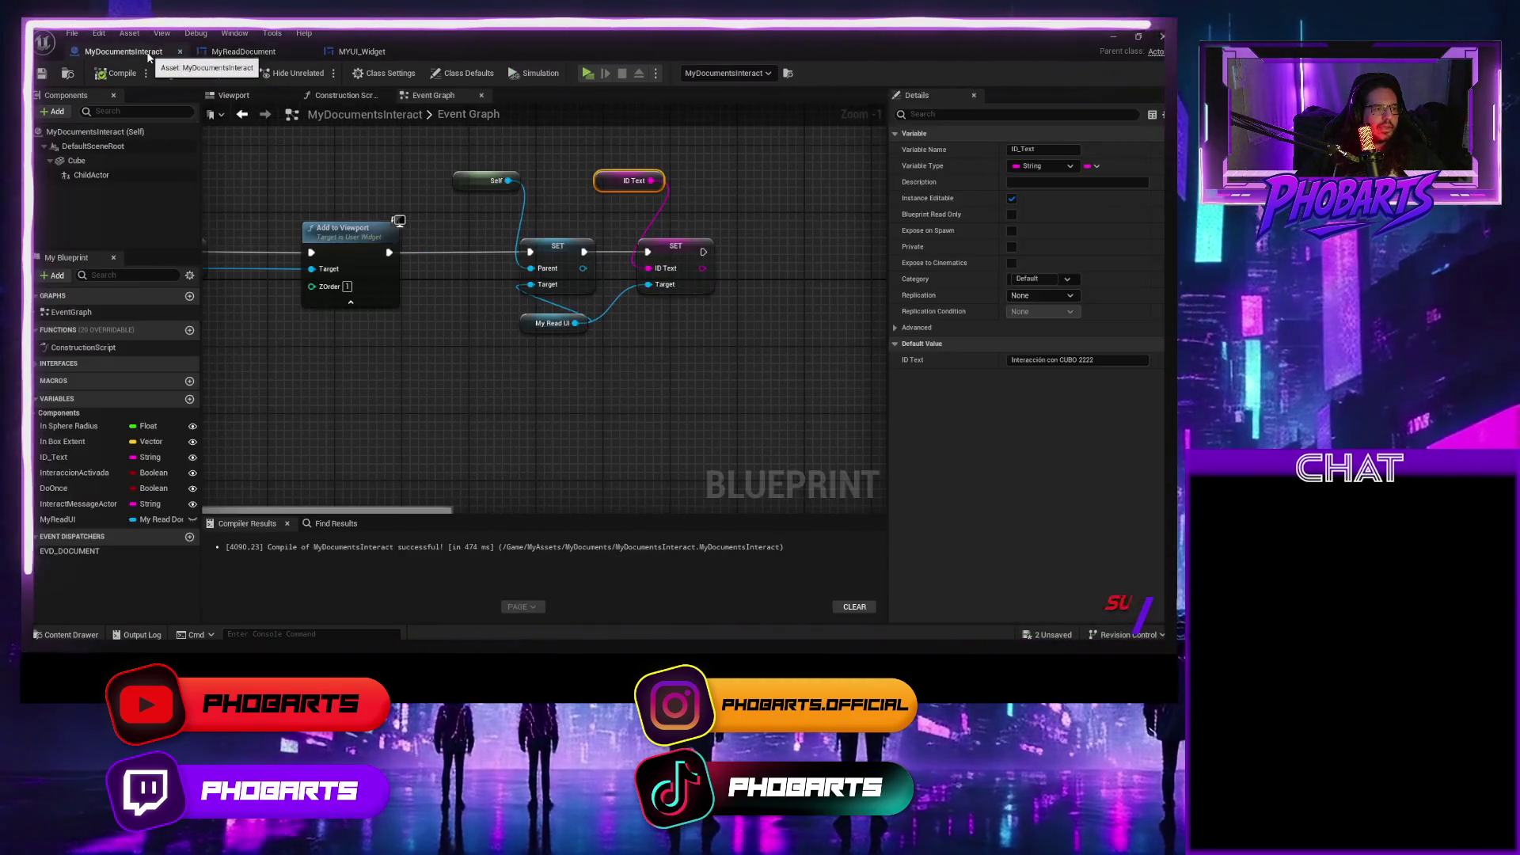
Set the placed MyDocumentsInteract actor's ID Text to 1, save the 01_Tutorial map, and return to the blueprint.
click(1113, 36)
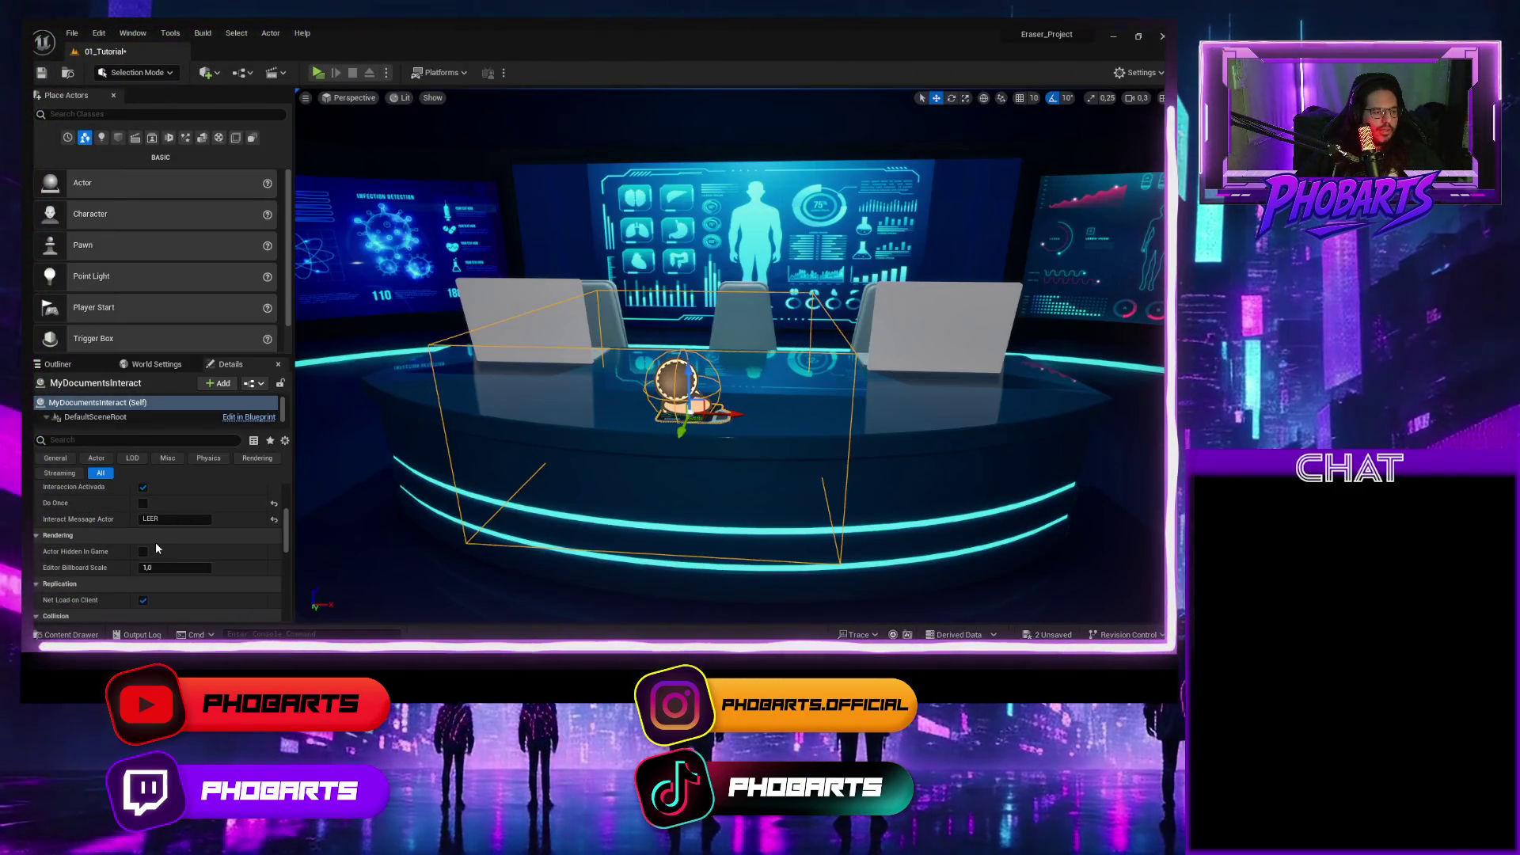
scroll(150, 554, up, 2)
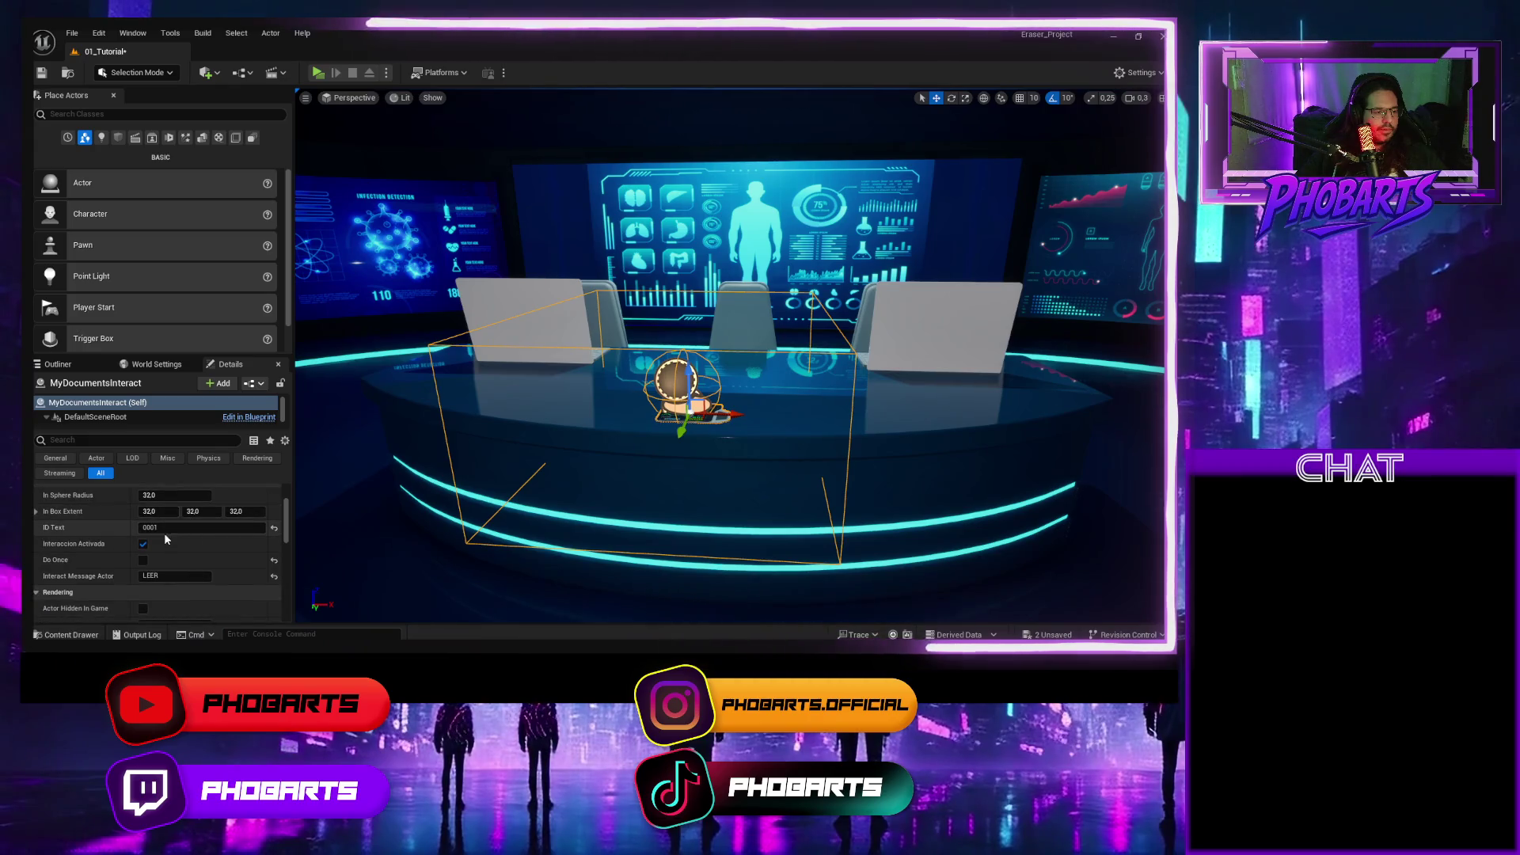
click(136, 528)
text(0)
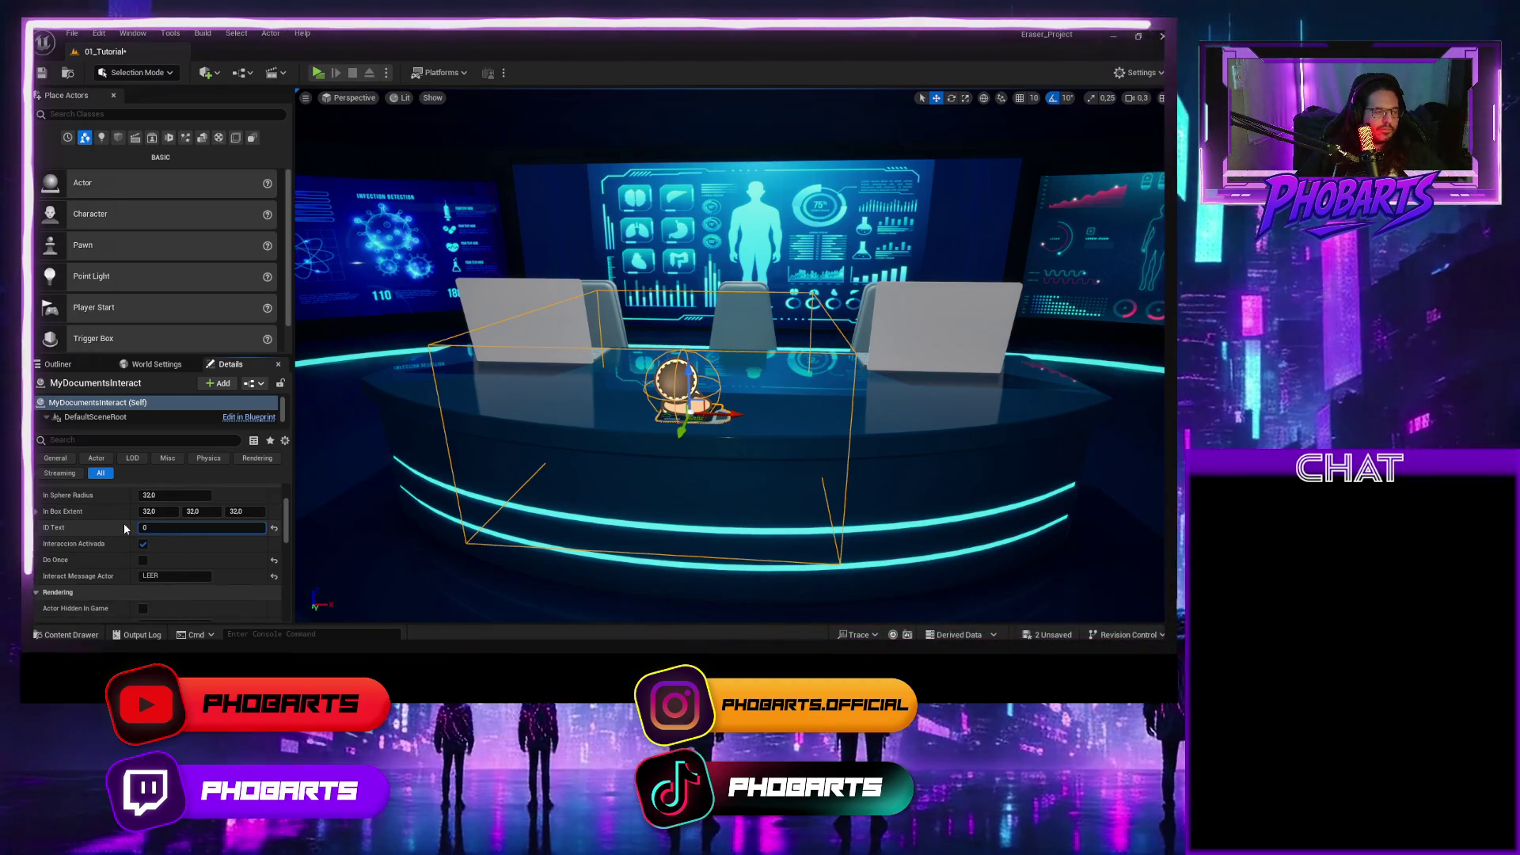
key(BackSpace)
text(1)
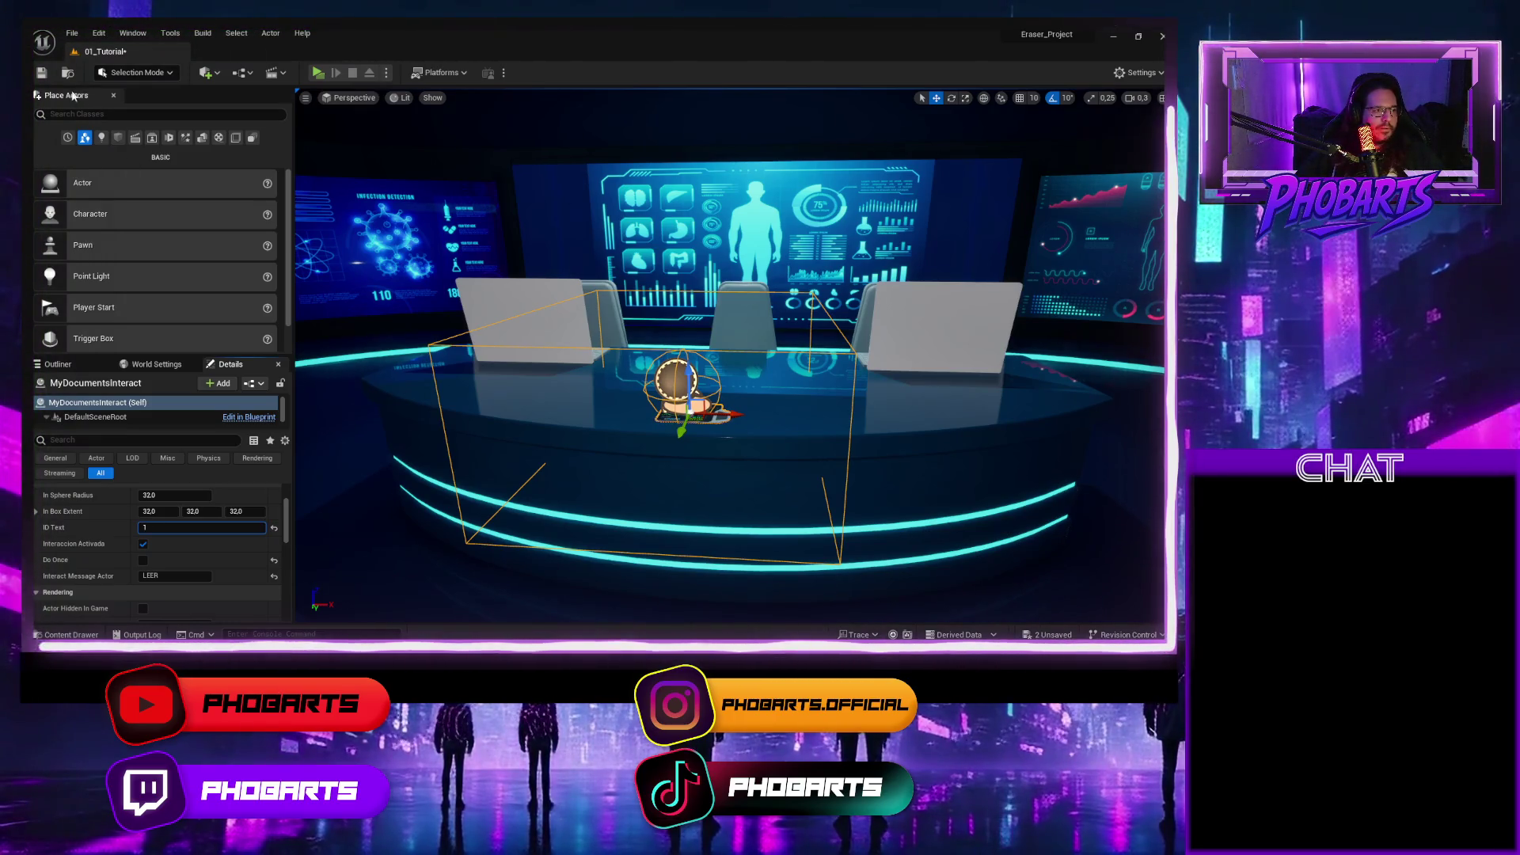
click(43, 75)
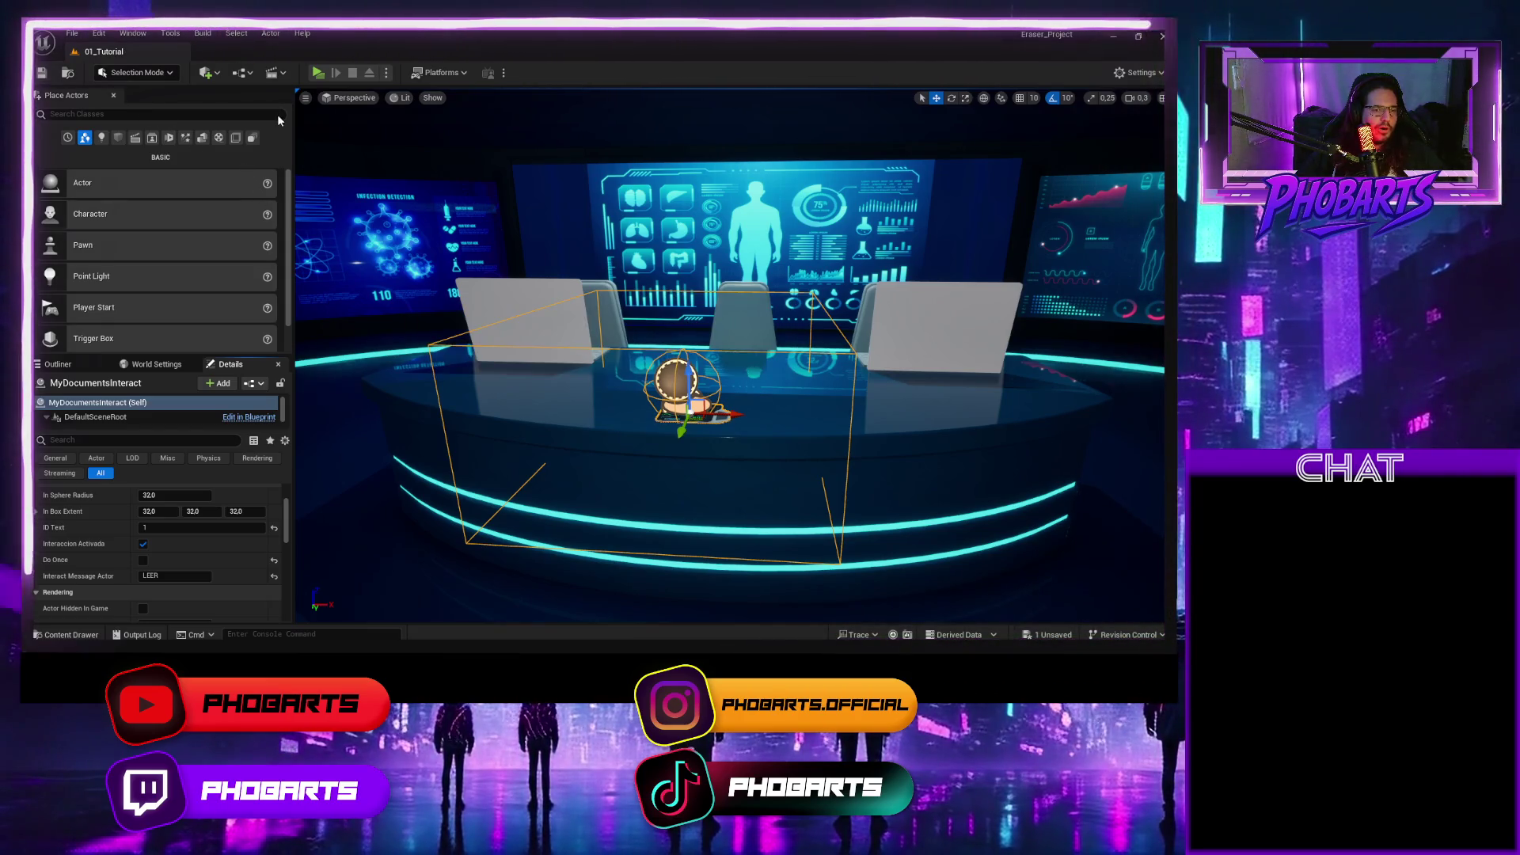
click(861, 586)
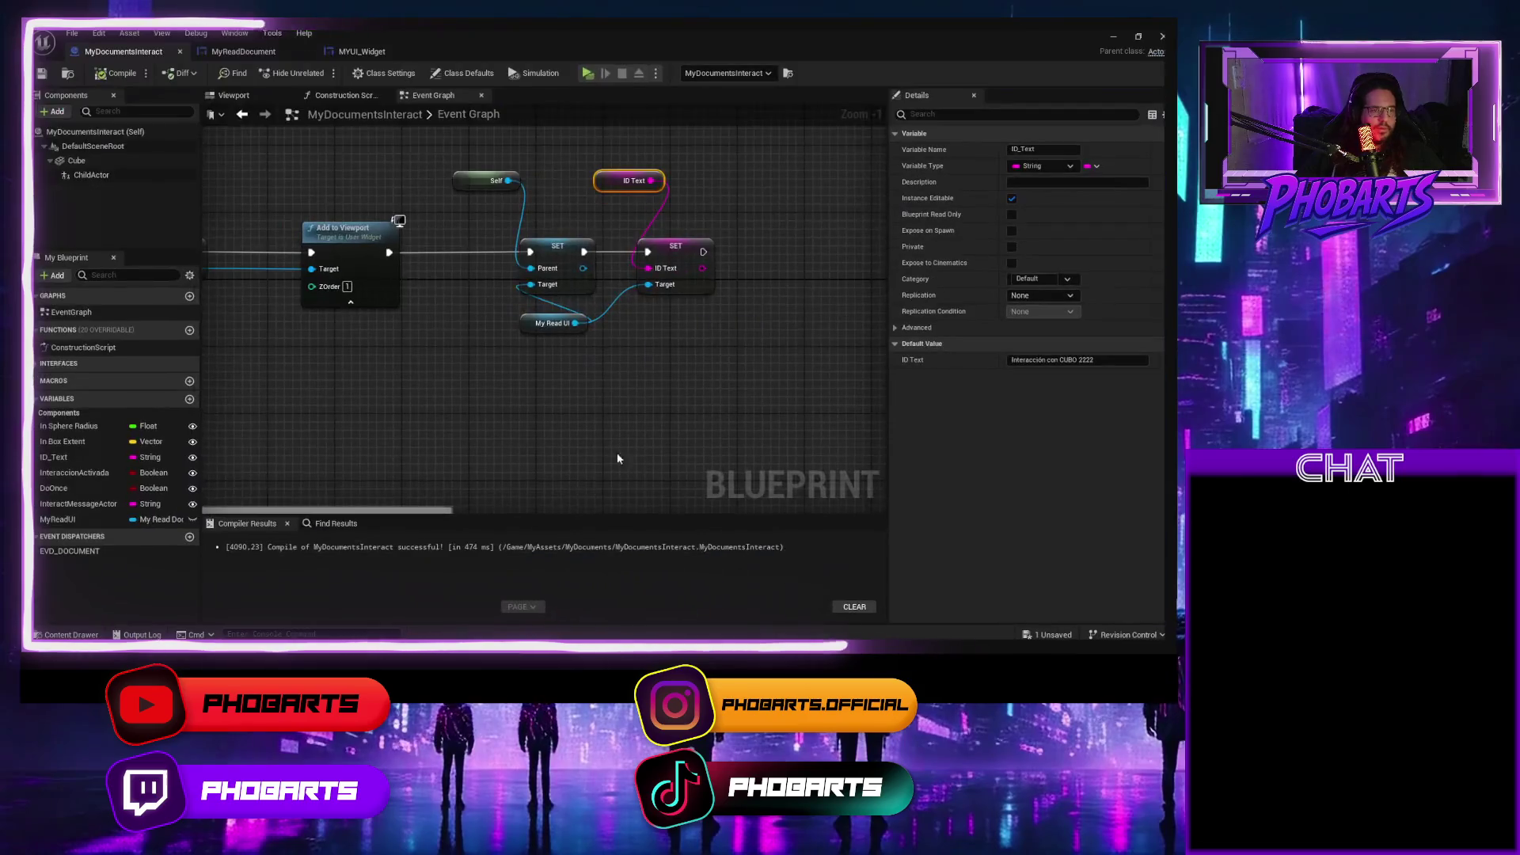
Open the TextTable data table from the MyDocuments/Tabla_de_Textos folder.
click(314, 55)
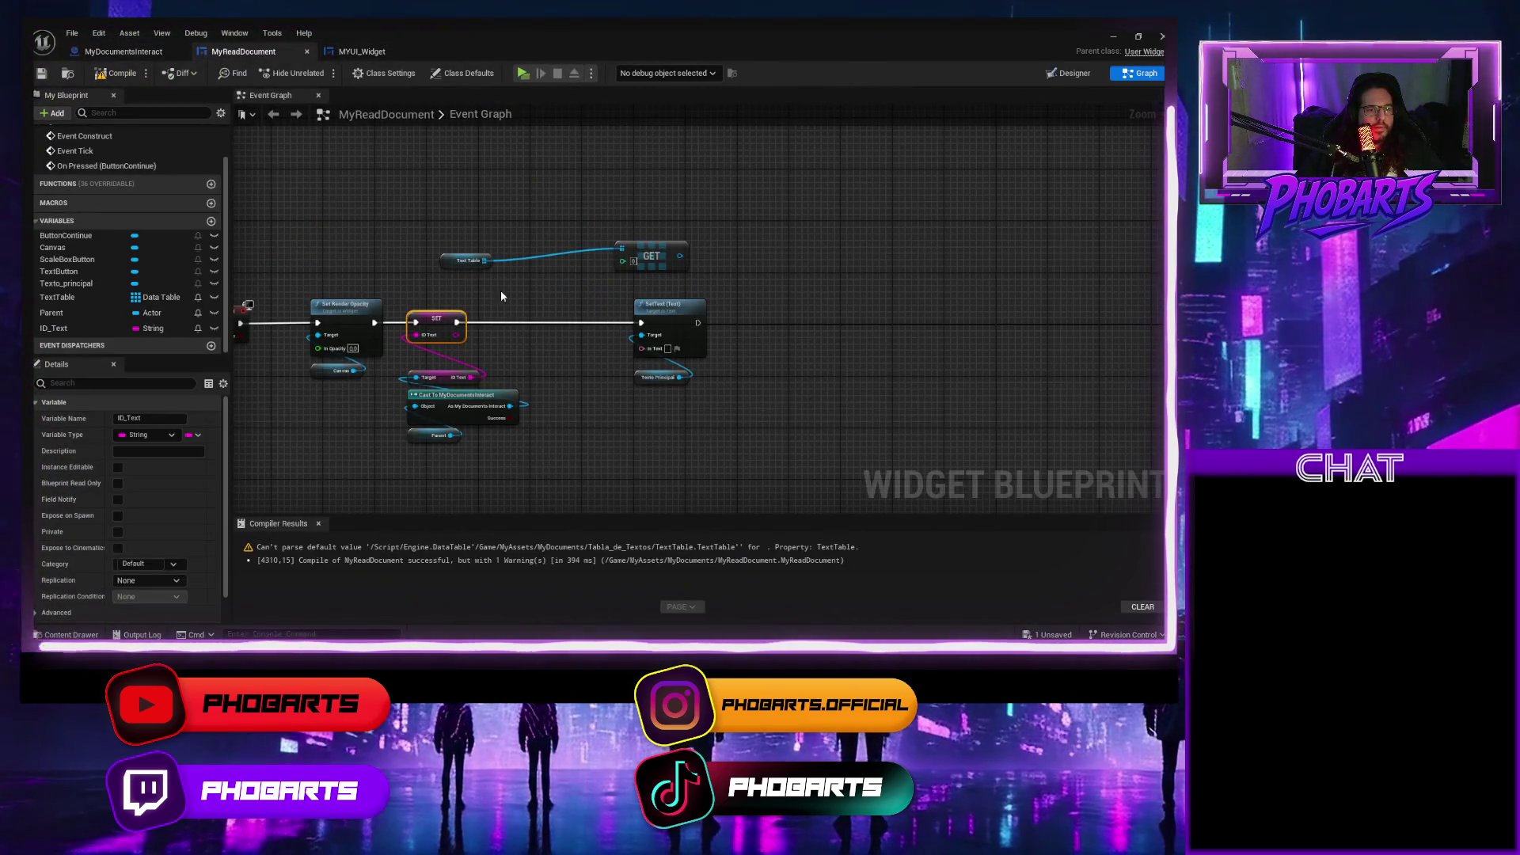
key(ctrl+space)
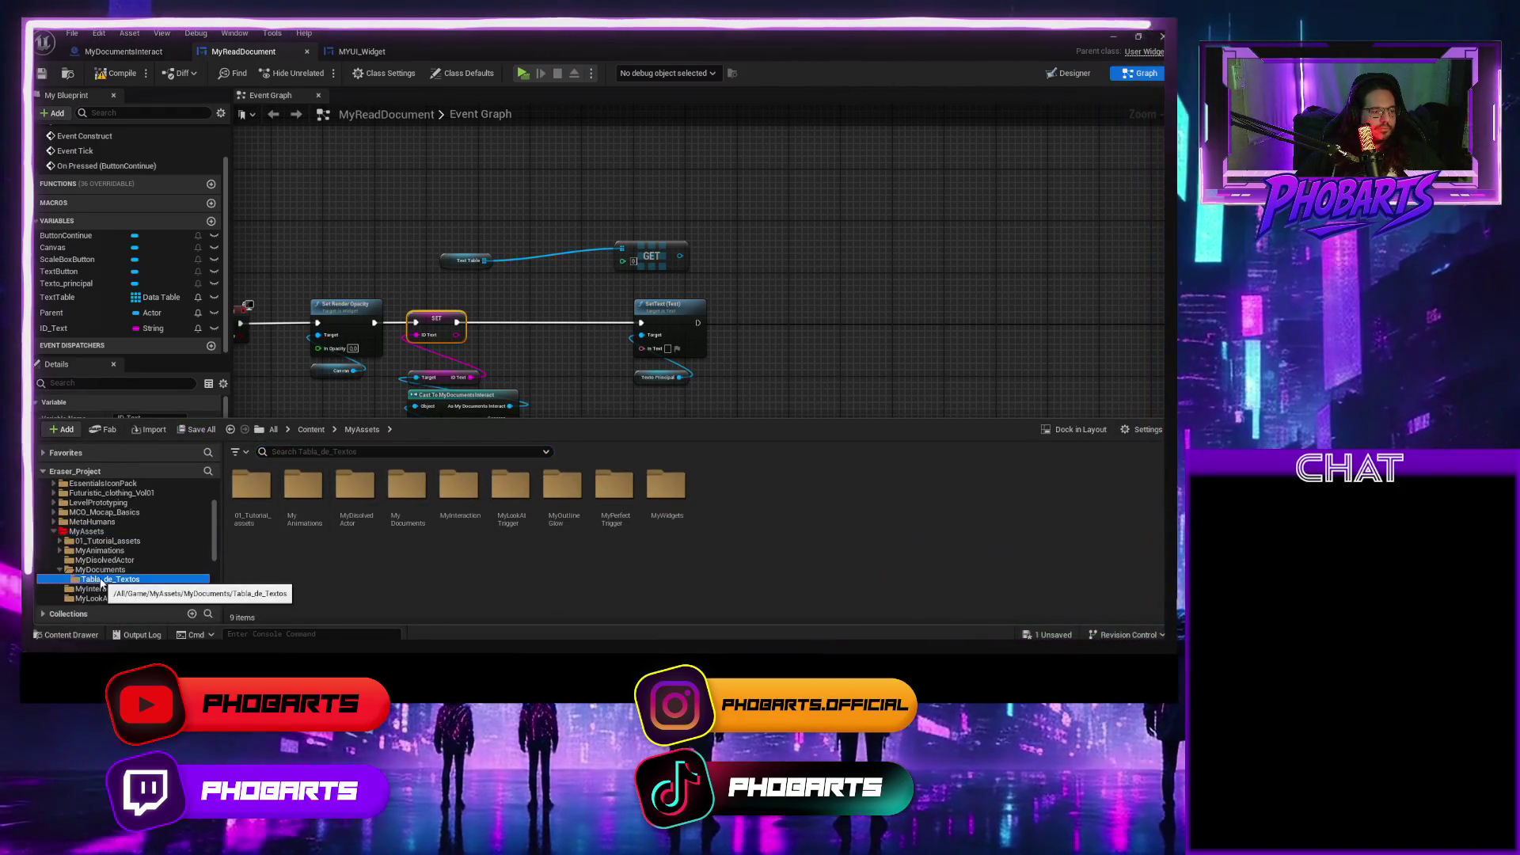
click(107, 578)
double_click(304, 498)
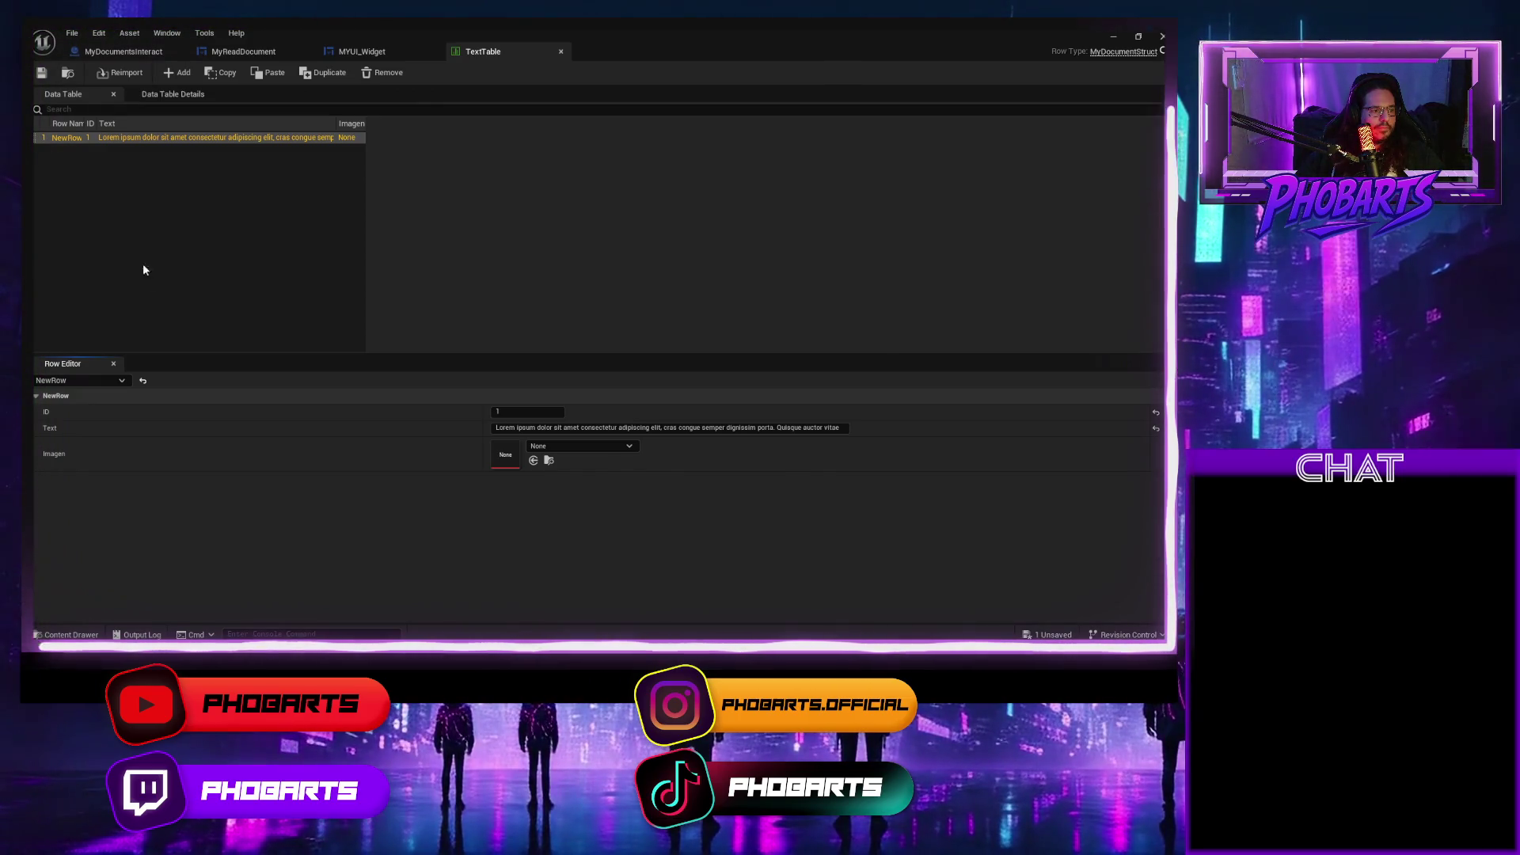
Wire ID Text into the Text Table GET node's index through a String-to-Integer conversion.
click(261, 52)
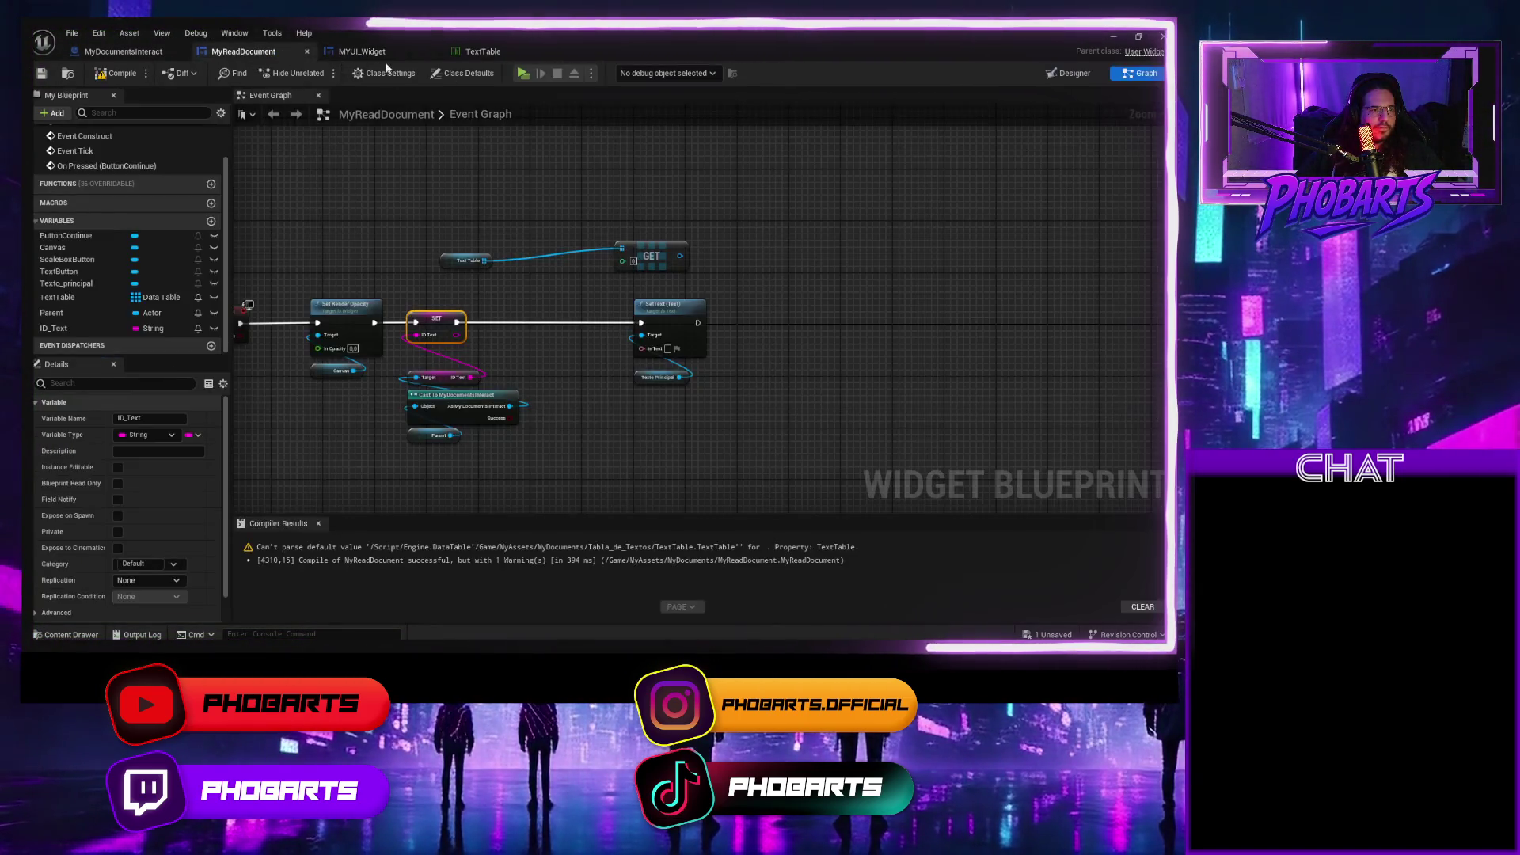
click(363, 51)
click(469, 52)
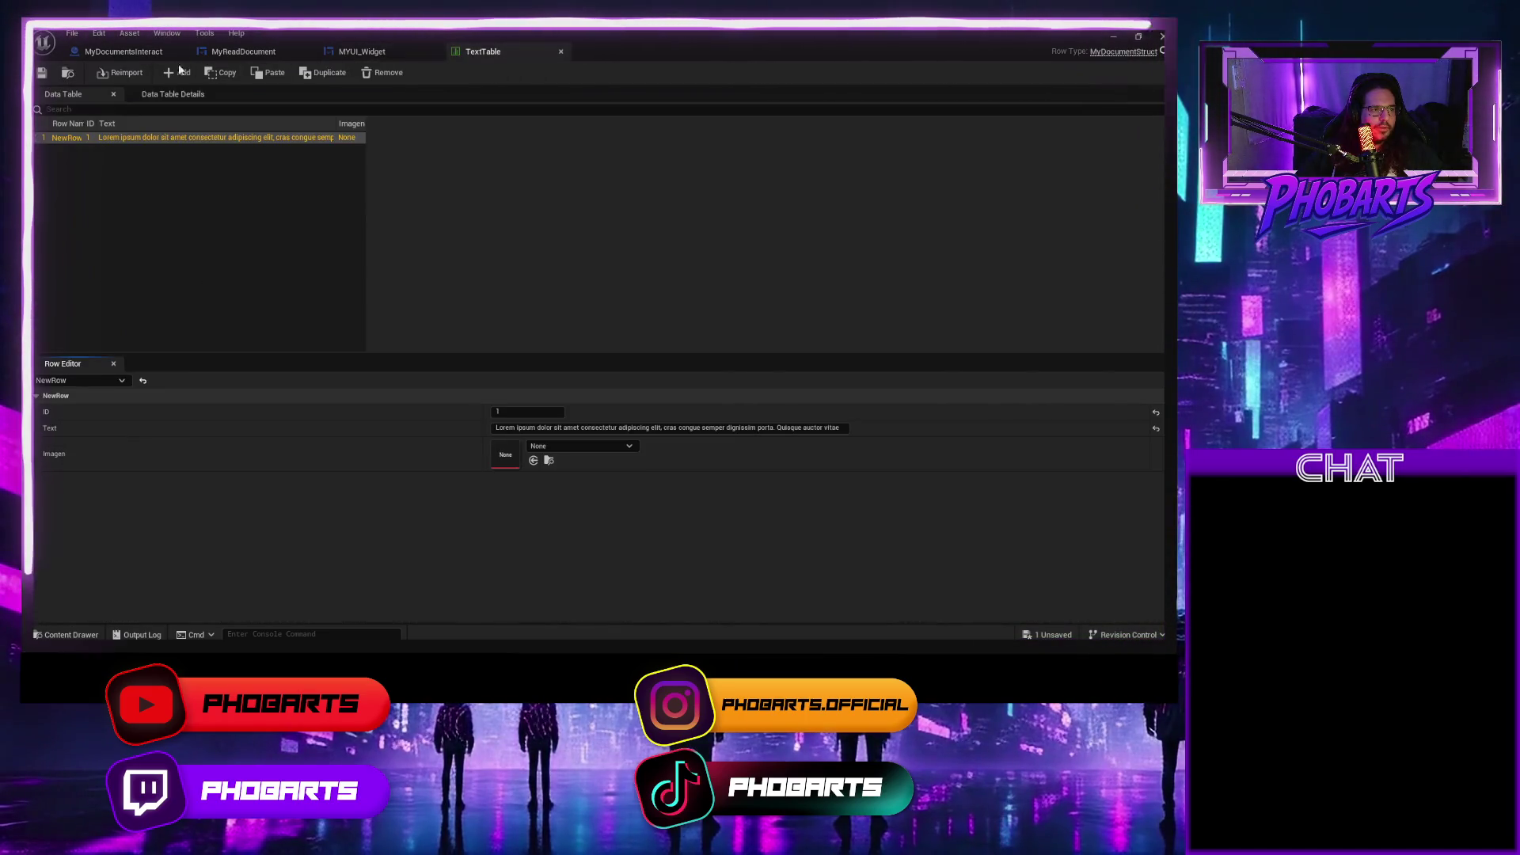
click(123, 51)
click(243, 52)
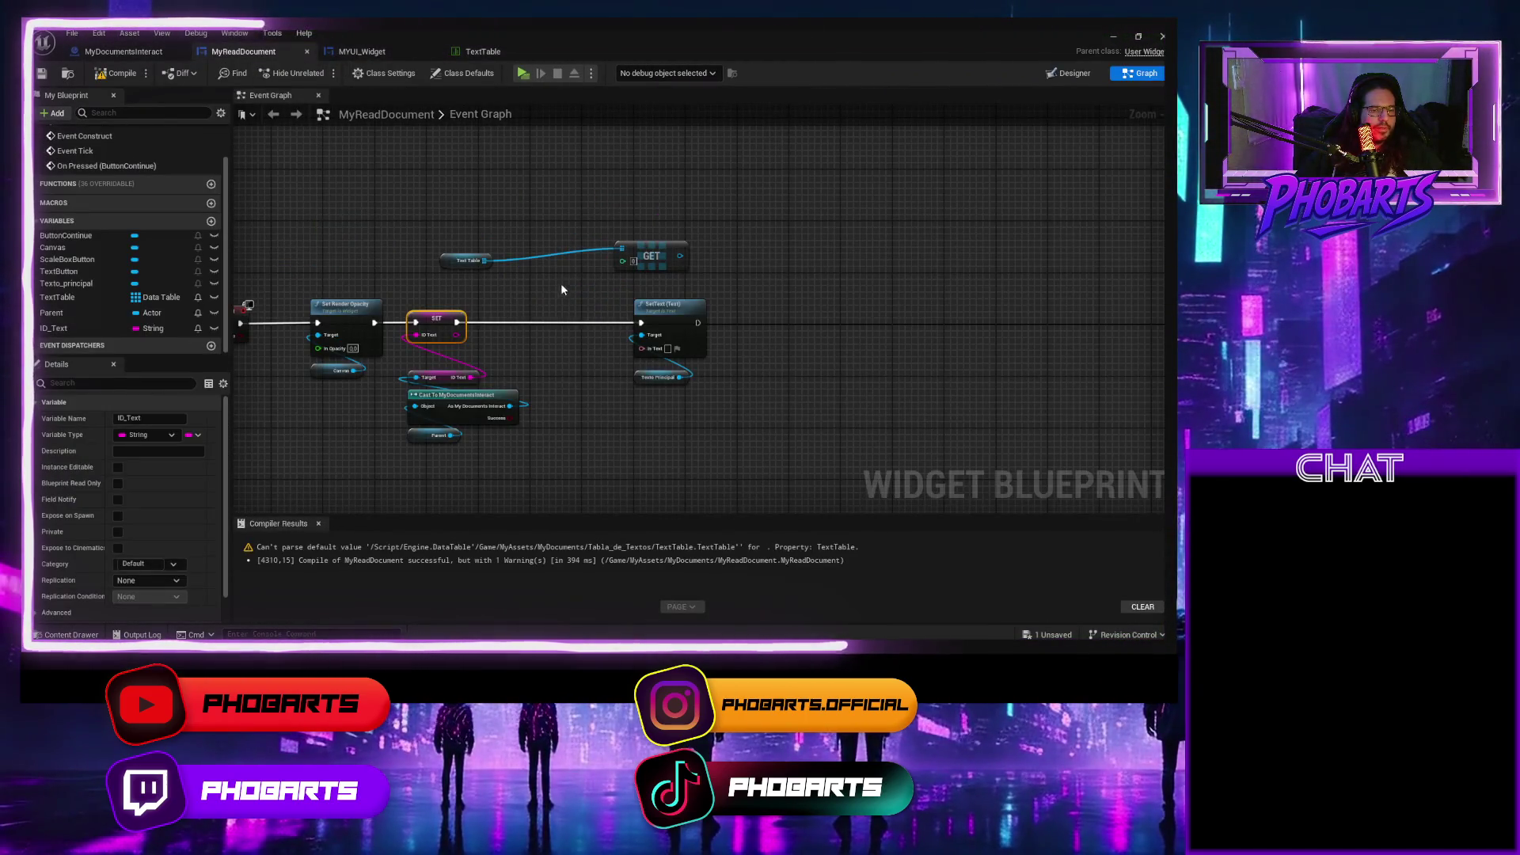
mouse_move(458, 335)
mouse_down()
mouse_move(622, 260)
mouse_move(615, 248)
mouse_move(662, 253)
mouse_up()
Try a 'get tex' node search, cancel it, and compare the TextTable rows with the other graphs.
scroll(677, 276, up, 2)
text(get te)
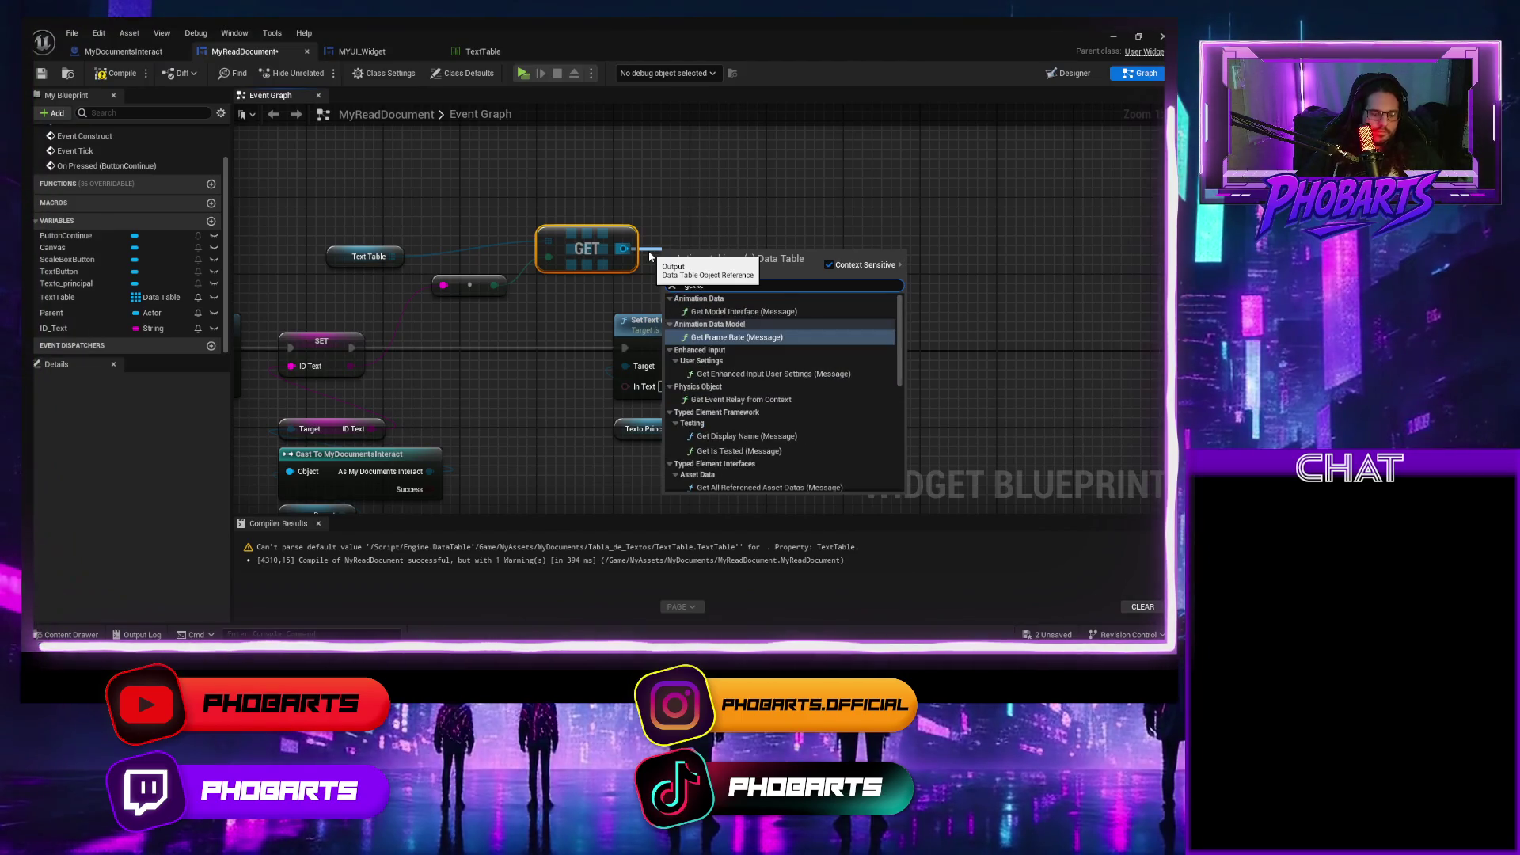
text(x)
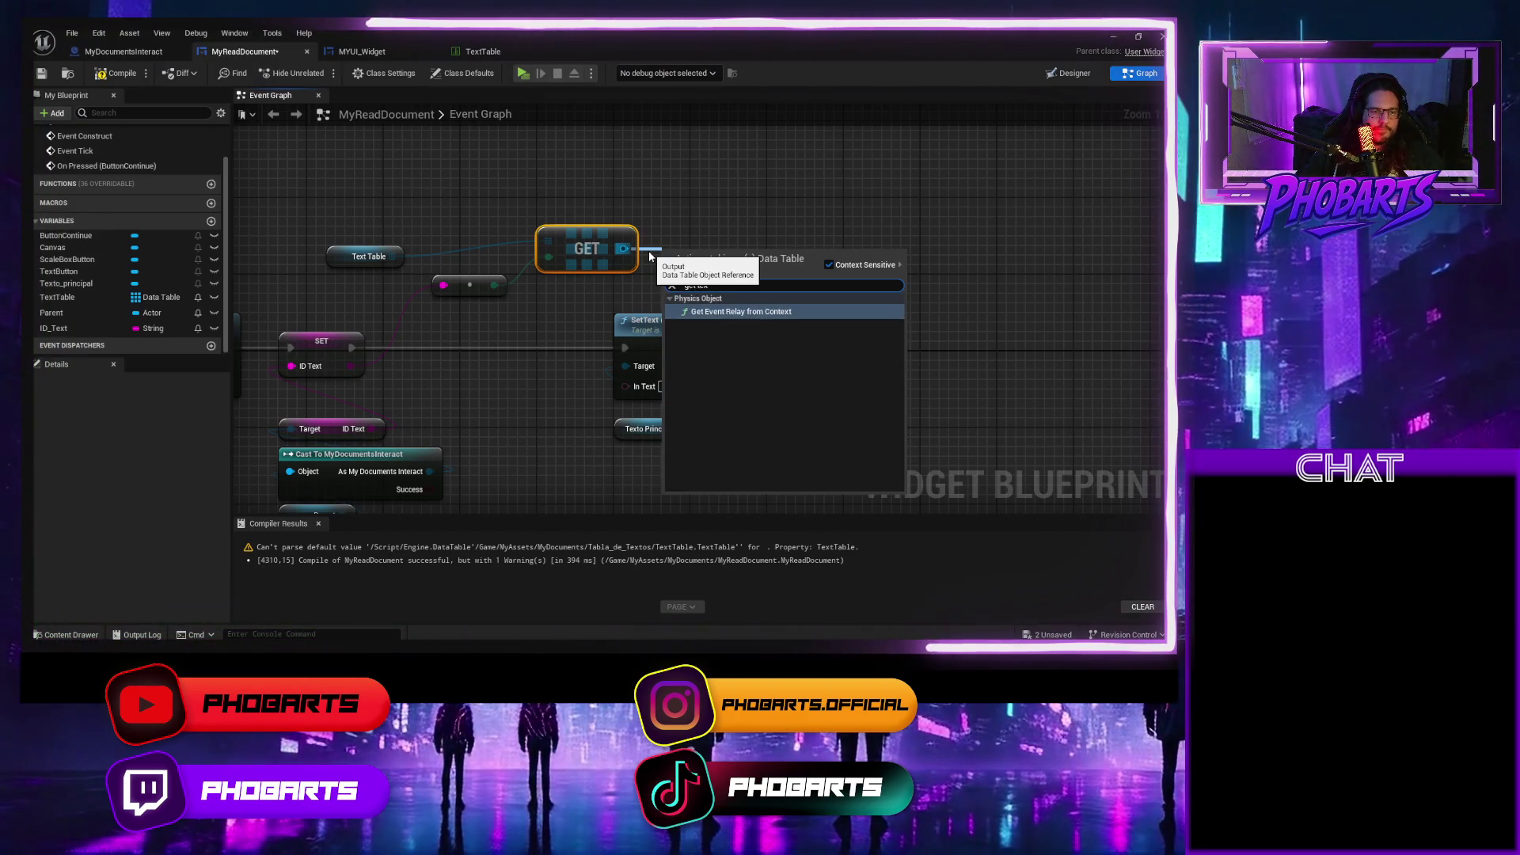
key(BackSpace)
key(BackSpace)
key(BackSpace)
click(652, 189)
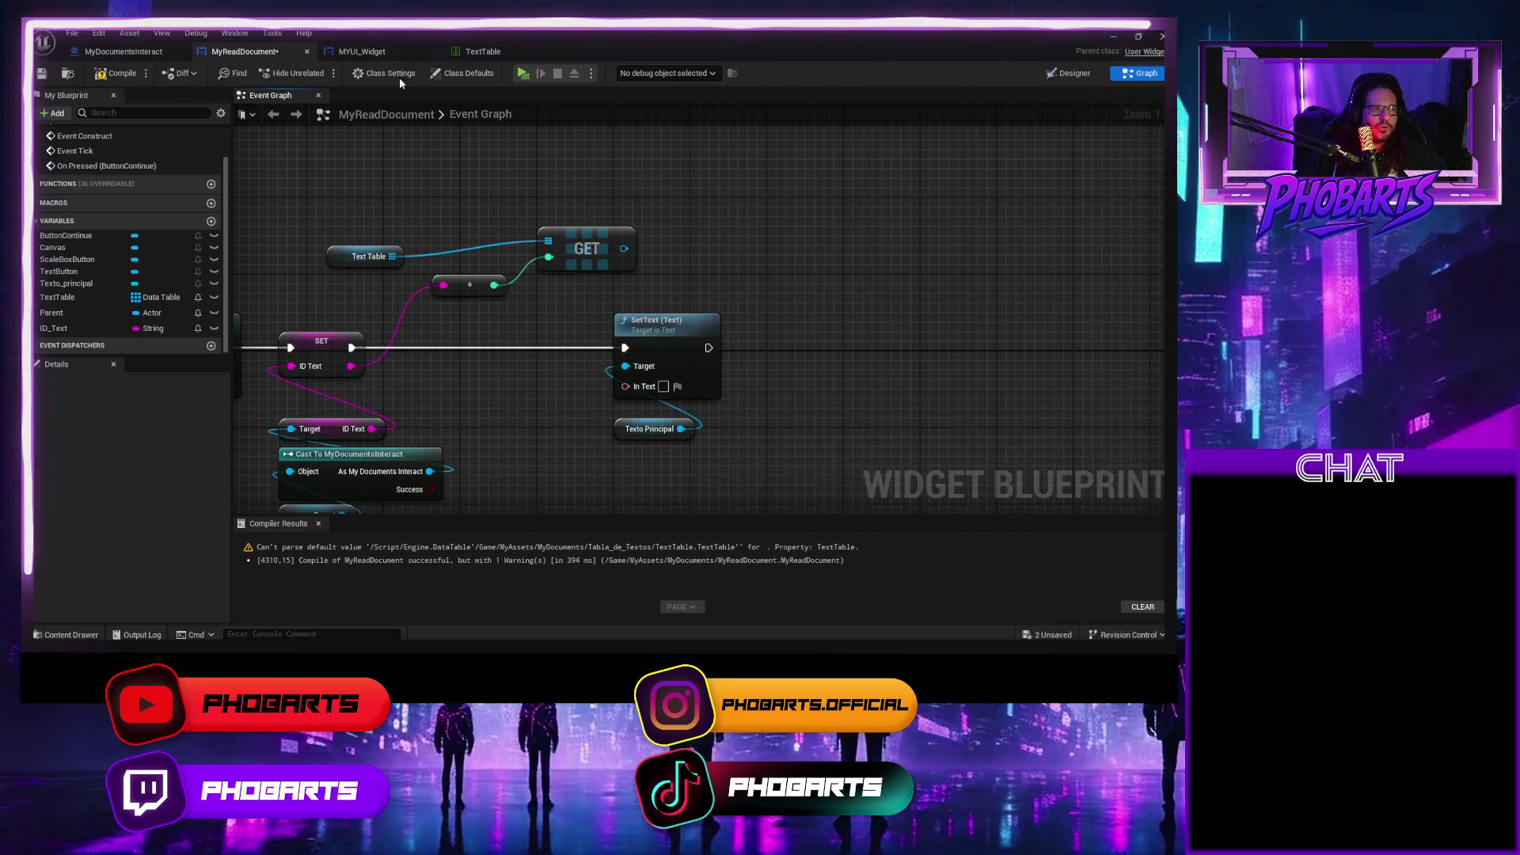
click(479, 52)
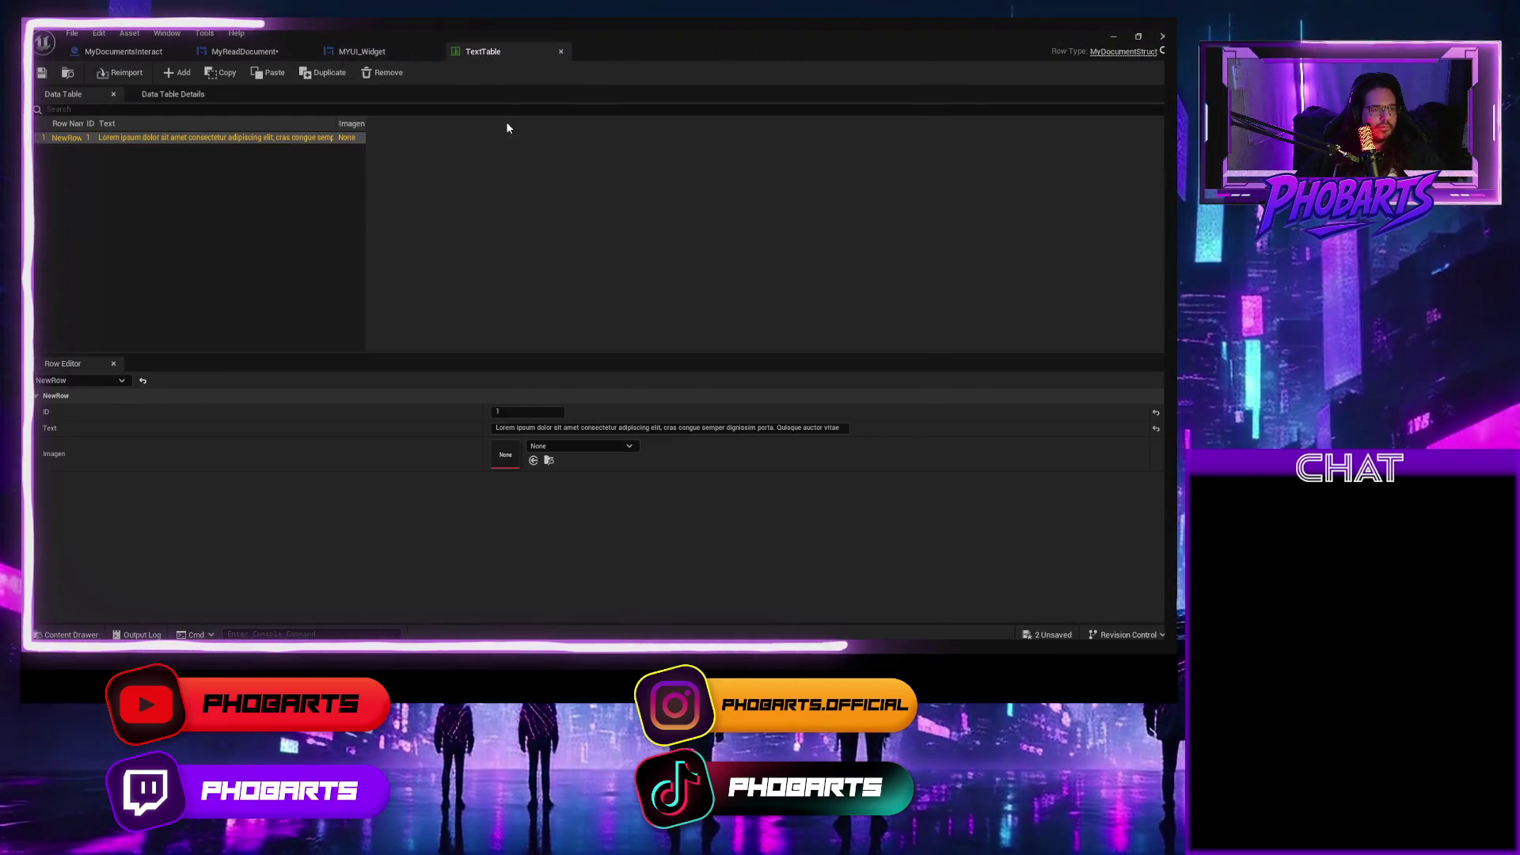
click(366, 52)
click(244, 52)
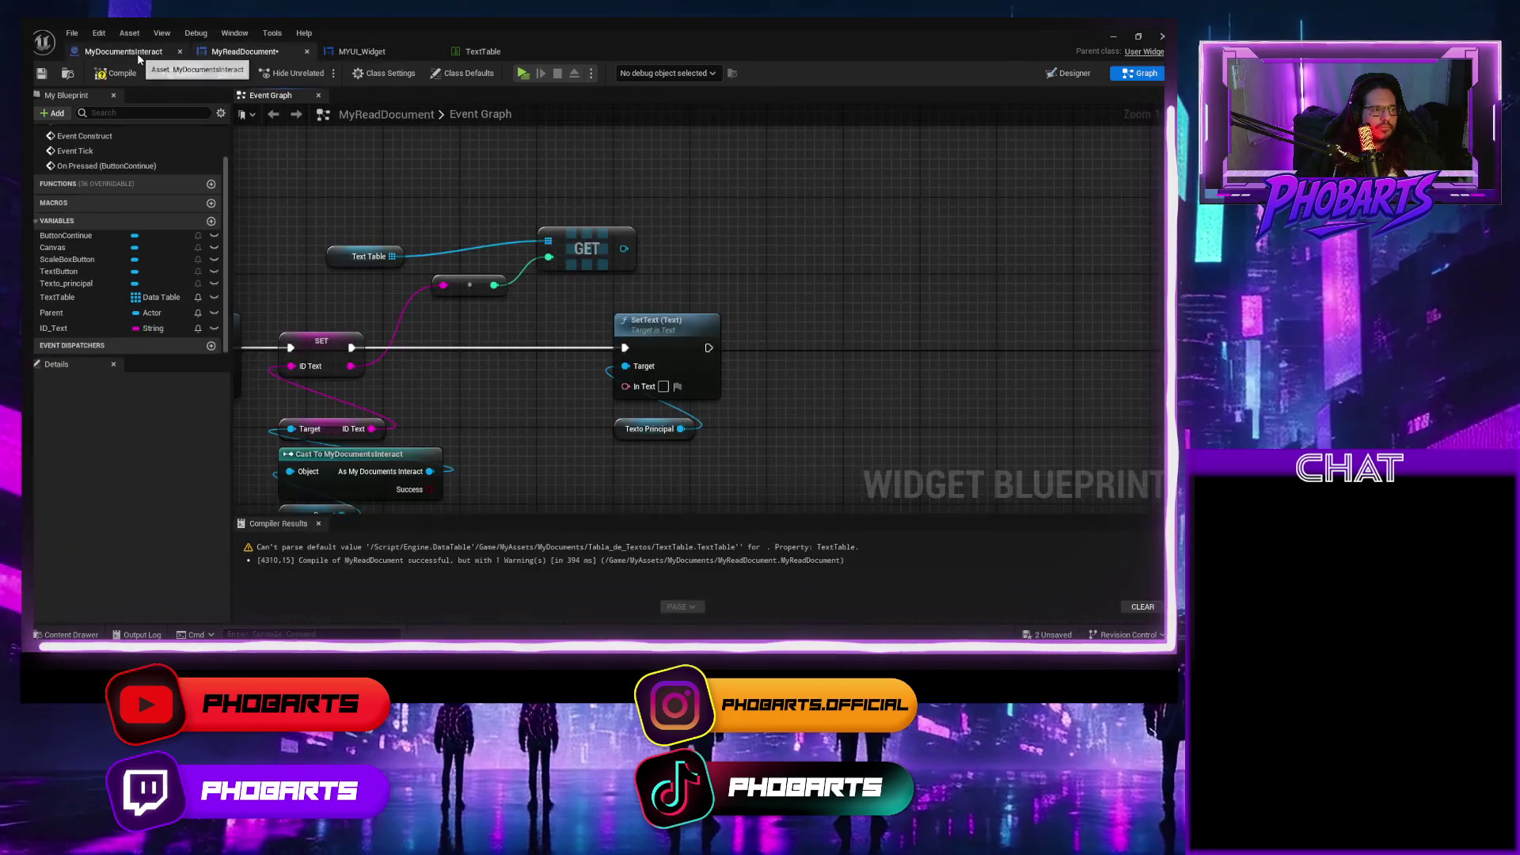
click(136, 52)
click(246, 52)
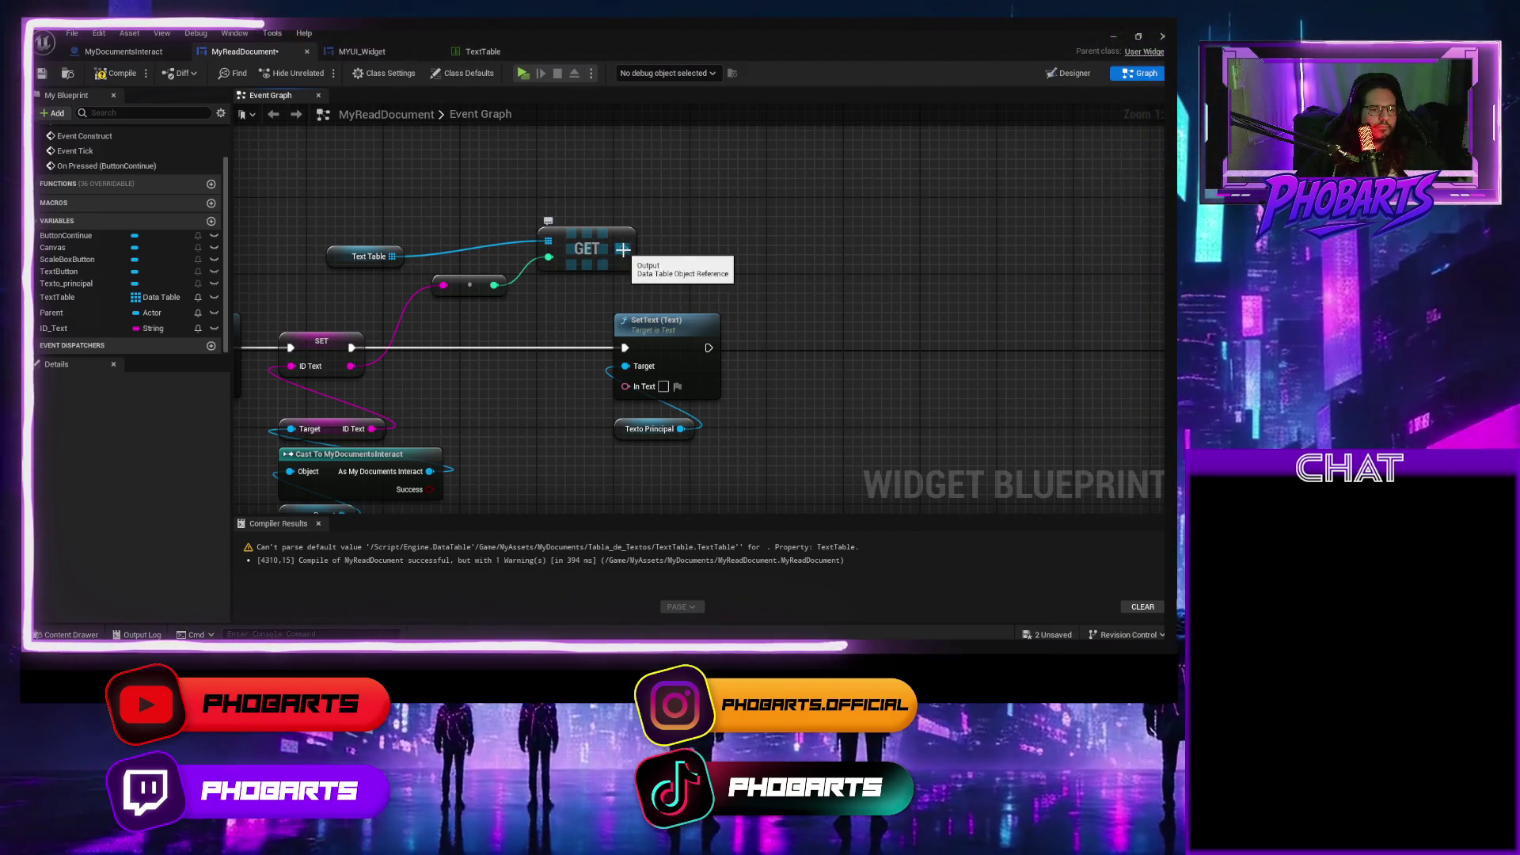
Test a Get Data Table Row node off GET's output, move SetText right, then delete the row node.
drag(623, 250, 665, 253)
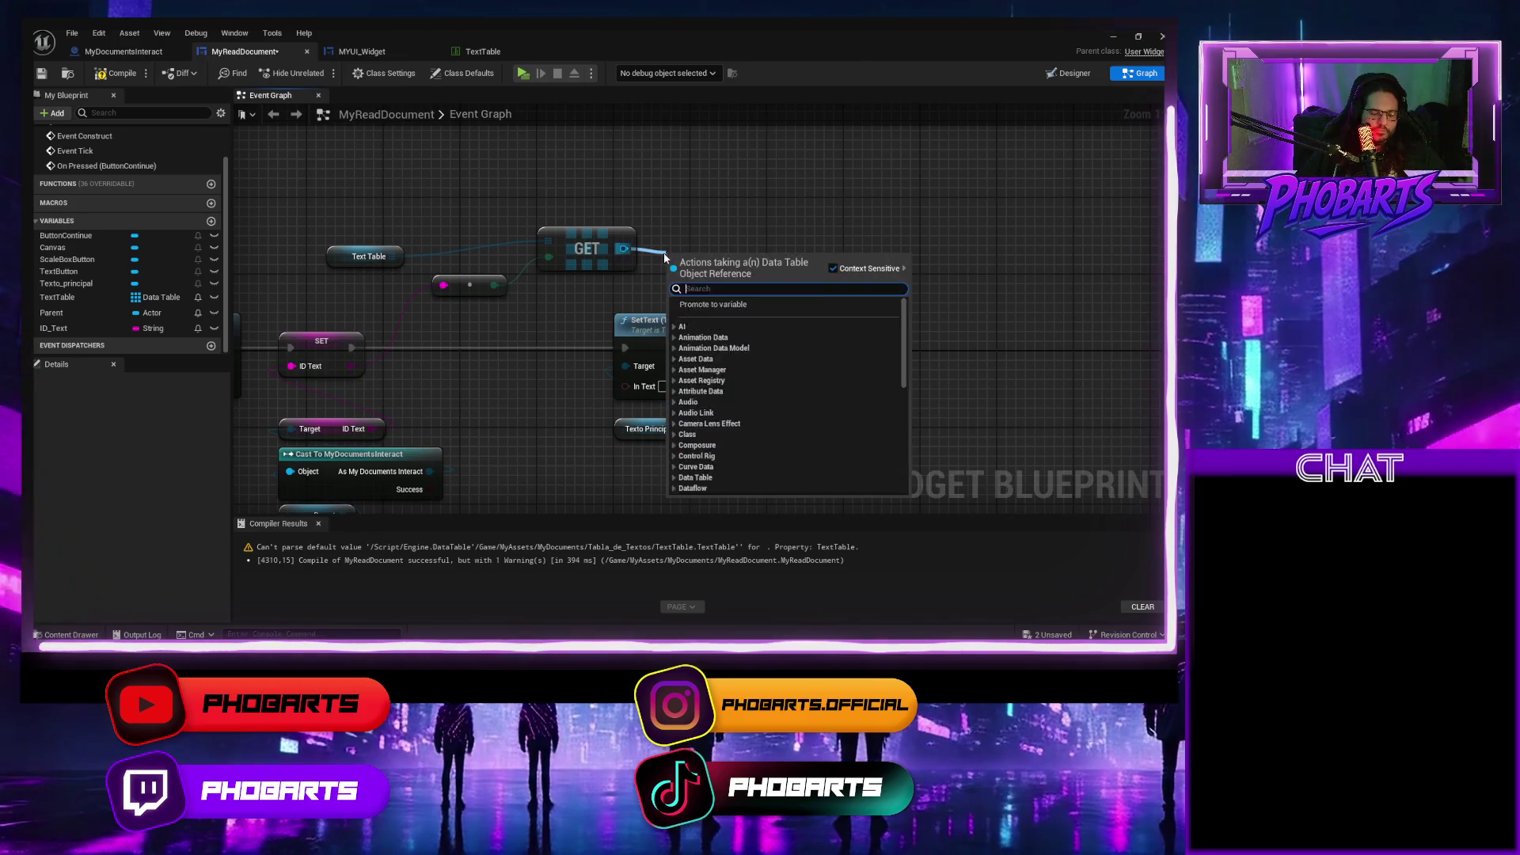
text(get struc)
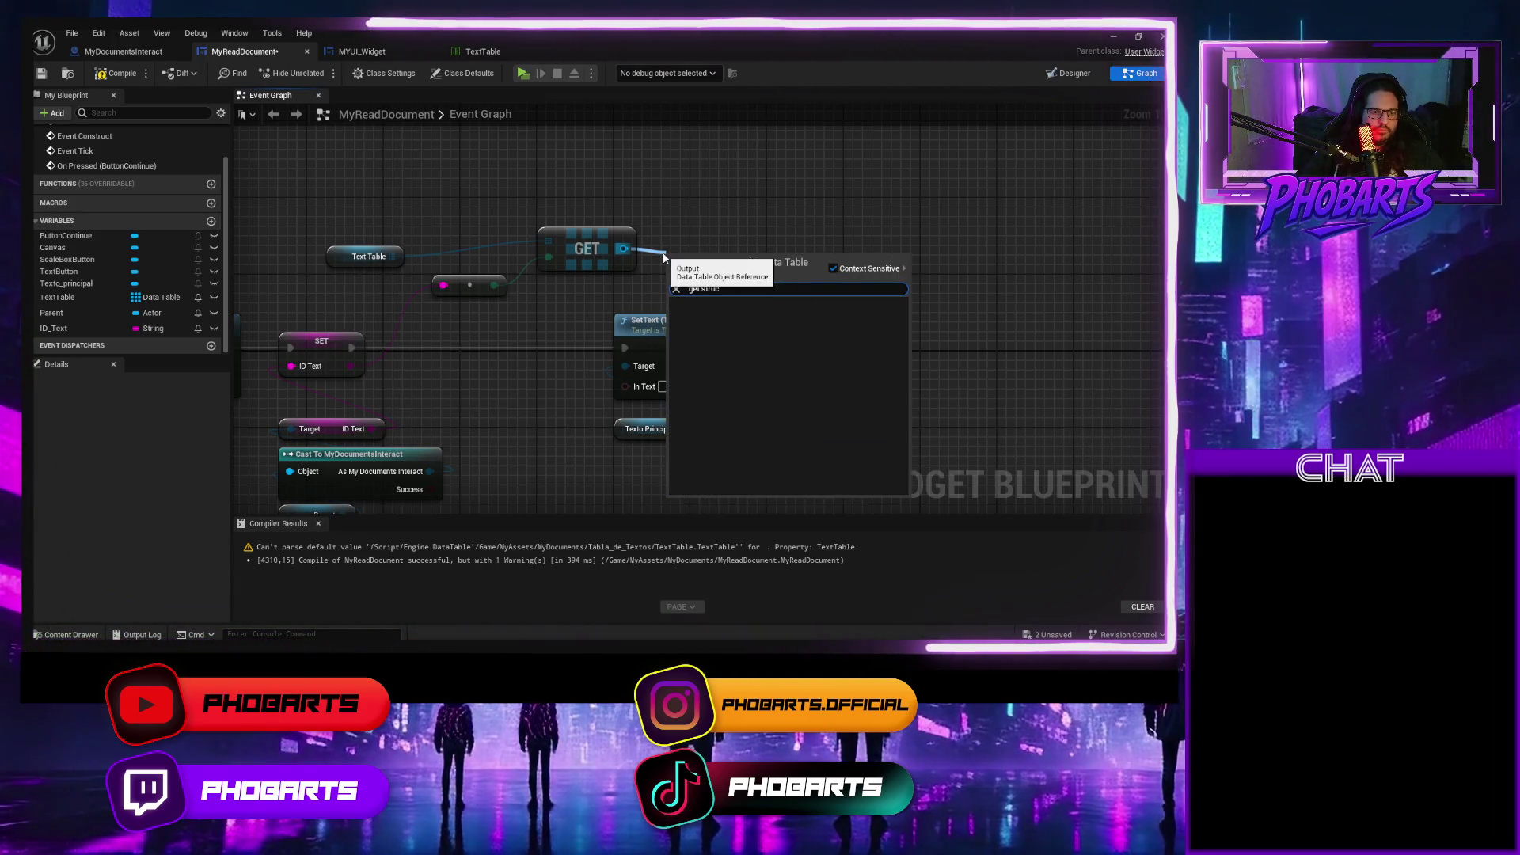
key(BackSpace)
key(BackSpace)
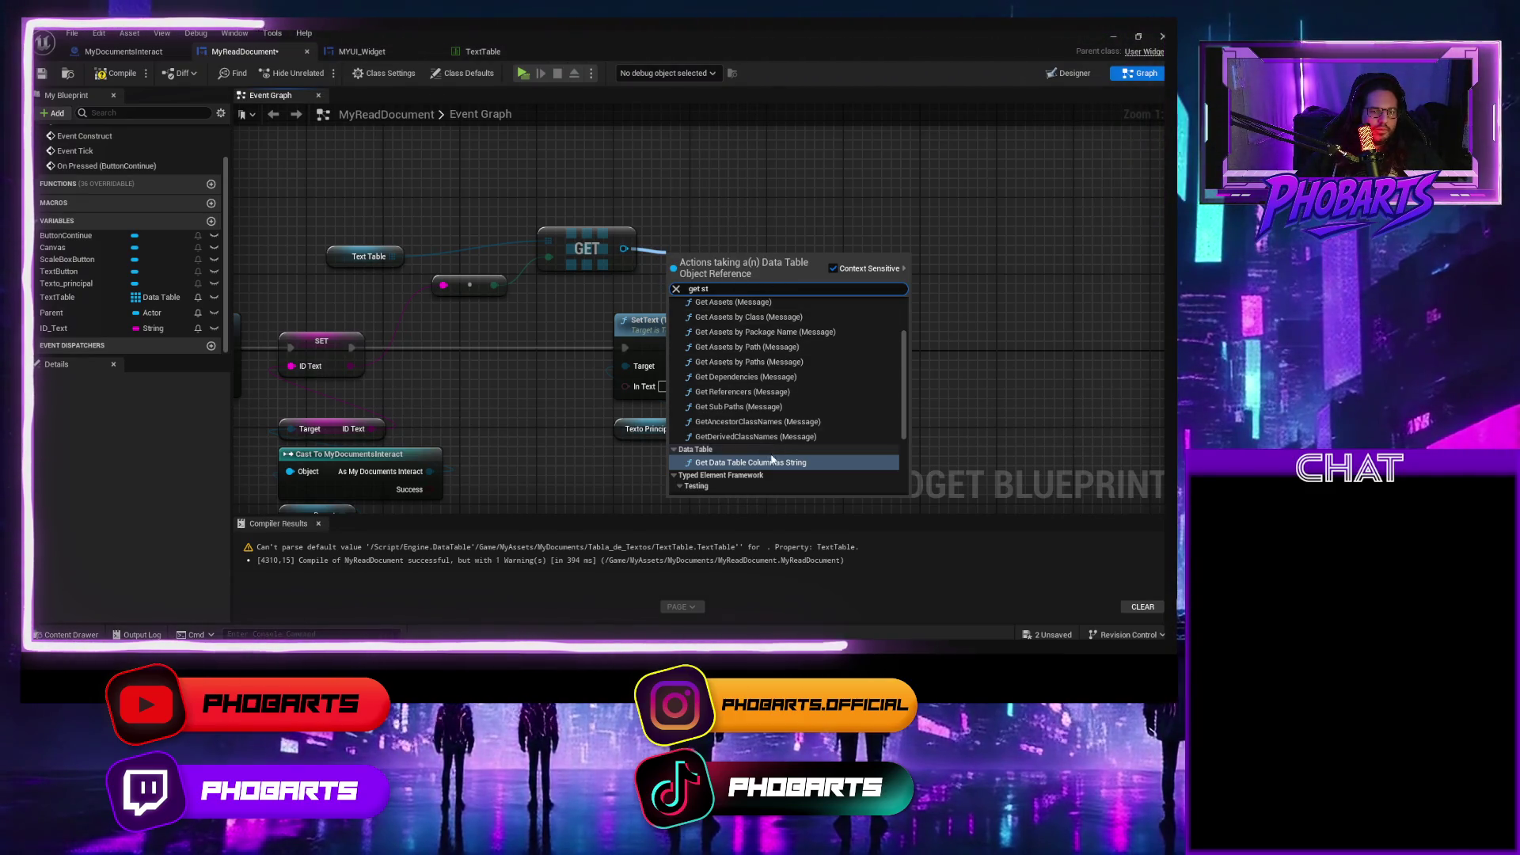
key(BackSpace)
key(BackSpace)
text(data)
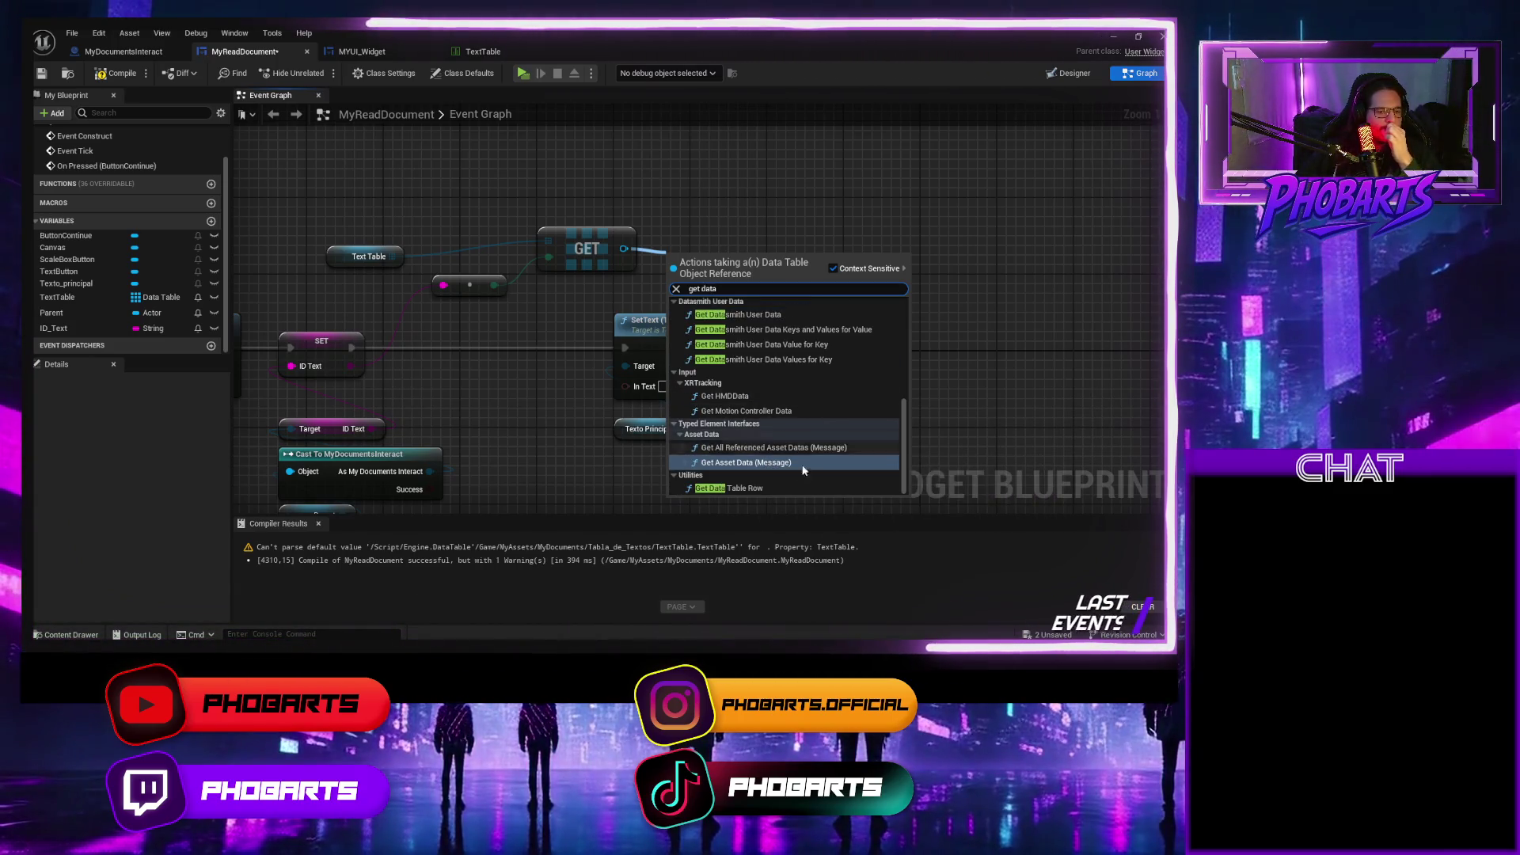
click(735, 488)
drag(724, 290, 734, 253)
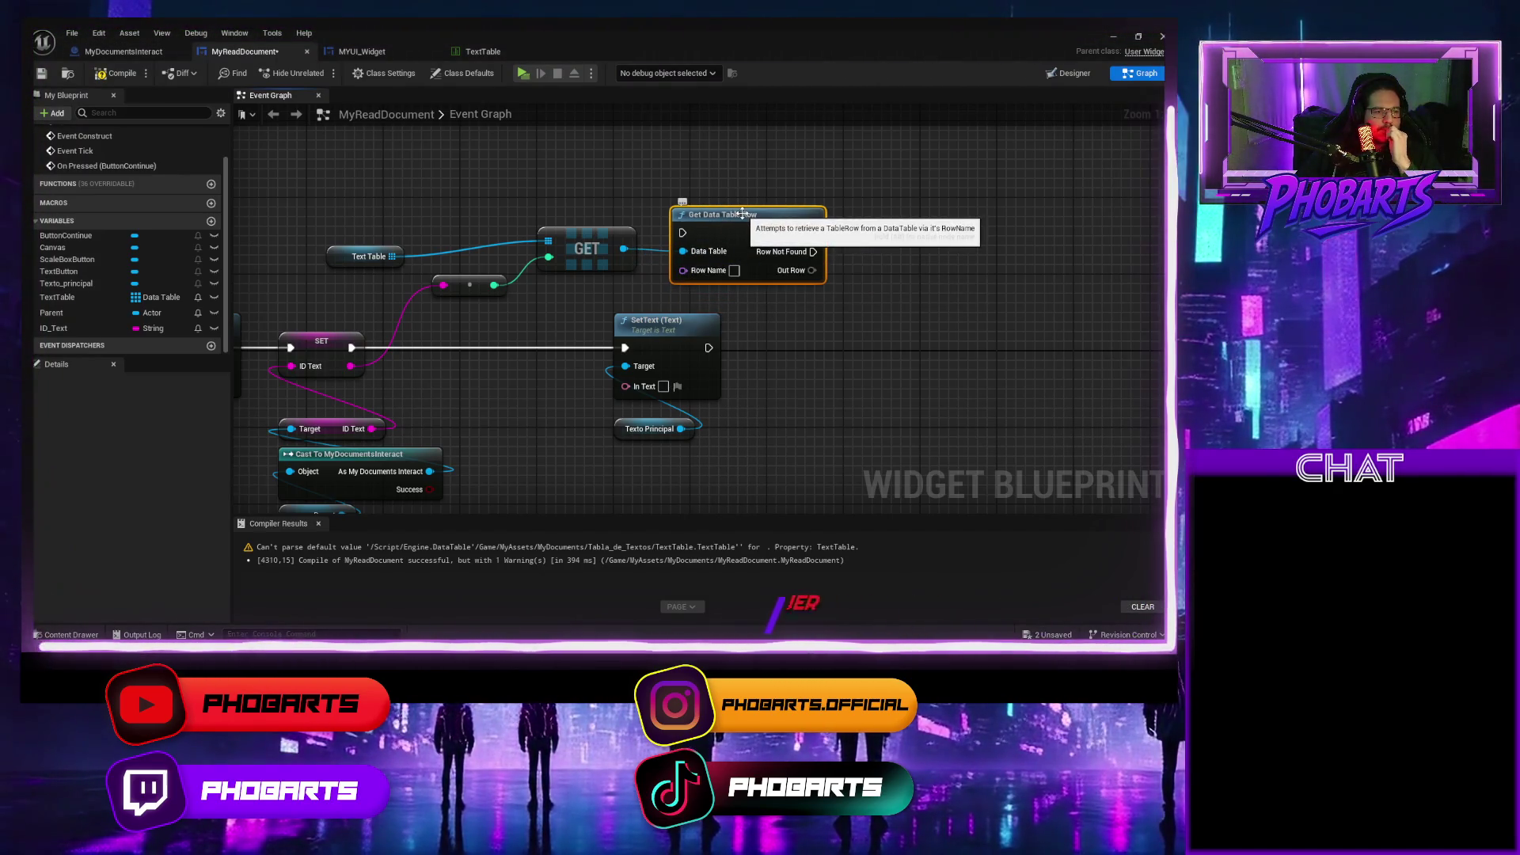
mouse_move(610, 443)
mouse_down()
mouse_move(665, 331)
mouse_move(939, 321)
mouse_up()
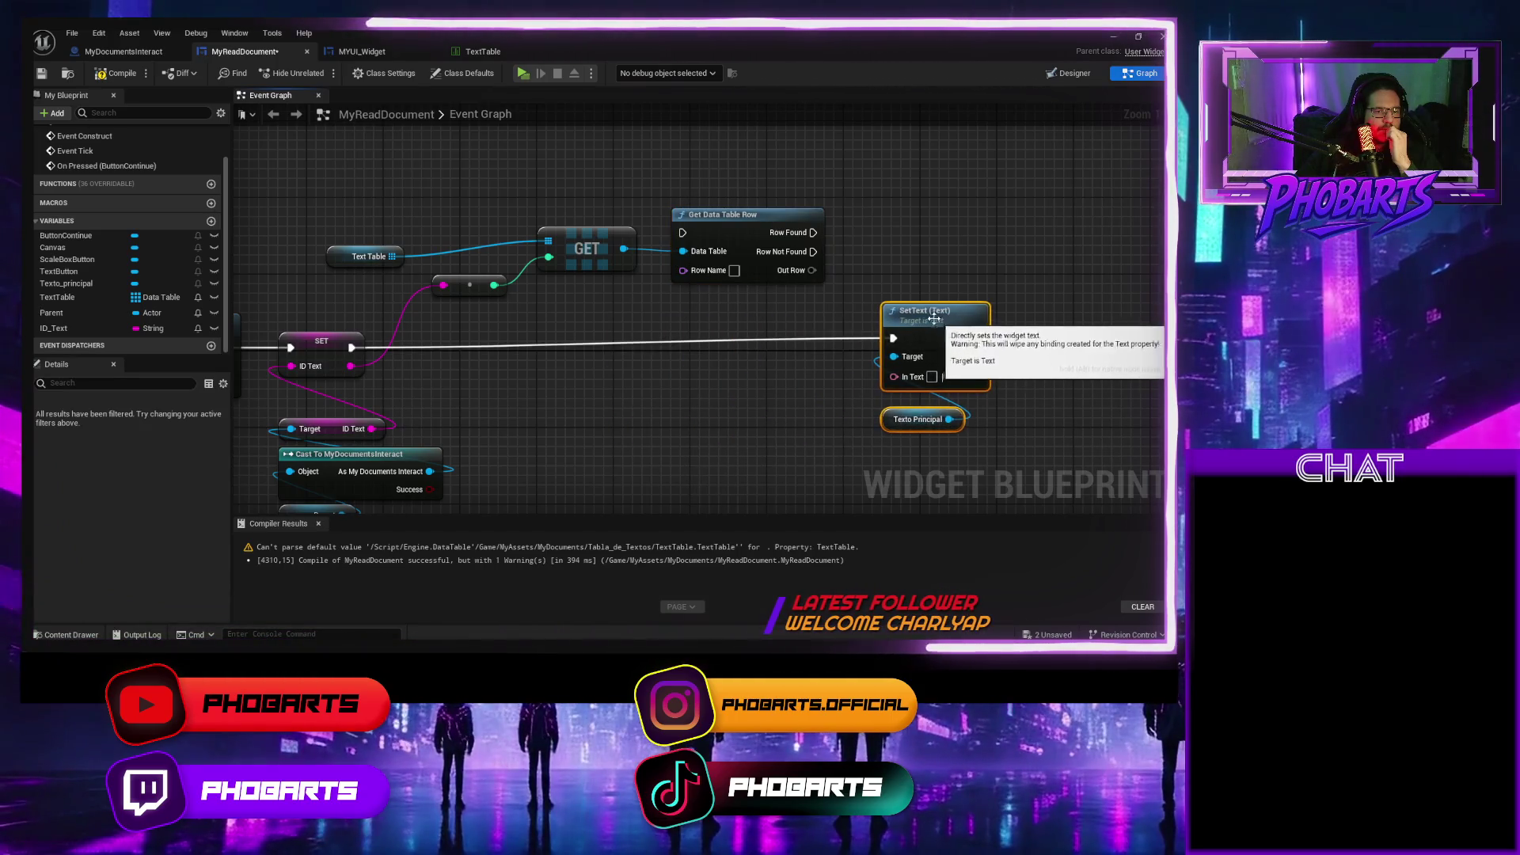
drag(756, 225, 718, 341)
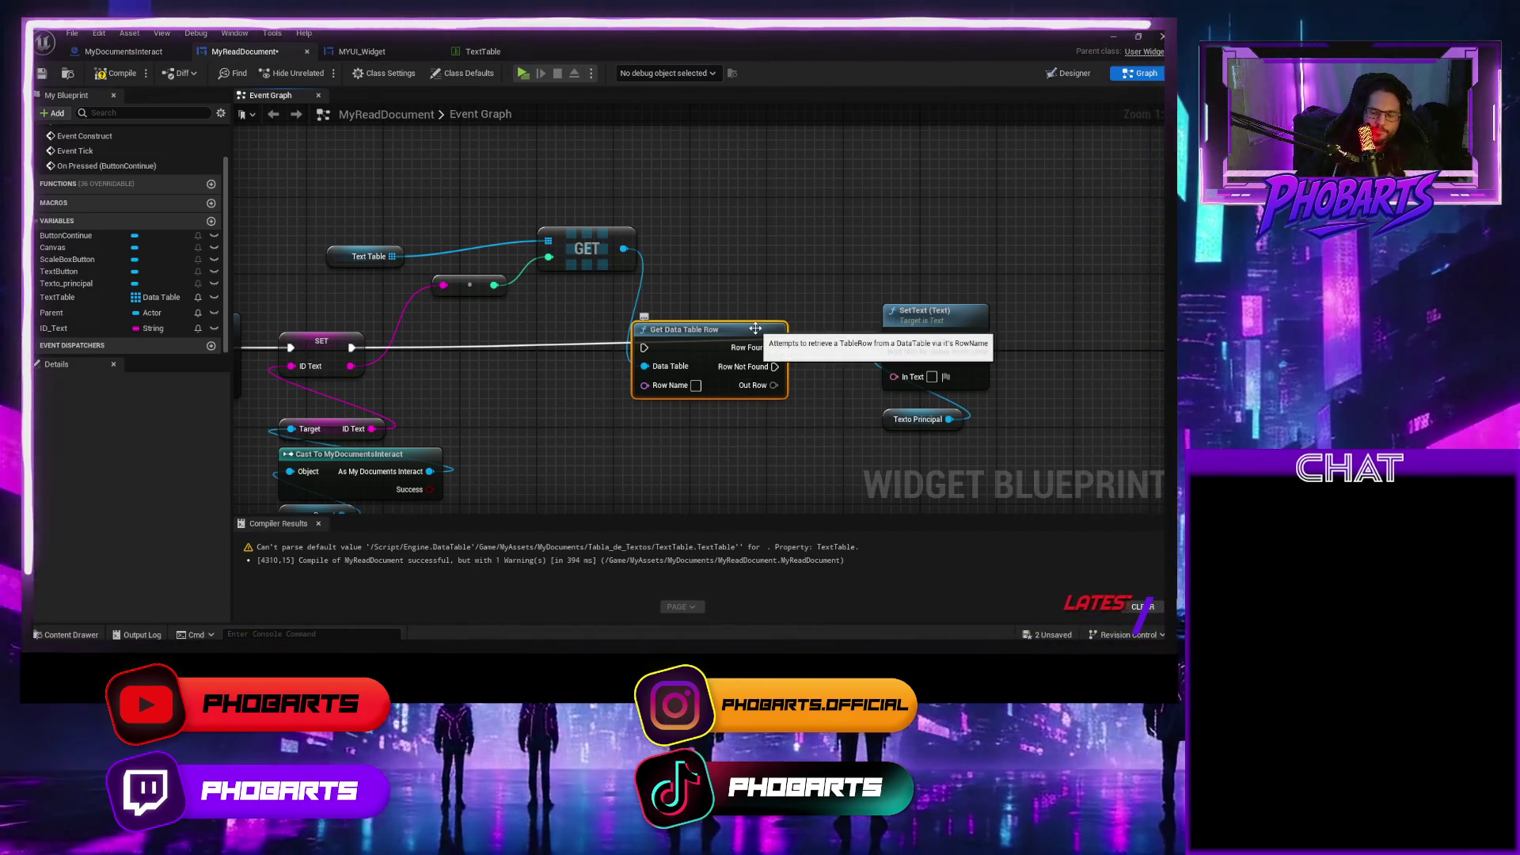
key(Delete)
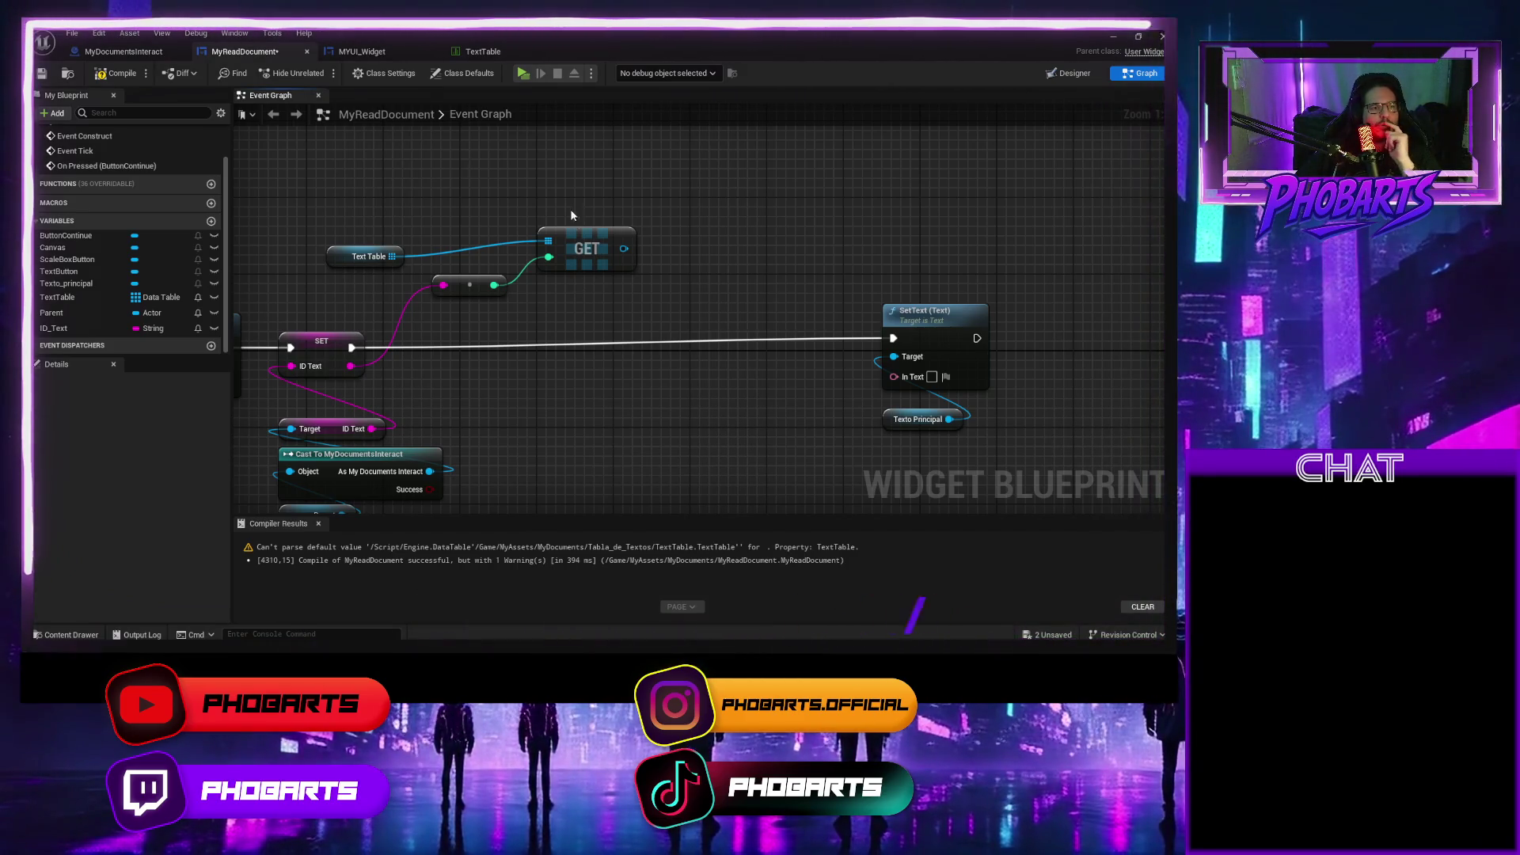
click(479, 54)
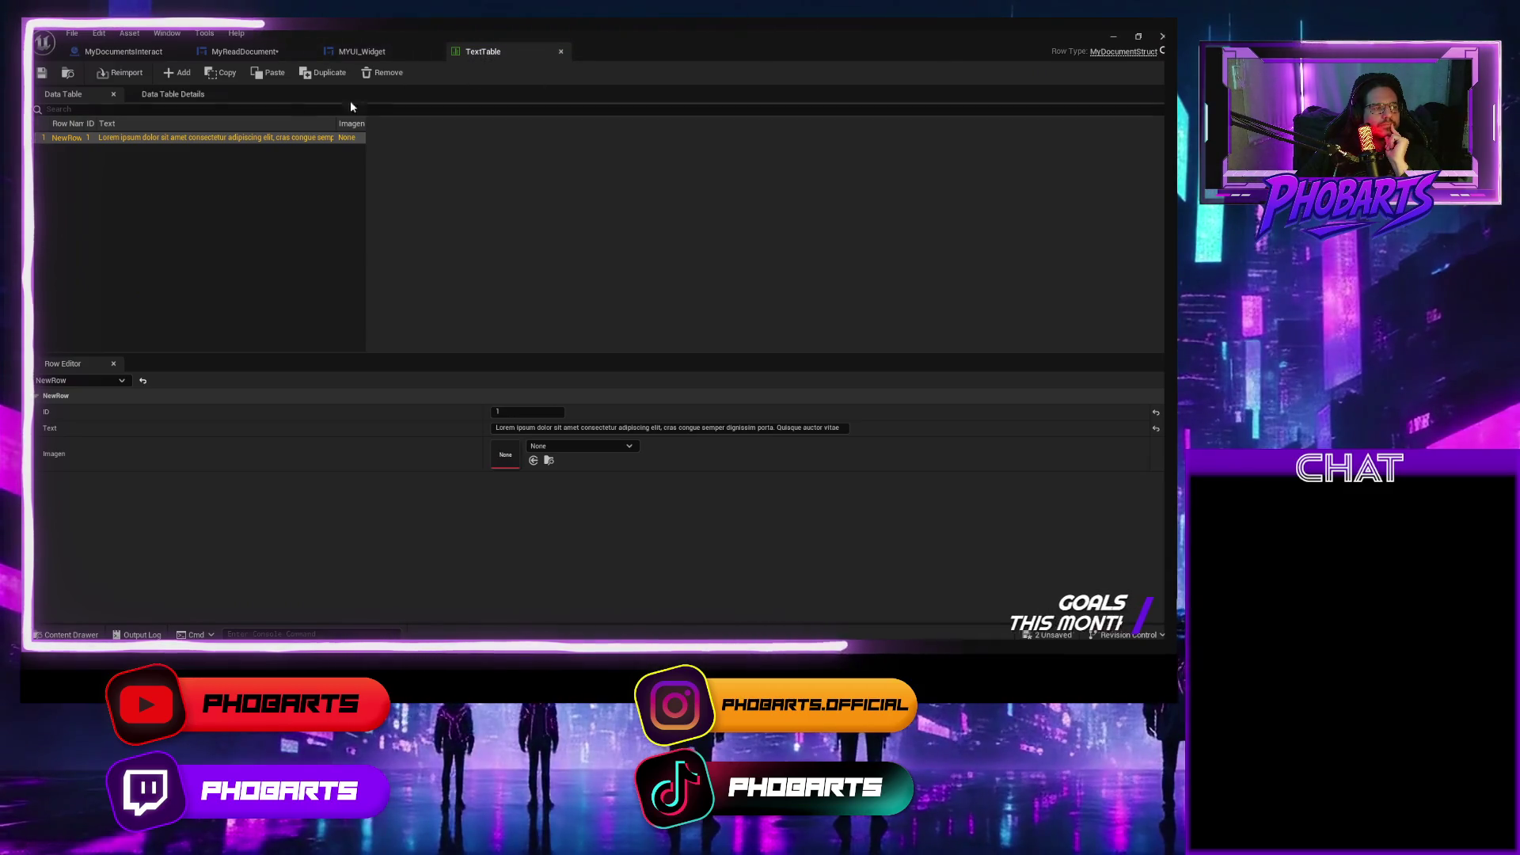
Rename the TextTable's first row to 0001 and save the data table.
double_click(69, 137)
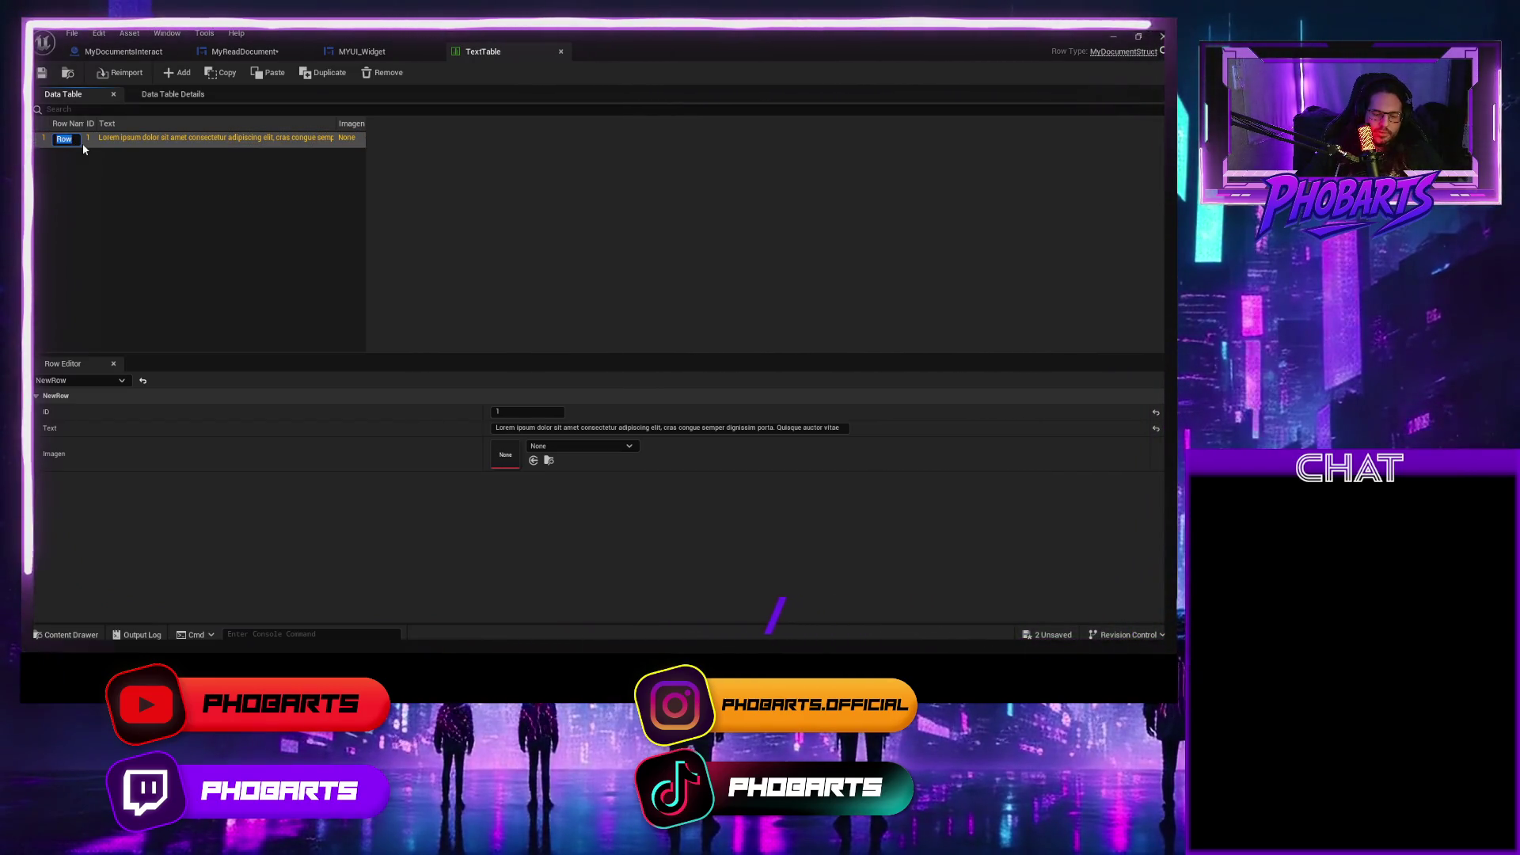
text(0001)
key(Return)
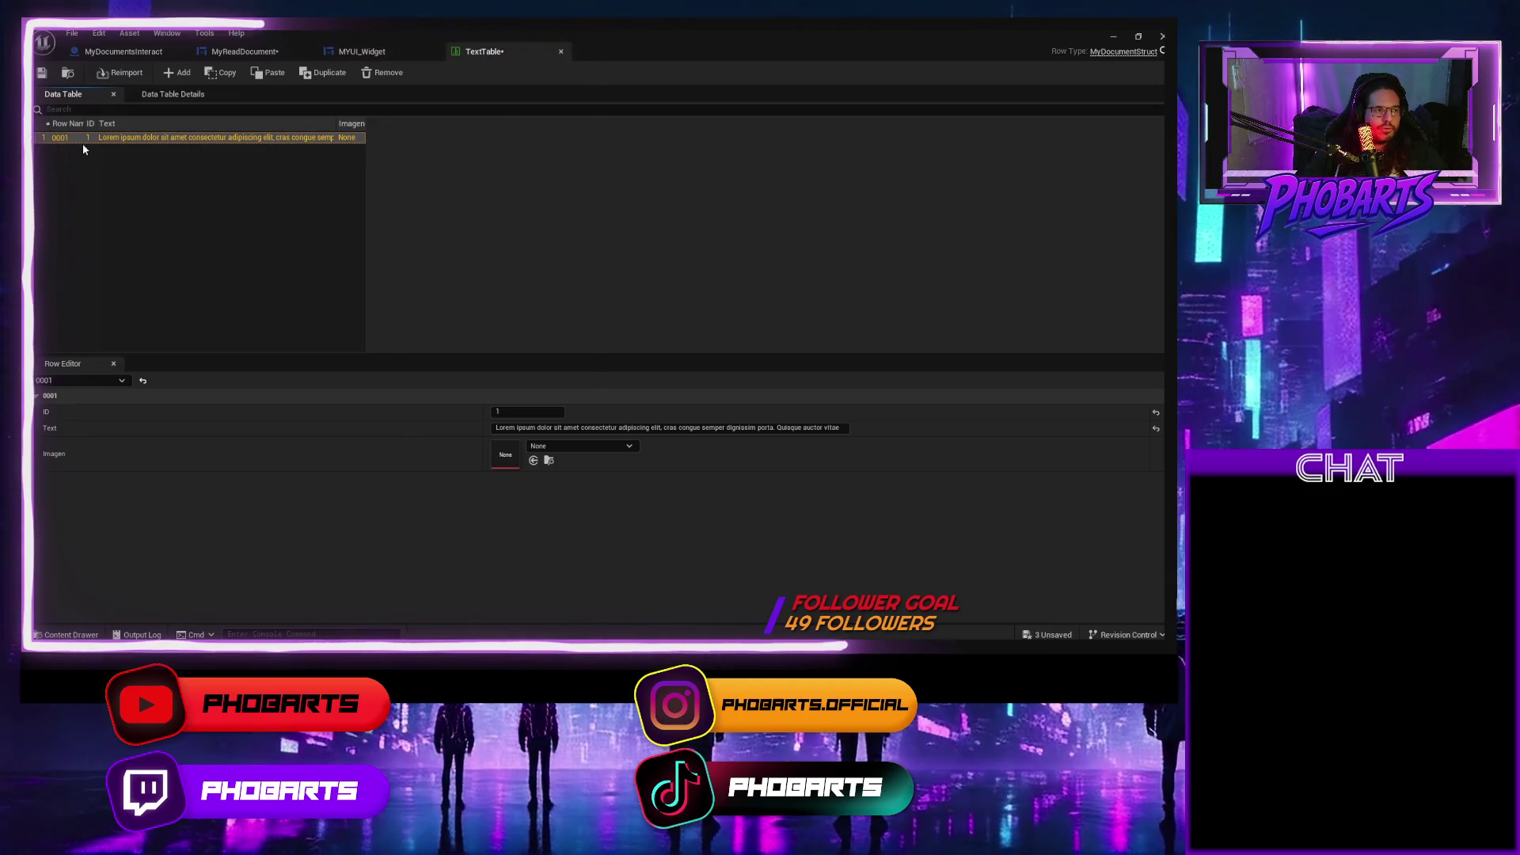
click(41, 72)
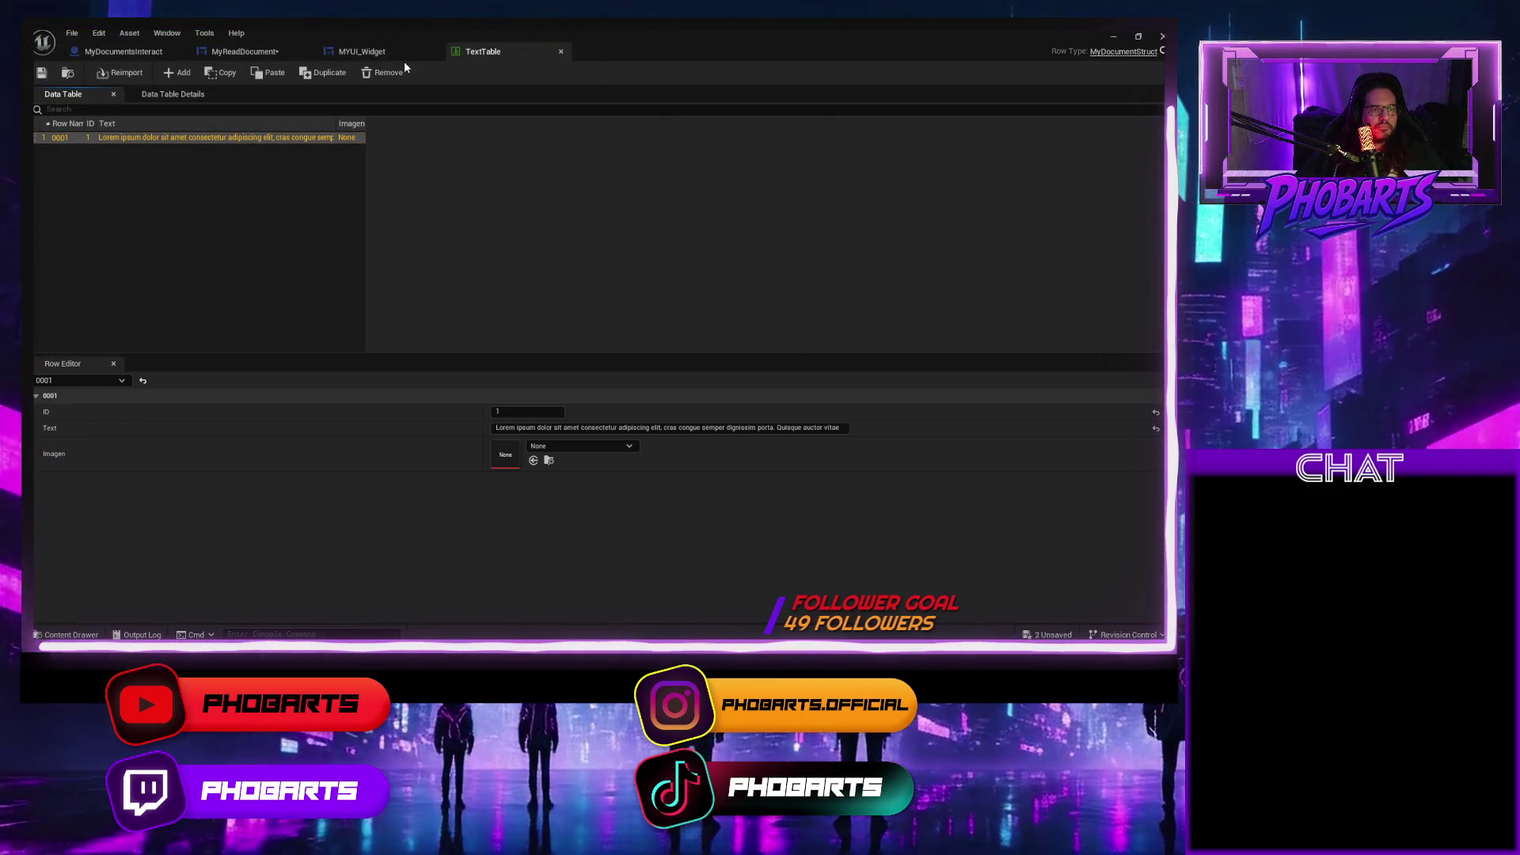
click(371, 52)
click(118, 51)
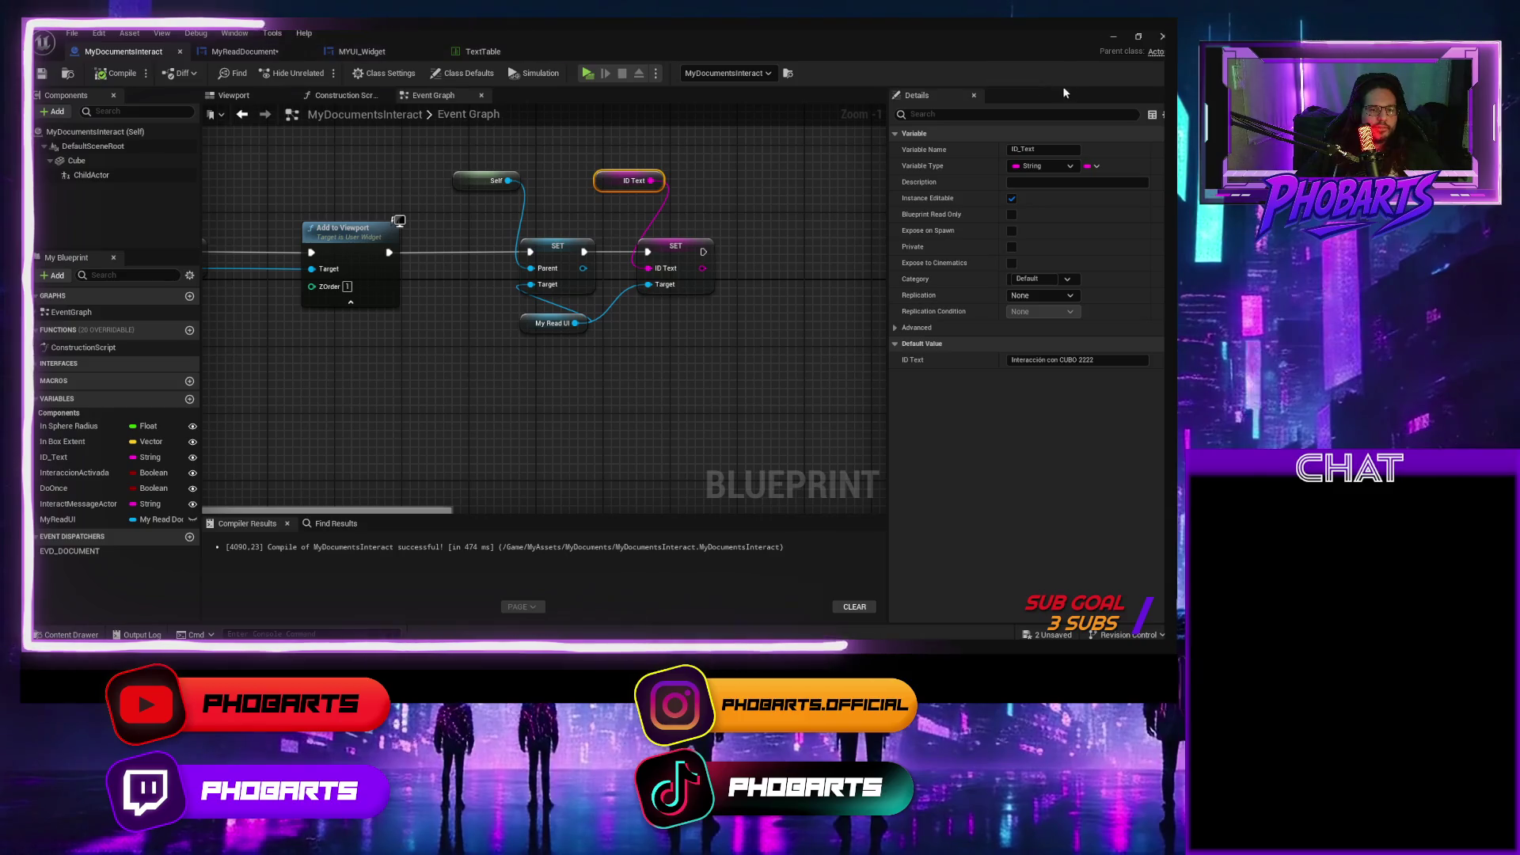
Set the placed actor's ID Text back to 0001, save the level, and reopen MyReadDocument.
click(1112, 36)
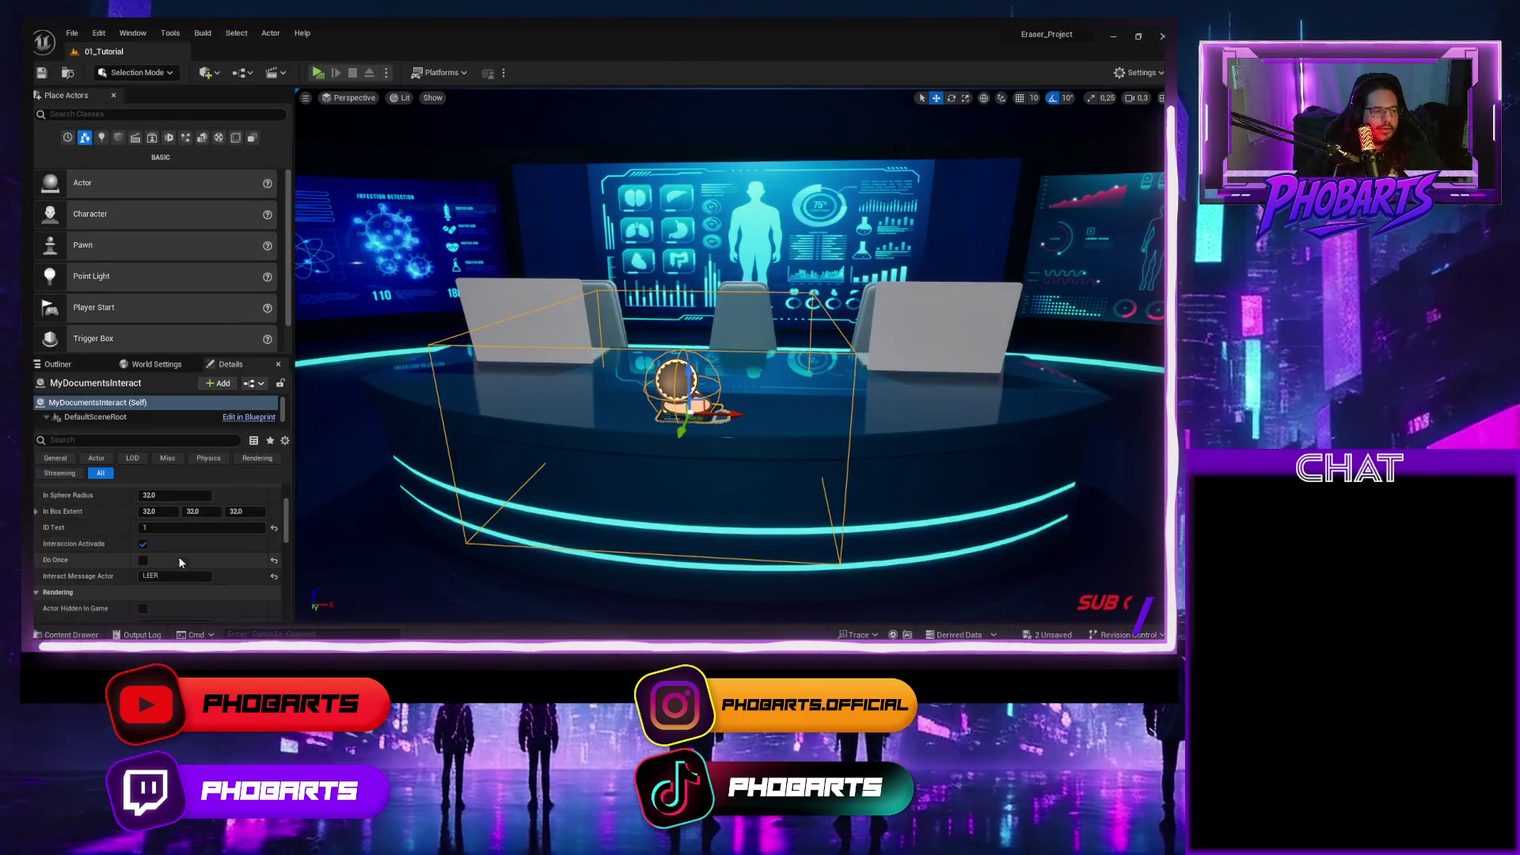
click(158, 527)
text(0)
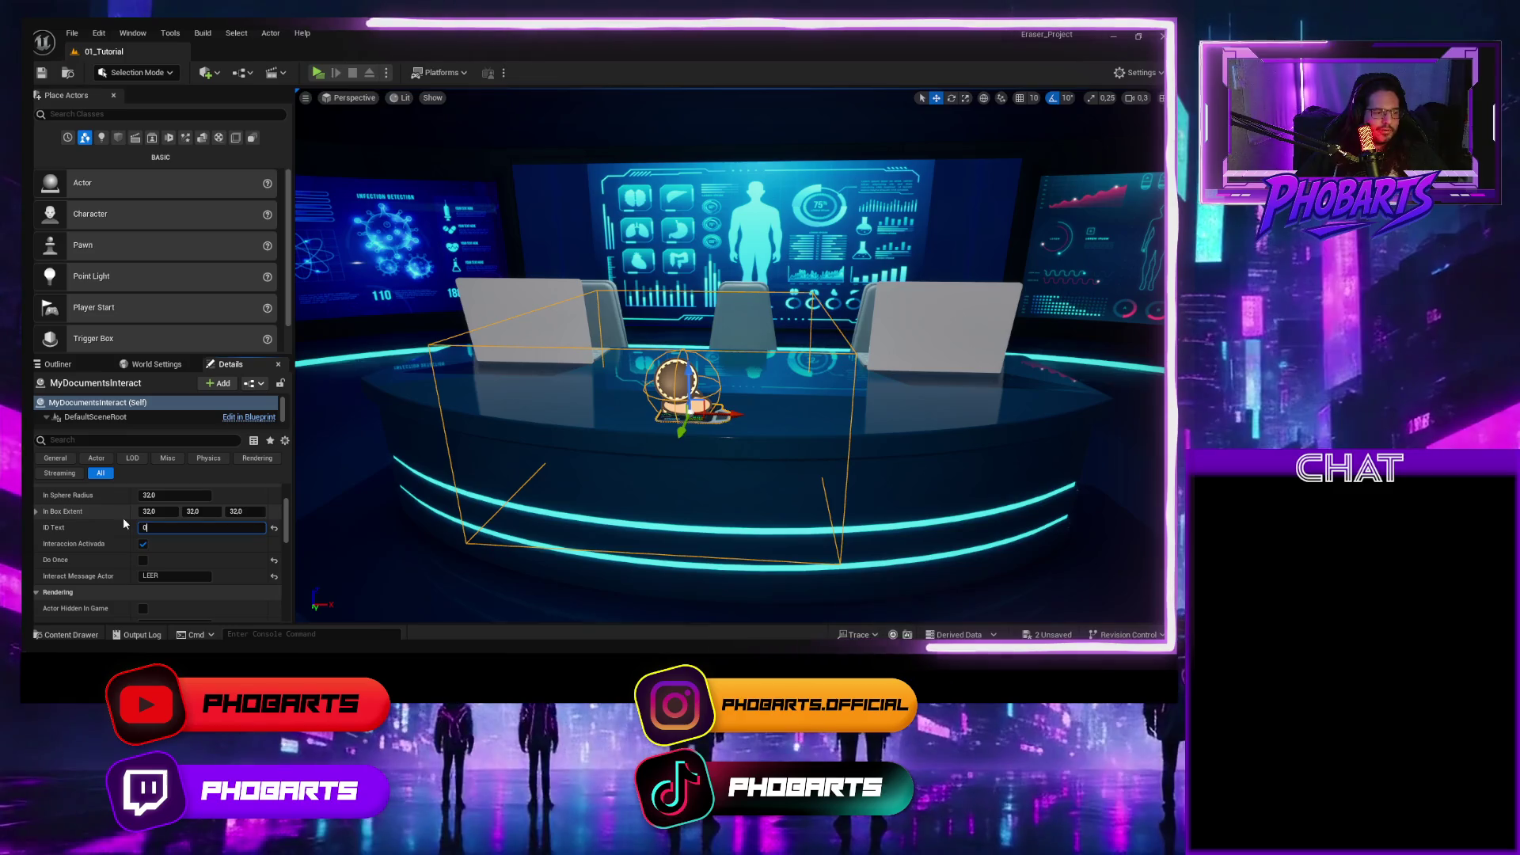
text(001)
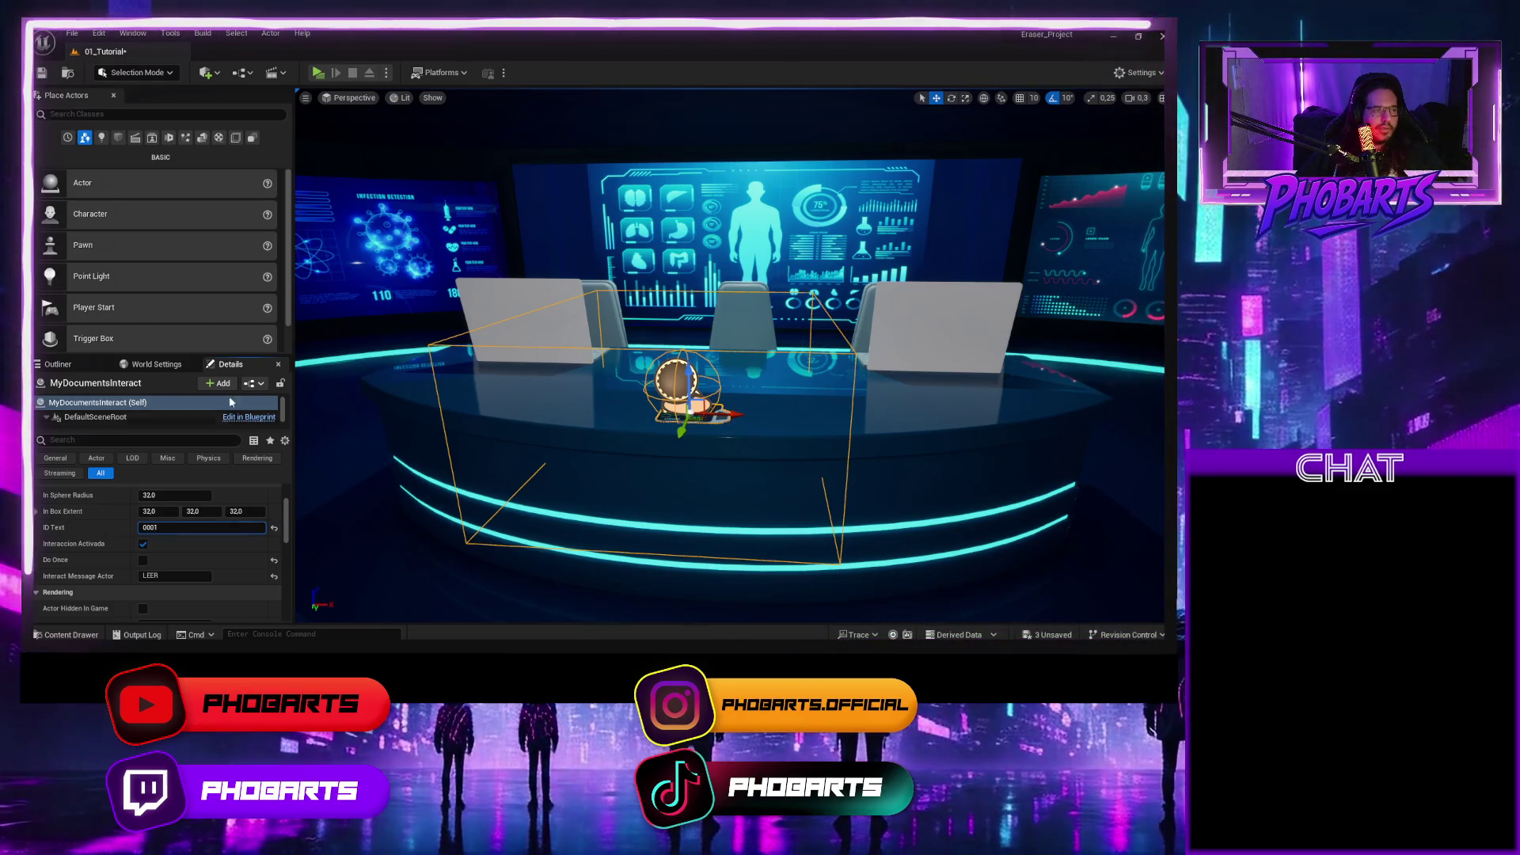
key(ctrl+s)
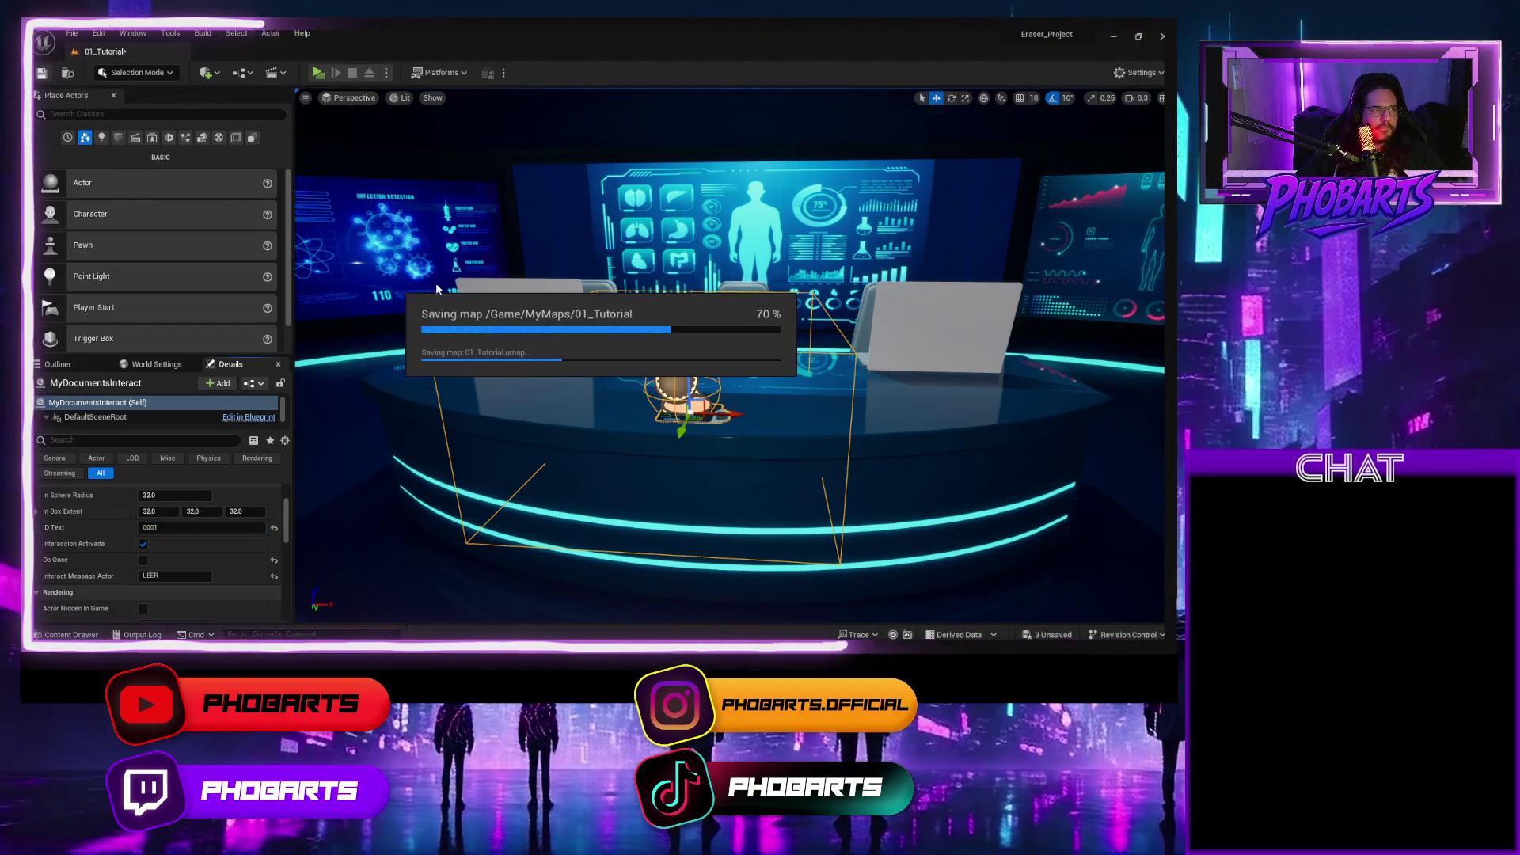
mouse_move(788, 645)
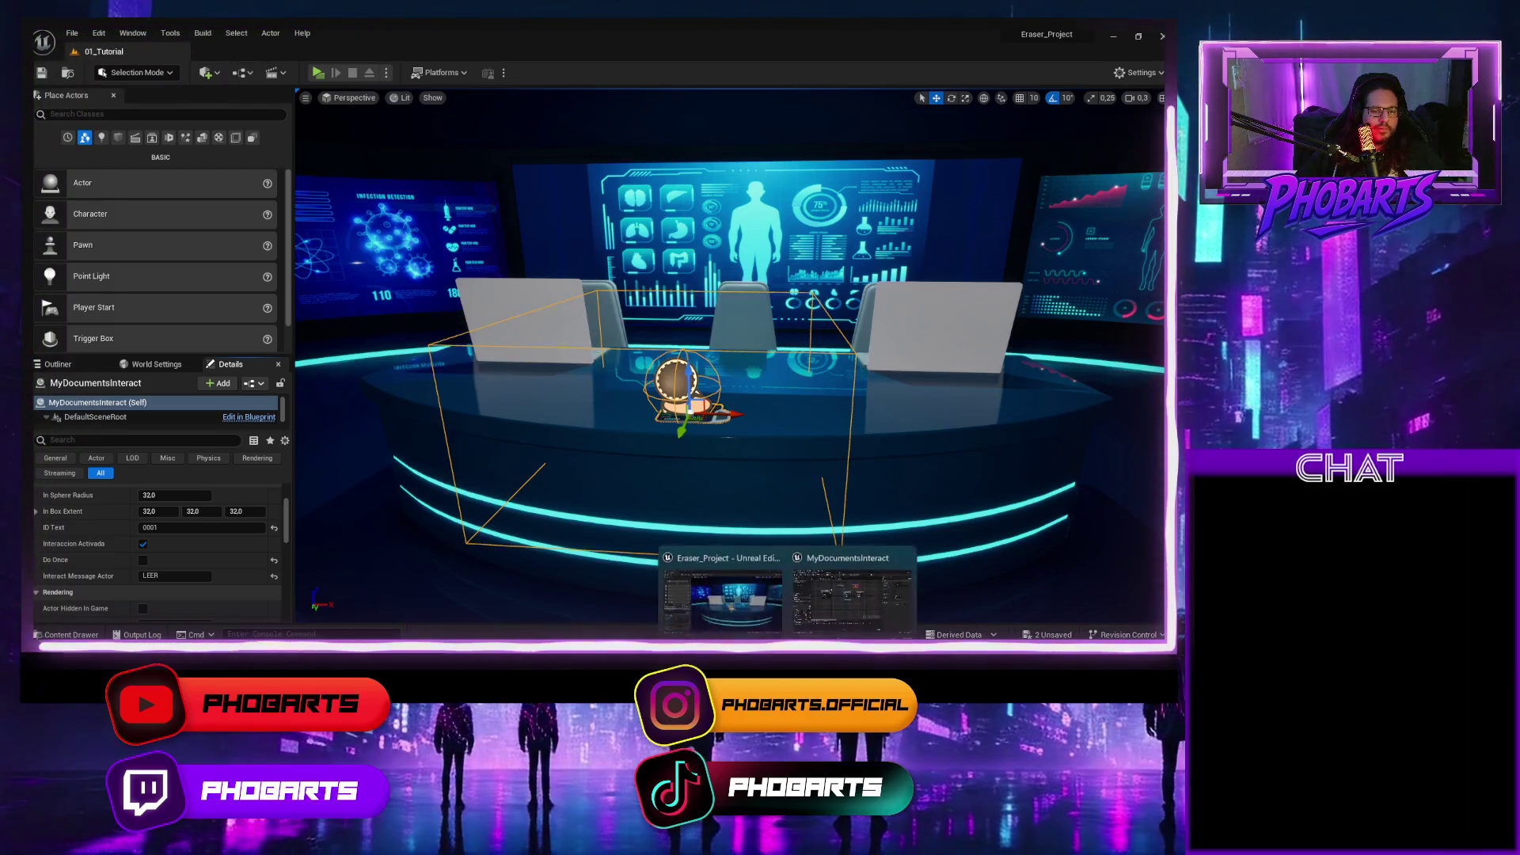
click(851, 602)
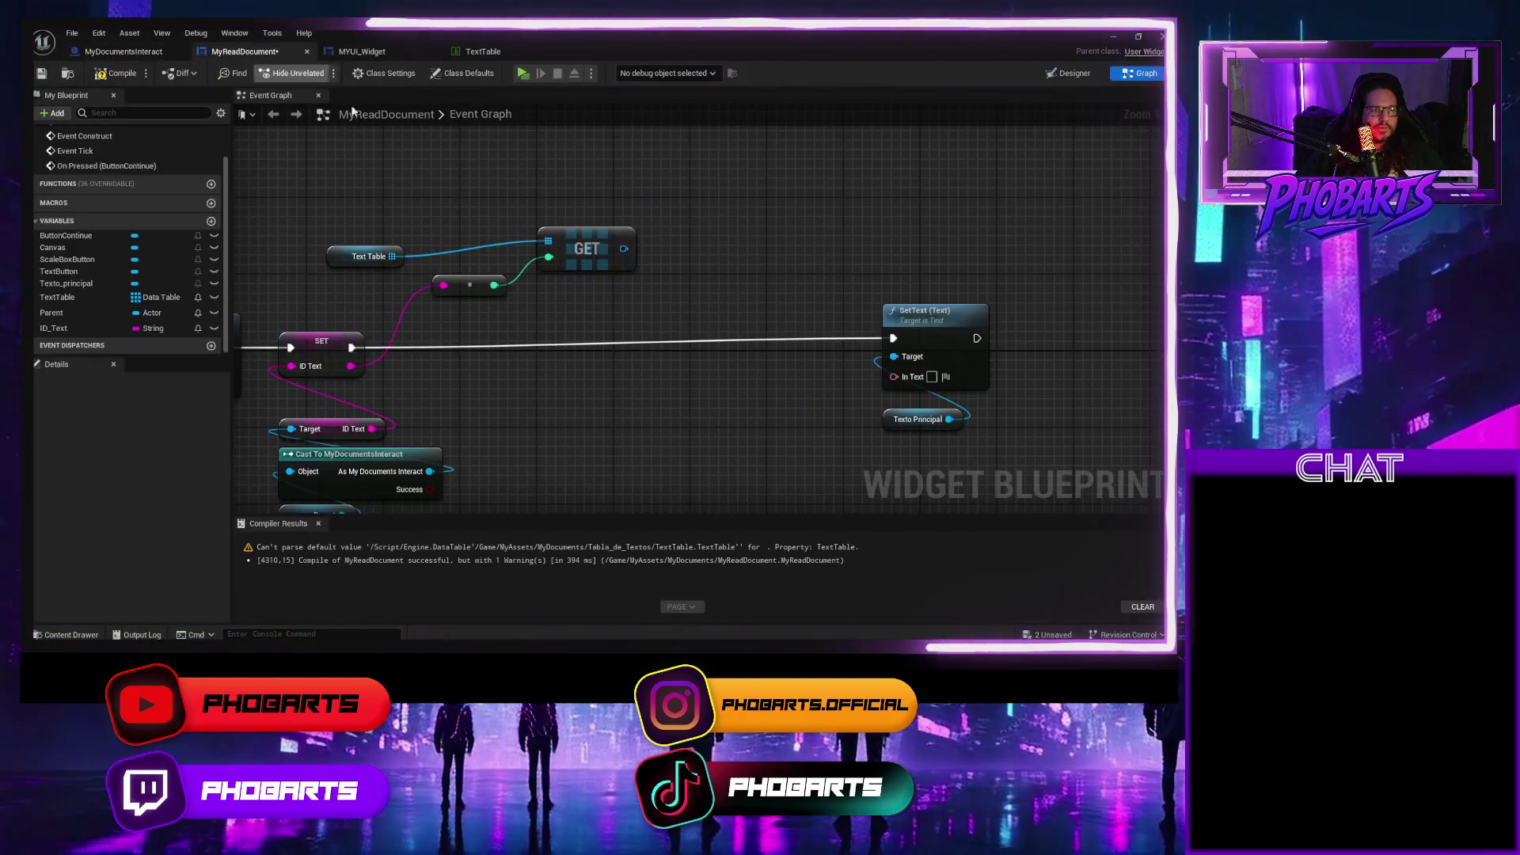
Add a Get Data Table Row node wired from the GET node's output.
click(358, 52)
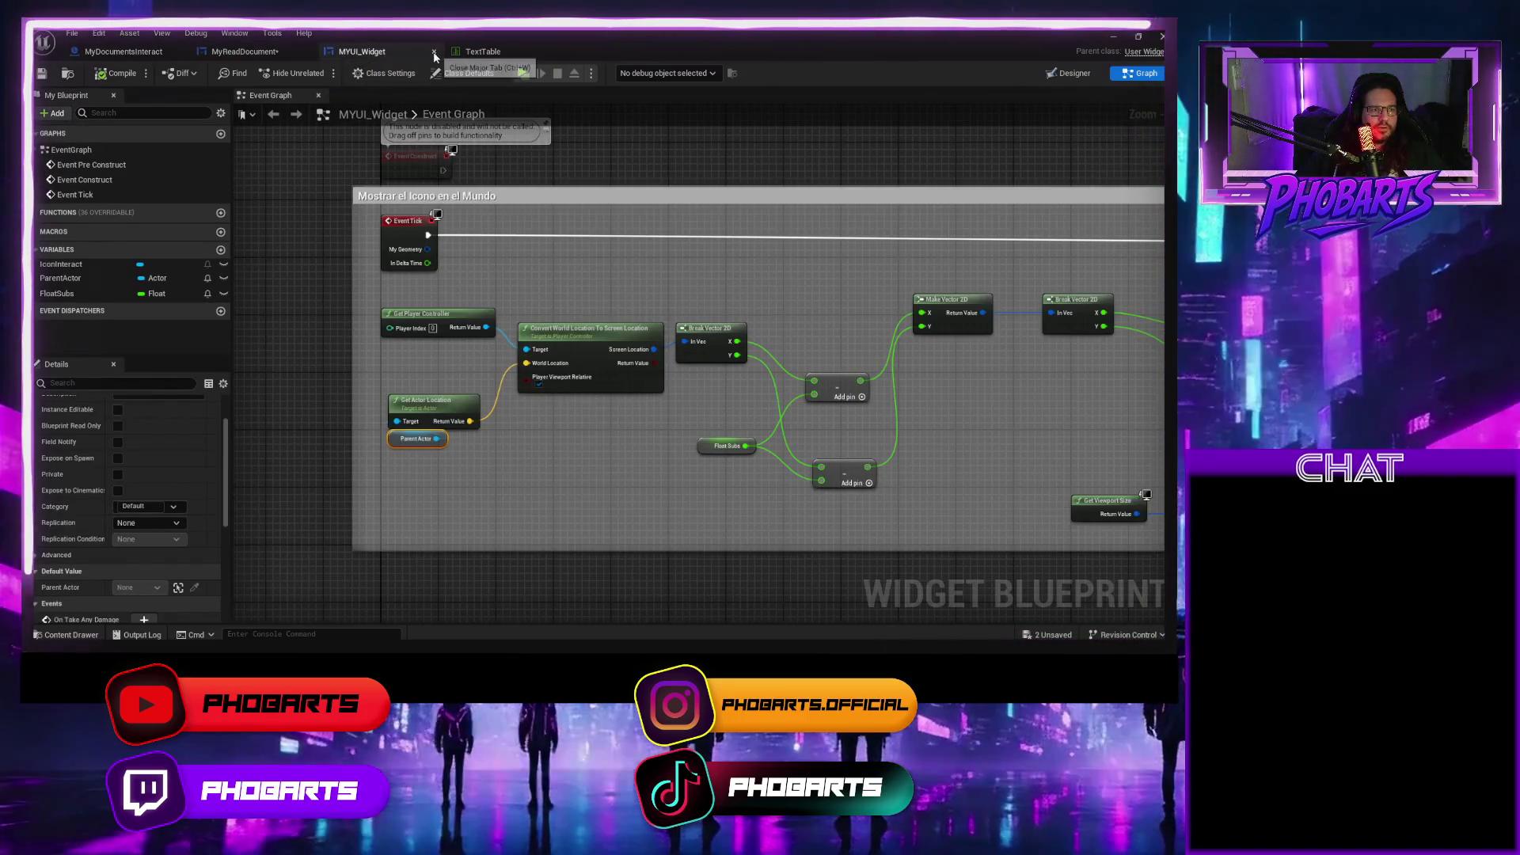
click(434, 51)
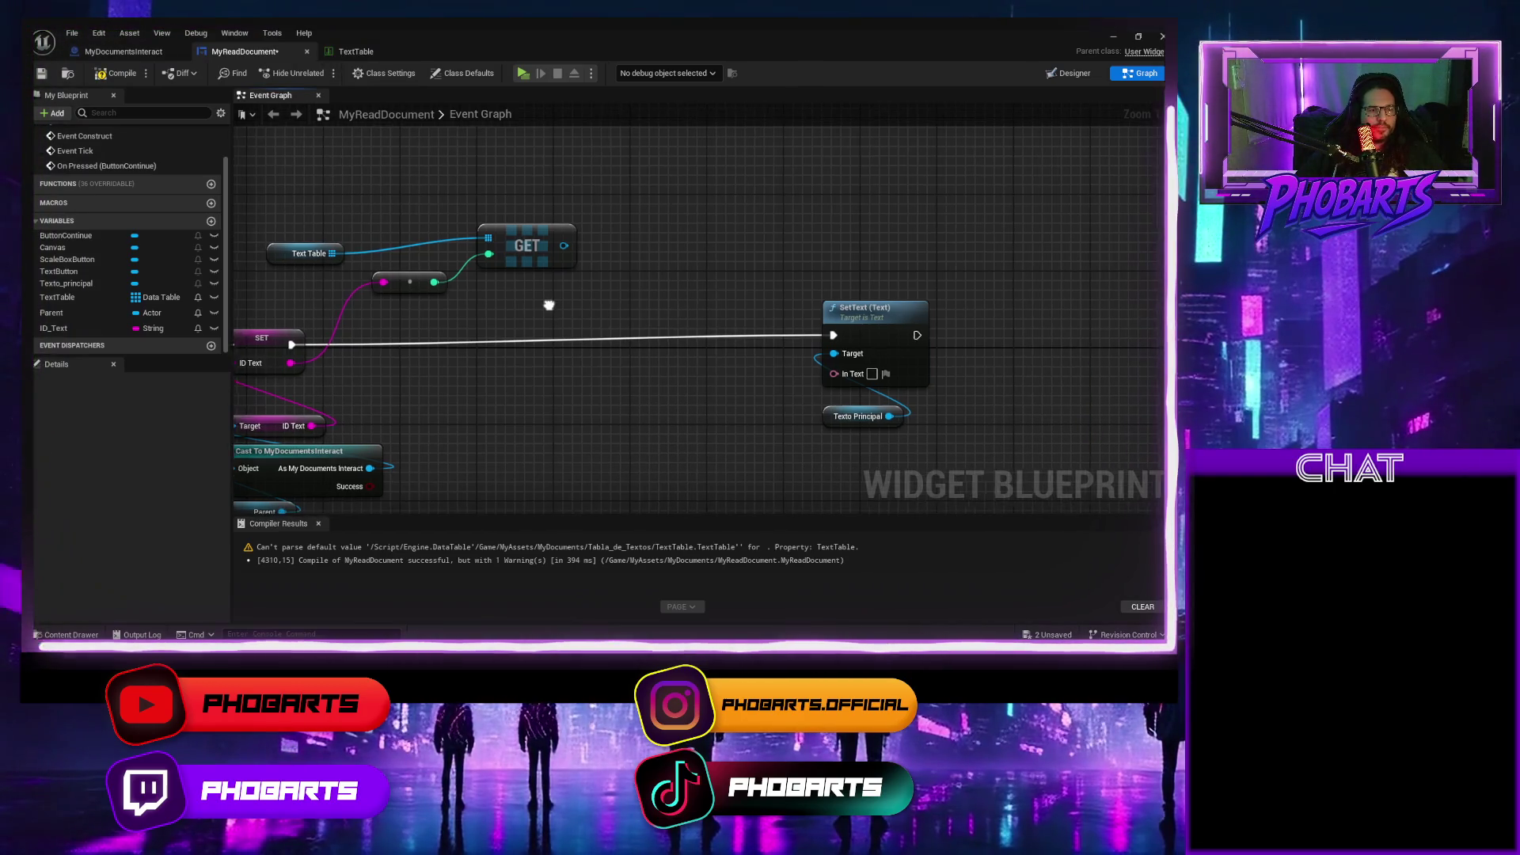
drag(560, 247, 603, 252)
text(get)
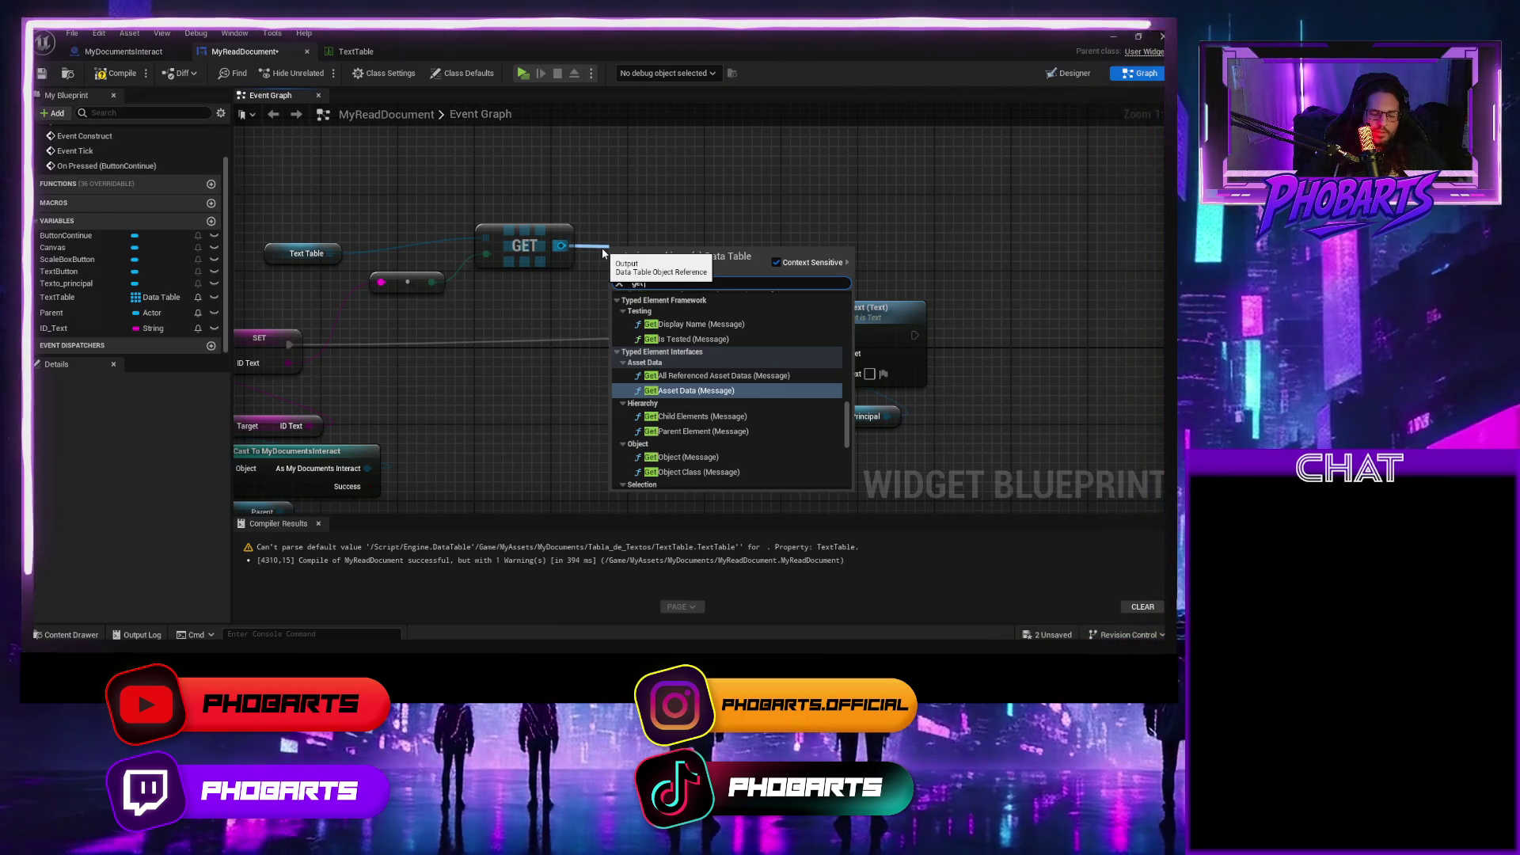
text(ro)
key(Return)
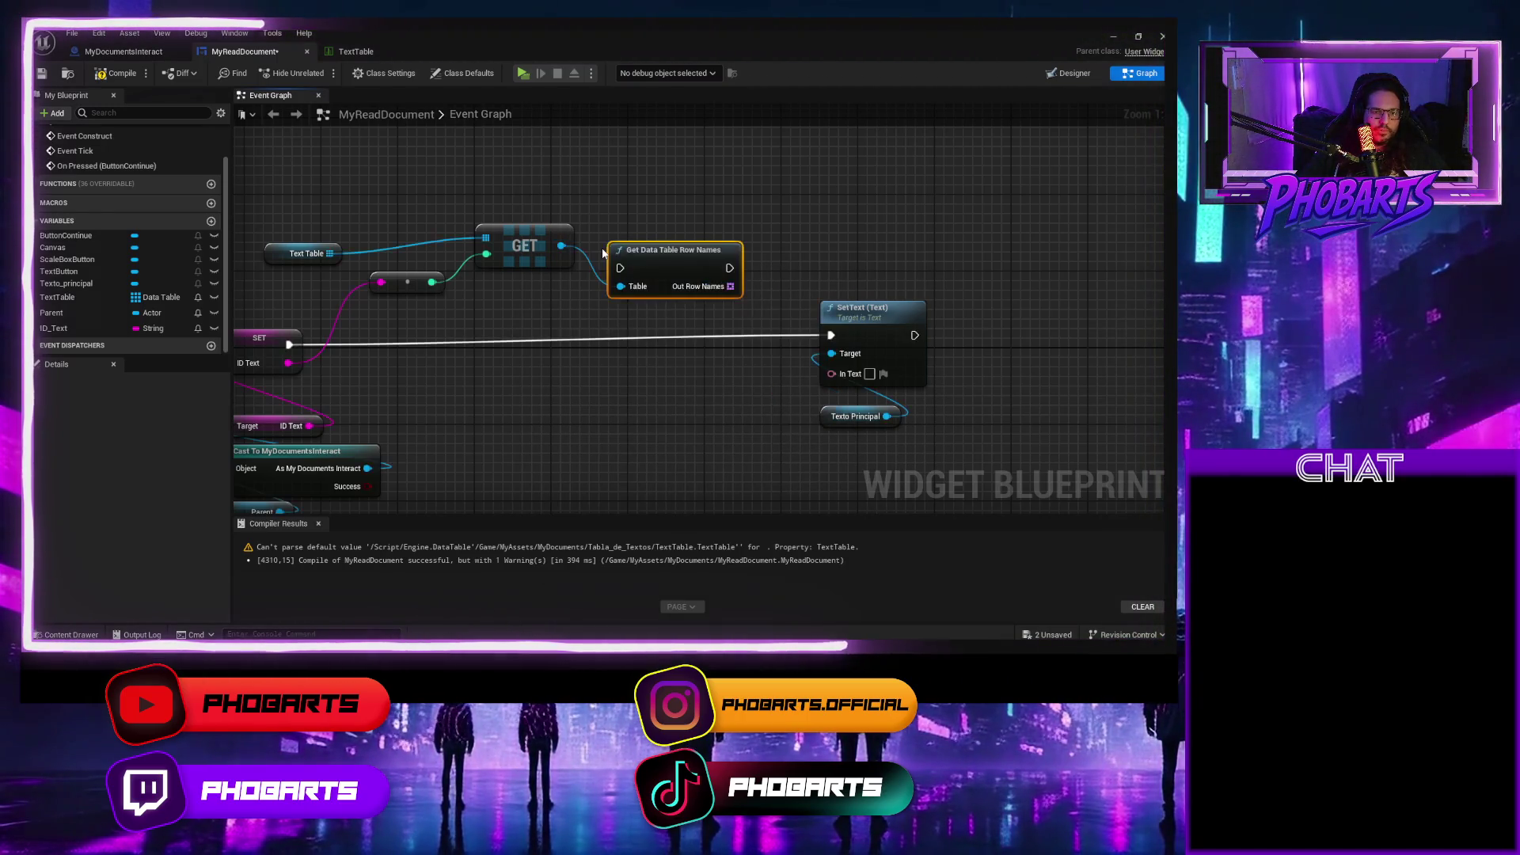
key(Delete)
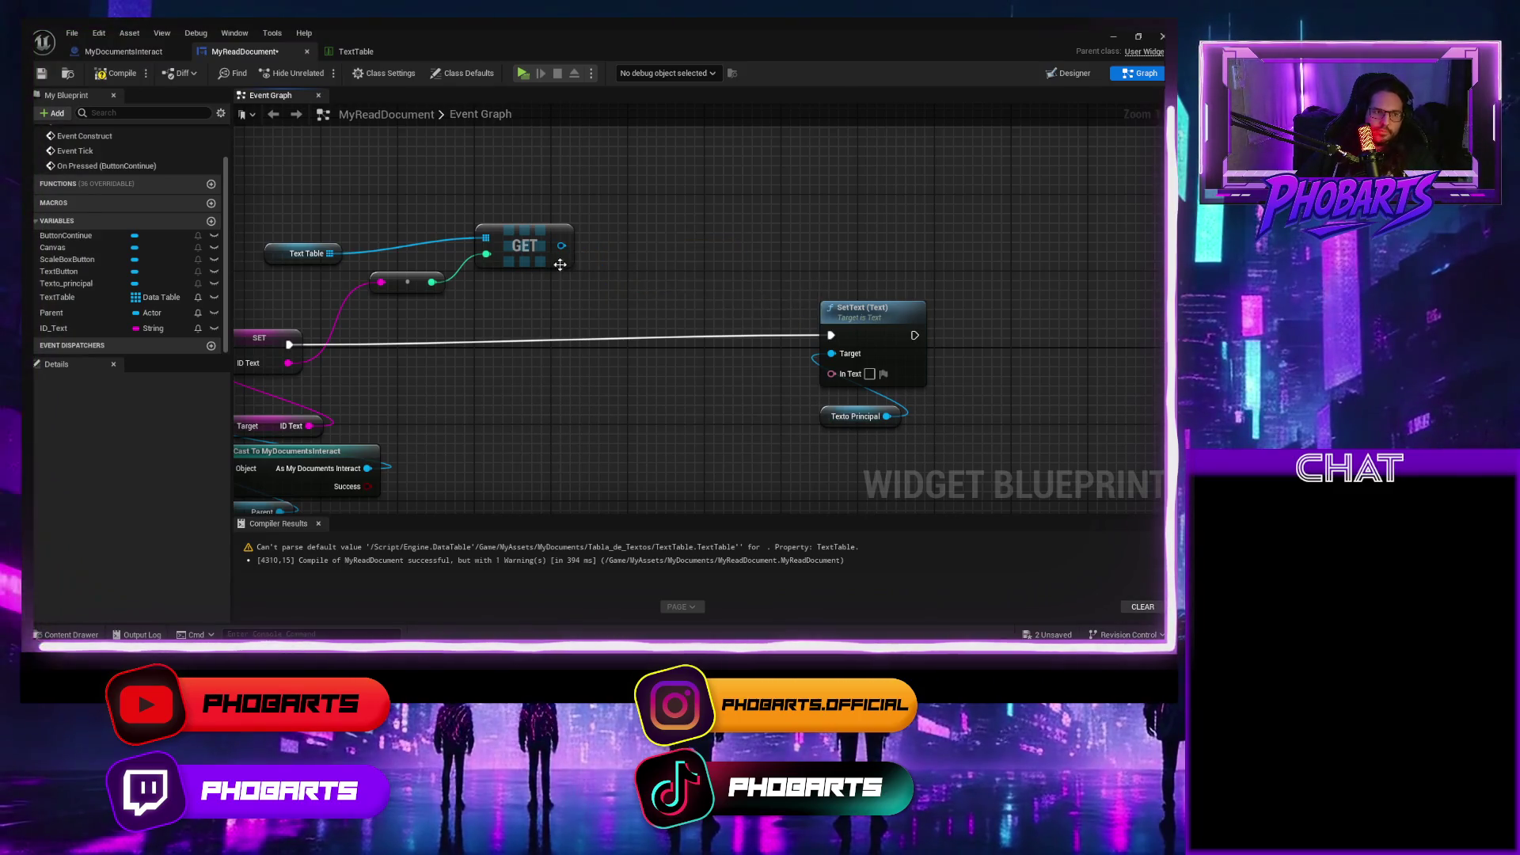
drag(561, 246, 628, 240)
text(get datat)
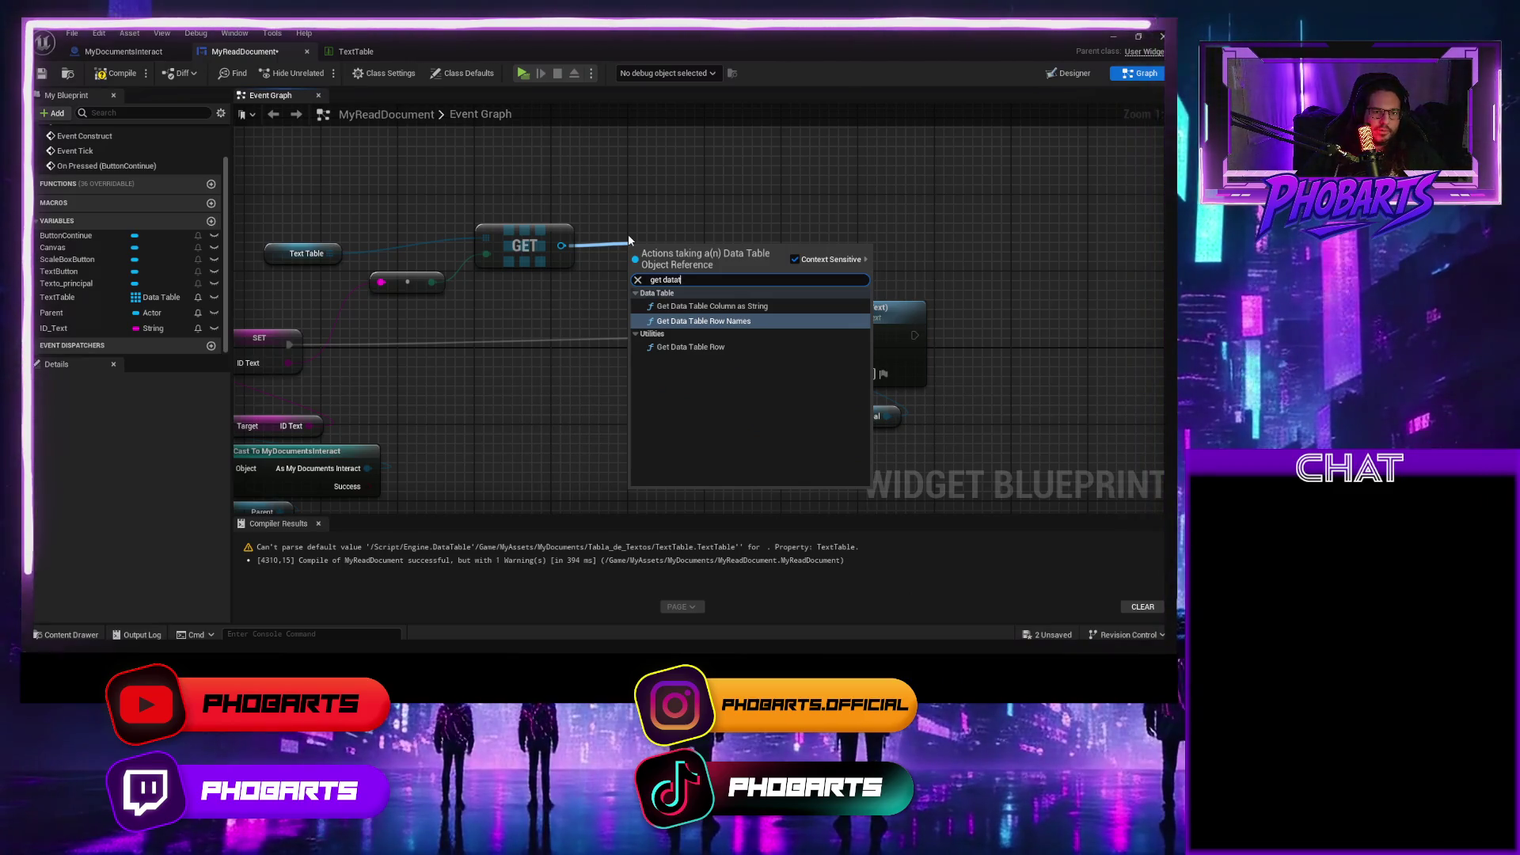
click(690, 347)
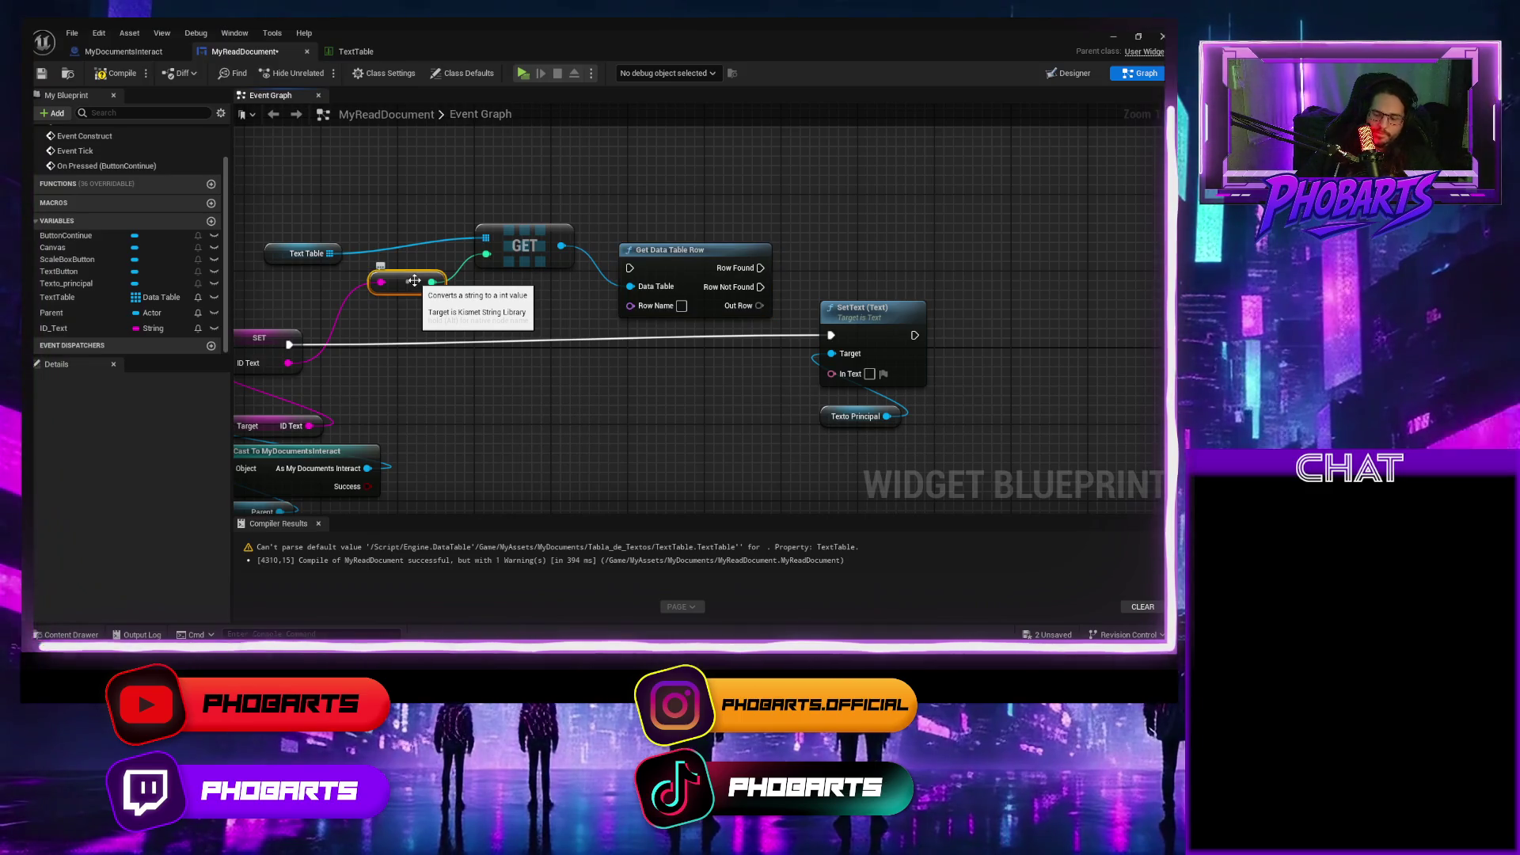
Try linking Text Table directly to the Data Table input, then restore the GET node.
key(Delete)
click(522, 245)
key(Delete)
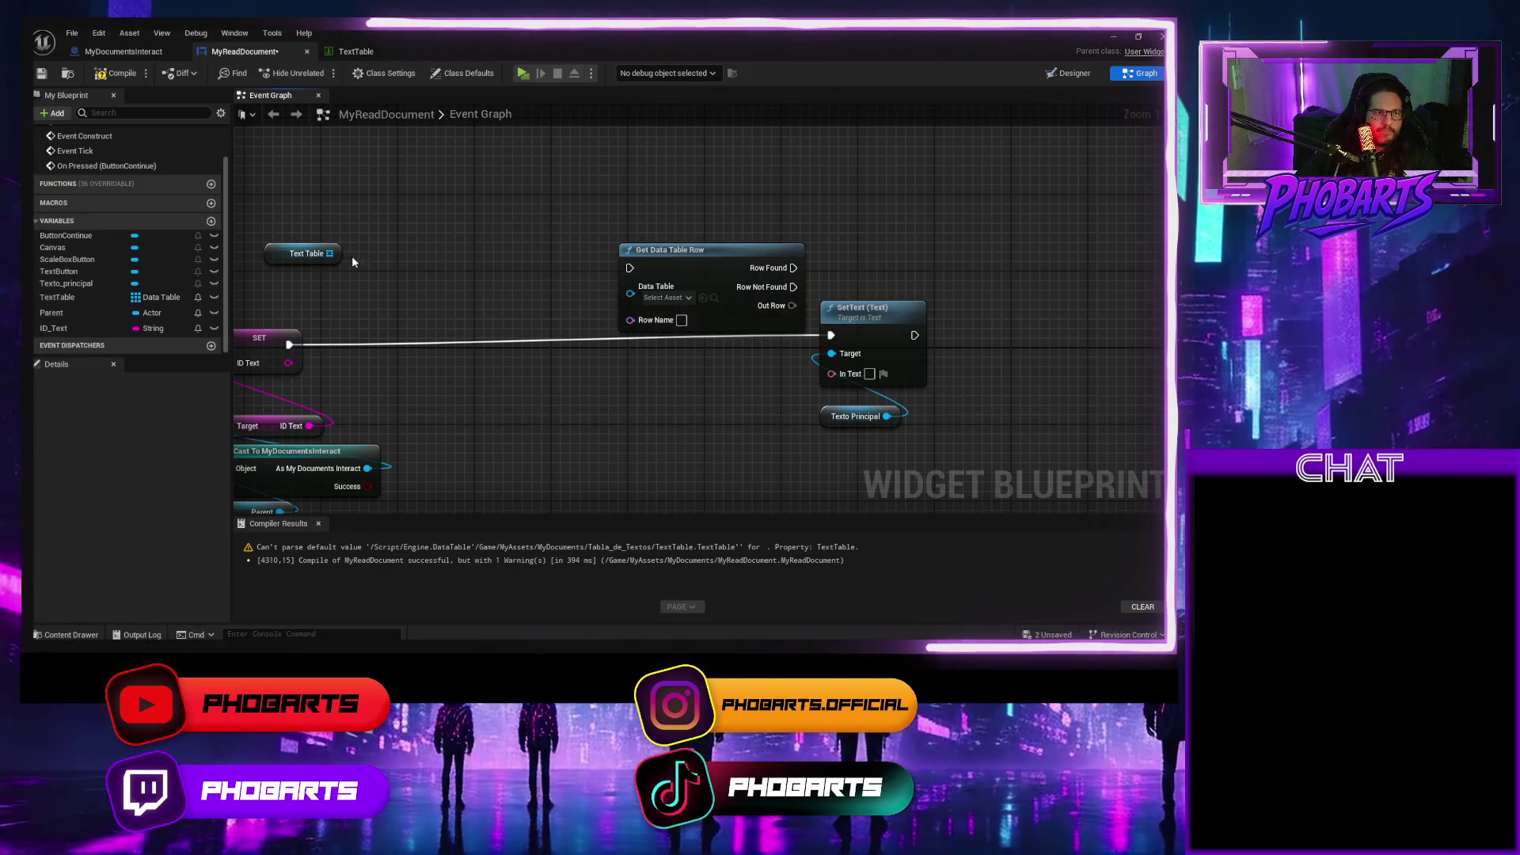
drag(329, 253, 635, 301)
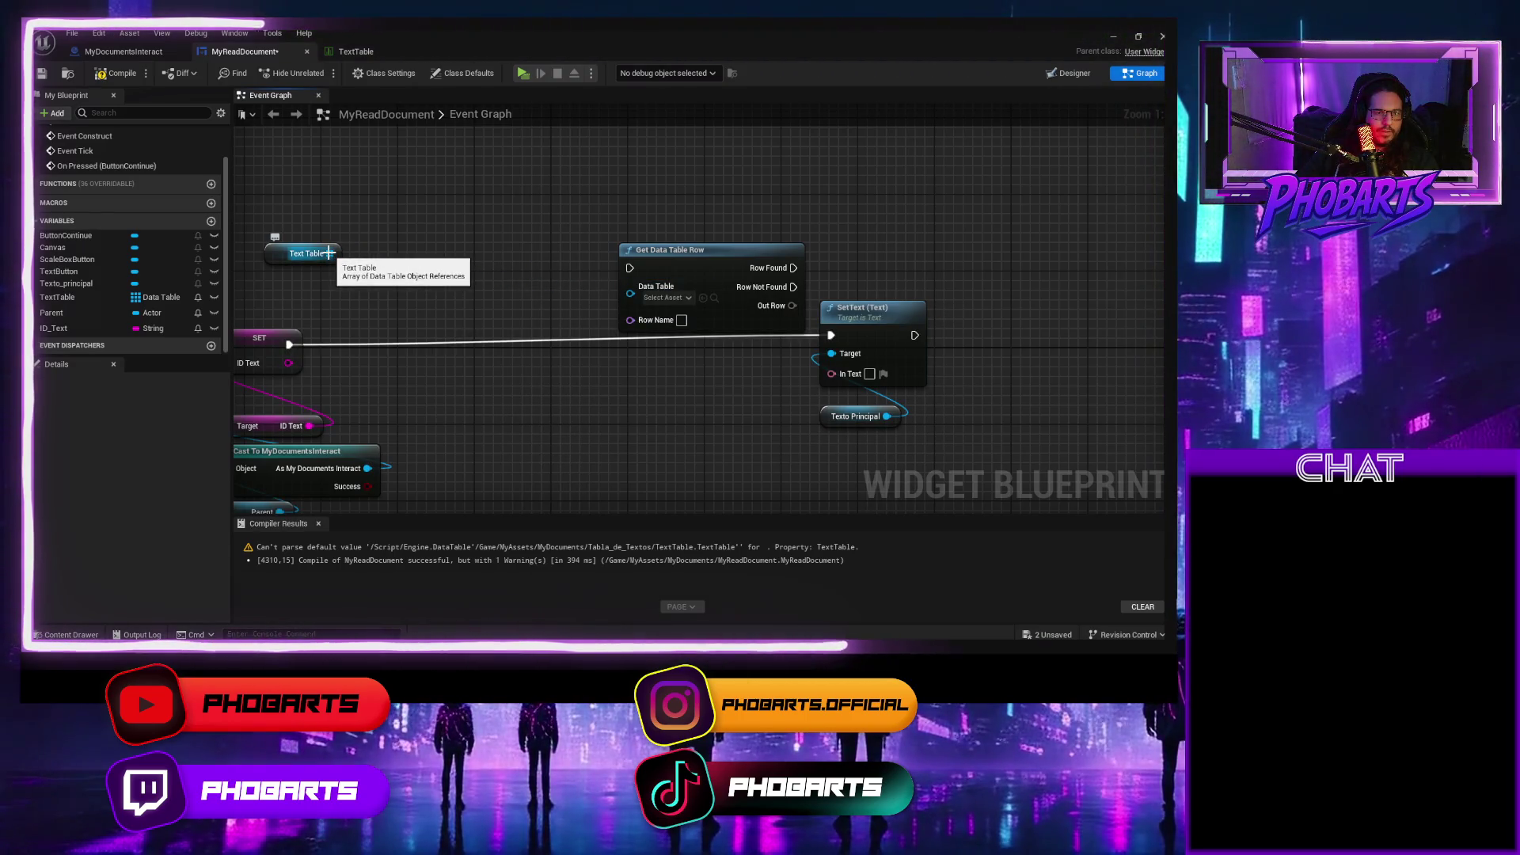
drag(328, 253, 370, 255)
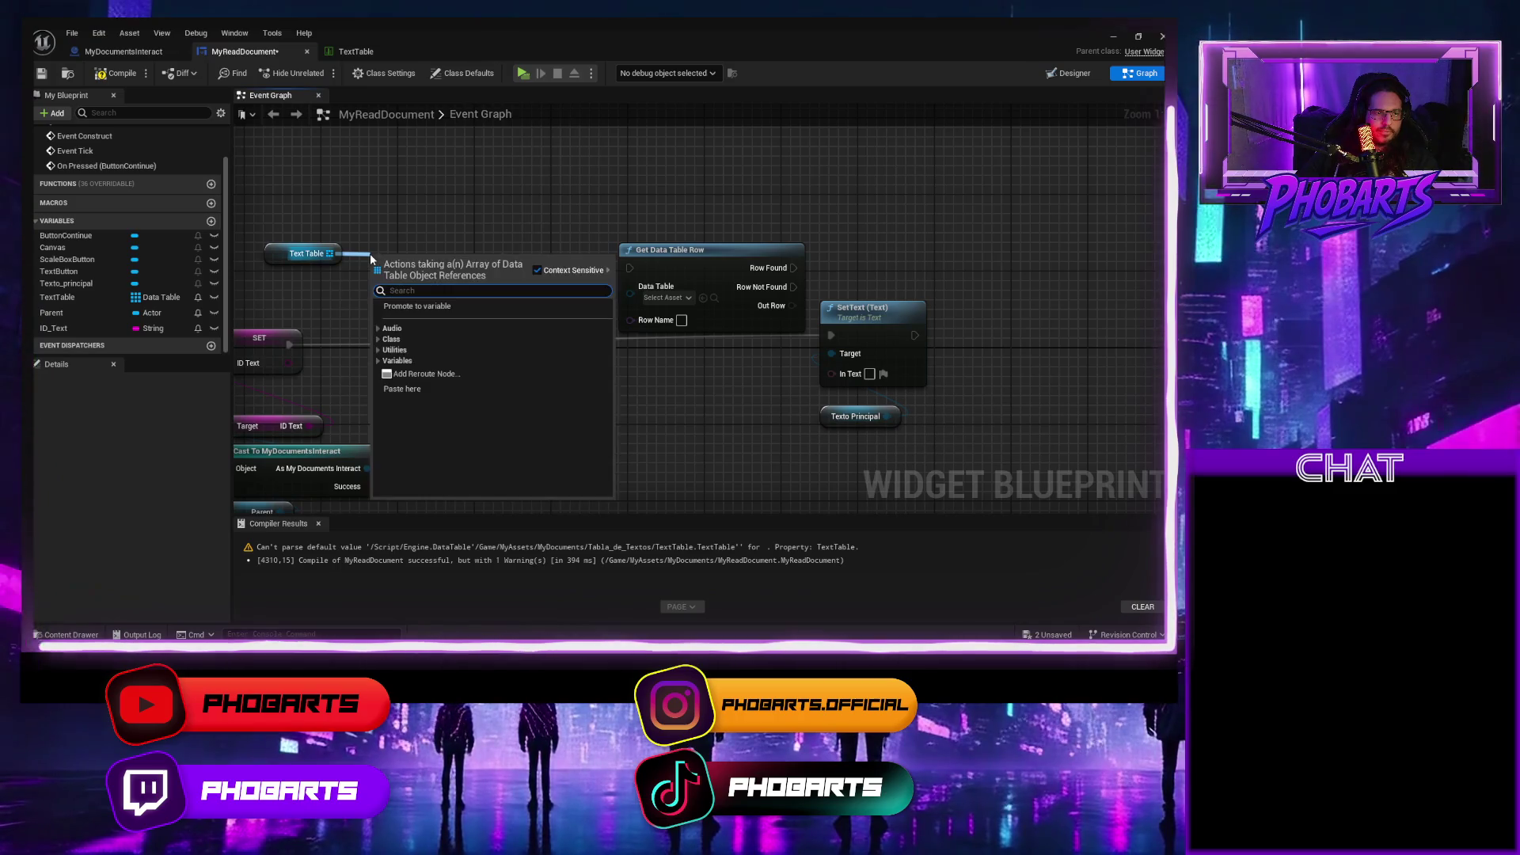
click(391, 210)
key(ctrl+z)
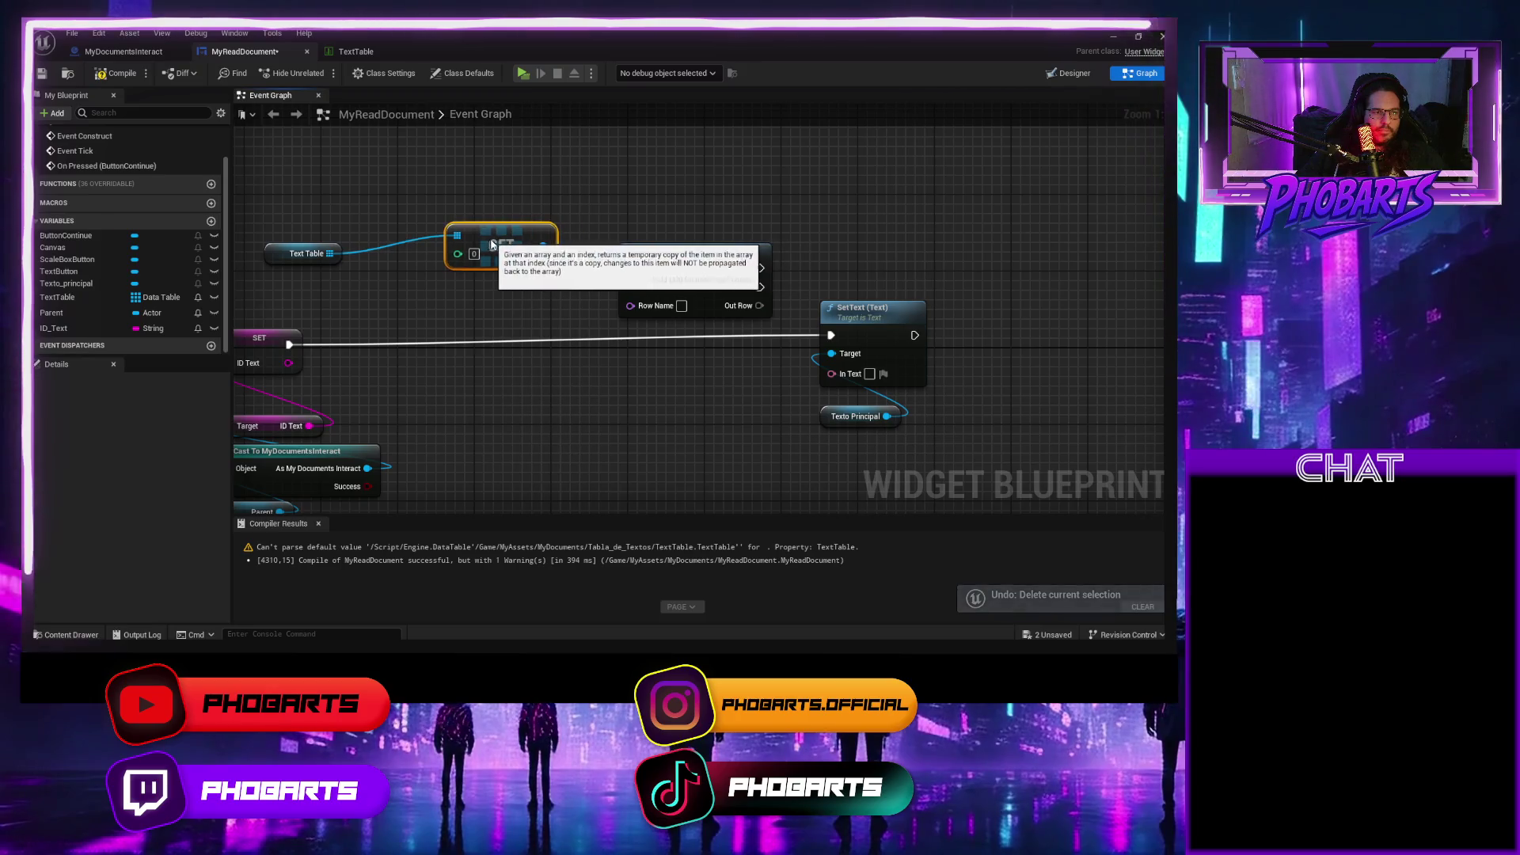
drag(523, 240, 479, 251)
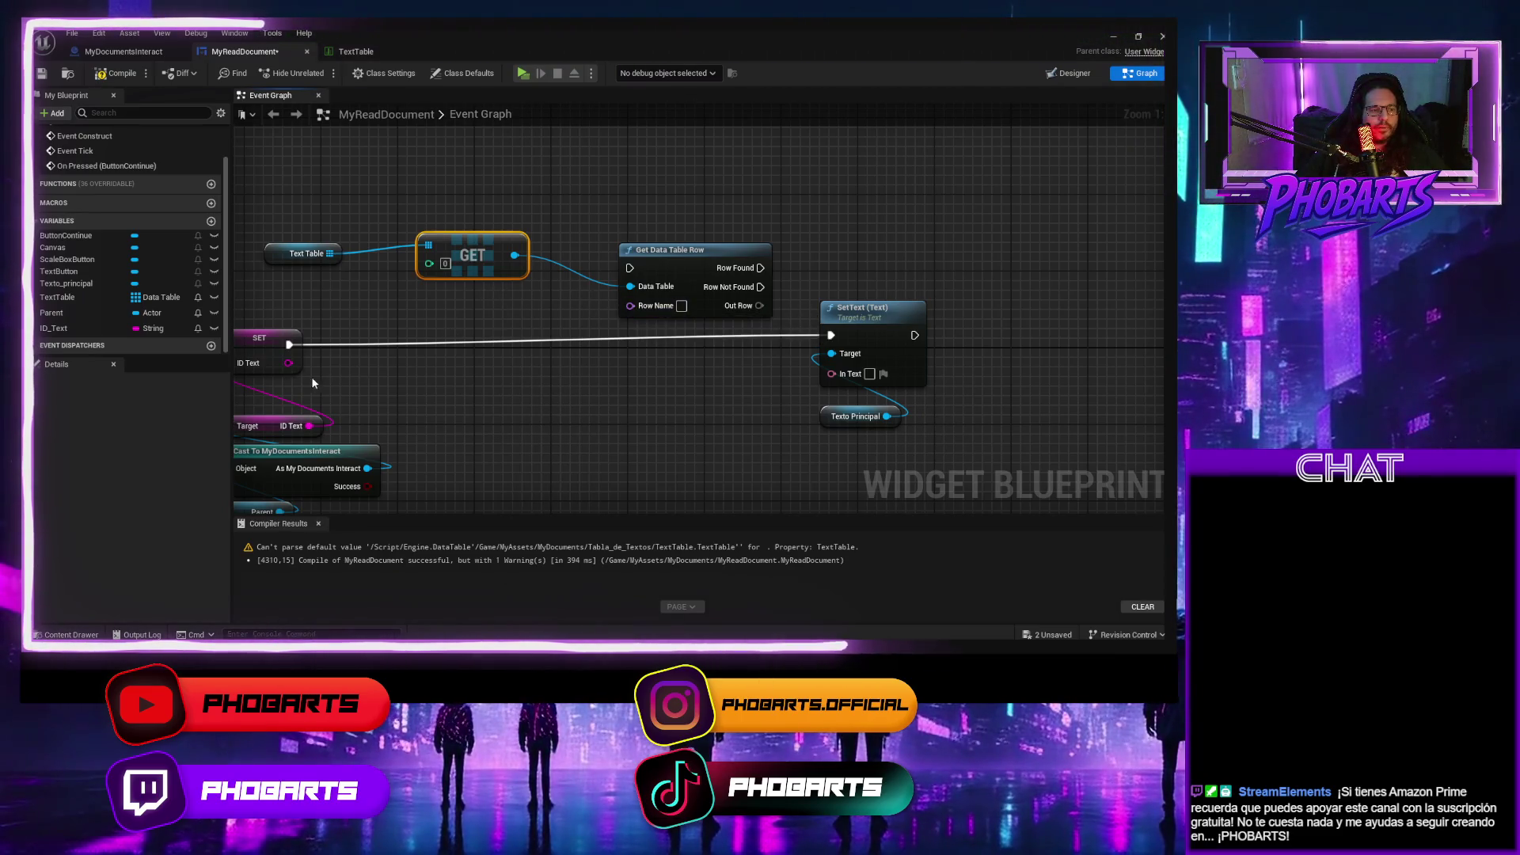
Connect ID Text to Row Name, run Get Data Table Row after SET, and shift SetText right.
drag(355, 402, 423, 395)
drag(355, 356, 718, 302)
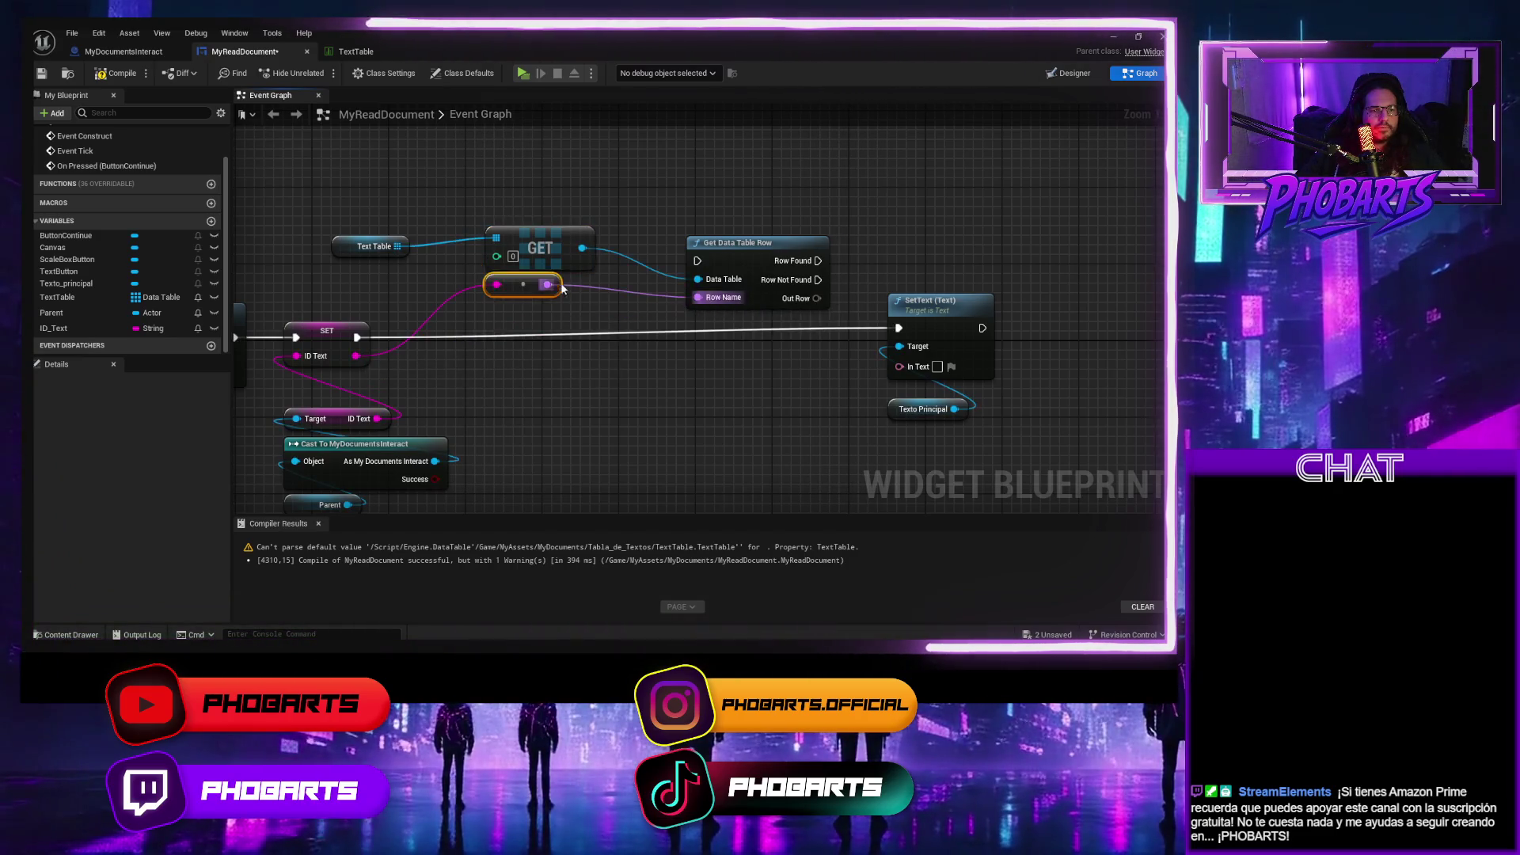
drag(533, 294, 532, 324)
drag(718, 251, 728, 328)
drag(356, 337, 699, 338)
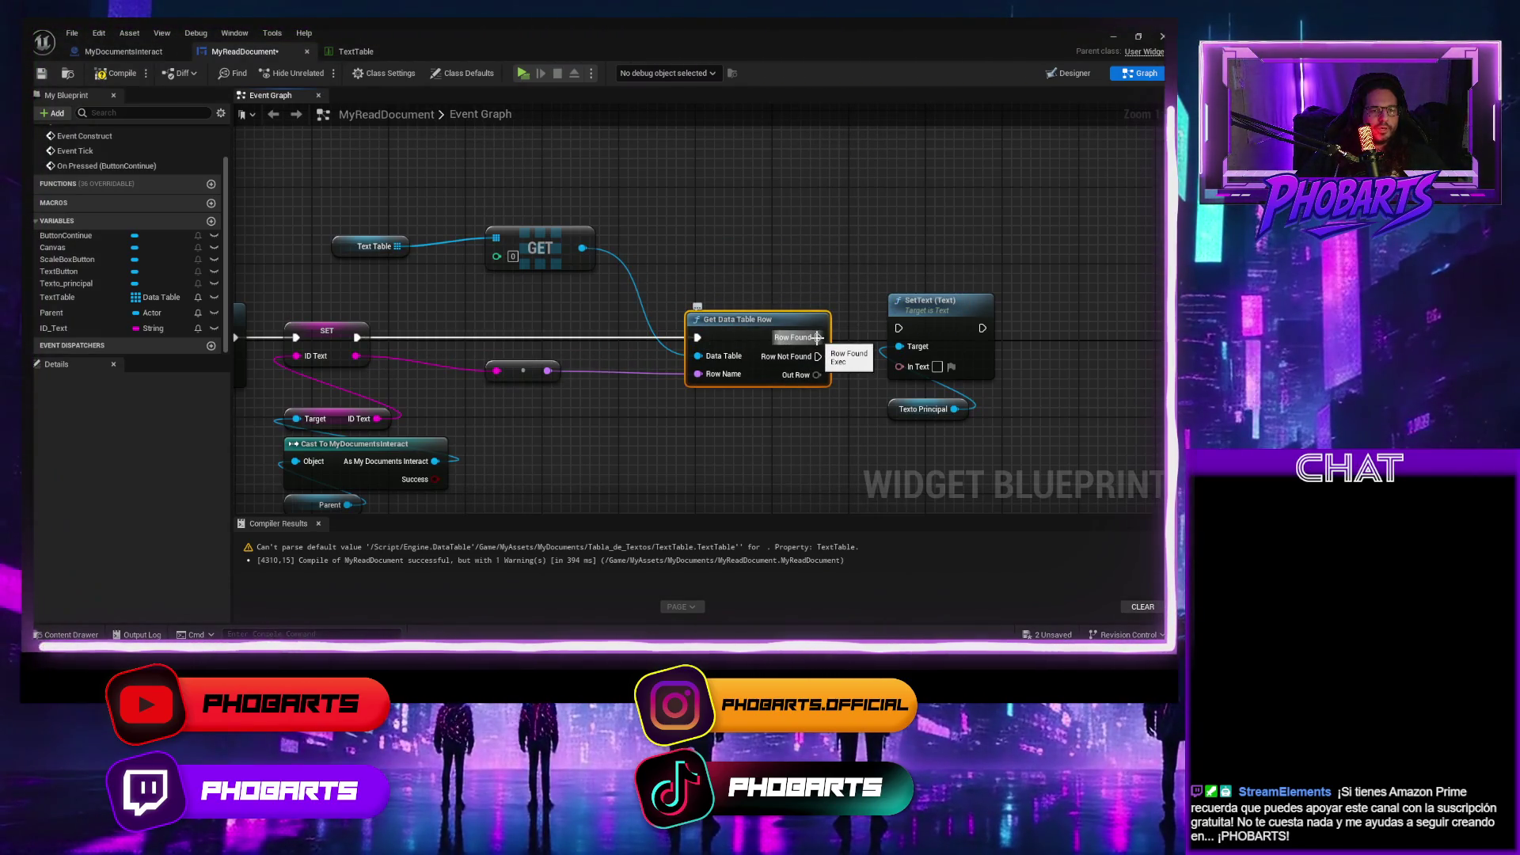
drag(799, 350, 817, 366)
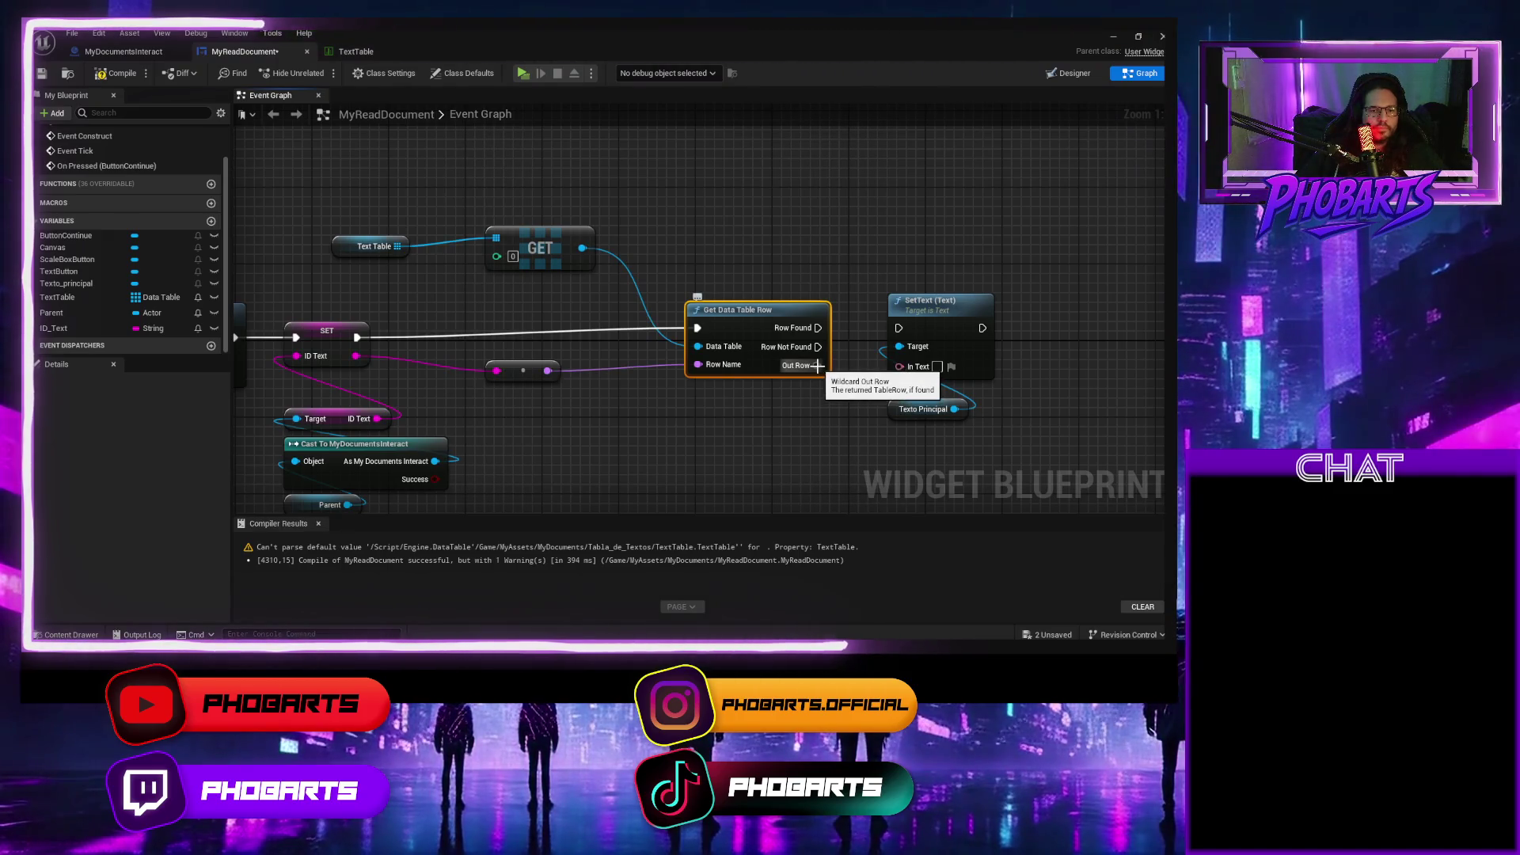
mouse_move(910, 433)
mouse_down()
mouse_move(903, 349)
mouse_move(1014, 310)
mouse_up()
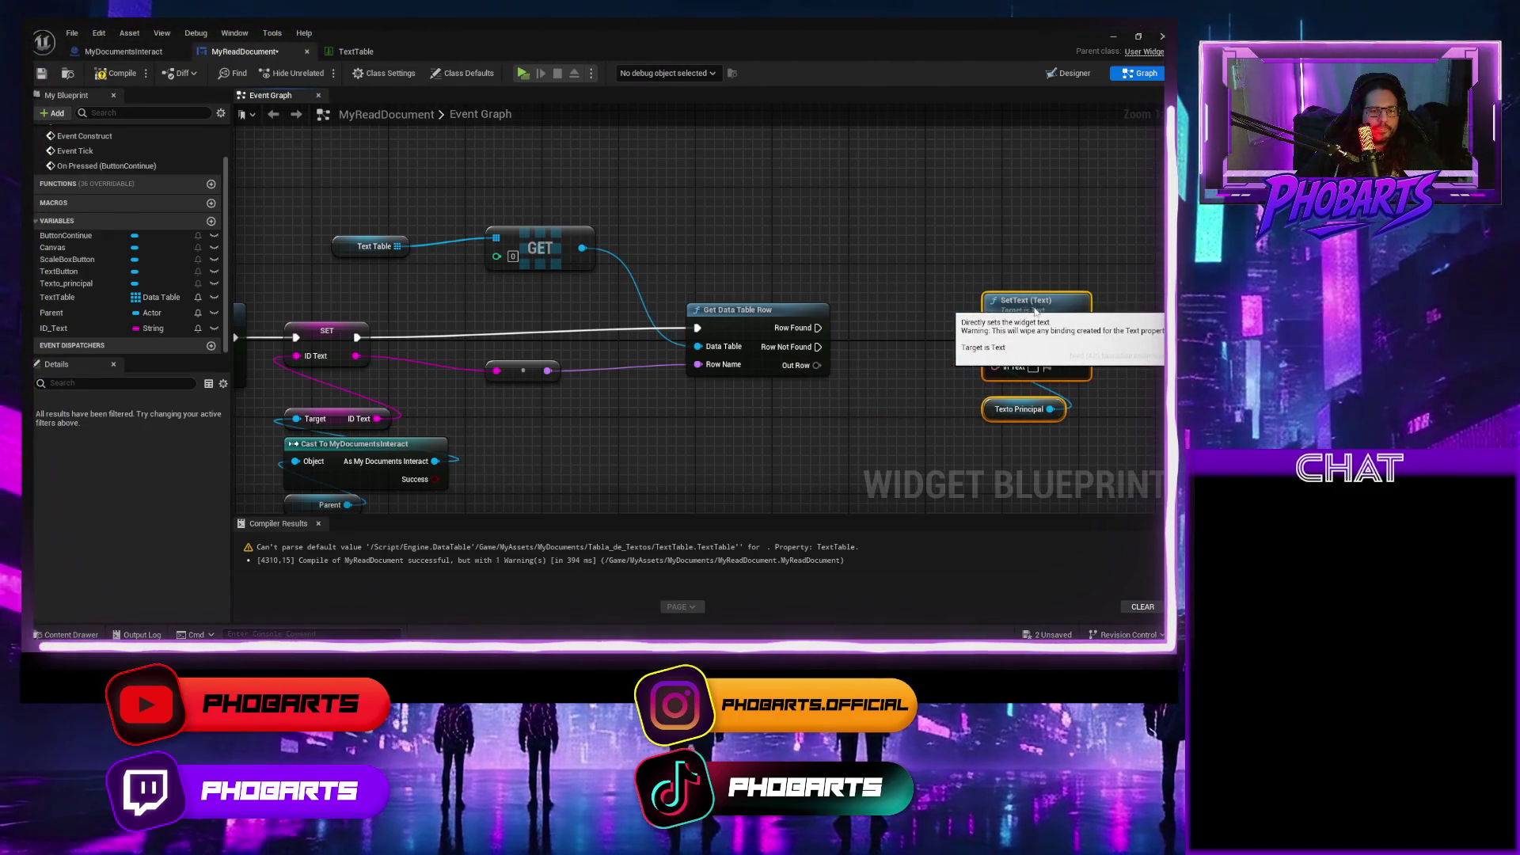
drag(816, 365, 854, 363)
text(br)
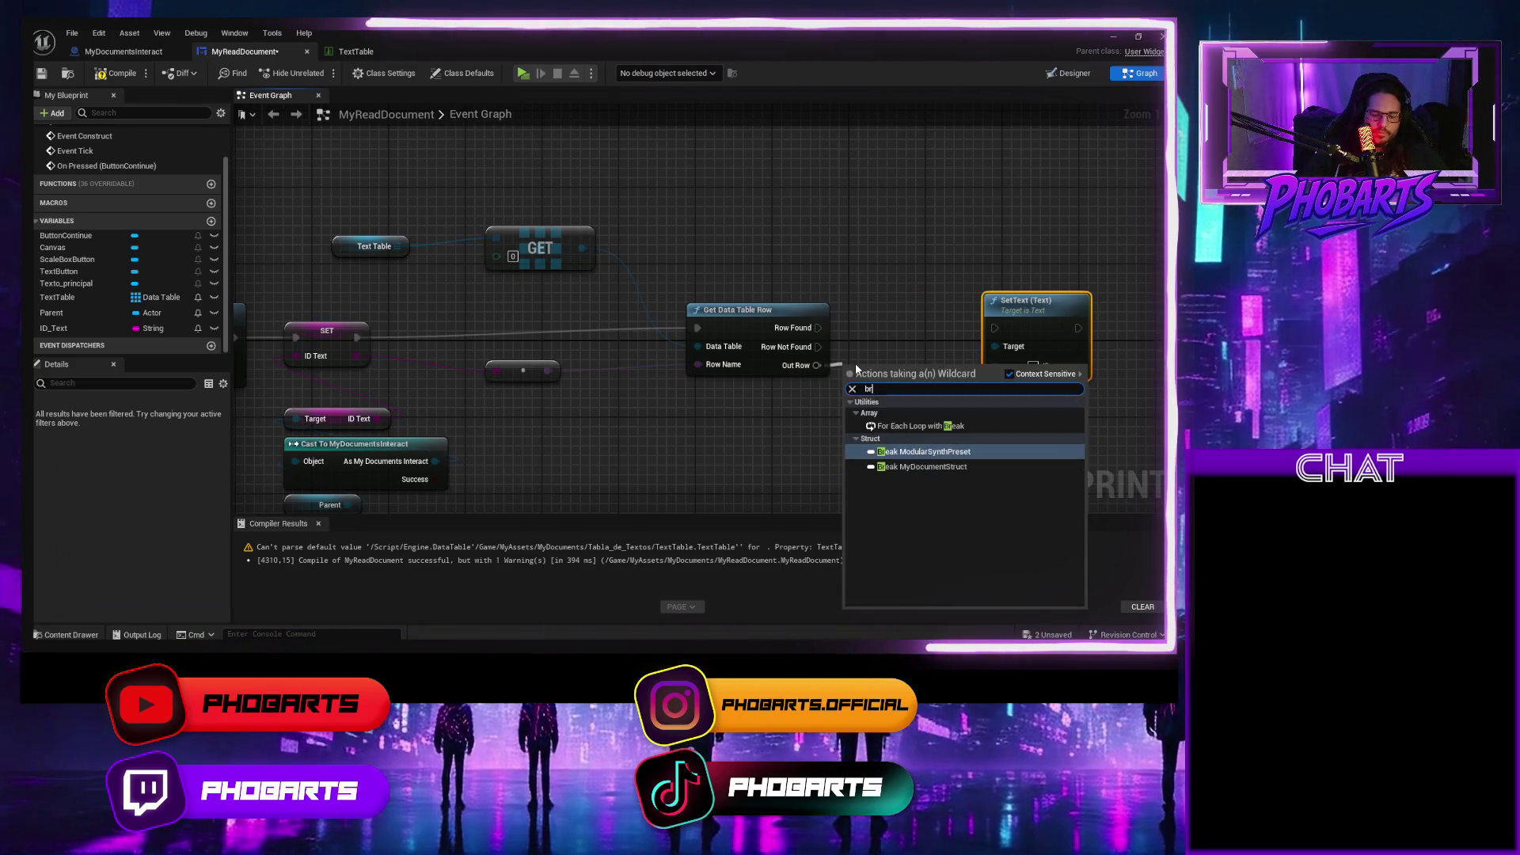
text(eak)
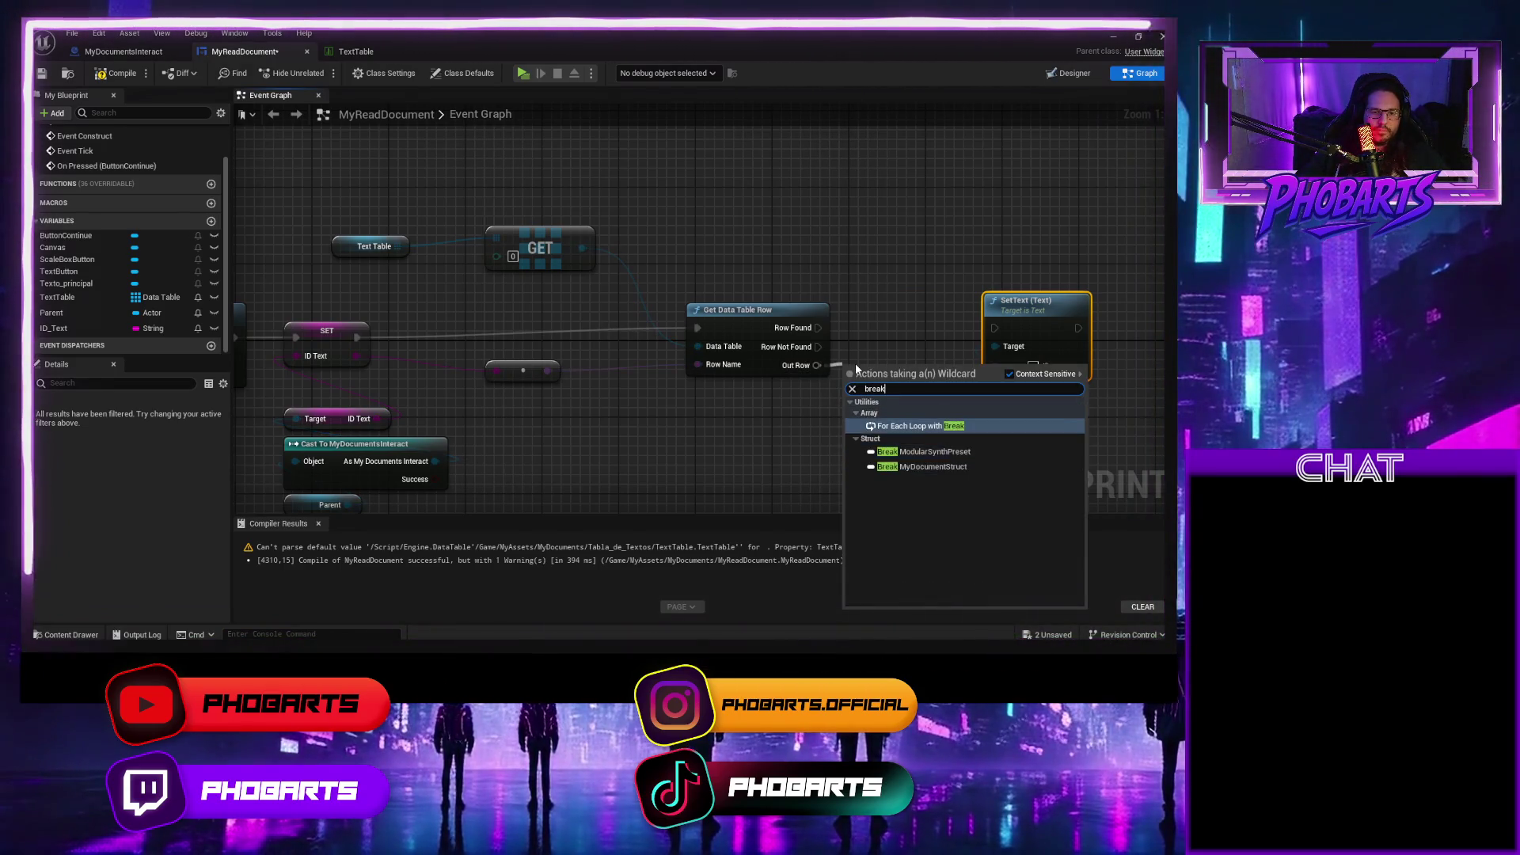
key(Return)
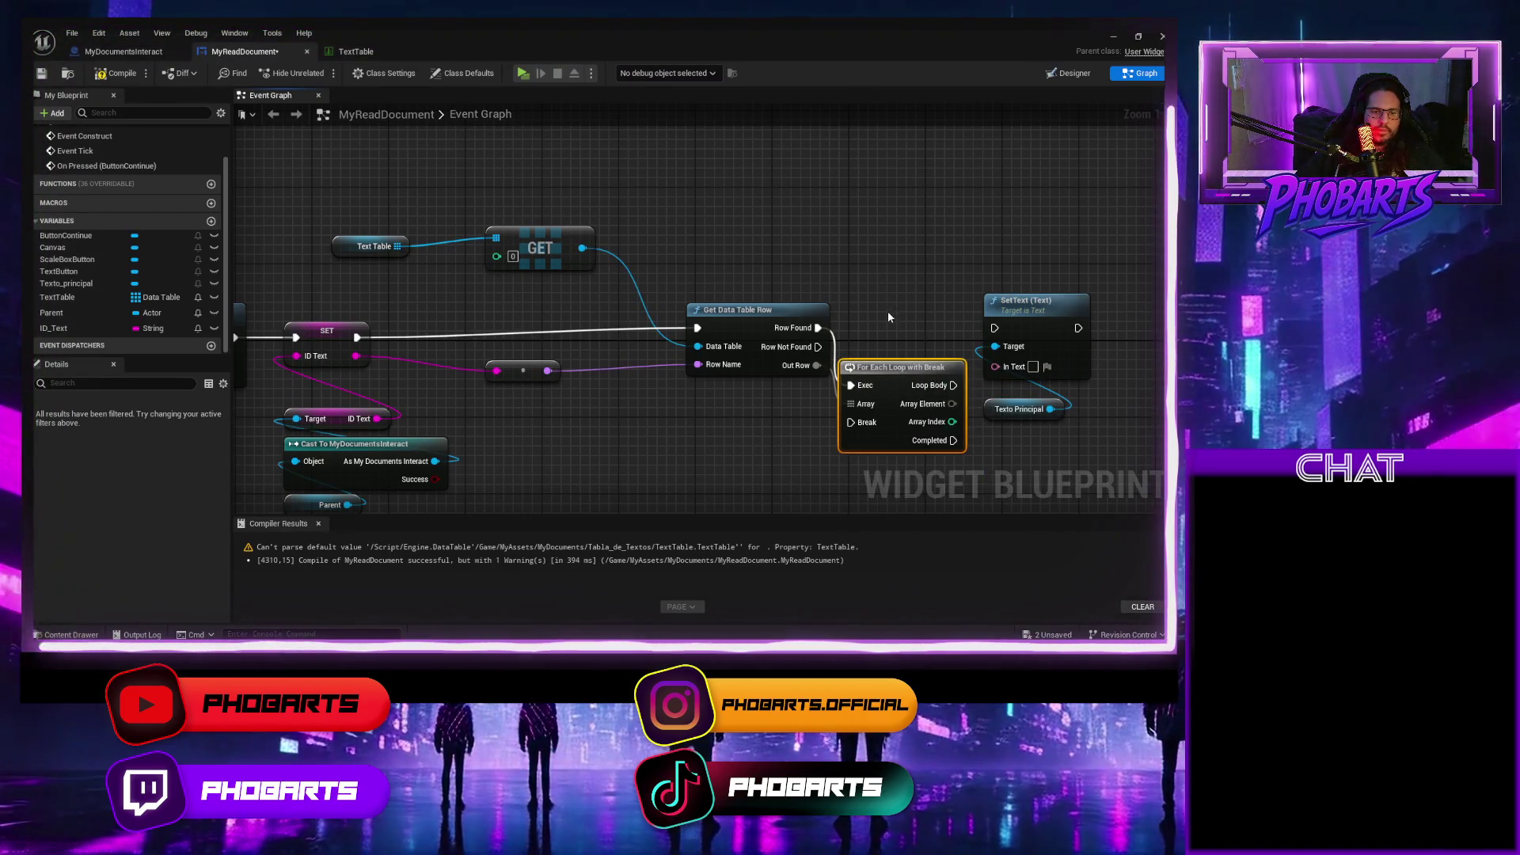
key(Delete)
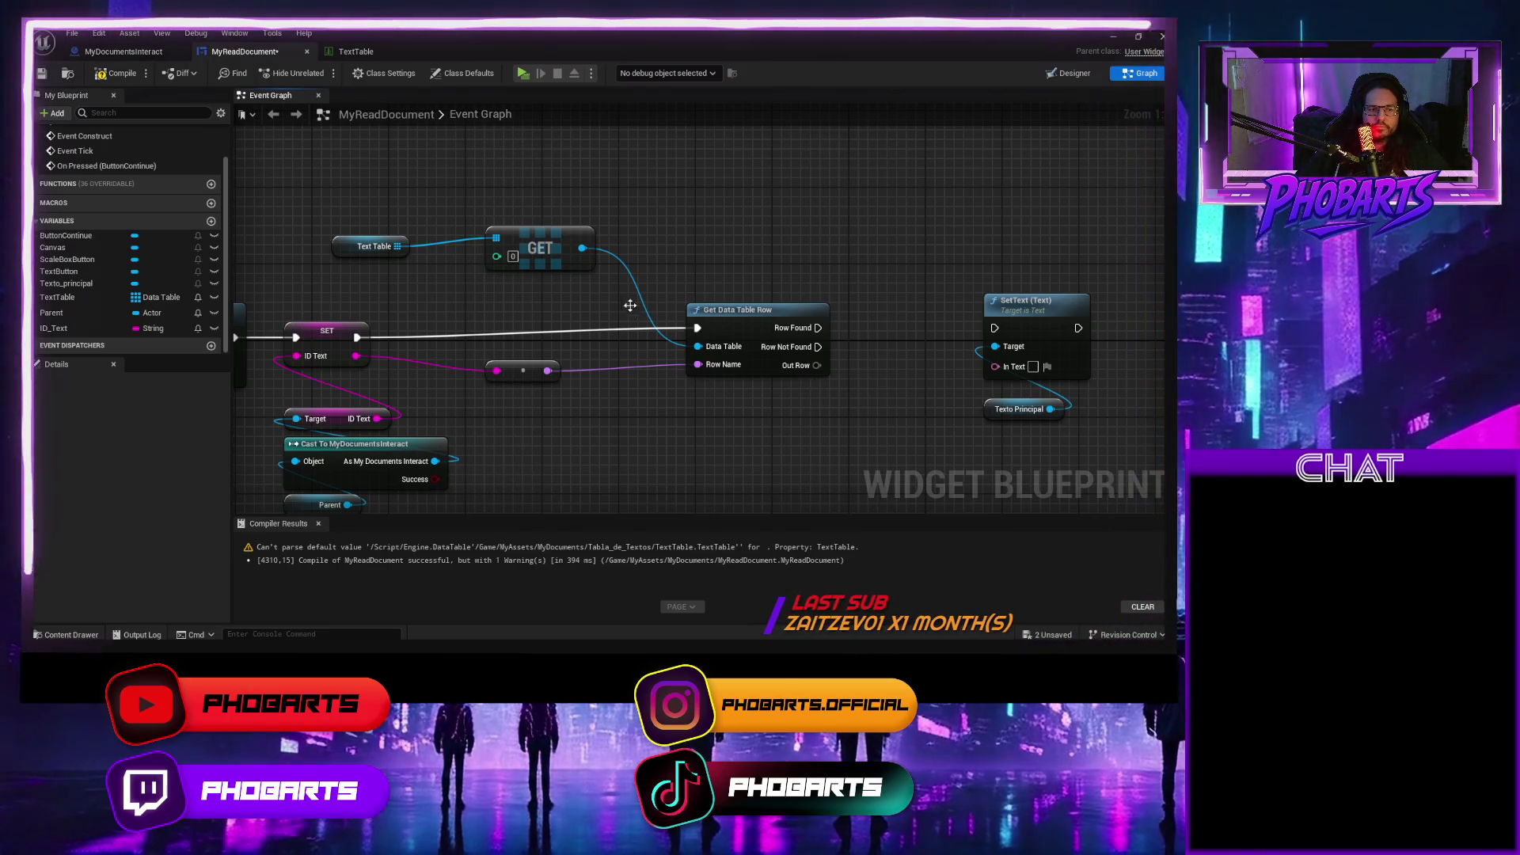
Delete the Text Table and GET nodes and change TextTable from an array to a single data table.
drag(566, 299, 348, 232)
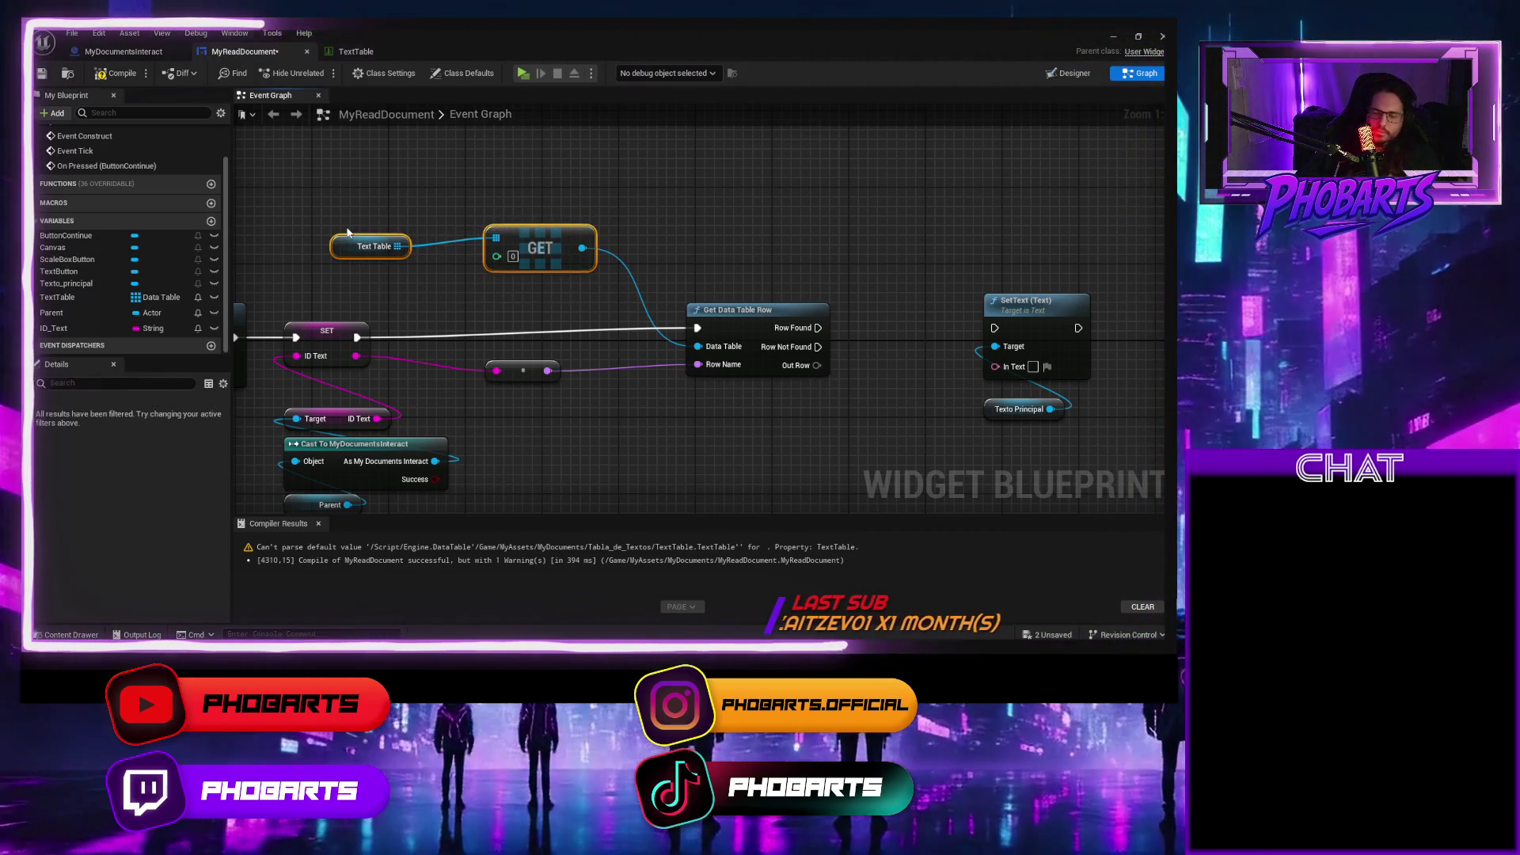
key(Delete)
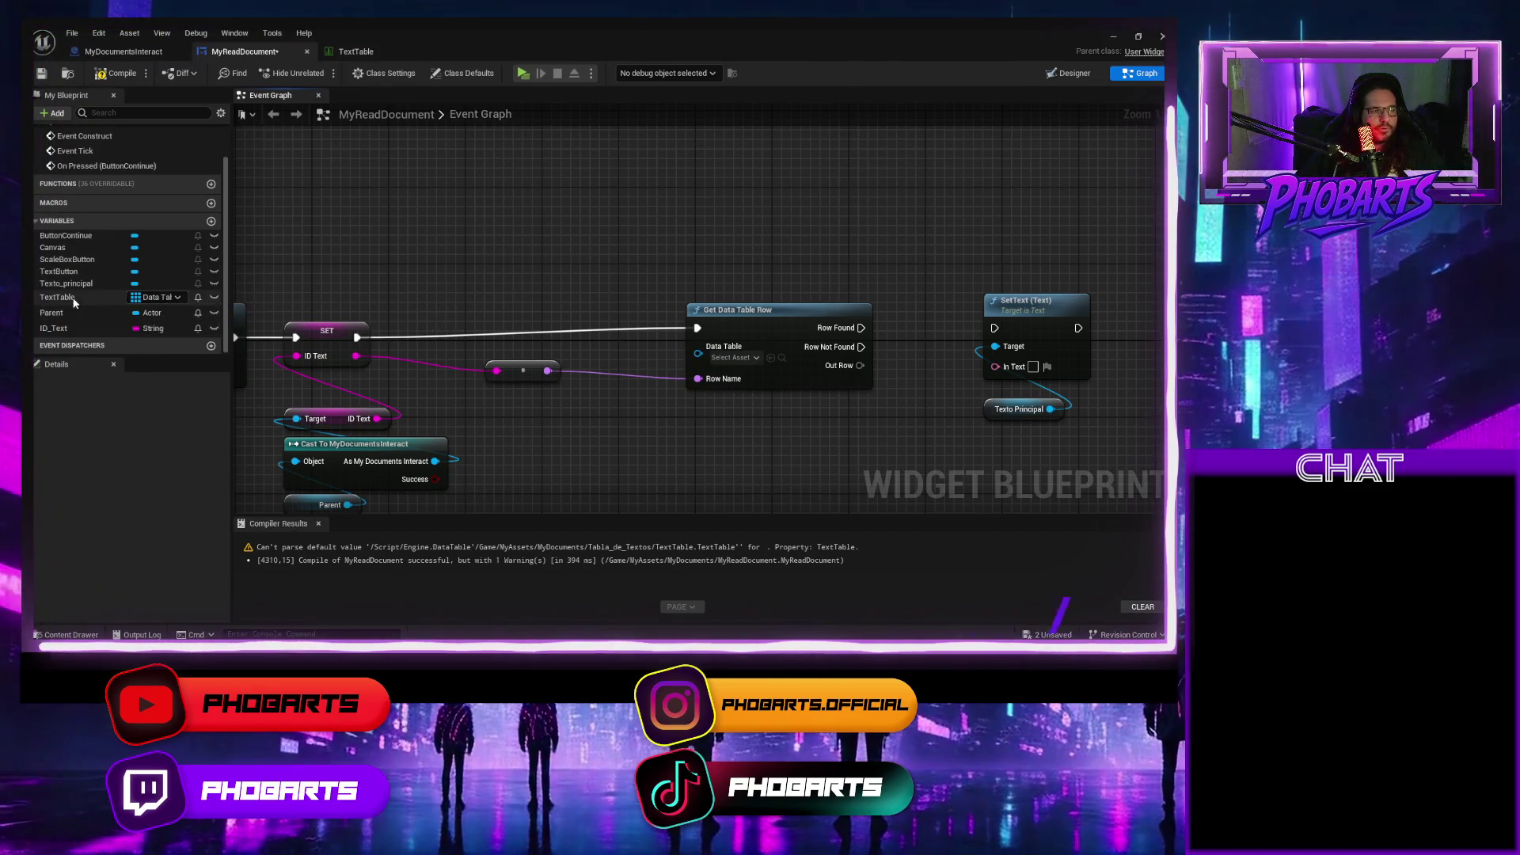
click(87, 296)
click(192, 434)
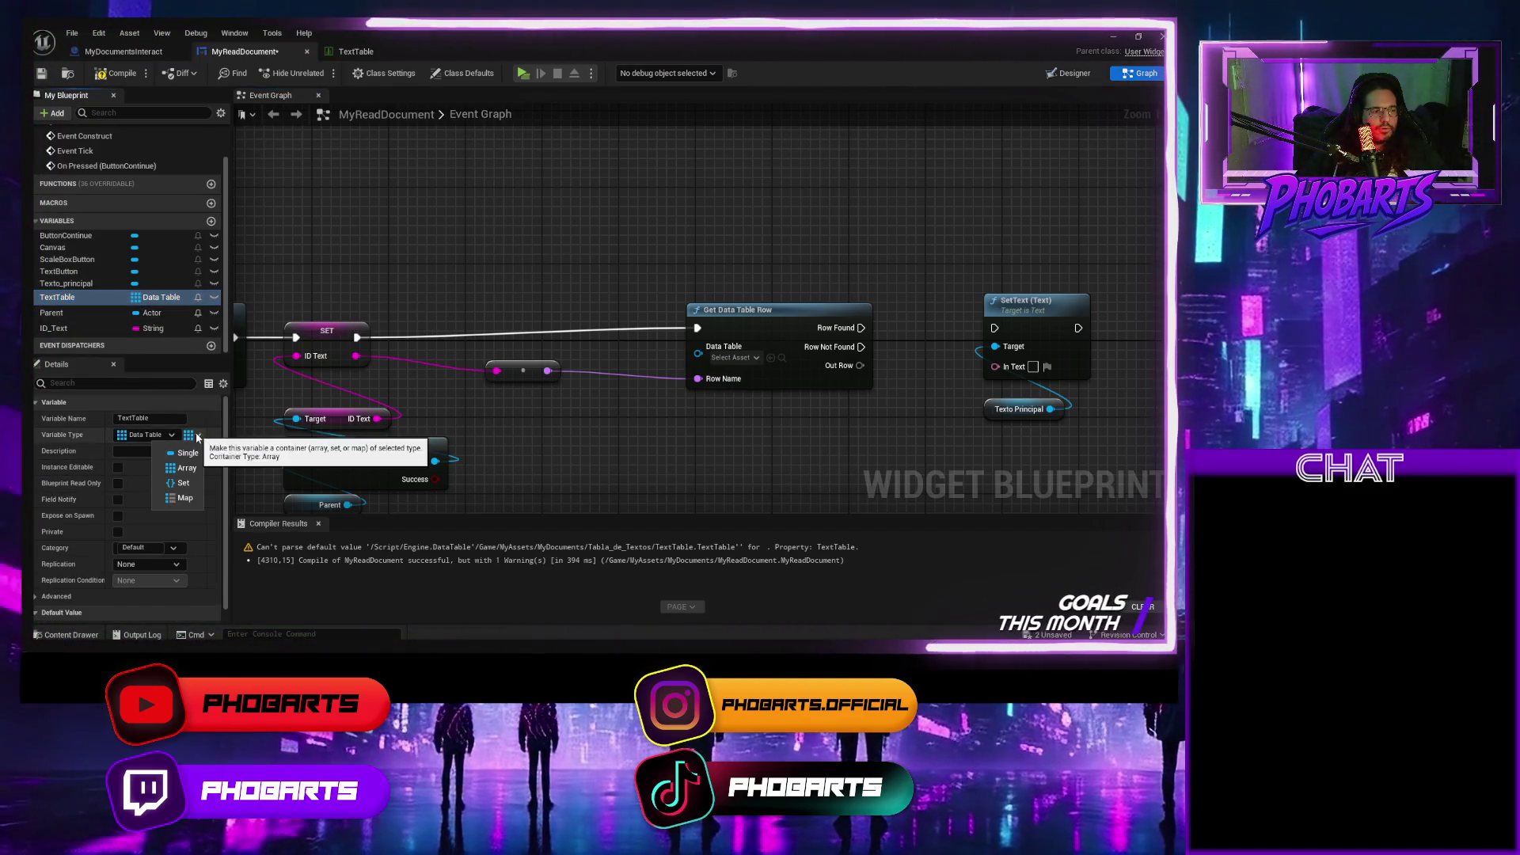
click(190, 449)
Compile and place a TextTable getter for Get Data Table Row's Data Table pin.
click(116, 73)
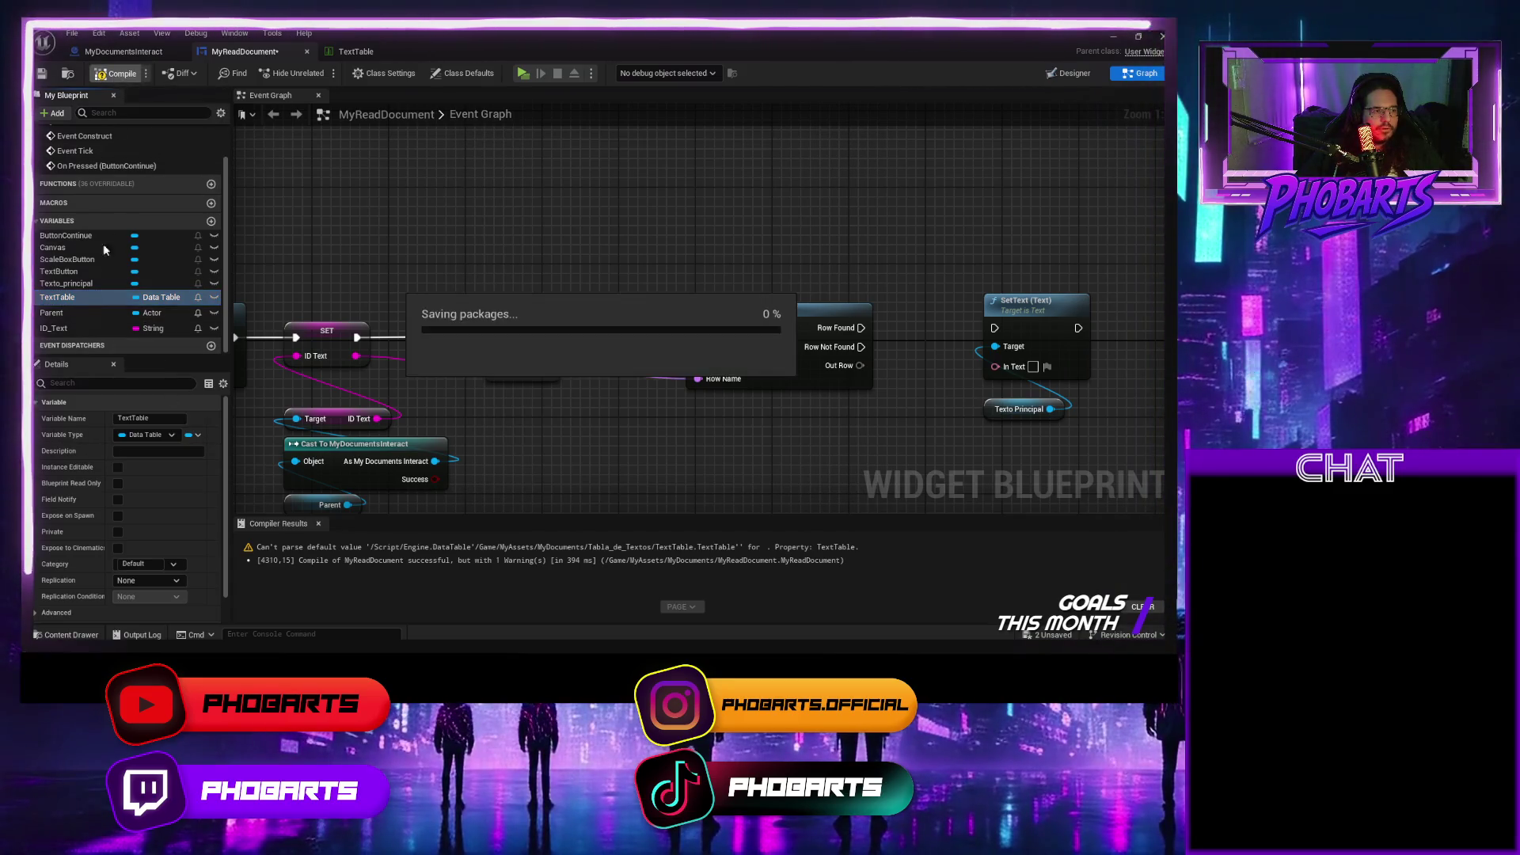
mouse_move(67, 302)
mouse_down()
mouse_move(538, 258)
mouse_move(696, 347)
mouse_up()
click(590, 273)
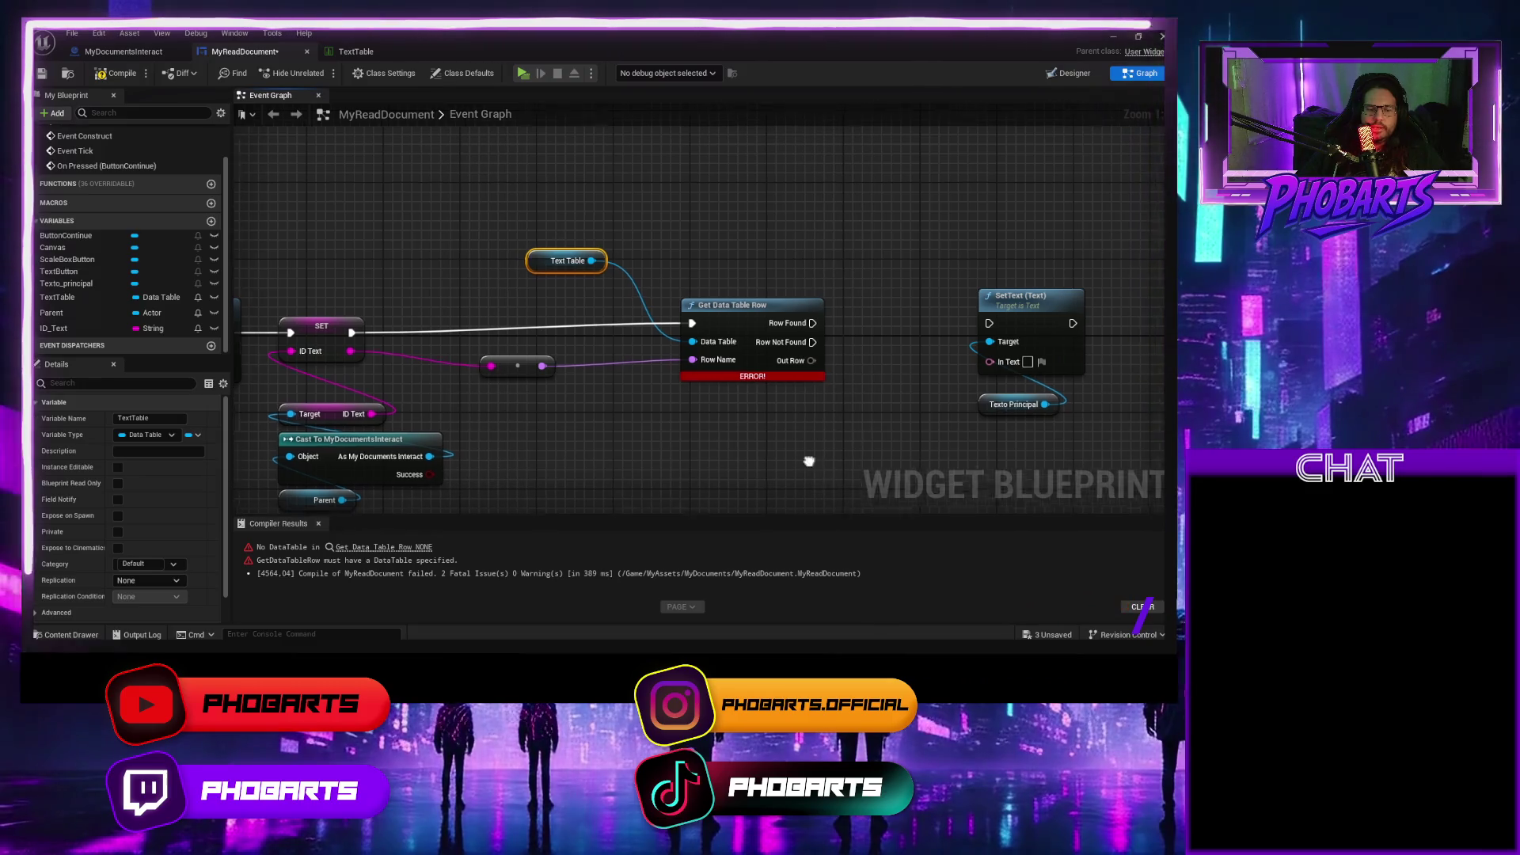
Add a new variable to MyReadDocument and name it TextStruct.
drag(807, 465, 678, 432)
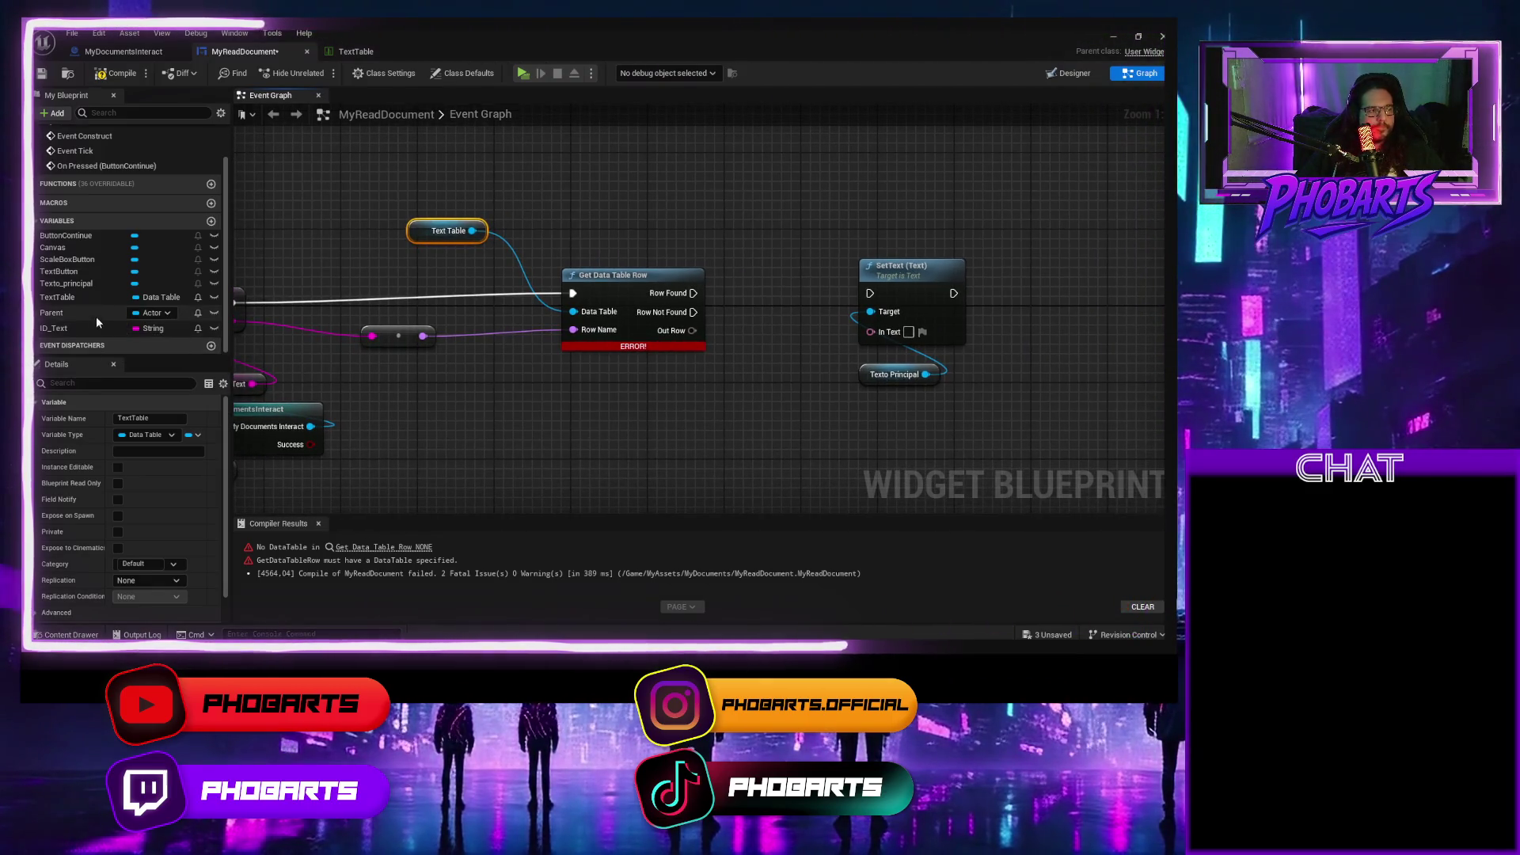
click(211, 221)
text(T)
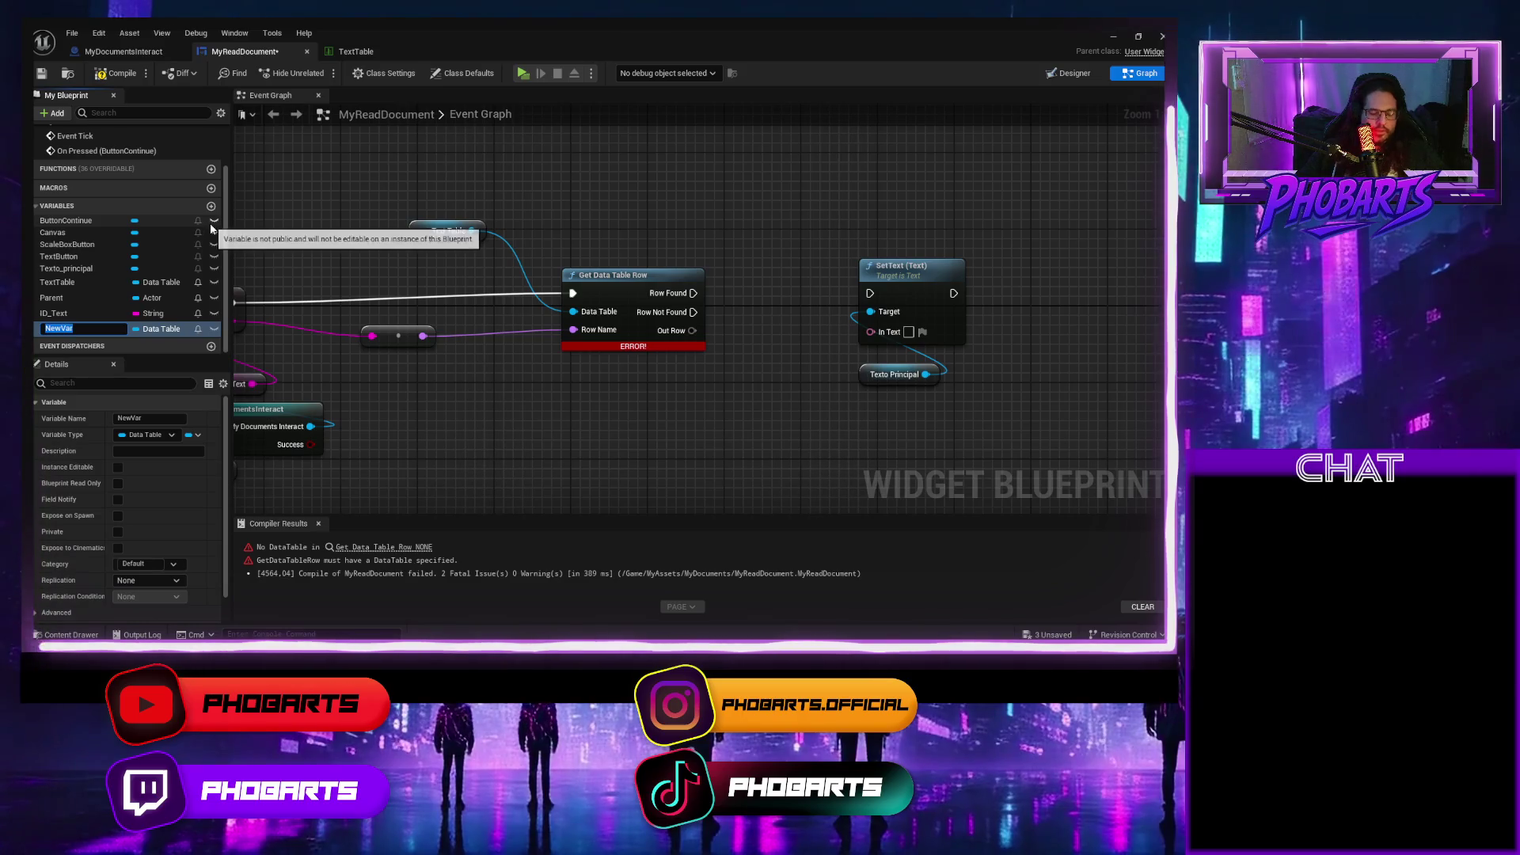
text(extS)
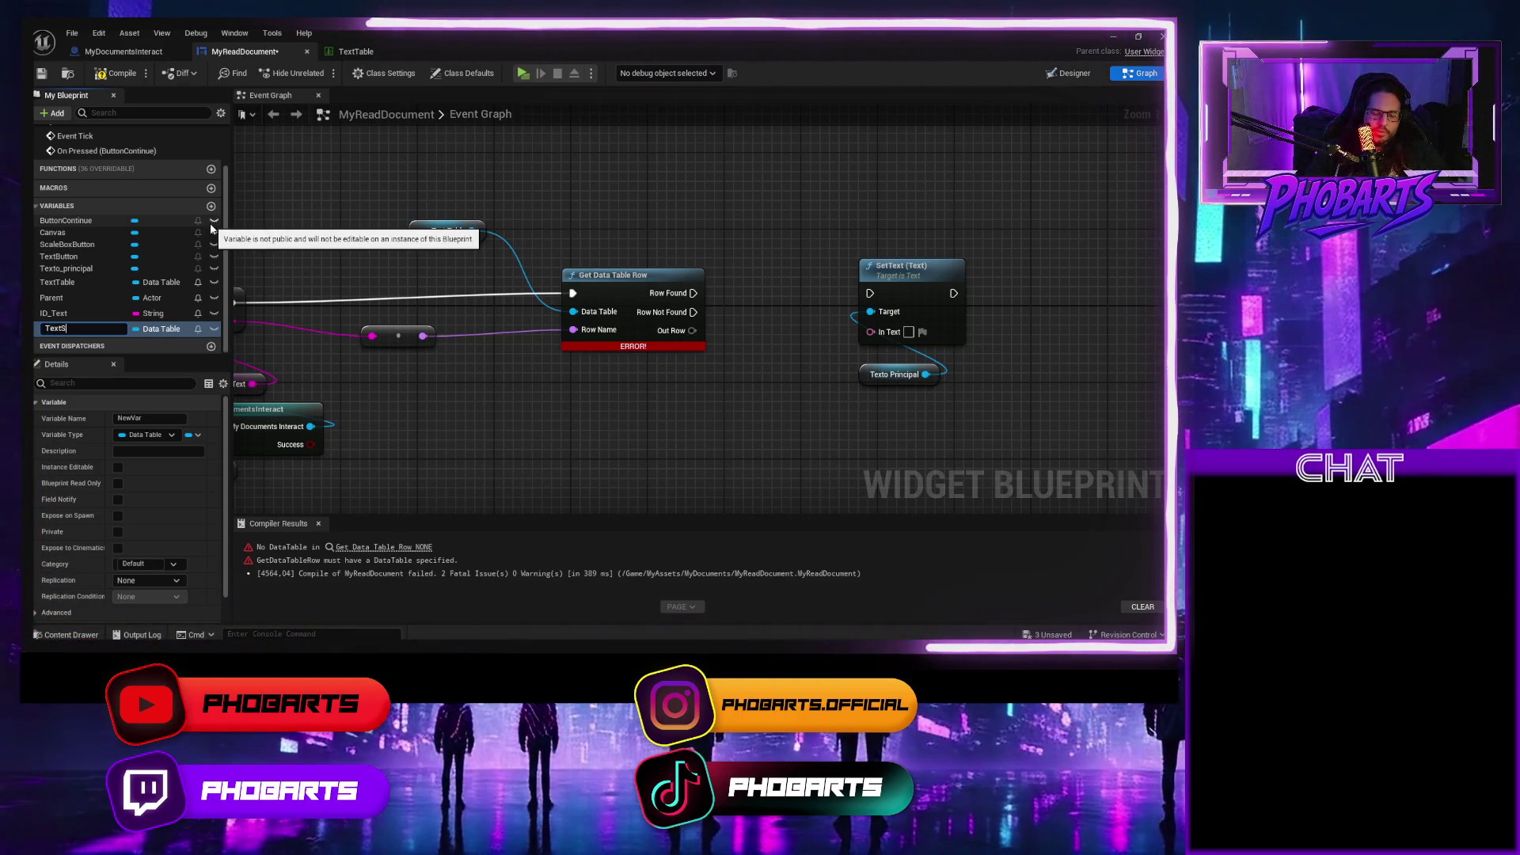
text(ct)
key(Return)
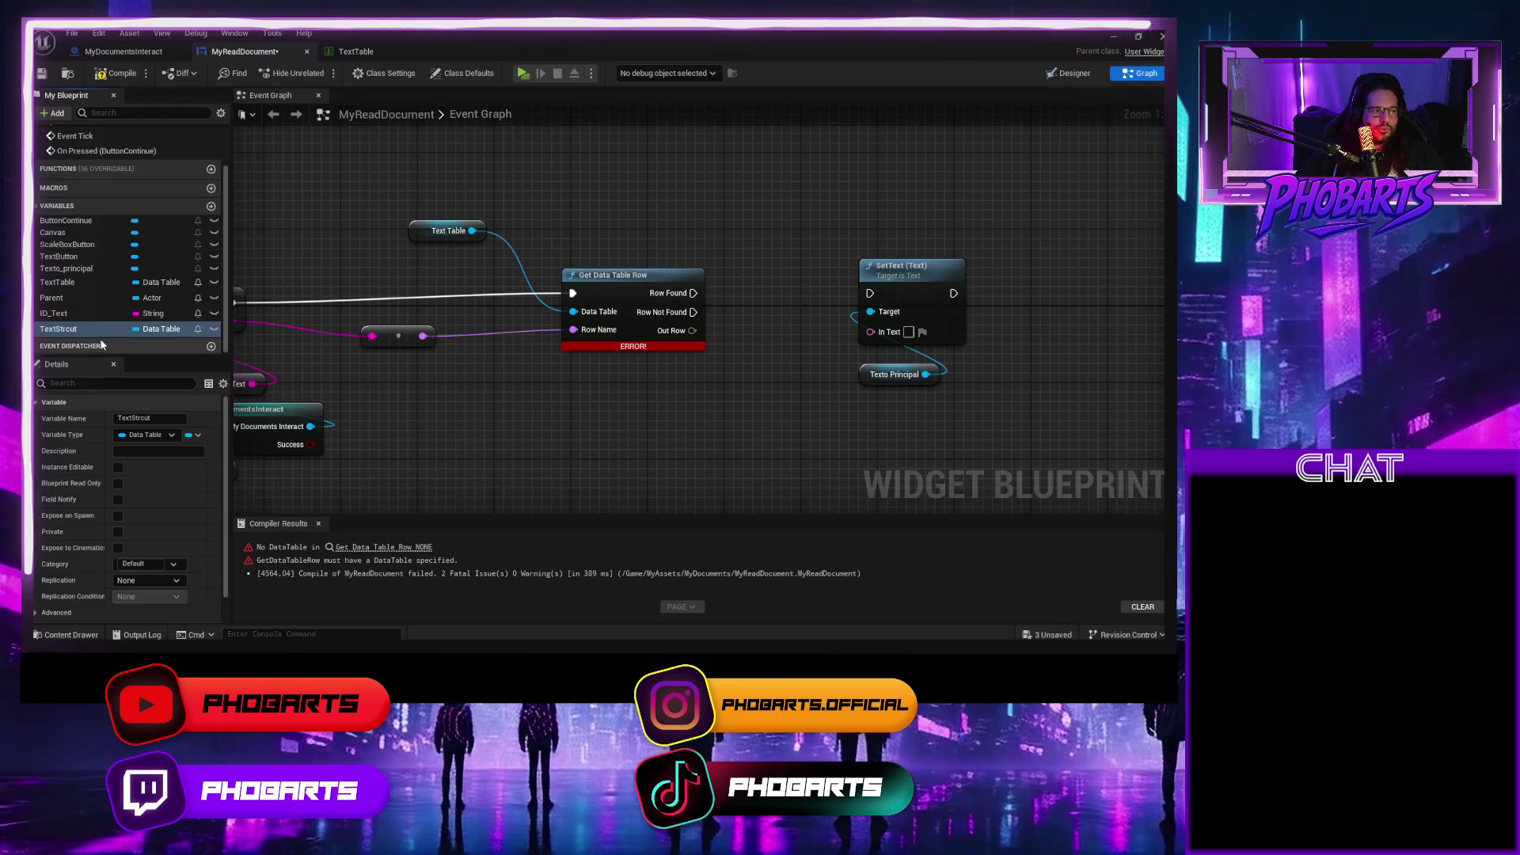
double_click(76, 329)
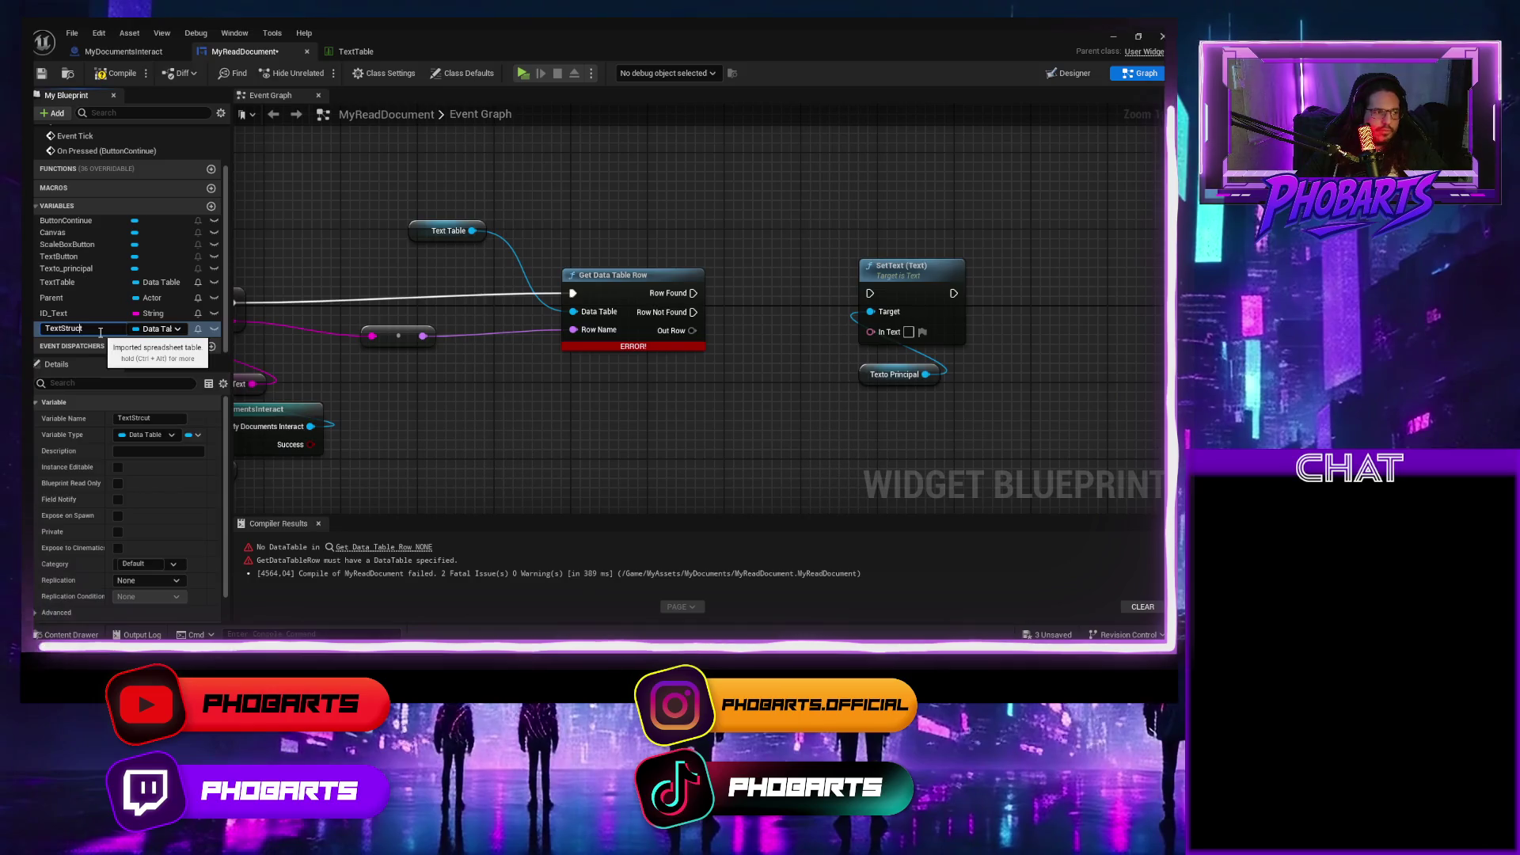
key(Return)
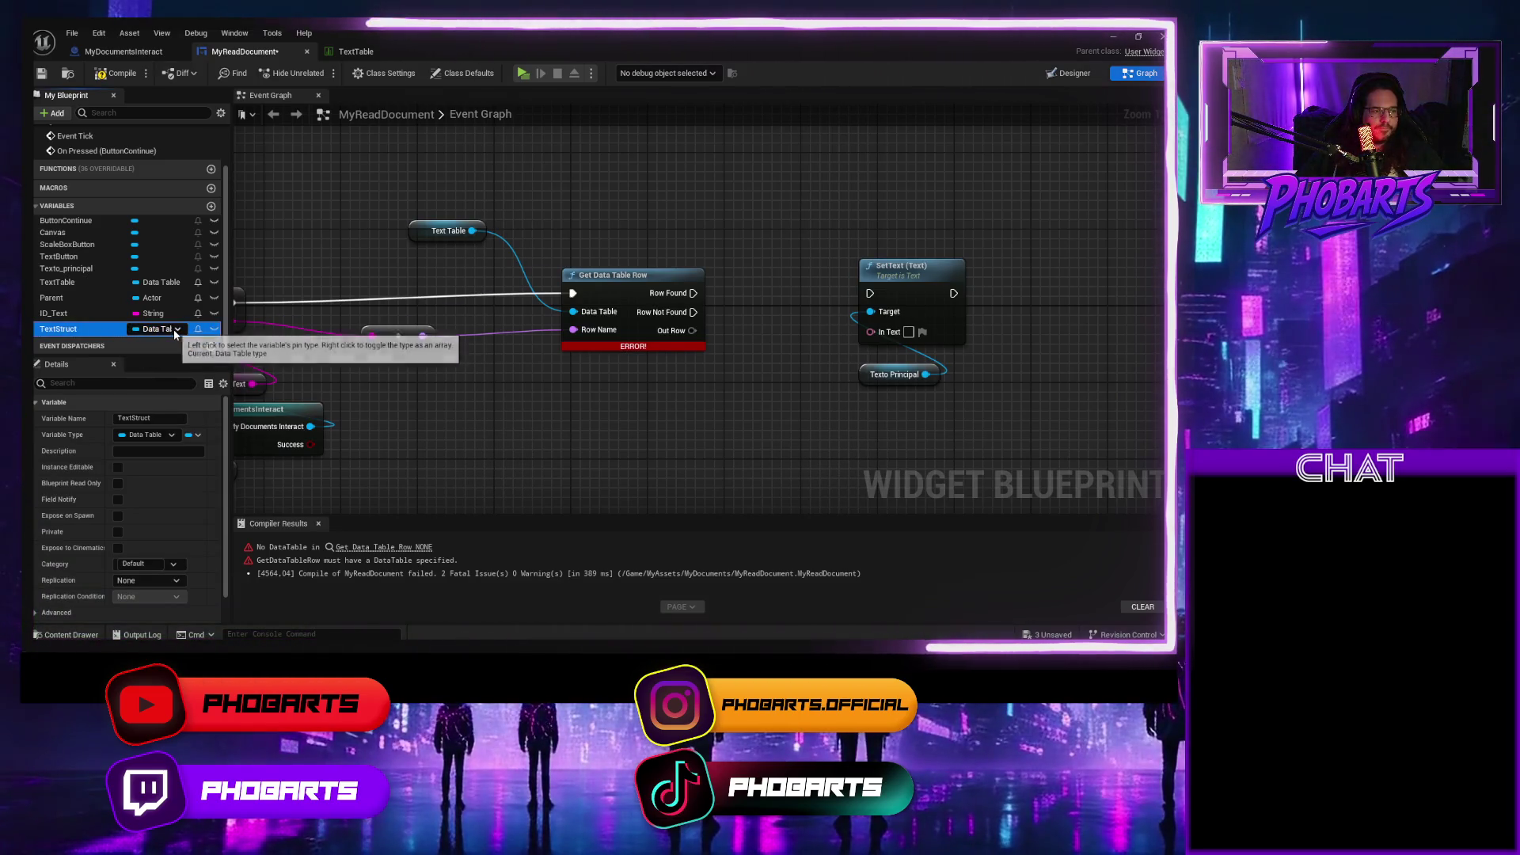
Set TextStruct's type to the MyDocumentStruct structure.
click(174, 330)
text(mys)
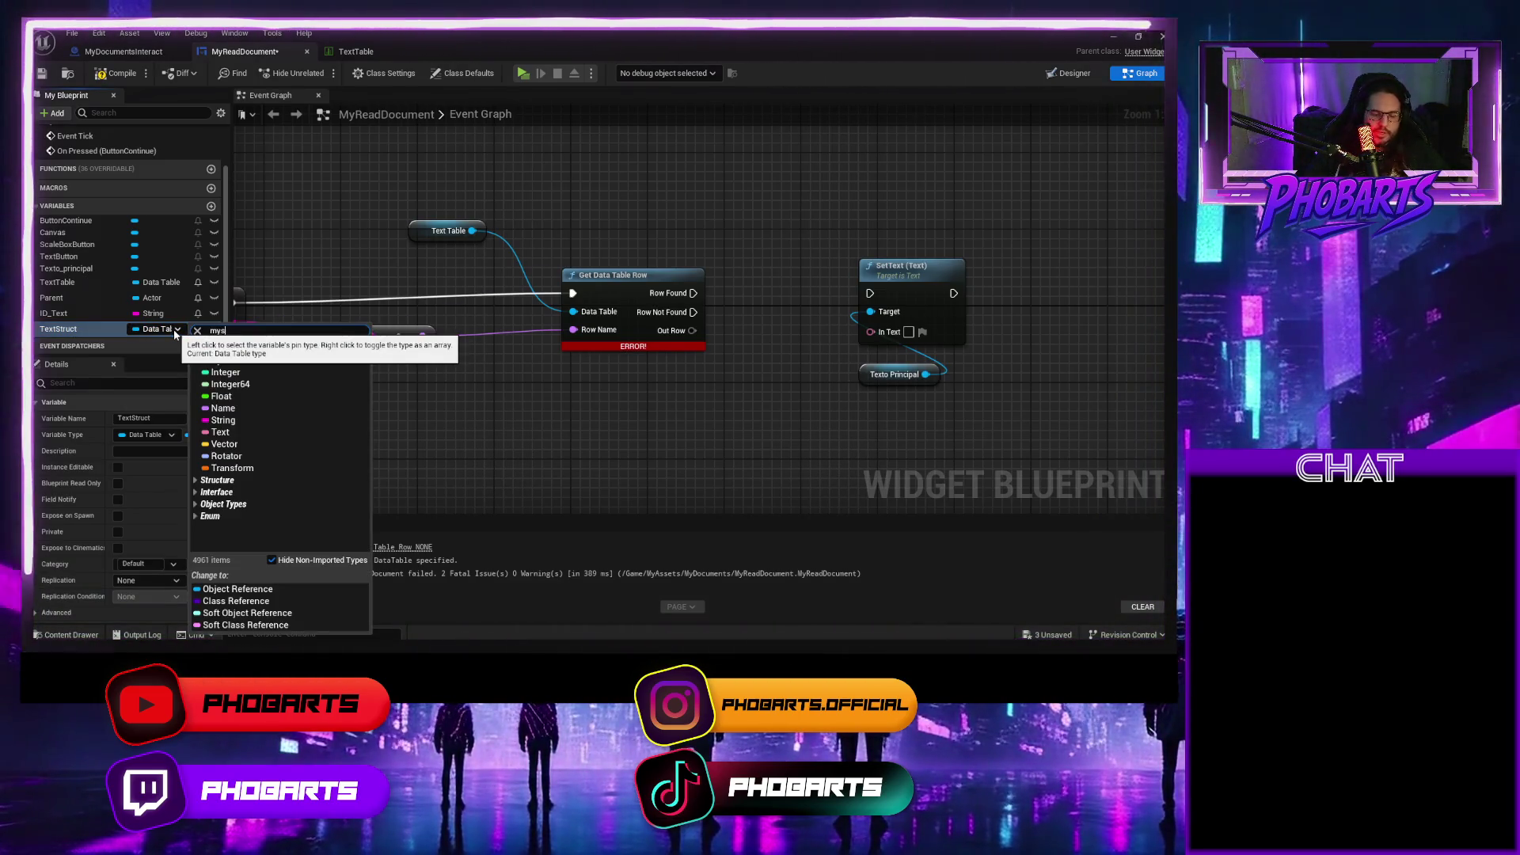
text(tr)
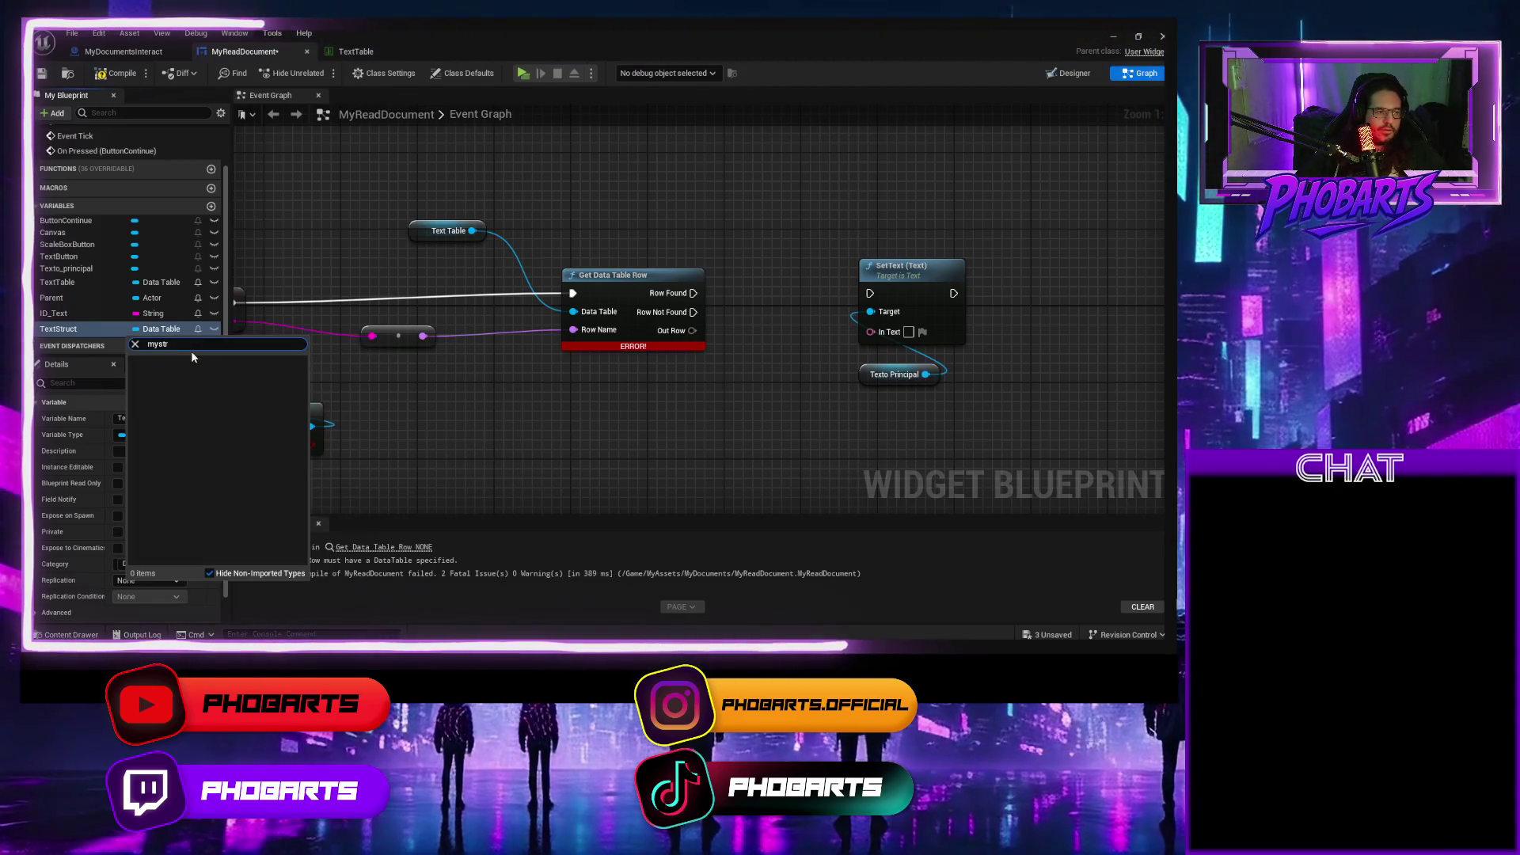
key(BackSpace)
key(BackSpace)
key(BackSpace)
text(text)
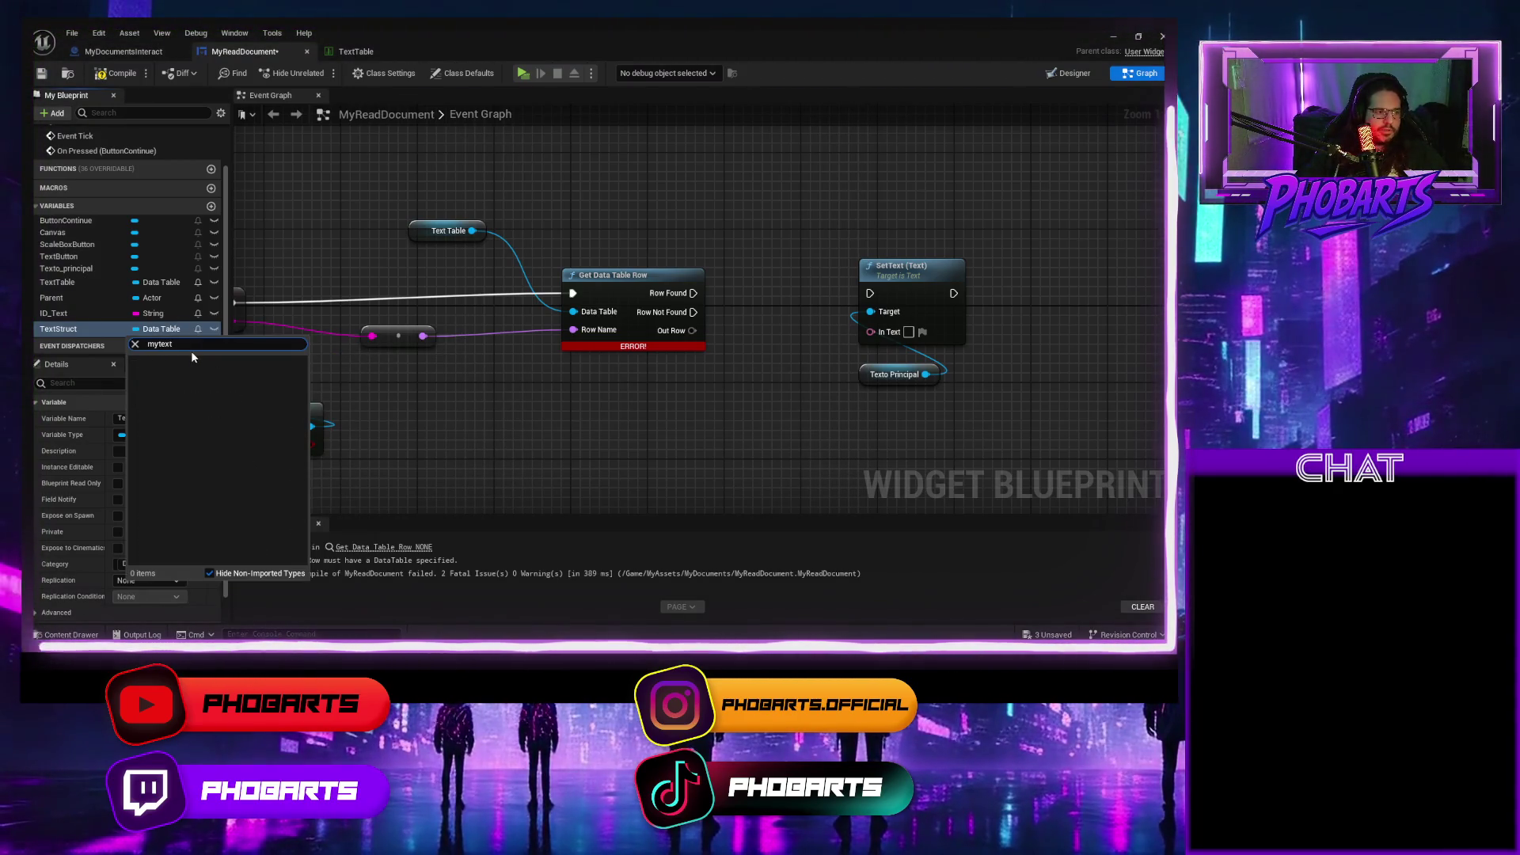
key(BackSpace)
key(BackSpace)
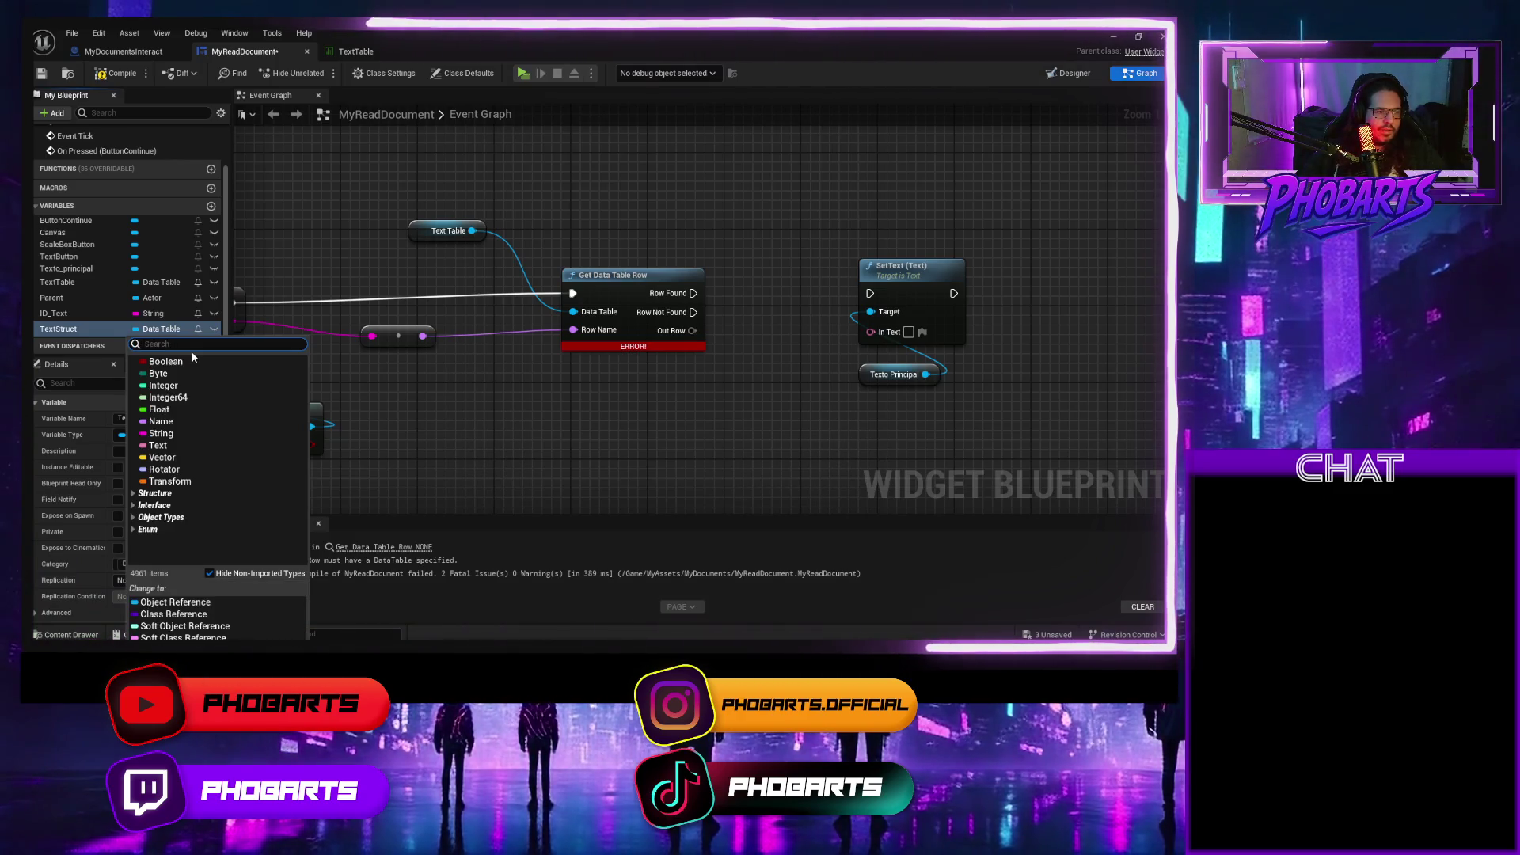
key(alt+Tab)
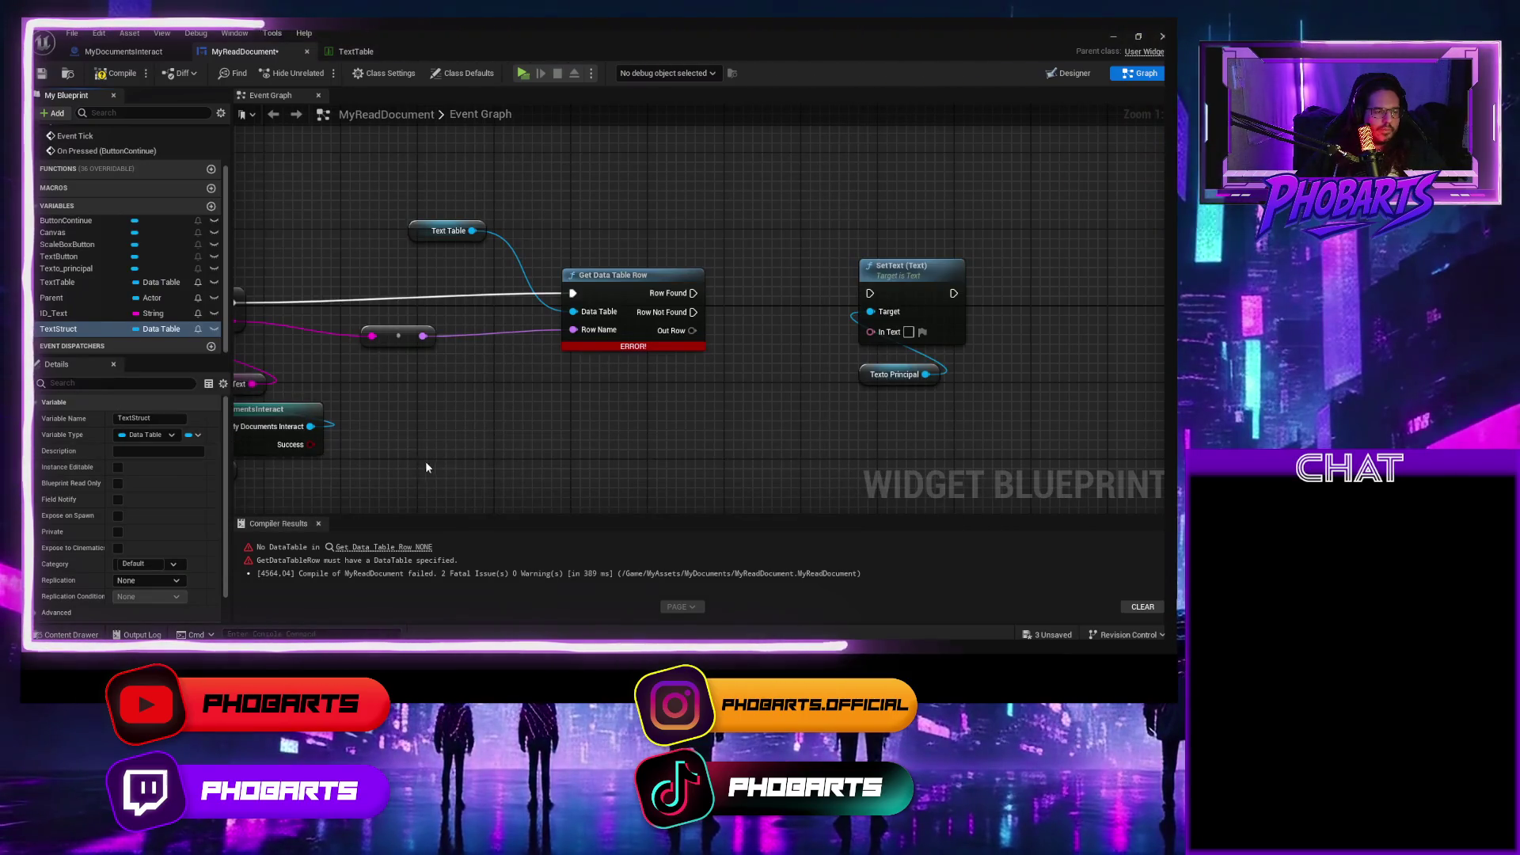
key(ctrl+space)
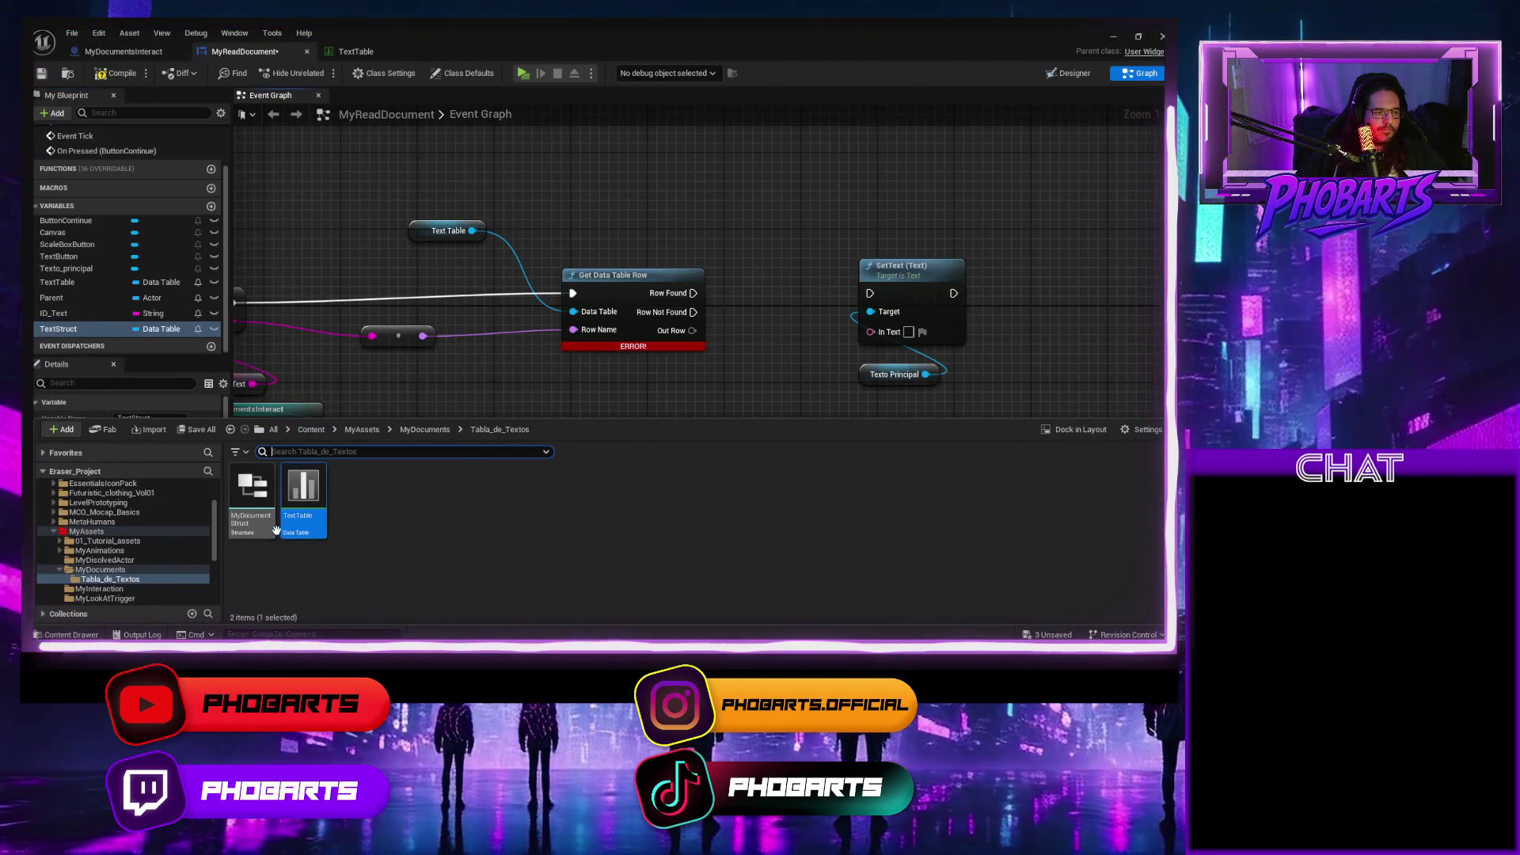
click(177, 329)
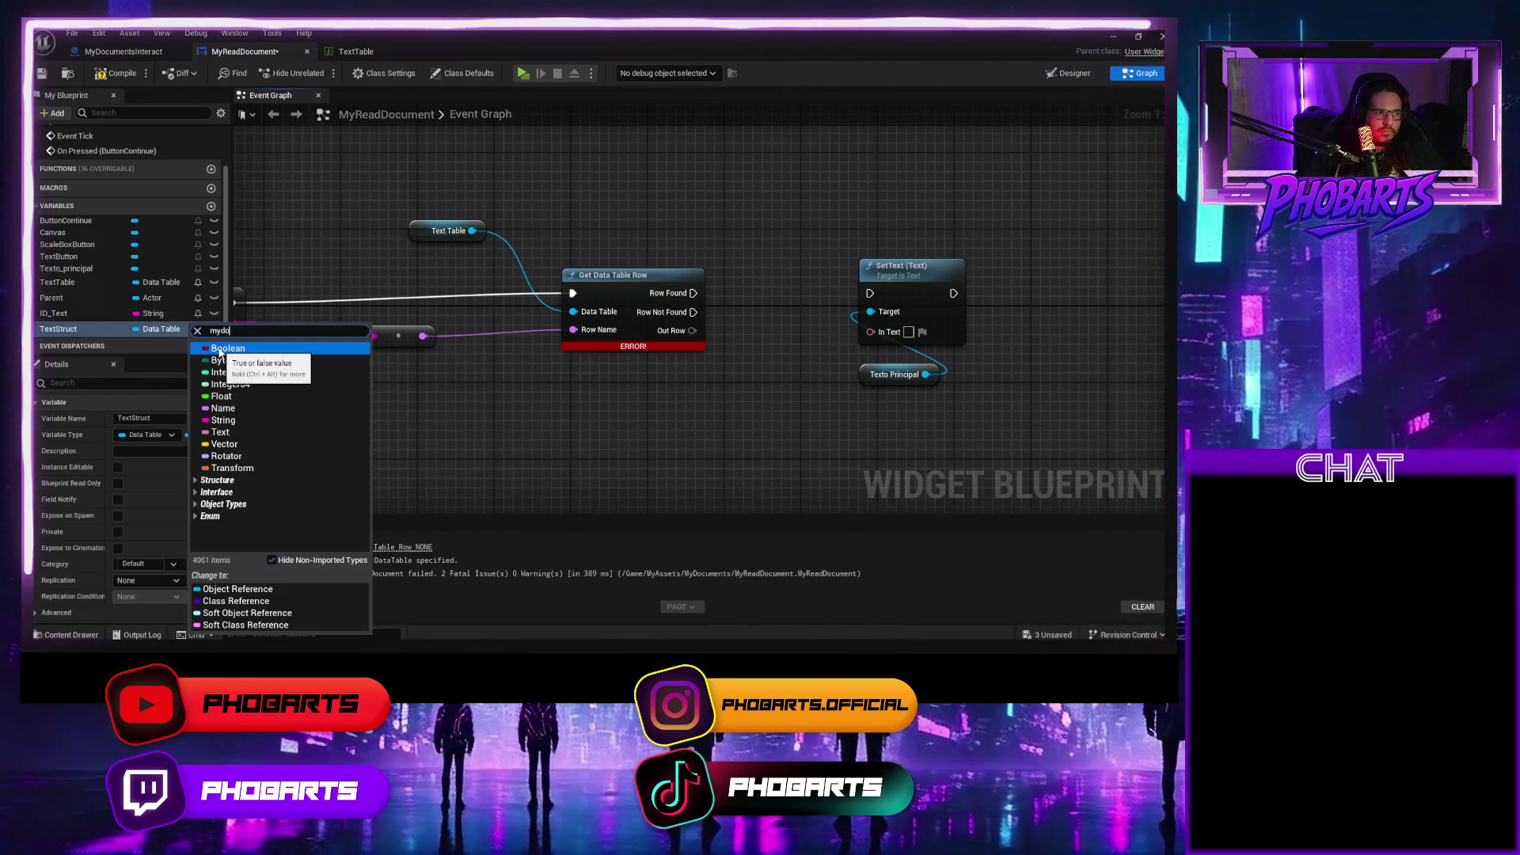
text(cu)
click(256, 361)
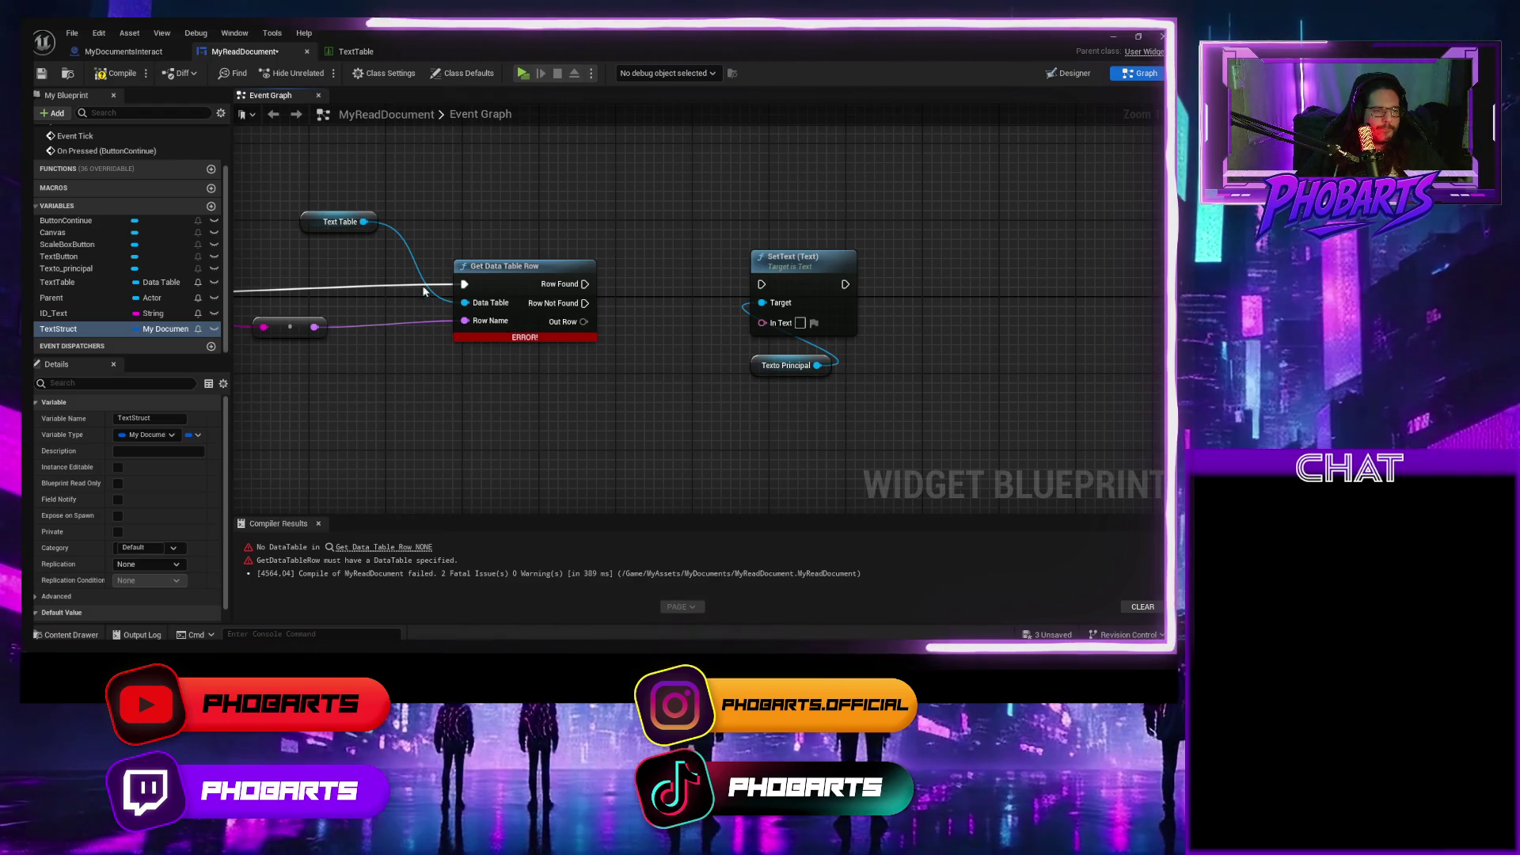
Compile and add a Set TextStruct node that stores Out Row when the row is found.
click(119, 73)
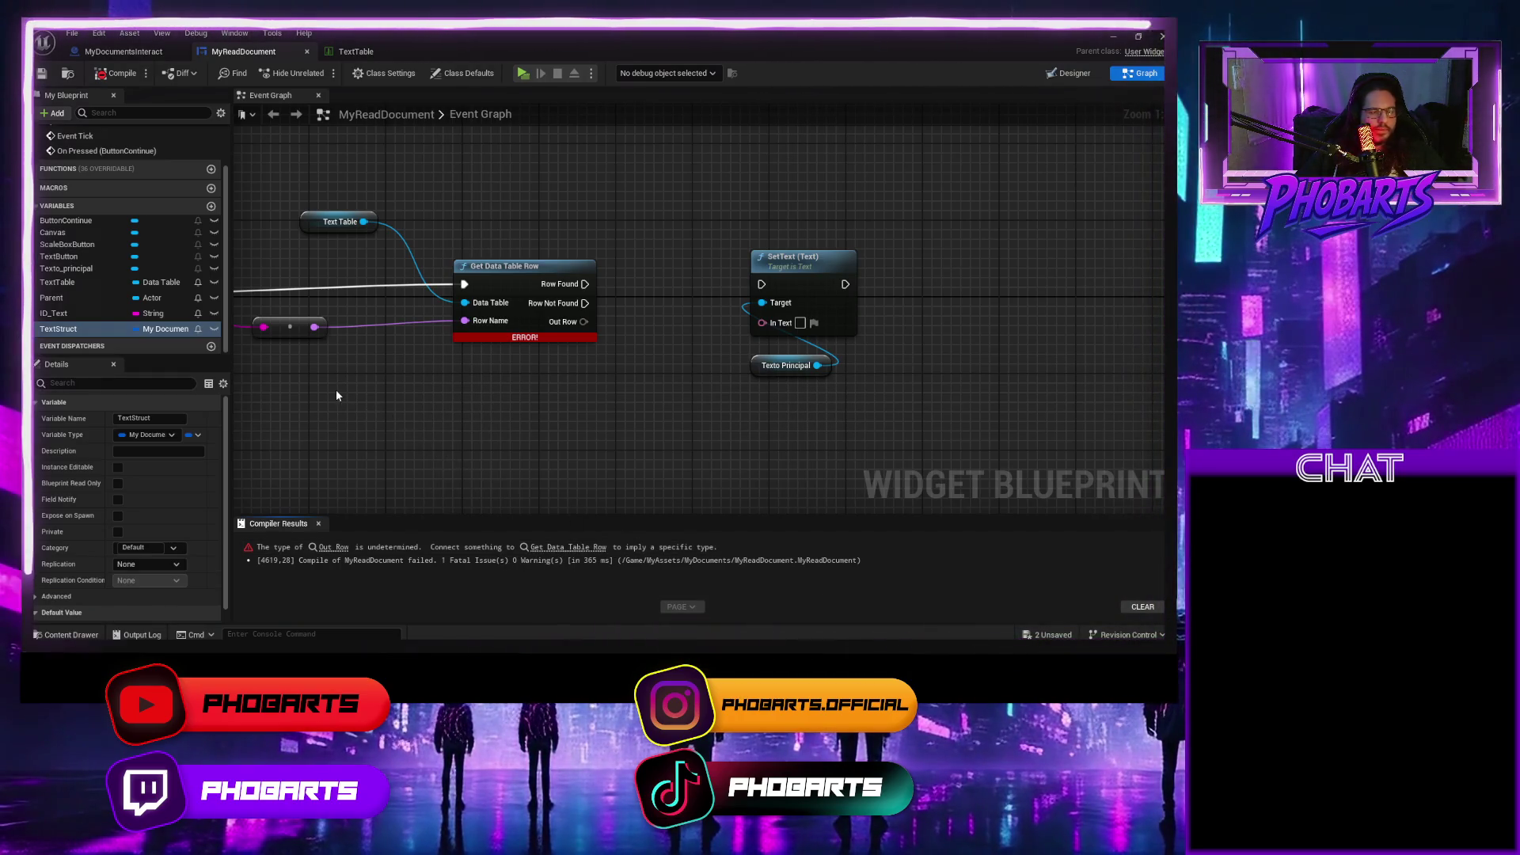
mouse_move(63, 328)
mouse_down()
mouse_move(511, 400)
mouse_move(662, 322)
mouse_move(630, 322)
mouse_up()
click(544, 424)
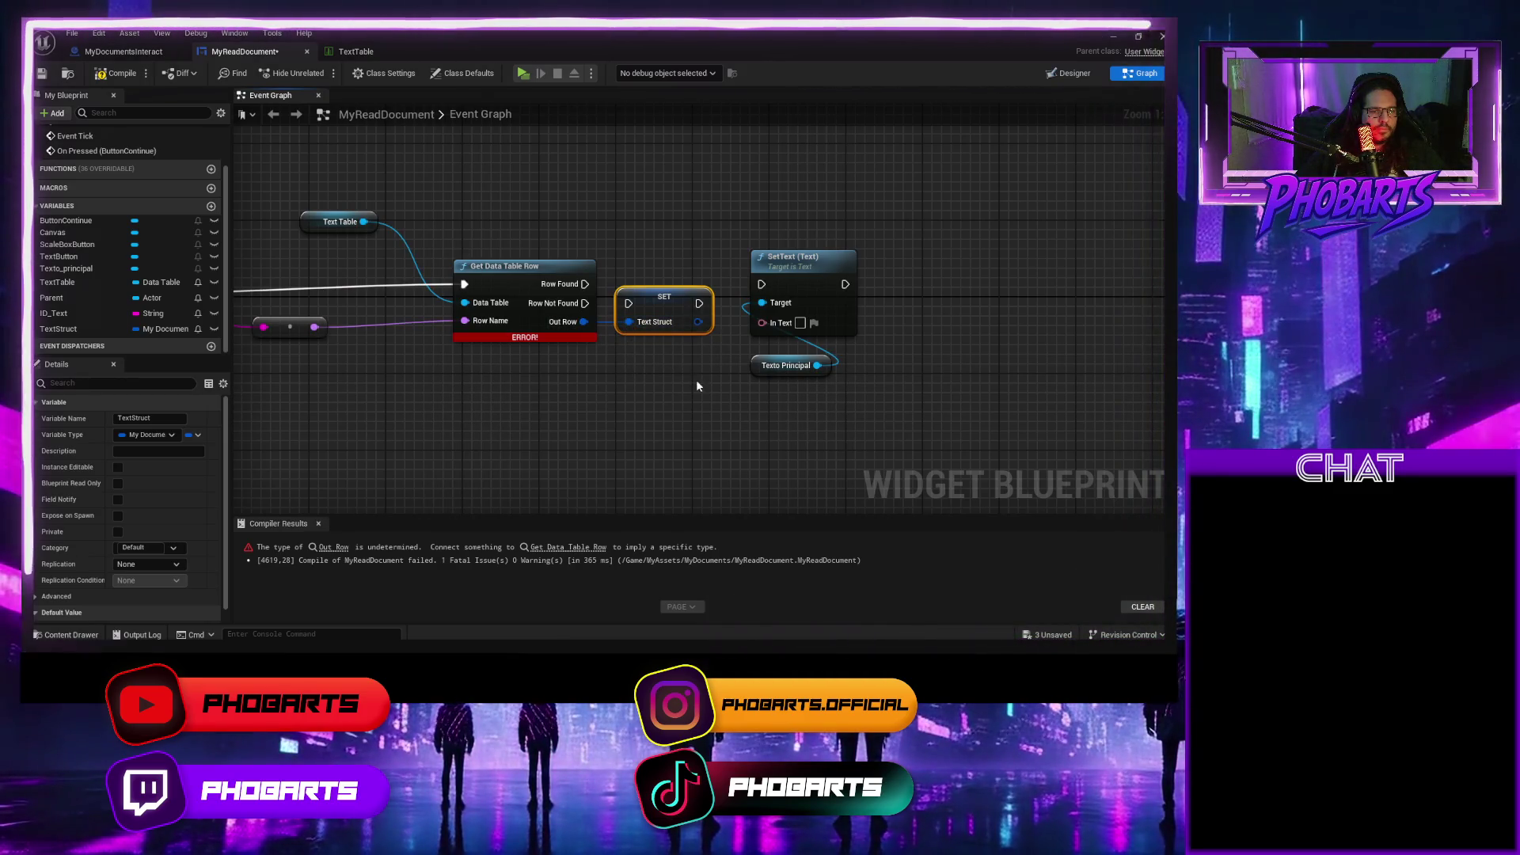
drag(696, 385, 568, 387)
drag(457, 286, 503, 306)
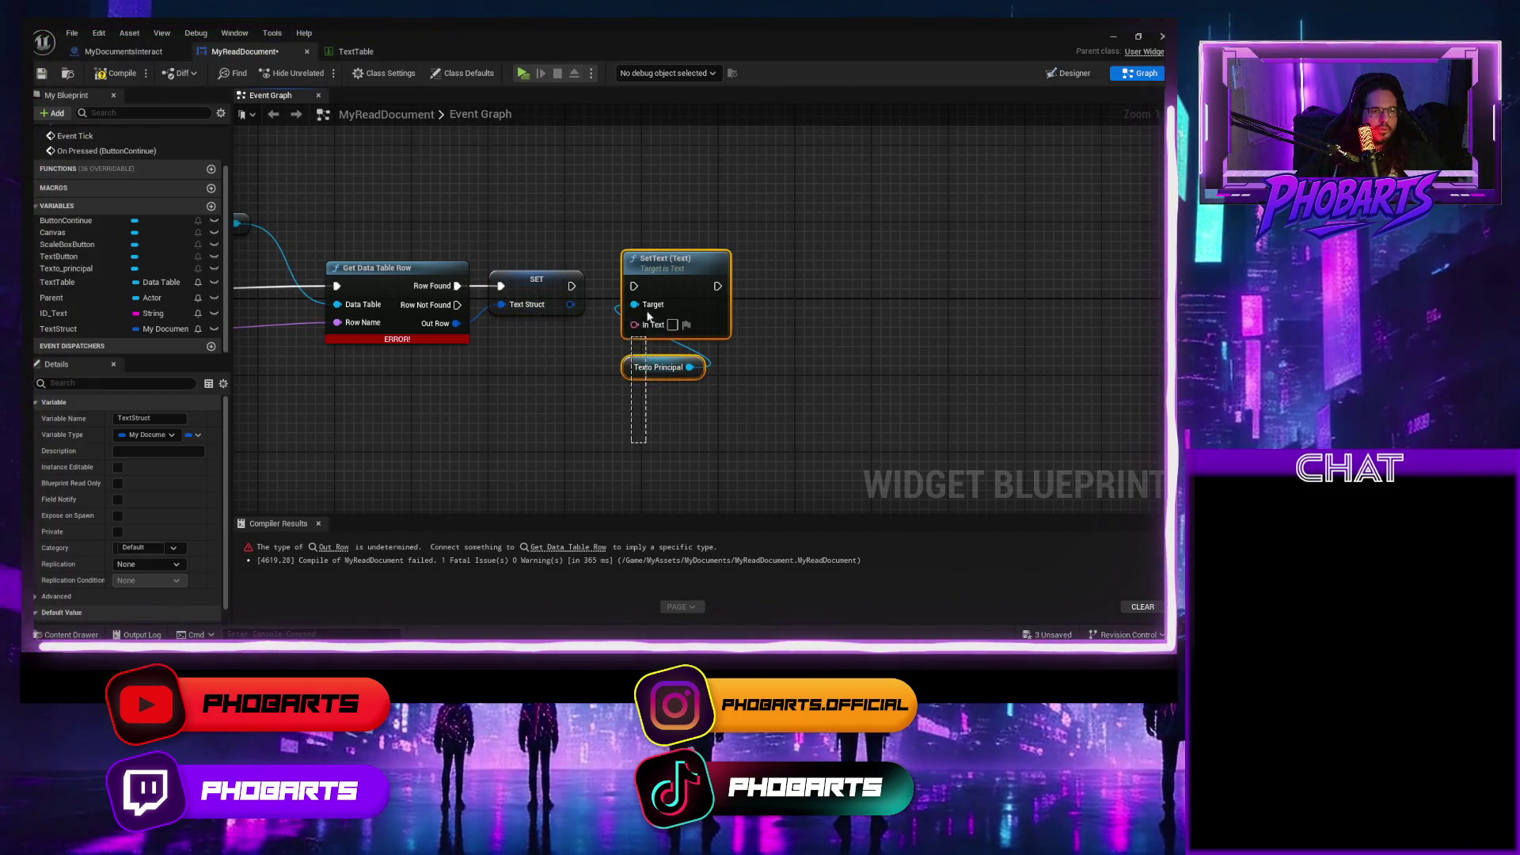
Break MyDocumentStruct and feed its Text field via To Text (String) into SetText, chained after the store.
drag(647, 324, 649, 318)
drag(658, 265, 839, 265)
drag(569, 304, 615, 301)
text(break)
key(Return)
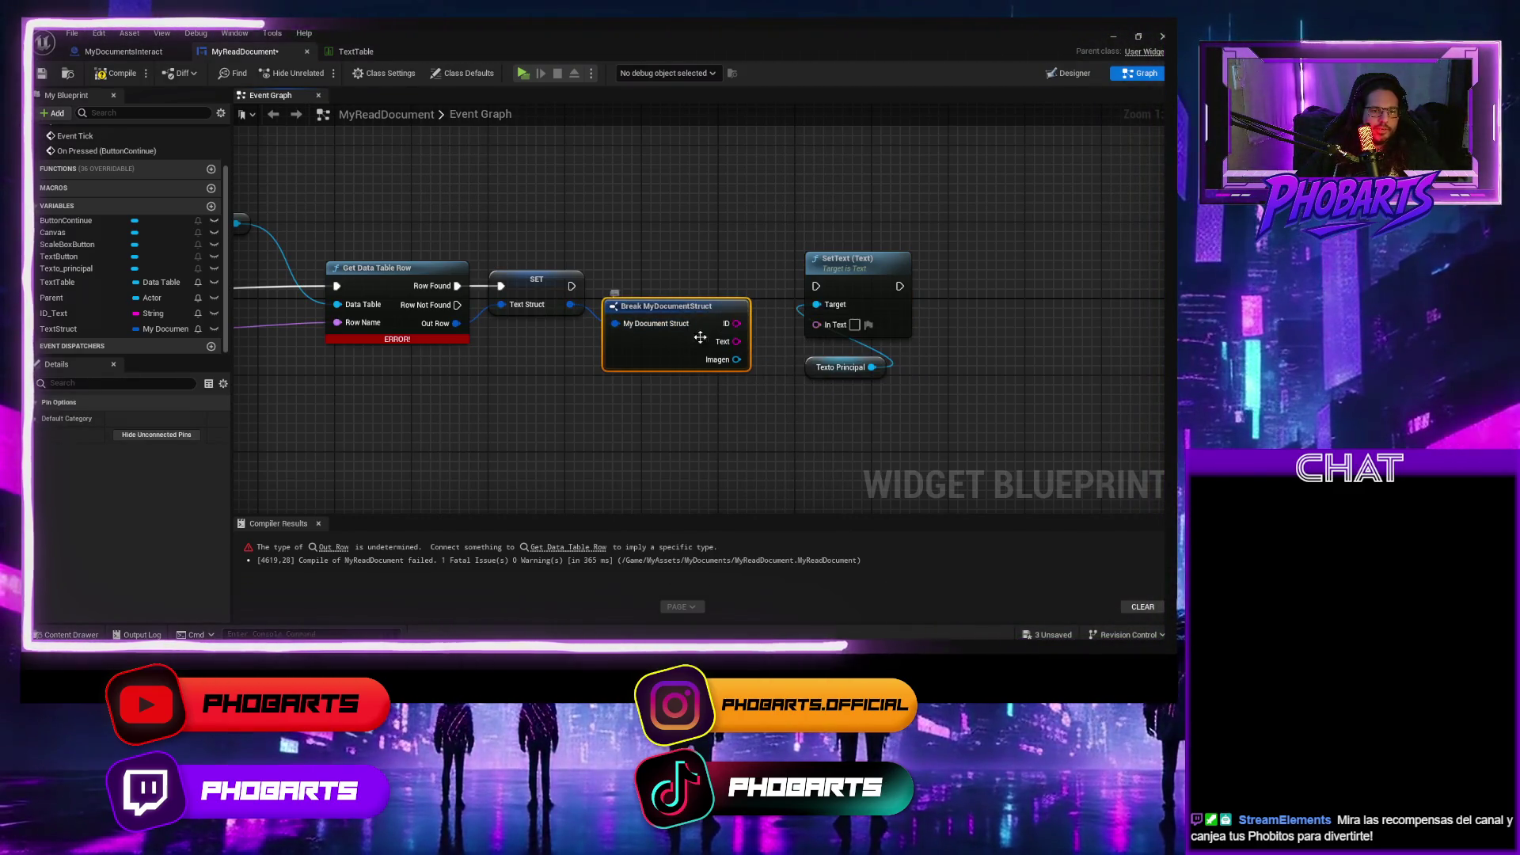
drag(736, 341, 815, 323)
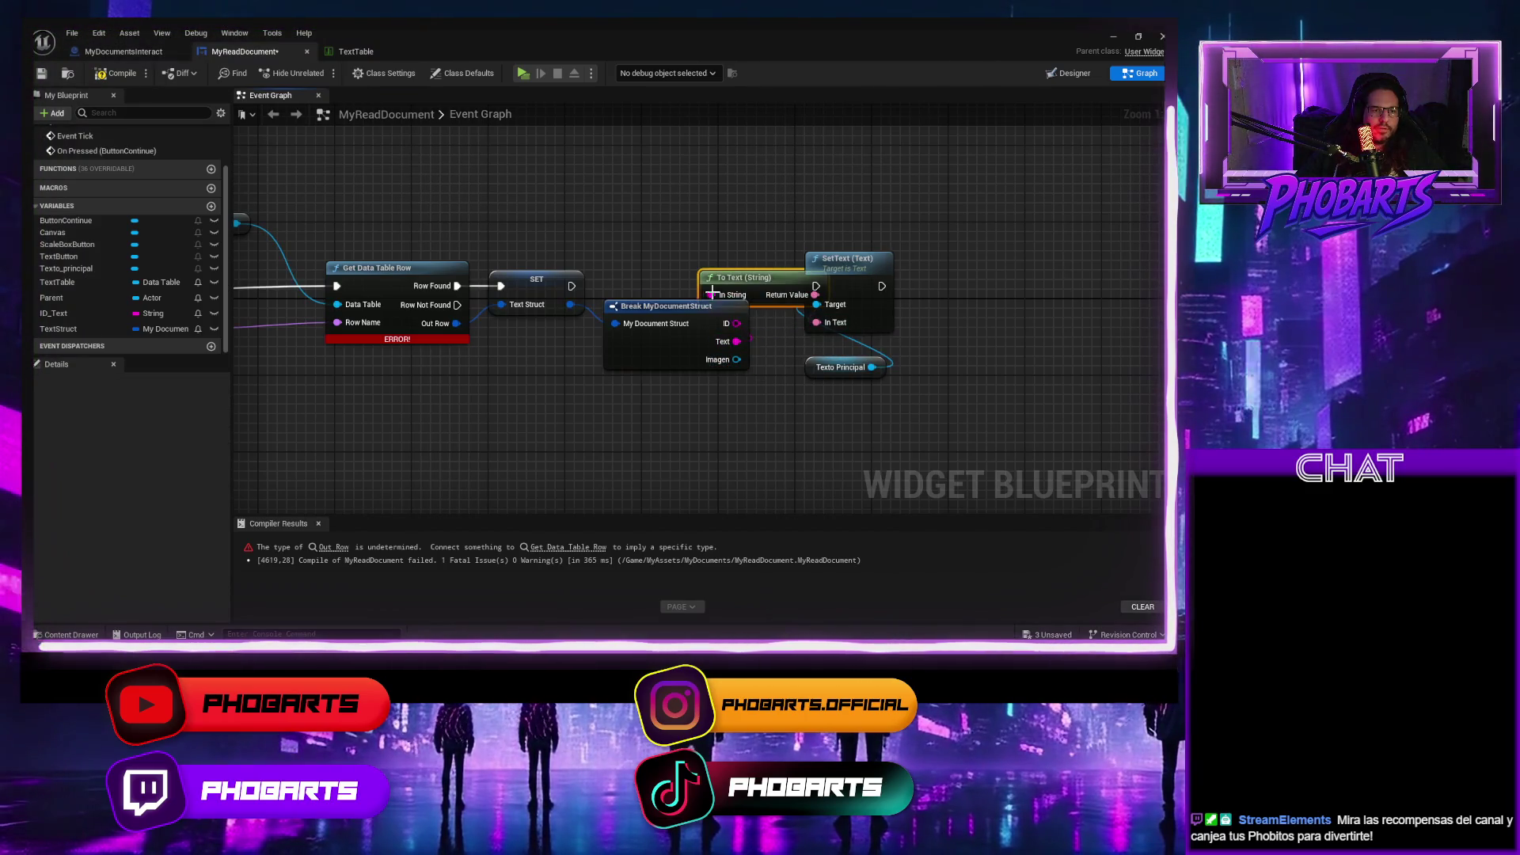
mouse_move(902, 396)
mouse_down()
mouse_move(831, 249)
mouse_move(961, 258)
mouse_up()
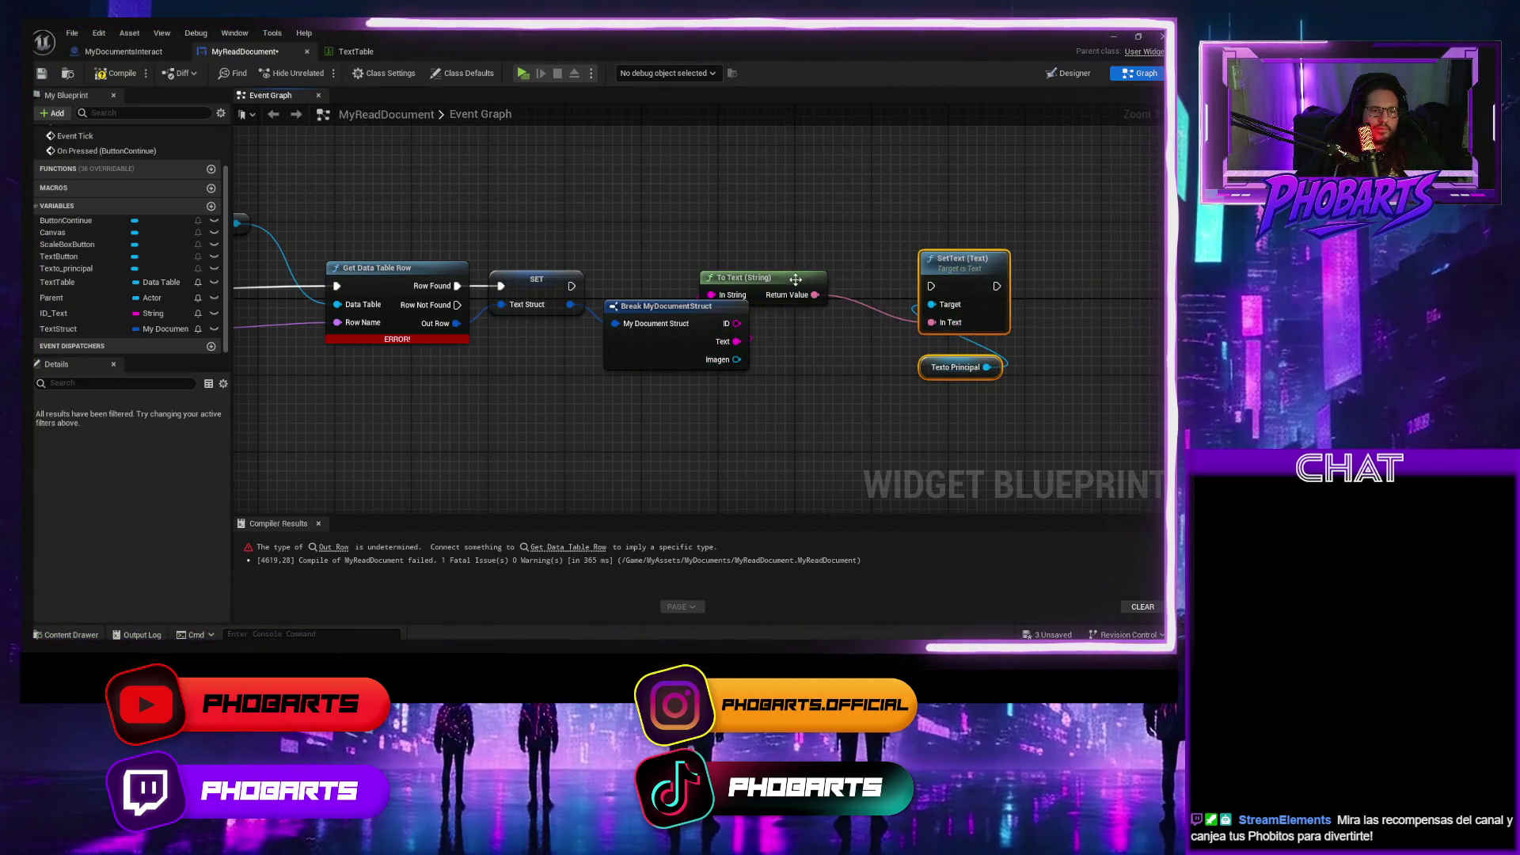
drag(788, 279, 855, 327)
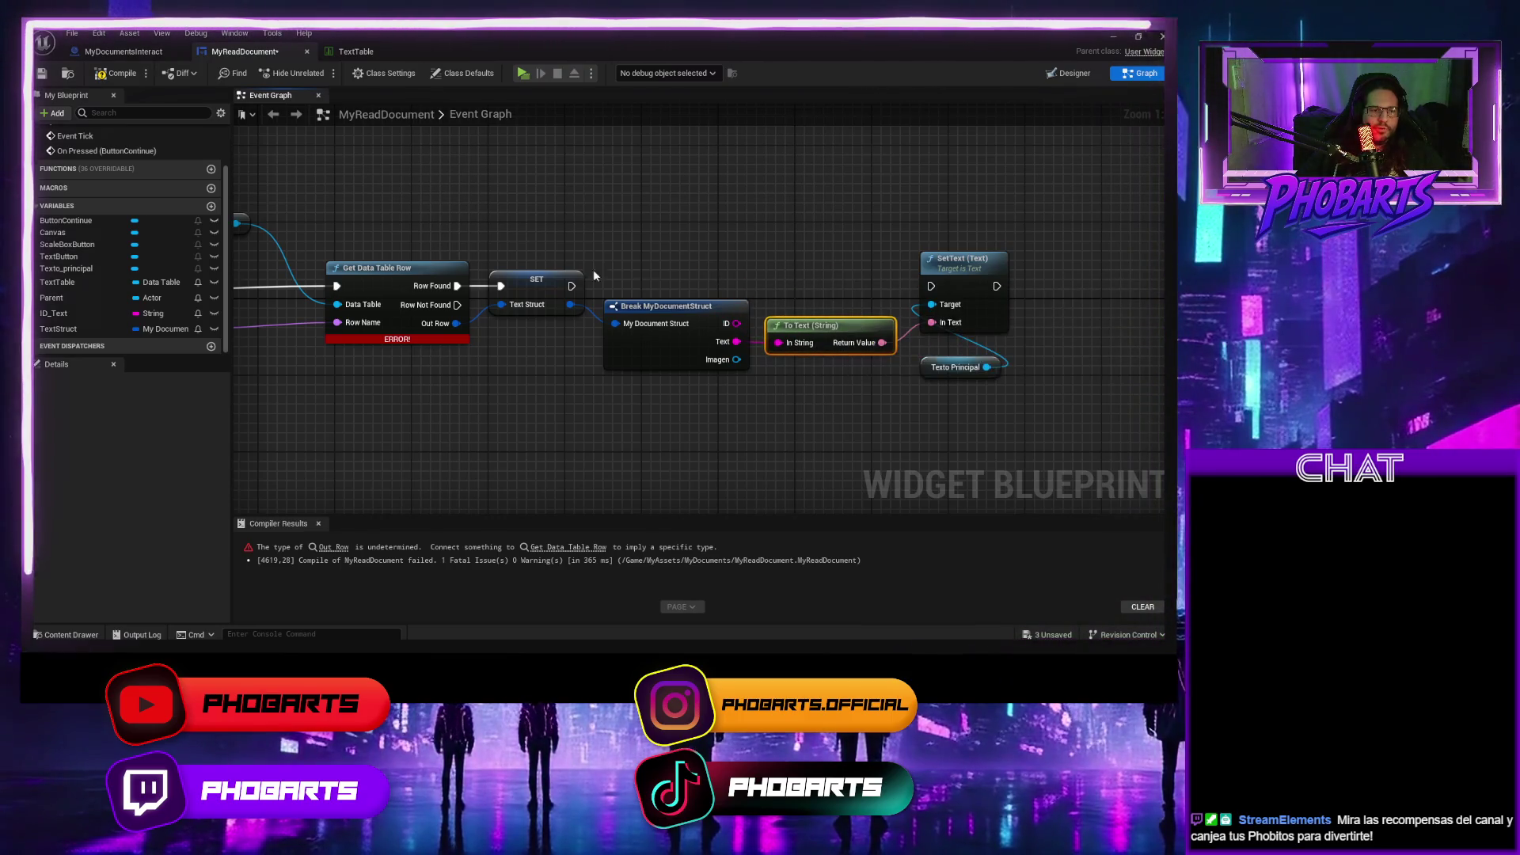
drag(572, 285, 931, 285)
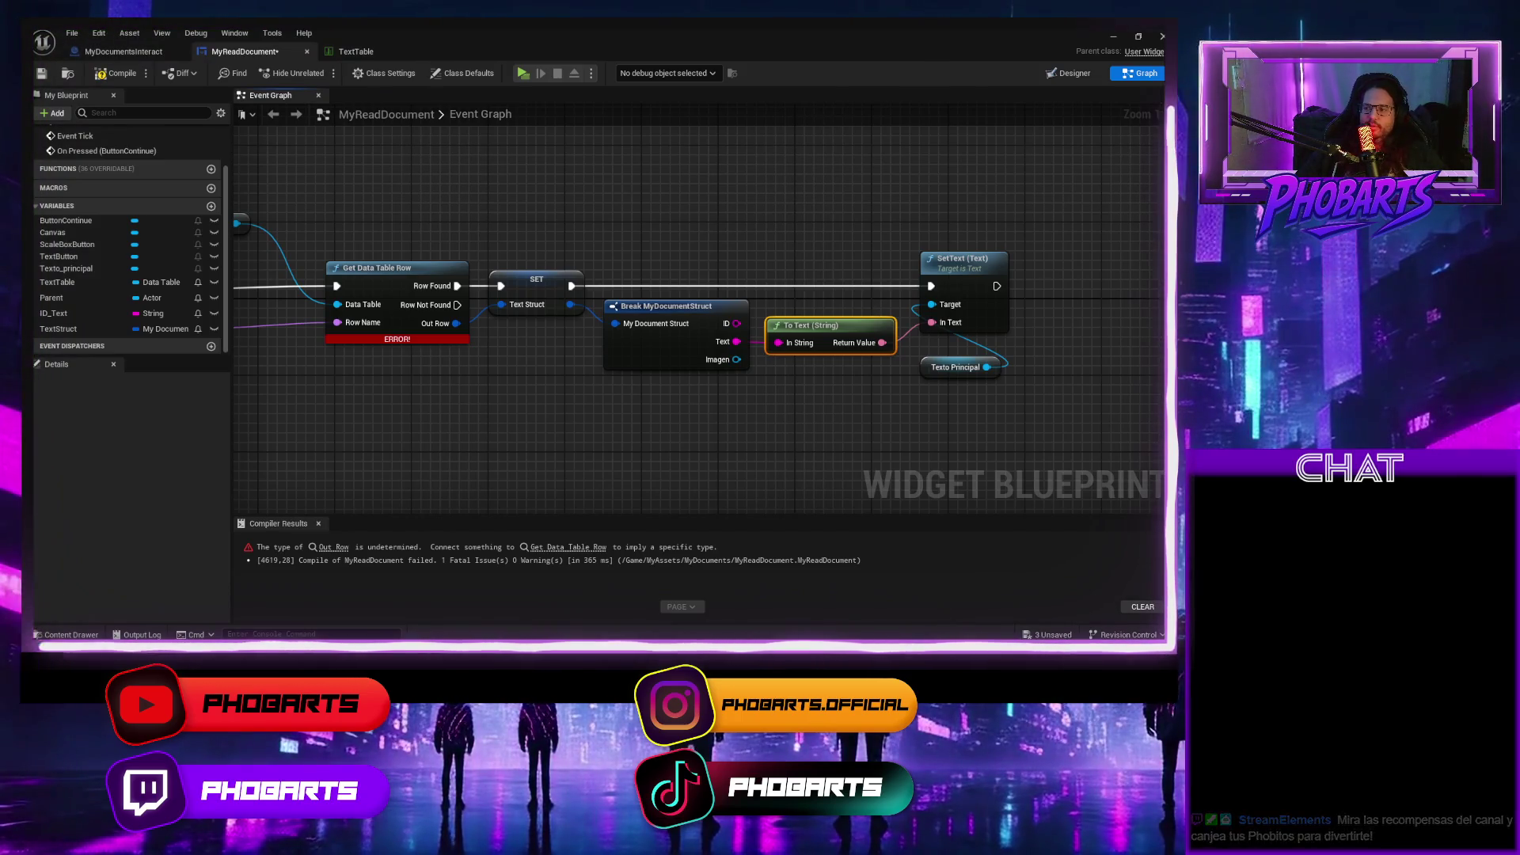
scroll(728, 420, down, 2)
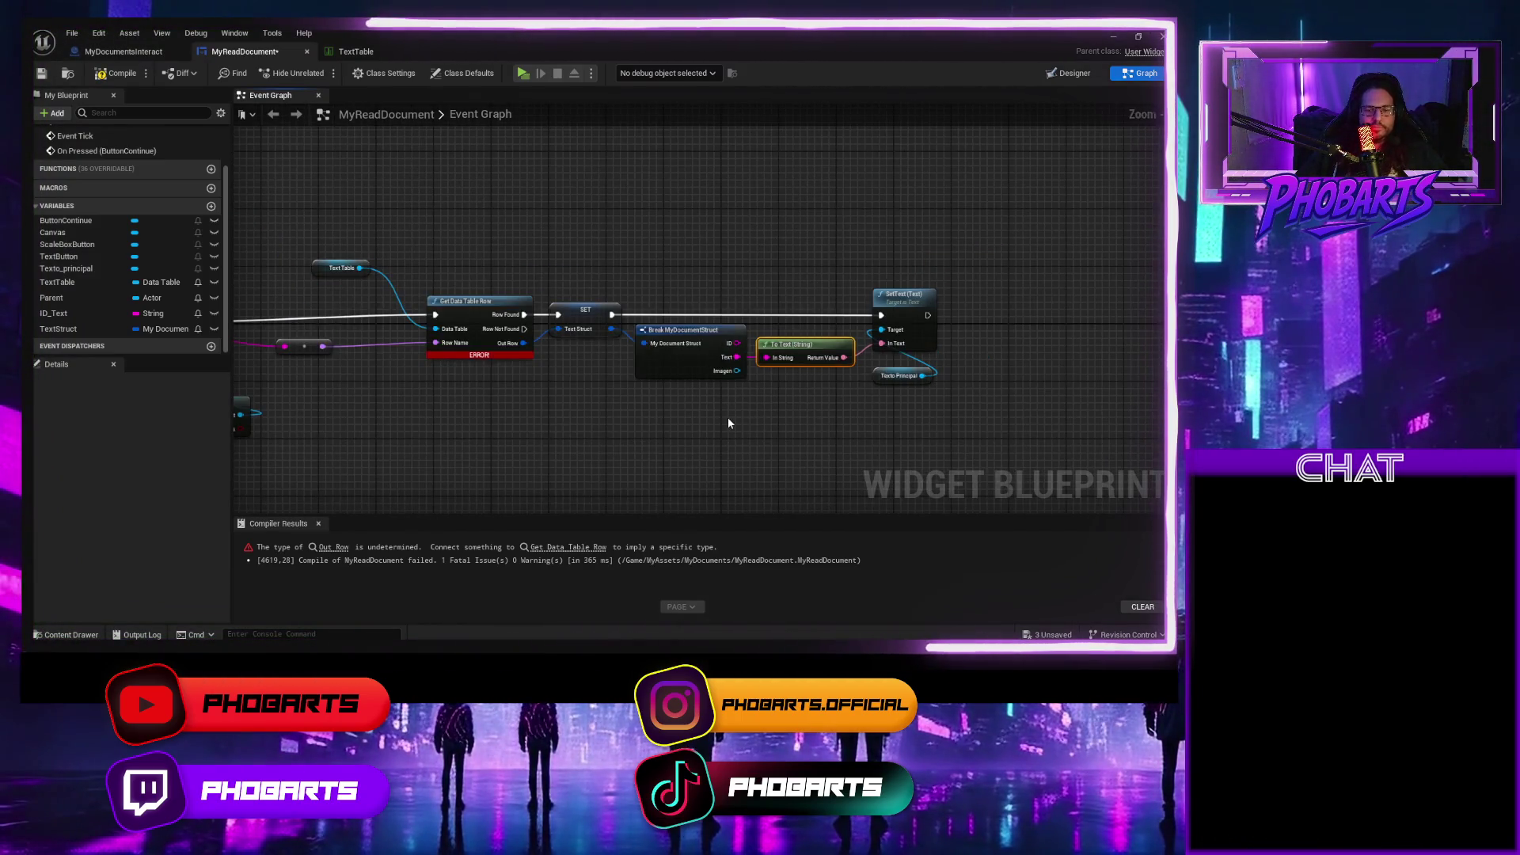
scroll(728, 418, down, 2)
scroll(448, 279, up, 2)
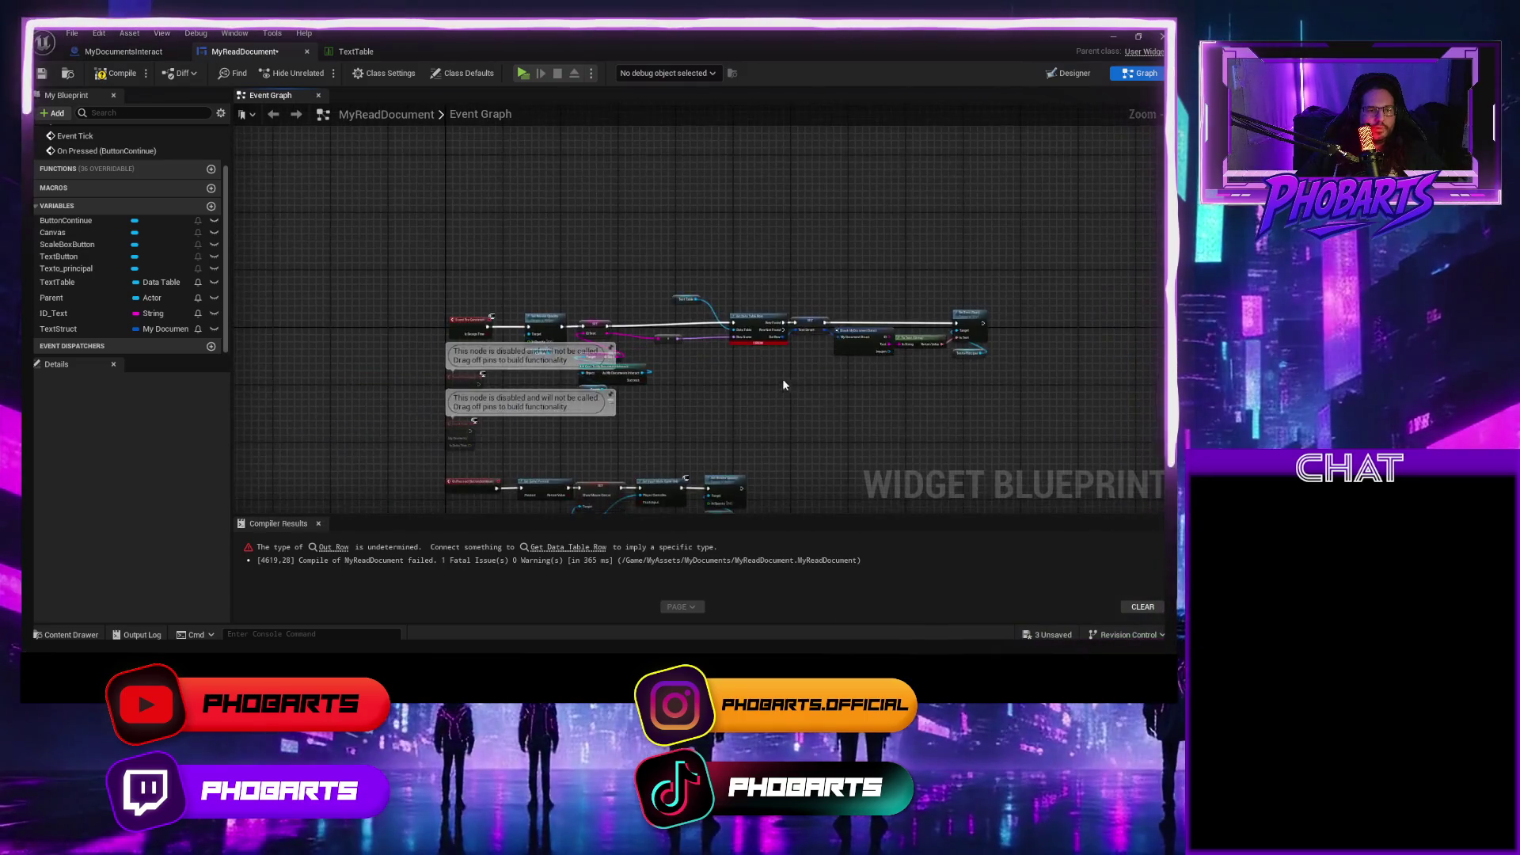
Compile the widget and playtest the game in a preview window.
click(129, 77)
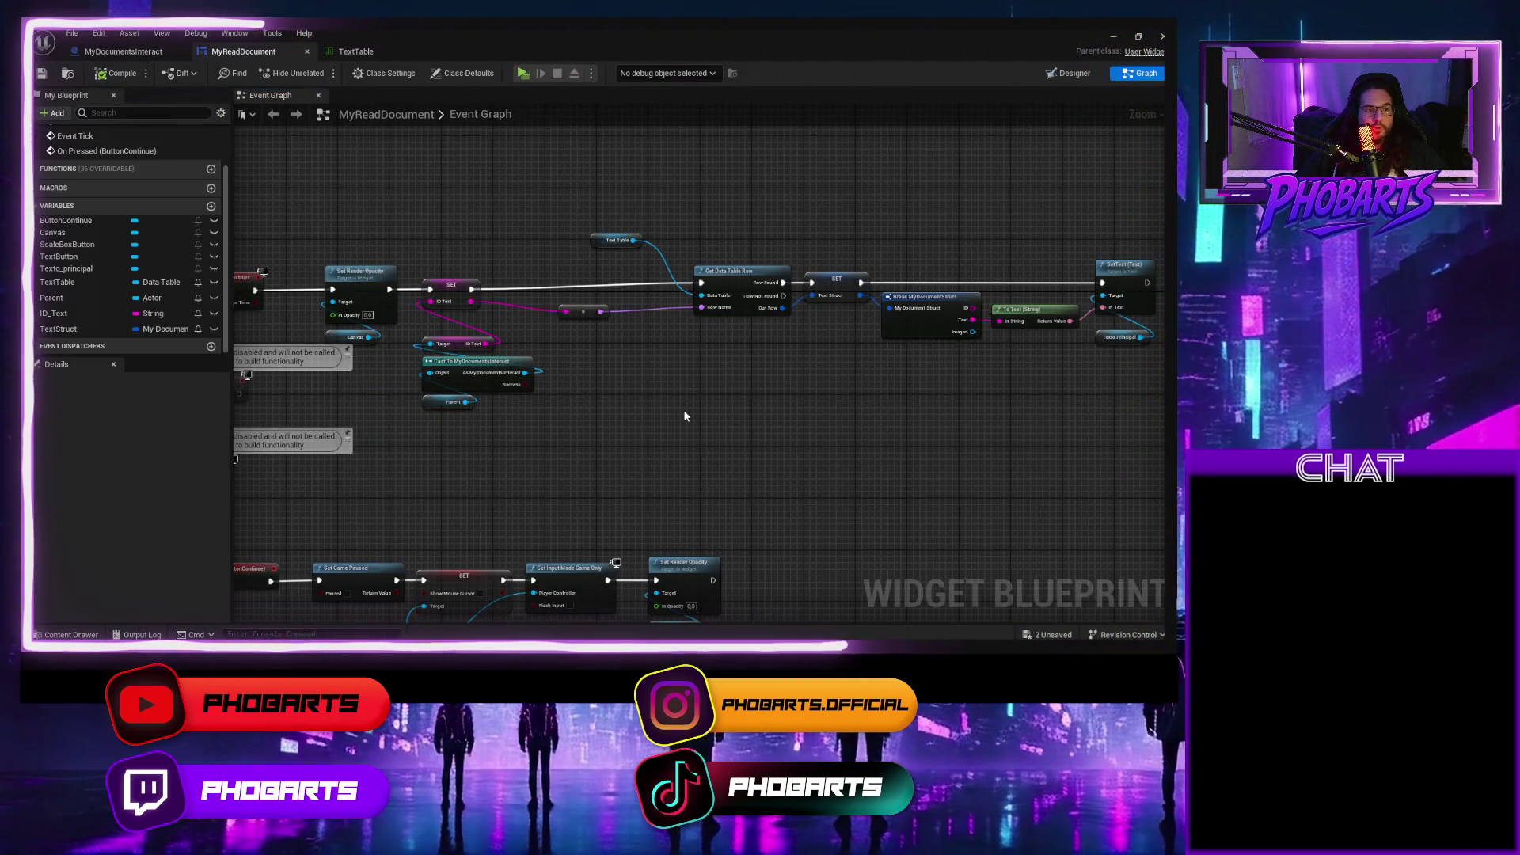
drag(806, 410, 683, 400)
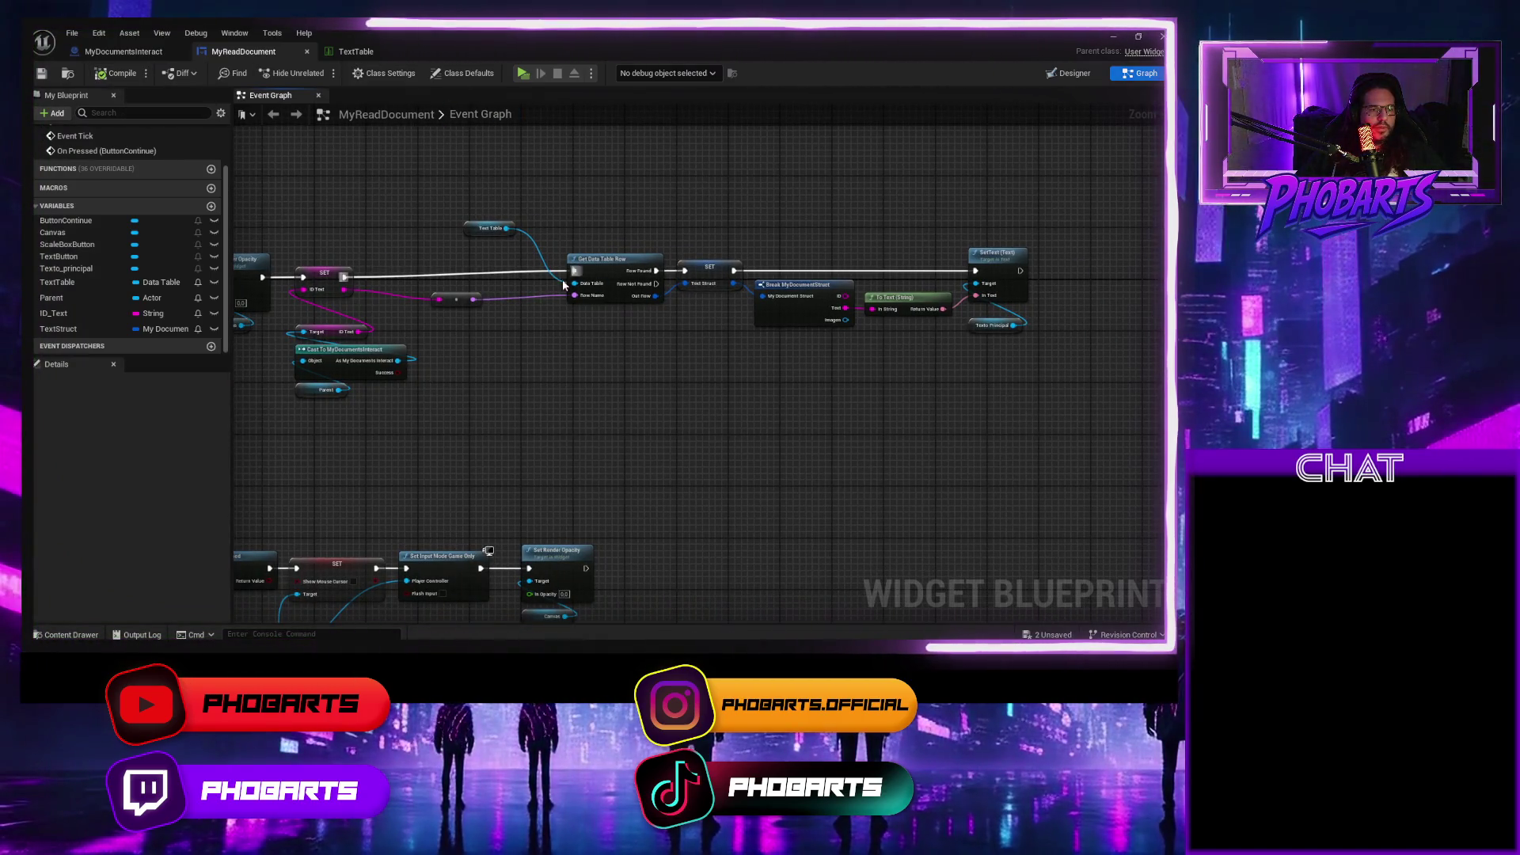
scroll(520, 344, up, 2)
drag(553, 328, 426, 328)
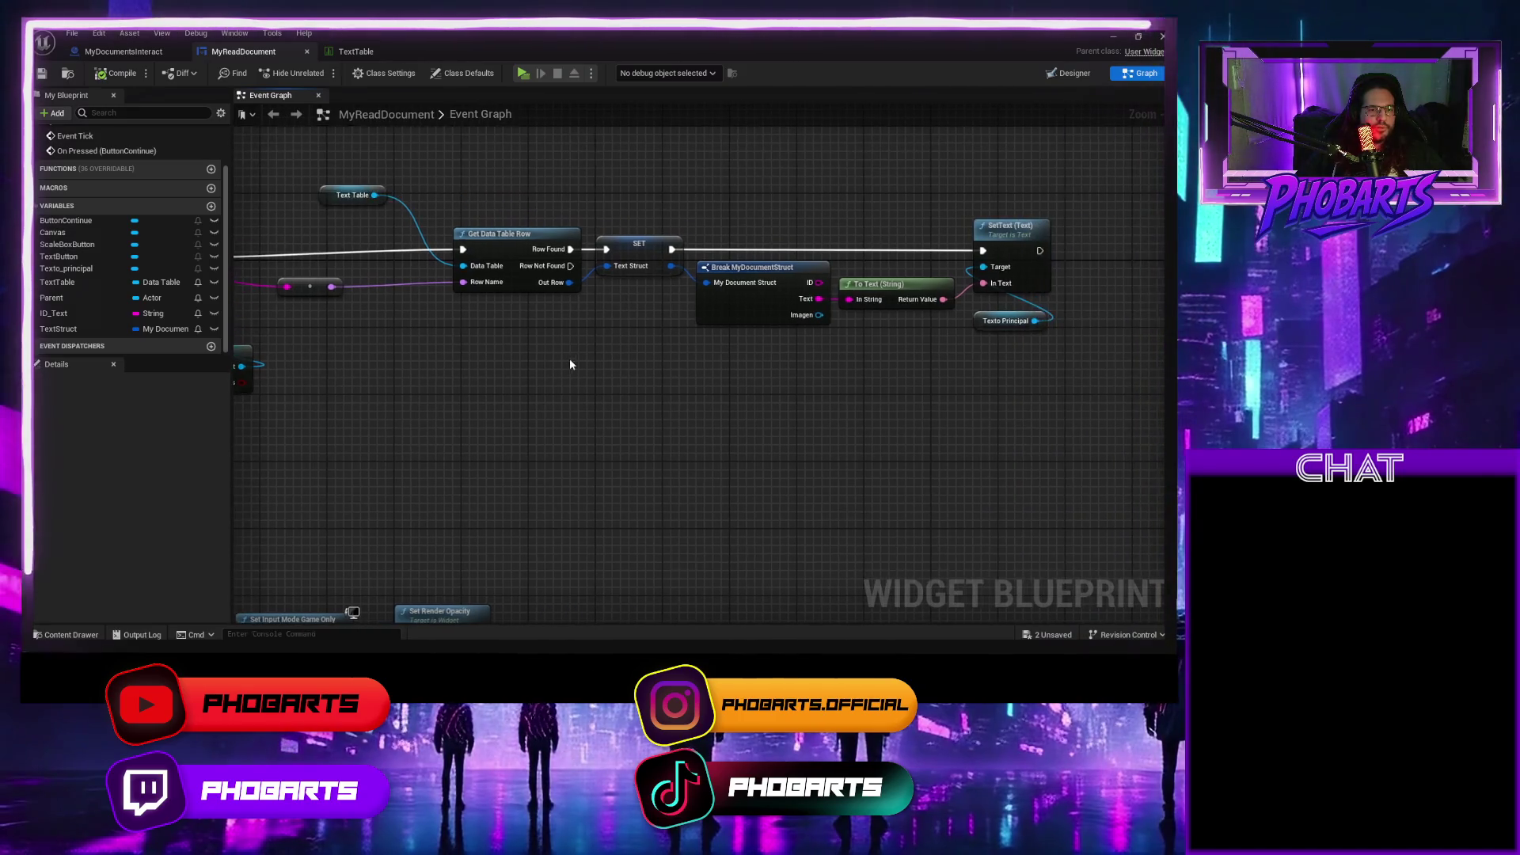
click(524, 73)
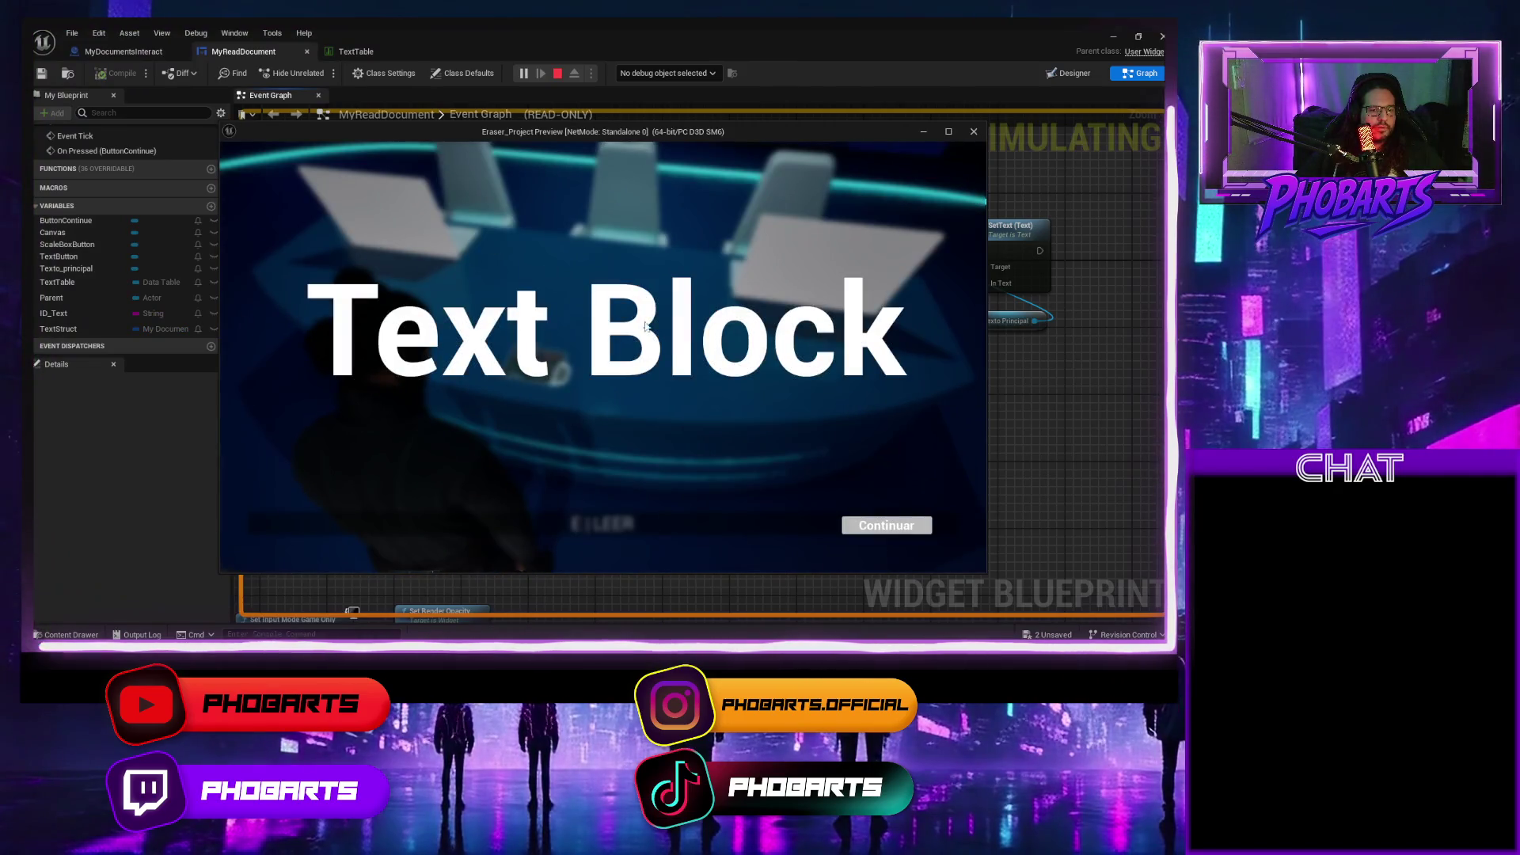
click(899, 523)
key(Escape)
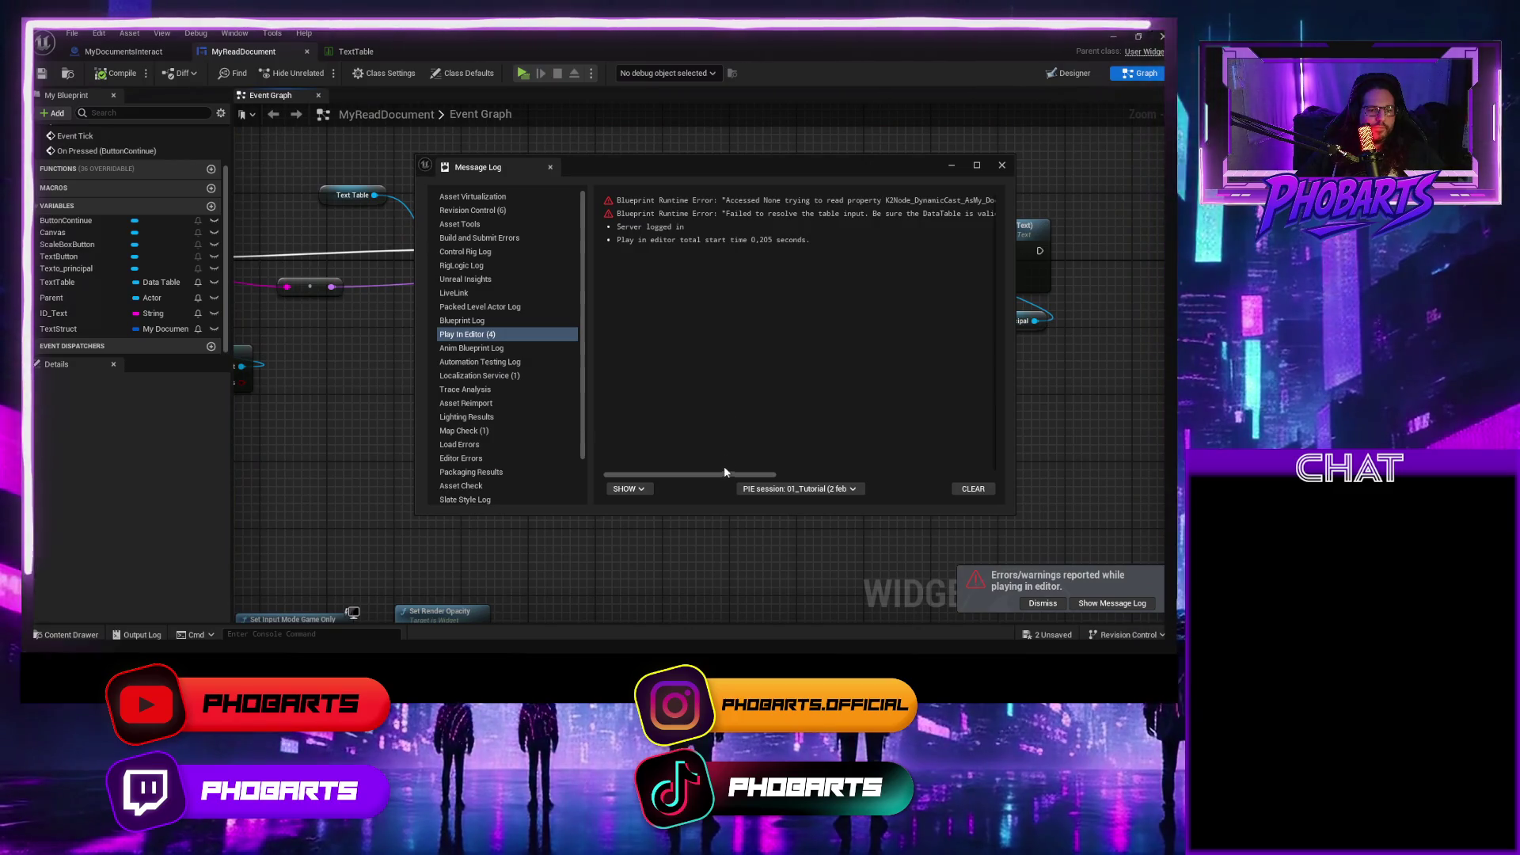
Jump to the node causing the runtime error and select the ID Text setter, cast and conversion nodes.
mouse_move(724, 473)
mouse_down()
mouse_move(943, 475)
mouse_move(877, 477)
mouse_up()
click(739, 200)
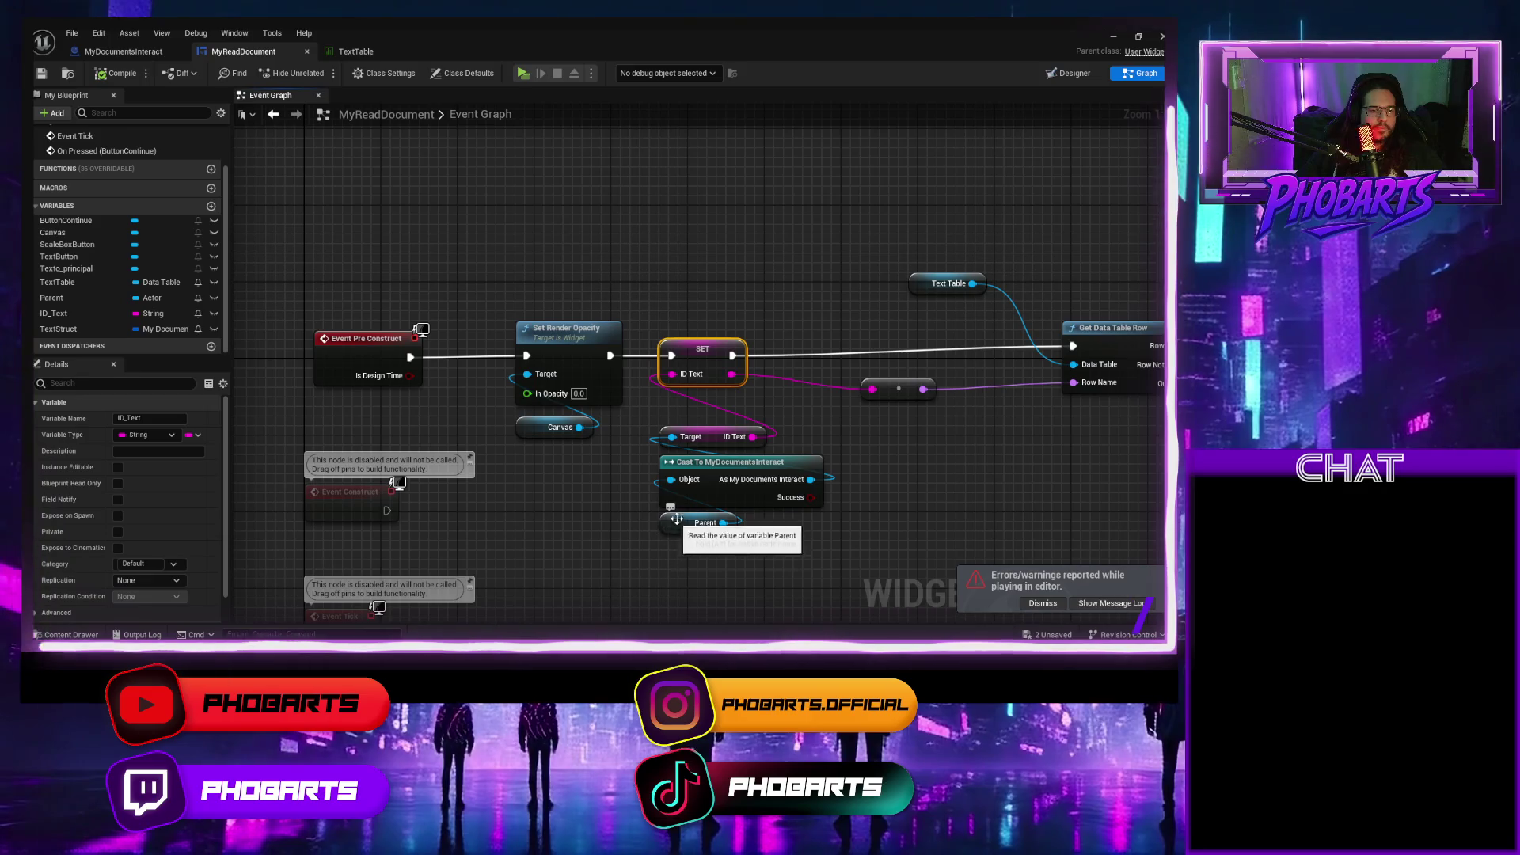
mouse_move(695, 571)
mouse_down()
mouse_move(710, 370)
mouse_move(760, 351)
mouse_up()
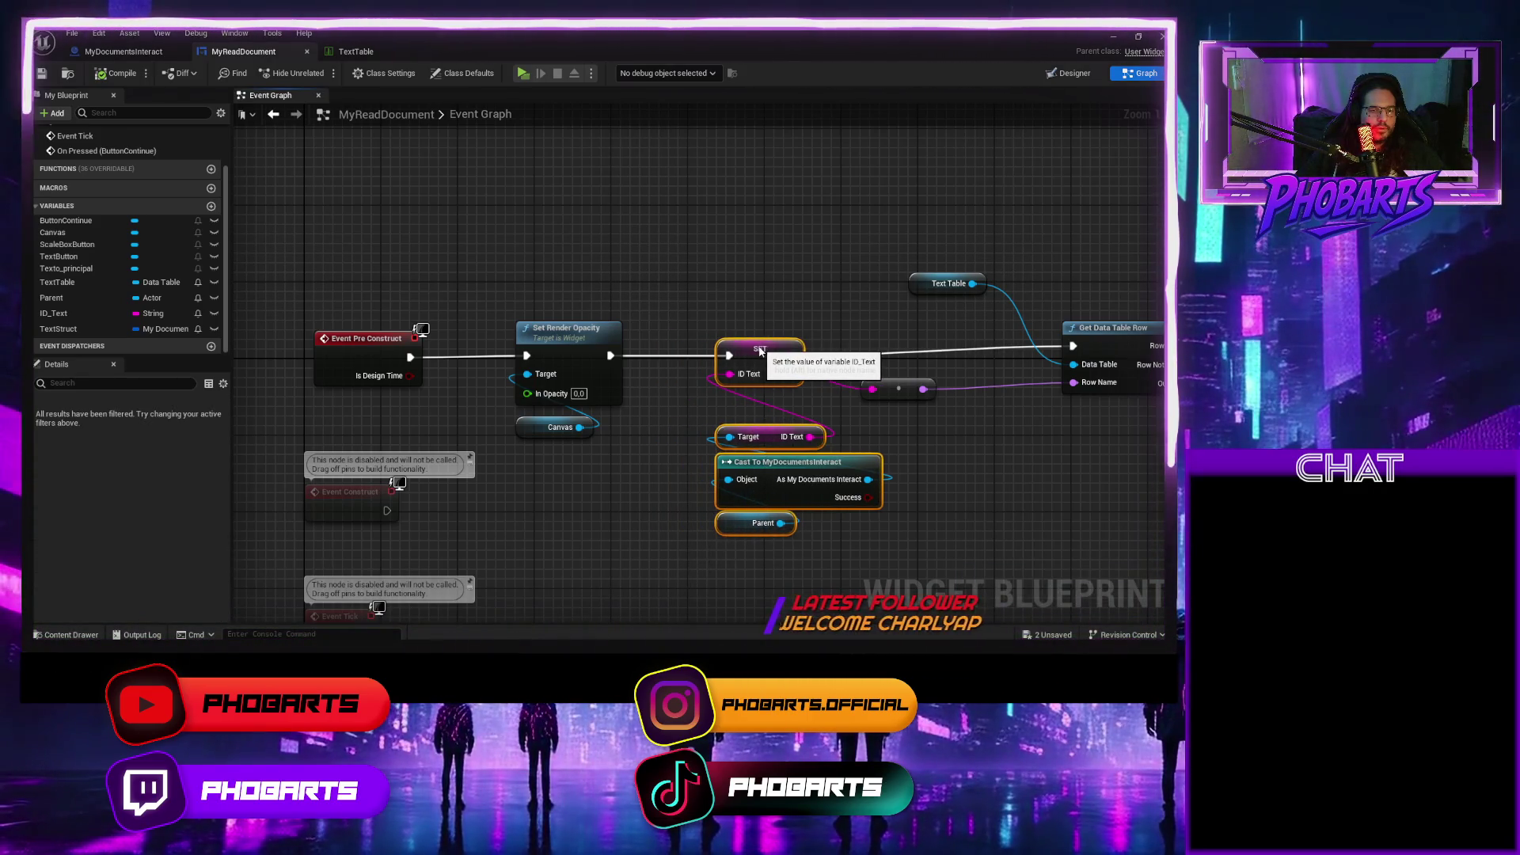
click(898, 389)
scroll(940, 407, down, 2)
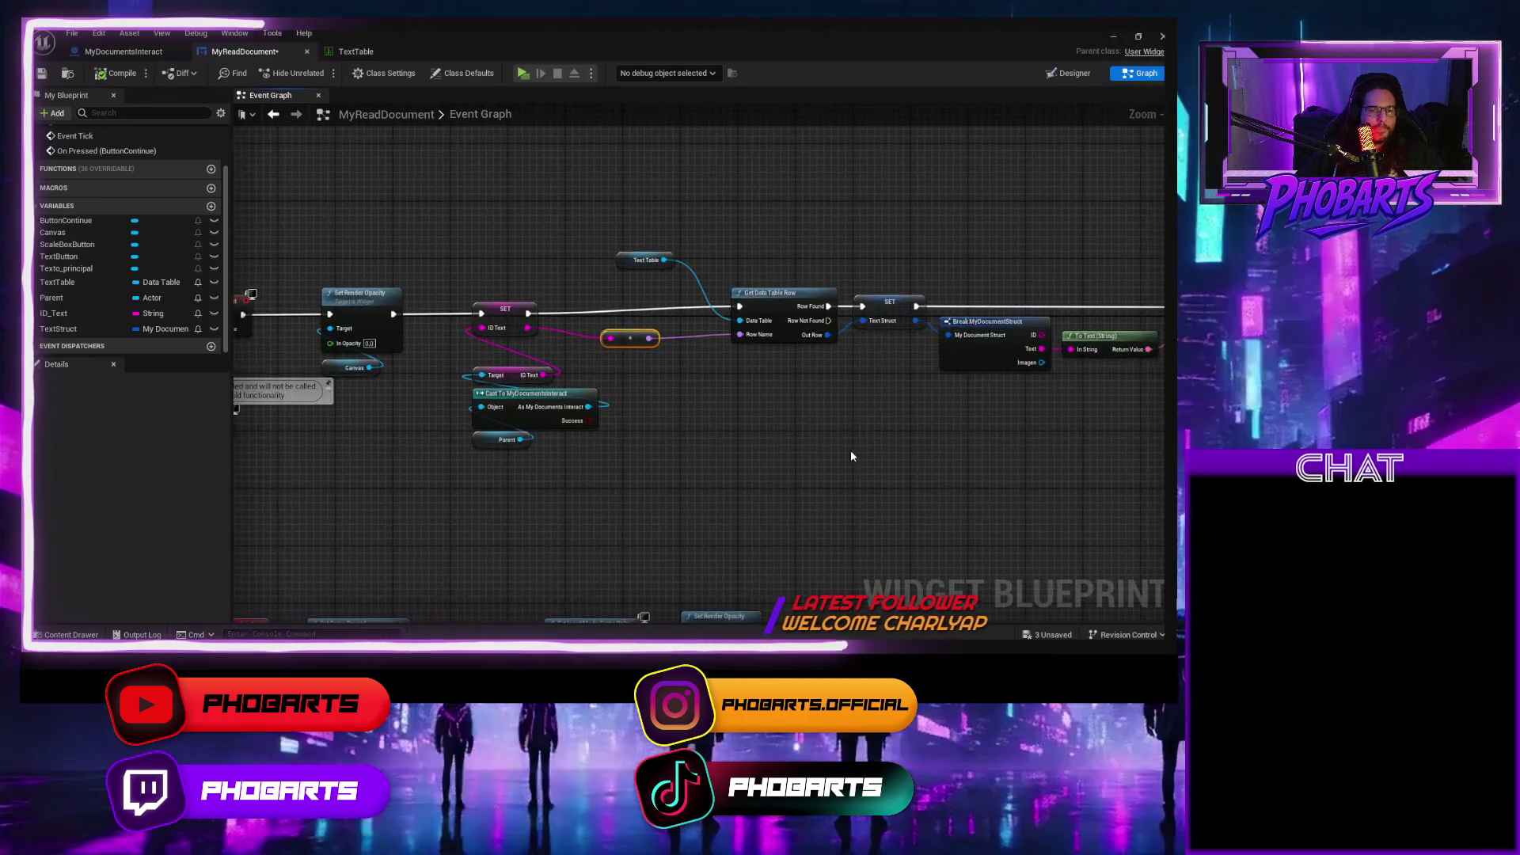
Add an Is Valid node fed from the Parent output.
drag(842, 455, 632, 432)
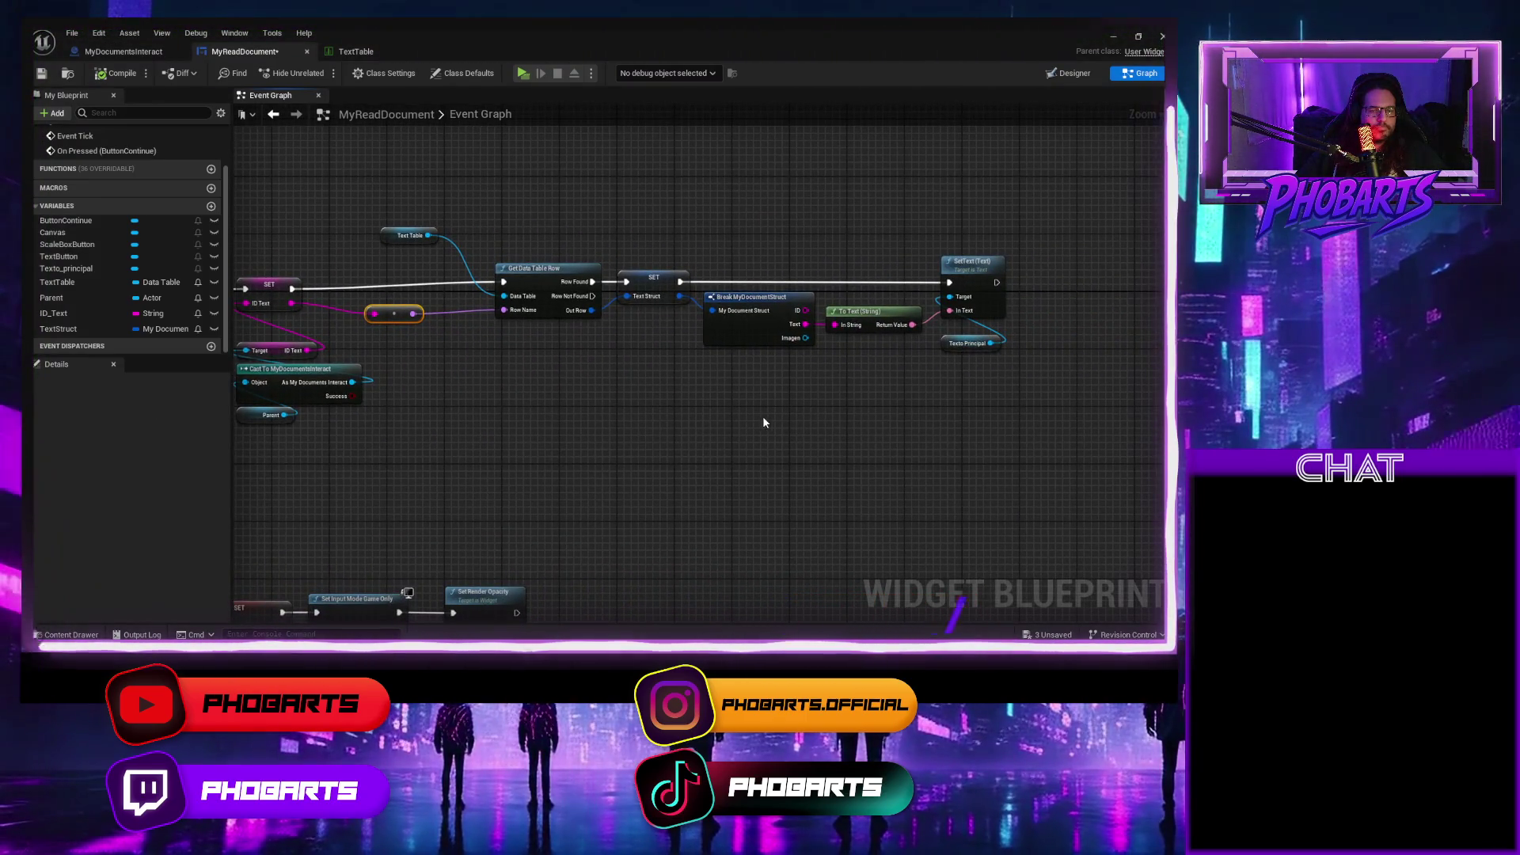
drag(661, 415, 710, 419)
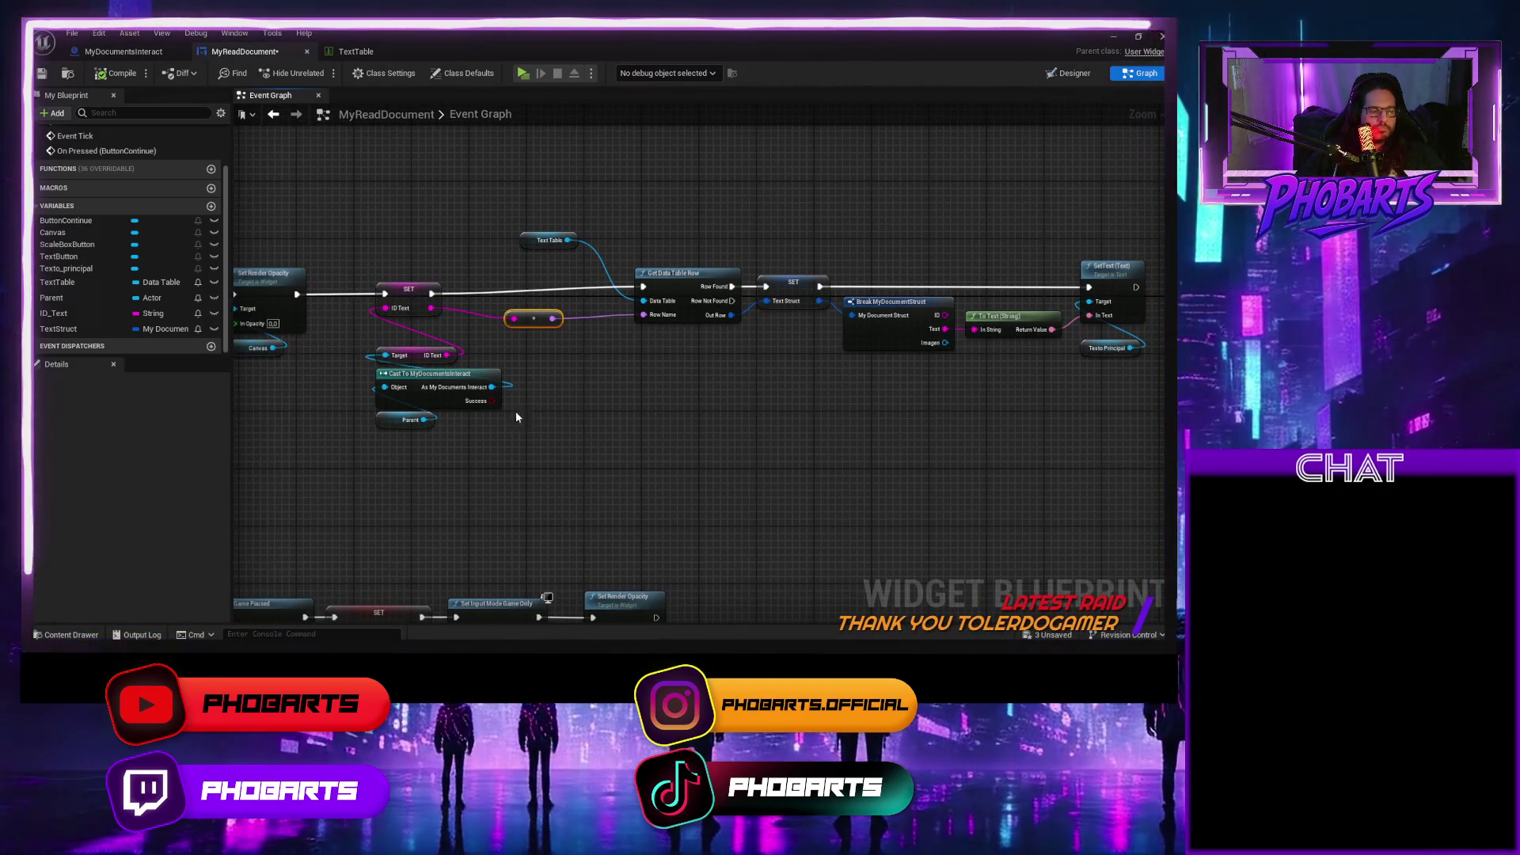
mouse_move(475, 425)
mouse_down()
mouse_move(554, 486)
mouse_move(1156, 245)
mouse_move(1004, 249)
mouse_up()
drag(741, 288, 956, 299)
drag(317, 427, 516, 441)
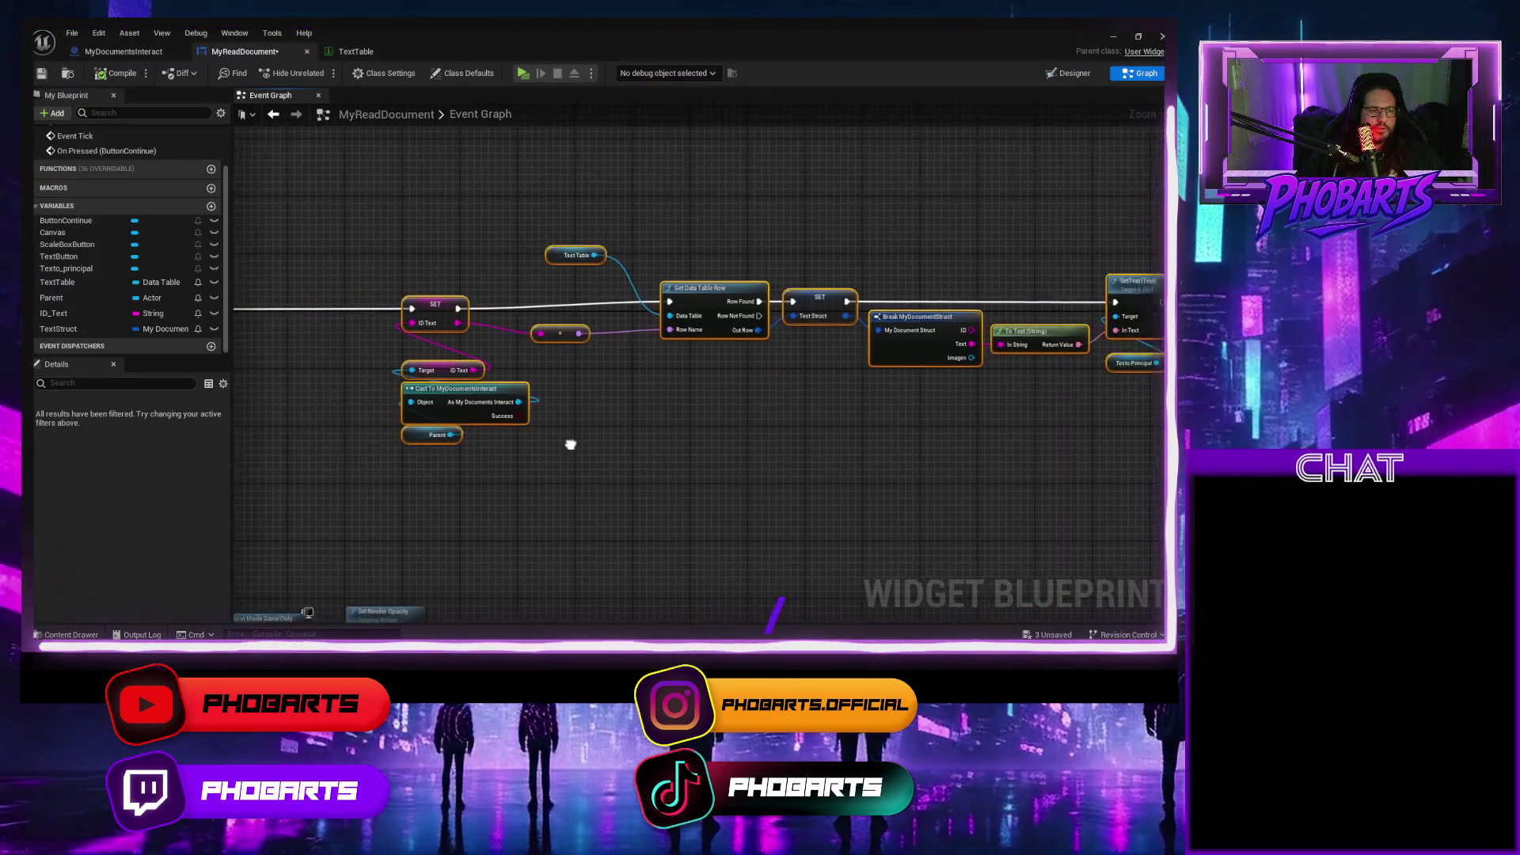
drag(441, 411, 721, 456)
drag(821, 456, 486, 307)
text(i)
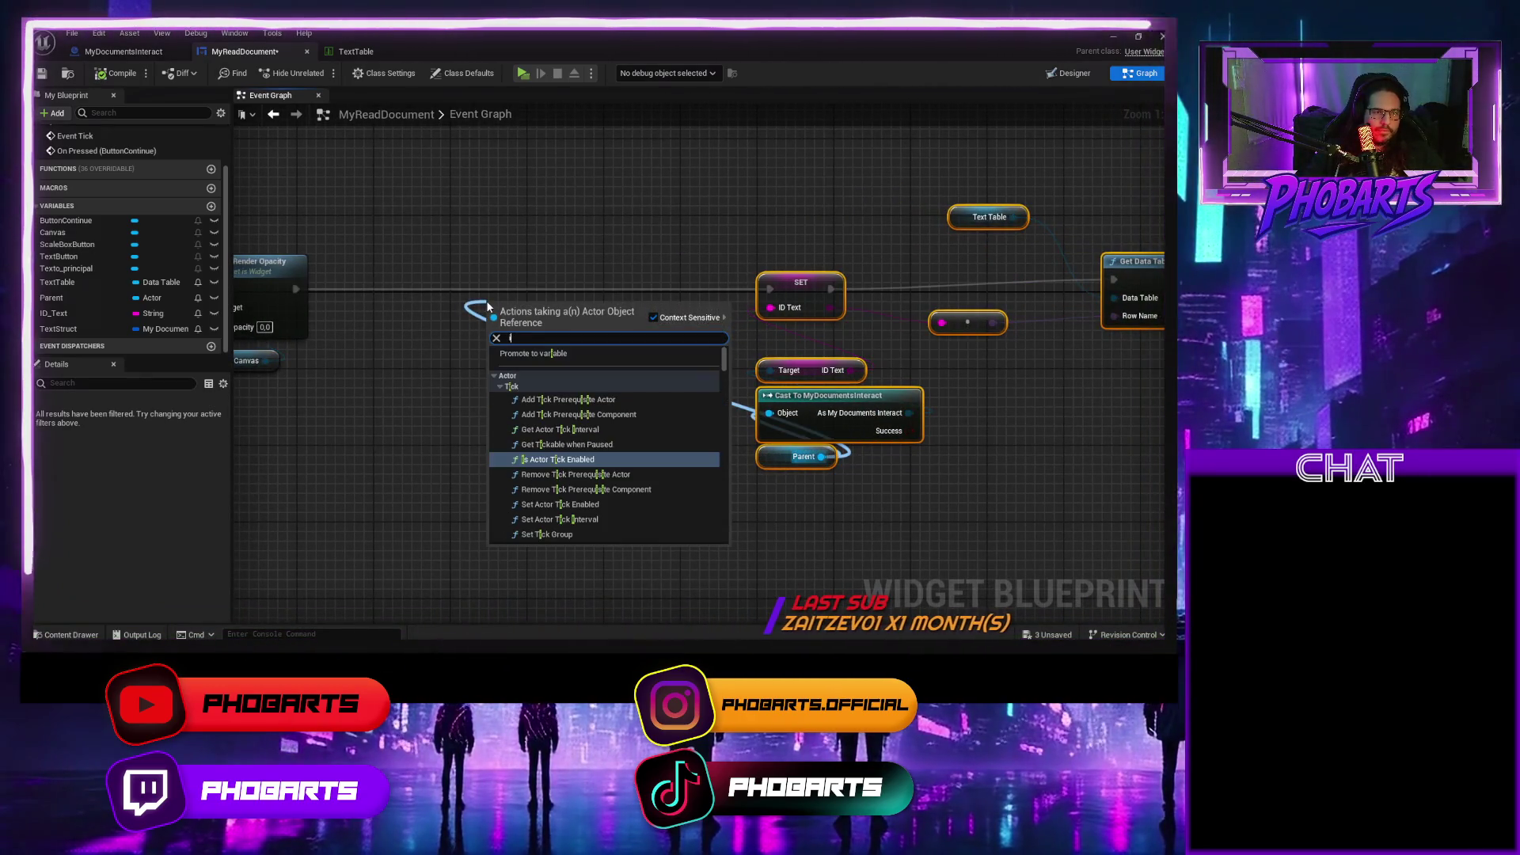
text(s valid)
key(Down)
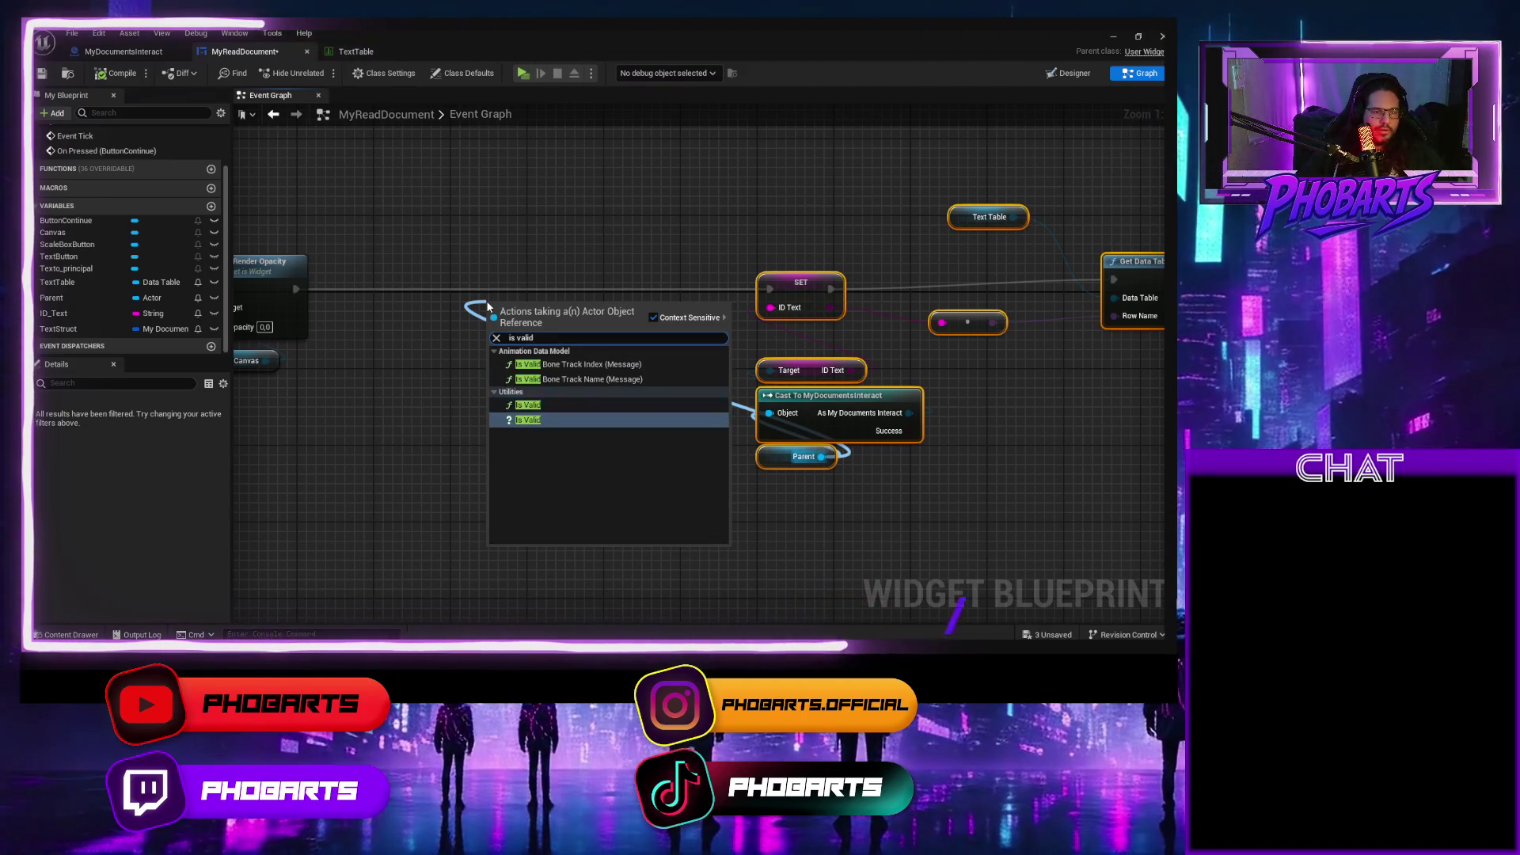
key(Return)
Route Set Render Opacity's execution through Is Valid into SET ID Text, save, and playtest.
drag(534, 307, 486, 279)
drag(295, 289, 443, 289)
drag(553, 289, 768, 290)
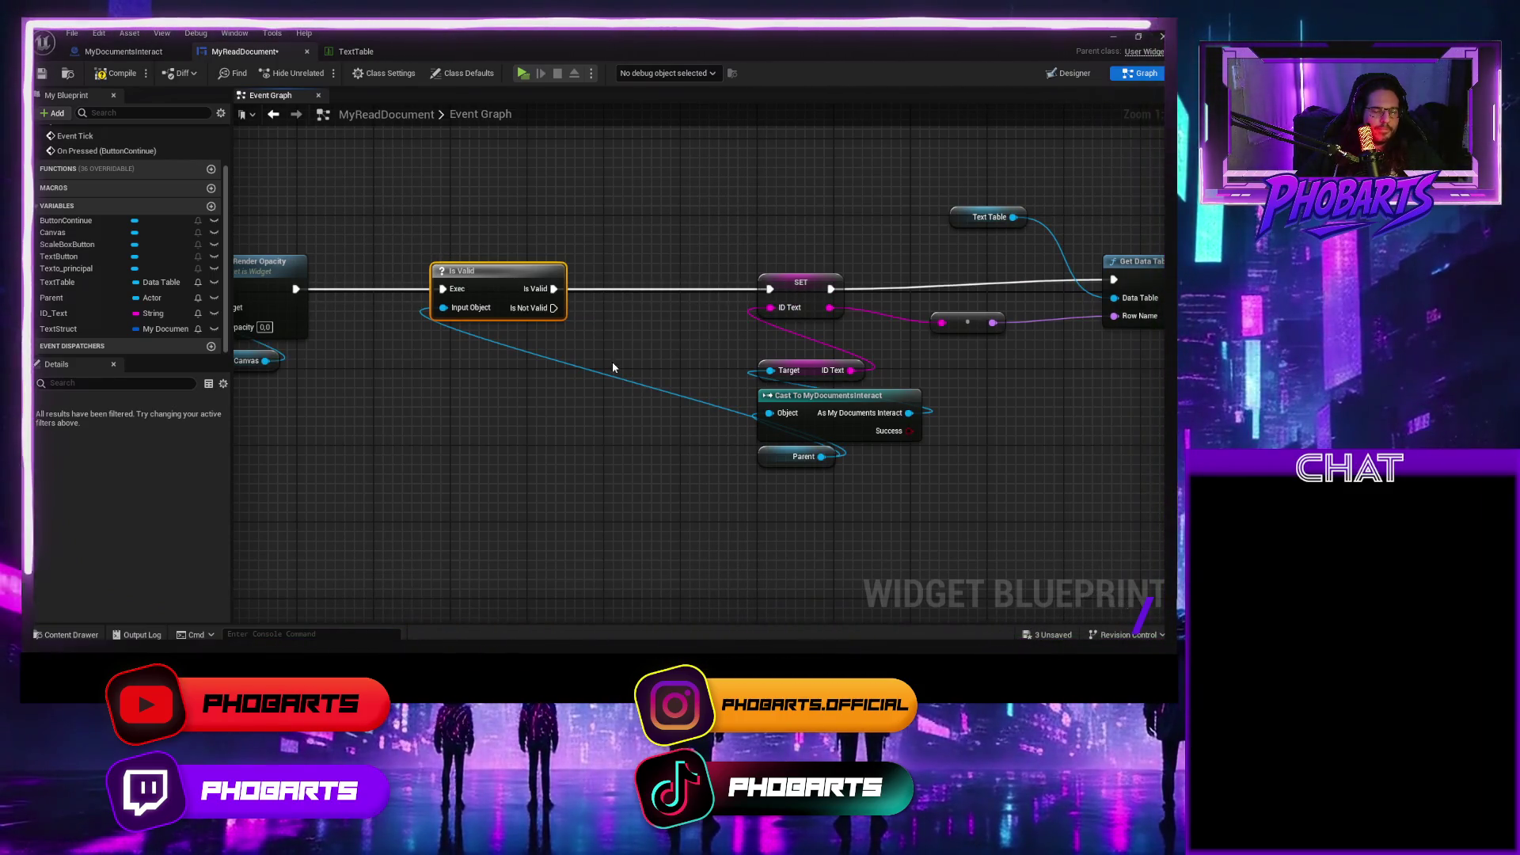
key(ctrl+s)
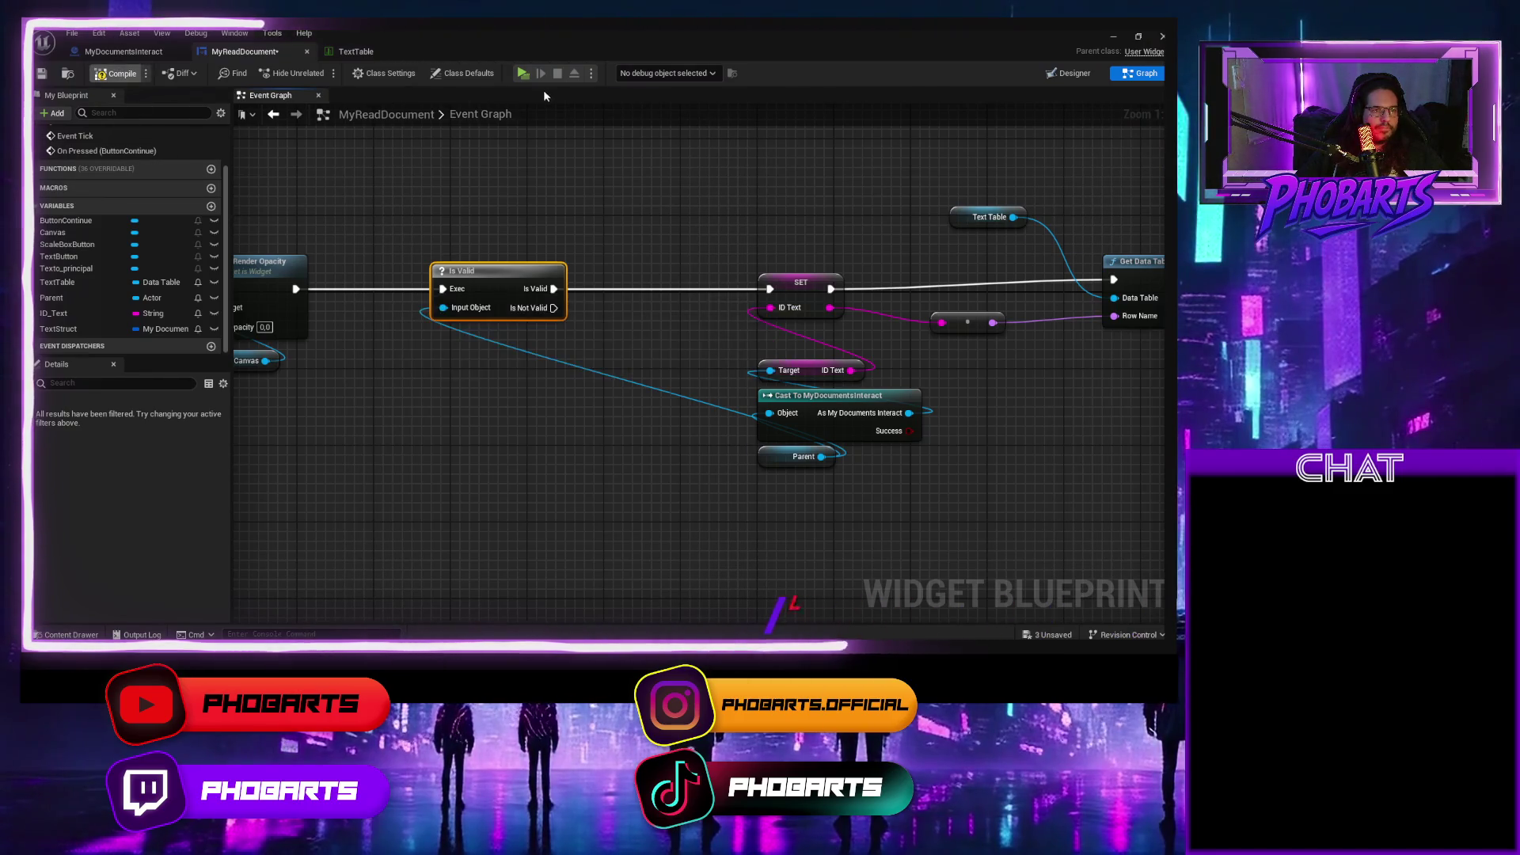
click(523, 74)
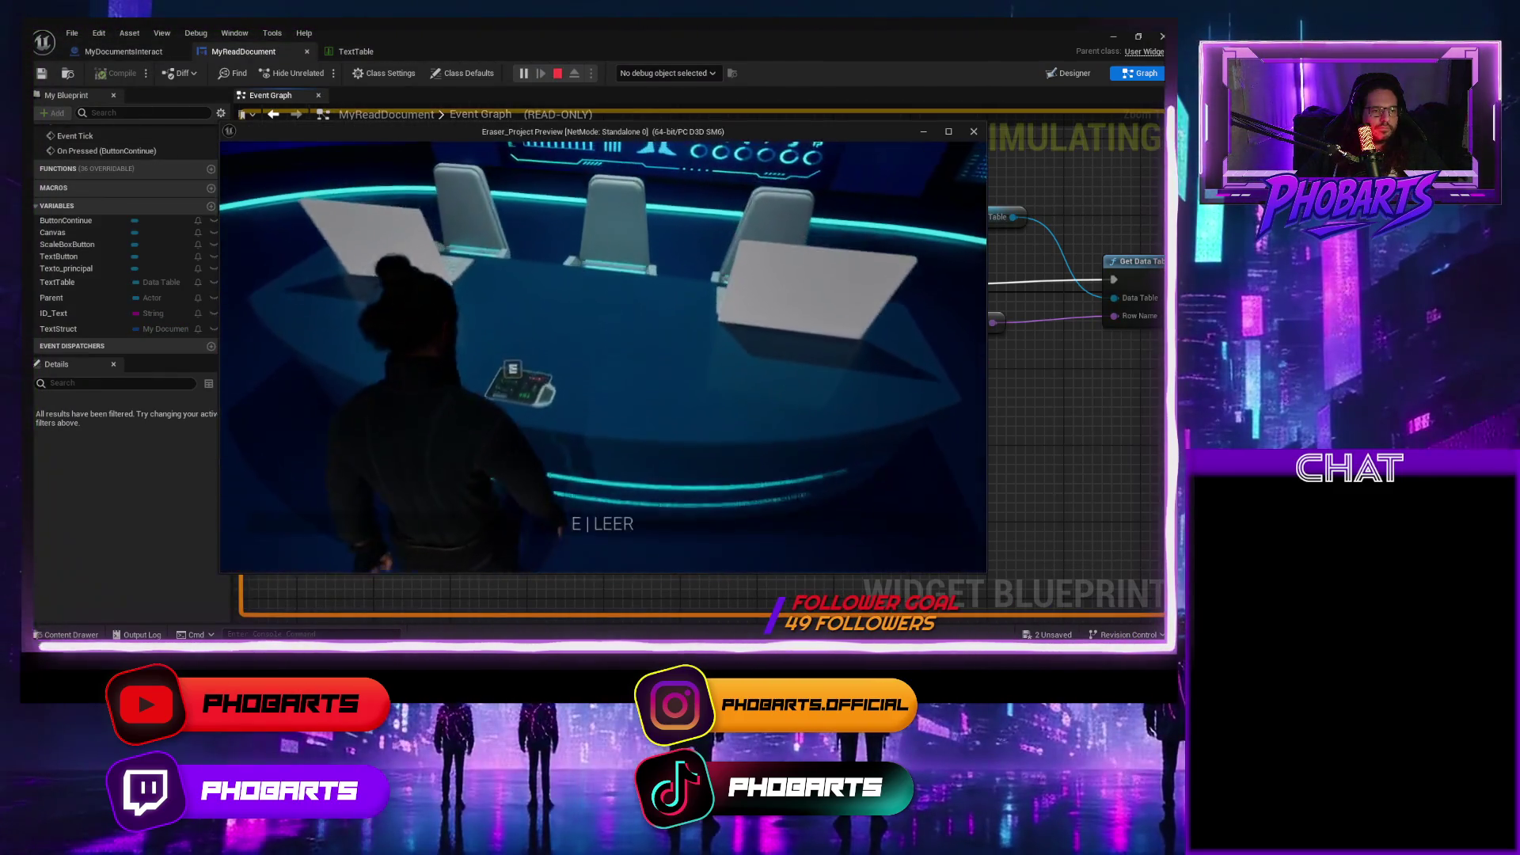
End the playtest and put a breakpoint on the SetText node.
click(886, 525)
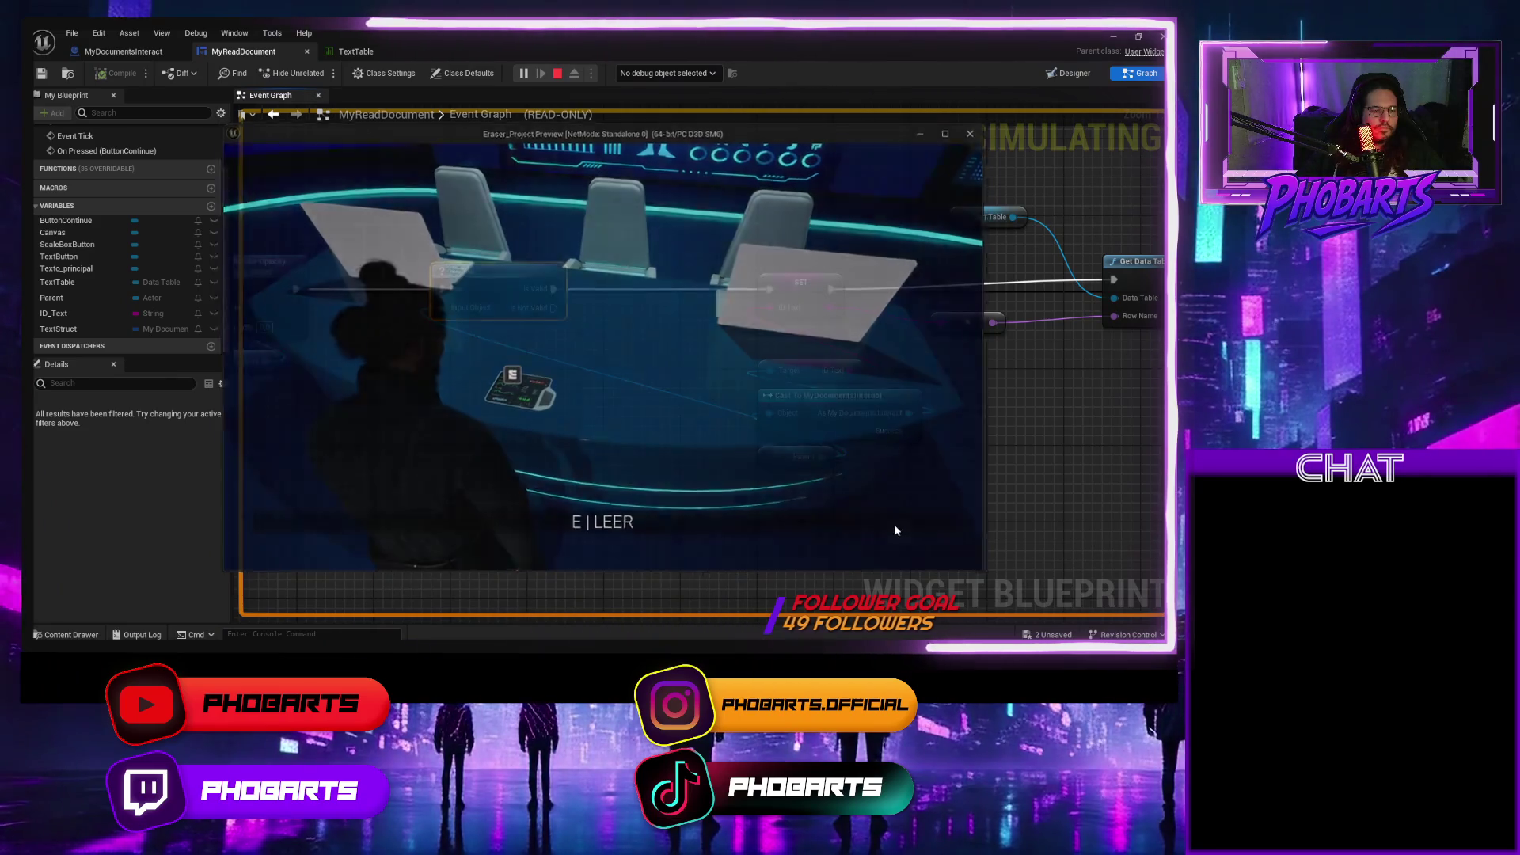
key(Escape)
scroll(666, 530, down, 5)
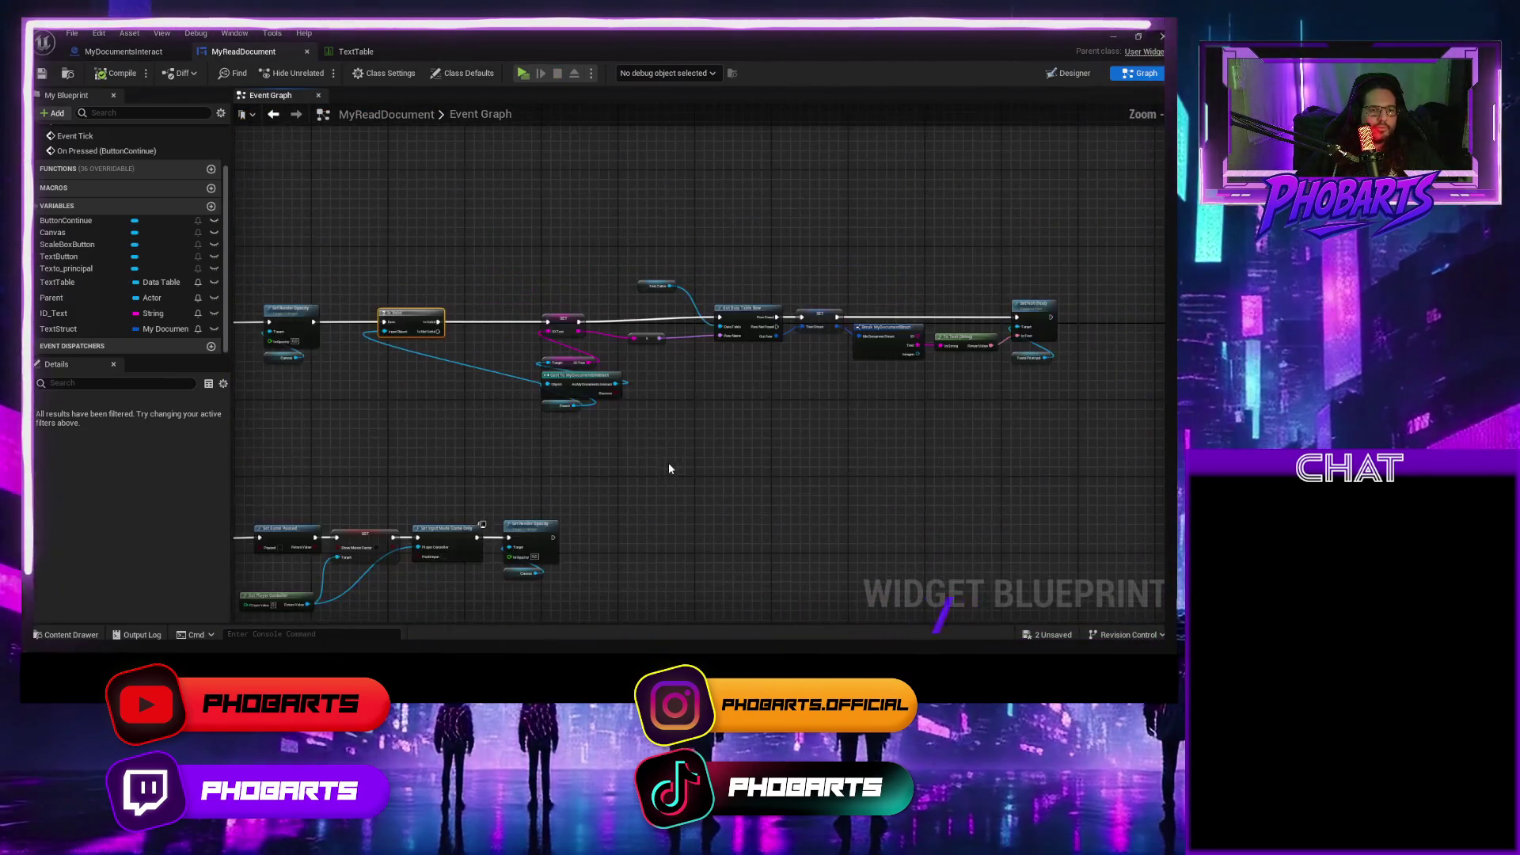
drag(612, 456, 602, 453)
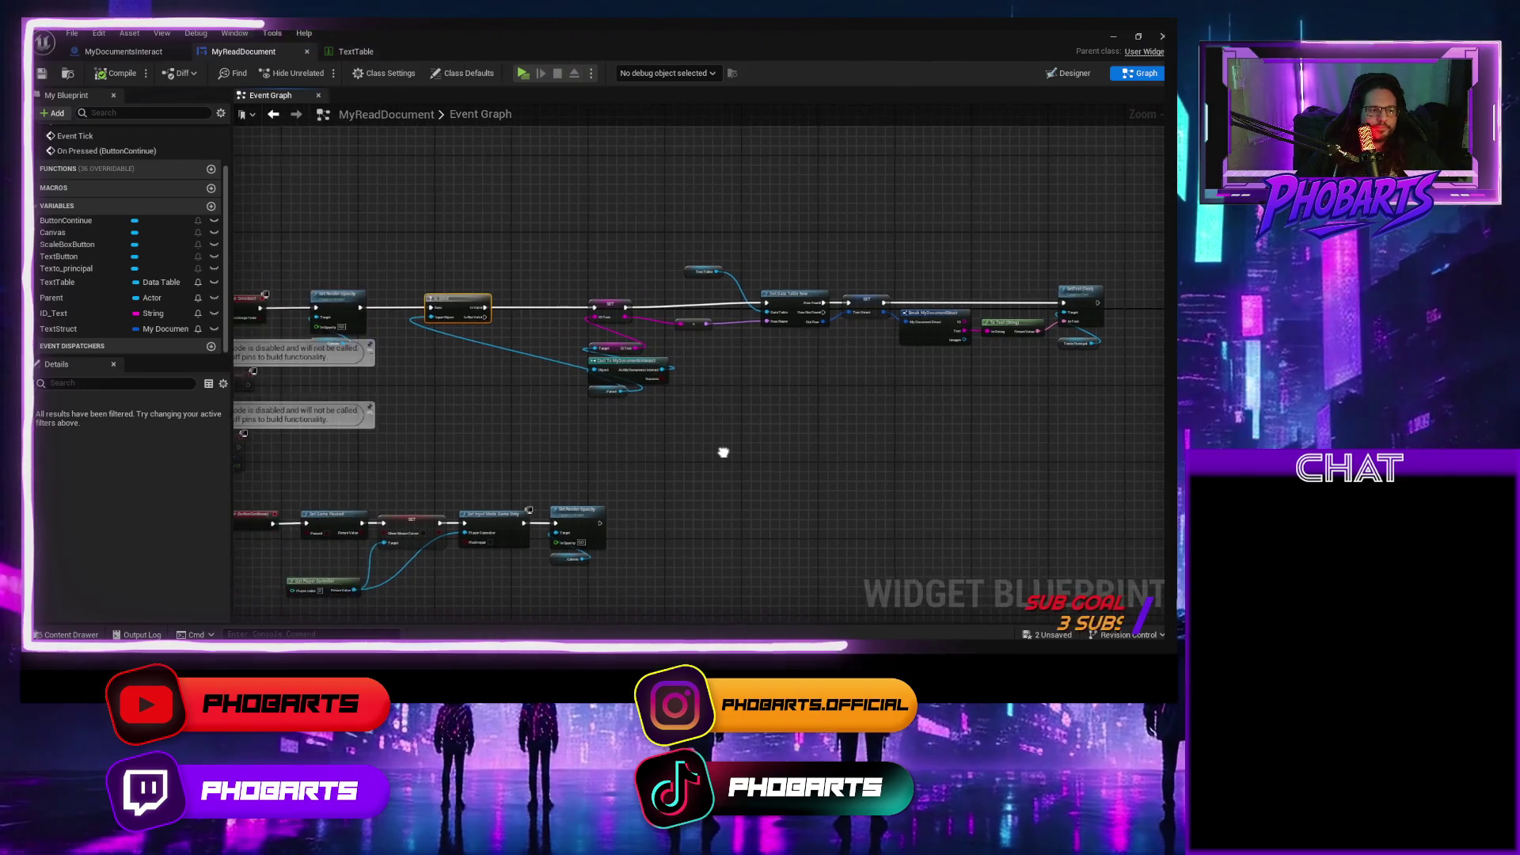
scroll(818, 432, up, 3)
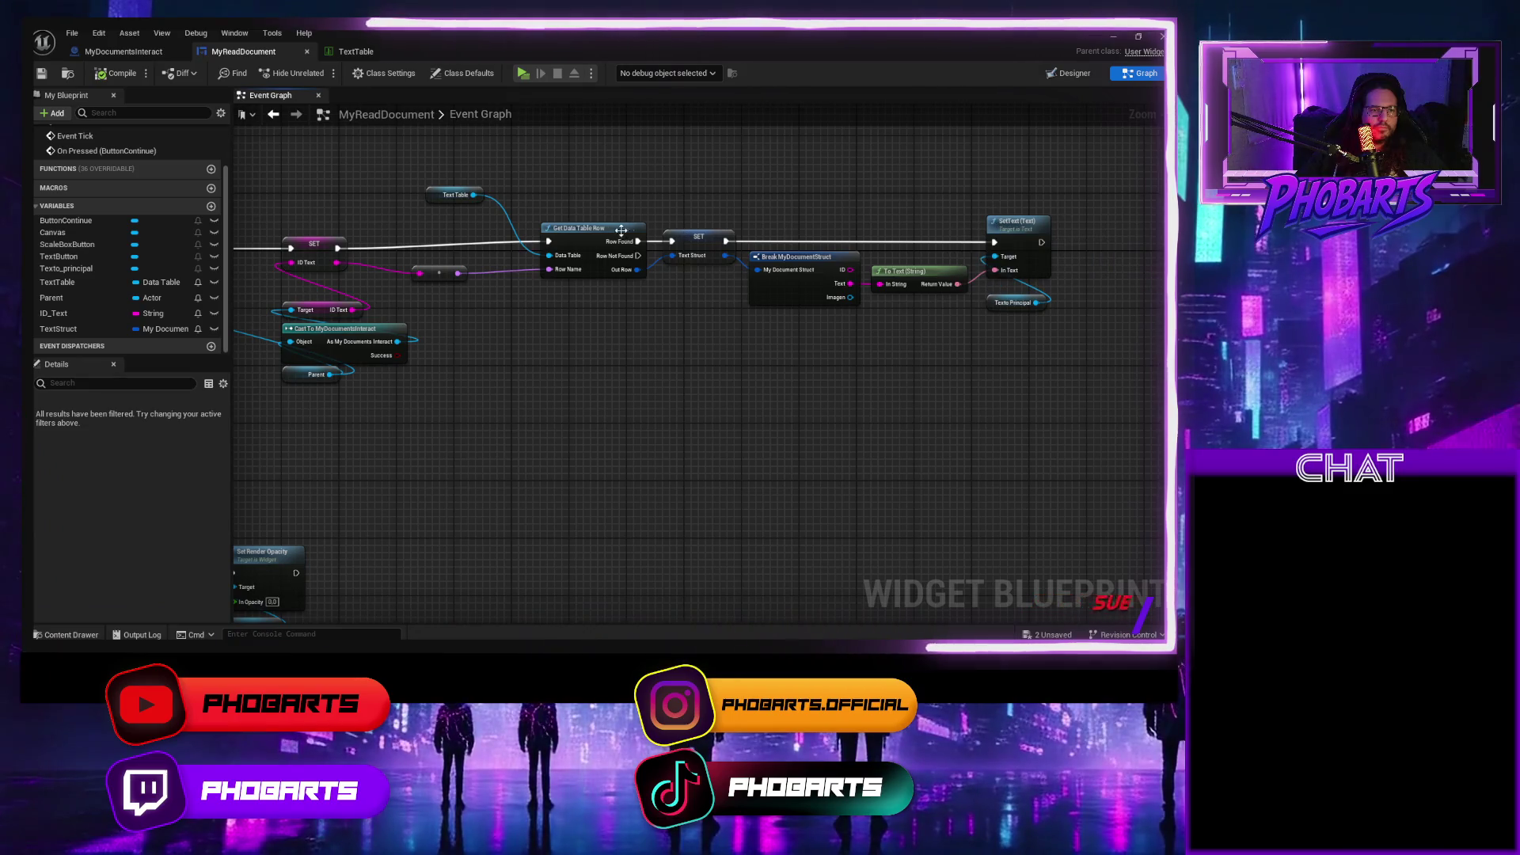
click(995, 220)
key(F9)
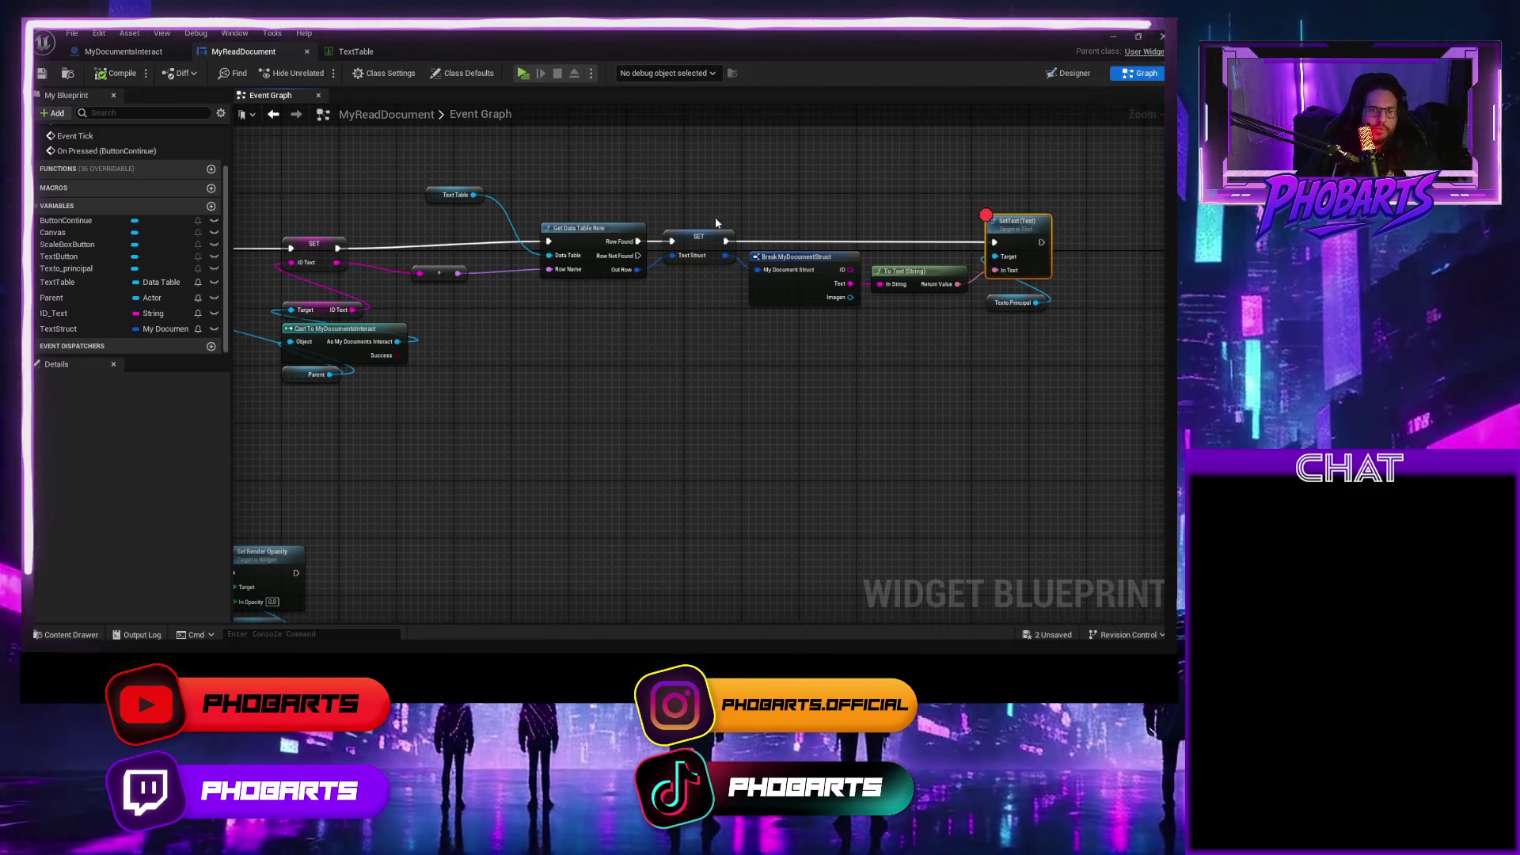
Playtest reading the document again, then put a breakpoint on the SET ID Text node.
click(523, 74)
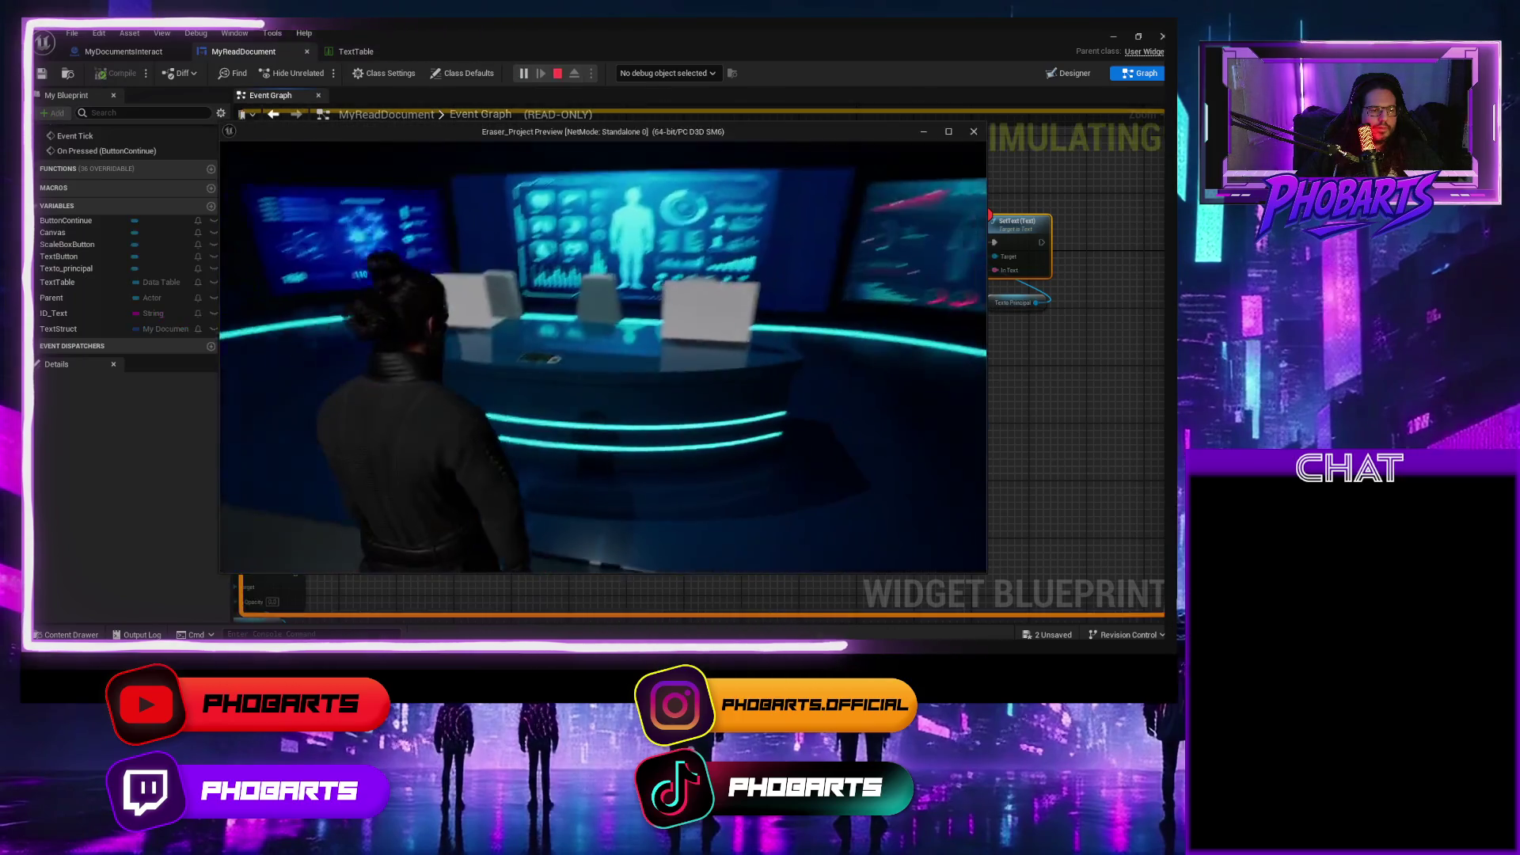
key(w)
key(e)
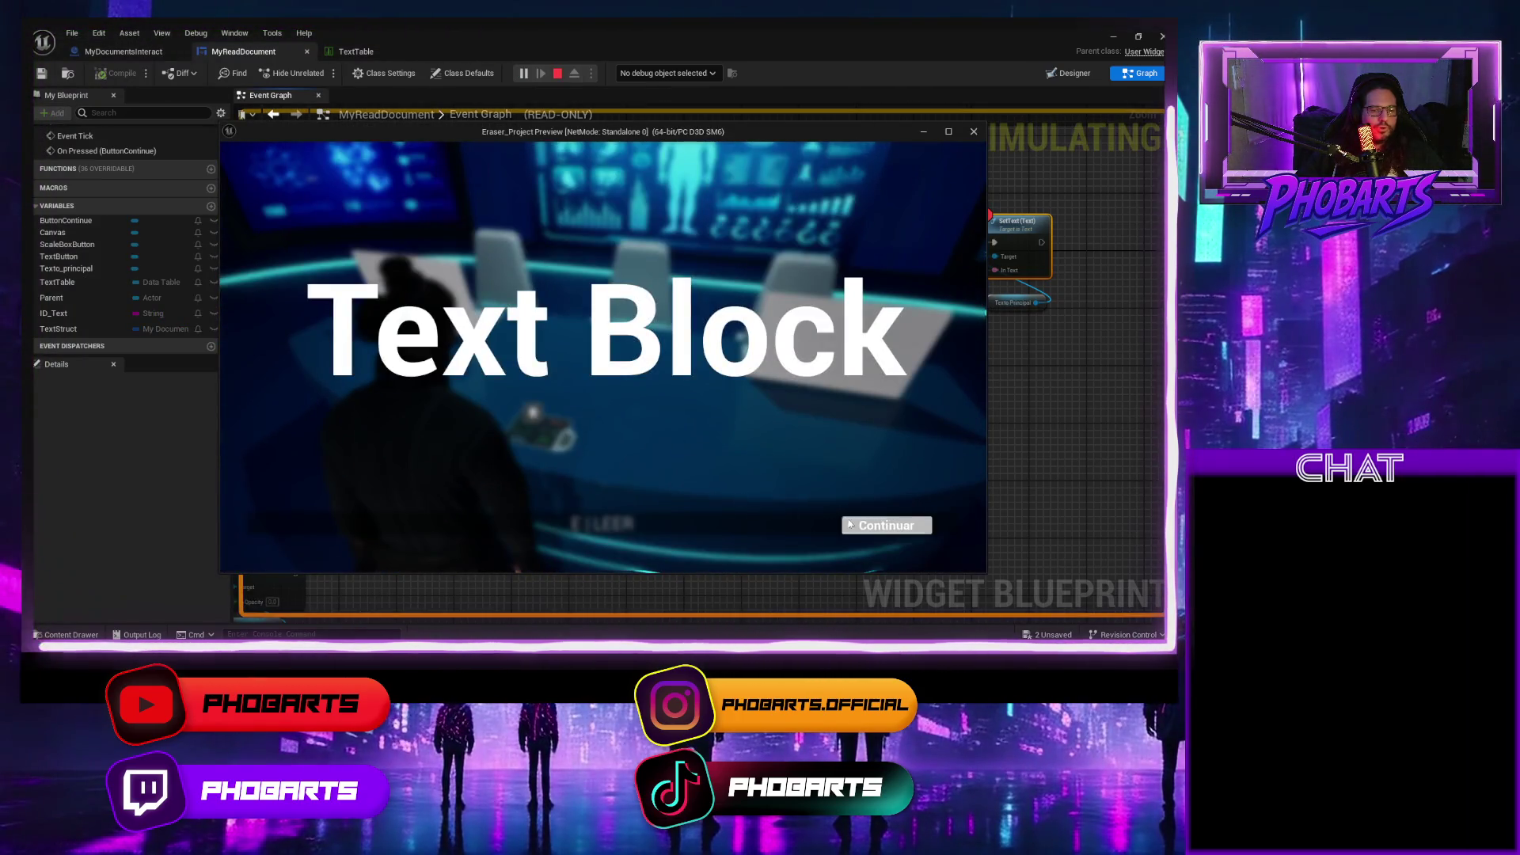
click(844, 524)
key(Escape)
drag(624, 394, 1090, 393)
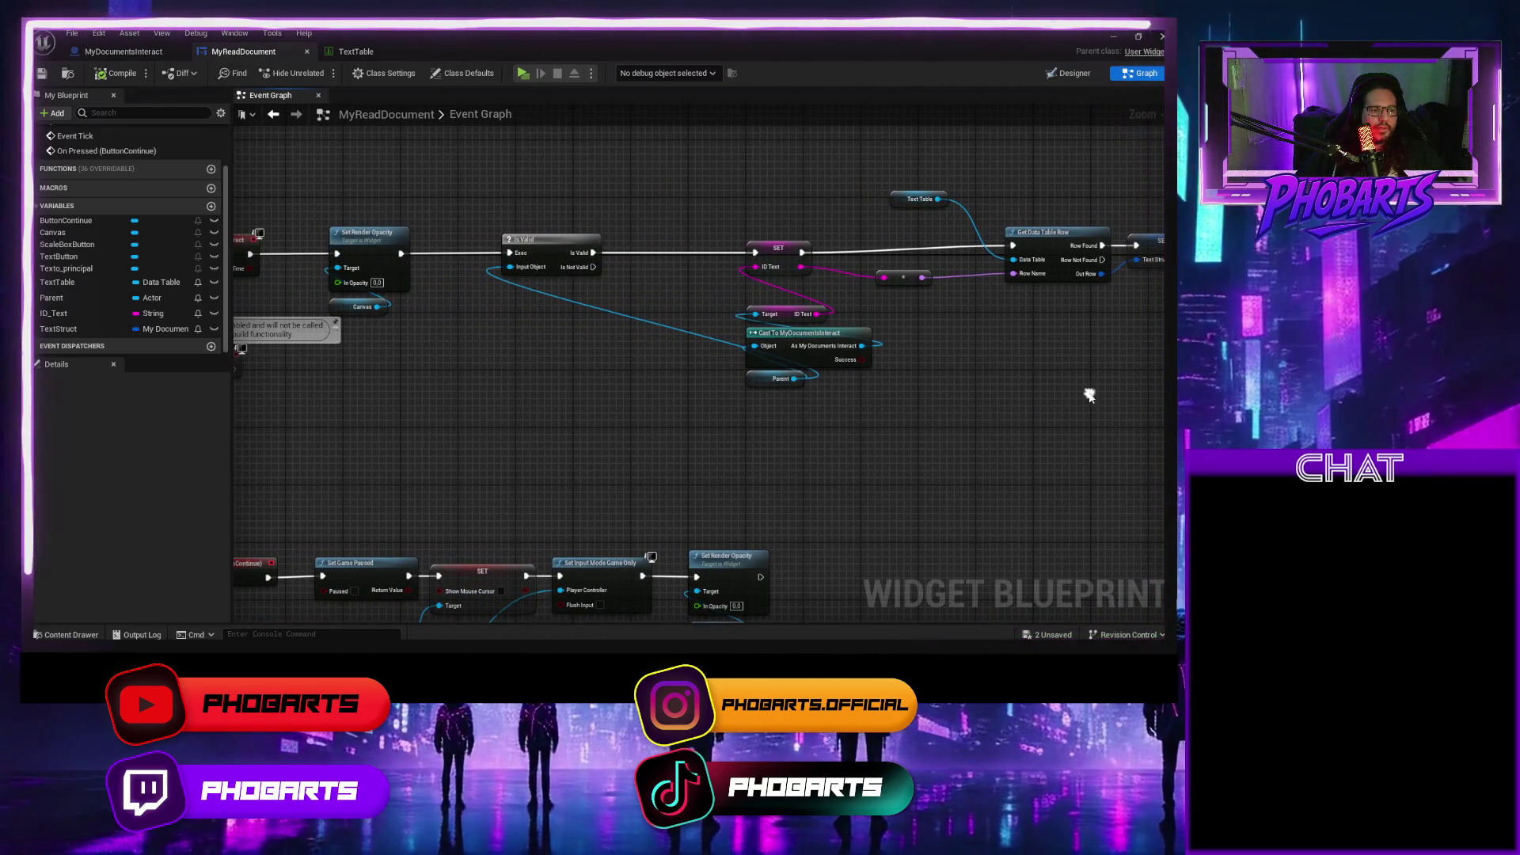
click(778, 249)
key(F9)
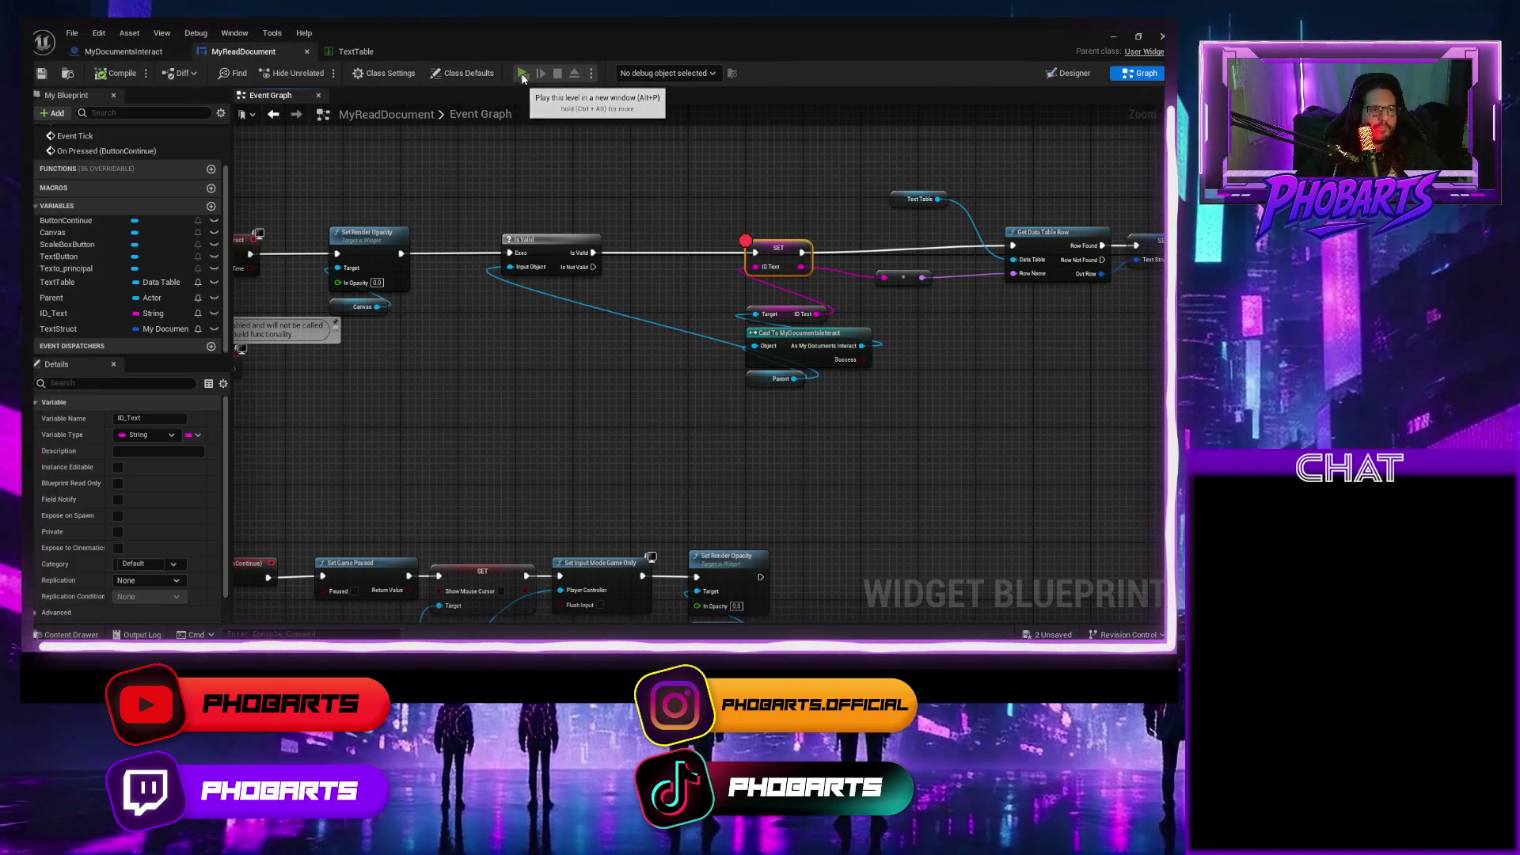
Retest, set a breakpoint on Set Render Opacity, and start another playtest to hit it.
click(523, 74)
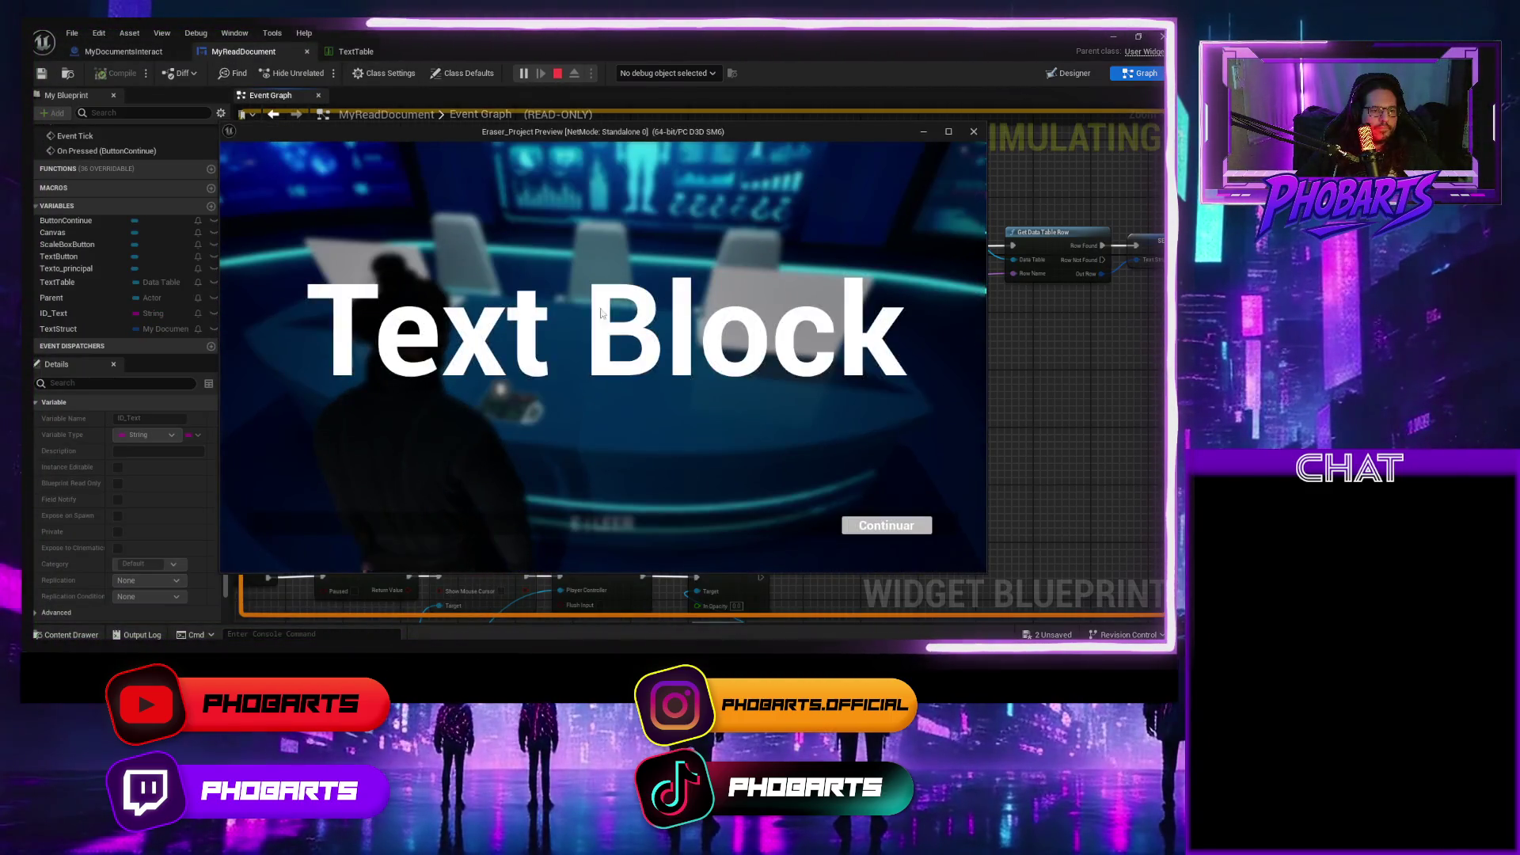
click(887, 525)
key(Escape)
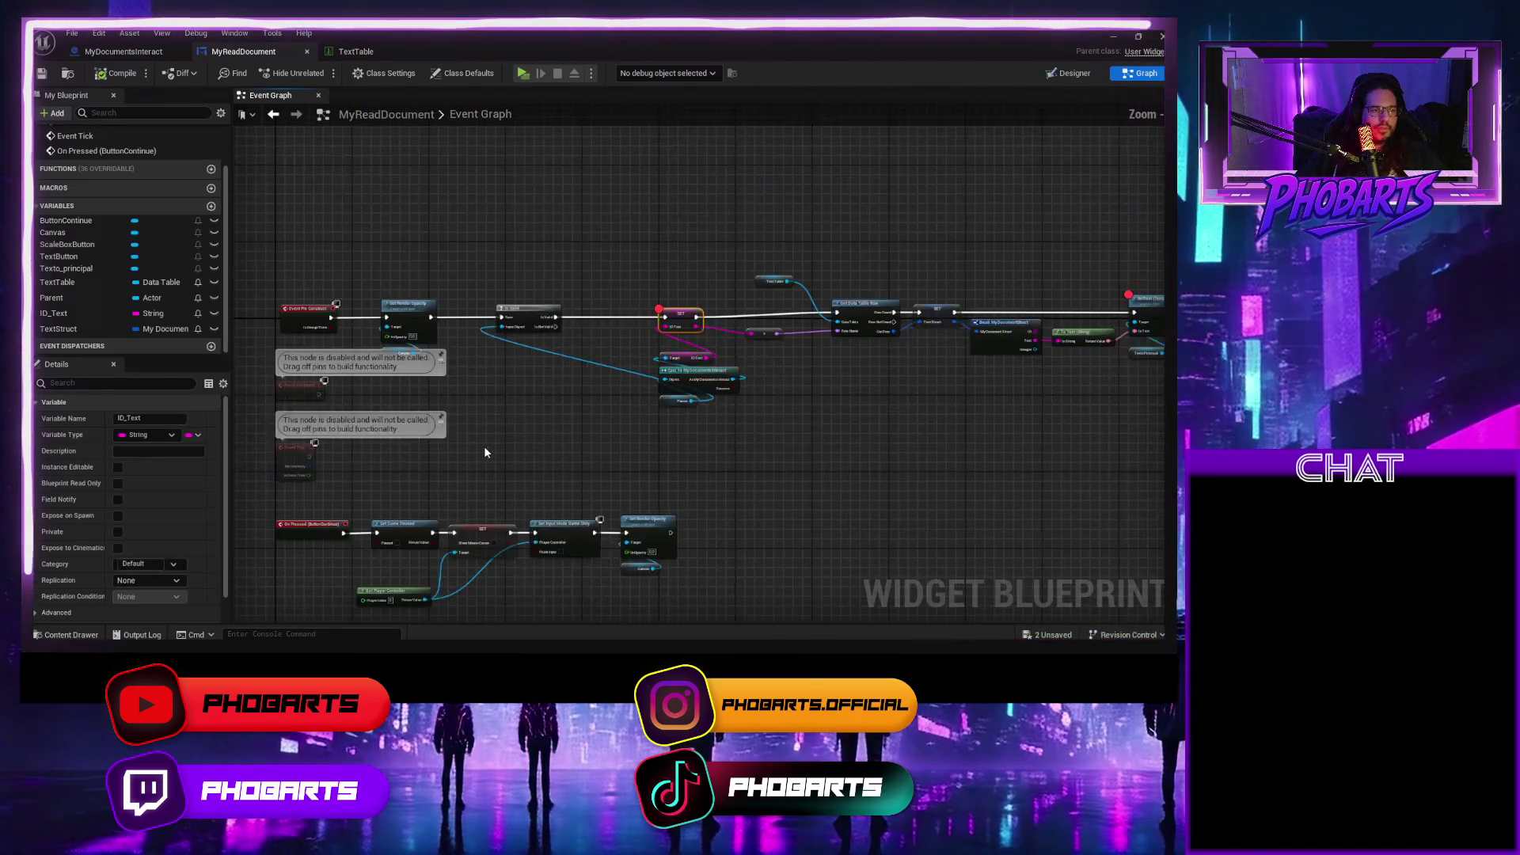
scroll(483, 452, up, 2)
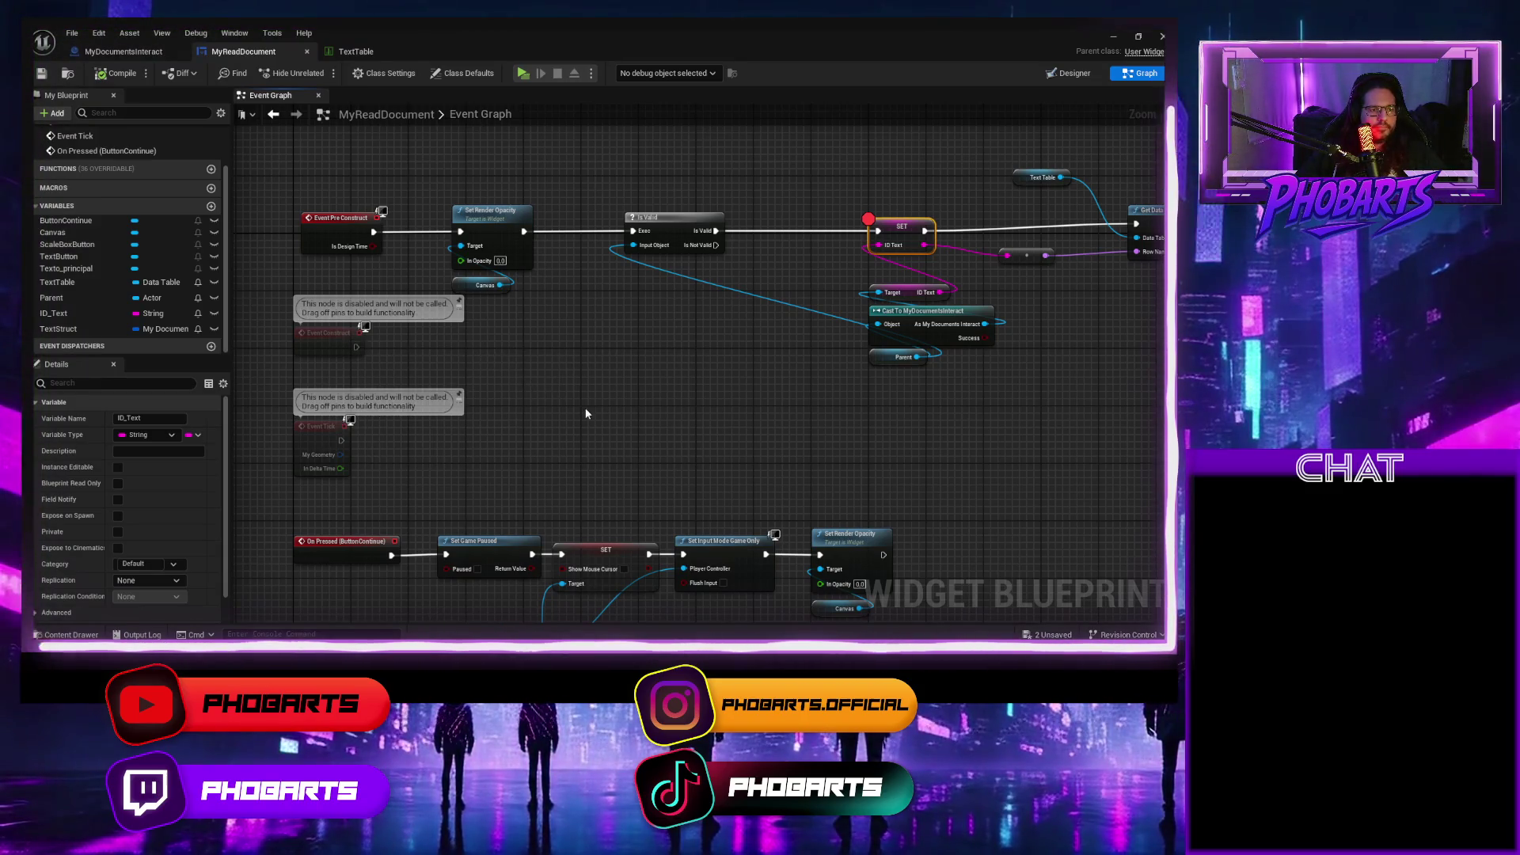
drag(783, 432, 607, 421)
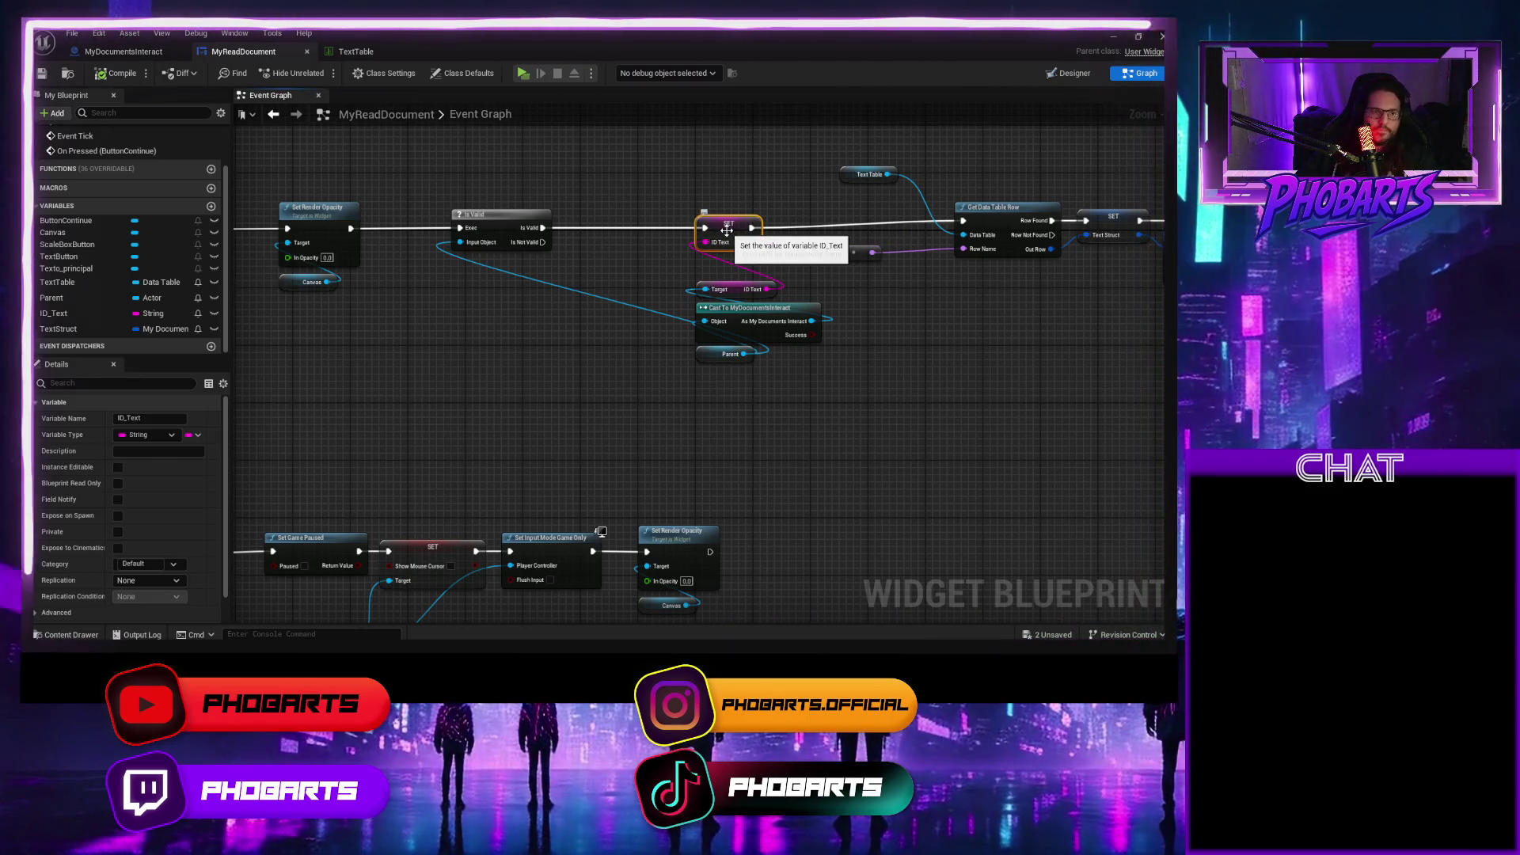
click(316, 208)
key(F9)
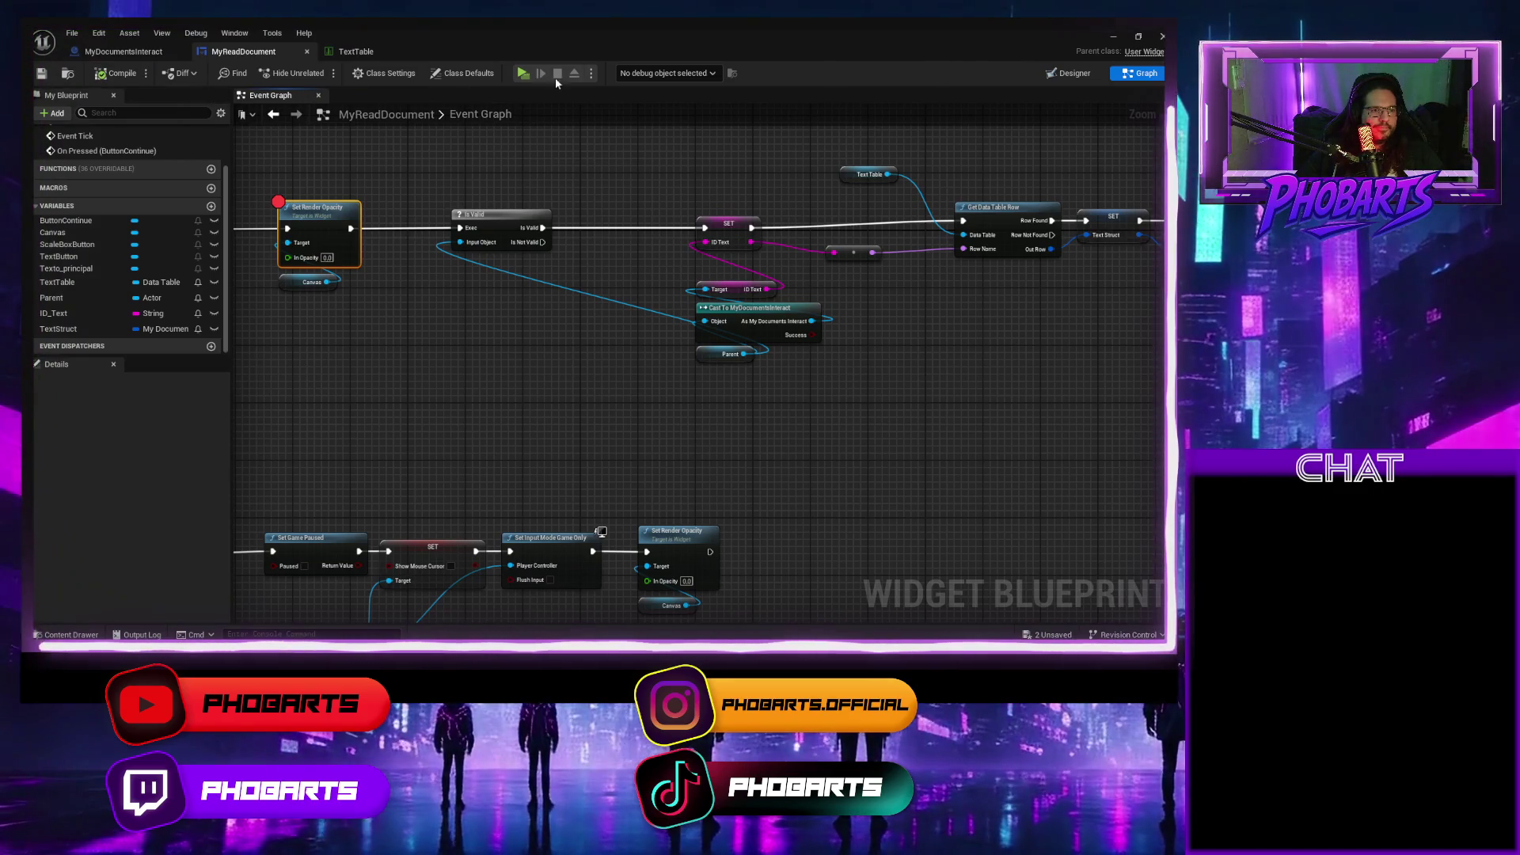
click(523, 73)
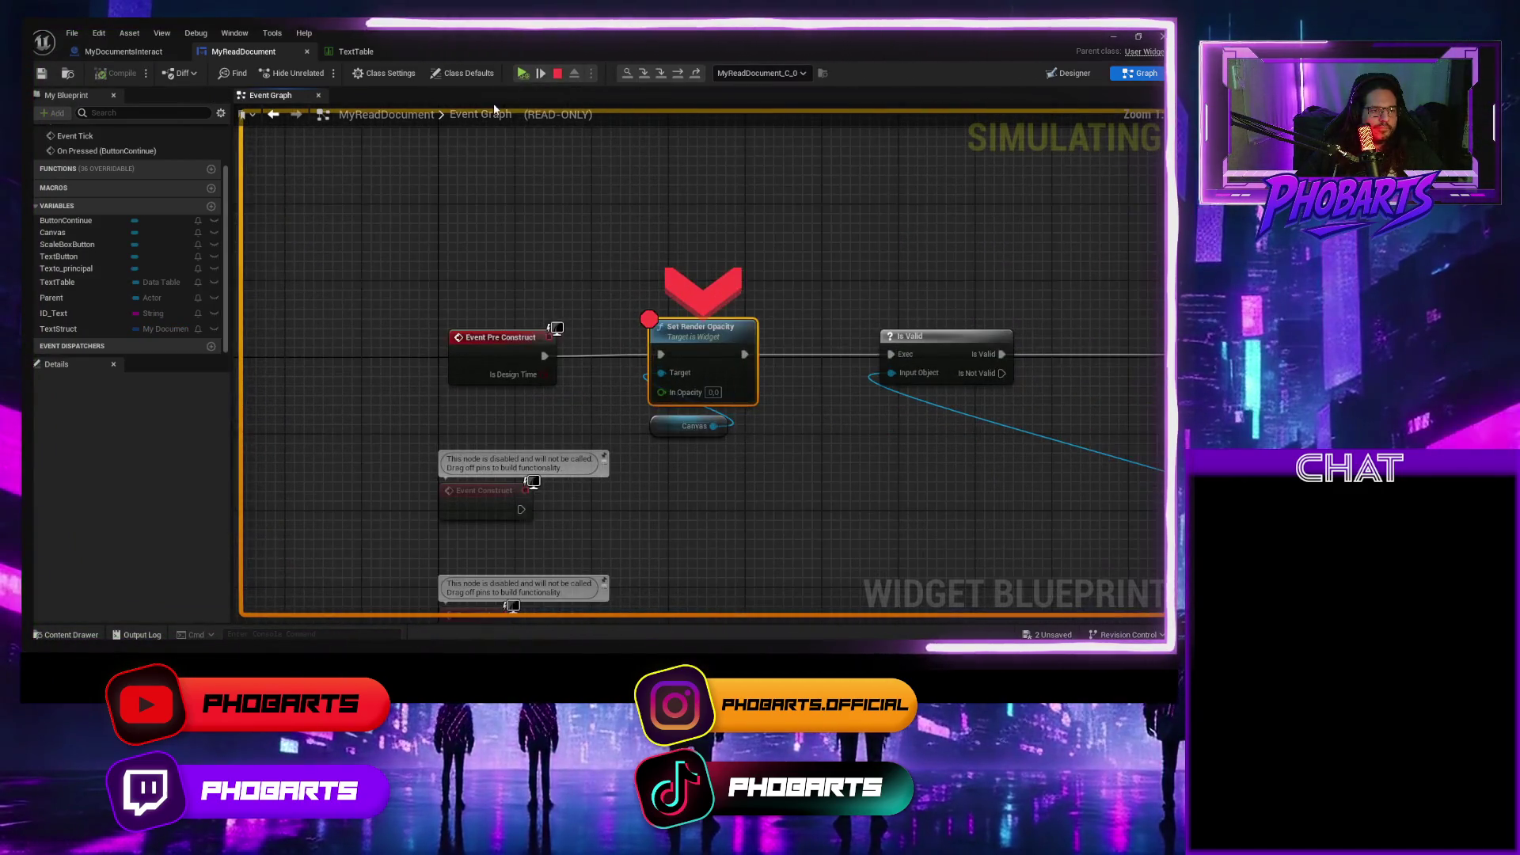
Stop the run and move the breakpoint from Set Render Opacity to Is Valid.
click(524, 74)
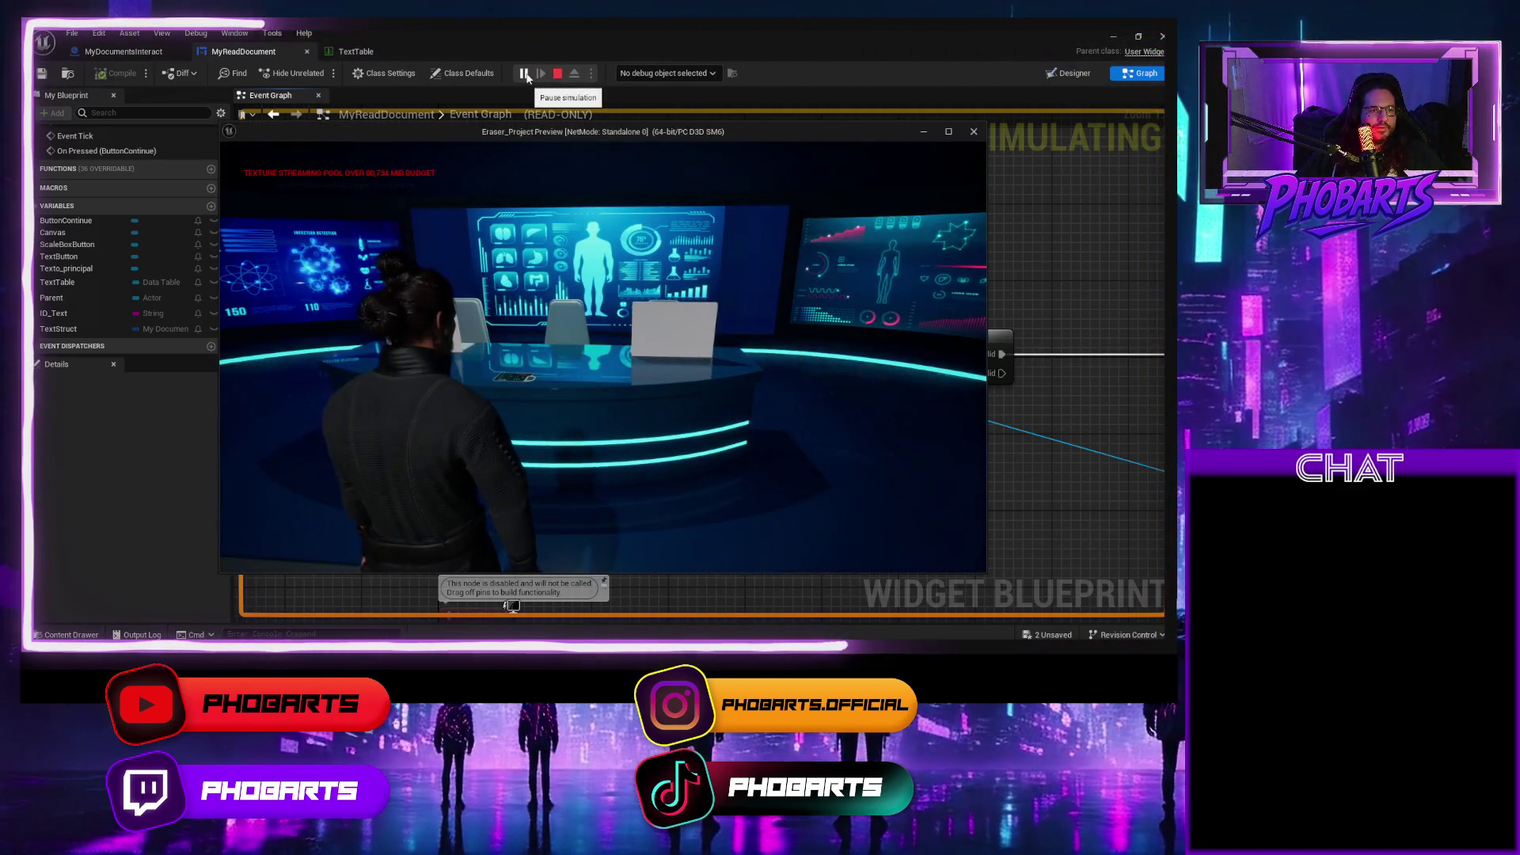
key(Escape)
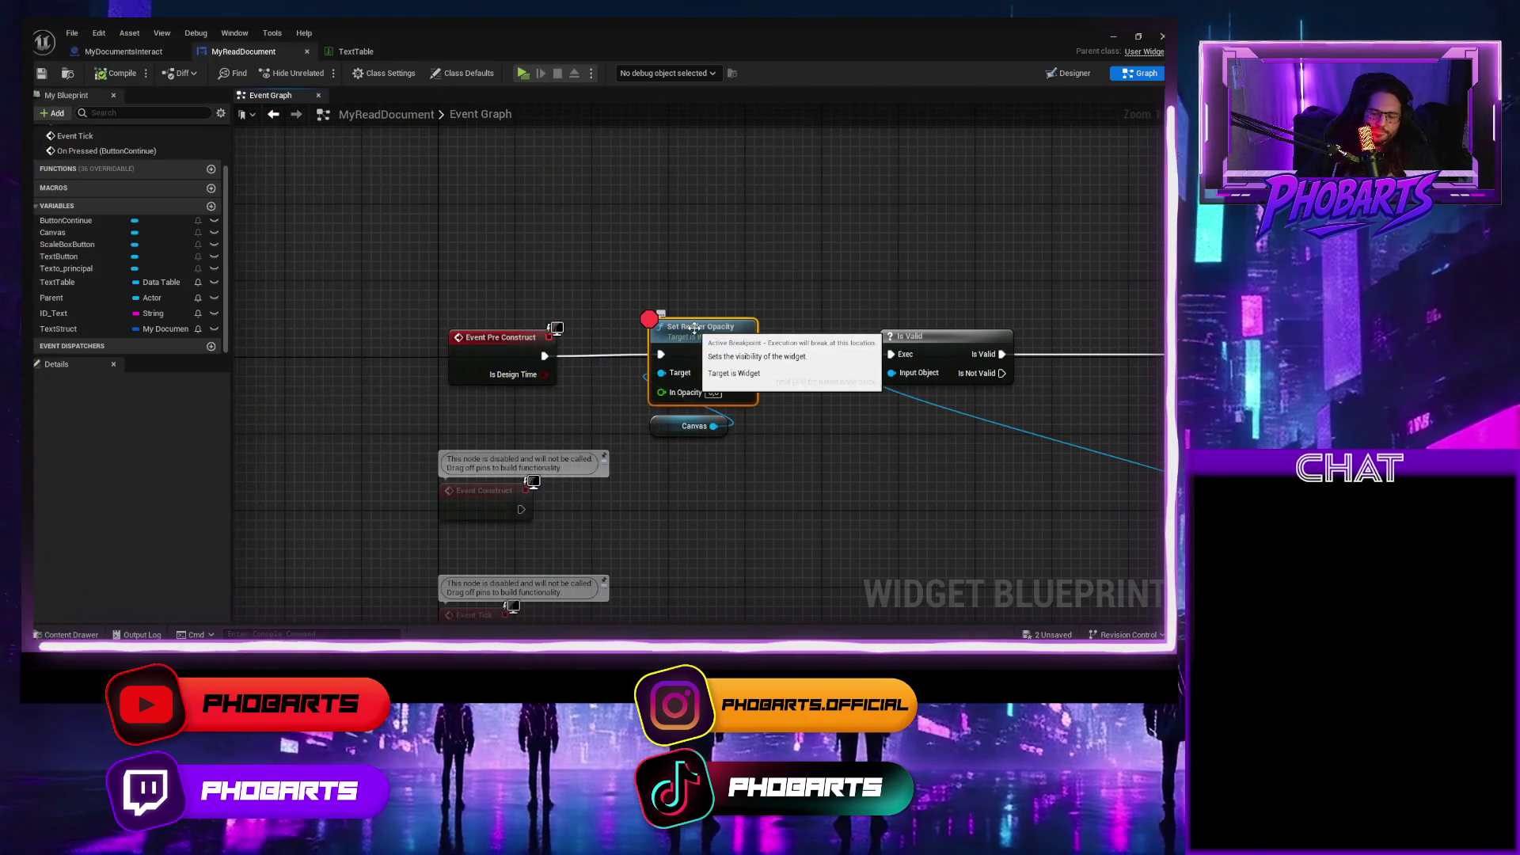
key(F9)
mouse_move(696, 328)
mouse_down()
mouse_move(573, 441)
mouse_move(645, 308)
mouse_up()
click(645, 308)
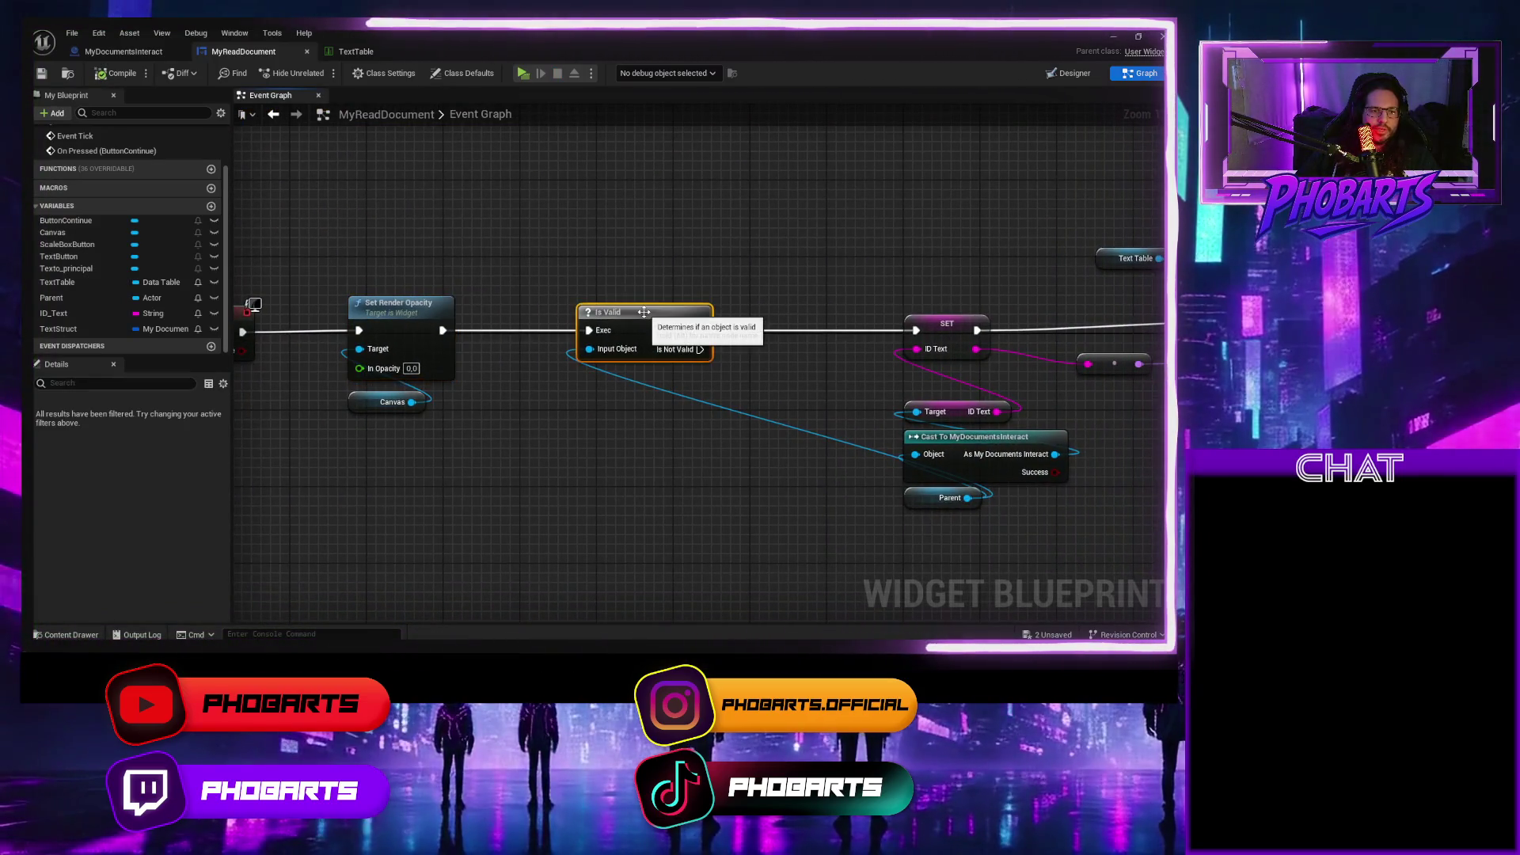
key(F9)
Playtest to pause at Is Valid, inspect Input Object, and step into MyDocumentsInteract.
click(523, 73)
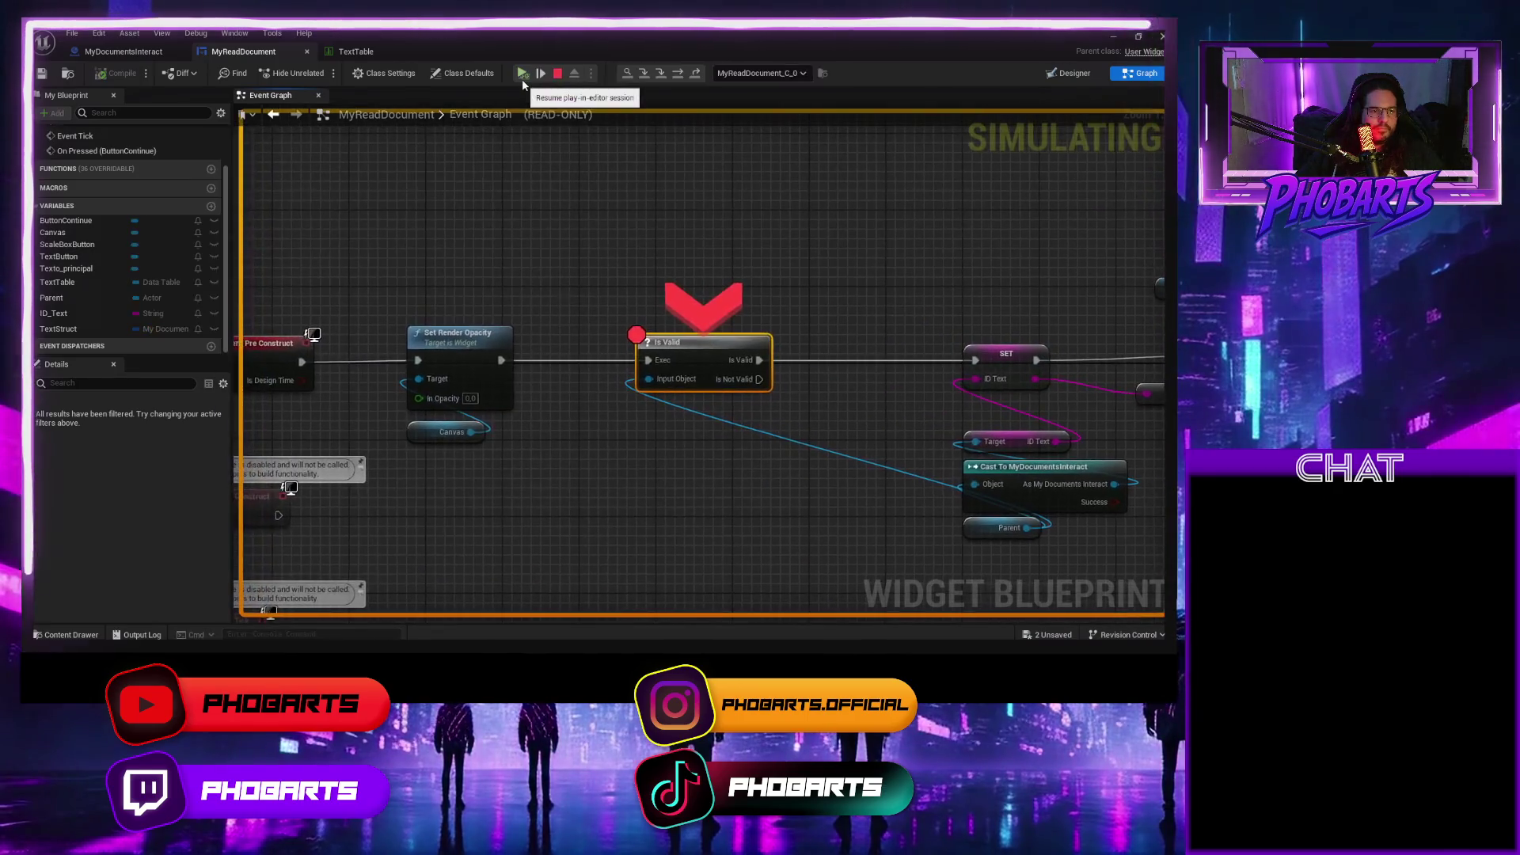
mouse_move(652, 381)
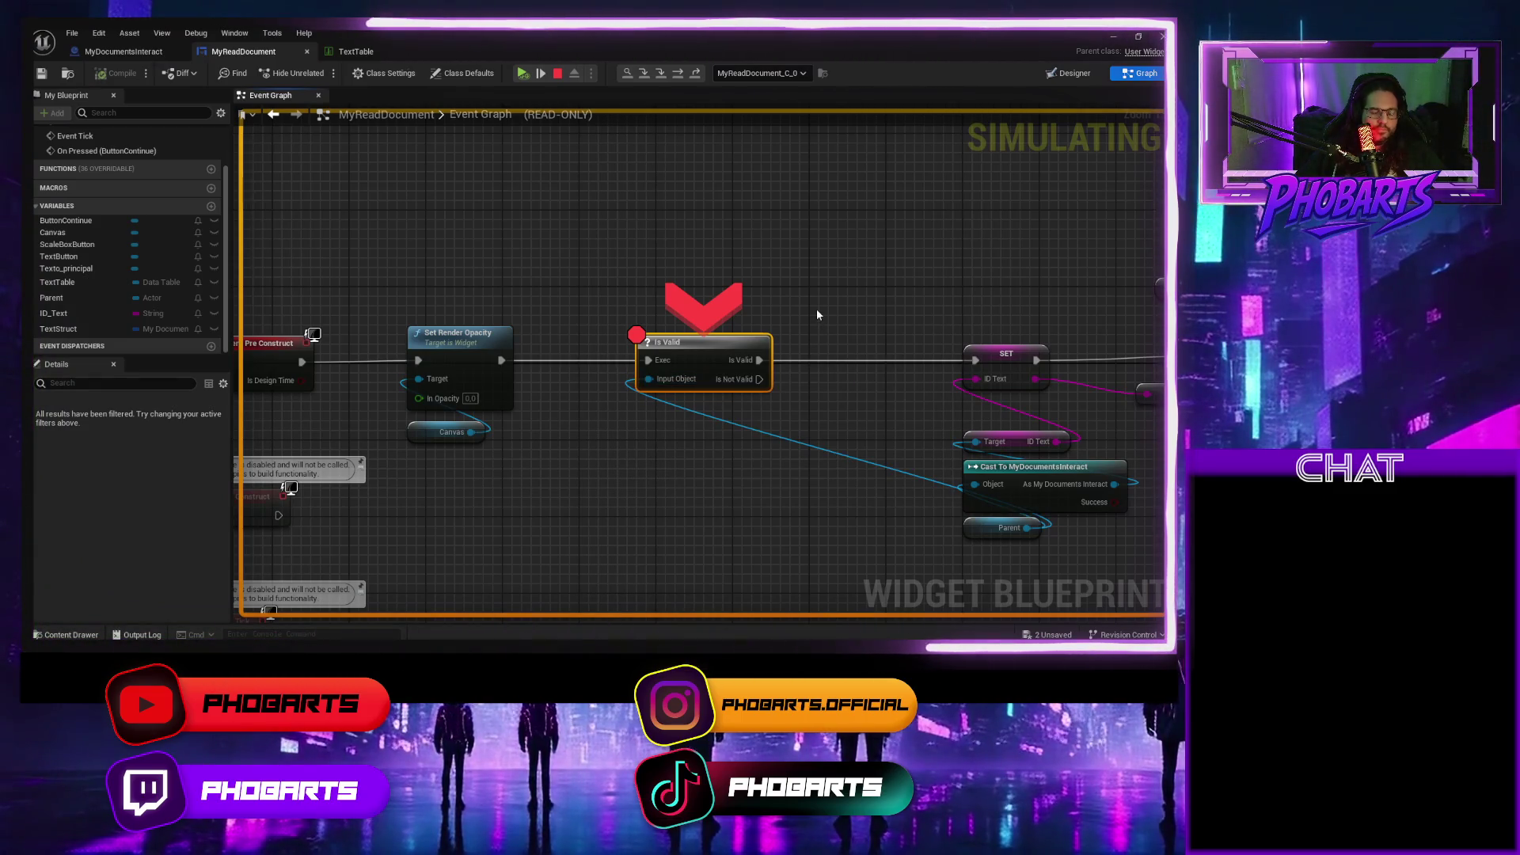
key(F10)
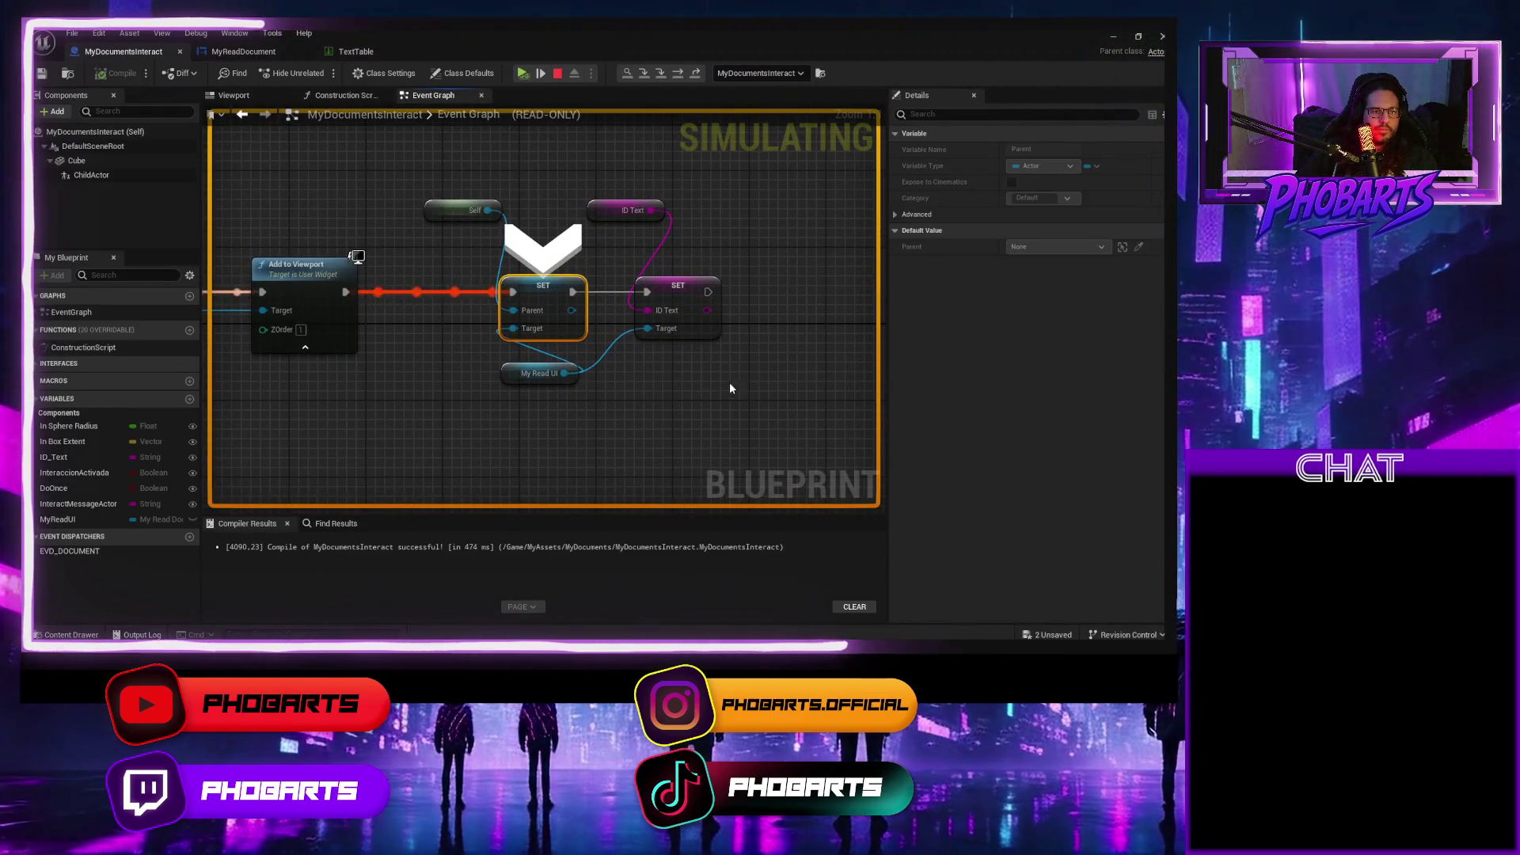
Step to the ID Text assignment, stop simulating, and switch to the MyReadDocument graph.
key(F10)
key(Escape)
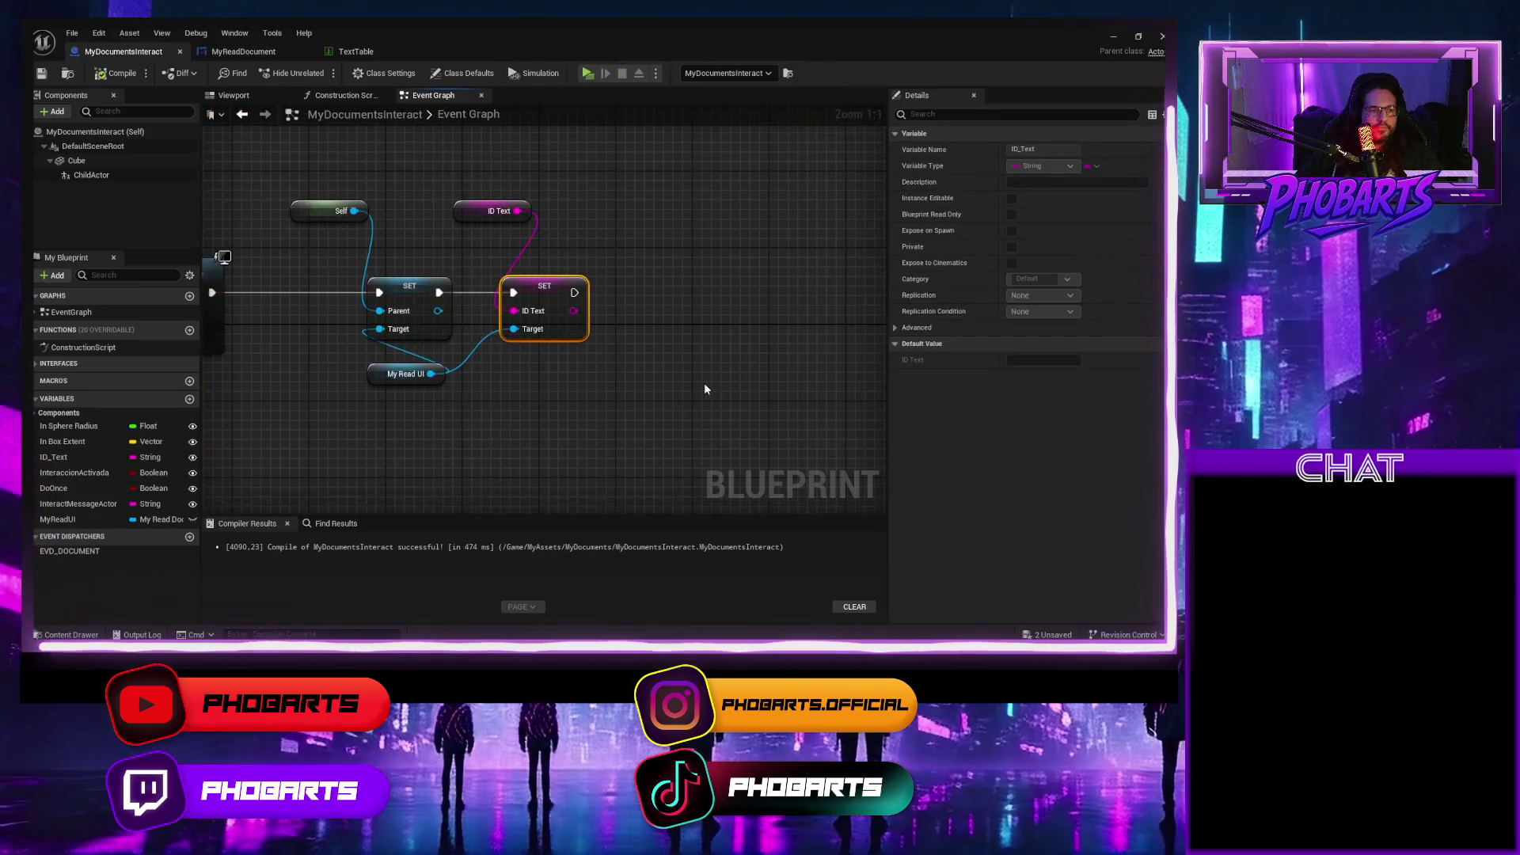
scroll(725, 390, down, 5)
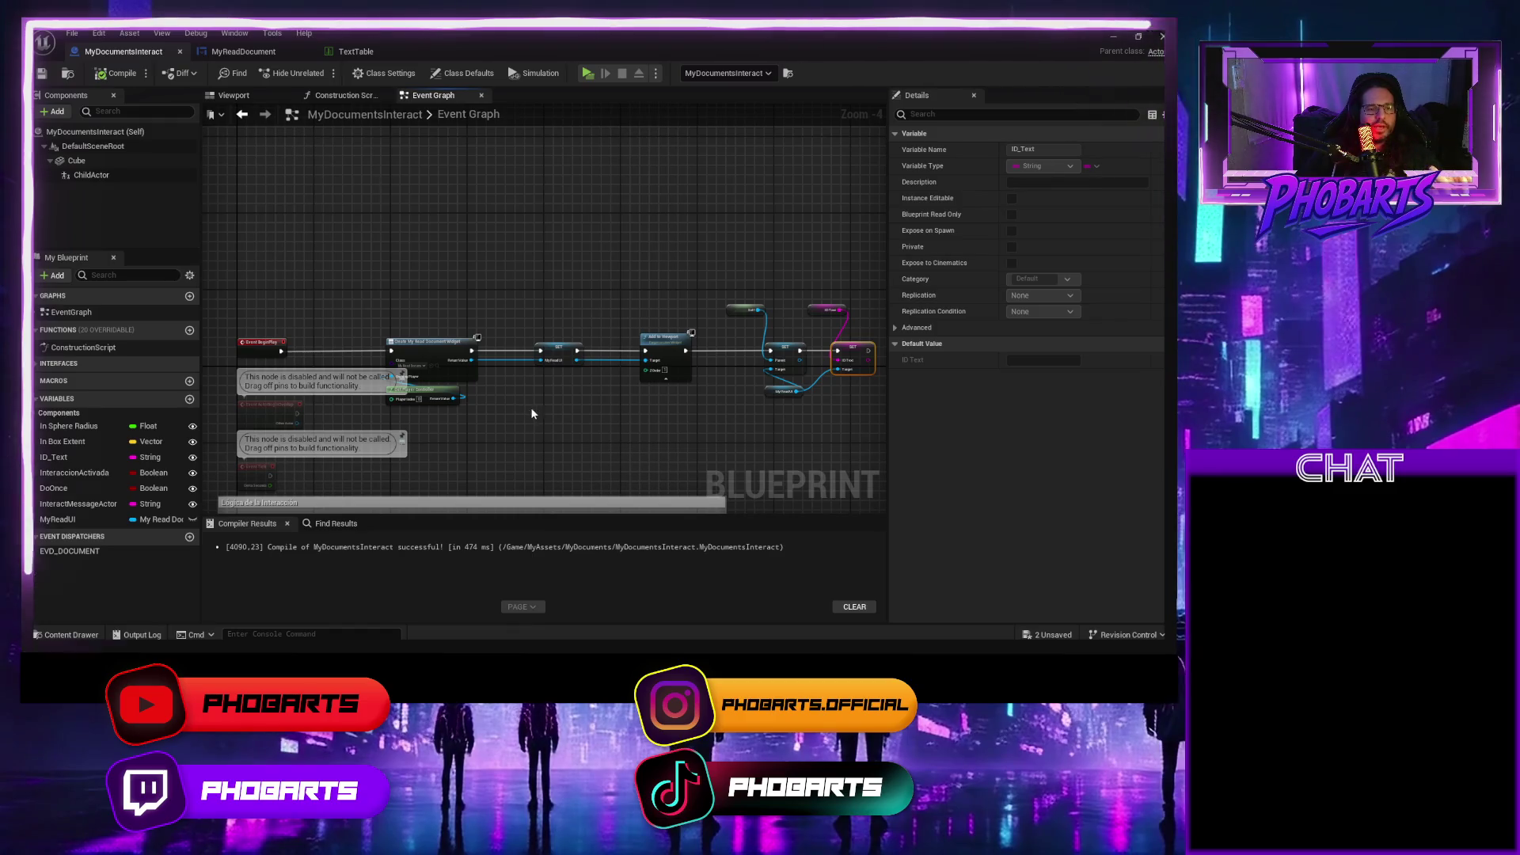
scroll(527, 415, up, 2)
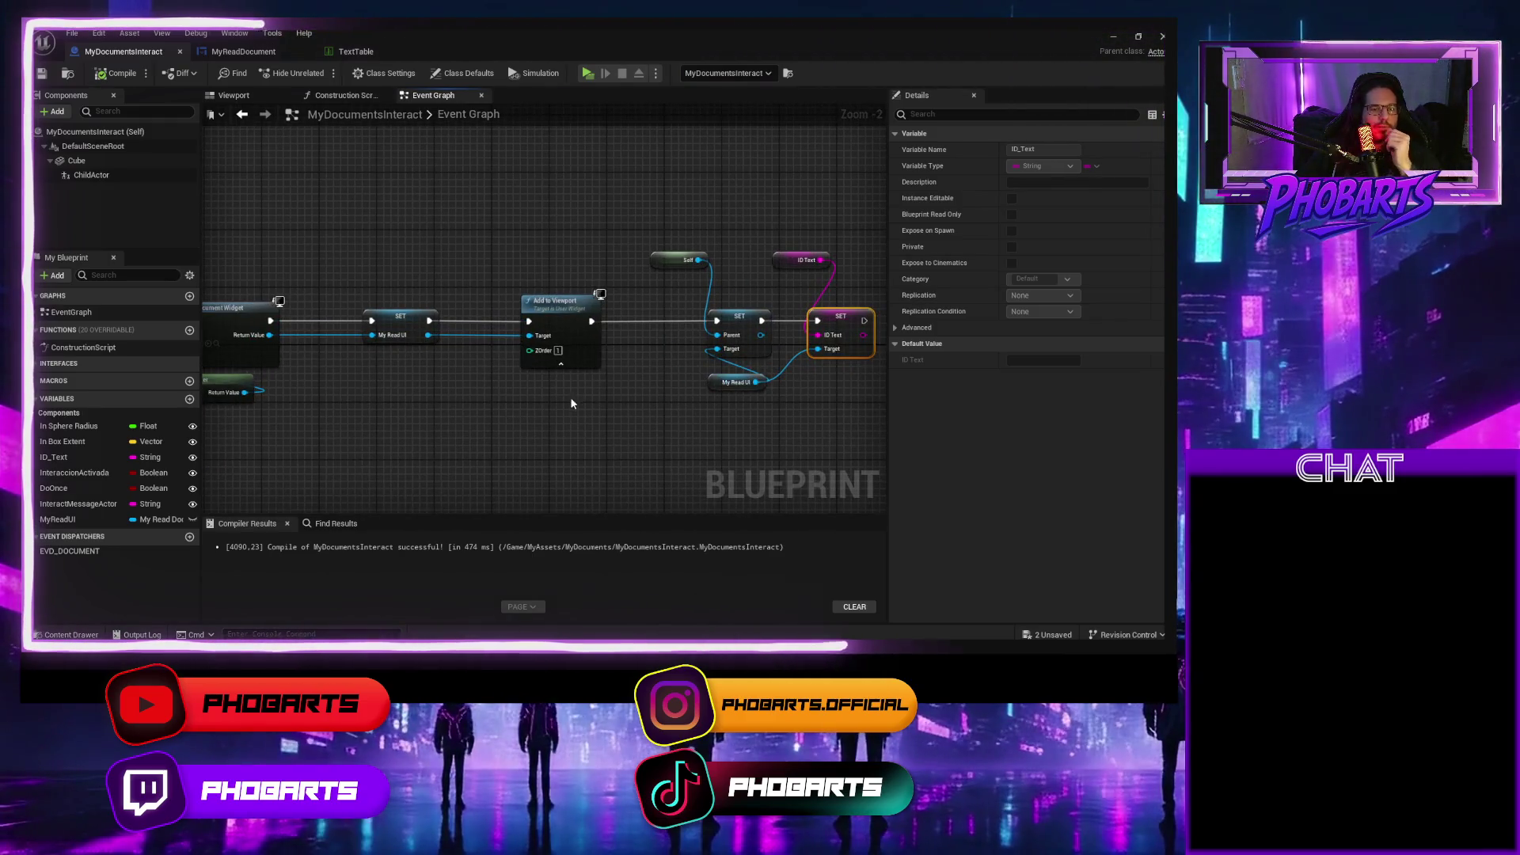
key(ctrl+Tab)
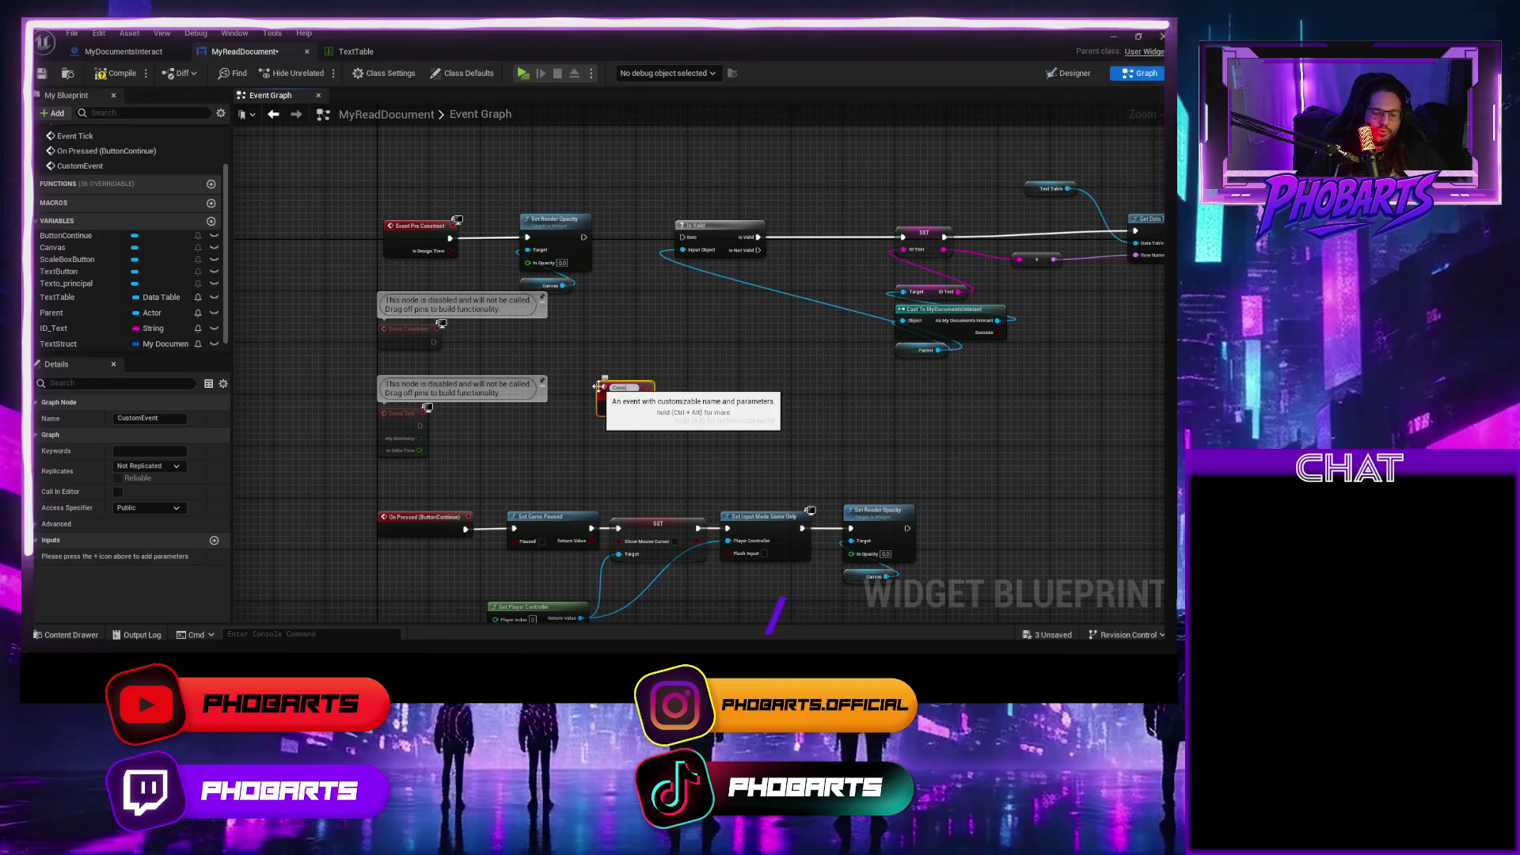
Rename the custom event to MyConstructEvent and wire its execution into Is Valid.
text(tructEve)
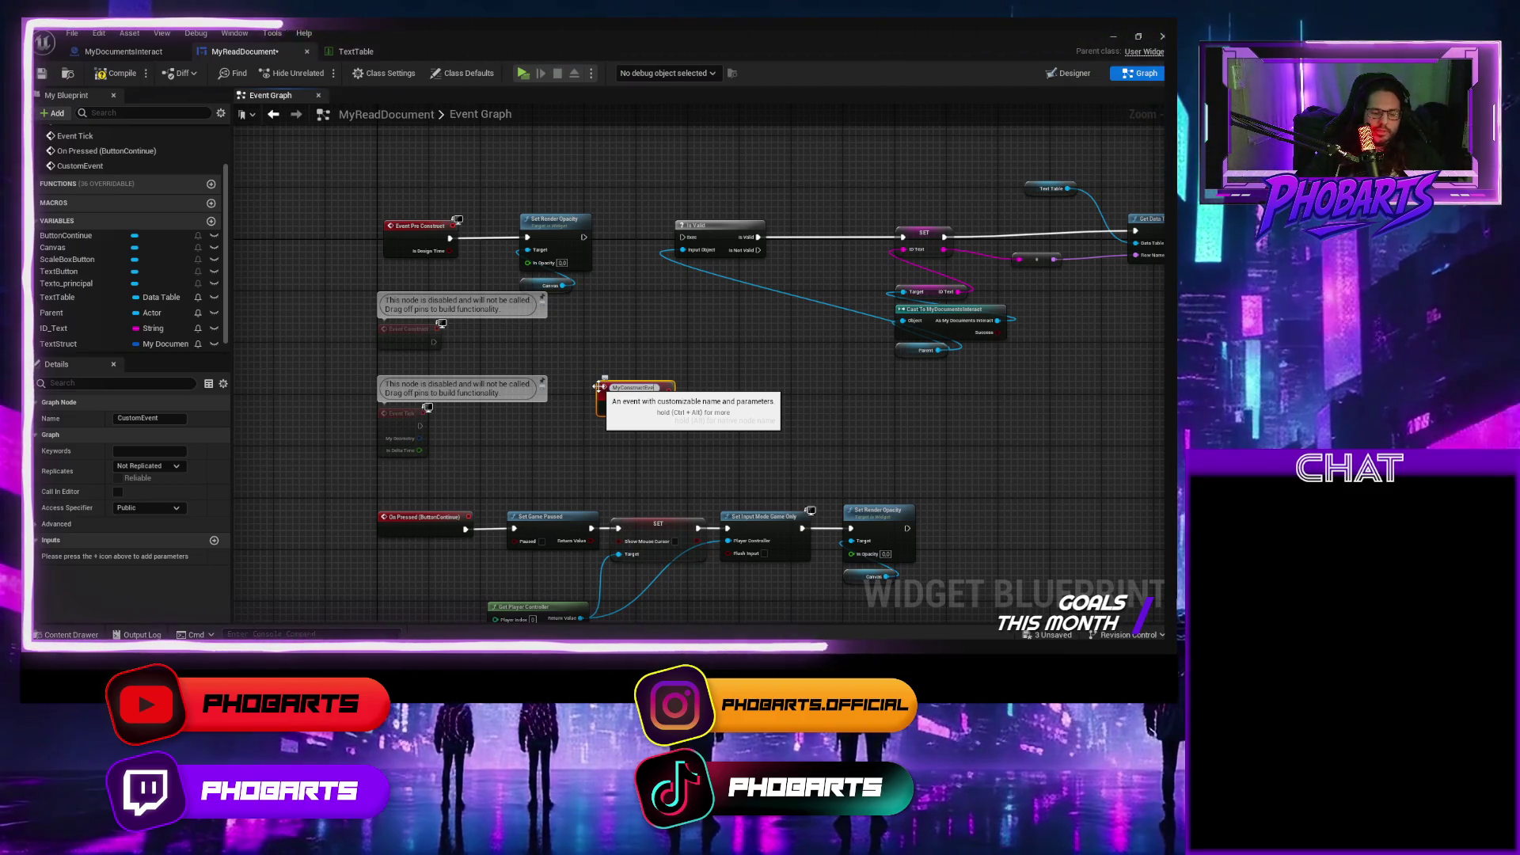
text(nt)
key(Return)
drag(658, 403, 681, 237)
Rearrange the MyConstructEvent chain and On Pressed node groups, then save the widget.
scroll(801, 396, down, 2)
scroll(647, 369, down, 1)
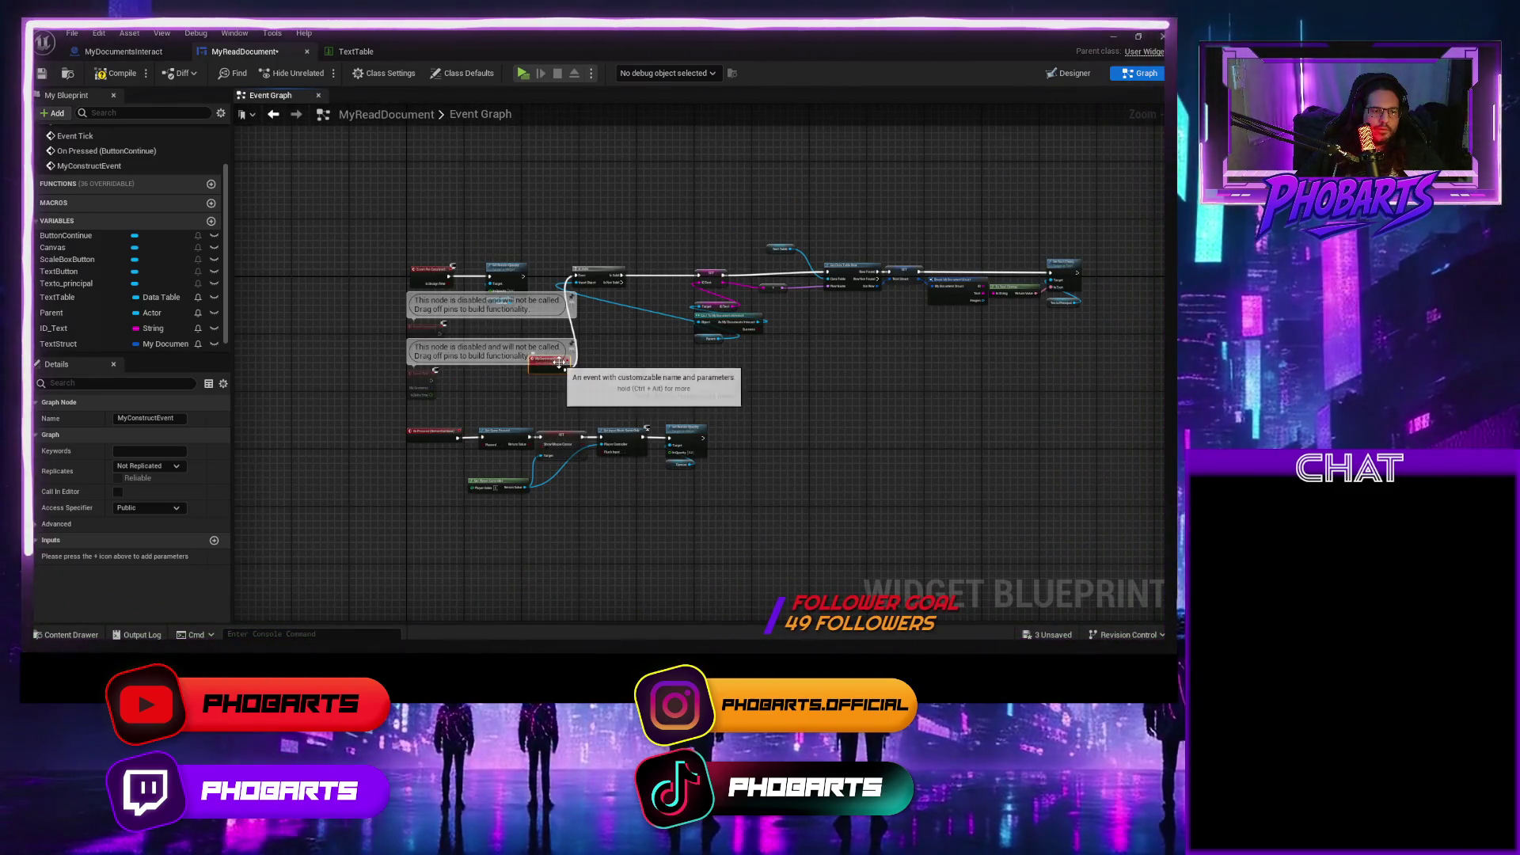
drag(1051, 261, 1122, 364)
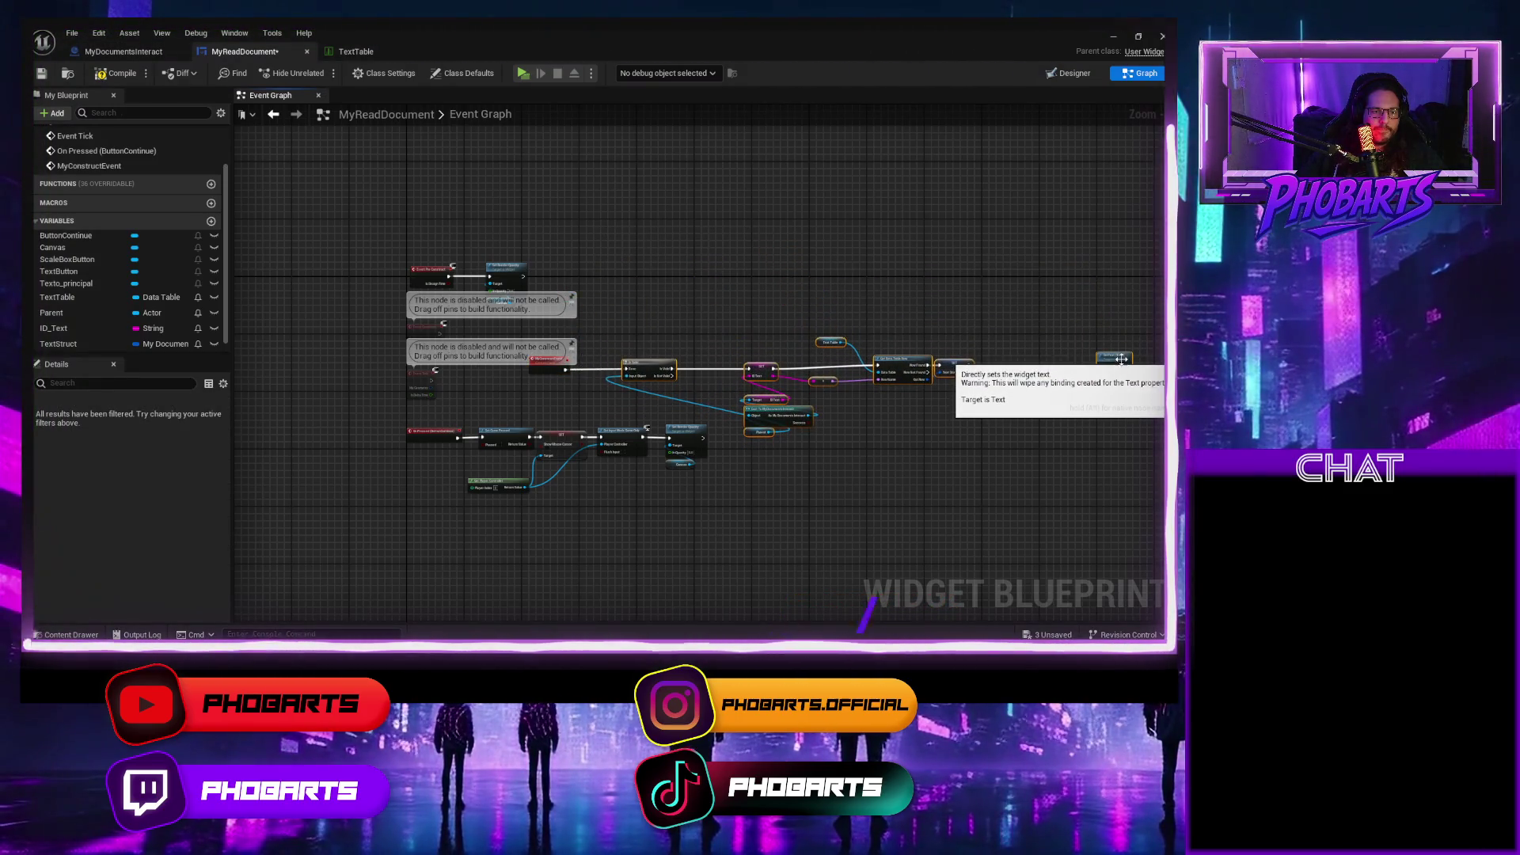
mouse_move(718, 543)
mouse_down()
mouse_move(682, 513)
mouse_move(452, 427)
mouse_move(421, 453)
mouse_move(422, 523)
mouse_up()
mouse_move(1132, 467)
mouse_down()
mouse_move(1019, 362)
mouse_move(564, 332)
mouse_up()
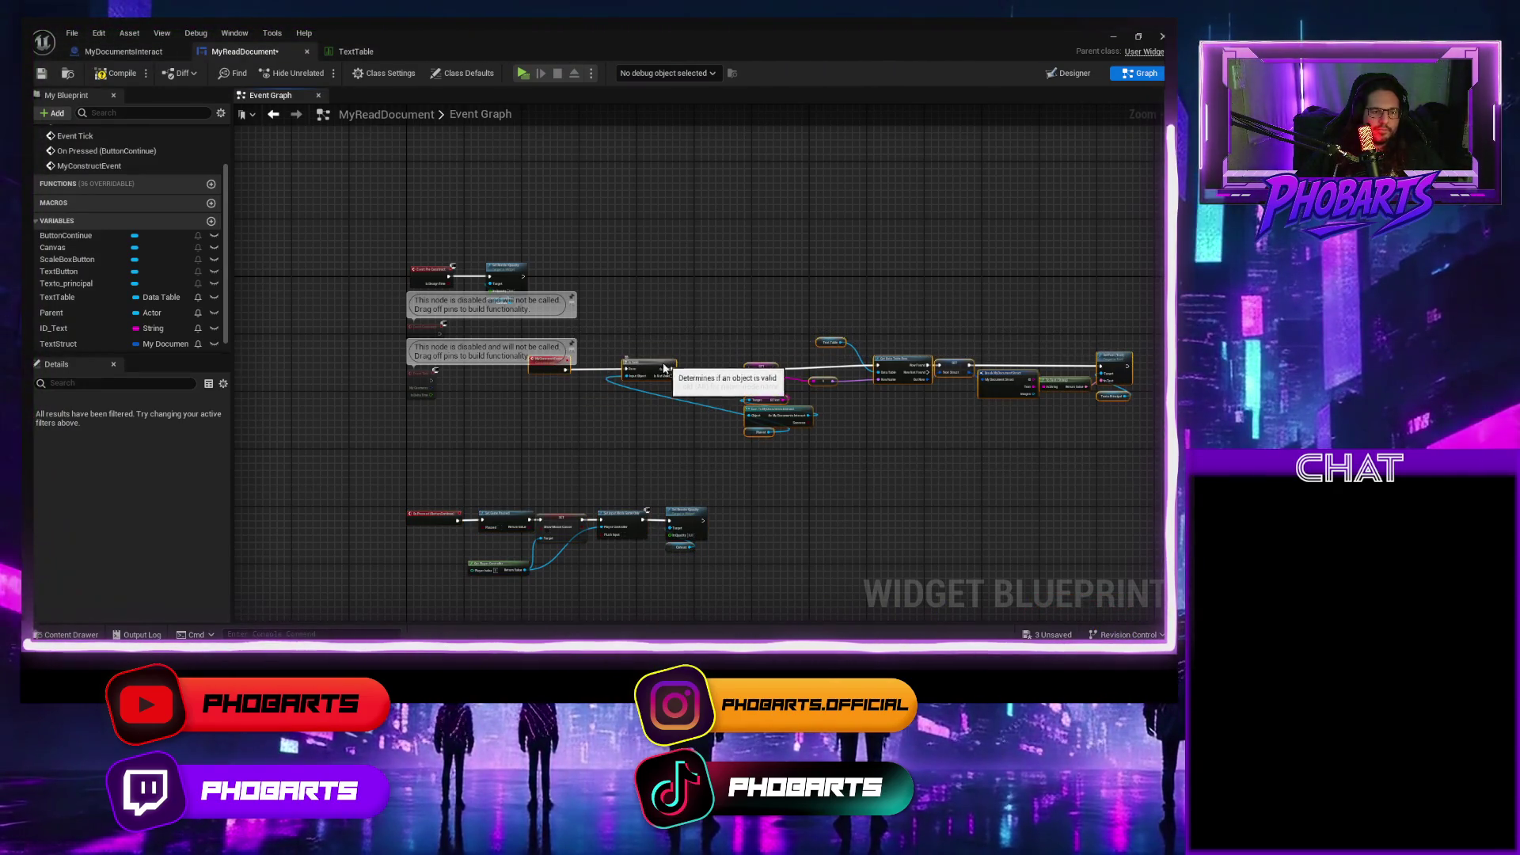
drag(667, 366, 545, 431)
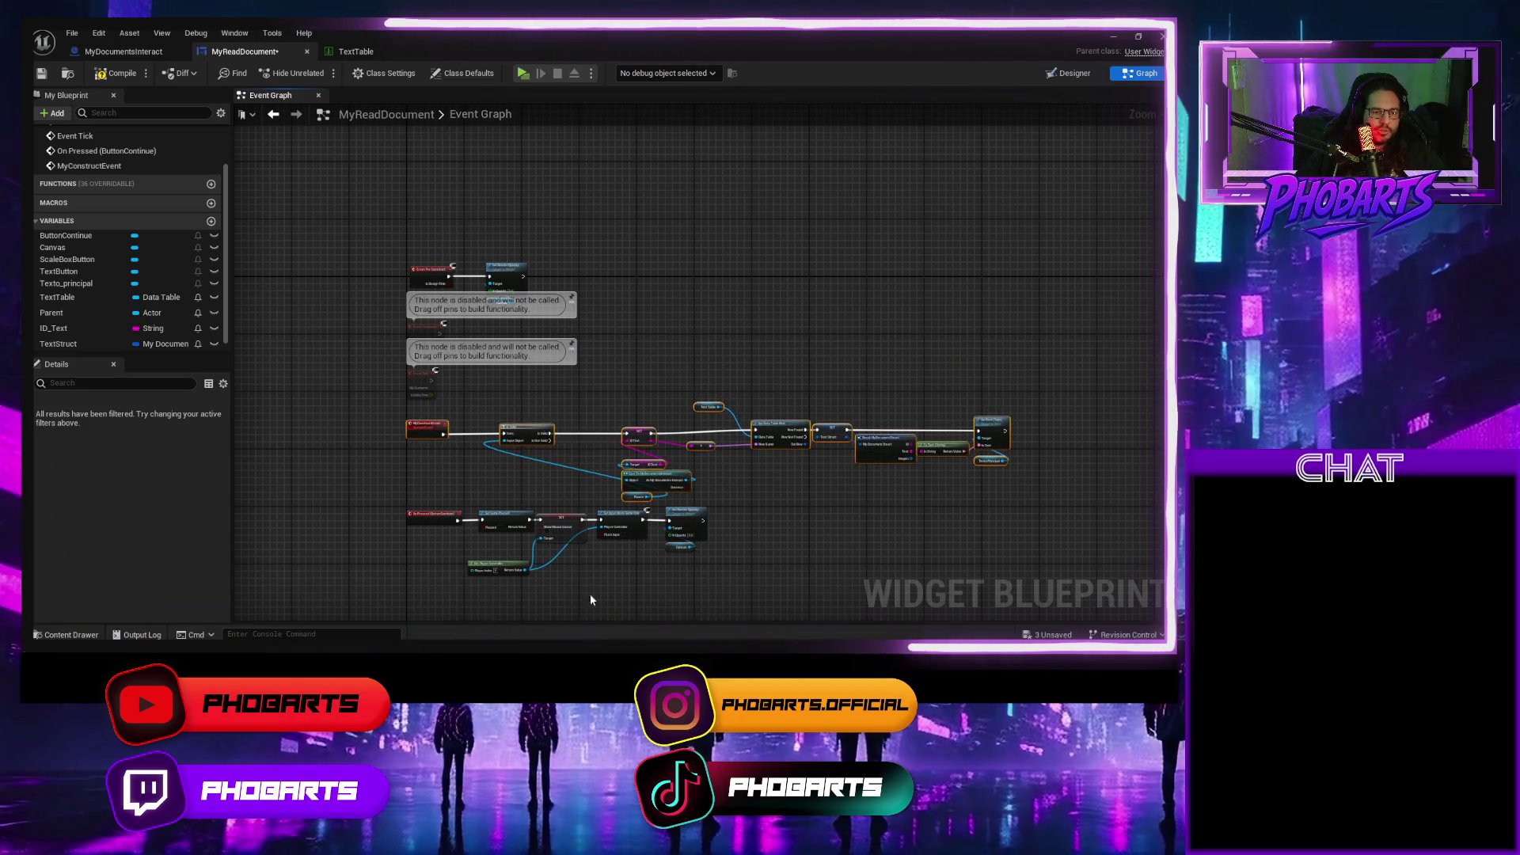
scroll(653, 461, up, 5)
mouse_move(811, 491)
mouse_down()
mouse_move(322, 299)
mouse_move(326, 368)
mouse_up()
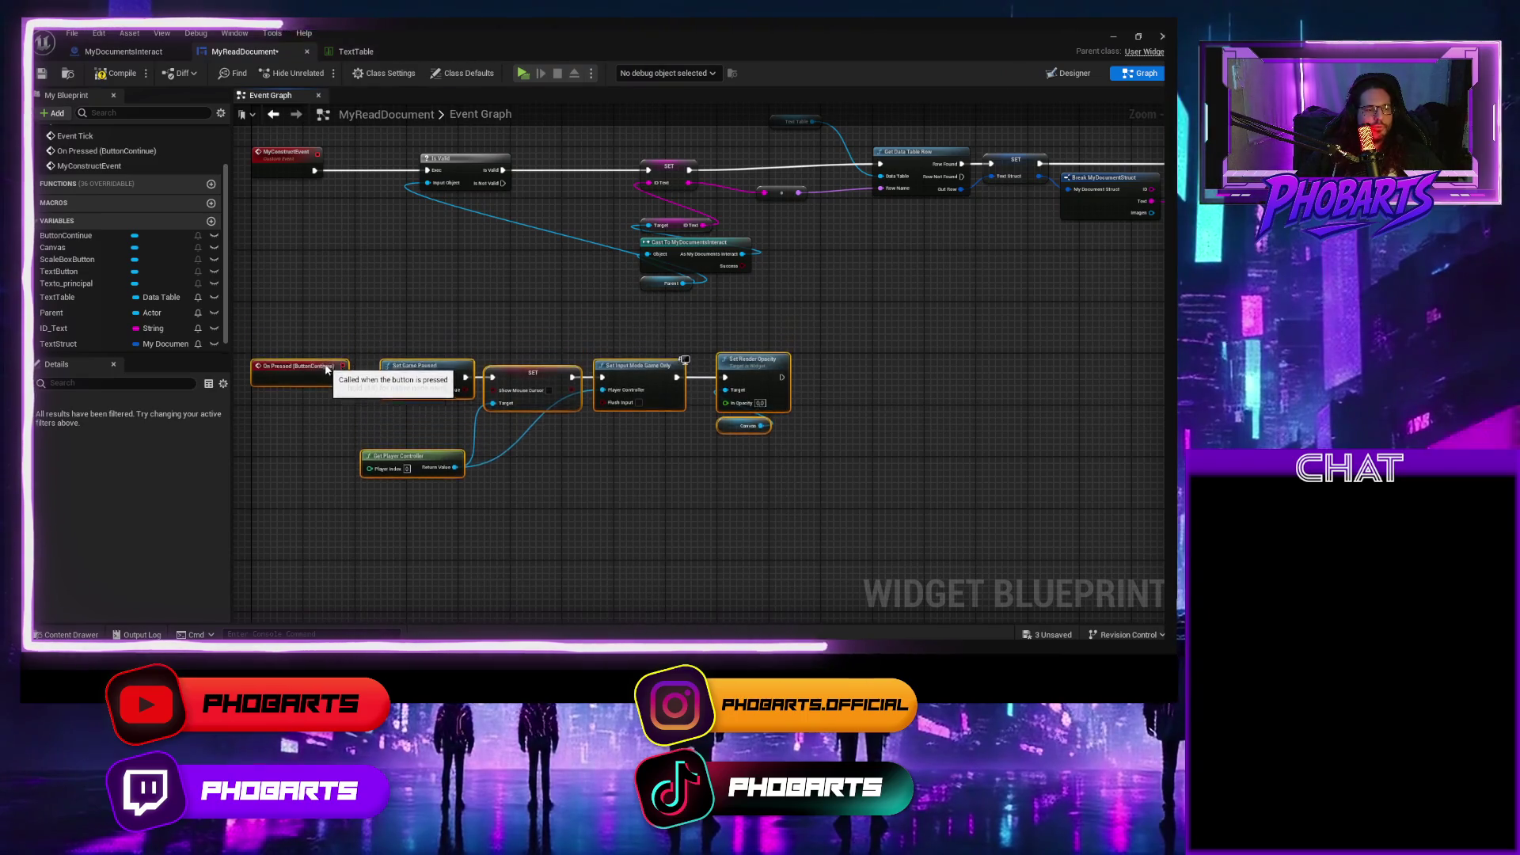
scroll(342, 314, down, 3)
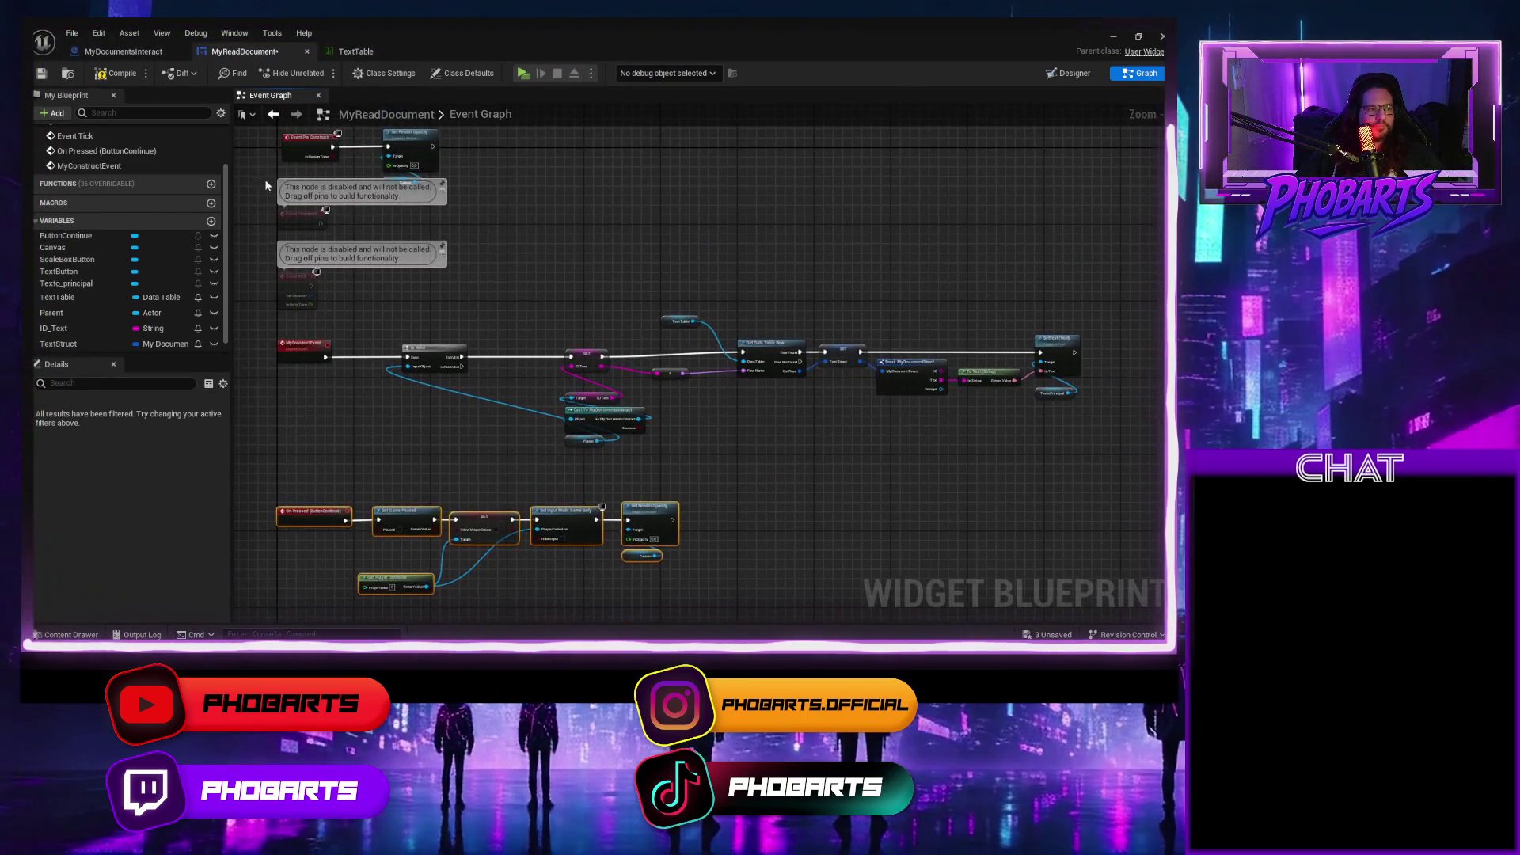
key(ctrl+s)
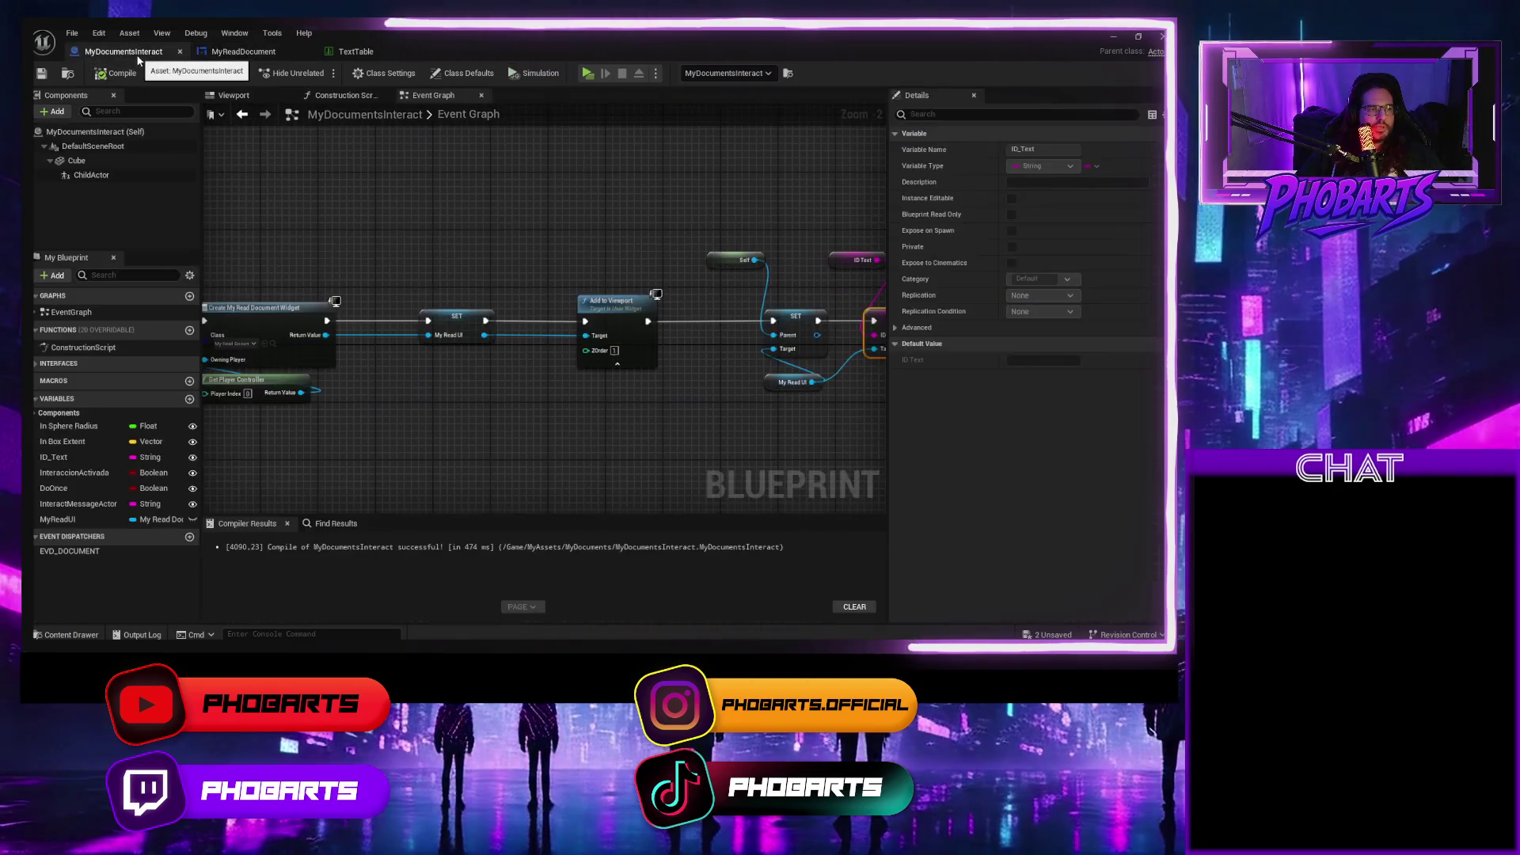
In MyDocumentsInteract, call My Construct Event on My Read UI right after SET ID Text.
click(123, 52)
drag(480, 319, 239, 292)
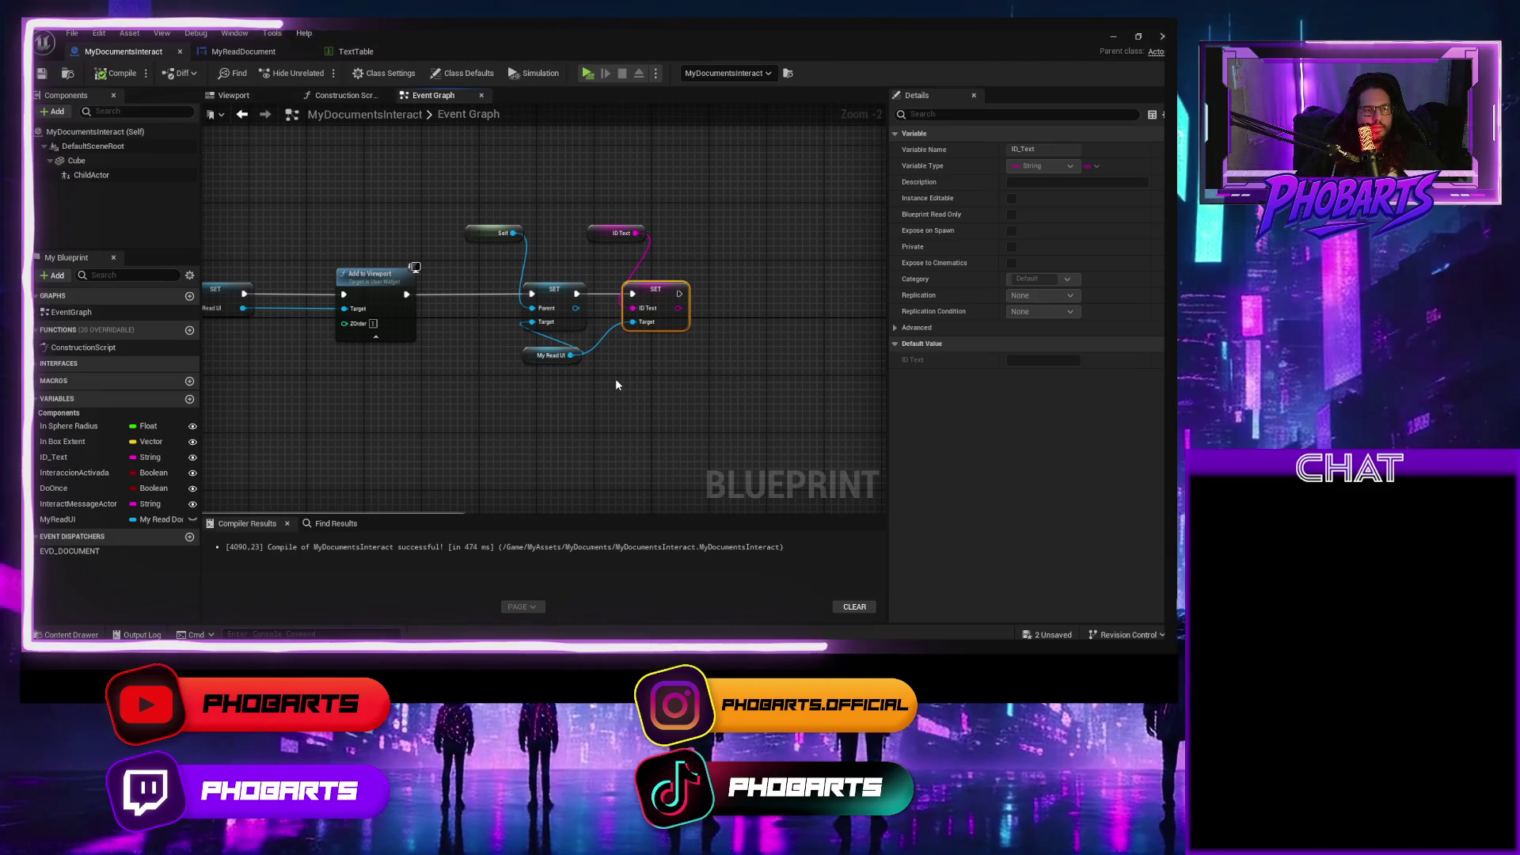
mouse_move(649, 357)
mouse_down()
mouse_move(585, 361)
mouse_move(698, 339)
mouse_up()
text(my)
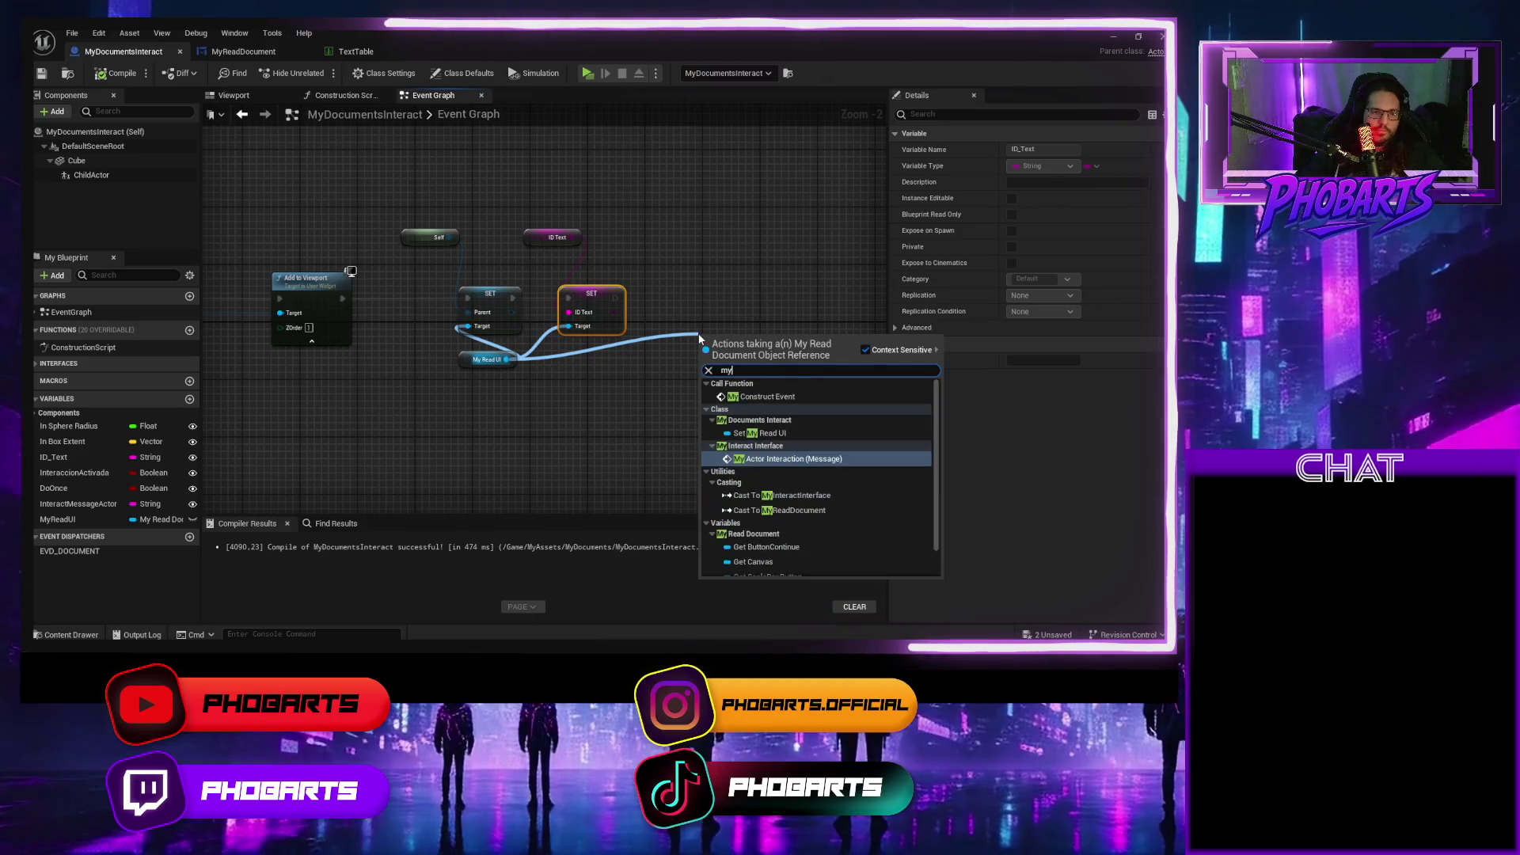
text( con)
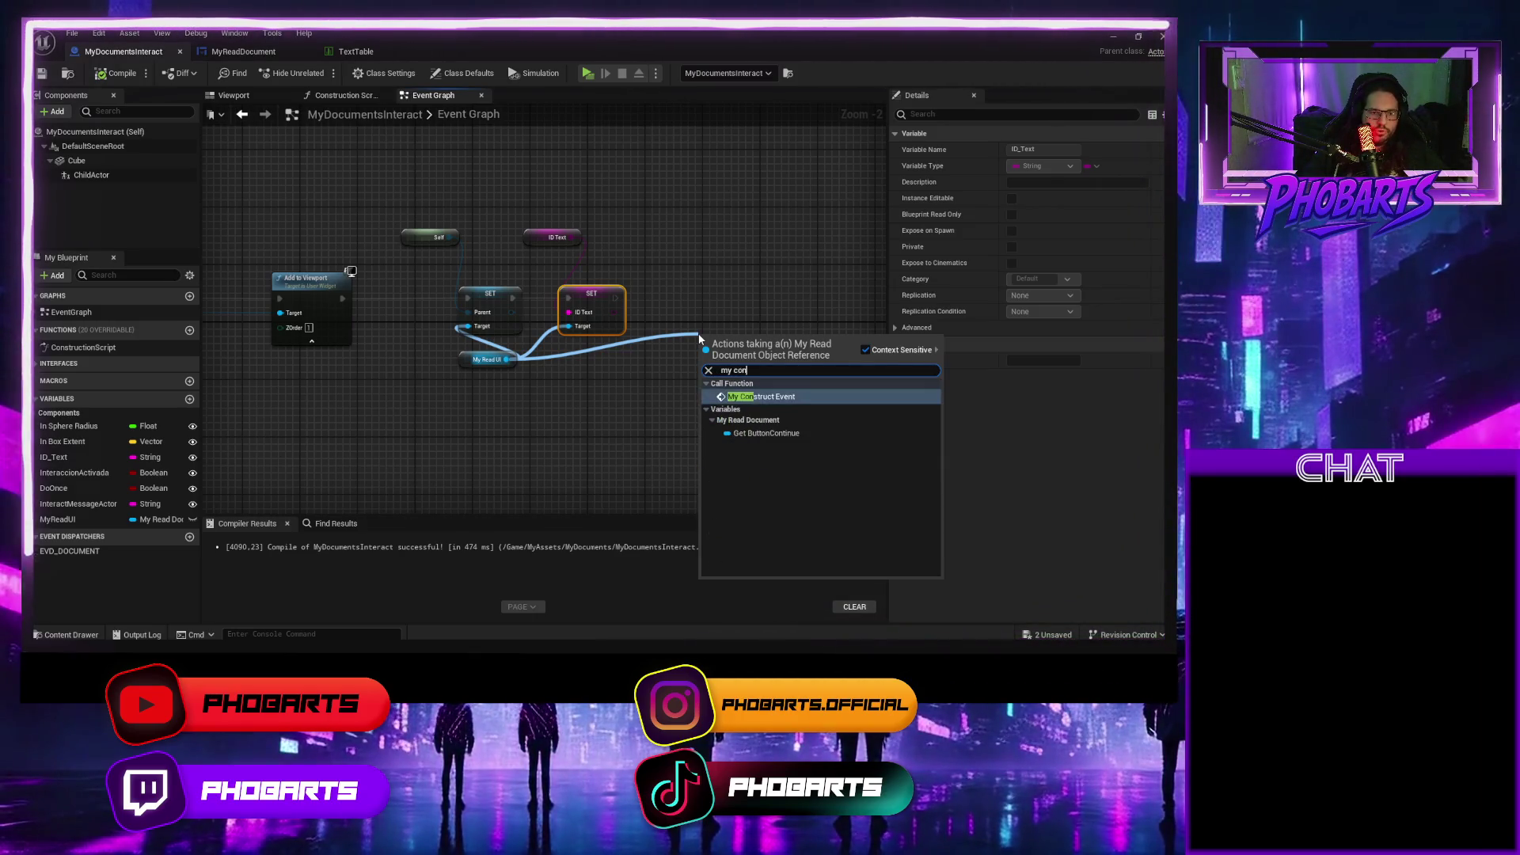
key(Return)
mouse_move(698, 311)
mouse_down()
mouse_move(676, 276)
mouse_move(625, 303)
mouse_up()
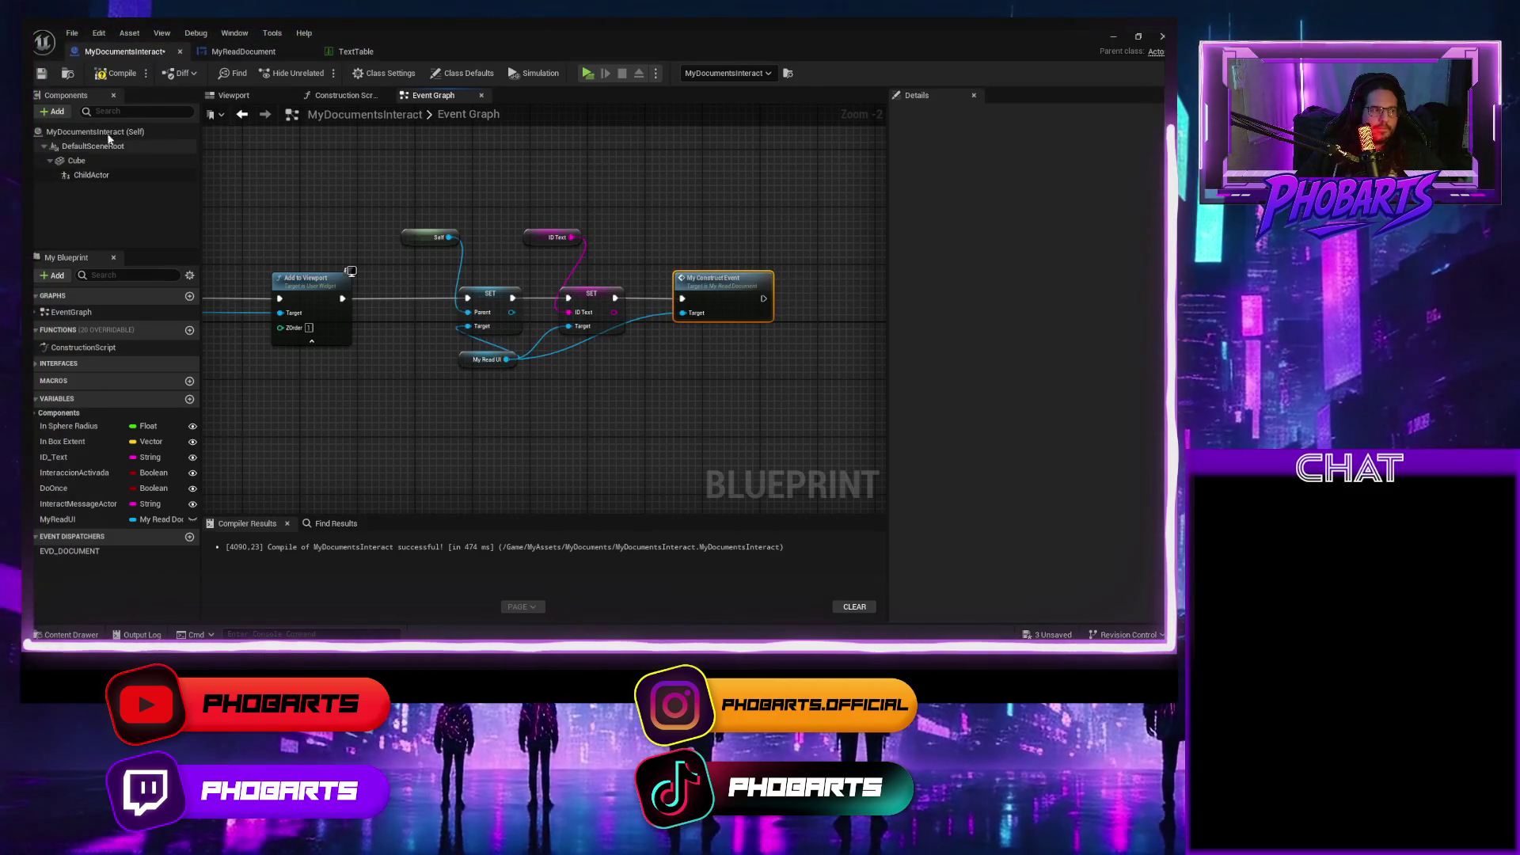
Compile MyDocumentsInteract and test-play, closing the document and stopping the session.
click(118, 73)
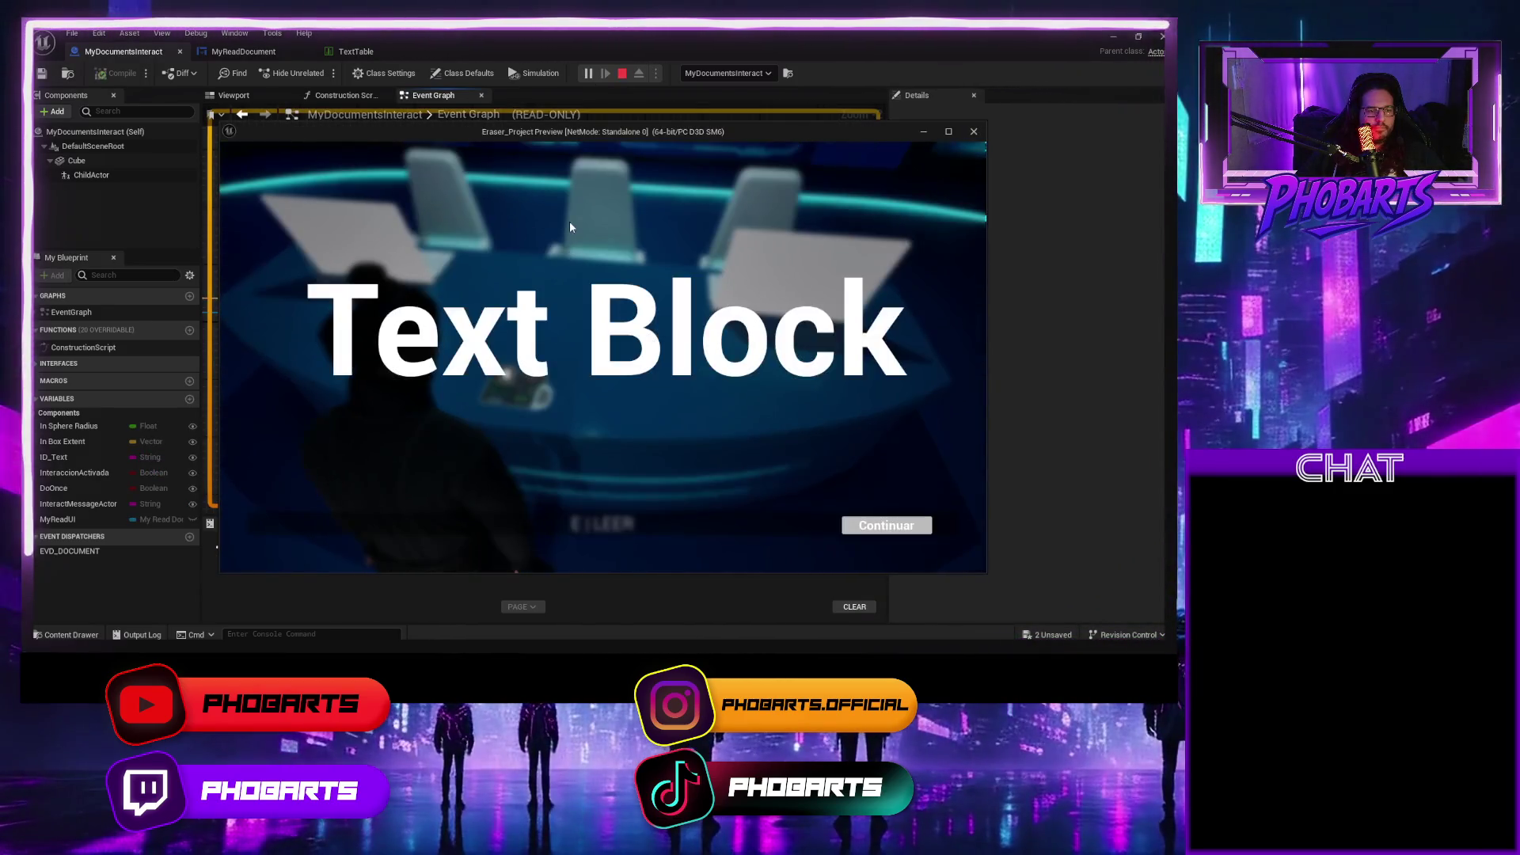
click(859, 525)
key(Escape)
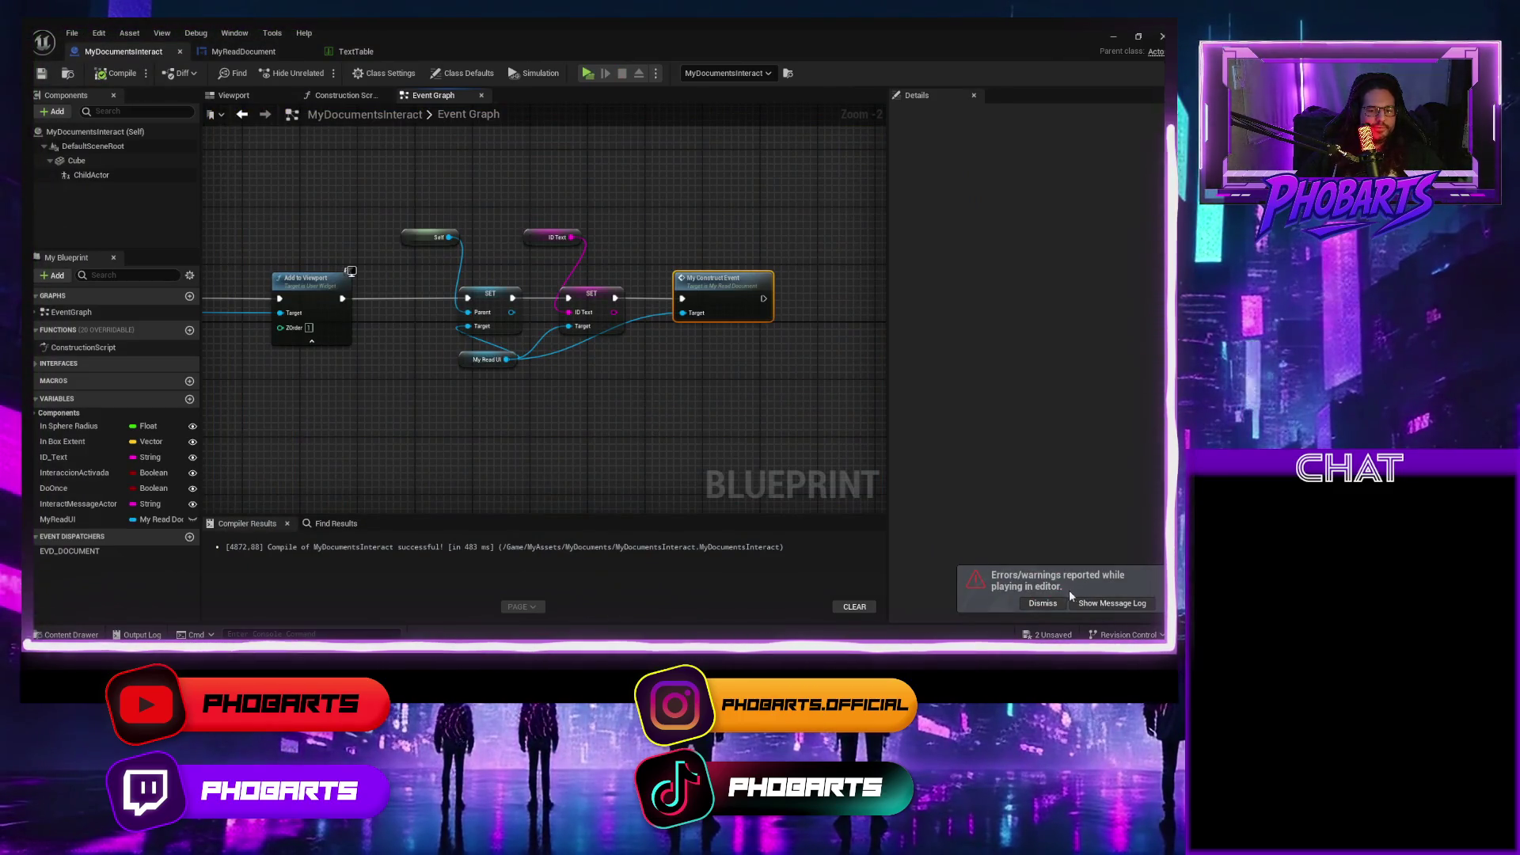
Read the Get Data Table Row invalid DataTable error in the message log and jump to MyReadDocument's graph.
click(1092, 604)
mouse_move(744, 474)
mouse_down()
mouse_move(611, 481)
mouse_move(798, 479)
mouse_up()
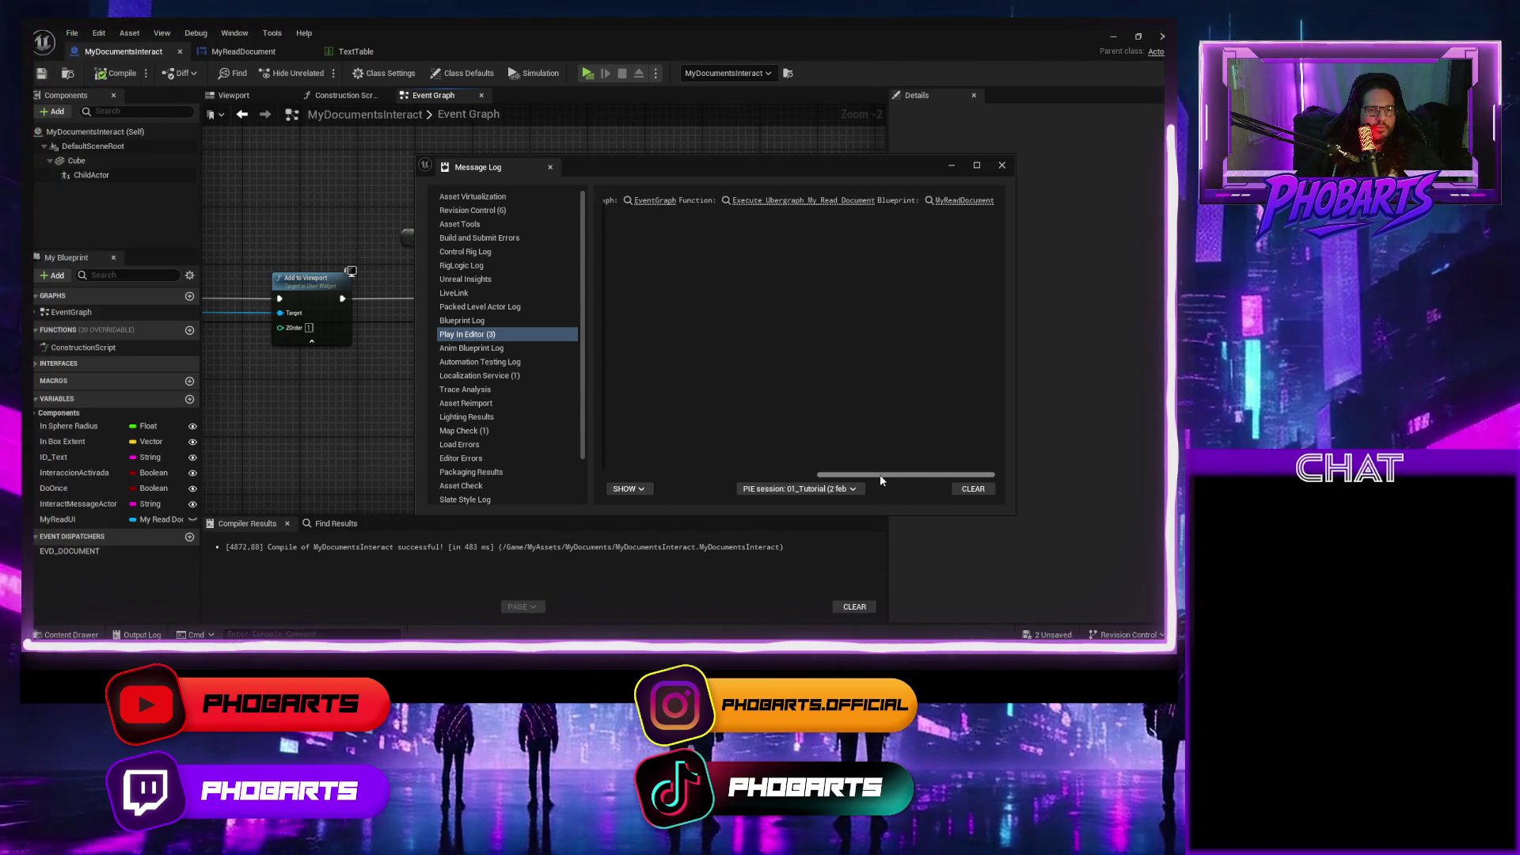
click(873, 202)
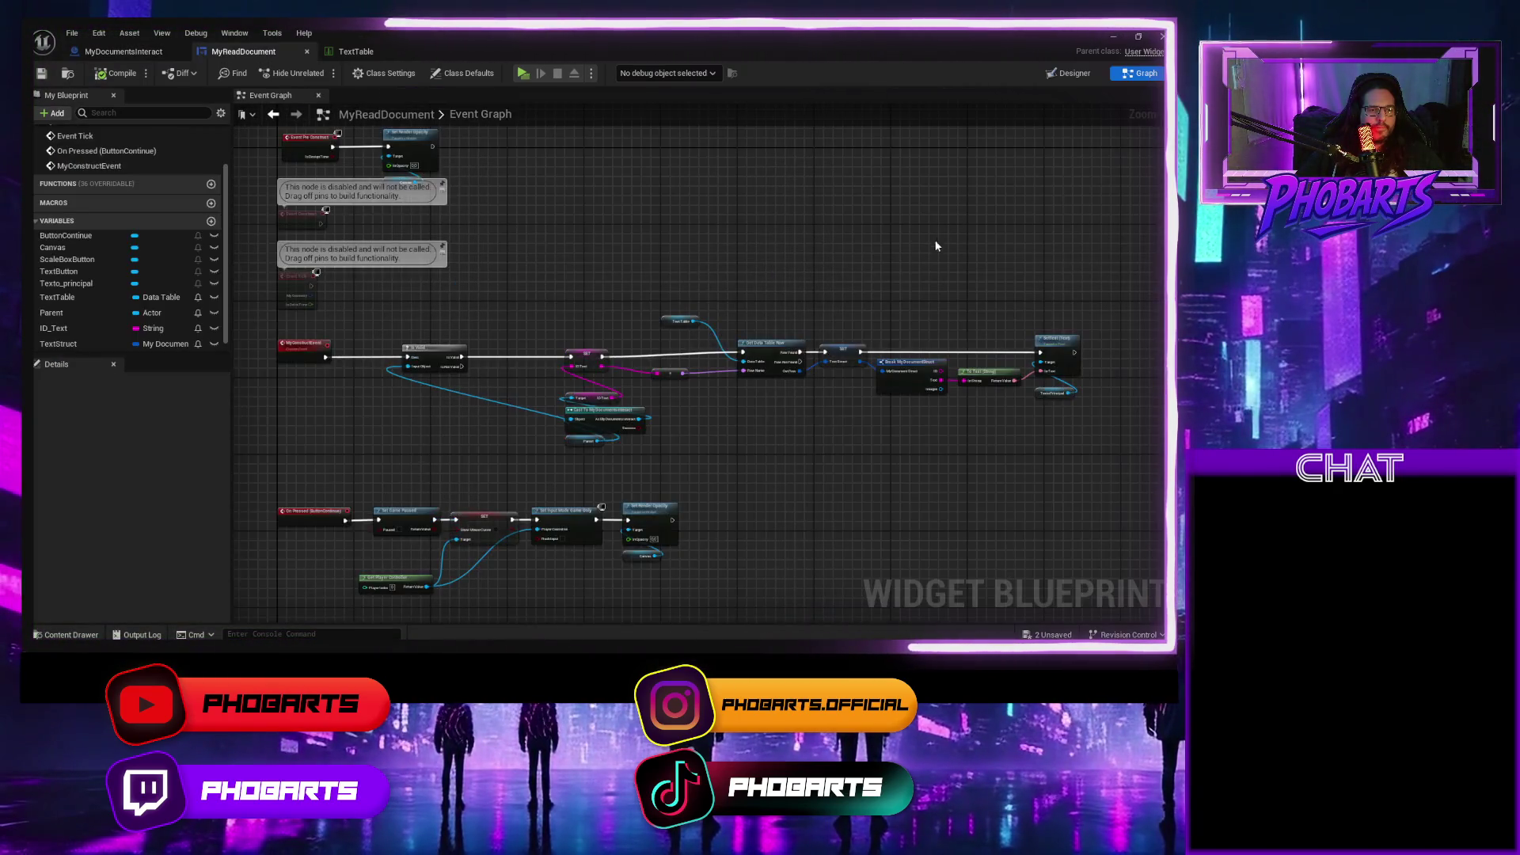
Replace Is Valid's Input Object with the cast's As My Documents Interact output.
scroll(957, 405, up, 3)
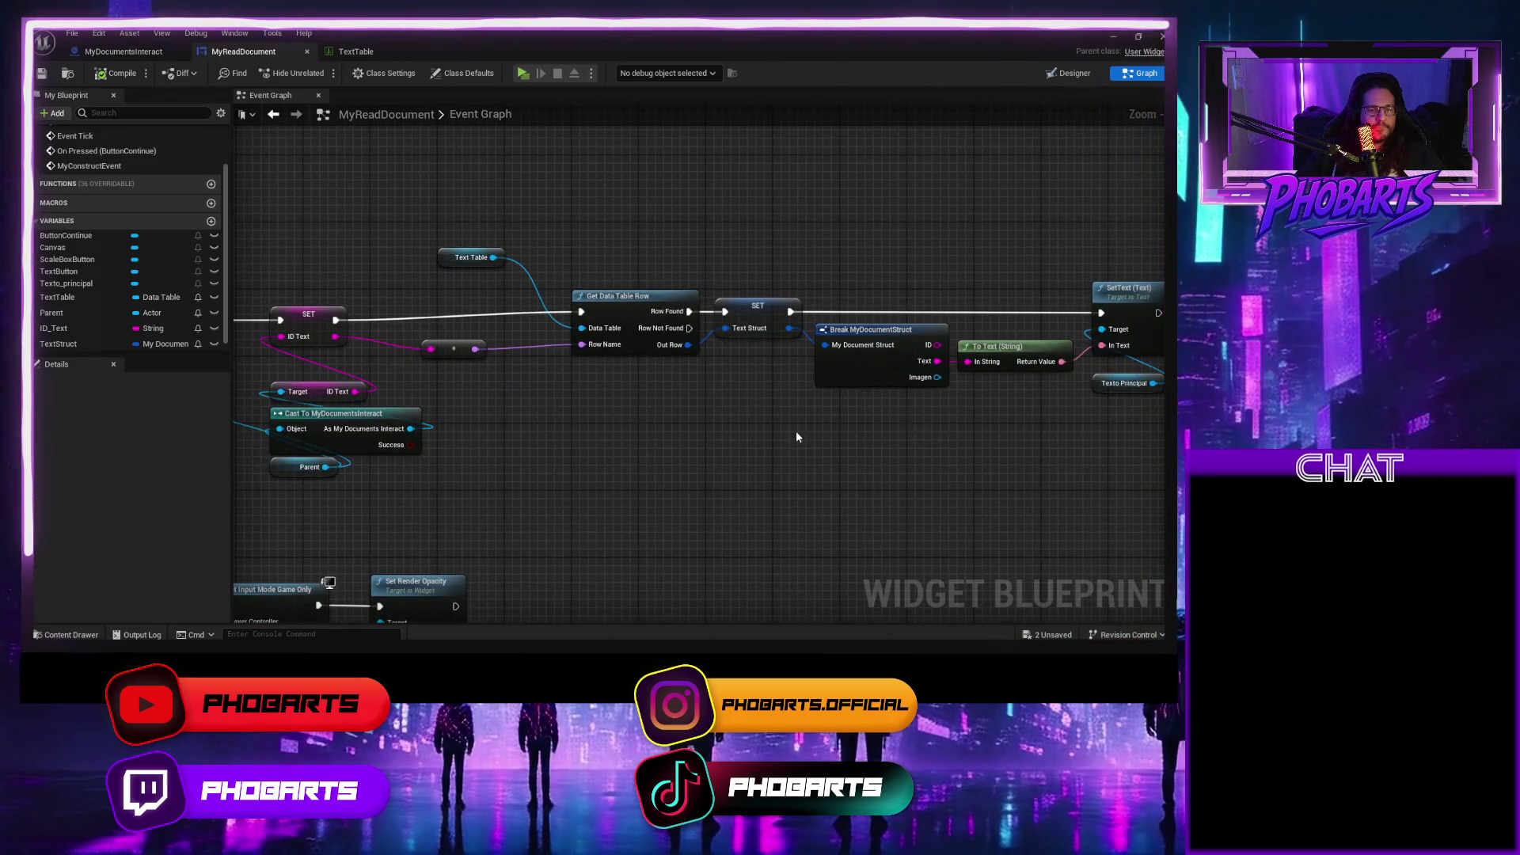
mouse_move(667, 435)
mouse_down()
mouse_move(747, 407)
mouse_move(863, 410)
mouse_move(728, 415)
mouse_up()
scroll(728, 416, down, 1)
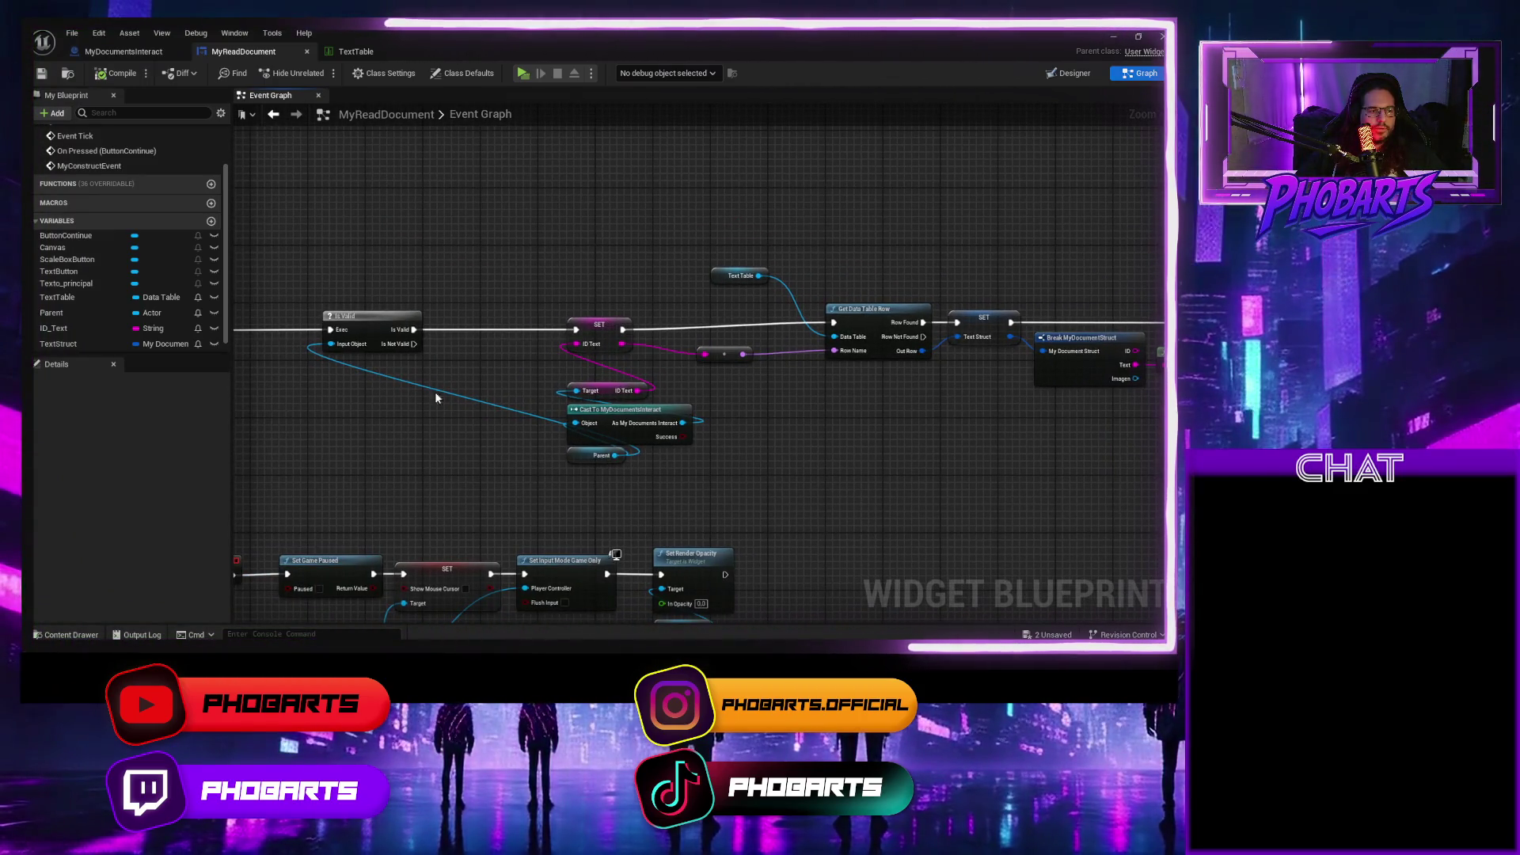
alt+click(324, 342)
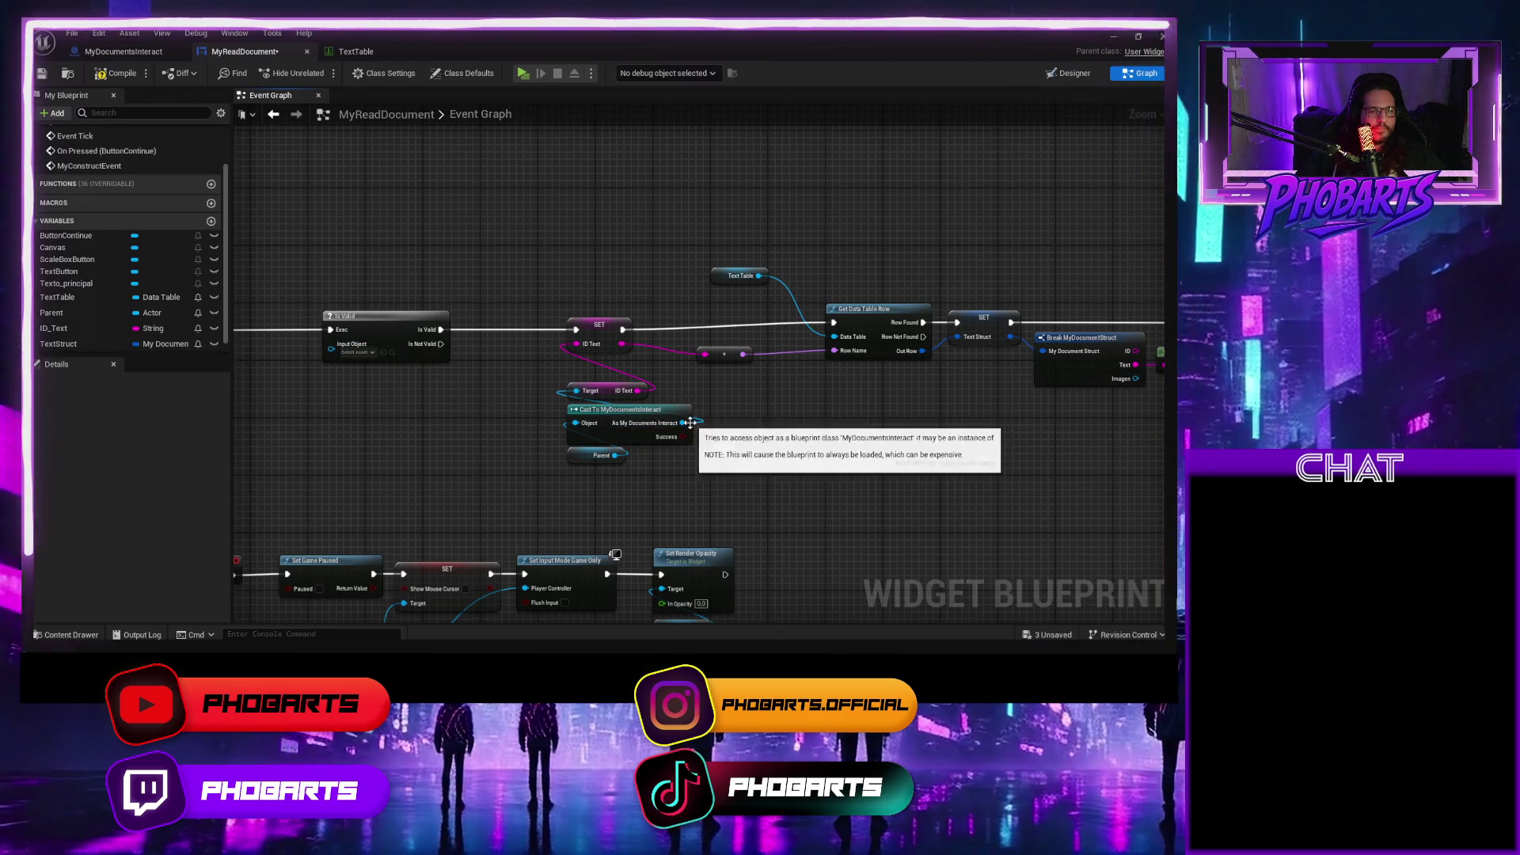
mouse_move(684, 423)
mouse_down()
mouse_move(290, 342)
mouse_move(328, 345)
mouse_up()
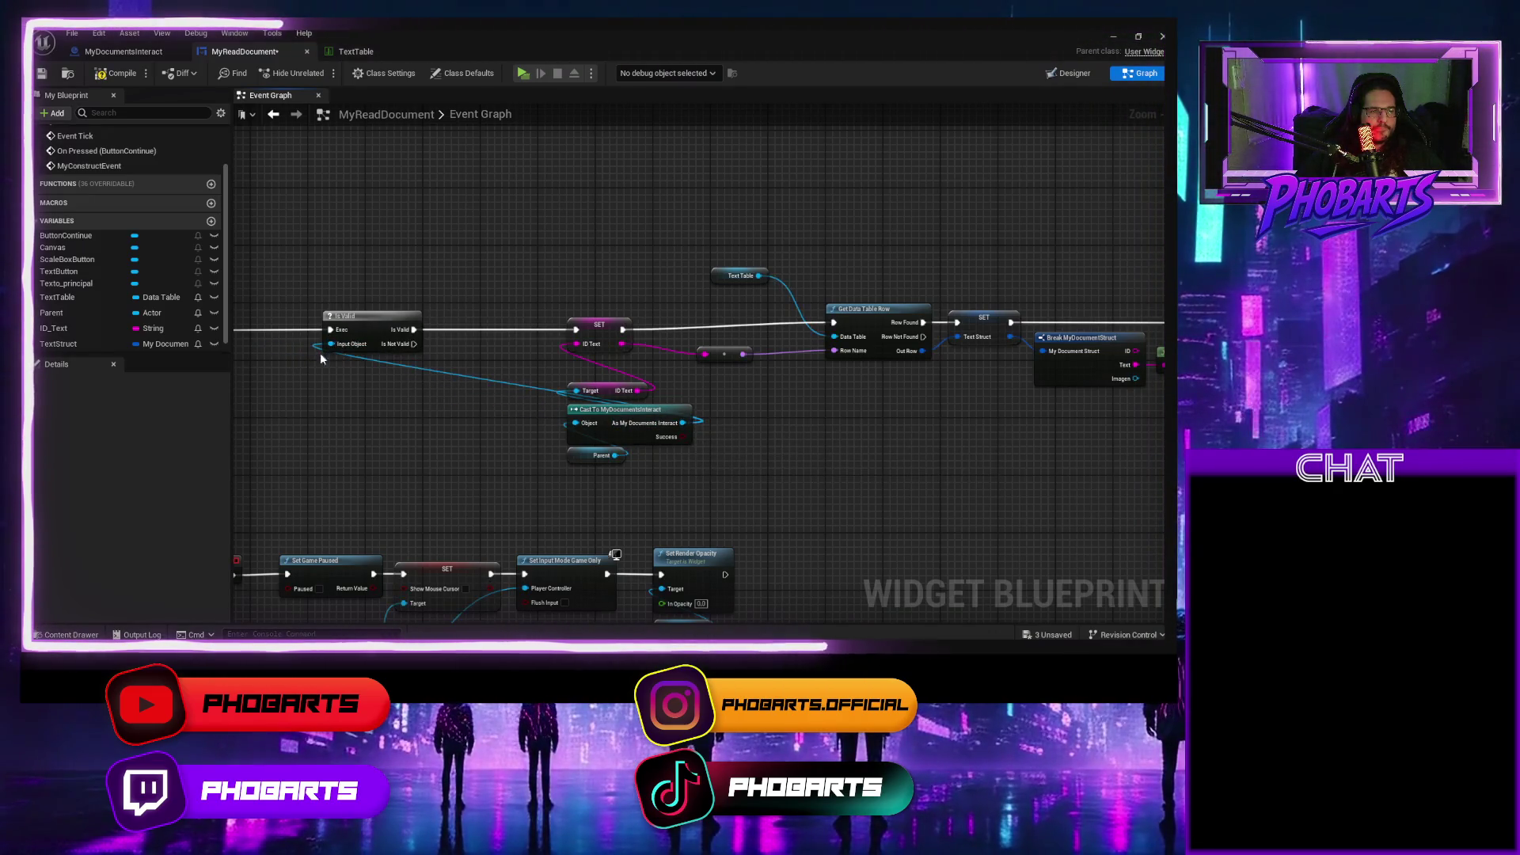
Compile the widget, playtest the document, and check the message log errors.
click(115, 73)
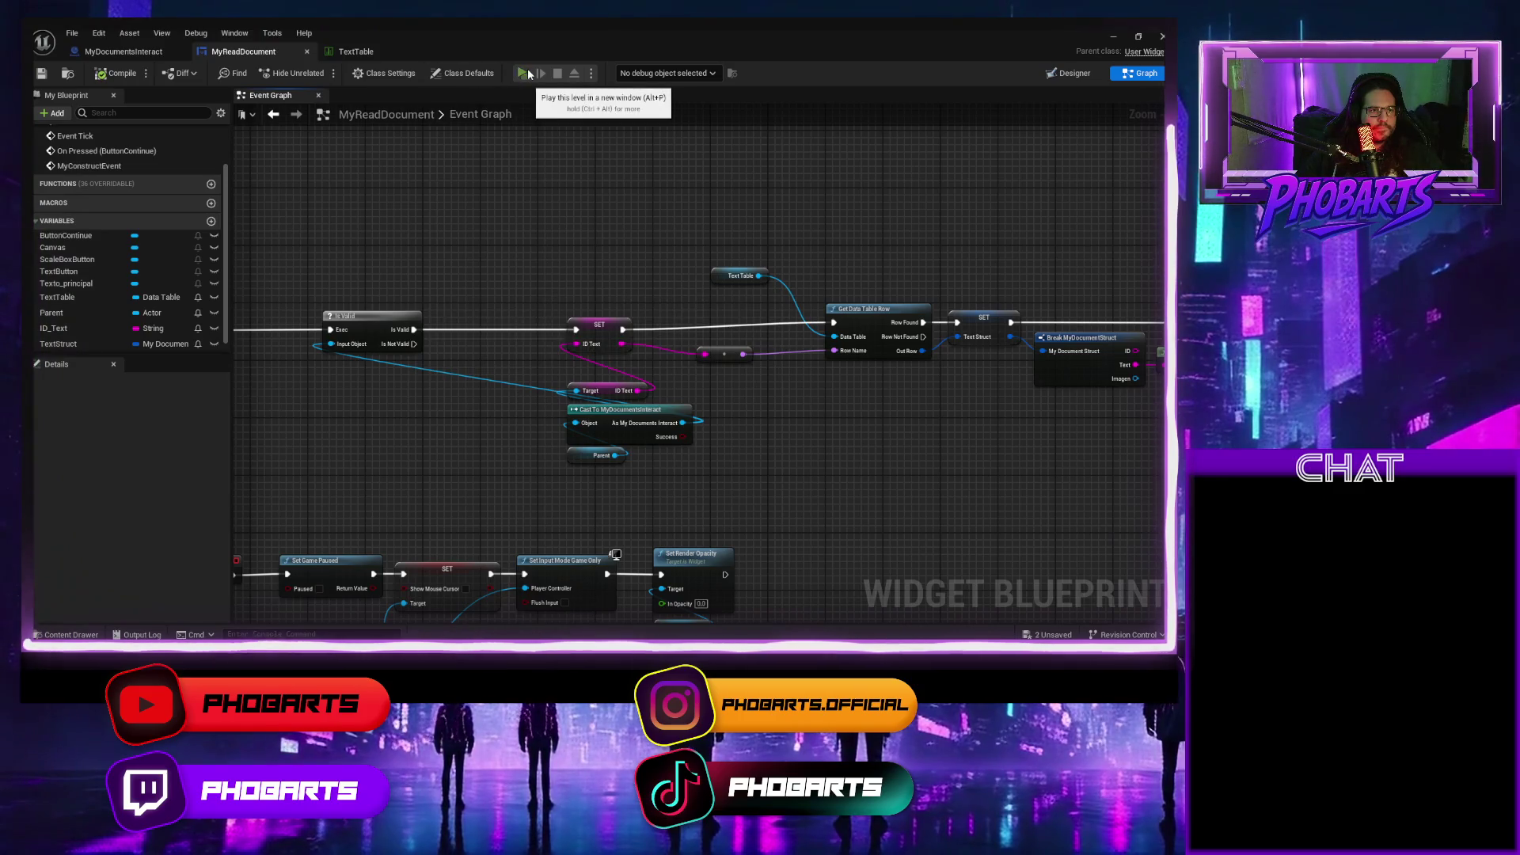
click(524, 73)
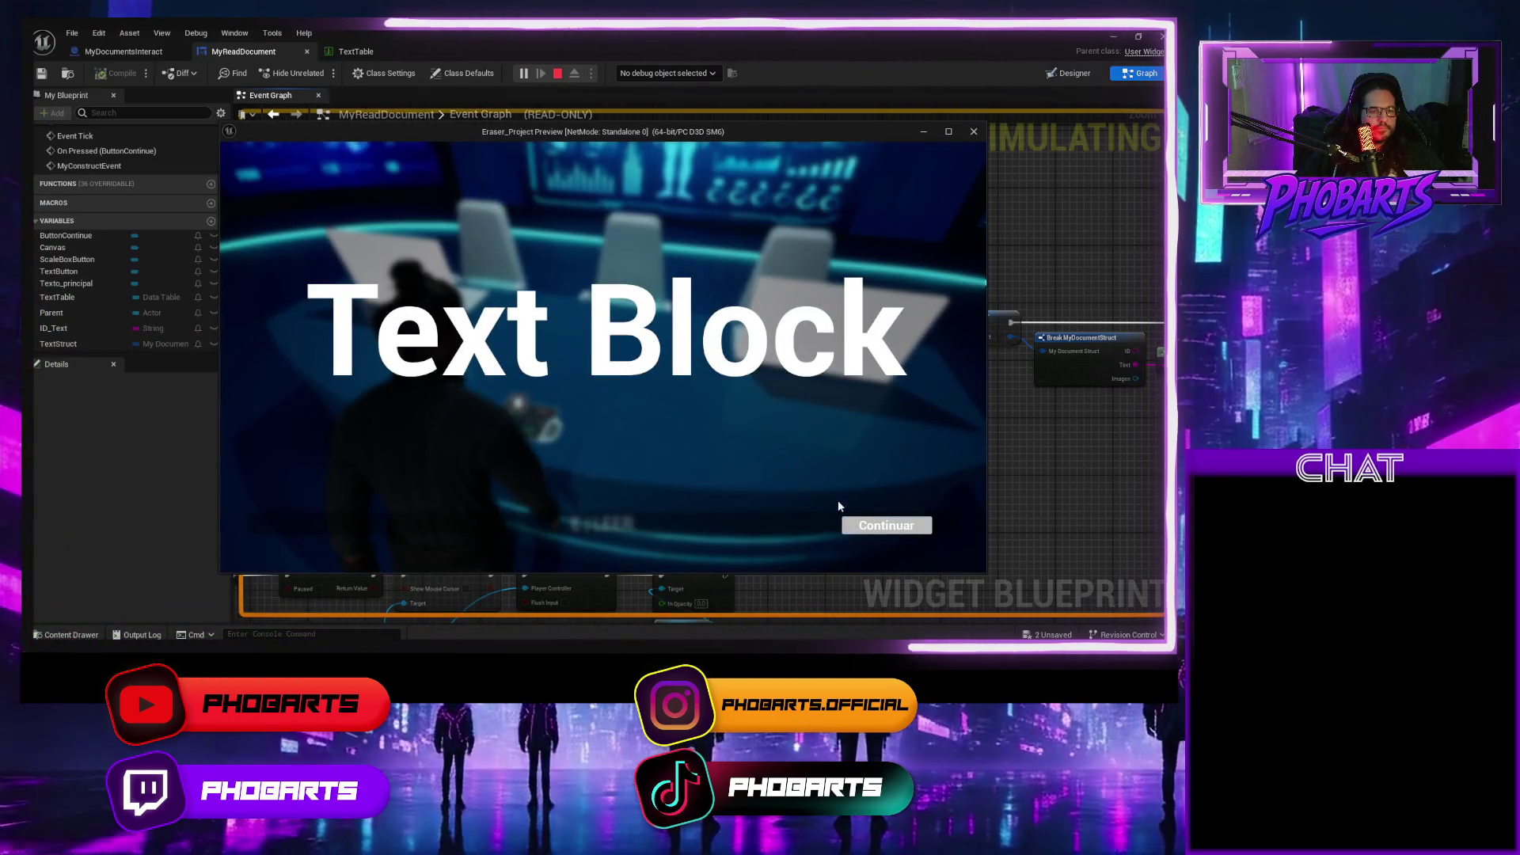
click(869, 524)
key(Escape)
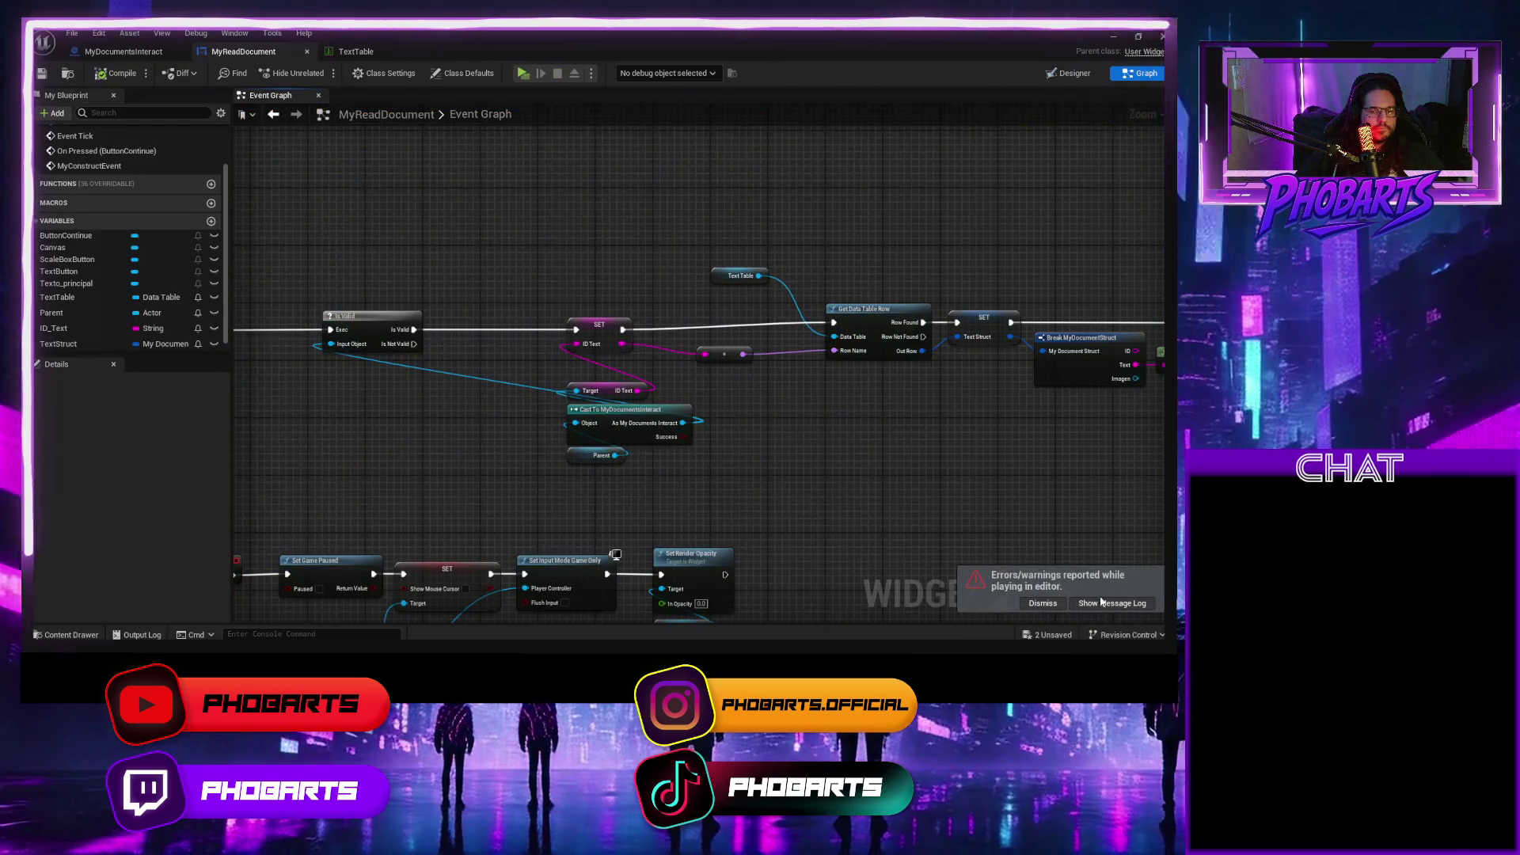
click(1098, 601)
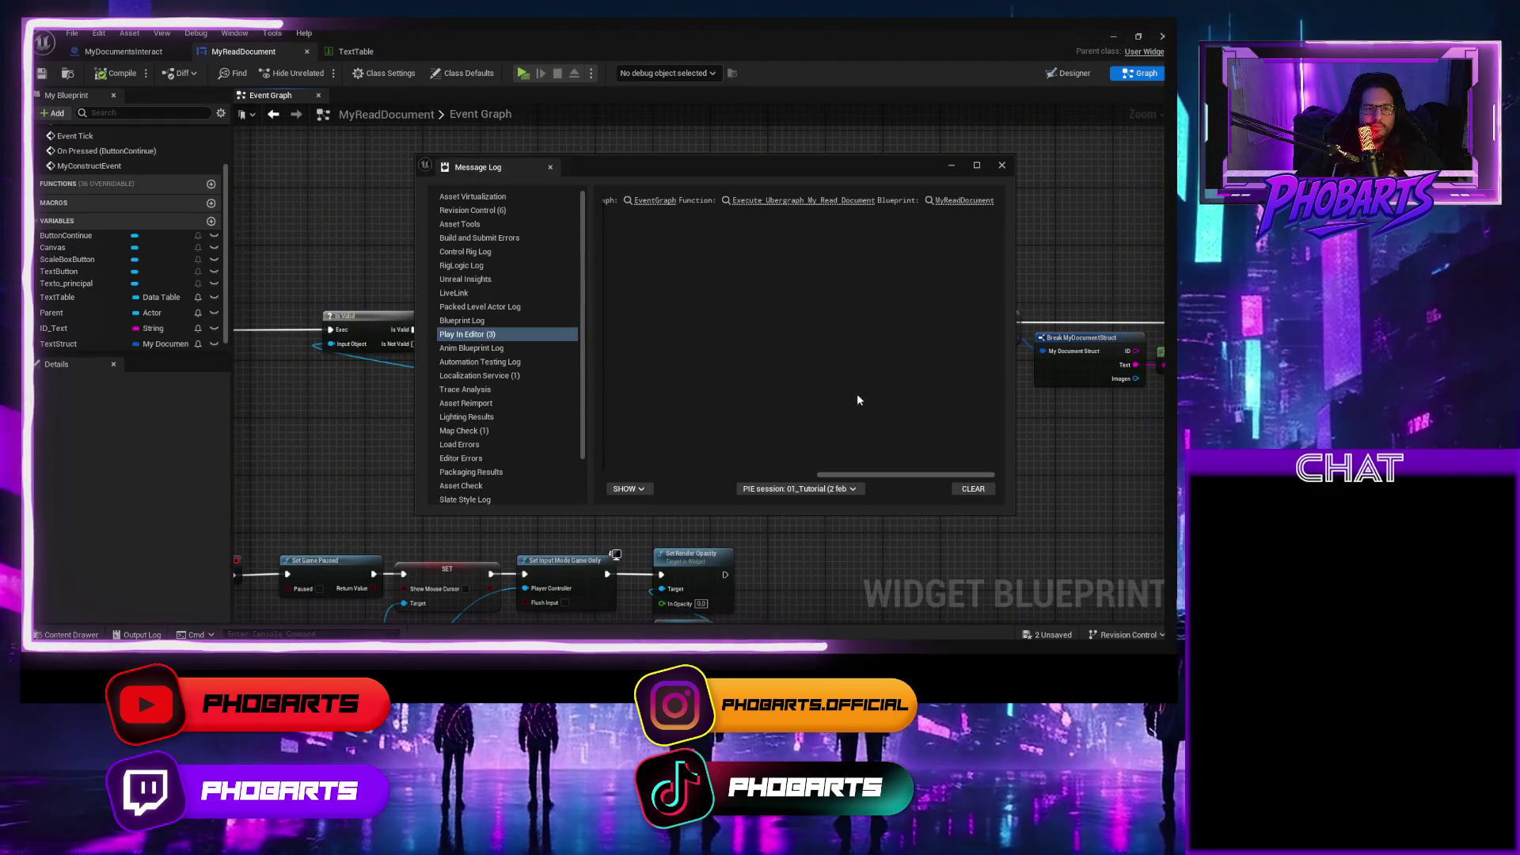
click(1001, 165)
Put a breakpoint on the SetText node.
mouse_move(968, 460)
mouse_down()
mouse_move(824, 448)
mouse_move(614, 354)
mouse_up()
click(829, 242)
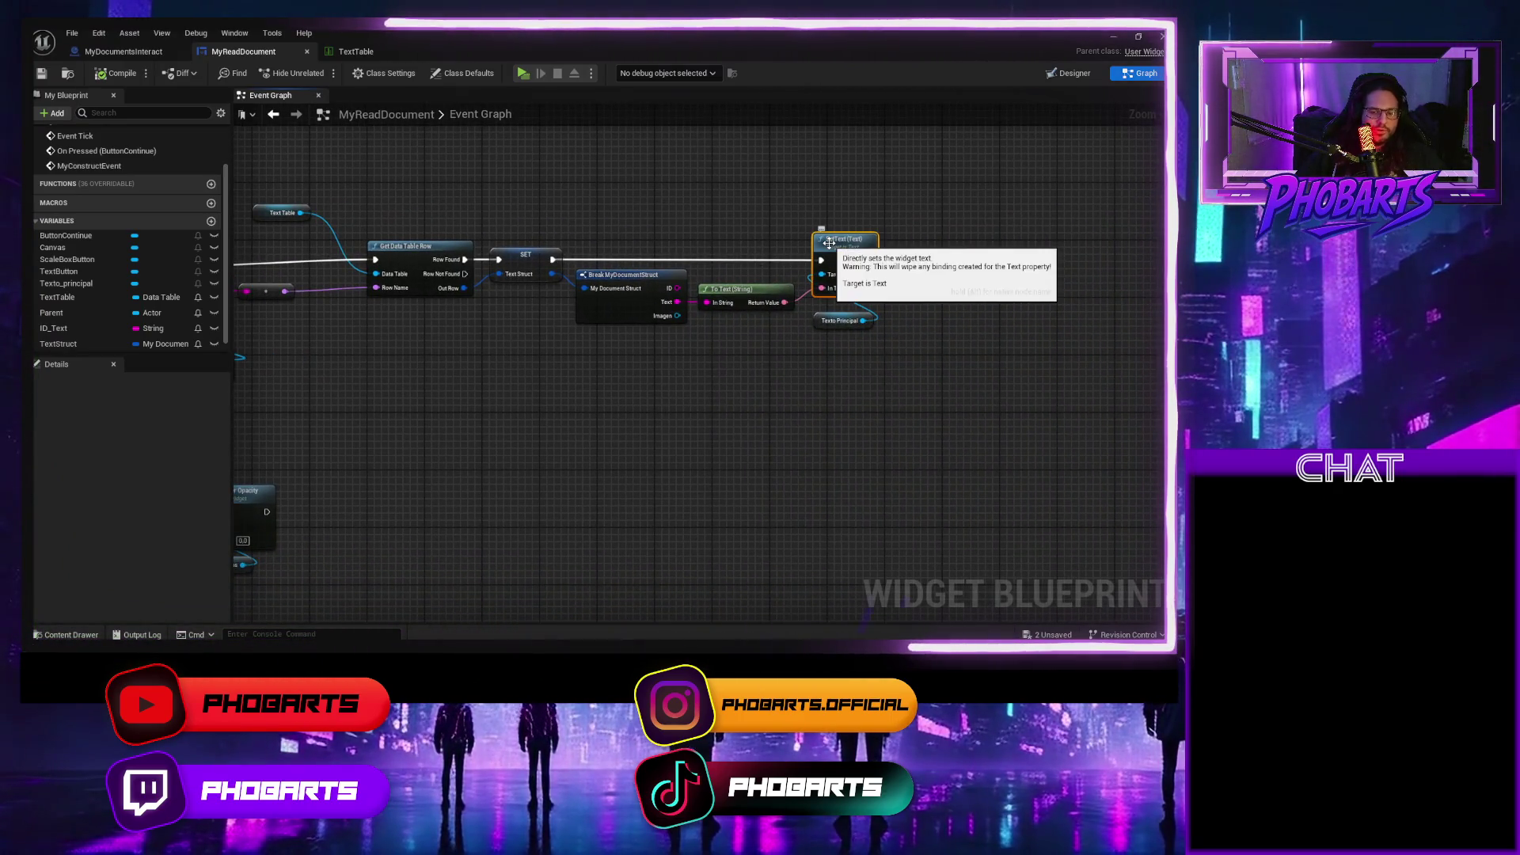
key(F9)
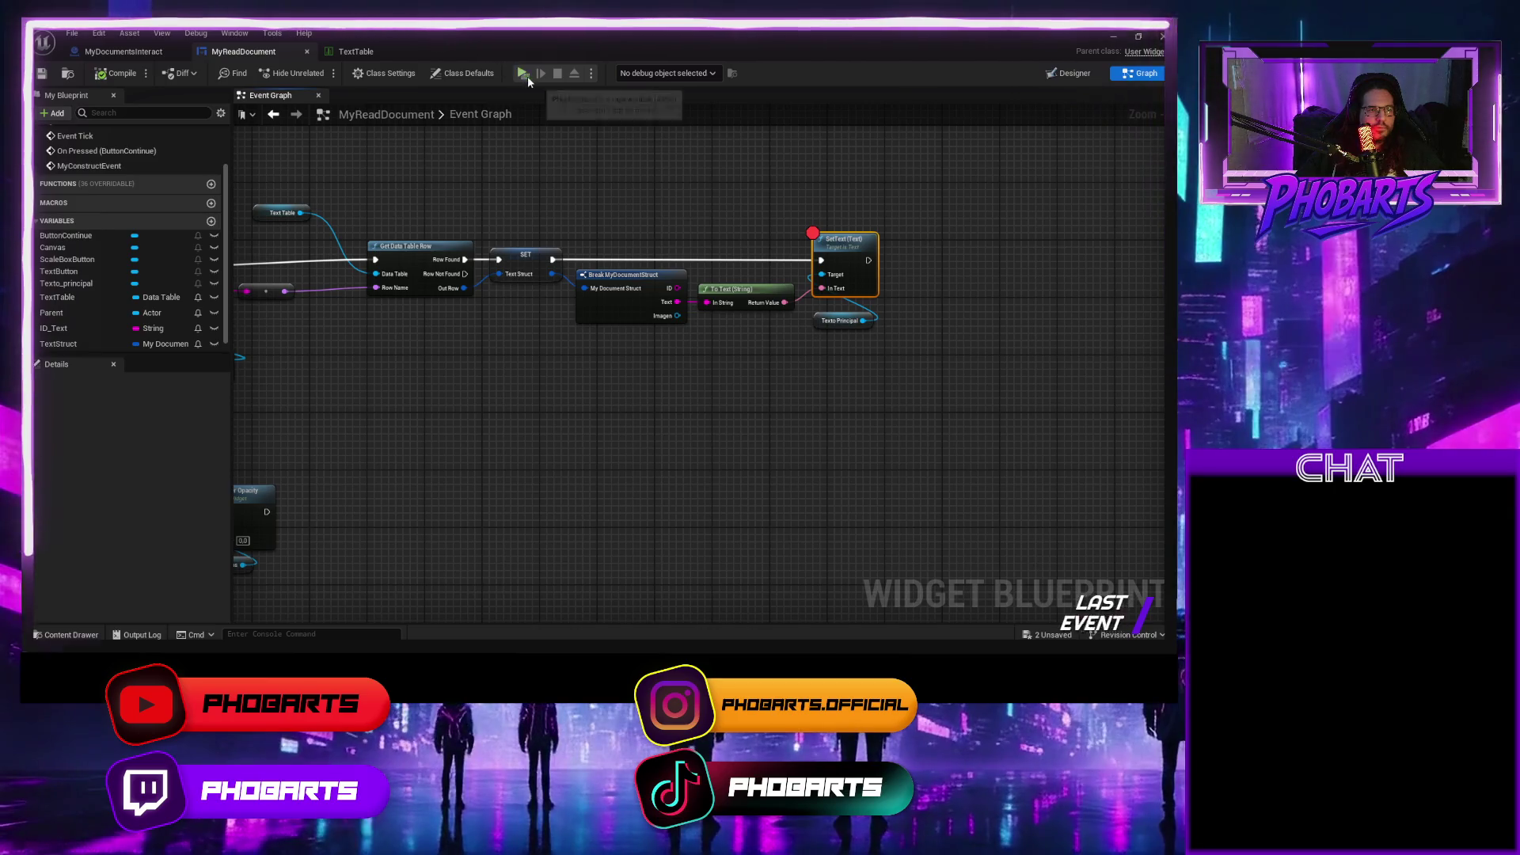
Run another playtest, end it, and clear the DataTable errors from the message log.
click(527, 76)
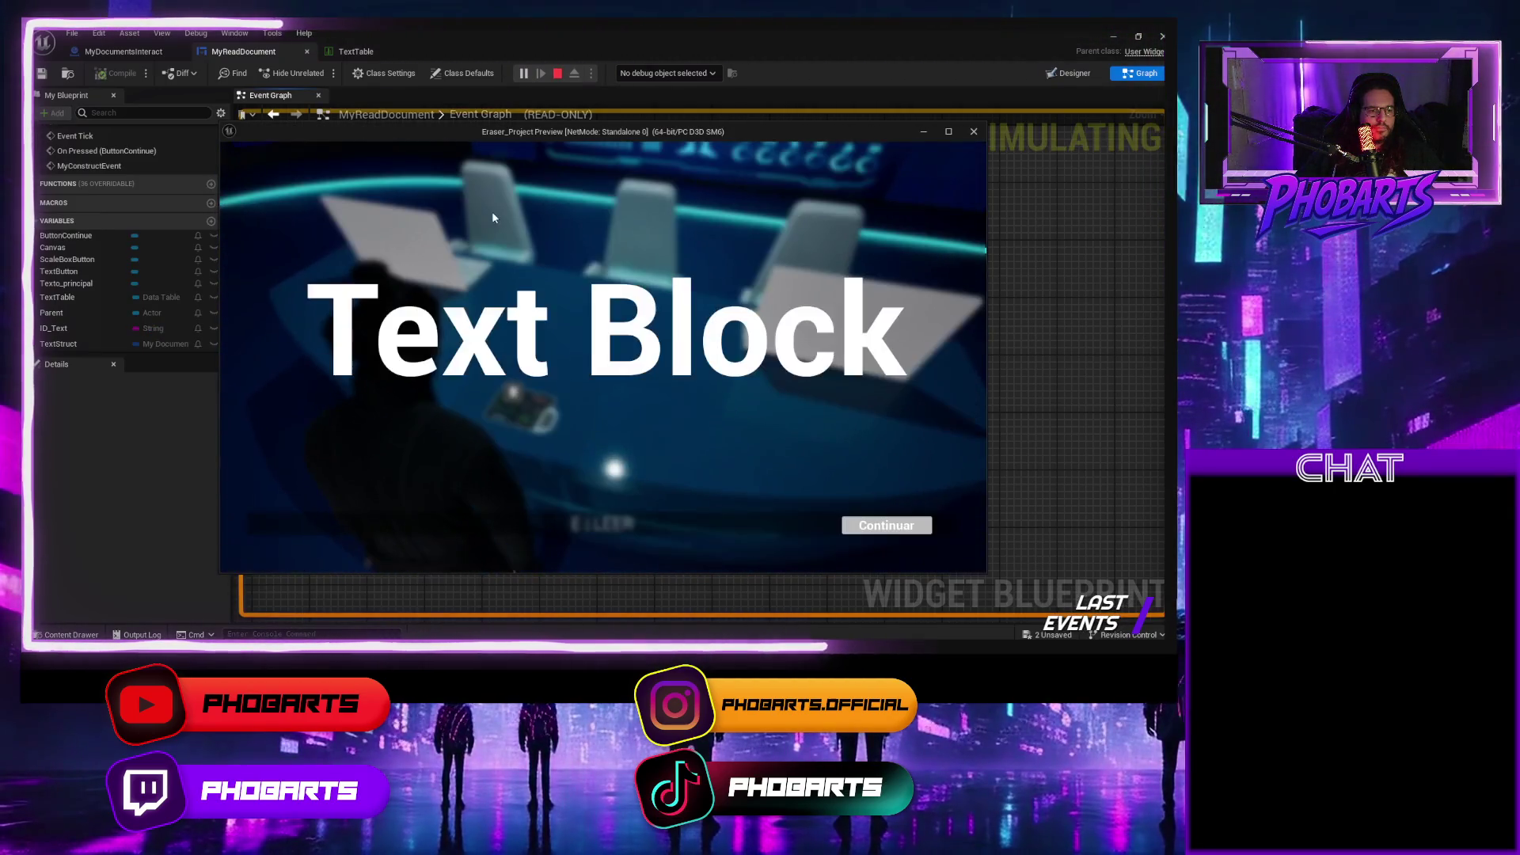
click(855, 529)
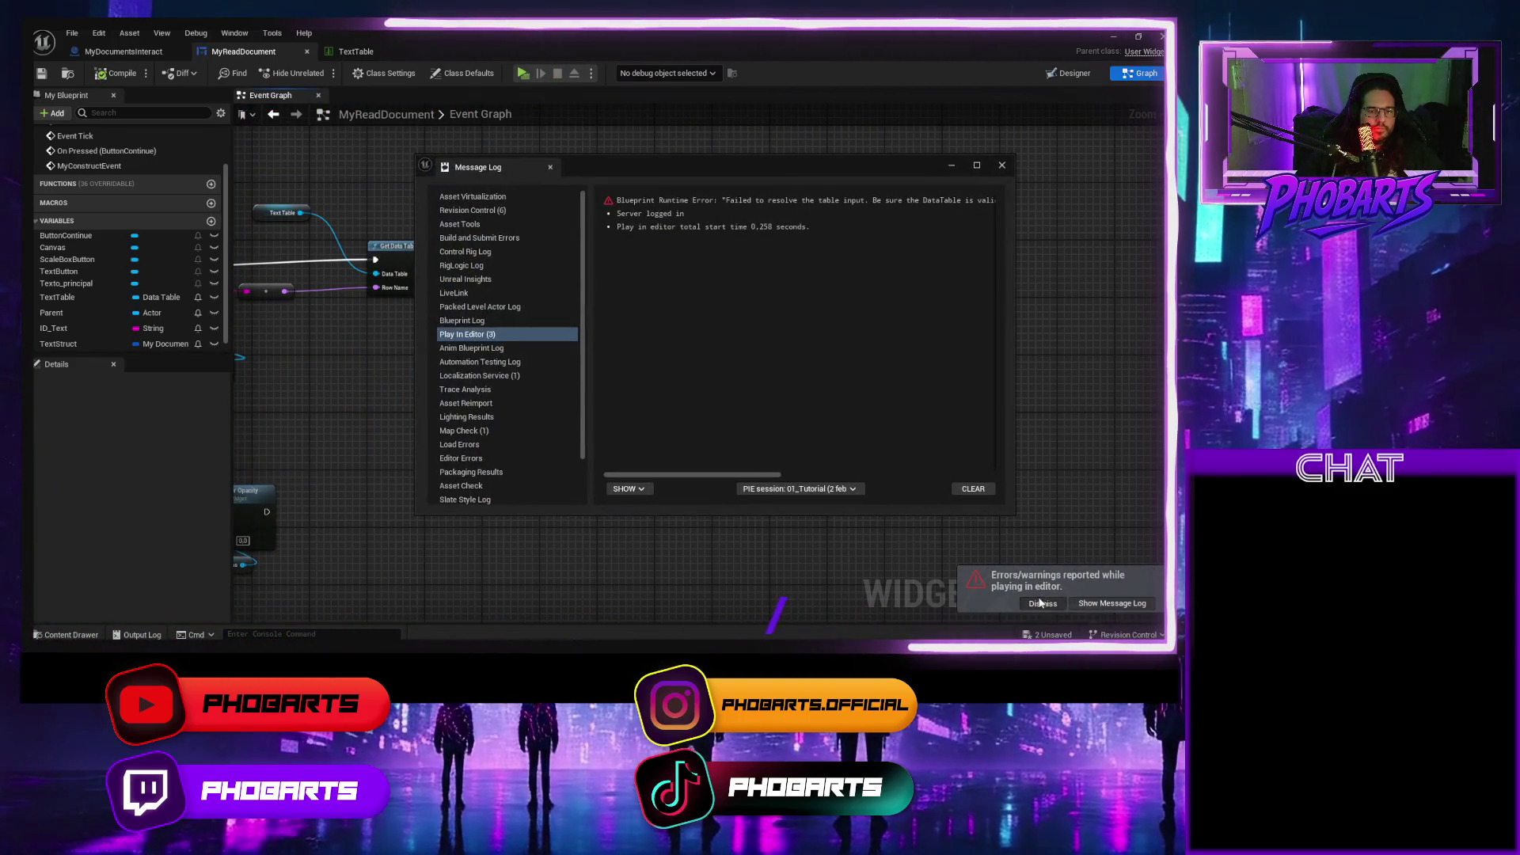
click(973, 490)
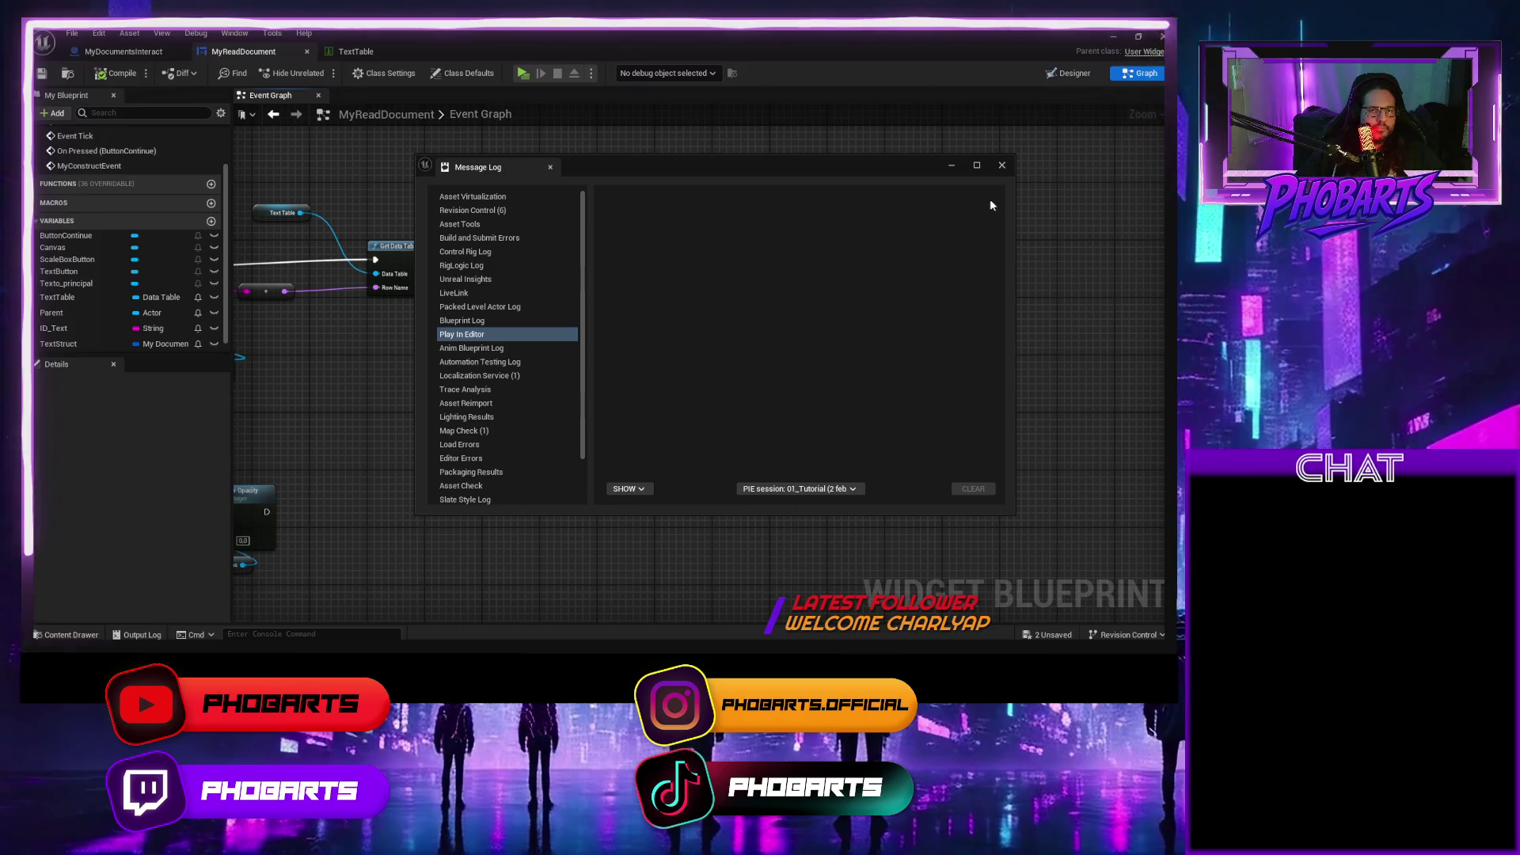
click(1002, 165)
Put a breakpoint on the Get Data Table Row node.
scroll(479, 347, up, 4)
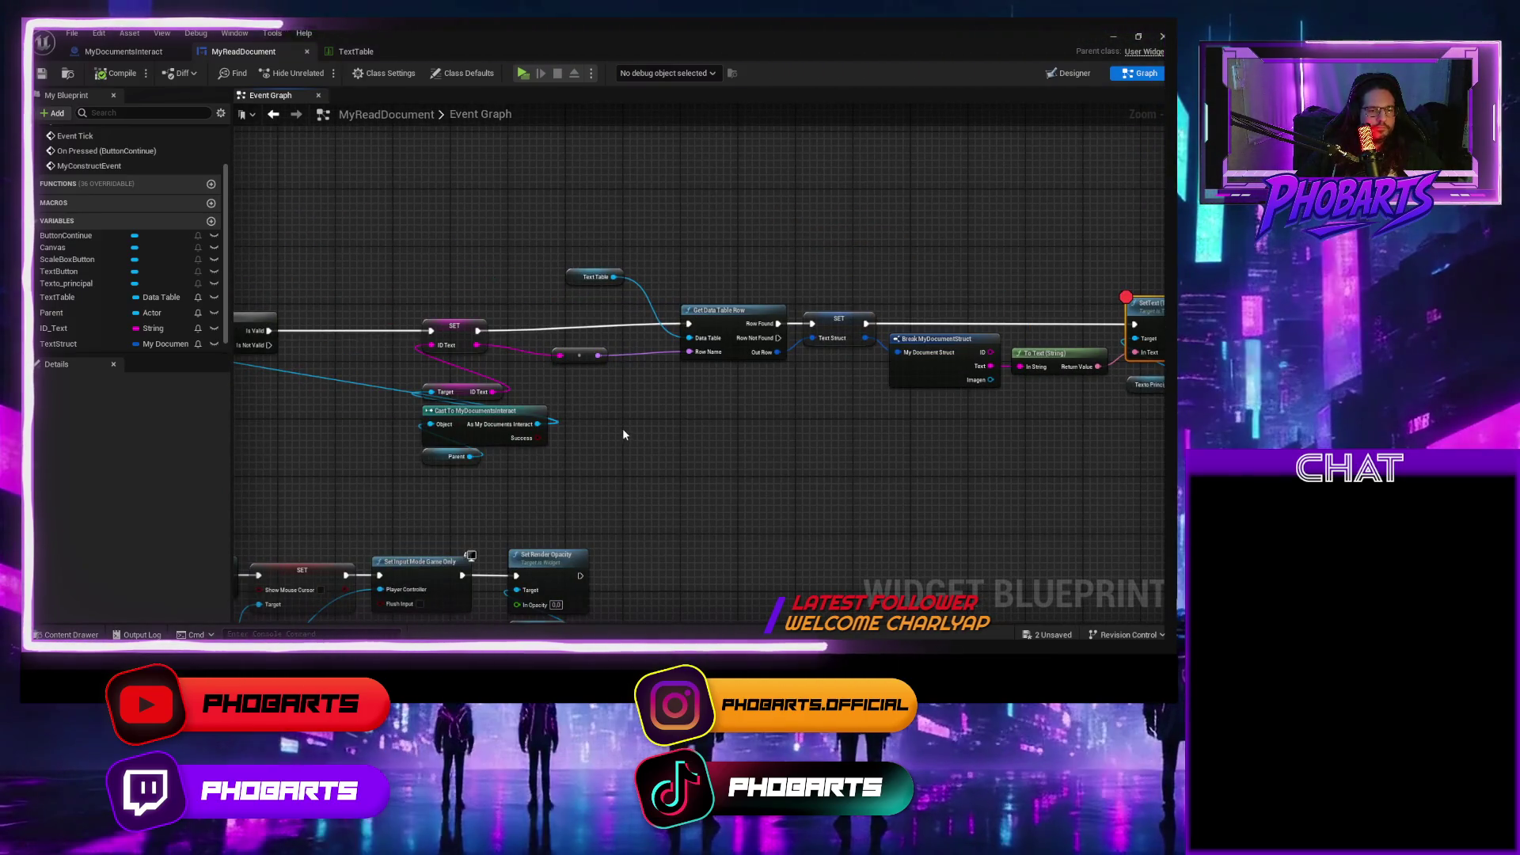
drag(683, 441, 784, 451)
key(F9)
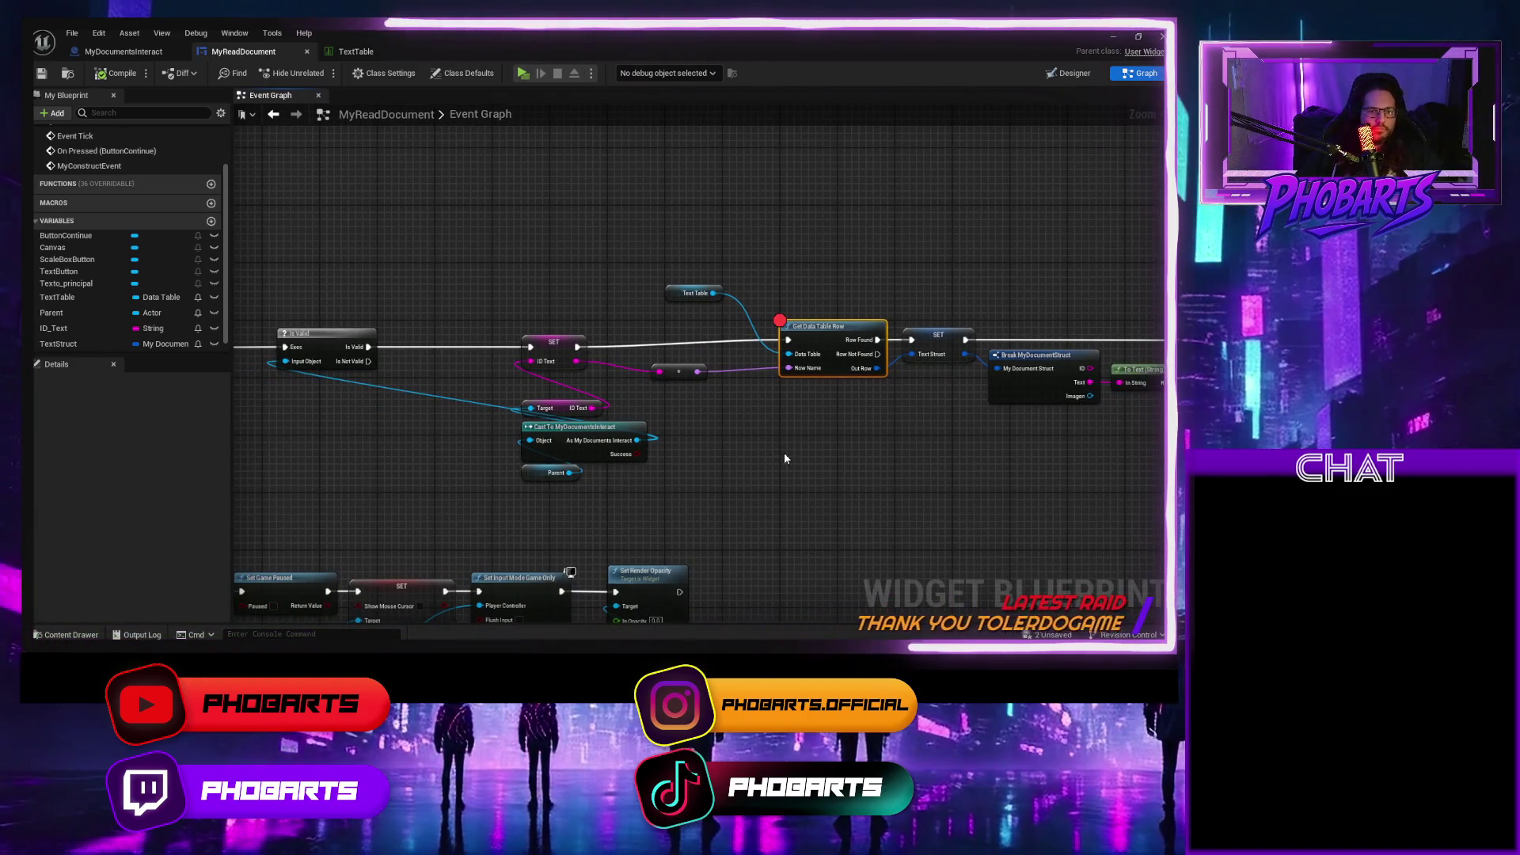
Play-test to the breakpoint, inspect the TextTable variable's properties, then stop the session.
click(524, 74)
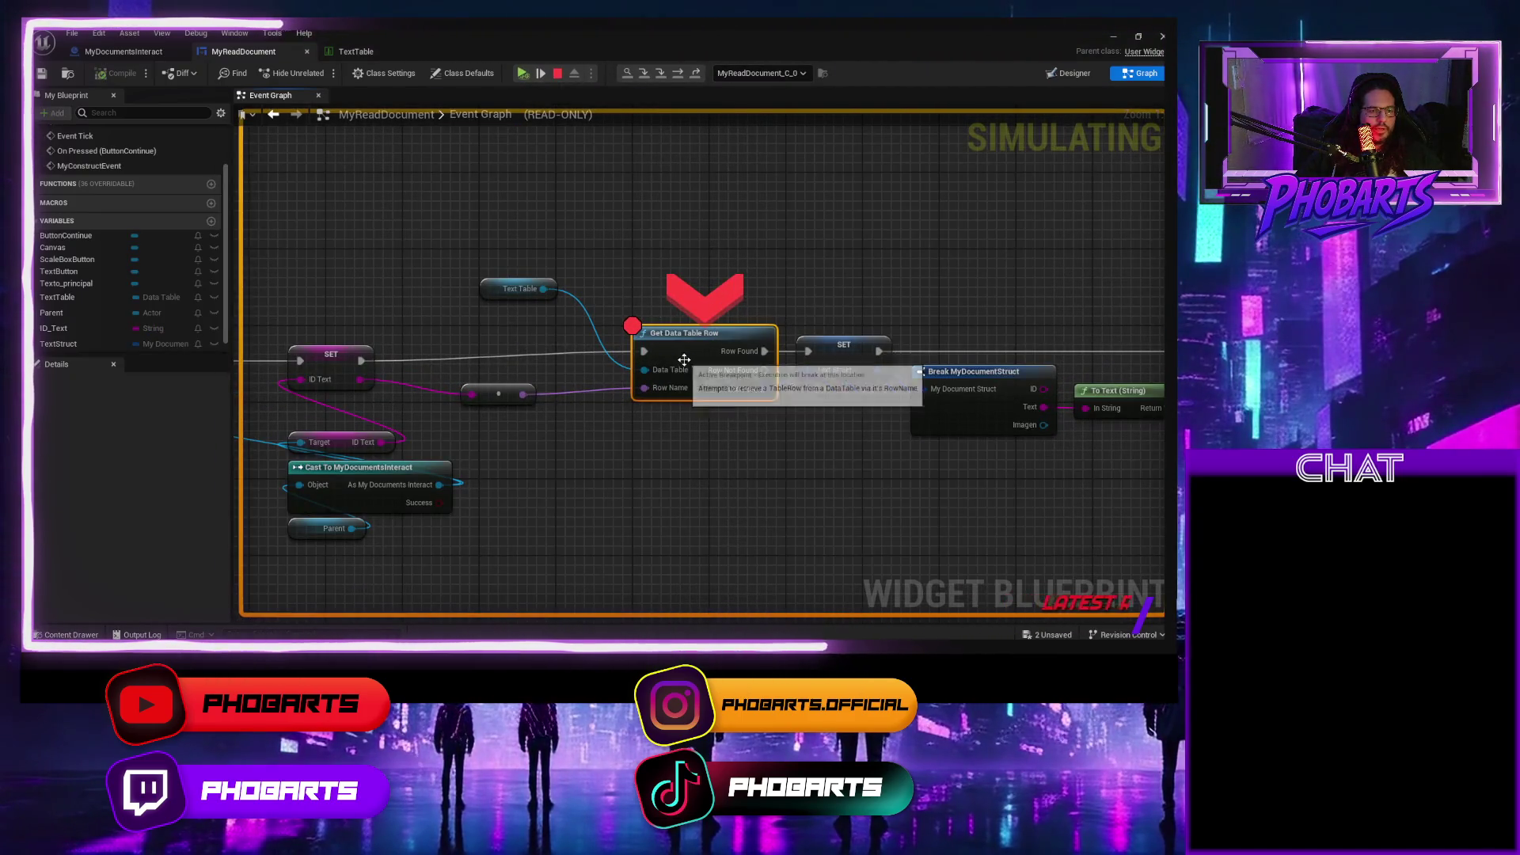
mouse_move(685, 388)
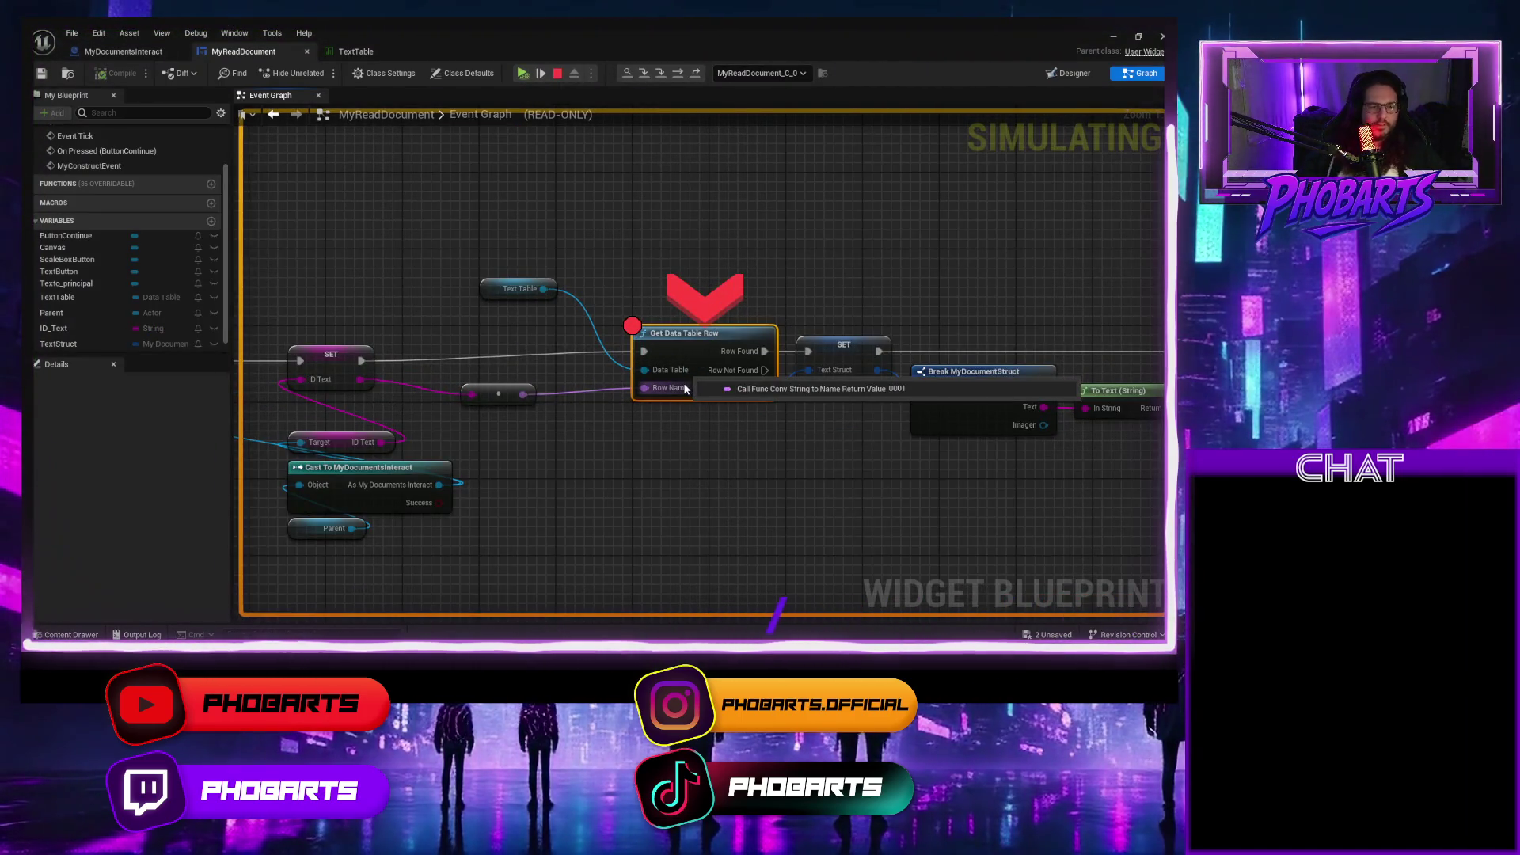
mouse_move(647, 370)
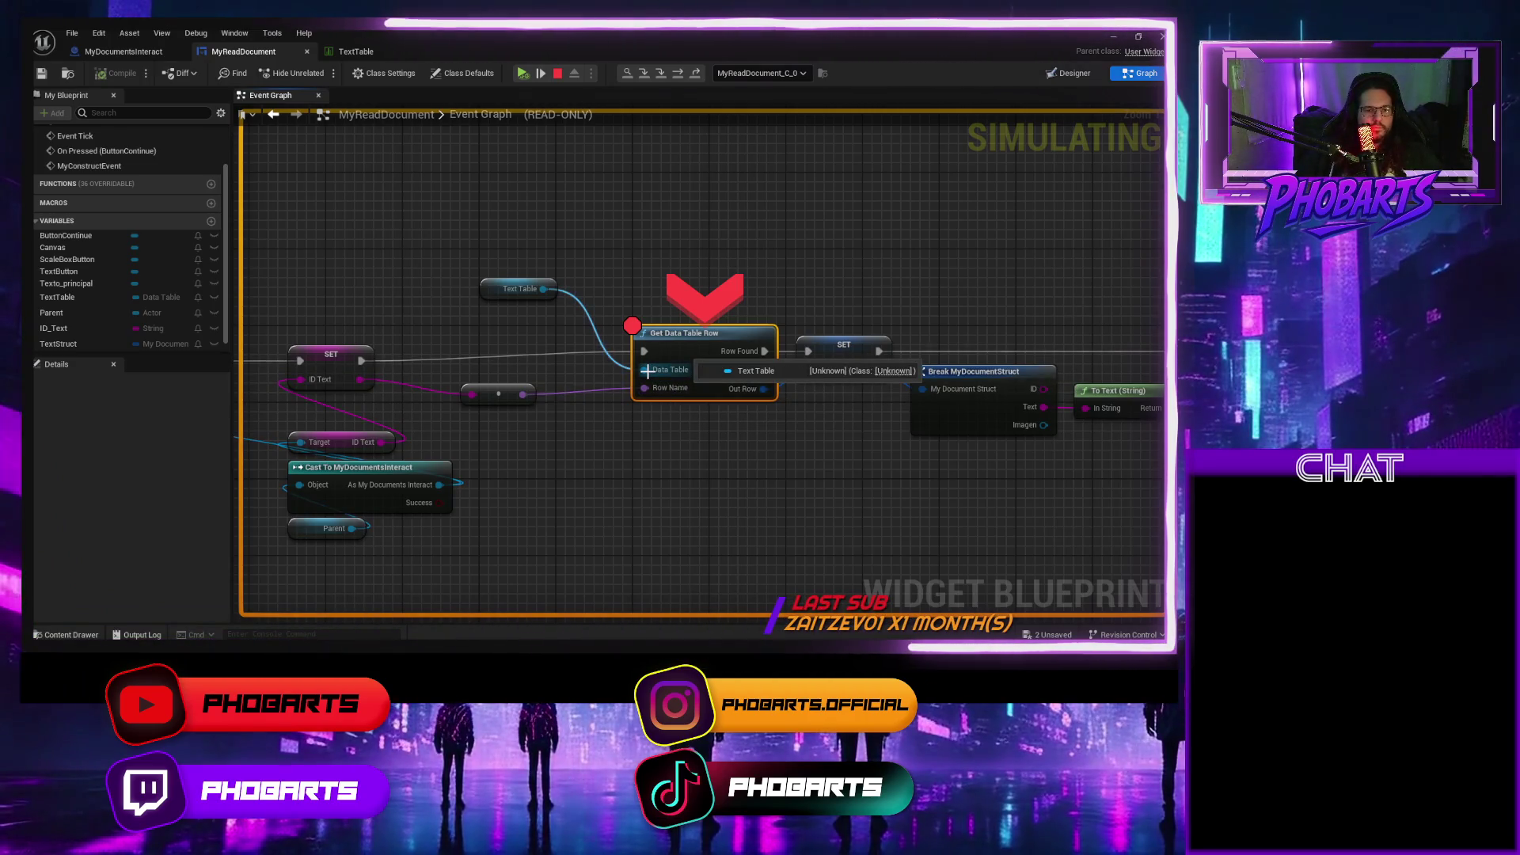
click(496, 292)
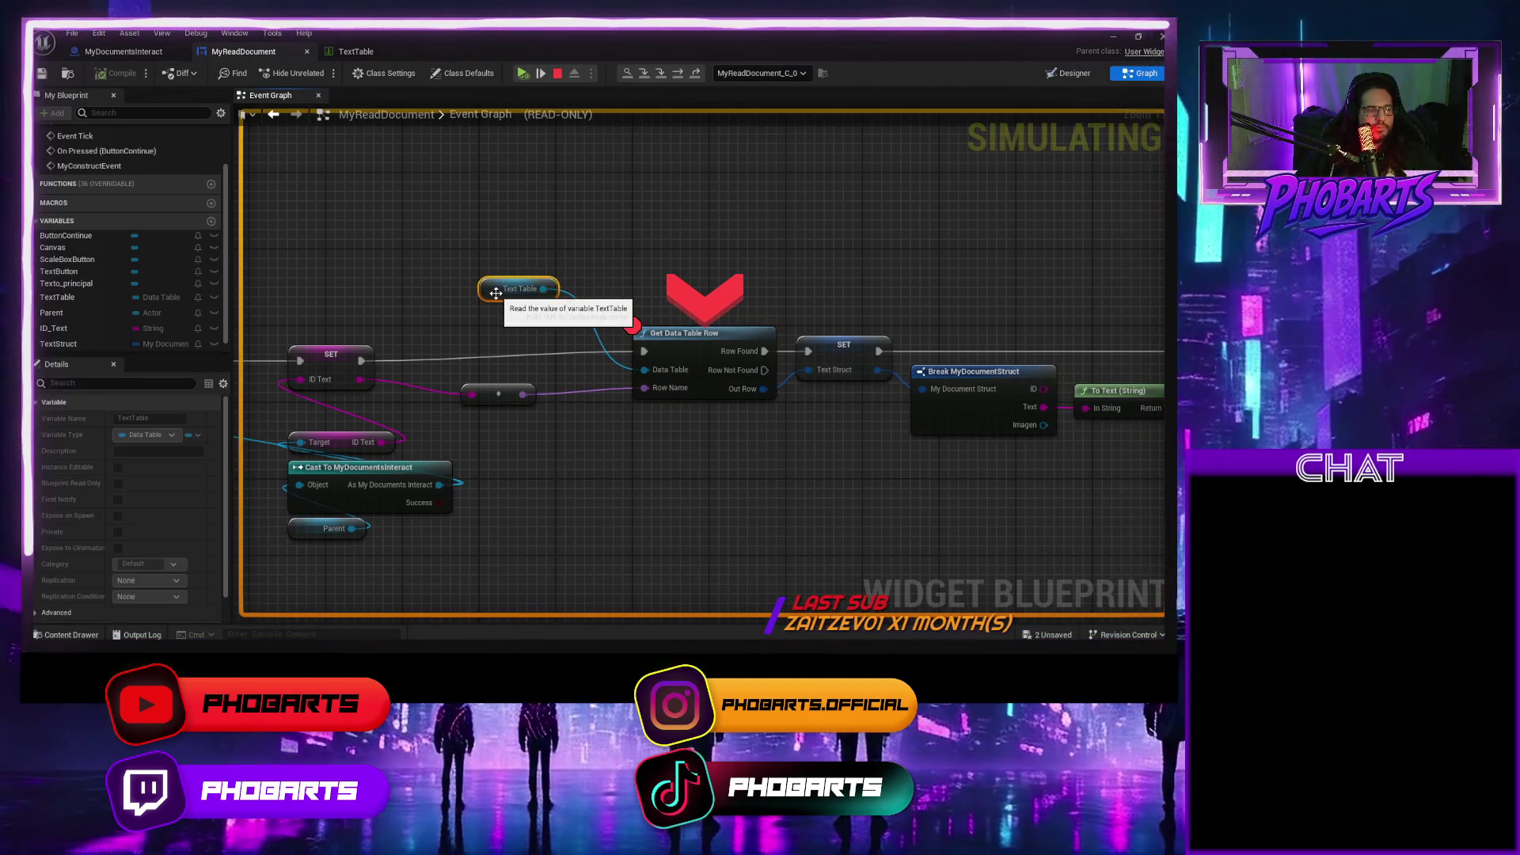
scroll(131, 505, down, 2)
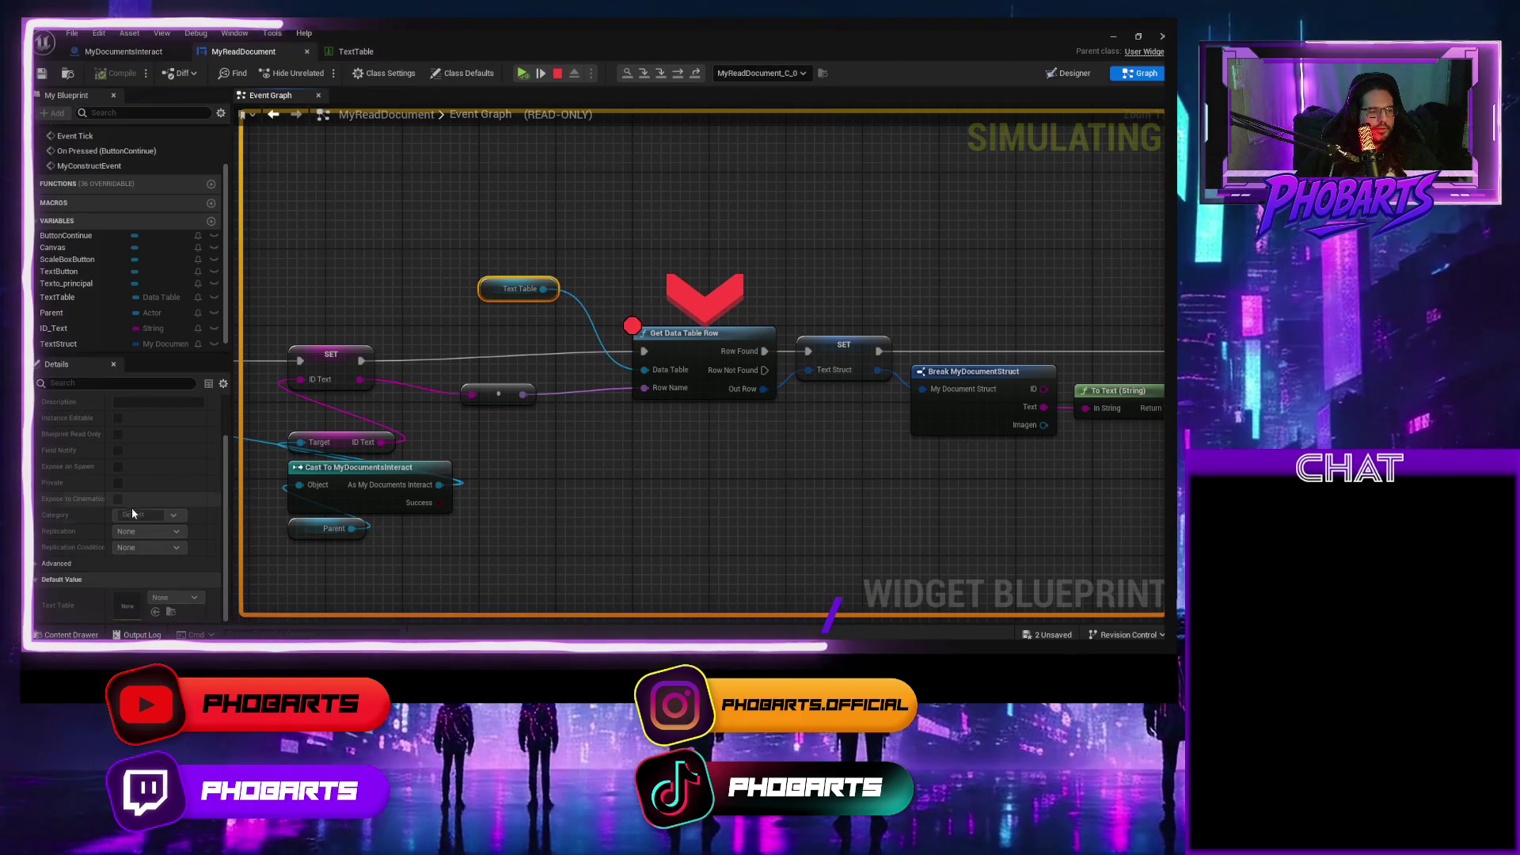
key(Escape)
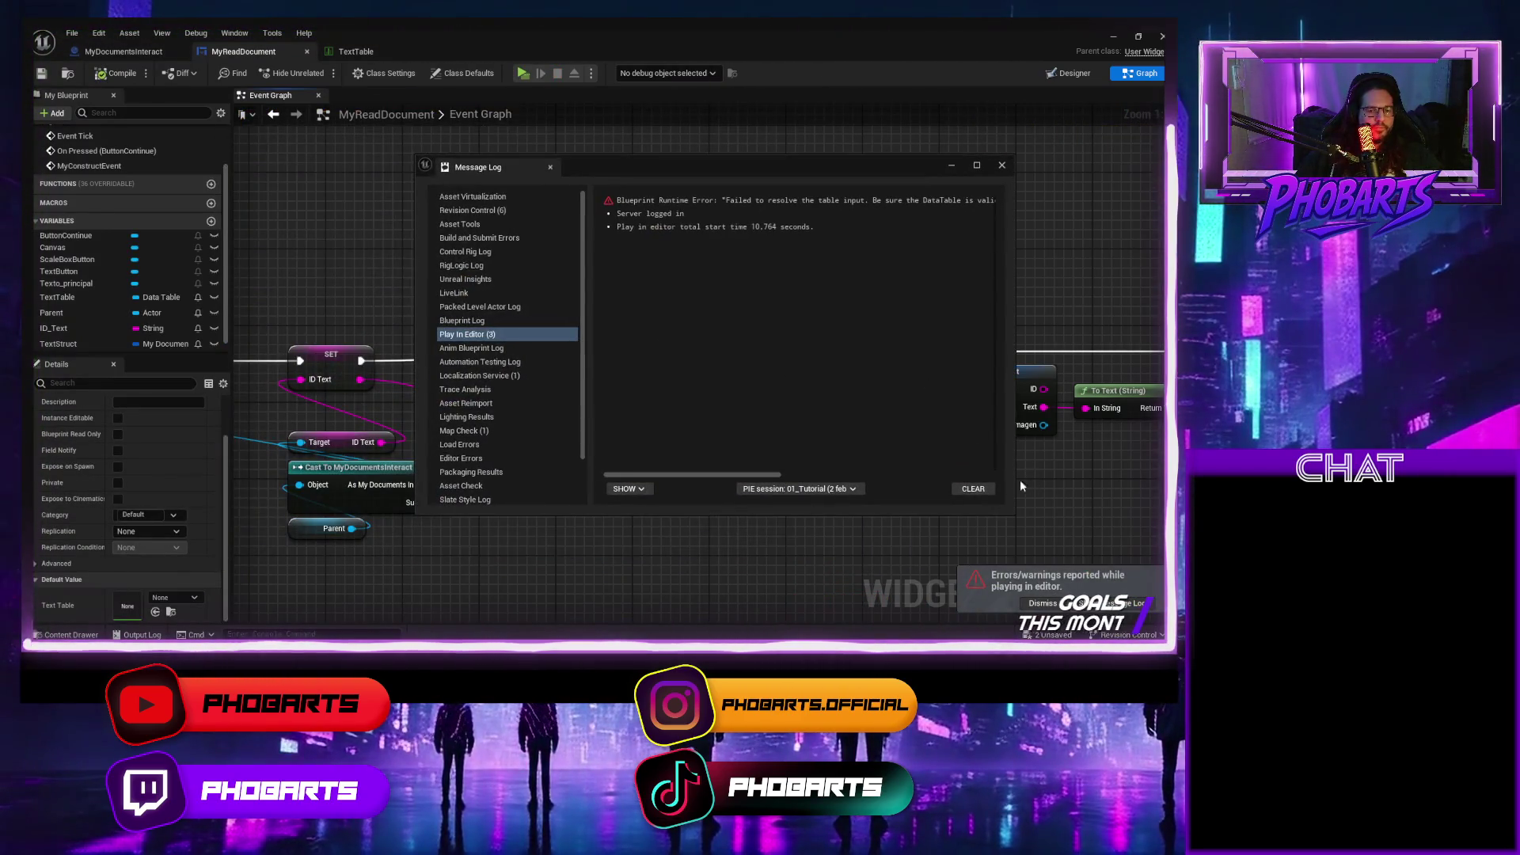
Set TextTable's default value to the TextTable data table, save MyReadDocument, and play again.
click(228, 549)
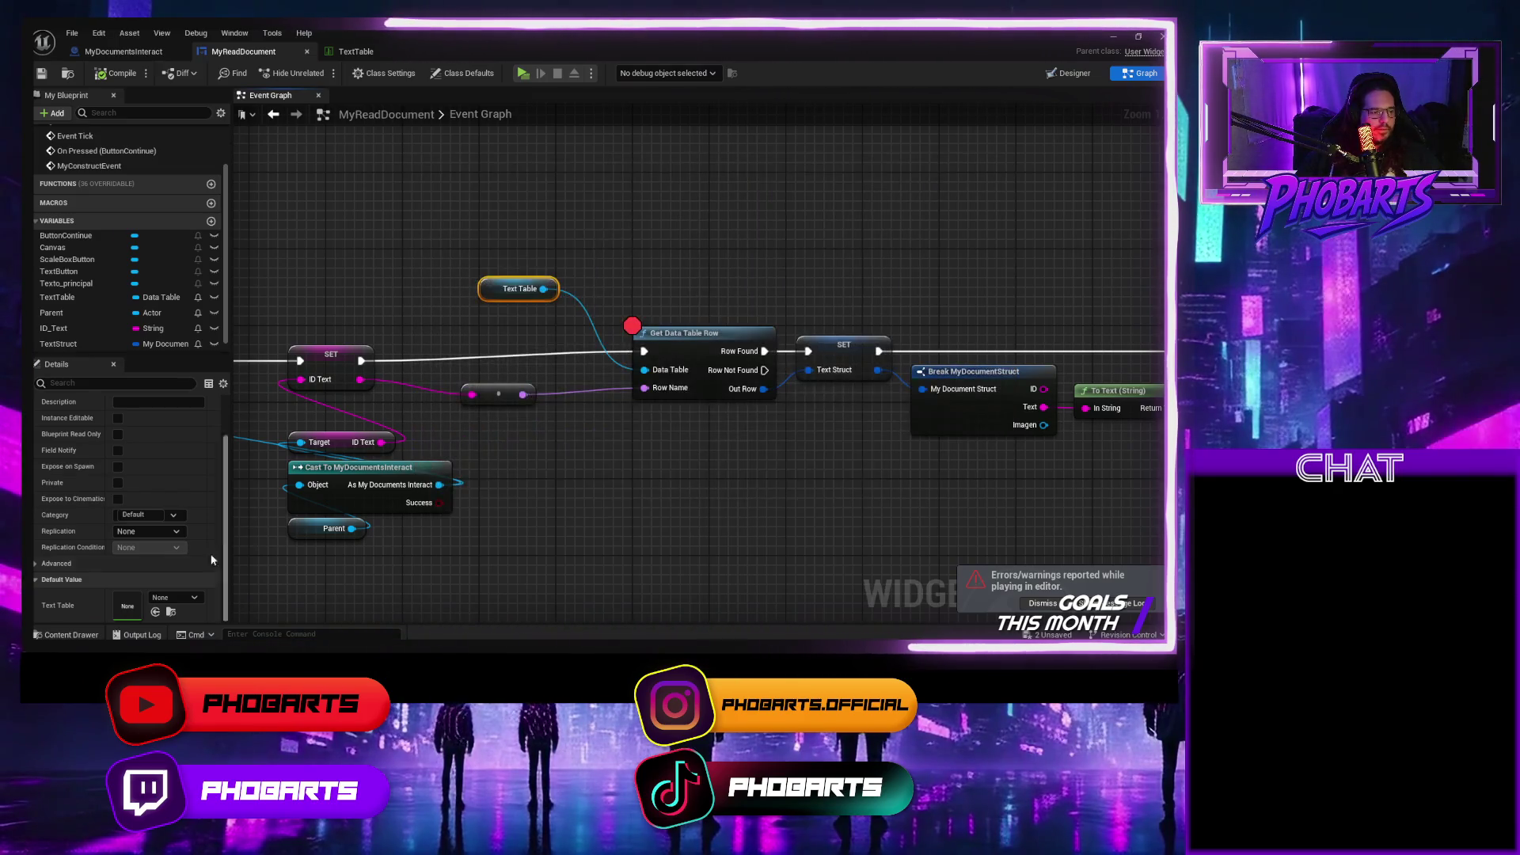
click(187, 597)
click(209, 461)
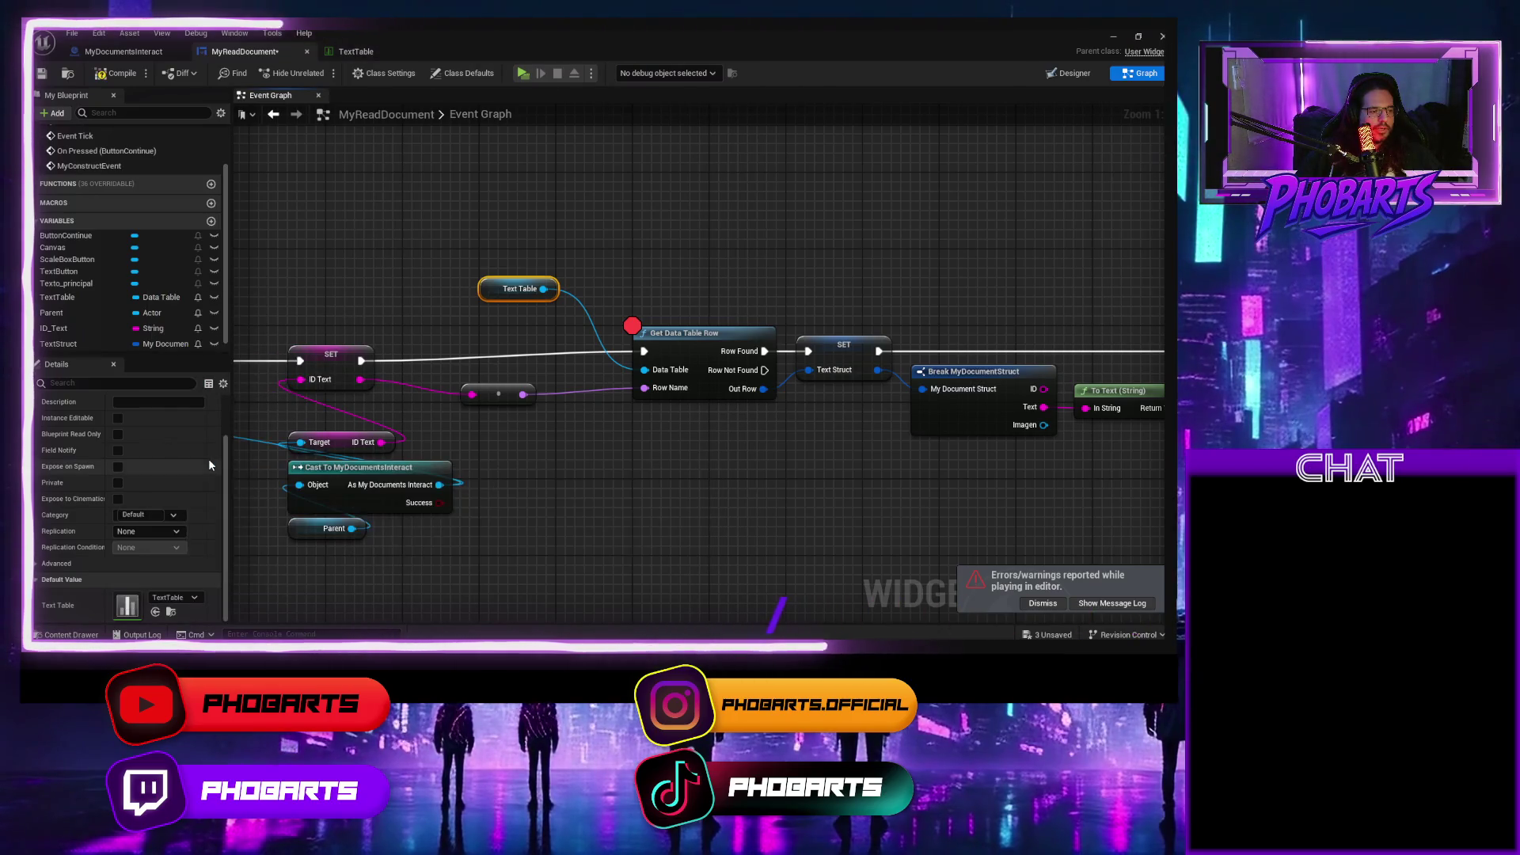
click(42, 73)
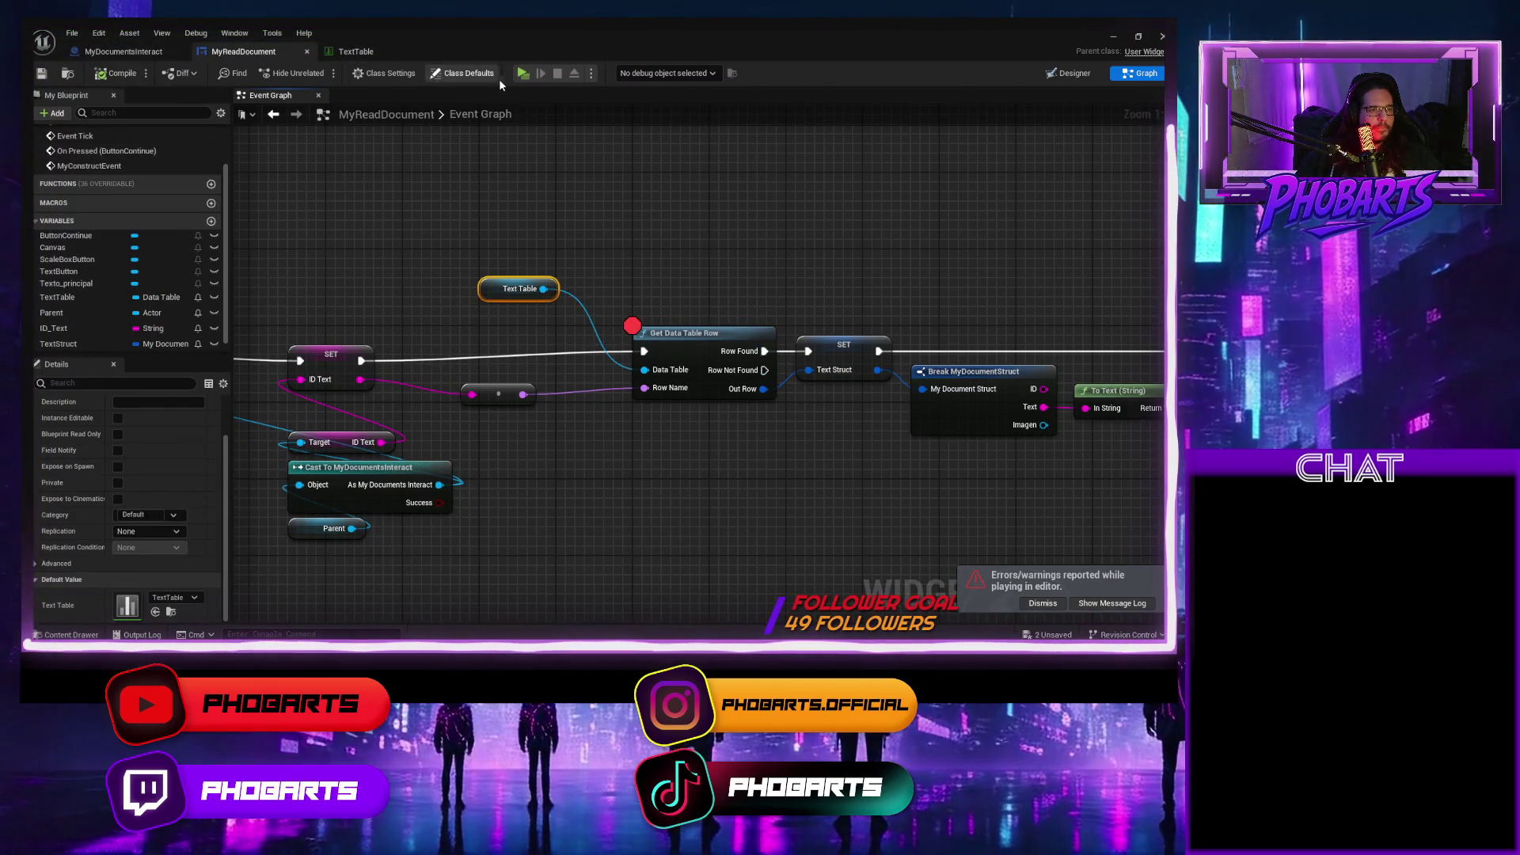
click(523, 73)
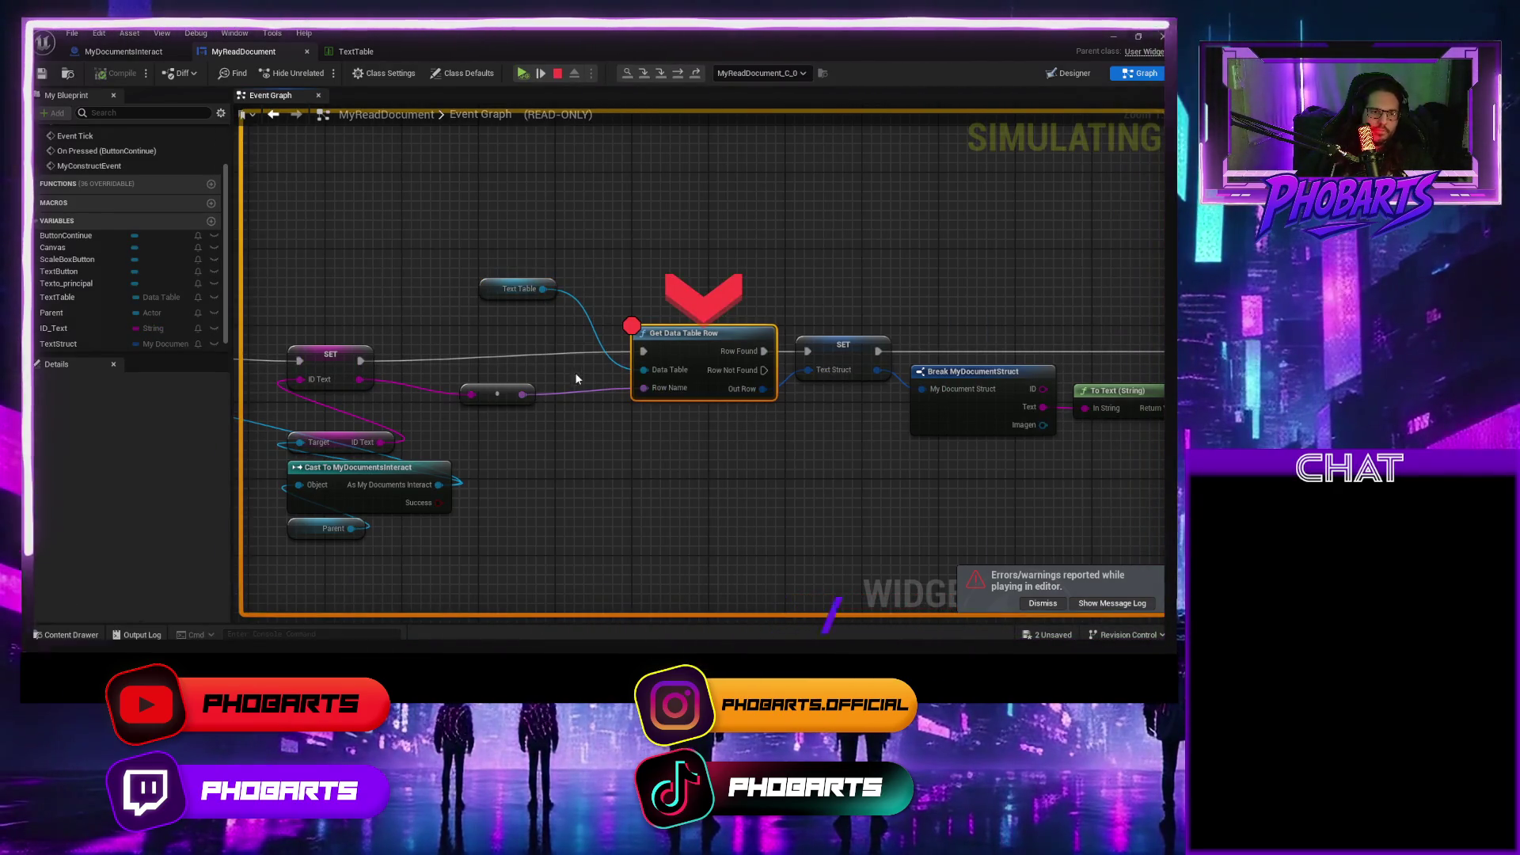
Check the Data Table pin holds TextTable, step to SetText, remove its breakpoint, and resume.
mouse_move(641, 369)
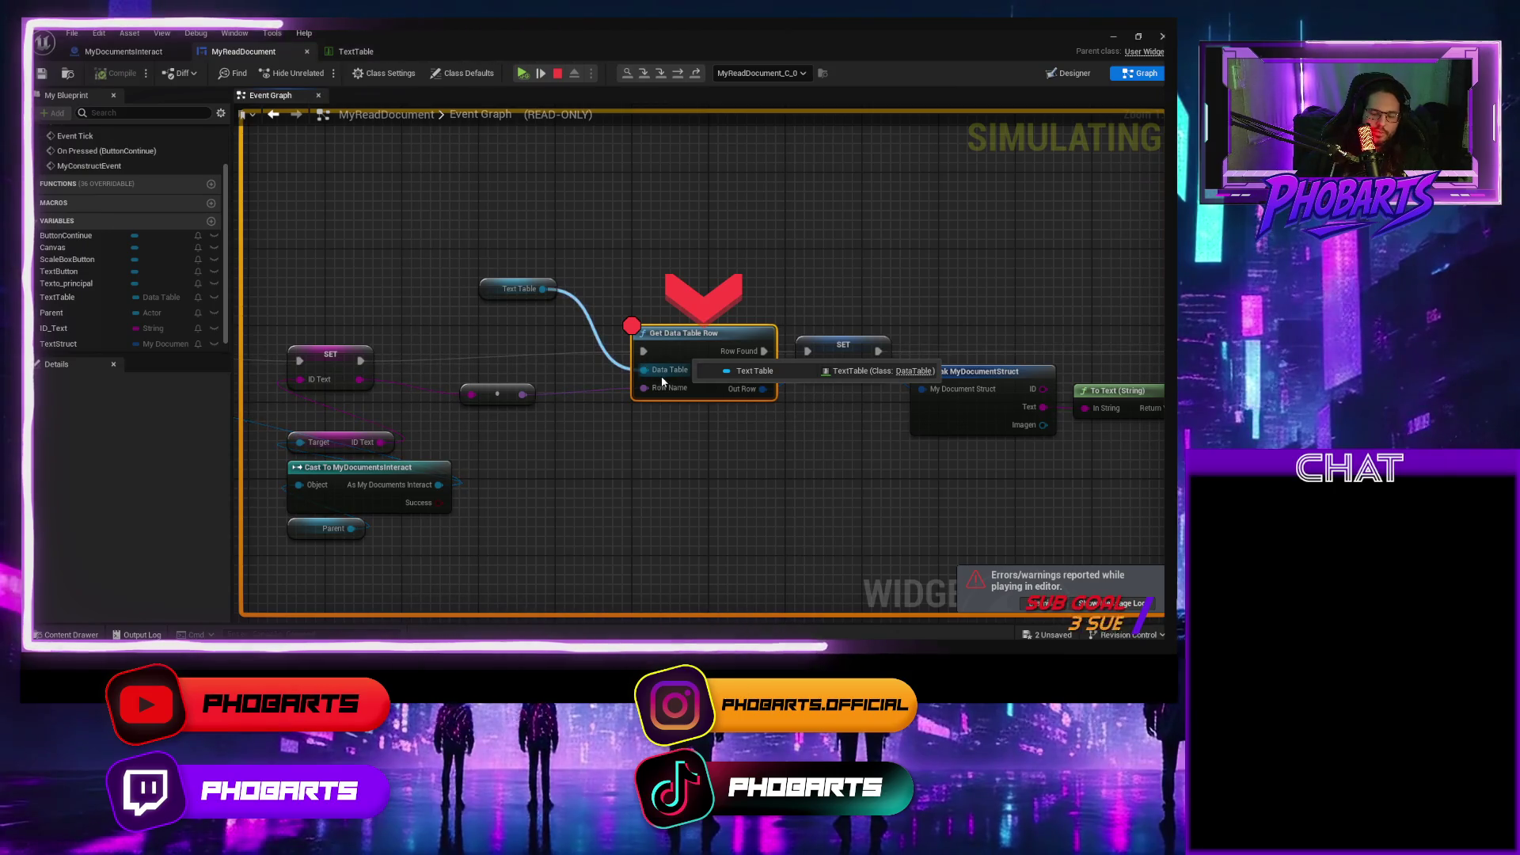
key(F10)
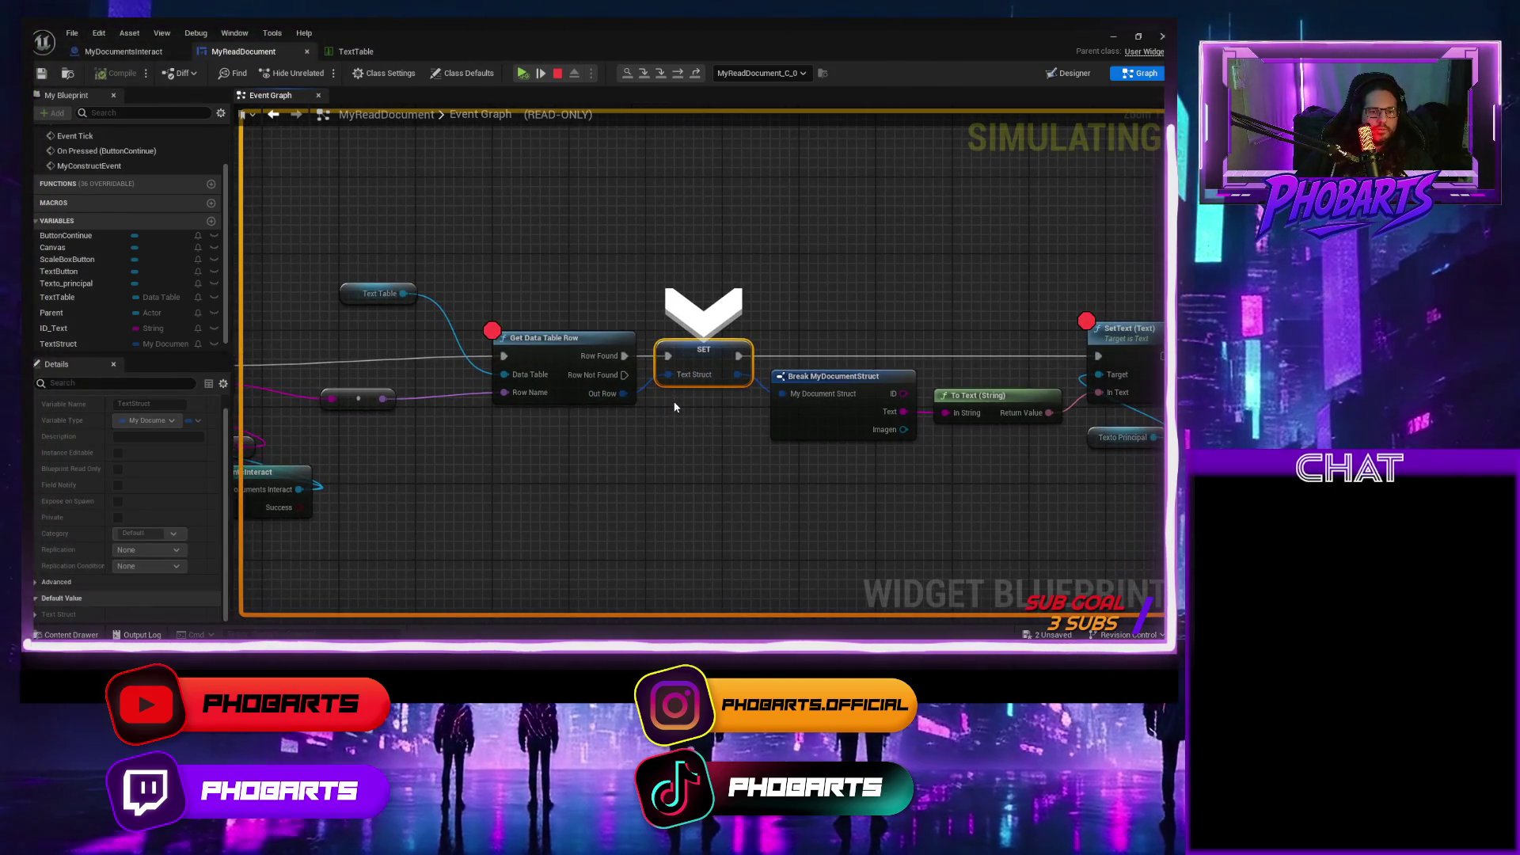
key(F10)
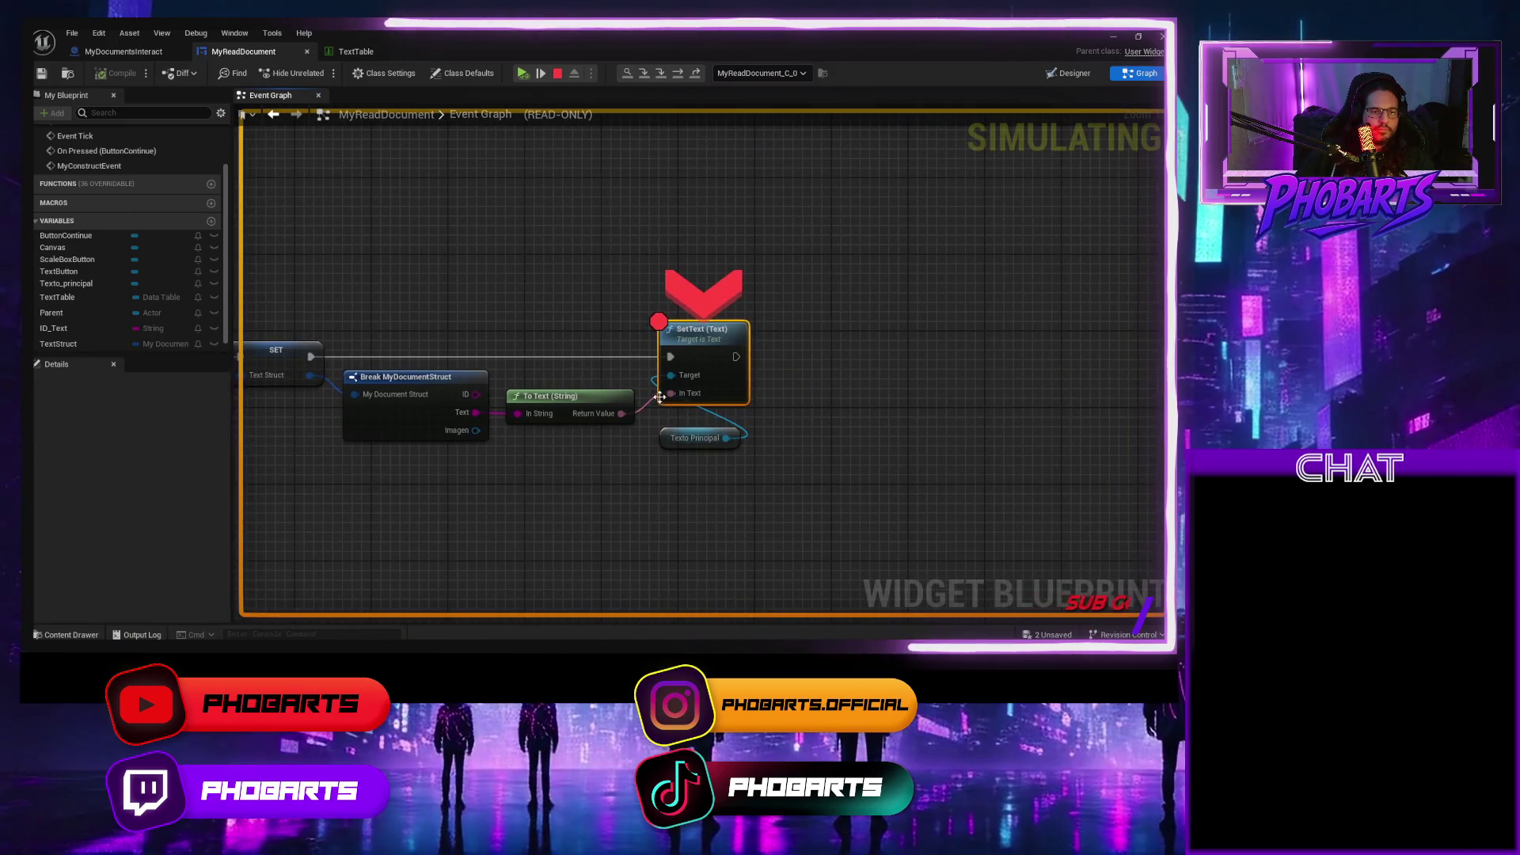
mouse_move(669, 394)
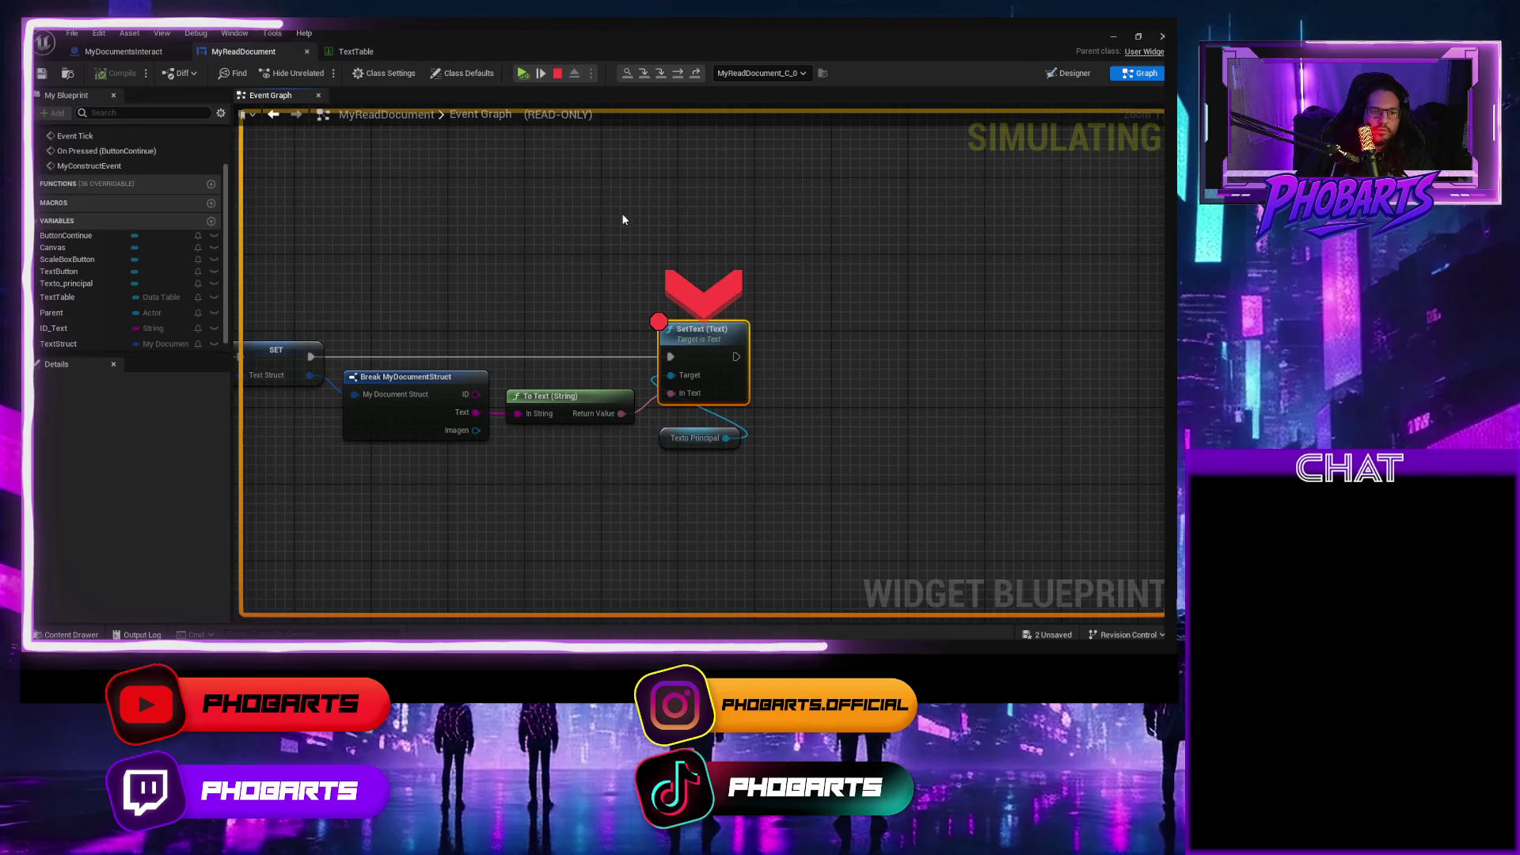
key(F9)
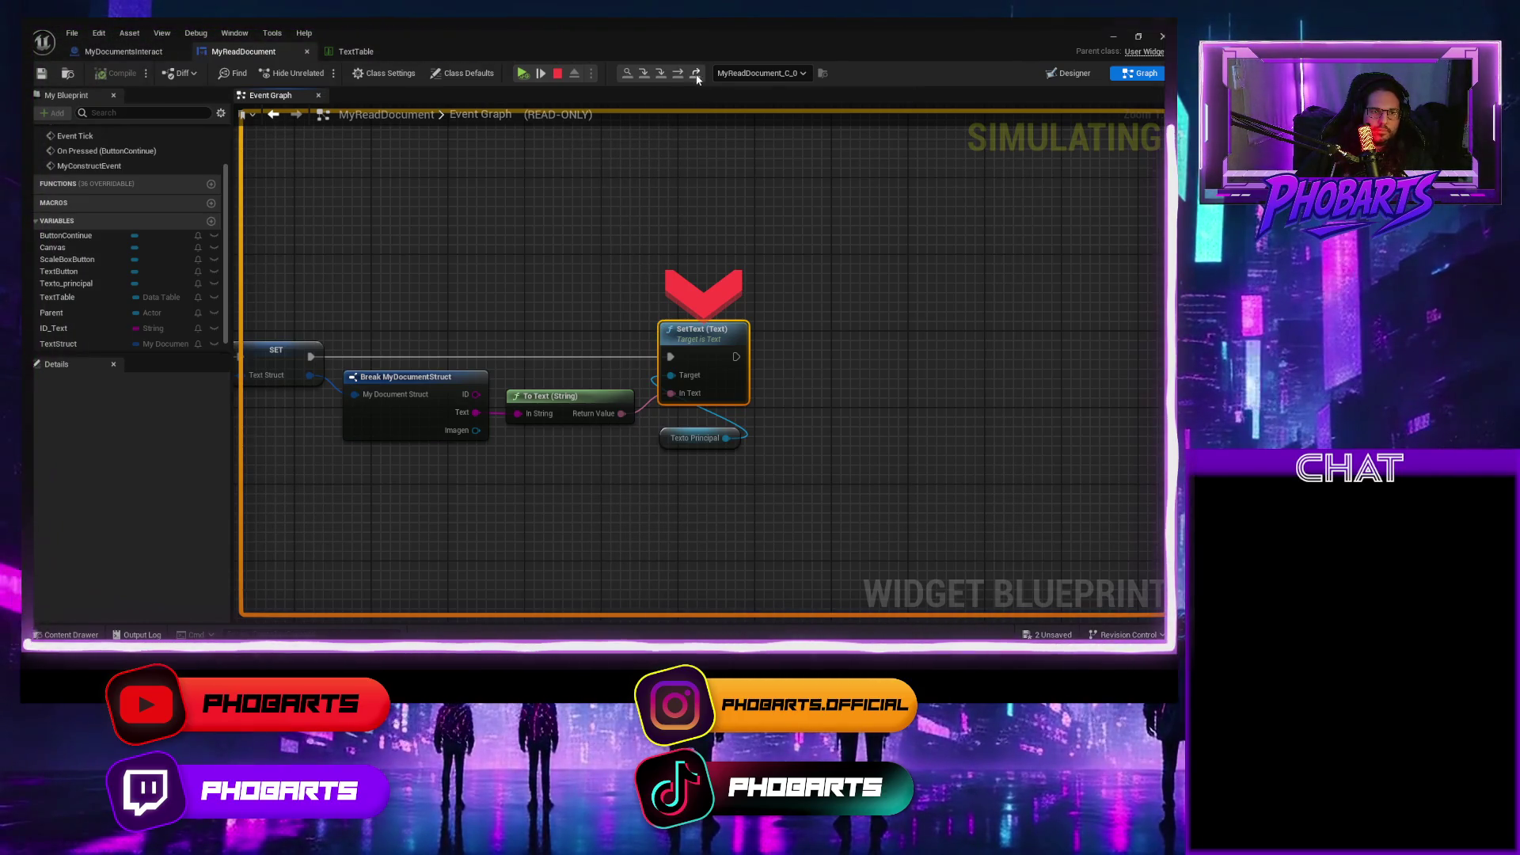
click(695, 74)
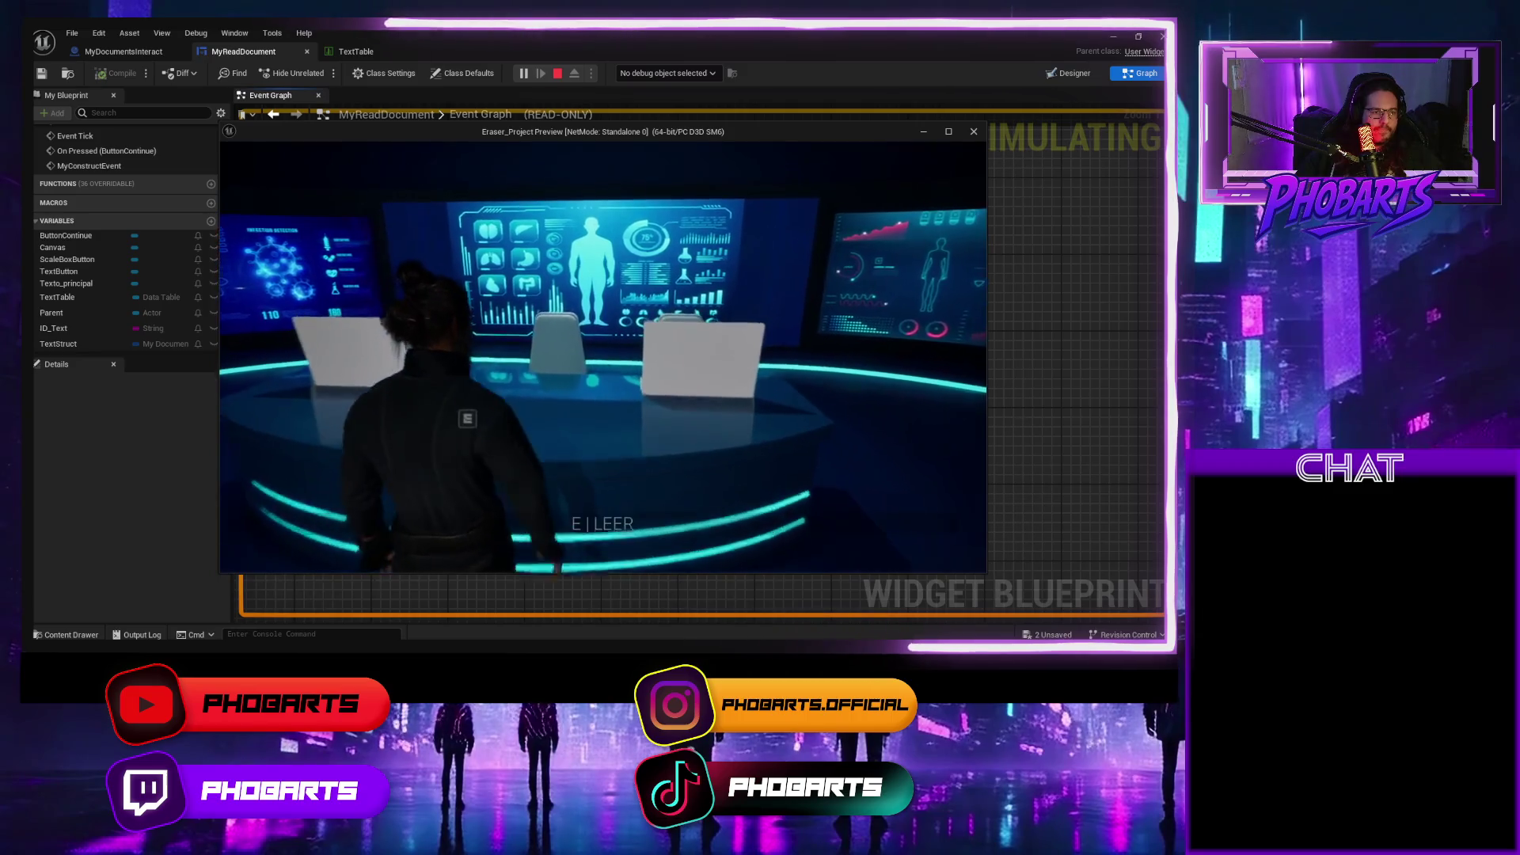
Walk to the tablet and the desk with screens and read both documents in-game.
key(w)
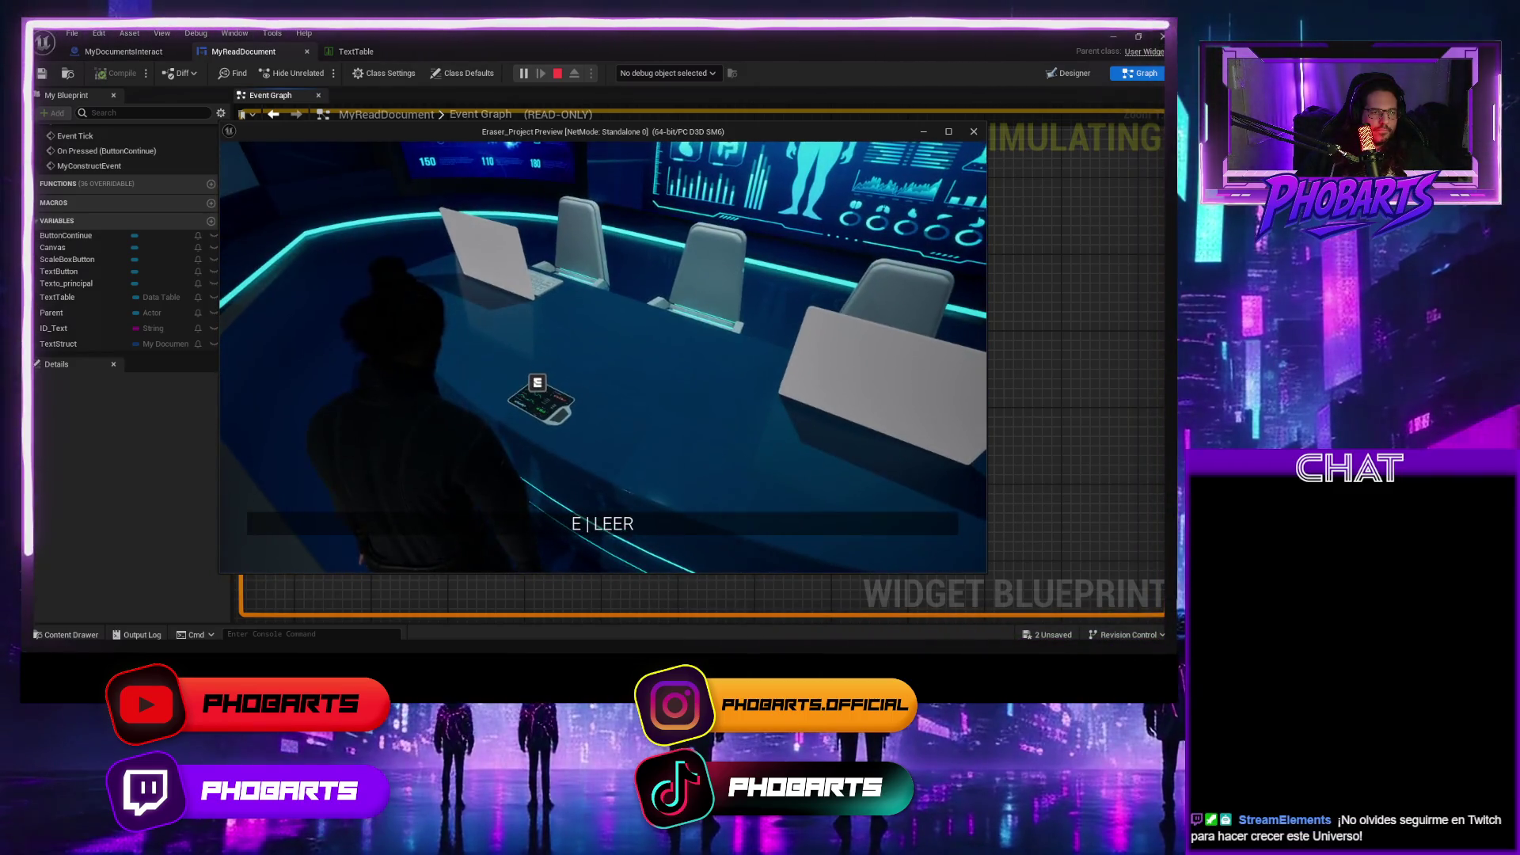
key(e)
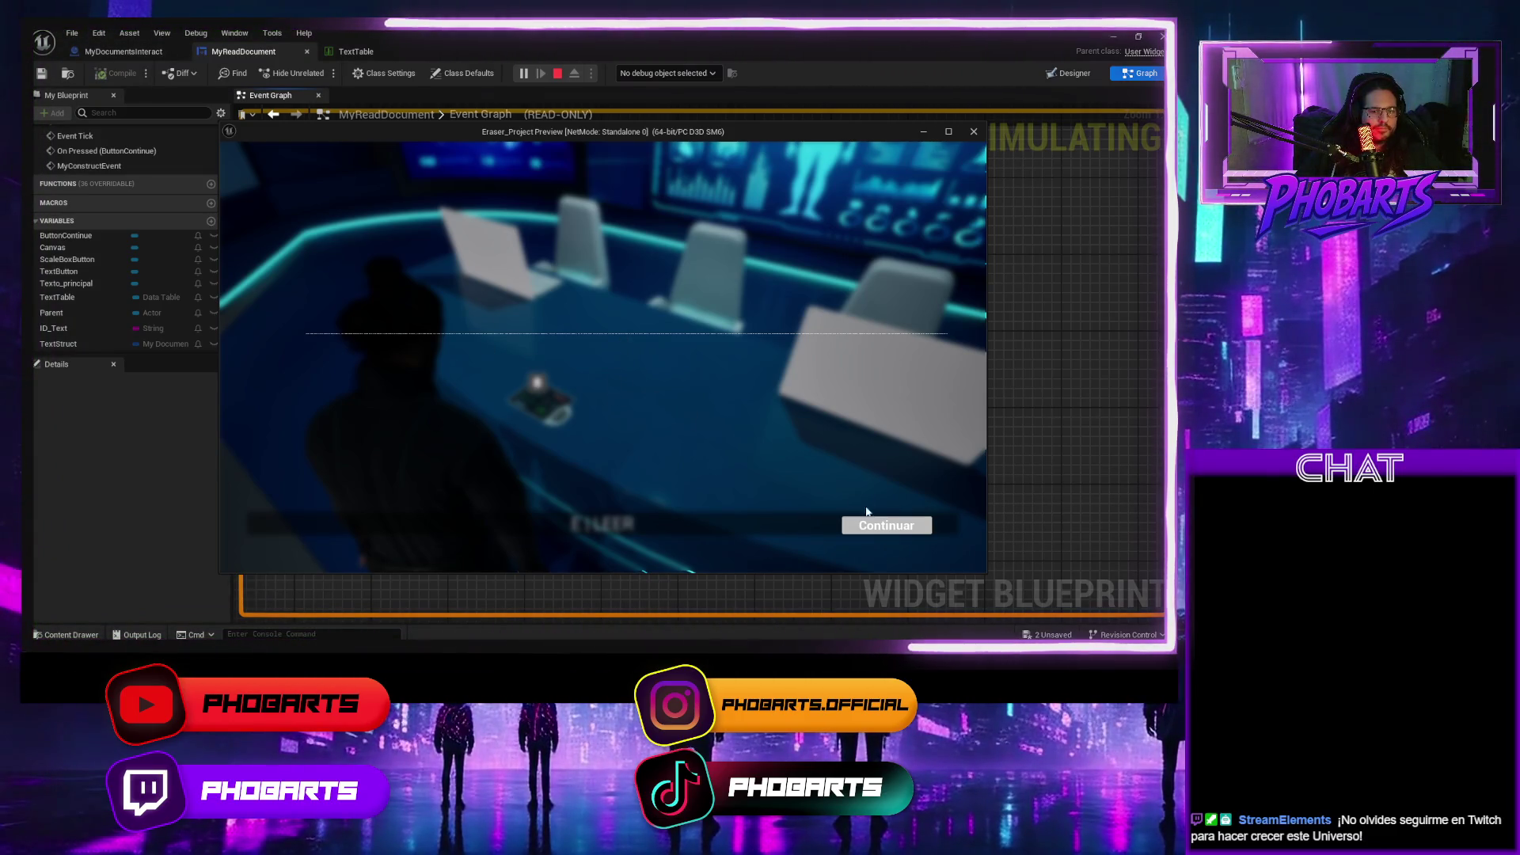
click(876, 526)
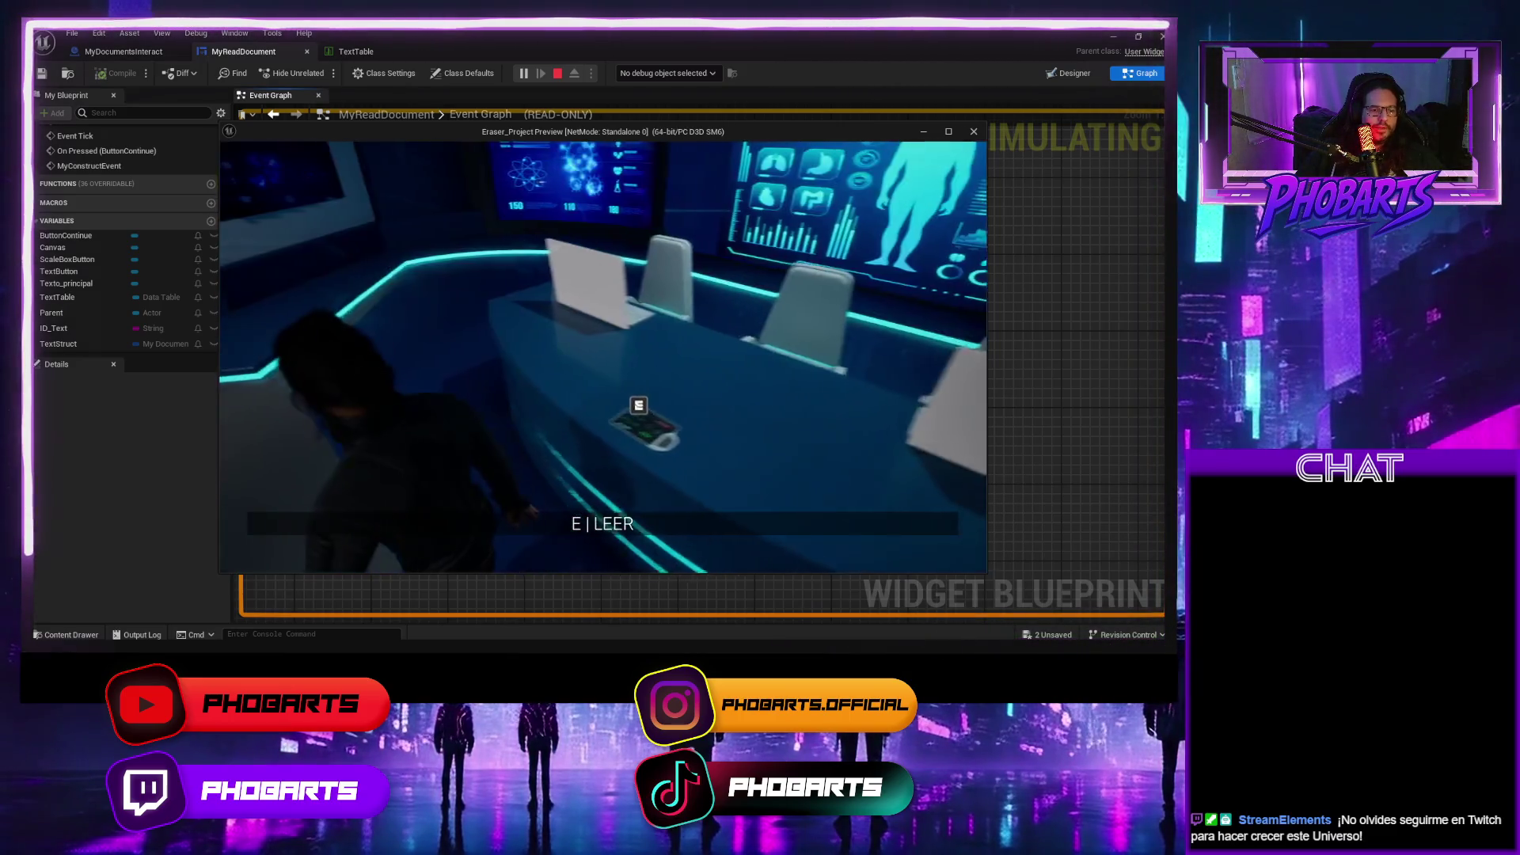
key(w)
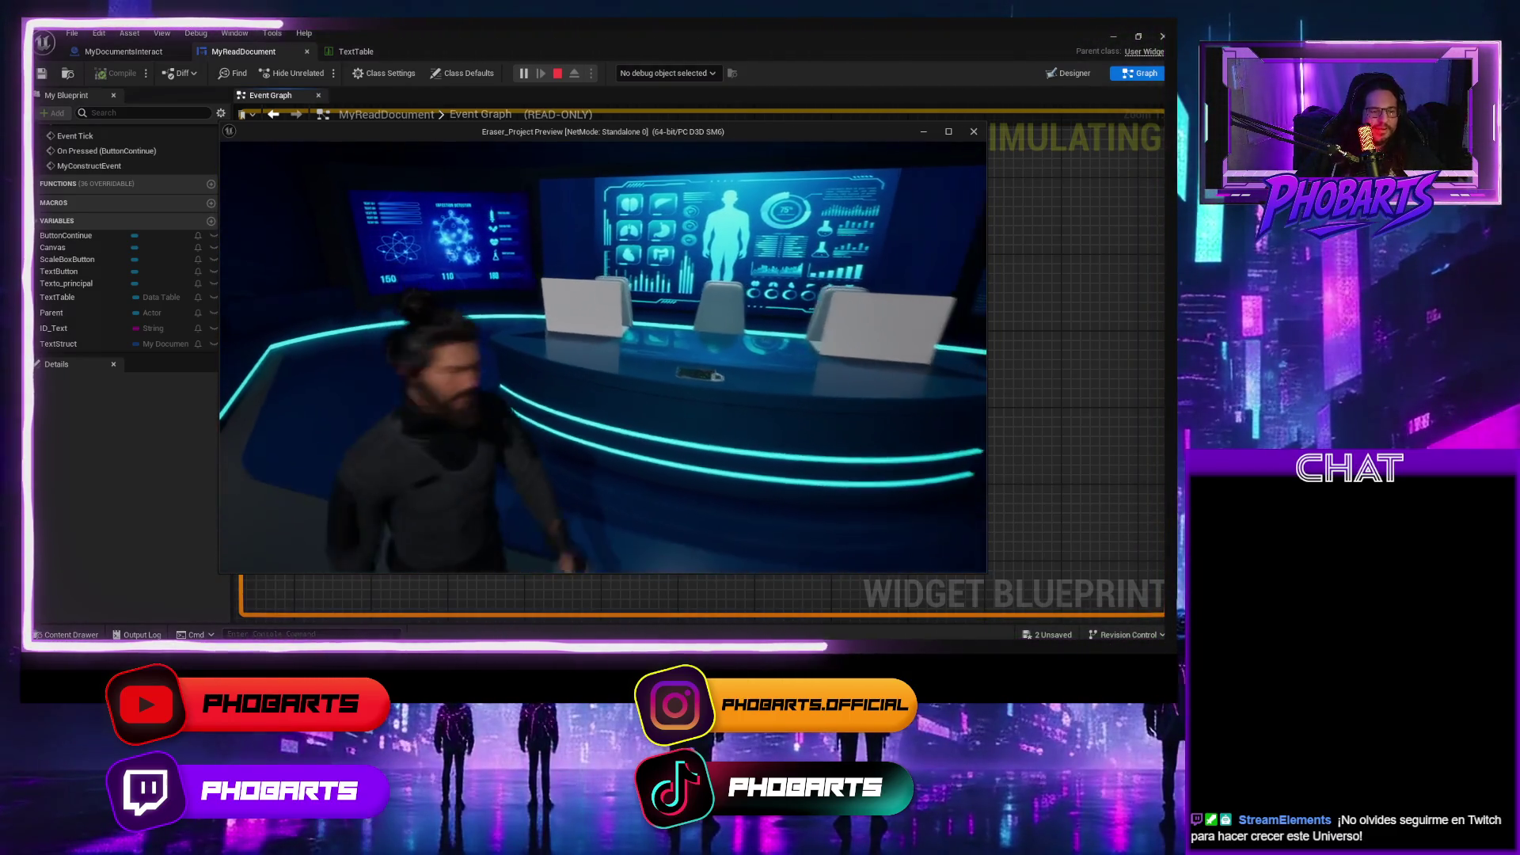
key(e)
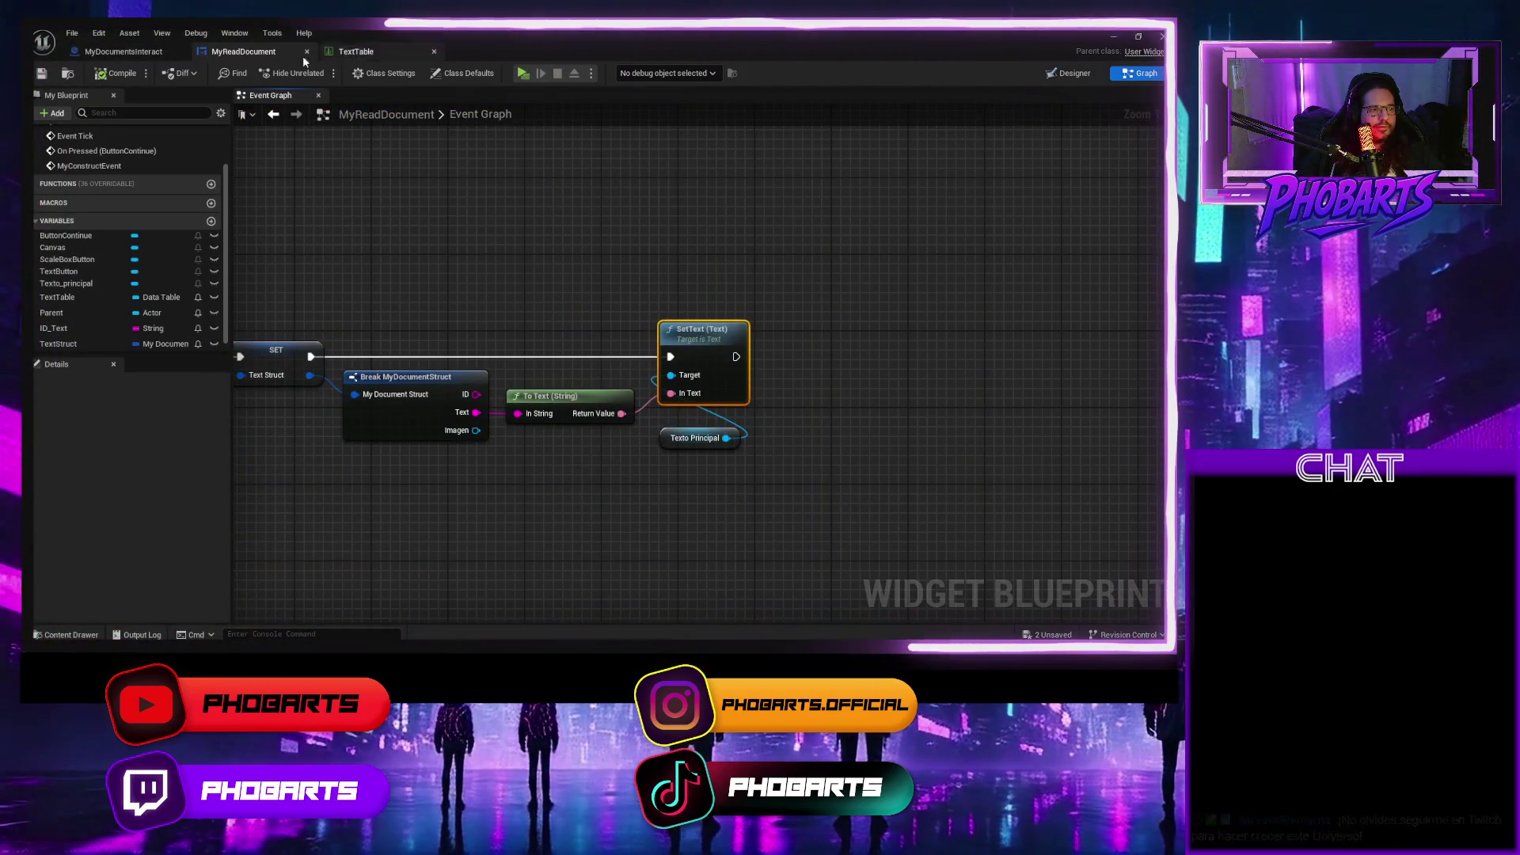
End the play session and switch MyReadDocument from its graph to the Designer layout.
click(358, 53)
click(237, 52)
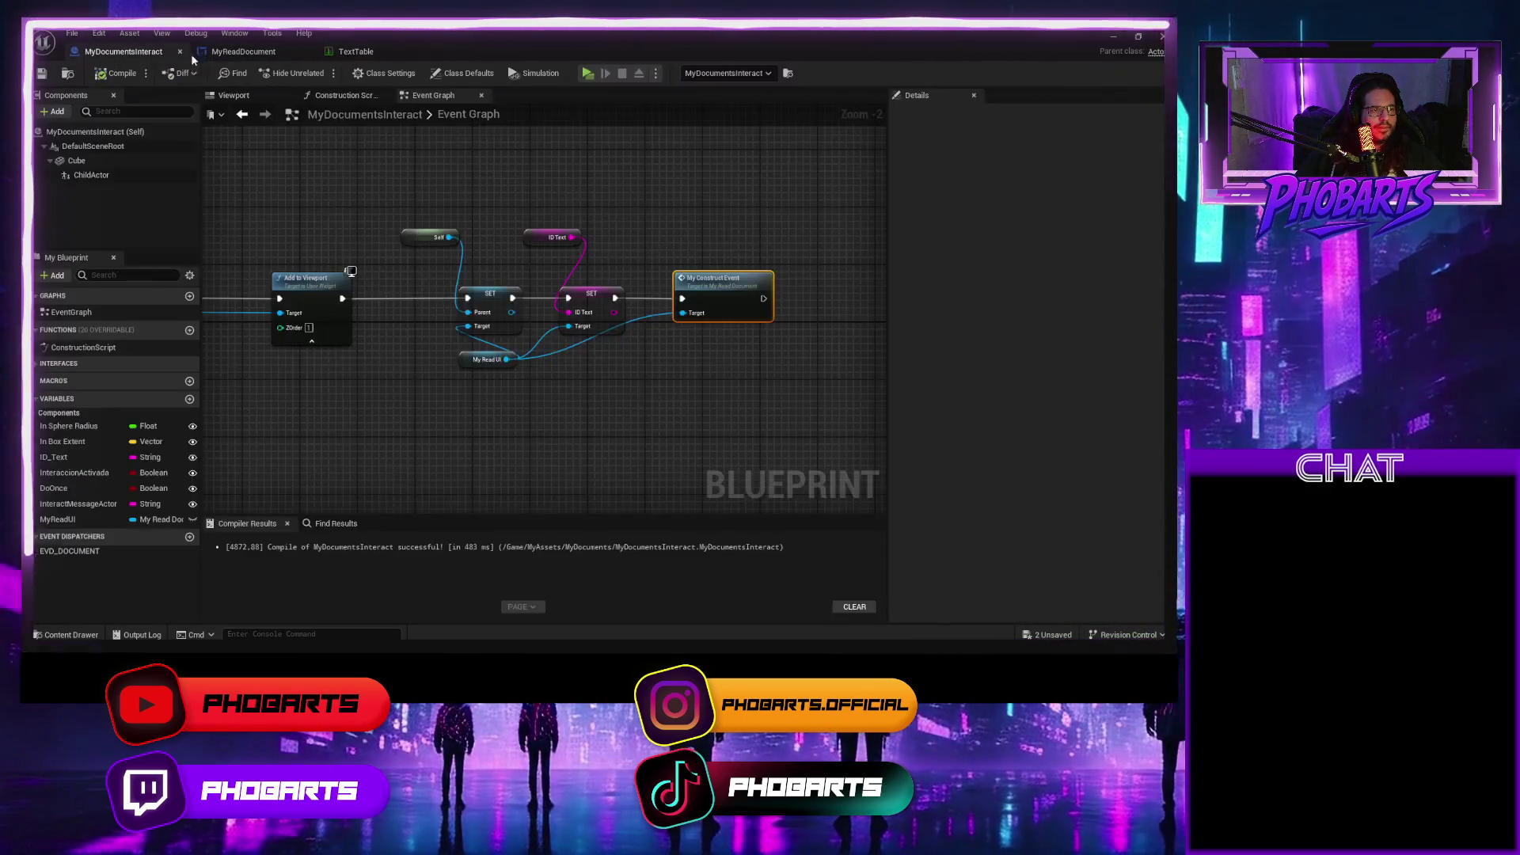
scroll(667, 280, down, 3)
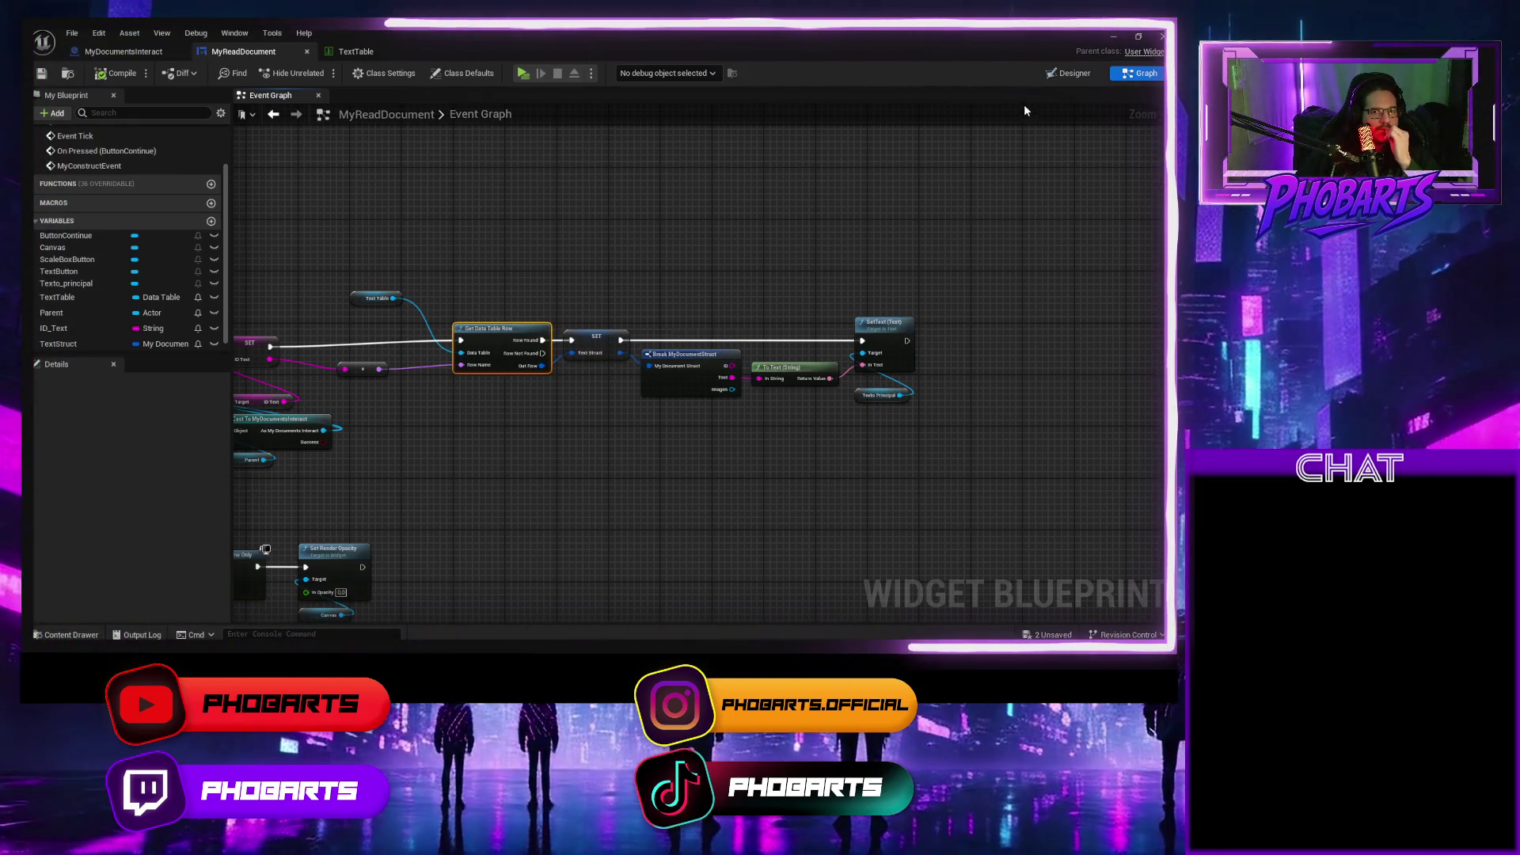
click(1061, 72)
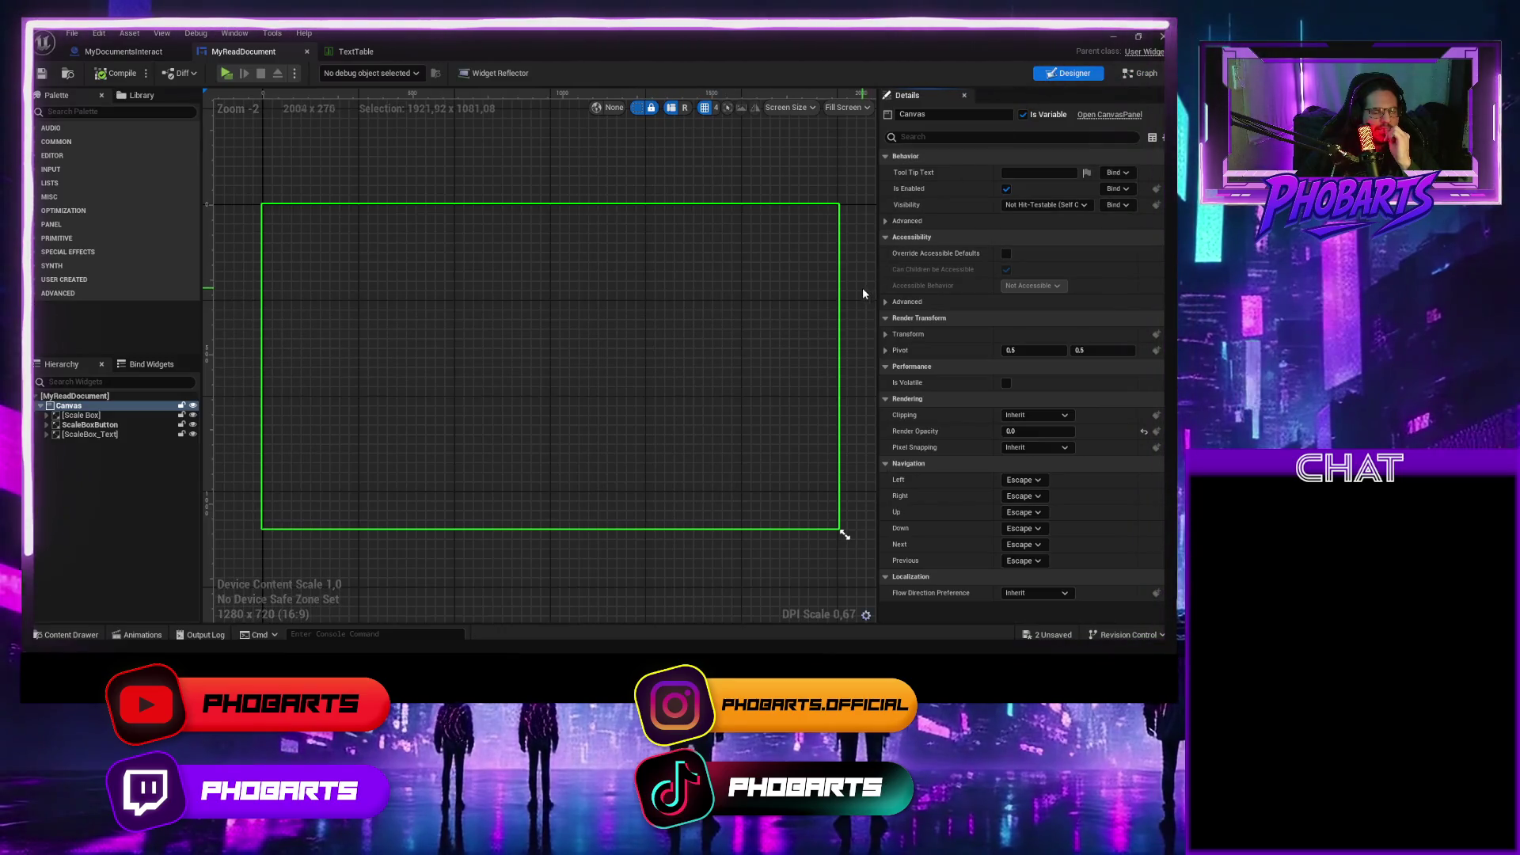
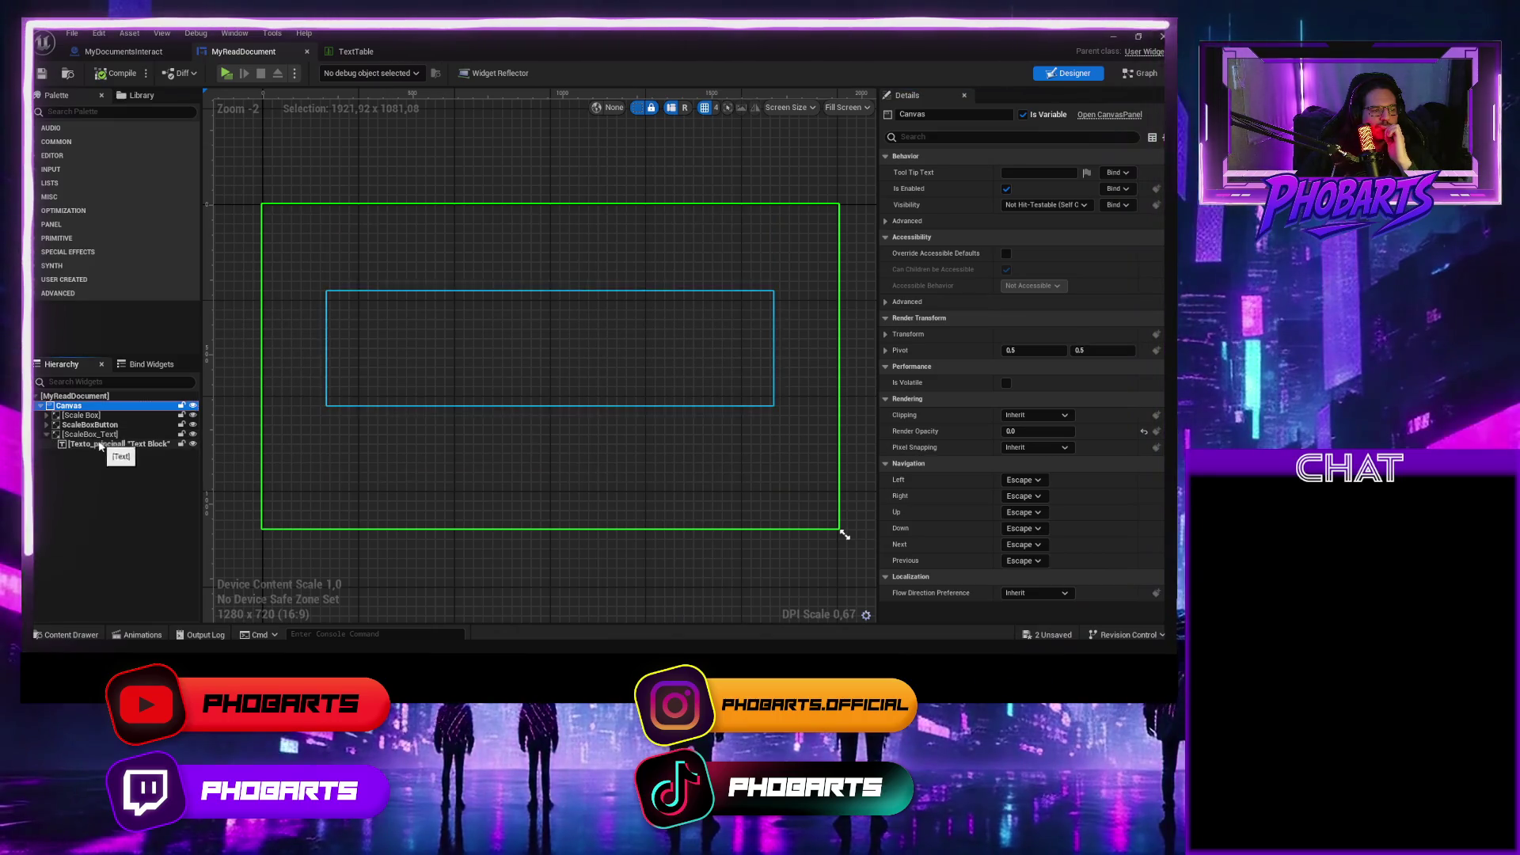
Set the Texto_principal text block's vertical alignment to Fill.
click(101, 434)
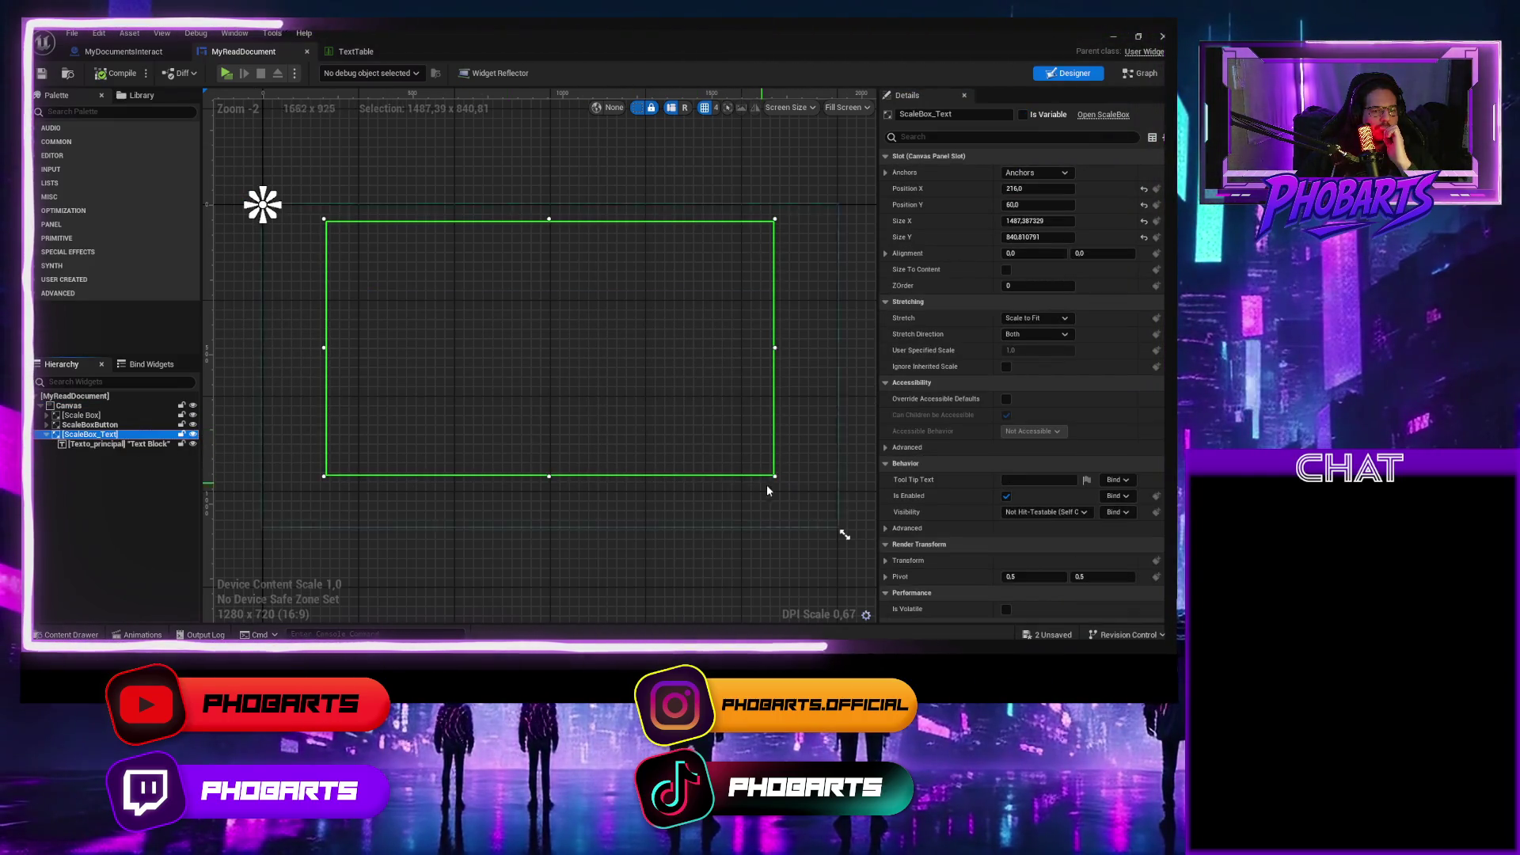
click(101, 444)
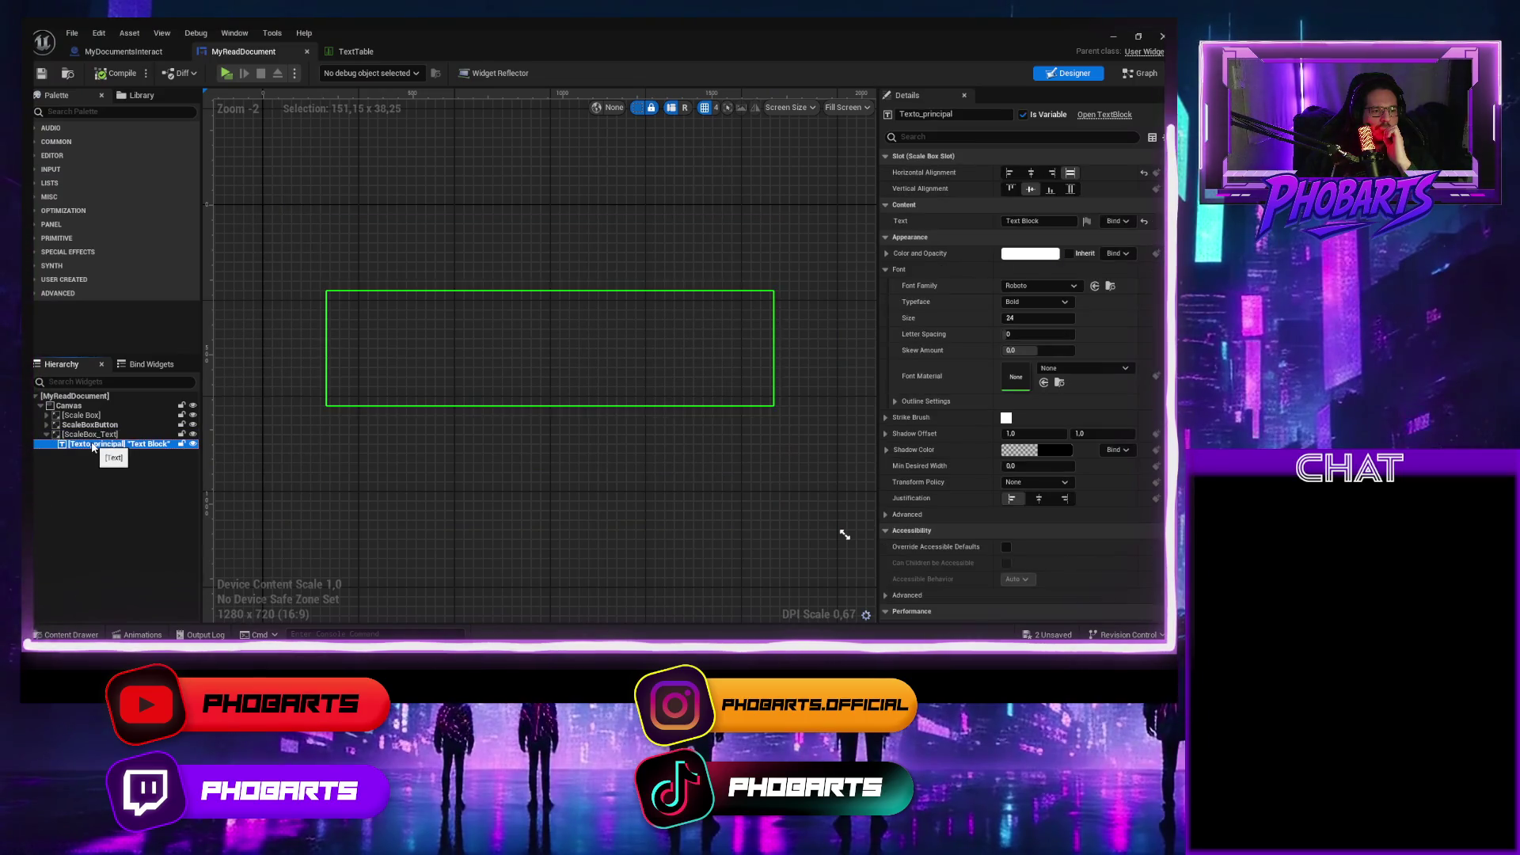
click(1070, 190)
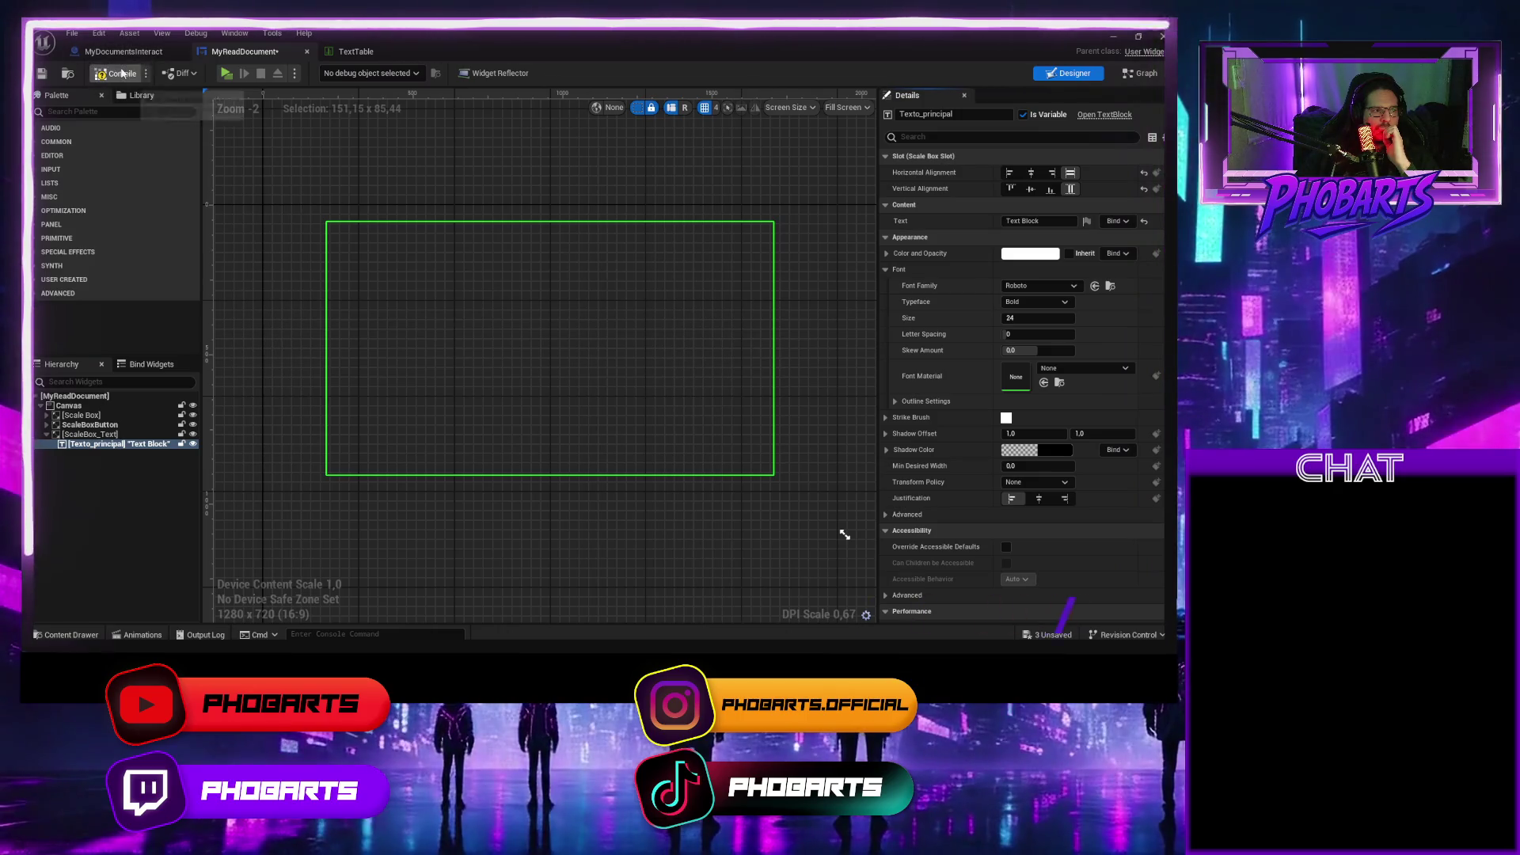
Compile the MyReadDocument widget and run a quick play test.
click(121, 72)
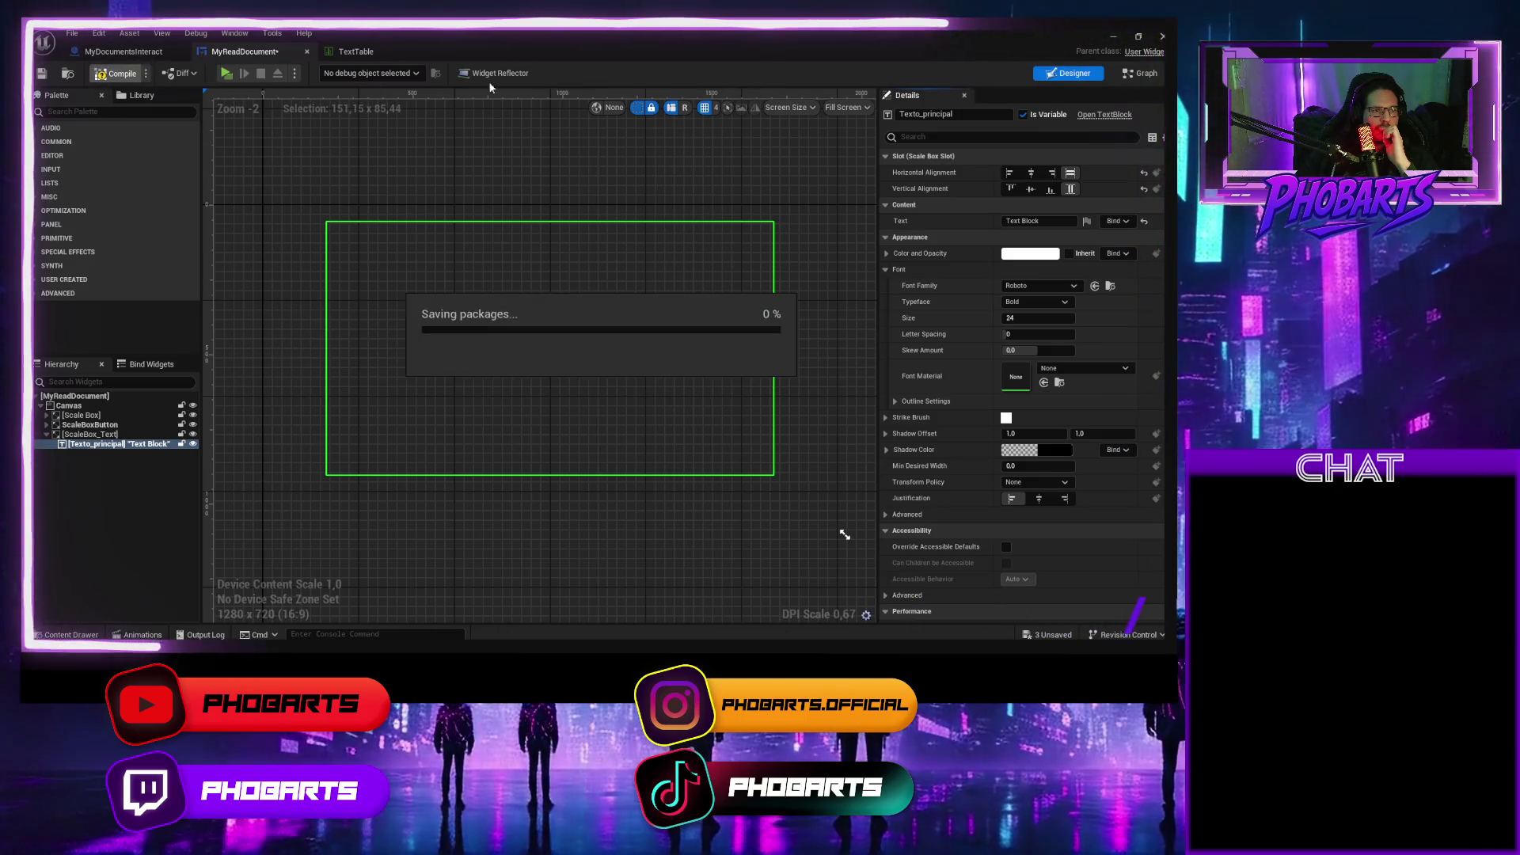
click(224, 73)
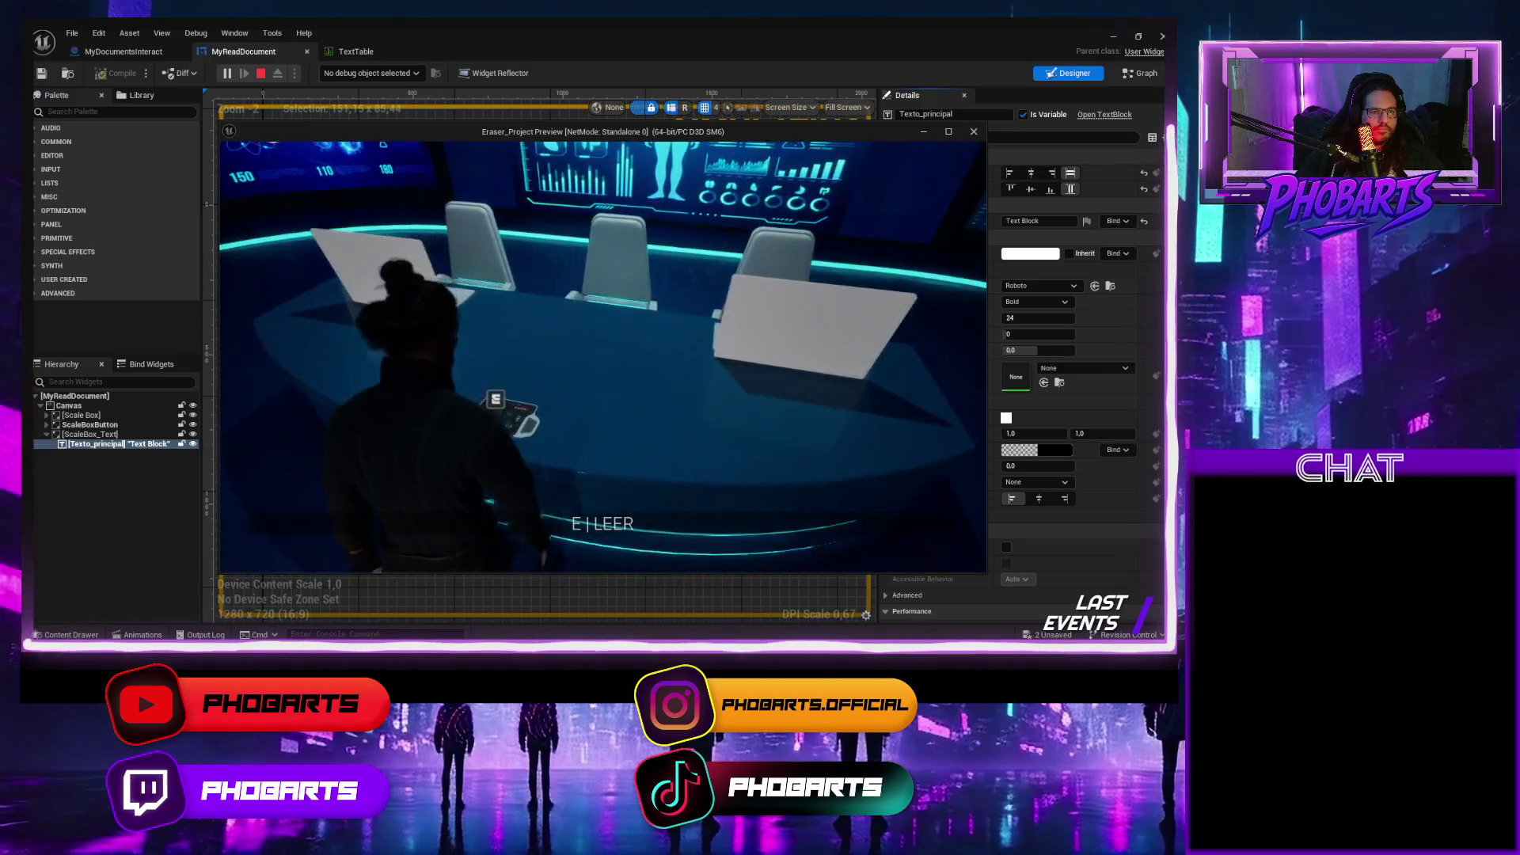
key(Escape)
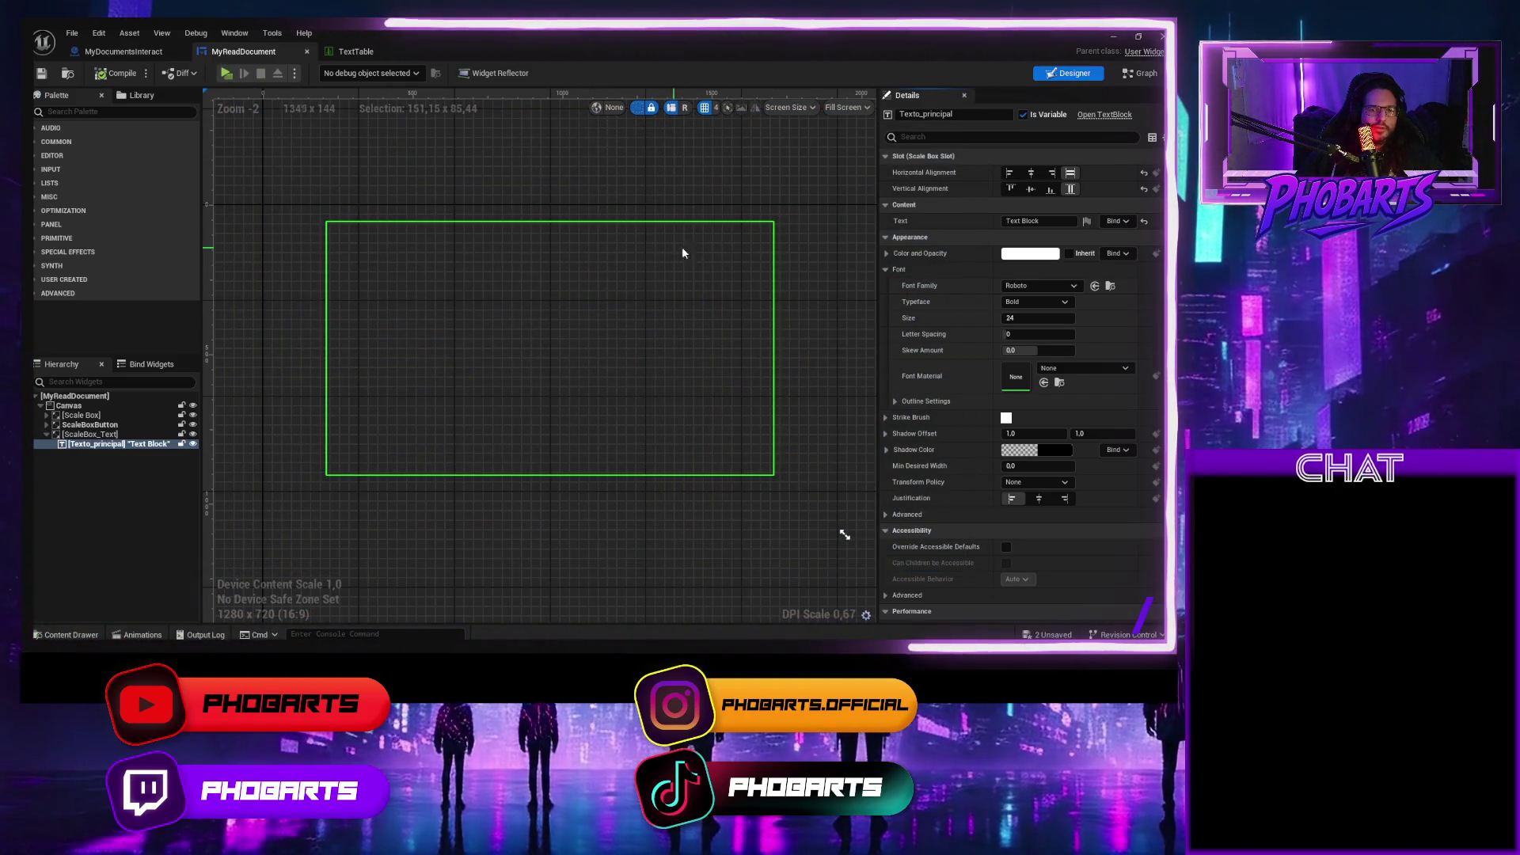
Toggle Texto_principal's alignment to Center and back to Fill, keeping font size 100.
click(1030, 173)
click(1029, 190)
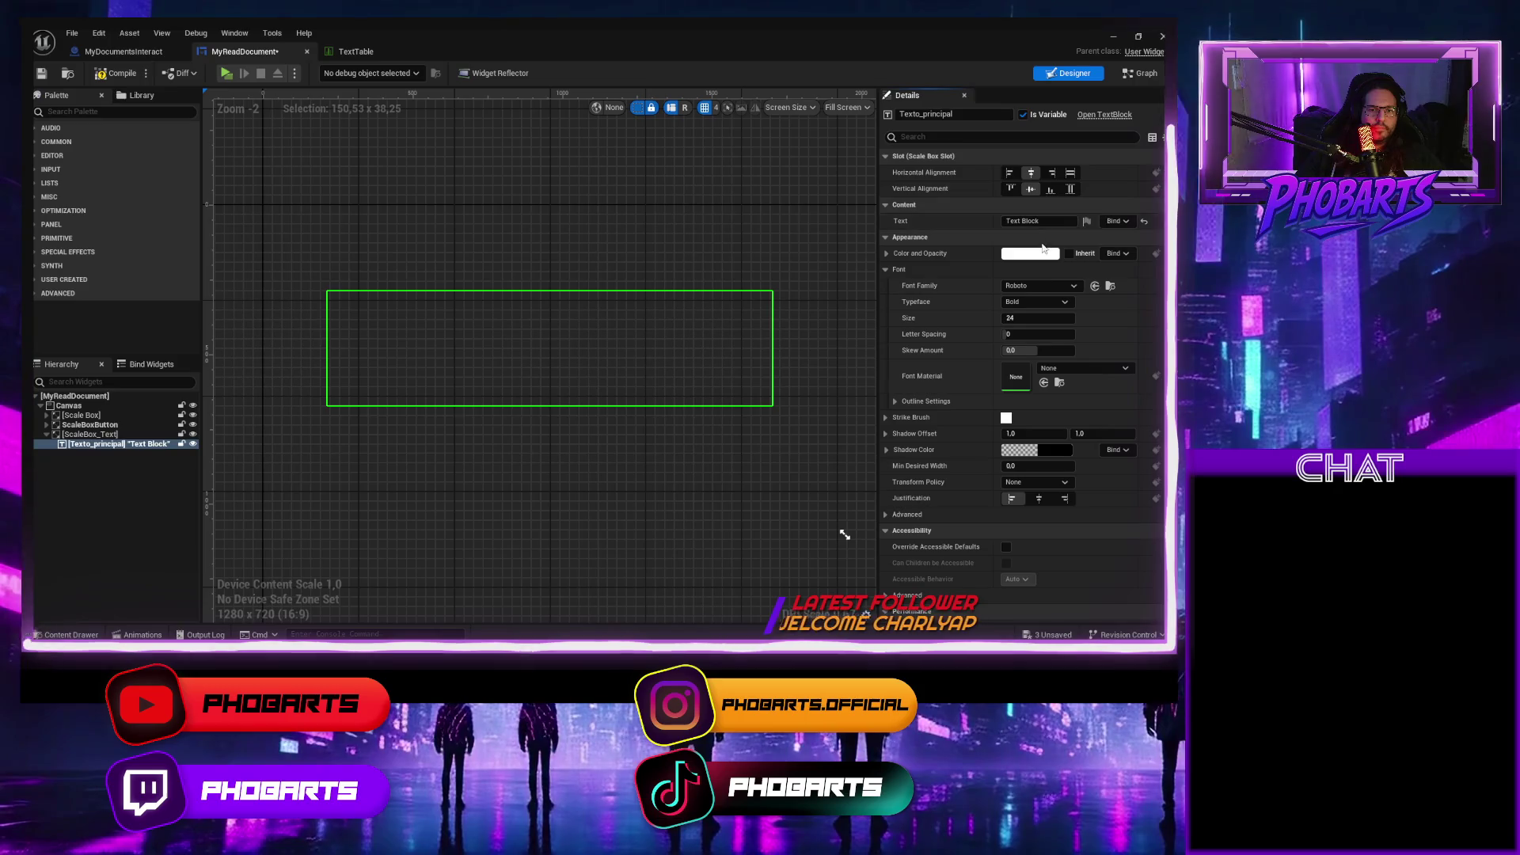
click(1070, 172)
click(1070, 189)
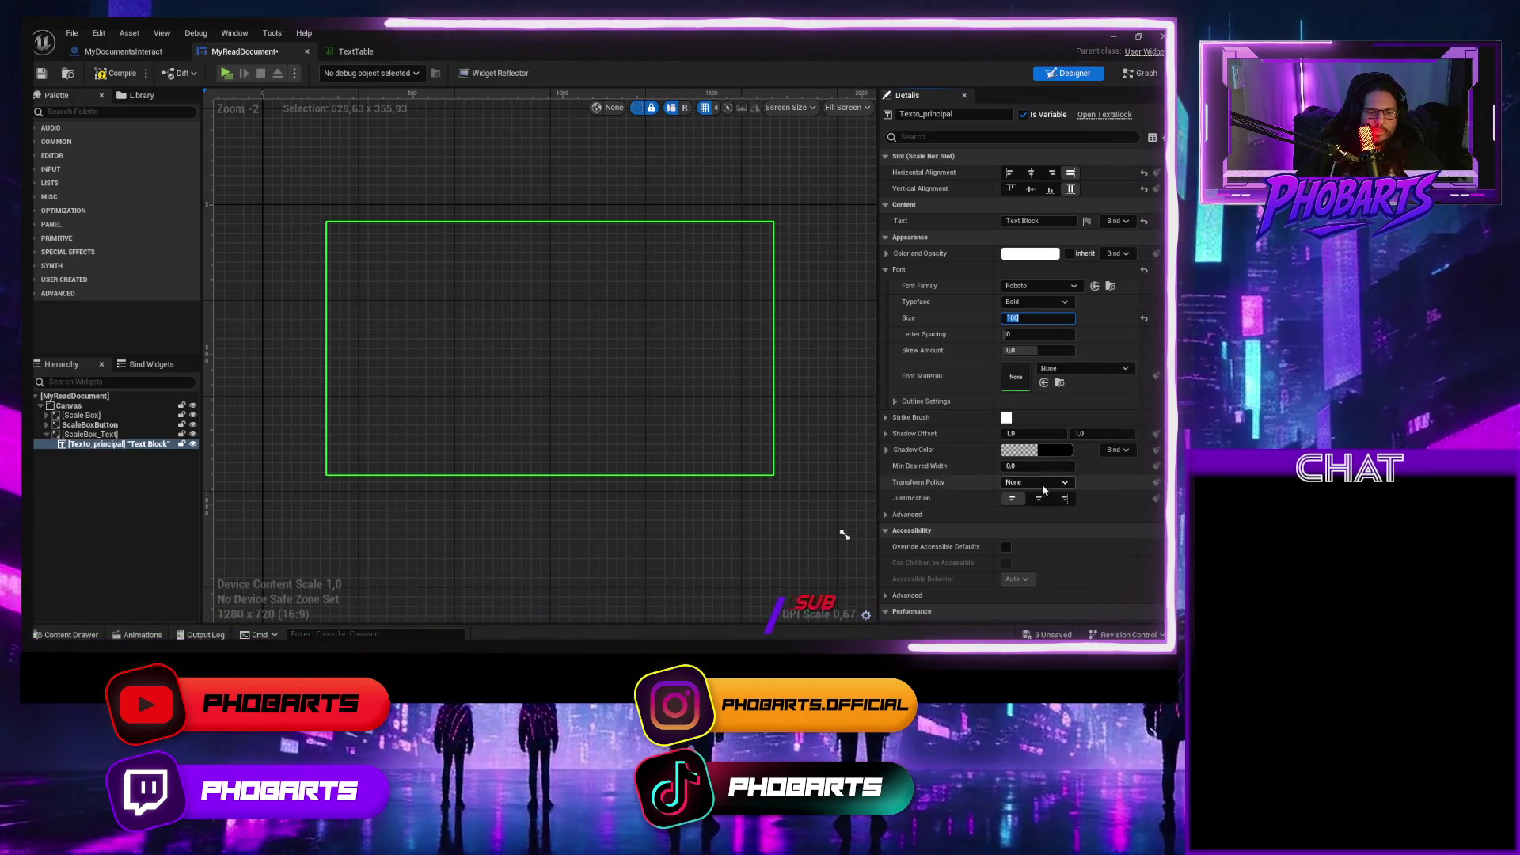
scroll(915, 489, down, 5)
scroll(916, 482, up, 5)
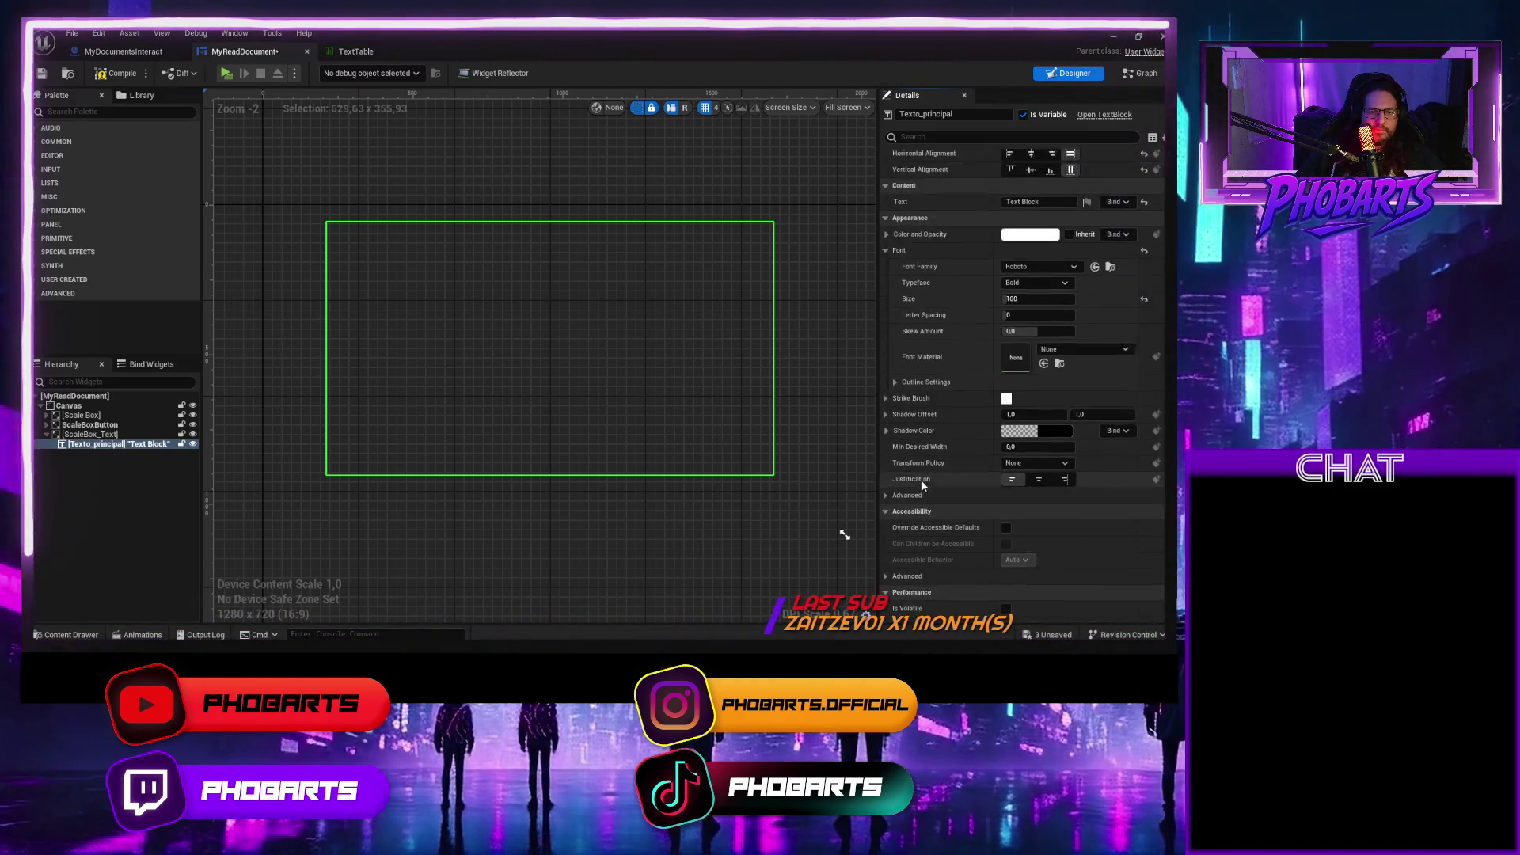
Compile the widget and play-test the enlarged text.
click(108, 72)
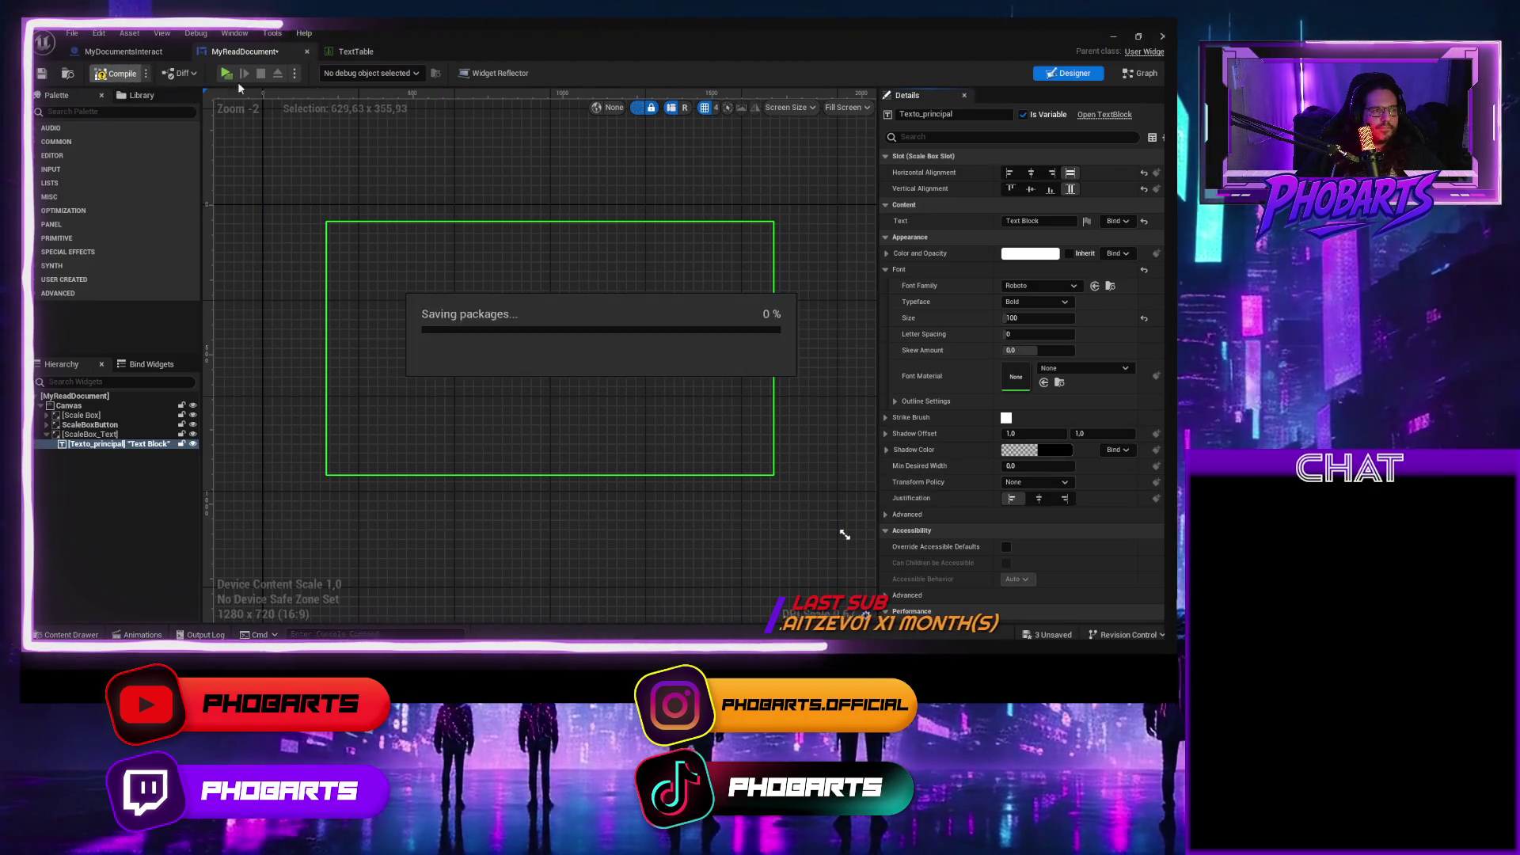
click(227, 73)
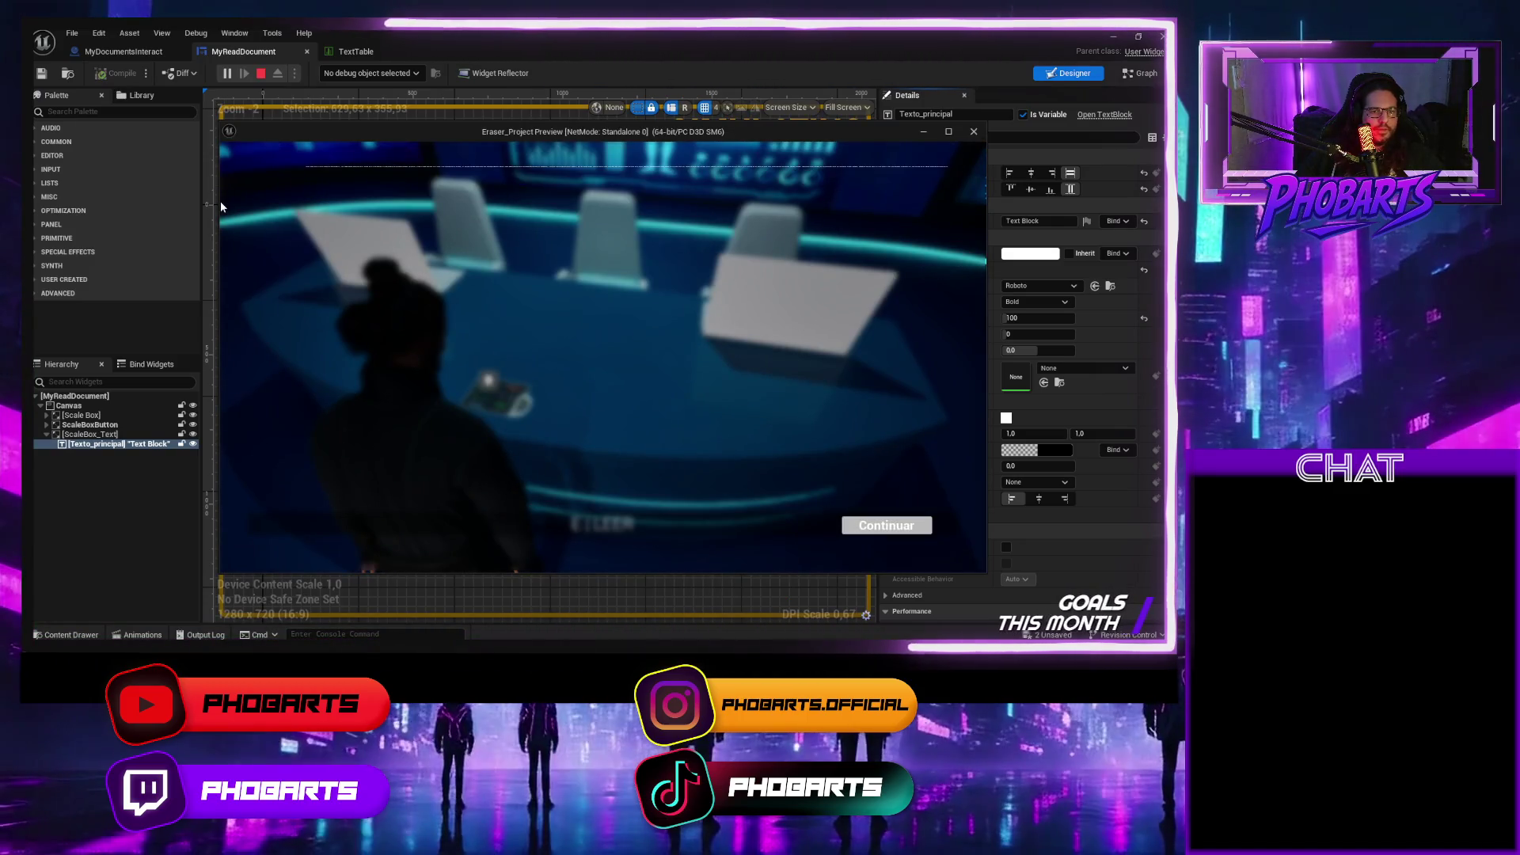
key(Escape)
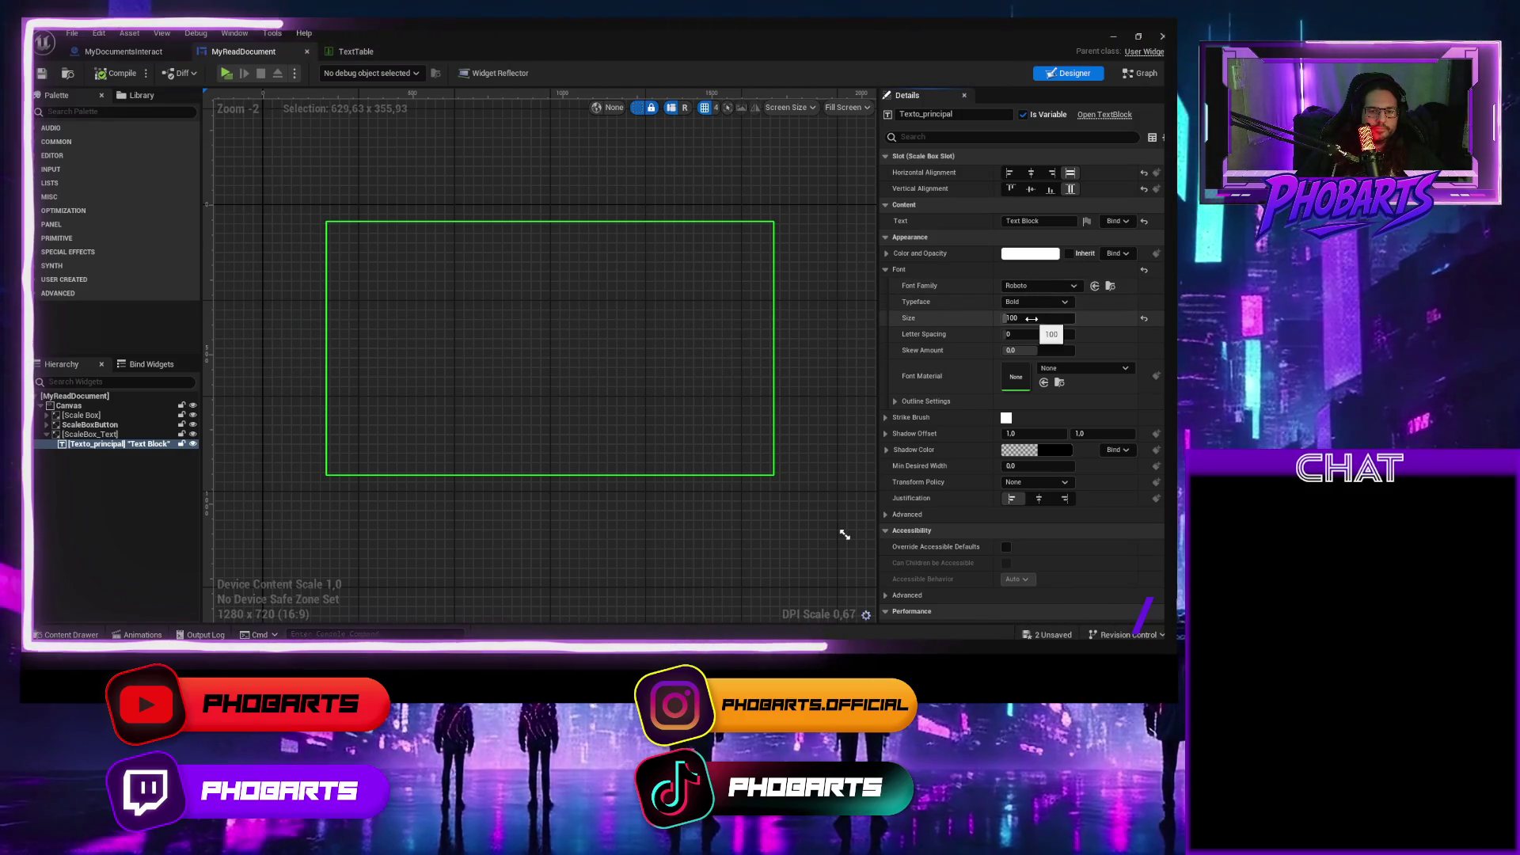
text(200)
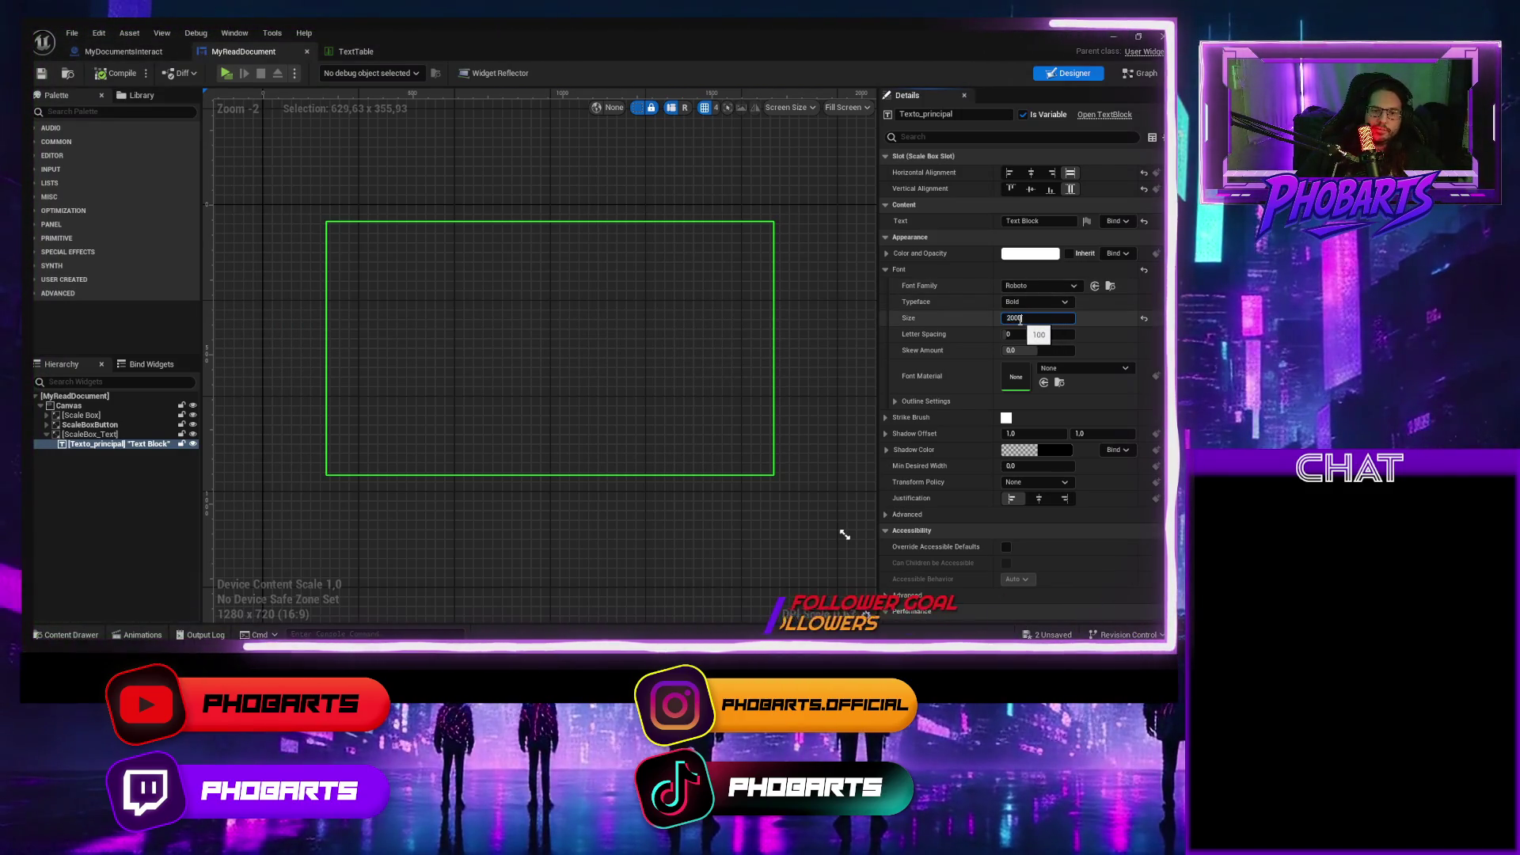
Set Texto_principal's font size to 1000, save, and play-test it.
double_click(1019, 318)
text(1000)
key(Return)
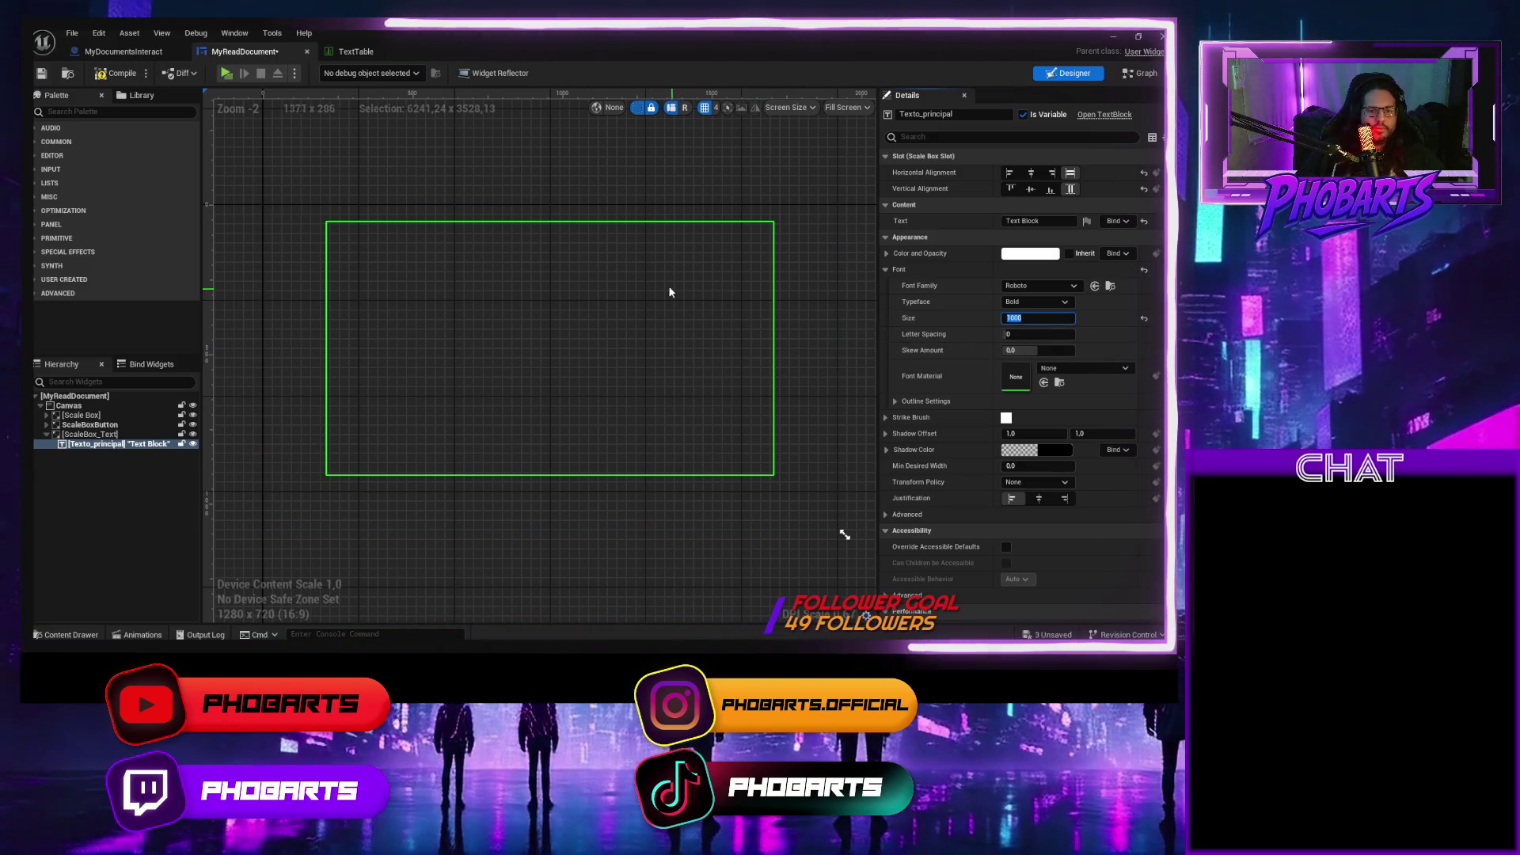
key(ctrl+s)
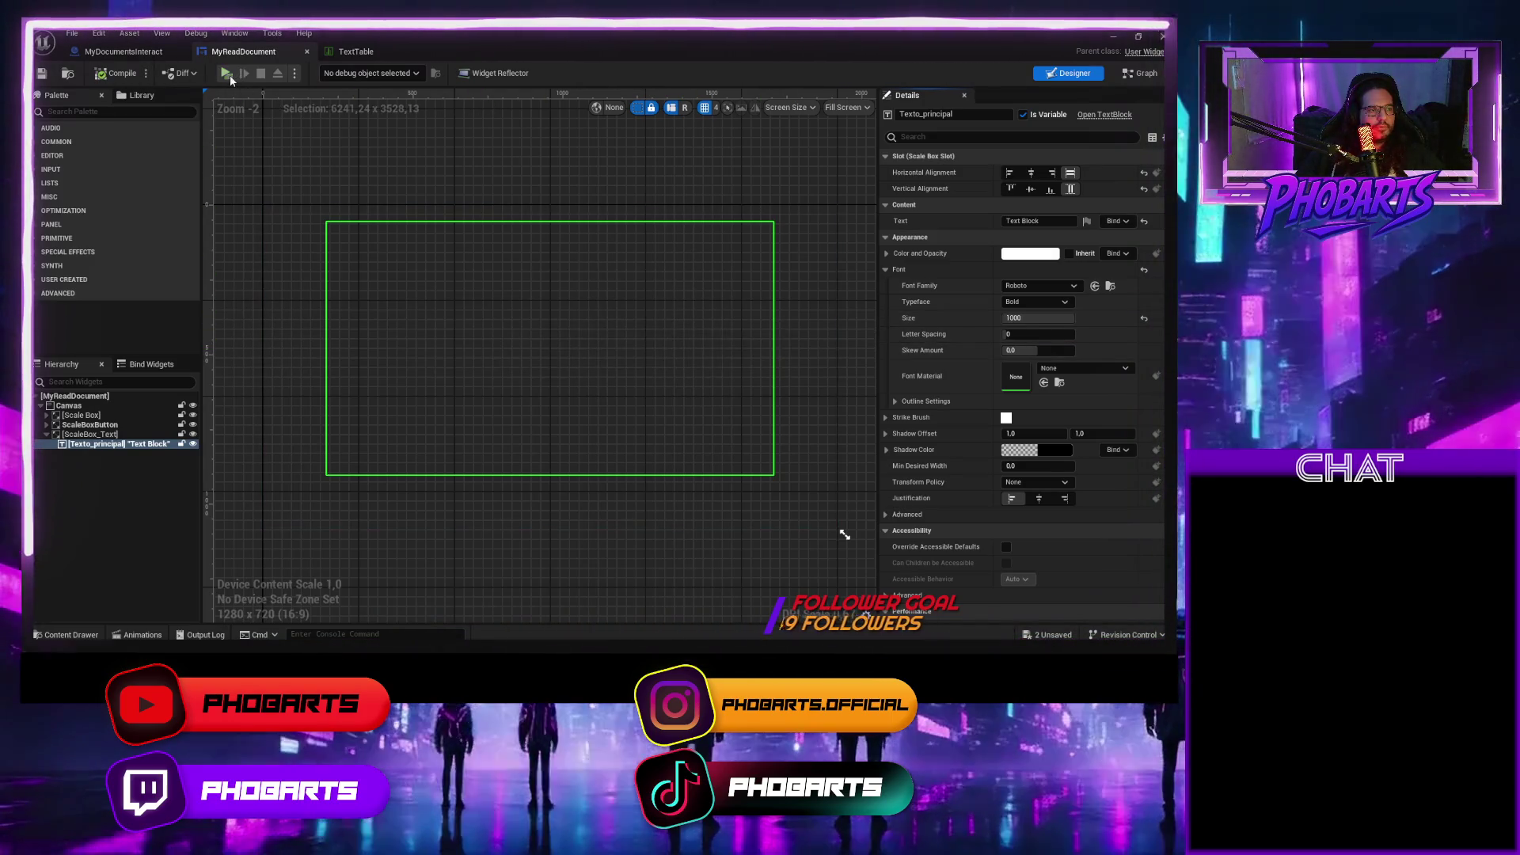
click(226, 74)
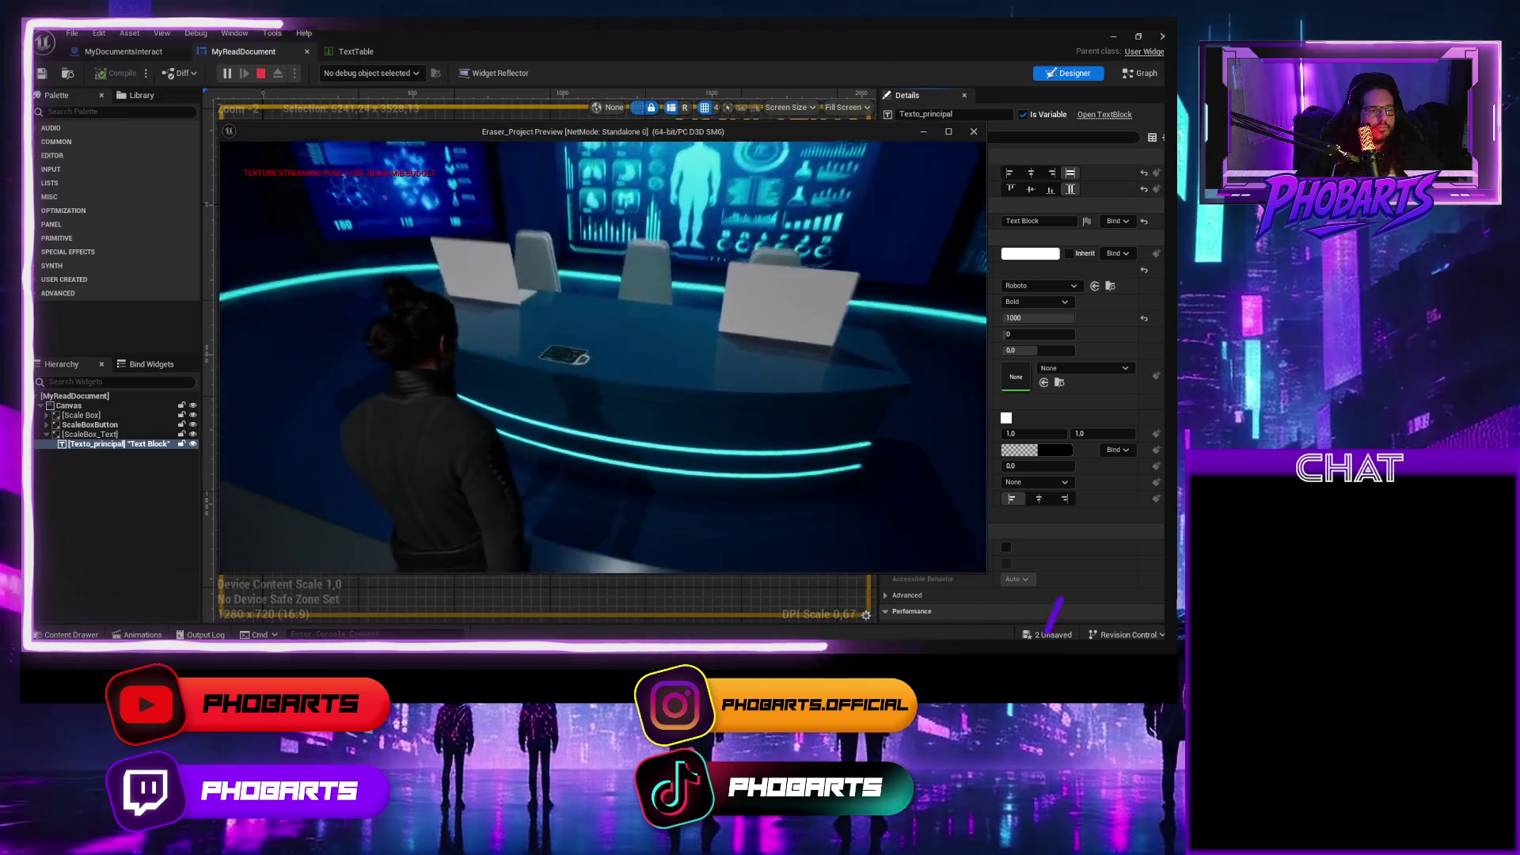
key(Escape)
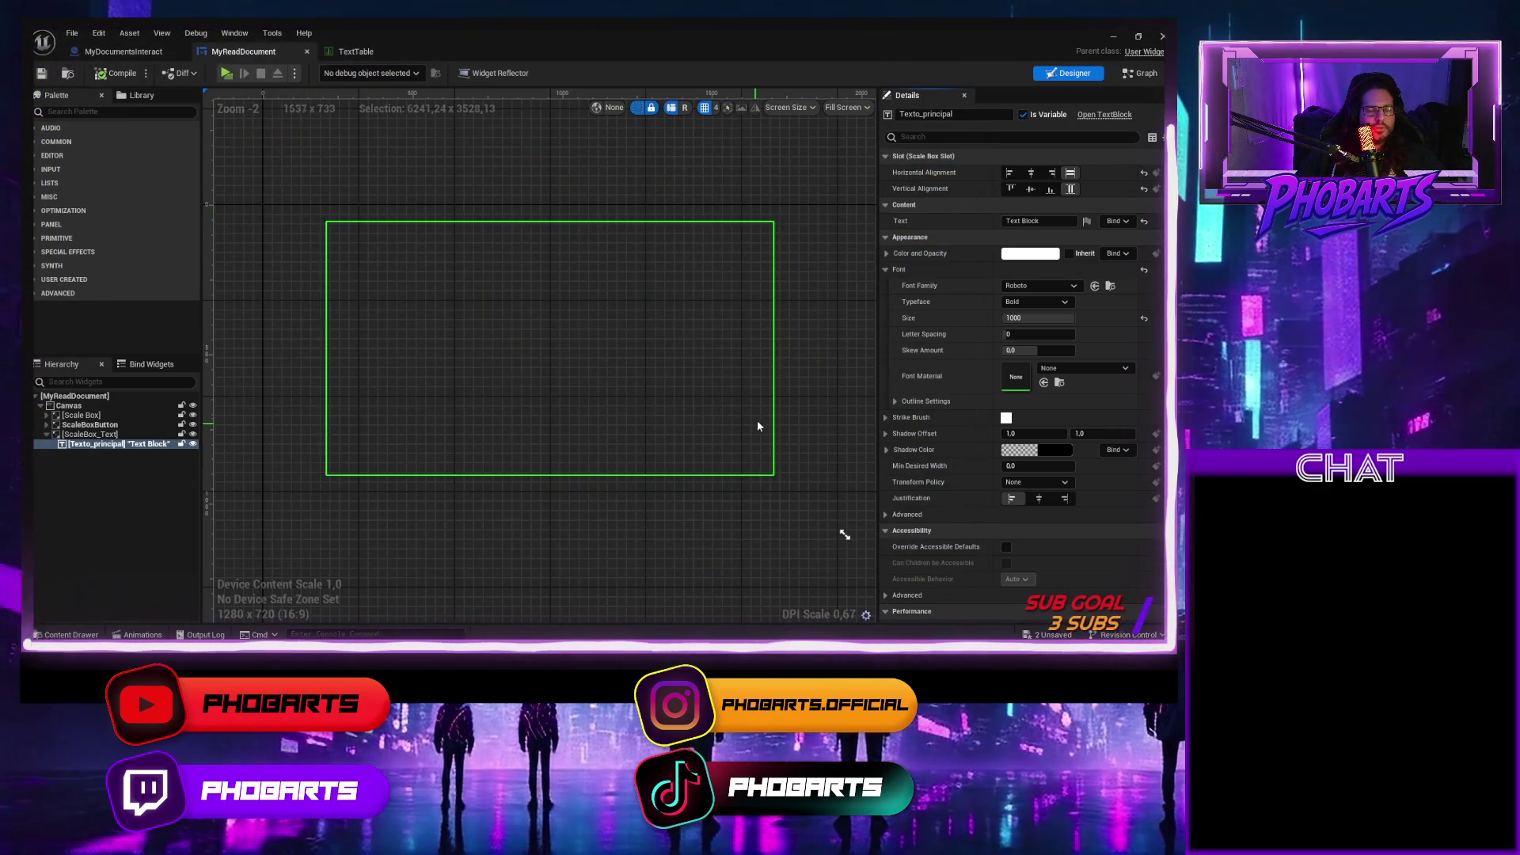
Reset Texto_principal's font size to the default 24 and compile.
click(91, 434)
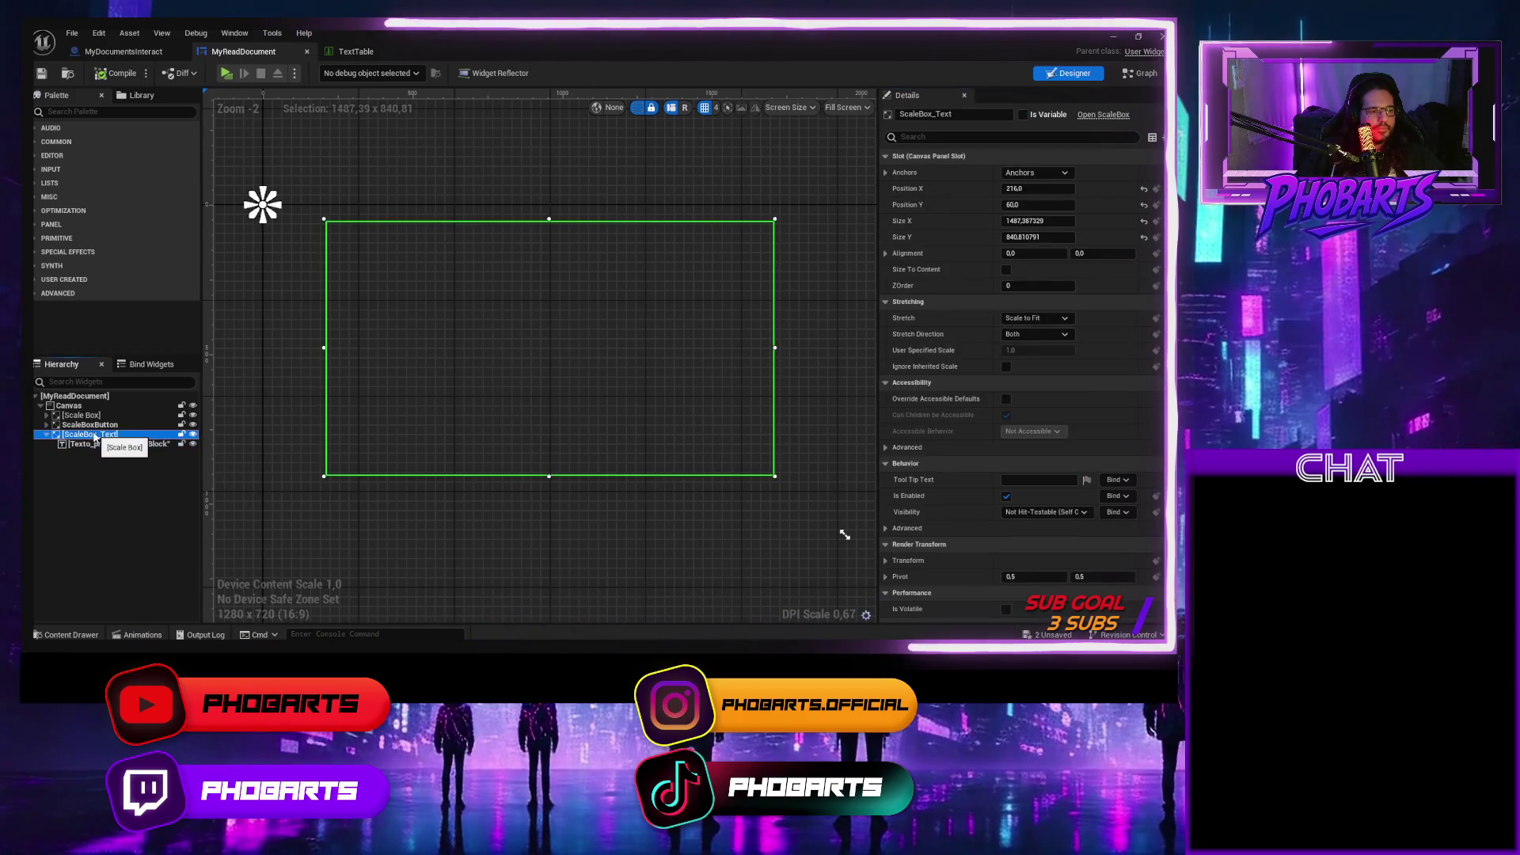
click(149, 446)
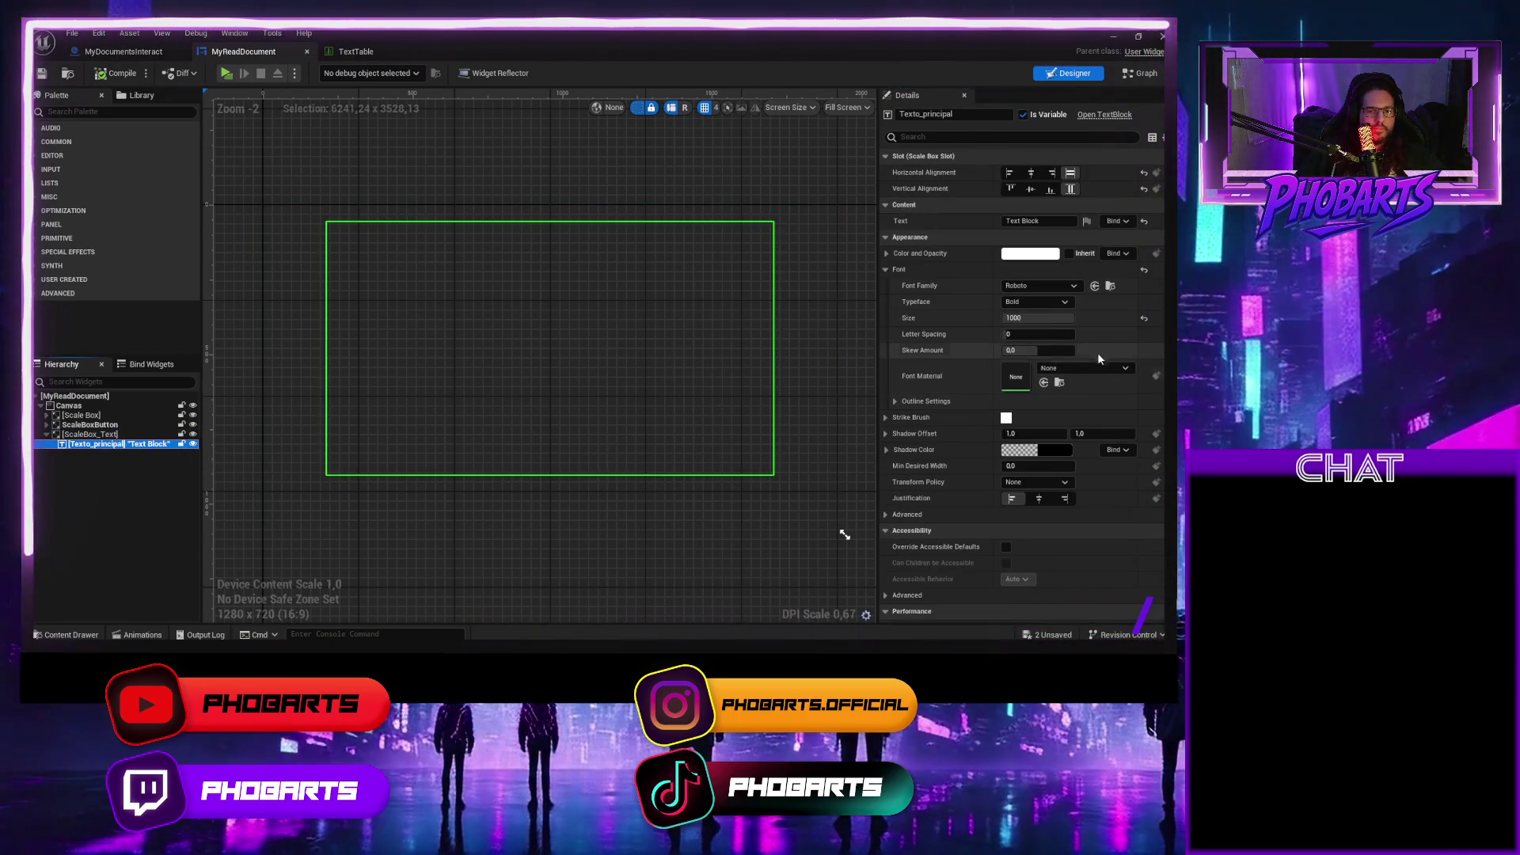
click(1143, 317)
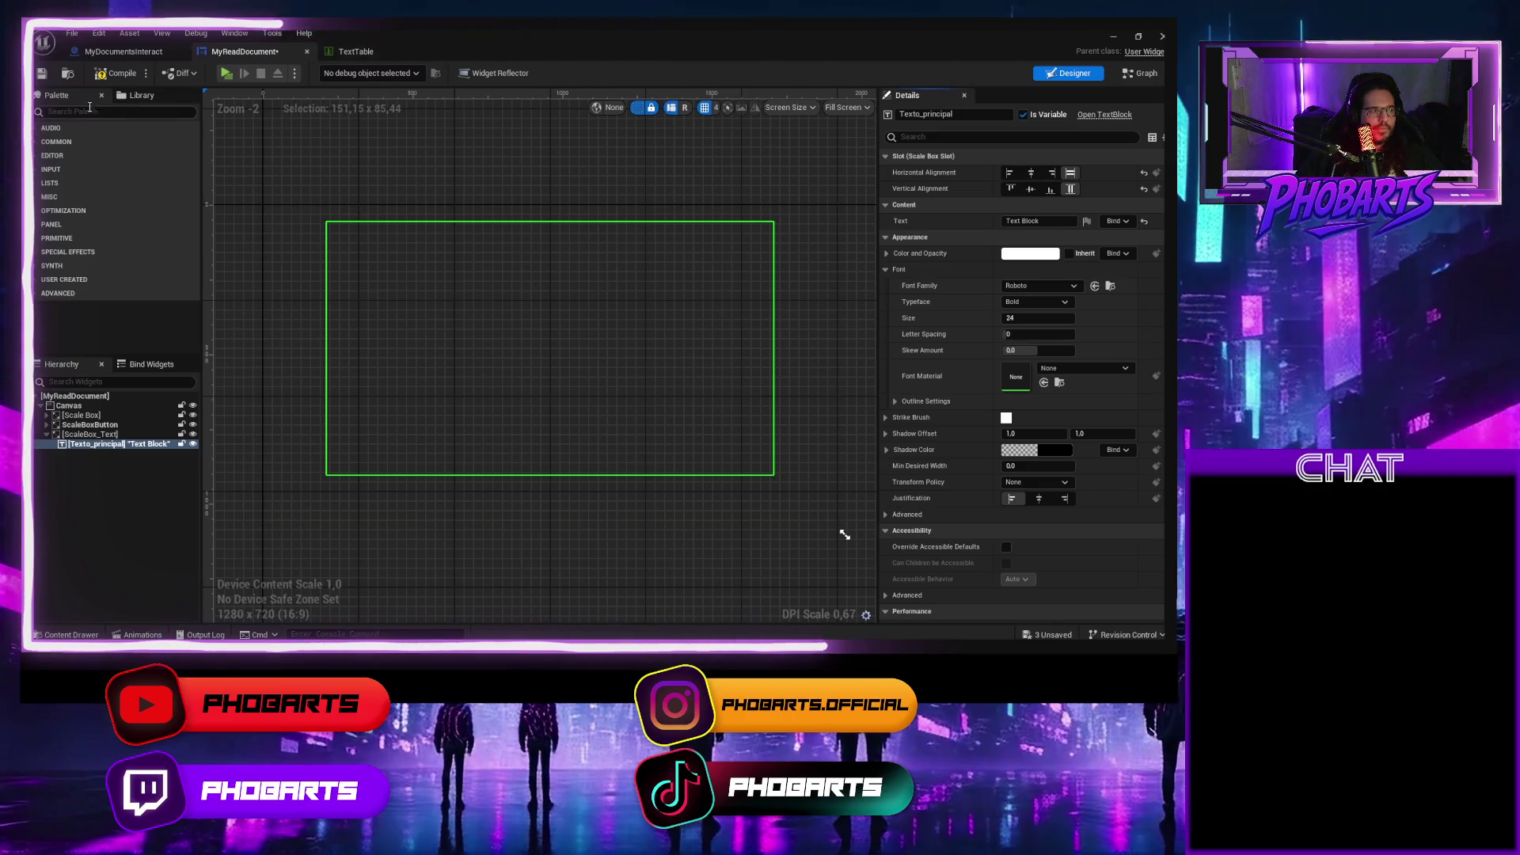
click(119, 73)
click(90, 434)
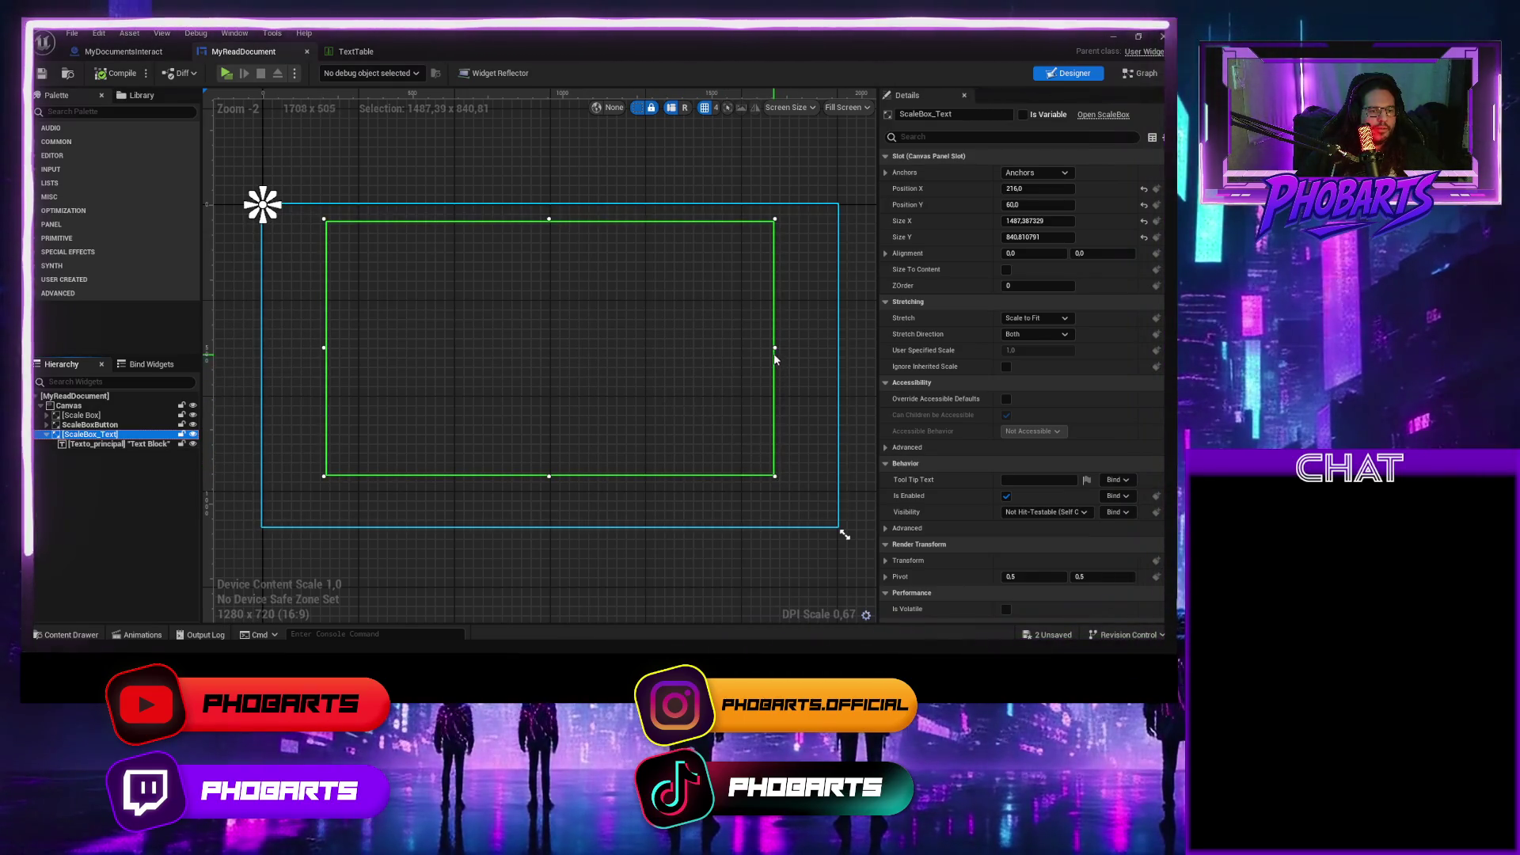
Narrow ScaleBox_Text from both sides, compile, and play-test the narrower frame.
drag(772, 346, 647, 347)
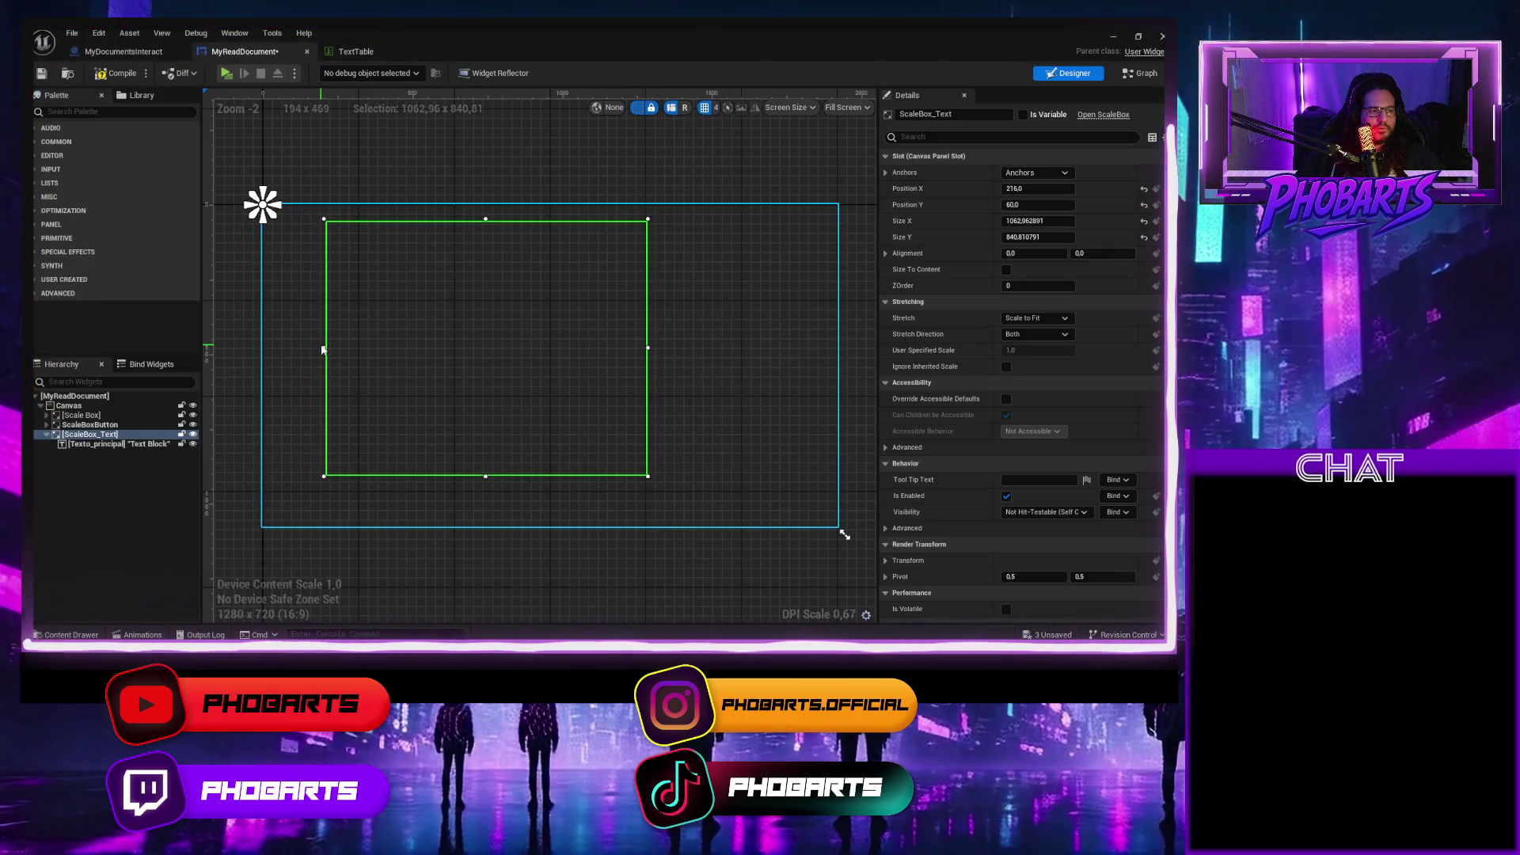
drag(323, 346, 441, 344)
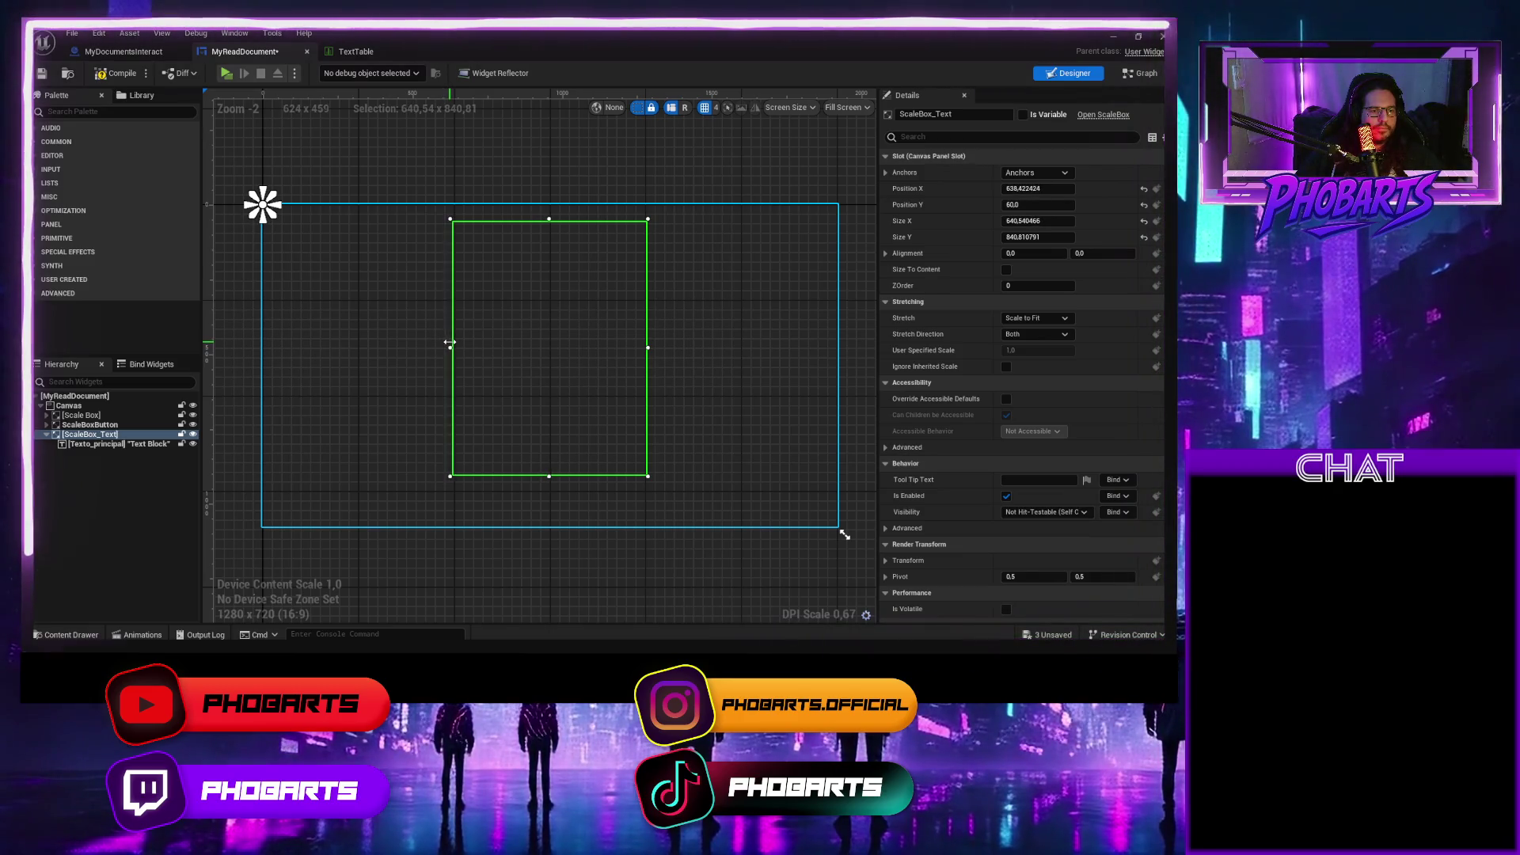
click(119, 72)
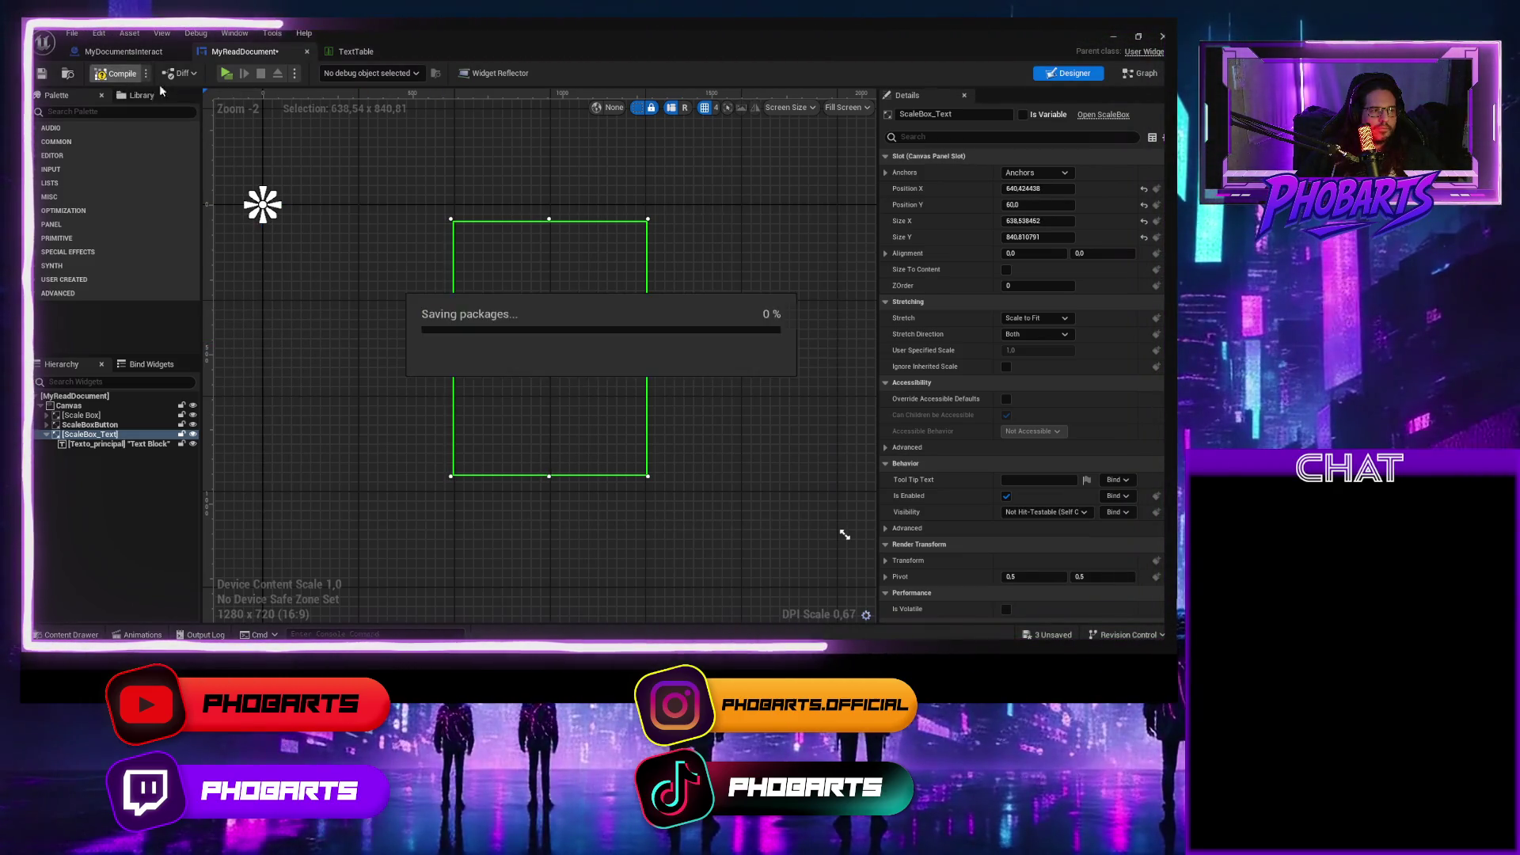
click(231, 75)
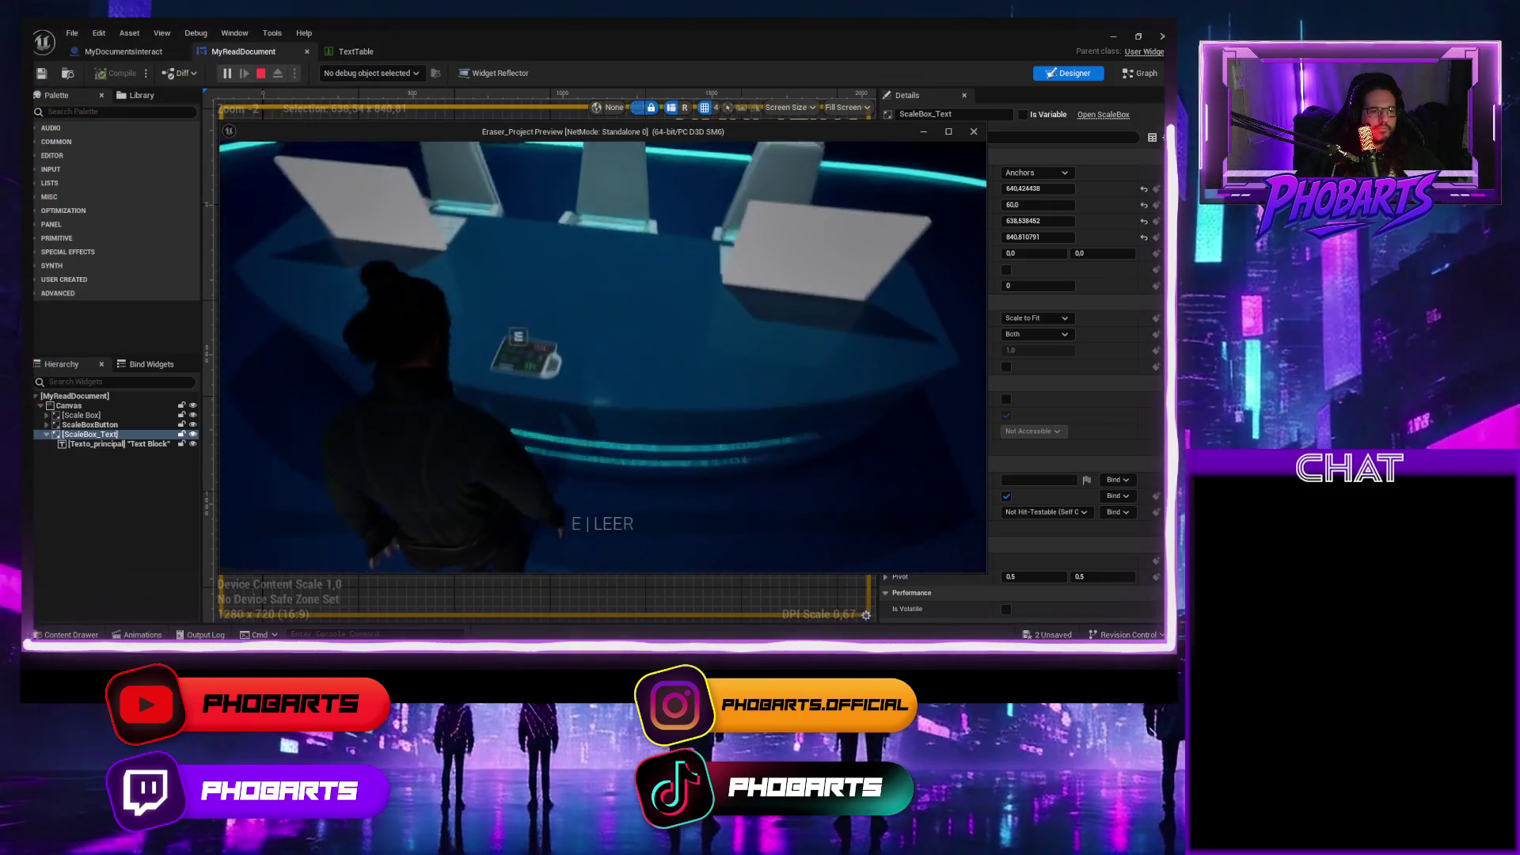
key(Escape)
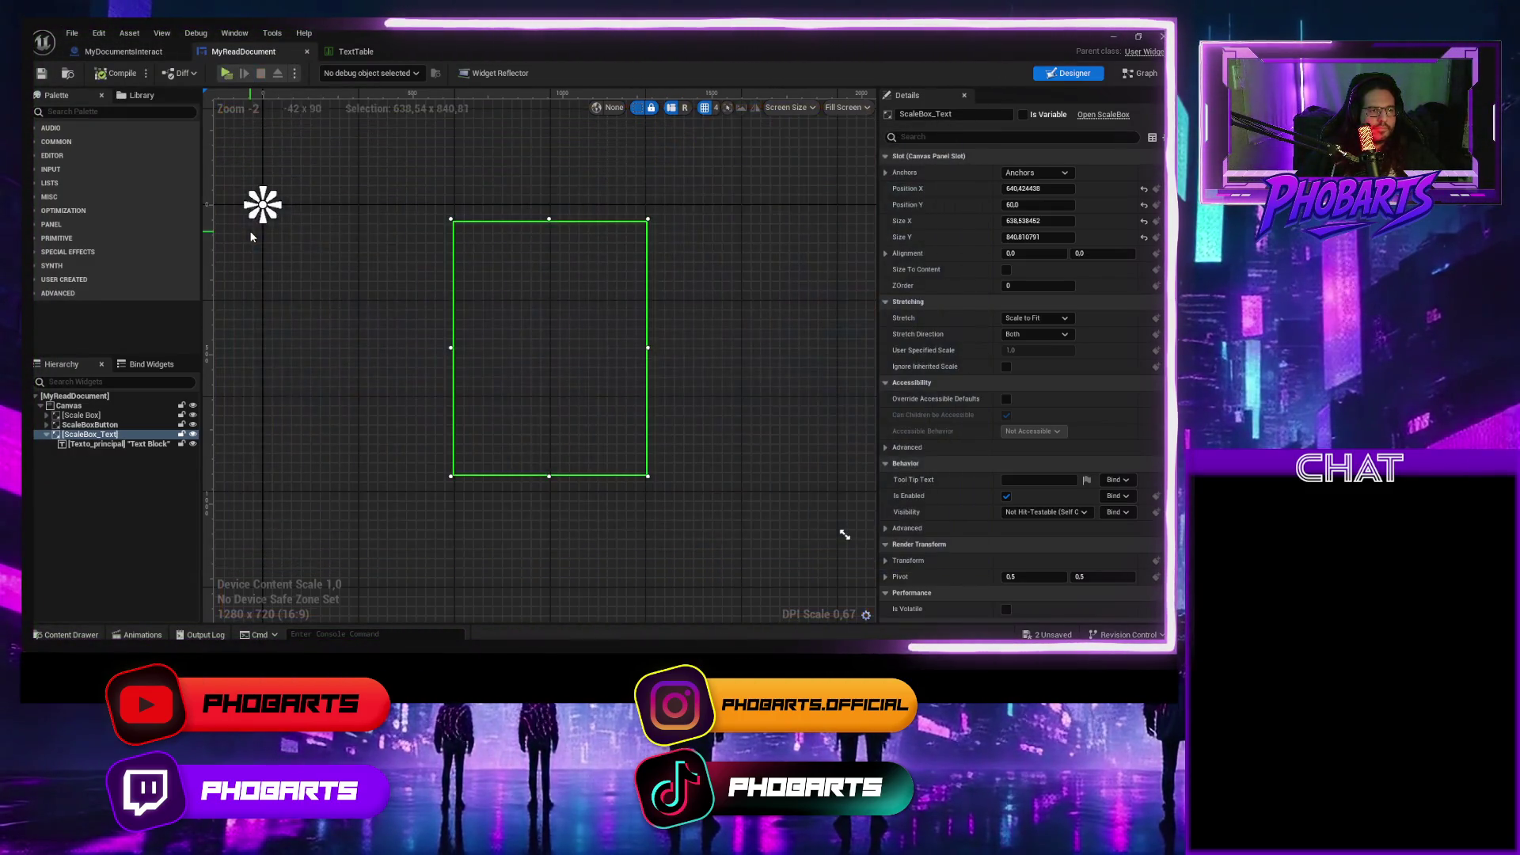
Undo the resize to restore ScaleBox_Text's 1487-unit width.
key(ctrl+z)
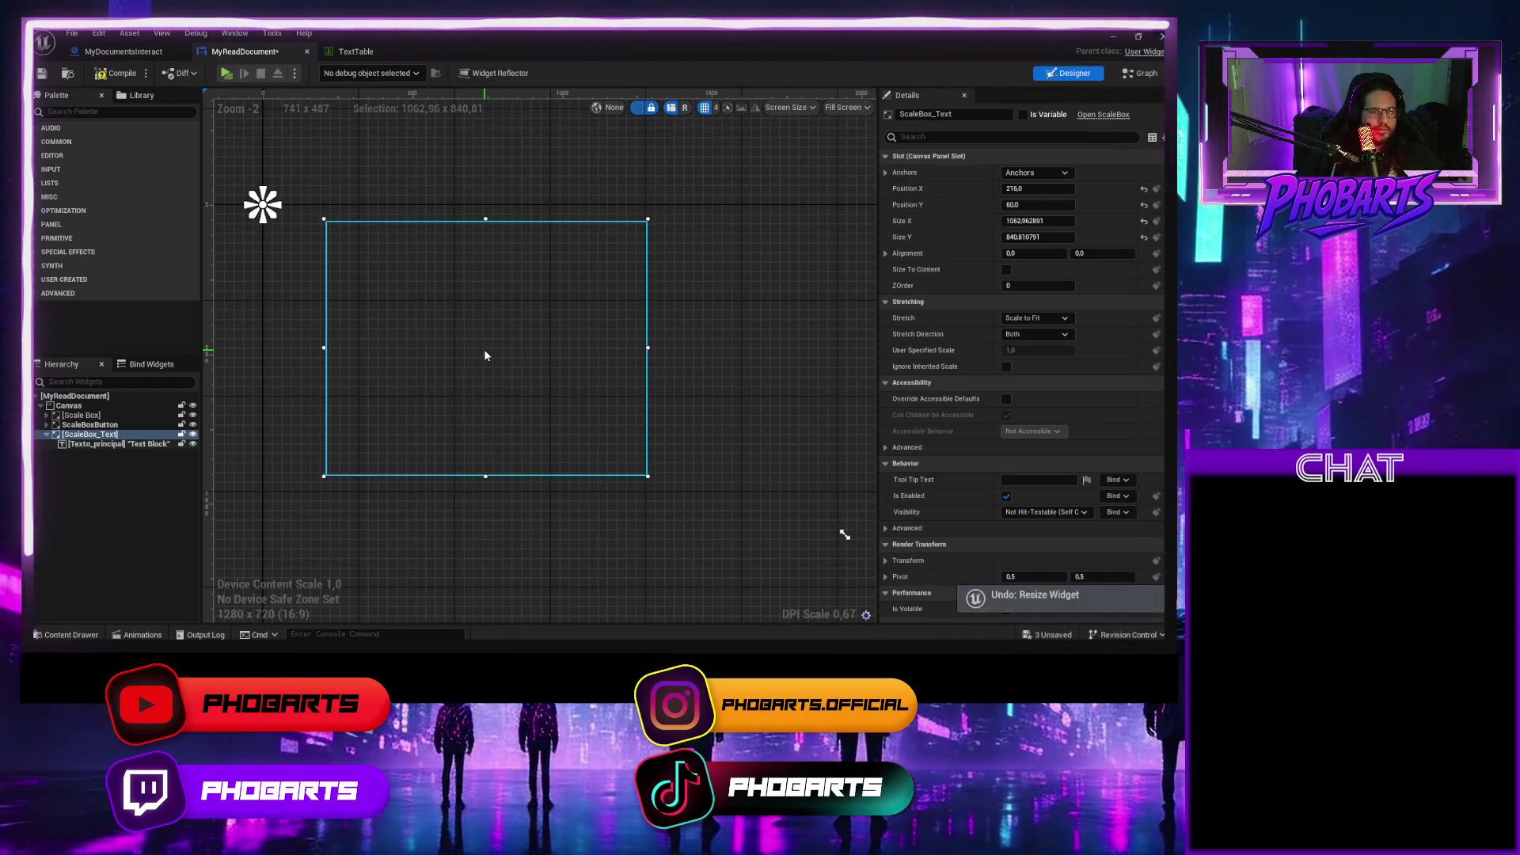
scroll(559, 448, down, 2)
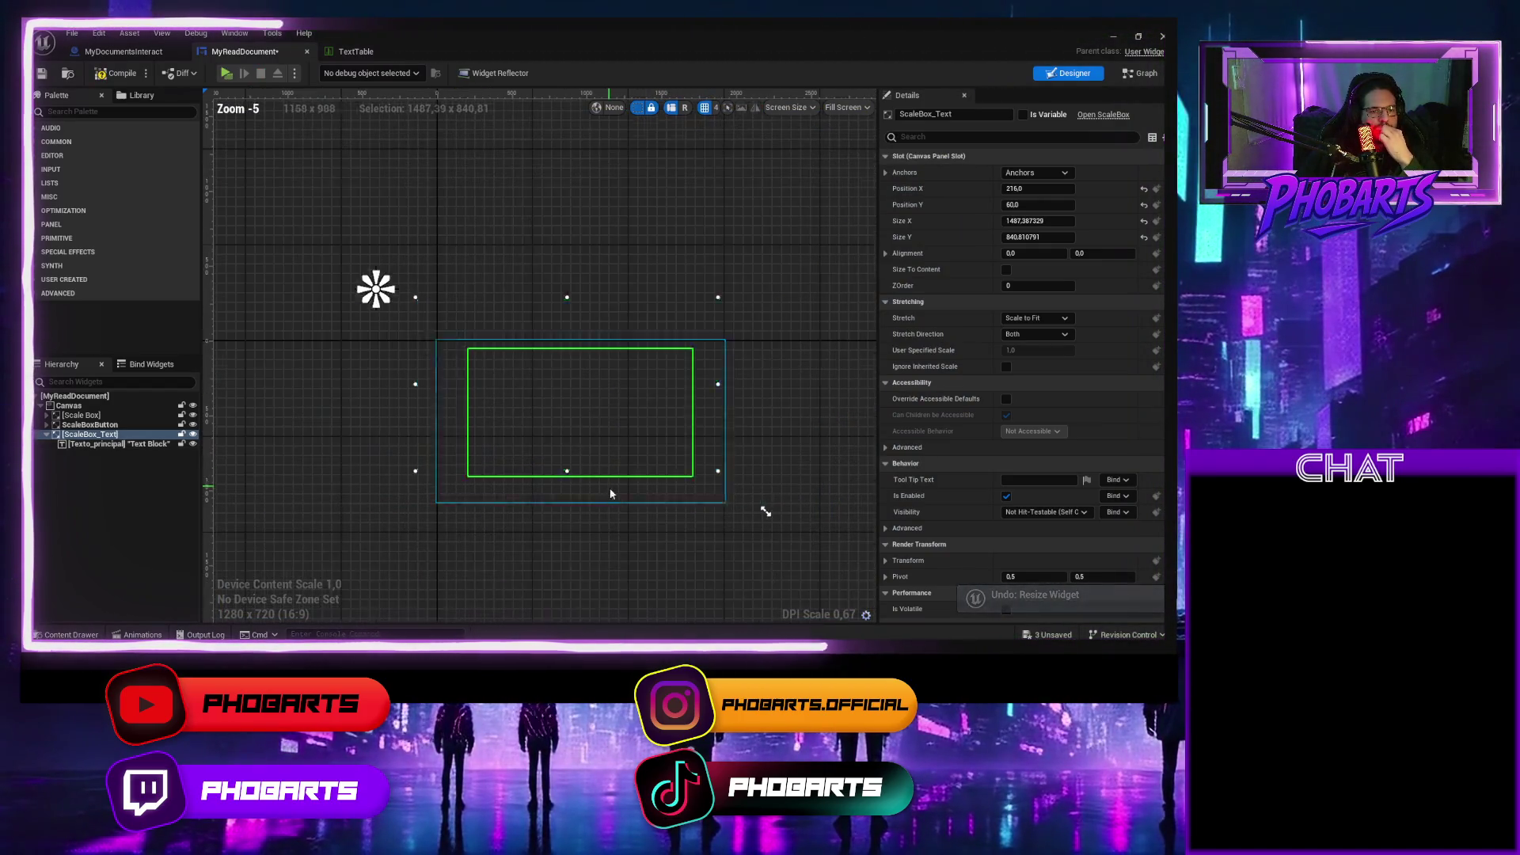
scroll(614, 452, up, 2)
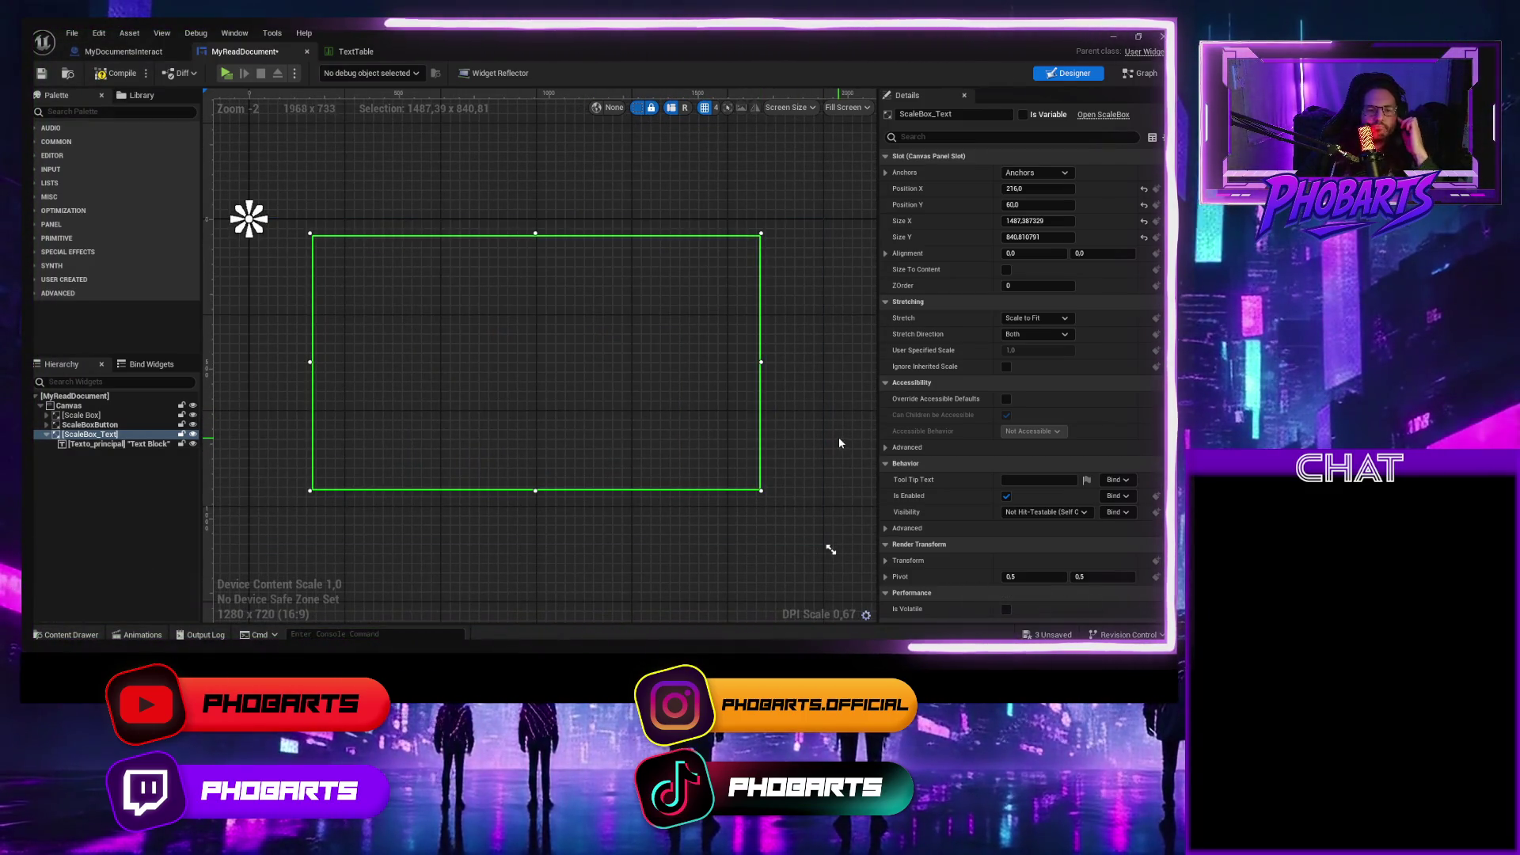
Center Texto_principal horizontally and vertically inside ScaleBox_Text.
click(1062, 319)
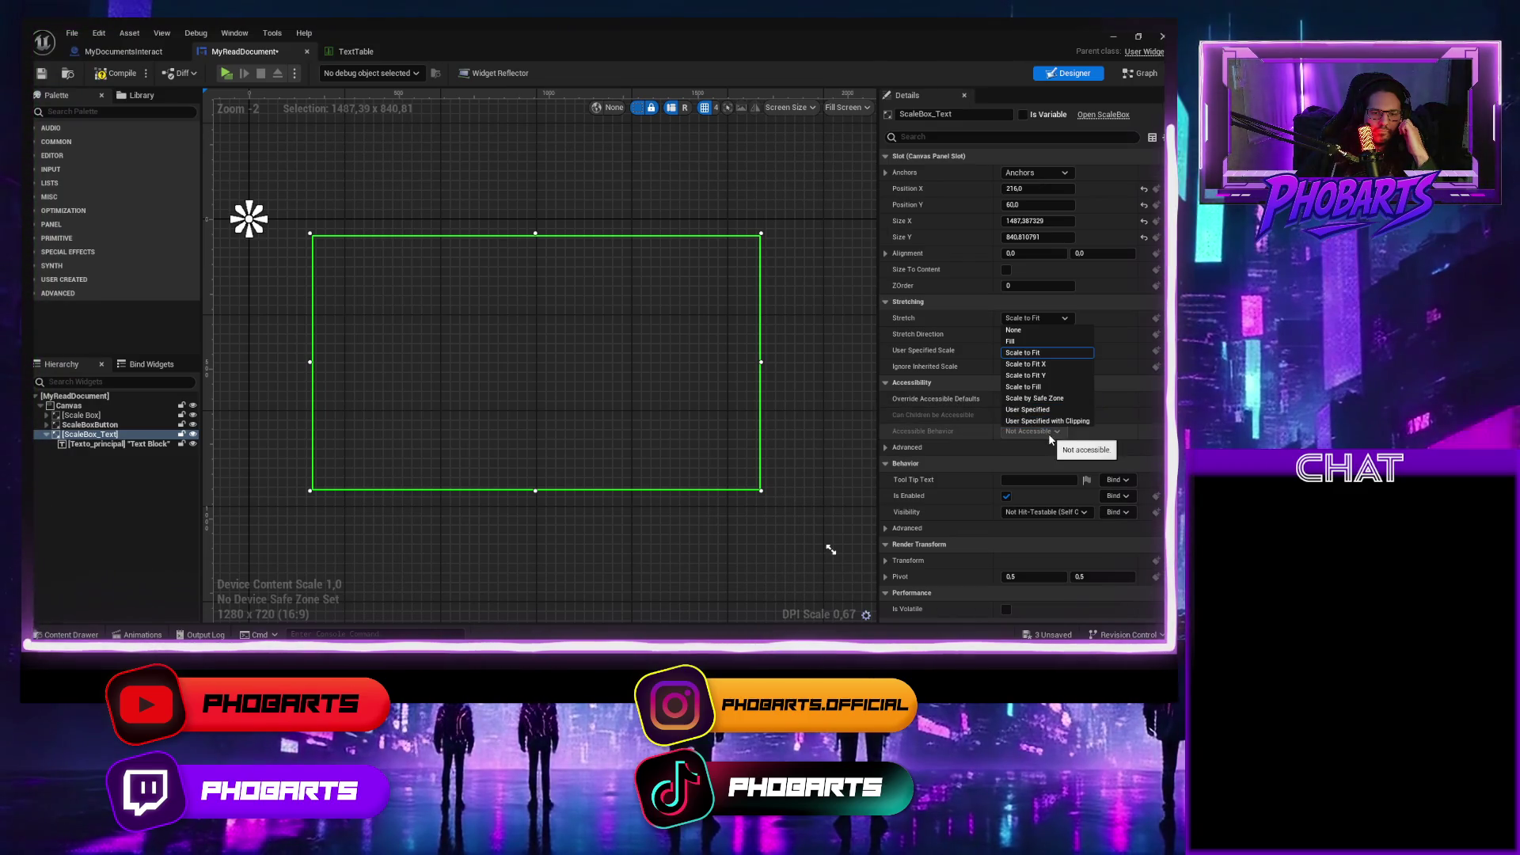
click(86, 444)
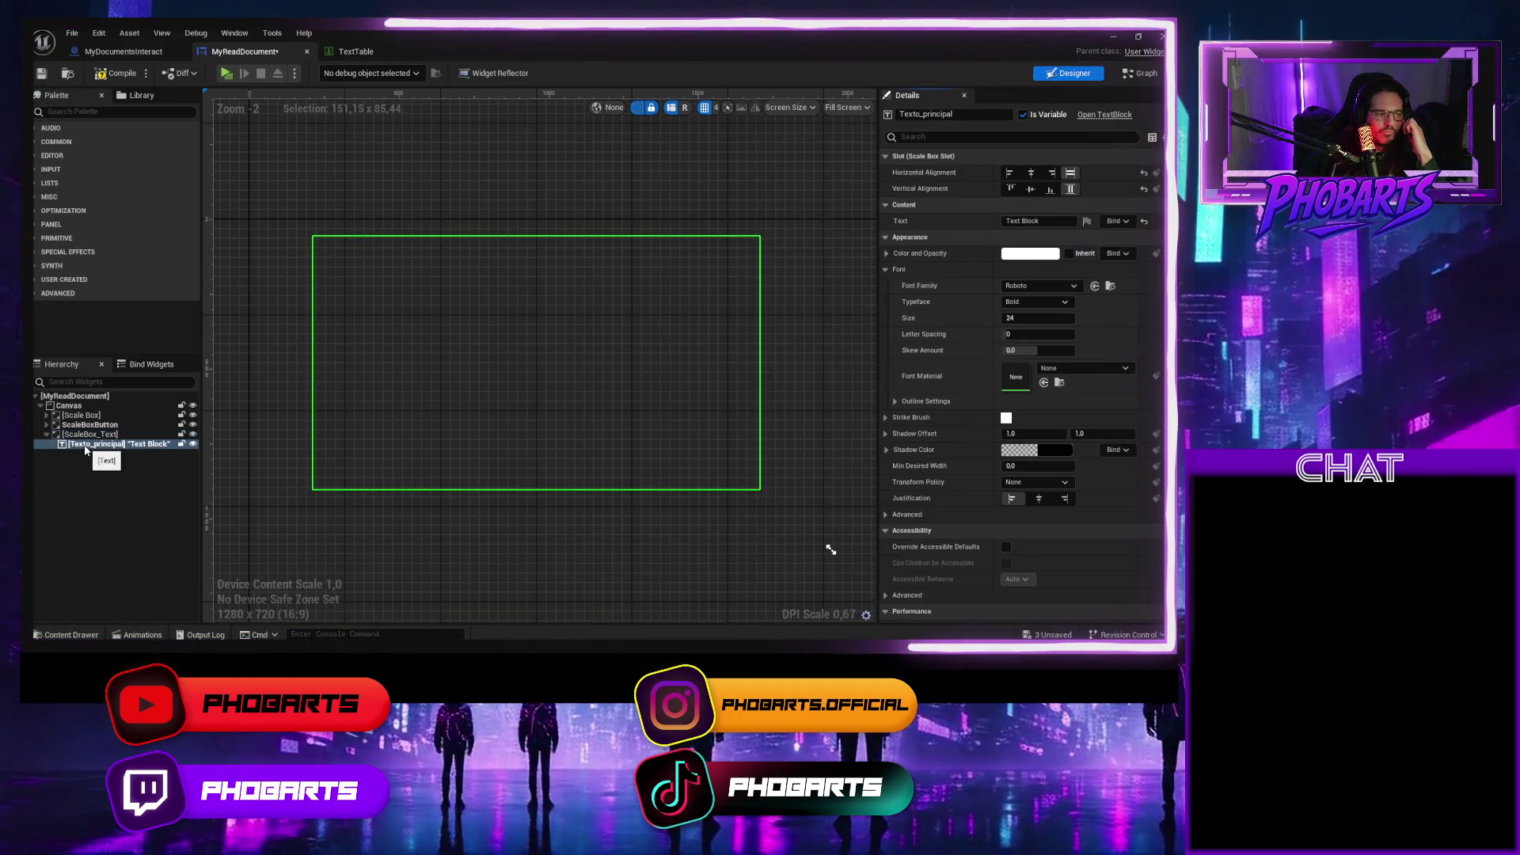
click(90, 435)
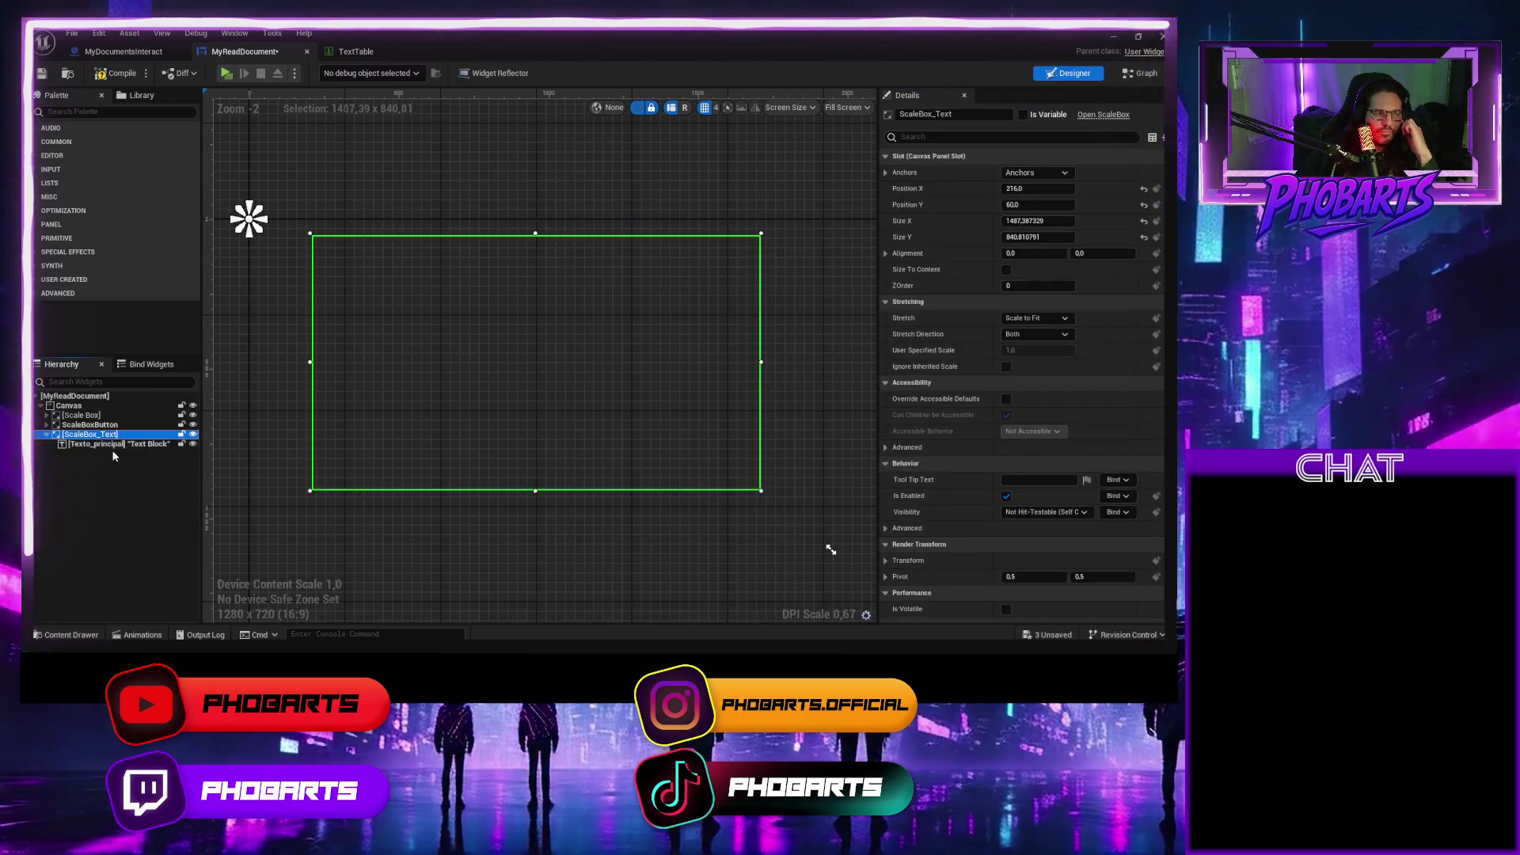
click(118, 444)
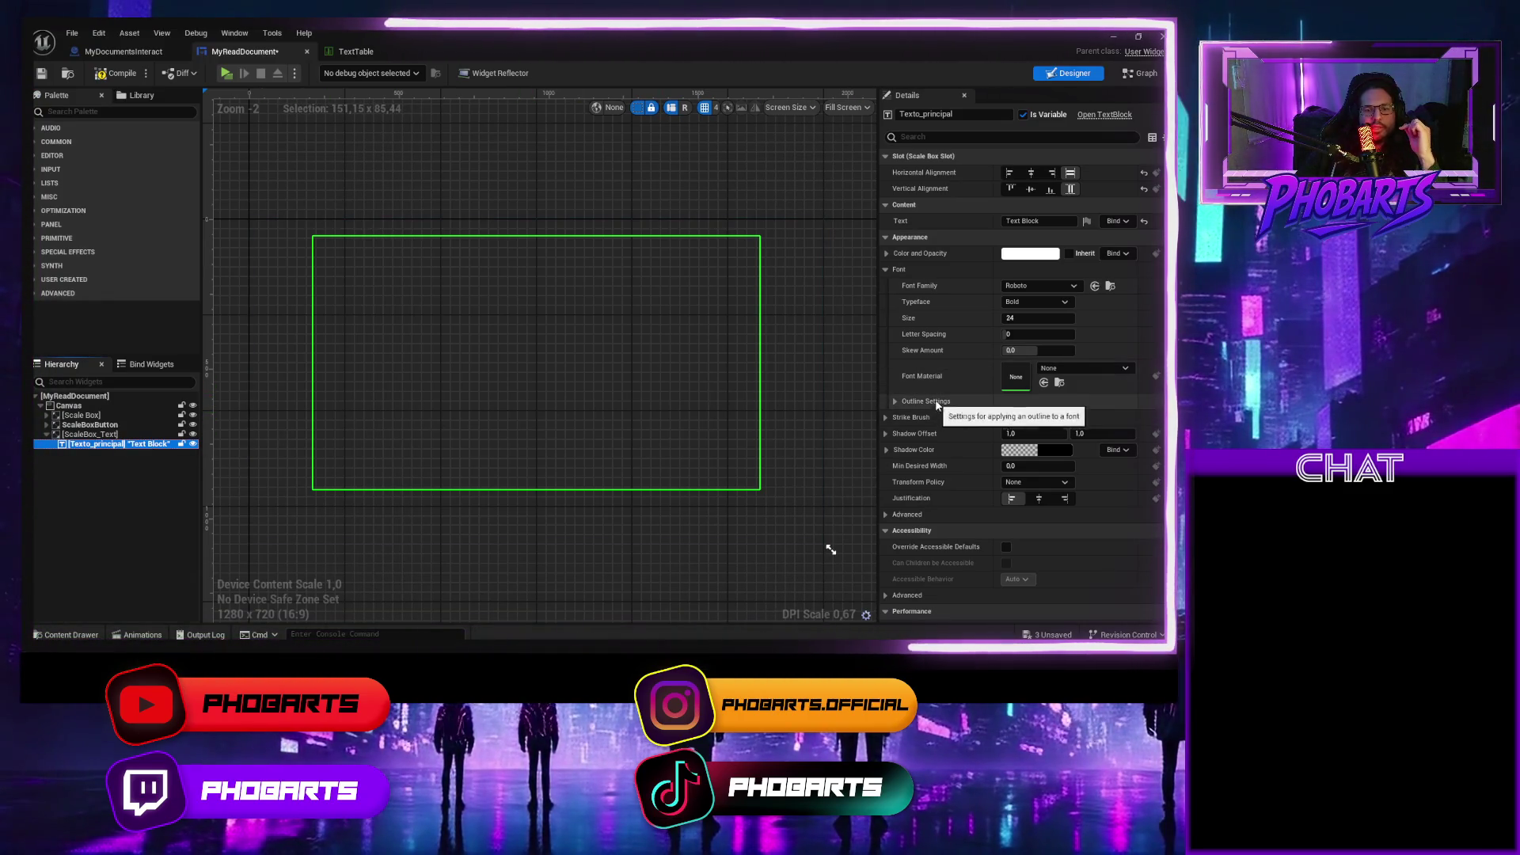
click(1030, 173)
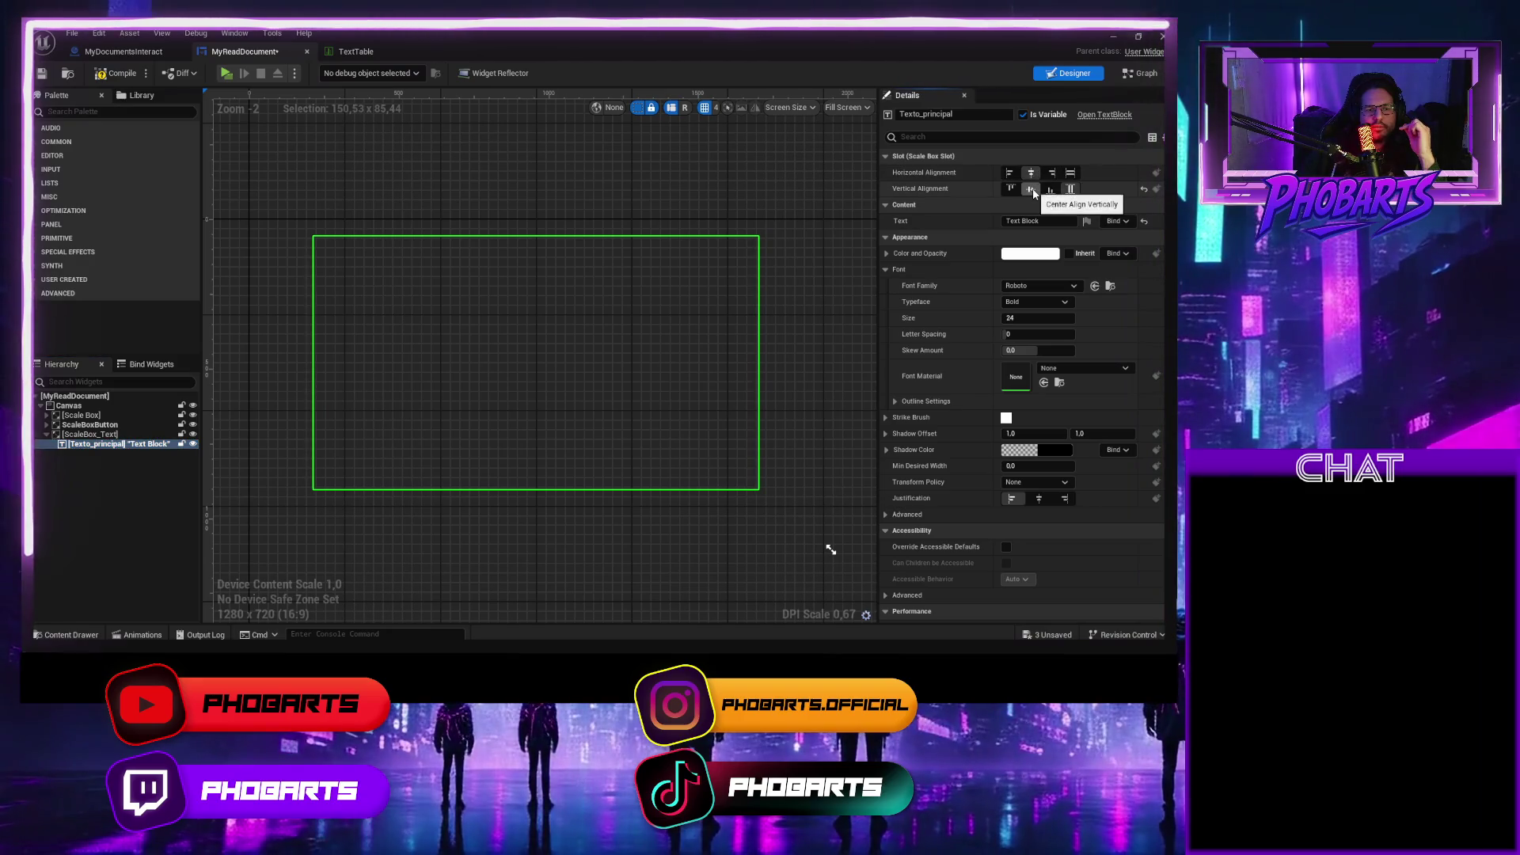
click(1030, 189)
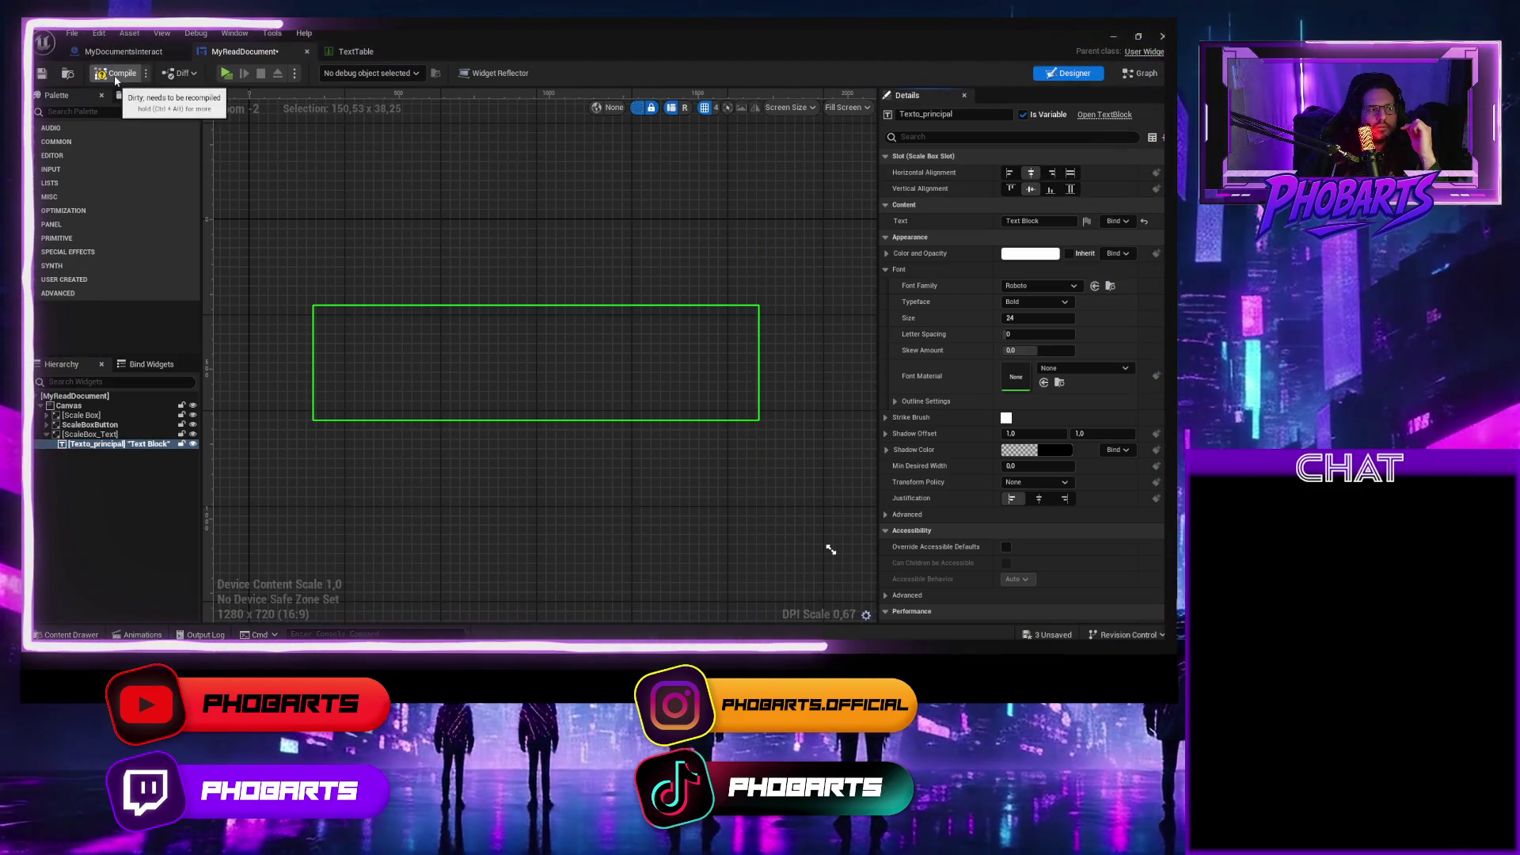
Compile and play-test the centered text, then open the TextTable data table.
click(118, 73)
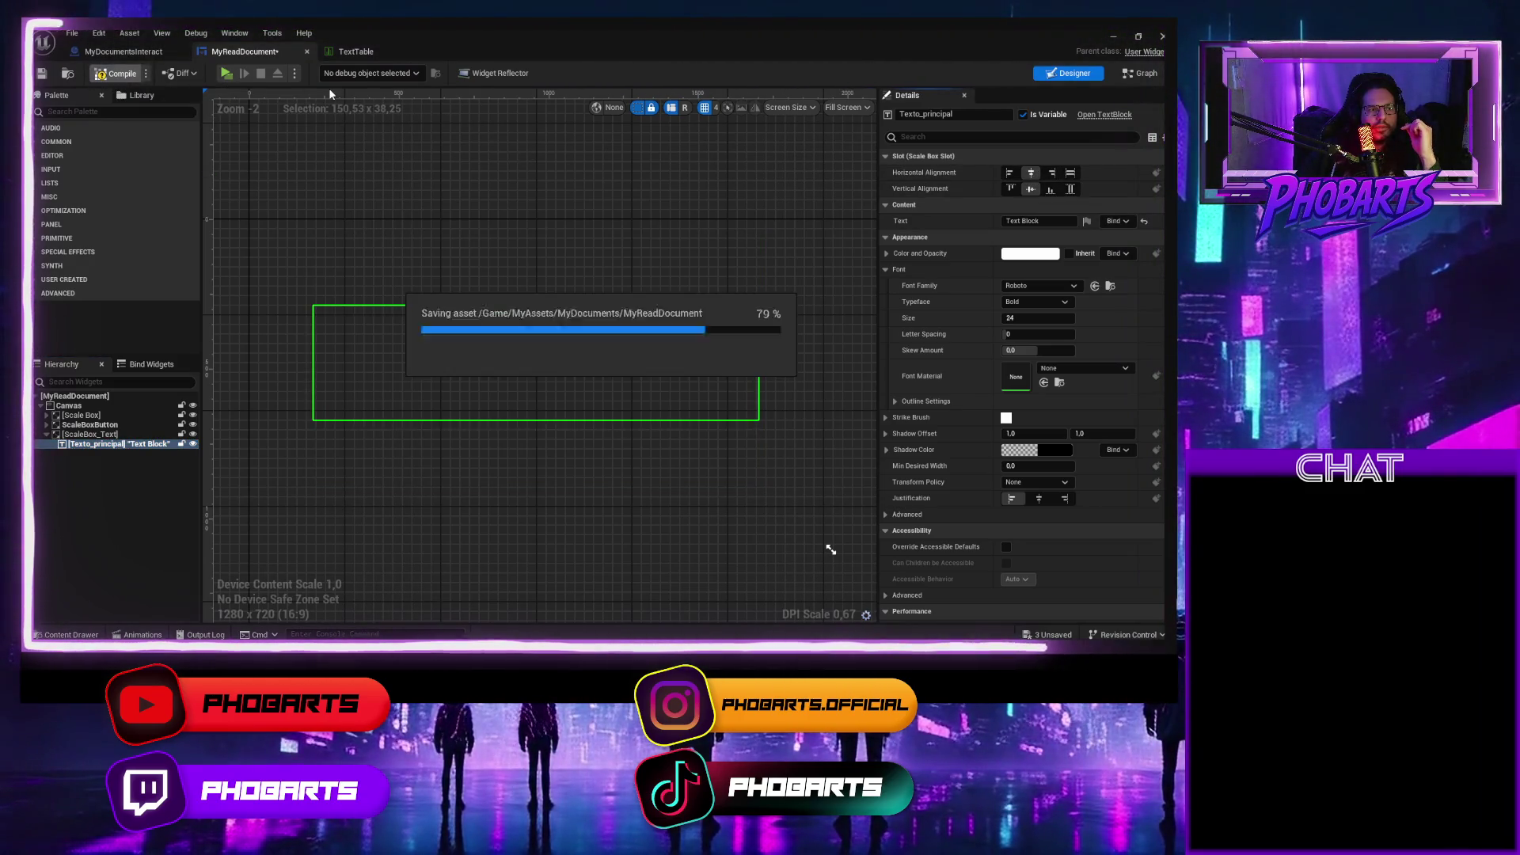
click(227, 74)
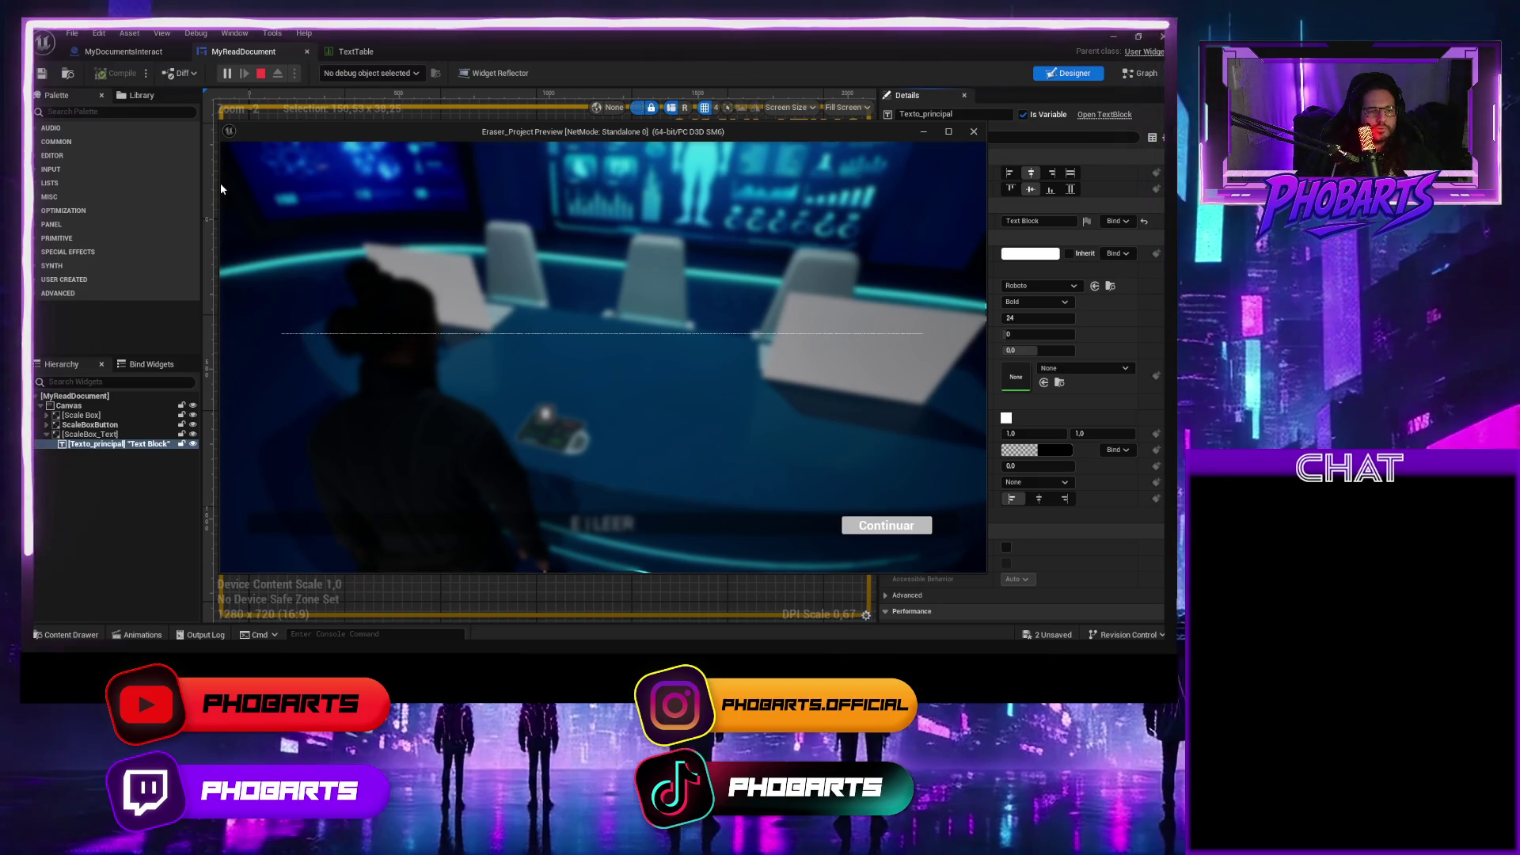
key(Escape)
click(90, 433)
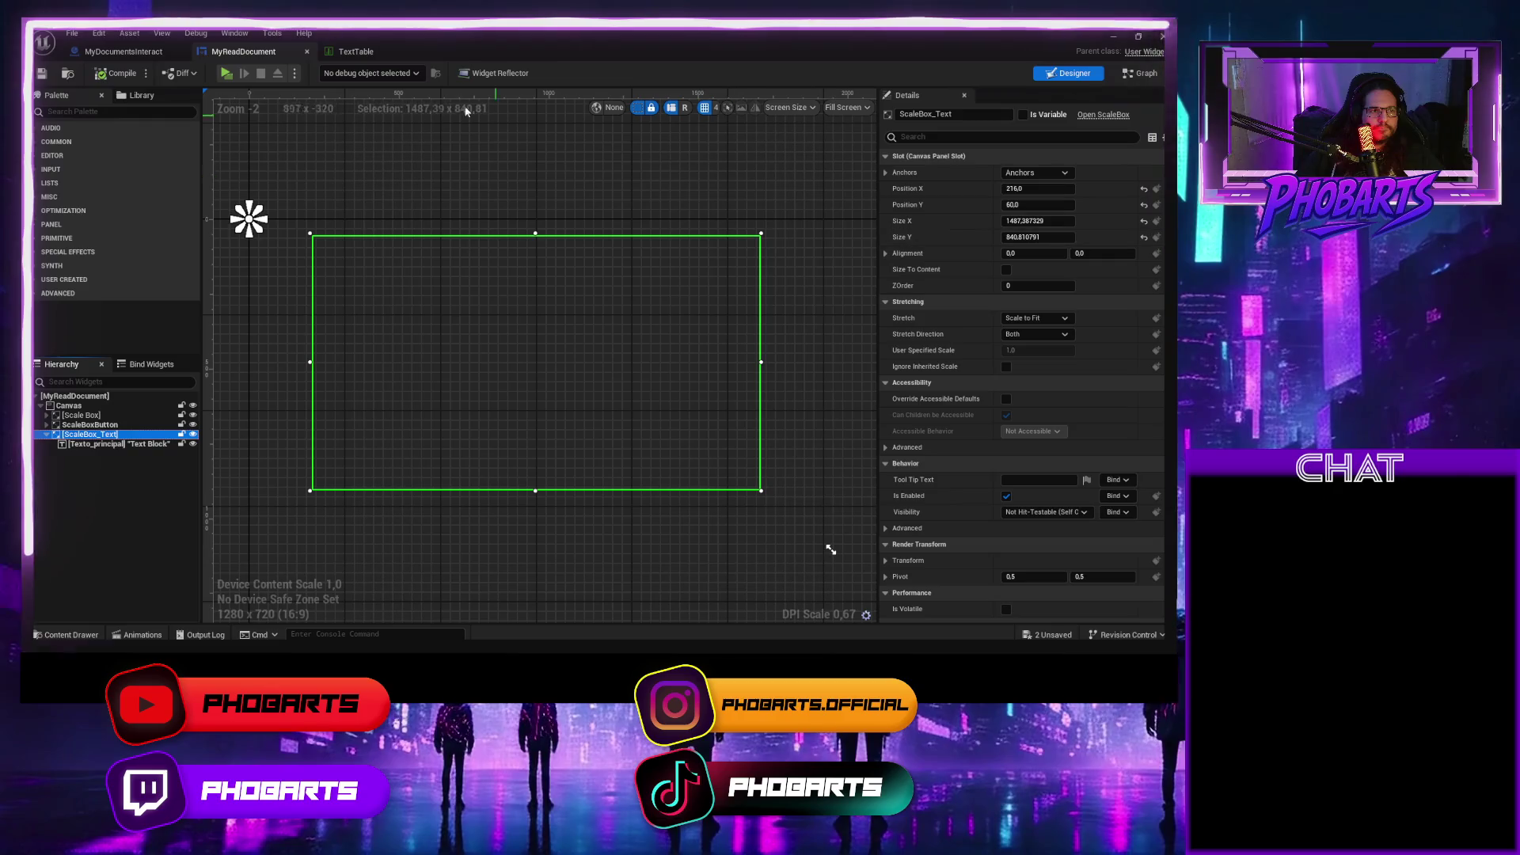
click(355, 52)
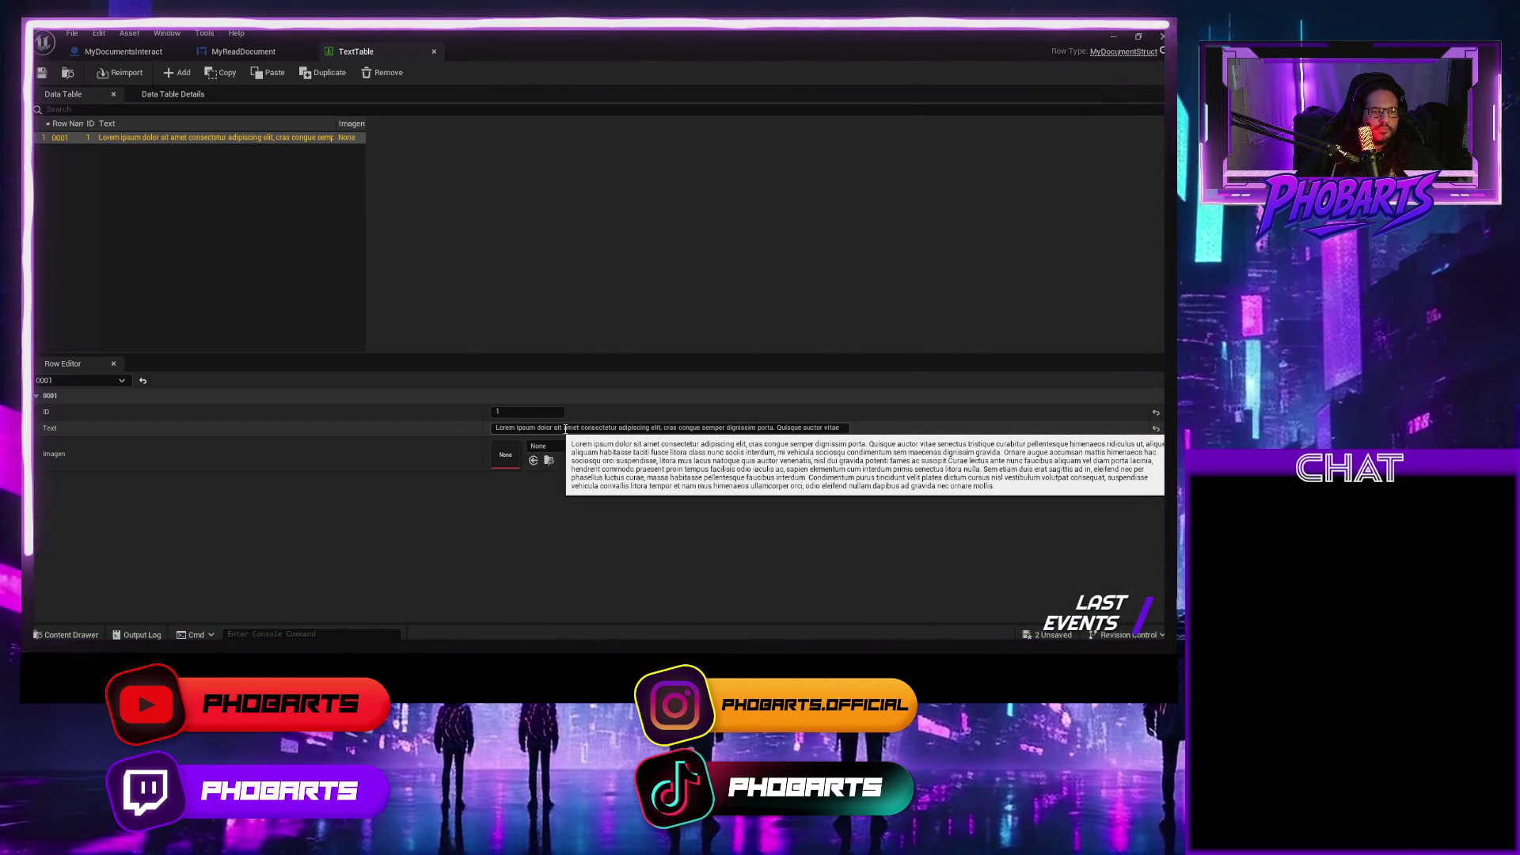
Shorten row 0001's Text to 'Lorem ipsum dolor sit' and save all.
click(565, 429)
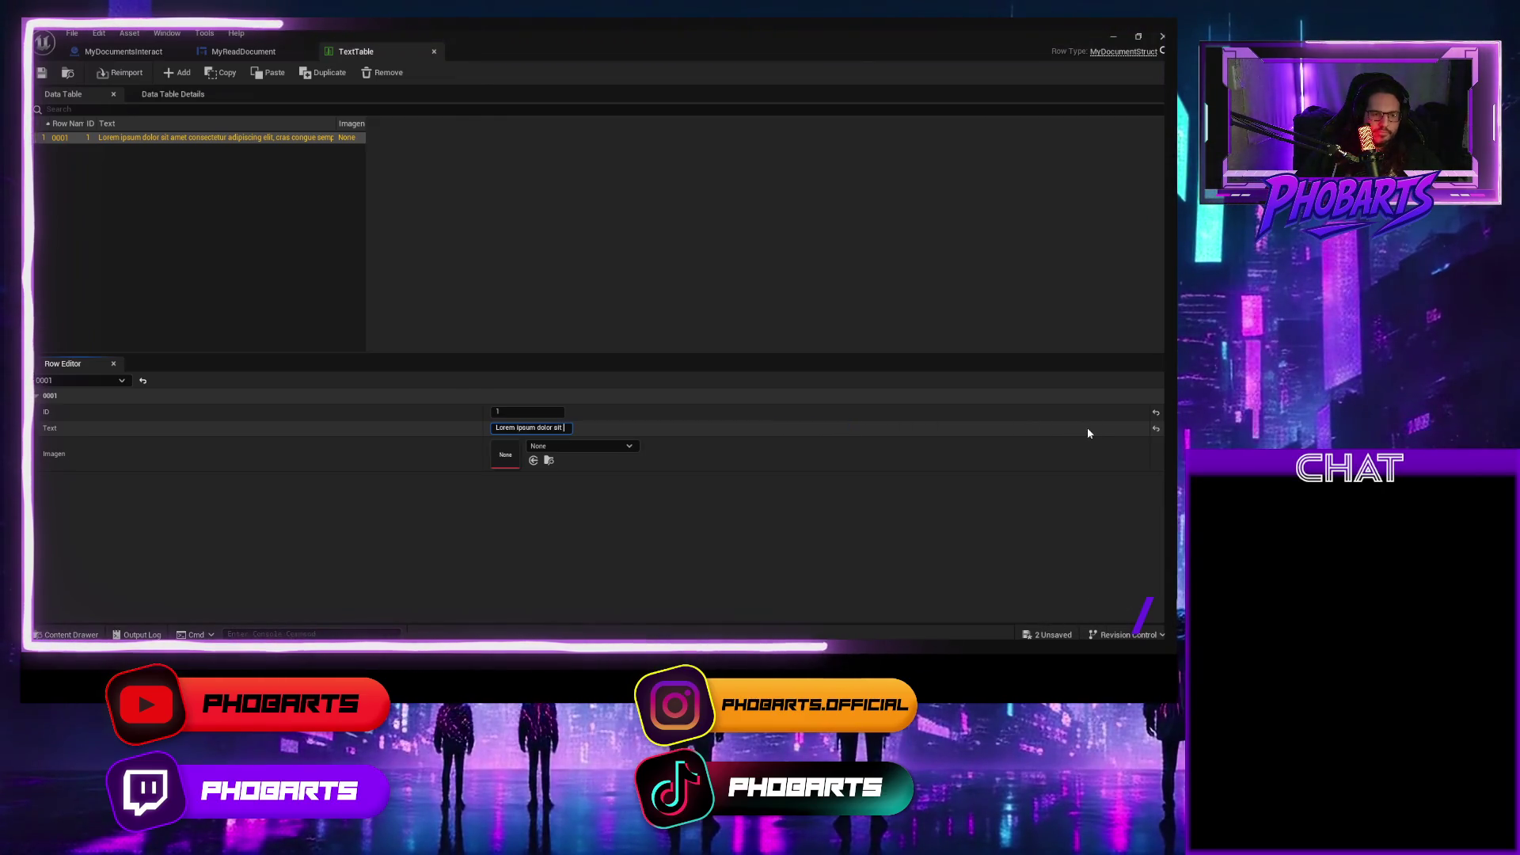
click(1090, 433)
key(ctrl+s)
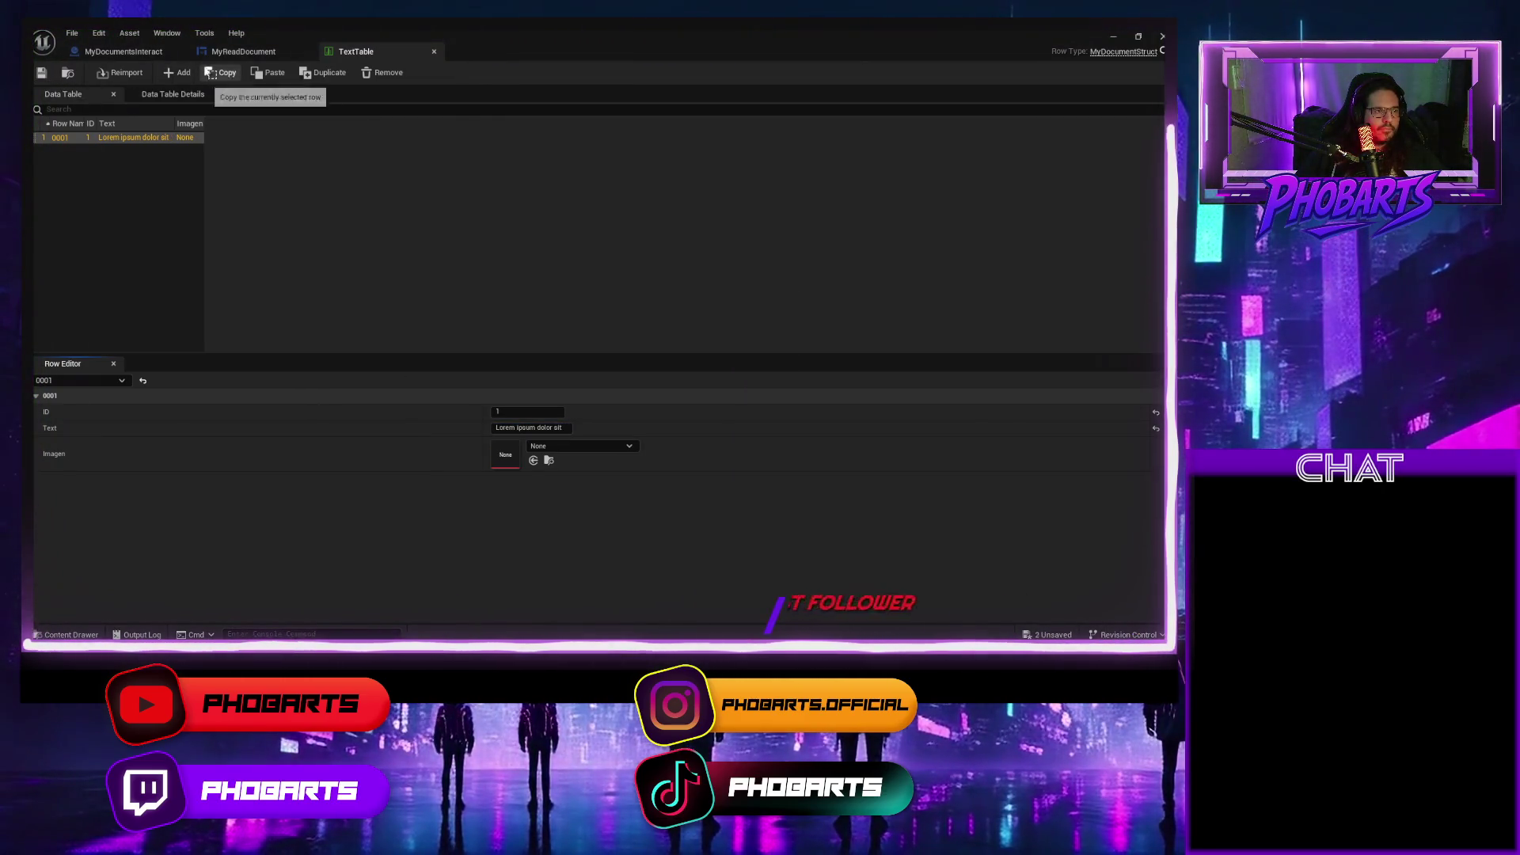
Play-test from MyDocumentsInteract, reading the document with E to check the short text.
click(124, 51)
click(237, 52)
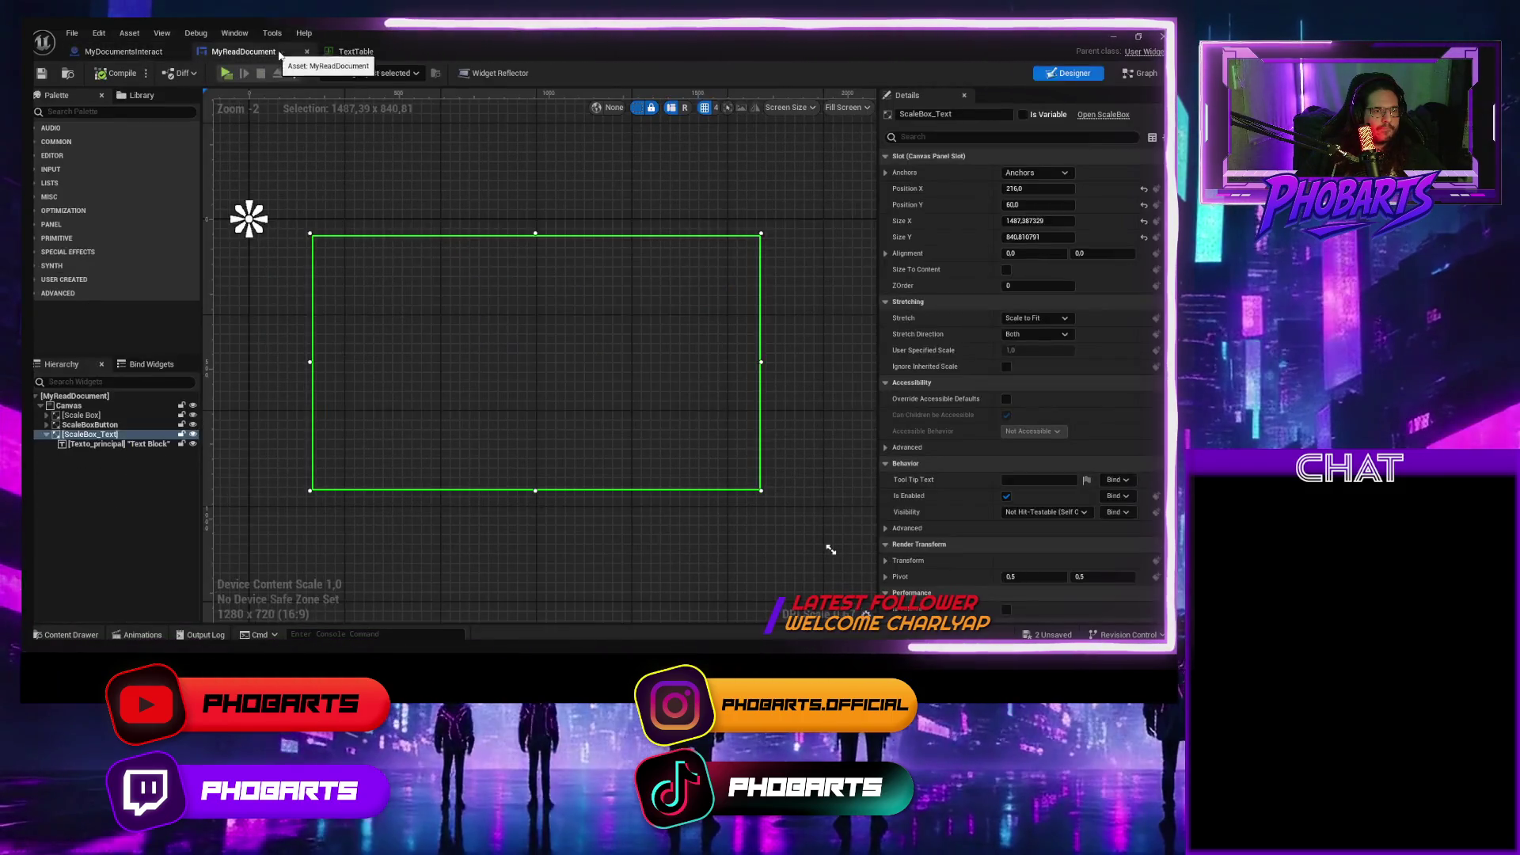
click(151, 52)
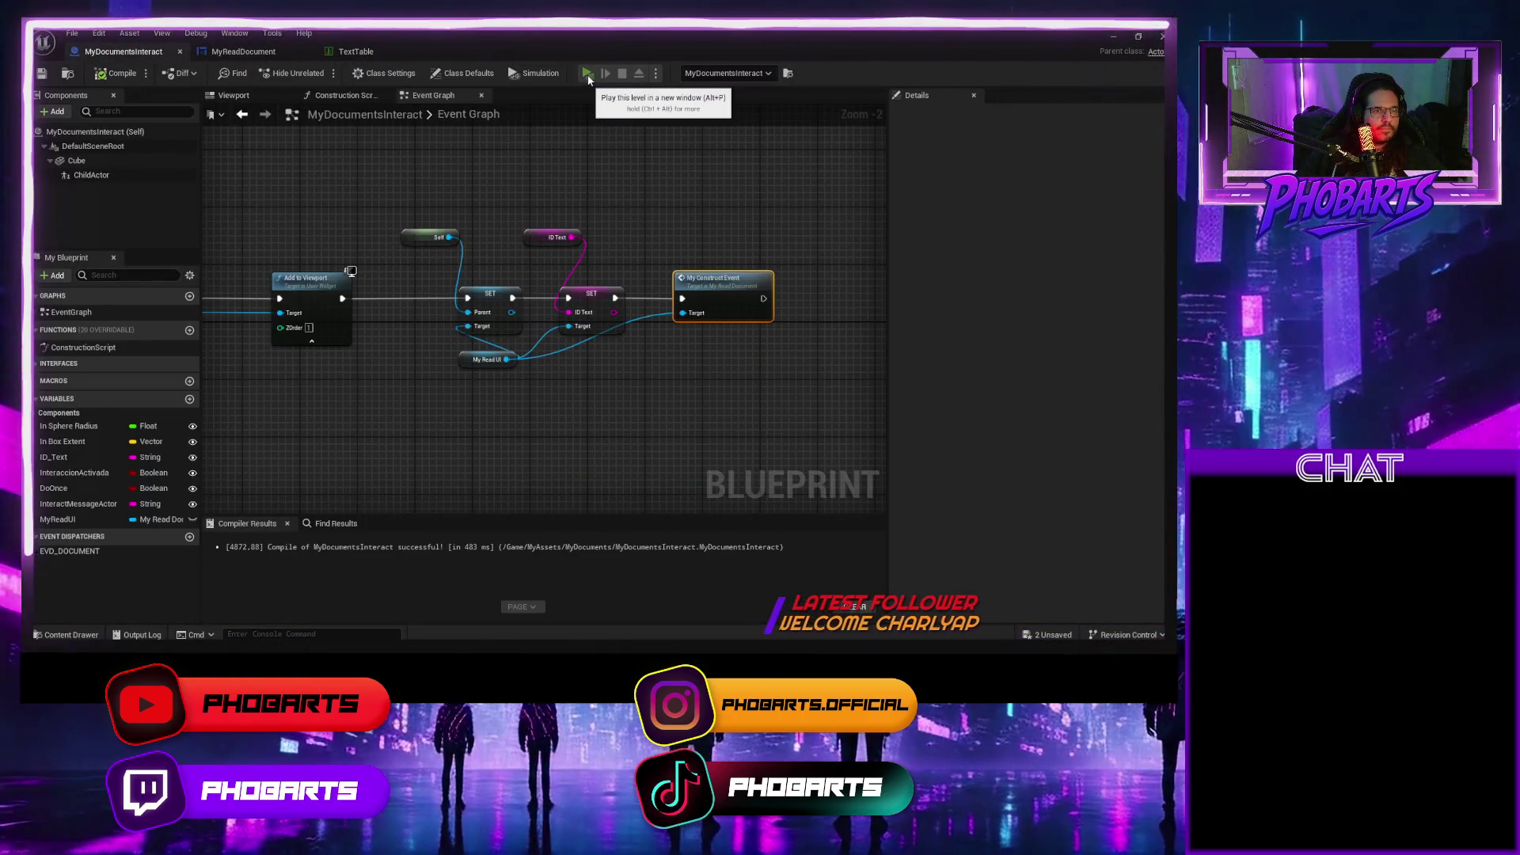
click(587, 73)
key(e)
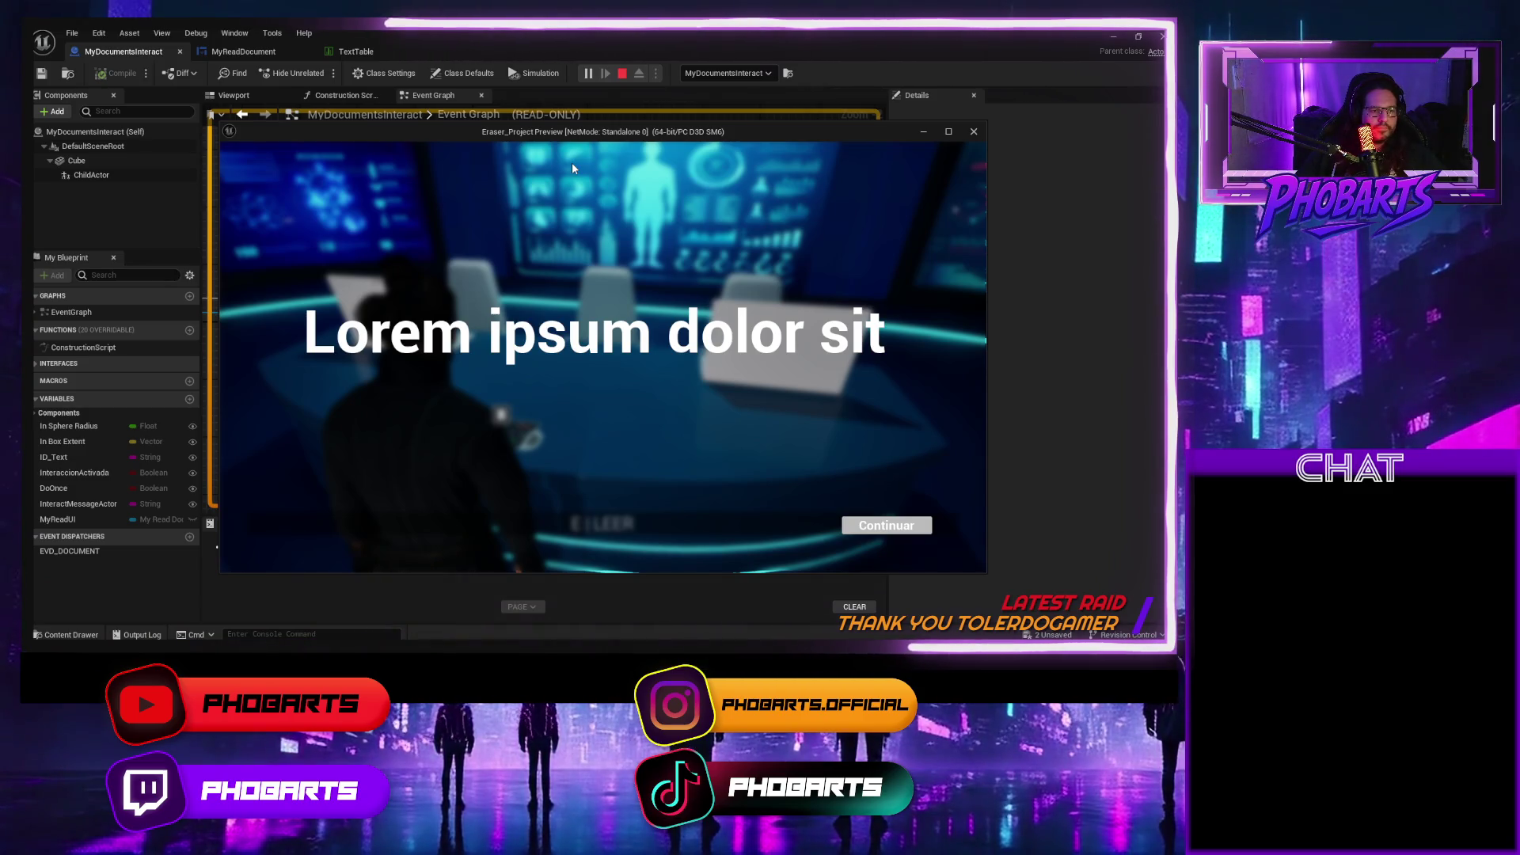
key(Escape)
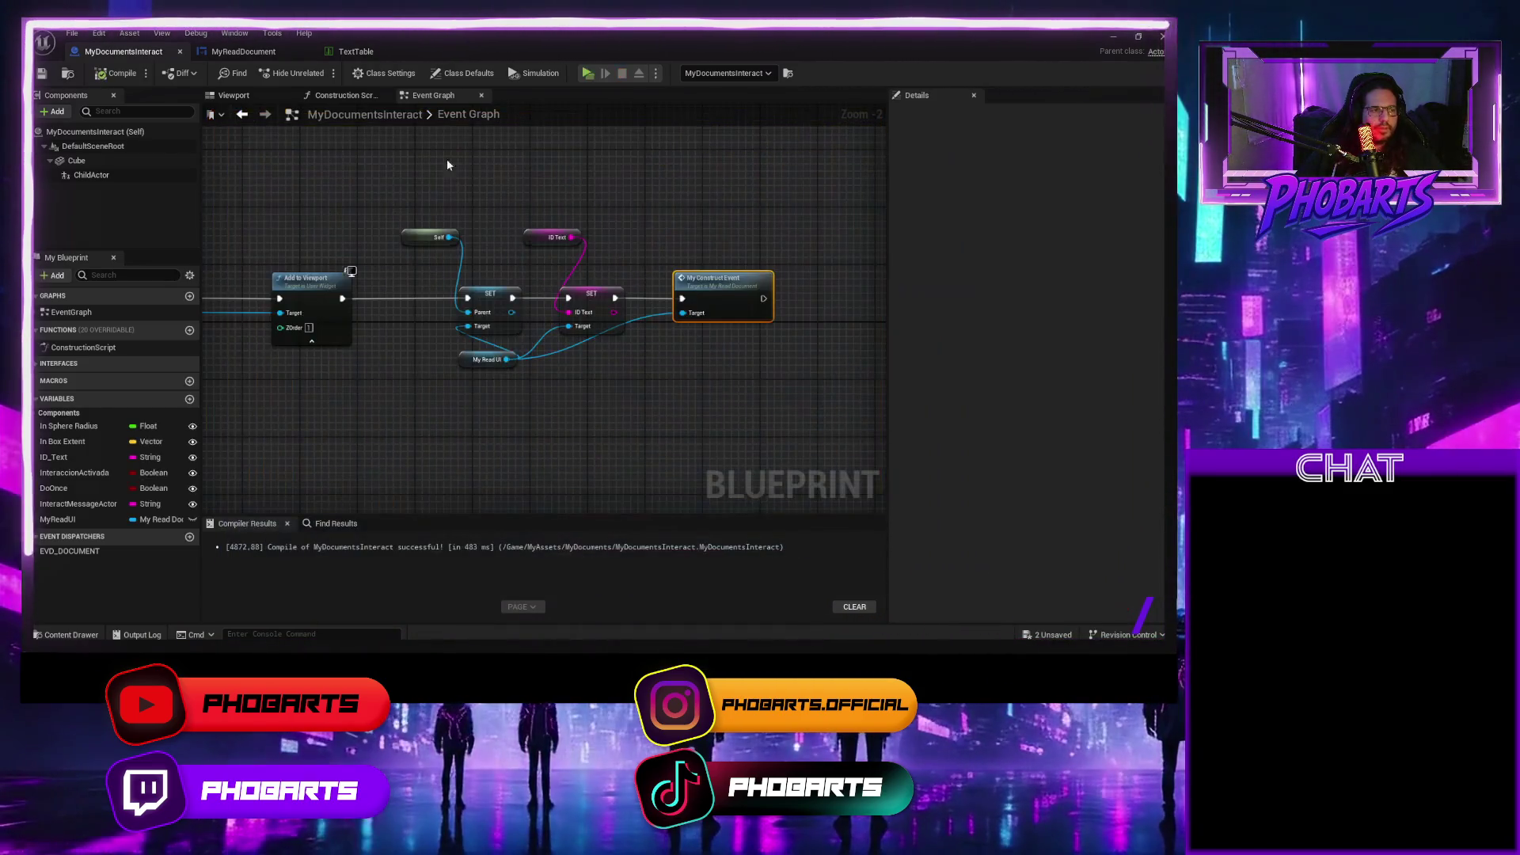
click(356, 52)
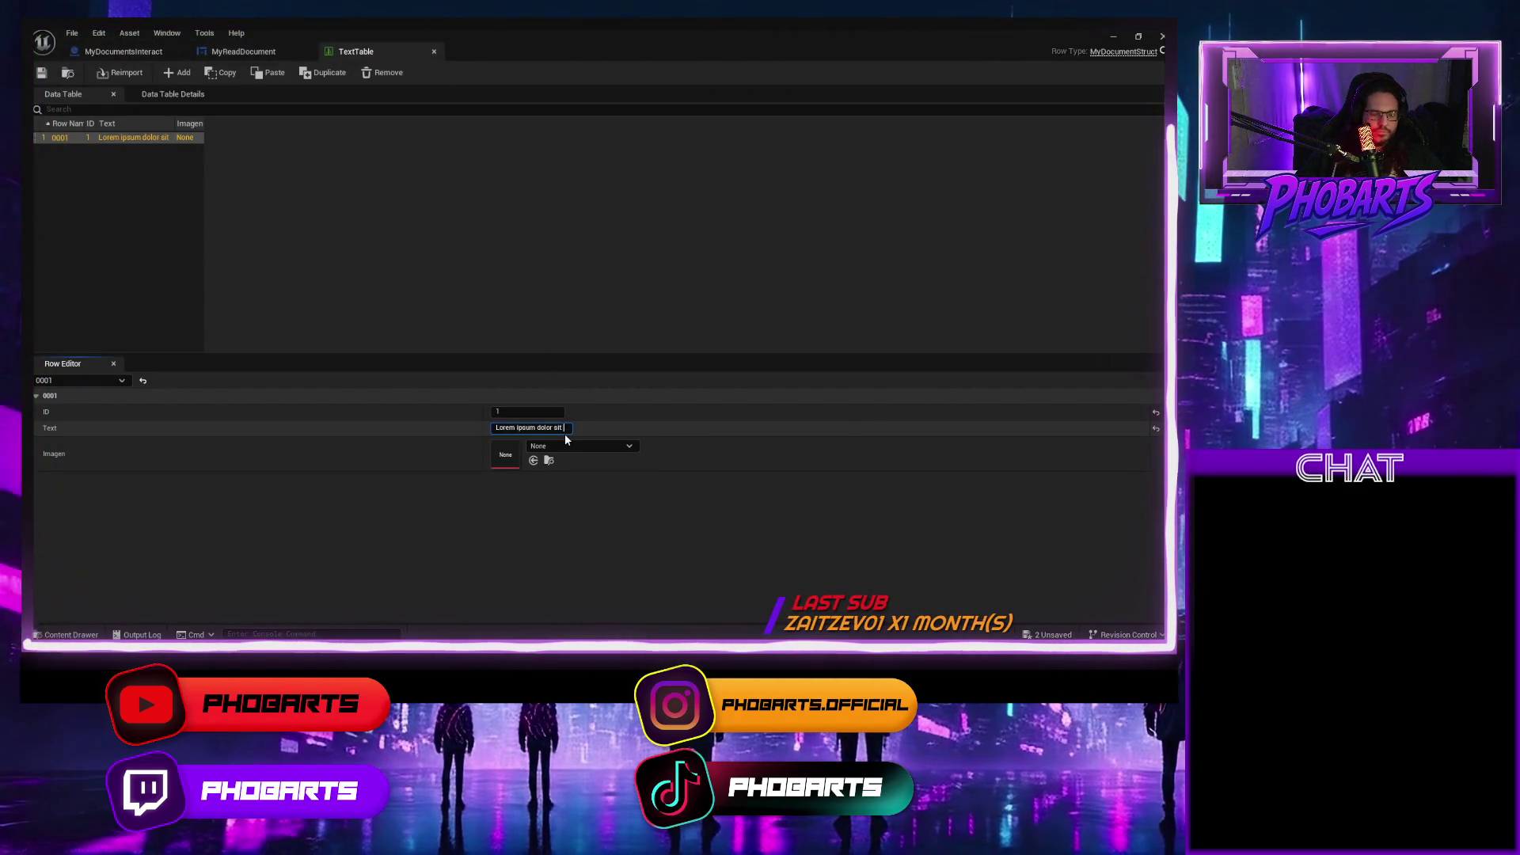
Paste the long Lorem ipsum paragraph back into row 0001's Text and play-test from MyDocumentsInteract.
key(ctrl+v)
click(41, 79)
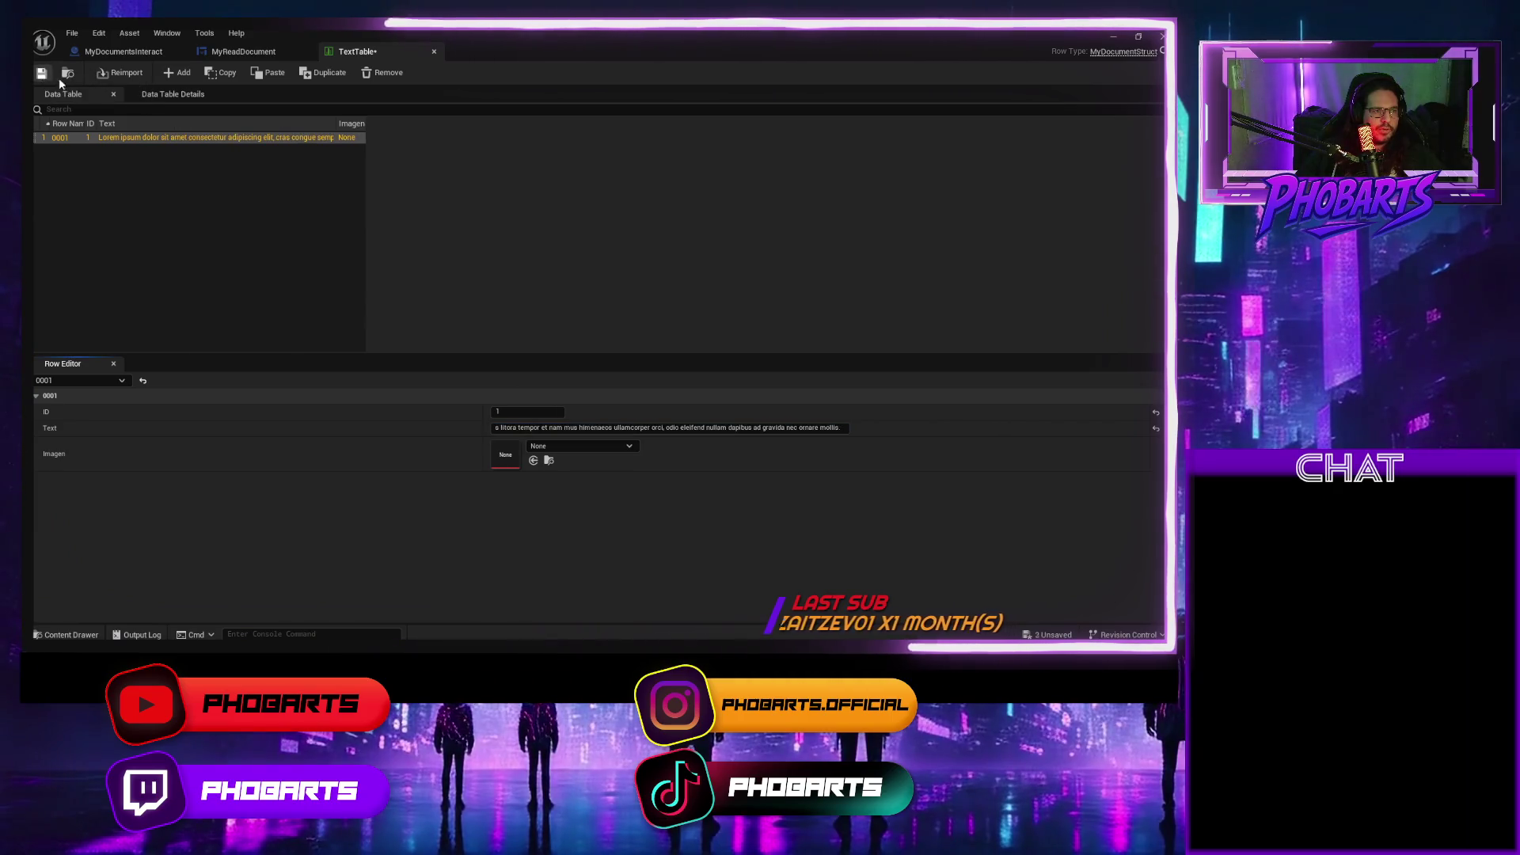
click(135, 55)
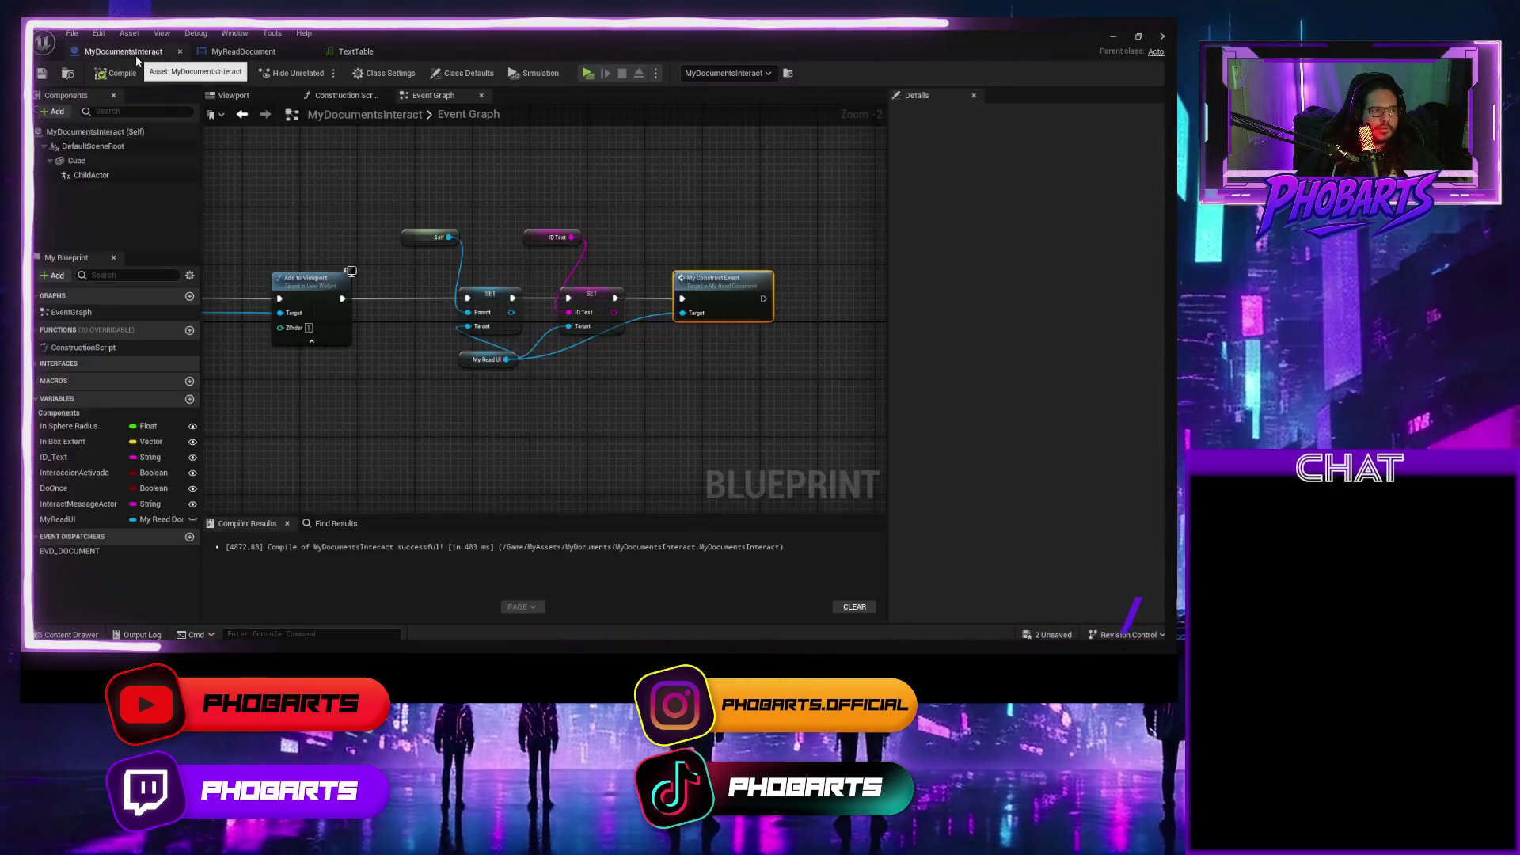
click(587, 73)
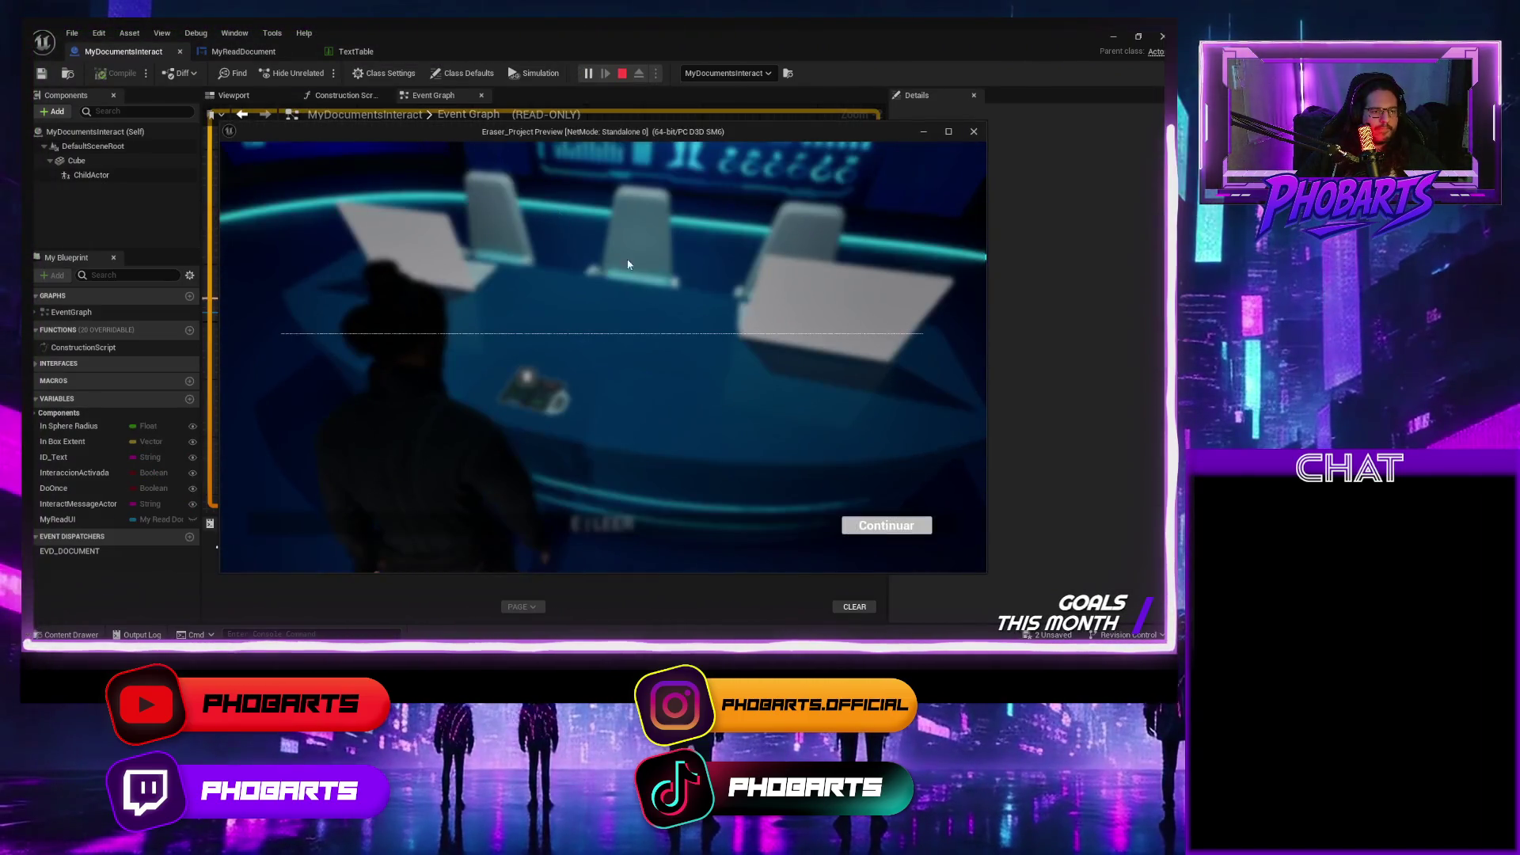
Dismiss the Continuar screen, replay, read the document with E, then return to TextTable.
click(885, 525)
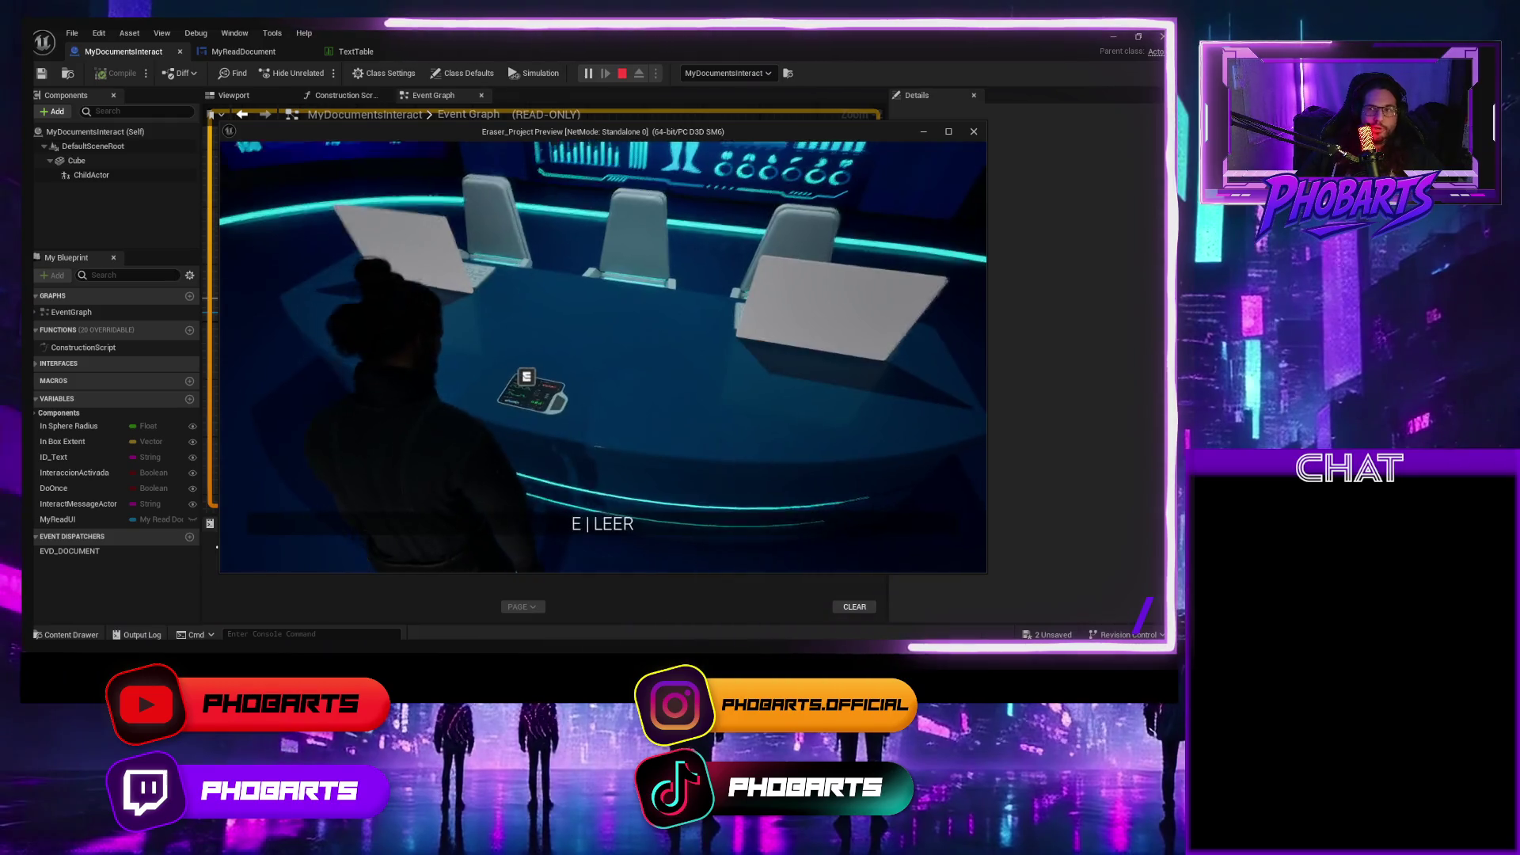
key(Escape)
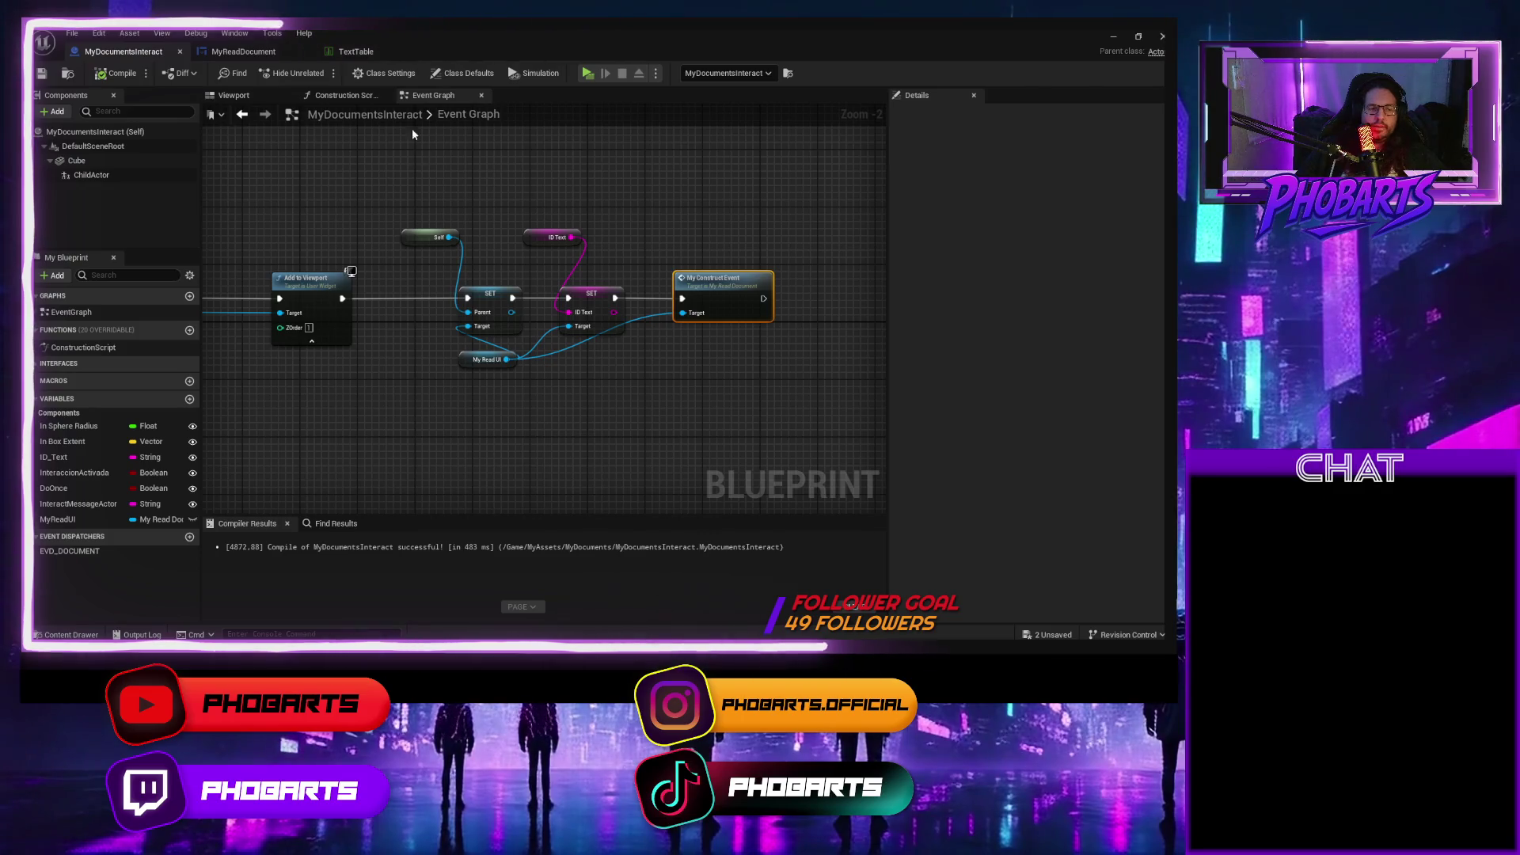
click(589, 74)
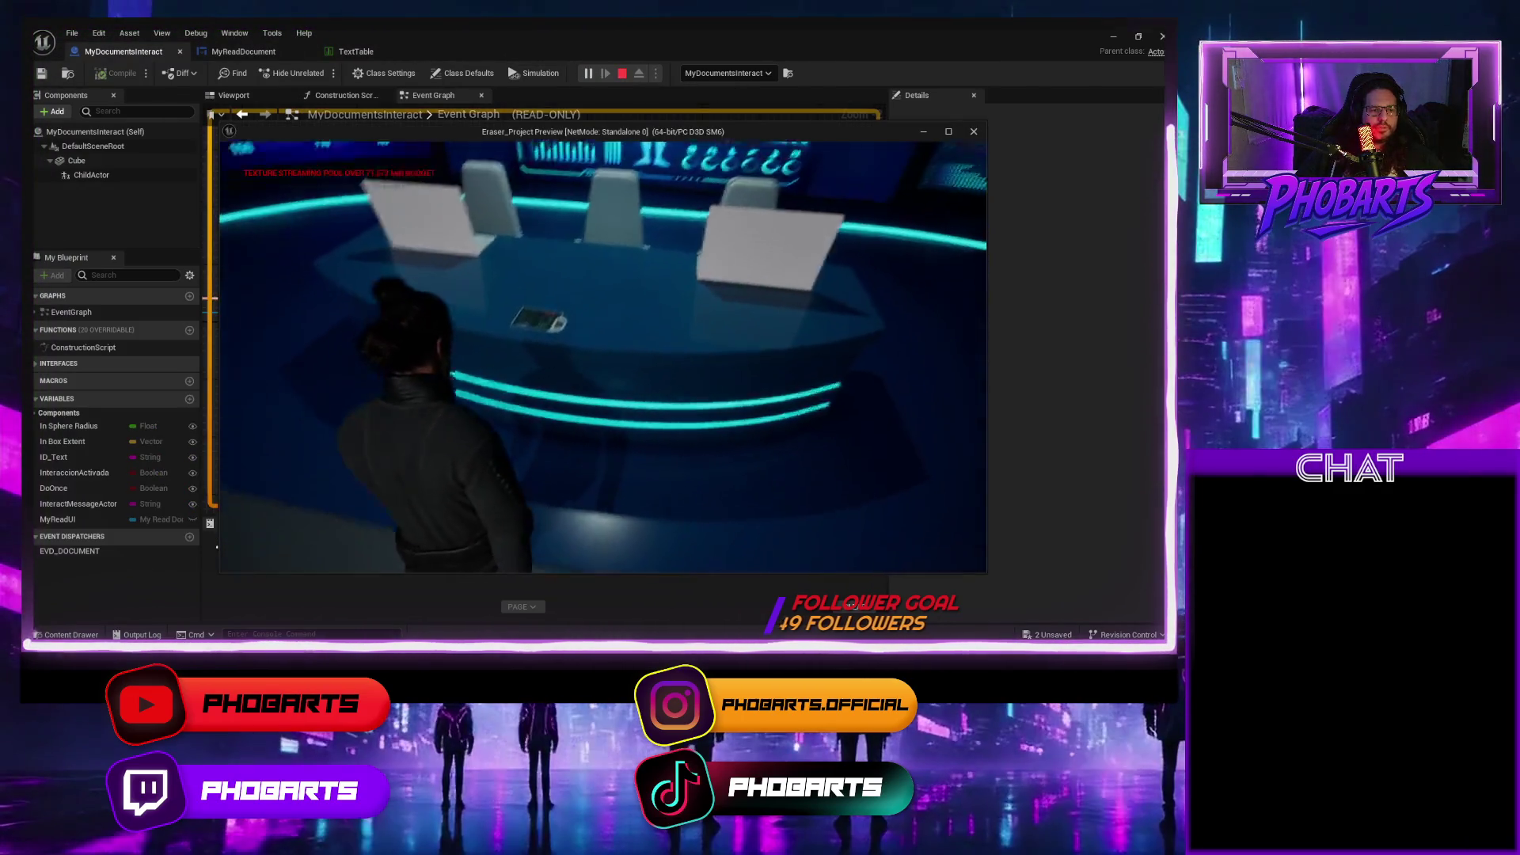
key(e)
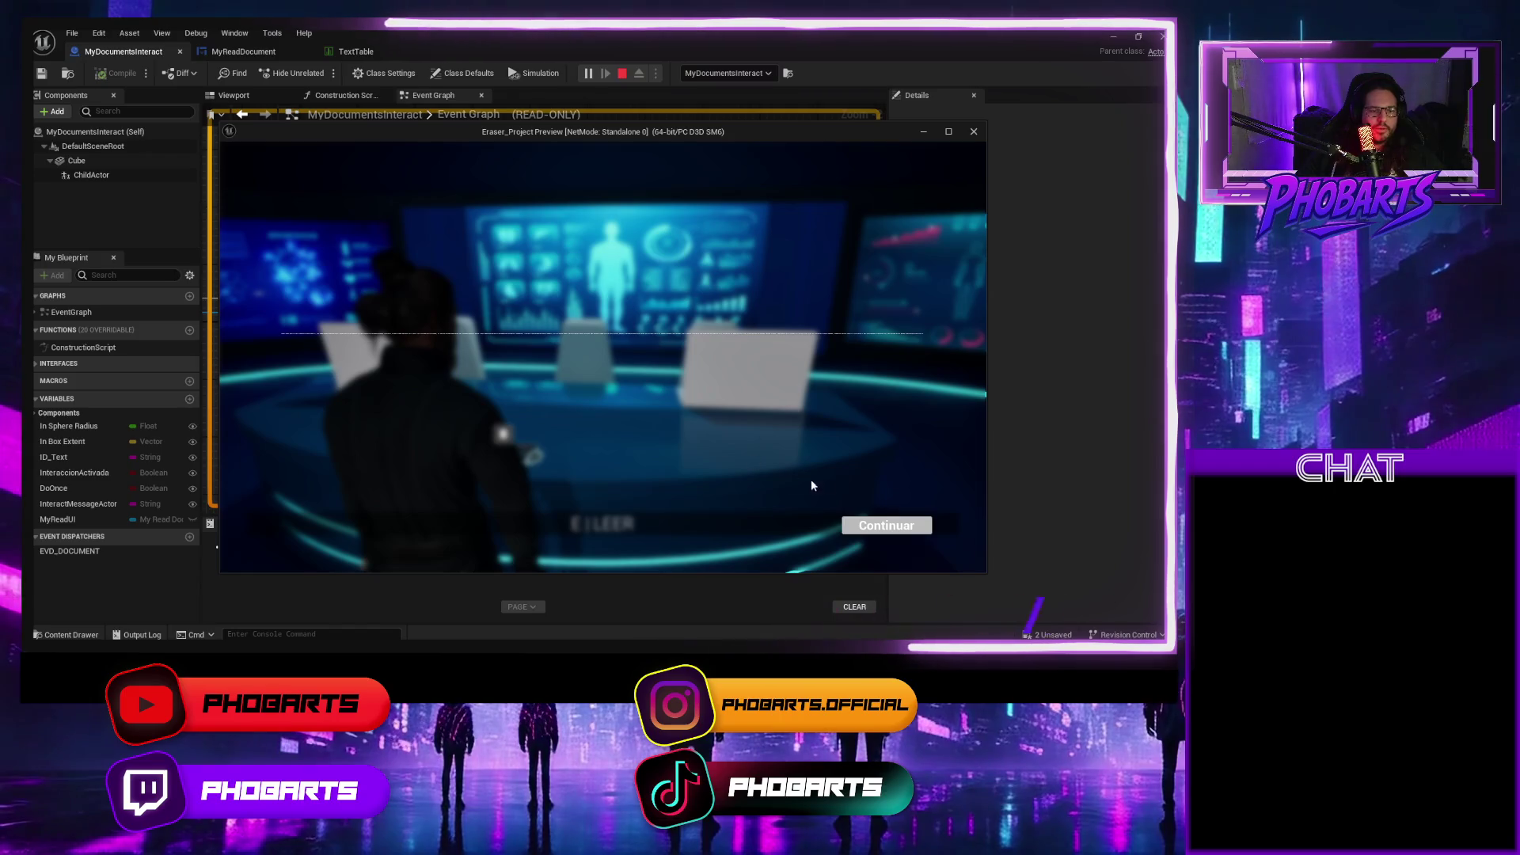
click(885, 525)
key(Escape)
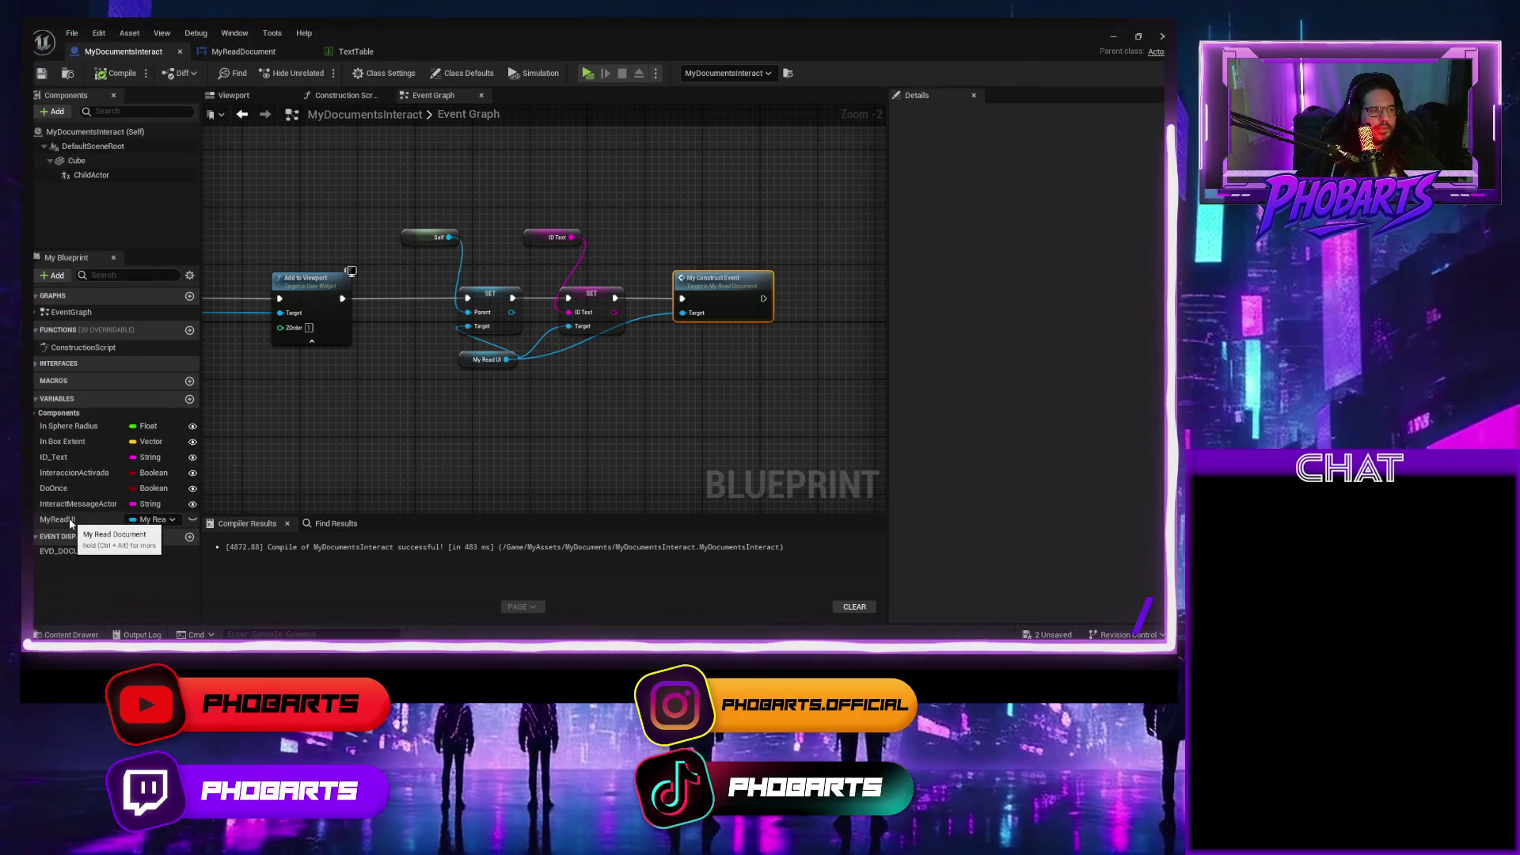
click(356, 52)
Set ScaleBox_Text's stretch to Scale to Fill in the MyReadDocument widget.
click(264, 54)
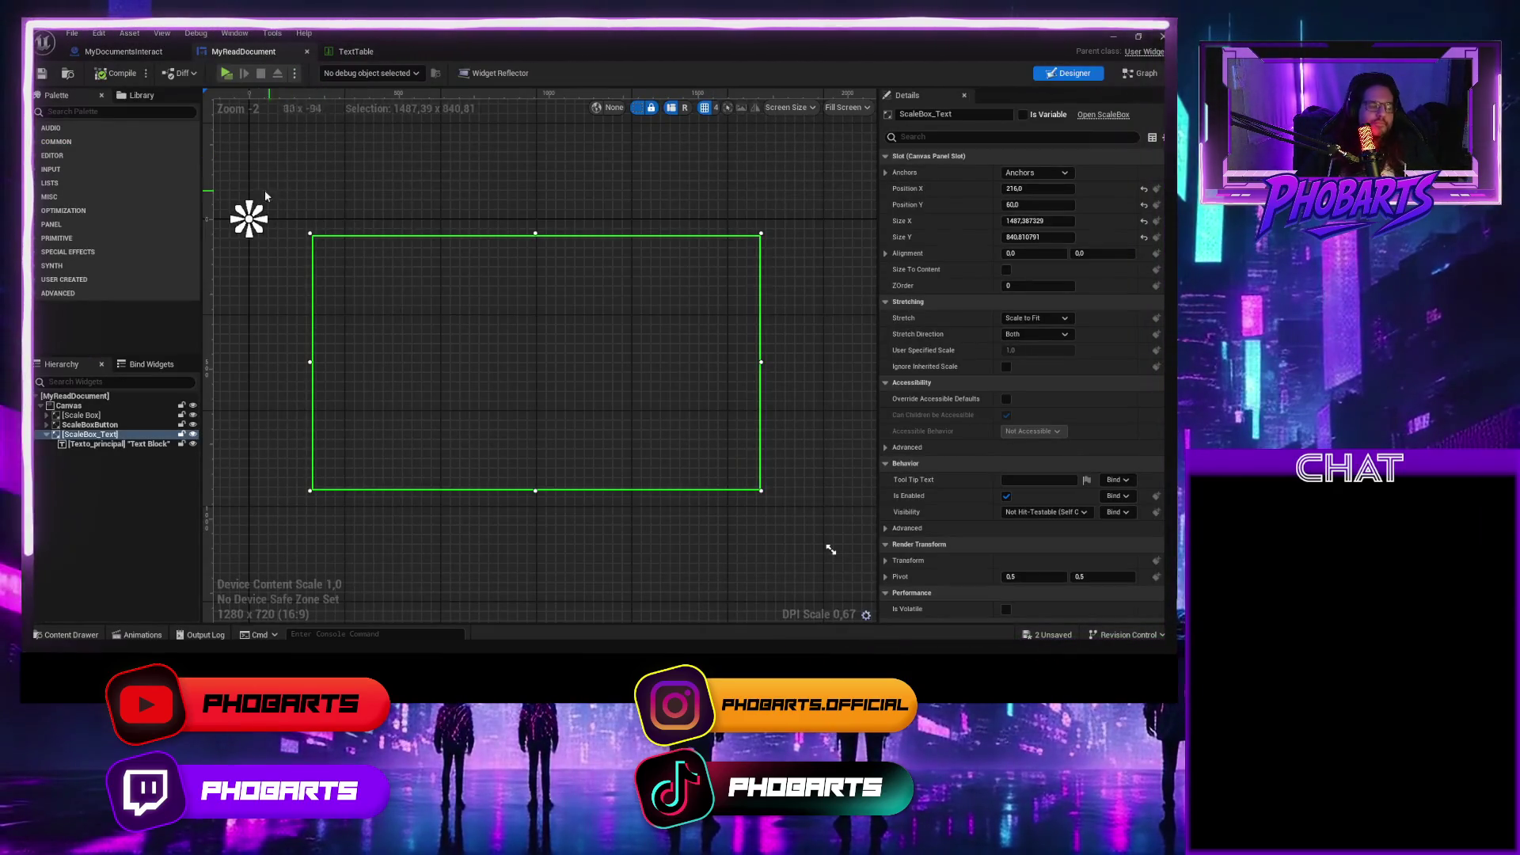
click(123, 447)
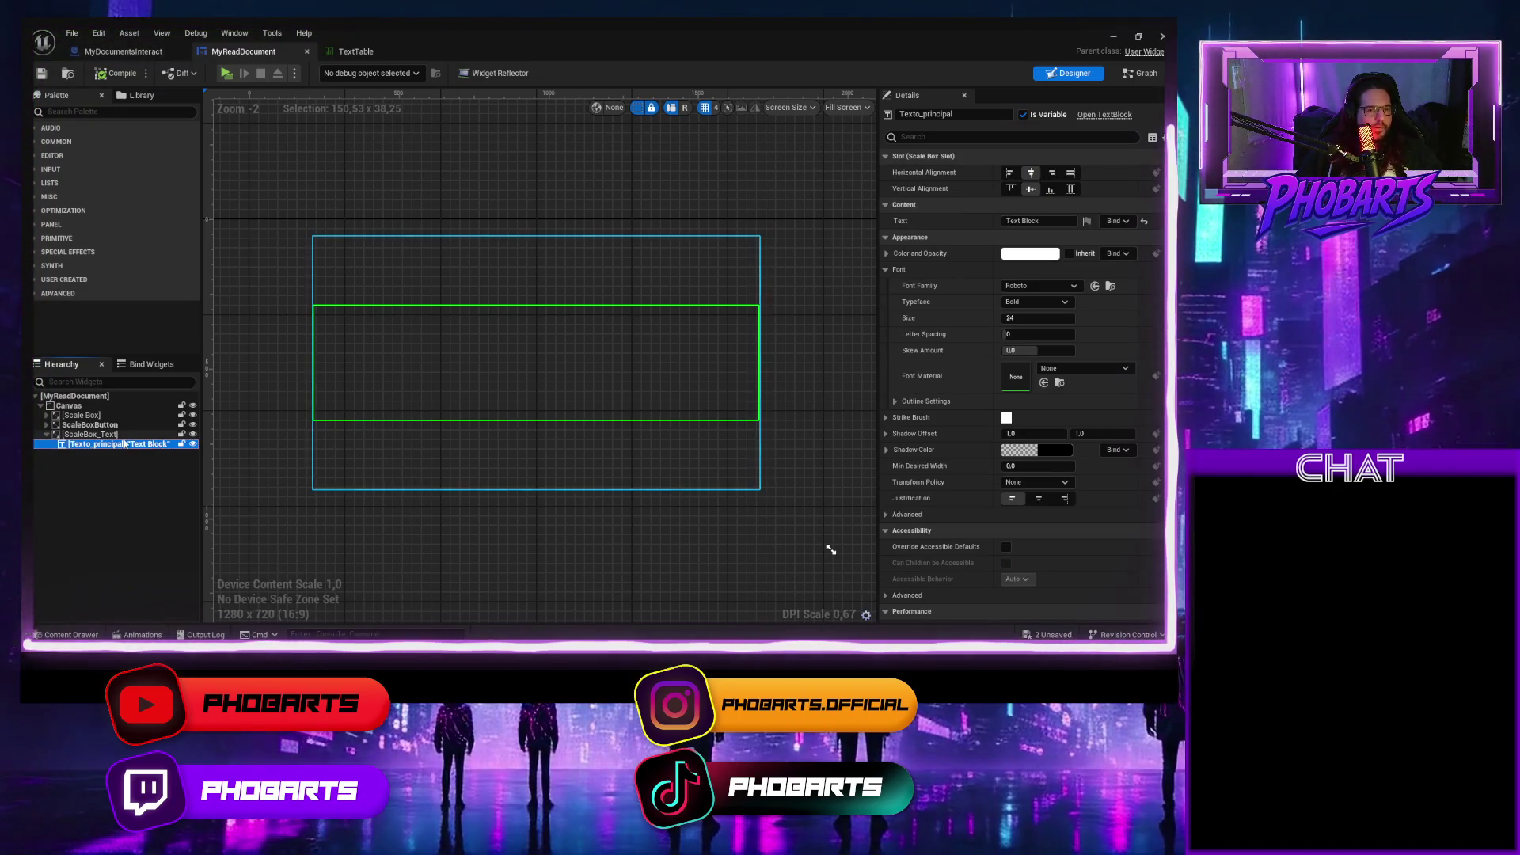
click(104, 435)
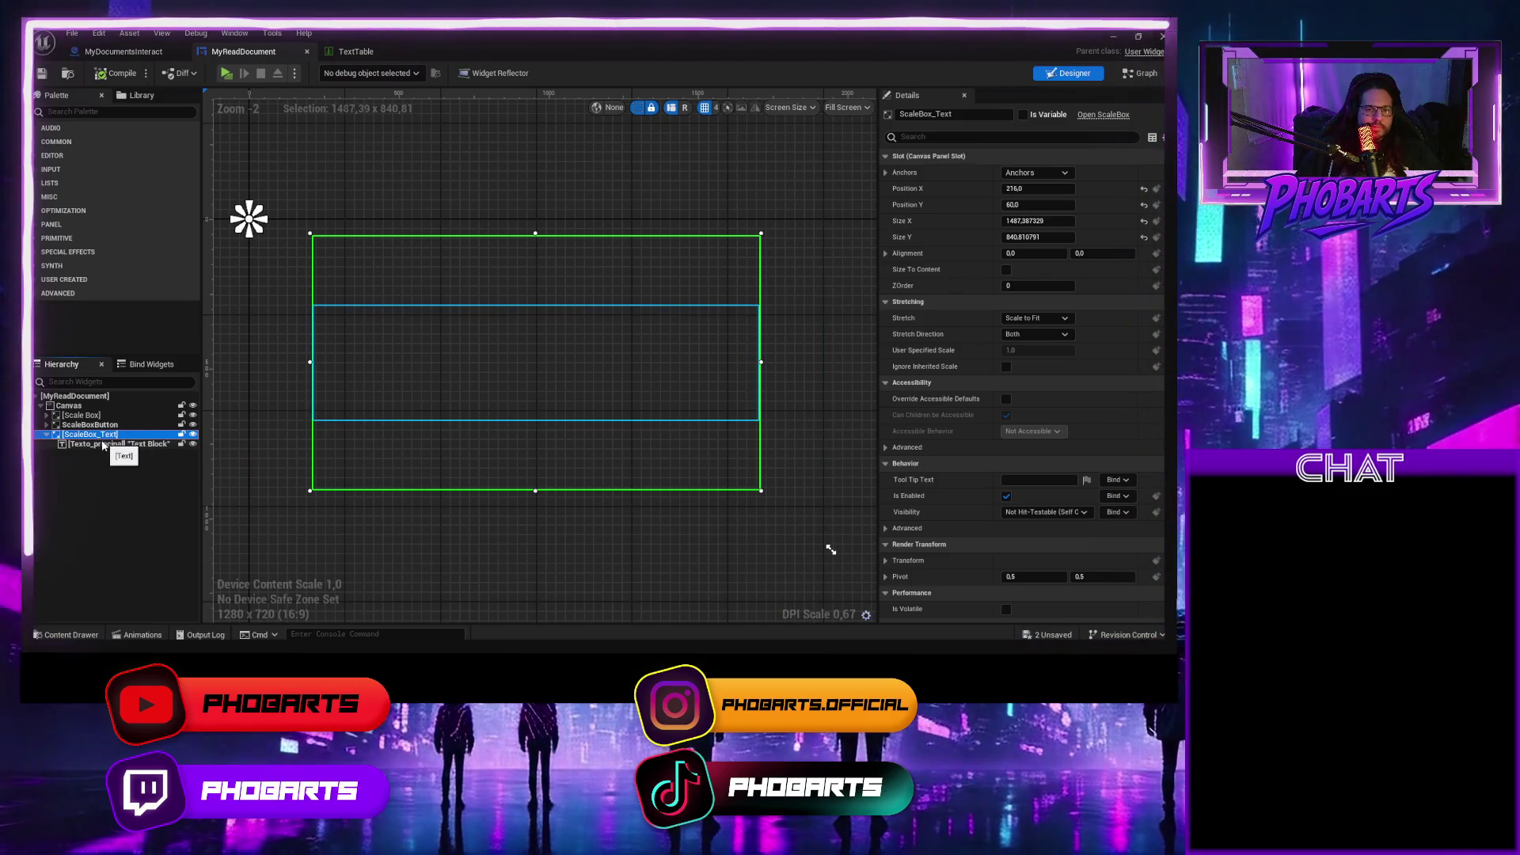
click(1064, 334)
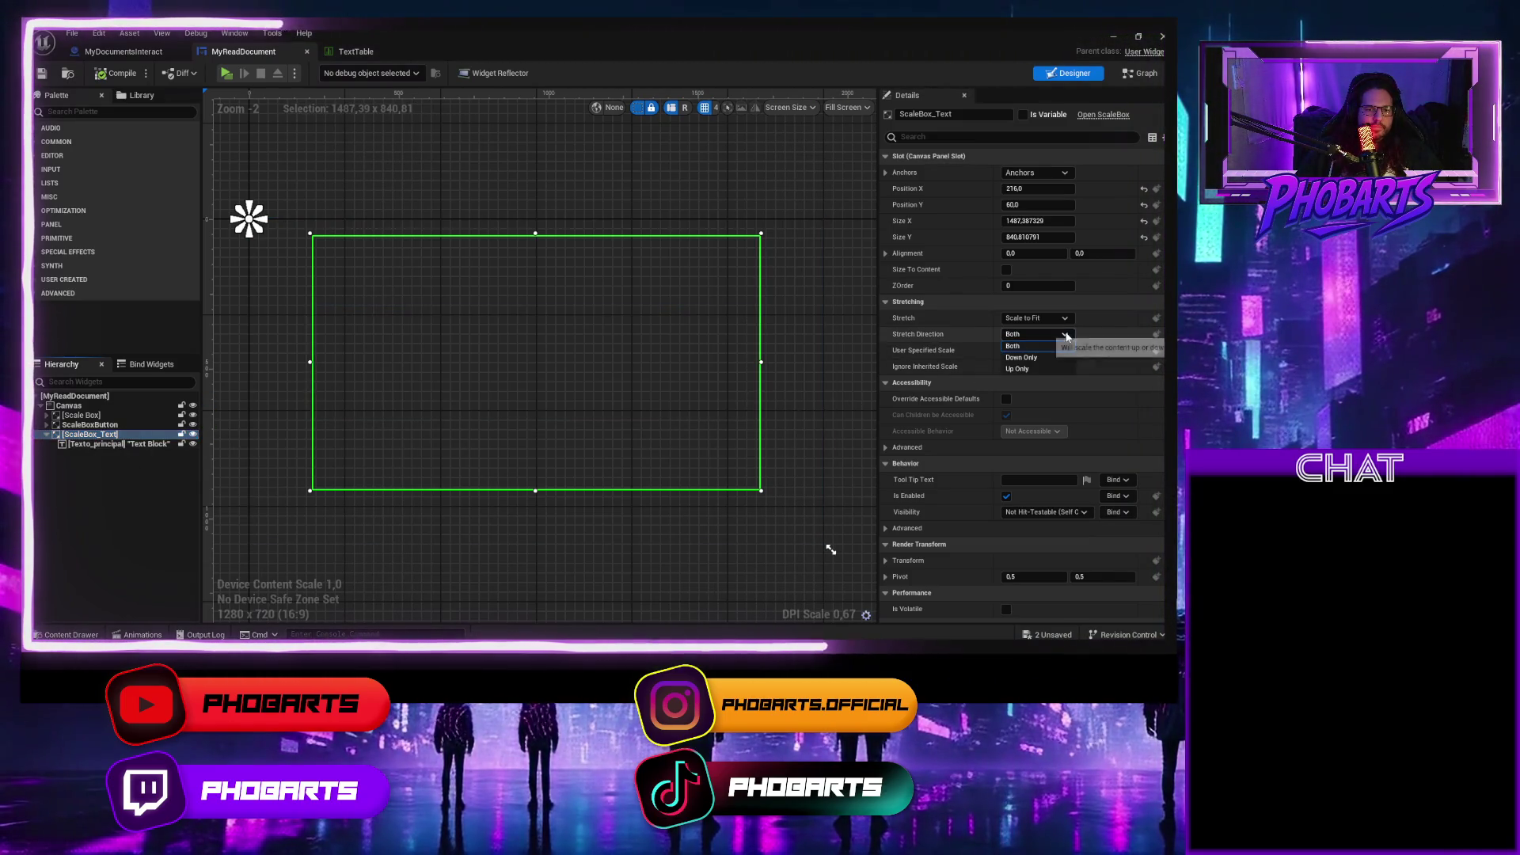
click(1065, 318)
click(1066, 318)
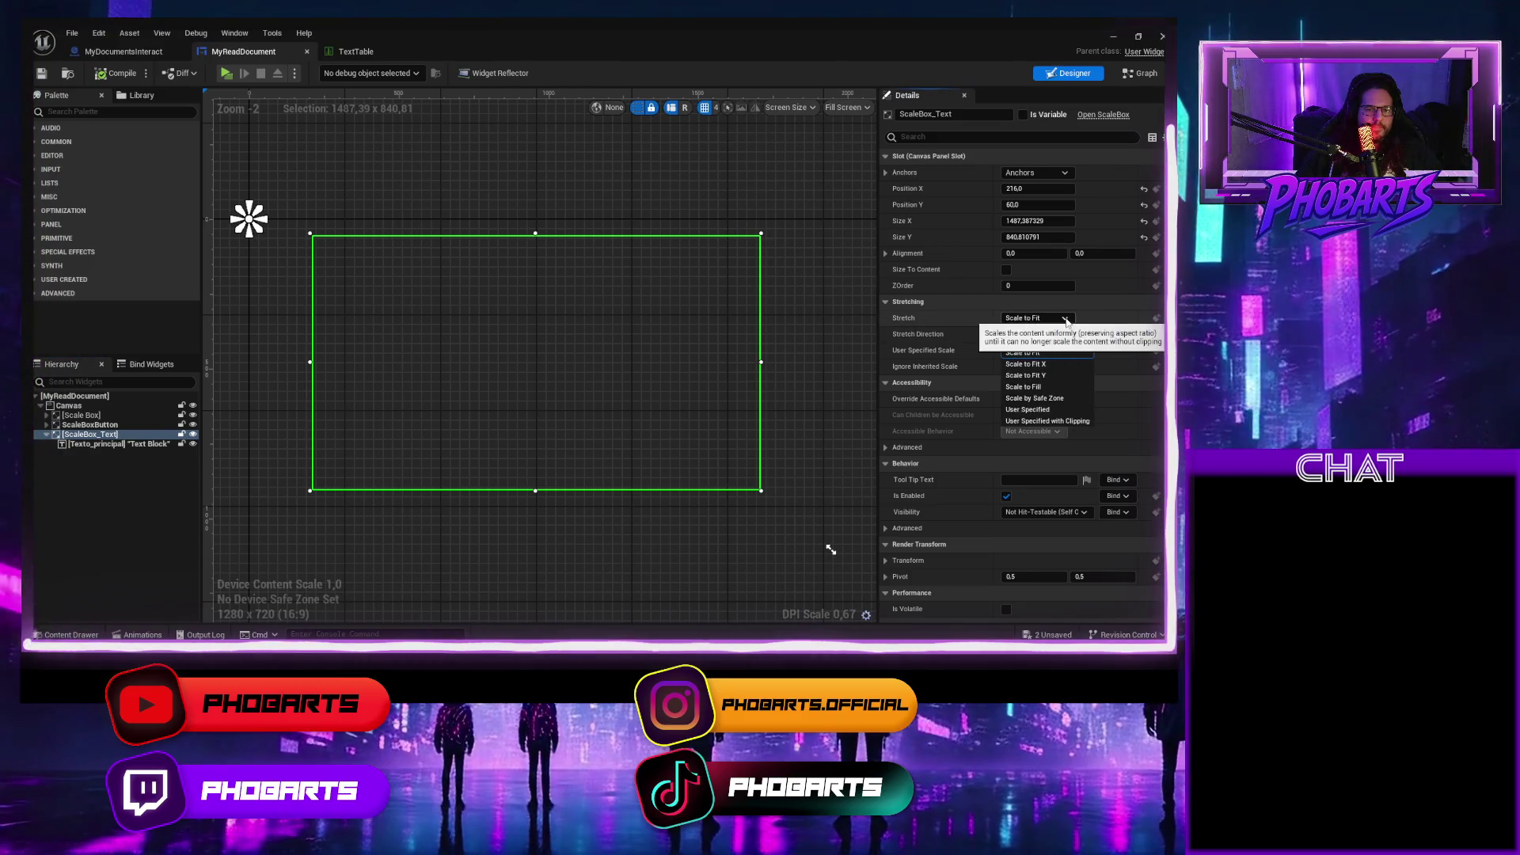
click(1036, 386)
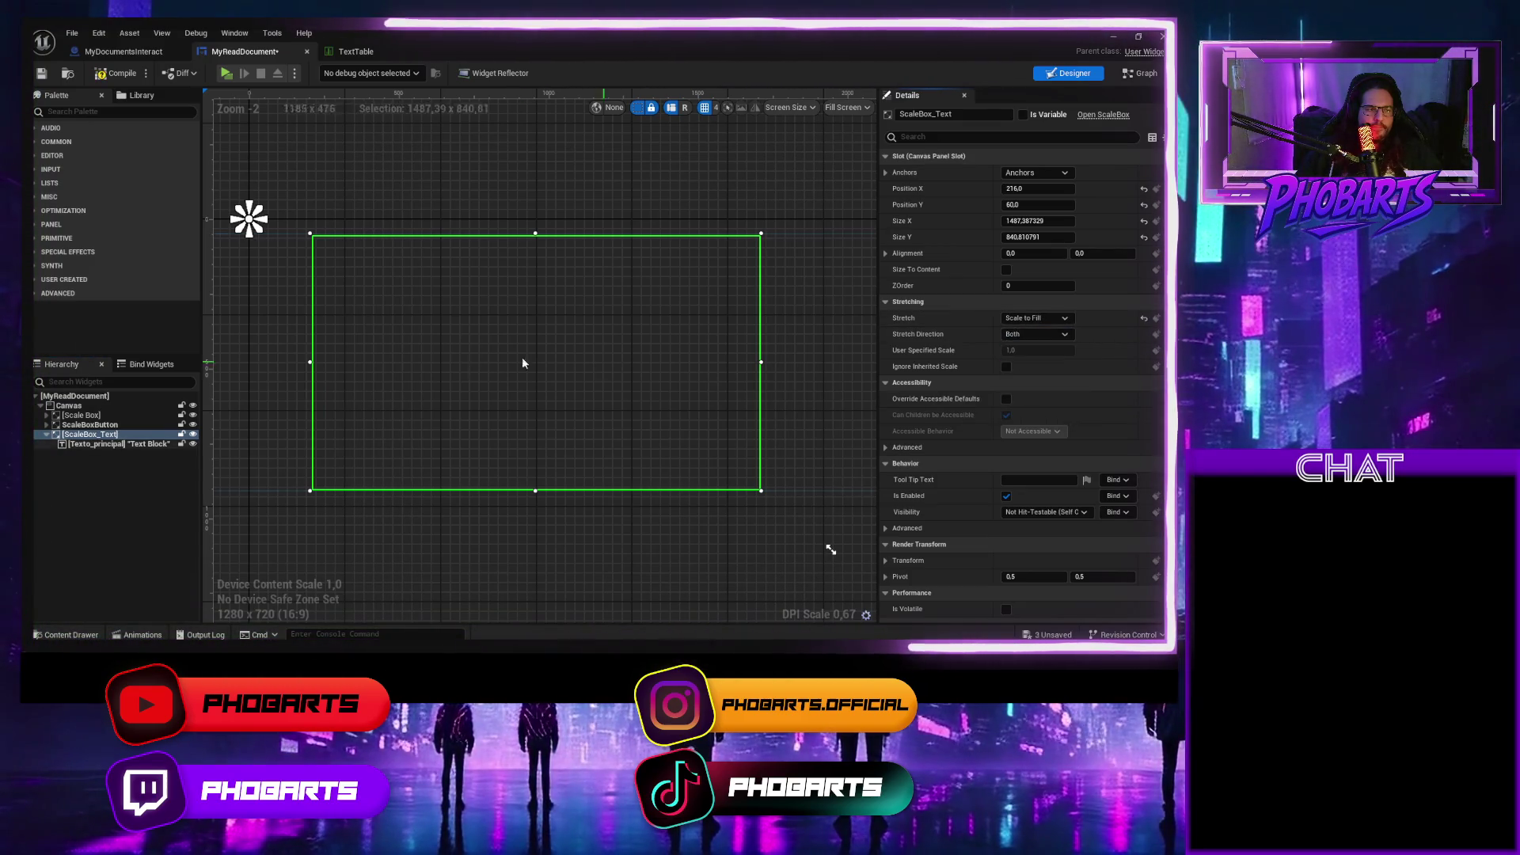
Save and play-test the document reading with Scale to Fill.
key(ctrl+s)
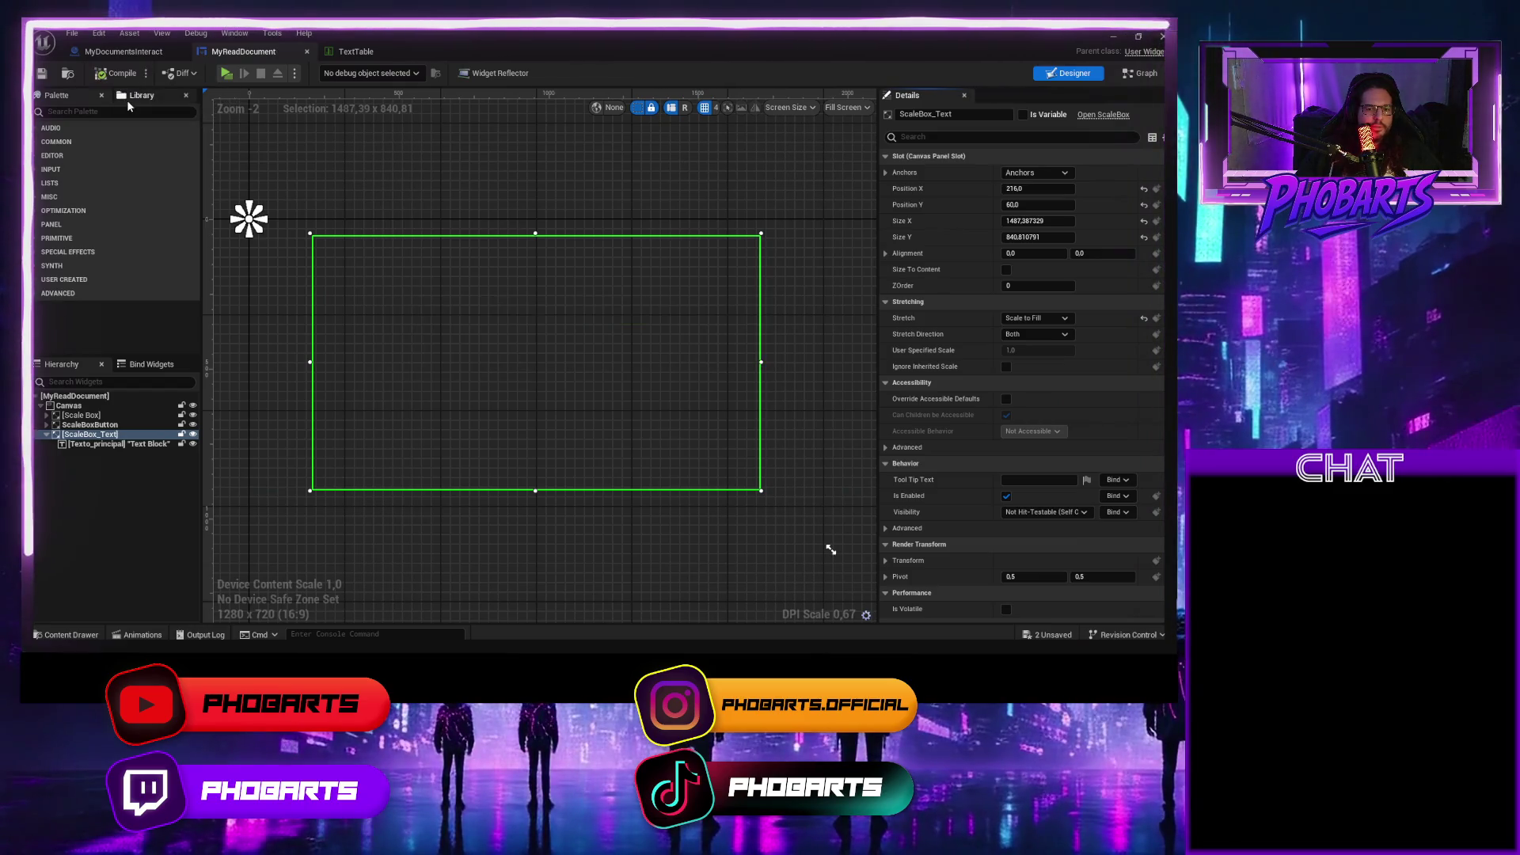
click(226, 73)
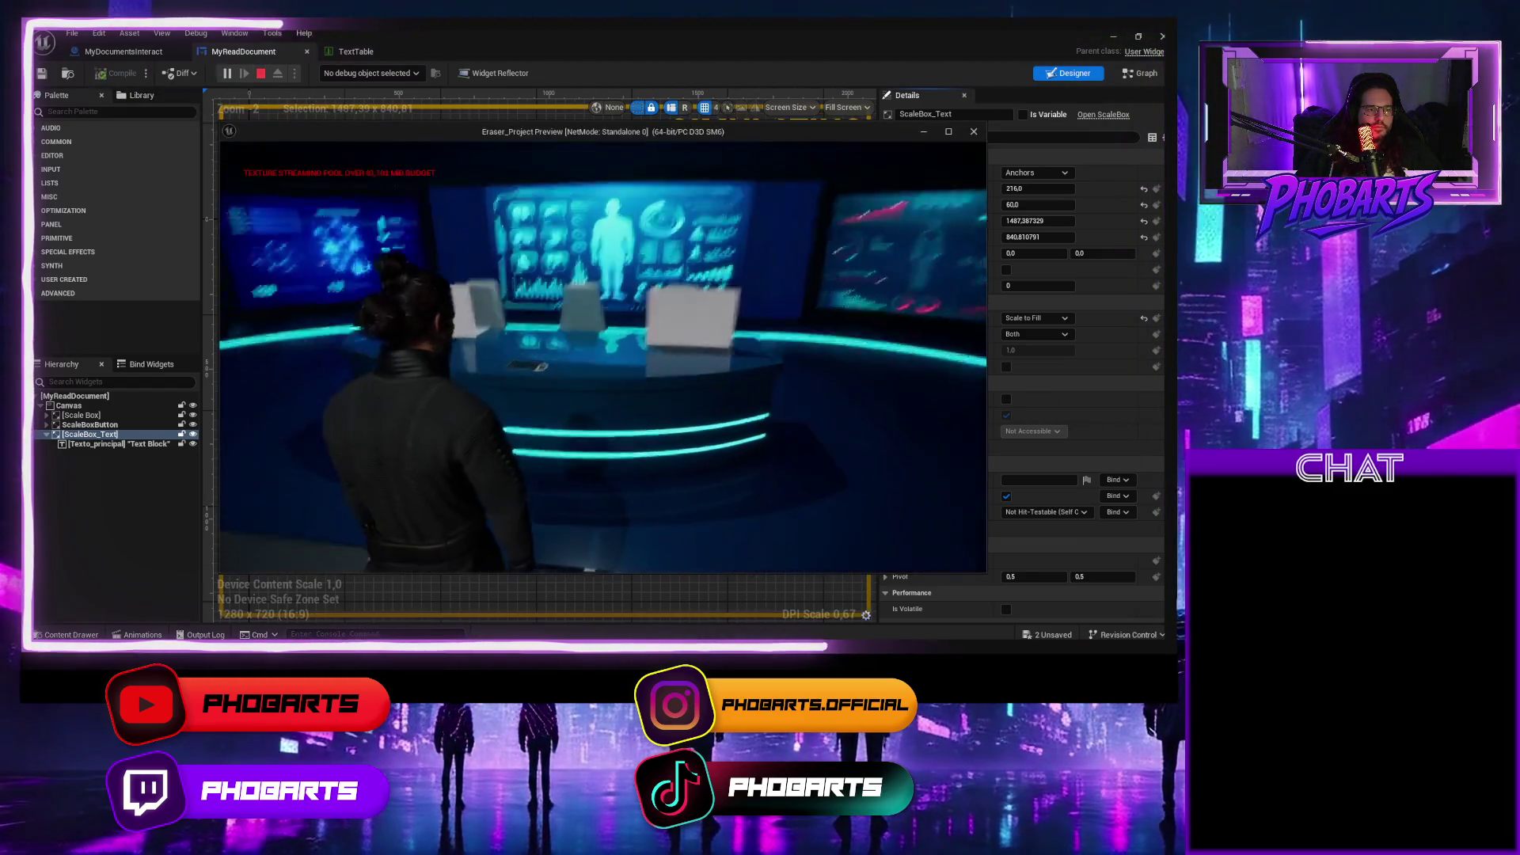
key(e)
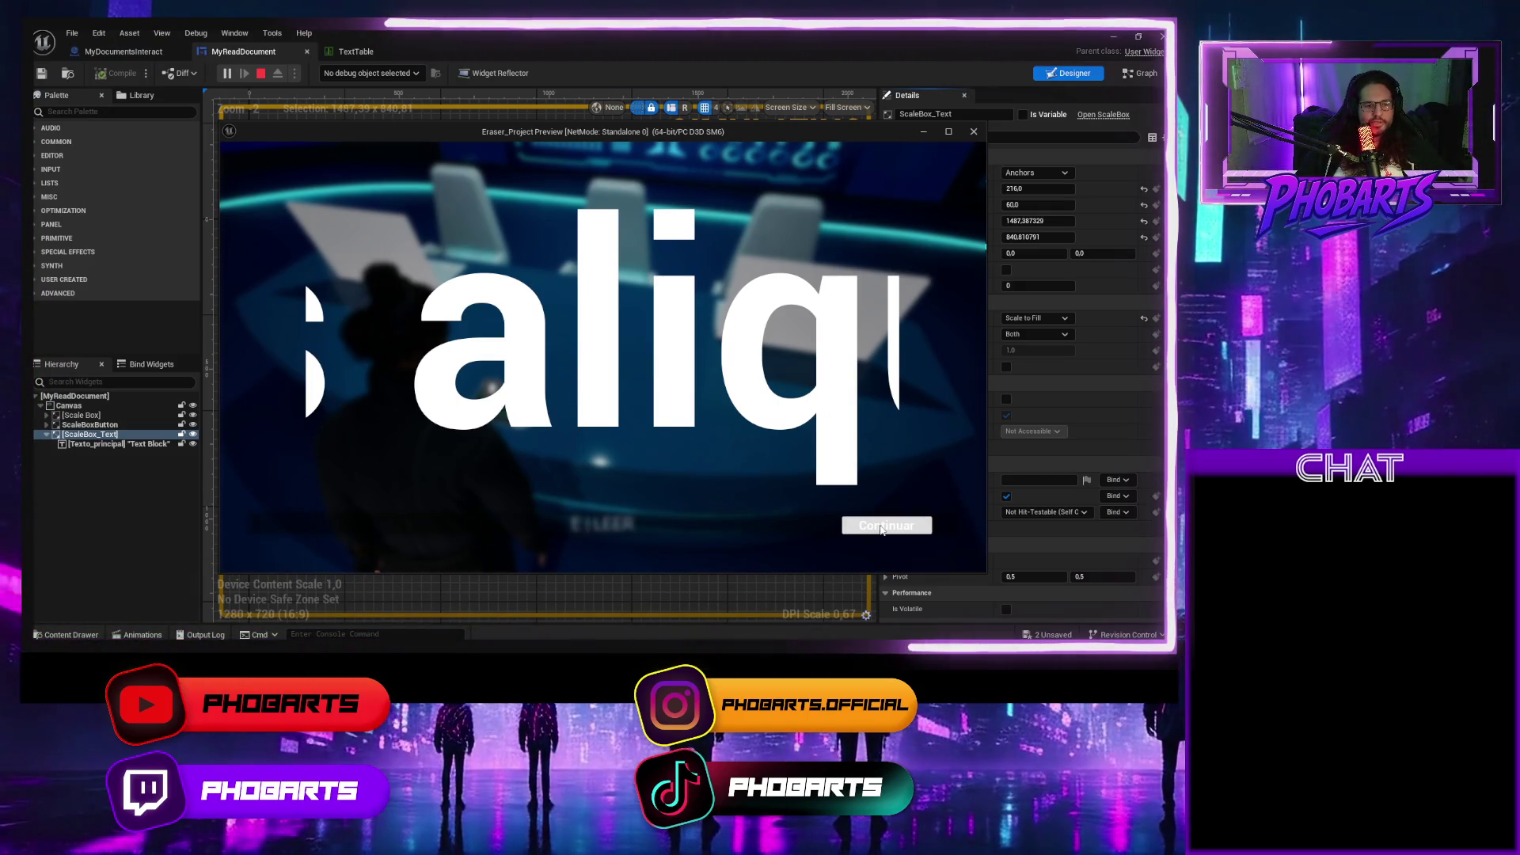
click(881, 529)
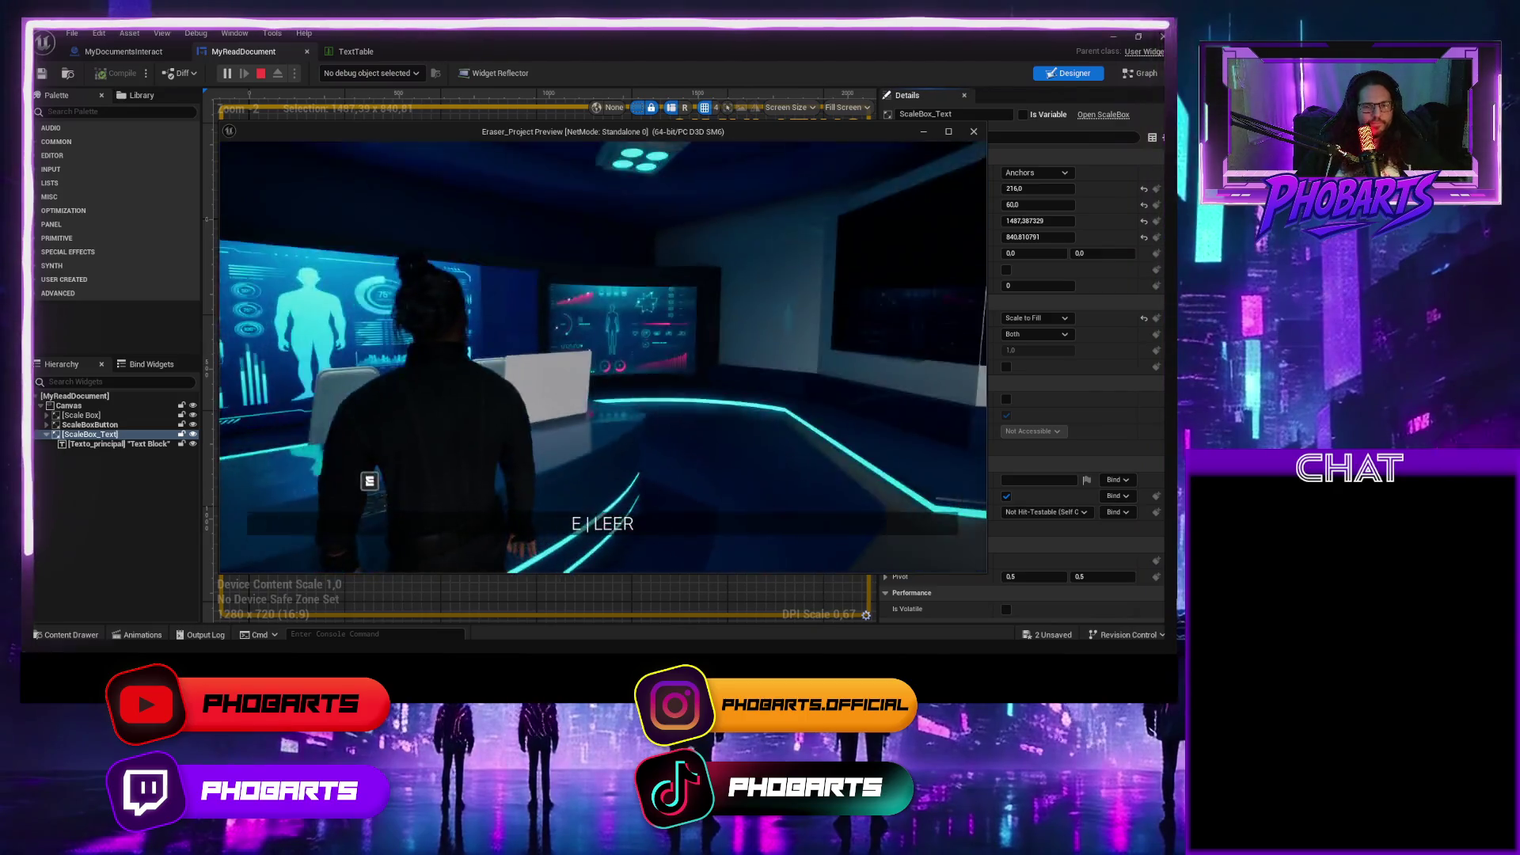
key(Escape)
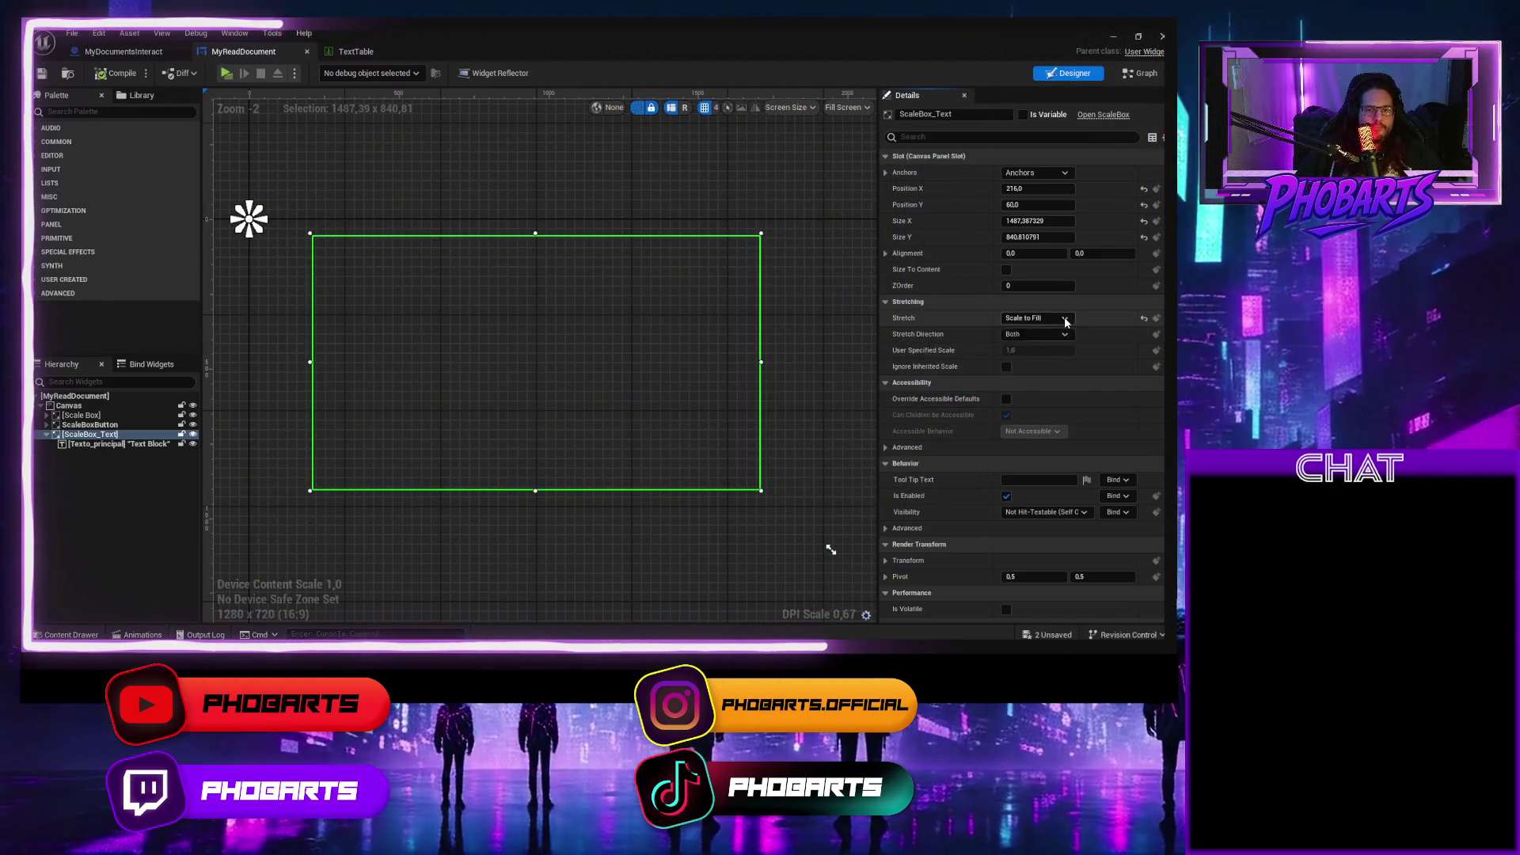
Change ScaleBox_Text's stretch to Fill, save, and play-test the document again.
click(1036, 318)
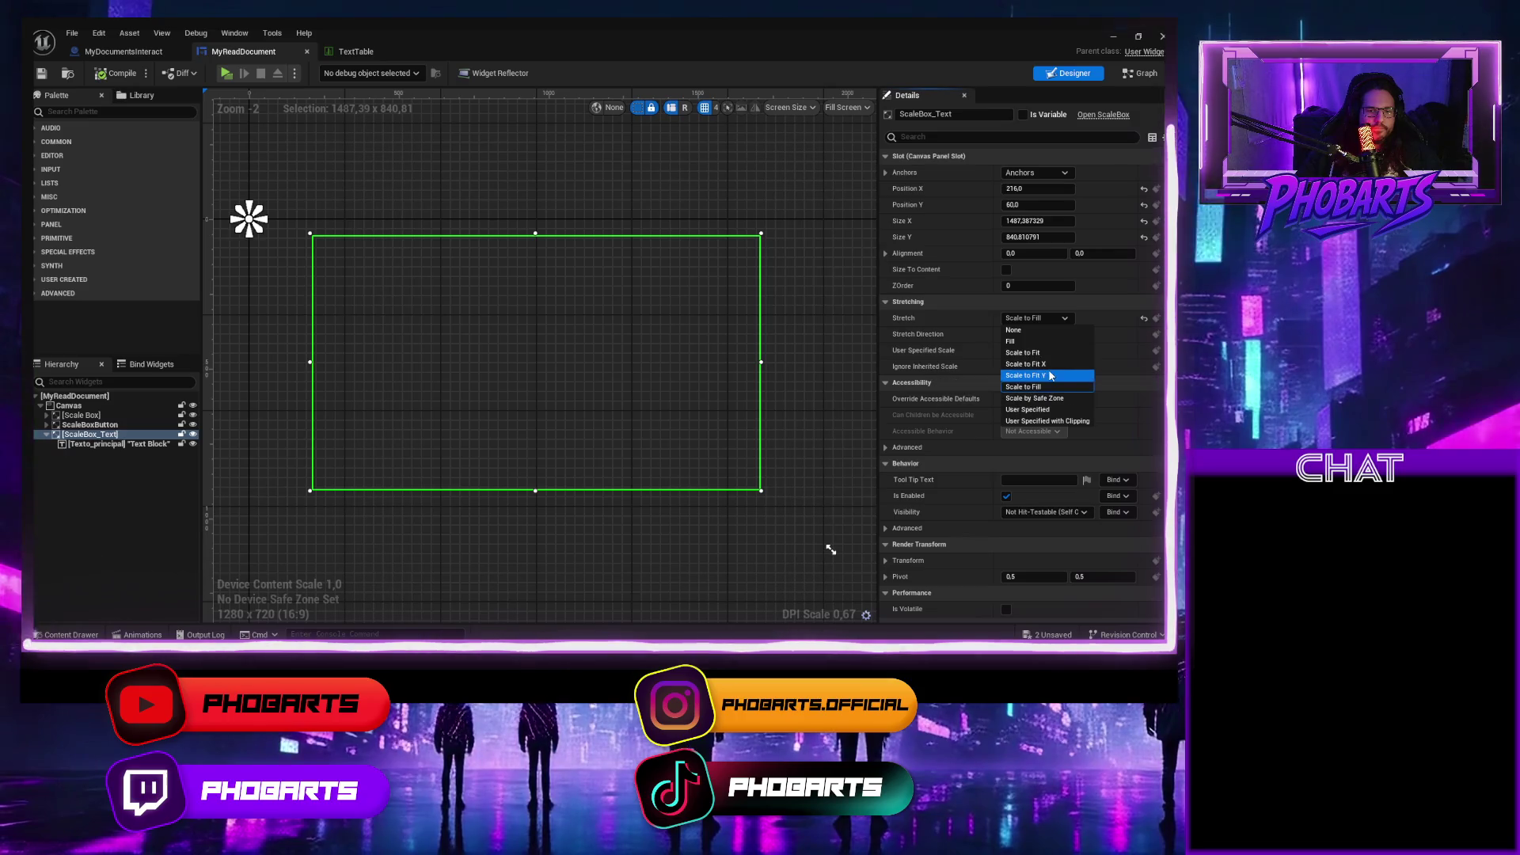
click(1026, 343)
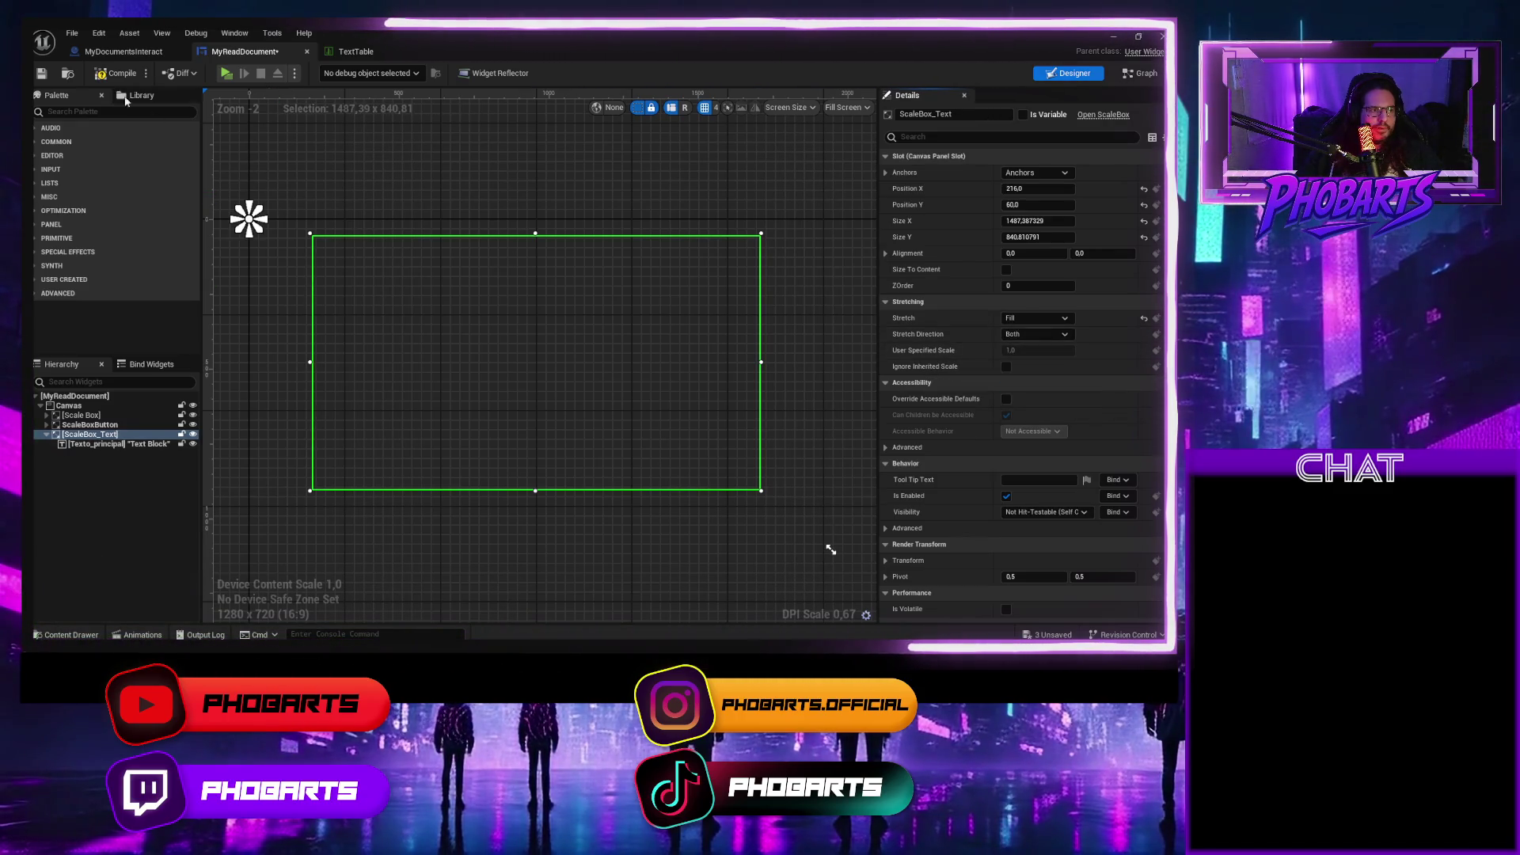
key(ctrl+s)
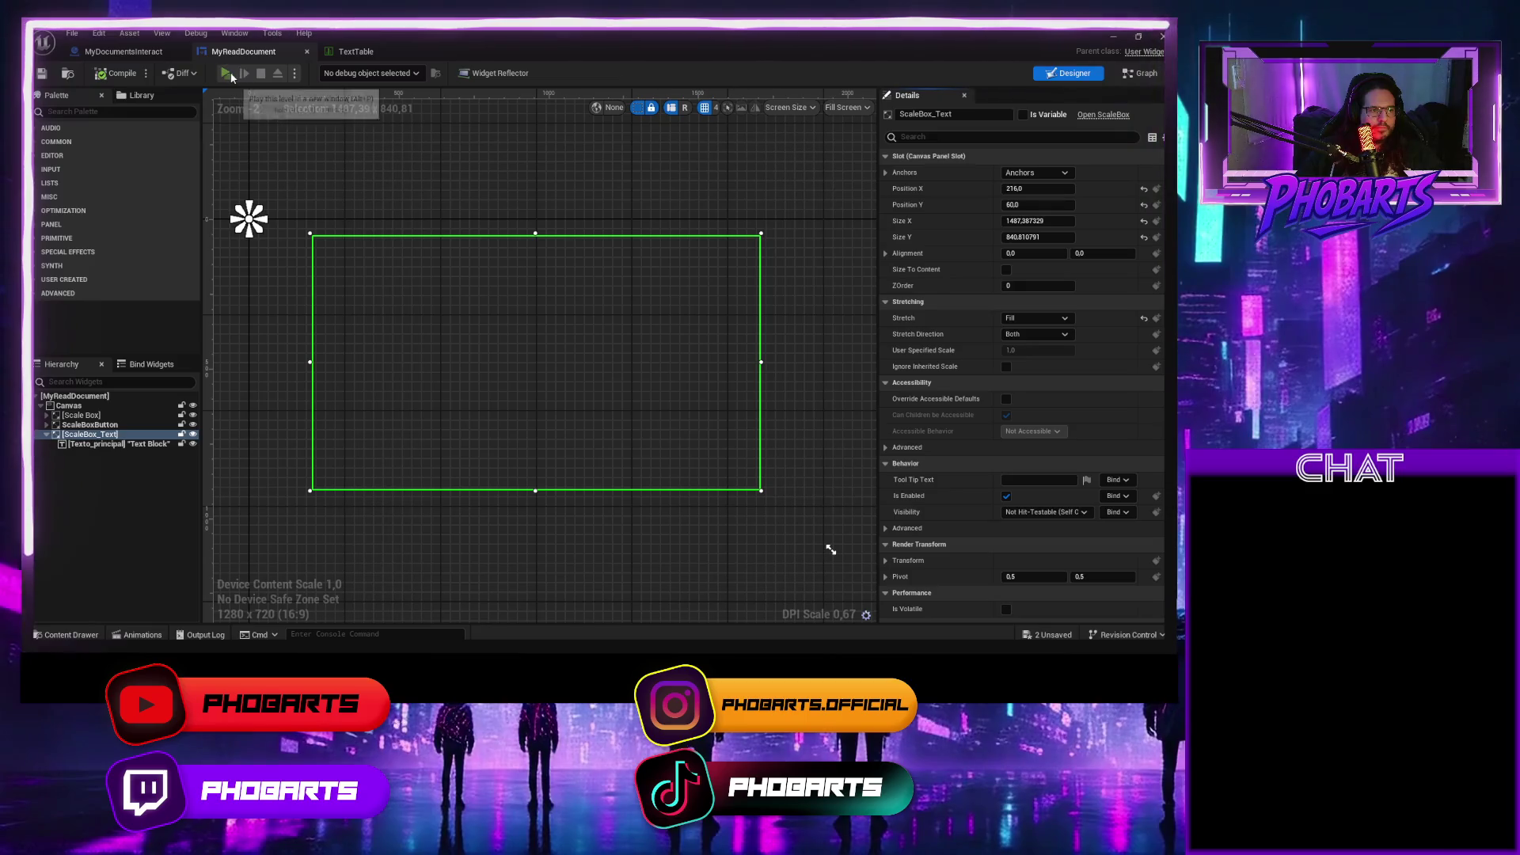
click(226, 74)
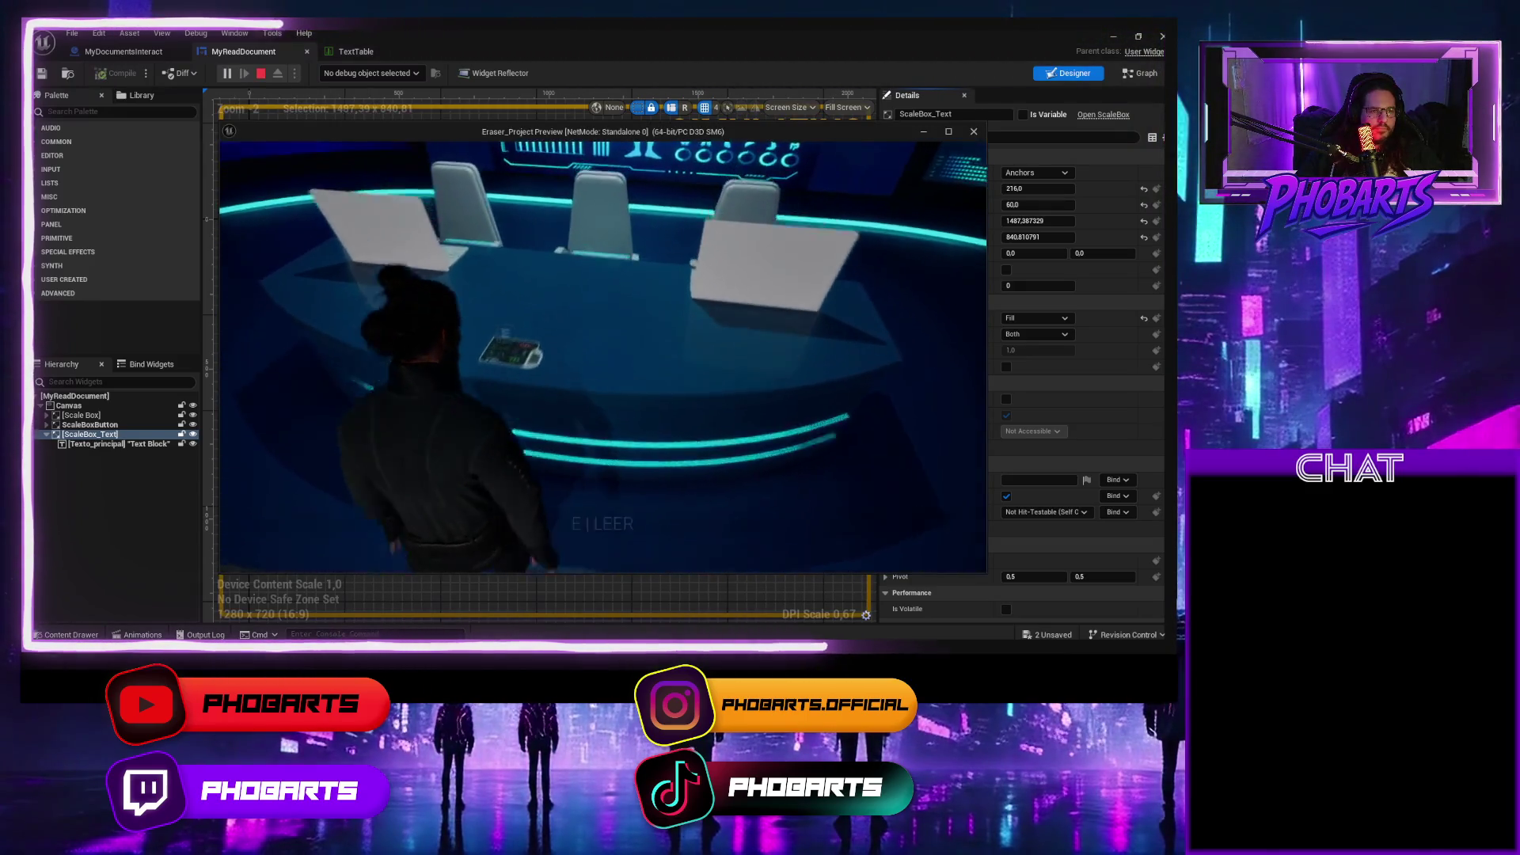
key(e)
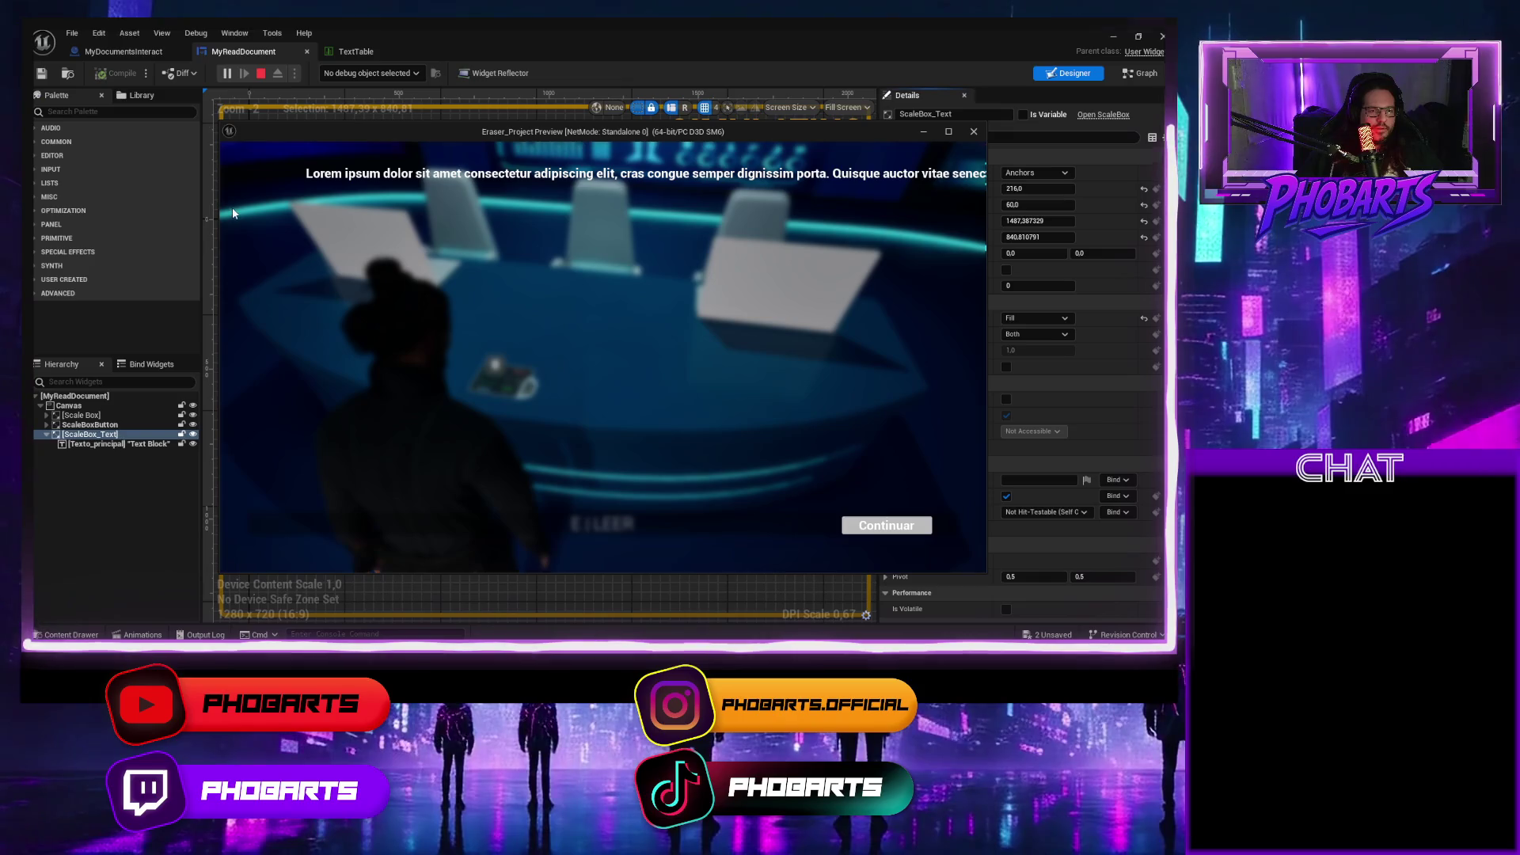
key(Escape)
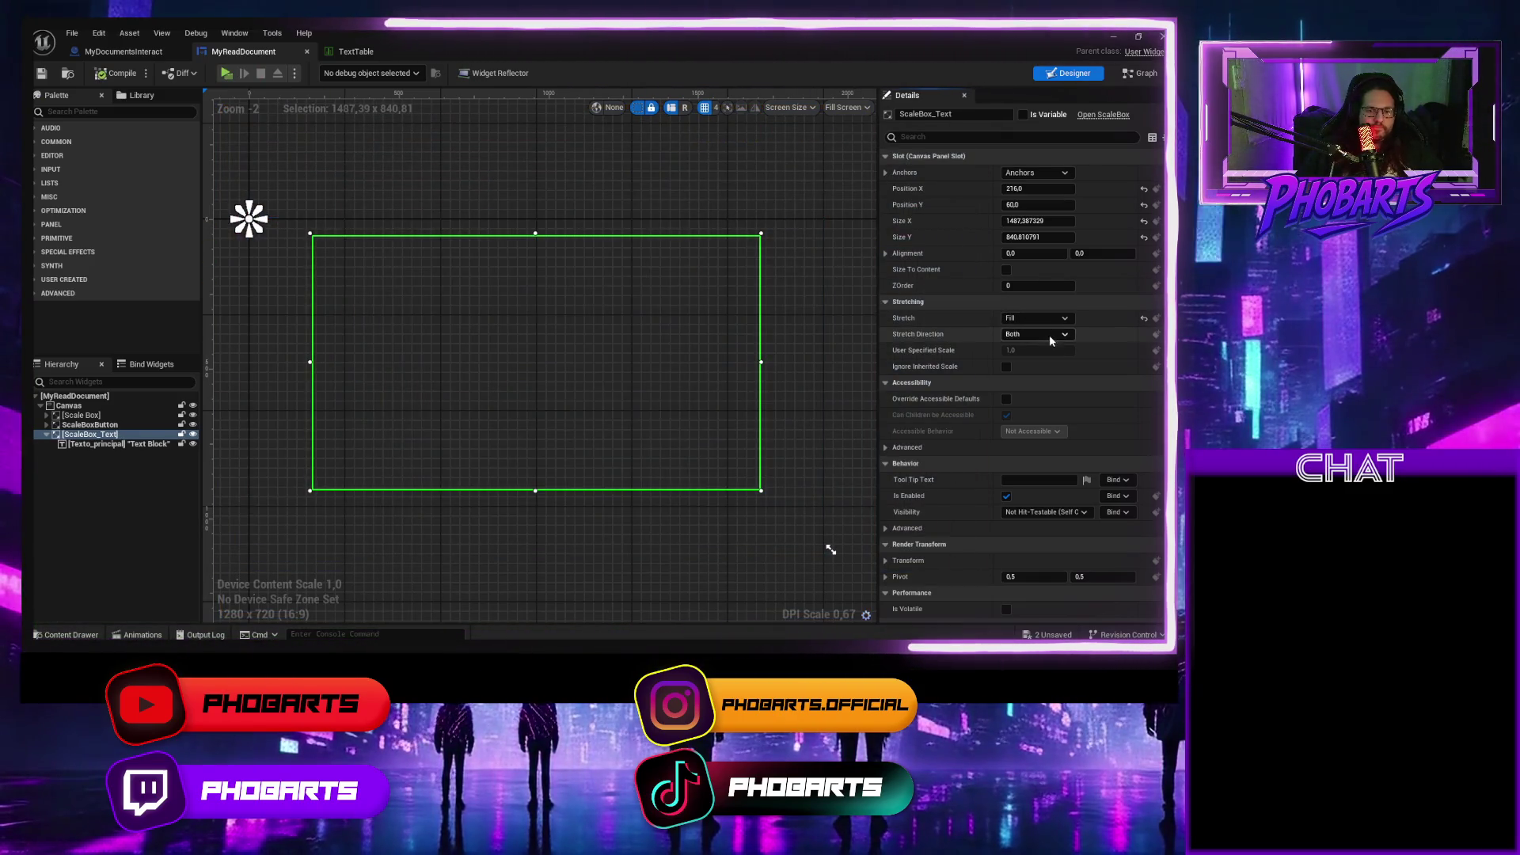
Try User Specified, then Fill with Down Only direction, and play-test it.
click(1061, 334)
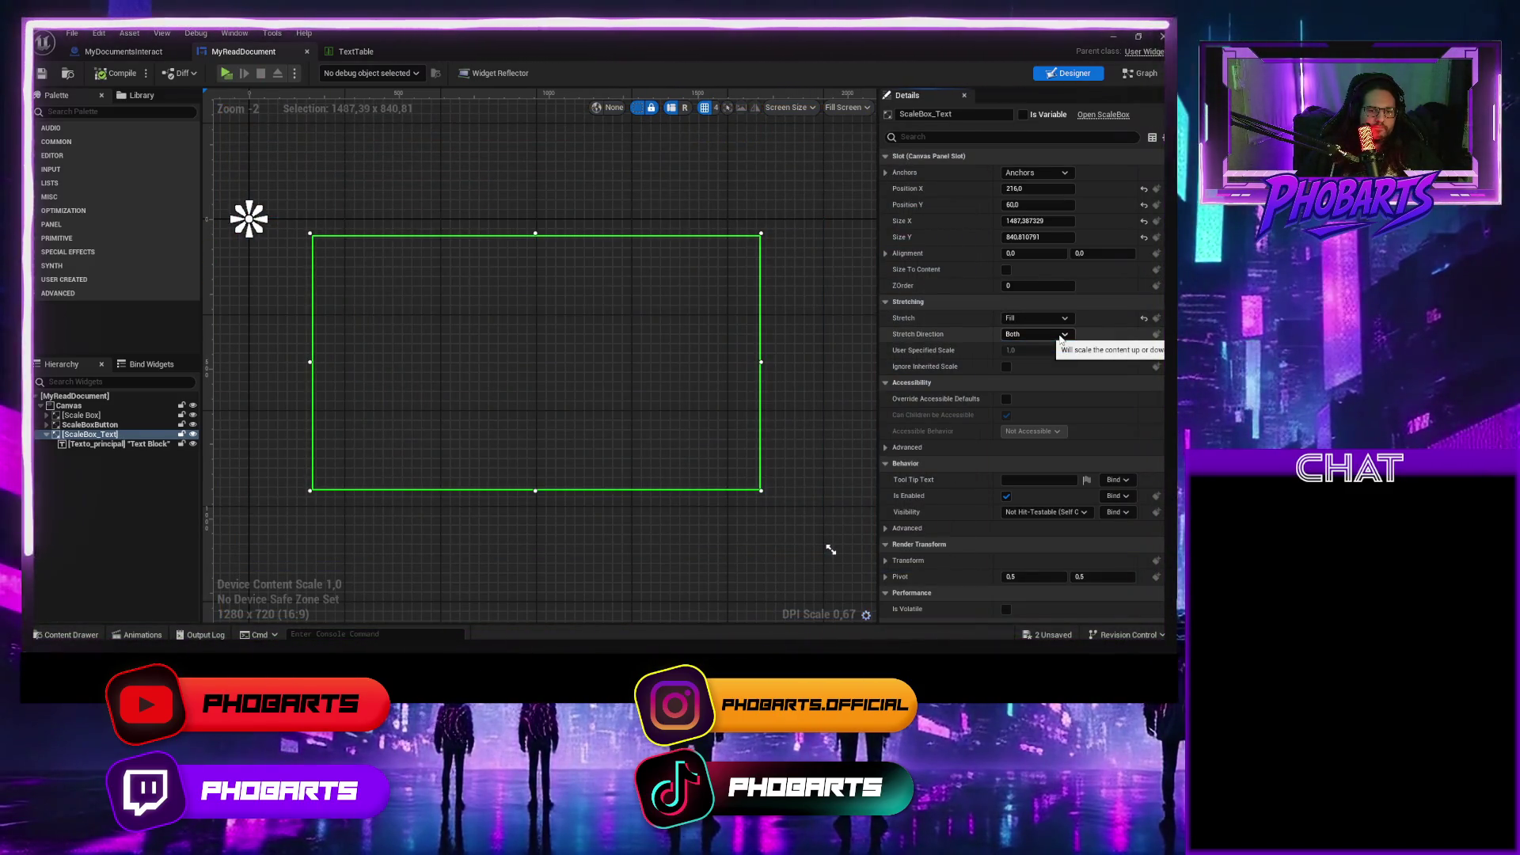
click(1060, 318)
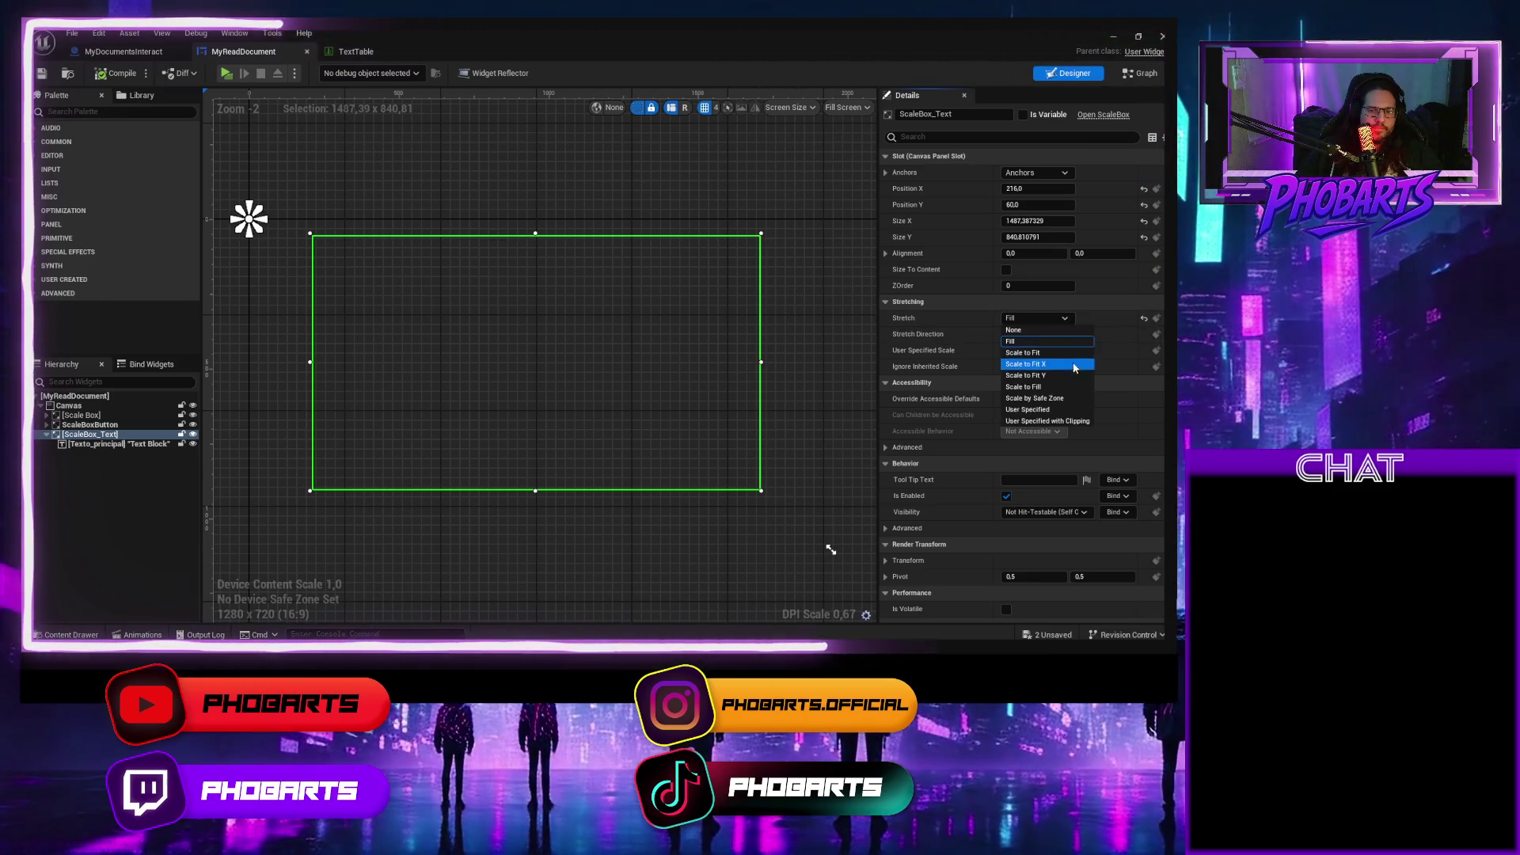
click(1042, 408)
click(1063, 319)
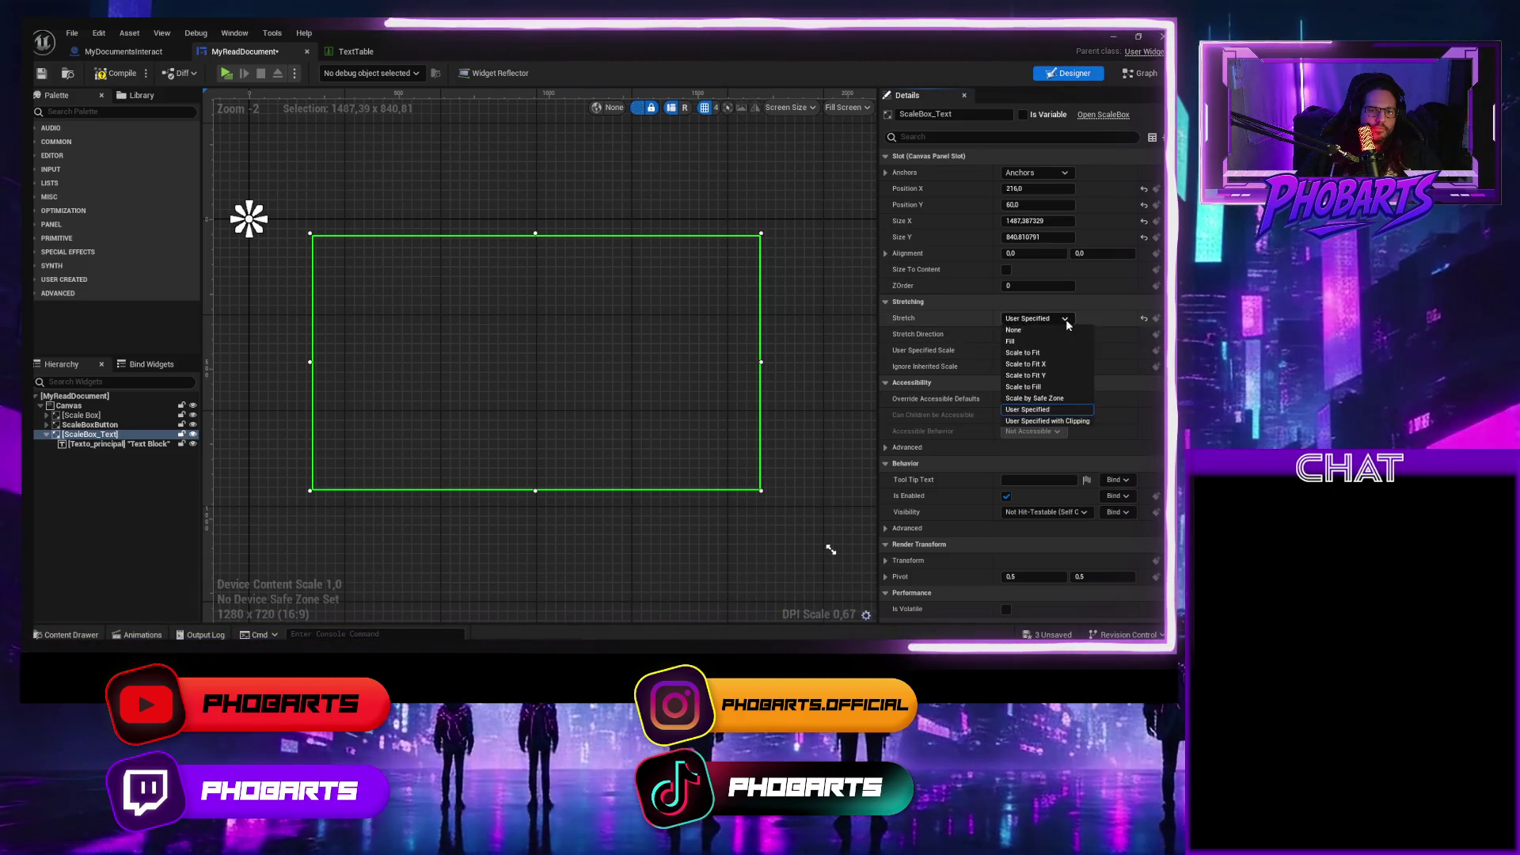
click(1048, 342)
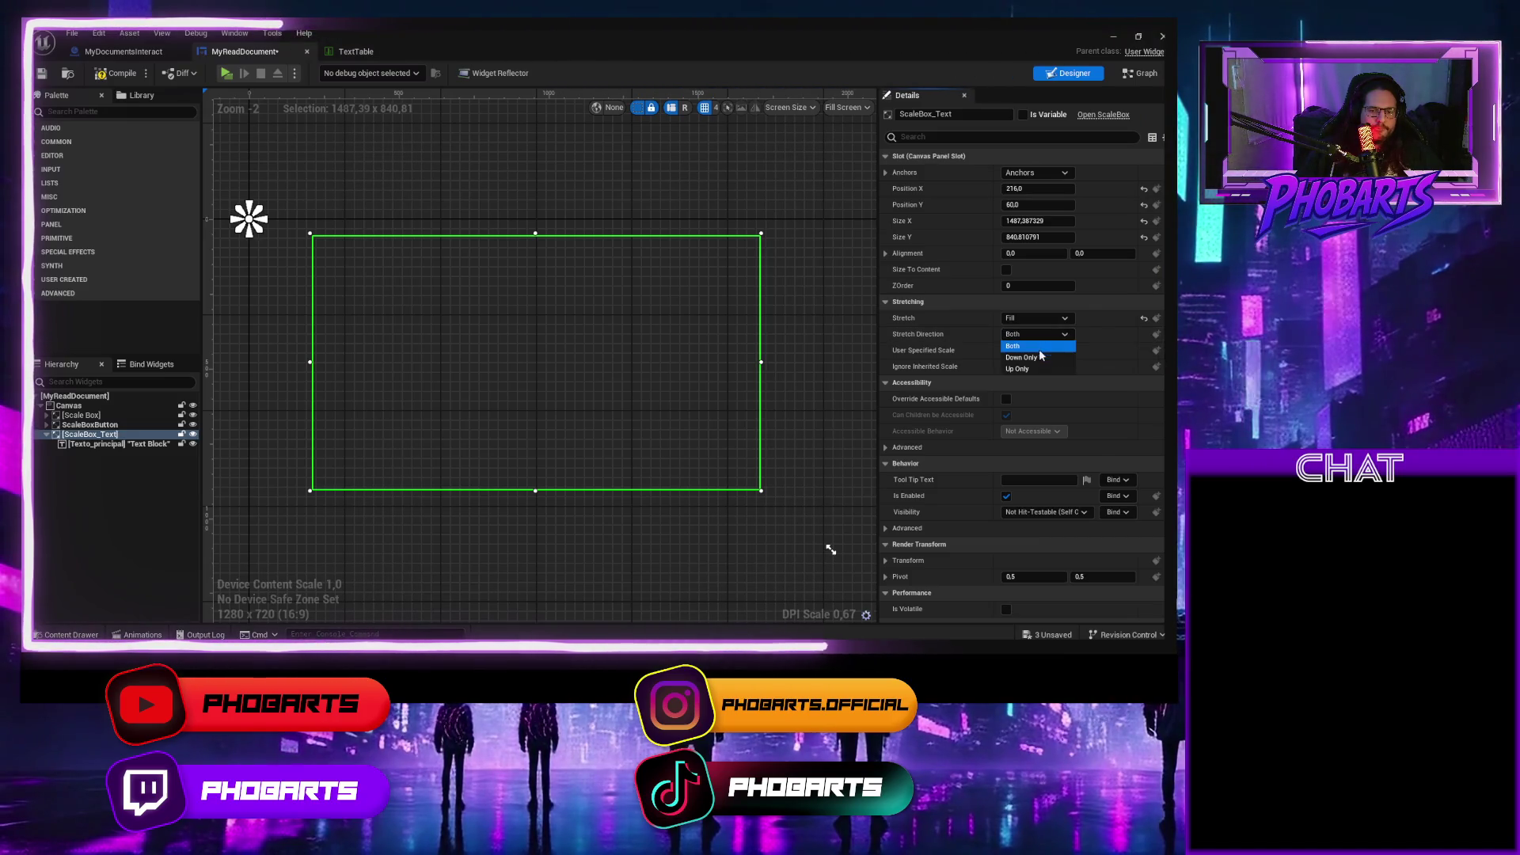
click(1030, 358)
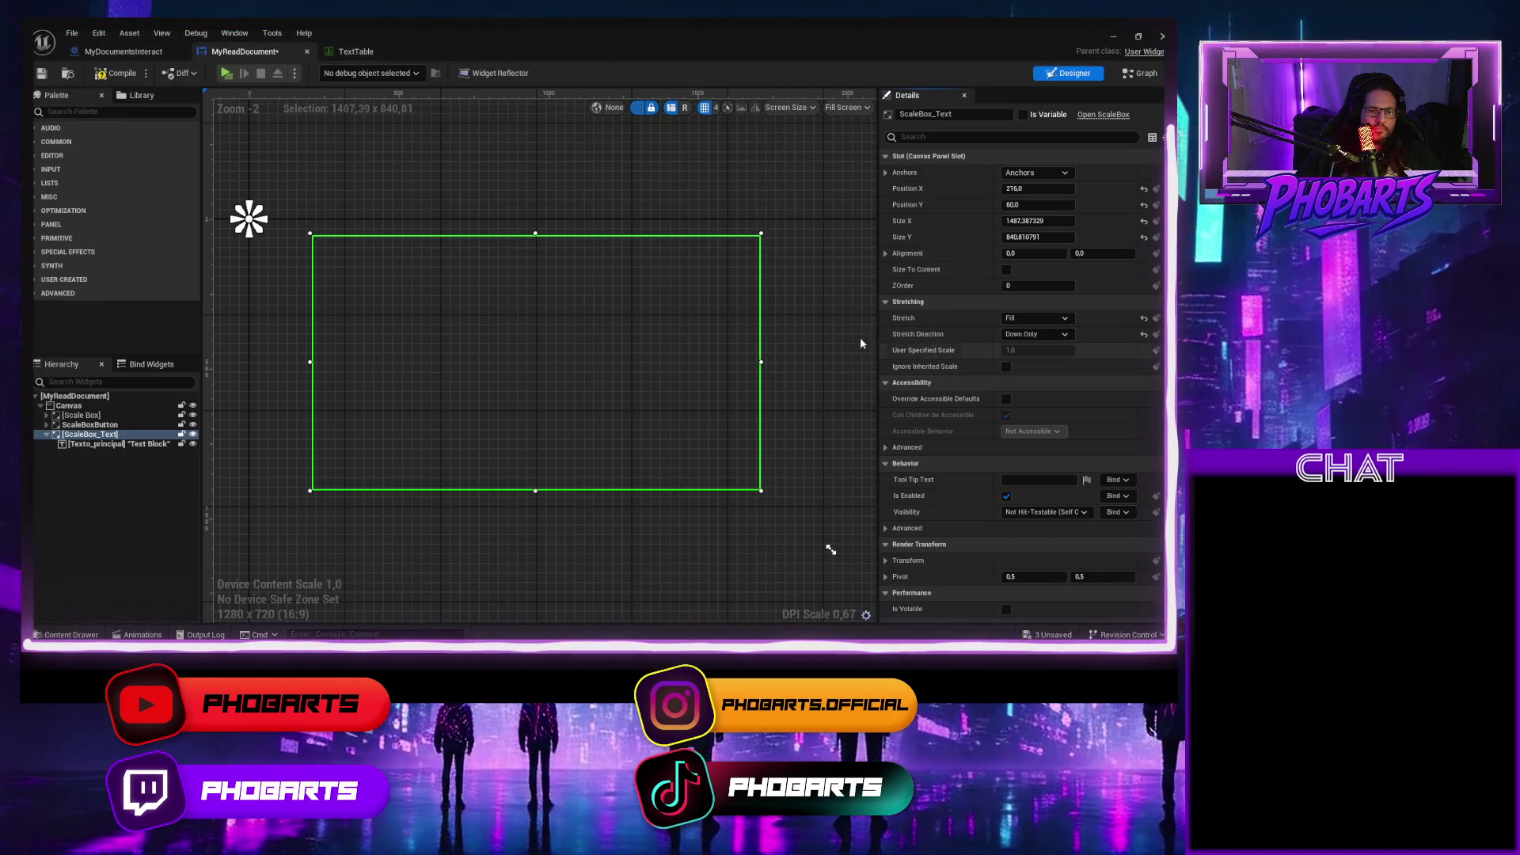
click(116, 73)
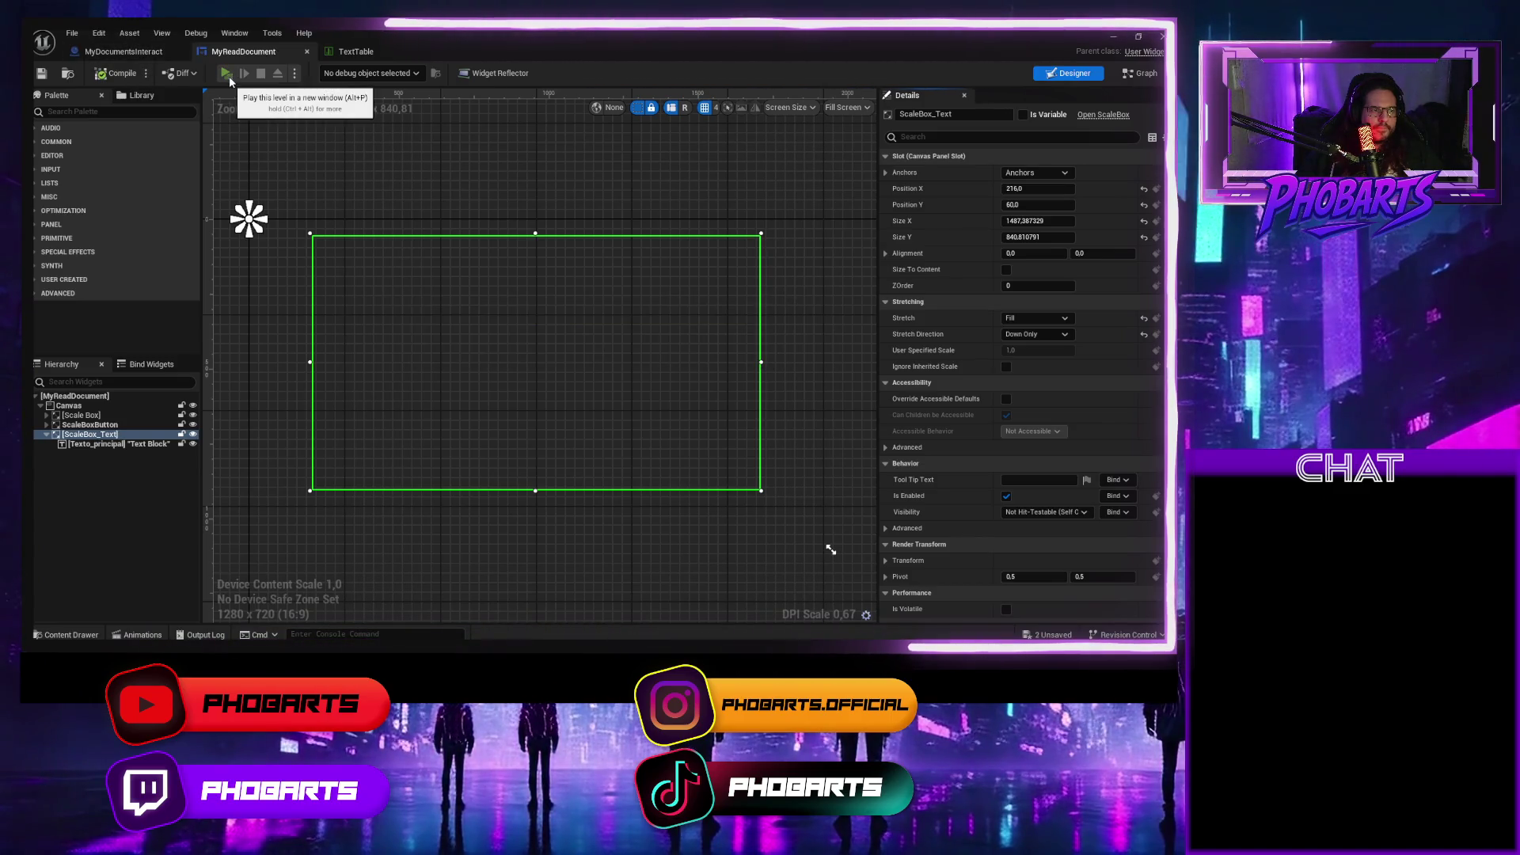
click(226, 73)
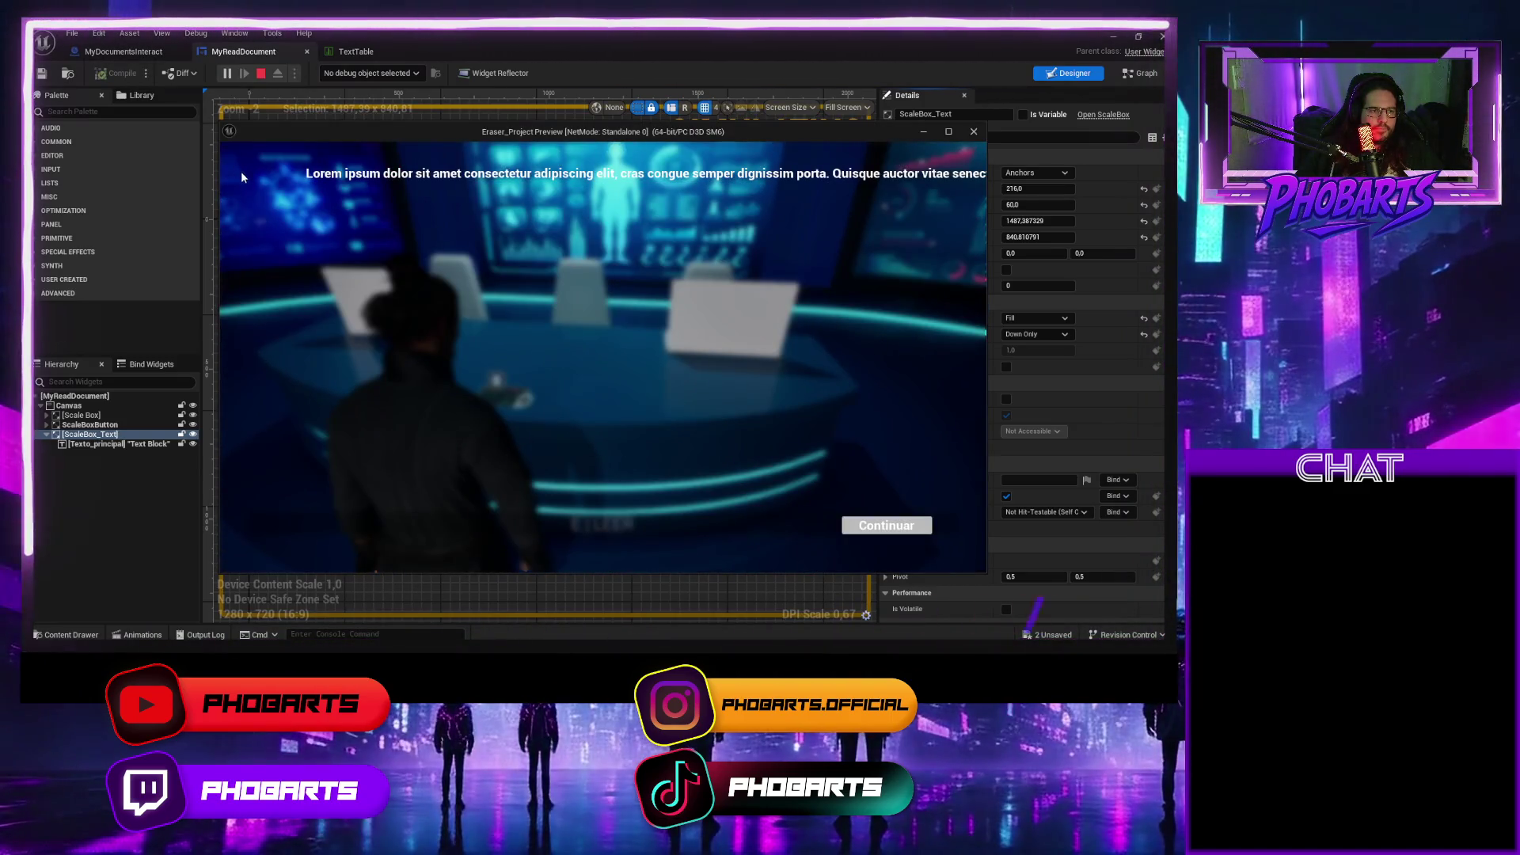
key(Escape)
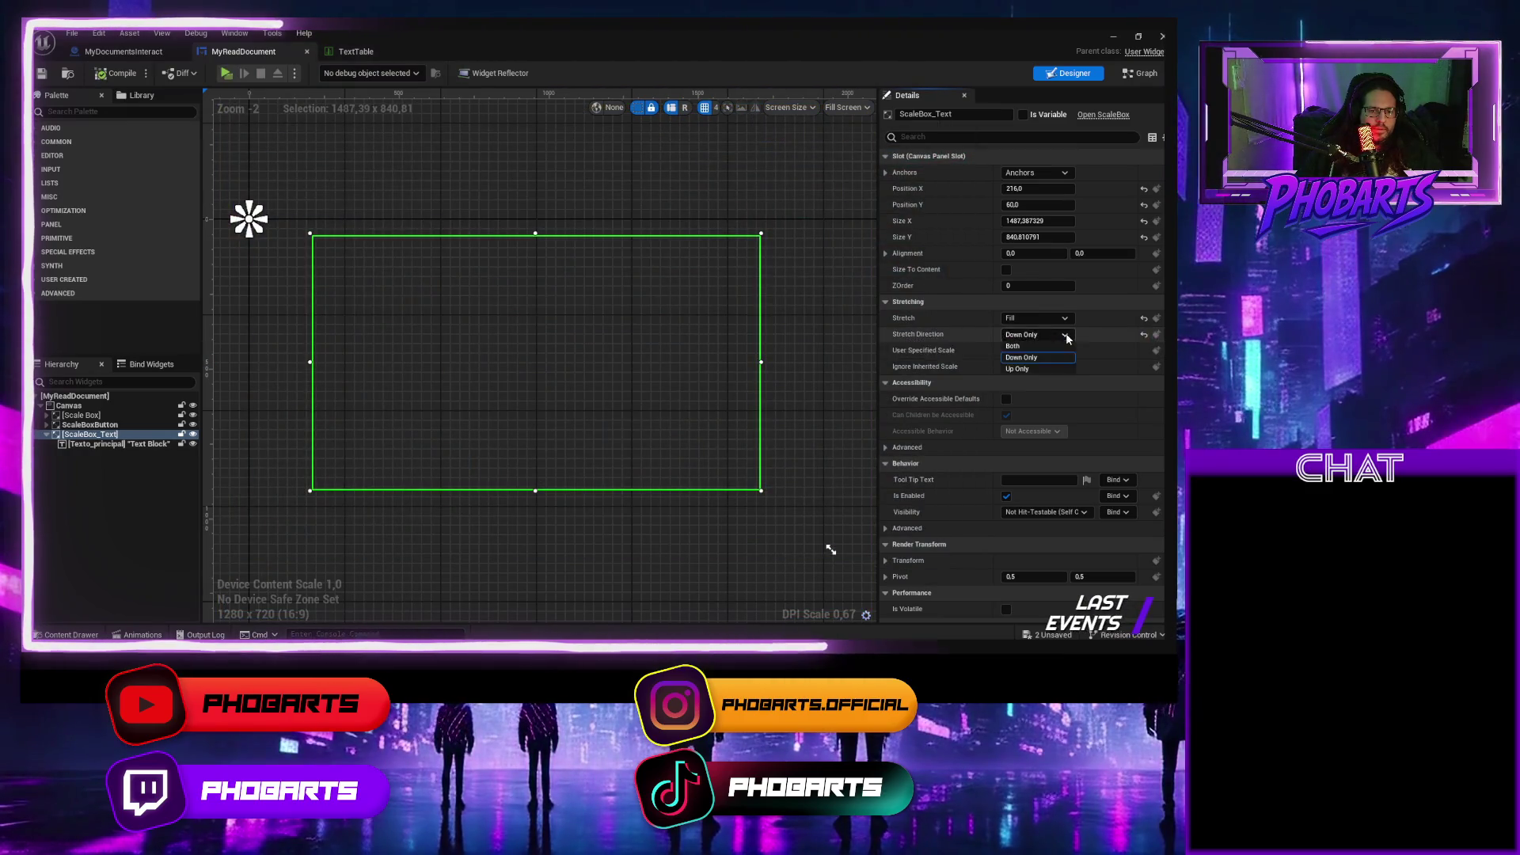
Set direction back to Both with stretch Scale to Fit Y, then play-test the document.
click(1053, 333)
click(1029, 348)
click(1064, 318)
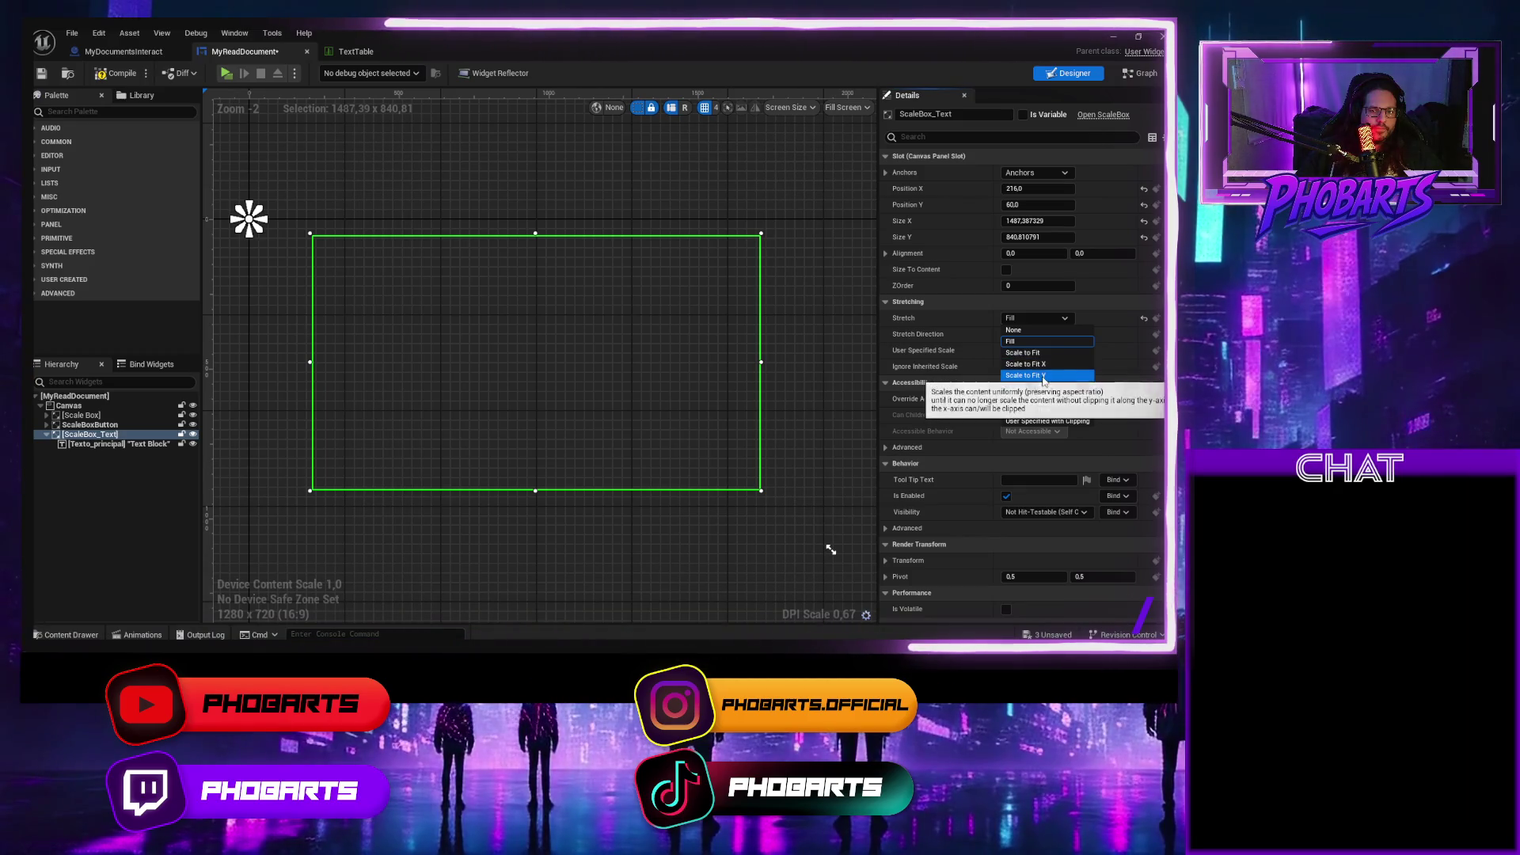
click(1043, 375)
click(117, 72)
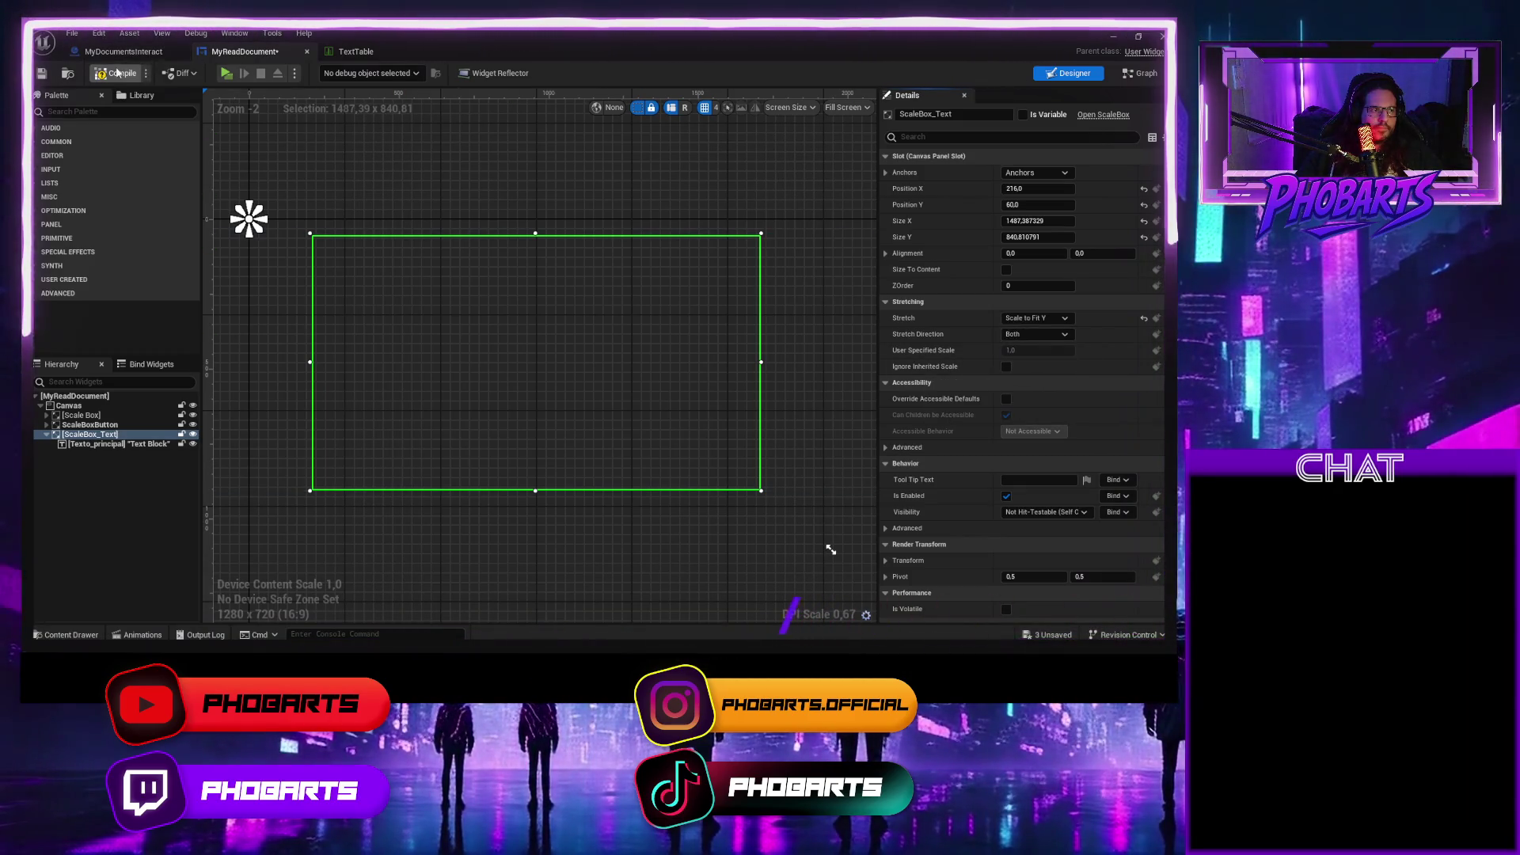
click(225, 73)
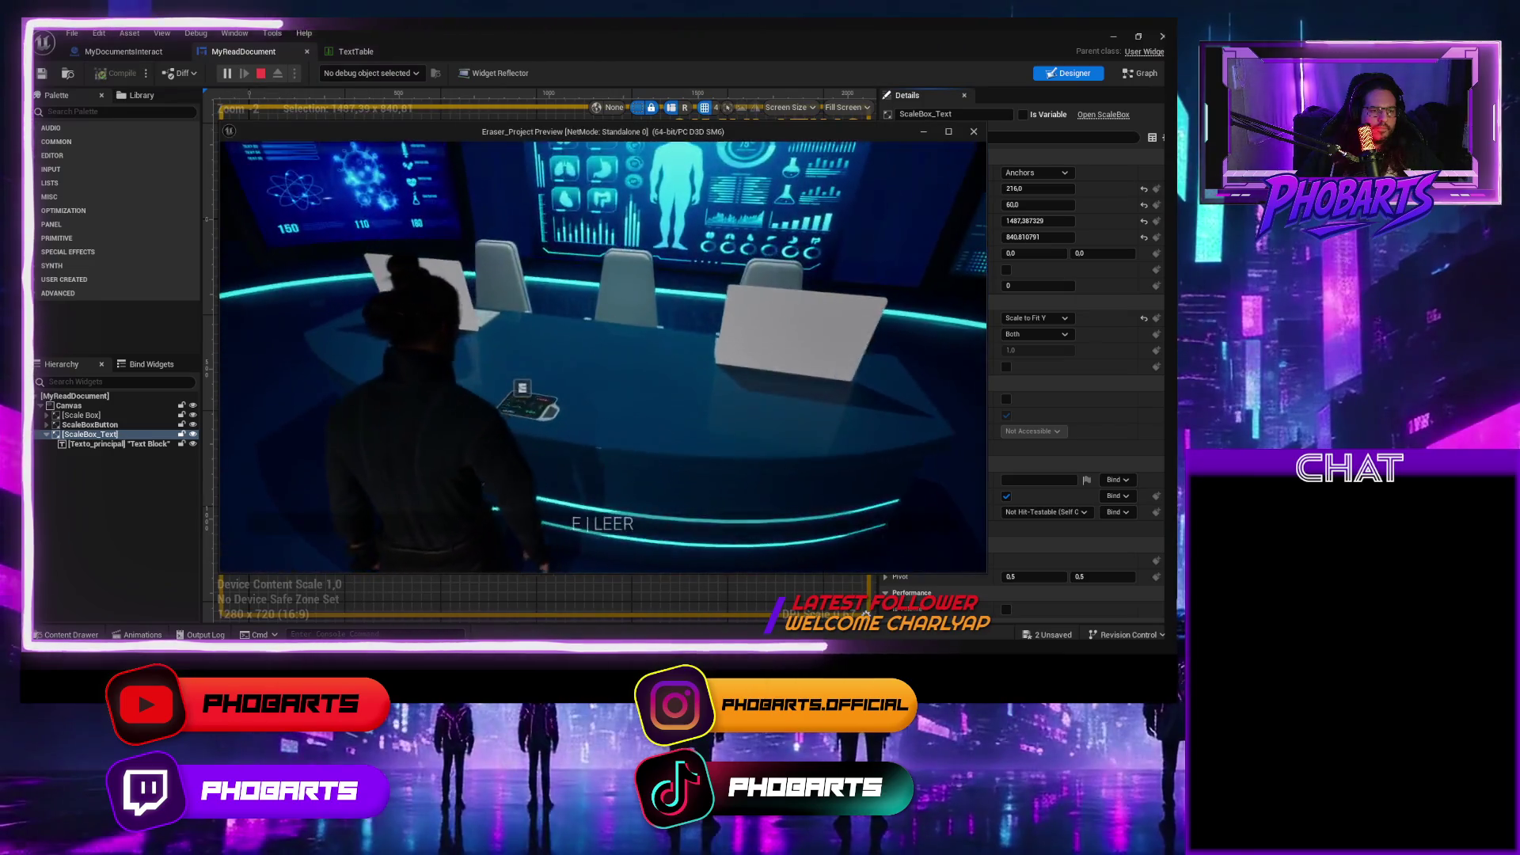
key(e)
click(885, 525)
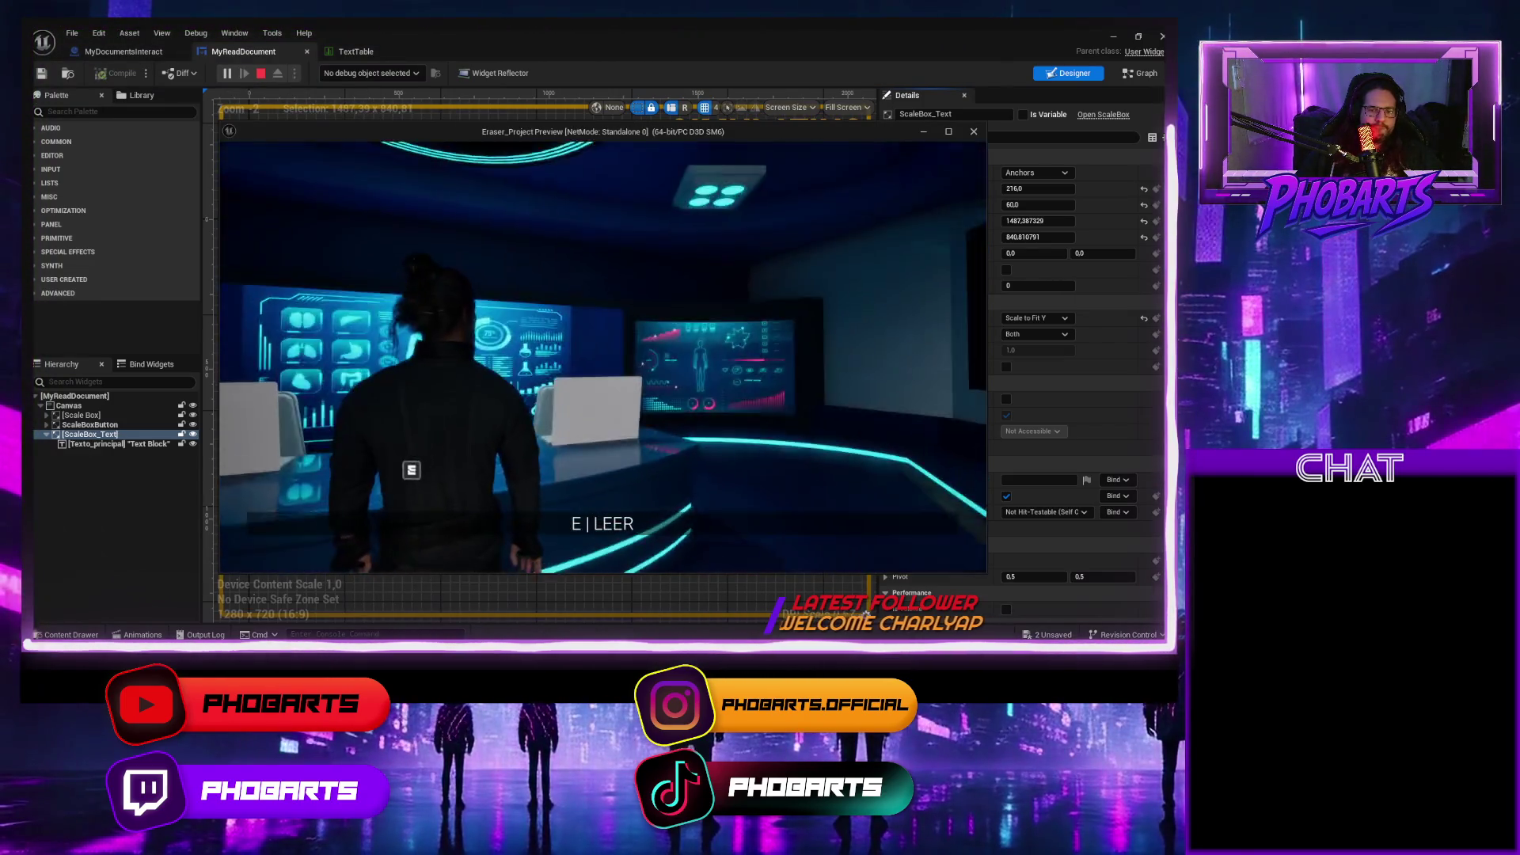
key(Escape)
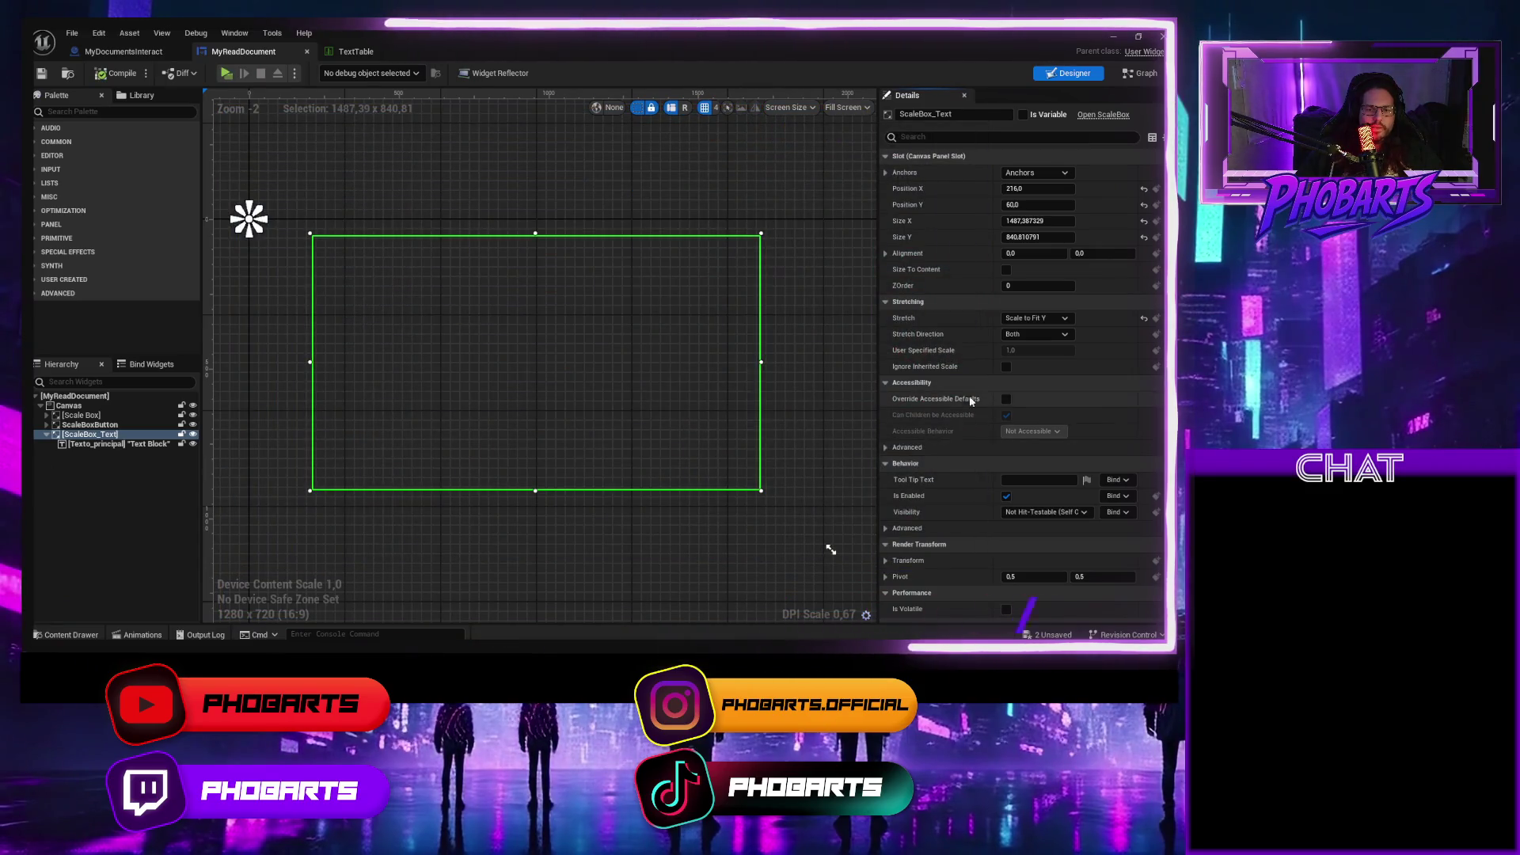
Set ScaleBox_Text's stretch to Scale to Fit, save, and play-test the document.
click(1045, 318)
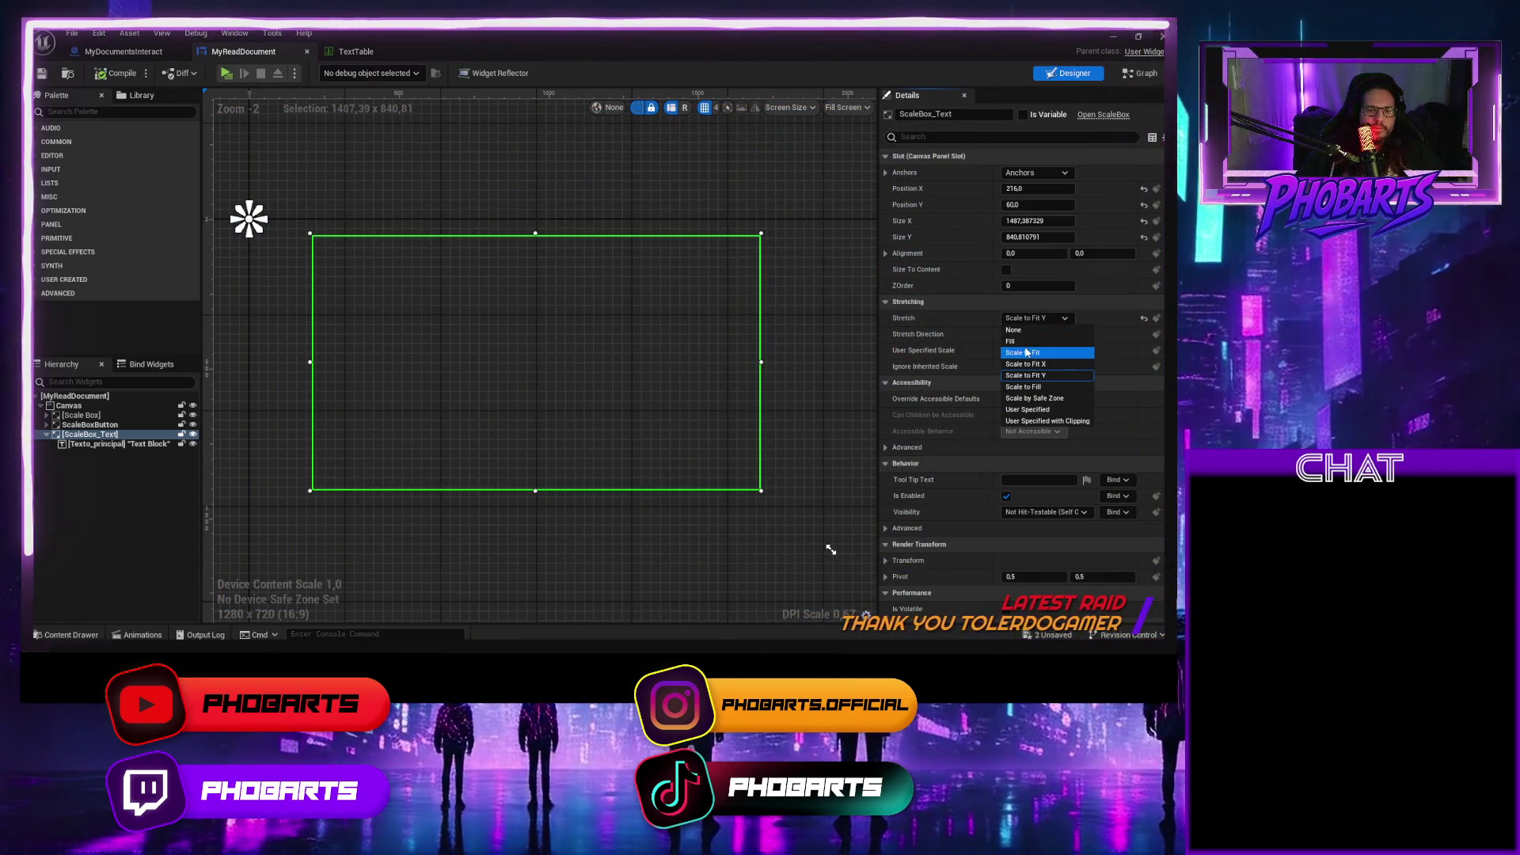
click(1026, 352)
key(ctrl+s)
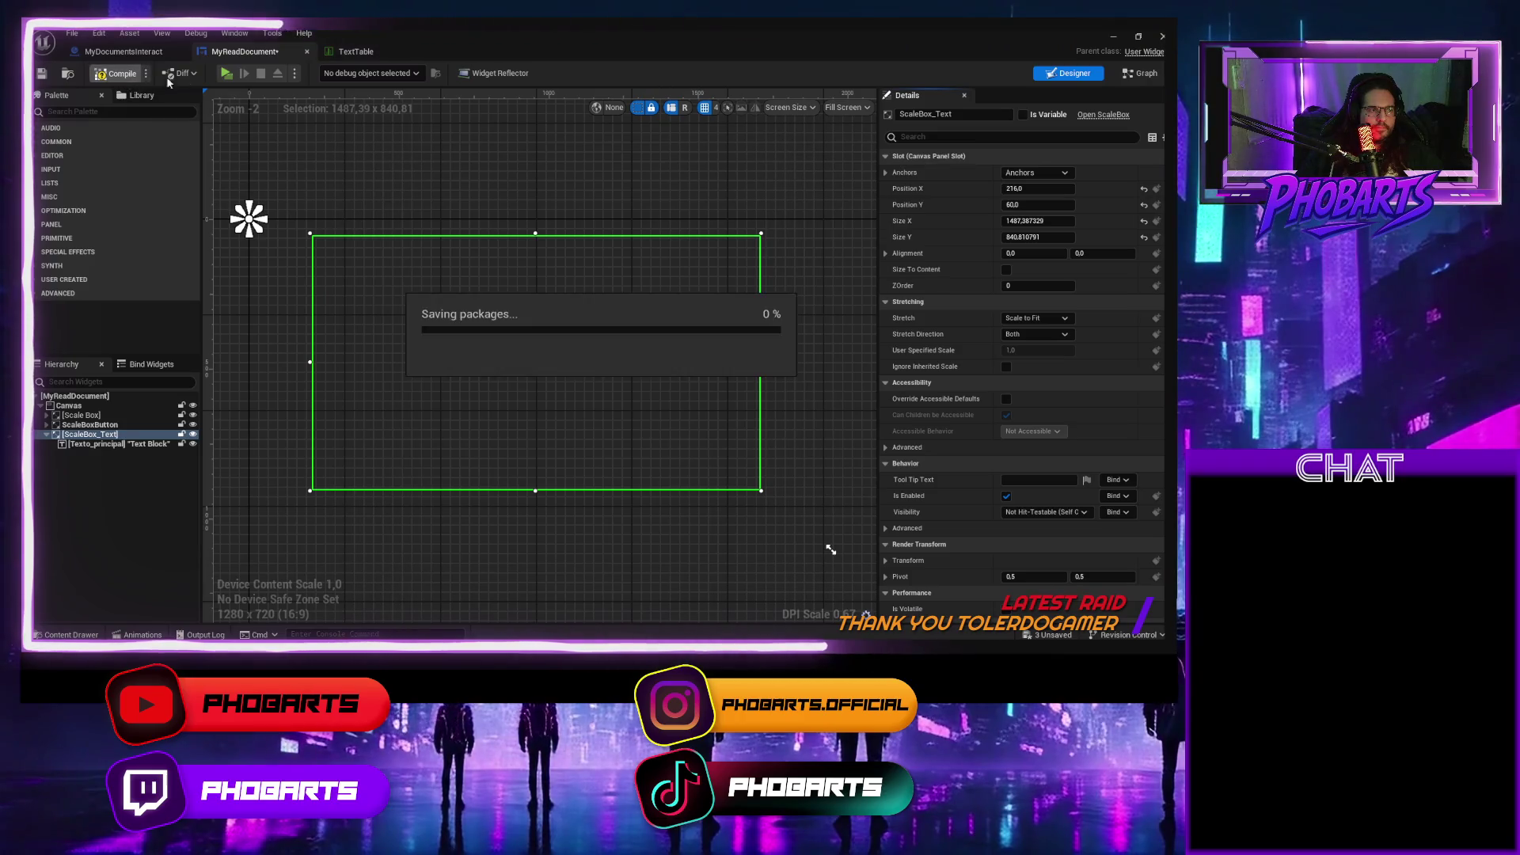
click(226, 73)
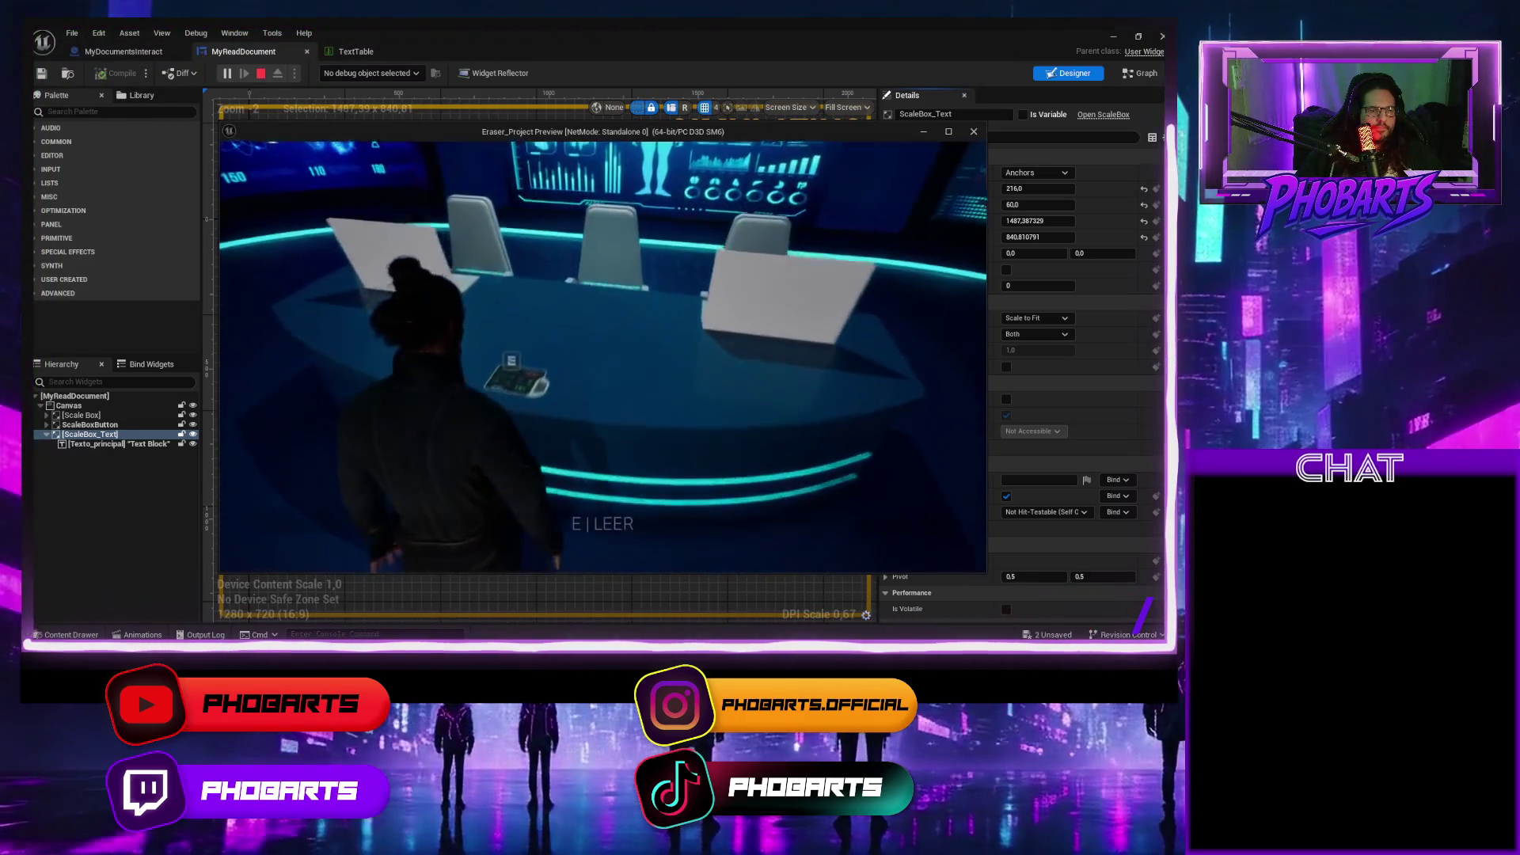
key(e)
key(Escape)
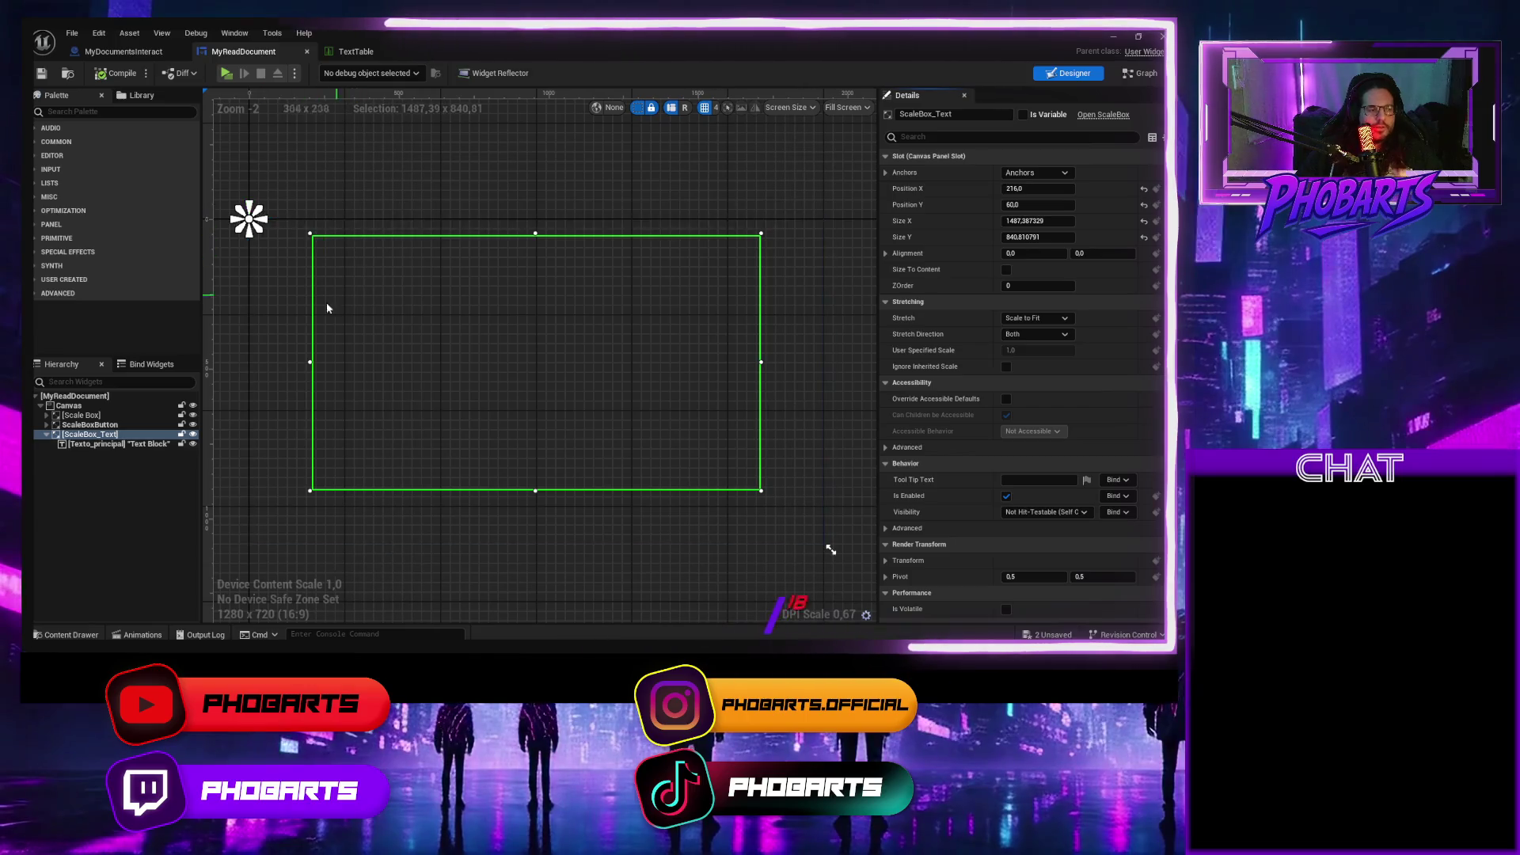
Select the Texto_principal text block in the Hierarchy to show its TextBlock details.
click(112, 444)
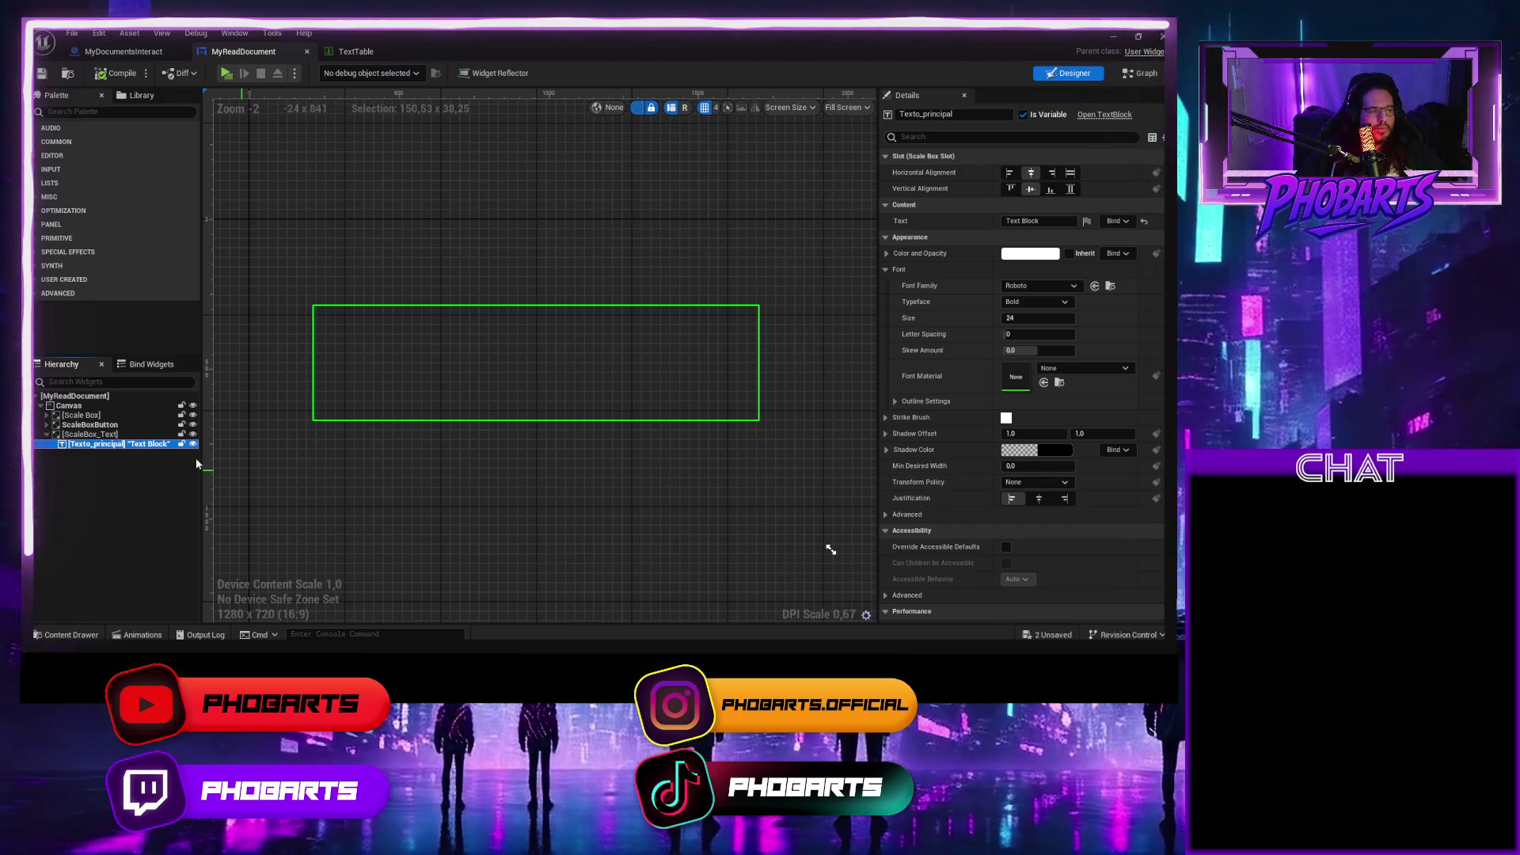
Enable Auto Wrap Text on Texto_principal, compile, and play-test the widget.
key(F2)
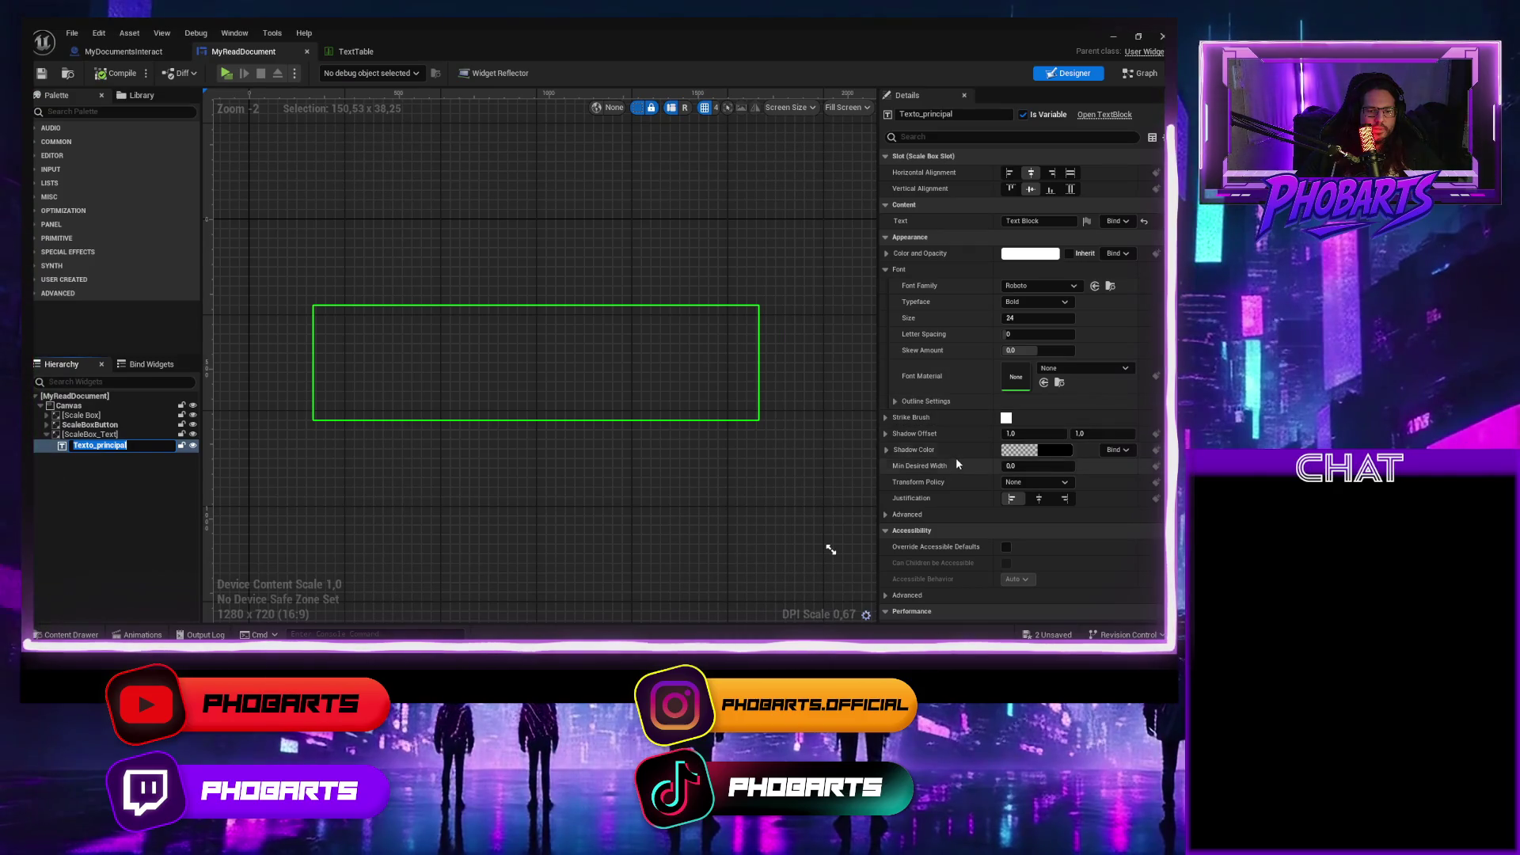
scroll(958, 459, down, 4)
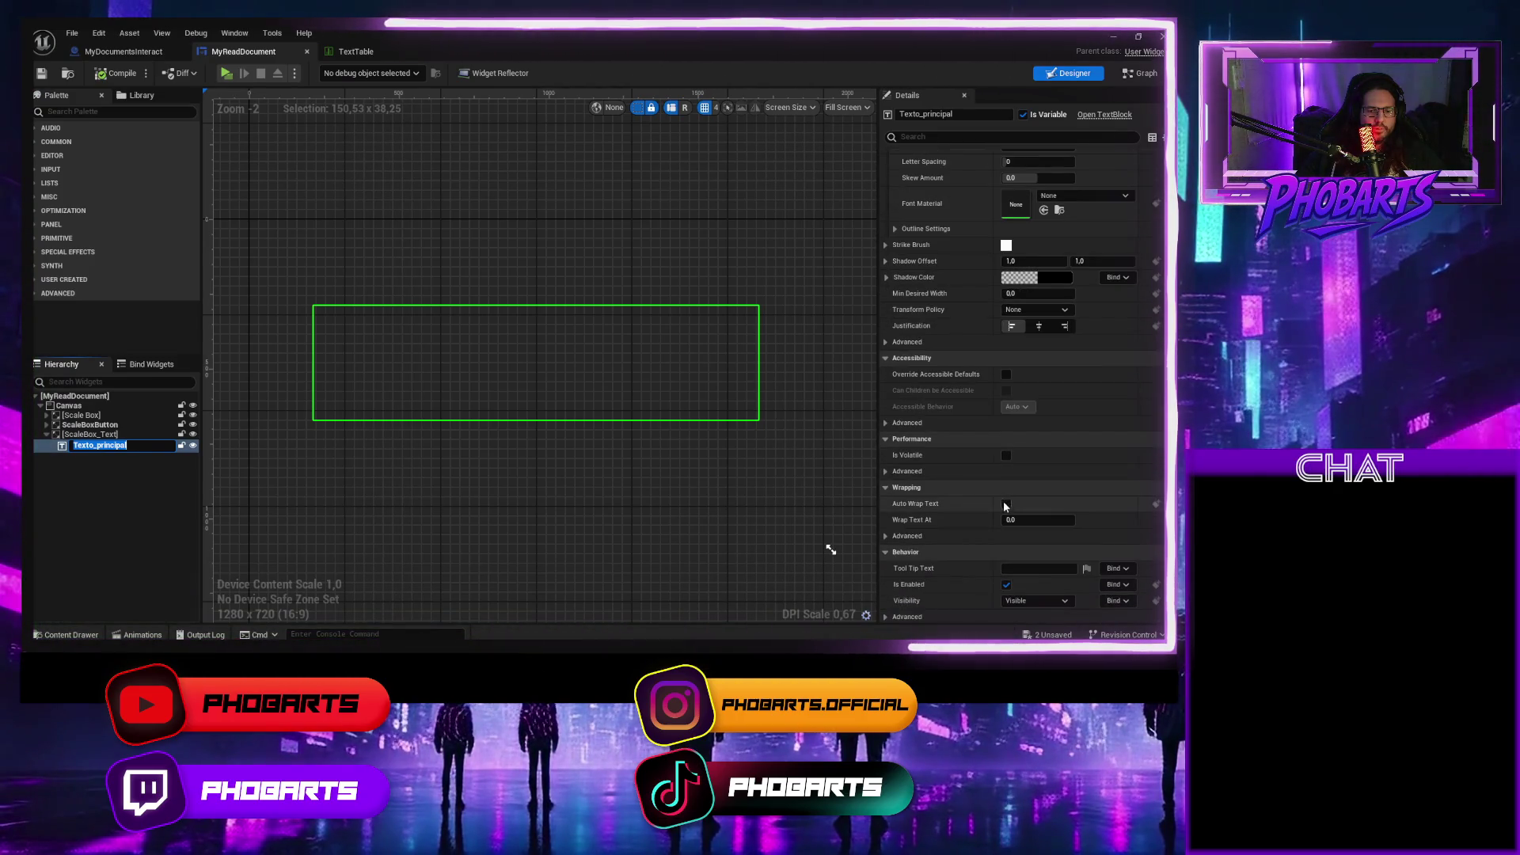
click(1006, 504)
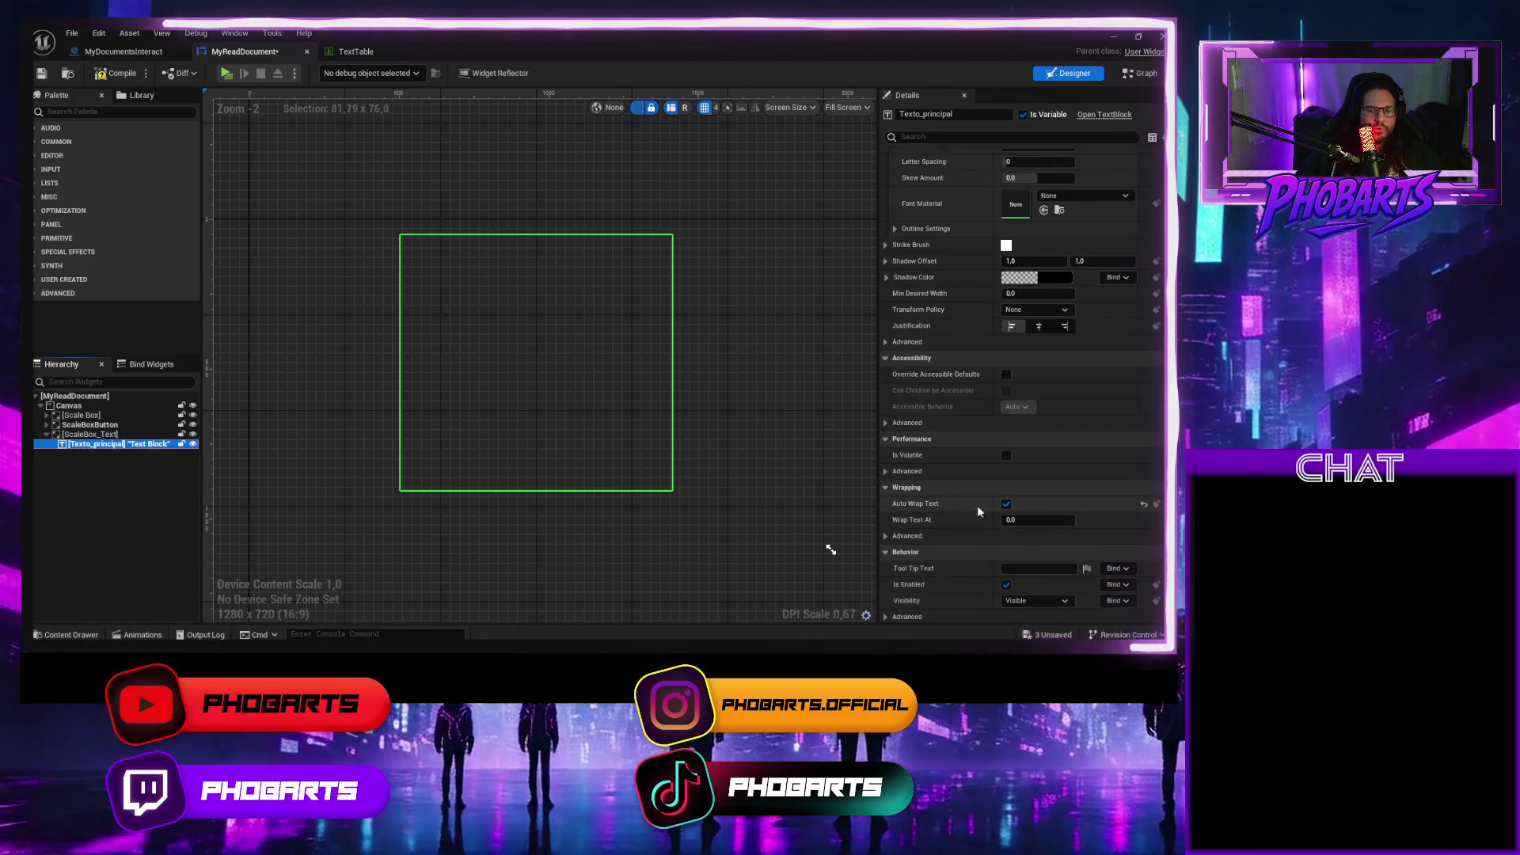
click(111, 75)
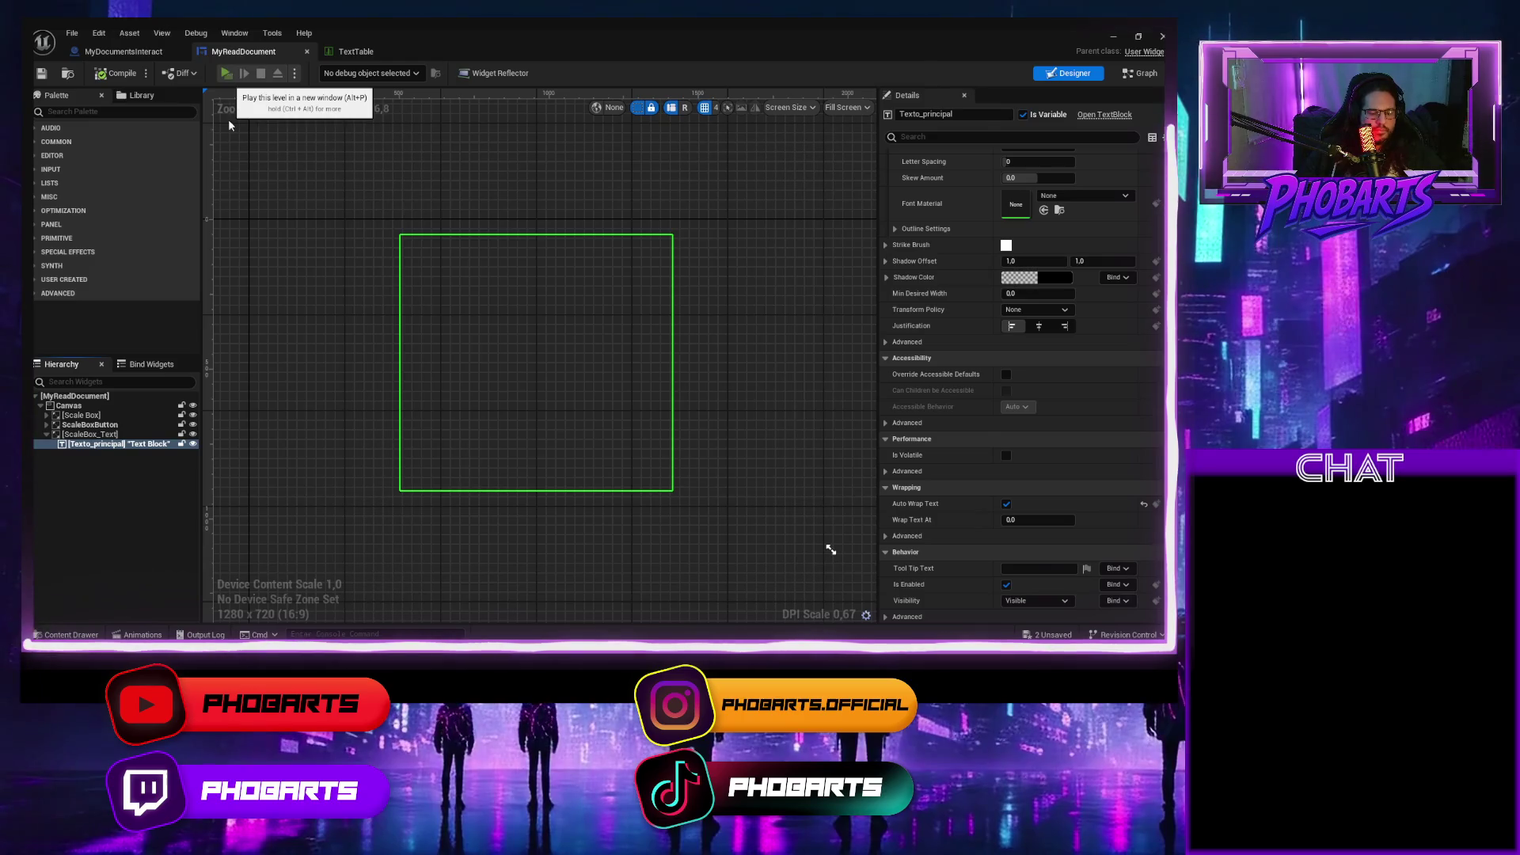
click(227, 74)
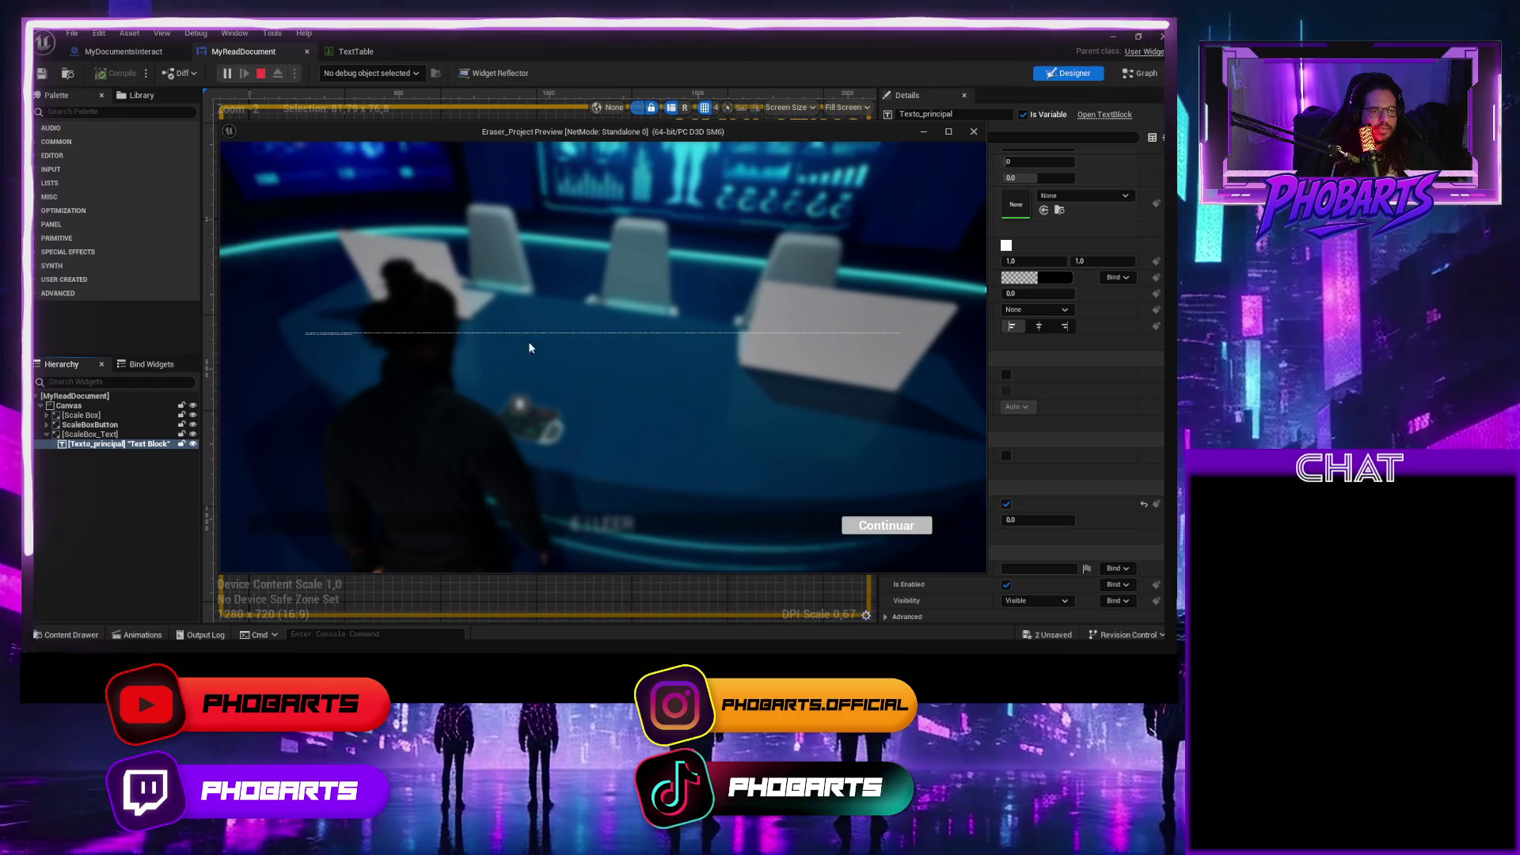
click(892, 538)
key(Escape)
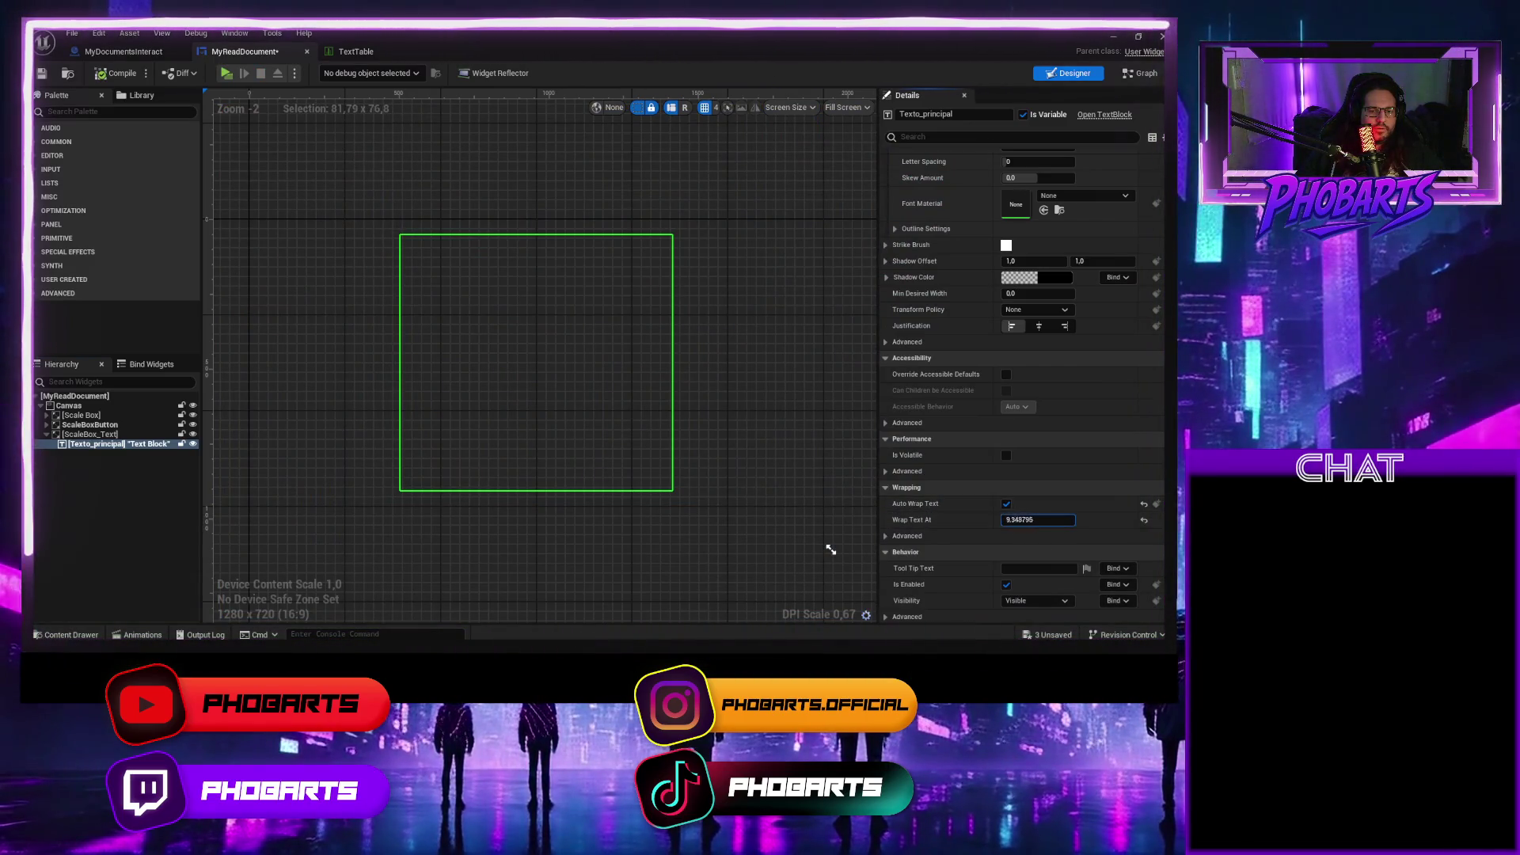
Try Wrap Text At values of about 11 and then 100, play-testing each.
drag(1038, 519, 1061, 519)
click(119, 73)
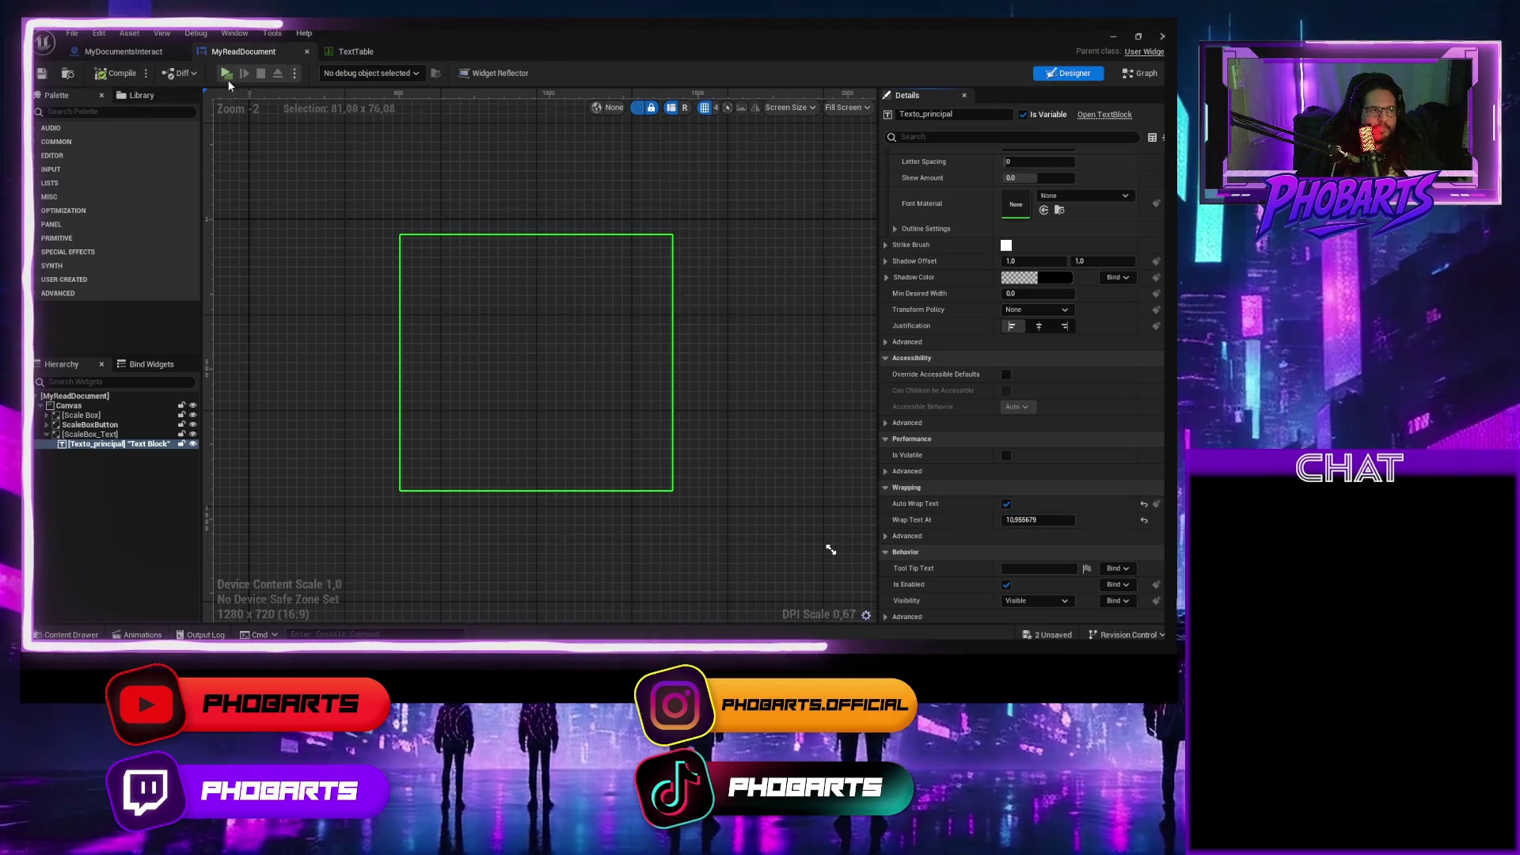
click(227, 74)
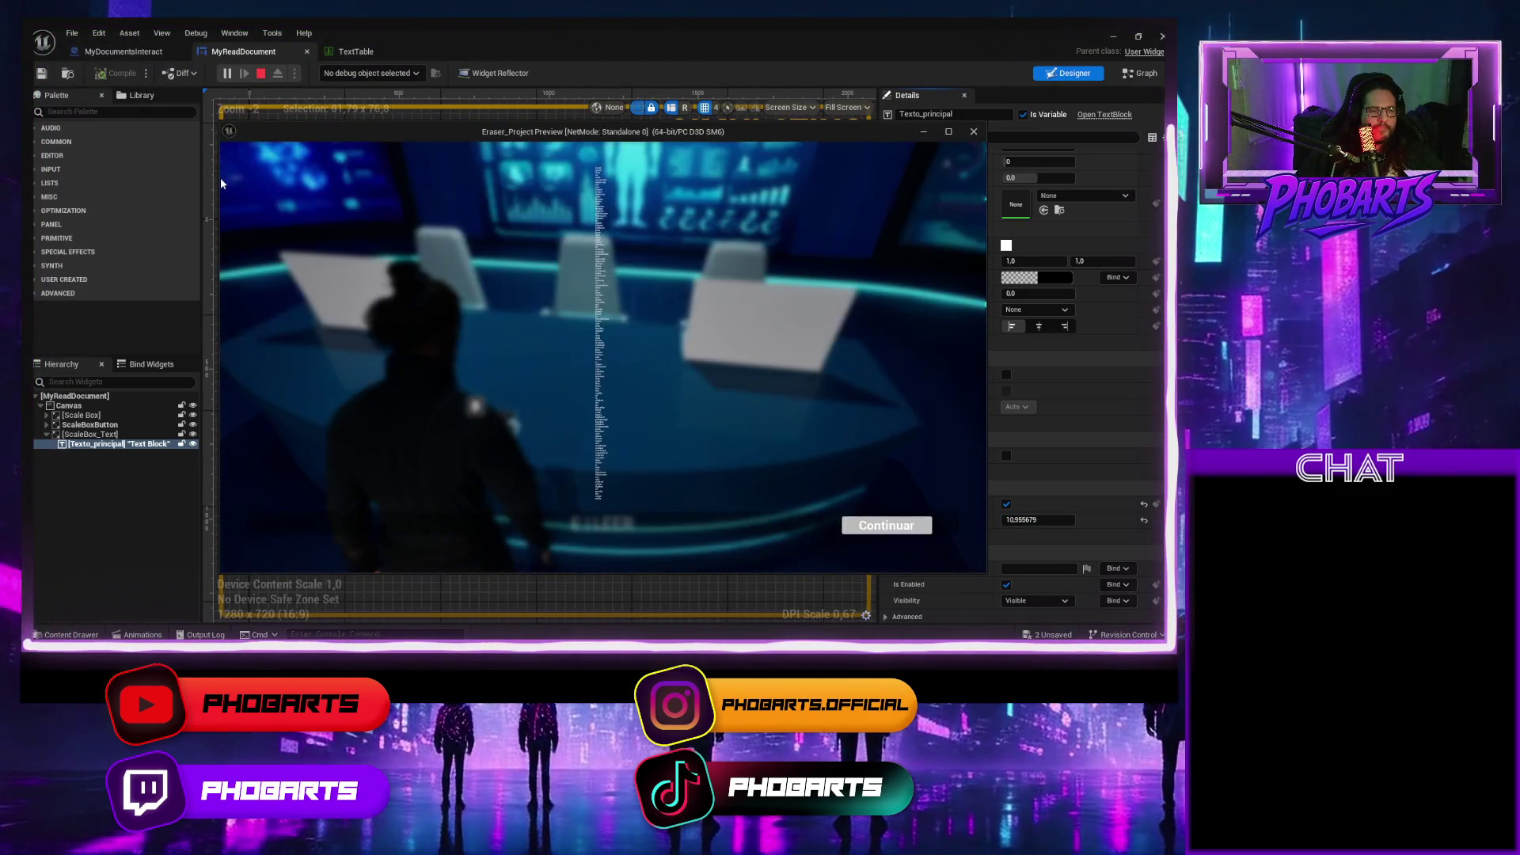
key(Escape)
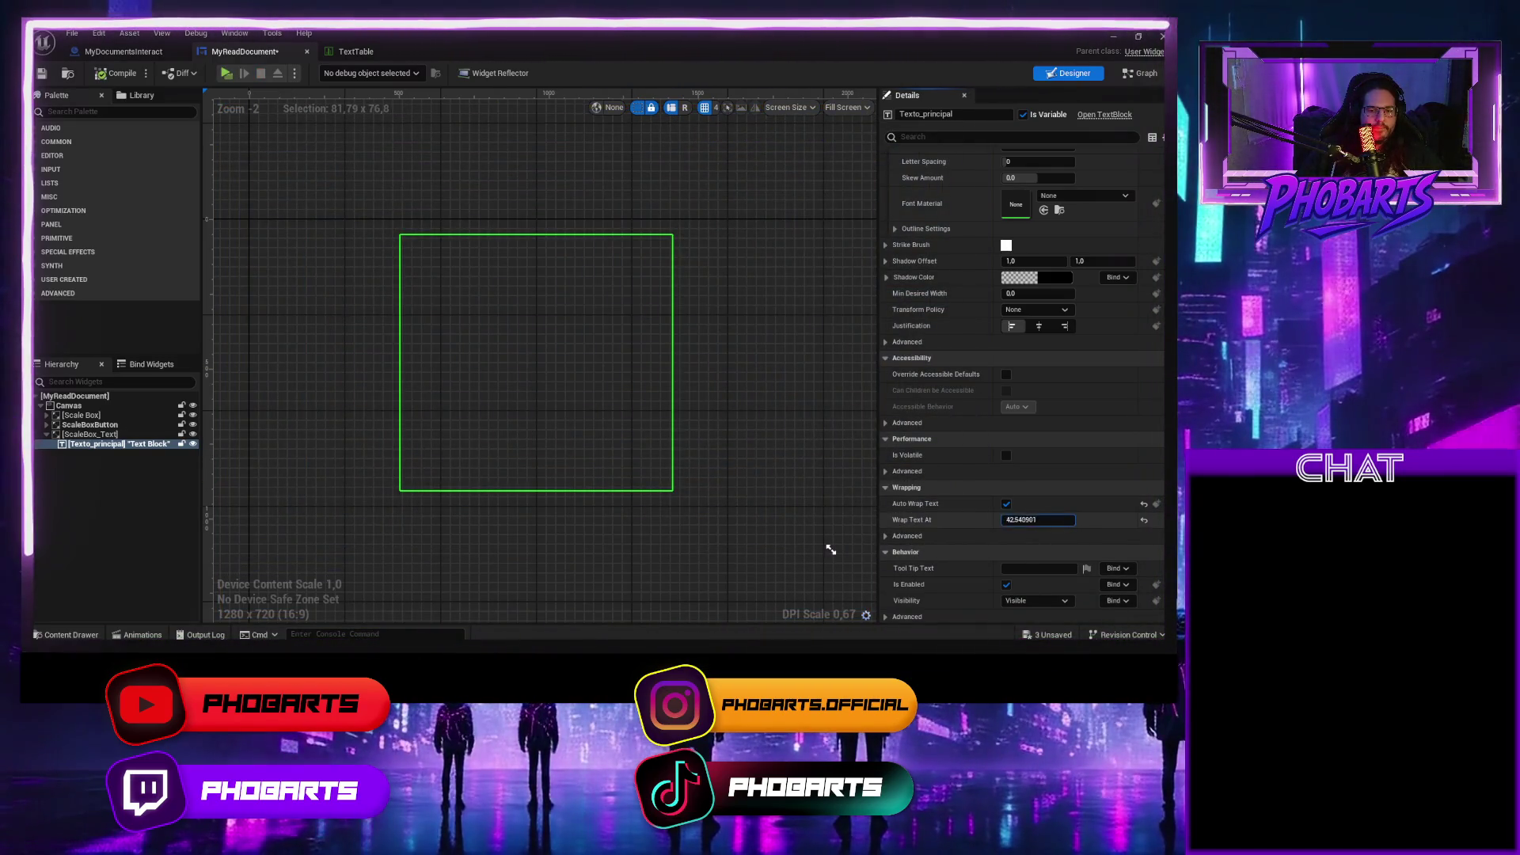
click(1028, 520)
text(100)
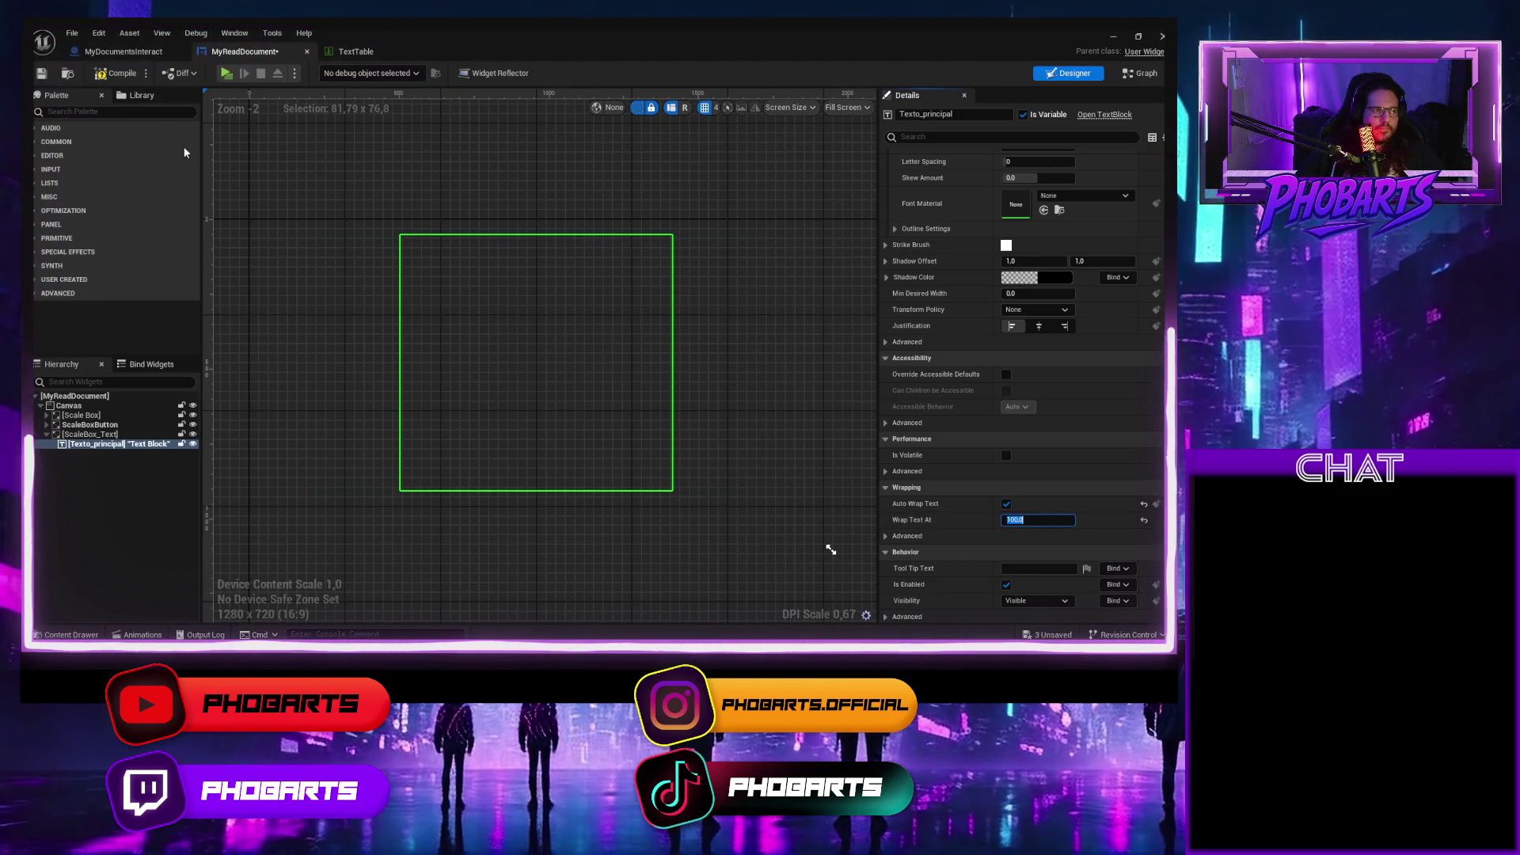
click(139, 77)
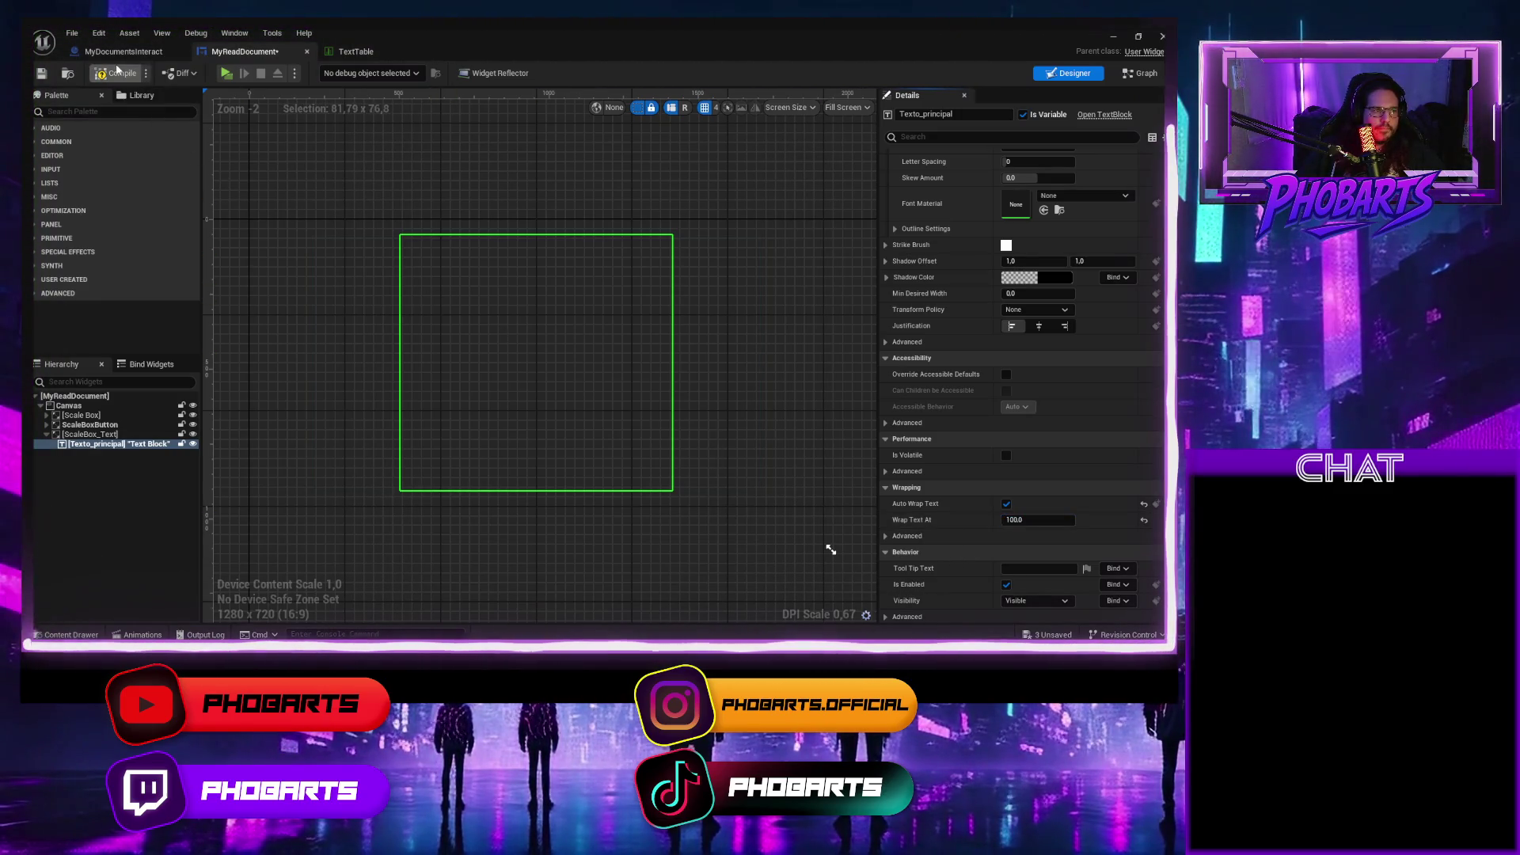
click(225, 73)
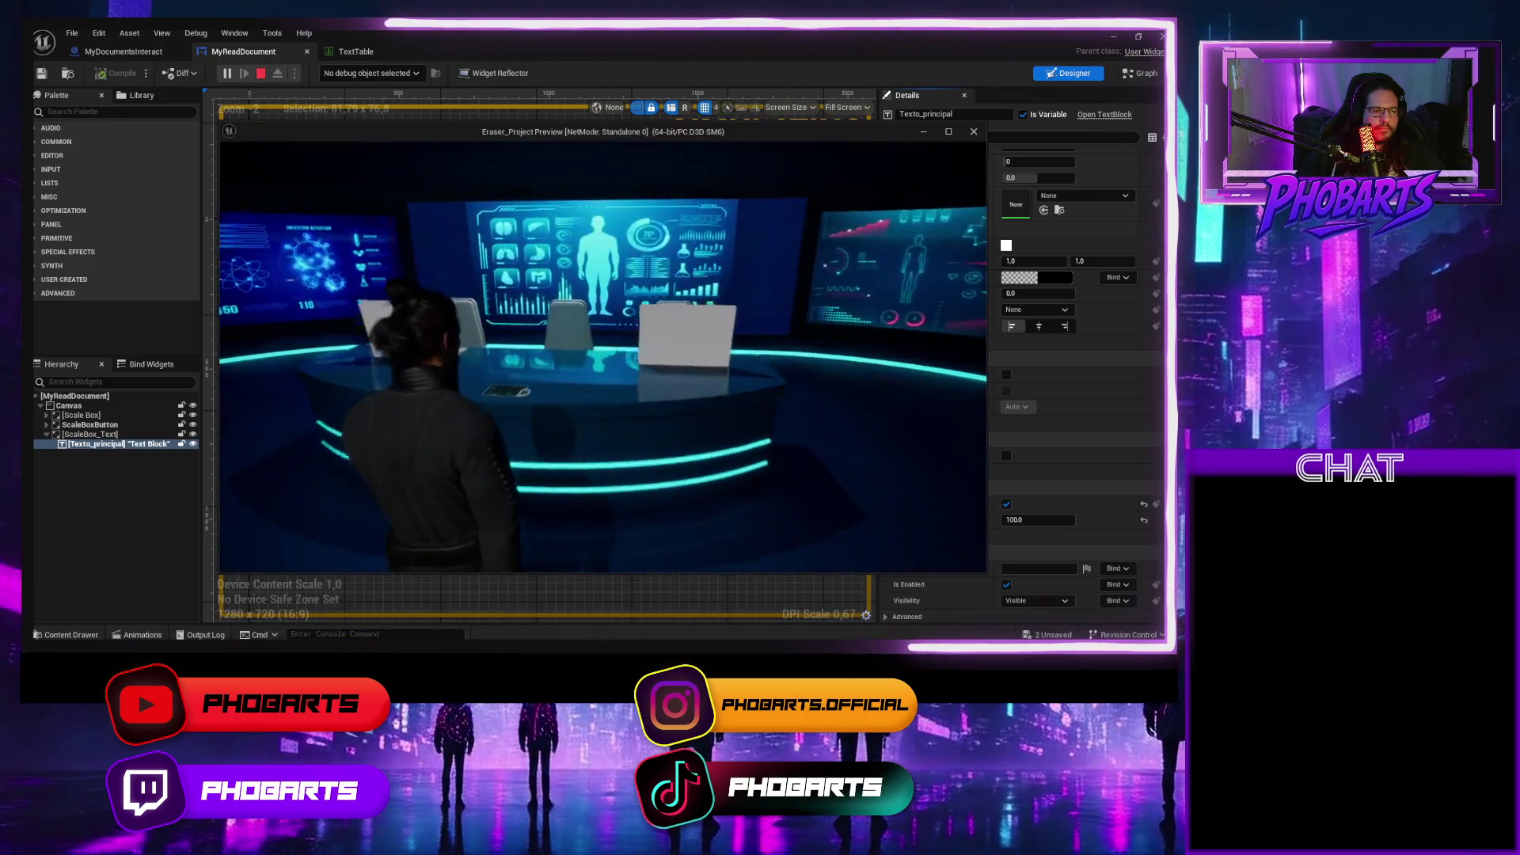
key(e)
key(Escape)
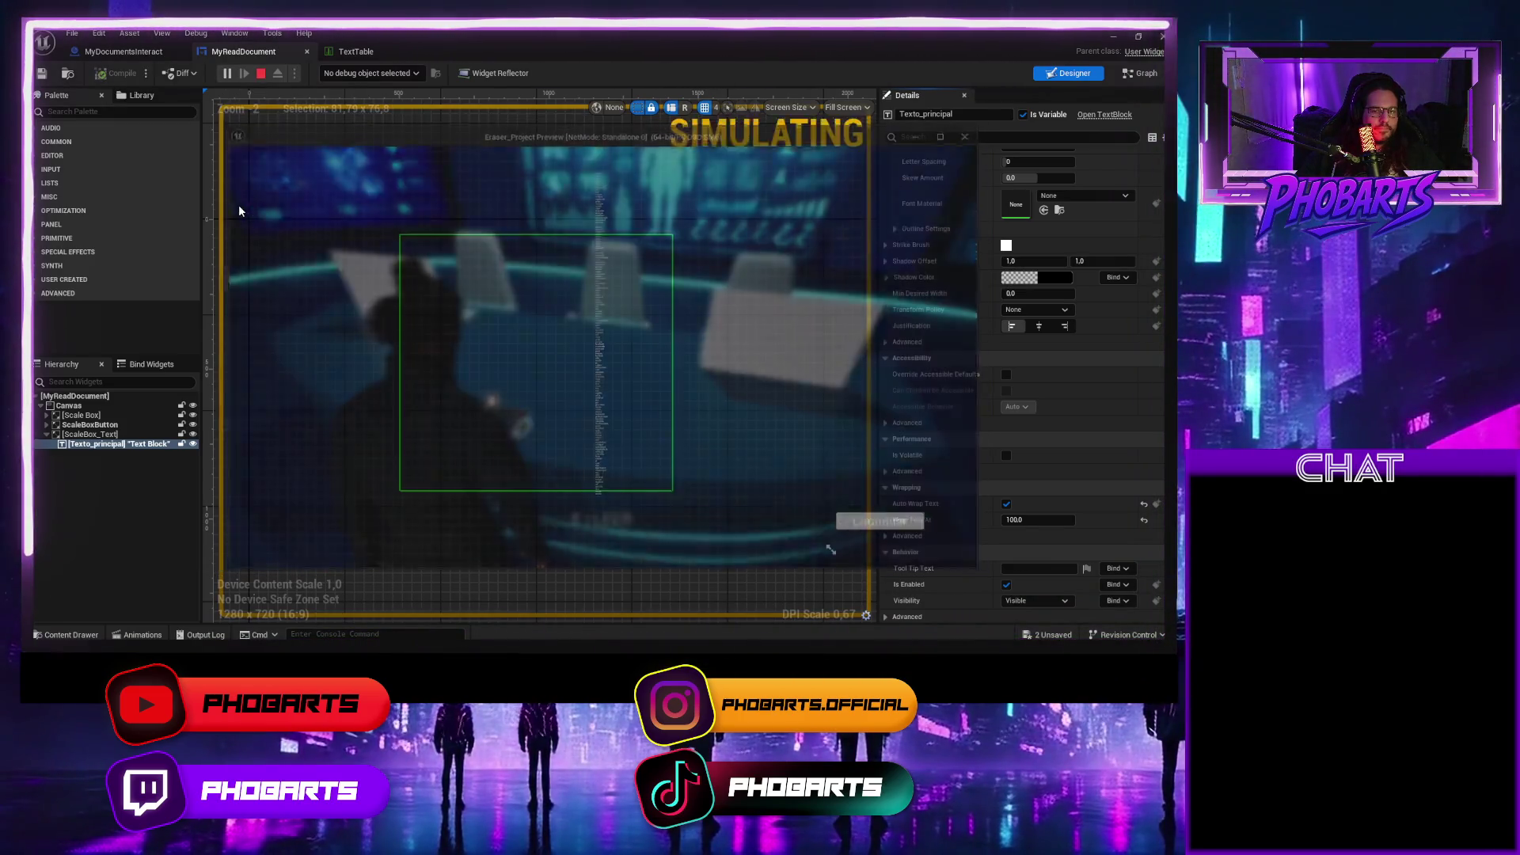
Set Wrap Text At to 0 and keep the Default Wrapping policy.
text(0)
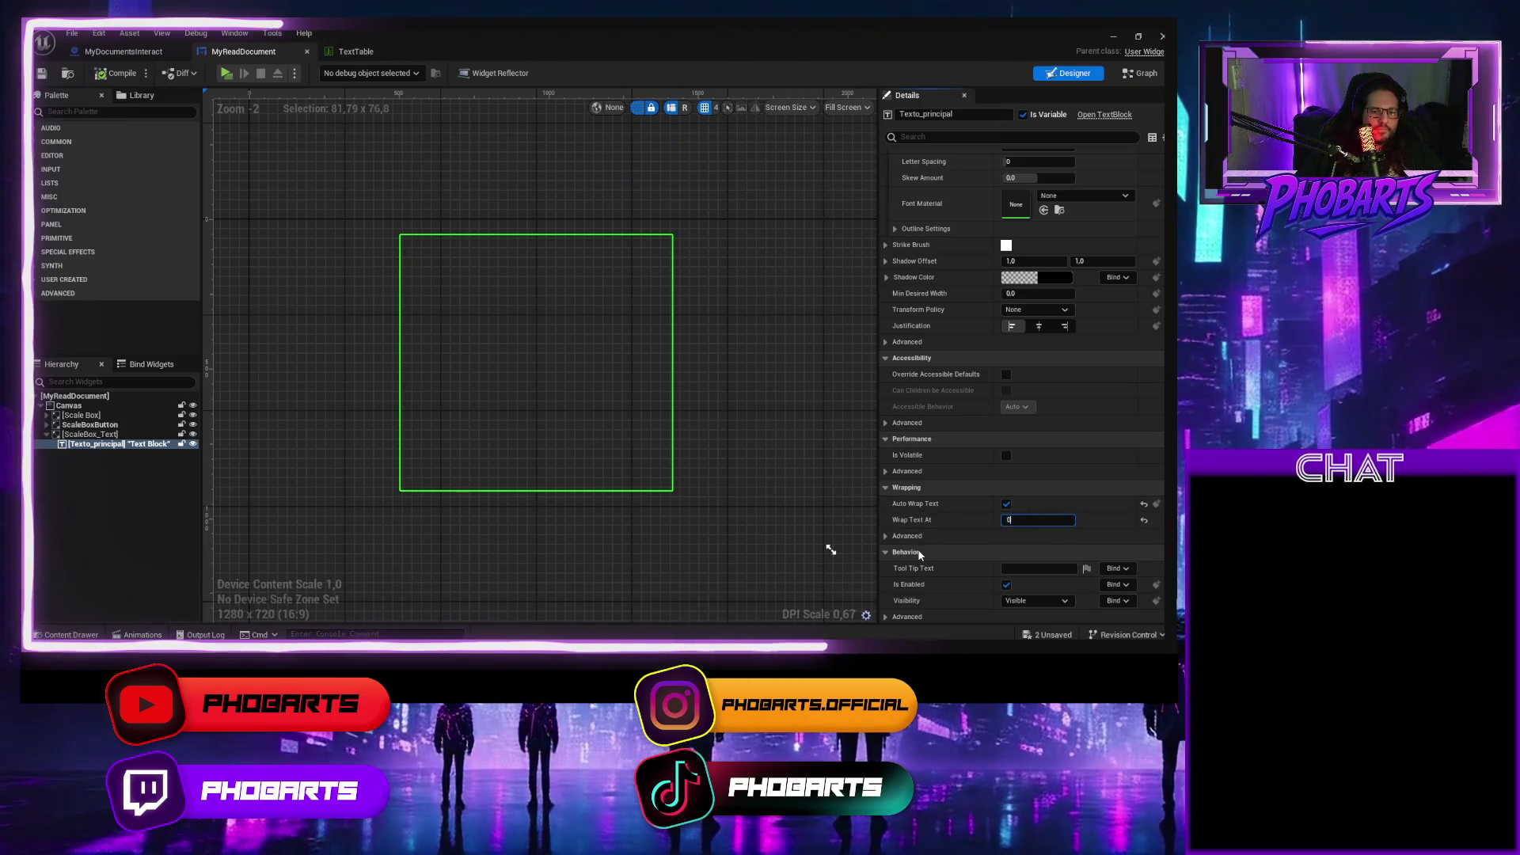
key(Return)
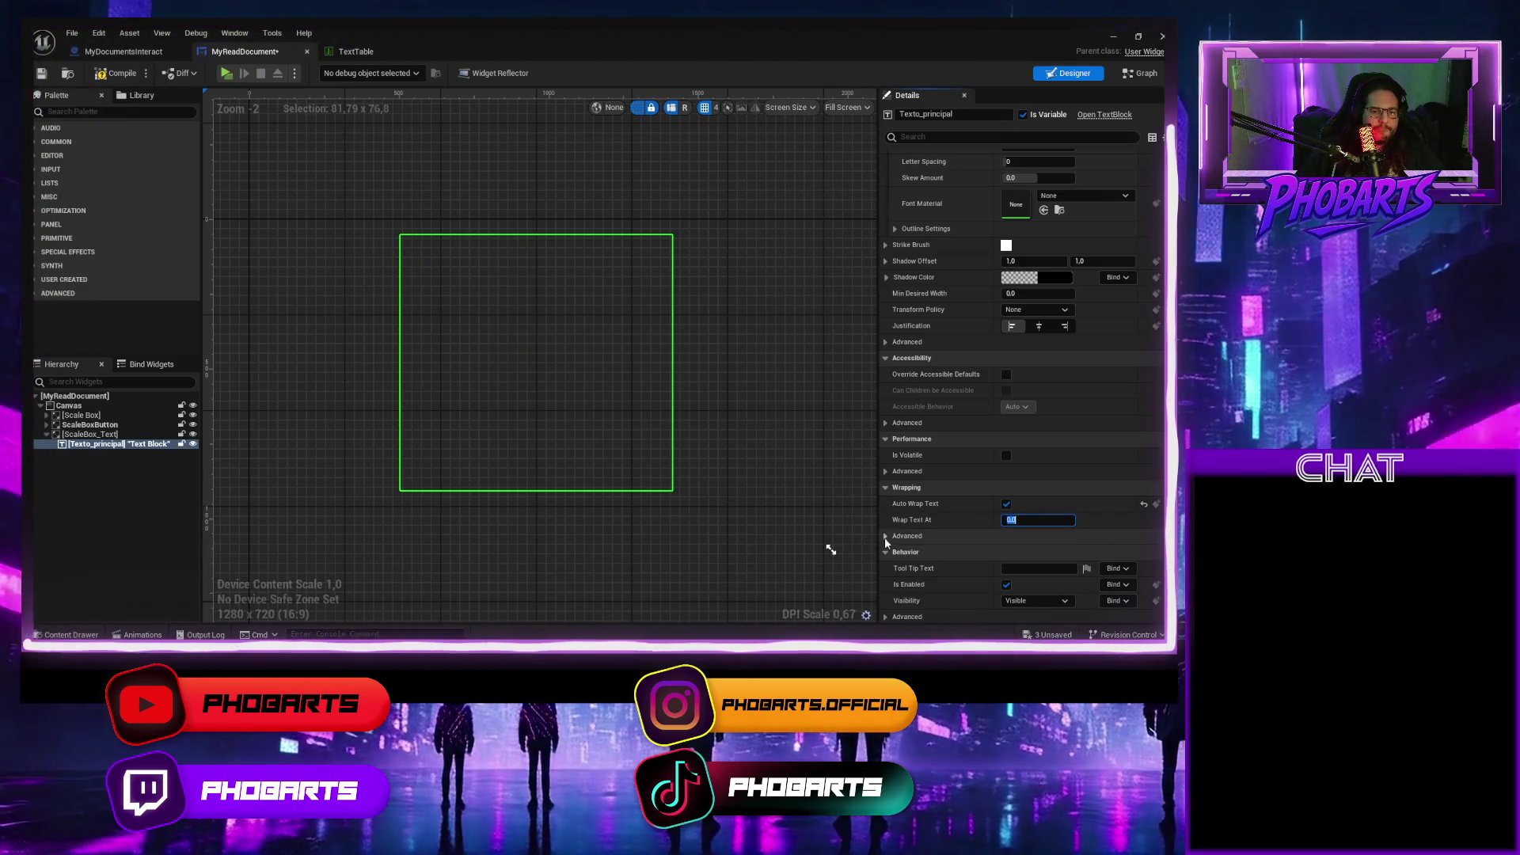
click(884, 537)
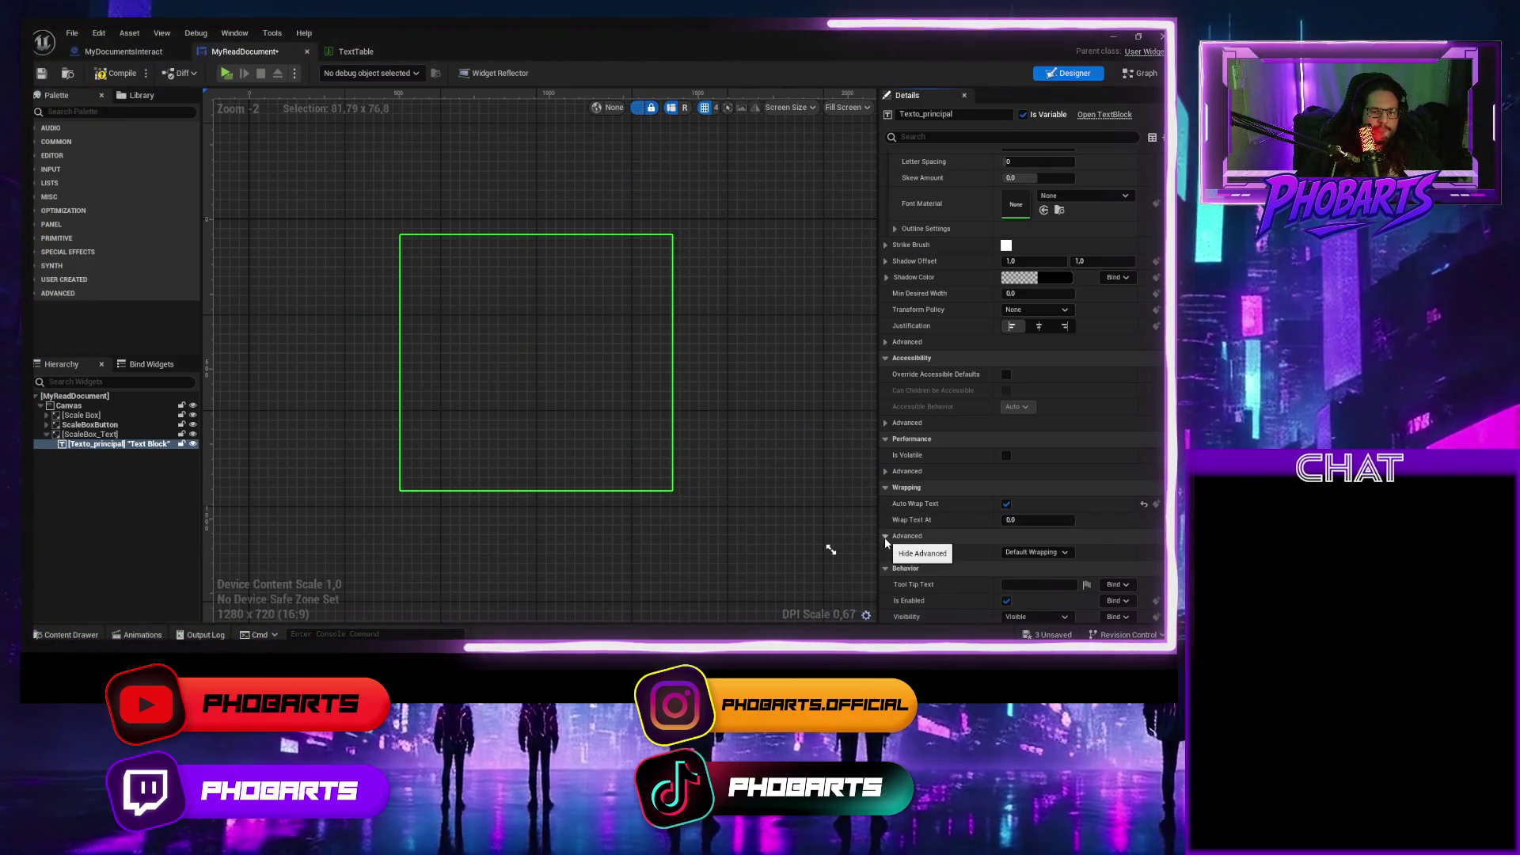
click(1056, 552)
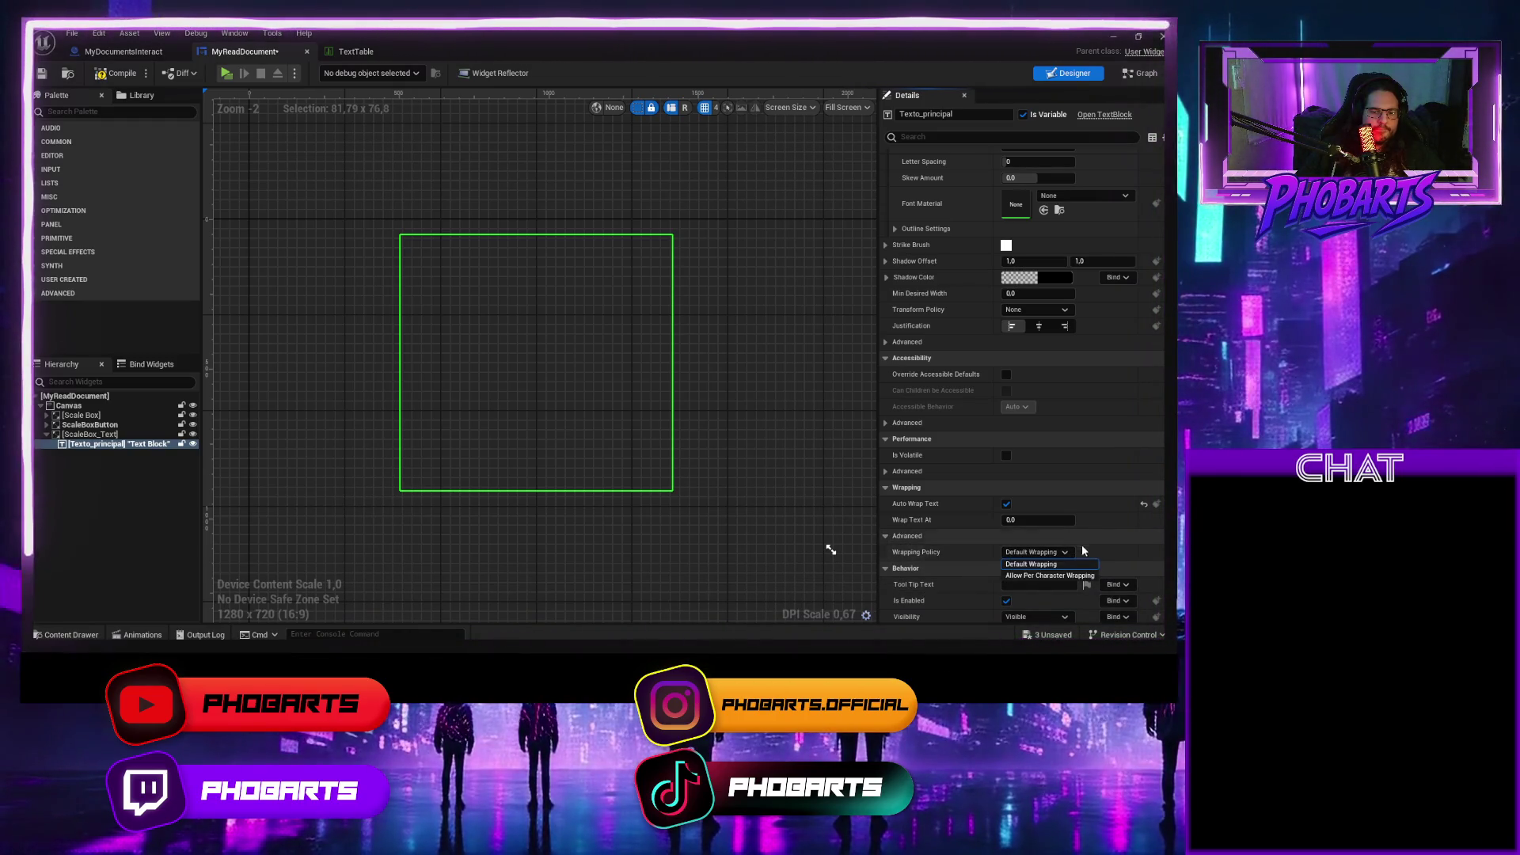
click(1033, 564)
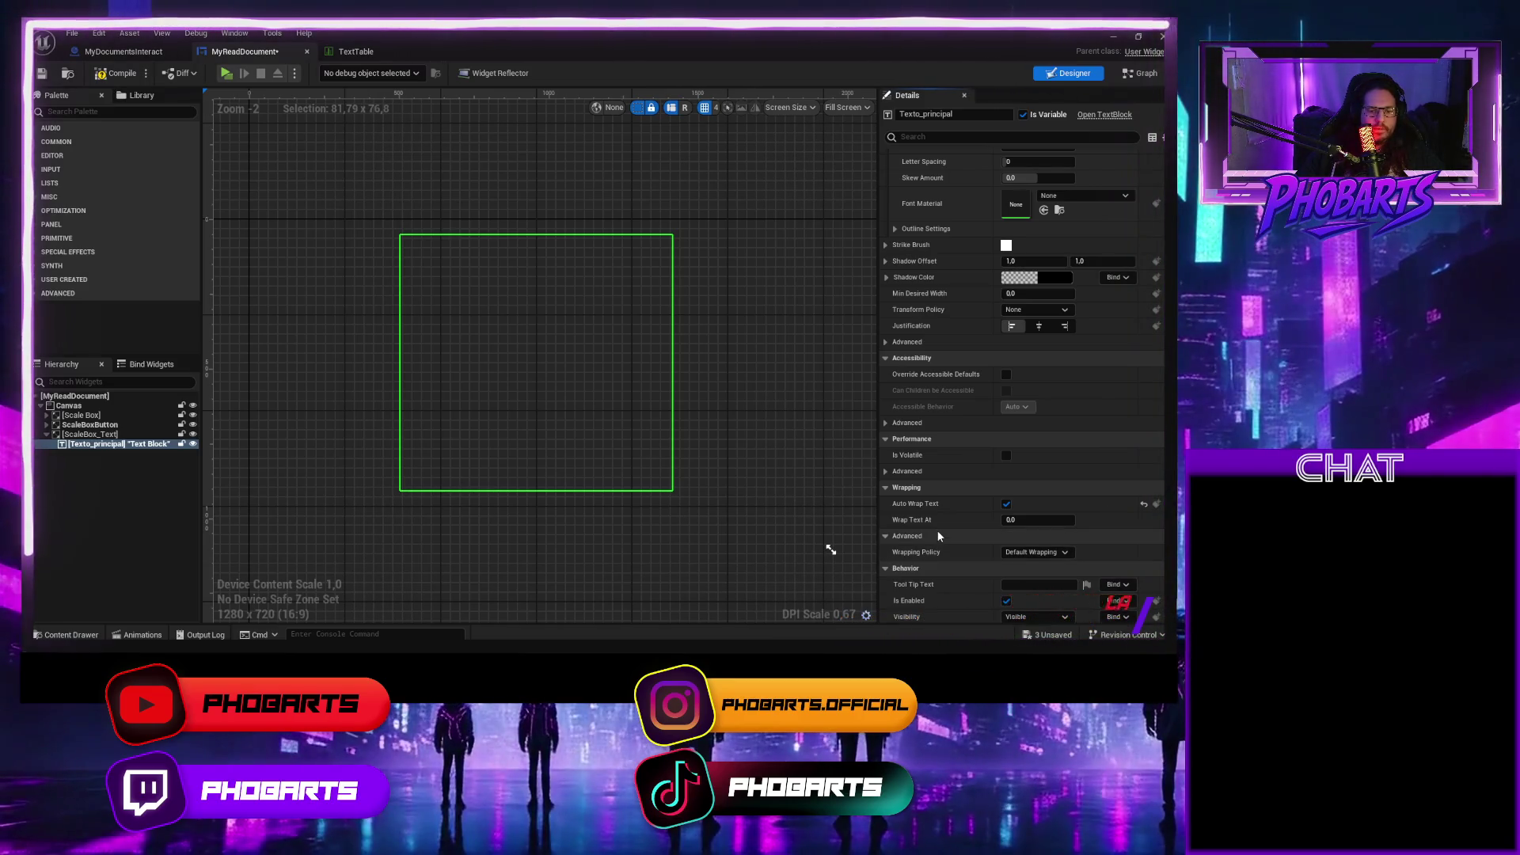
Settle on Wrap Text At 1.0, compile and save, and play-test the result.
click(1023, 520)
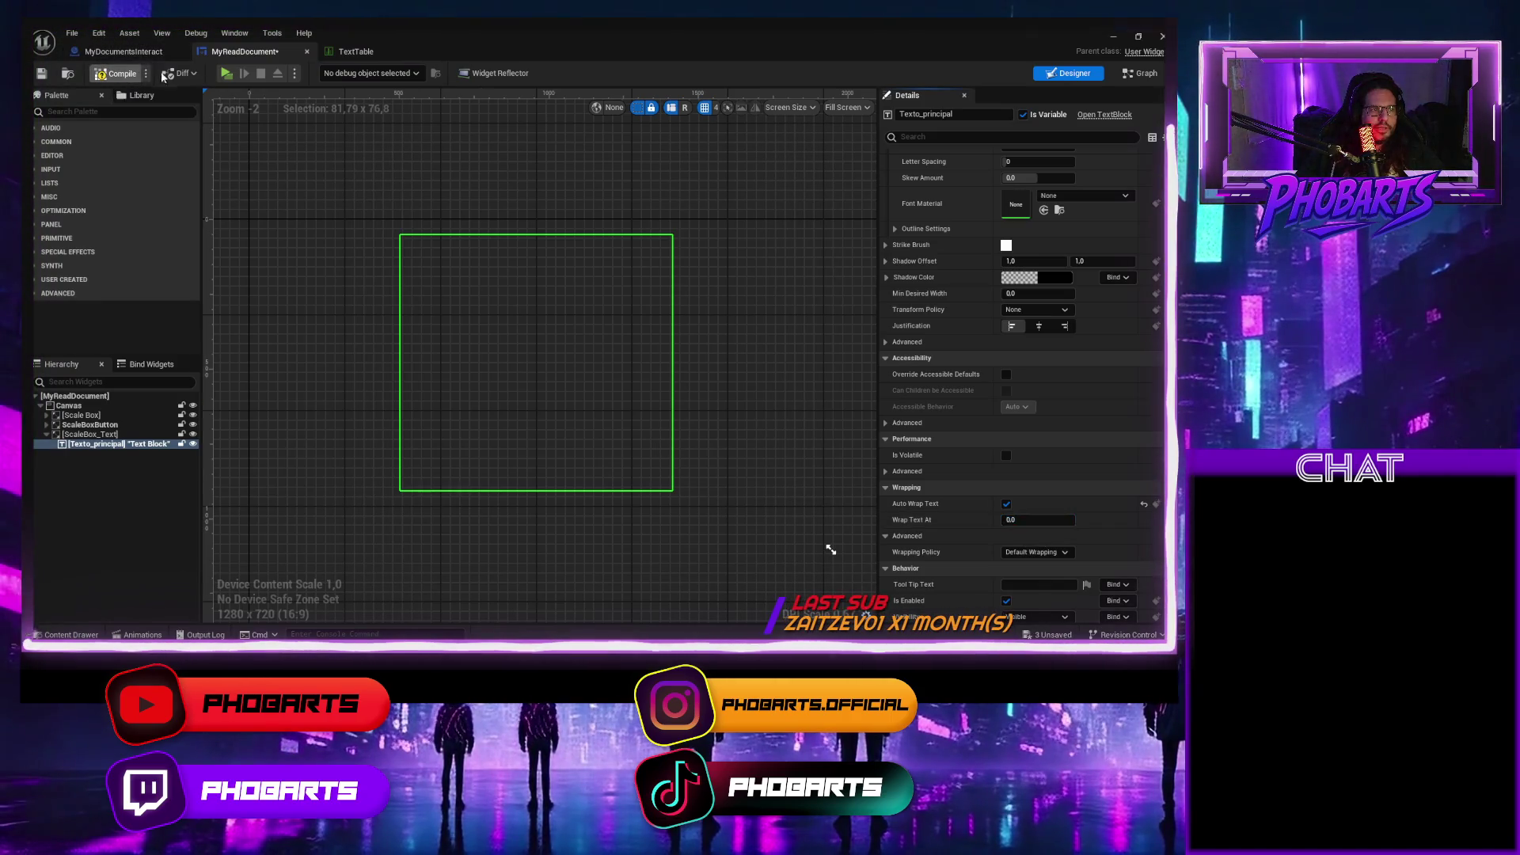
click(226, 73)
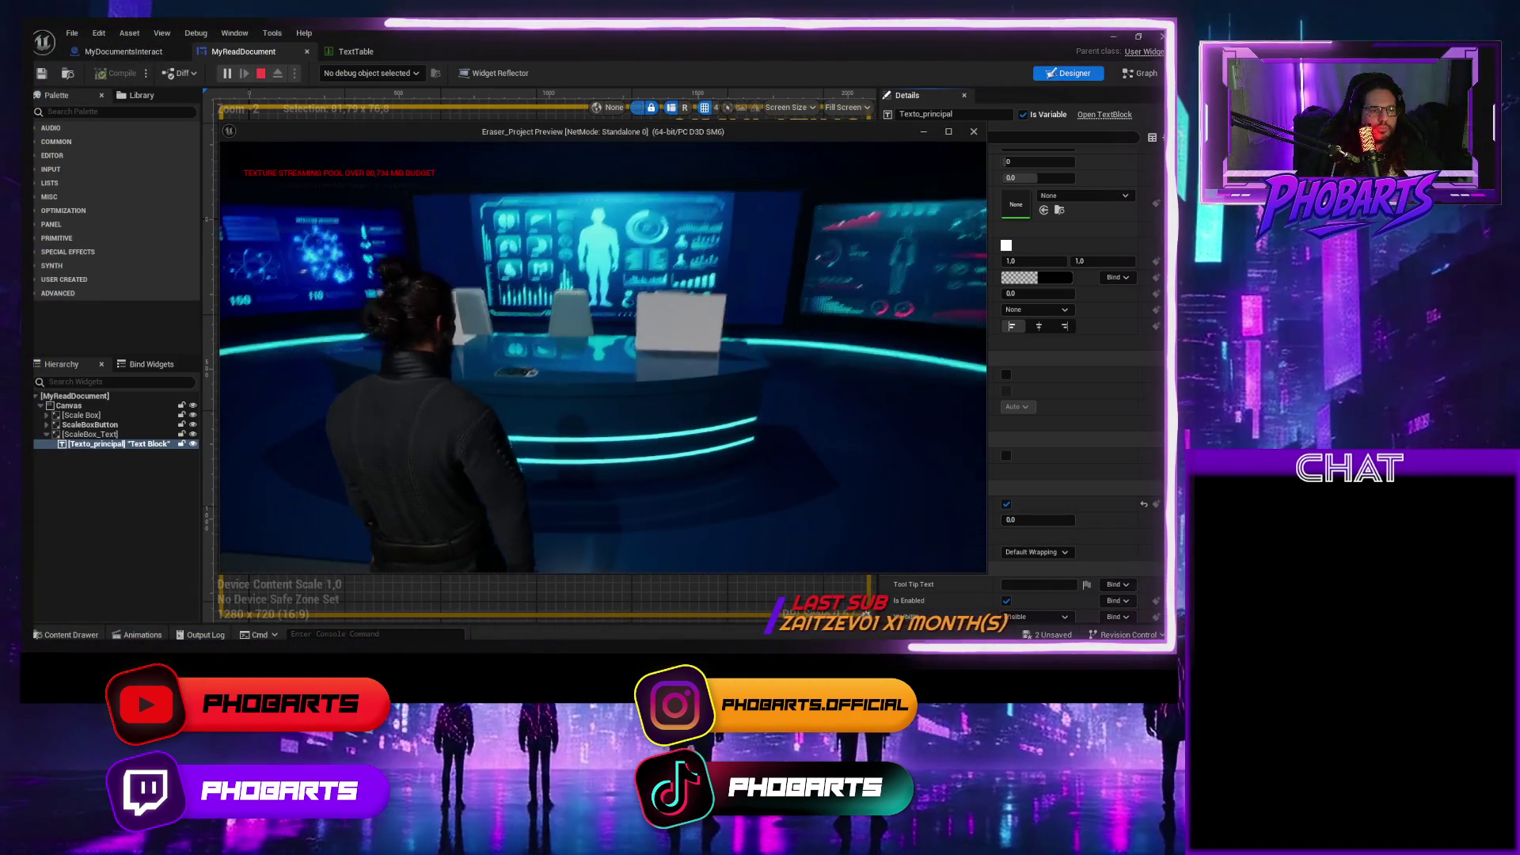
key(Escape)
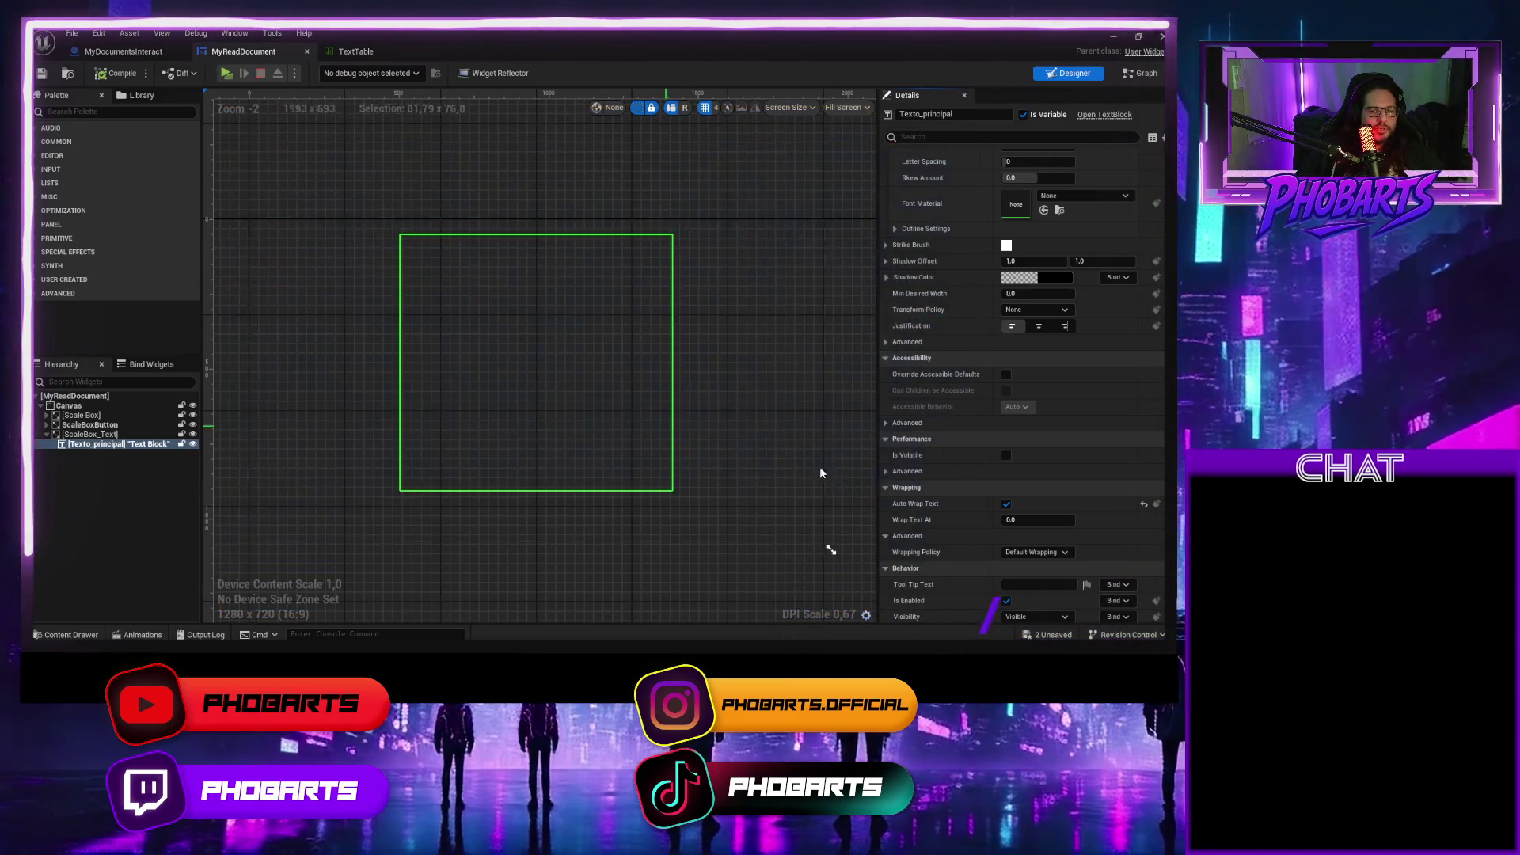
text(1)
key(Return)
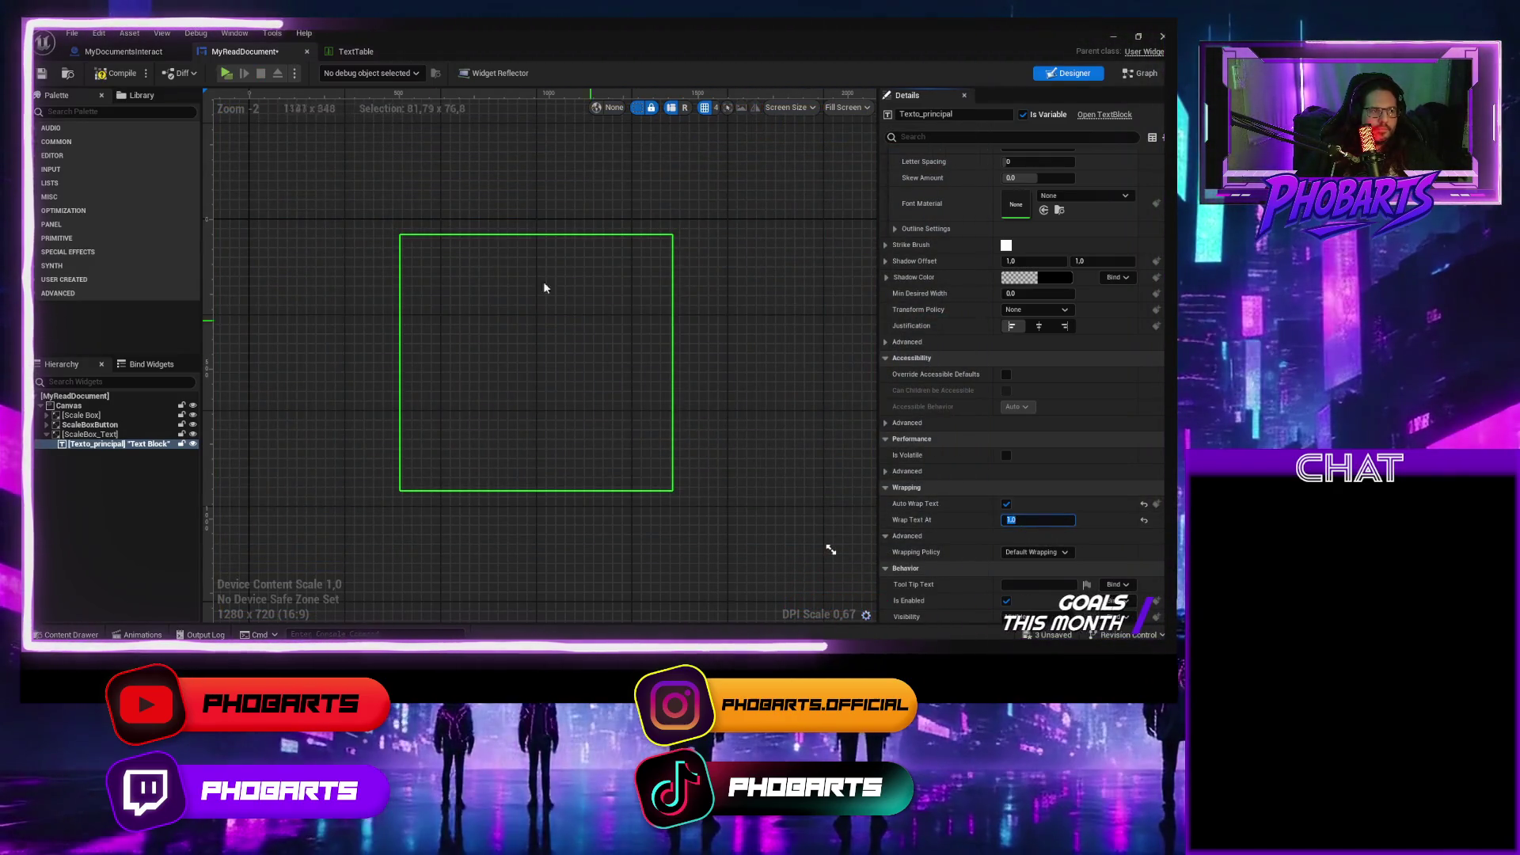
click(119, 73)
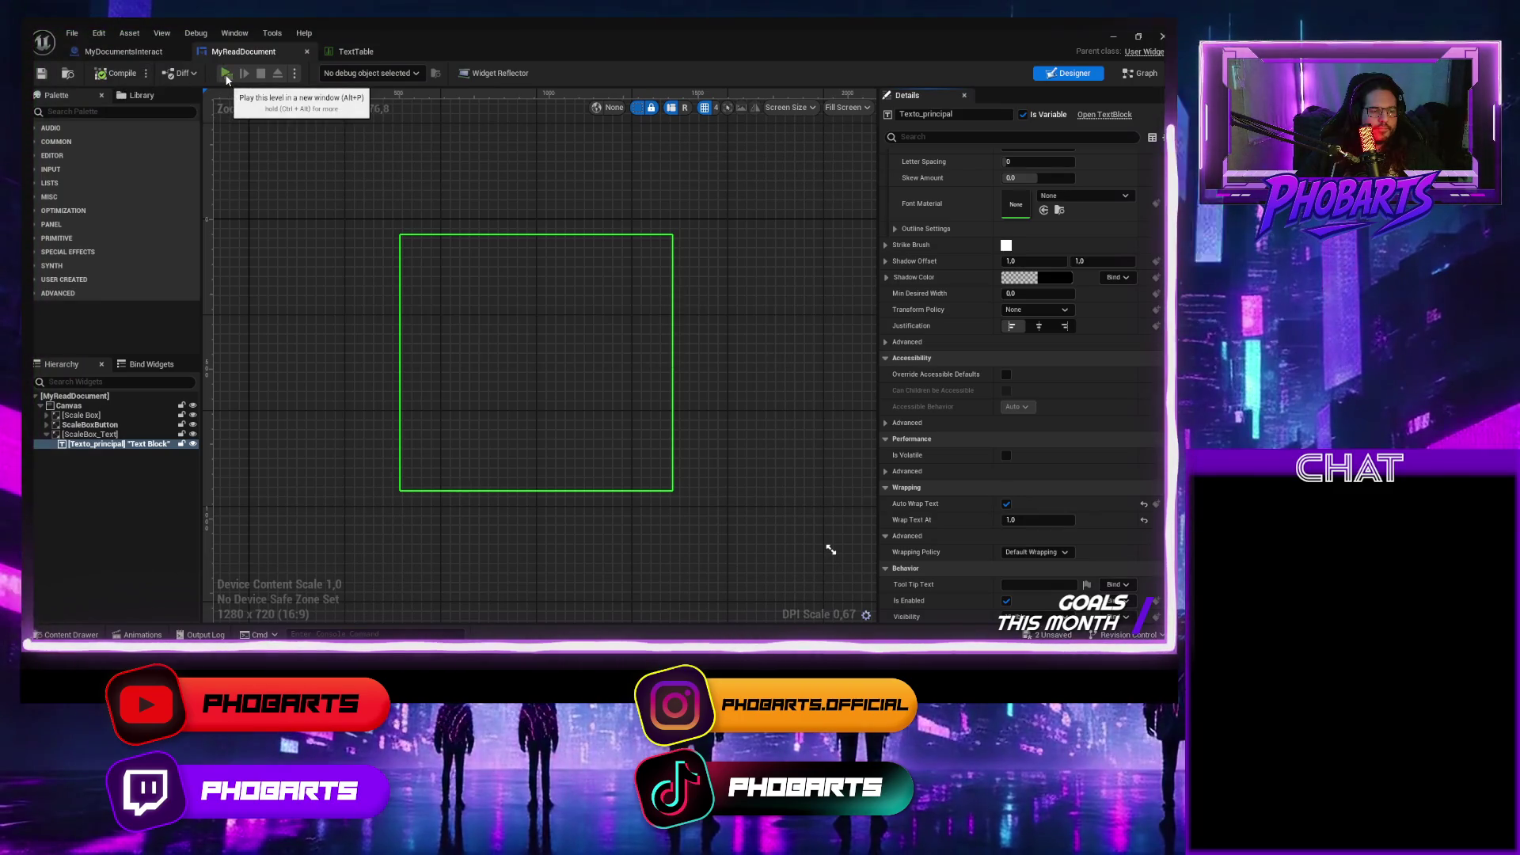
click(226, 77)
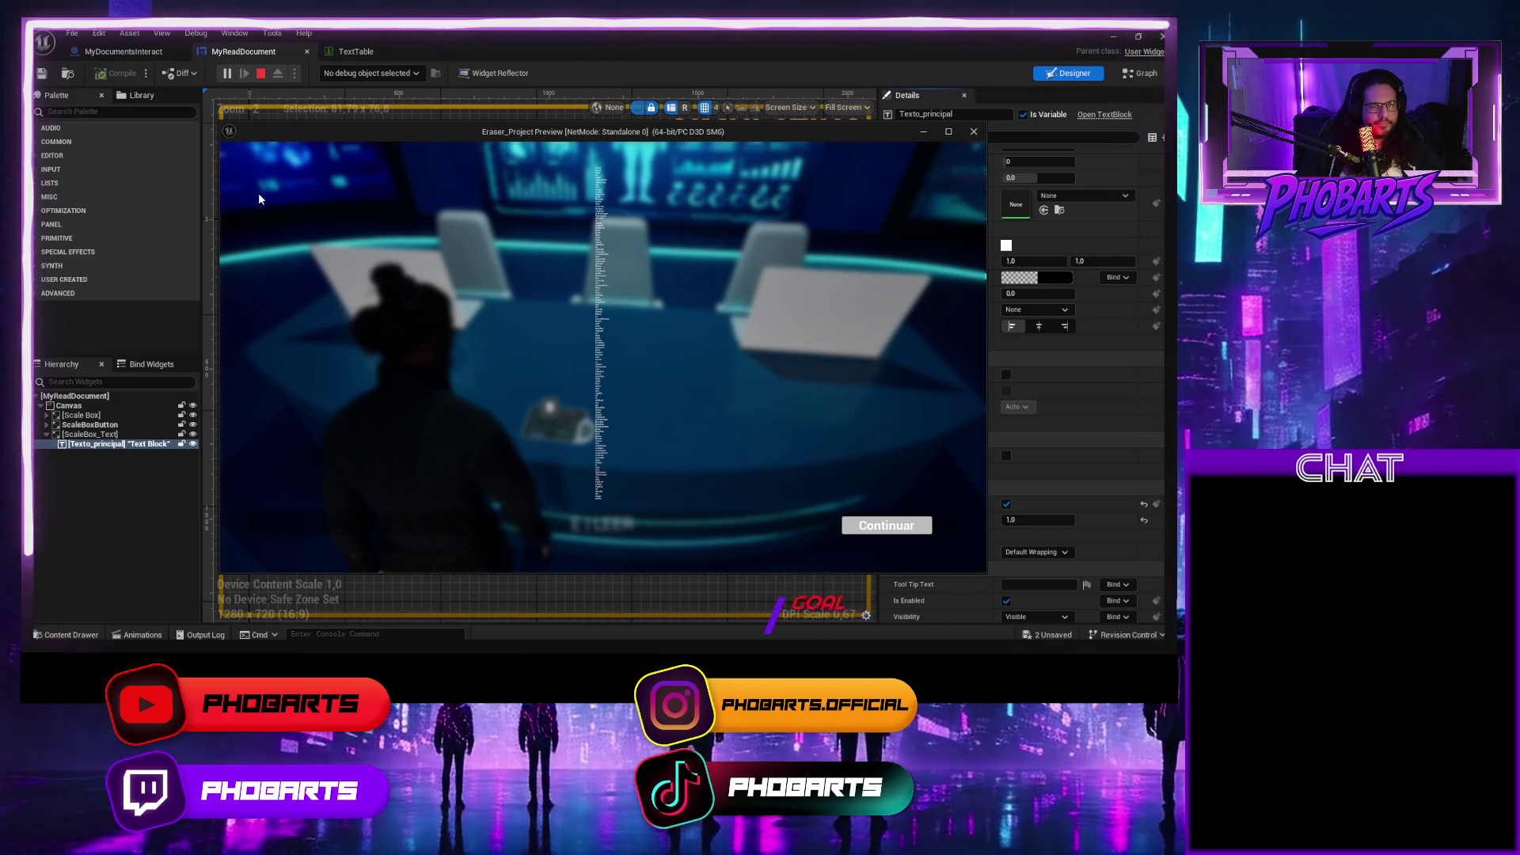
key(Escape)
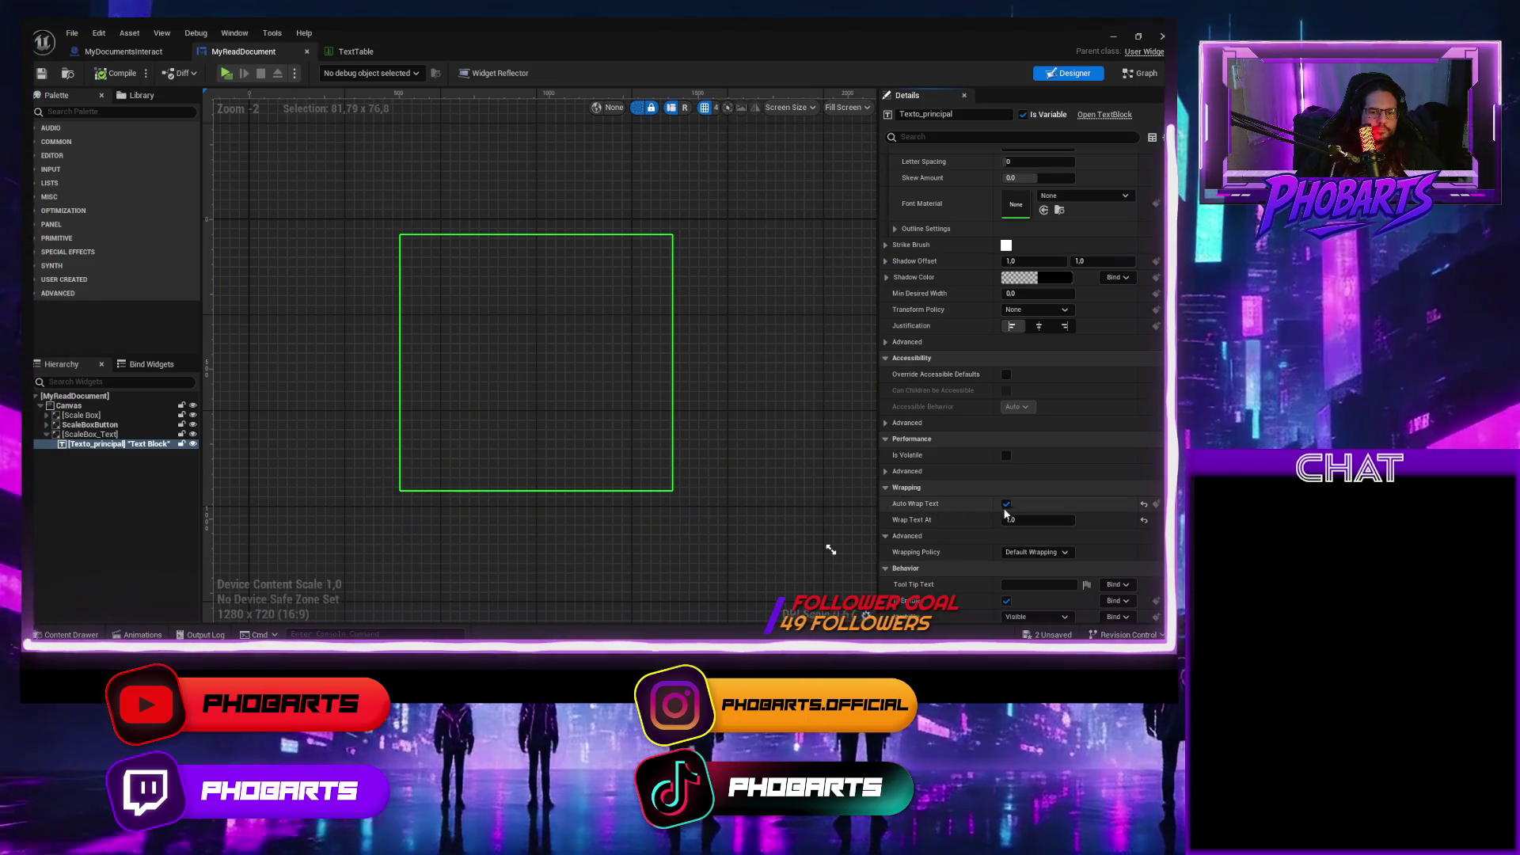
scroll(951, 552, down, 3)
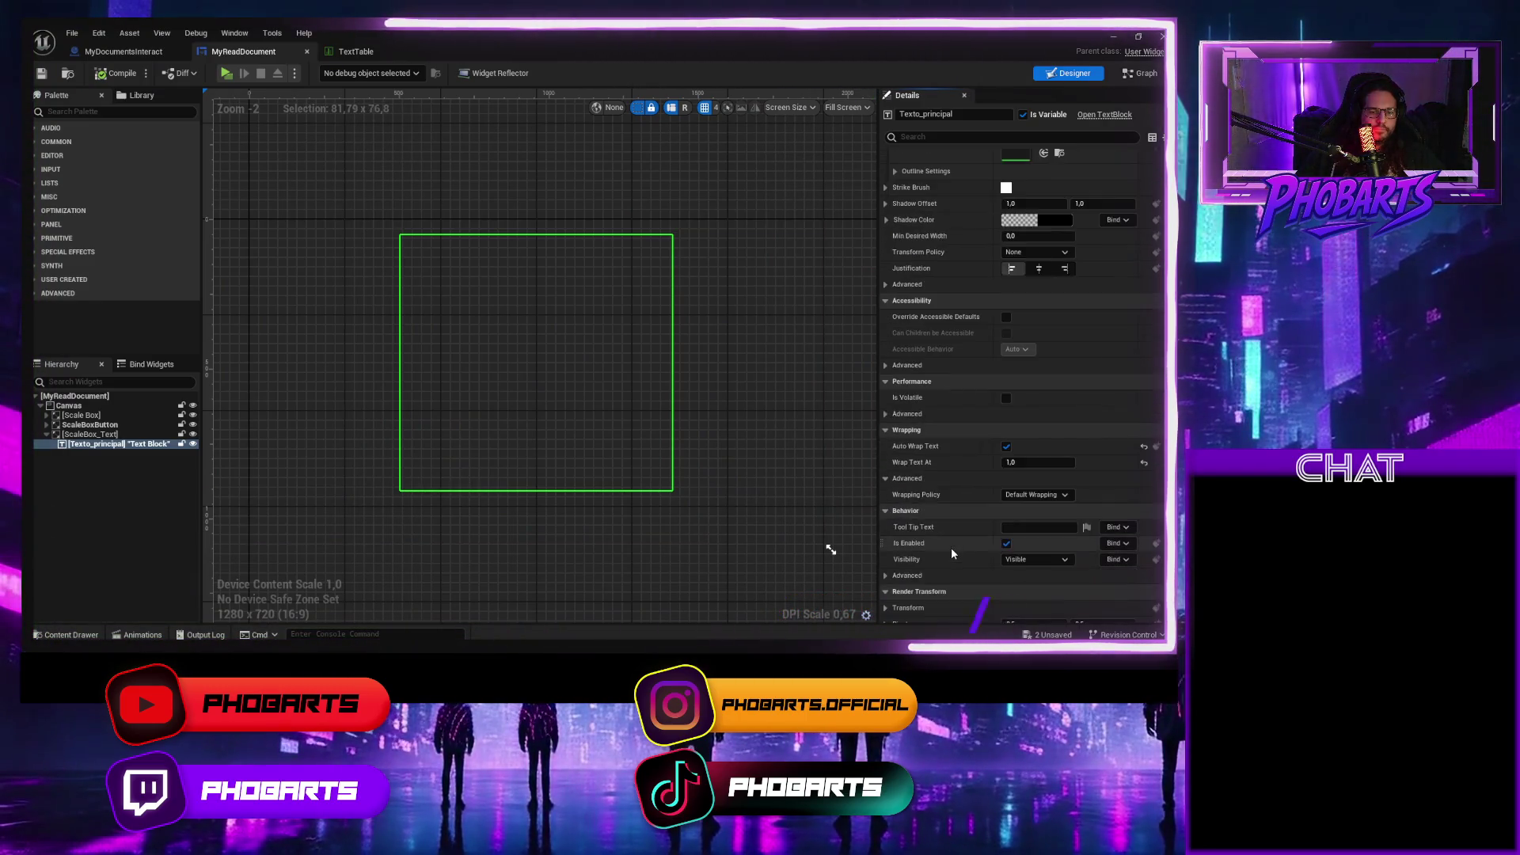
Set Texto_principal's font size to 100, compile and save, and play-test the larger text.
scroll(951, 553, up, 10)
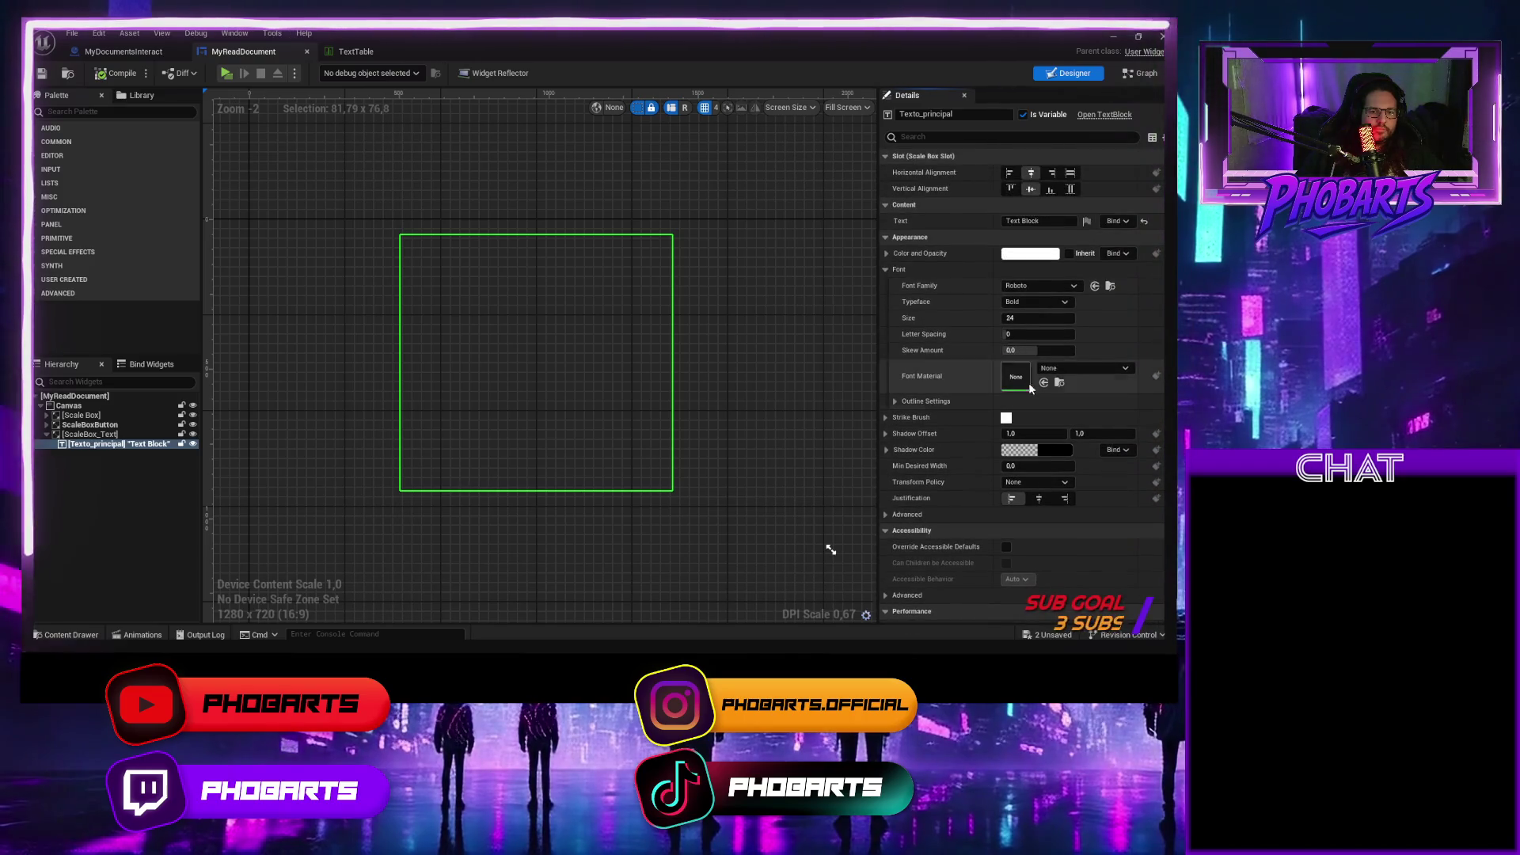
click(1029, 317)
text(100)
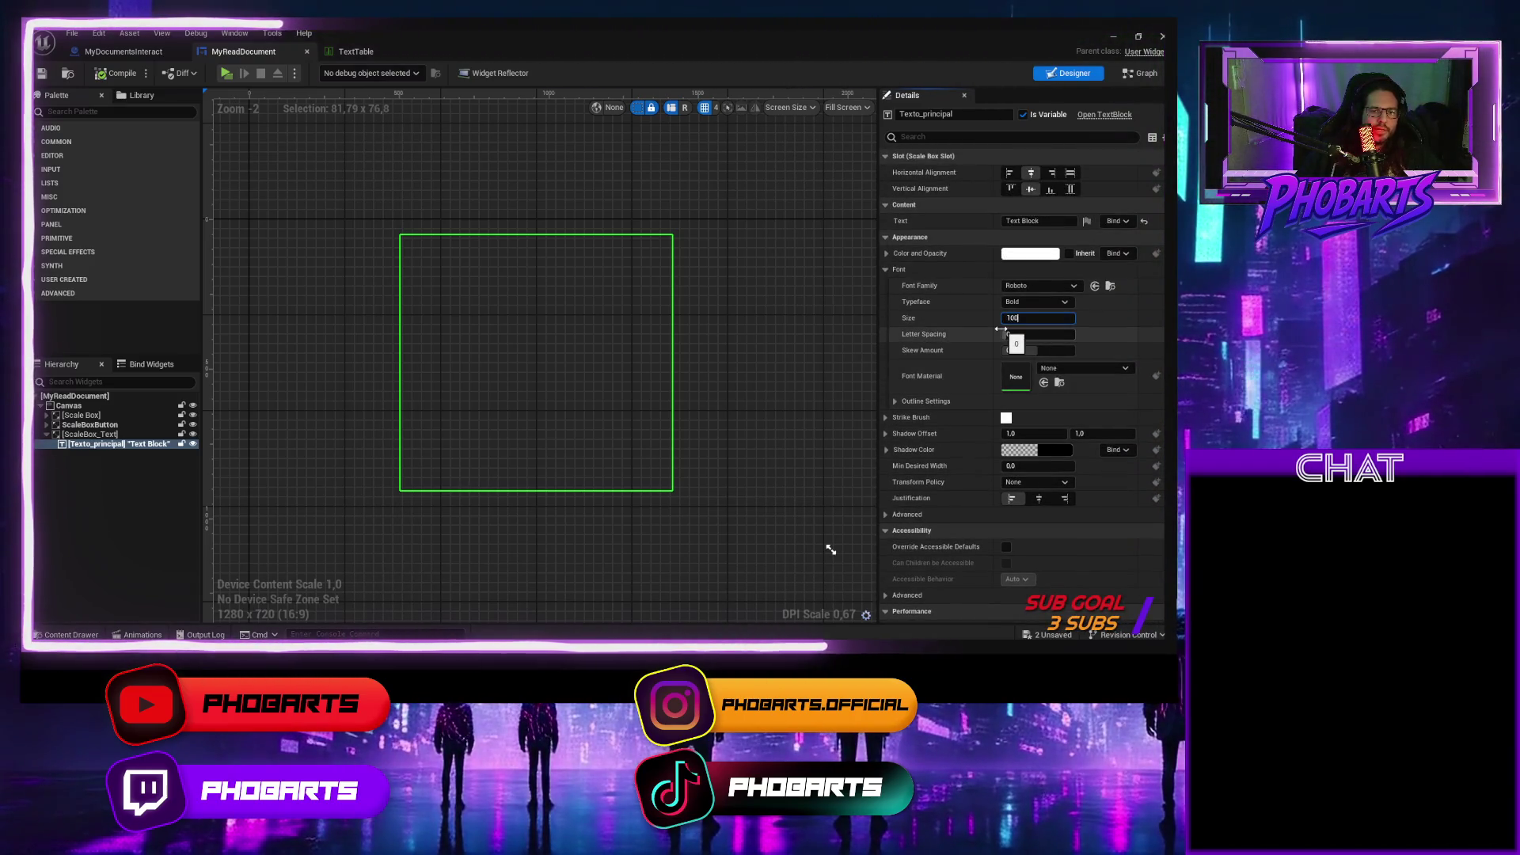
key(Return)
click(129, 77)
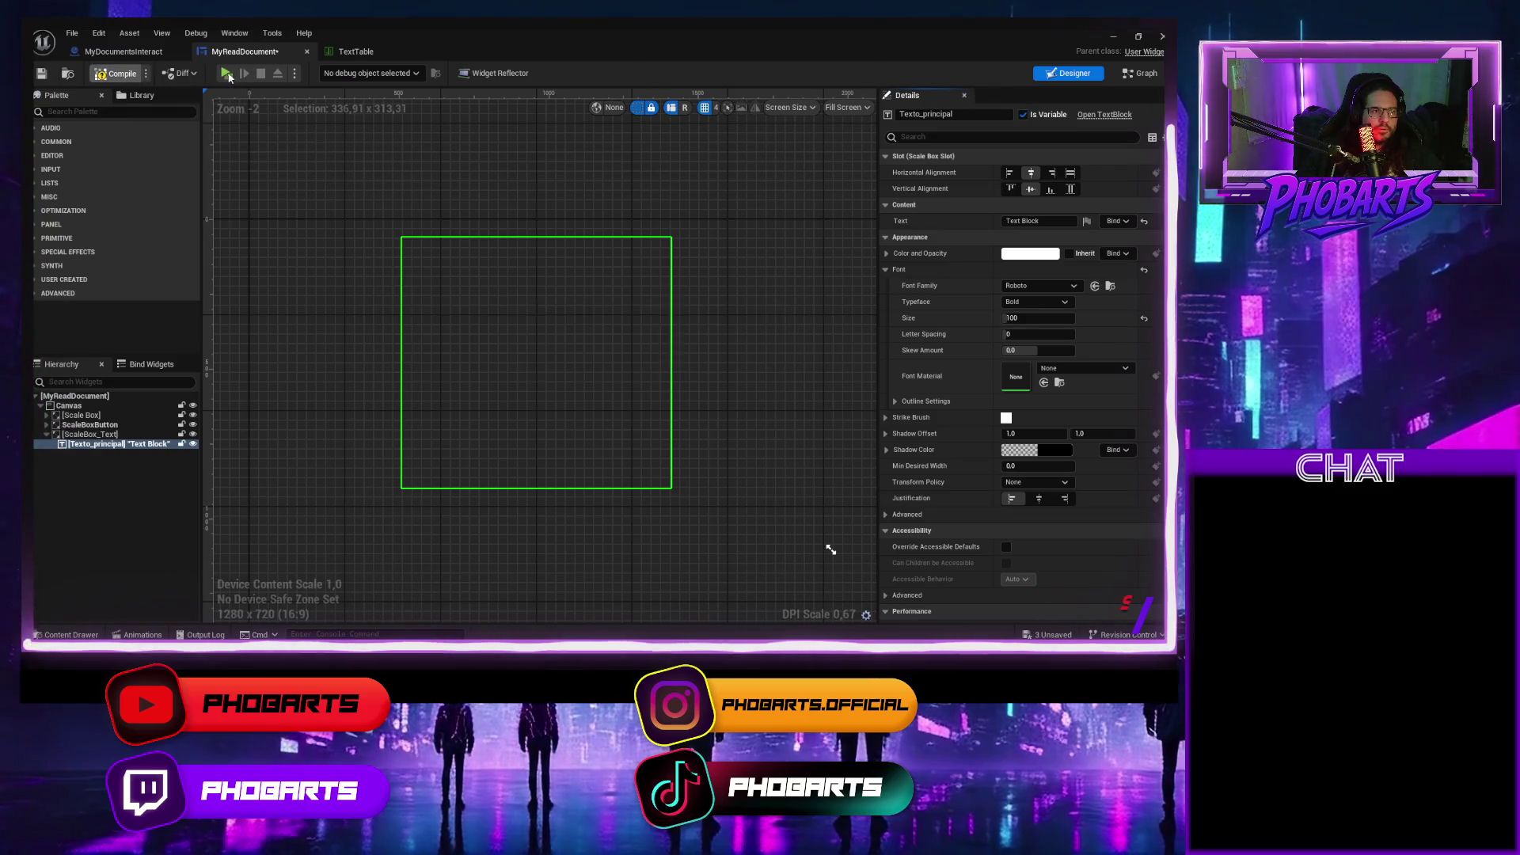
click(227, 73)
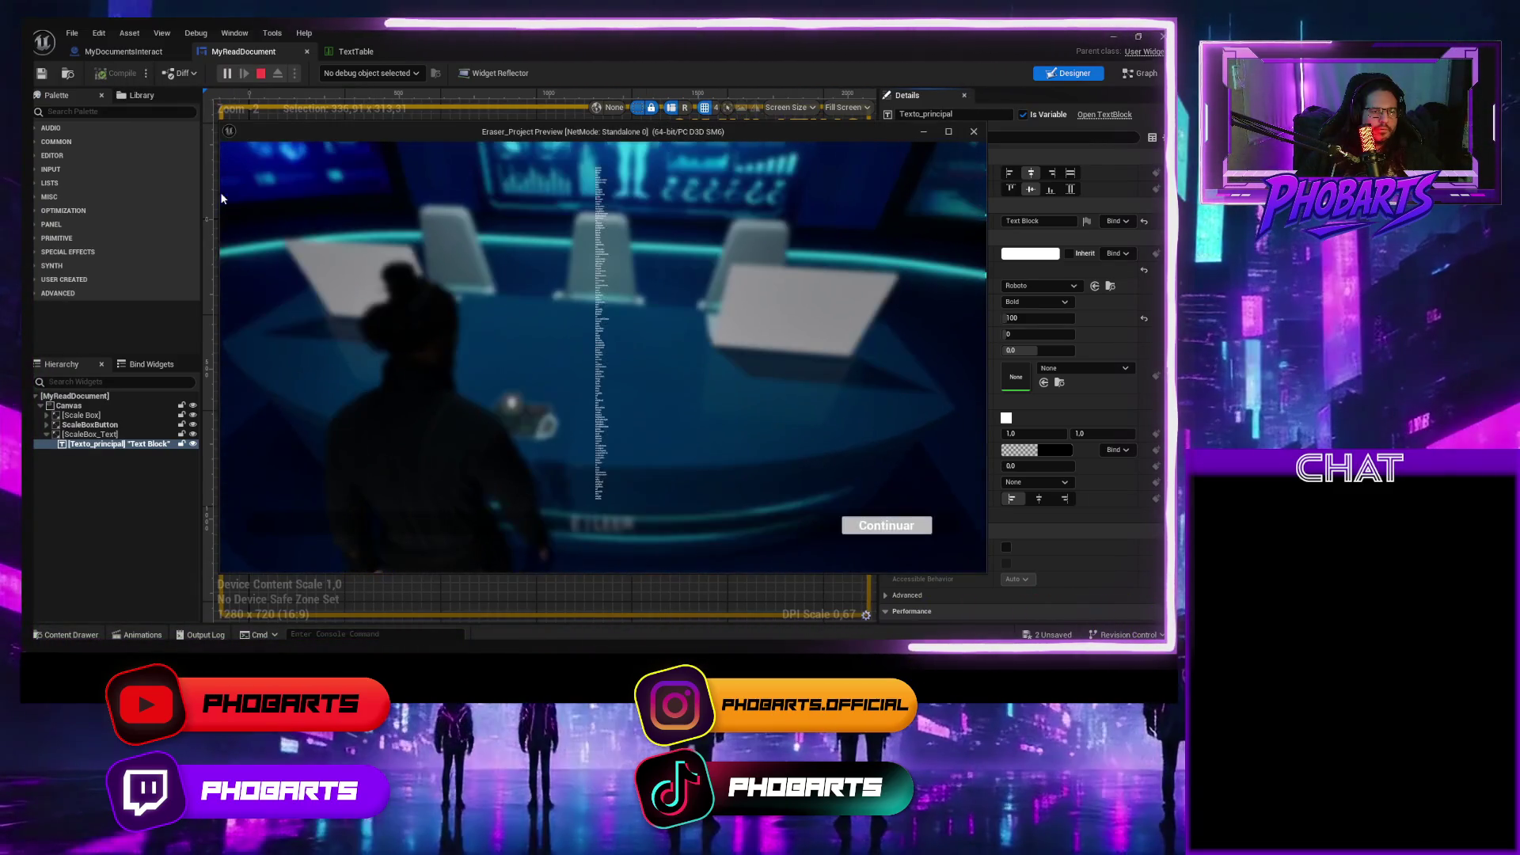
key(Escape)
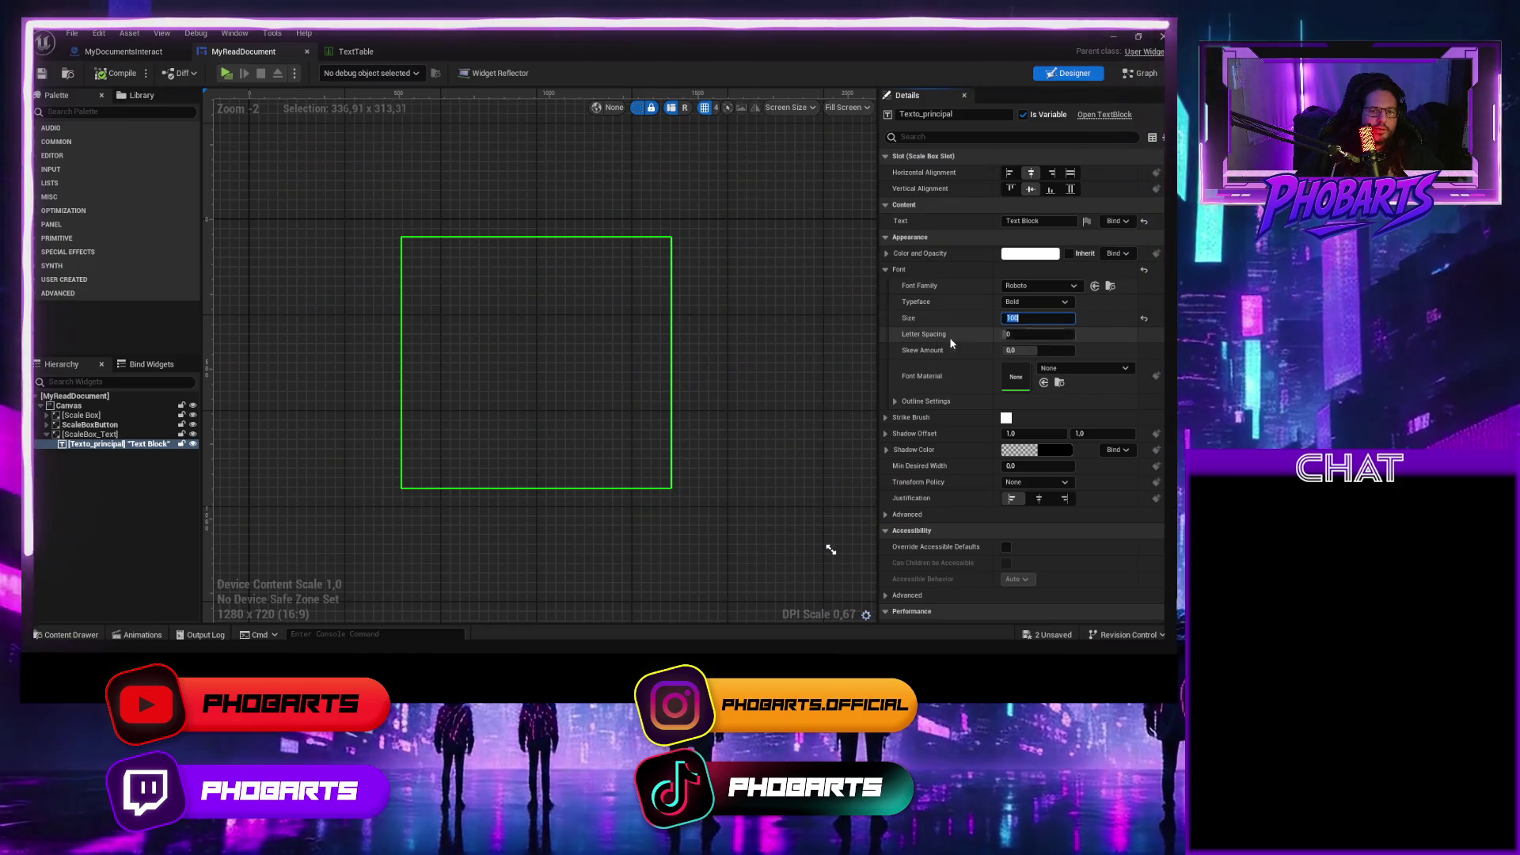
Return the font size to 24 and open the TextTable data table.
text(24)
key(Return)
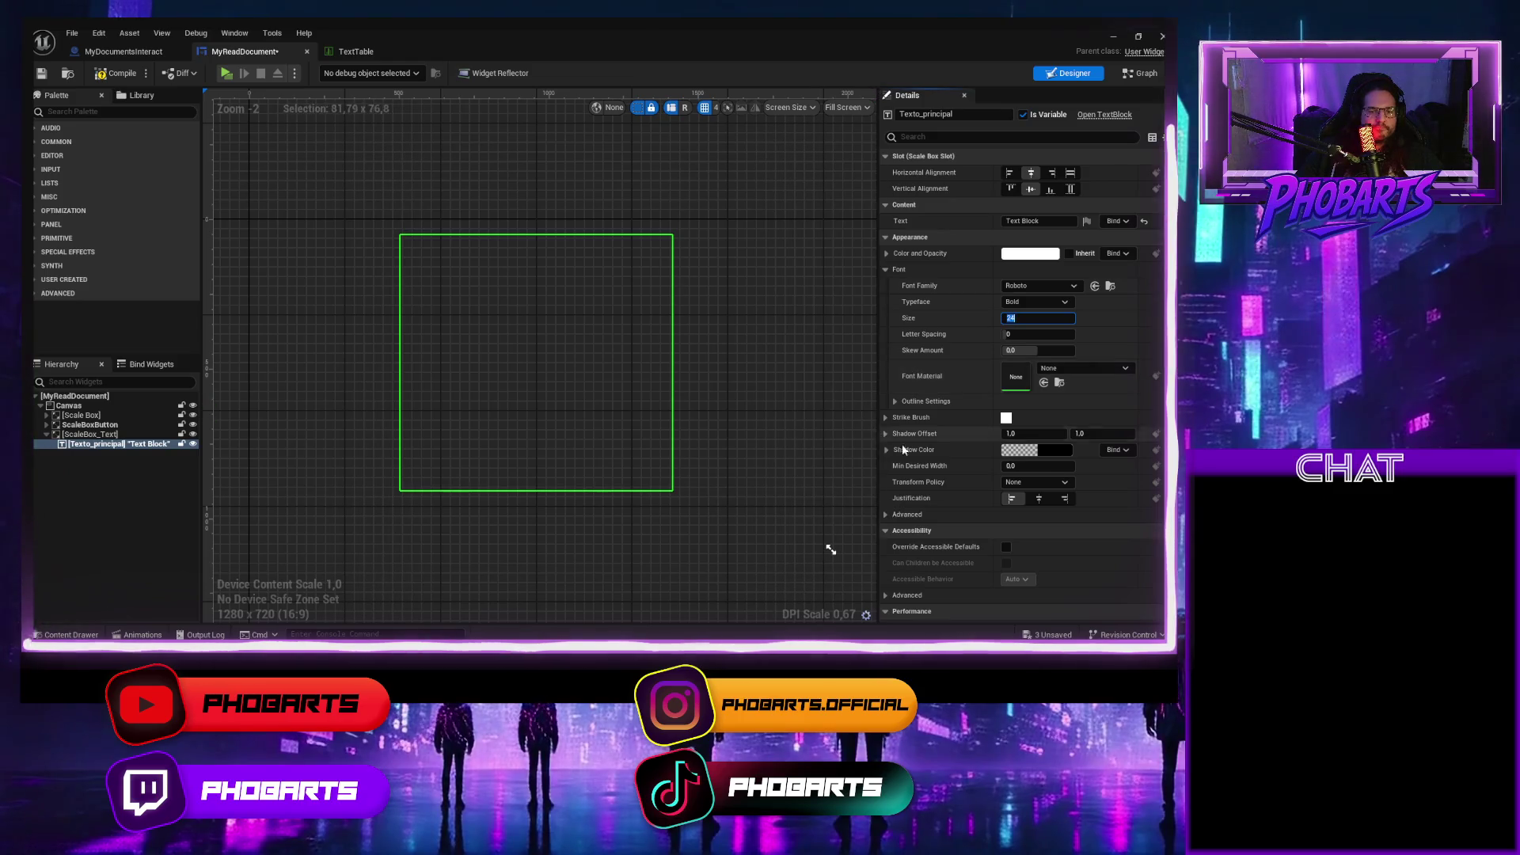
scroll(897, 447, down, 5)
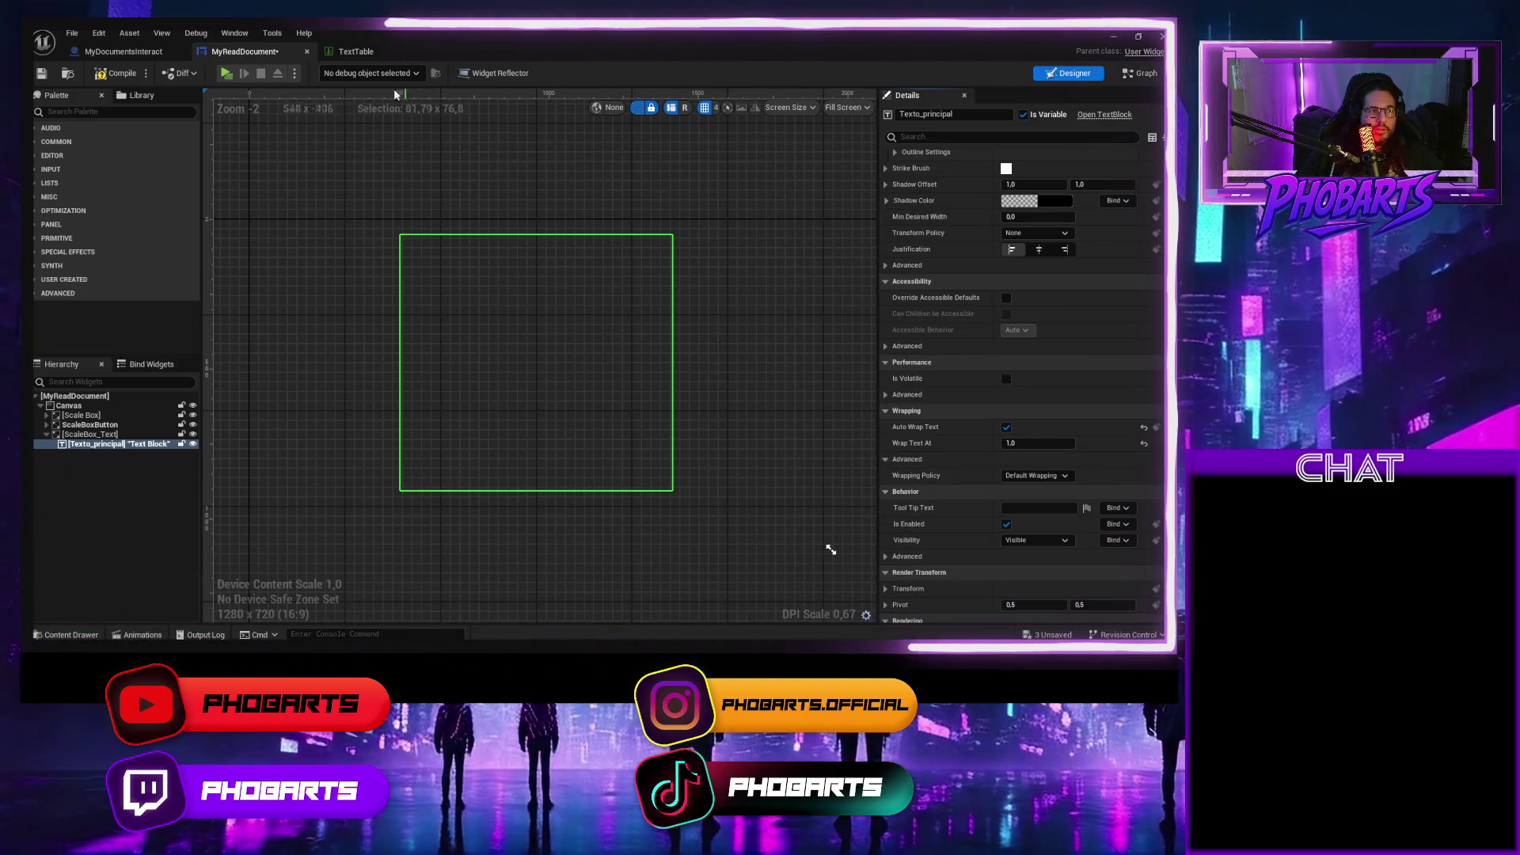
click(356, 52)
Inspect the Lorem ipsum text in the TextTable row's Text field.
click(539, 427)
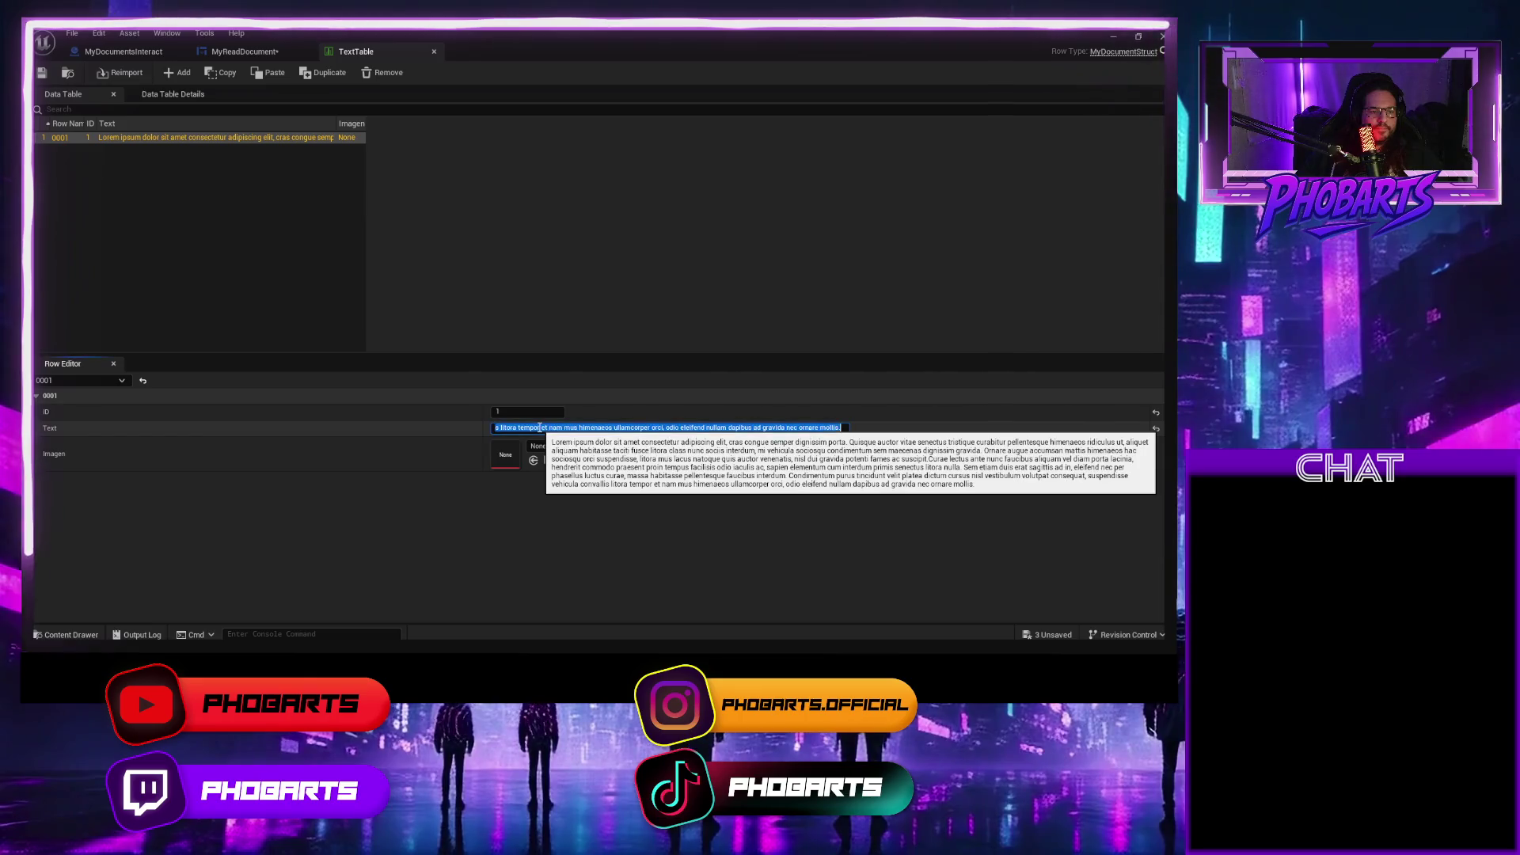
drag(539, 427, 359, 428)
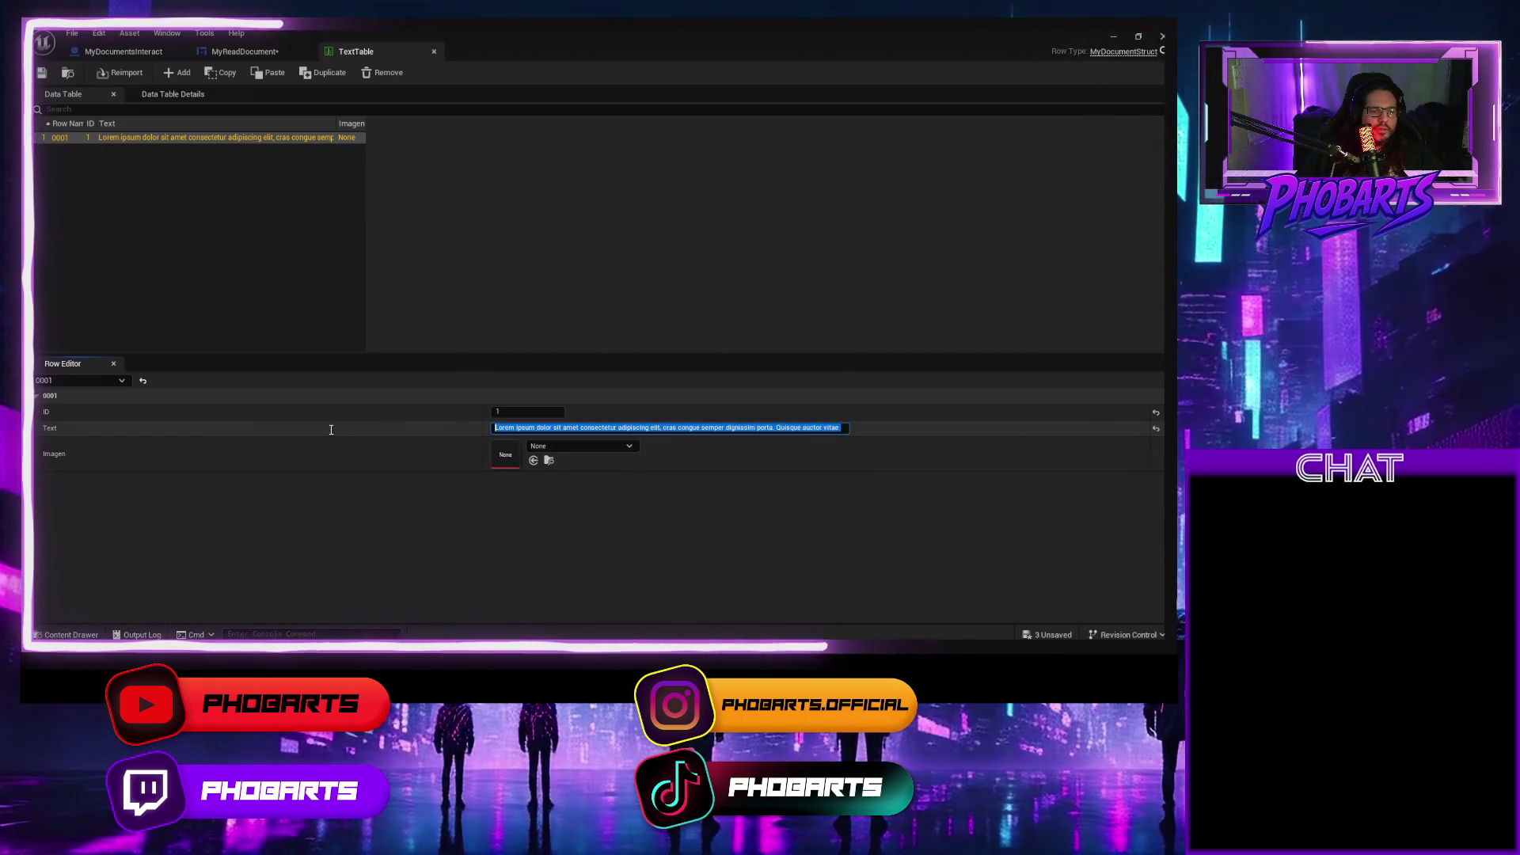
click(552, 428)
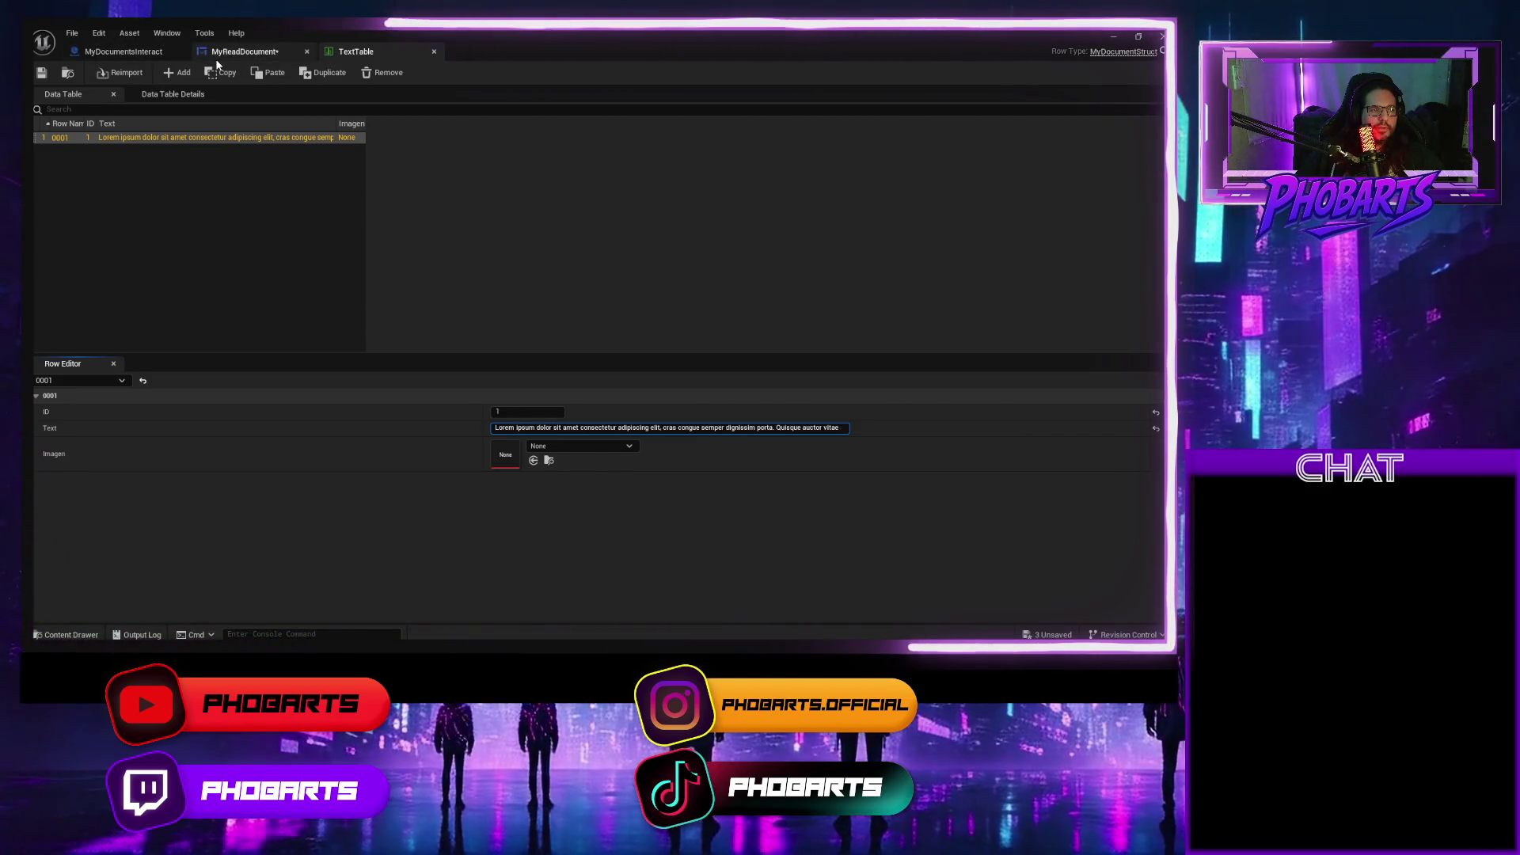
Compile the MyReadDocument widget, glance at TextTable again, and return to the designer.
click(217, 57)
click(123, 51)
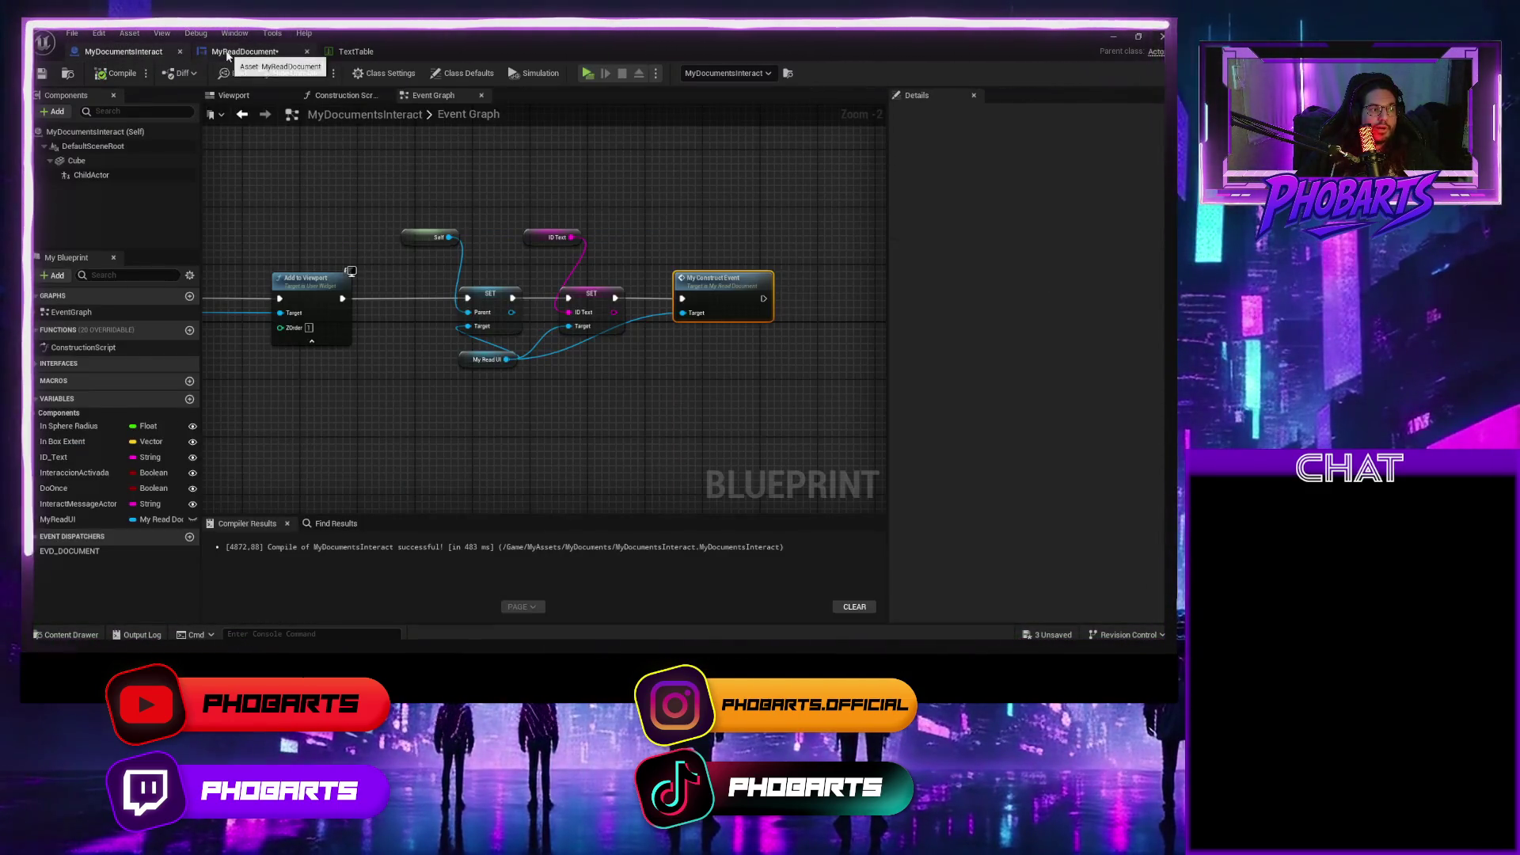
click(246, 51)
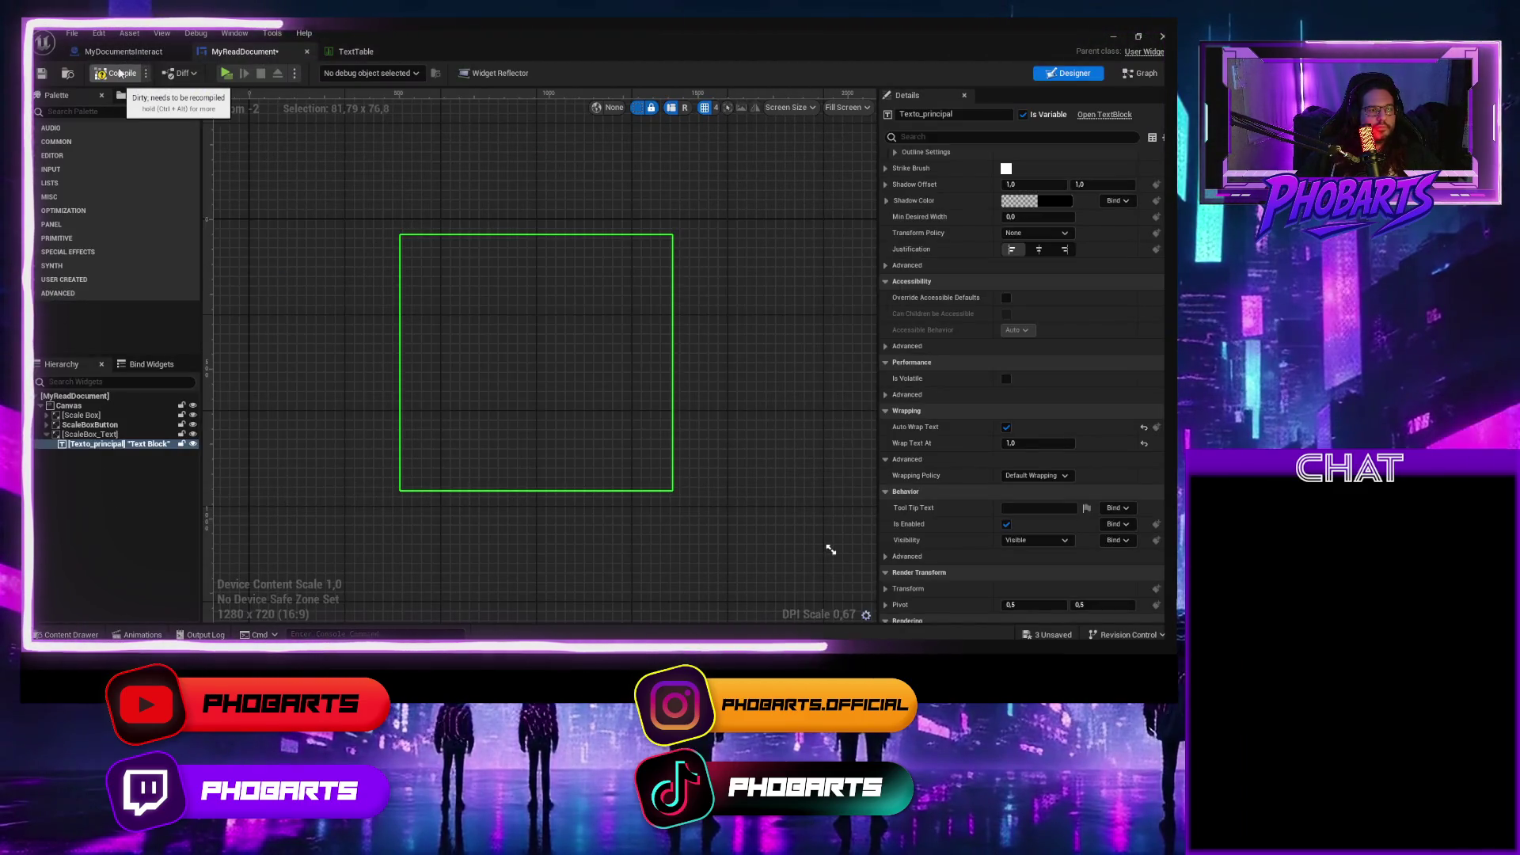
click(120, 72)
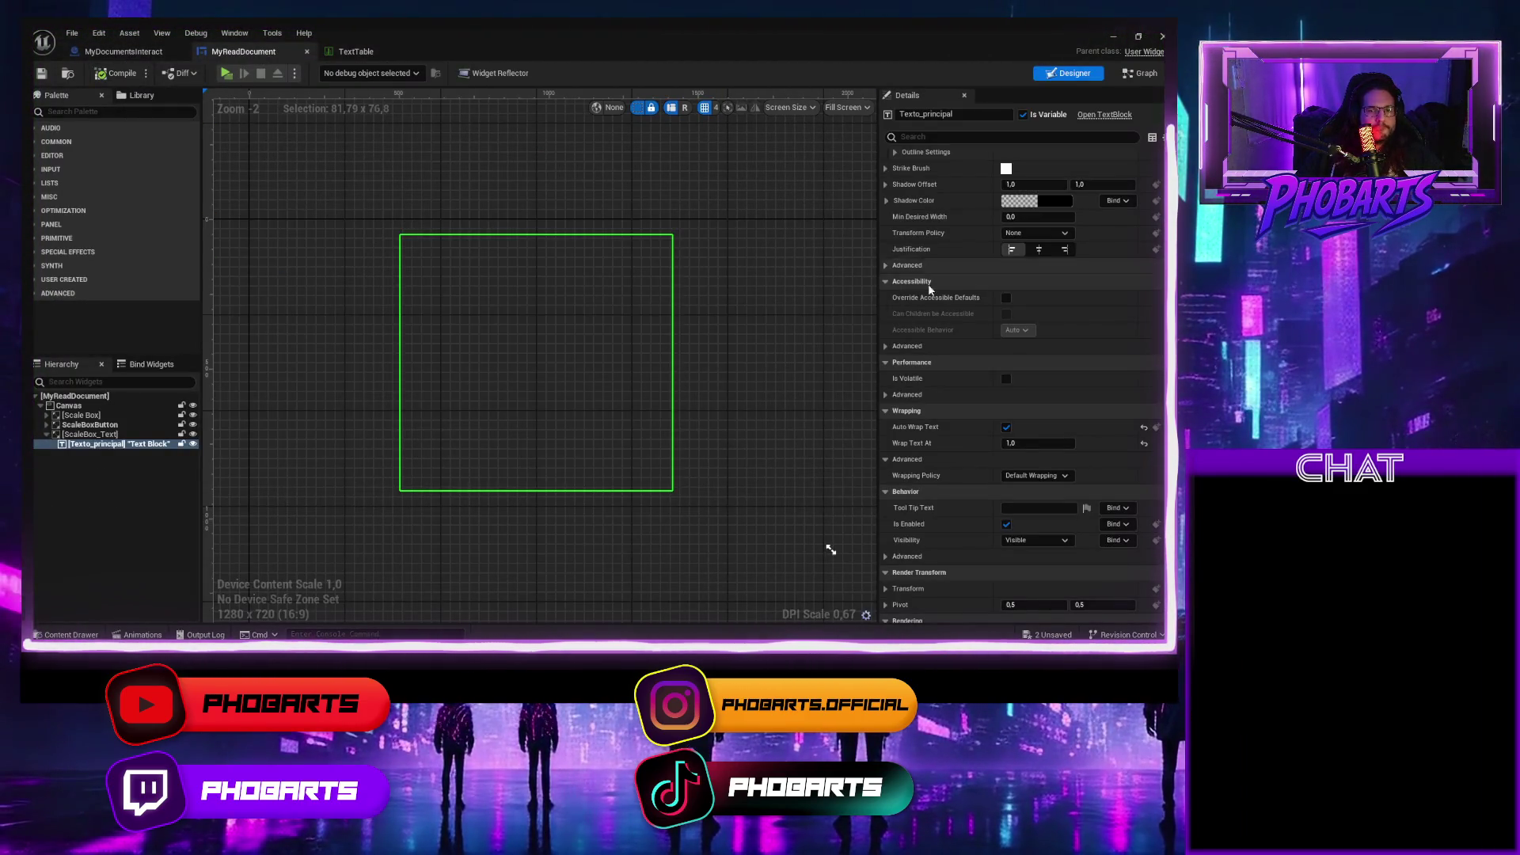
scroll(995, 372, up, 5)
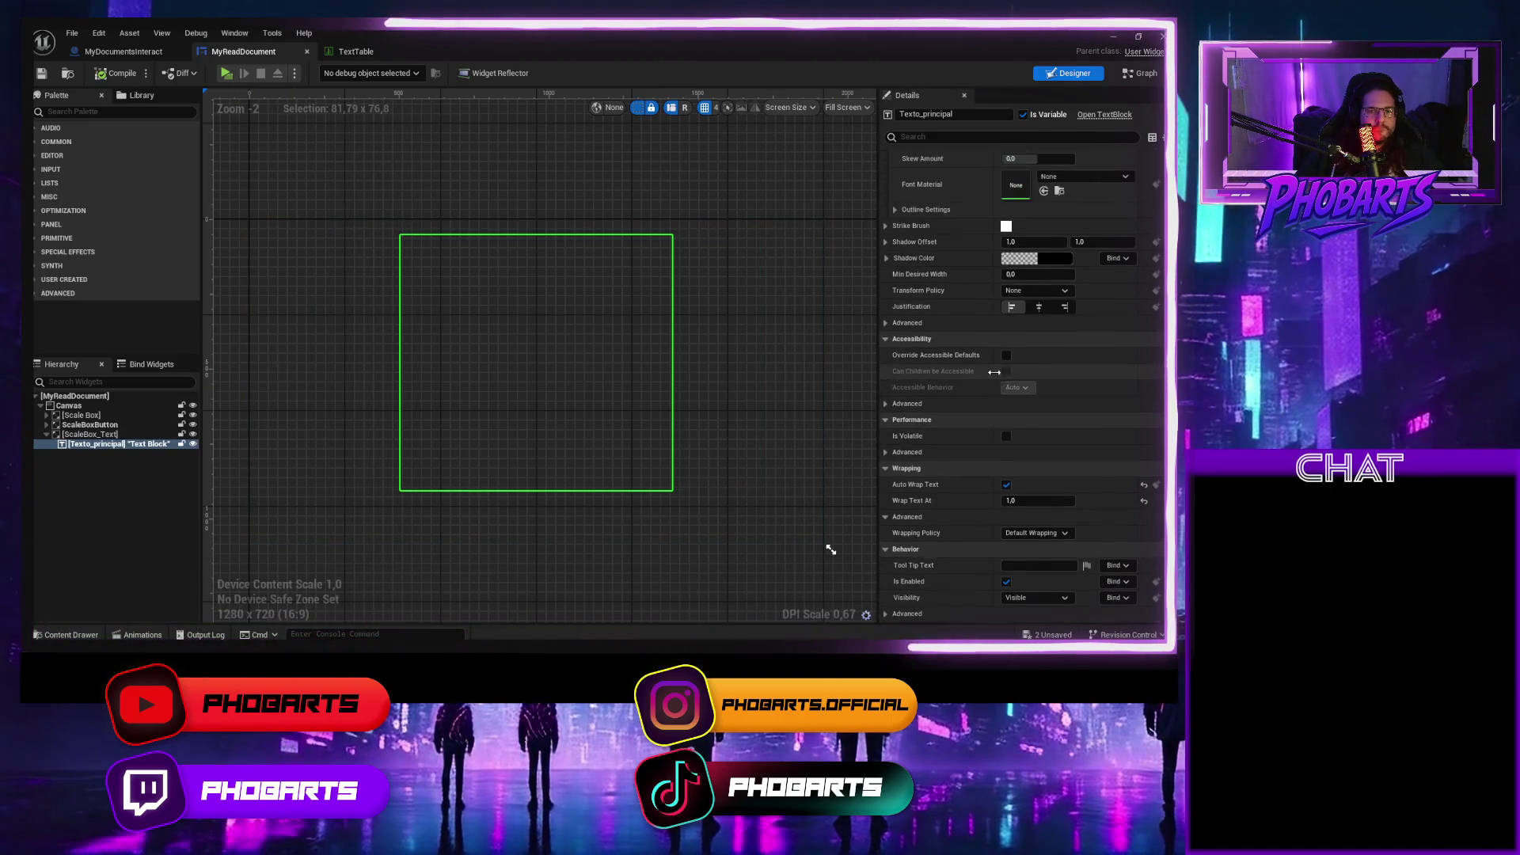
click(338, 53)
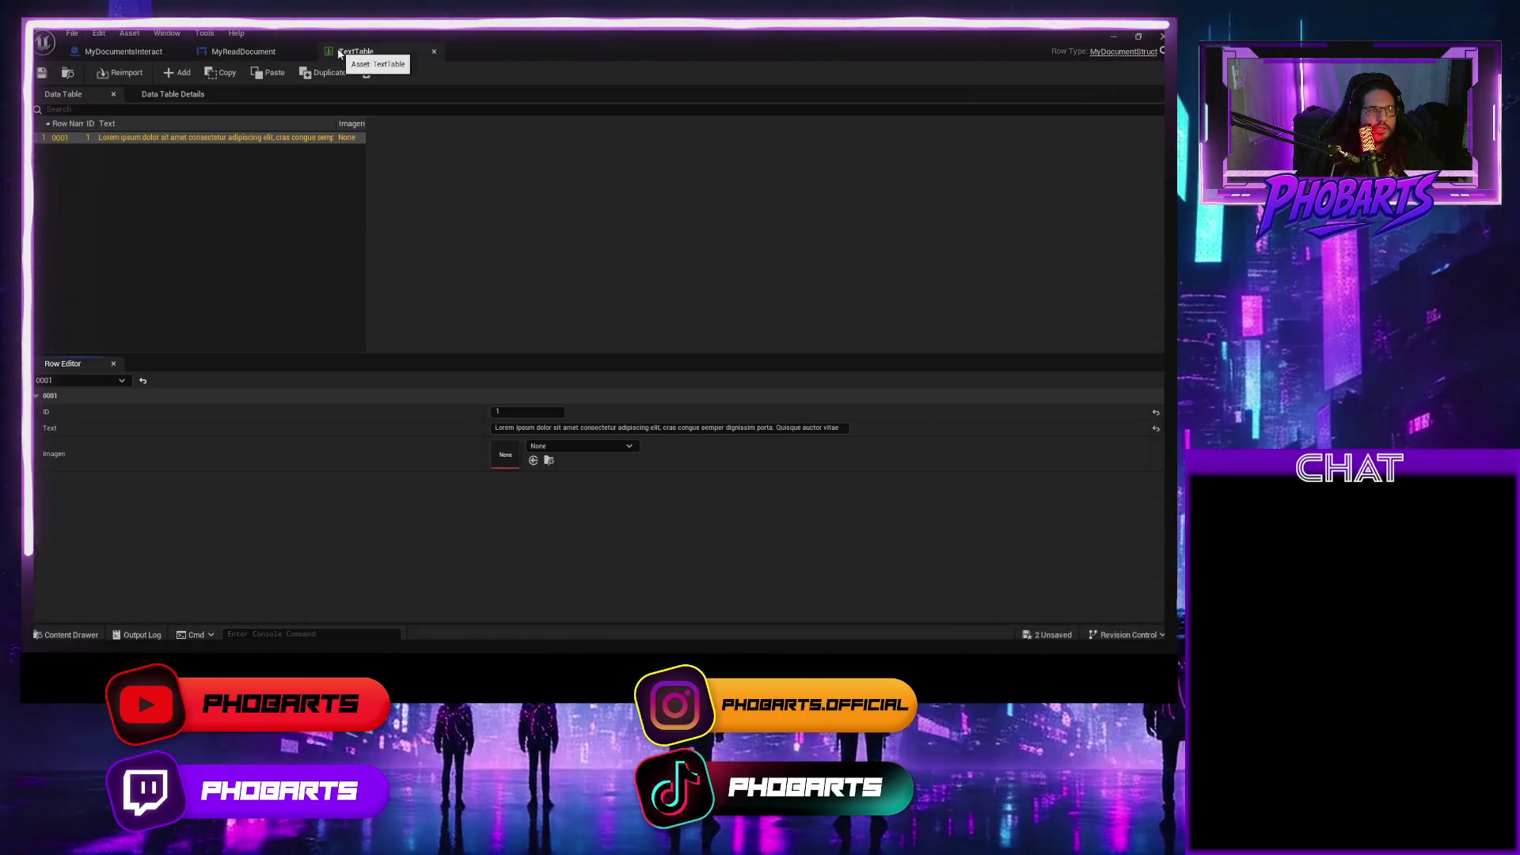
click(199, 53)
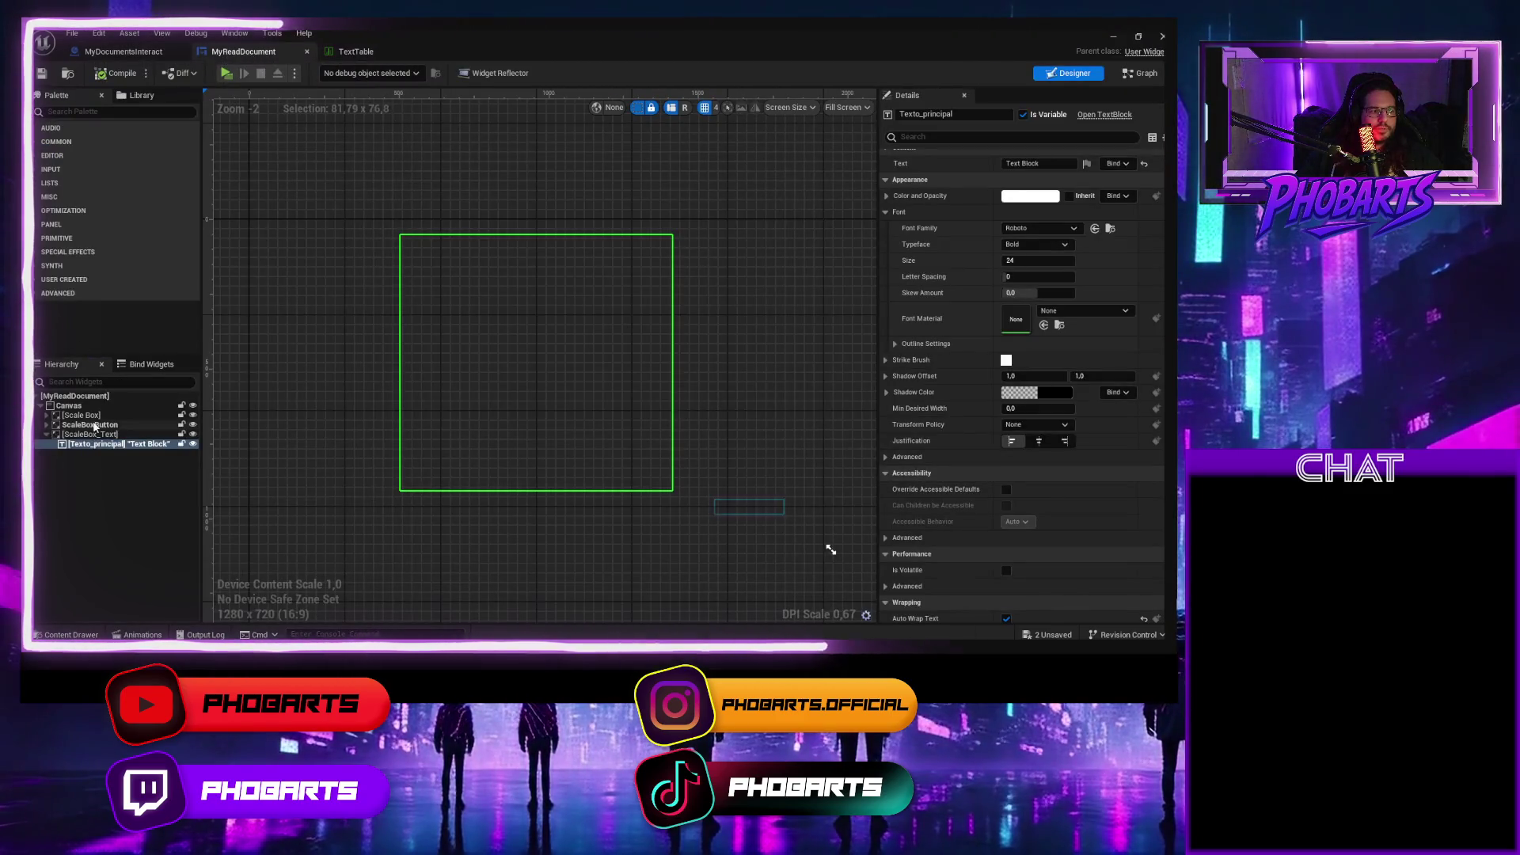
Set ScaleBox_Text's stretch to Fill after testing Scale to Fill, and save.
click(91, 434)
click(1061, 260)
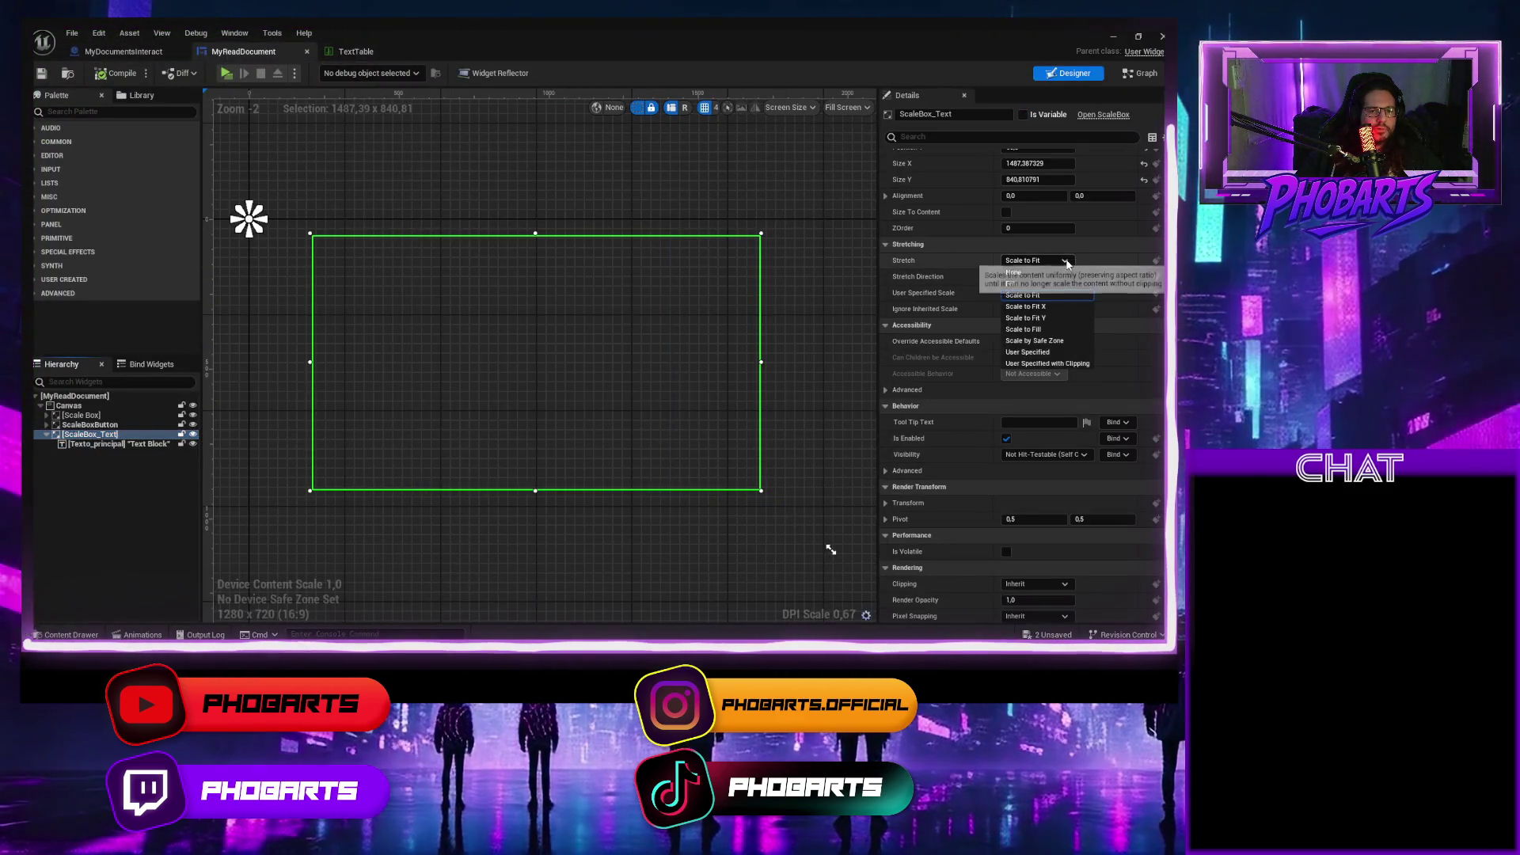
click(1043, 330)
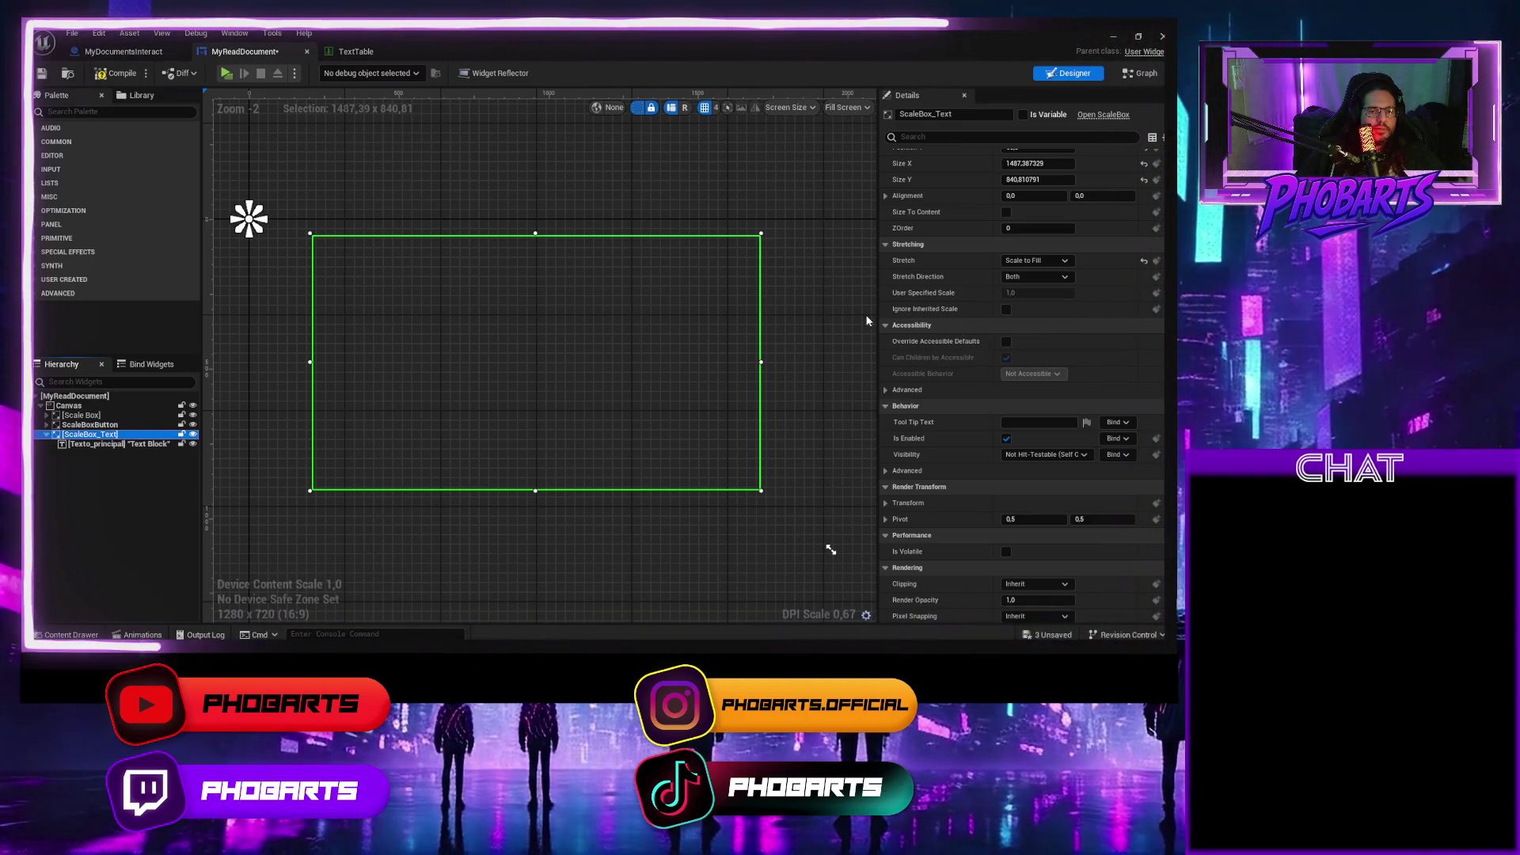
click(227, 74)
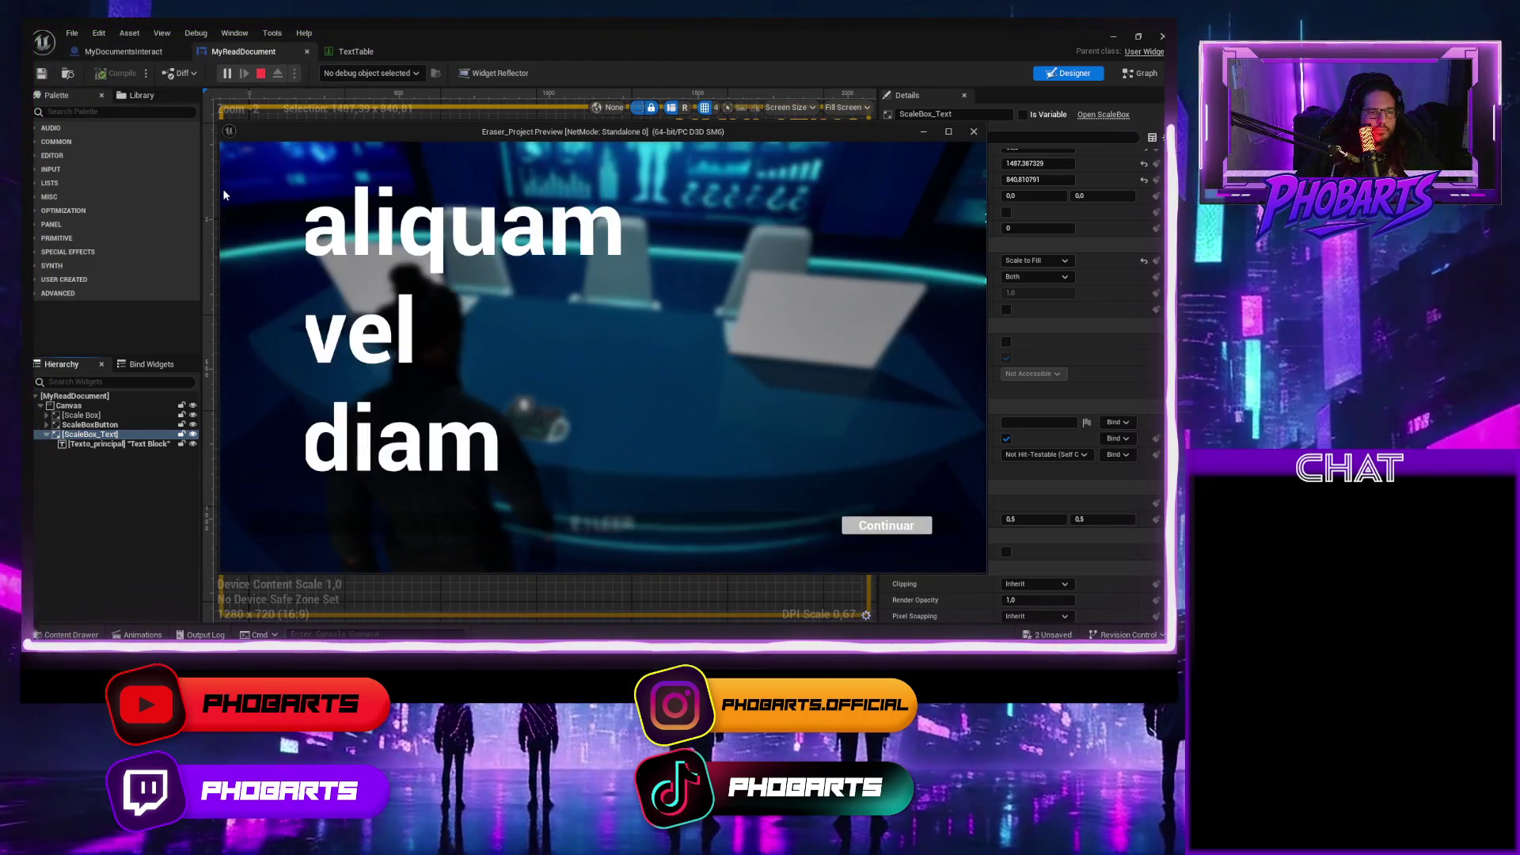
key(Escape)
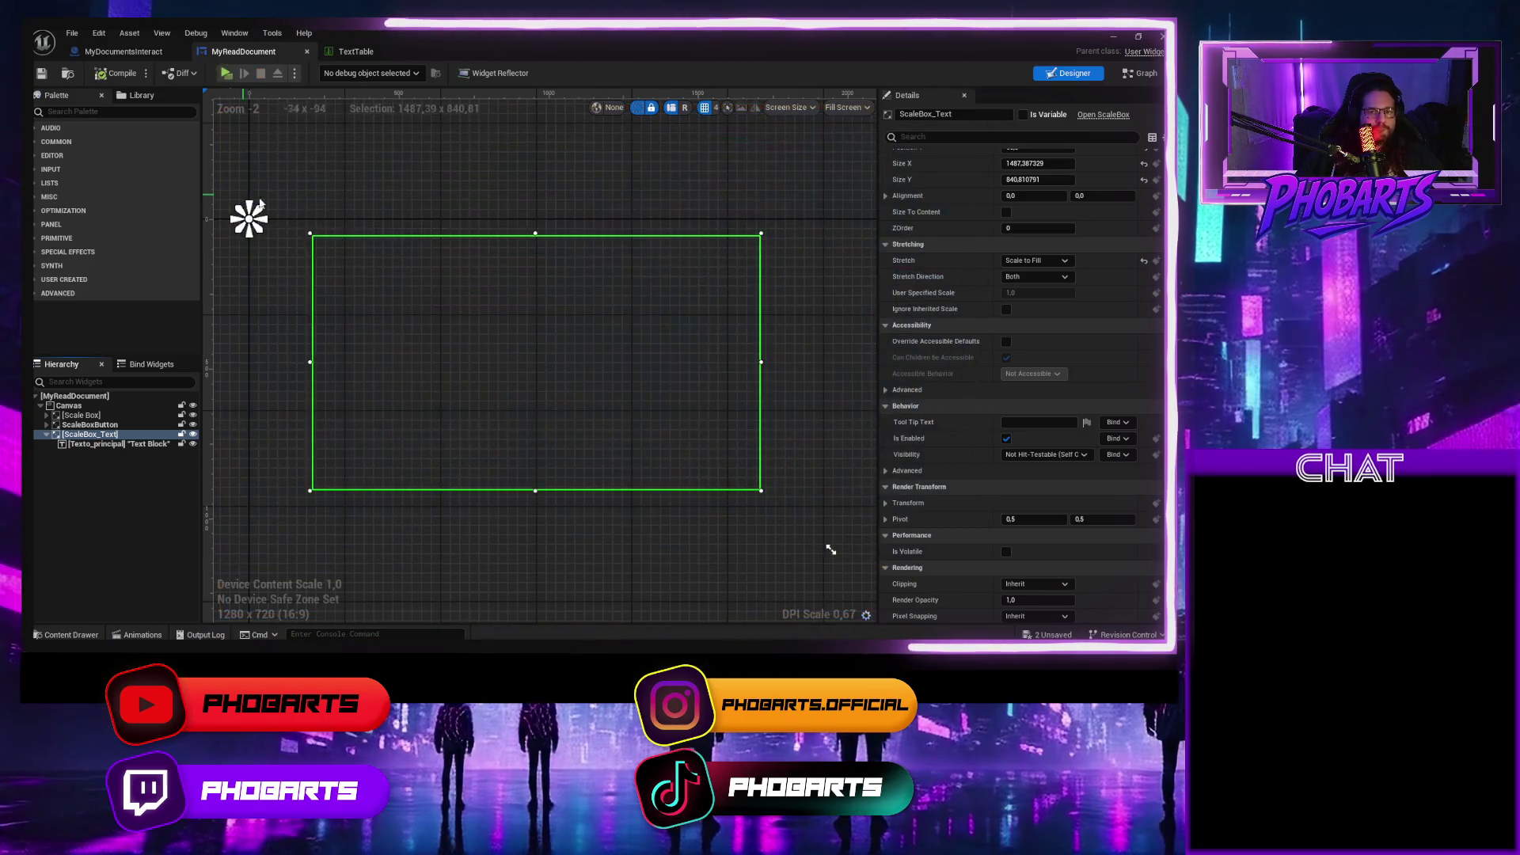
click(1061, 261)
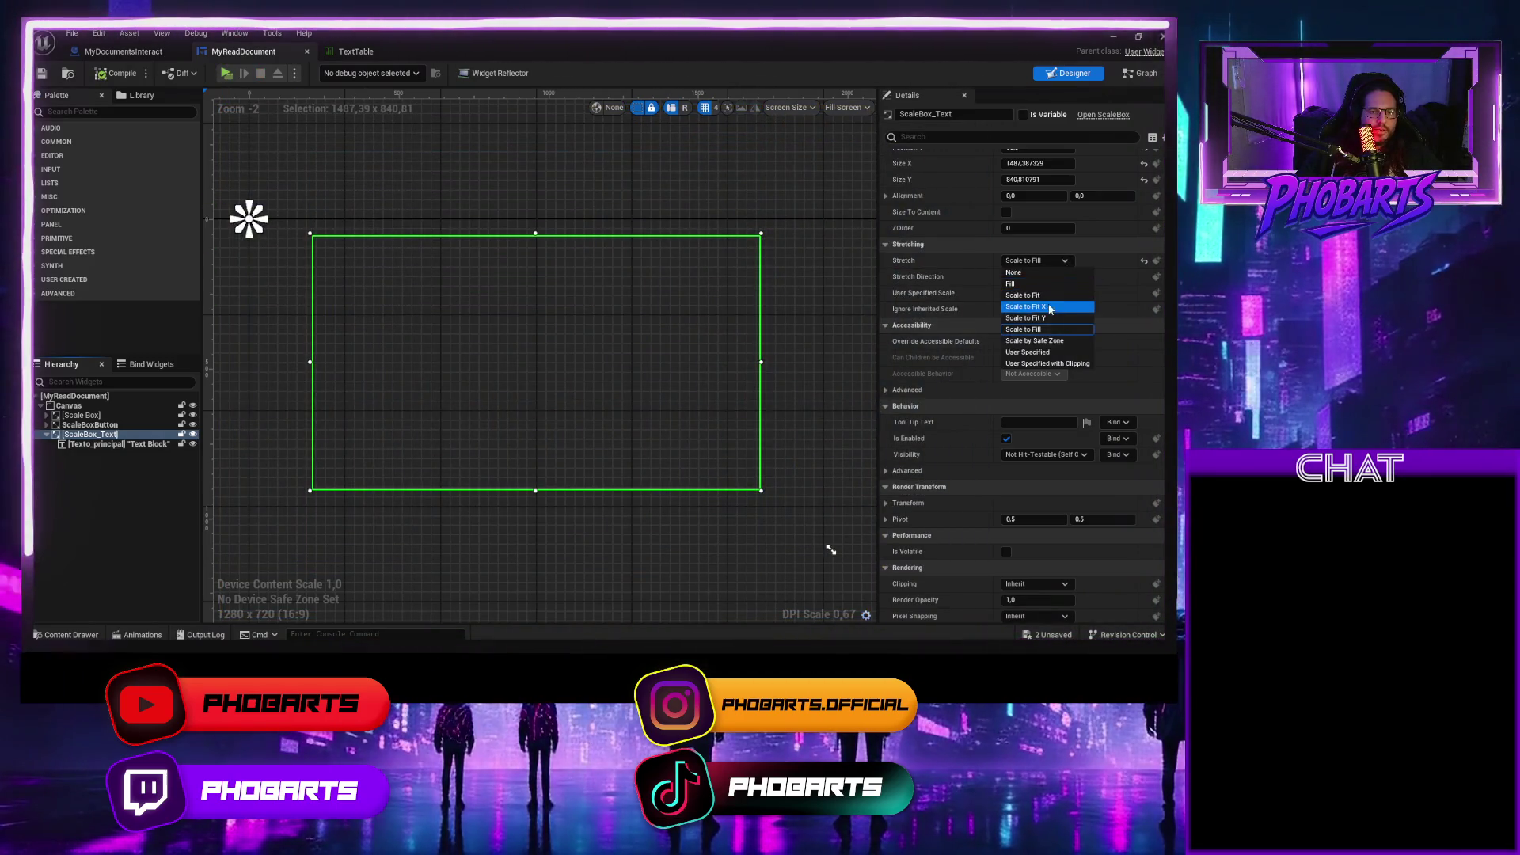
click(1010, 284)
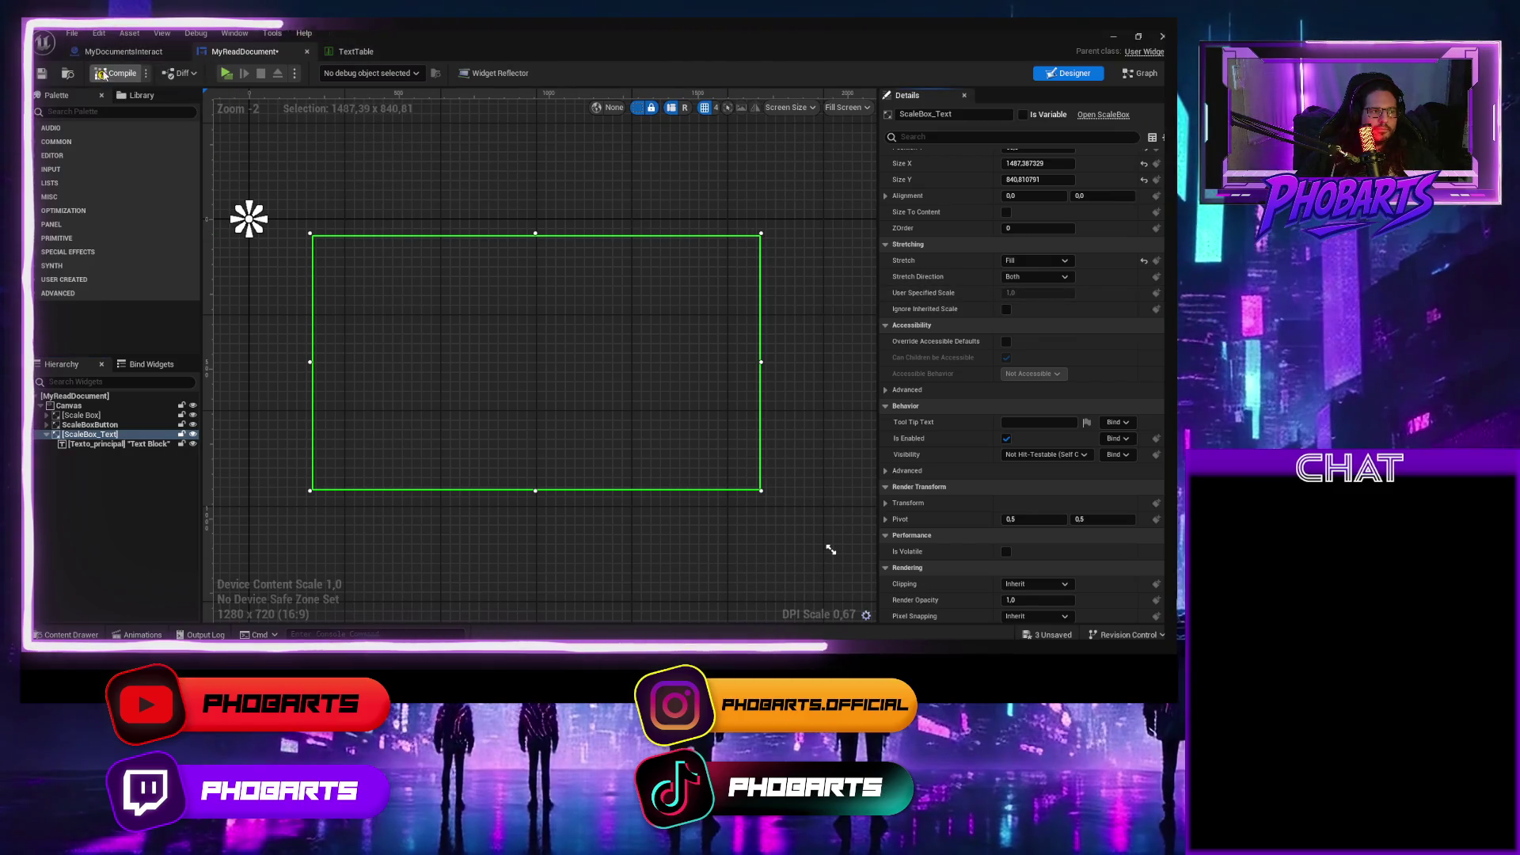
key(ctrl+s)
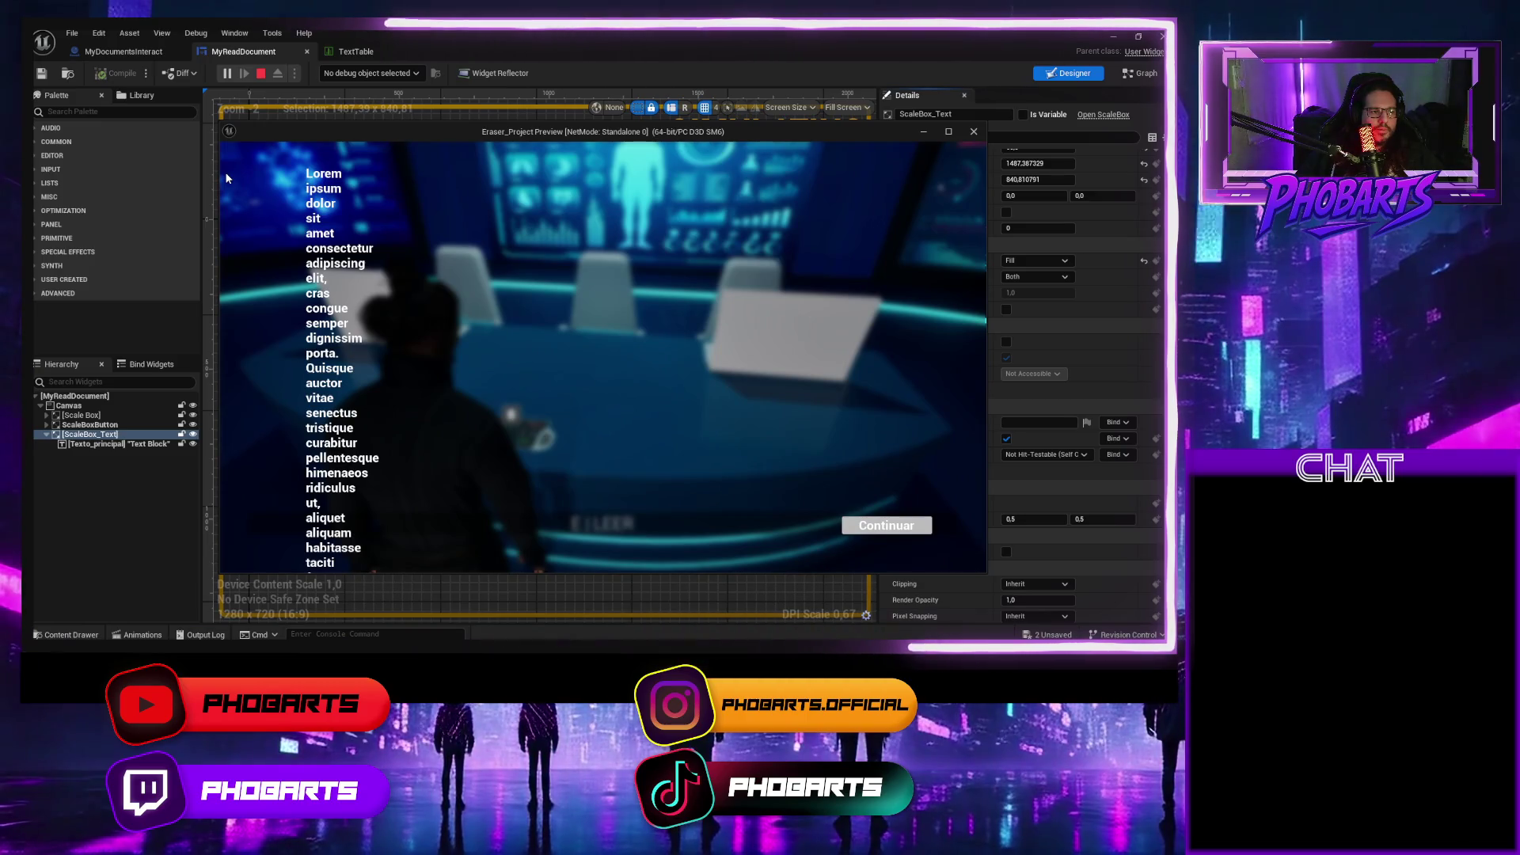
key(Escape)
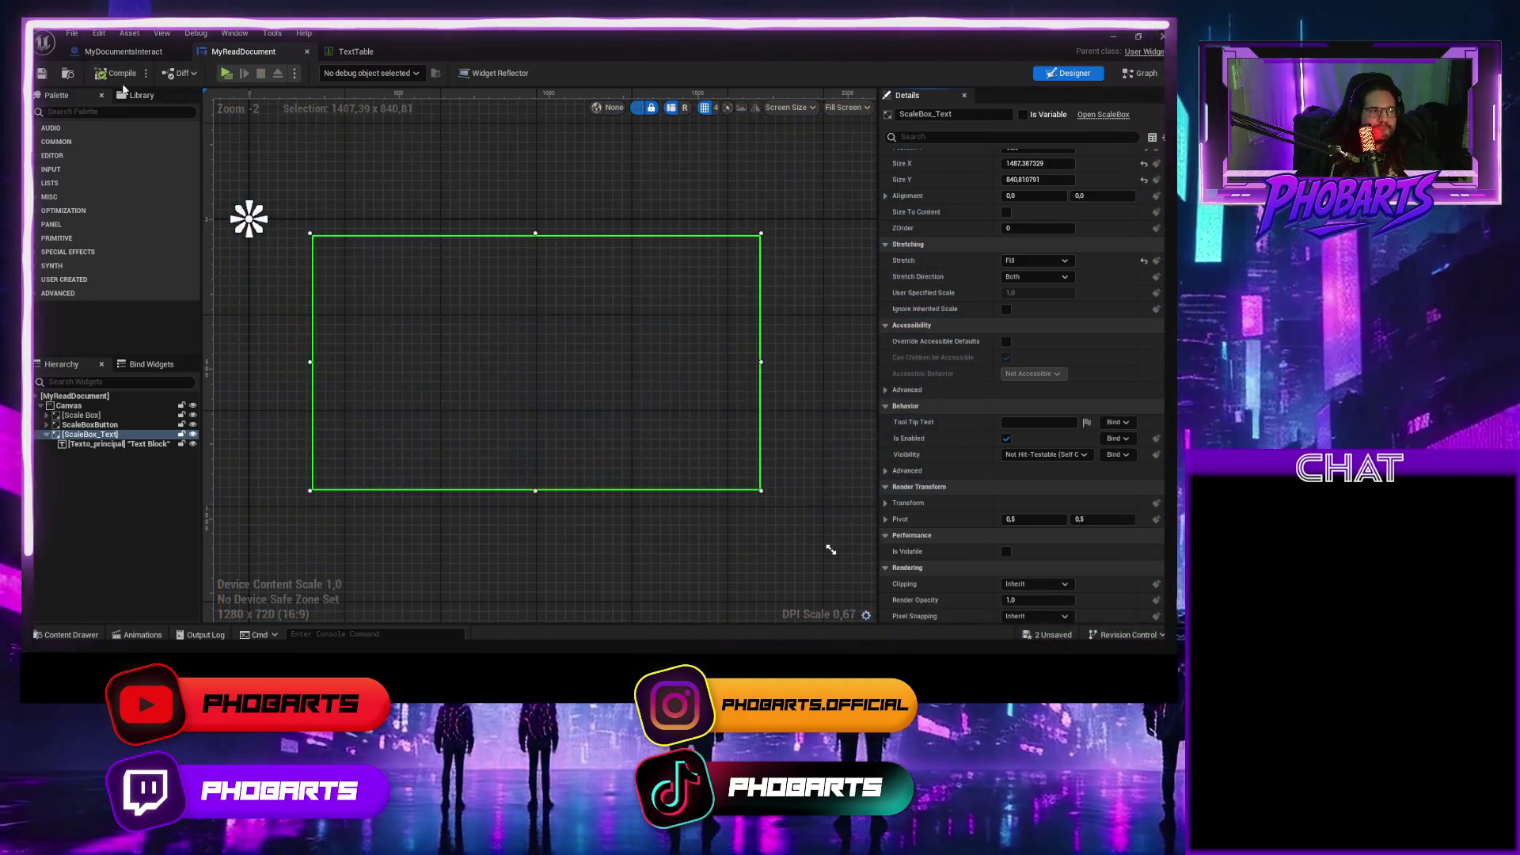
click(122, 52)
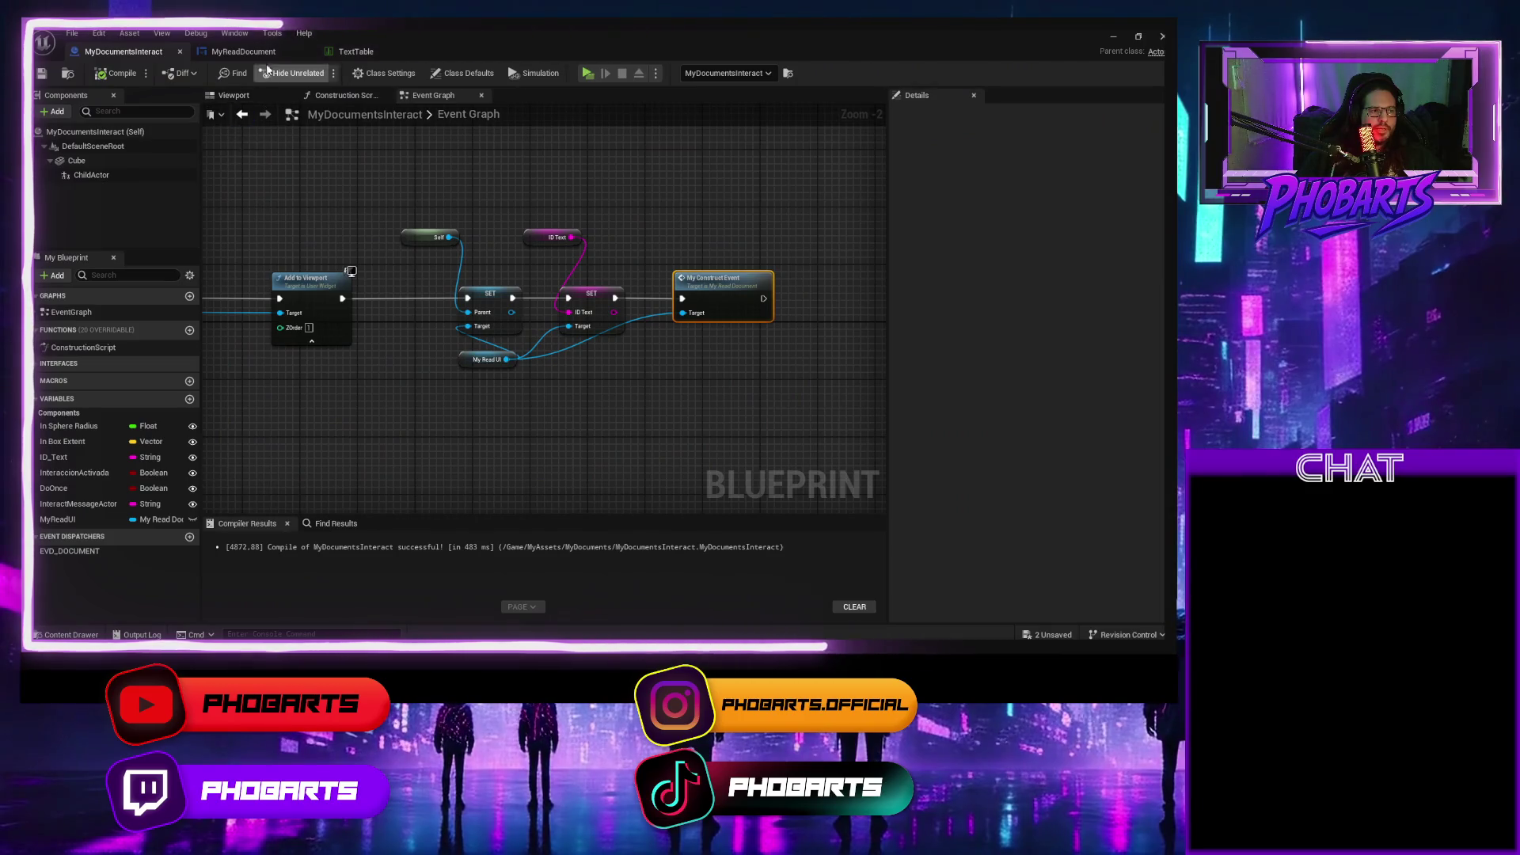
click(262, 52)
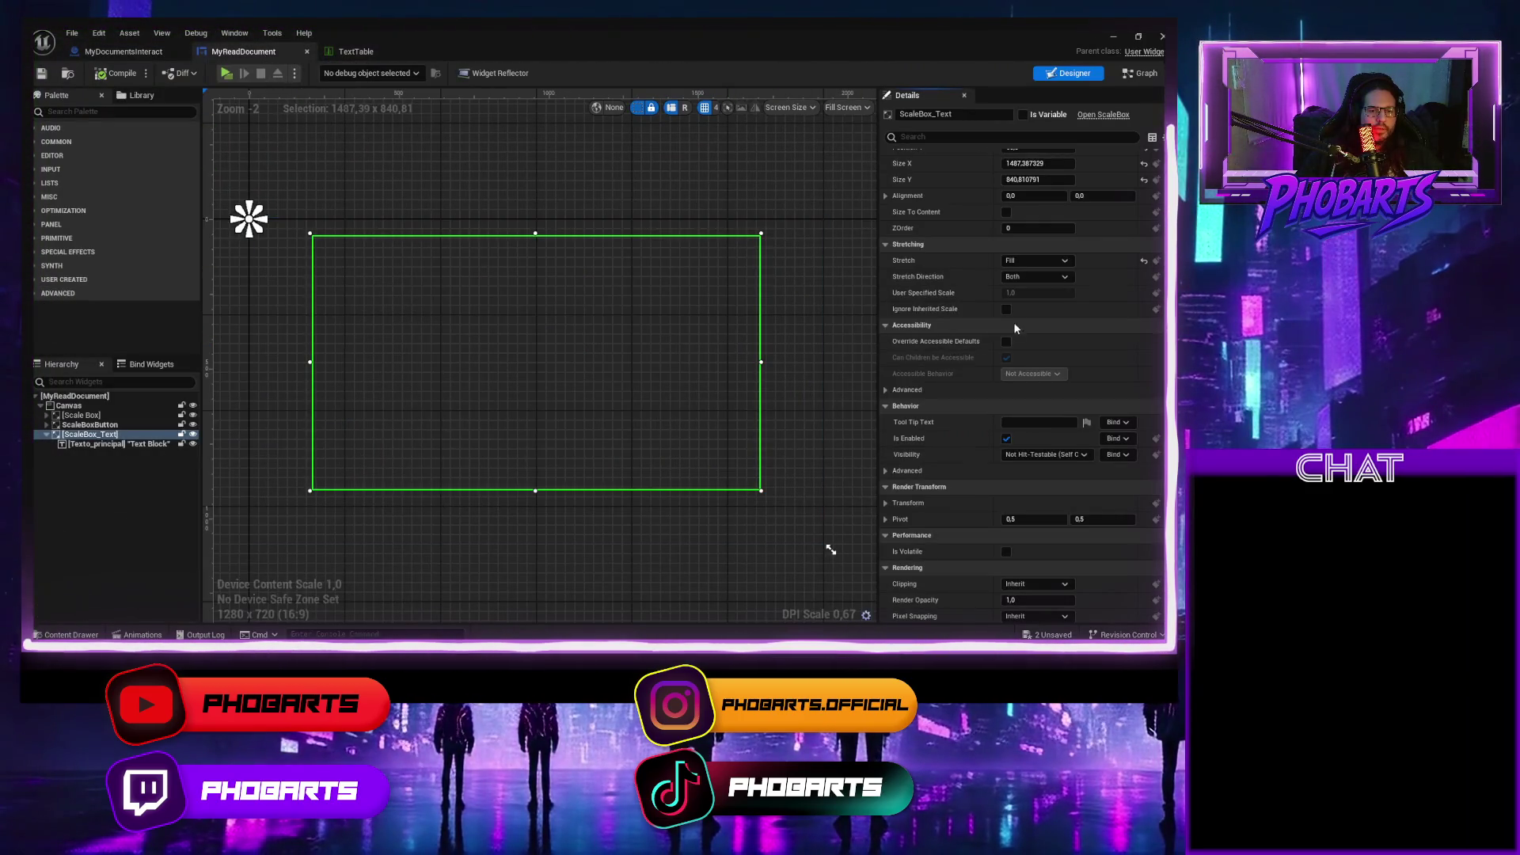
Set Texto_principal's Wrap Text At to 0 and play-test the wrapped paragraph.
click(119, 444)
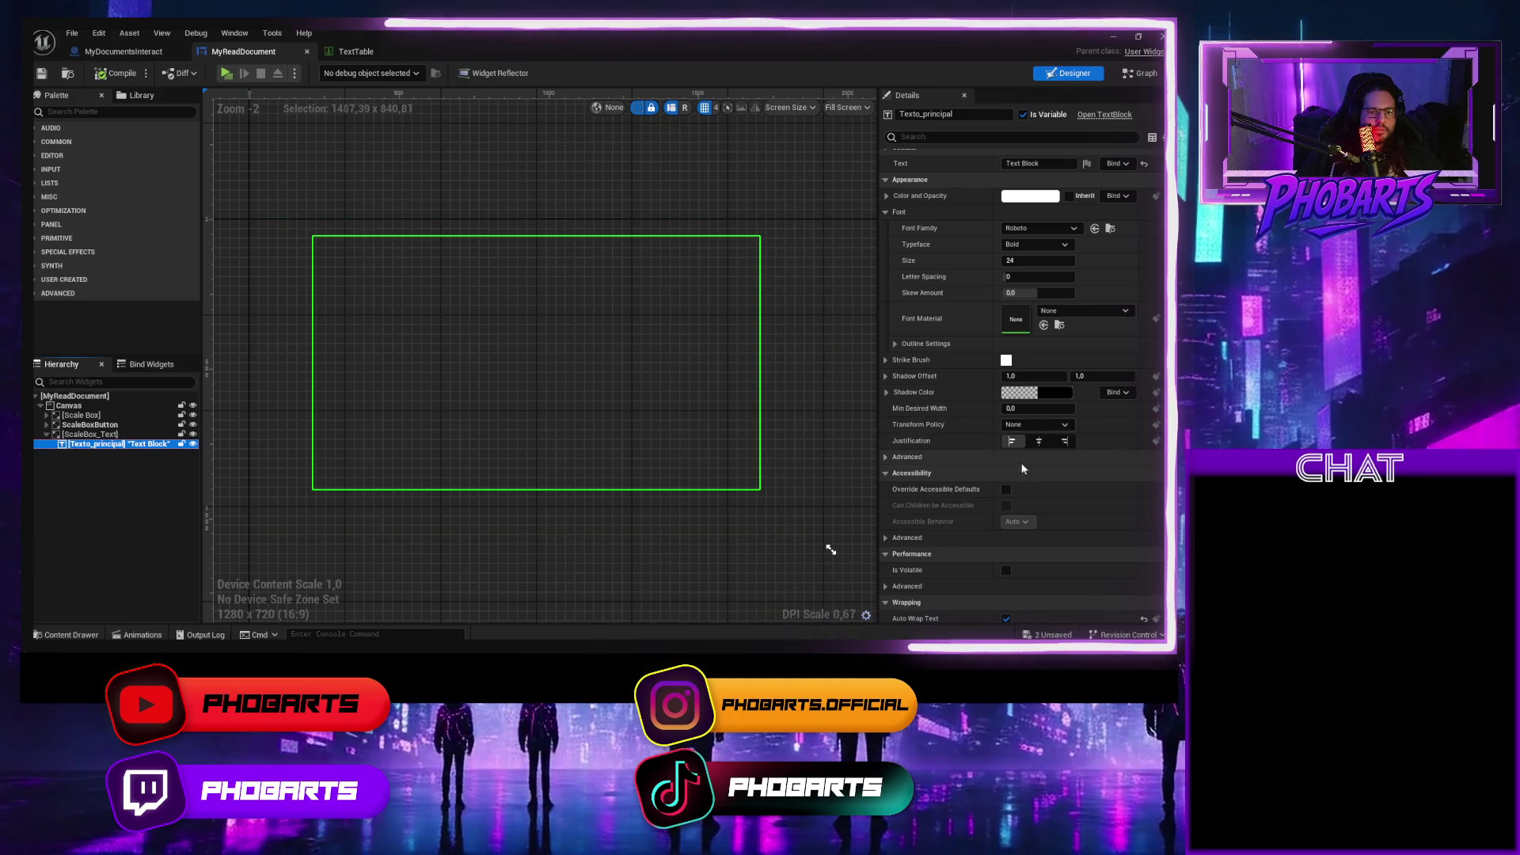
scroll(1032, 484, down, 3)
click(1021, 465)
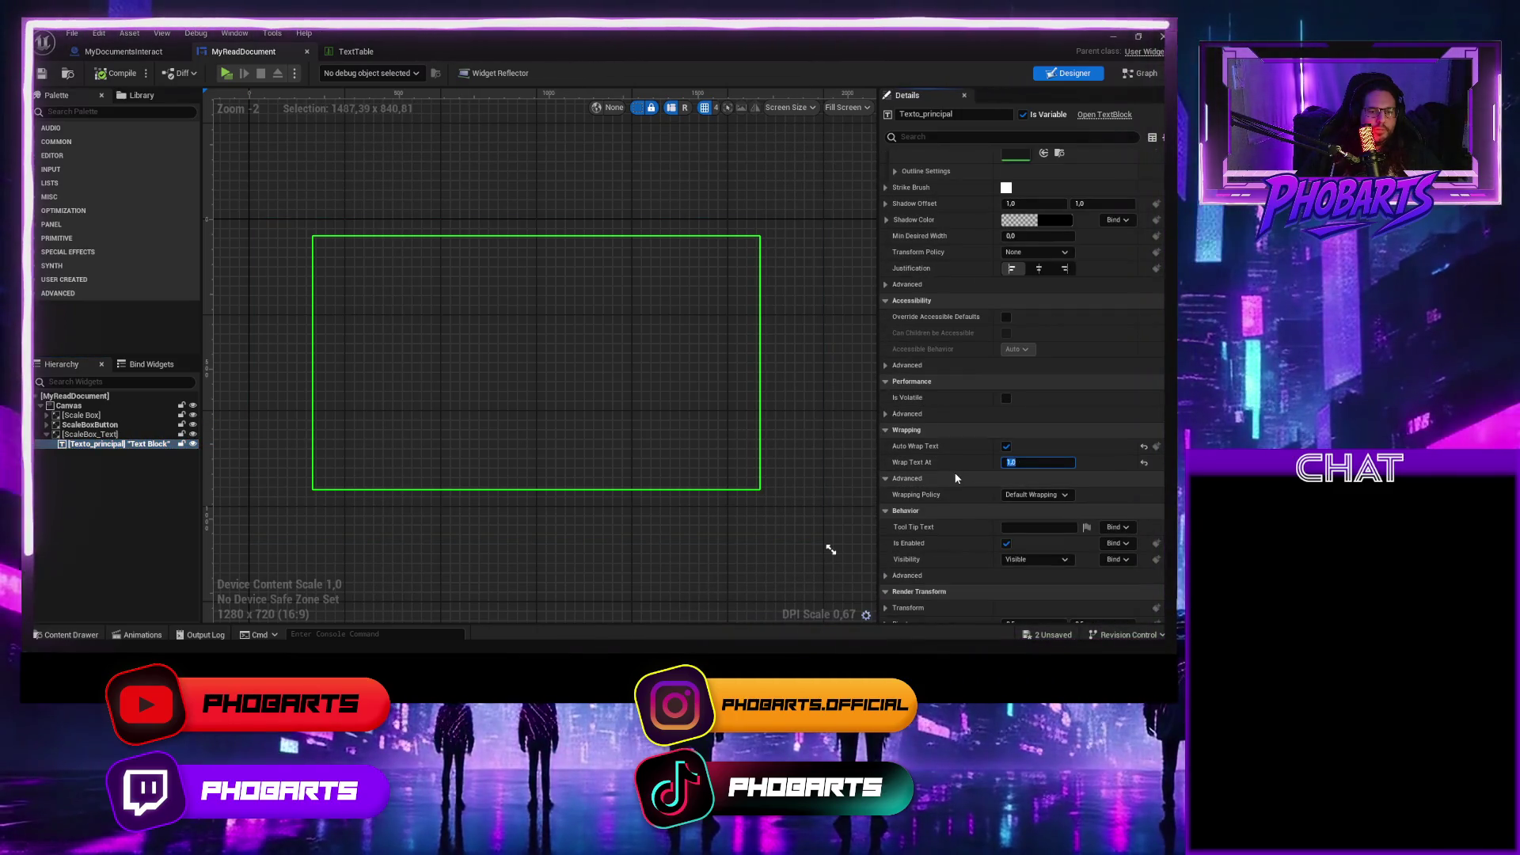
text(0)
key(Return)
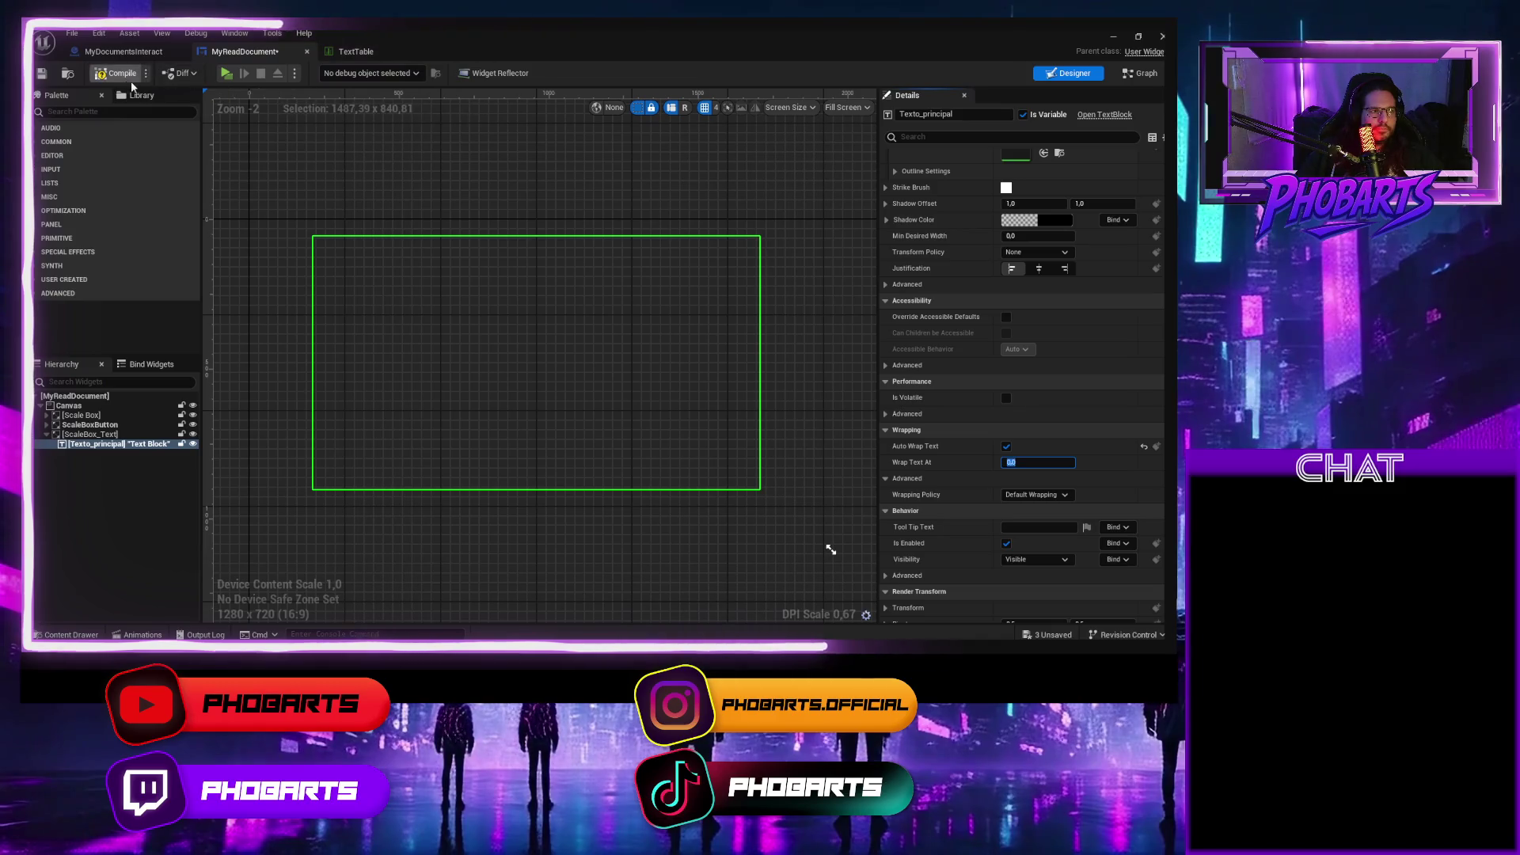
click(226, 73)
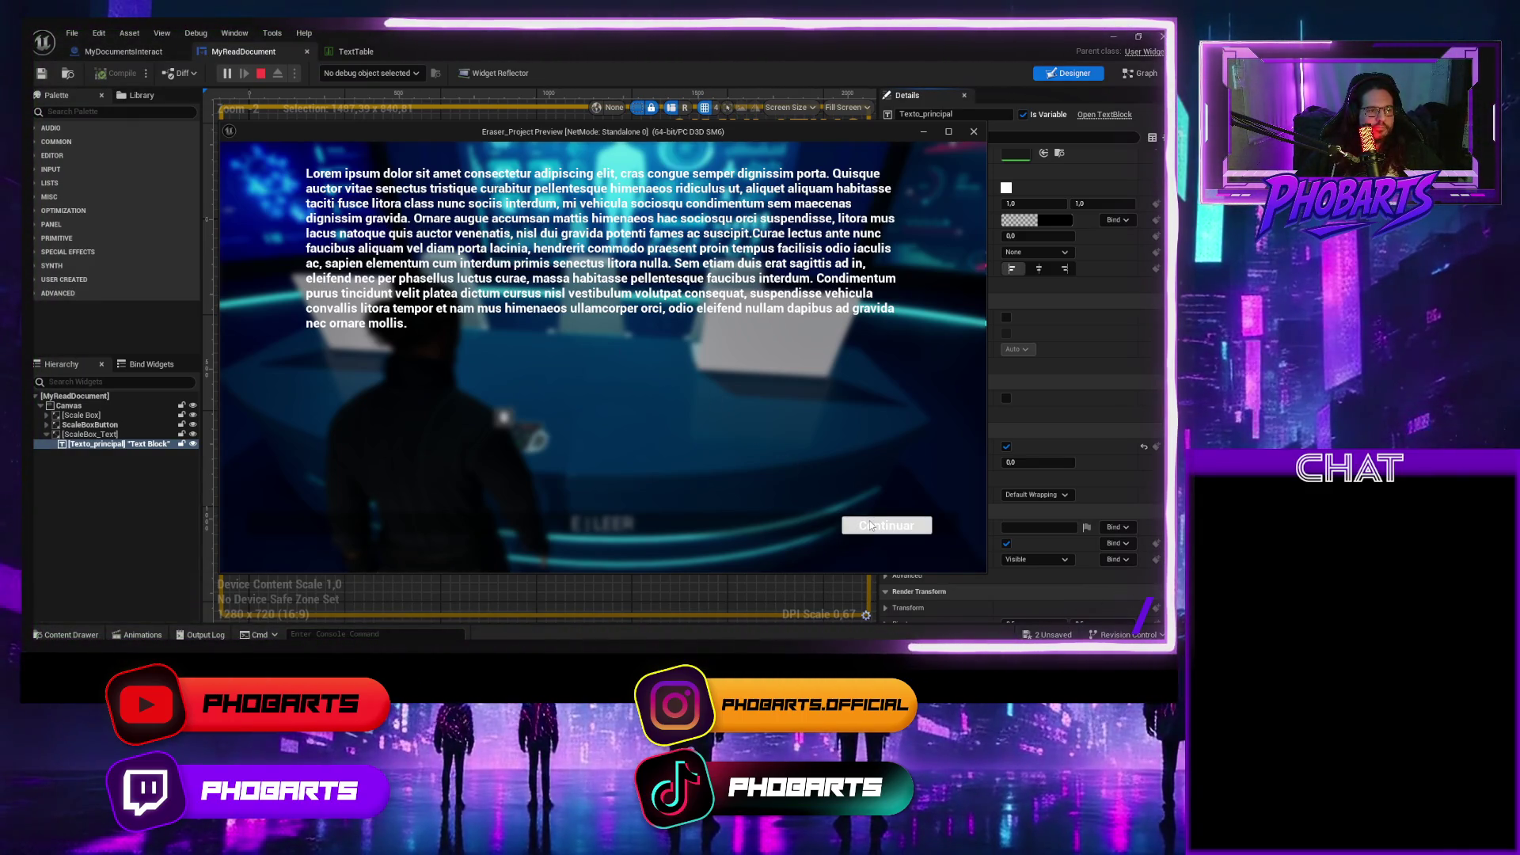
click(871, 526)
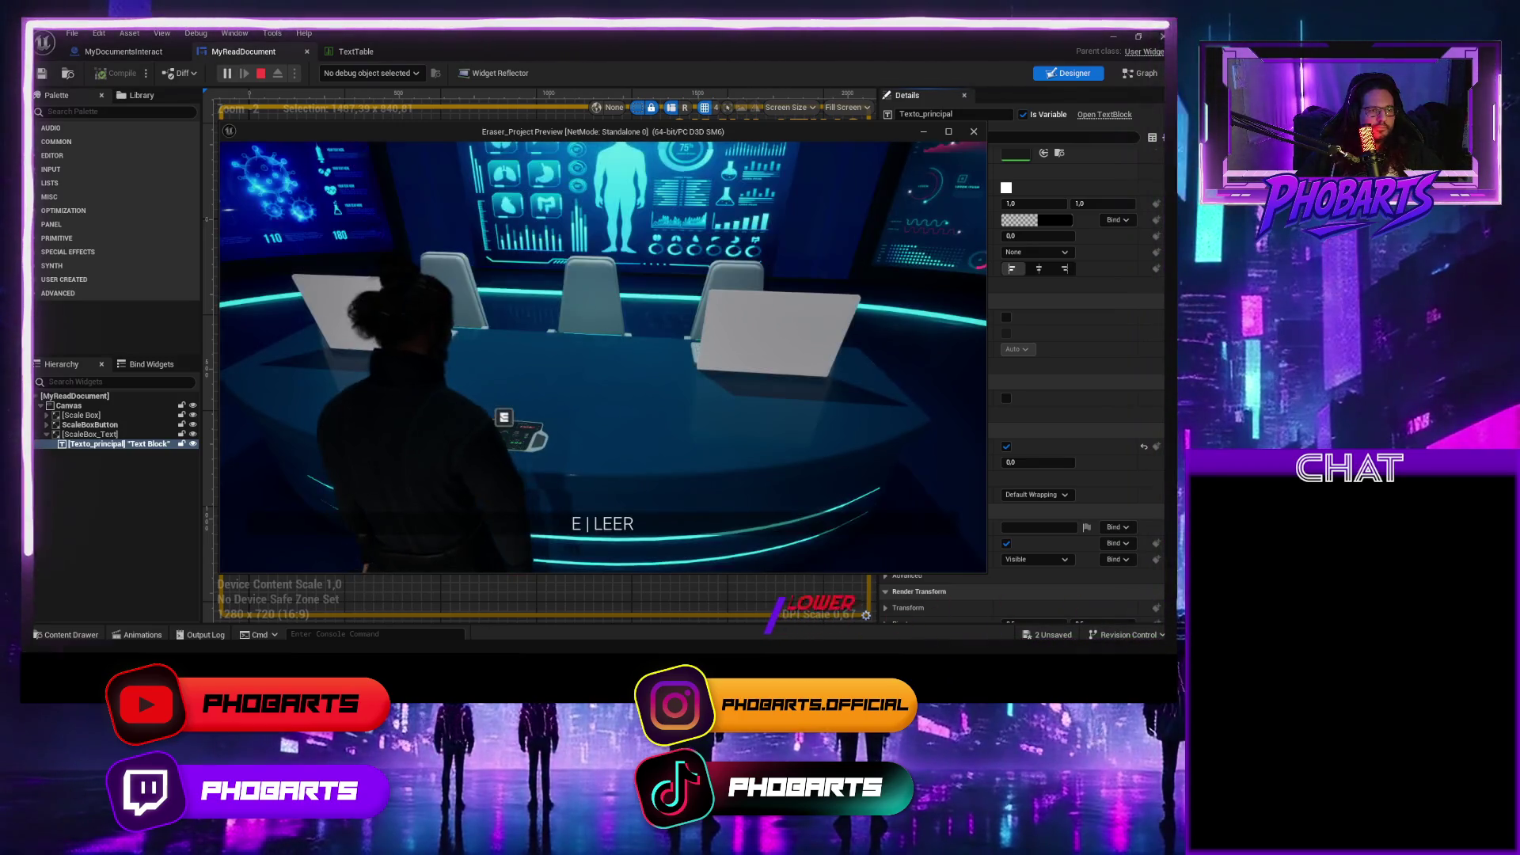
key(Escape)
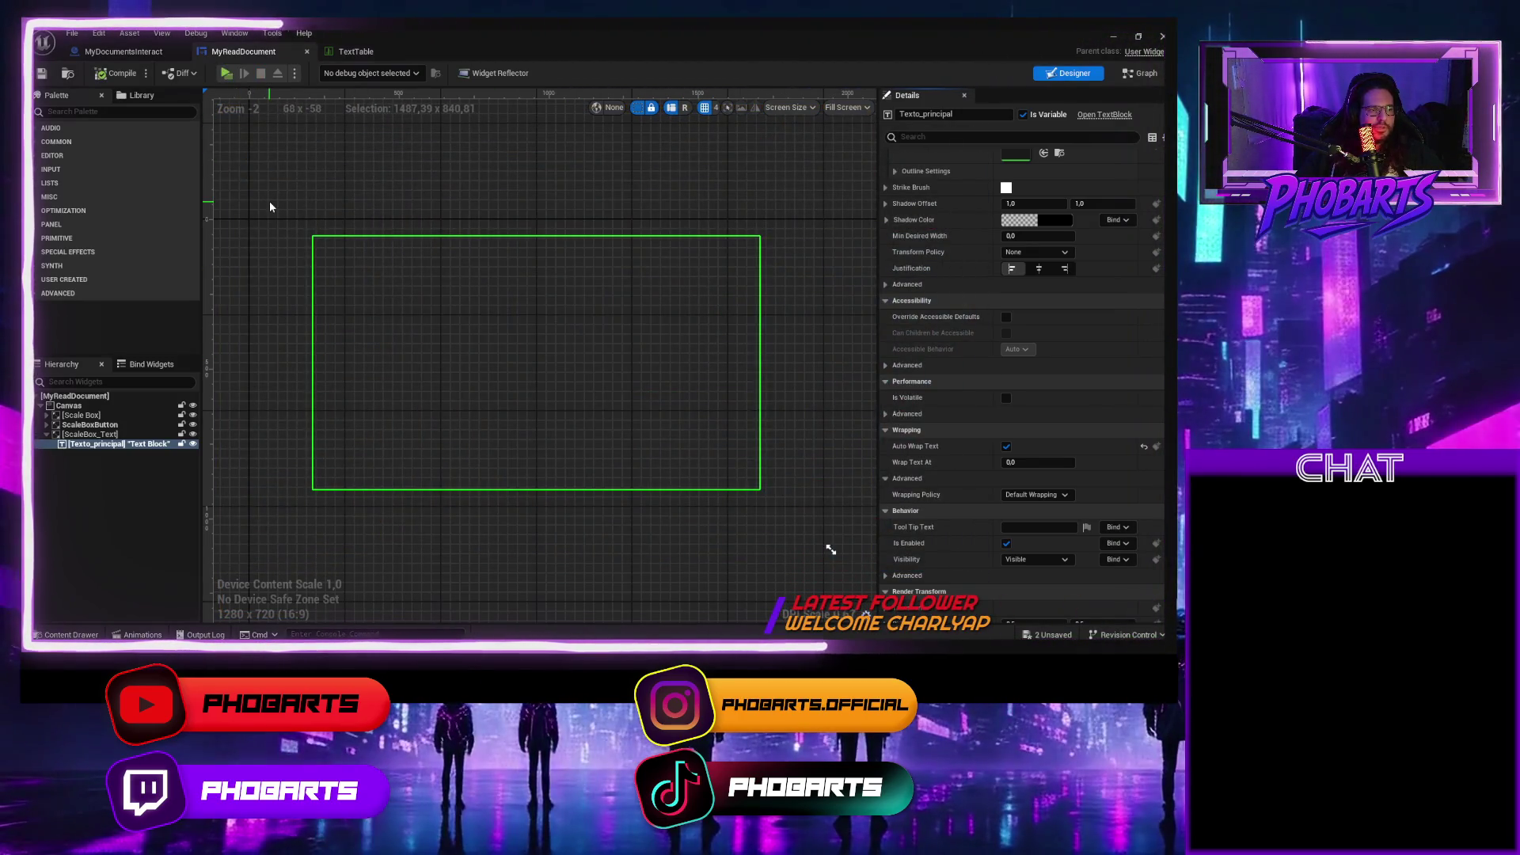
Add a Border to the Canvas, stretch it to about 1952 × 1099, and make it the first child.
click(69, 405)
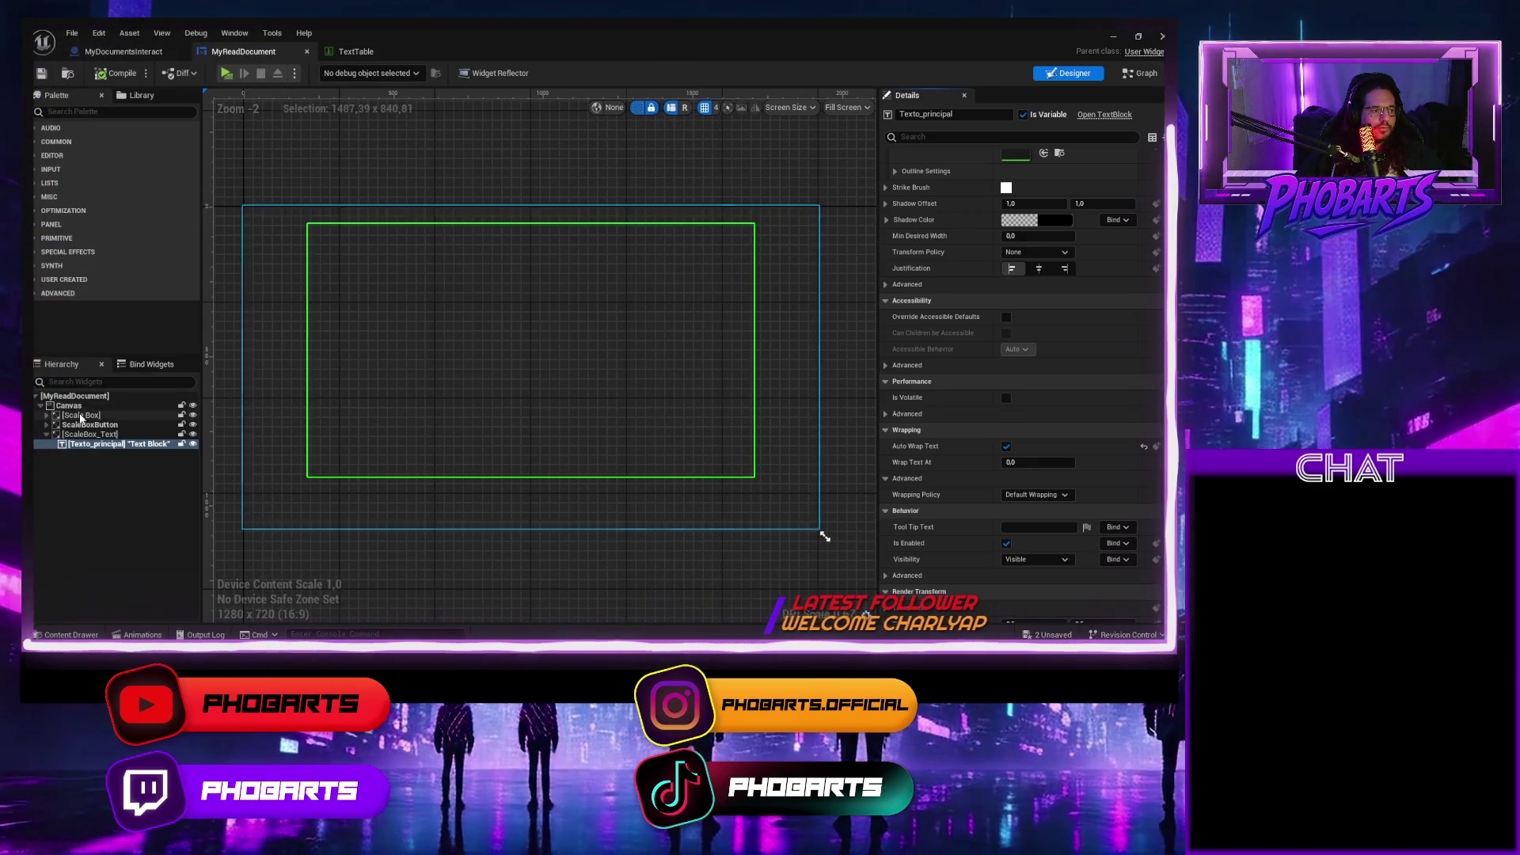
click(89, 111)
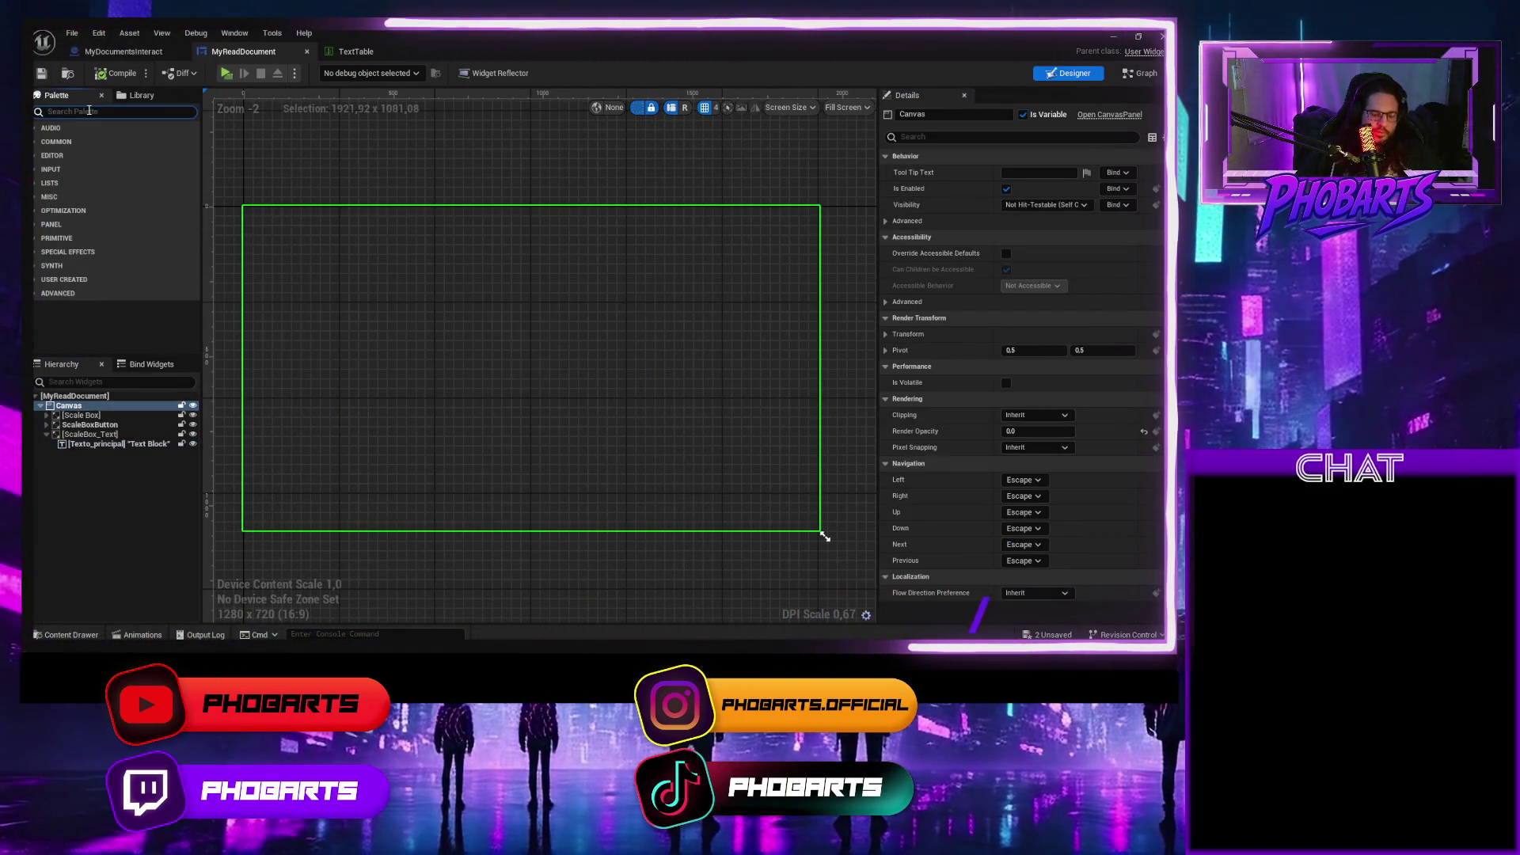
text(border)
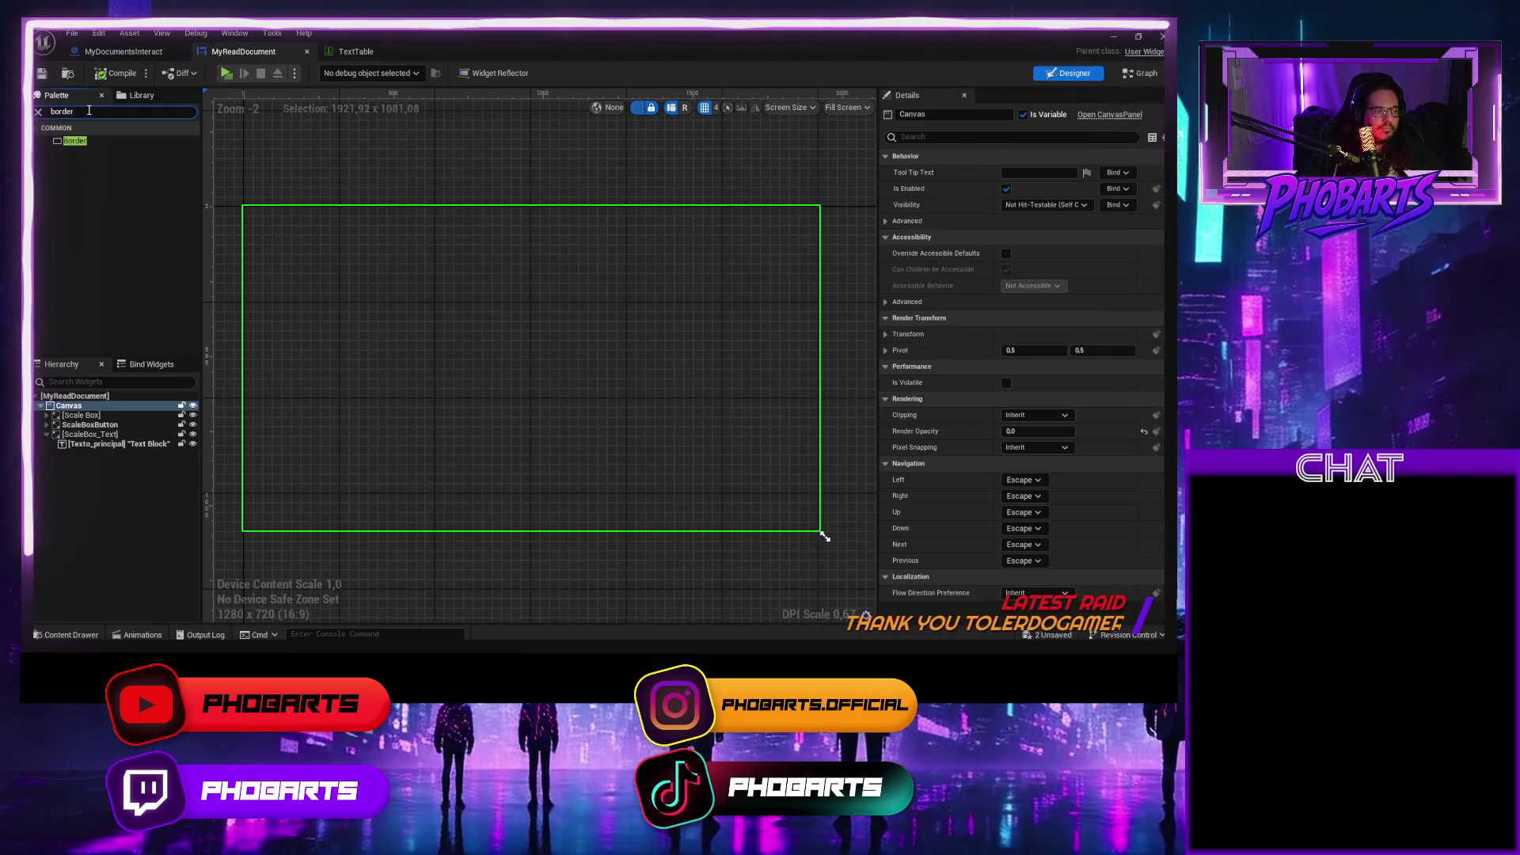
drag(75, 141, 80, 411)
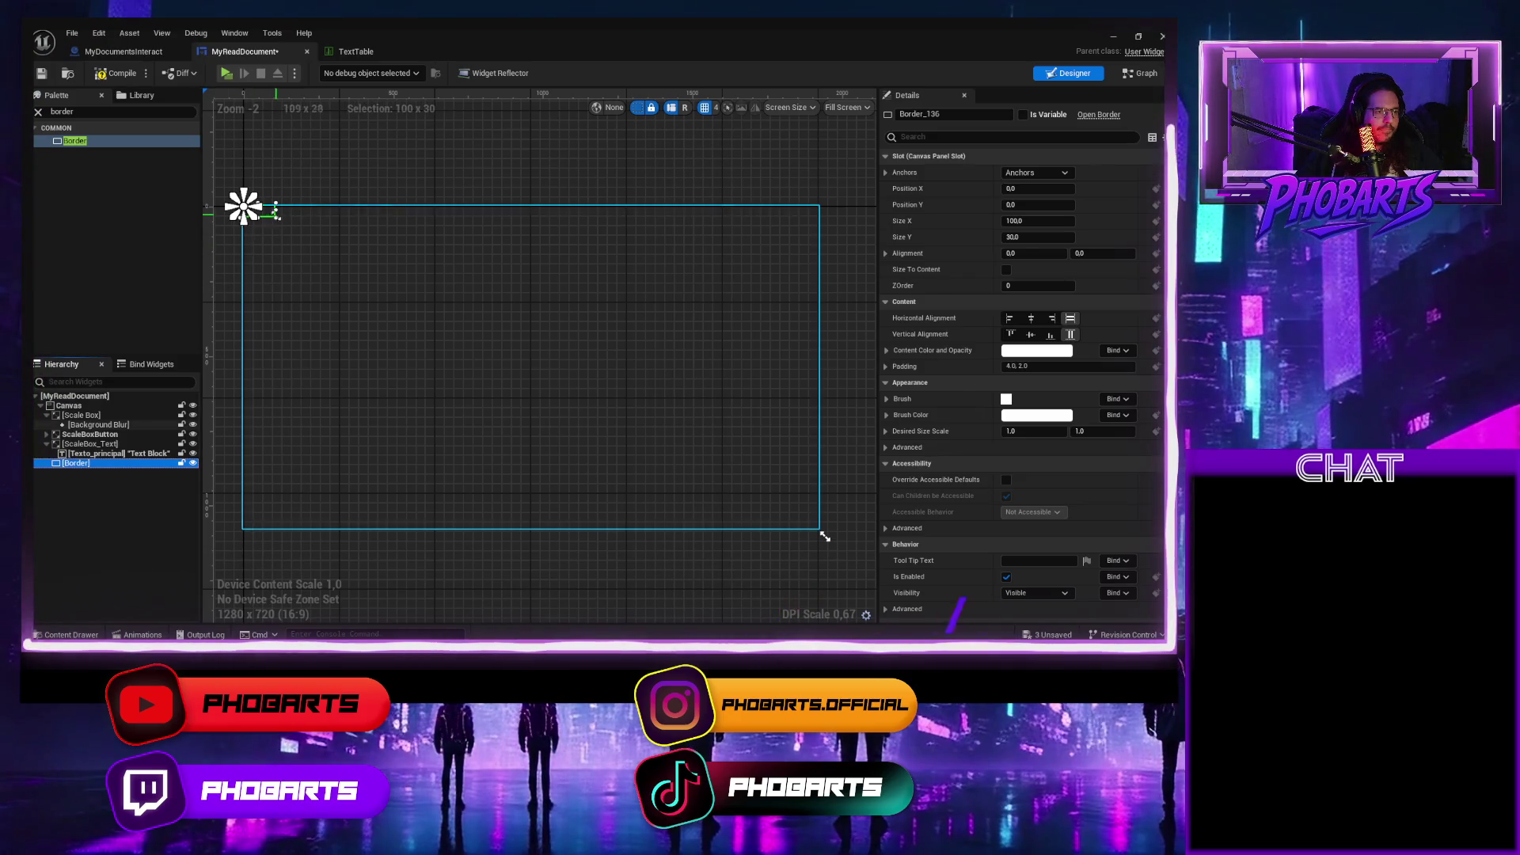
drag(282, 224, 827, 538)
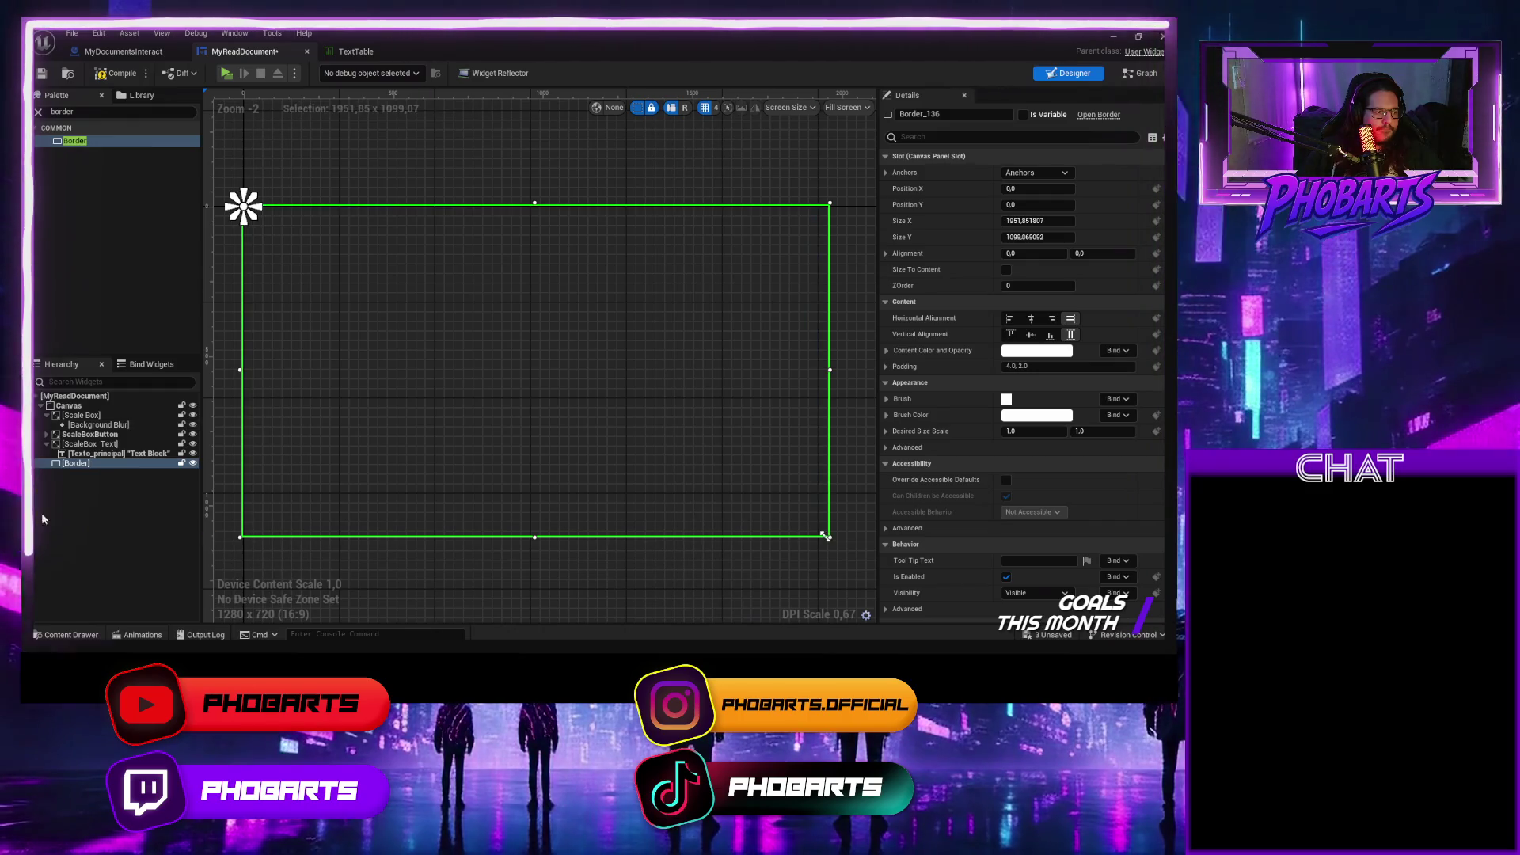
drag(74, 464, 81, 411)
click(68, 406)
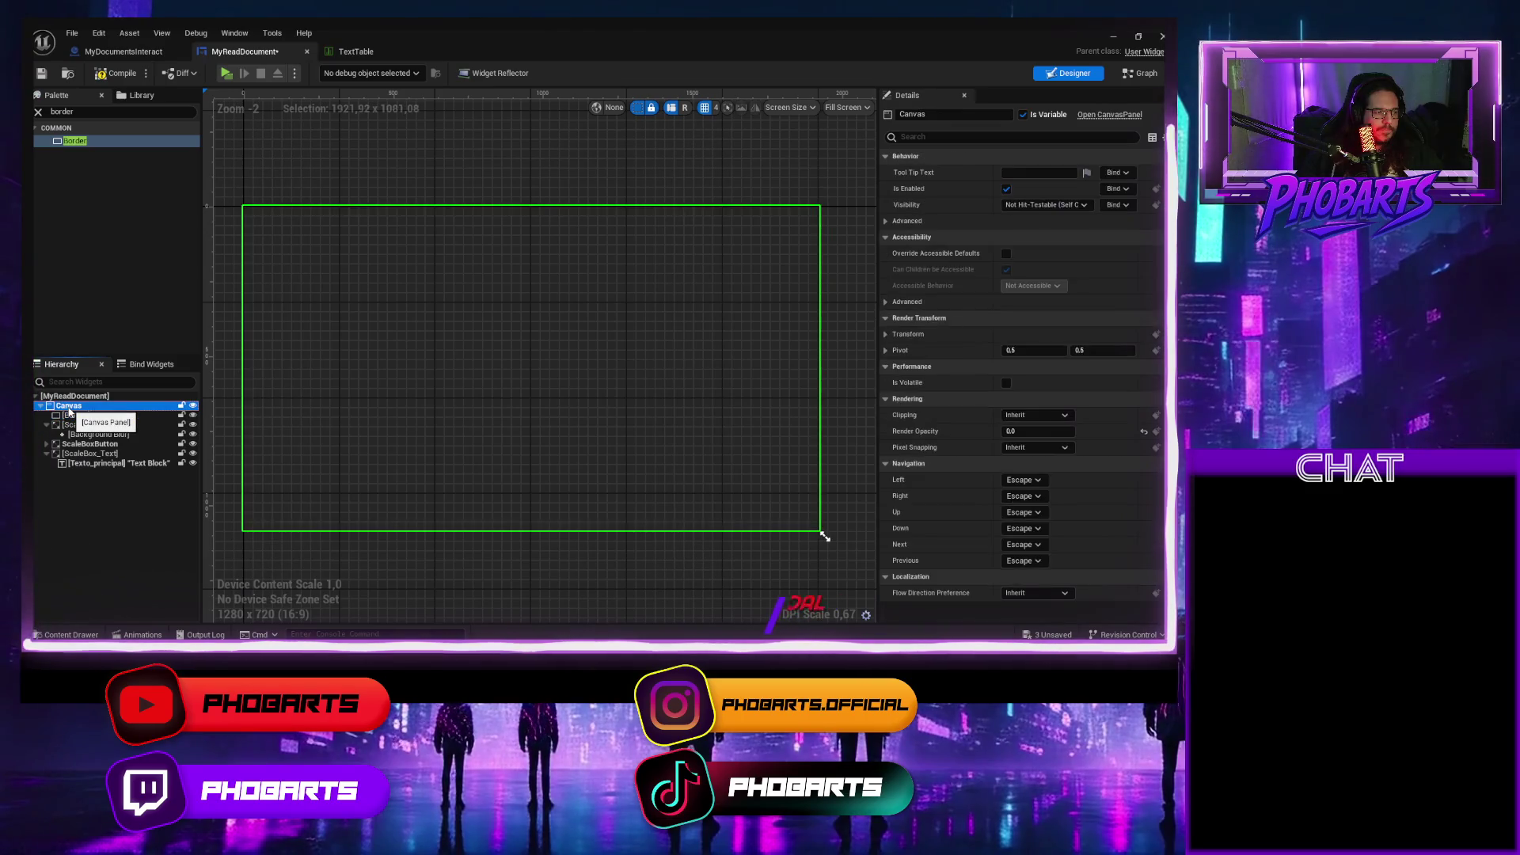
Add a Scale Box to the hierarchy and nest the Border inside it.
click(48, 112)
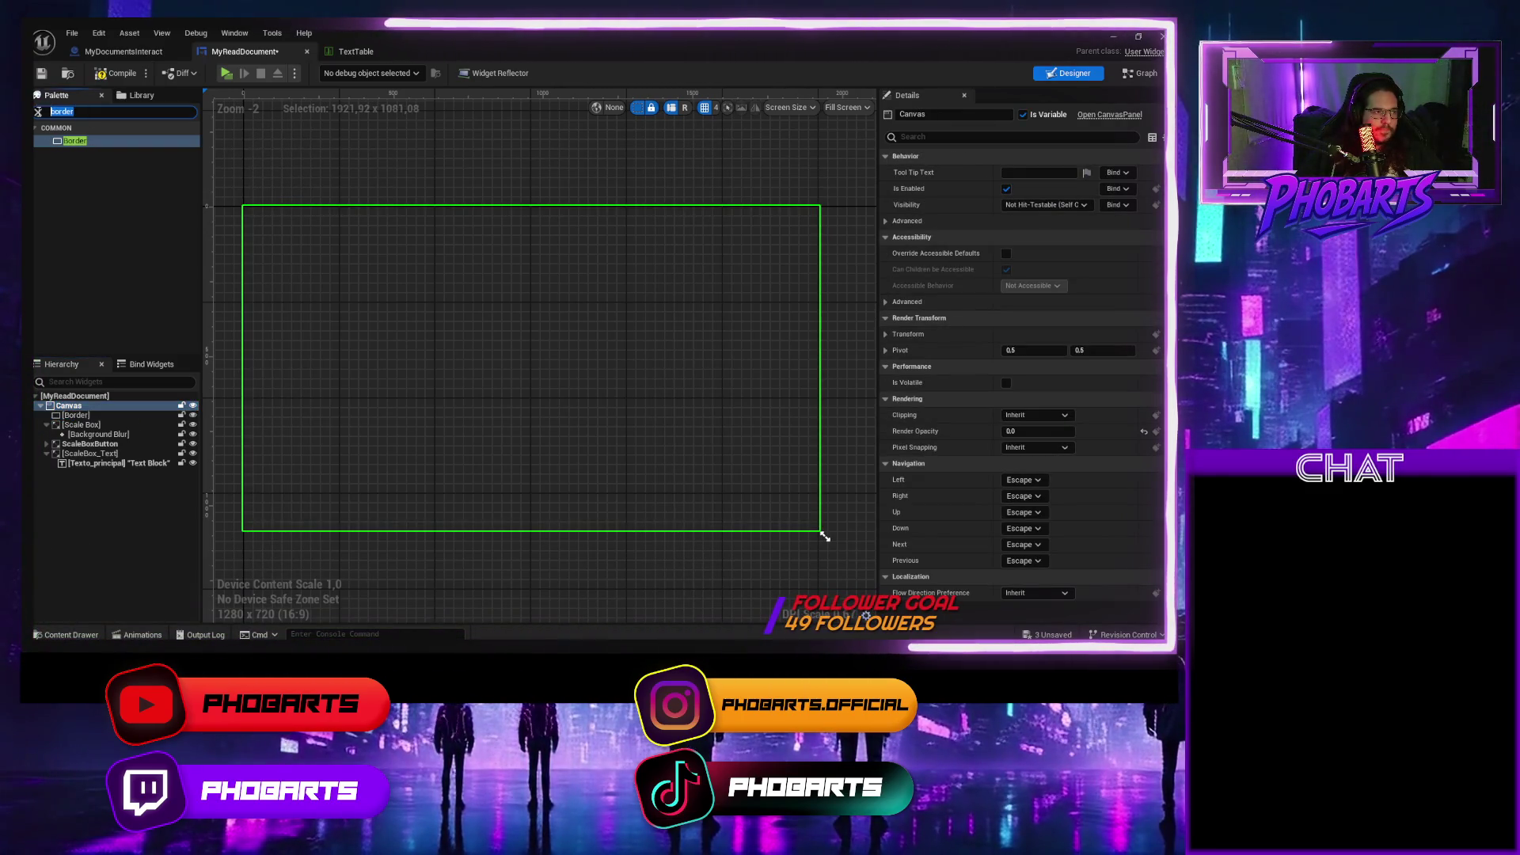
text(scalebox)
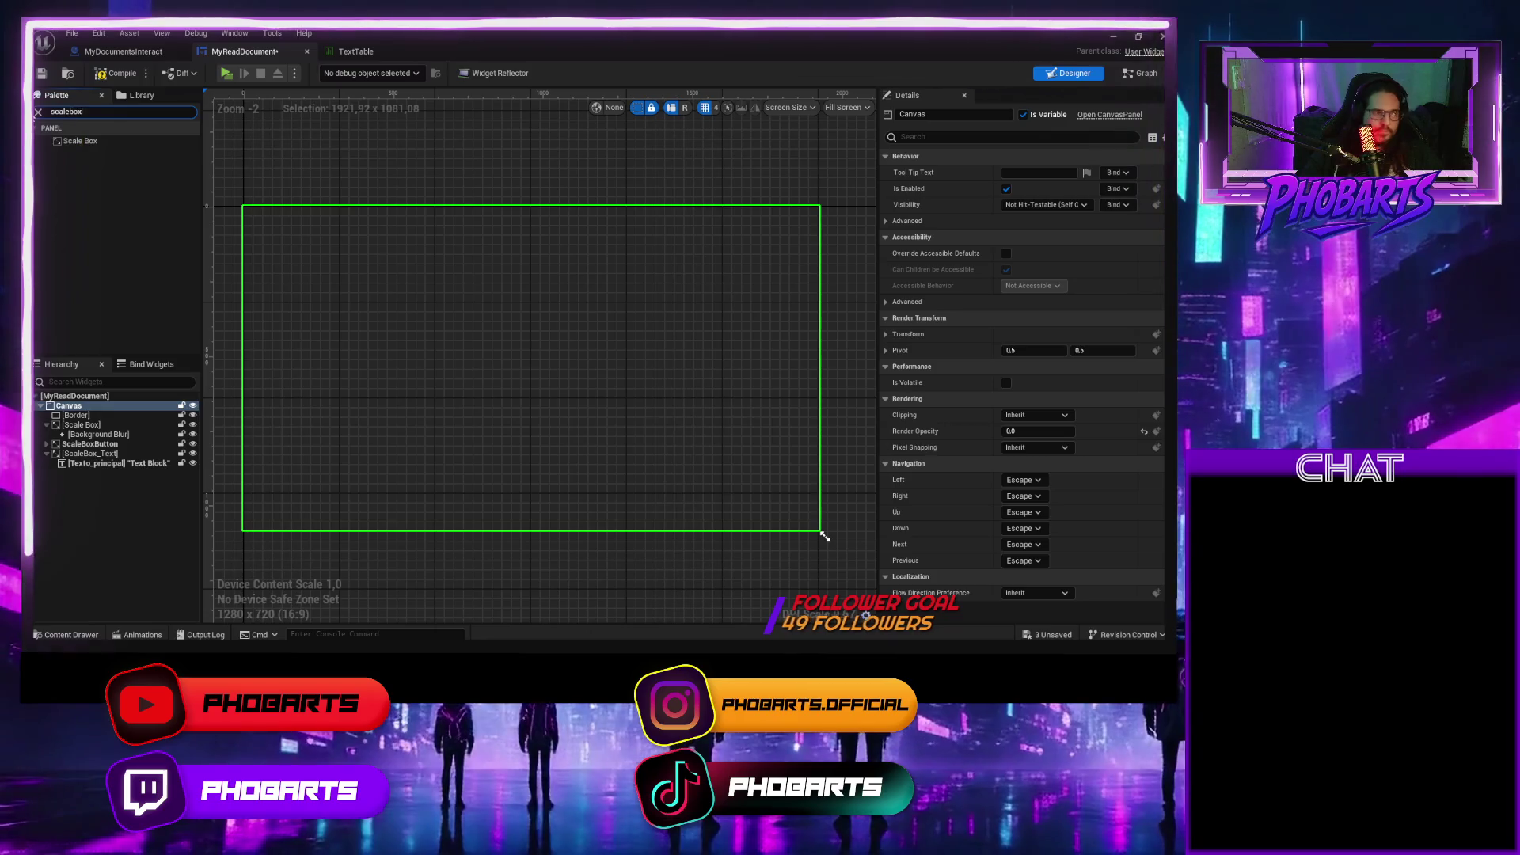
click(71, 142)
drag(71, 142, 93, 388)
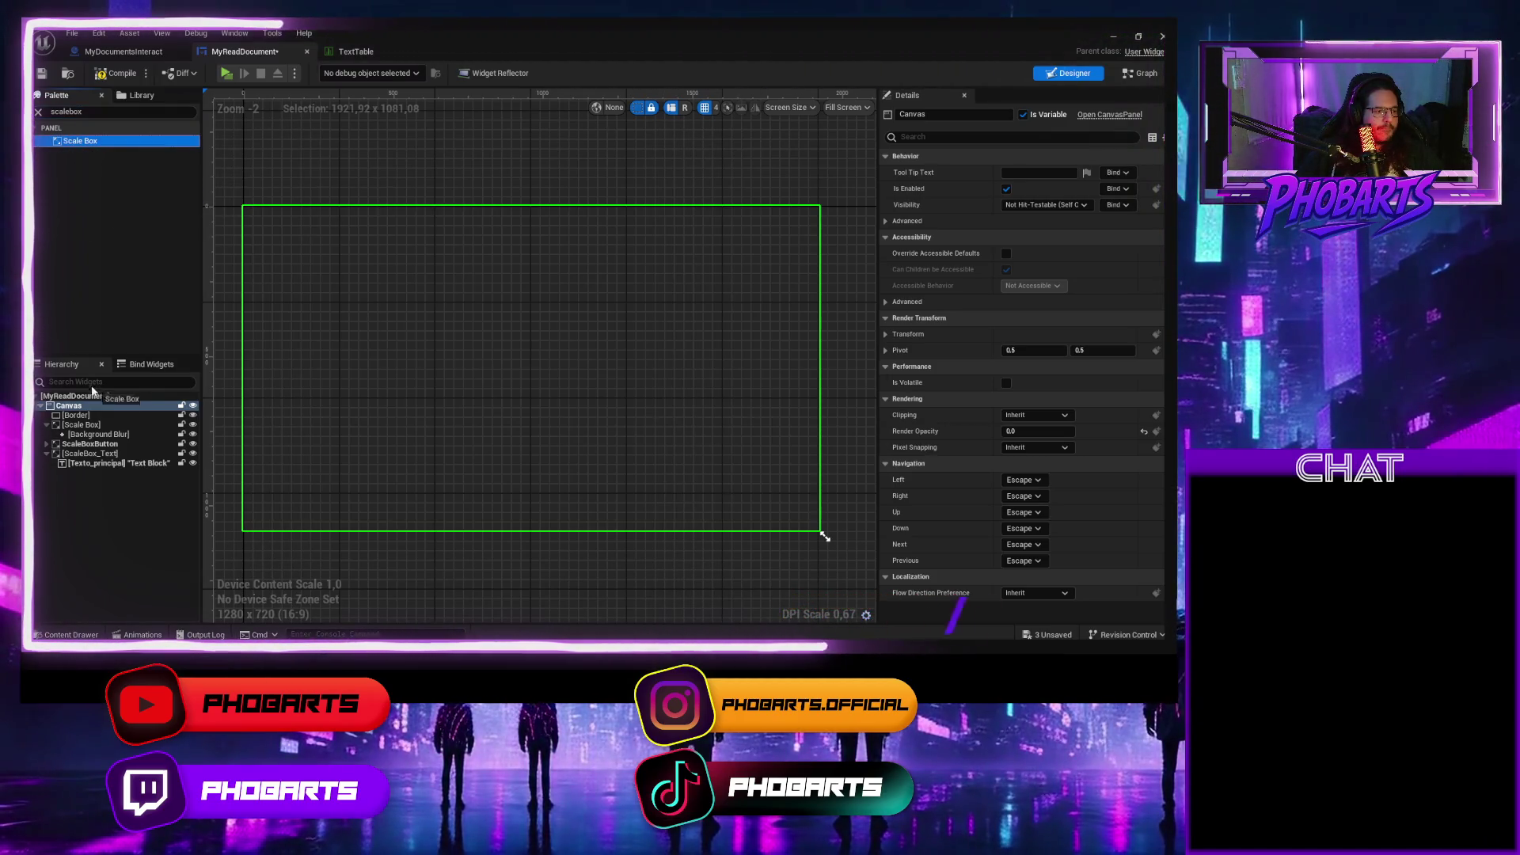
drag(79, 473, 71, 412)
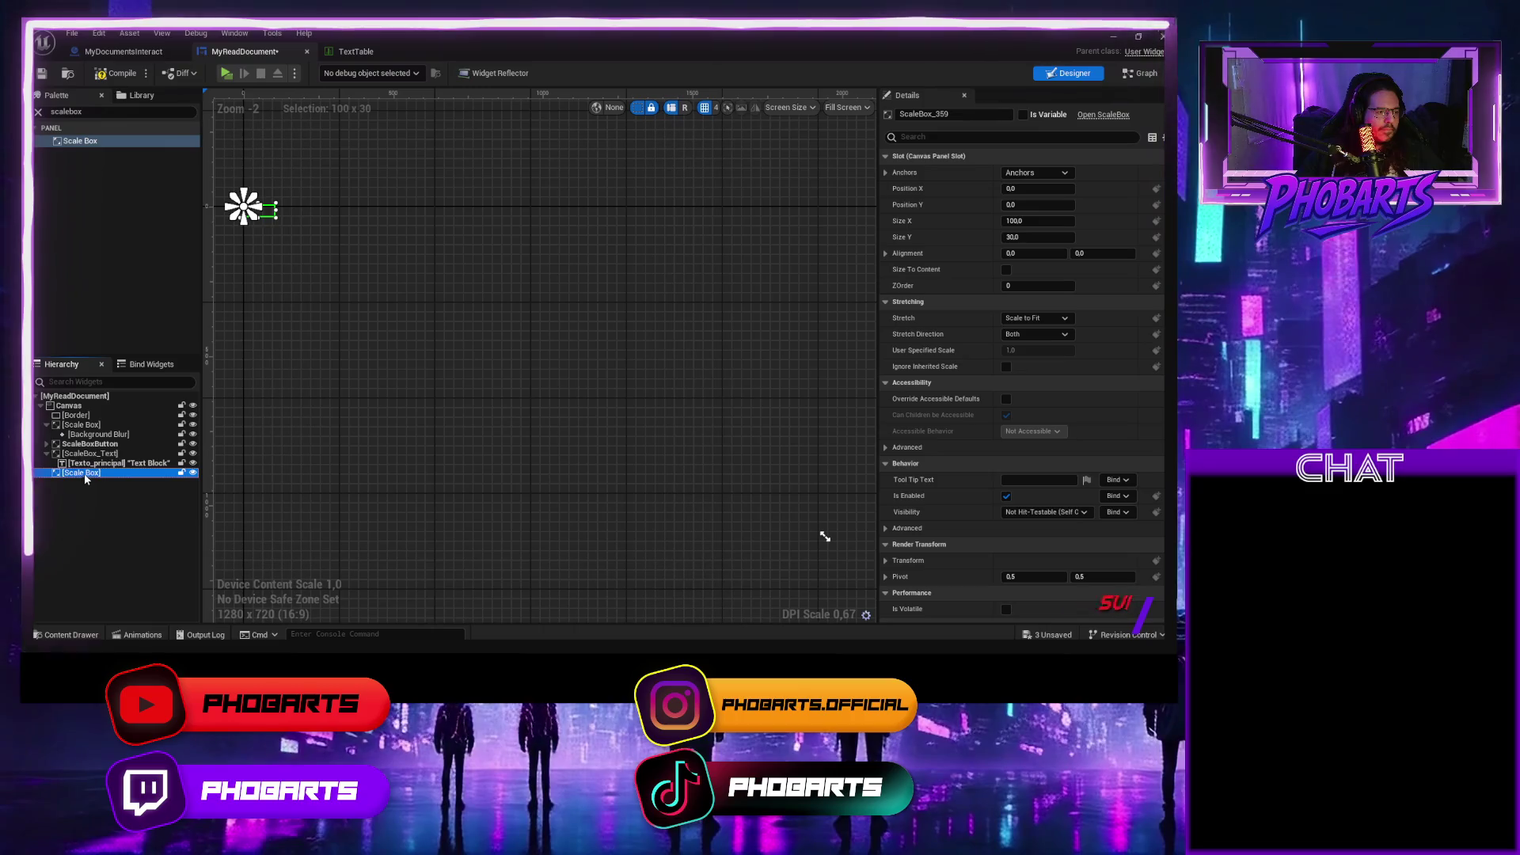
drag(87, 431, 86, 427)
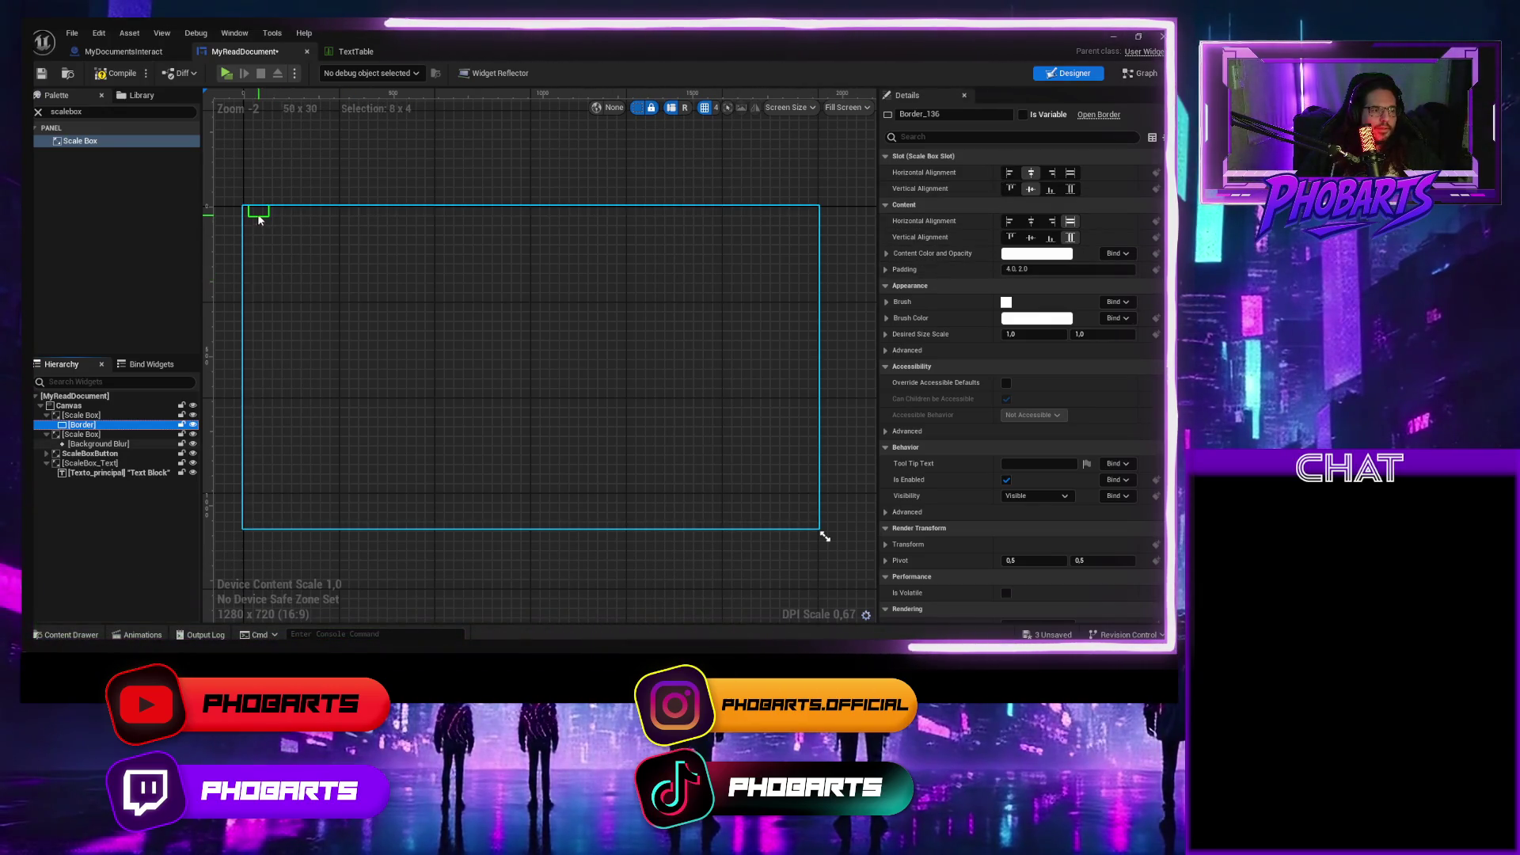
Set the Border to fill horizontally and vertically, and enlarge the Scale Box to about 1982 × 1117.
click(87, 415)
click(87, 425)
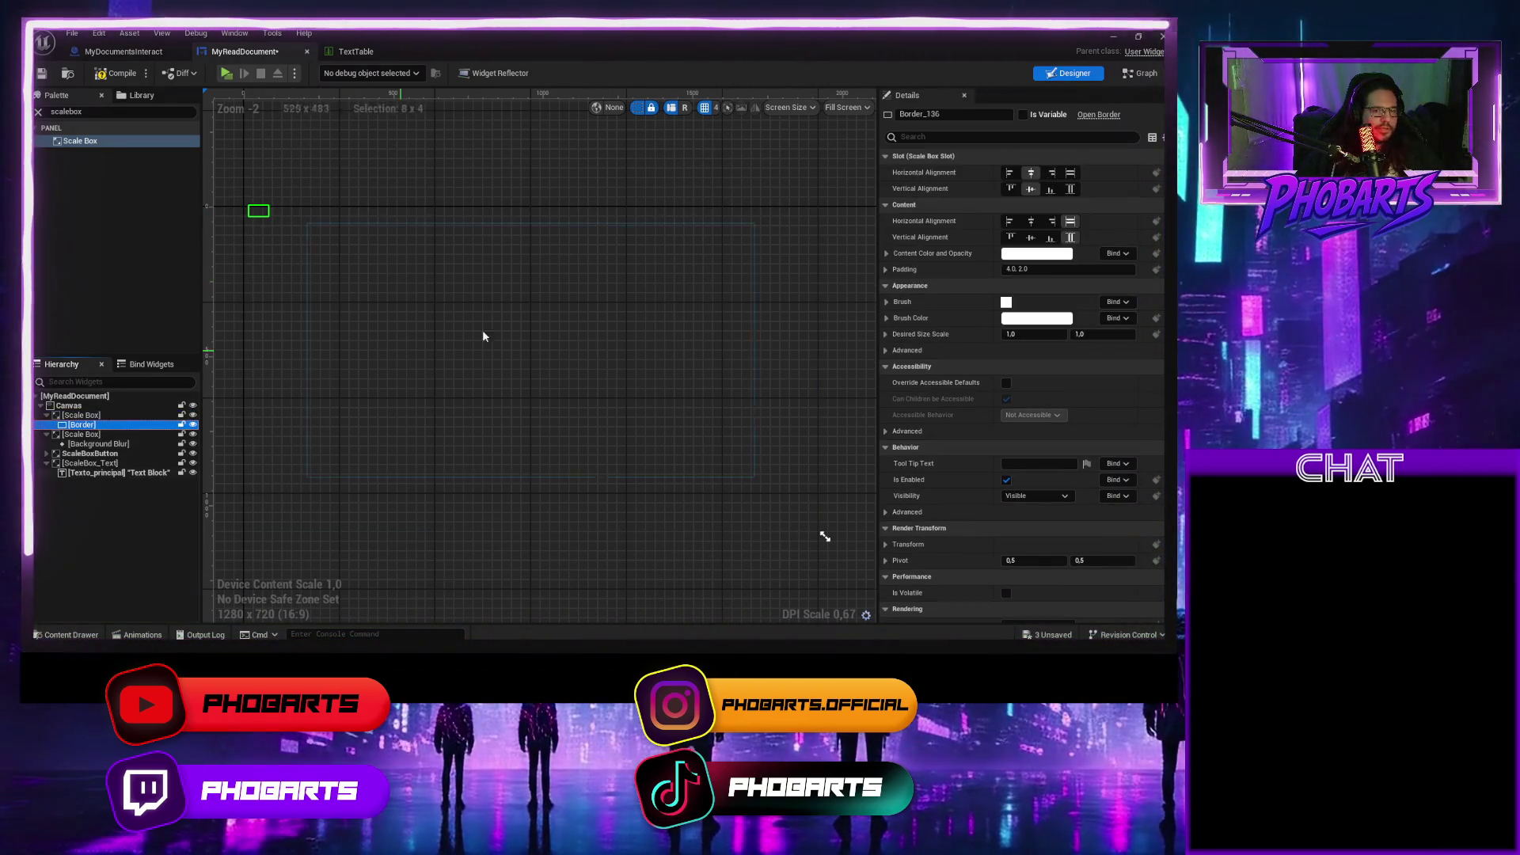
click(1070, 173)
click(1070, 189)
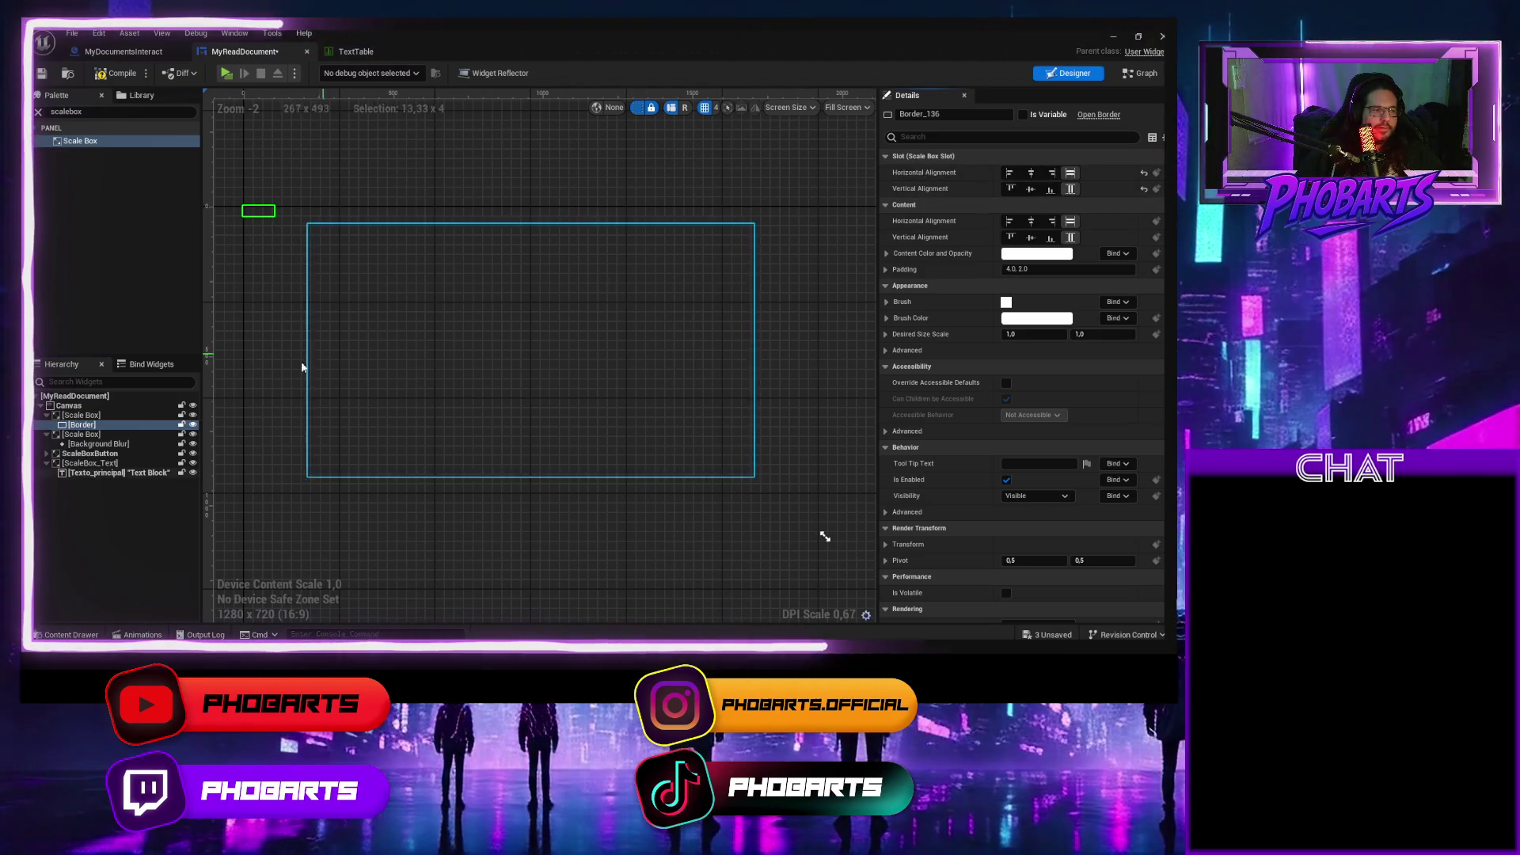
click(79, 416)
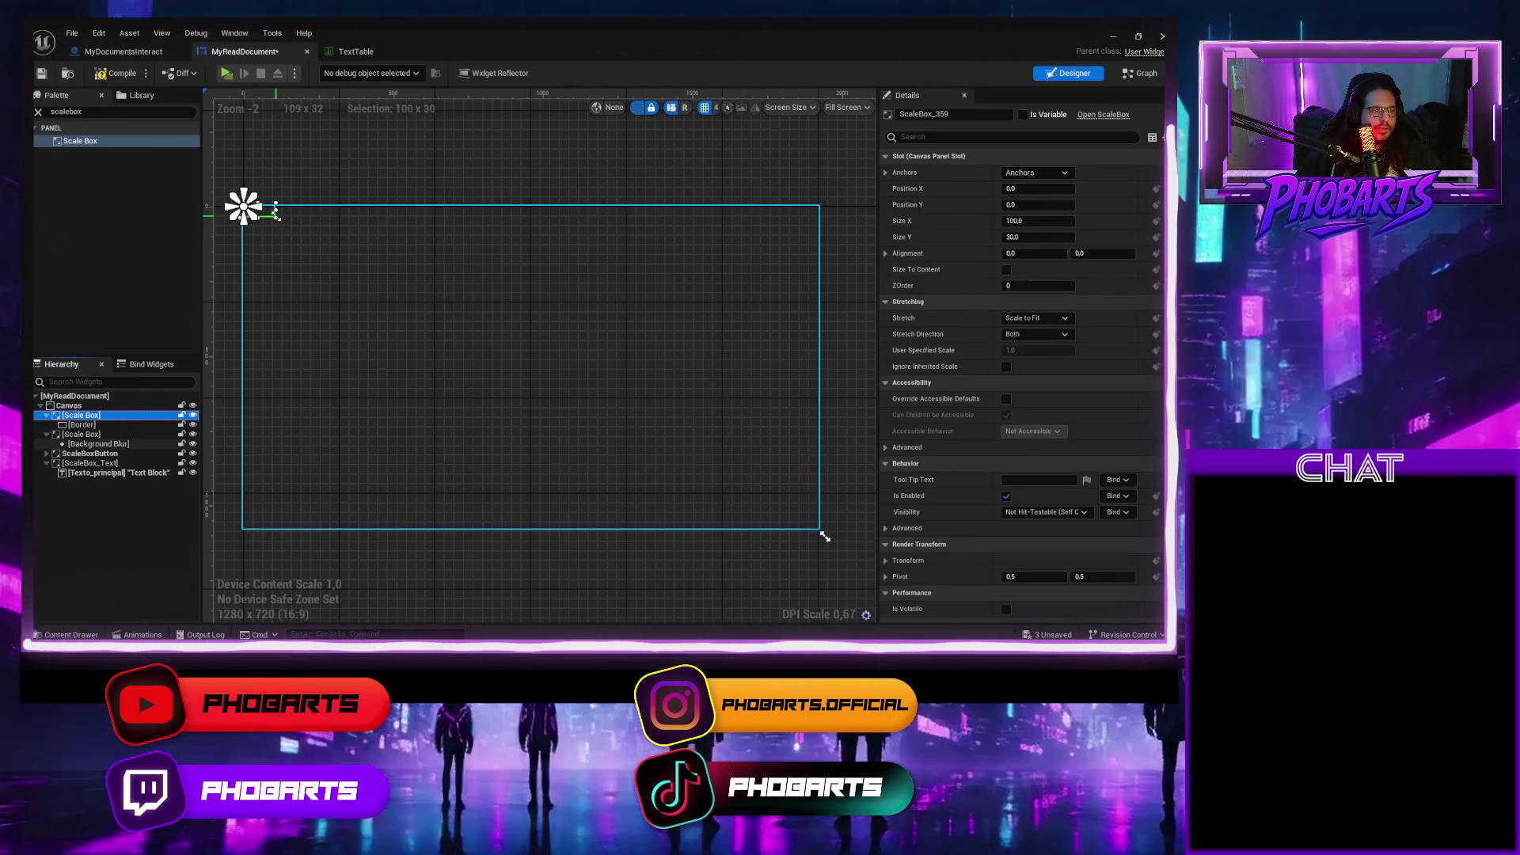
drag(570, 370, 828, 541)
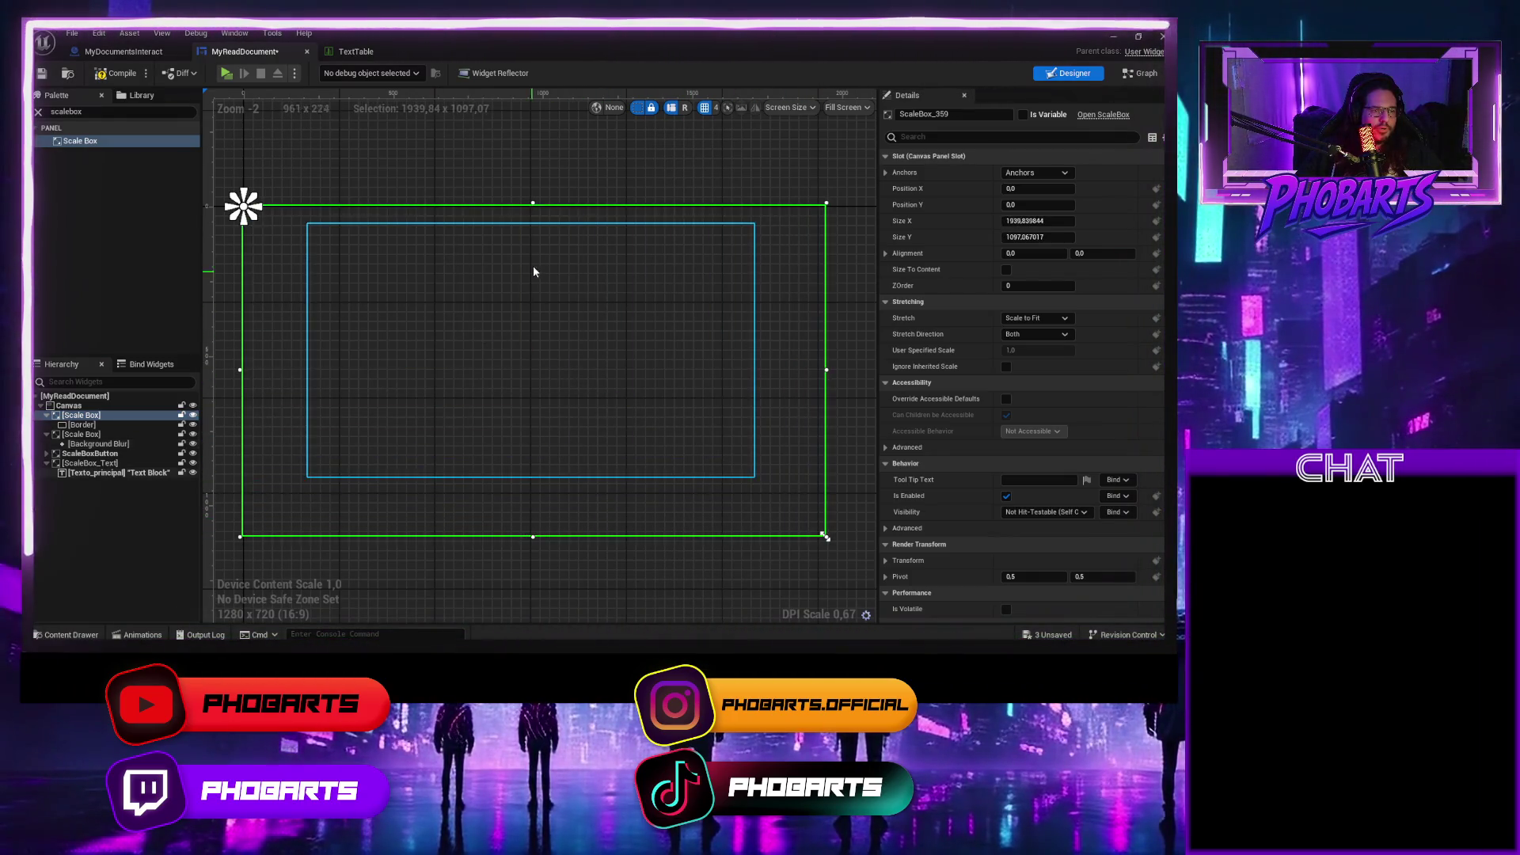
drag(536, 204, 535, 198)
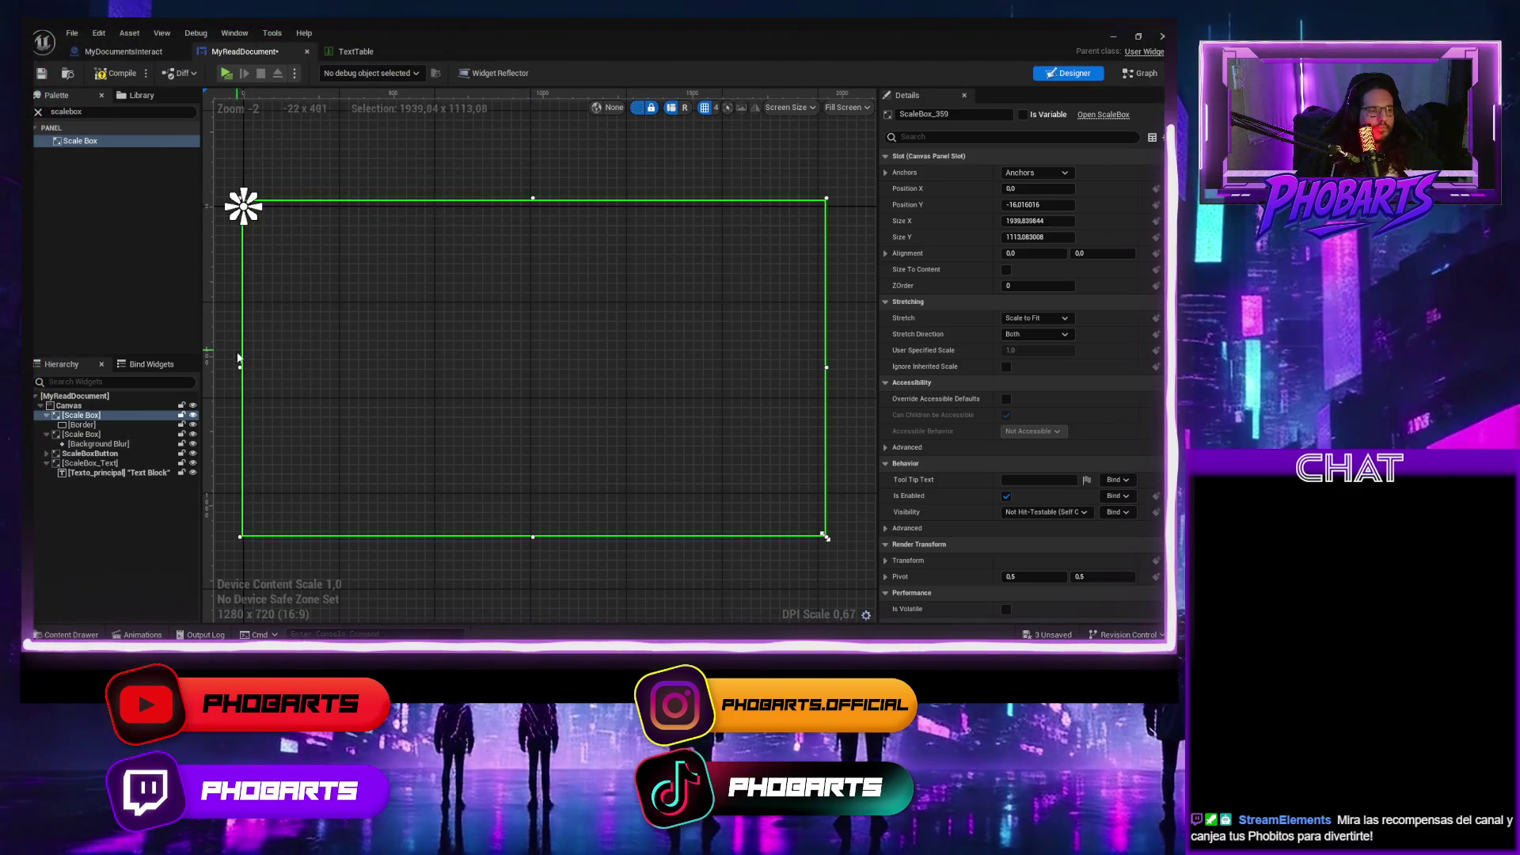
drag(240, 367, 228, 367)
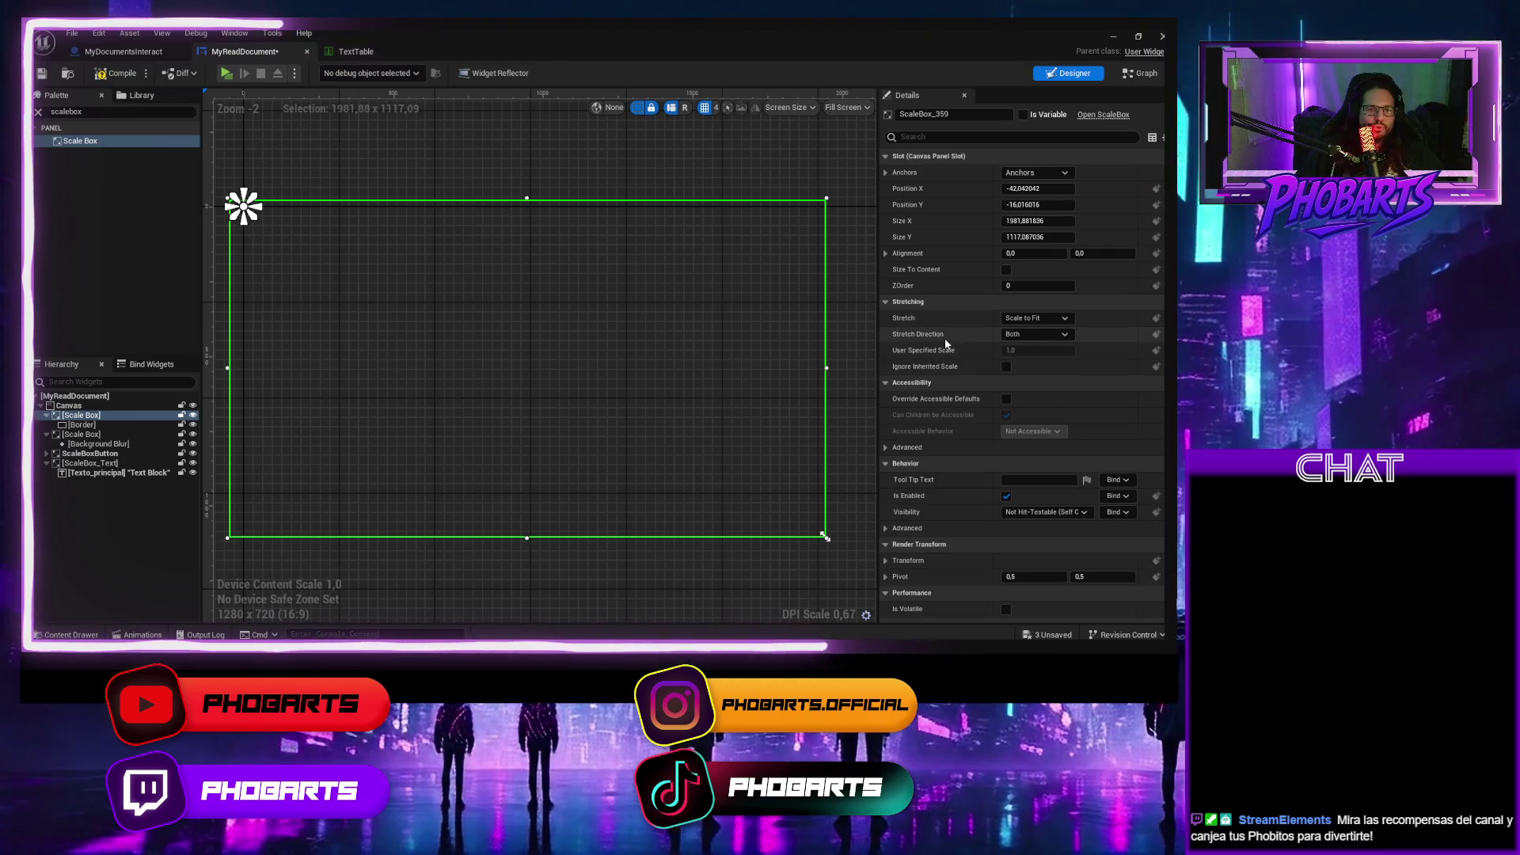
click(767, 424)
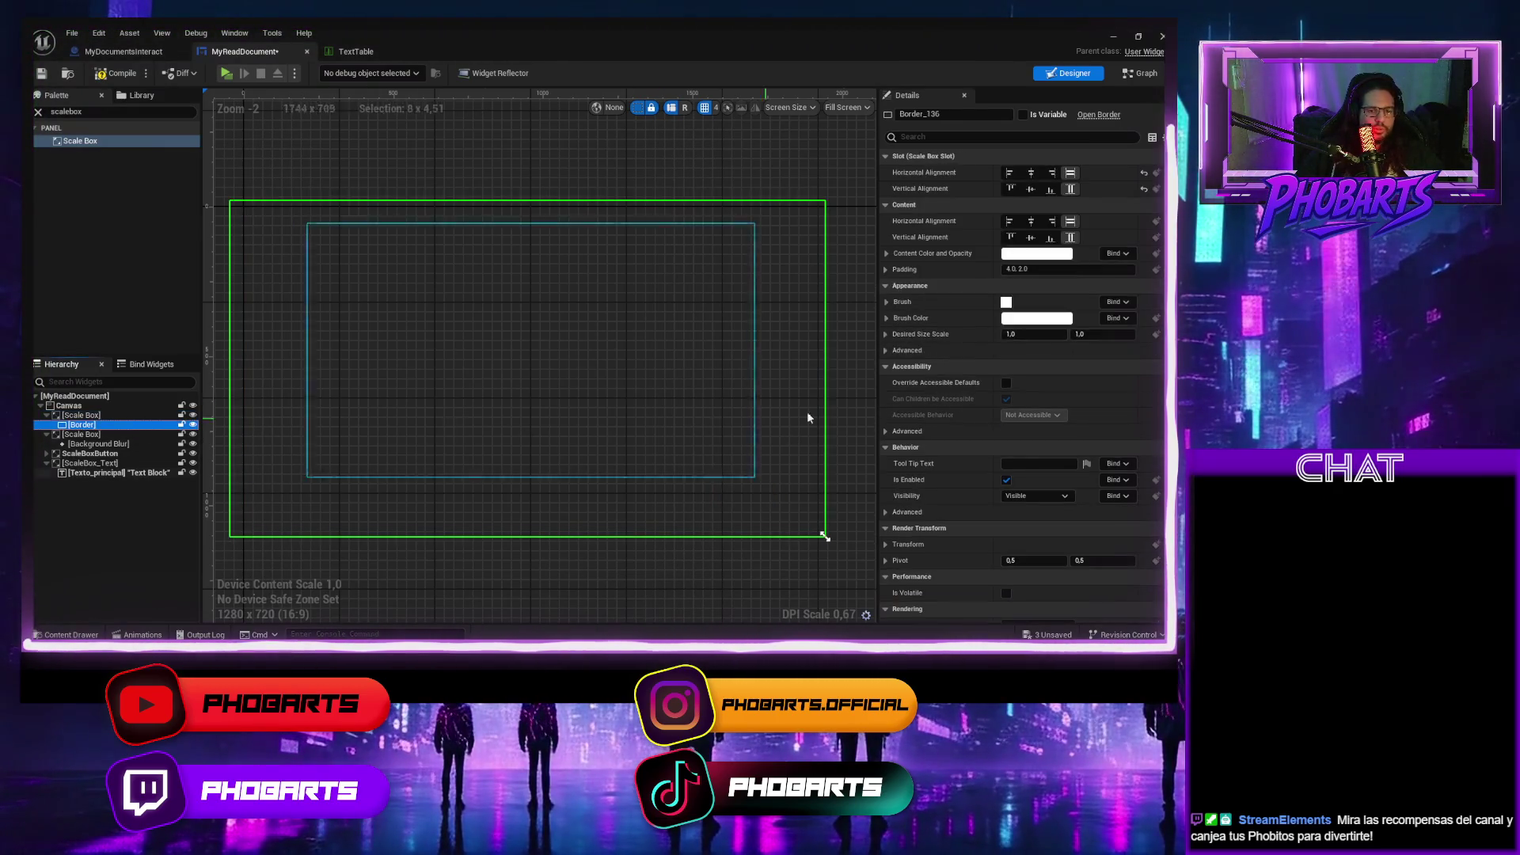
Make the Border's brush colour black and lower its opacity to about 0.76.
click(884, 316)
click(1035, 318)
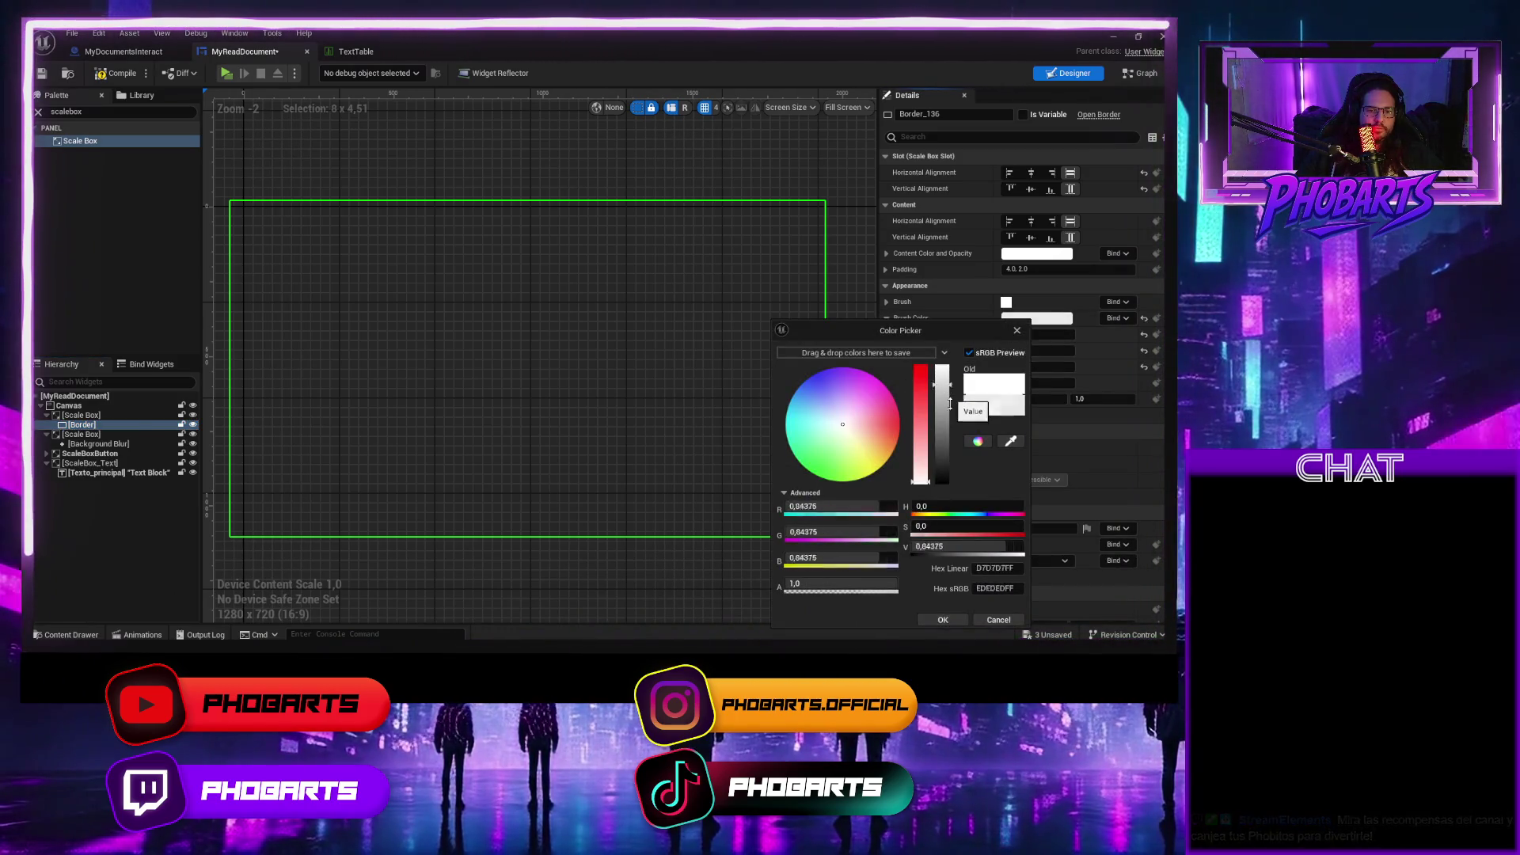
drag(940, 416, 941, 481)
click(946, 619)
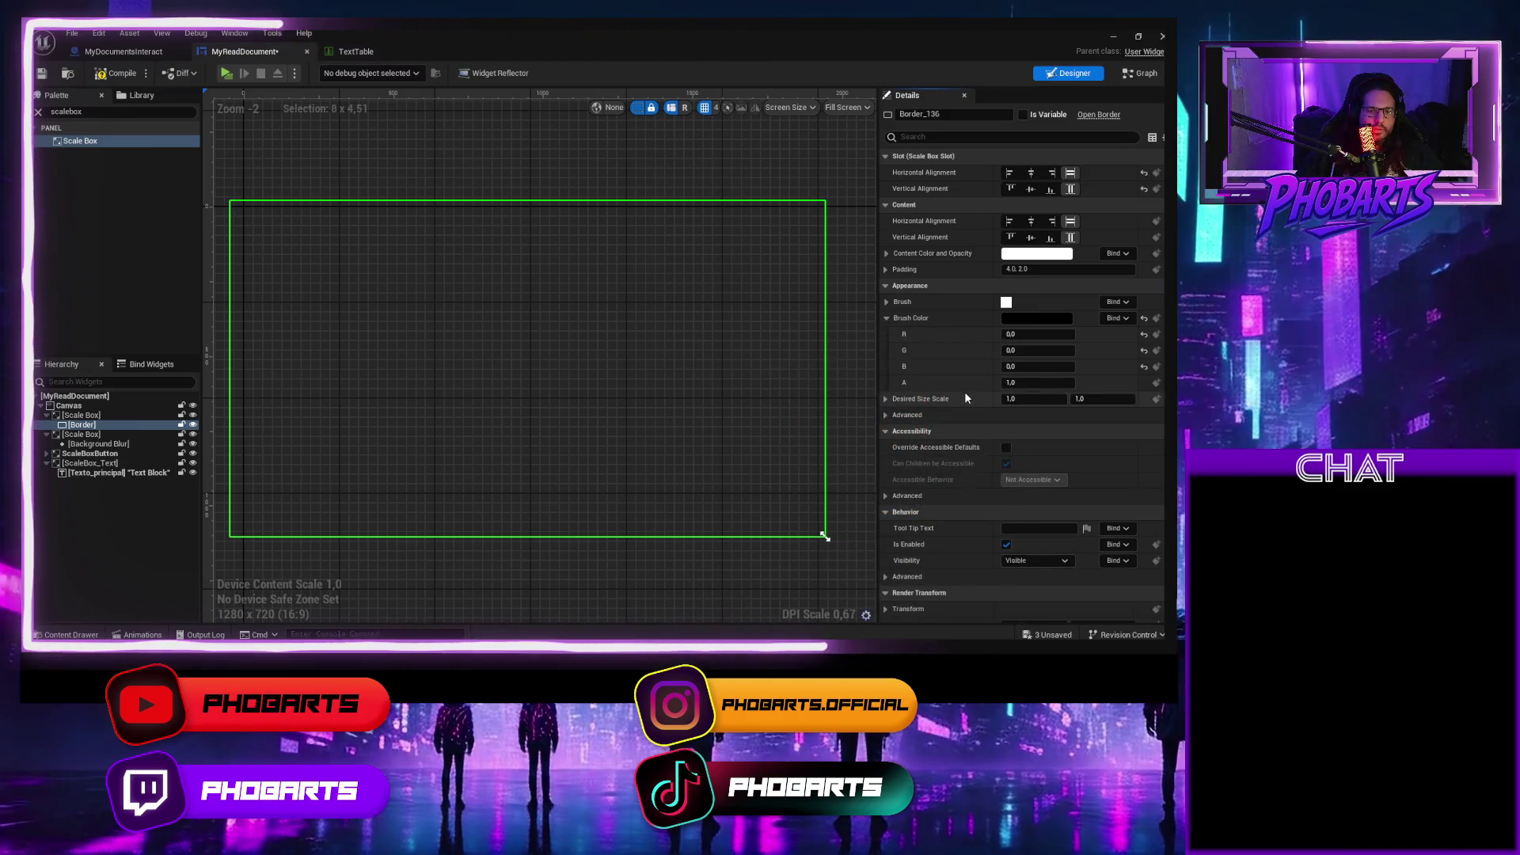
mouse_move(1038, 382)
mouse_down()
mouse_move(1025, 382)
mouse_move(1061, 382)
mouse_up()
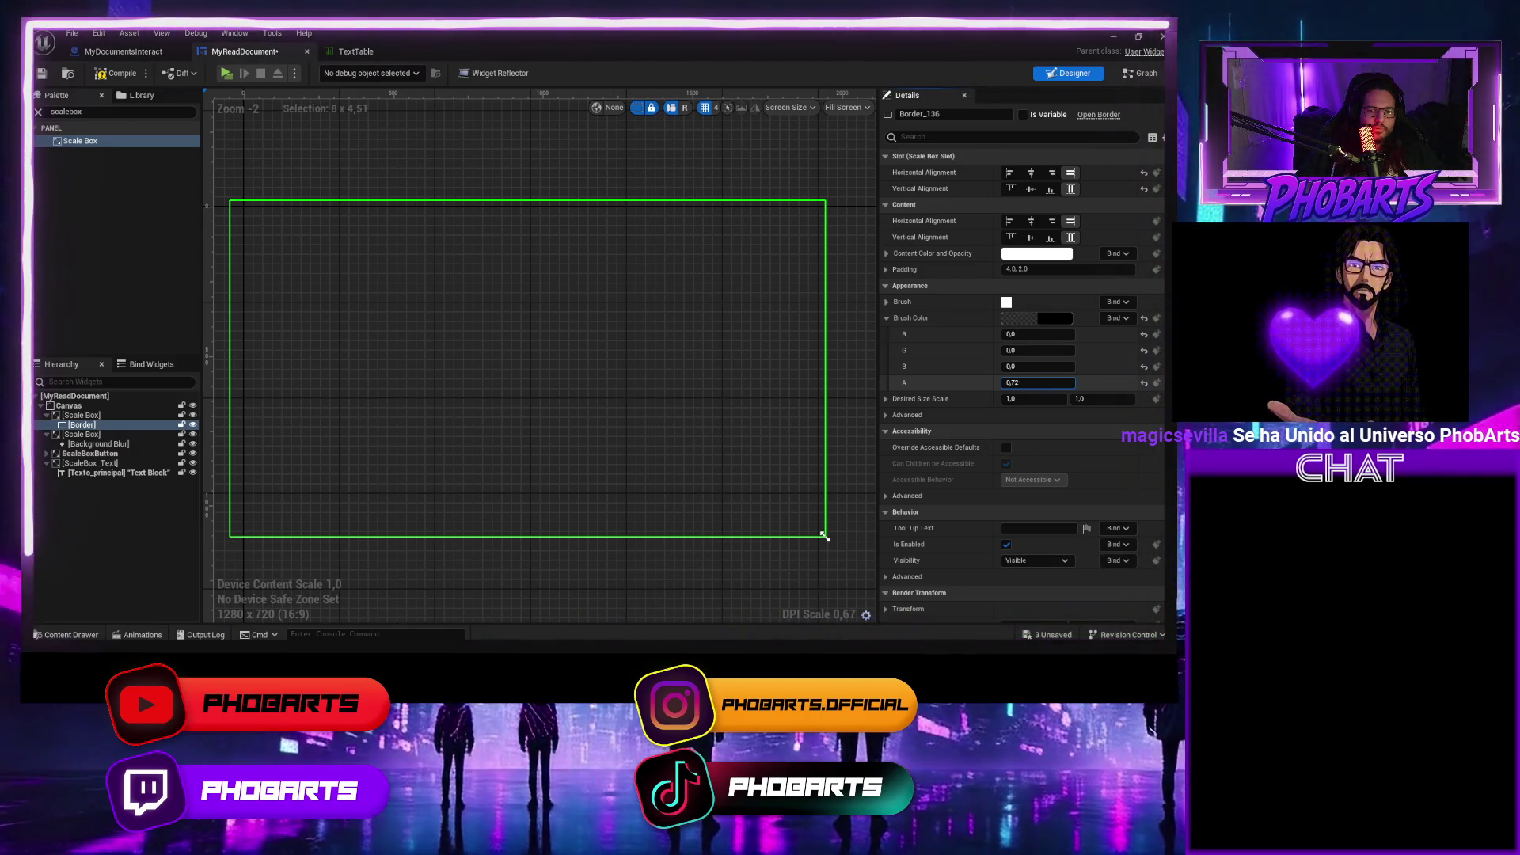
drag(1037, 383, 1021, 383)
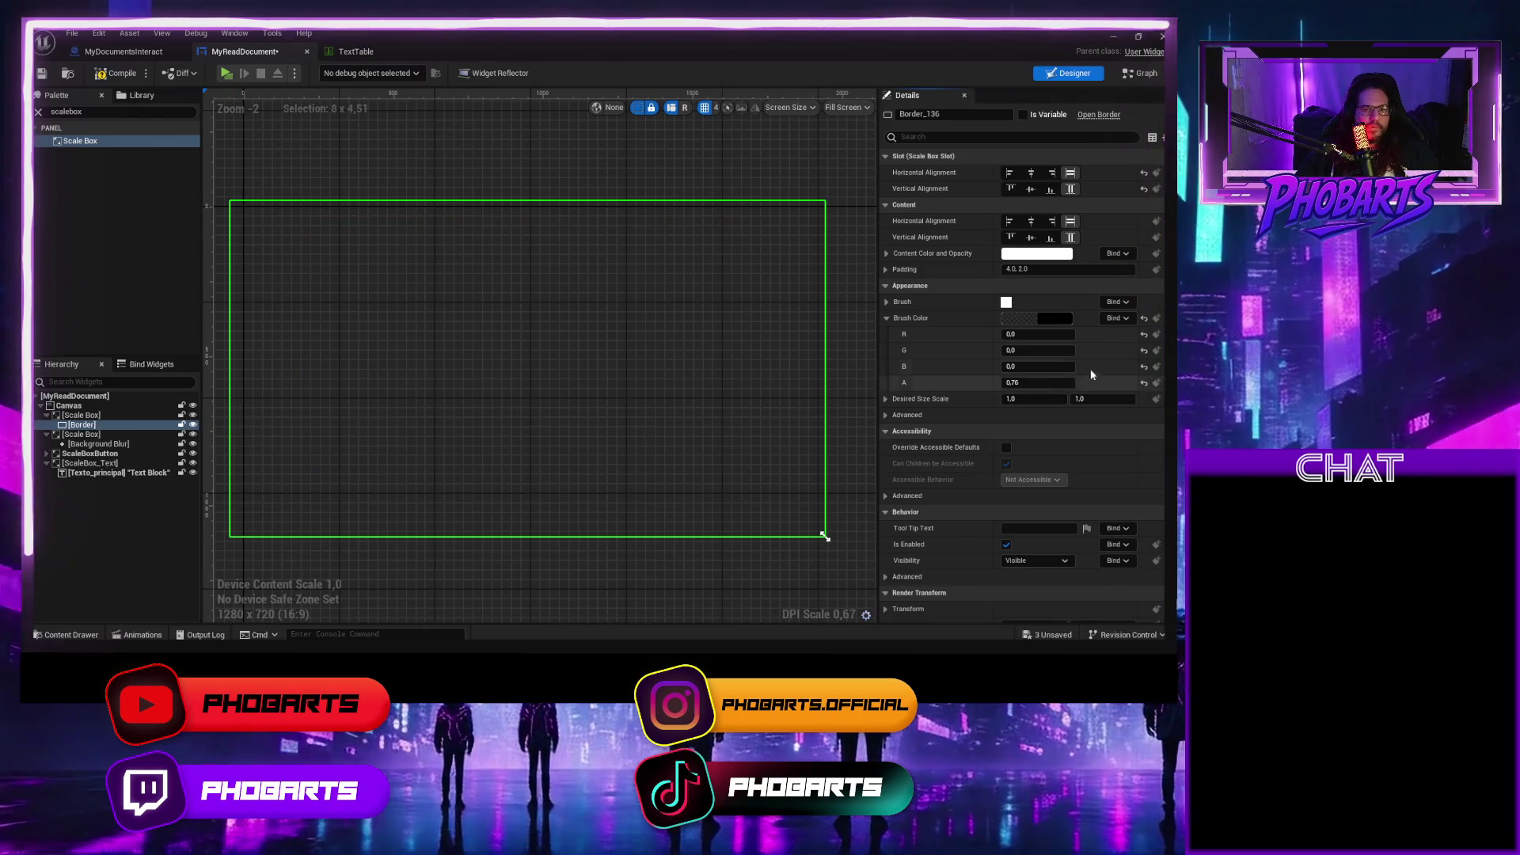
Reduce the brush colour's alpha to 0.529 in the Color Picker and confirm.
click(1036, 319)
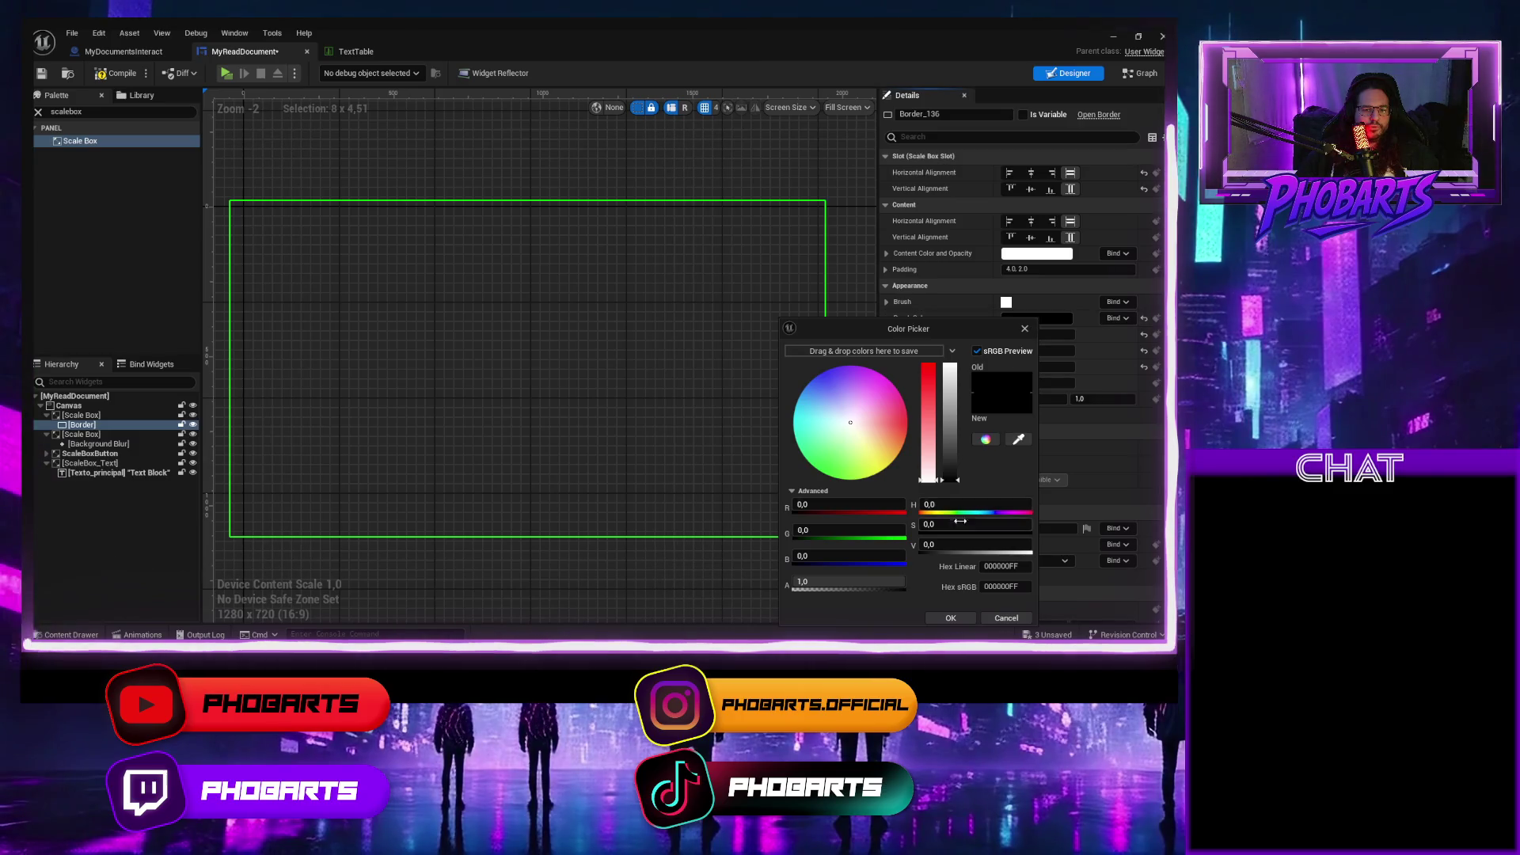
mouse_move(868, 582)
mouse_down()
mouse_move(885, 583)
mouse_move(848, 583)
mouse_up()
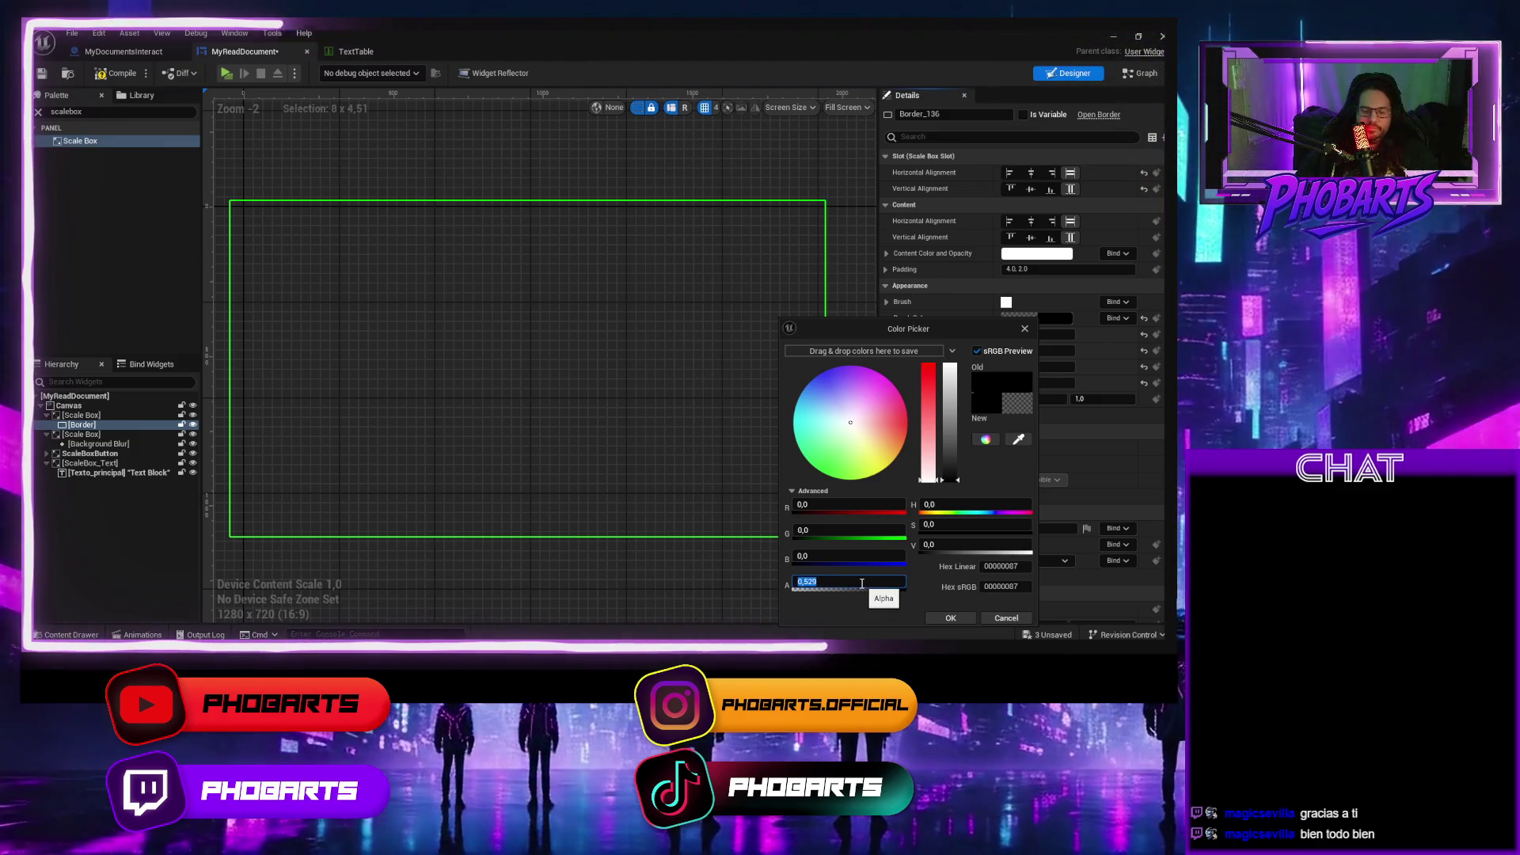
click(953, 617)
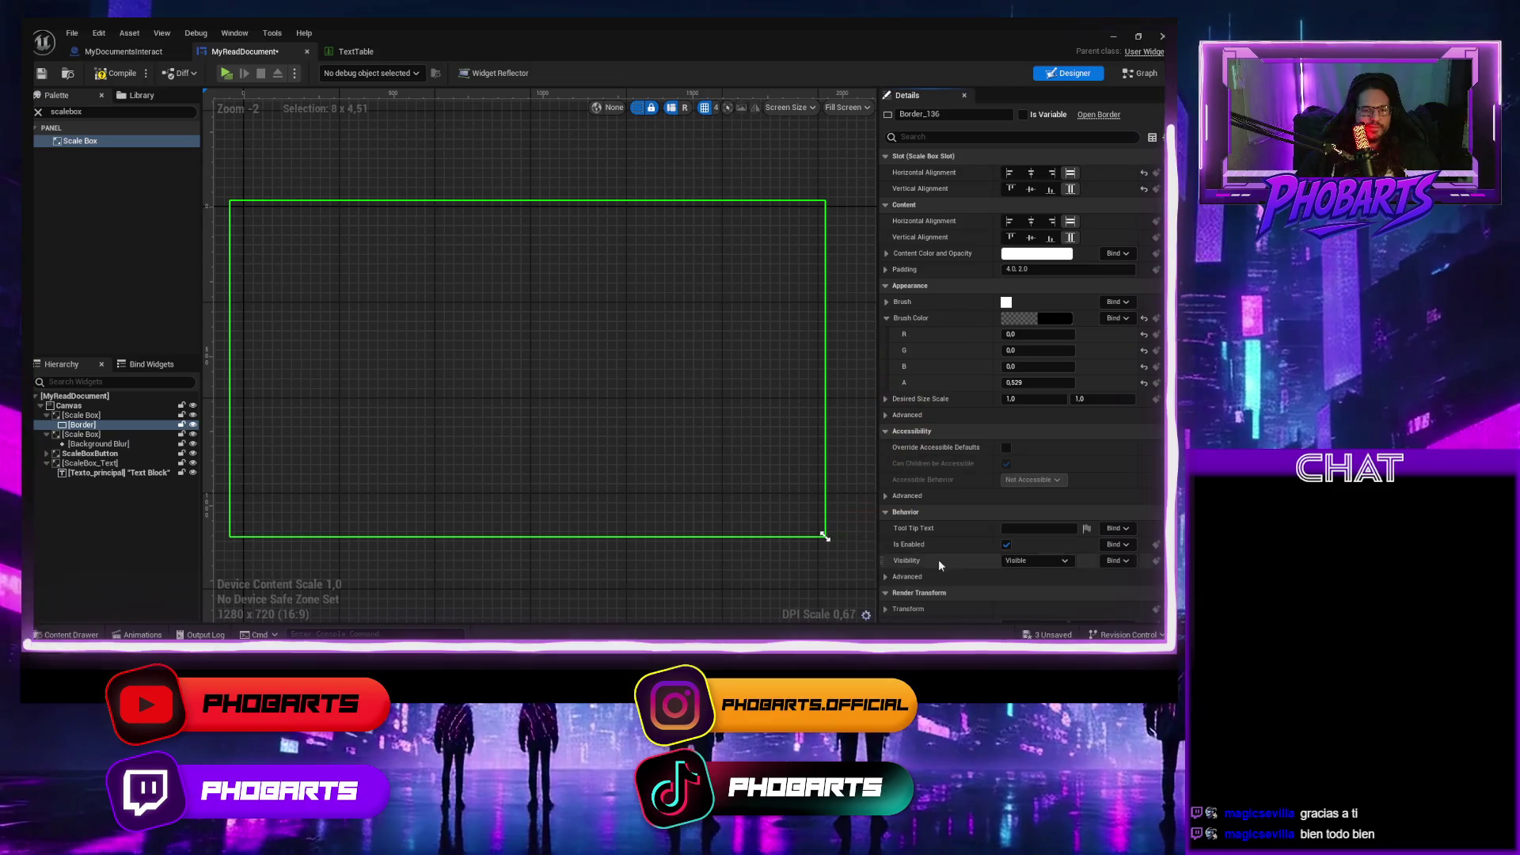
click(88, 416)
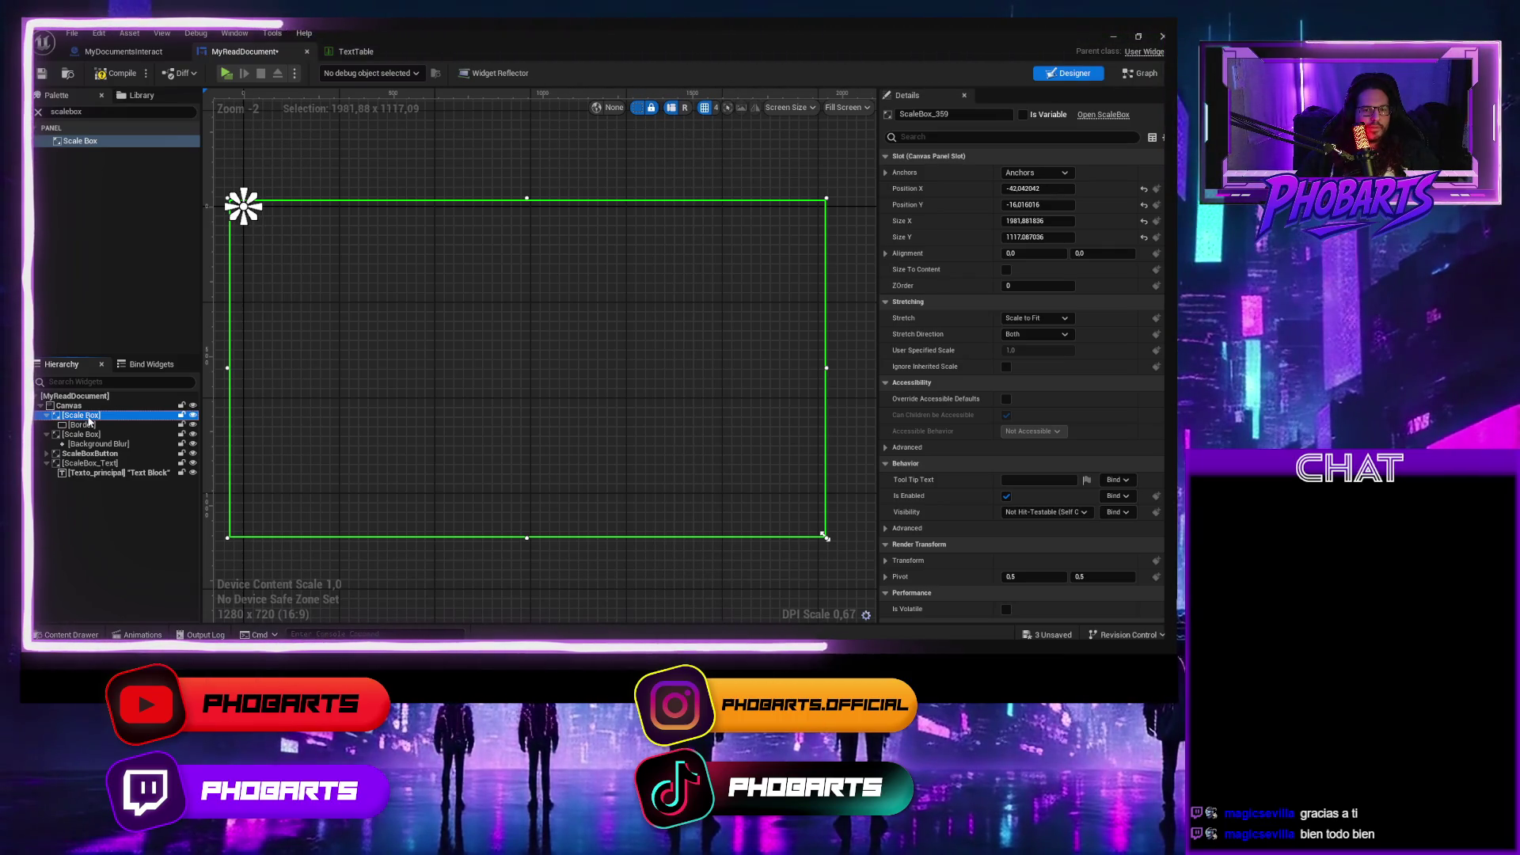
Compile and save, then set the Canvas render opacity to 0 to hide its contents.
click(108, 73)
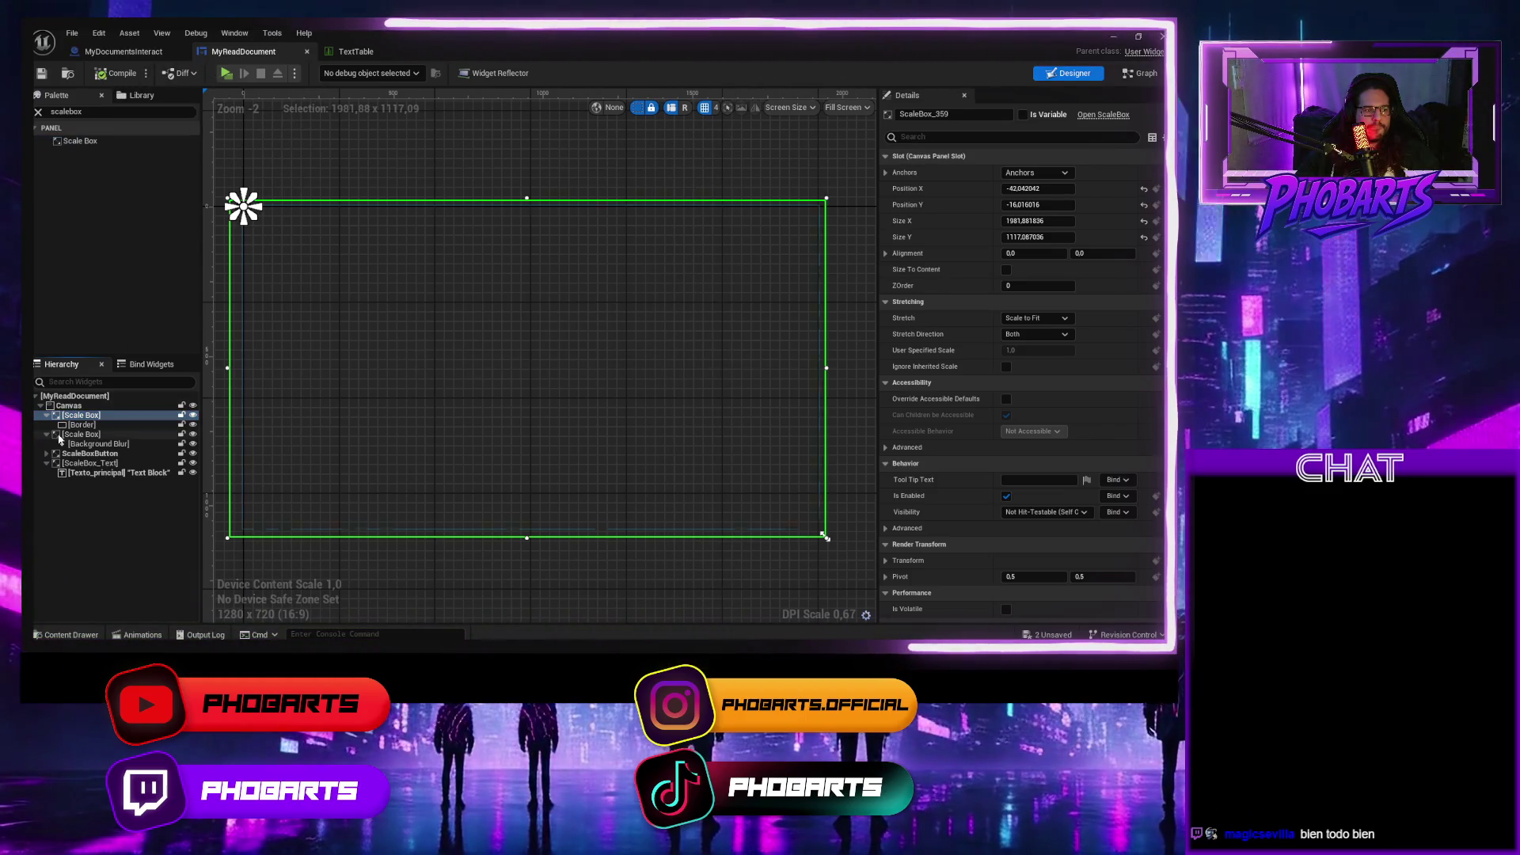
click(69, 444)
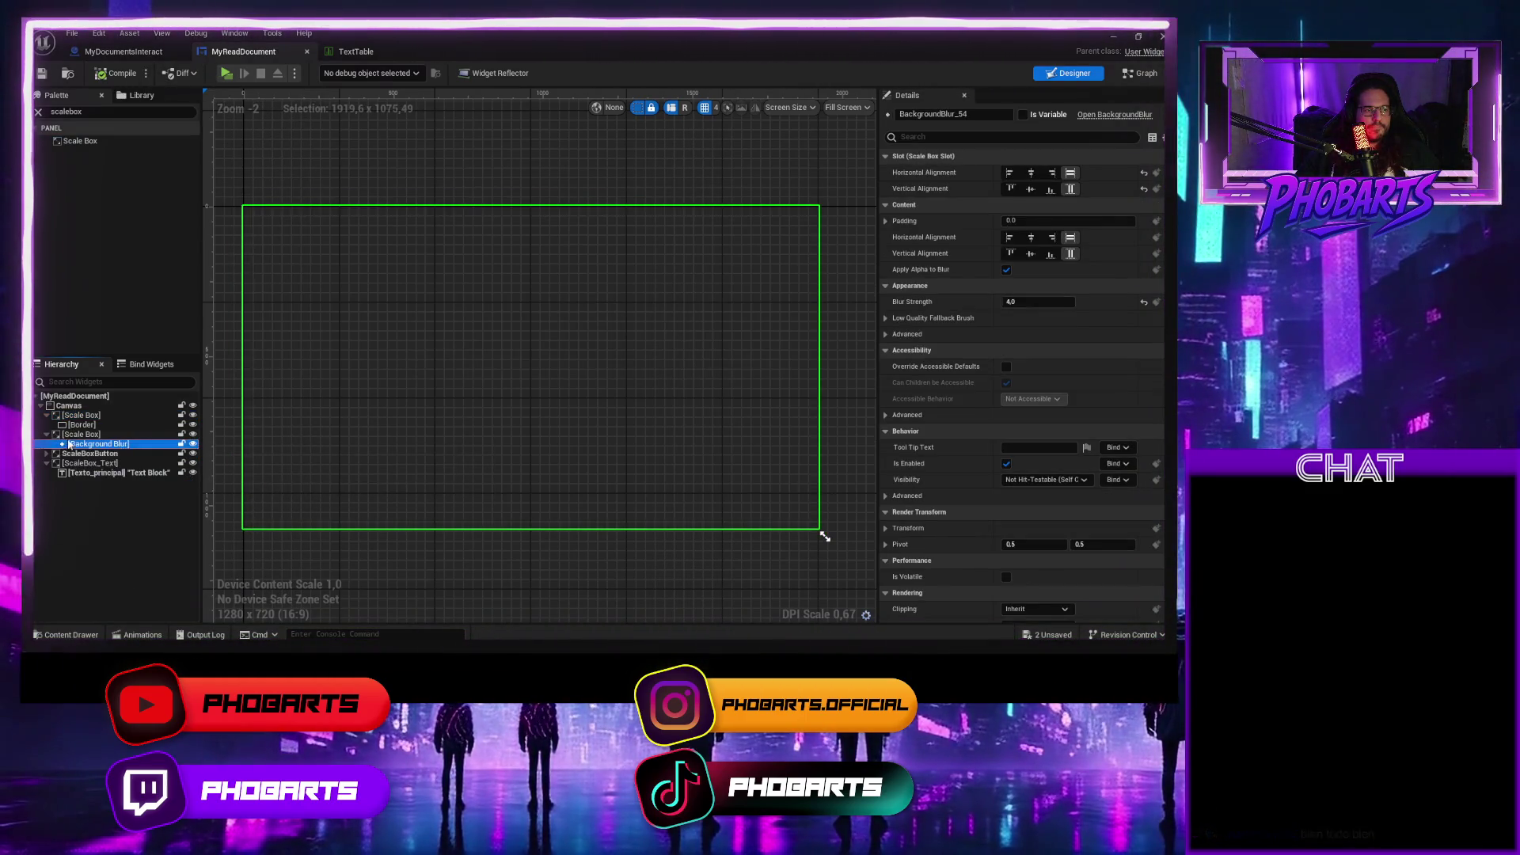
click(74, 433)
click(68, 405)
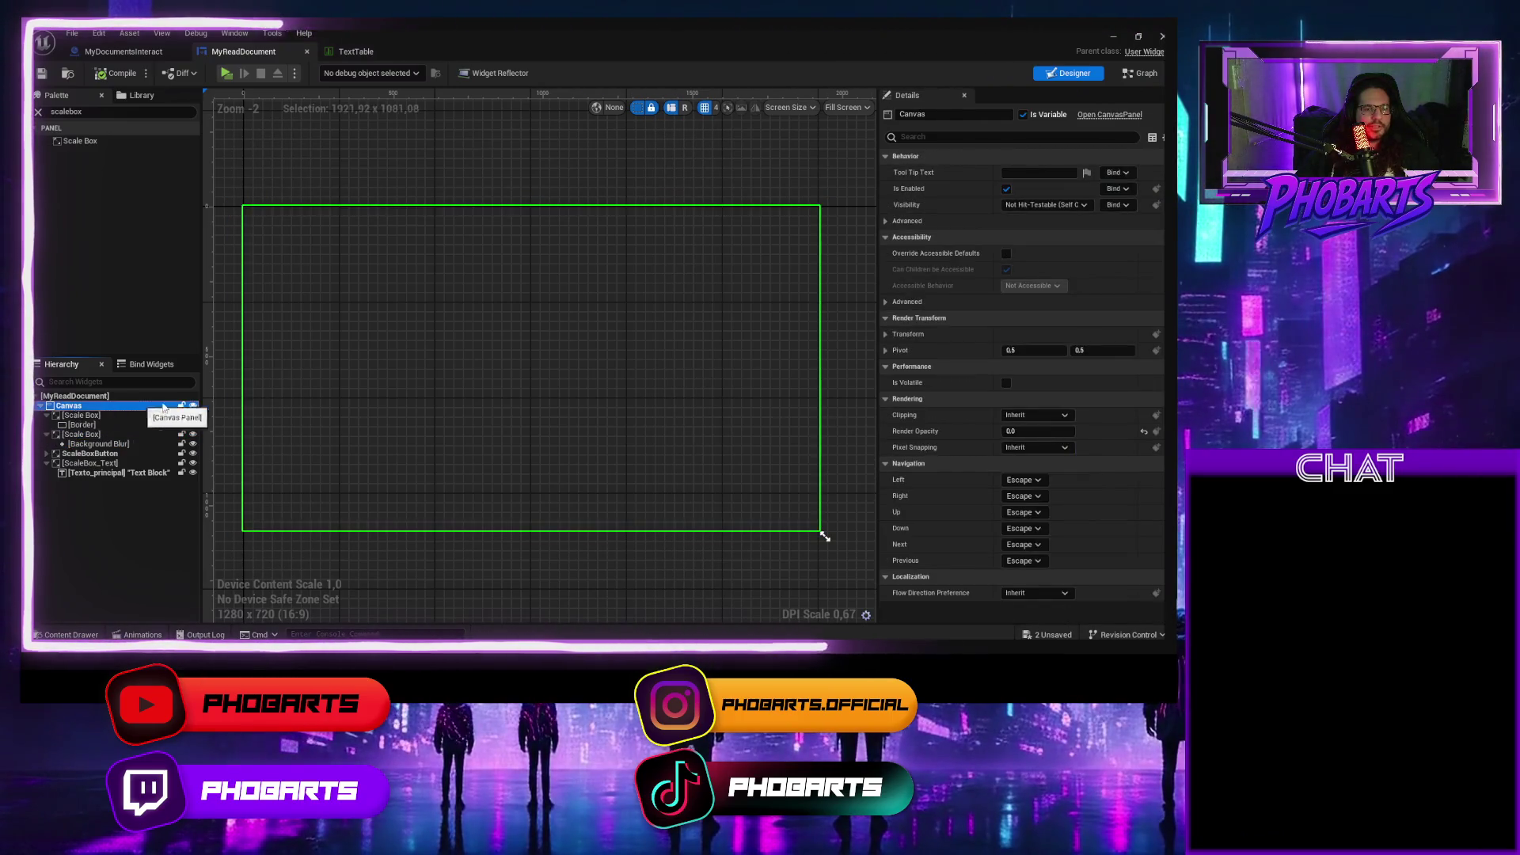
mouse_move(1037, 430)
mouse_down()
mouse_move(1085, 430)
mouse_move(1021, 430)
mouse_up()
click(1027, 432)
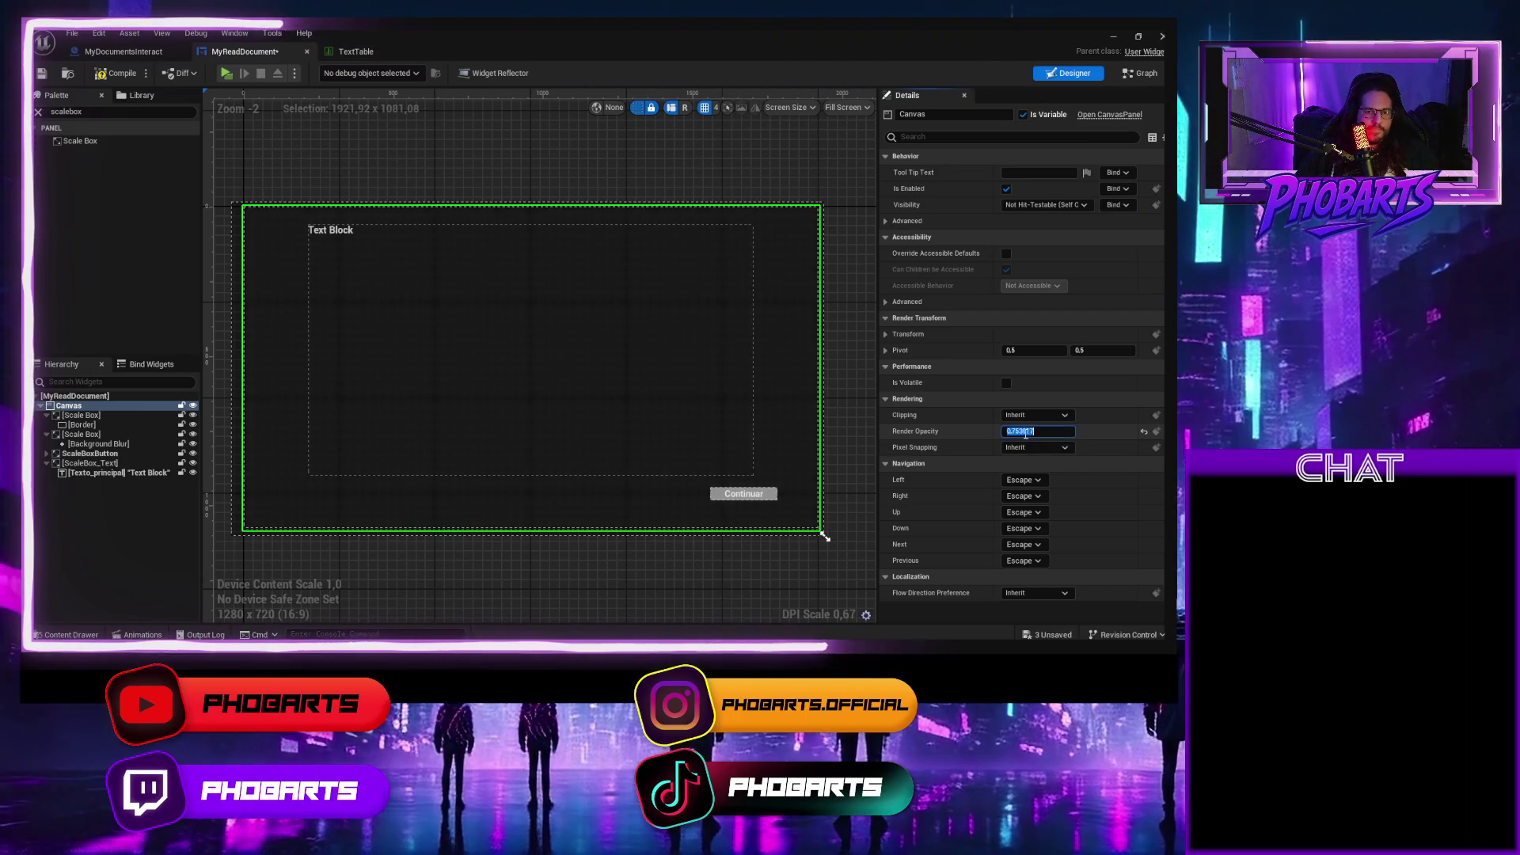
text(0)
key(Return)
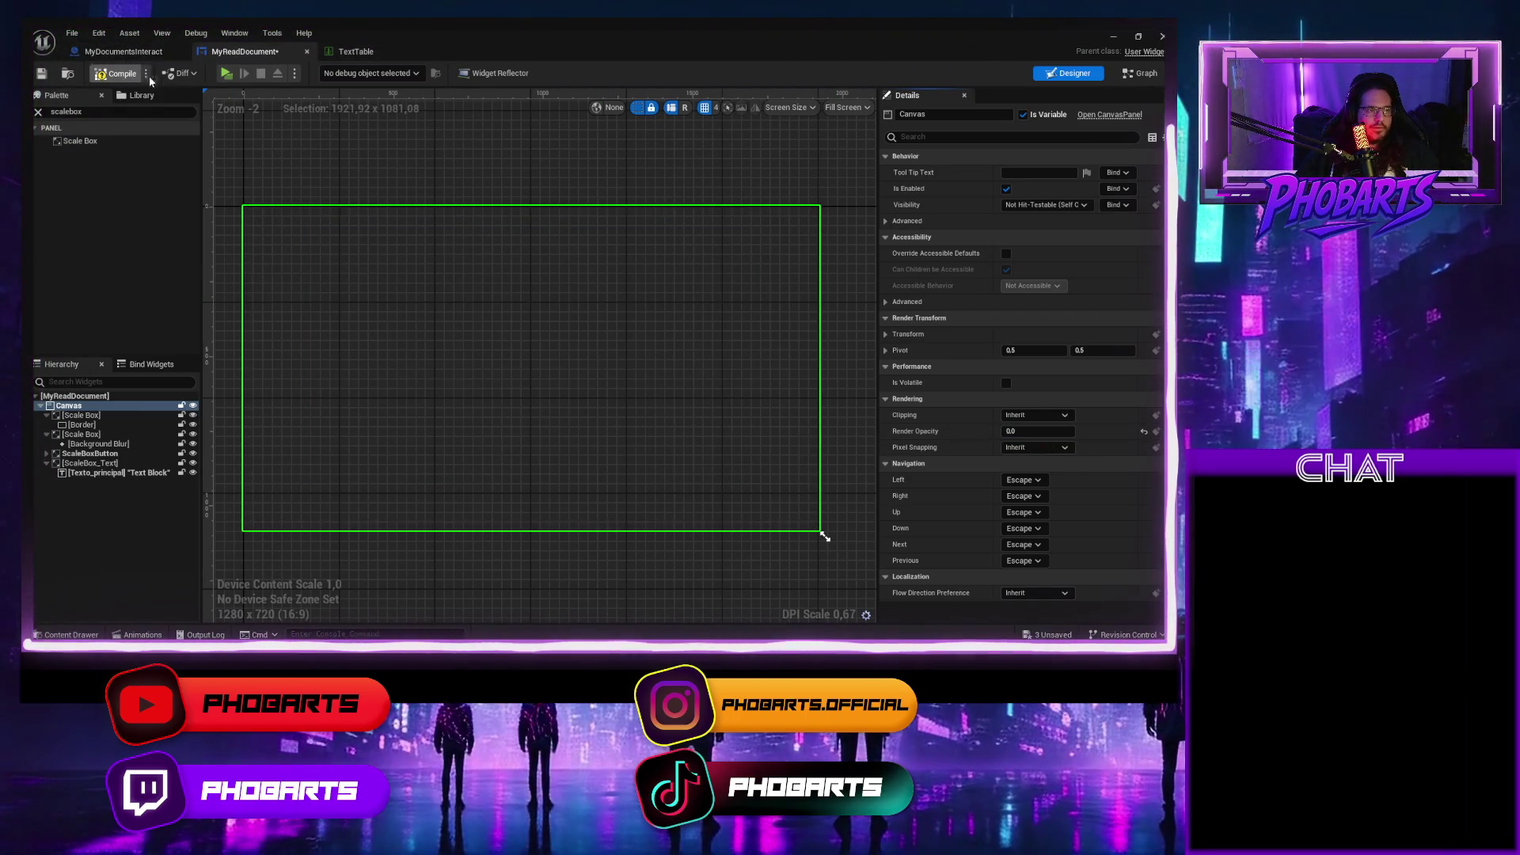
Play-test reading the document over the darkened backdrop, then open the TextTable data table.
click(226, 73)
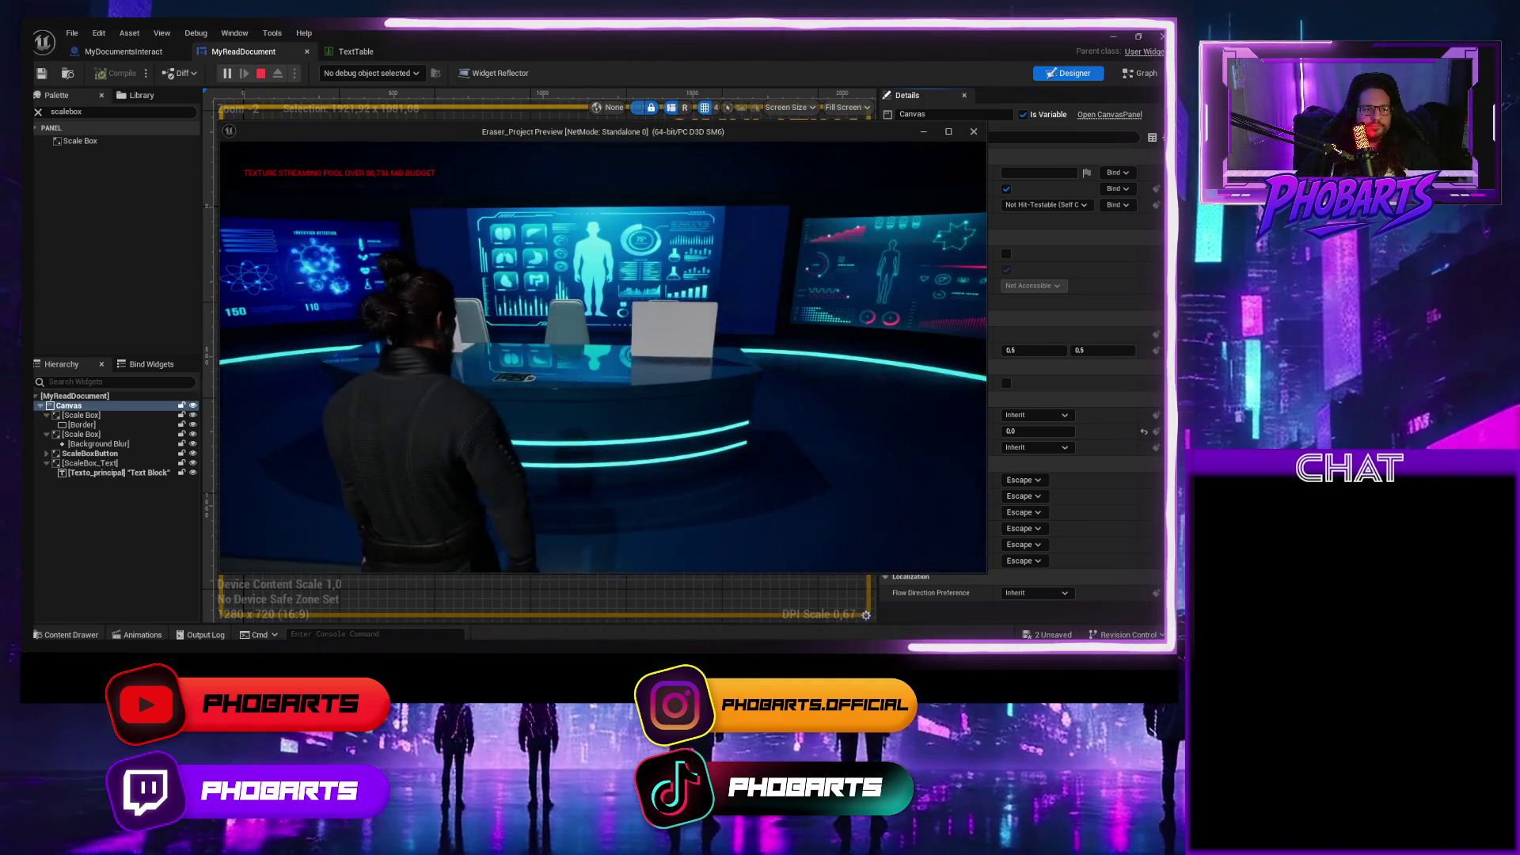
key(e)
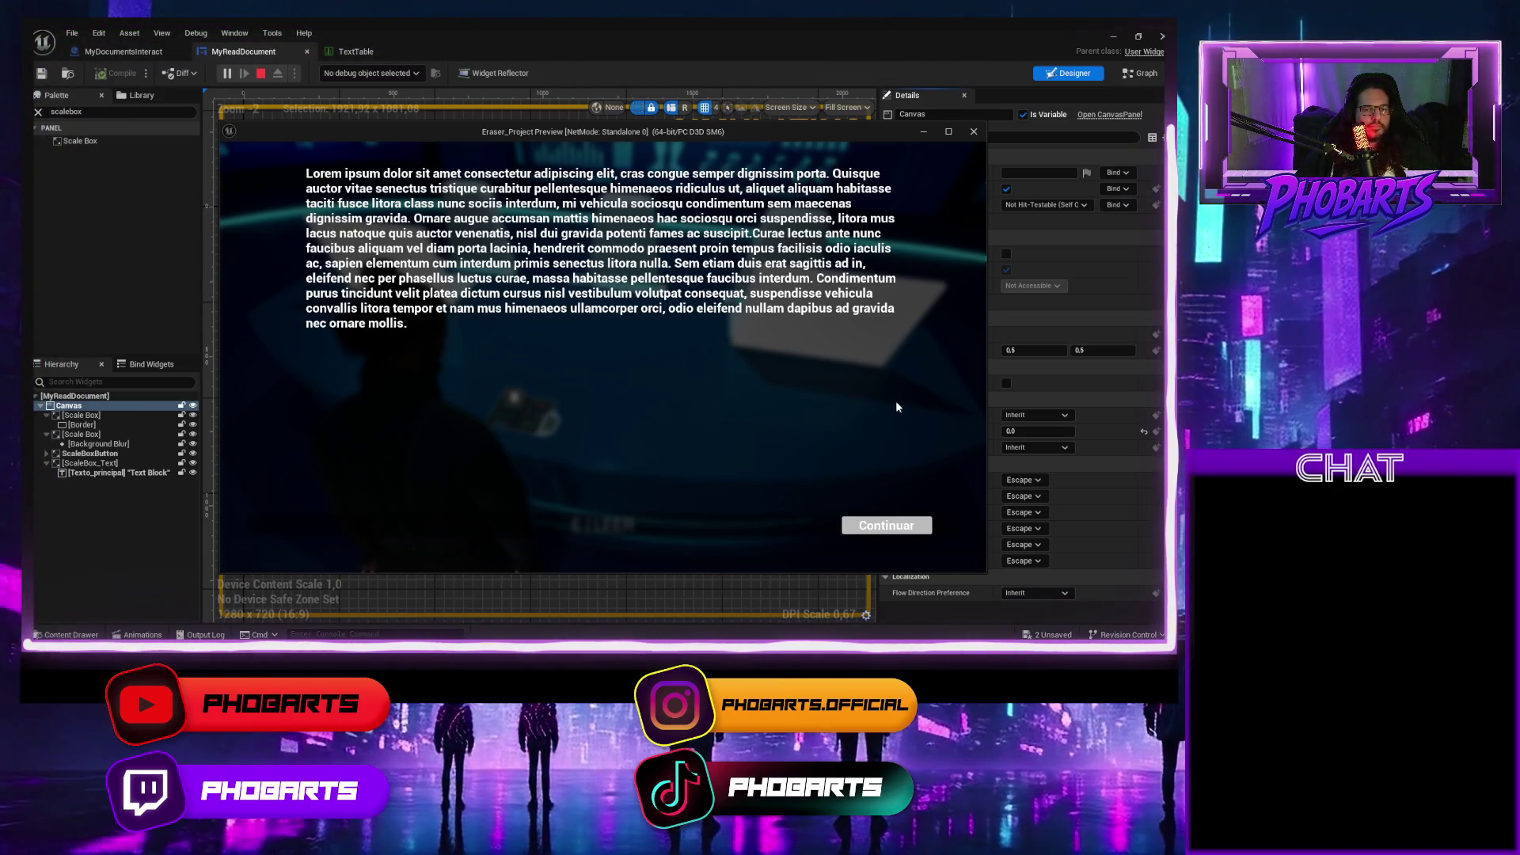
click(887, 524)
key(Escape)
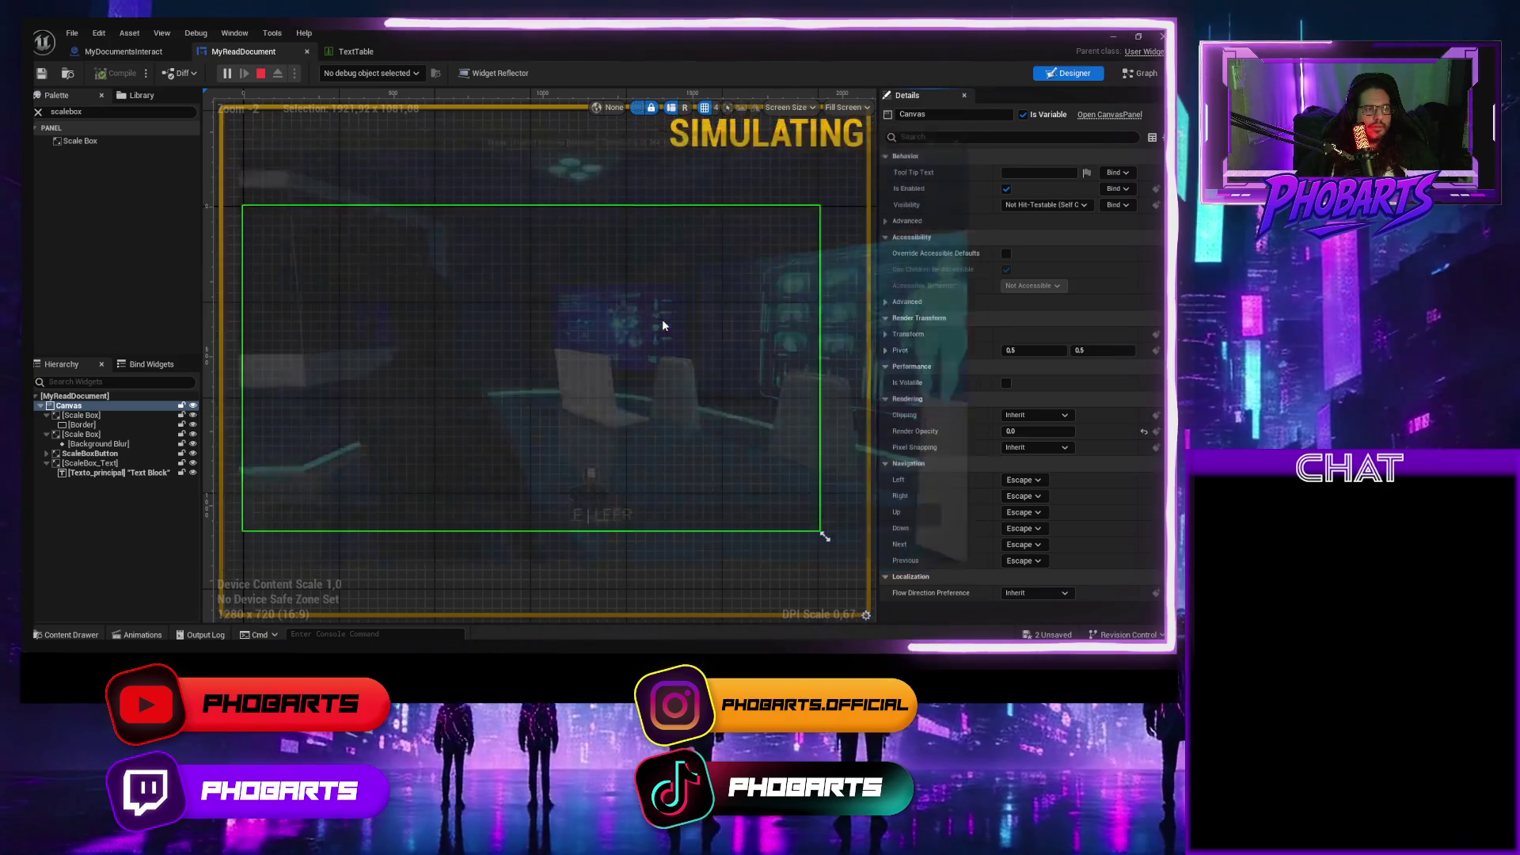
click(368, 51)
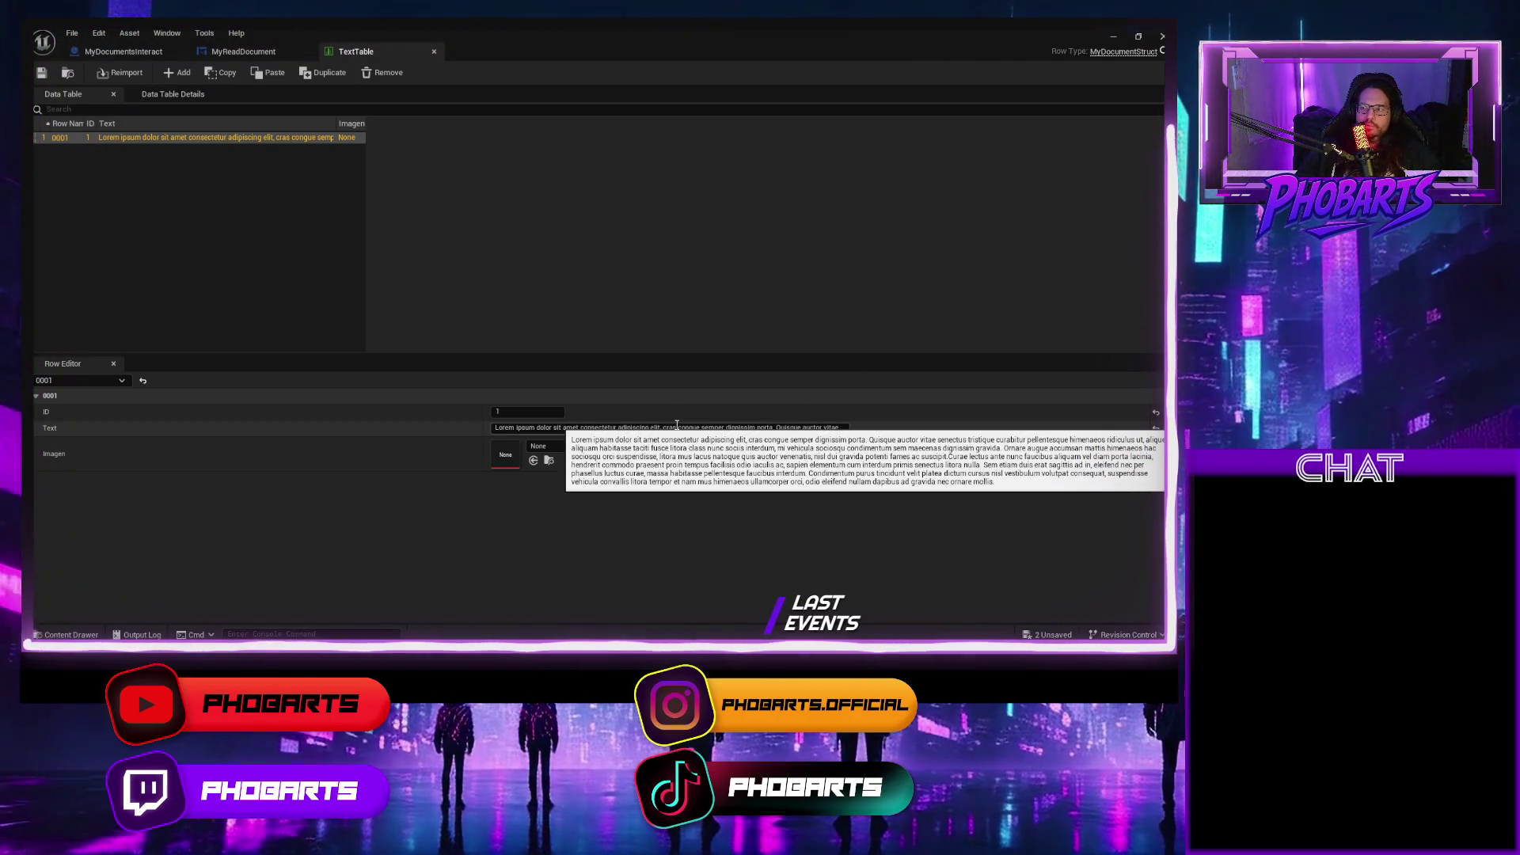
click(550, 428)
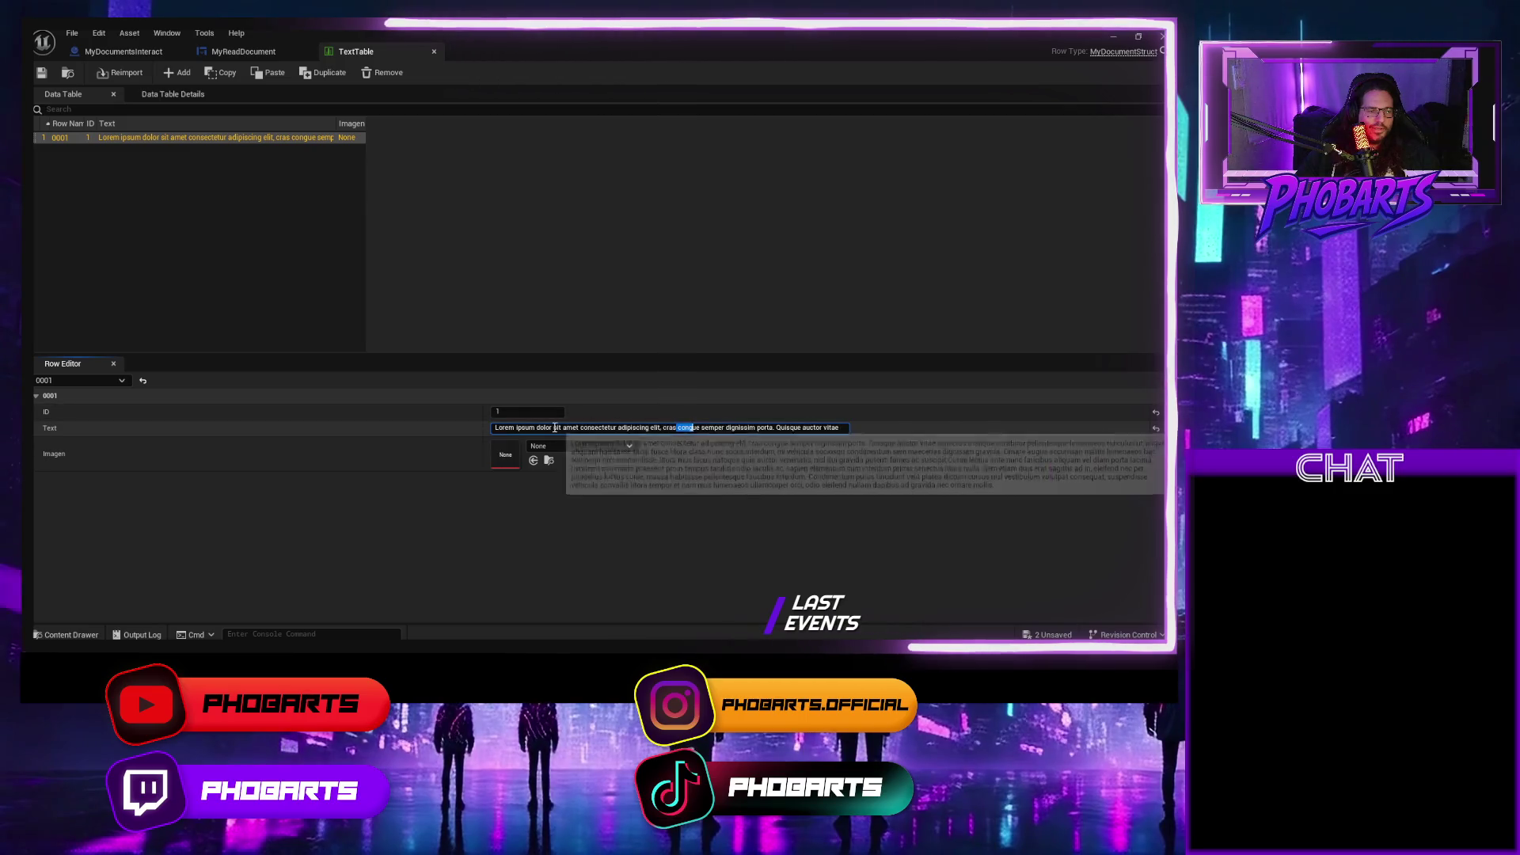
mouse_move(550, 428)
mouse_down()
mouse_move(851, 428)
mouse_move(815, 432)
mouse_up()
click(816, 433)
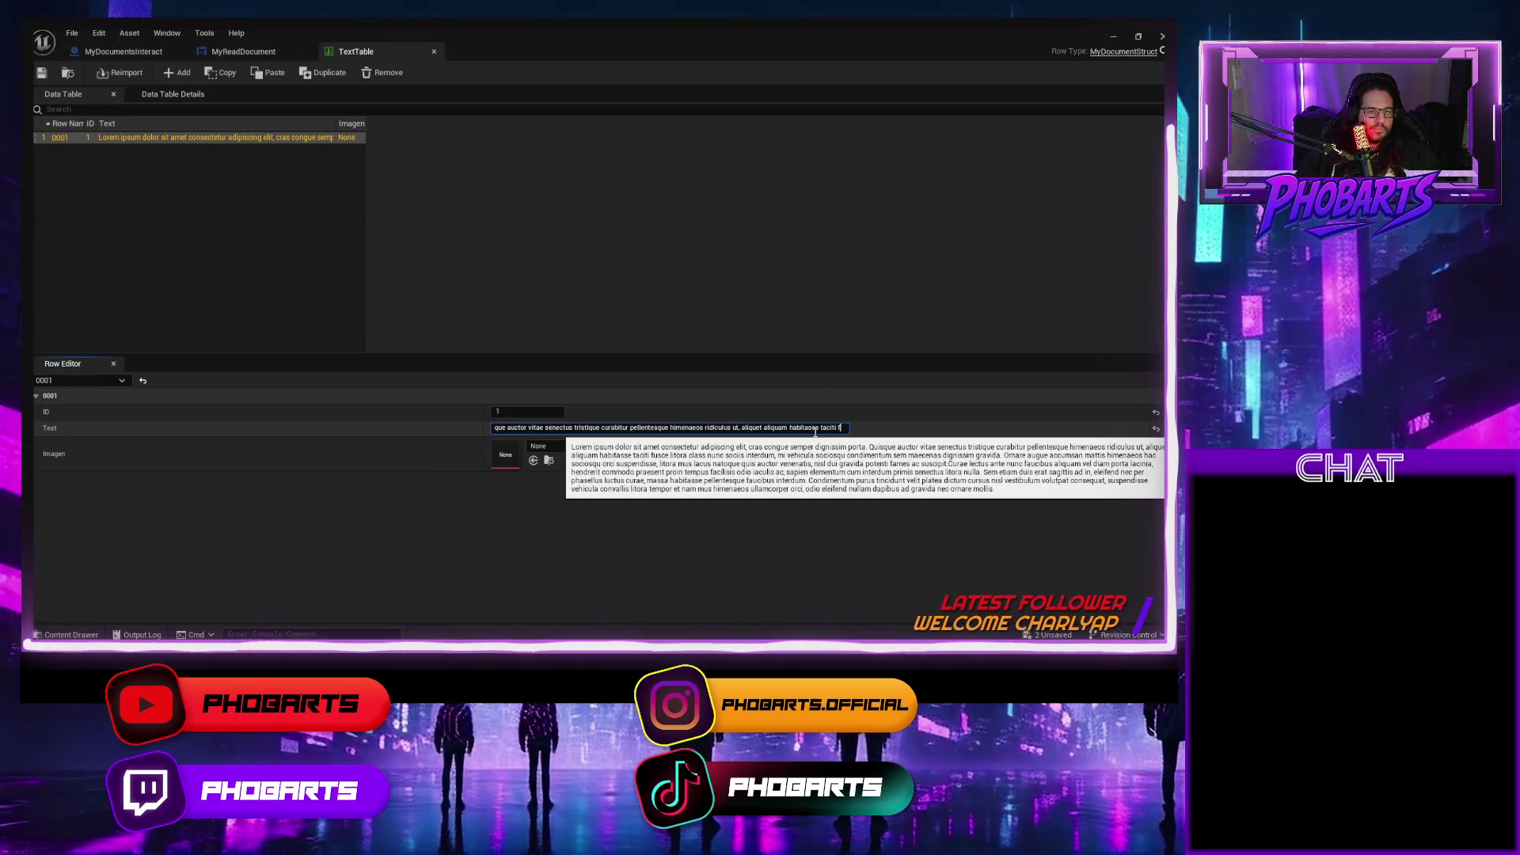
key(Right)
key(Right)
key(Right)
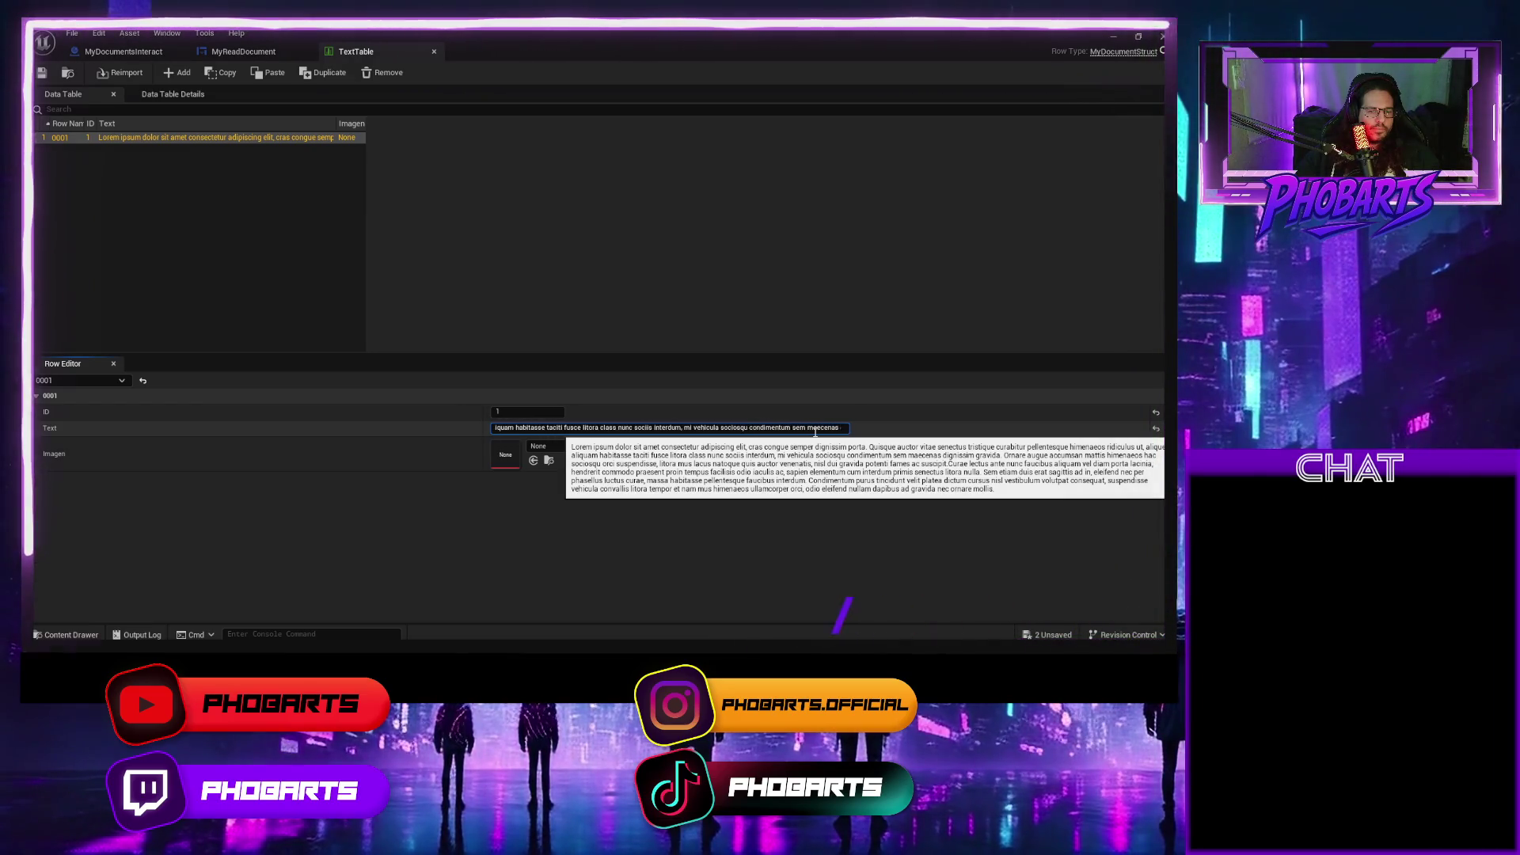
key(Right)
key(Right)
key(Right)
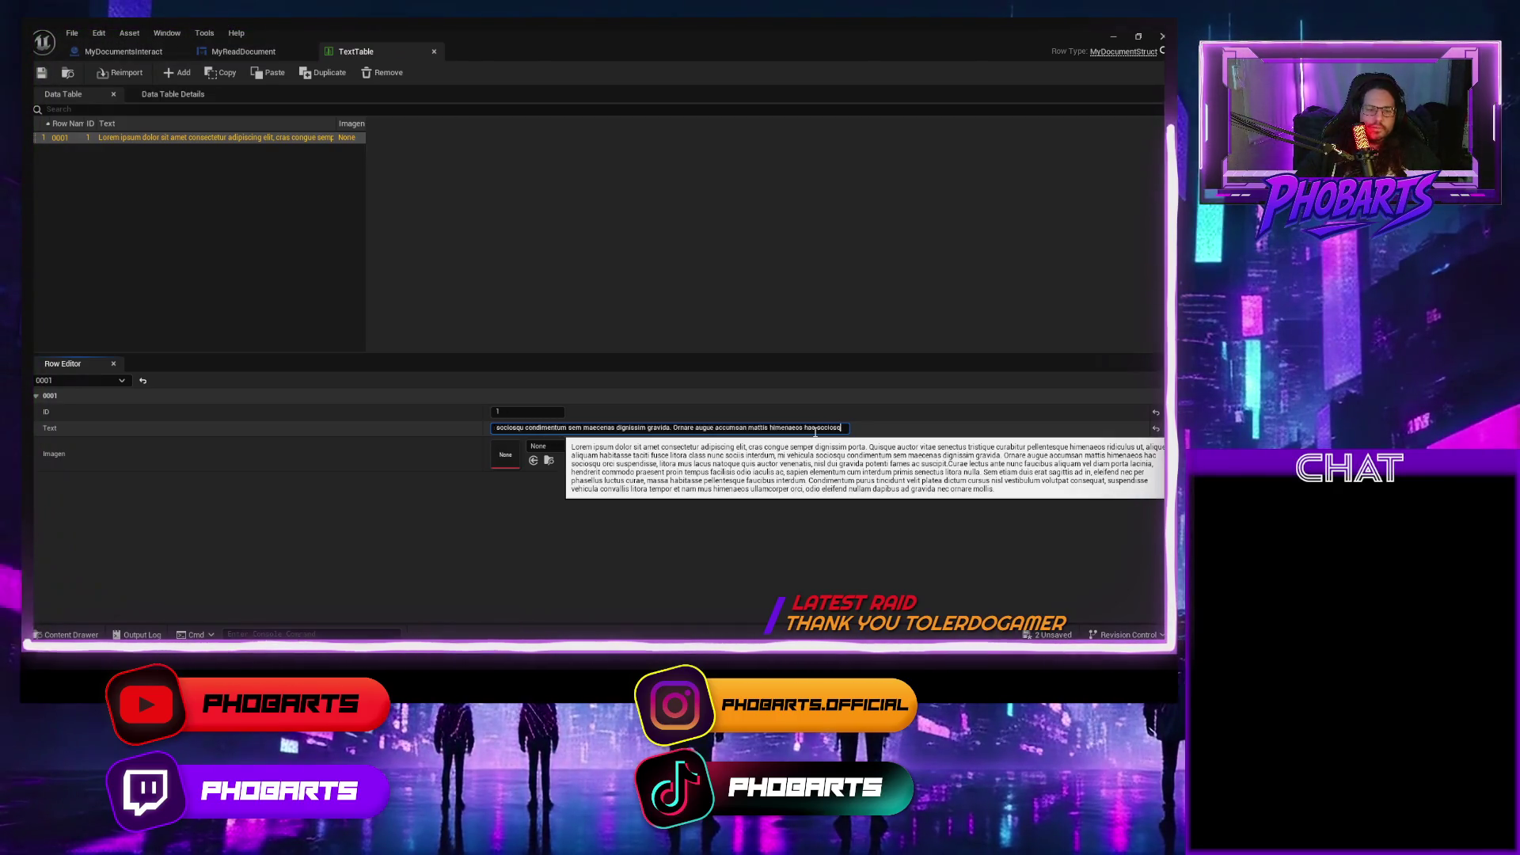
key(Right)
key(Right)
key(Right)
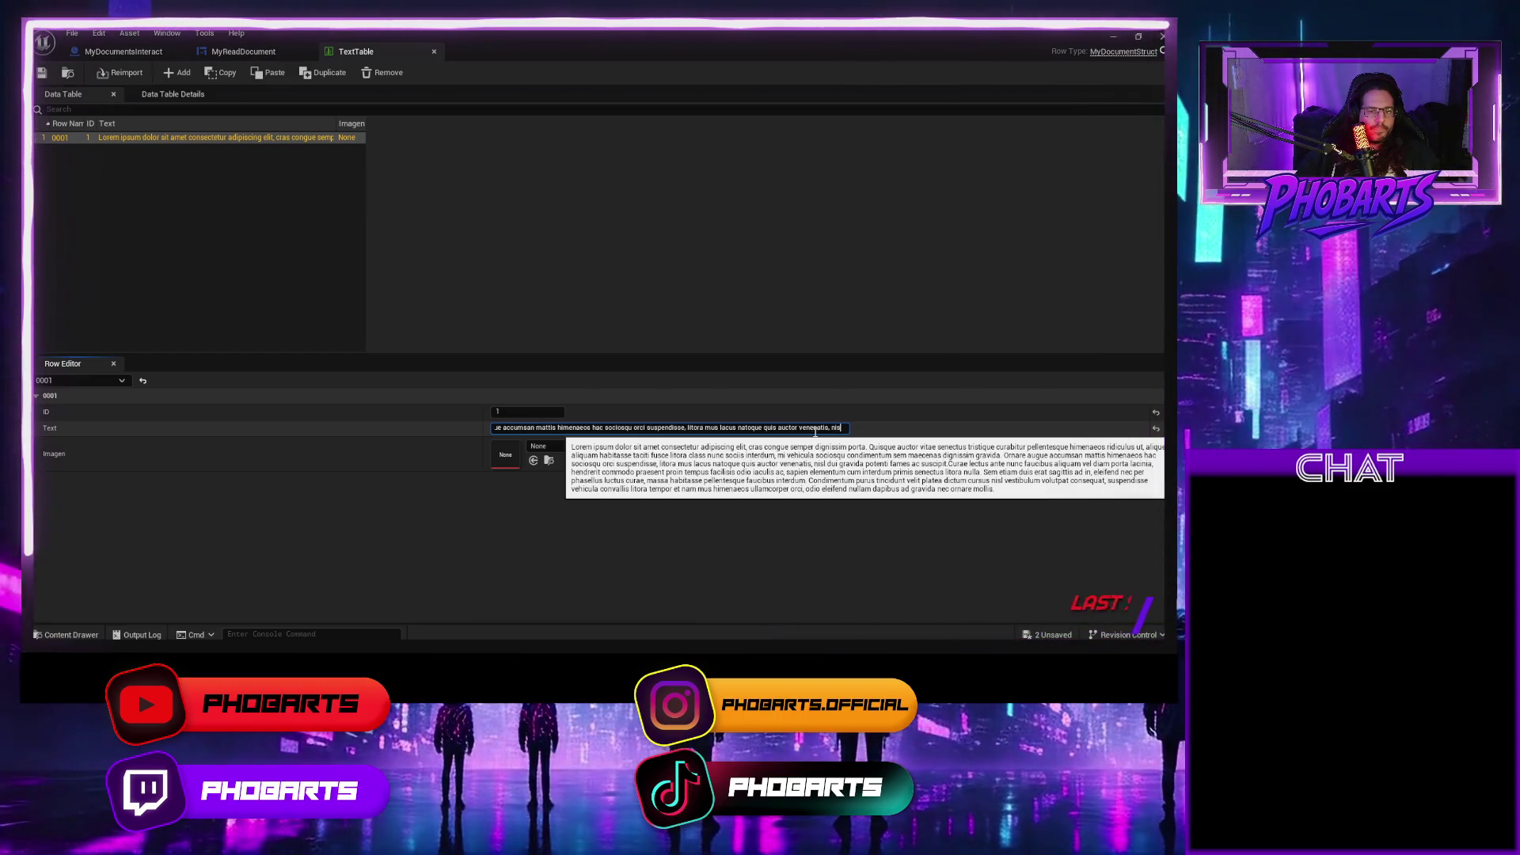
key(Right)
key(Right)
key(Right)
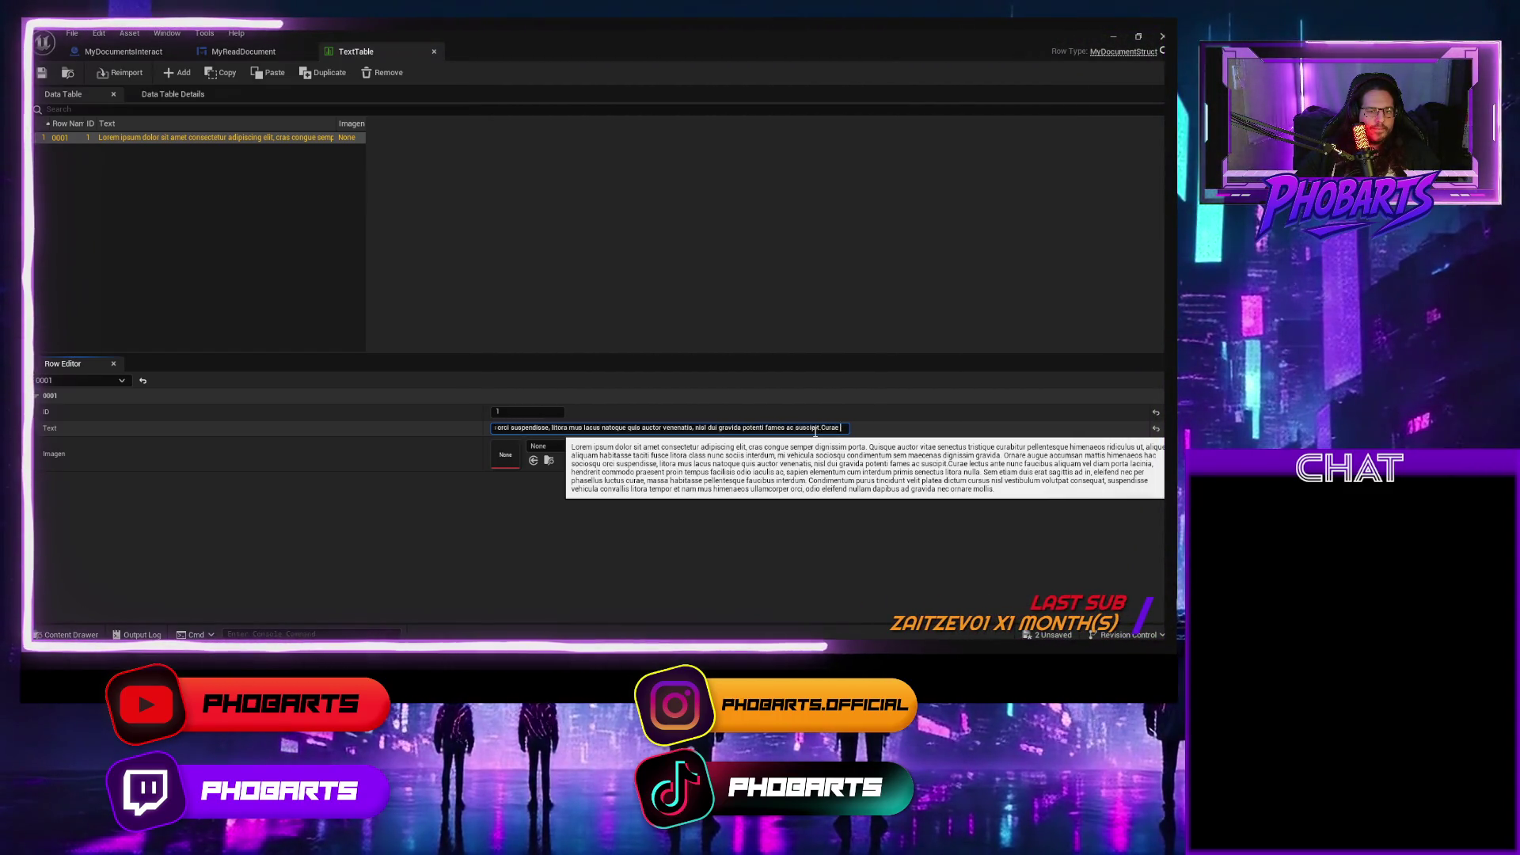
key(Right)
key(Right)
key(Right)
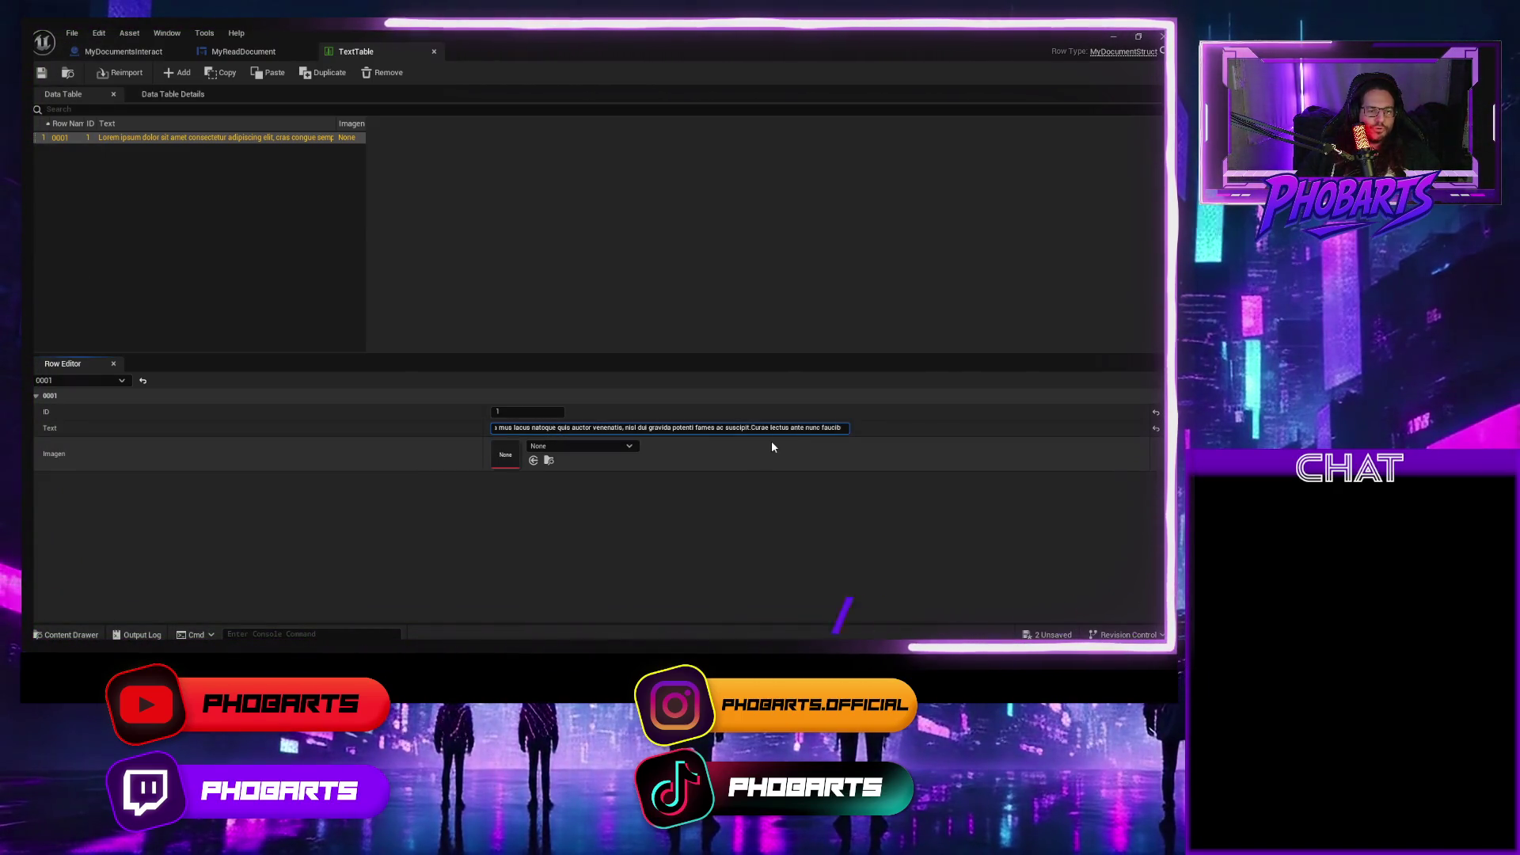
key(ctrl+a)
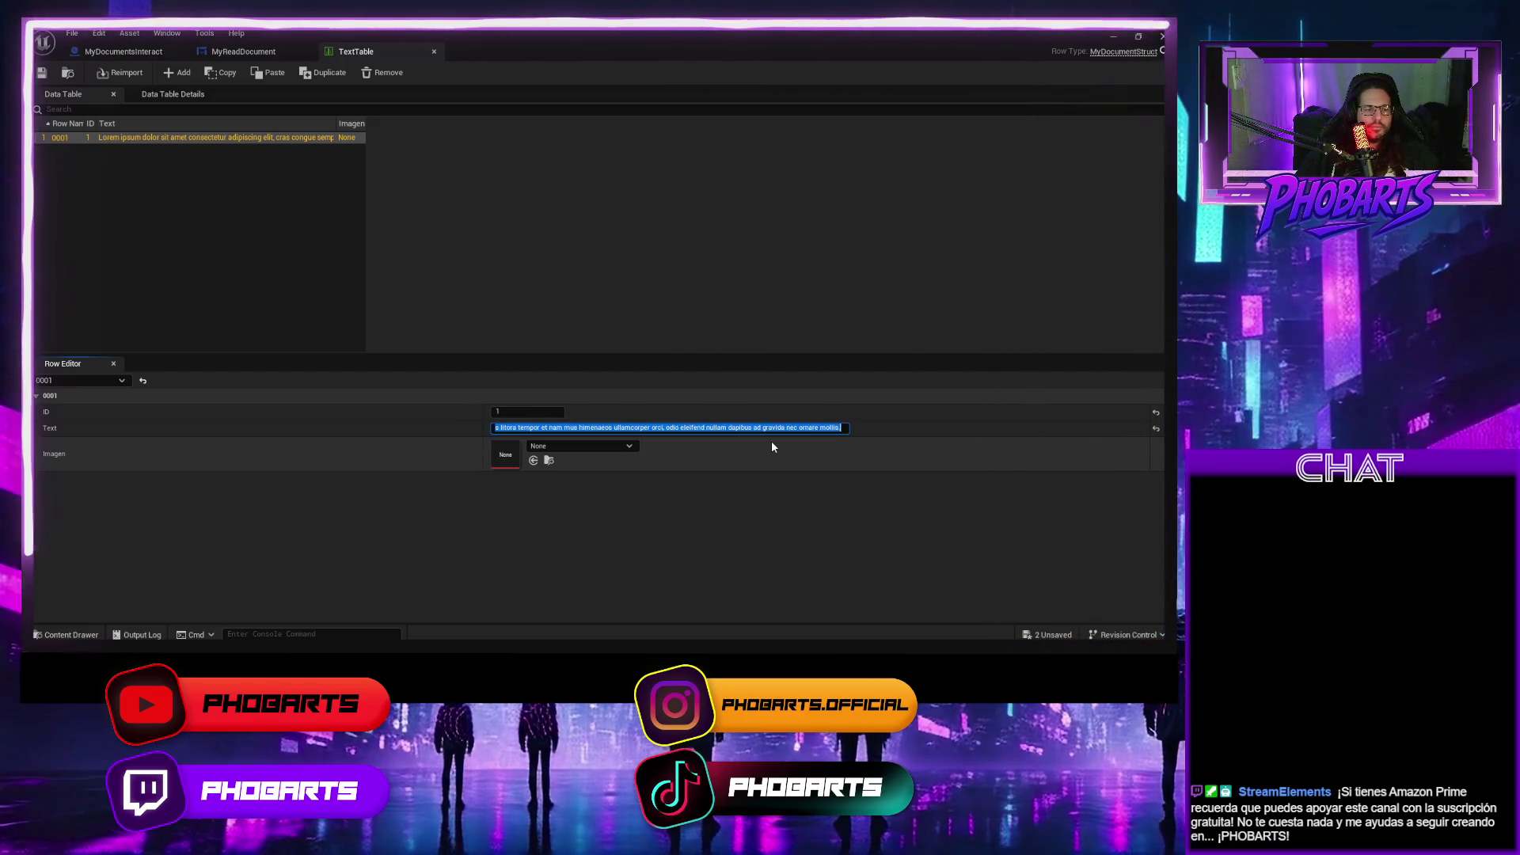
drag(801, 428, 462, 428)
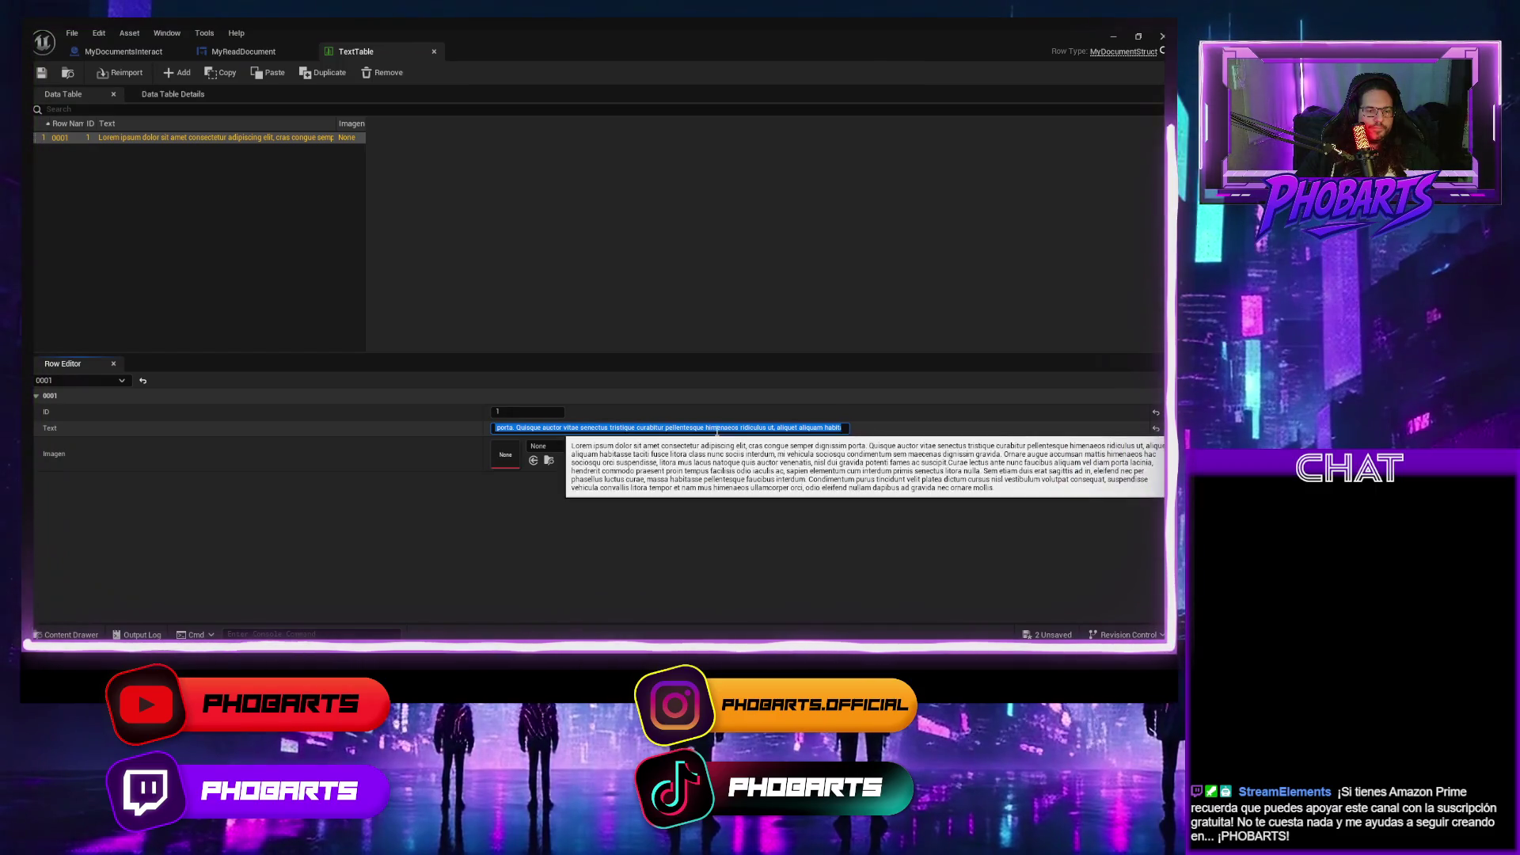
mouse_move(717, 428)
mouse_down()
mouse_move(839, 428)
mouse_move(786, 436)
mouse_up()
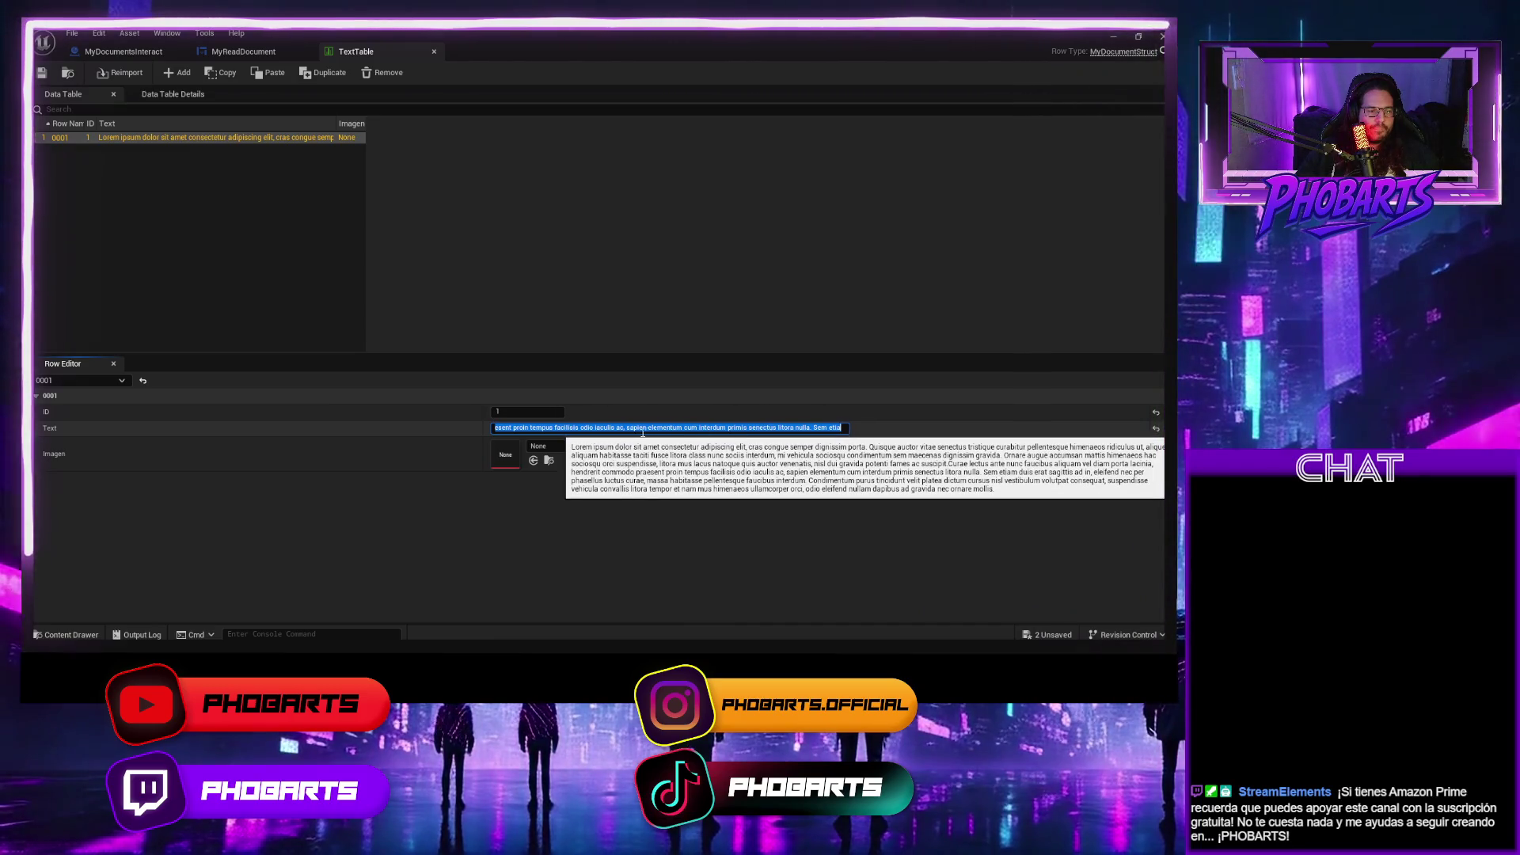
click(595, 428)
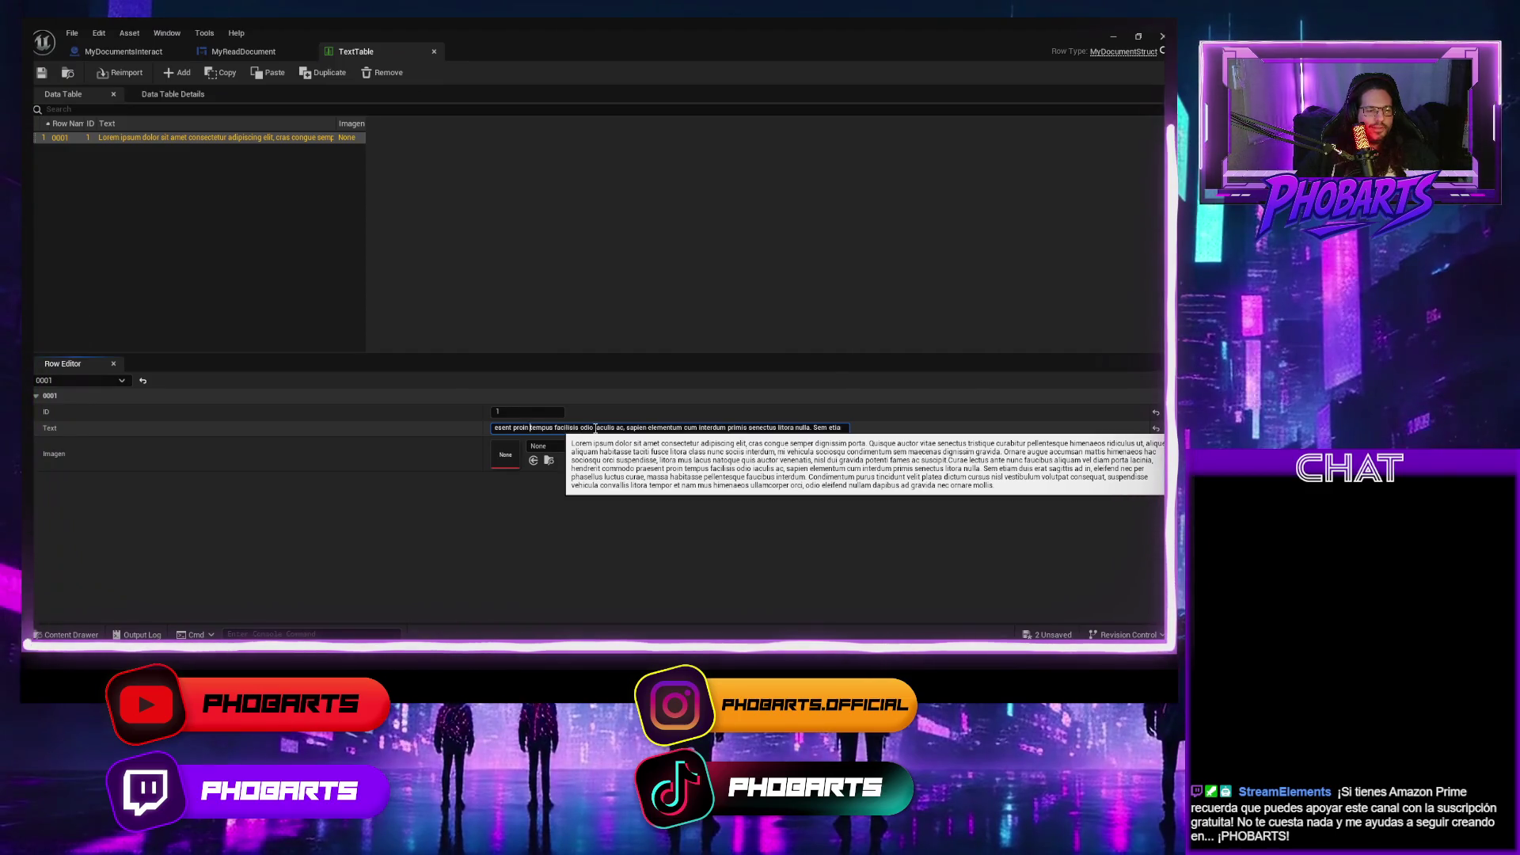
key(Left)
key(Left)
key(Left)
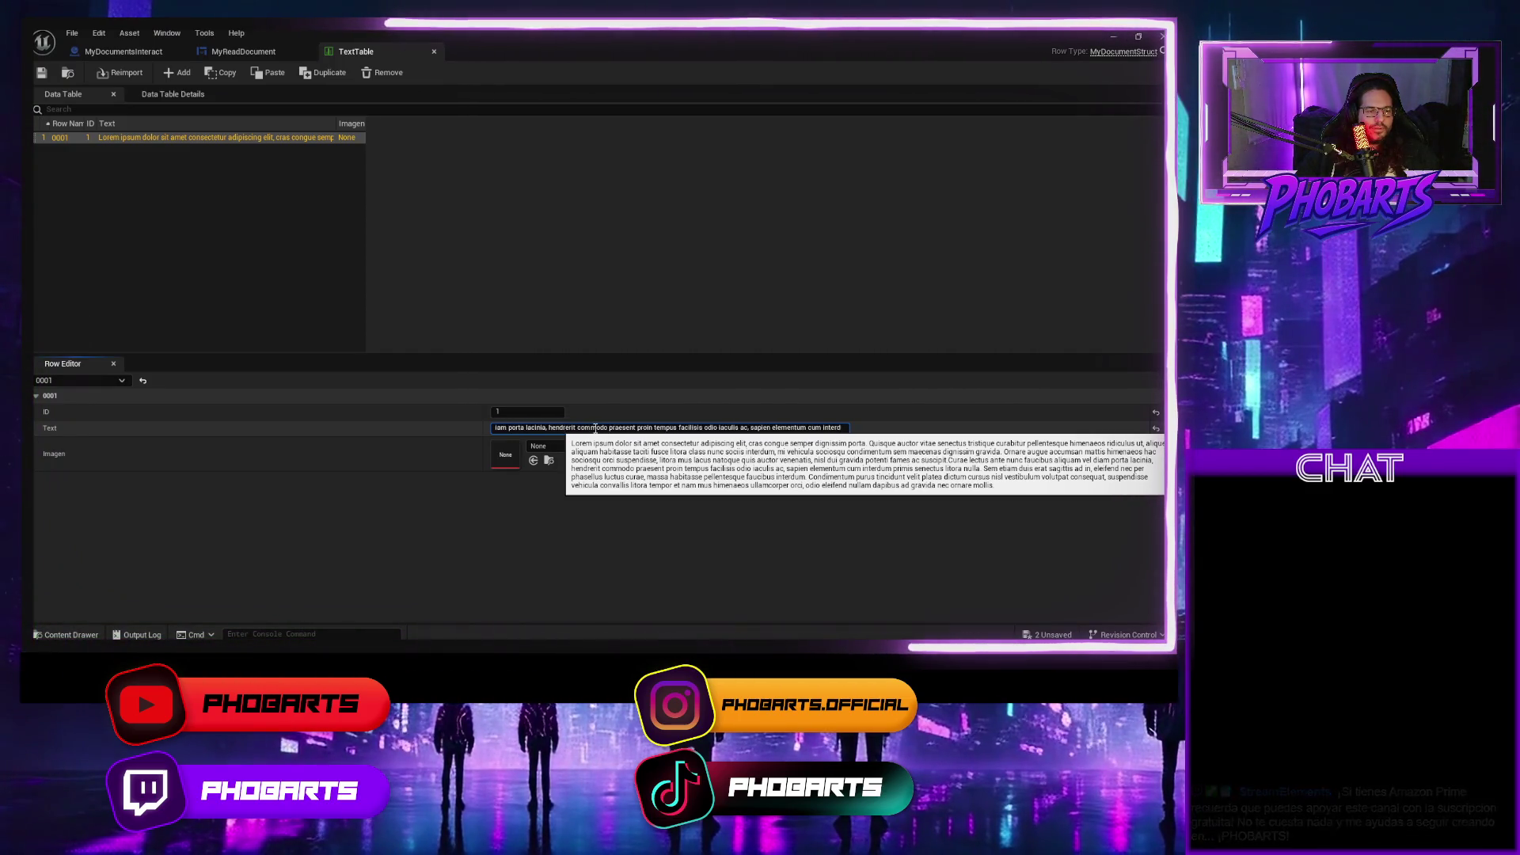
key(Left)
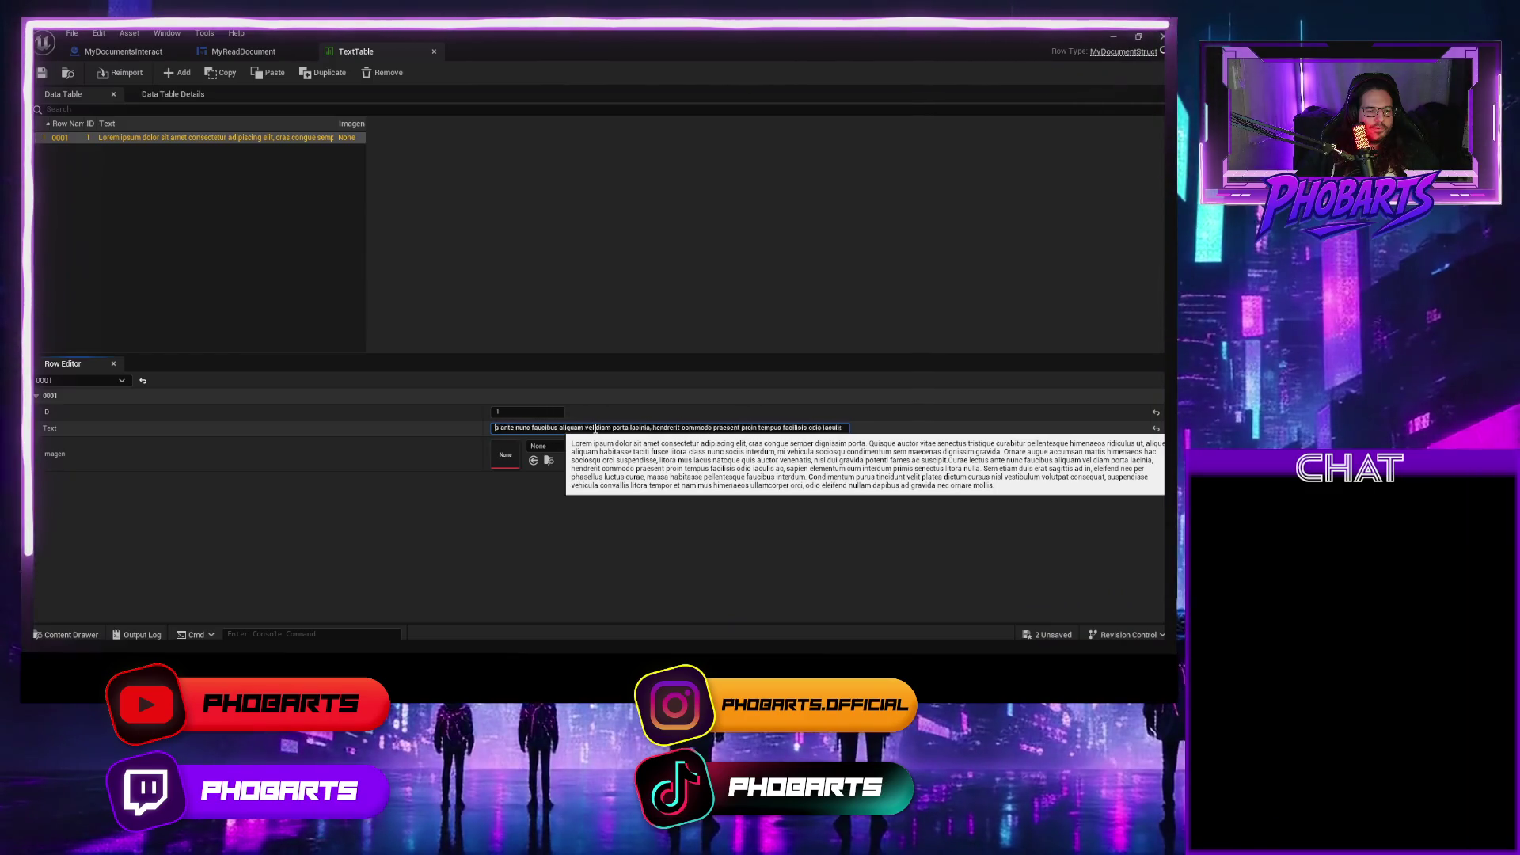
key(Left)
key(Left)
key(Left)
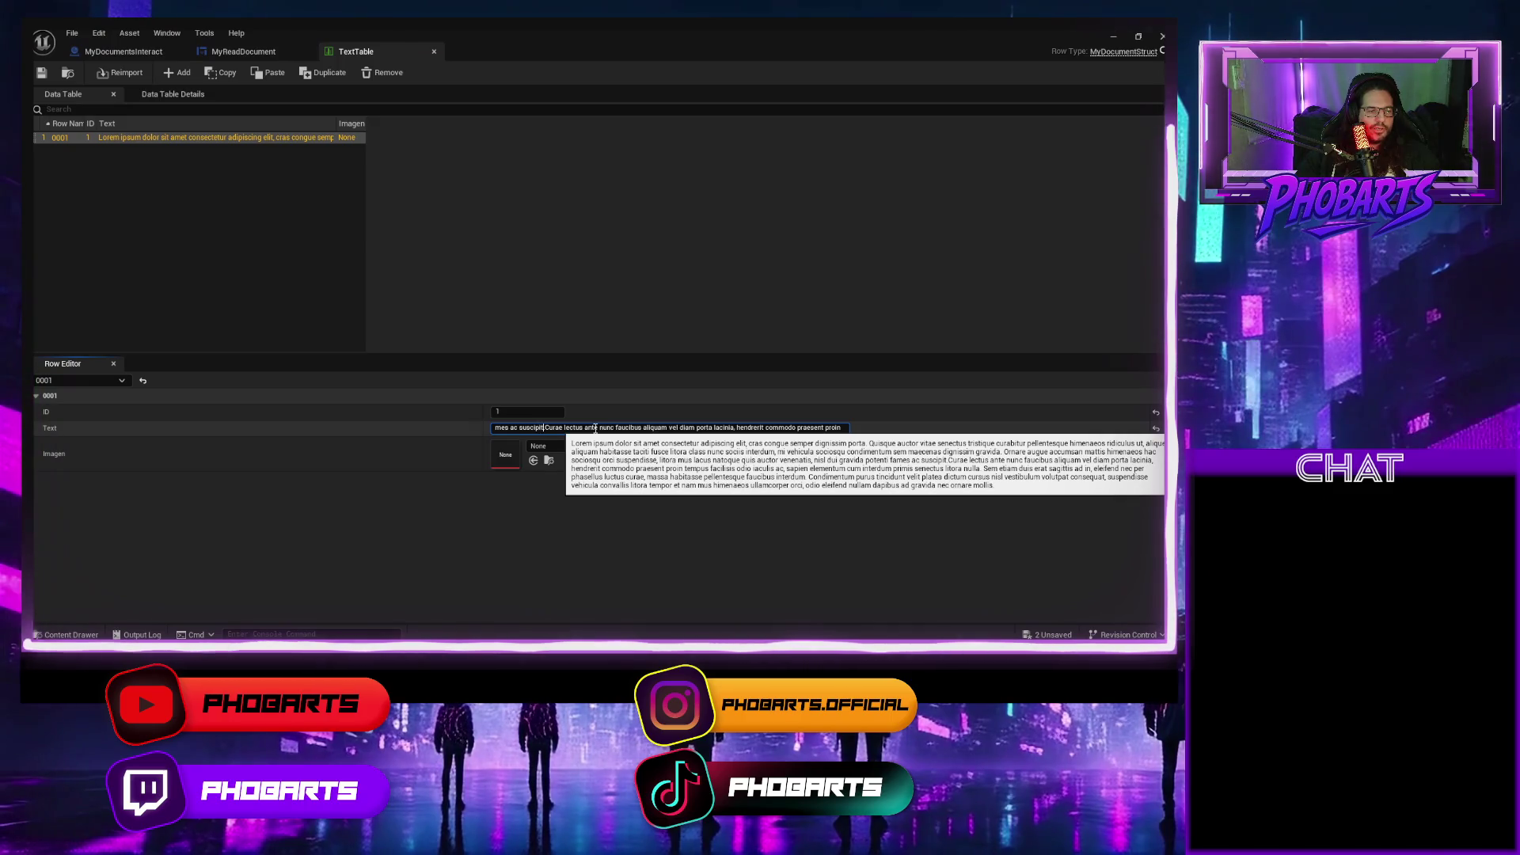
key(ctrl+a)
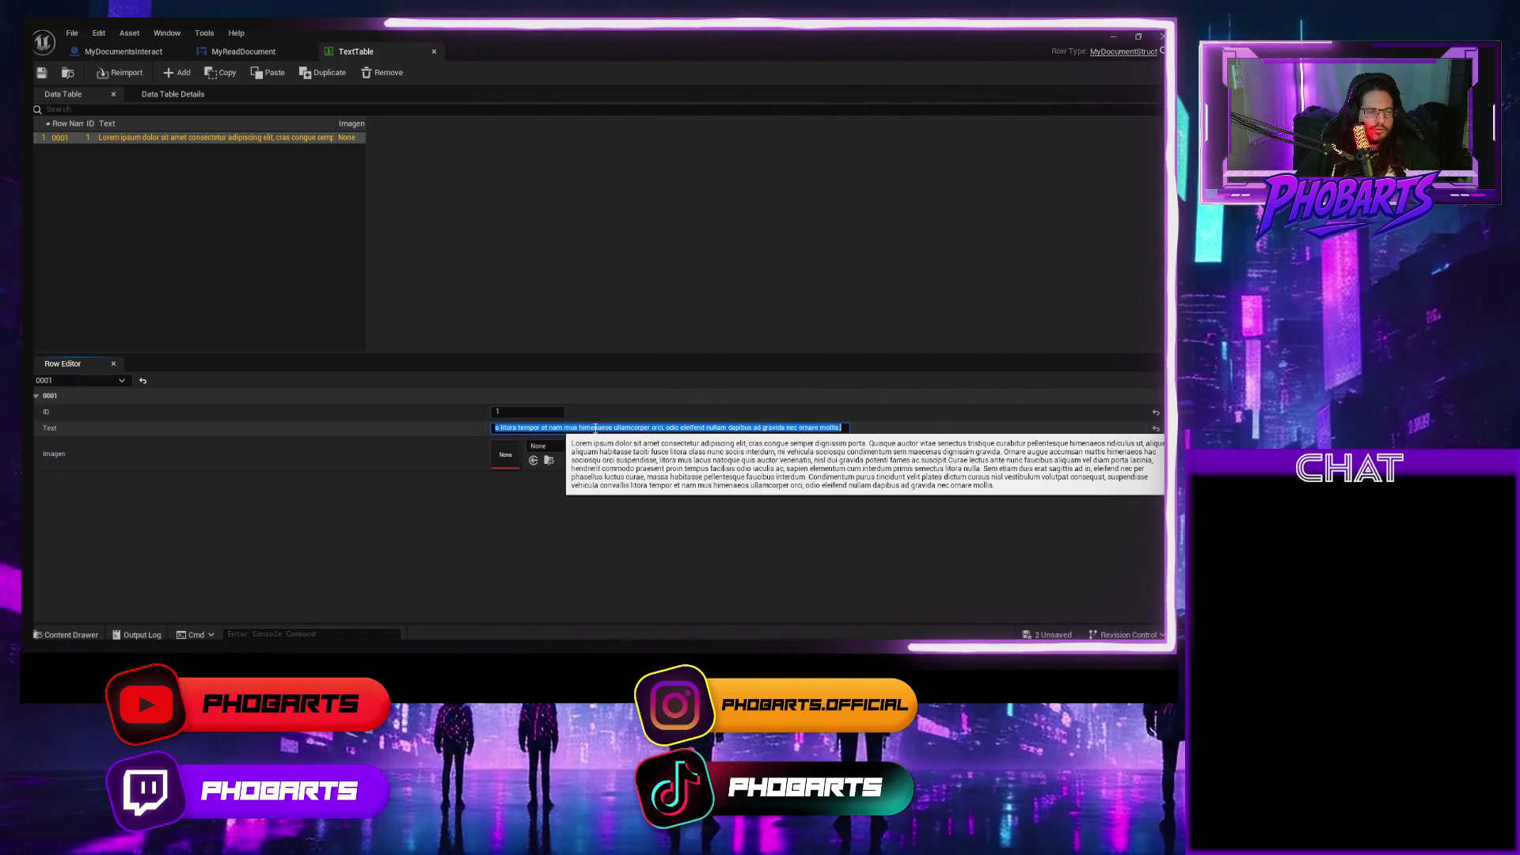
key(Right)
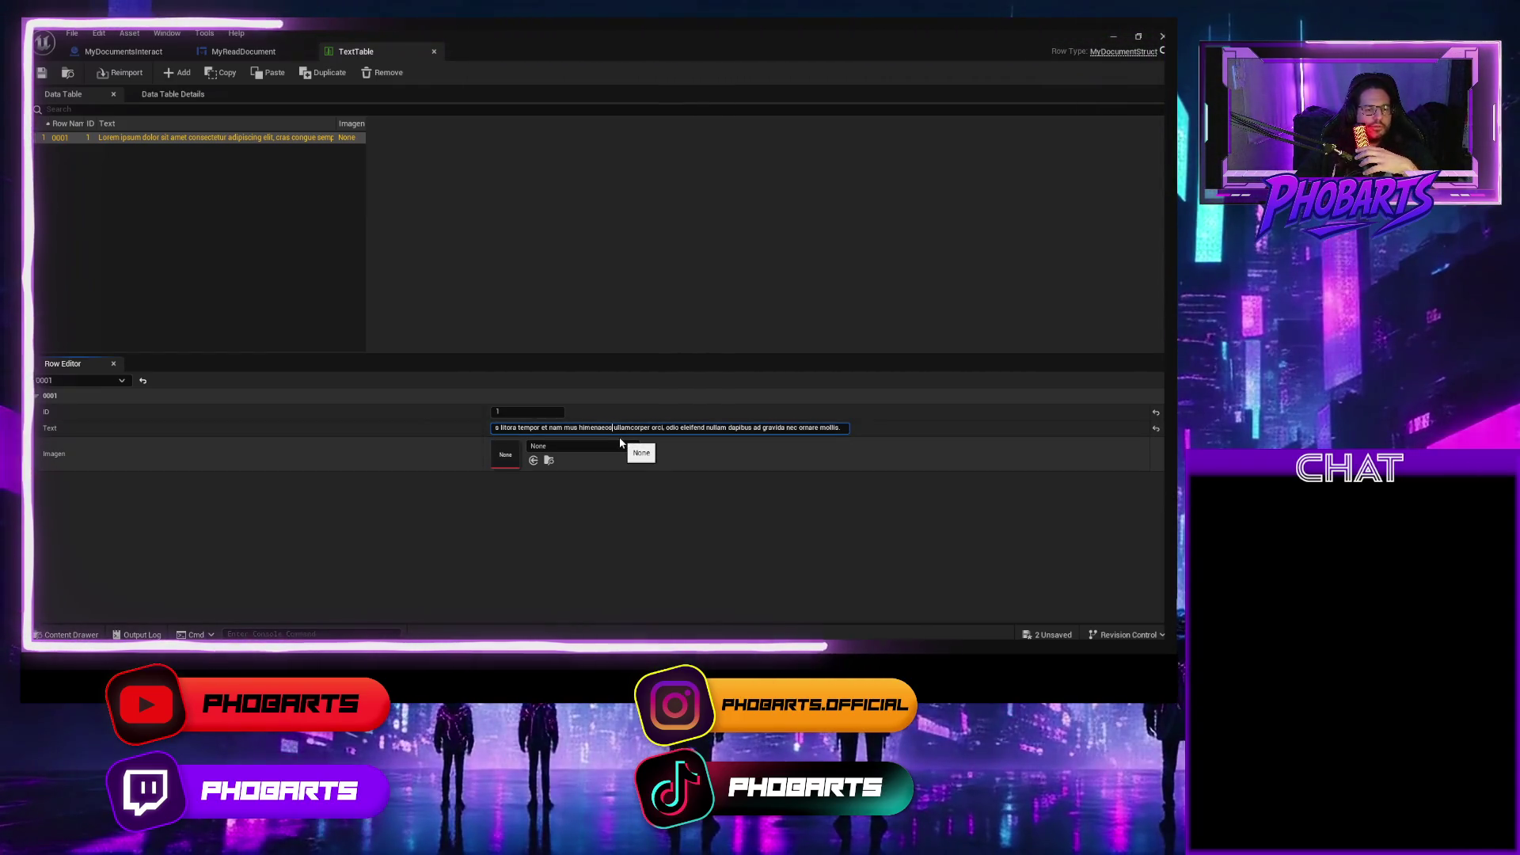
key(ctrl+a)
key(Home)
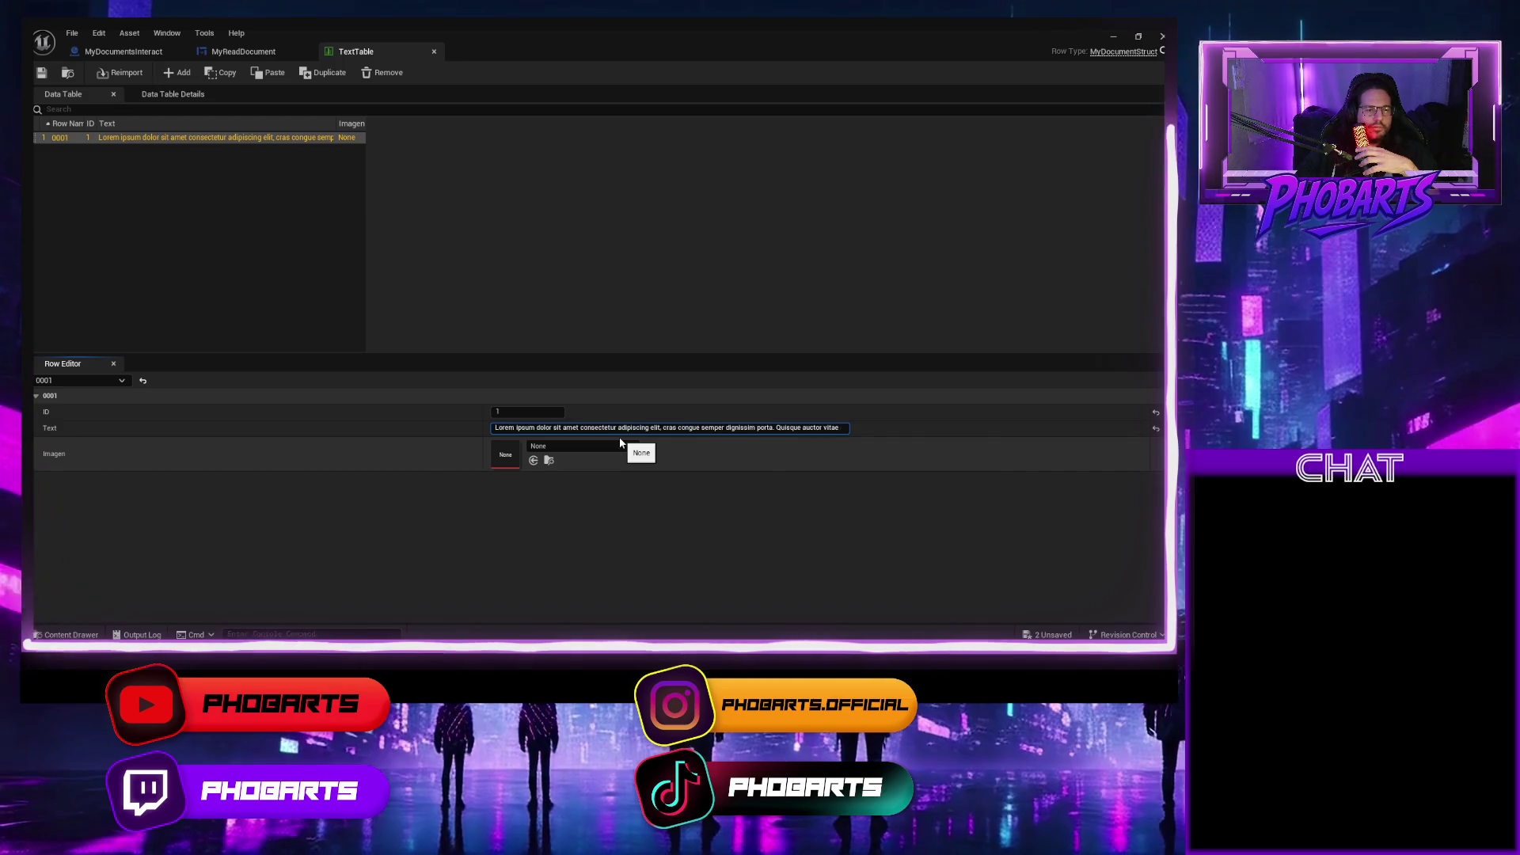
click(580, 427)
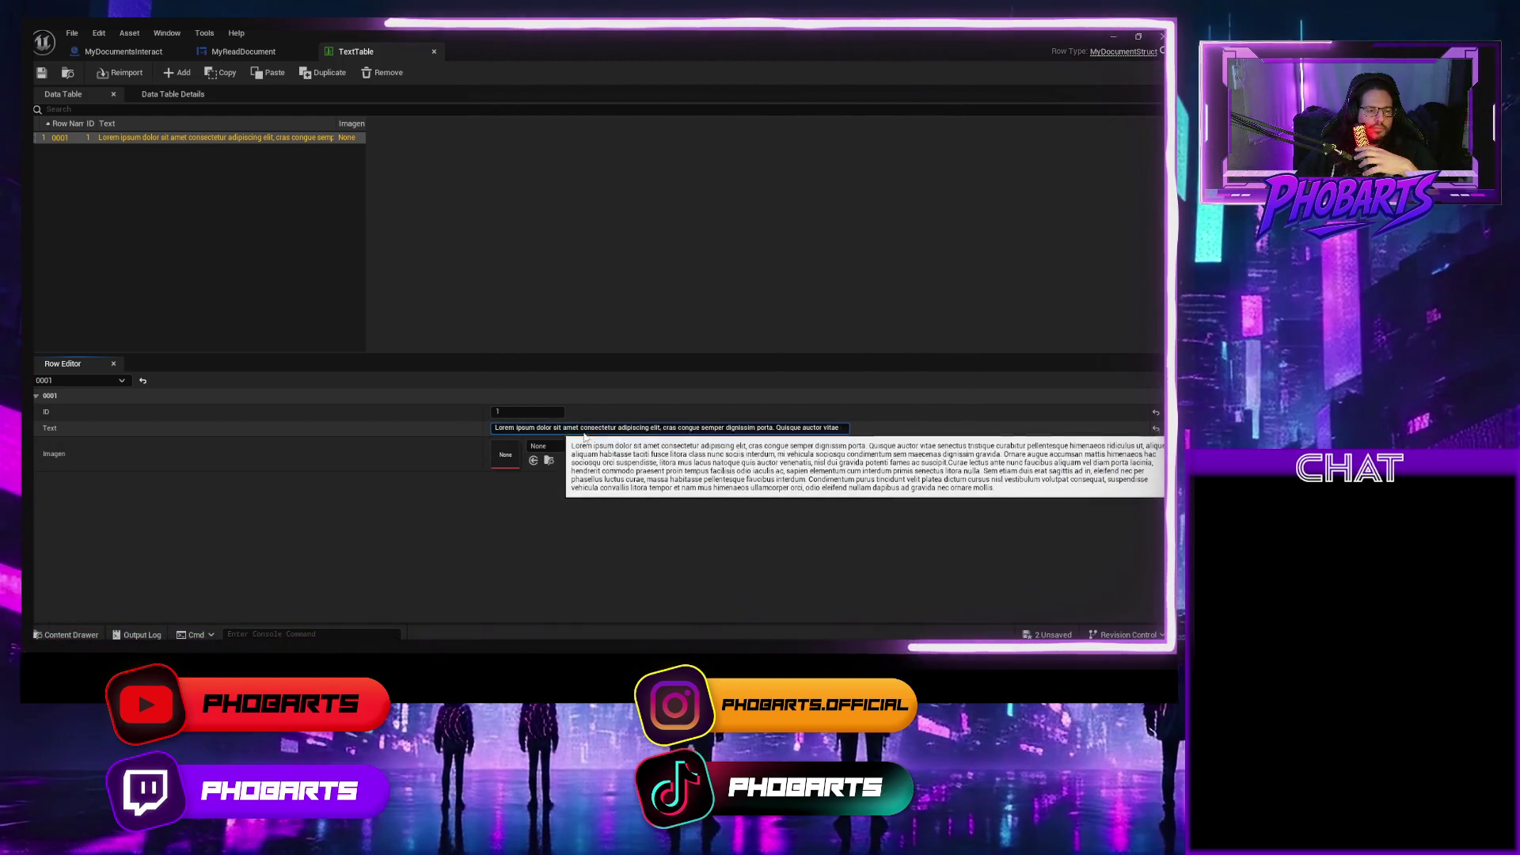
click(700, 428)
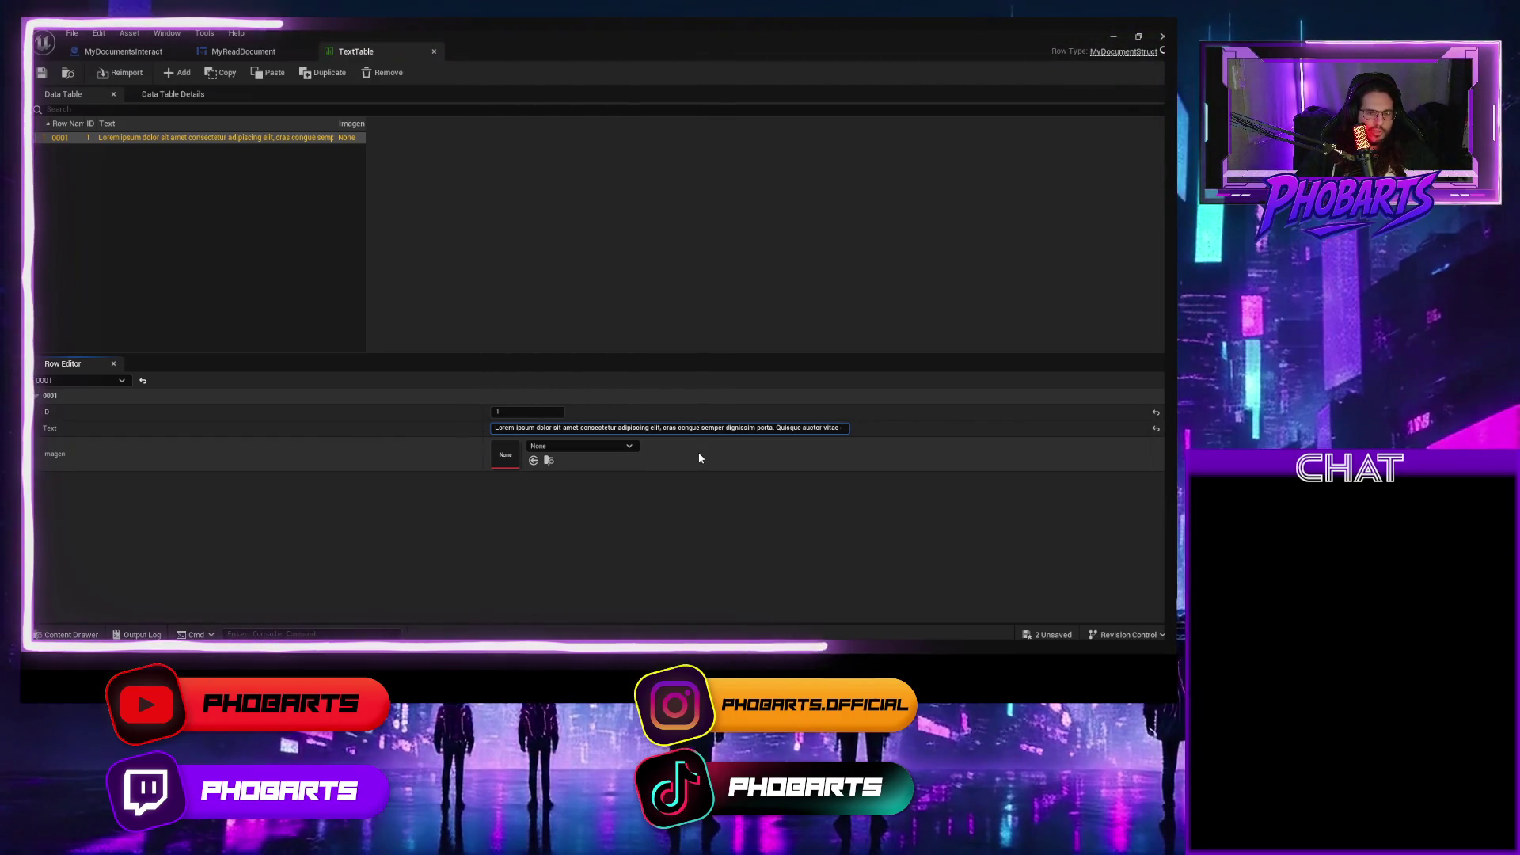
key(ctrl+a)
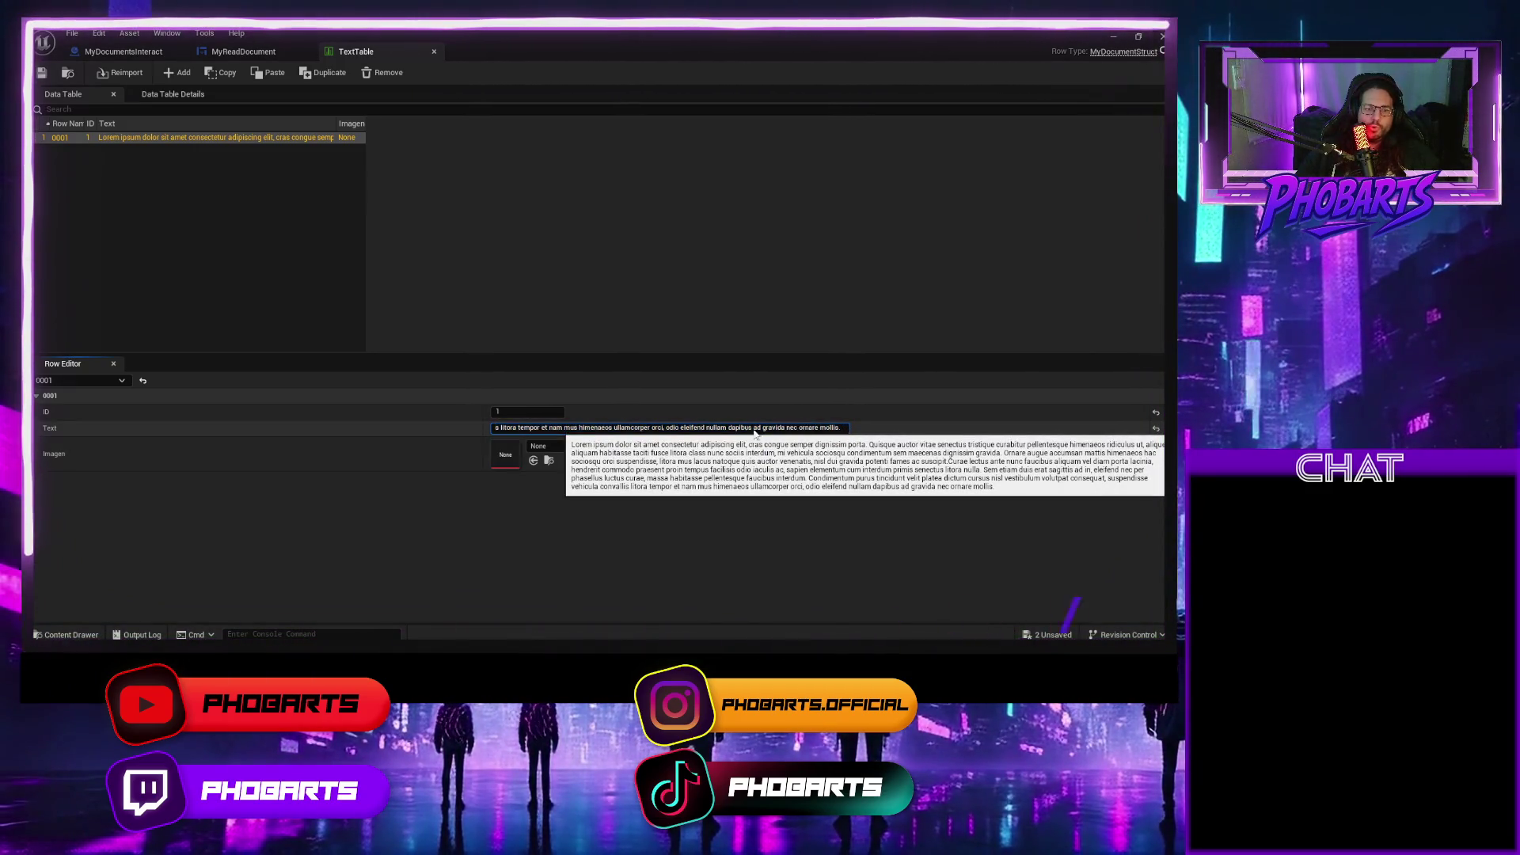
mouse_move(736, 429)
mouse_down()
mouse_move(424, 427)
mouse_move(635, 427)
mouse_up()
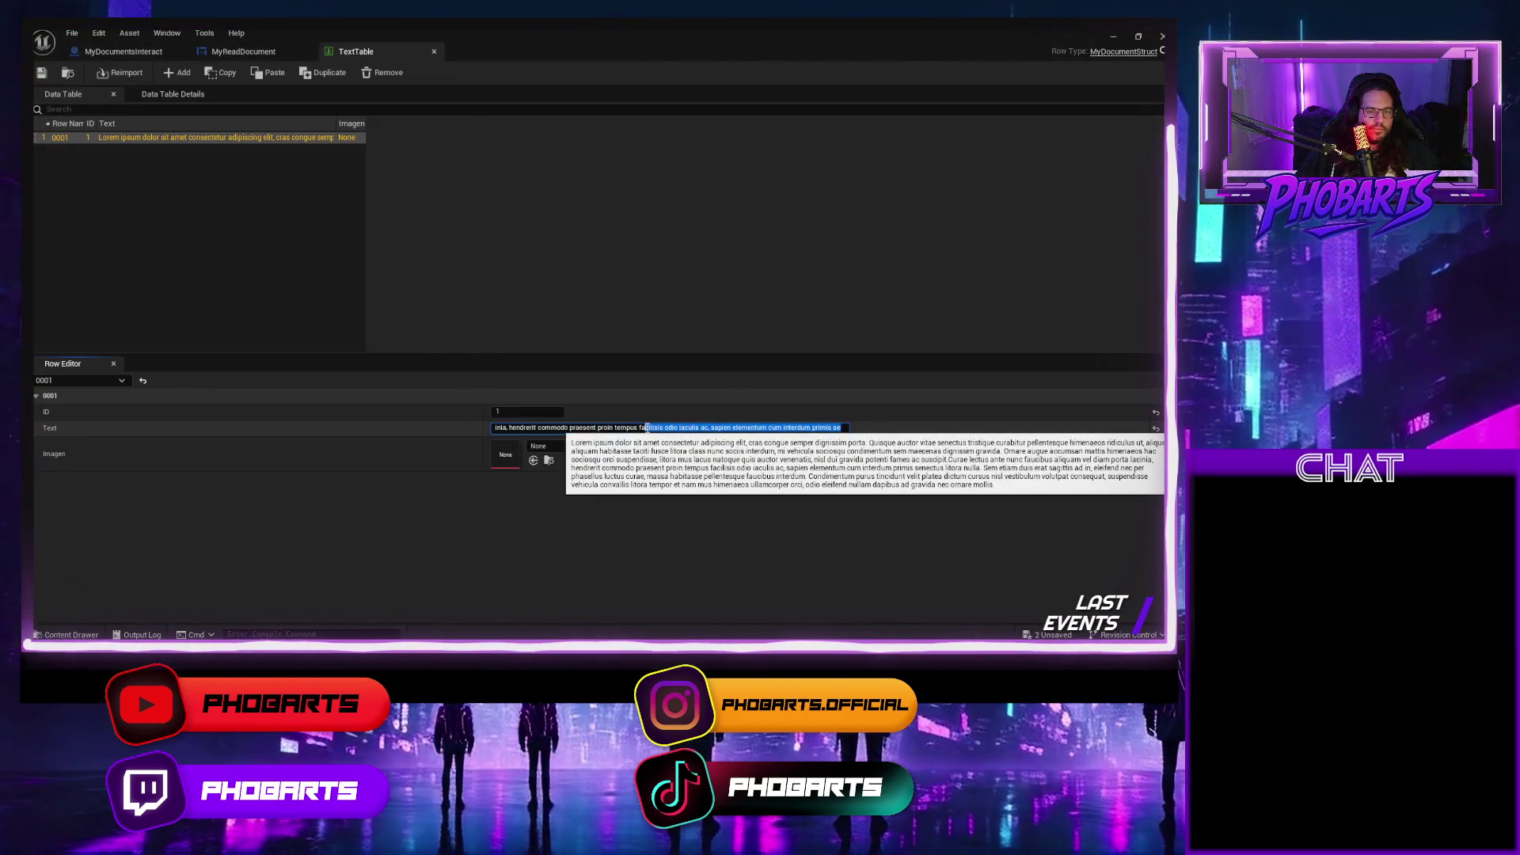
click(575, 427)
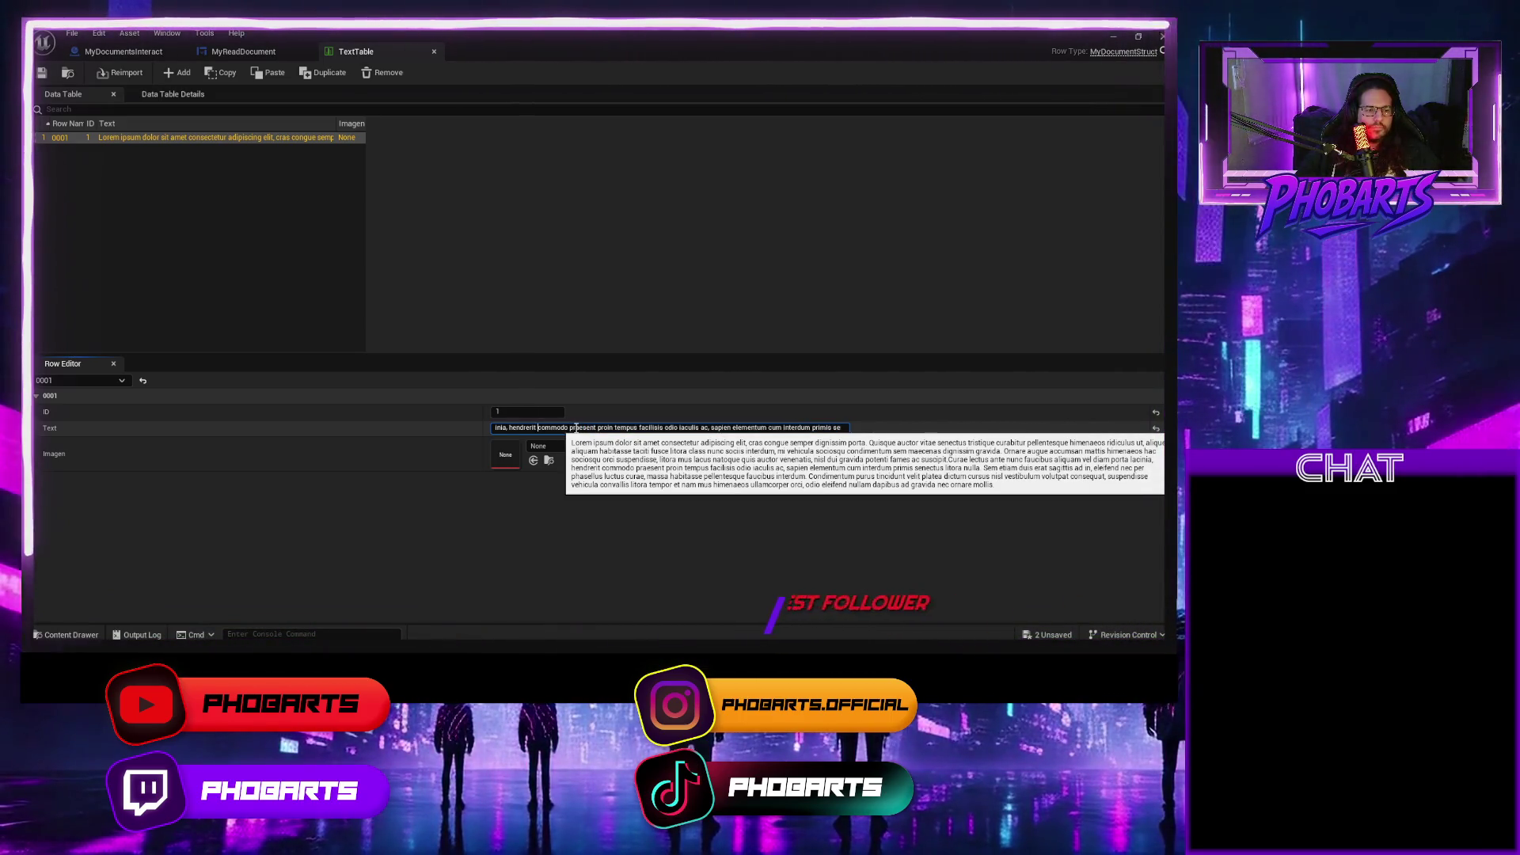
key(ctrl+Left)
key(ctrl+Left)
key(ctrl+Left)
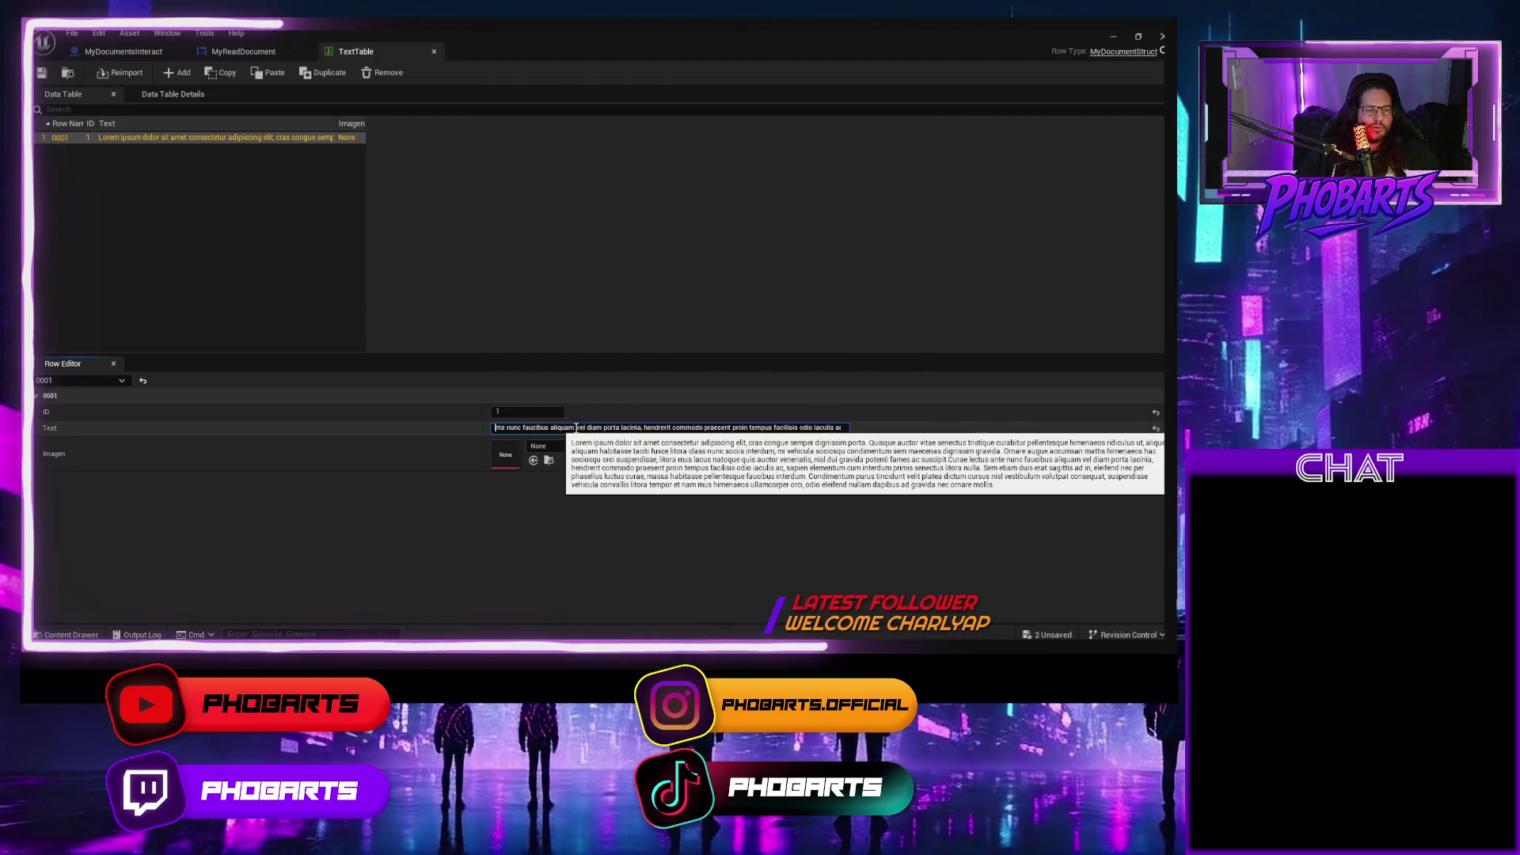
key(ctrl+Left)
key(ctrl+Left)
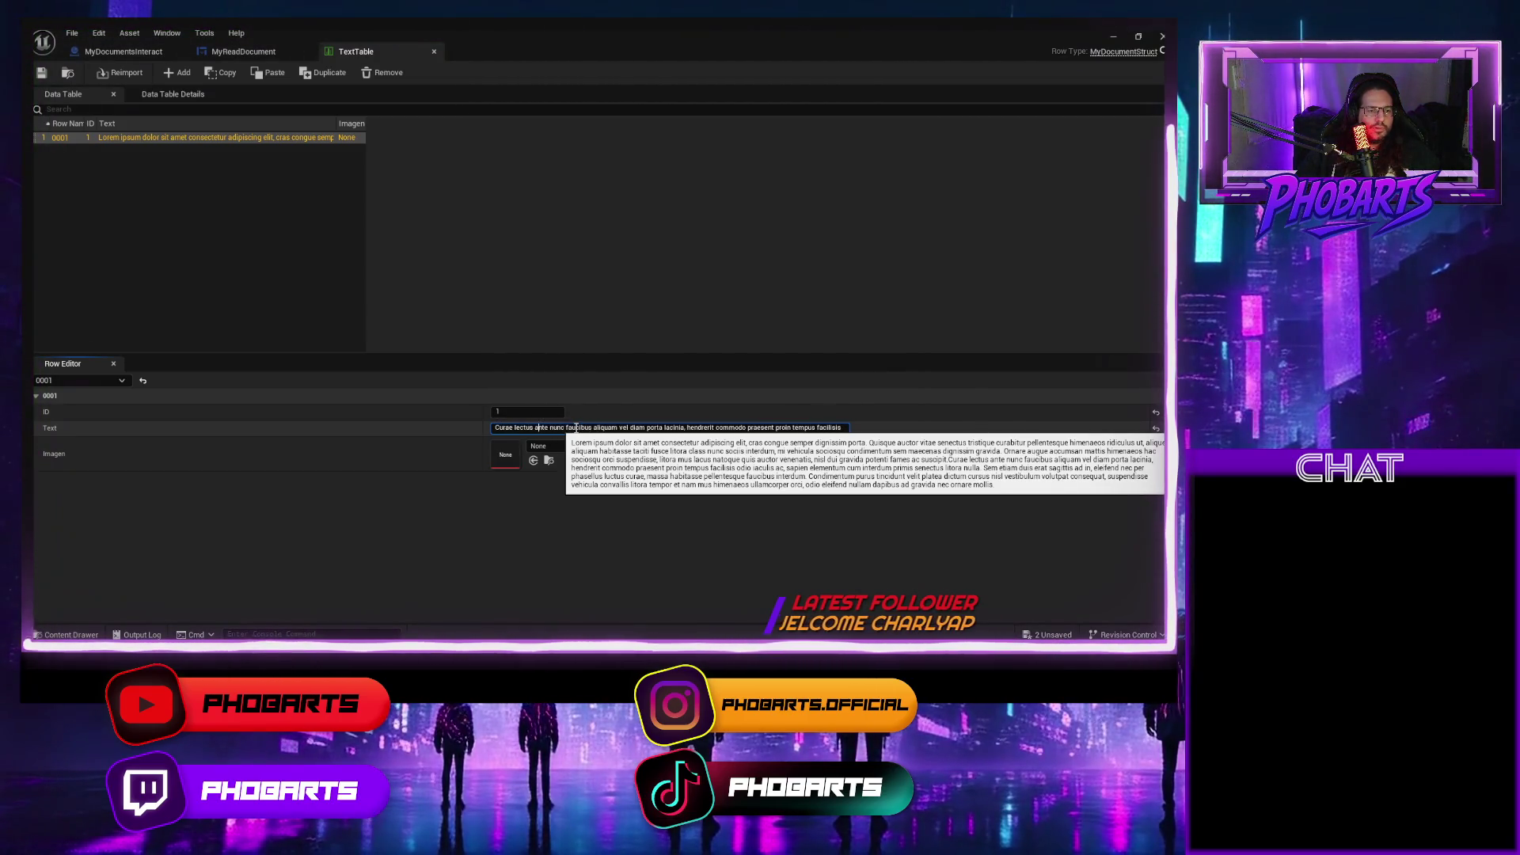
key(ctrl+Left)
key(ctrl+Left)
key(ctrl+Left)
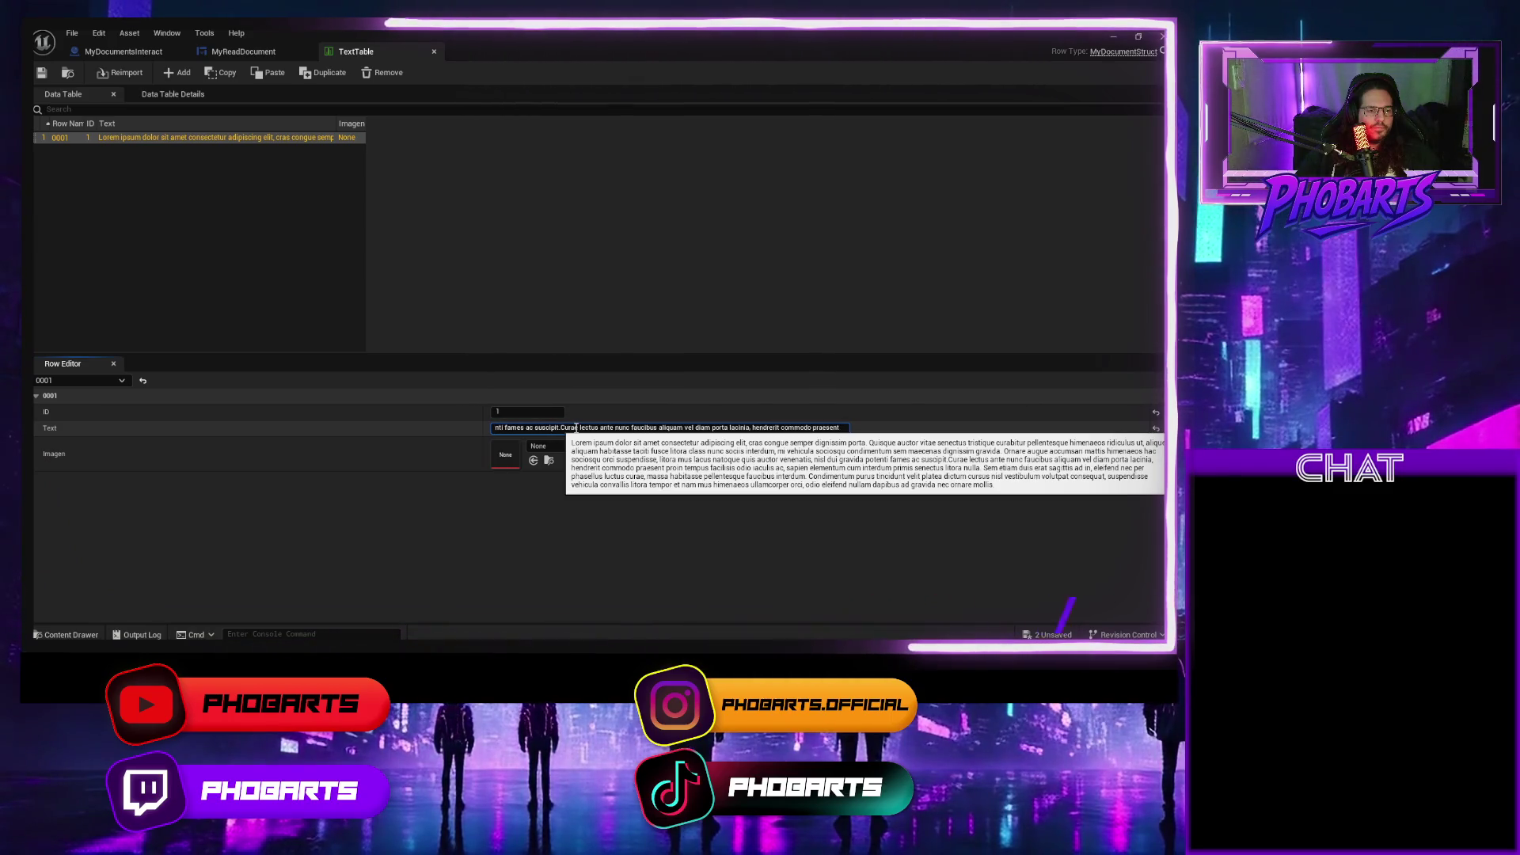
key(ctrl+Right)
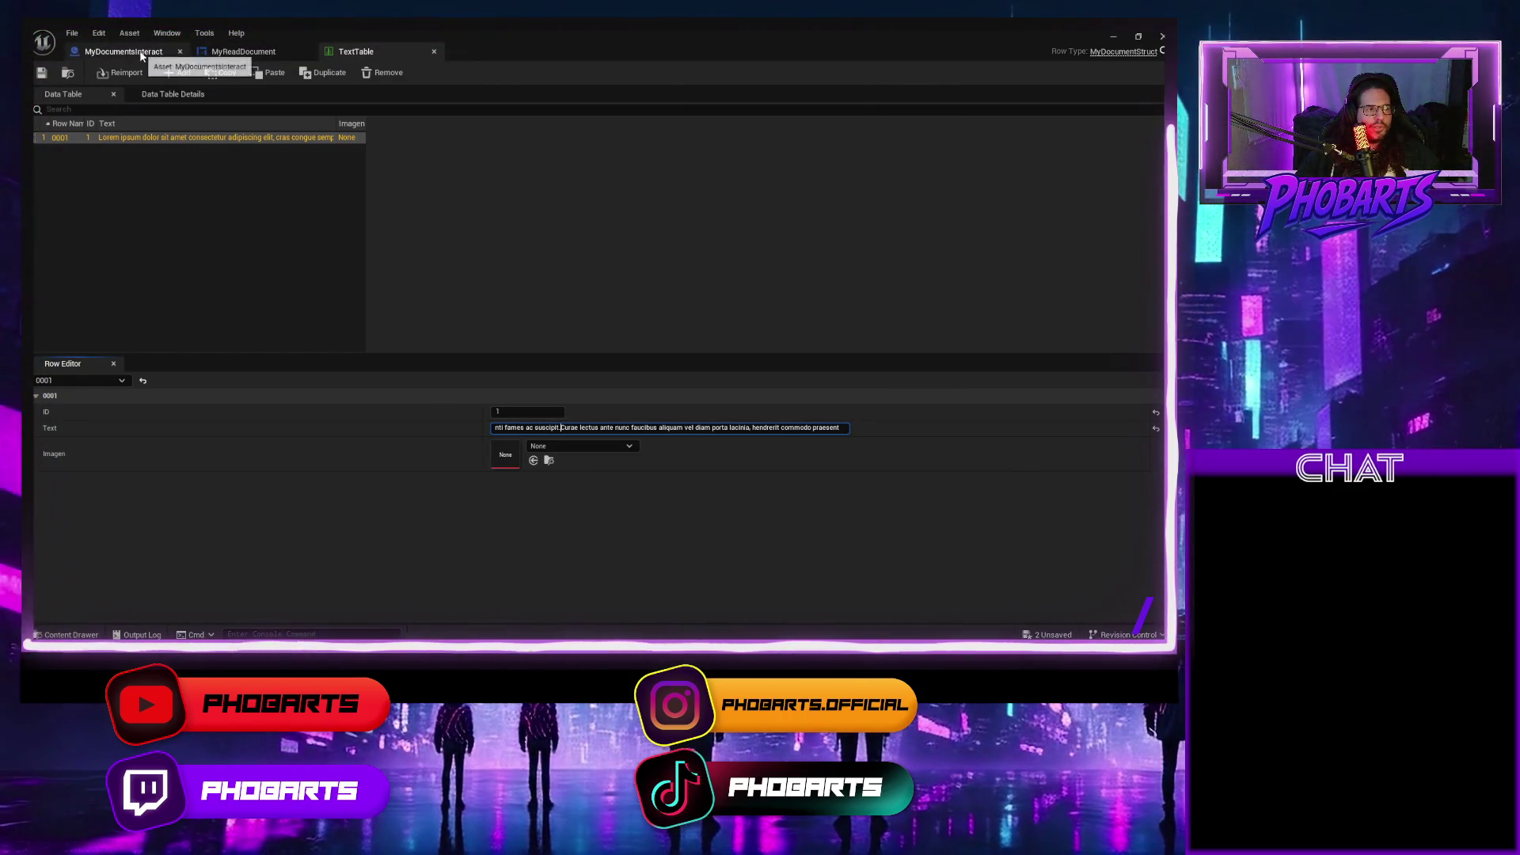
click(497, 308)
key(ctrl+space)
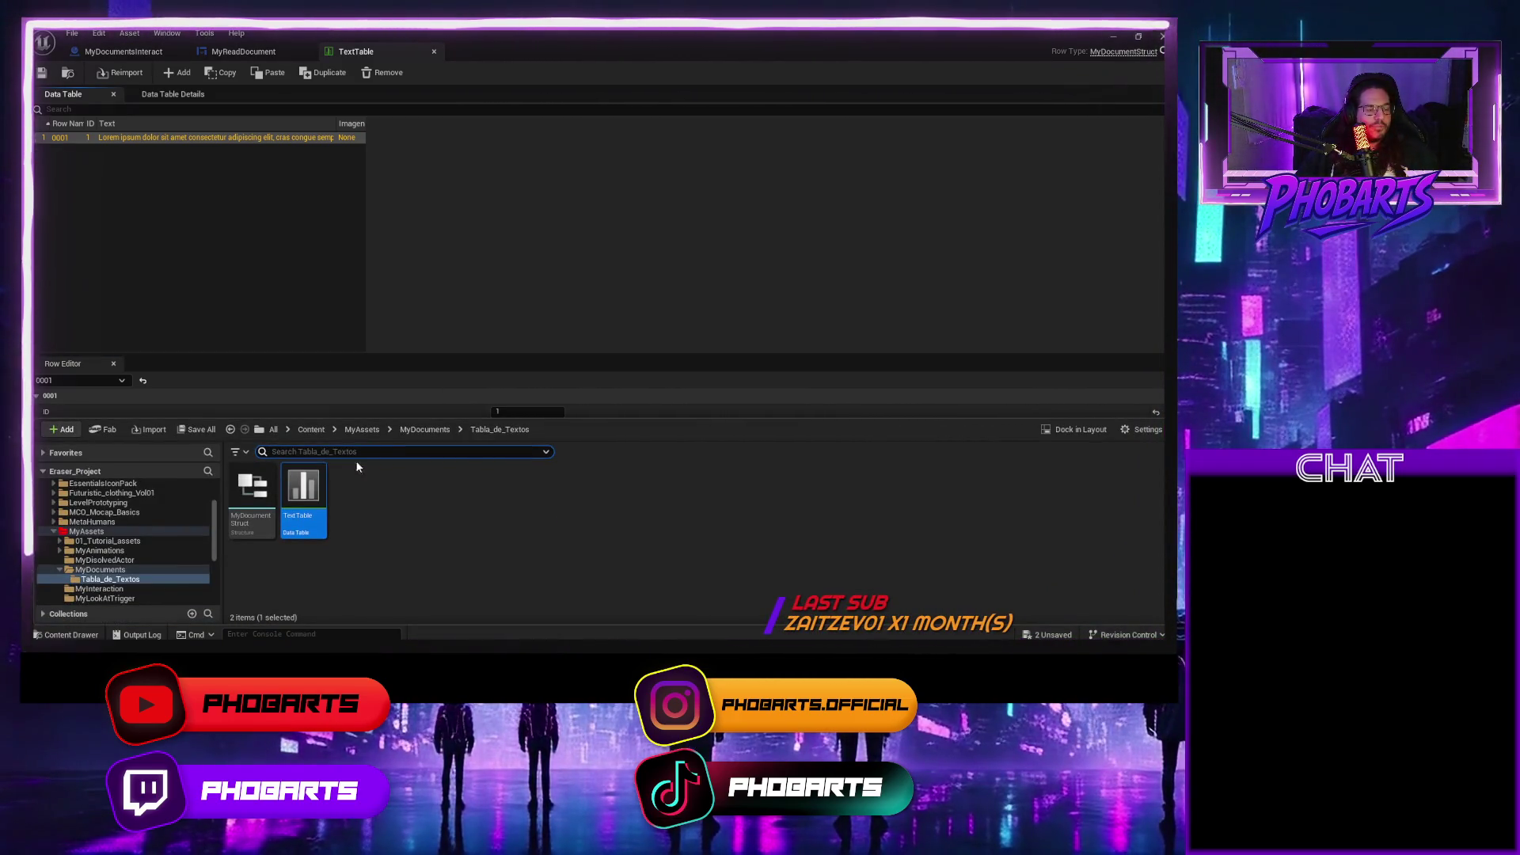
Open MyDocumentStruct, dismiss the variable type list, and save the struct.
double_click(252, 490)
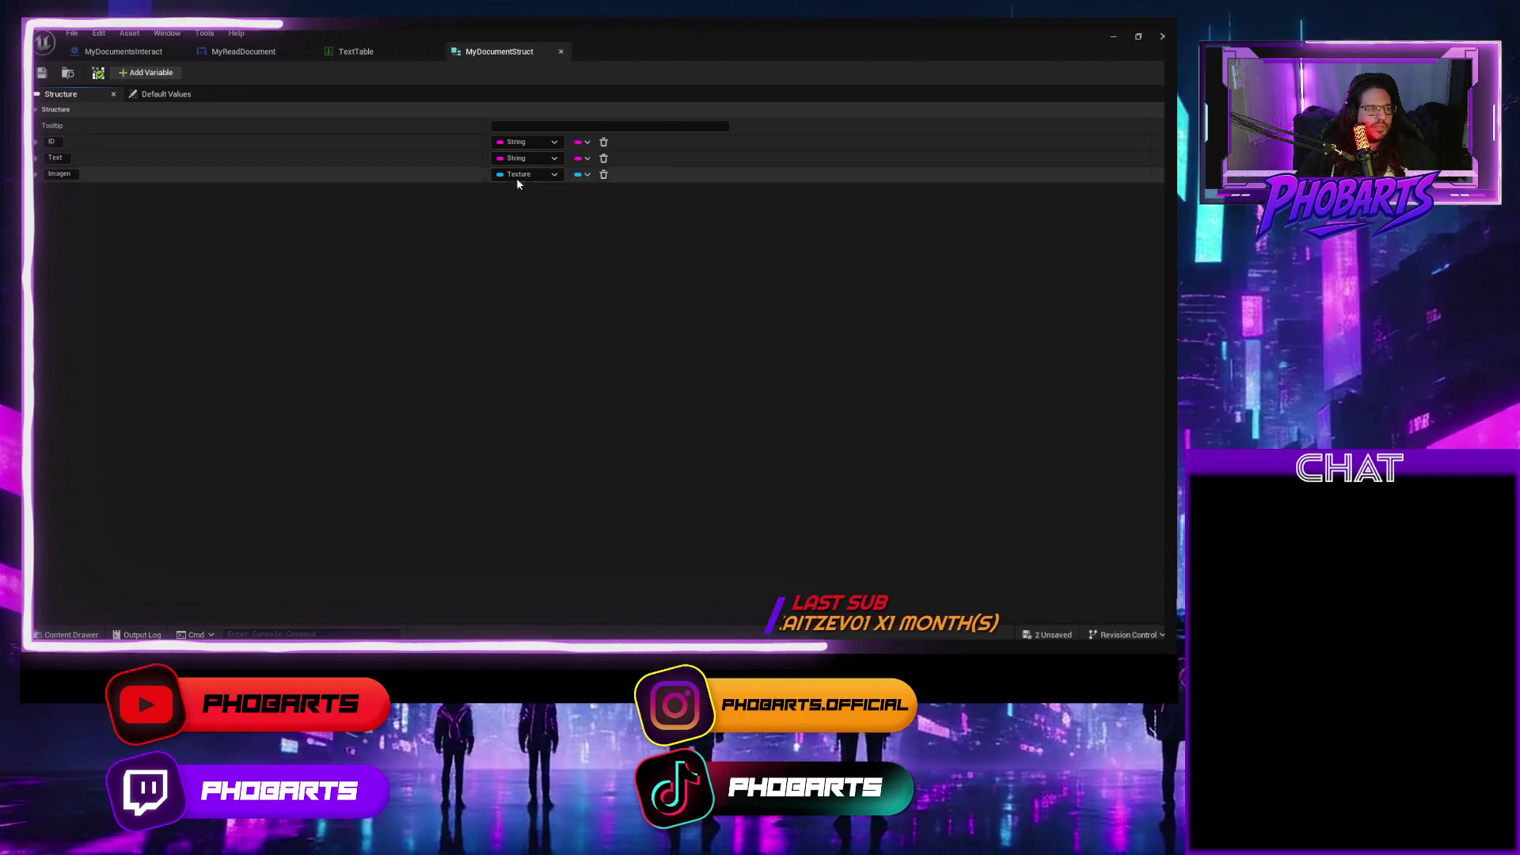
click(552, 174)
key(Escape)
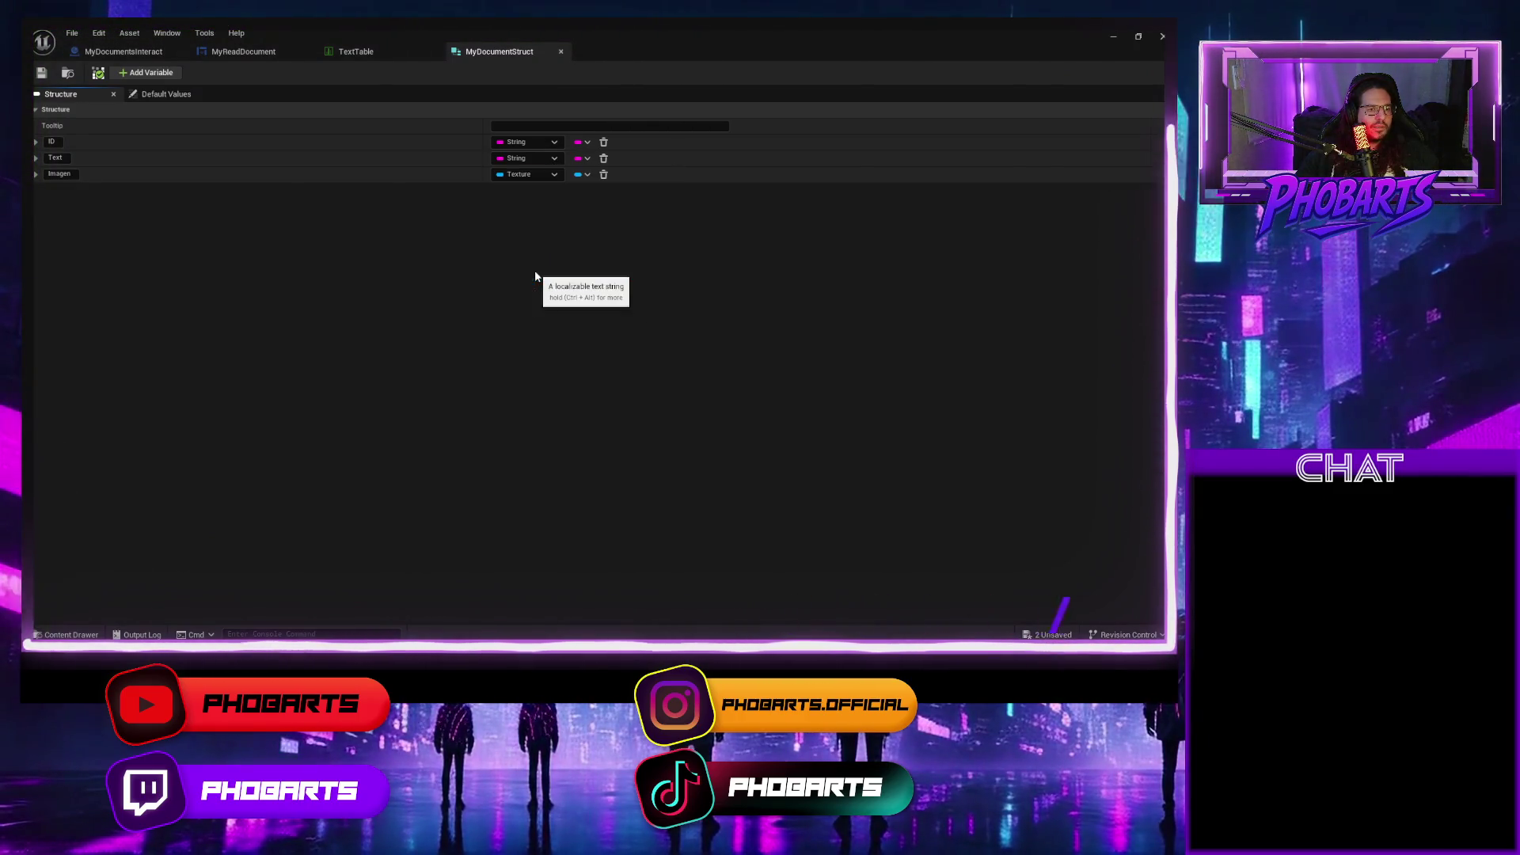
click(41, 72)
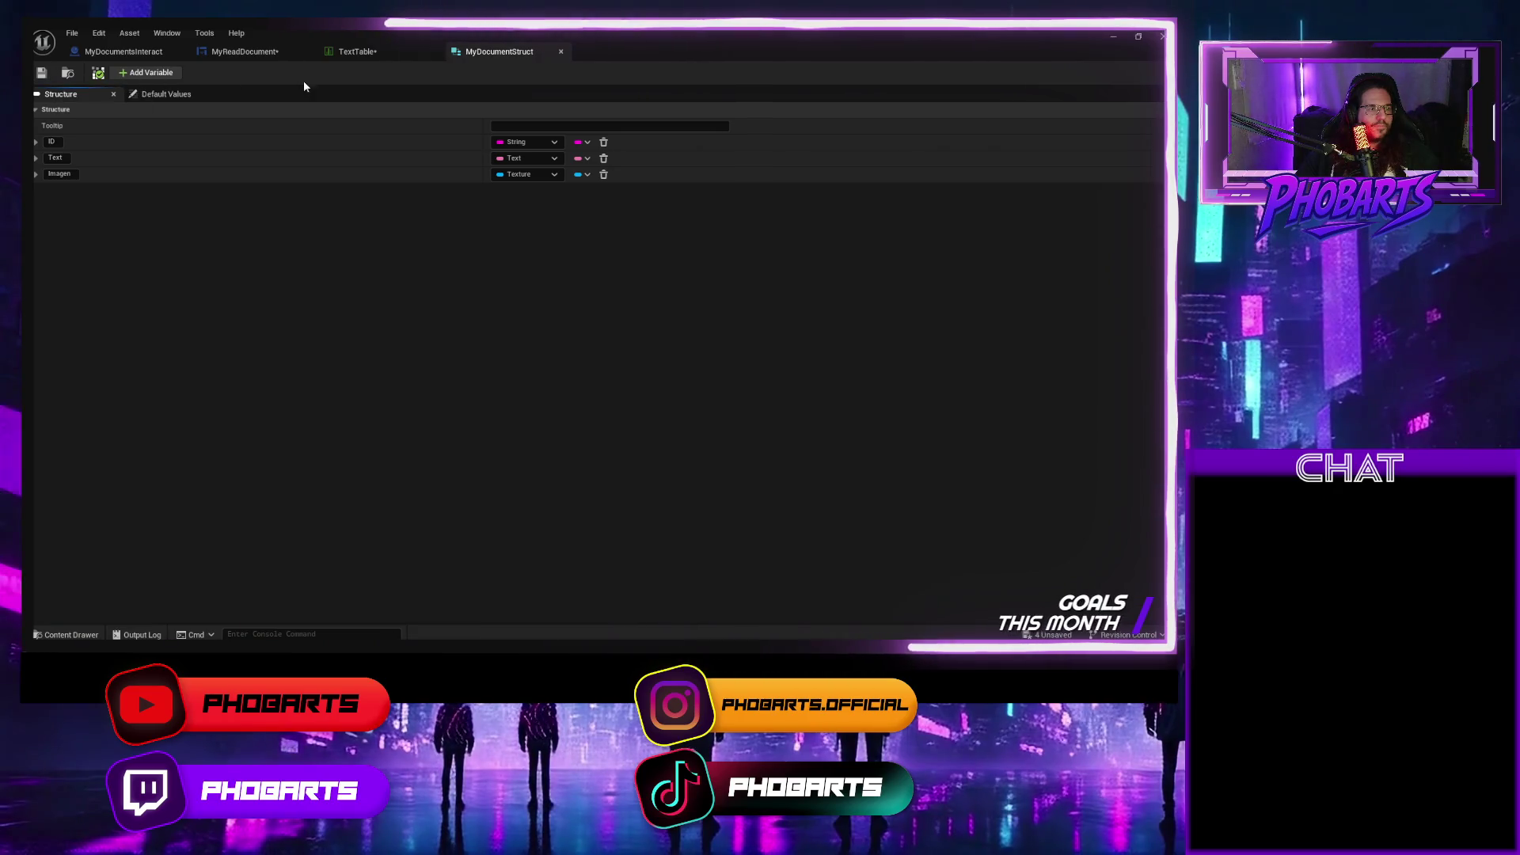
Save the TextTable data table, re-save the struct, and return to MyReadDocument.
click(353, 54)
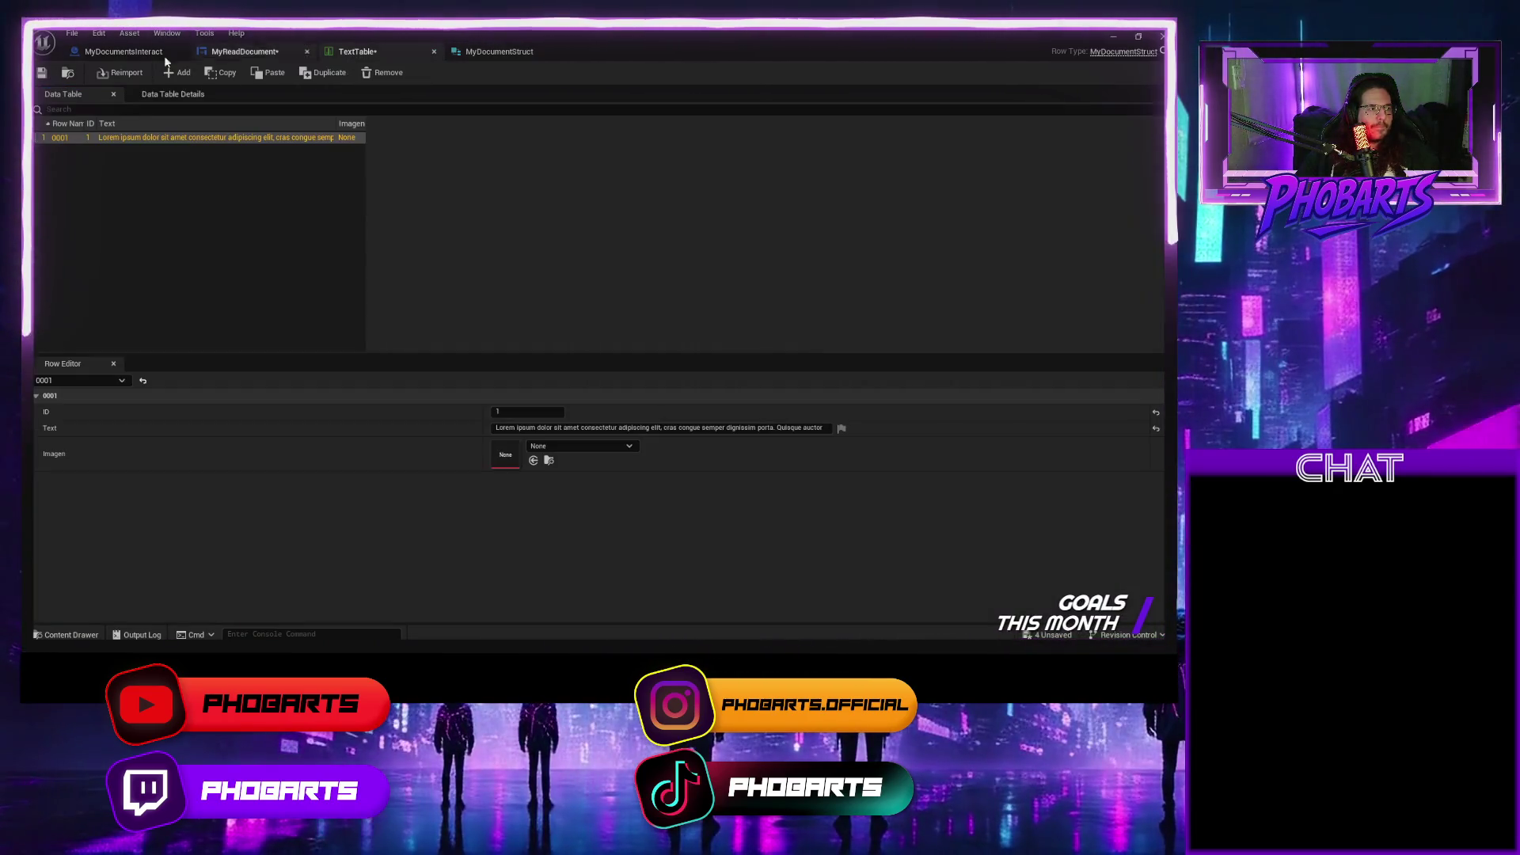
click(41, 72)
click(242, 51)
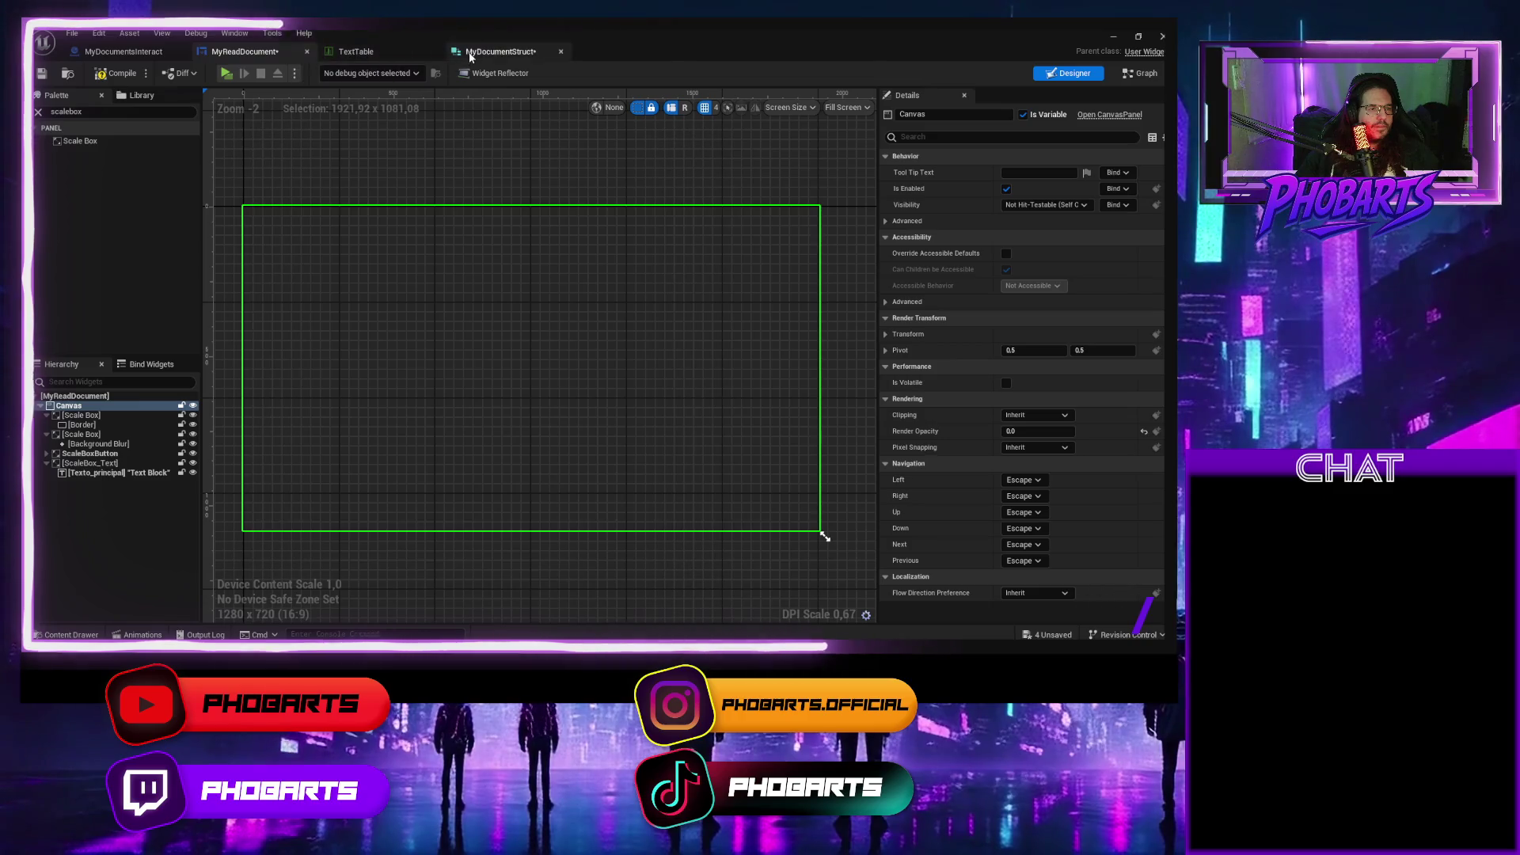
click(470, 54)
click(42, 72)
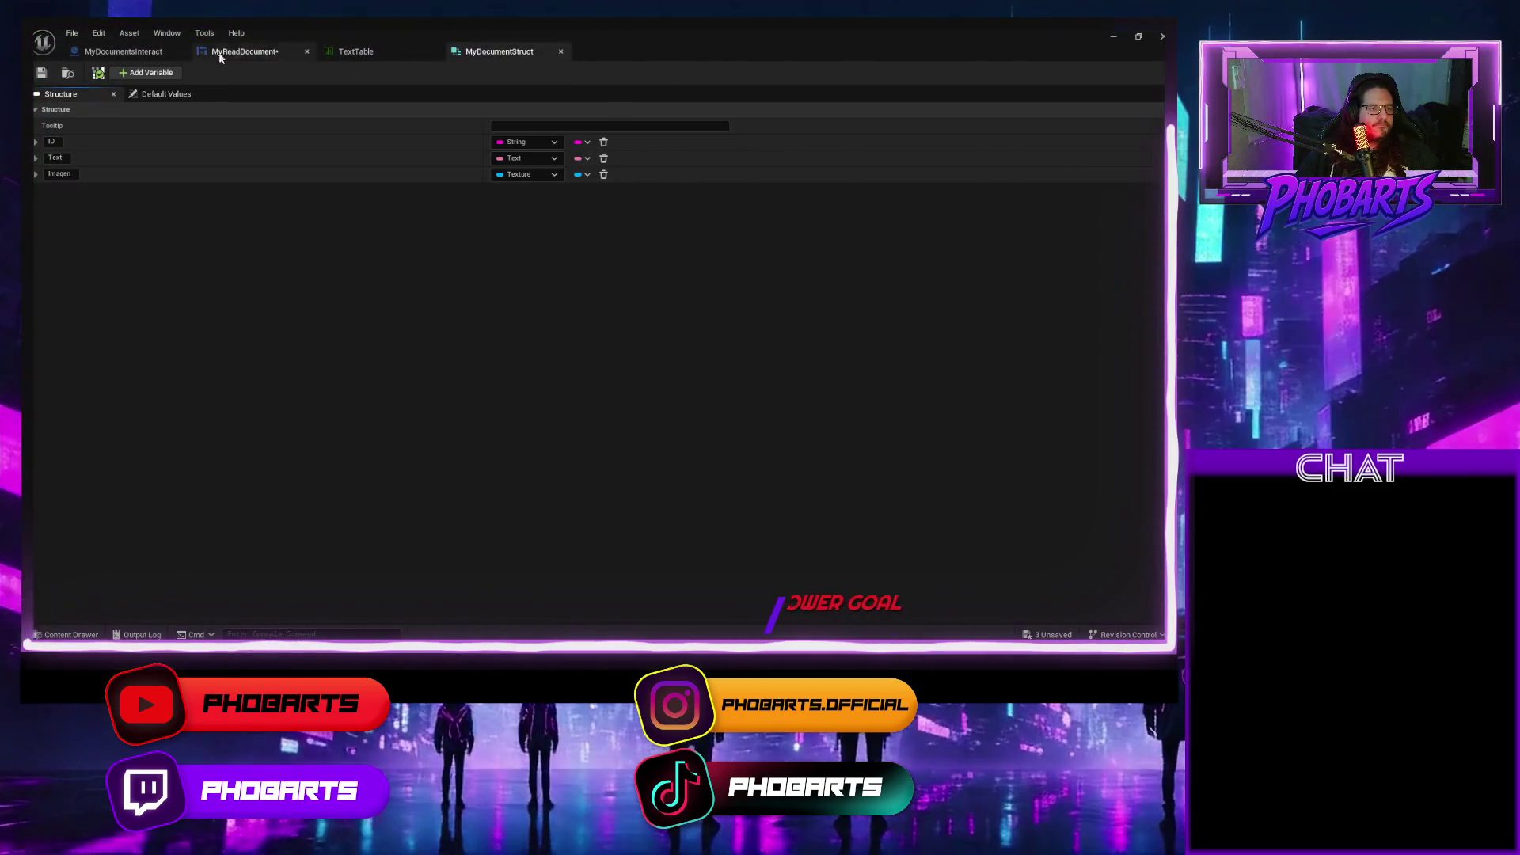
click(242, 51)
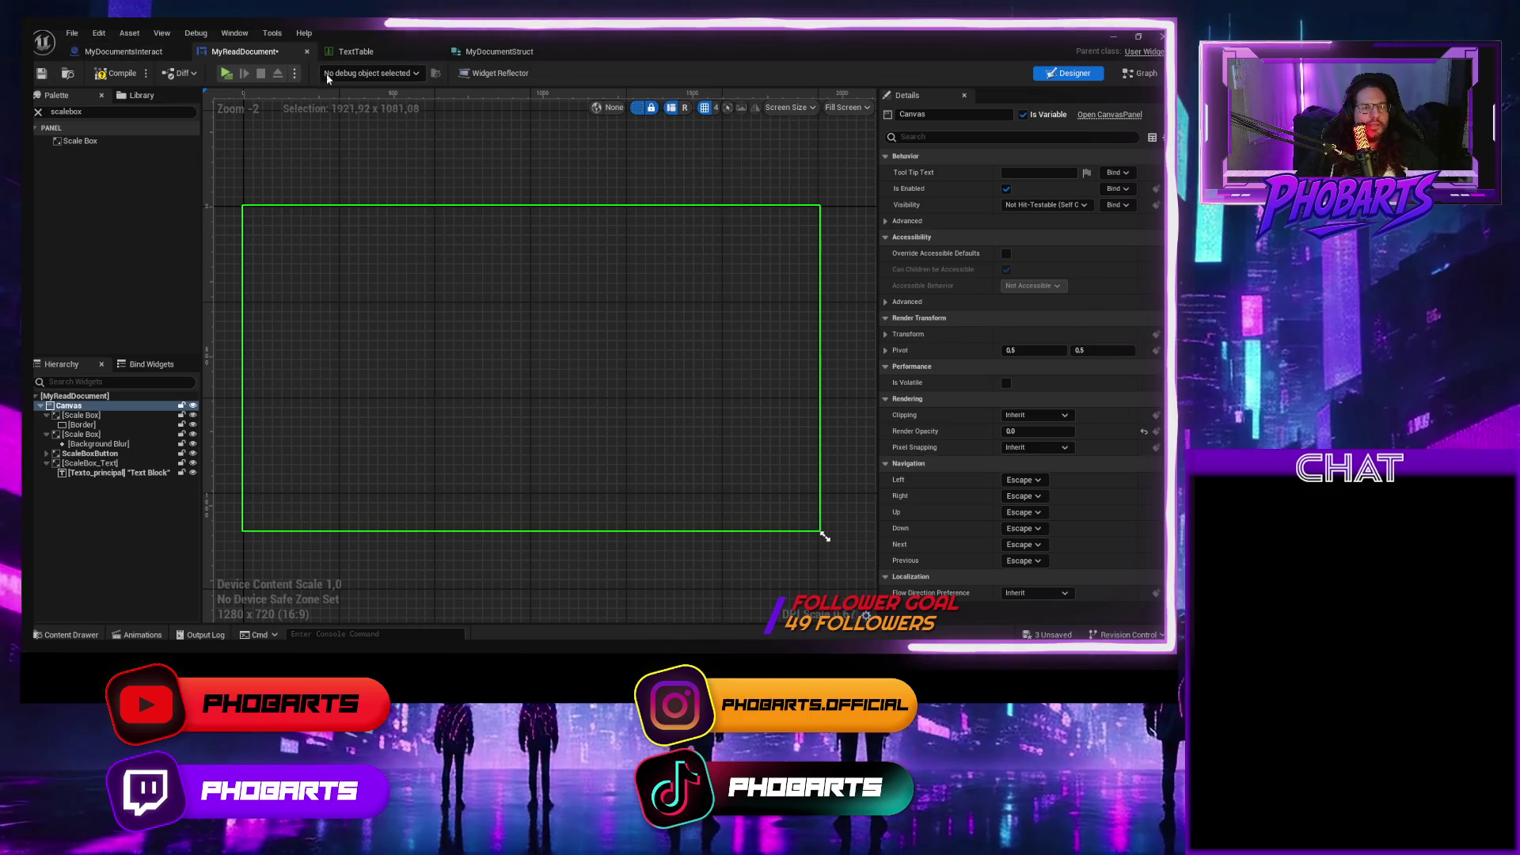
Delete the To Text (String) node, wire Break MyDocumentStruct's Text straight into SetText's In Text, and save.
click(1139, 73)
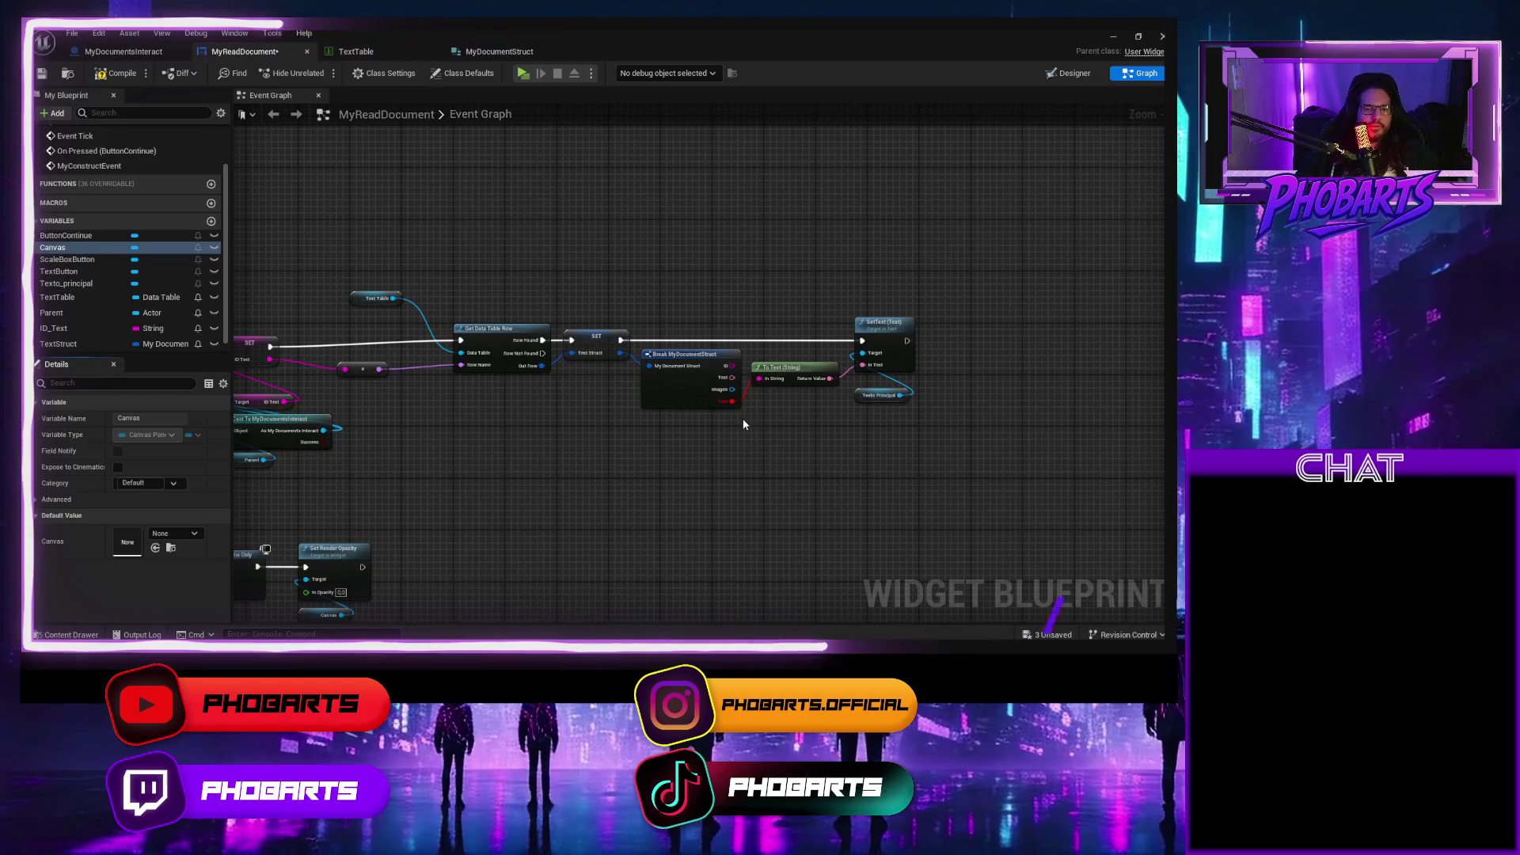
scroll(744, 425, up, 1)
click(719, 393)
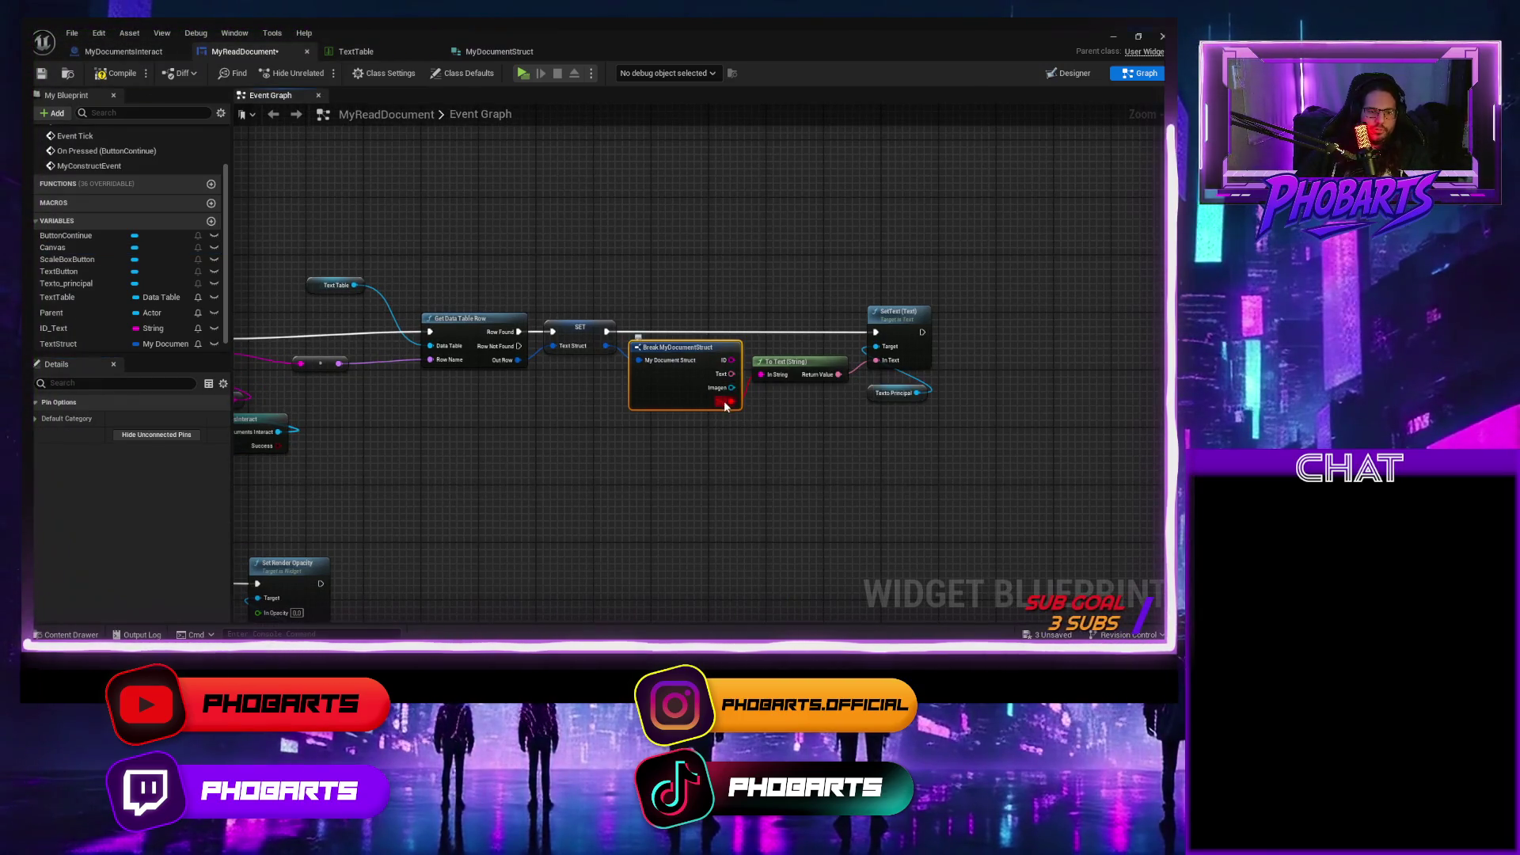
mouse_move(729, 406)
mouse_down()
mouse_move(737, 378)
mouse_move(761, 374)
mouse_up()
click(780, 388)
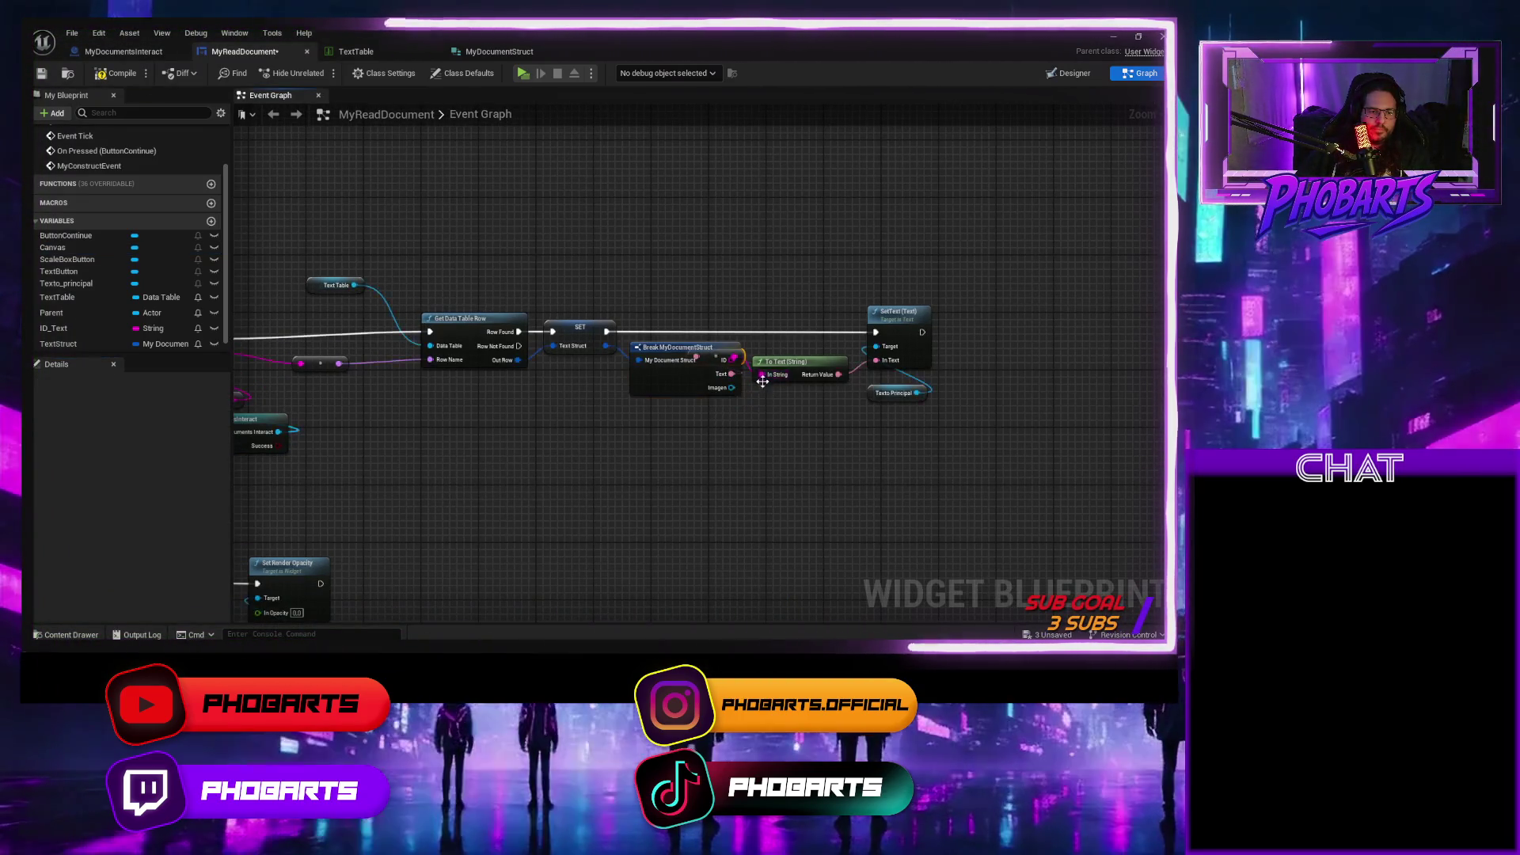
key(Delete)
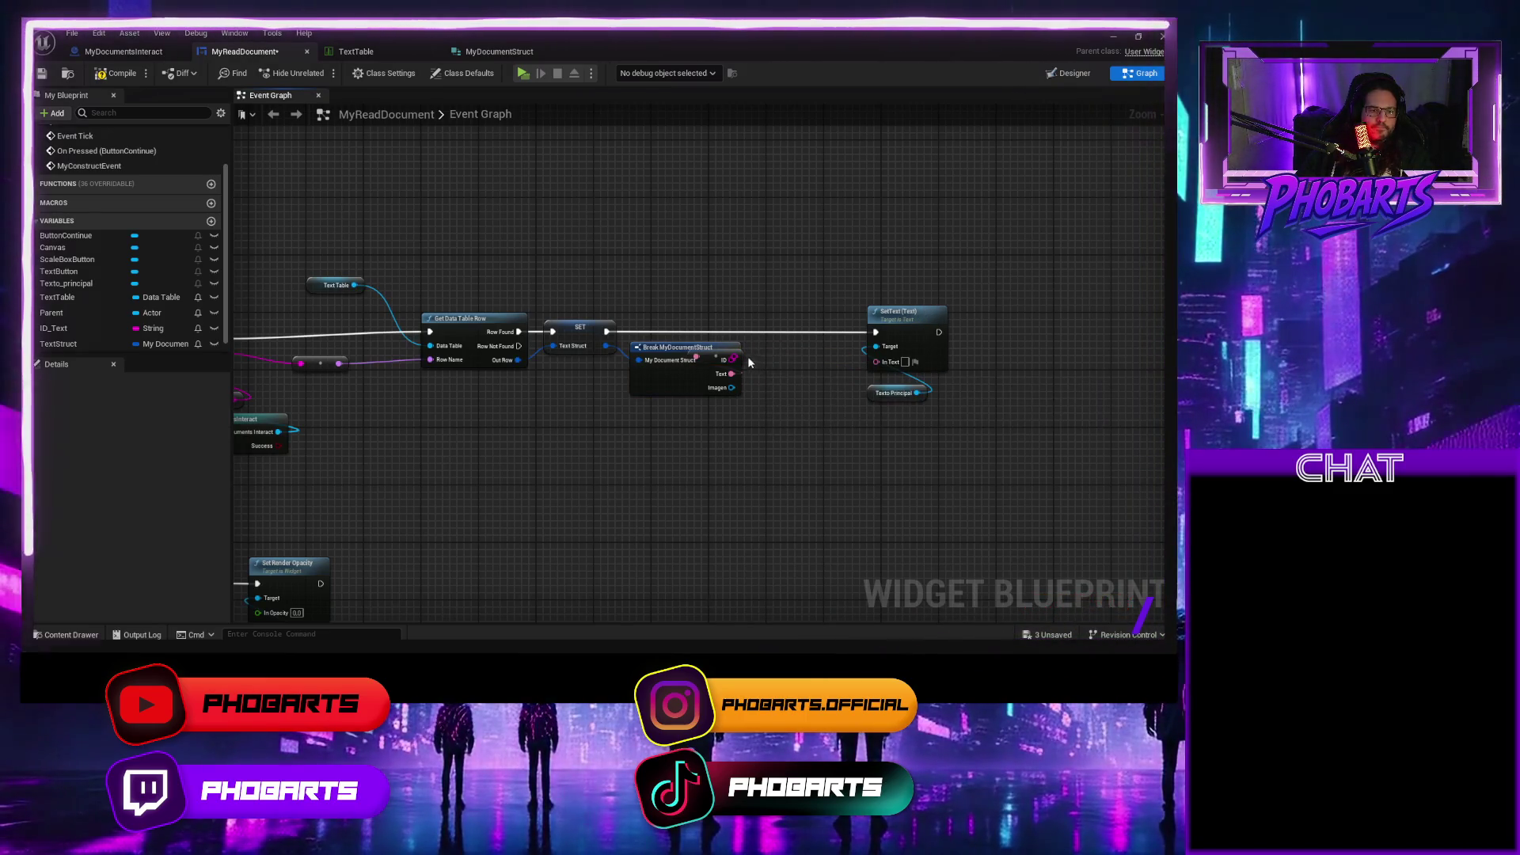
drag(732, 374, 875, 360)
drag(814, 407, 1092, 396)
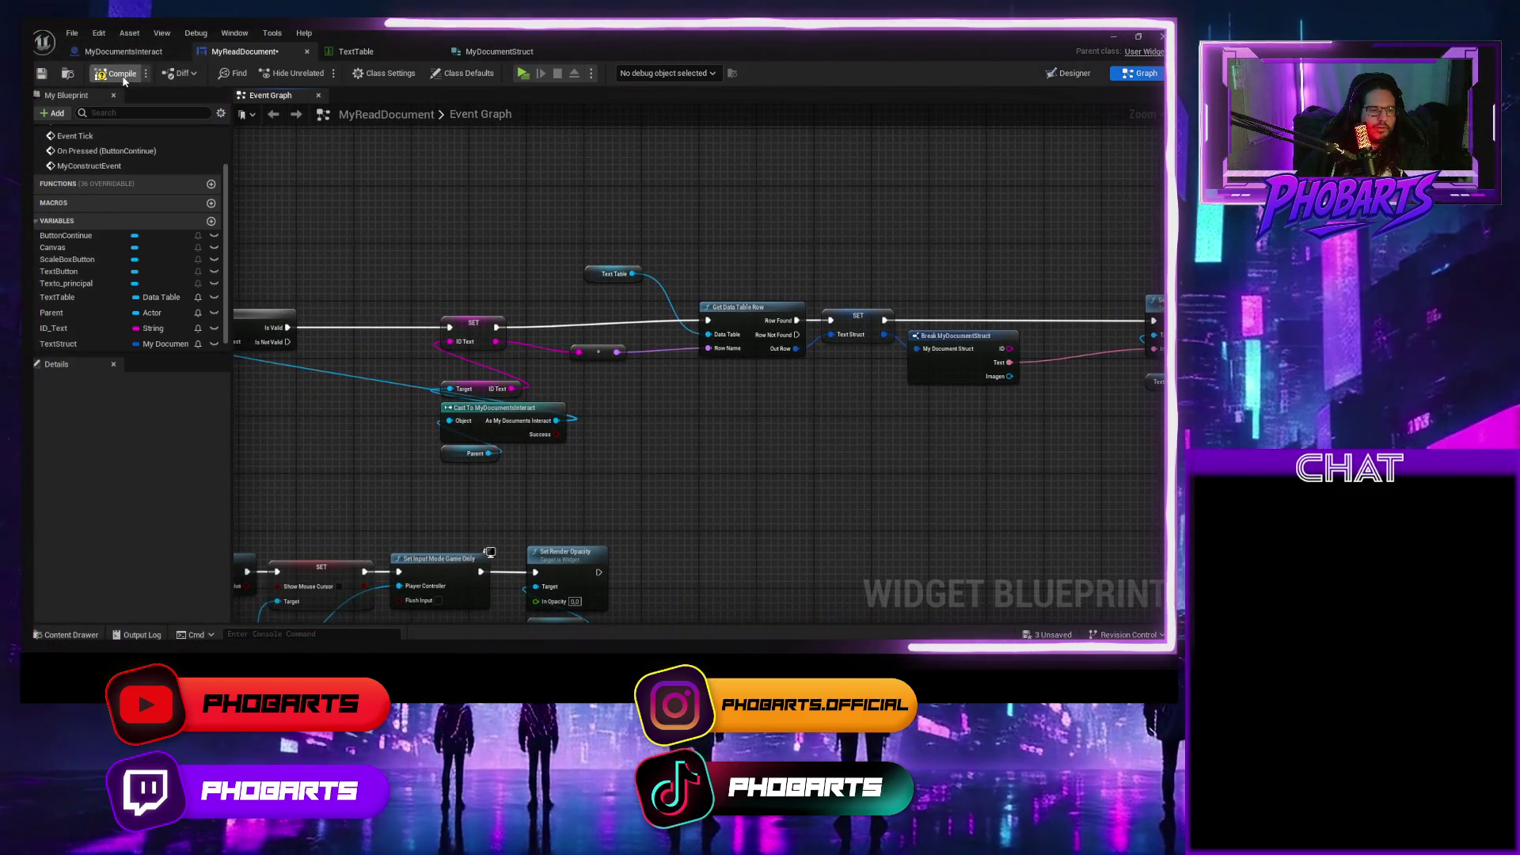
key(ctrl+s)
click(374, 54)
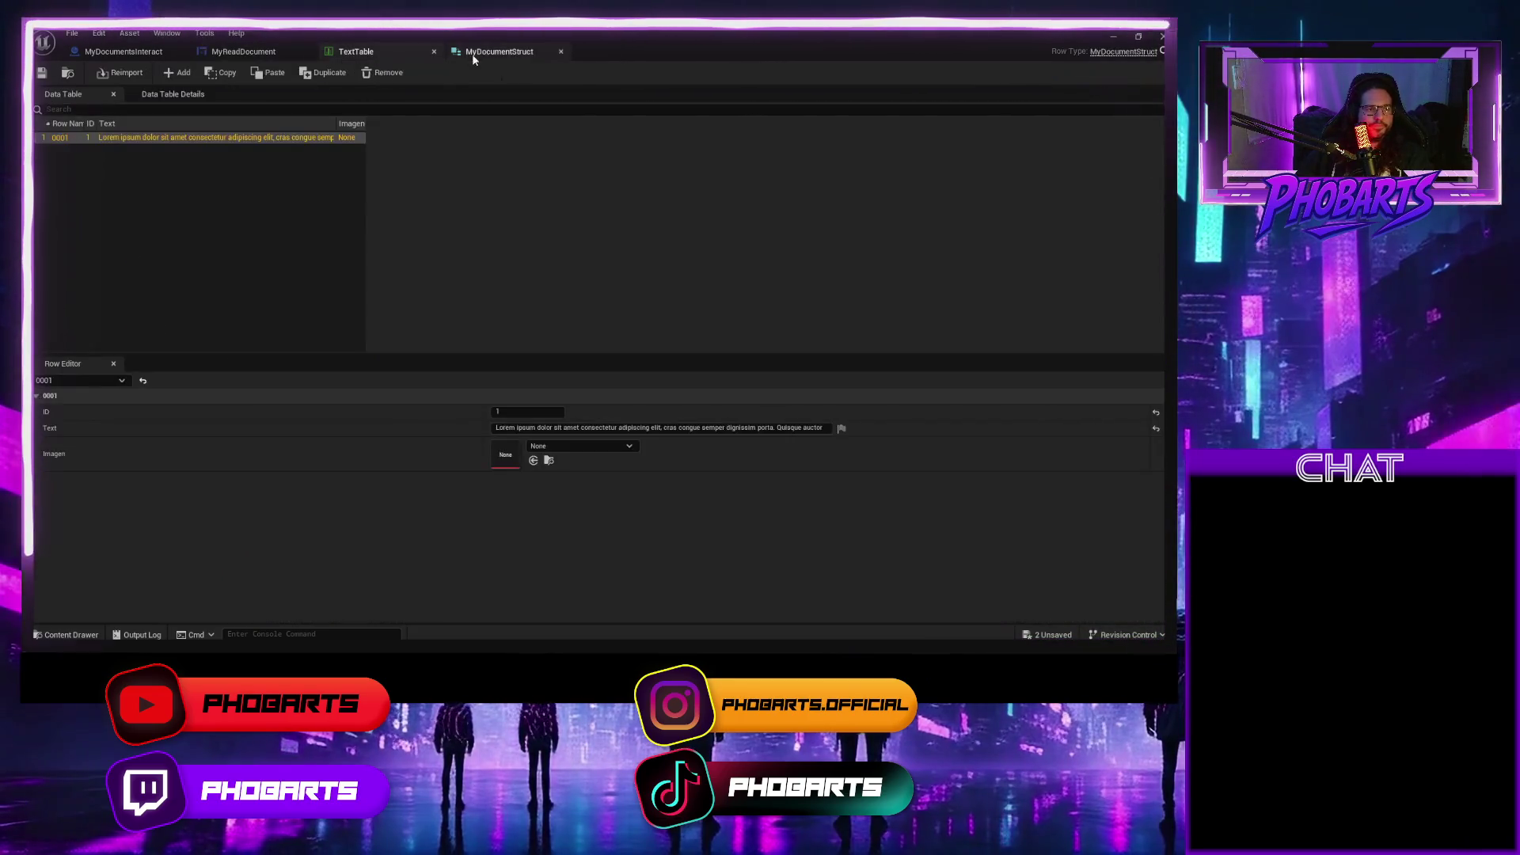
Select and copy the full Lorem ipsum Text value from the TextTable row, then close the table.
click(661, 428)
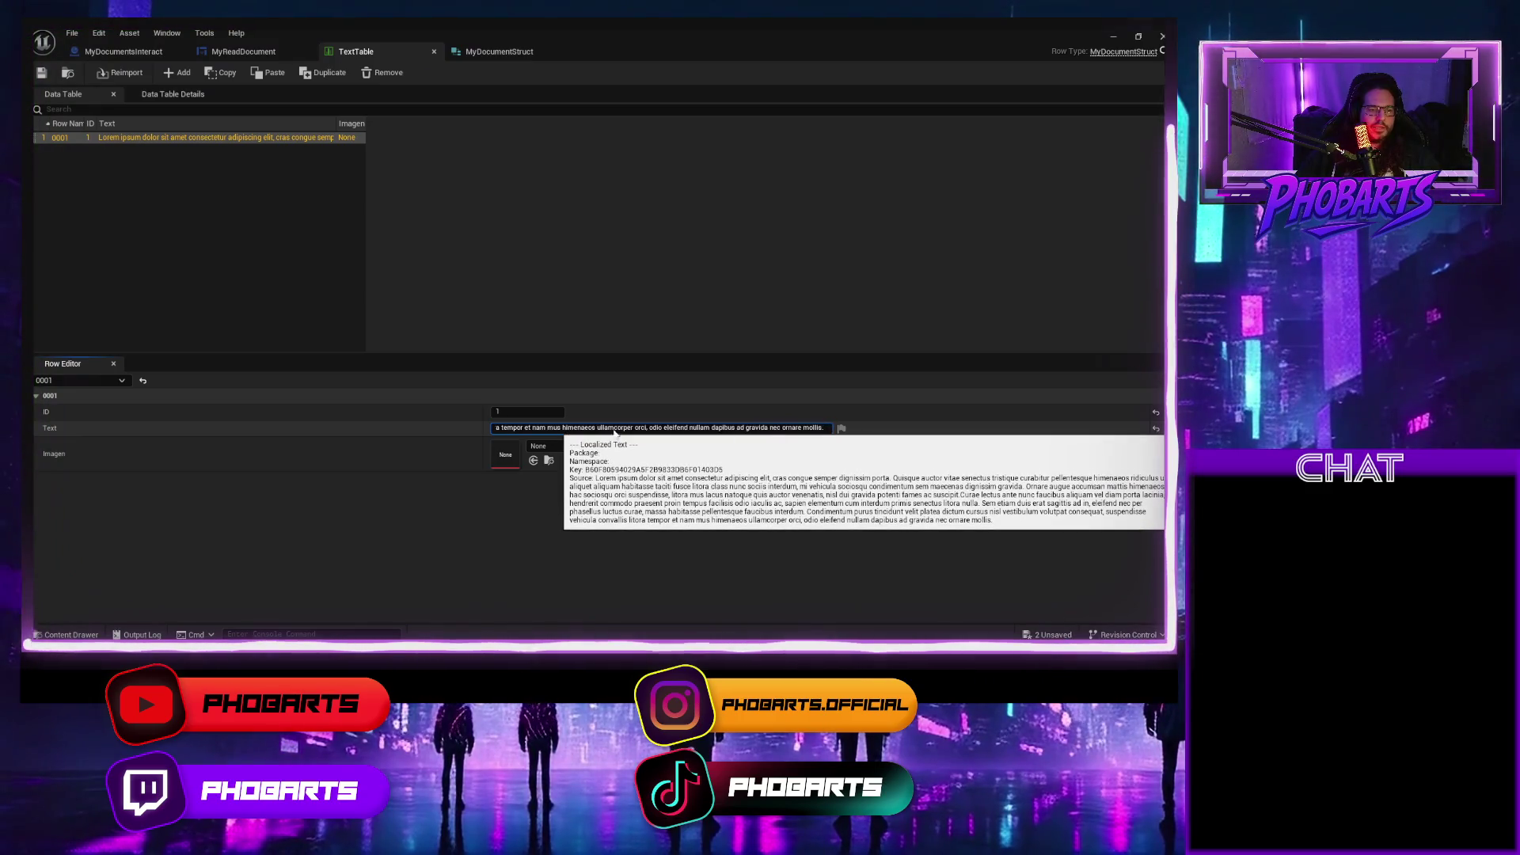
mouse_move(823, 428)
mouse_down()
mouse_move(387, 427)
mouse_move(533, 430)
mouse_up()
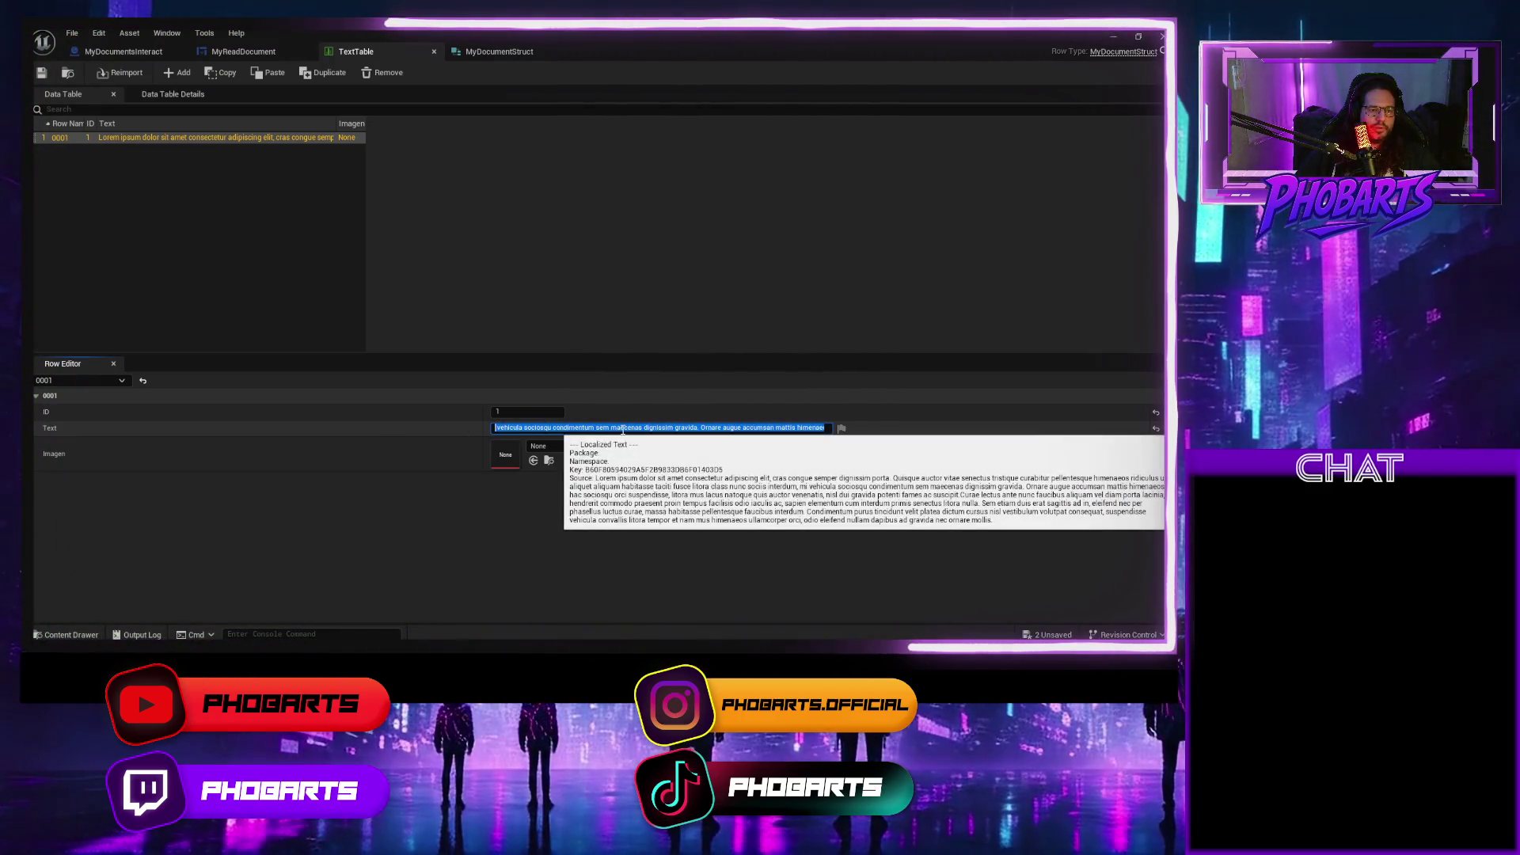
mouse_move(739, 428)
mouse_down()
mouse_move(758, 429)
mouse_move(656, 430)
mouse_up()
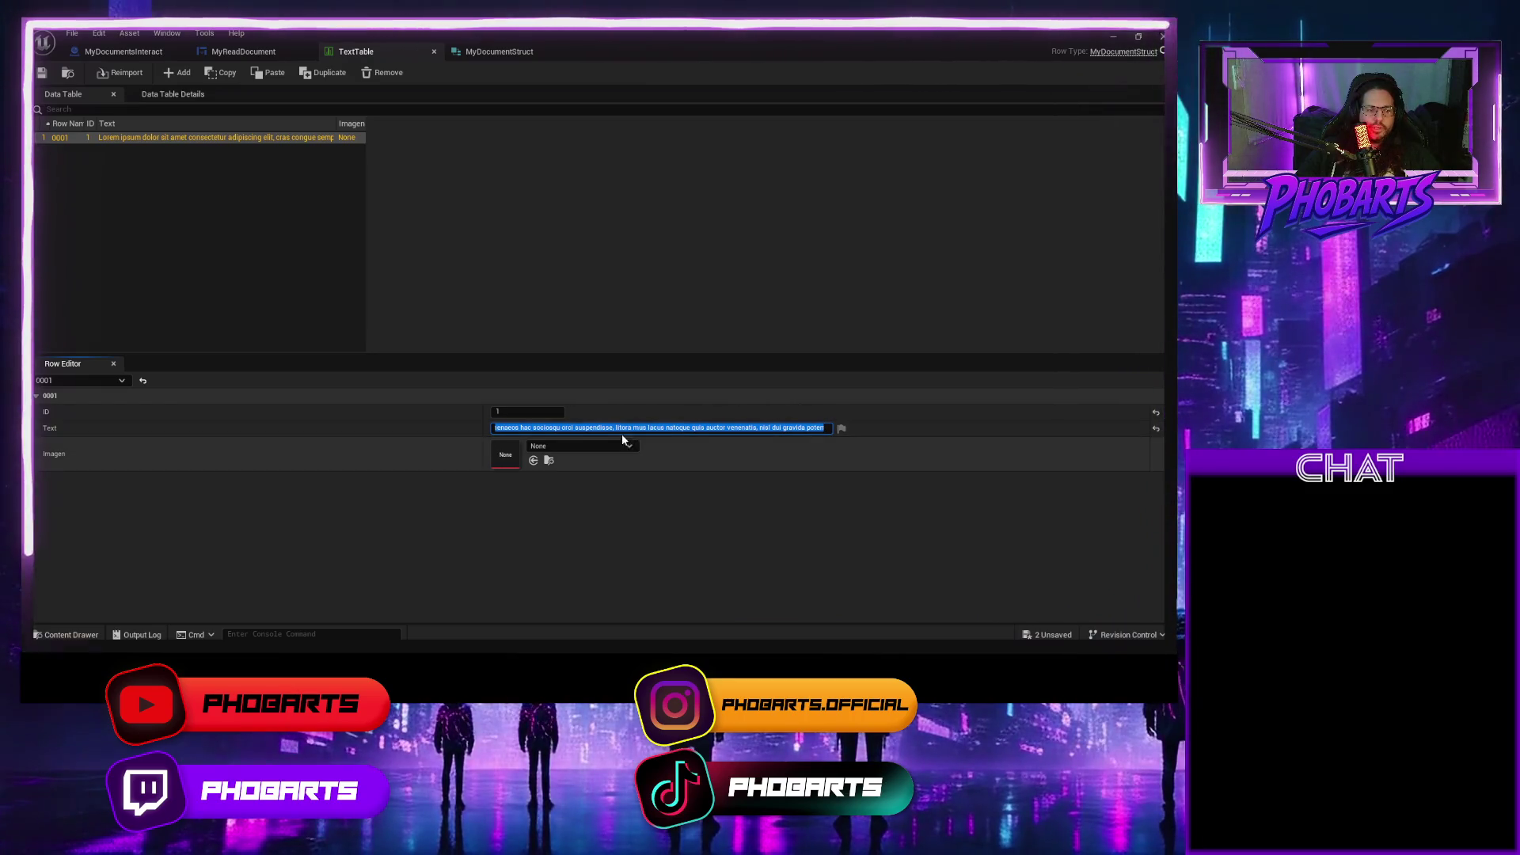
mouse_move(610, 428)
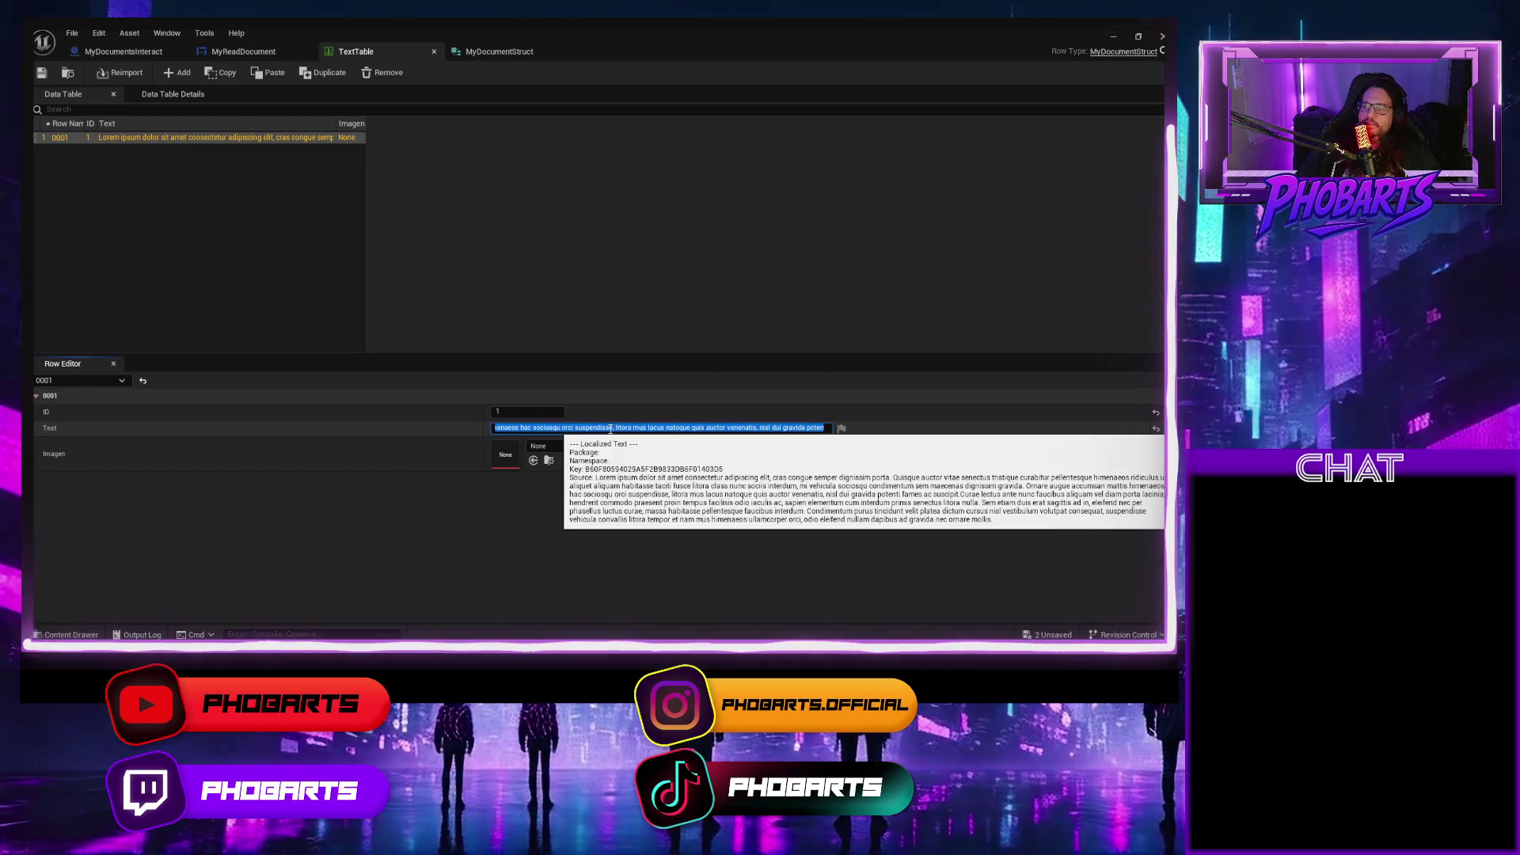
click(620, 427)
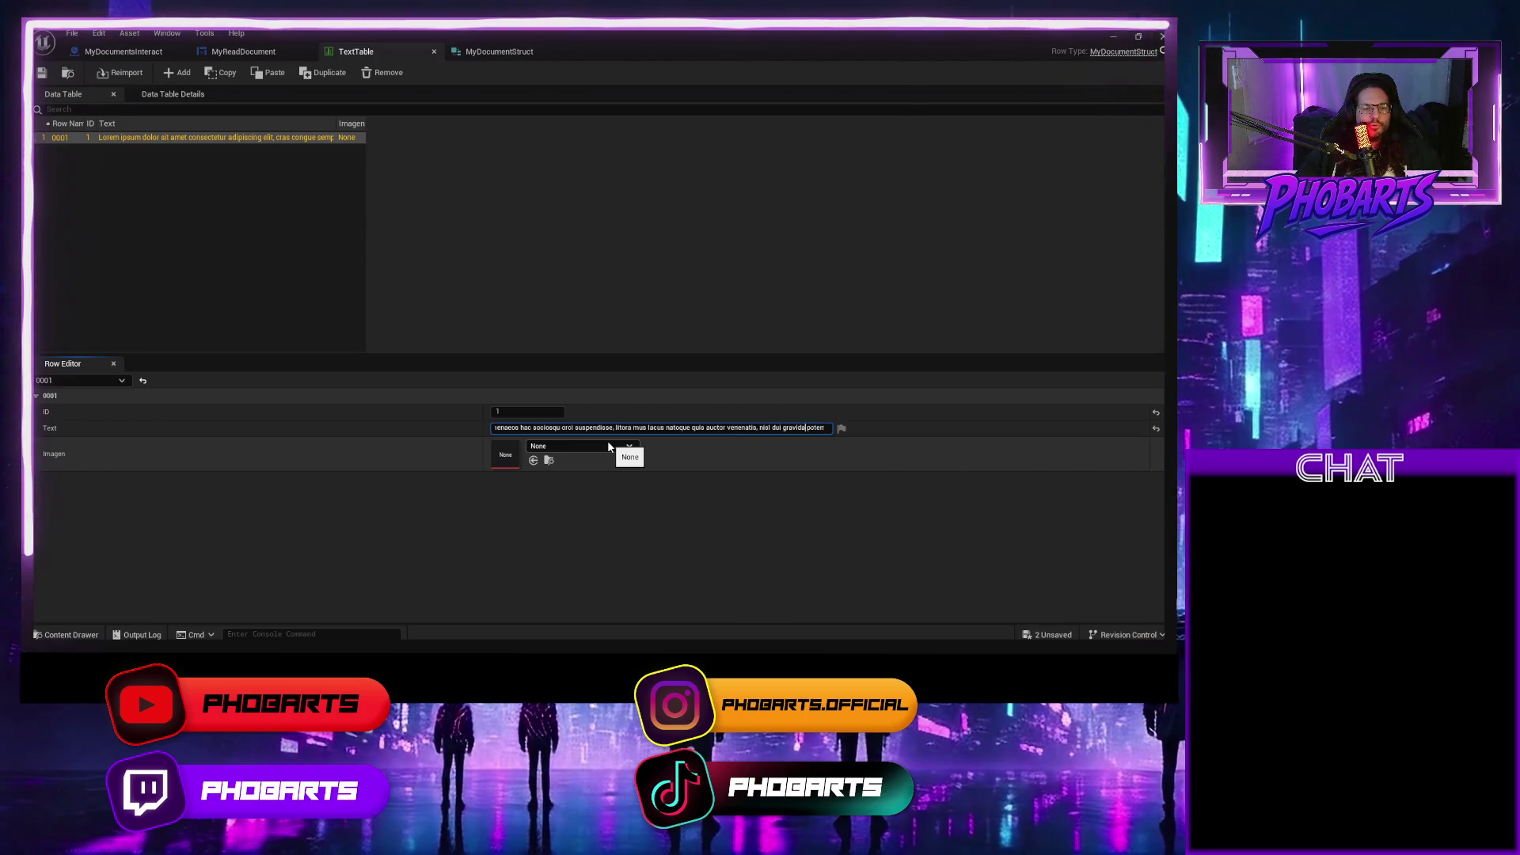
key(Right)
key(Right)
key(Right)
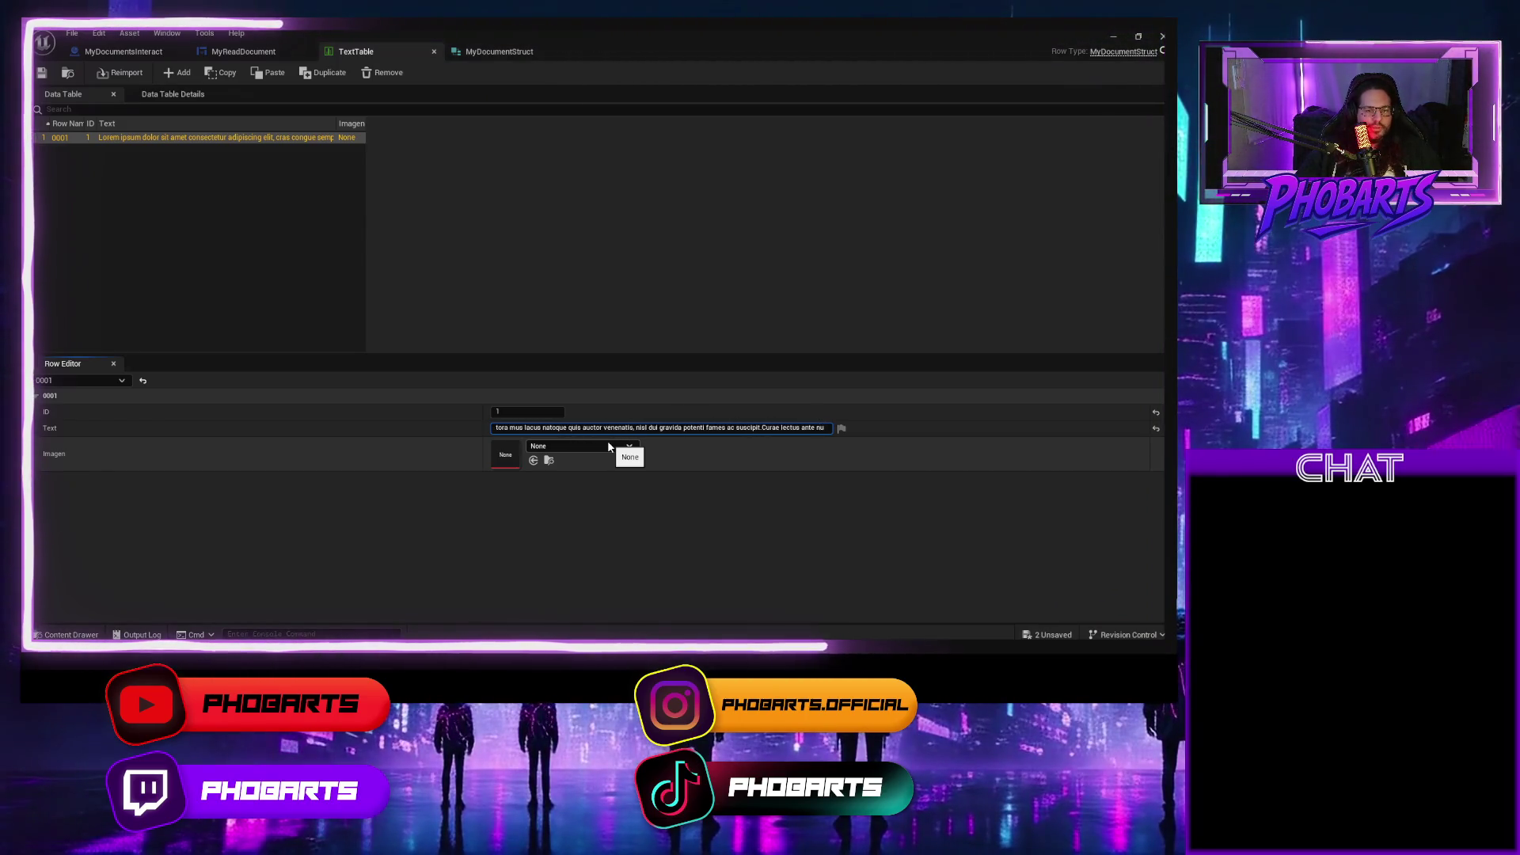
key(ctrl+a)
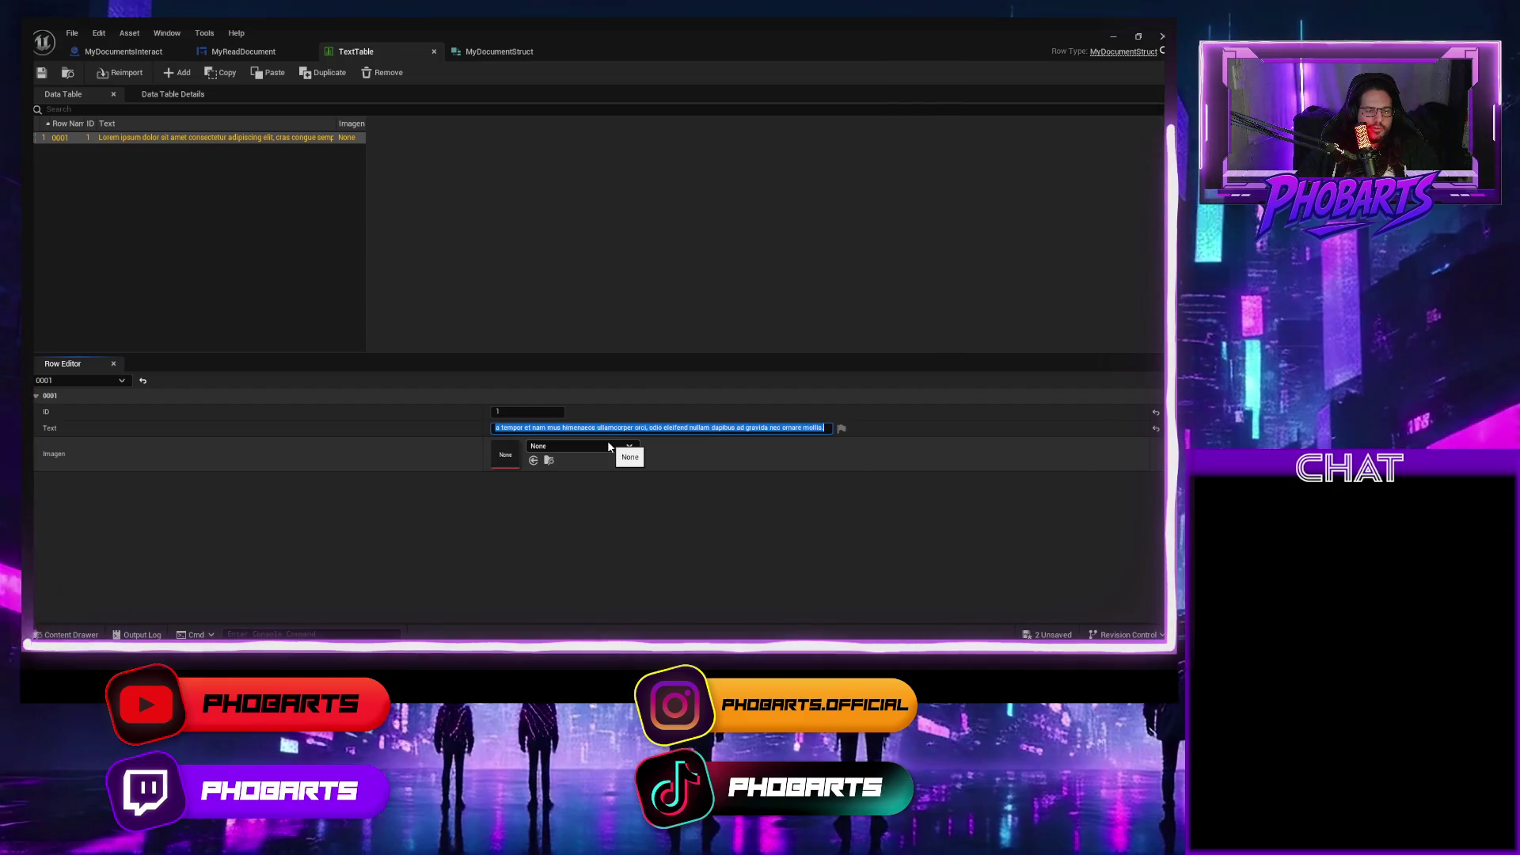
key(Home)
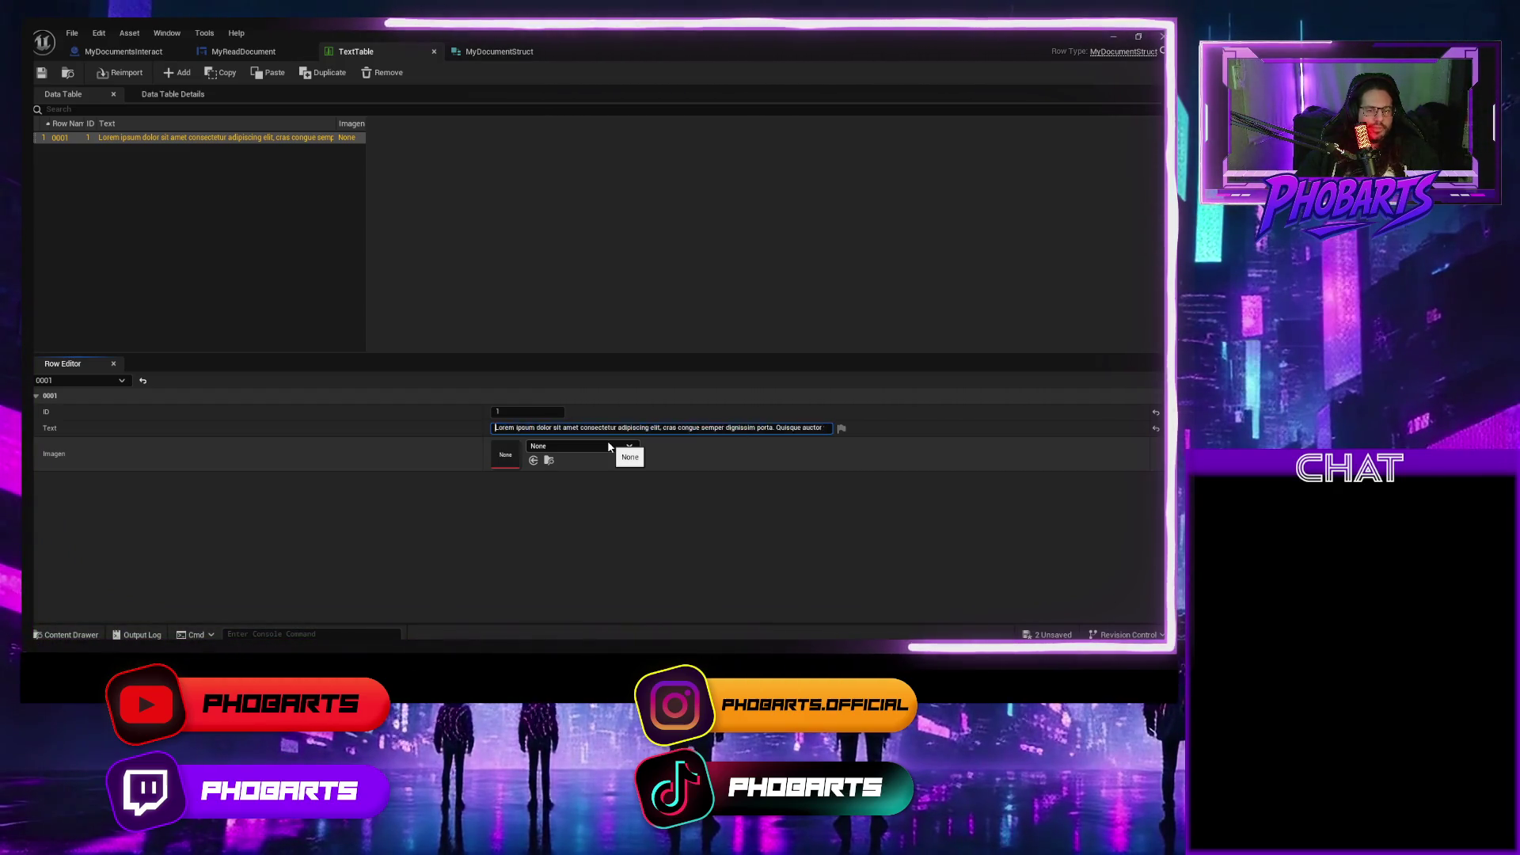
key(ctrl+a)
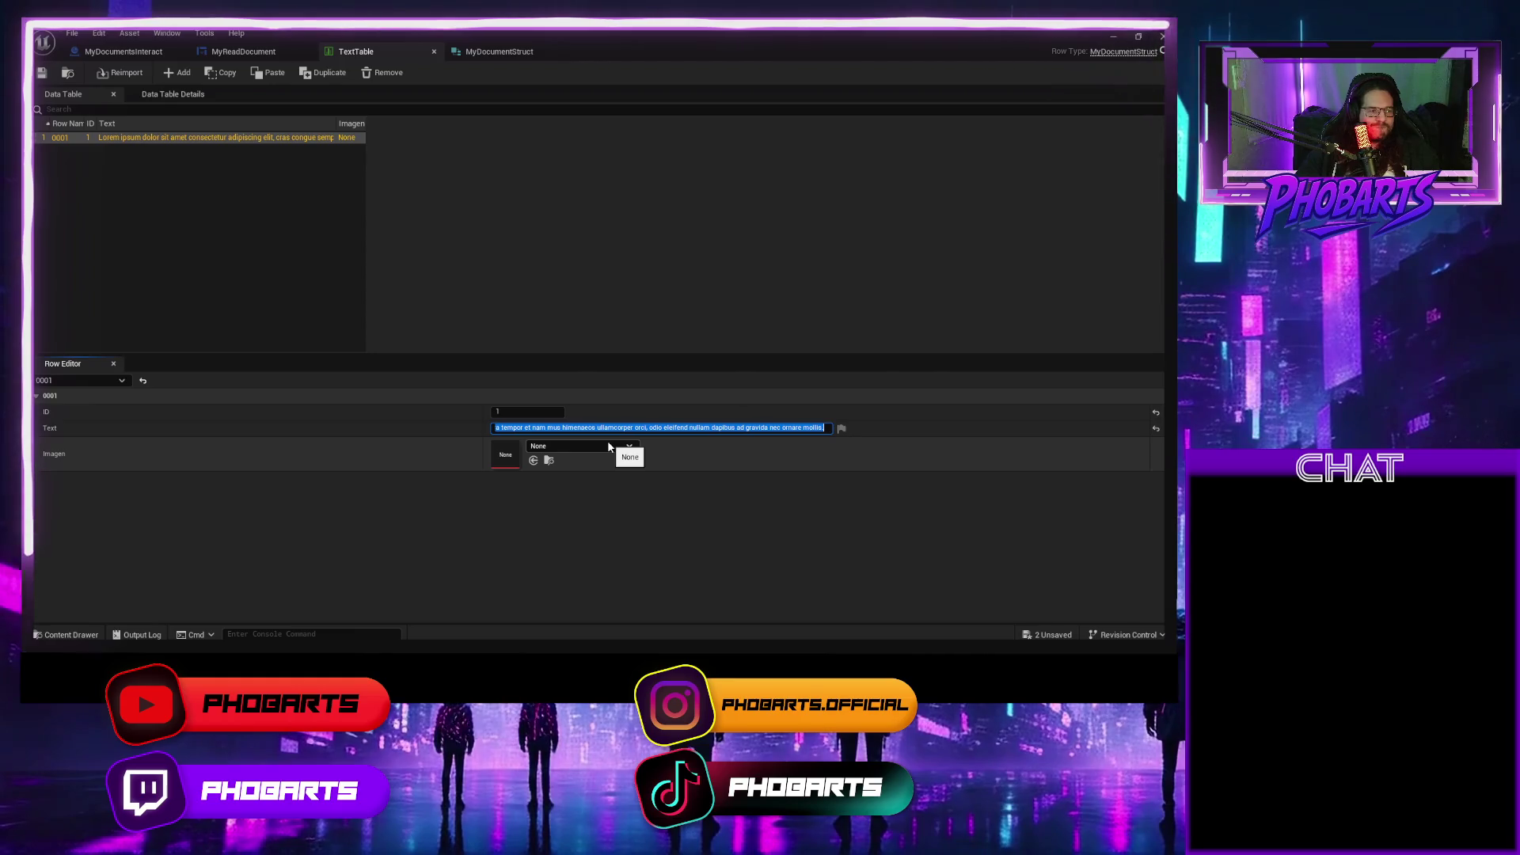
click(434, 52)
key(ctrl+space)
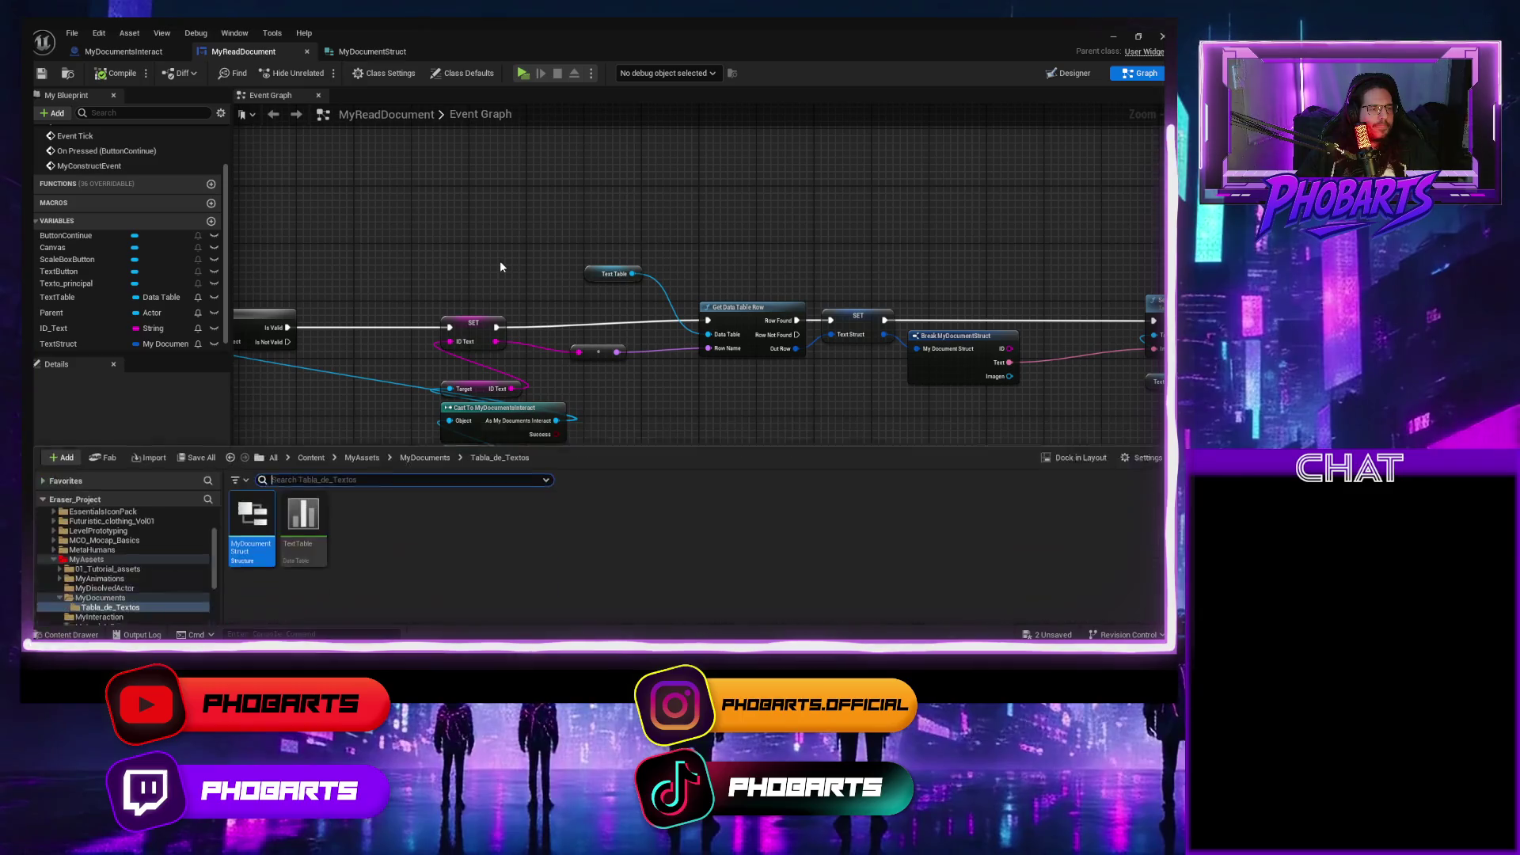
Reopen TextTable and paste the Lorem ipsum paragraph into row 0001's empty Text field.
double_click(254, 489)
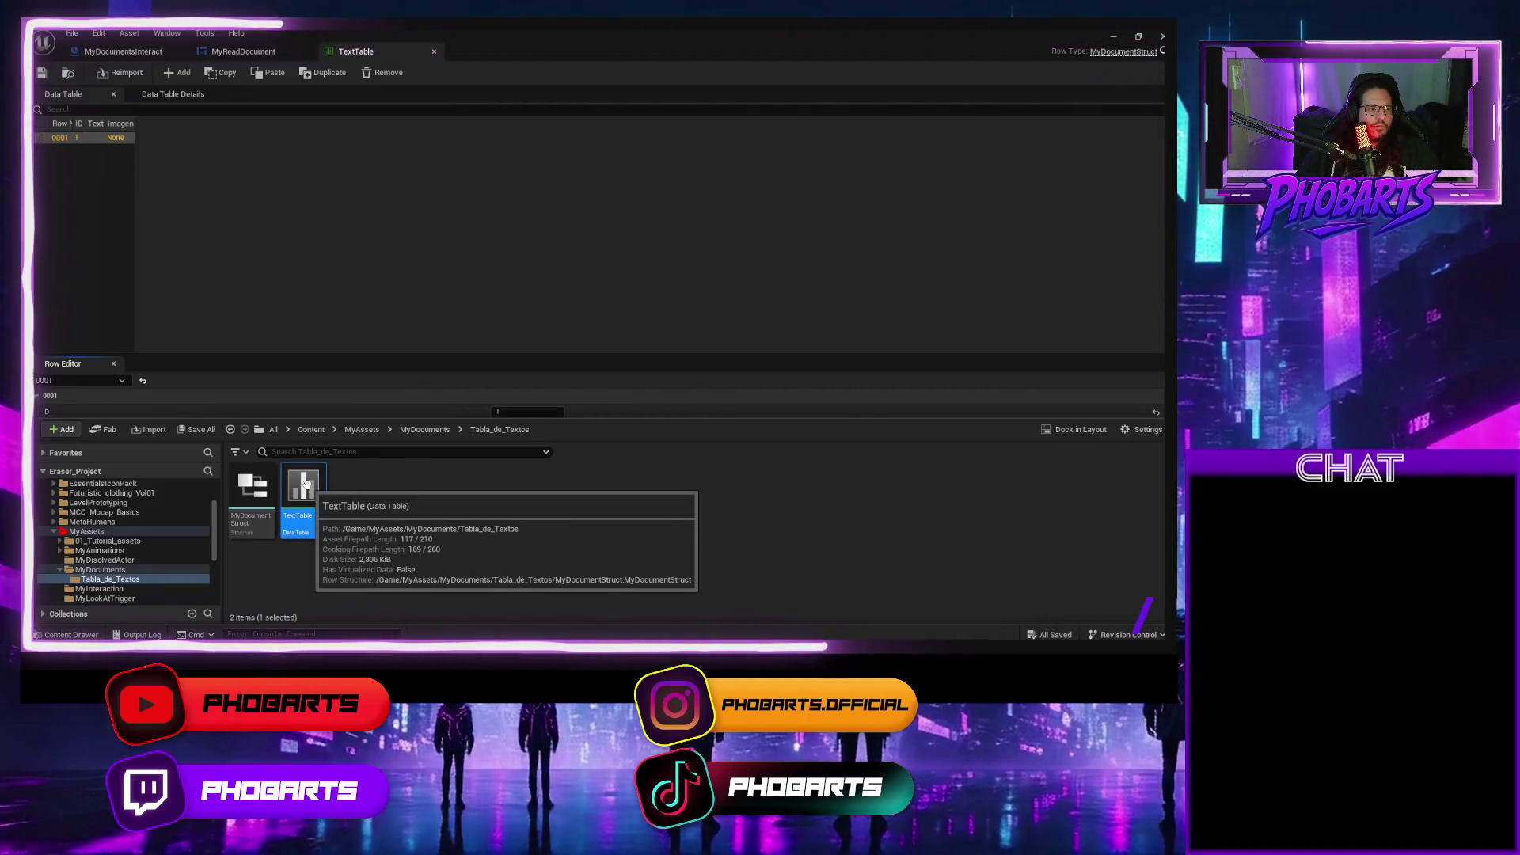
click(377, 287)
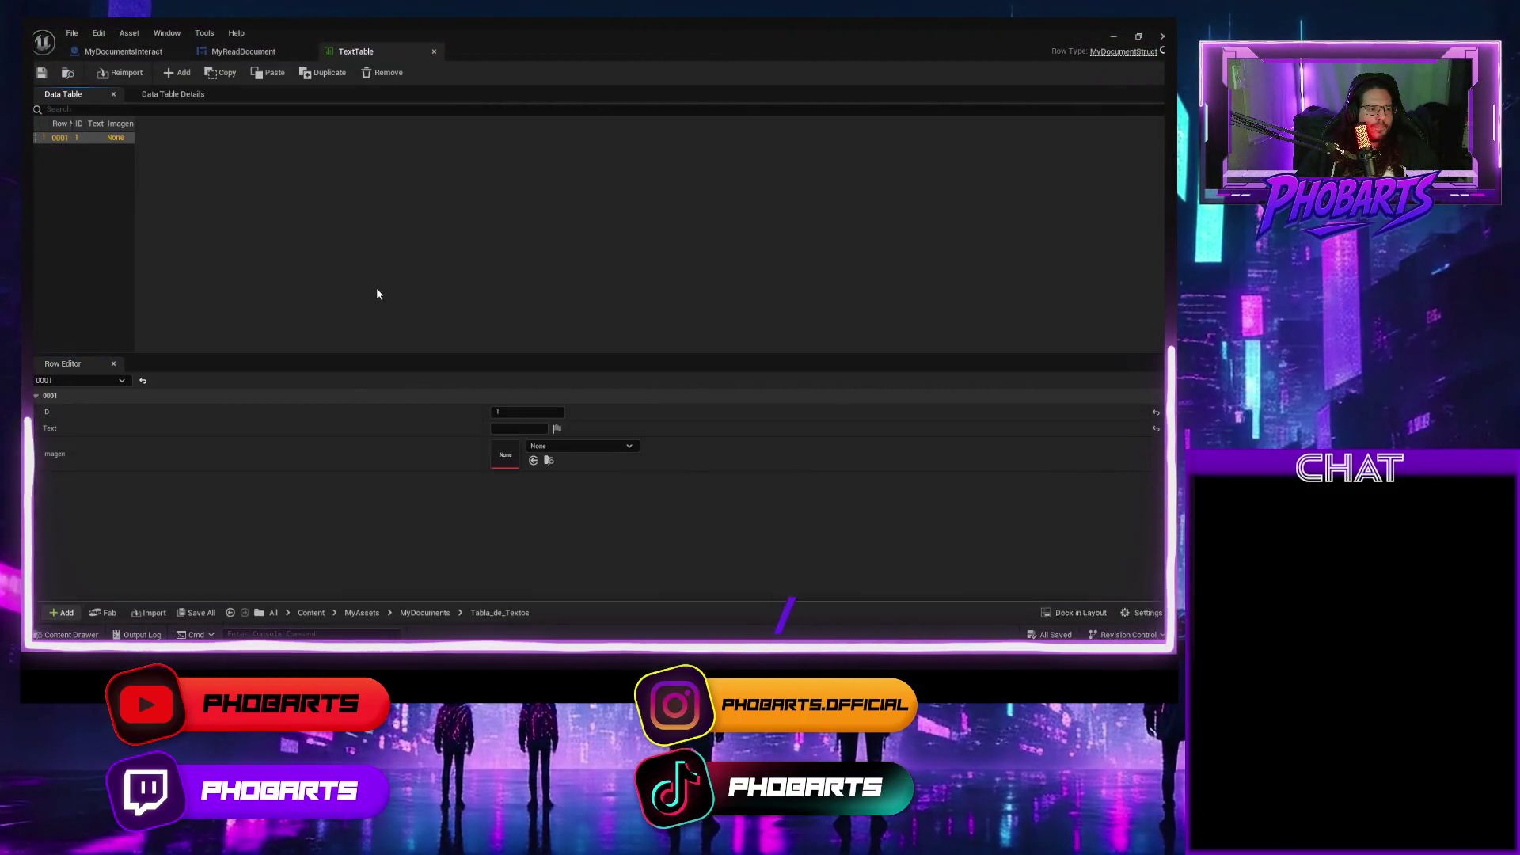
click(518, 427)
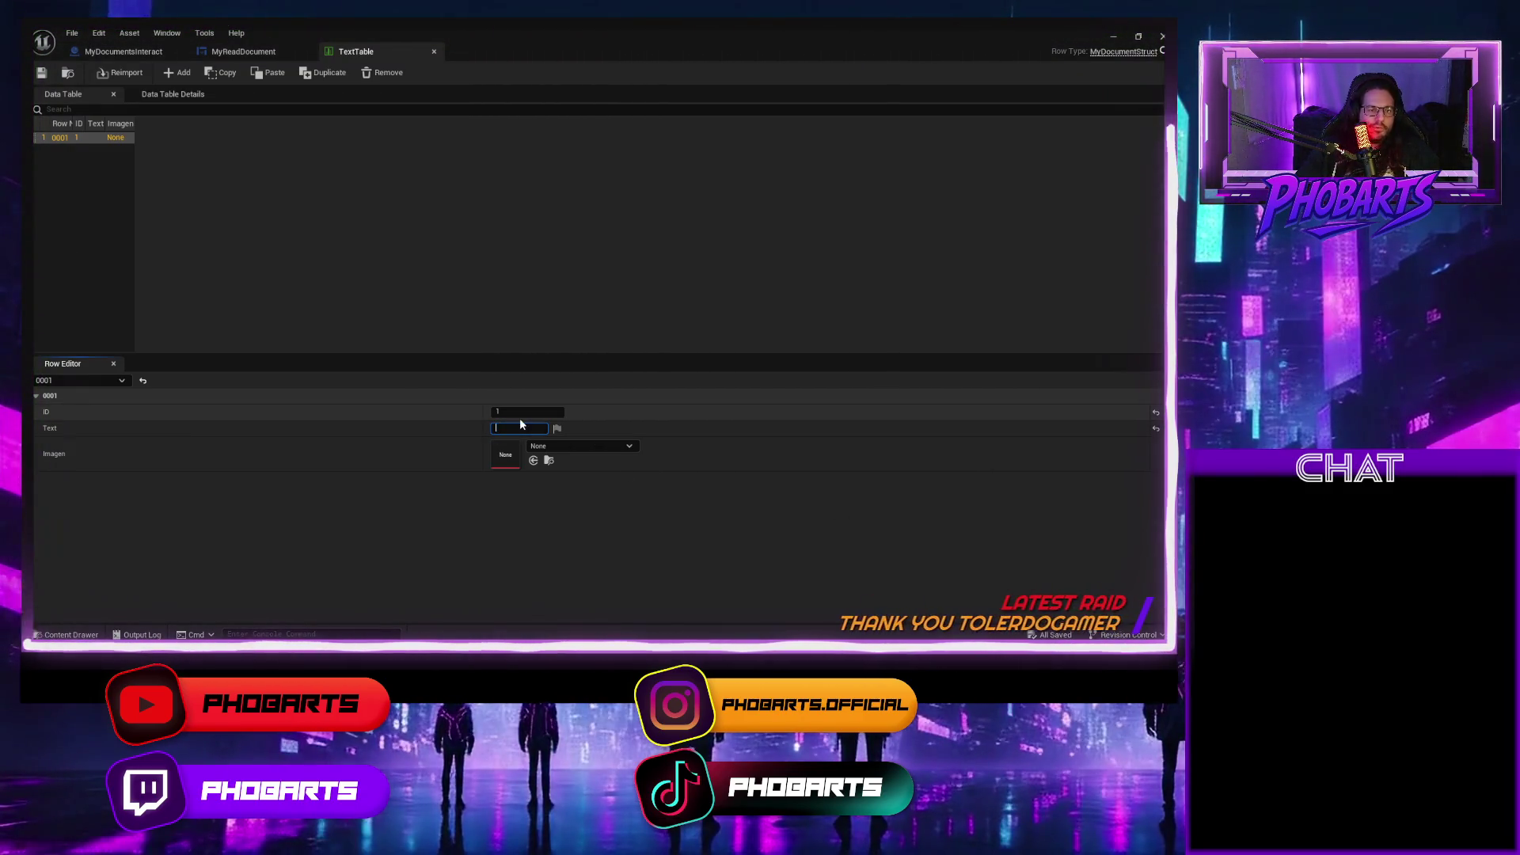
key(ctrl+v)
key(Return)
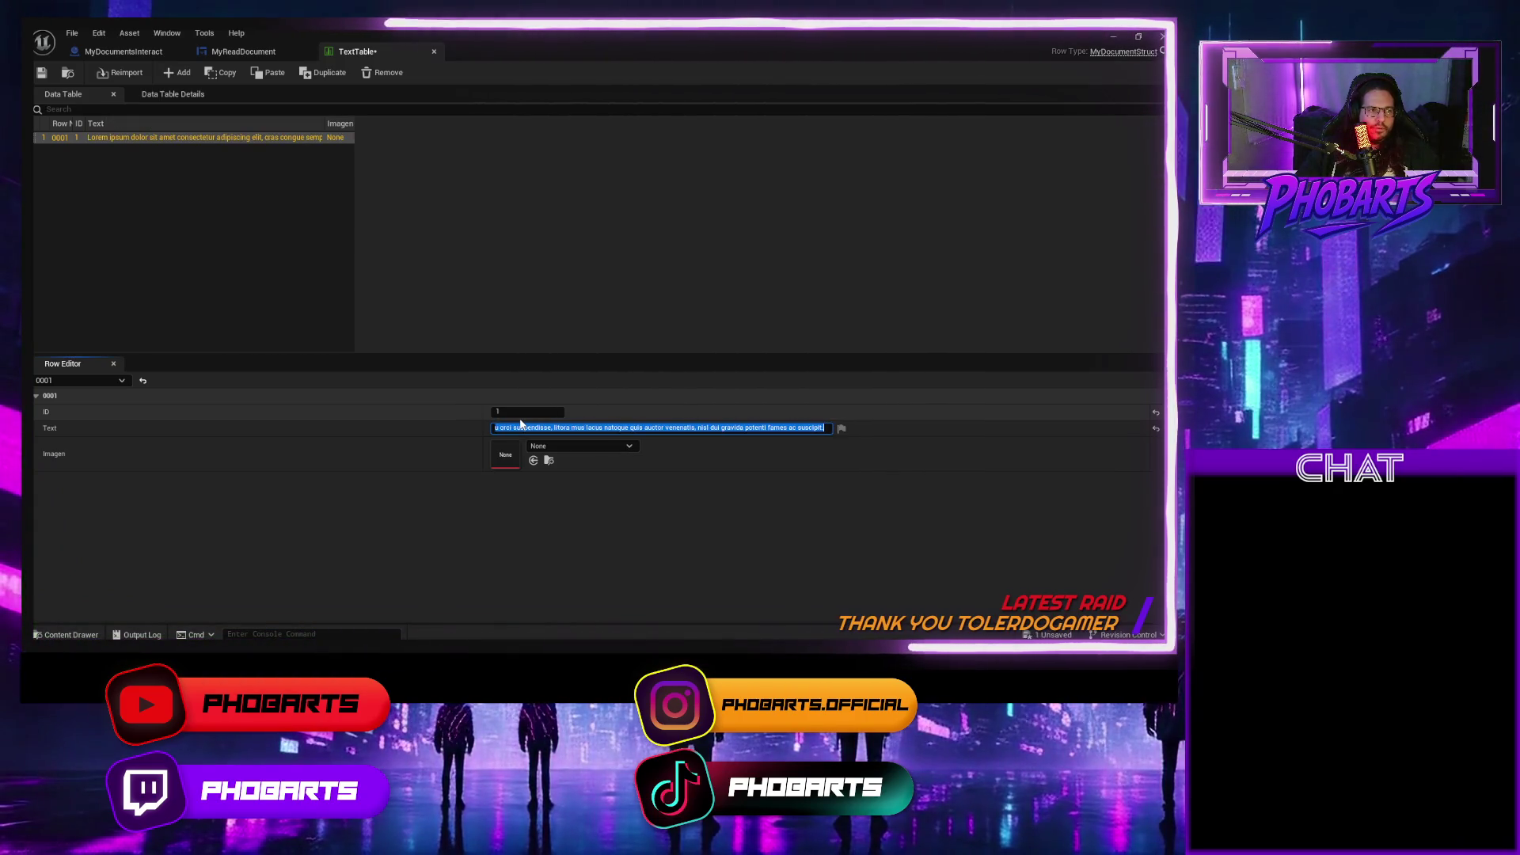
key(Right)
key(ctrl+a)
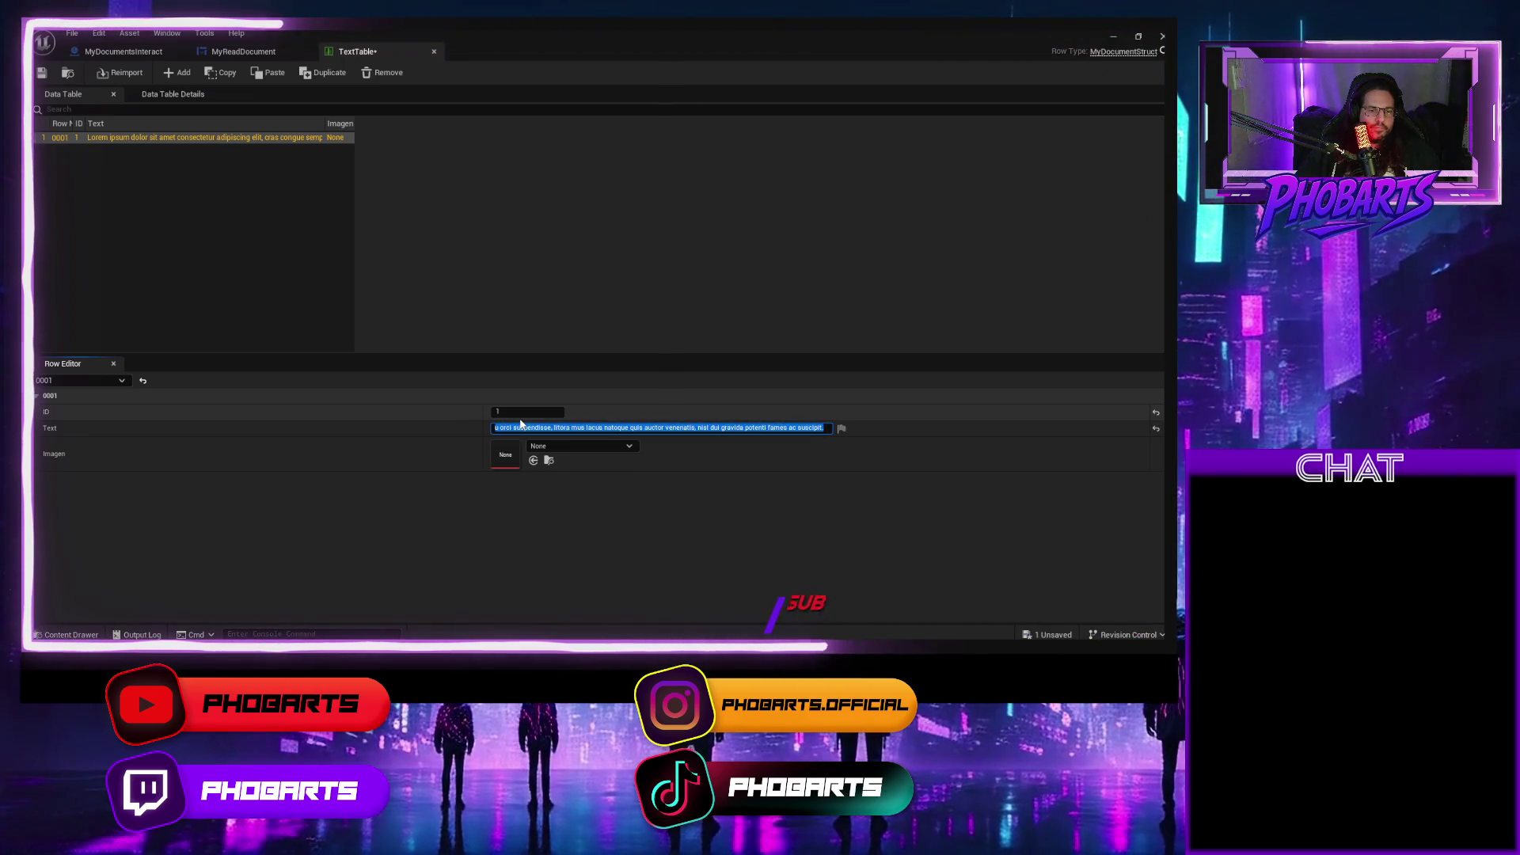
key(Right)
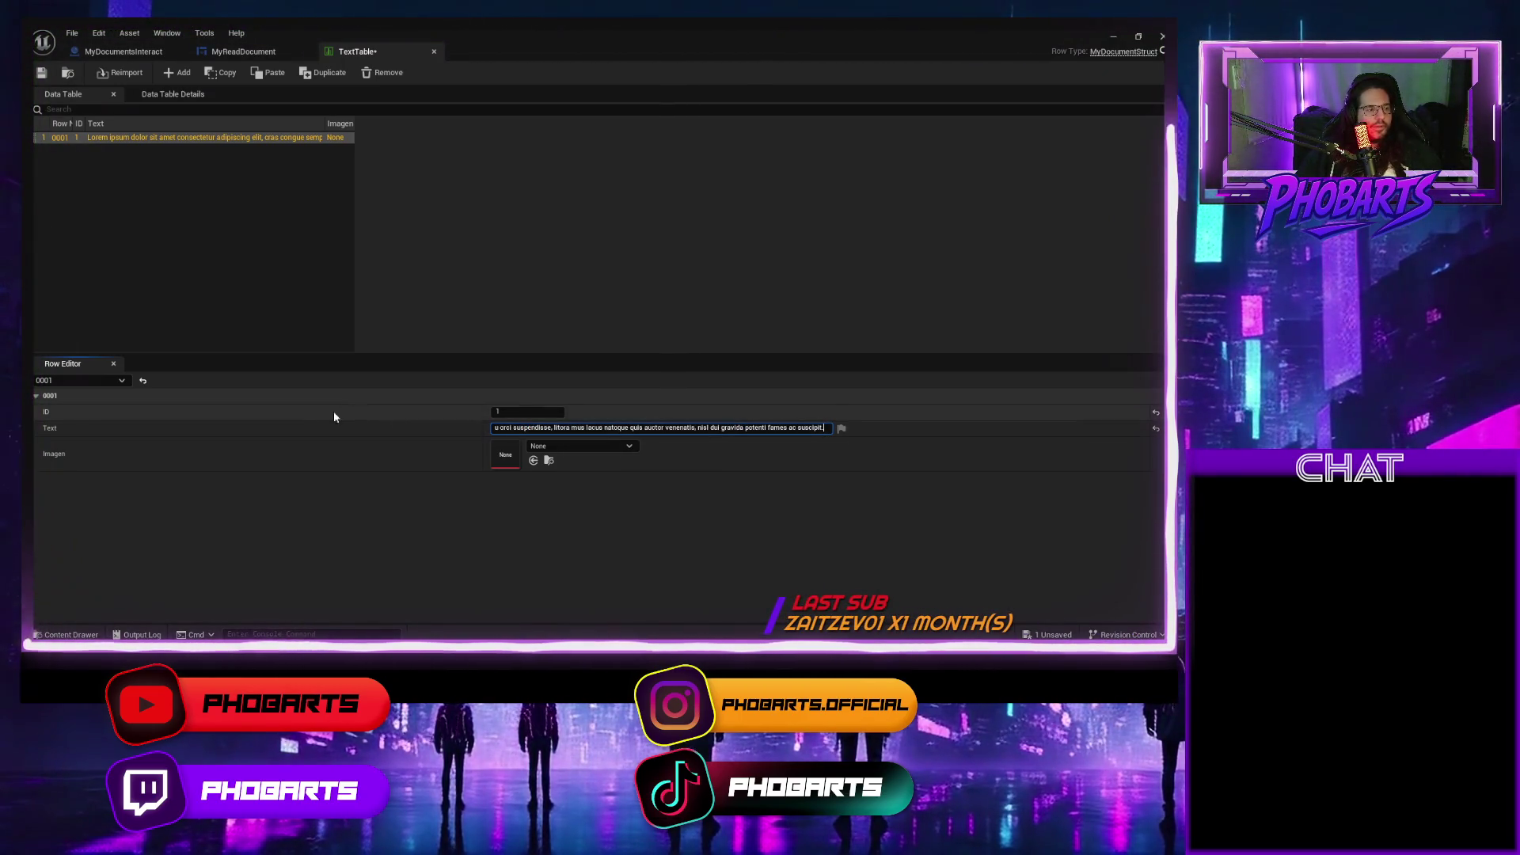
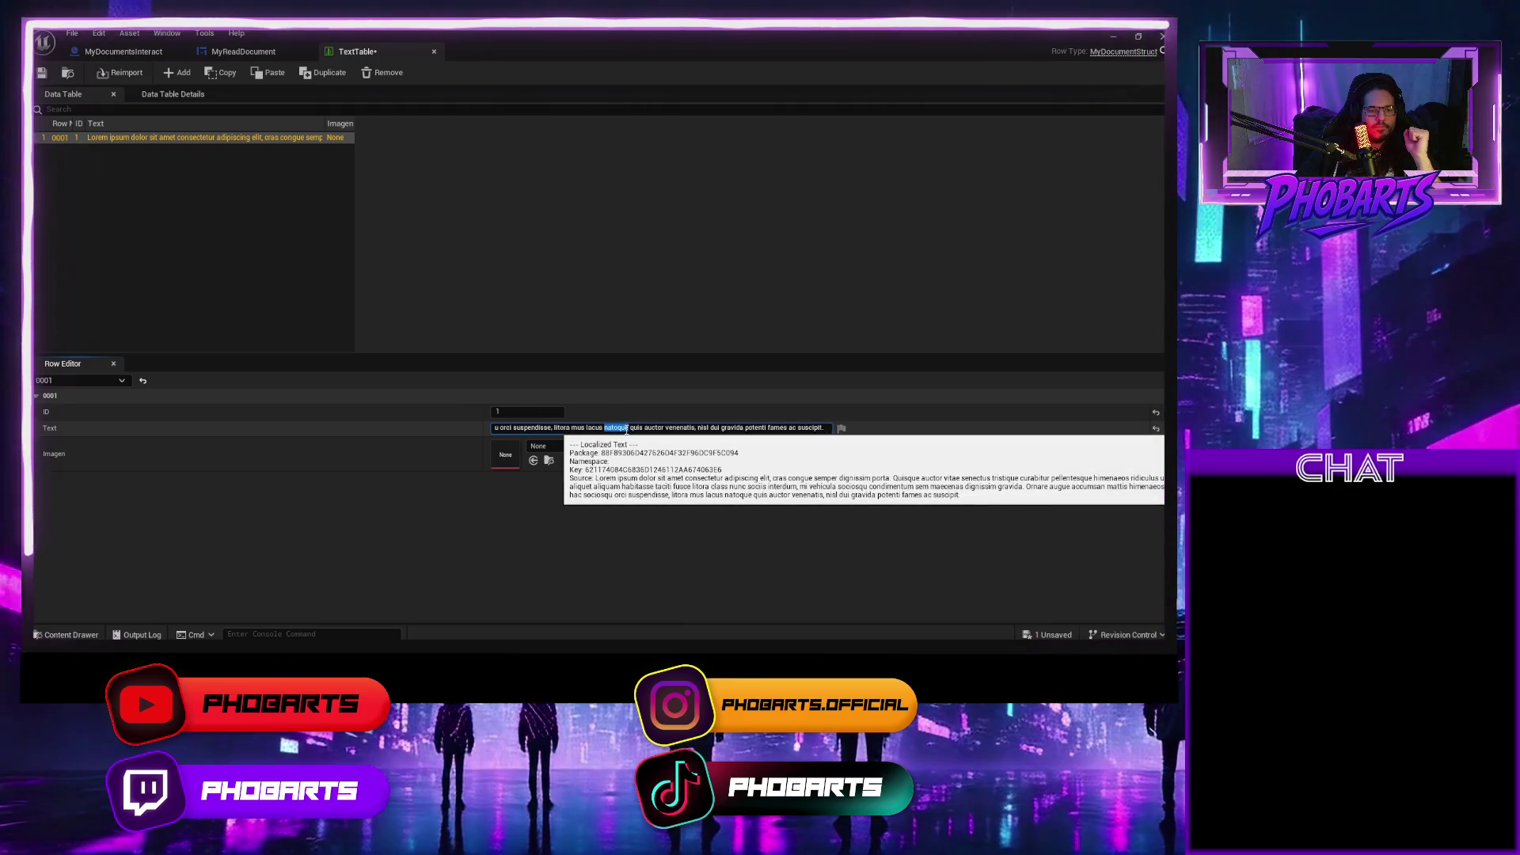
Insert 'n' after the slash so the TextTable row reads 'ipsum /ndolor', then save the table.
key(ctrl+a)
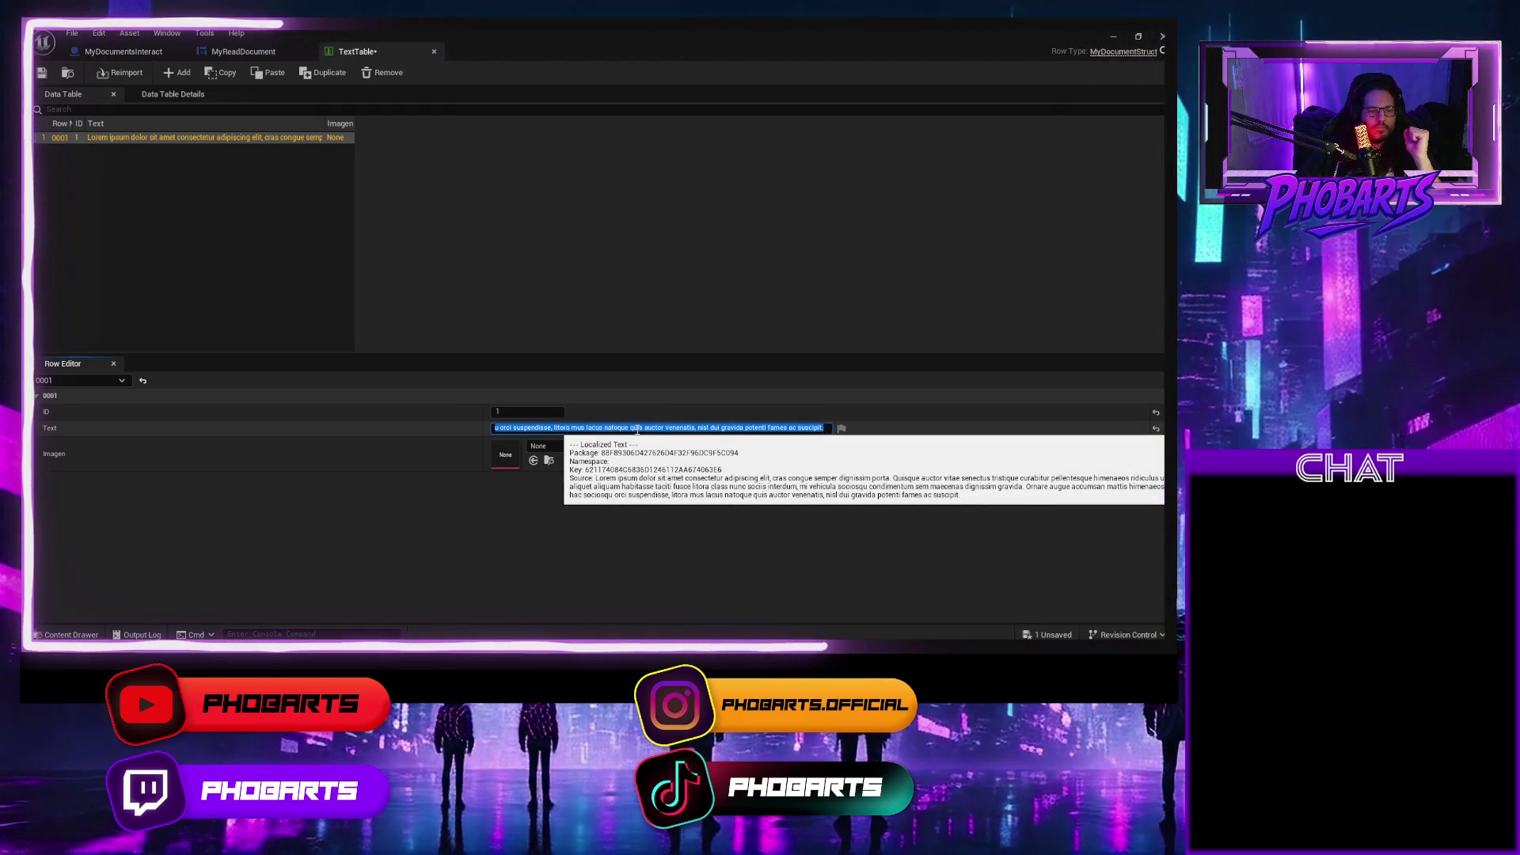
click(580, 515)
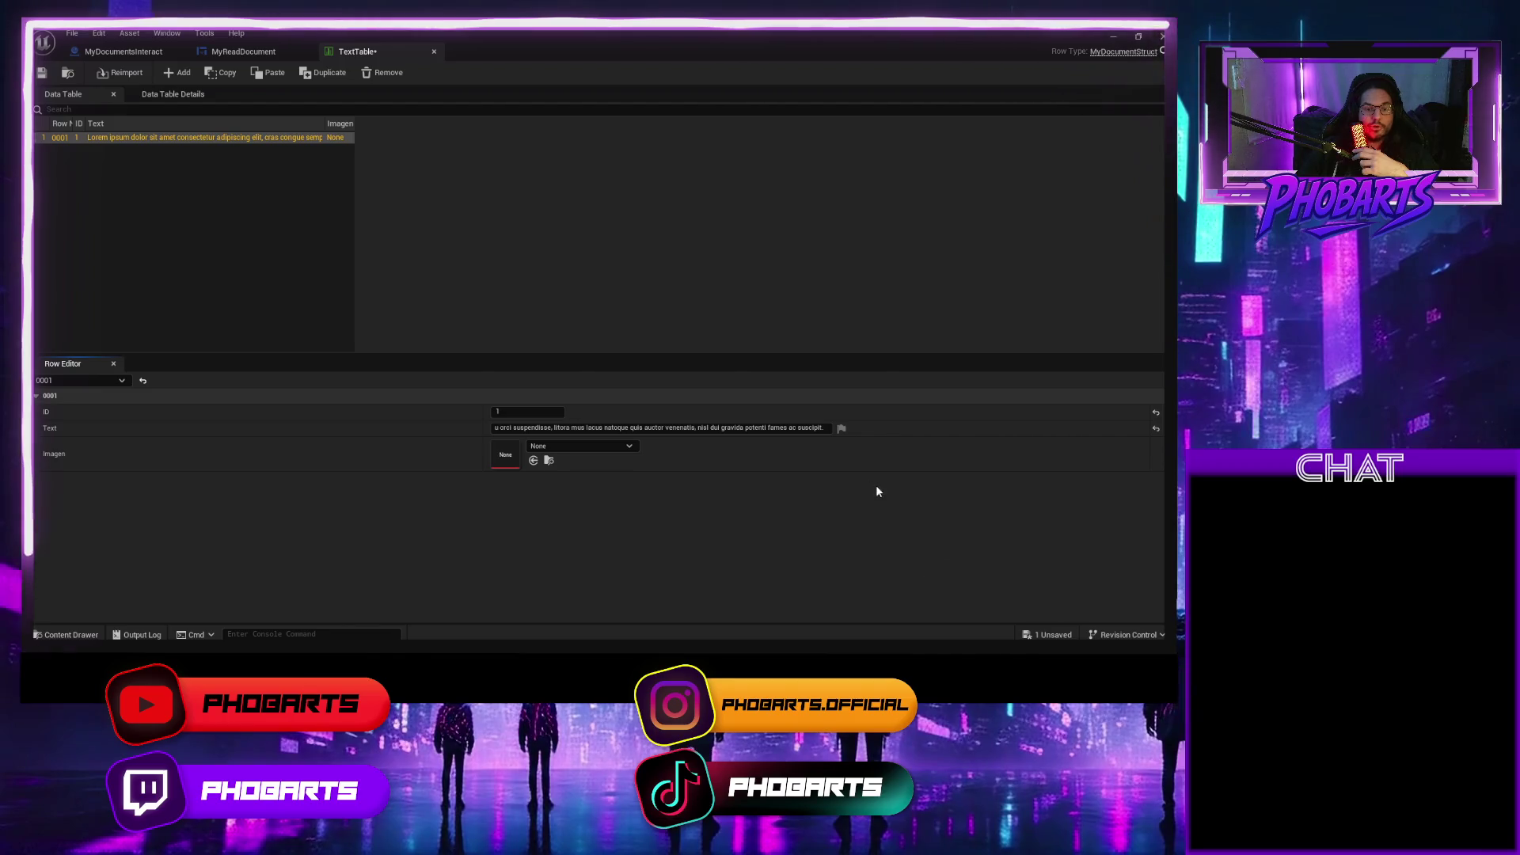
click(516, 428)
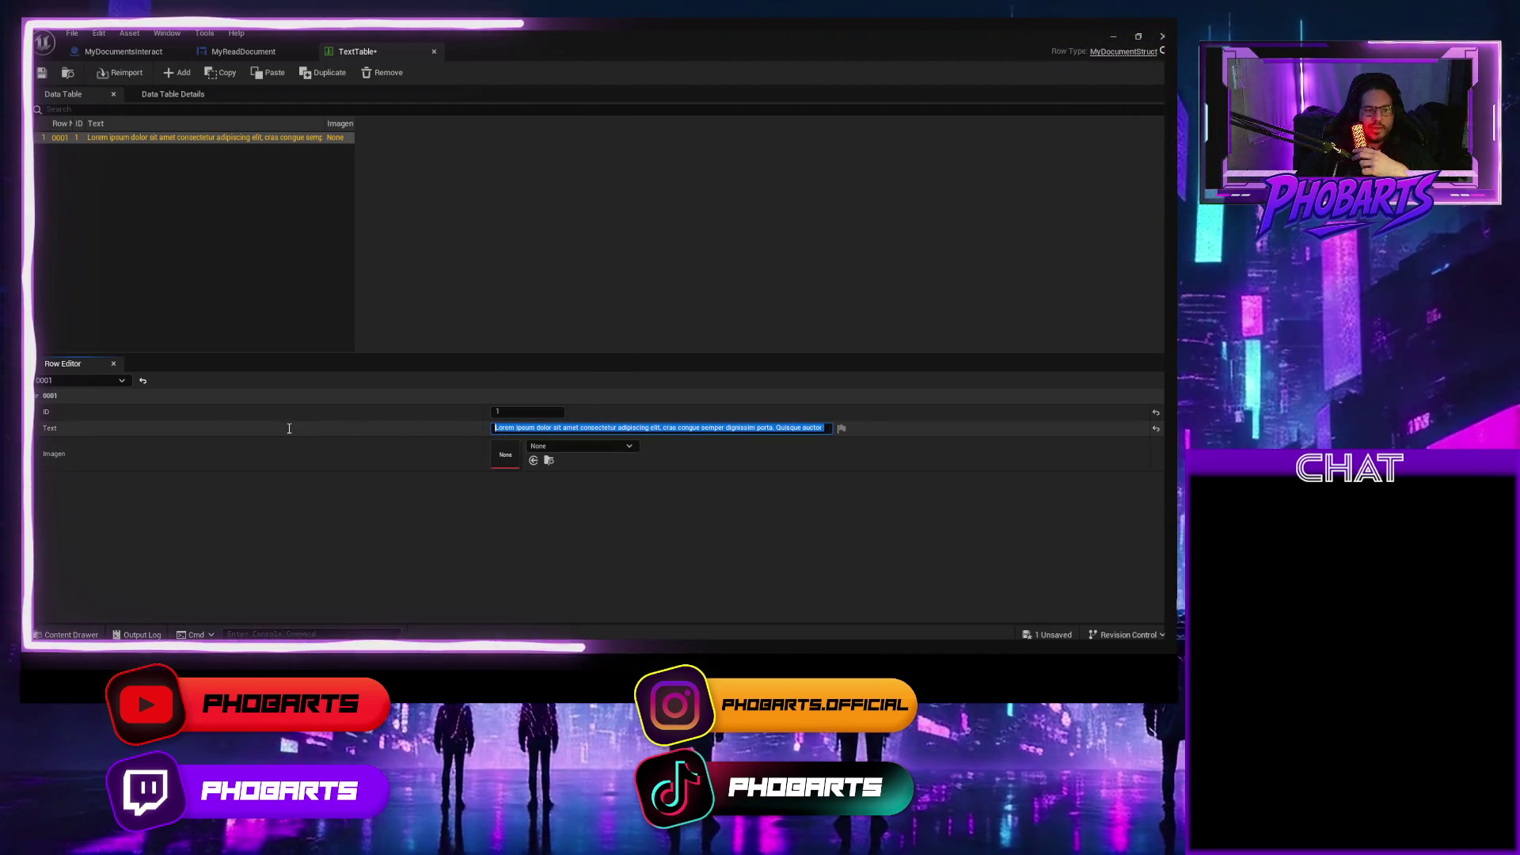
click(538, 428)
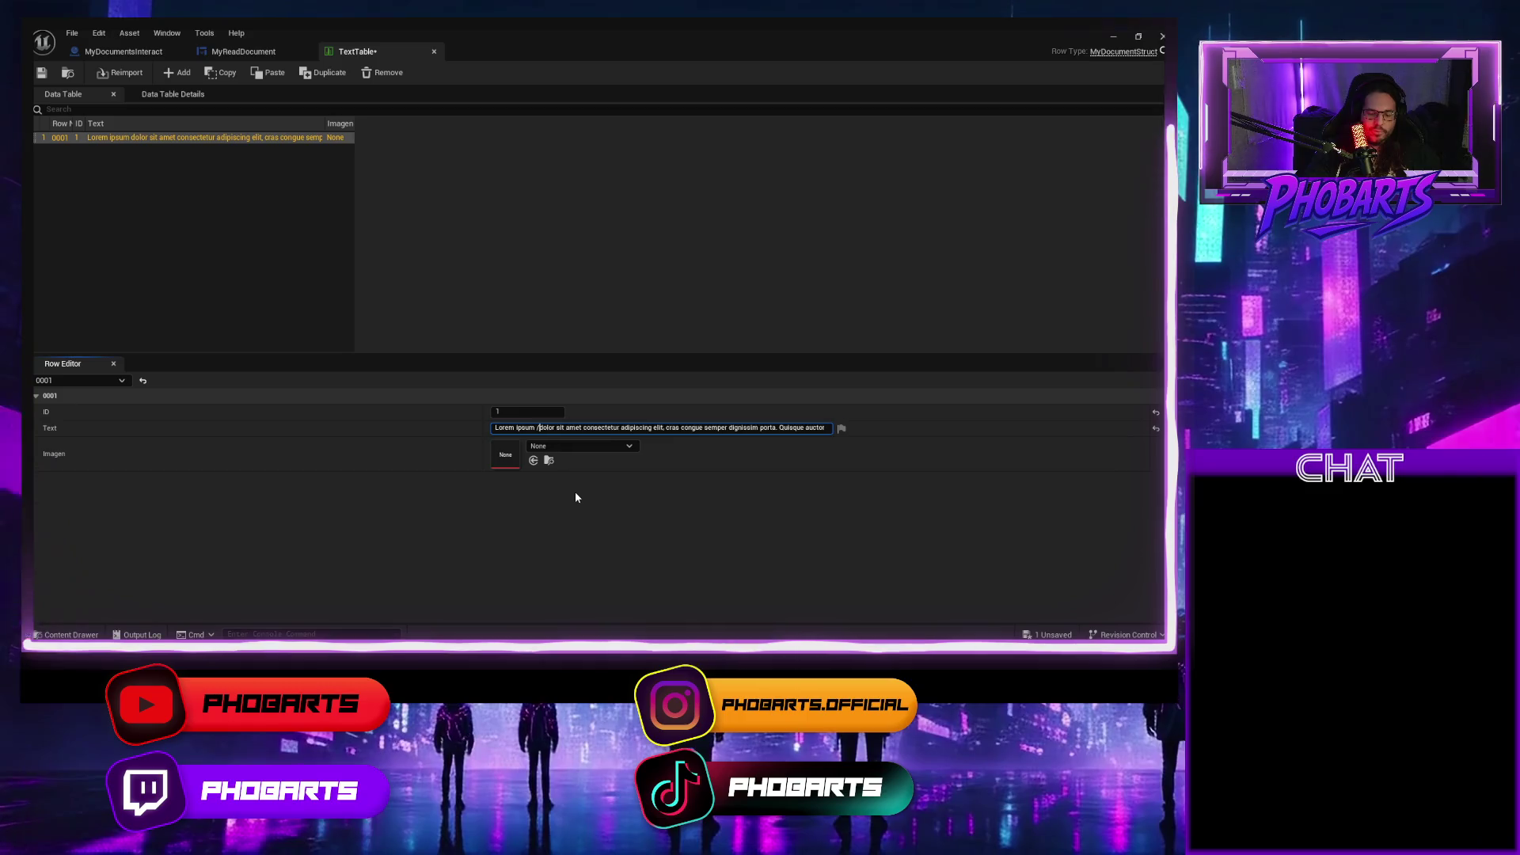
text(n)
key(Return)
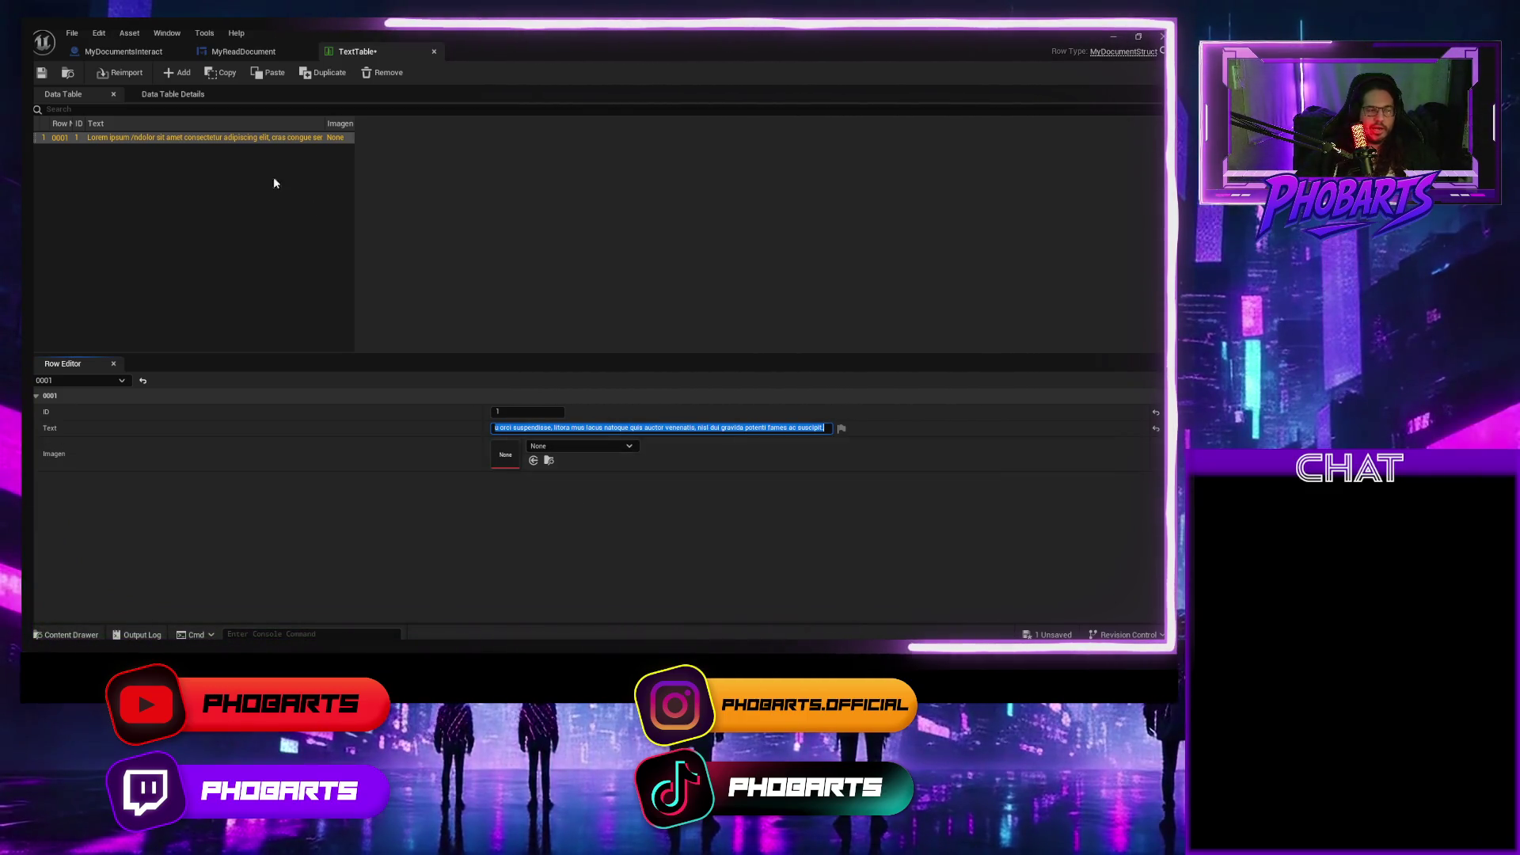
key(ctrl+s)
click(245, 52)
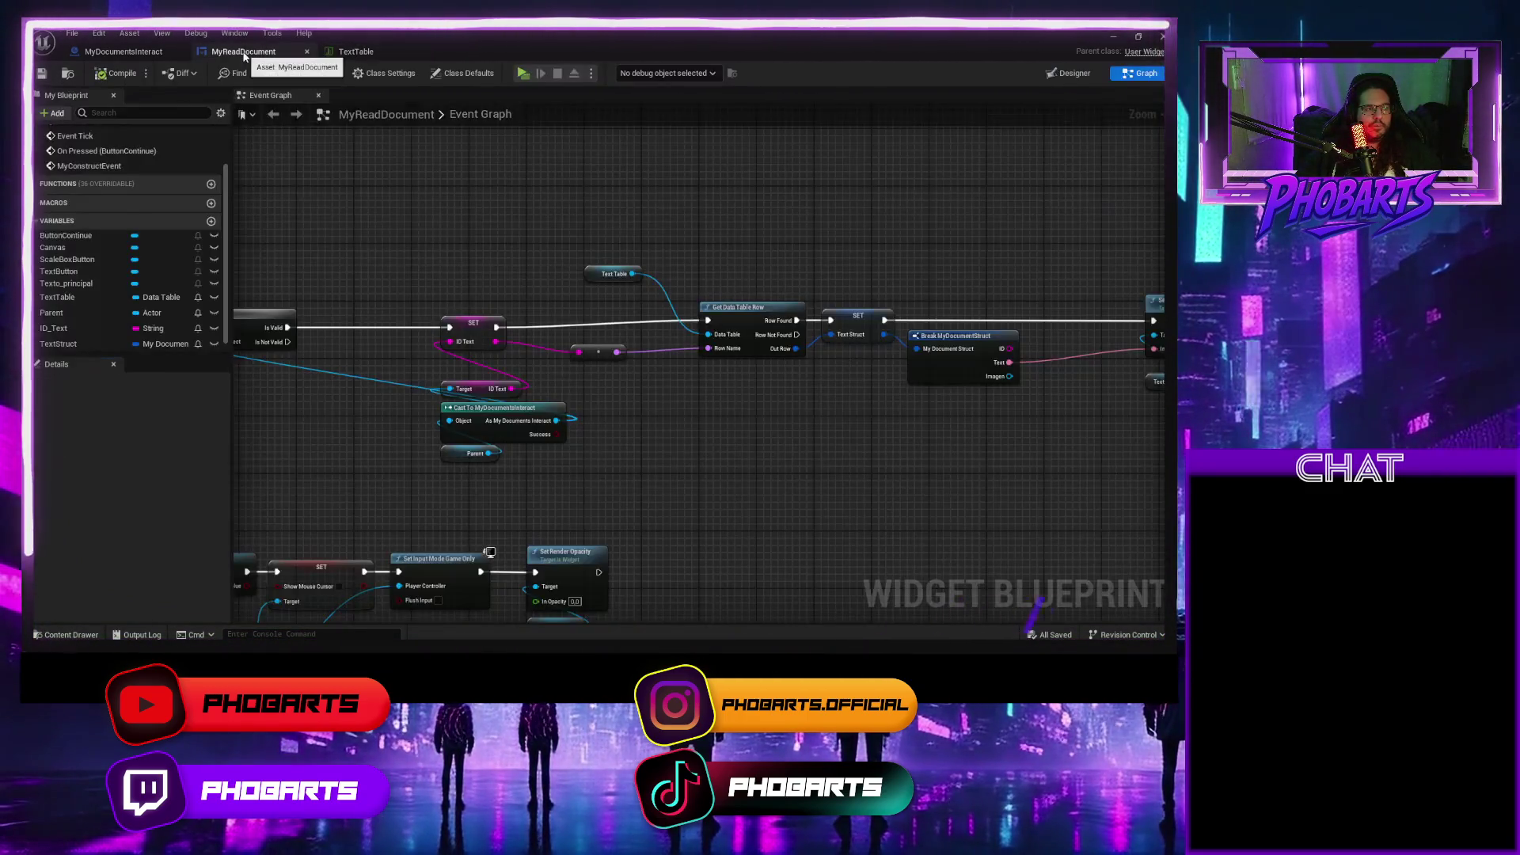
Test-play the game, open the document with E, and stop the session.
click(523, 73)
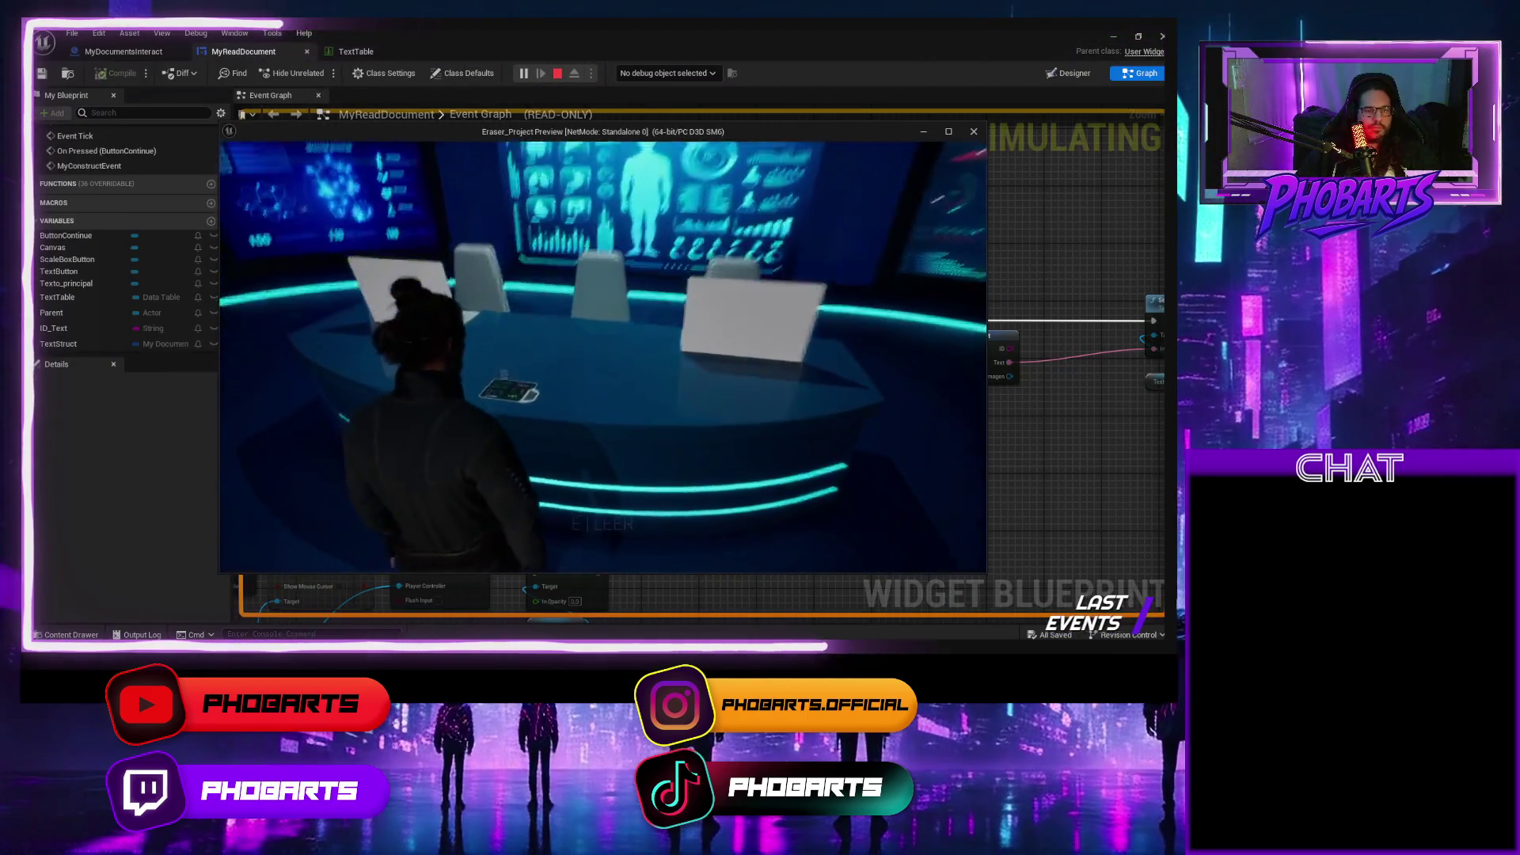
key(e)
key(Escape)
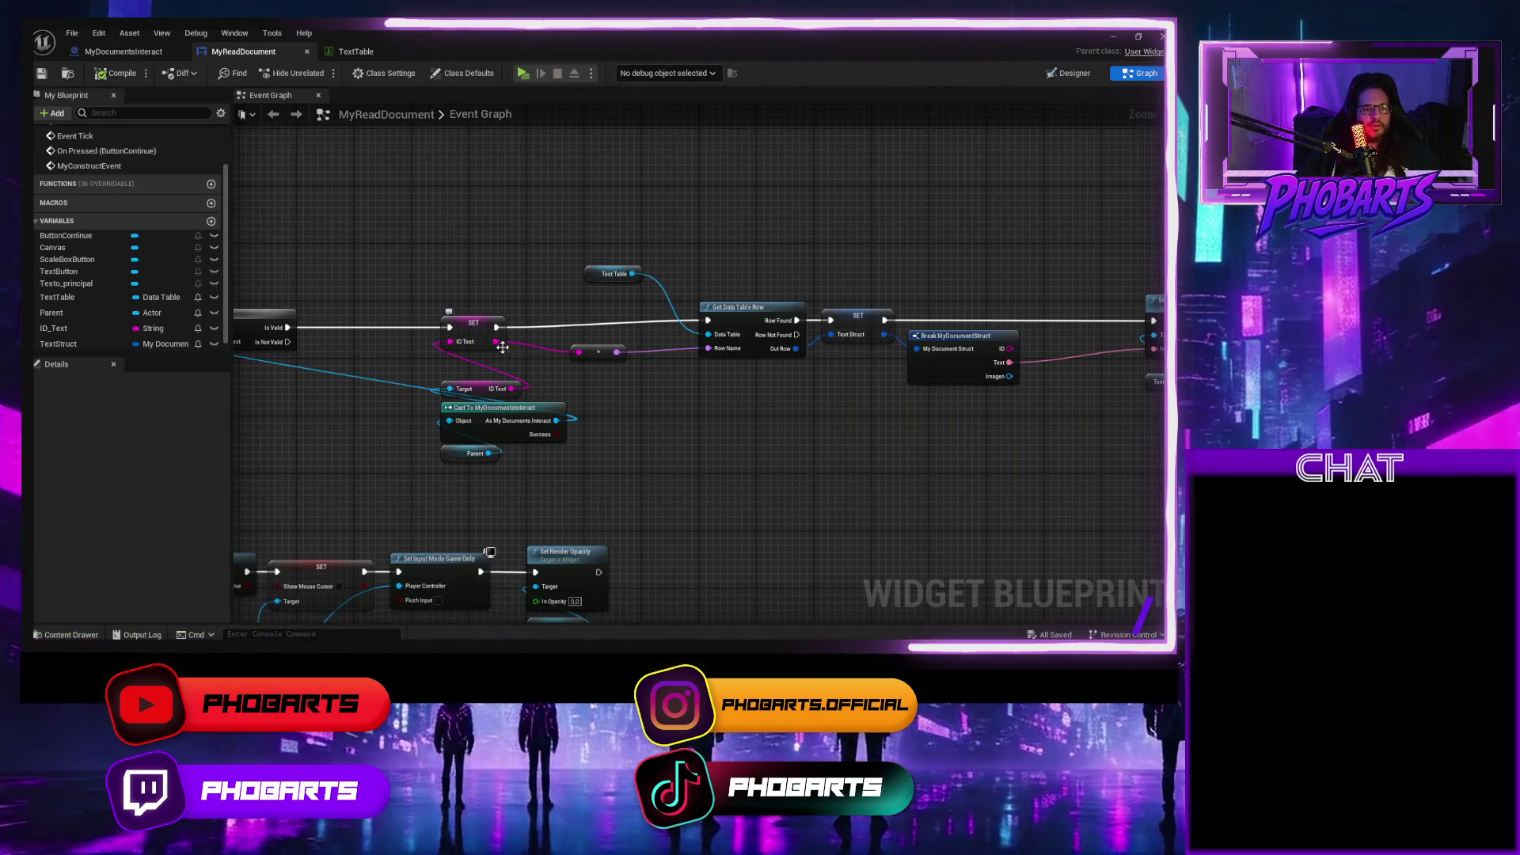
Reopen the TextTable data table from the Content Drawer.
key(alt+Tab)
key(ctrl+space)
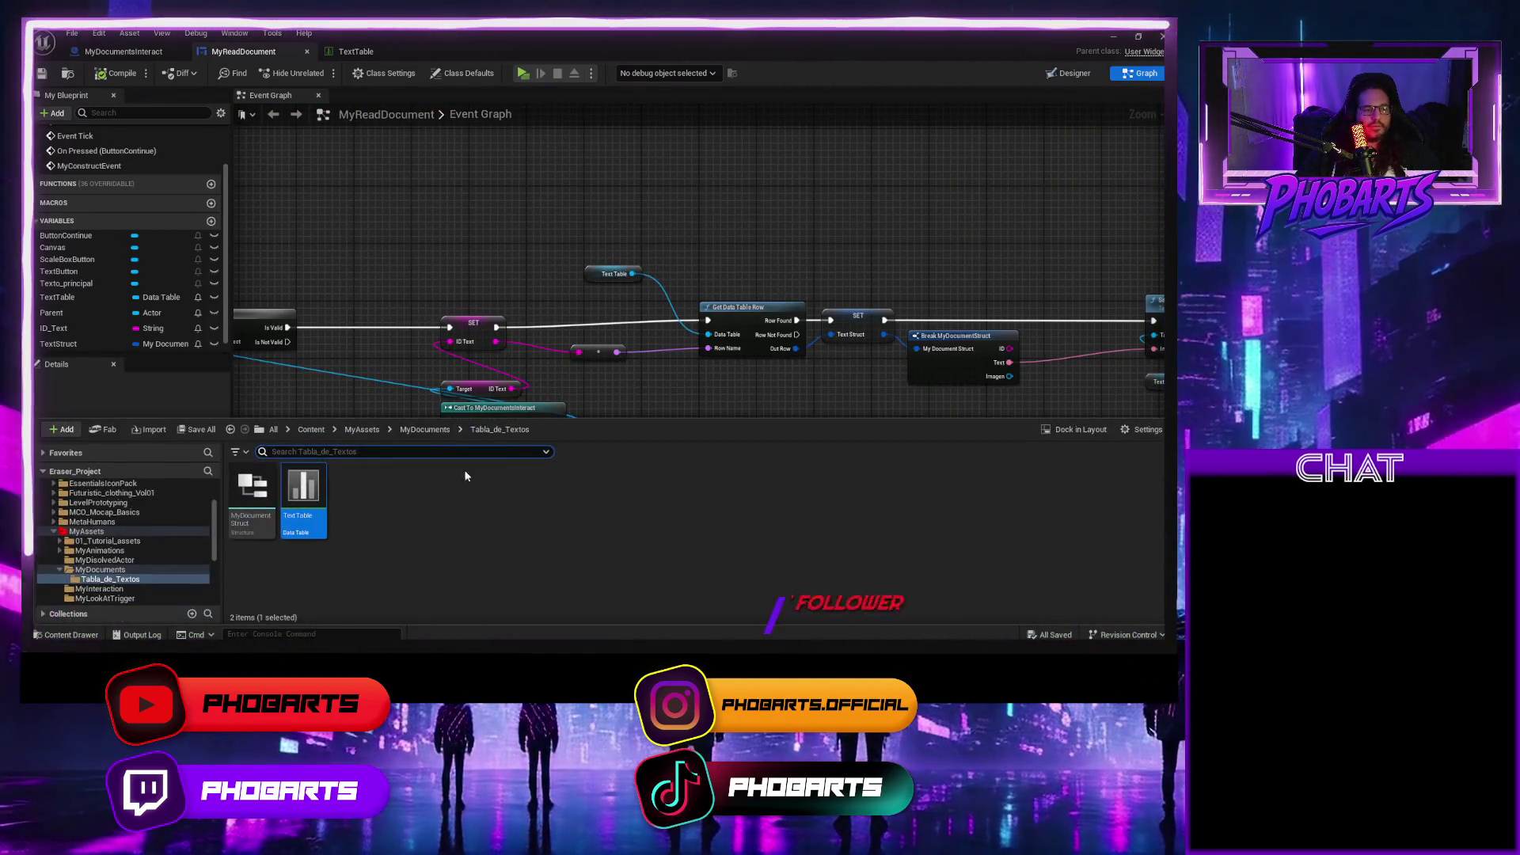
double_click(311, 486)
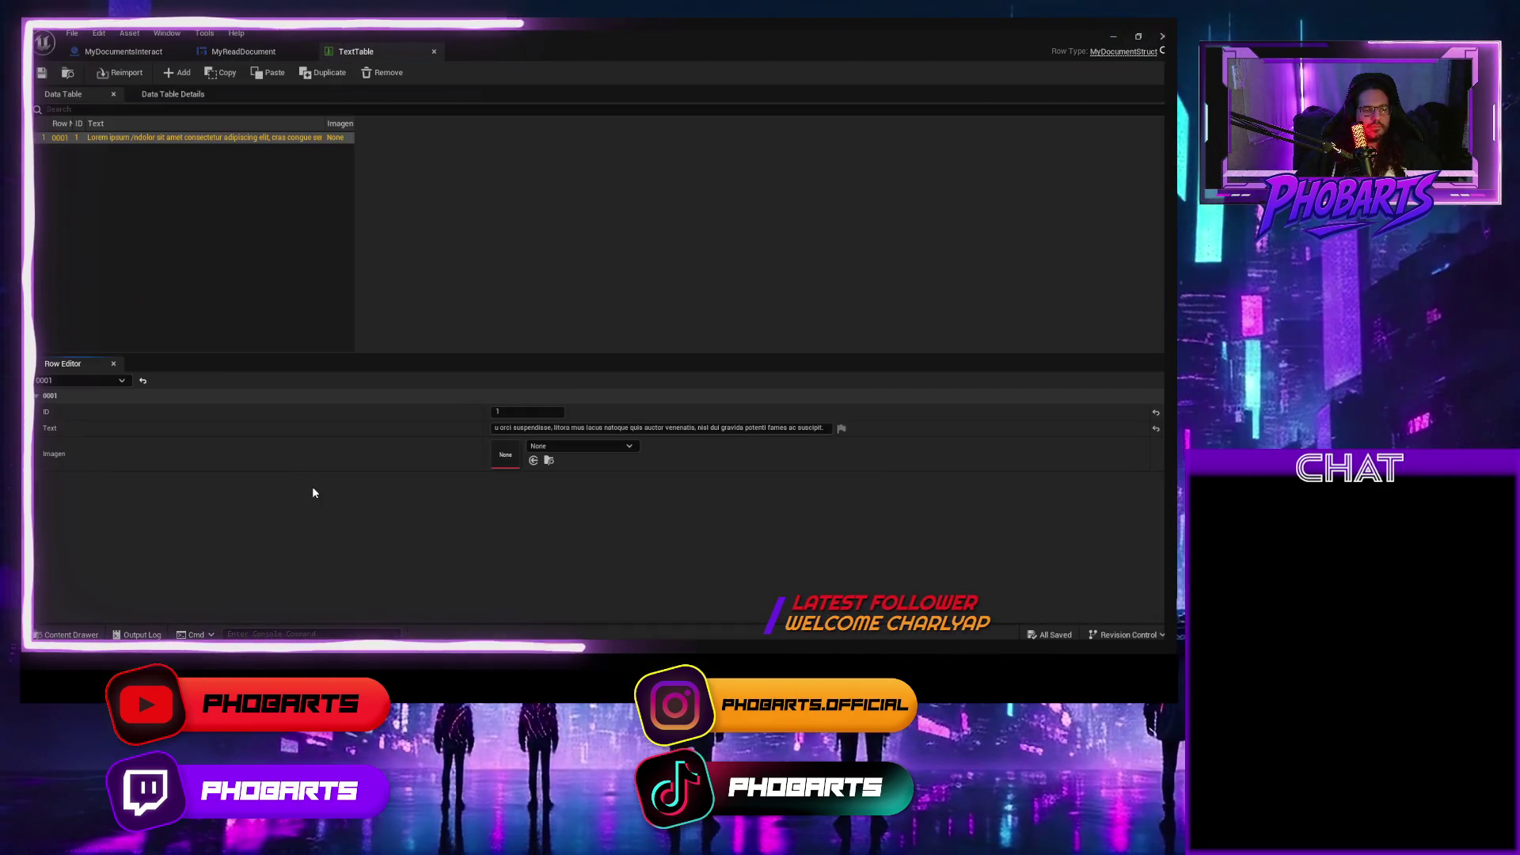
Replace '/n' with '\n' so the row reads 'ipsum \ndolor', and save TextTable.
click(537, 429)
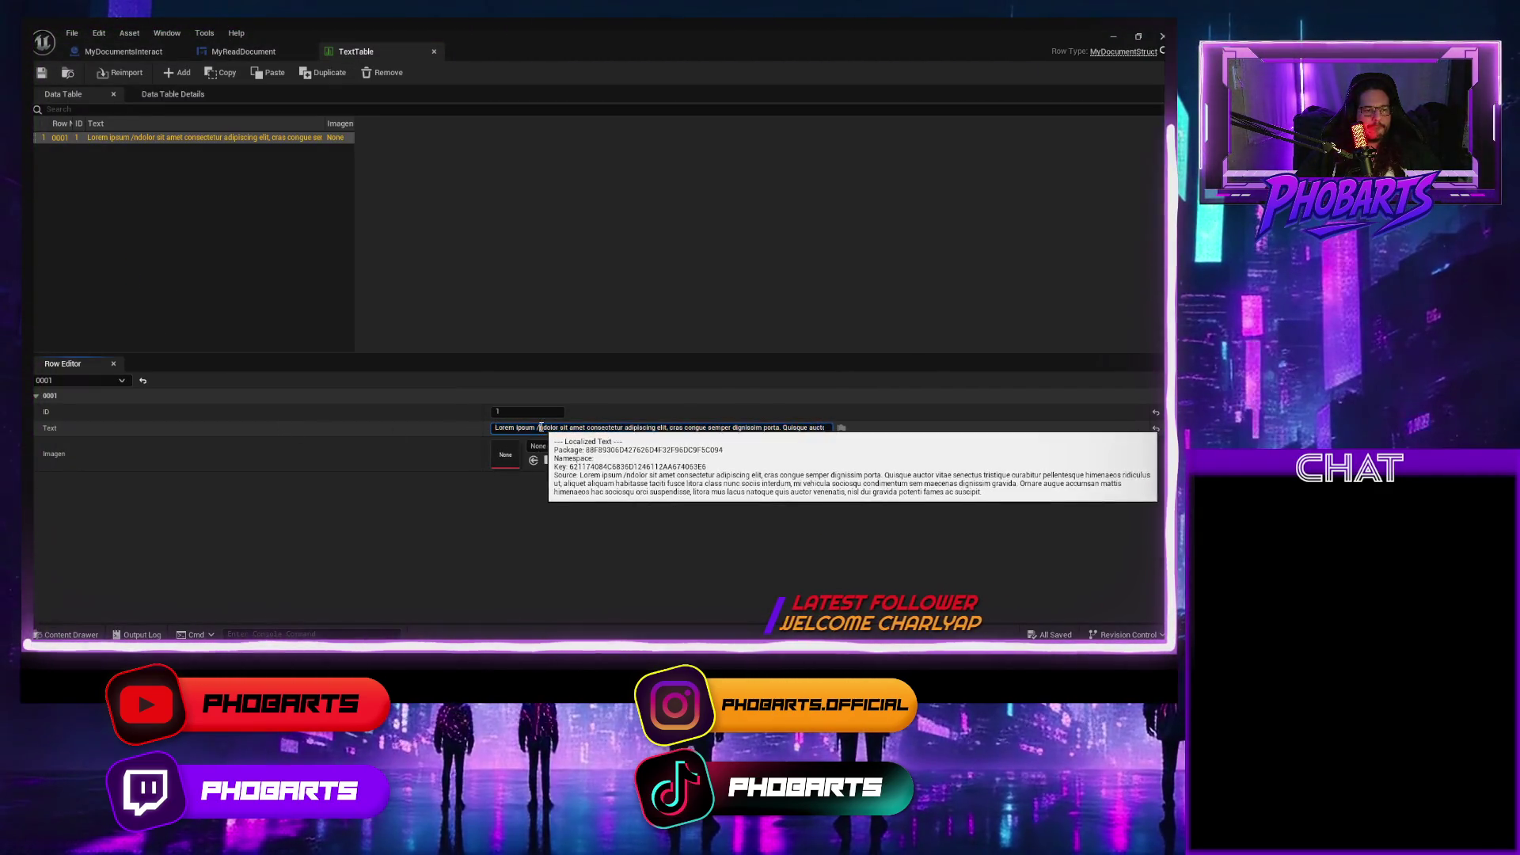
key(ctrl+v)
key(Return)
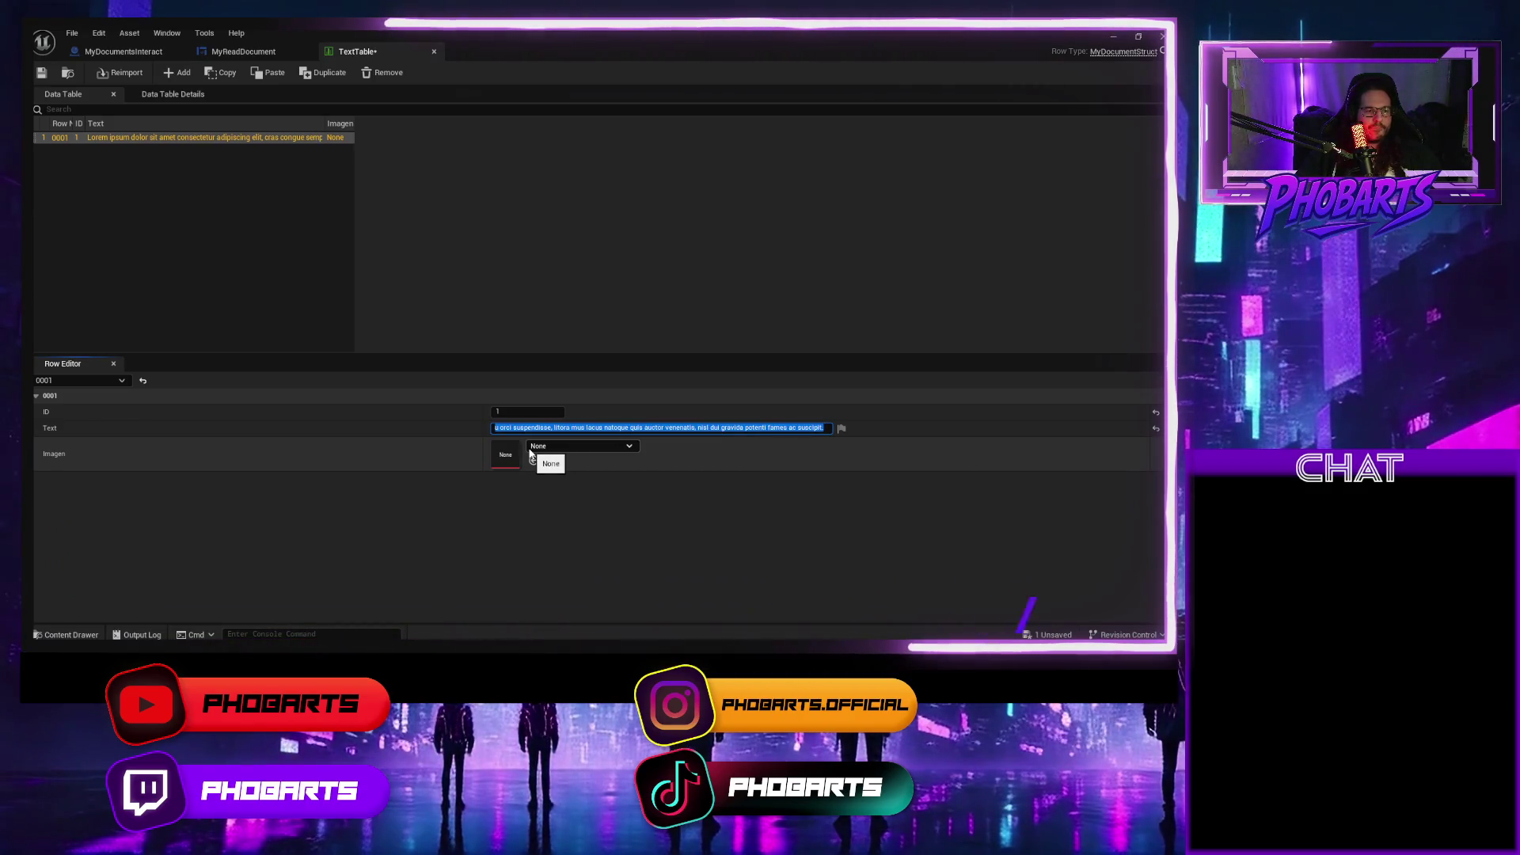
click(825, 429)
key(Return)
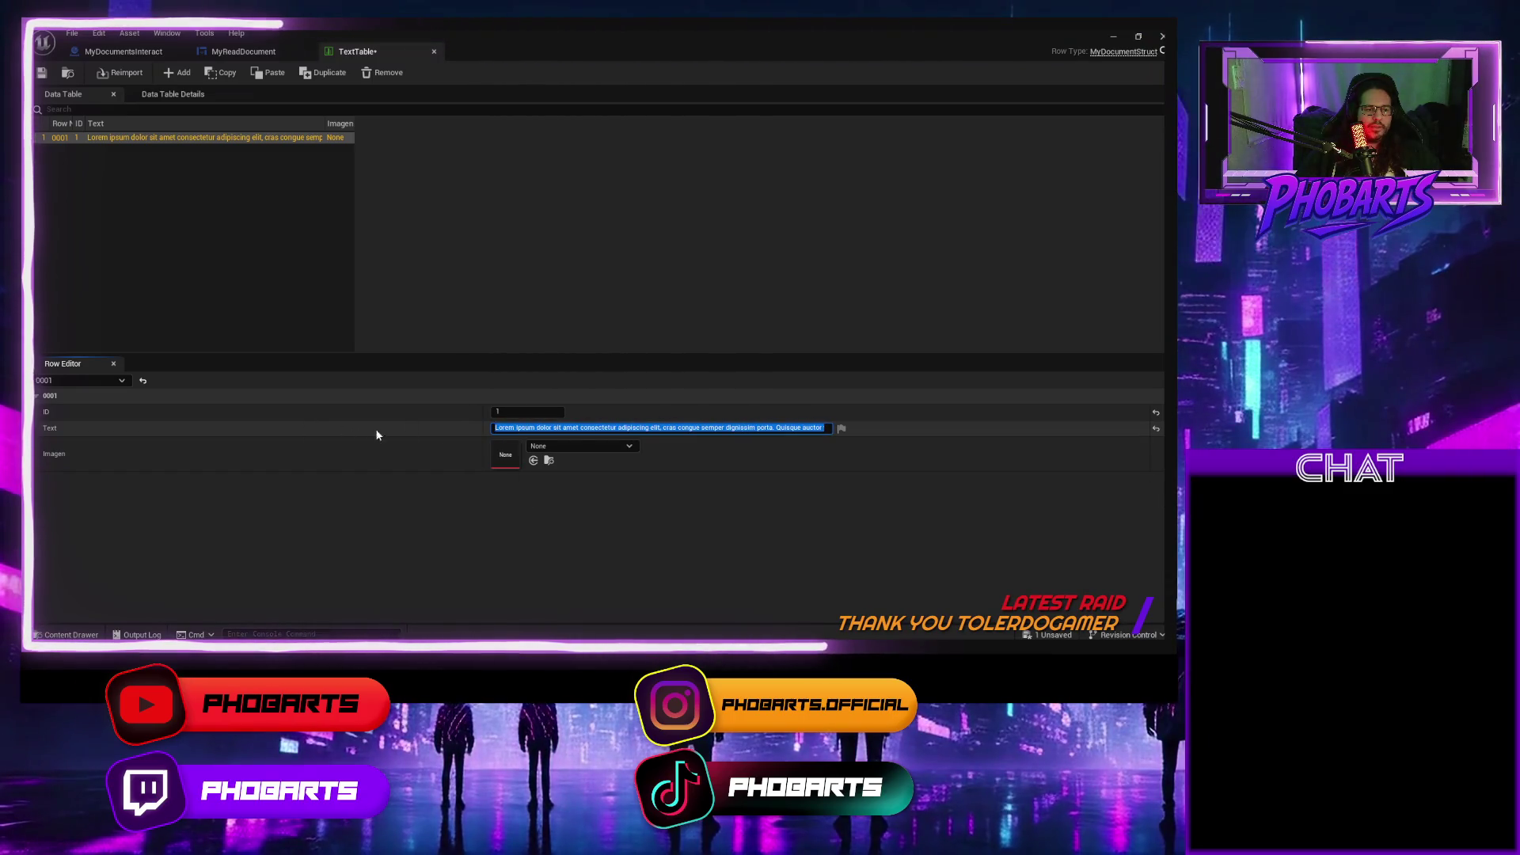
click(537, 428)
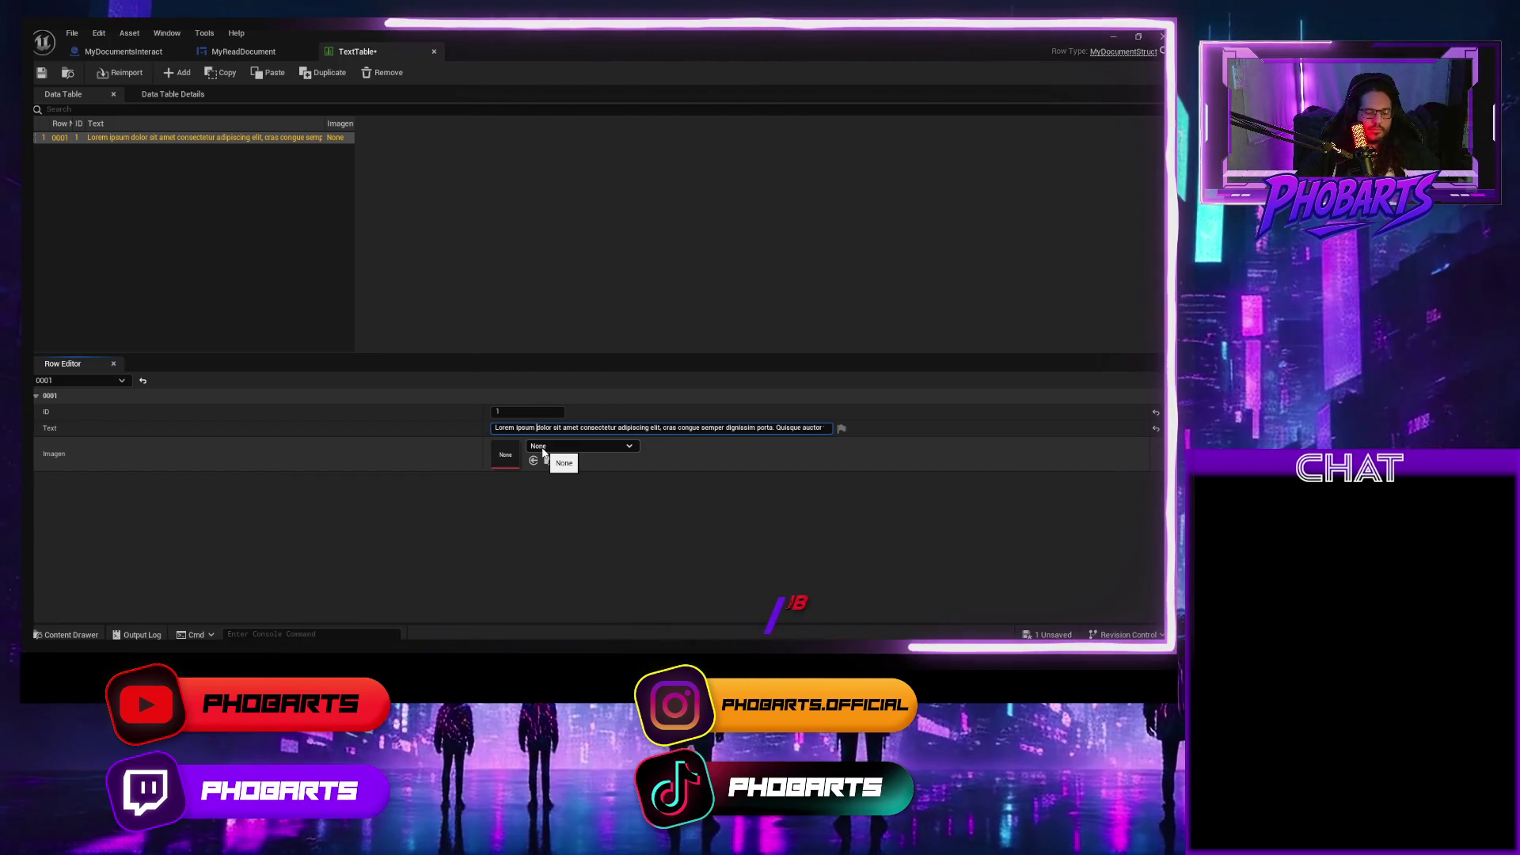
key(Right)
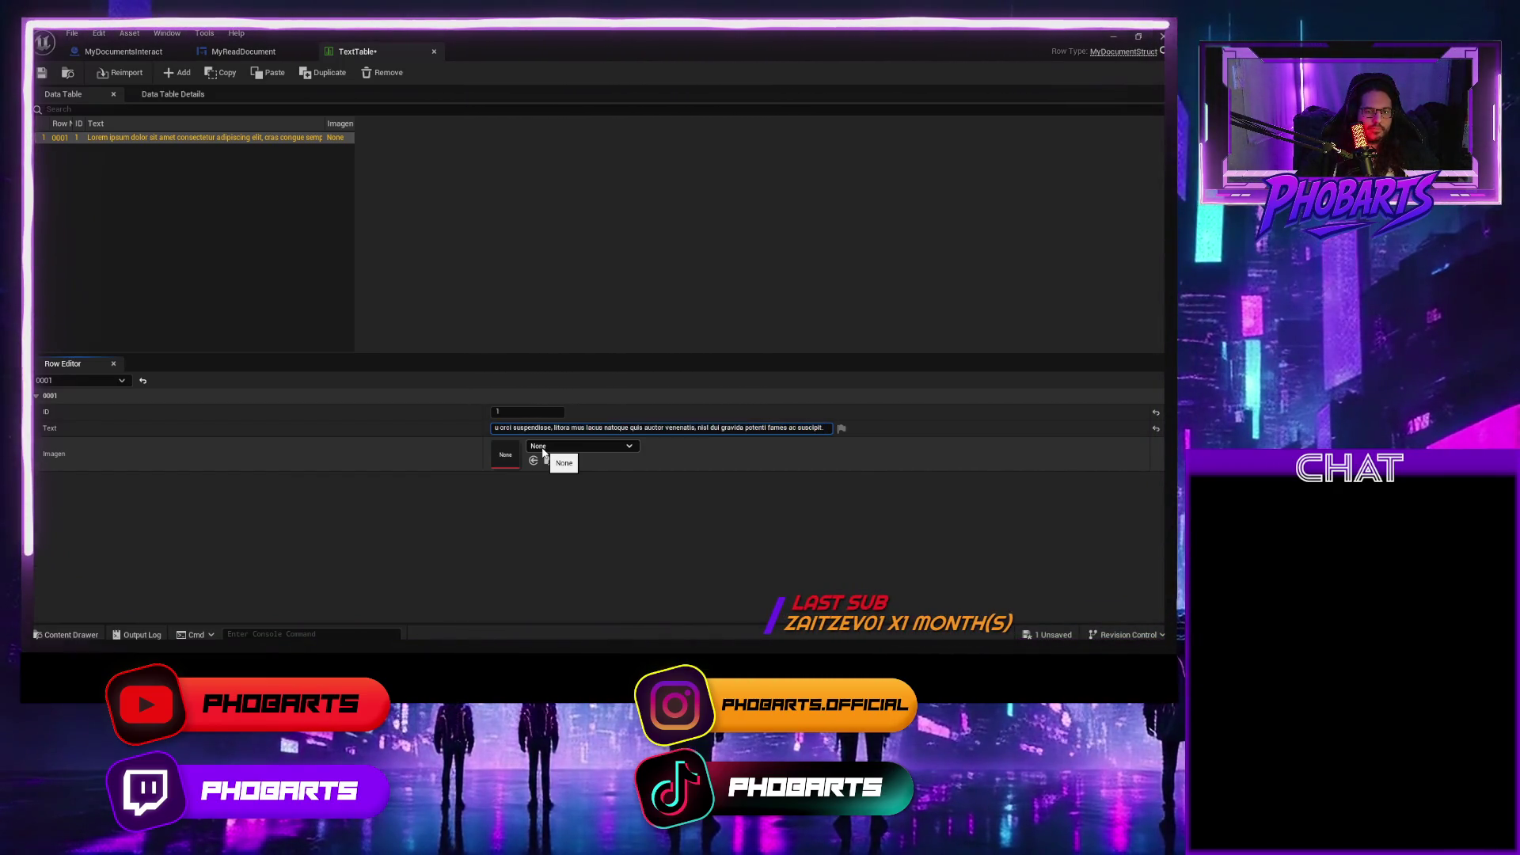
key(Right)
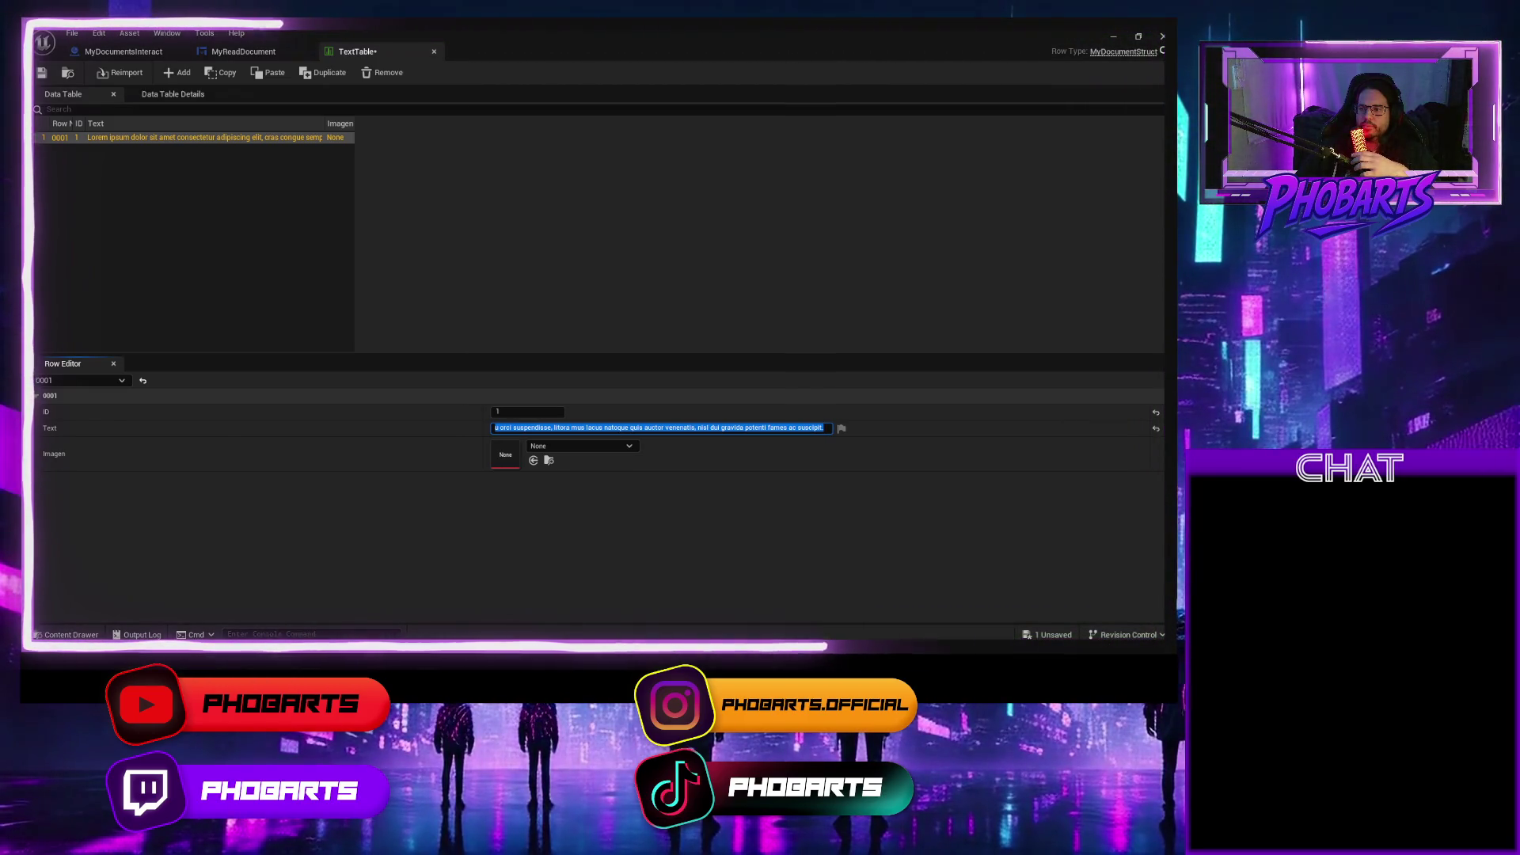
click(553, 427)
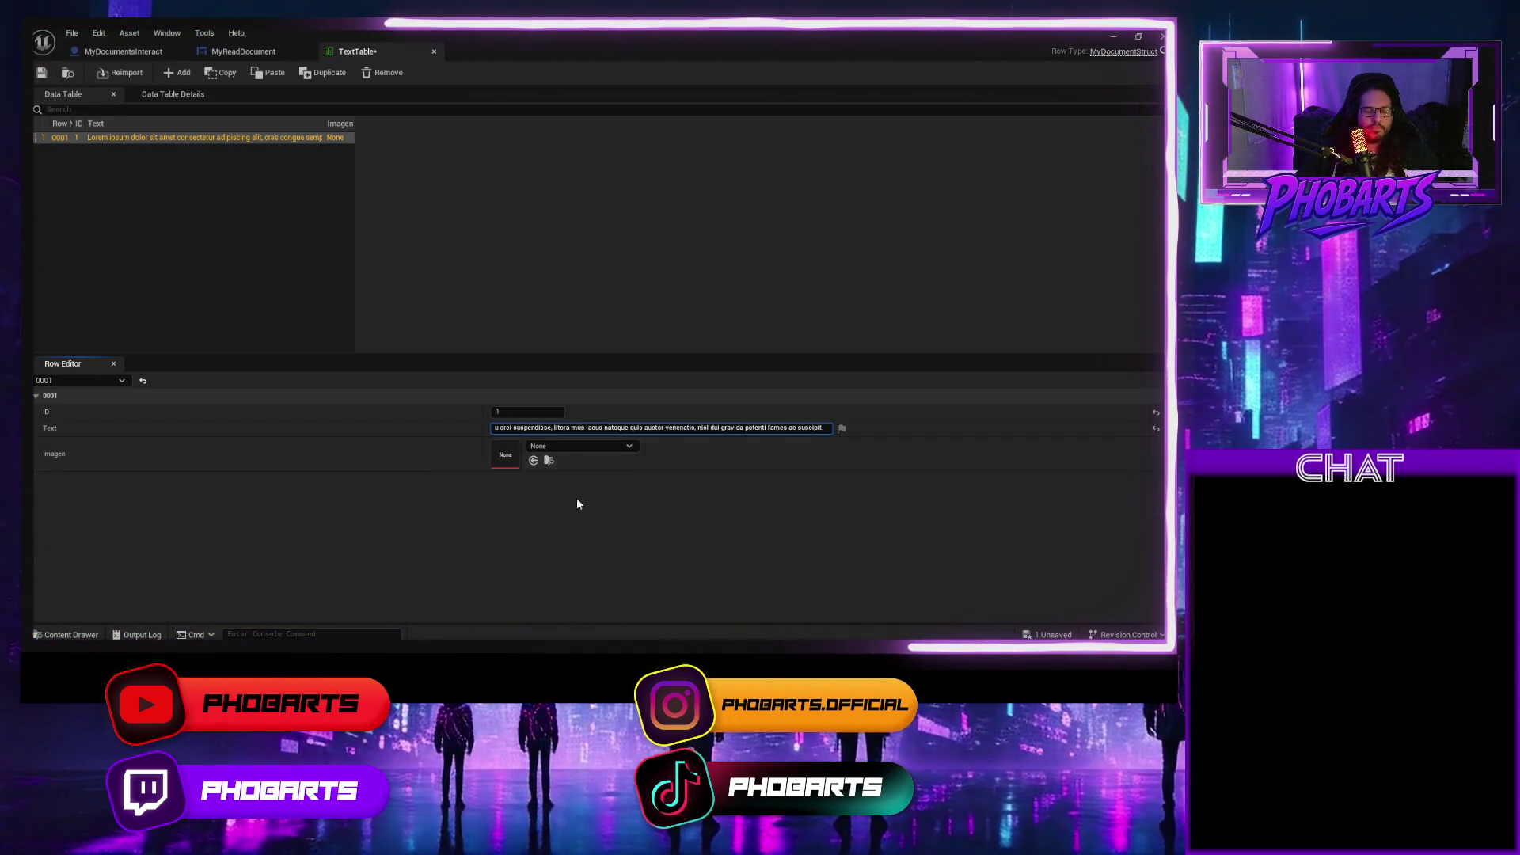
key(Return)
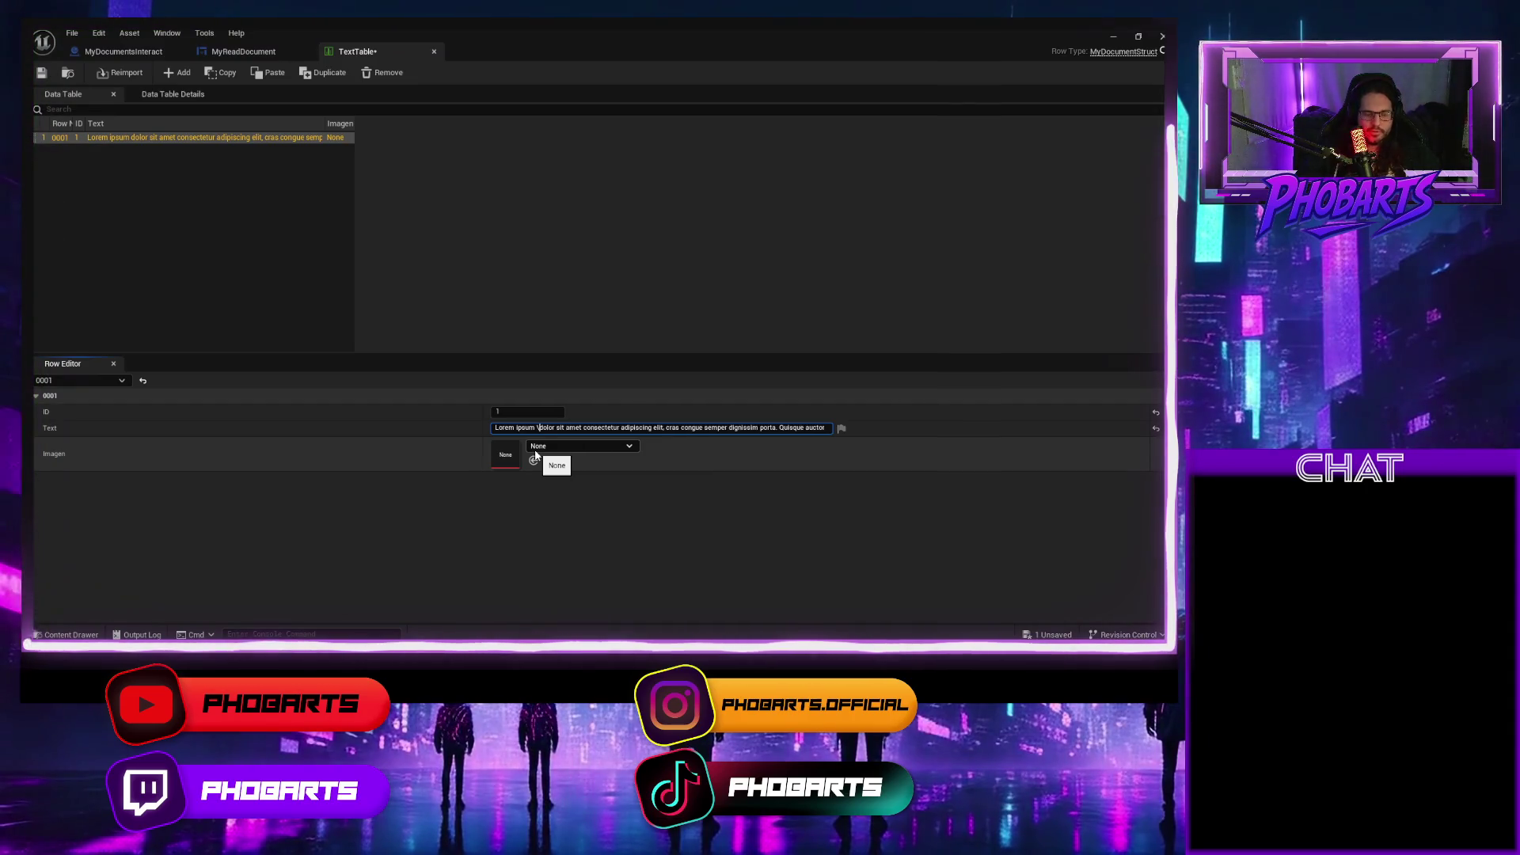
click(46, 74)
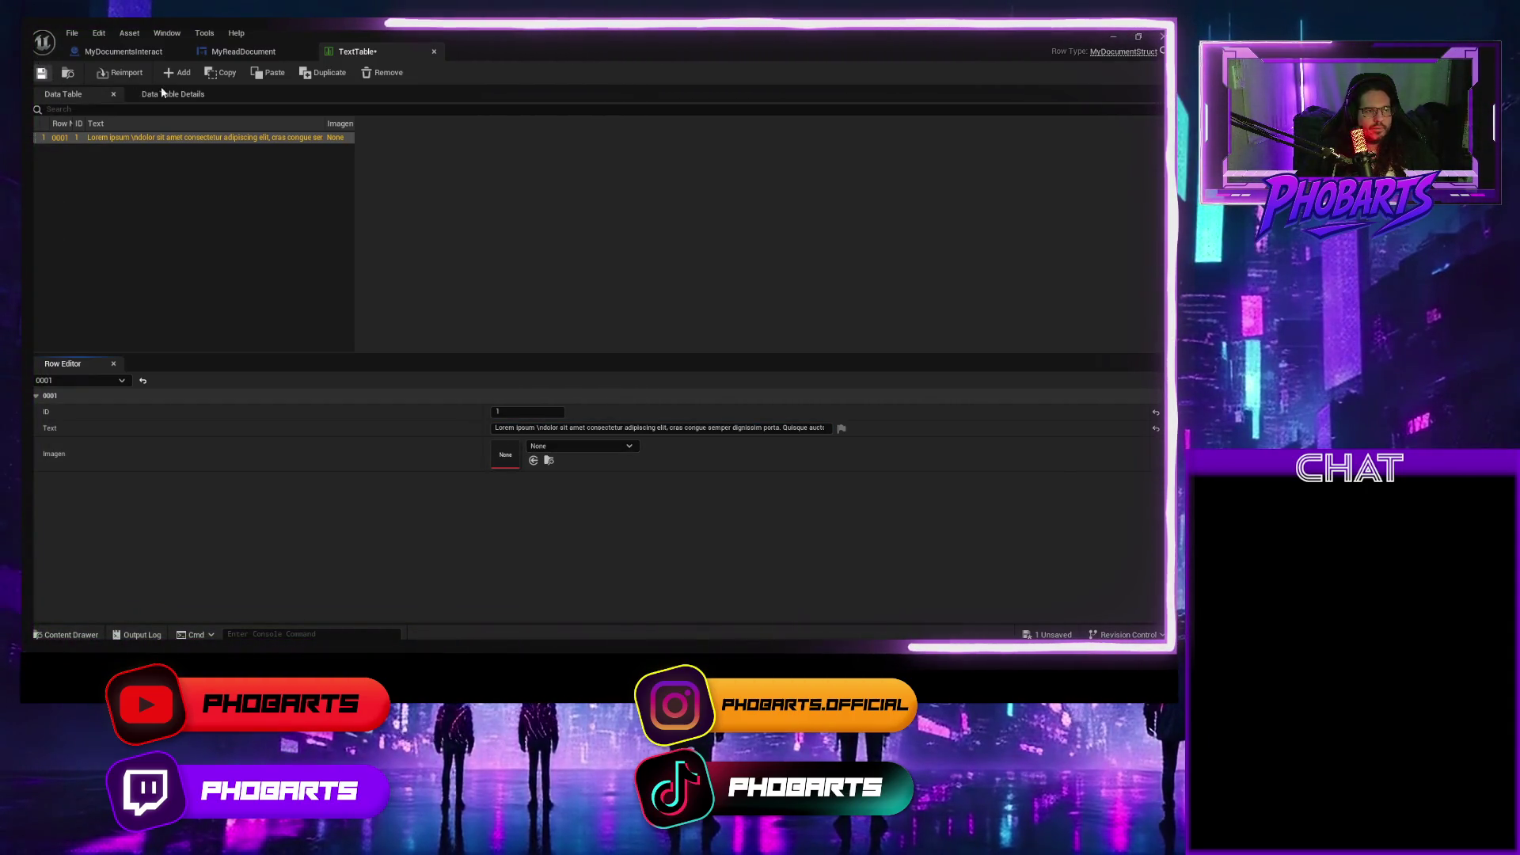
click(269, 52)
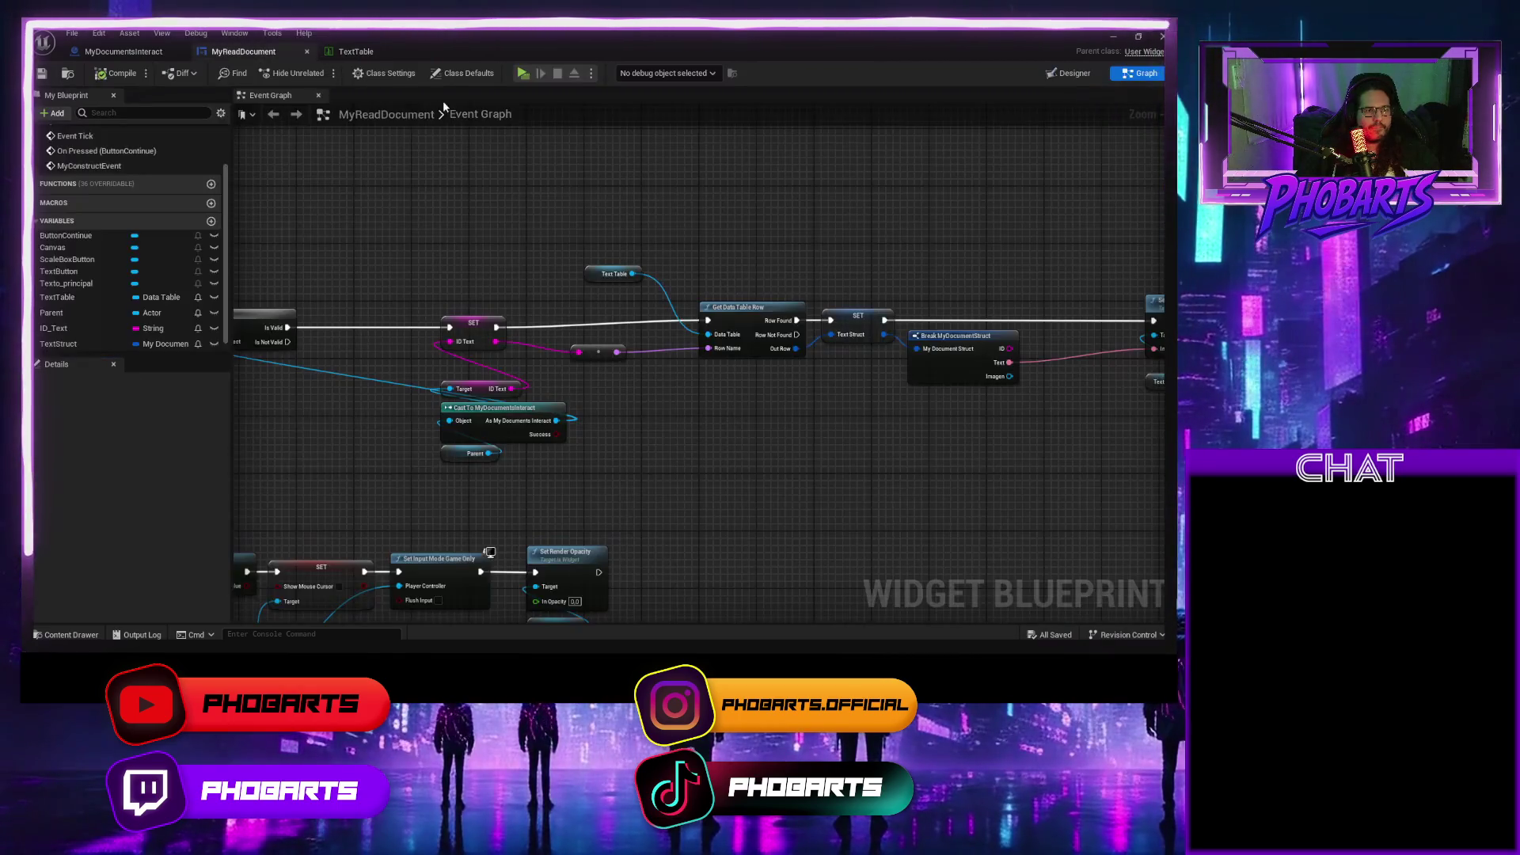
Test-play and see the document still shows '\ndolor' literally, with no line break.
click(522, 73)
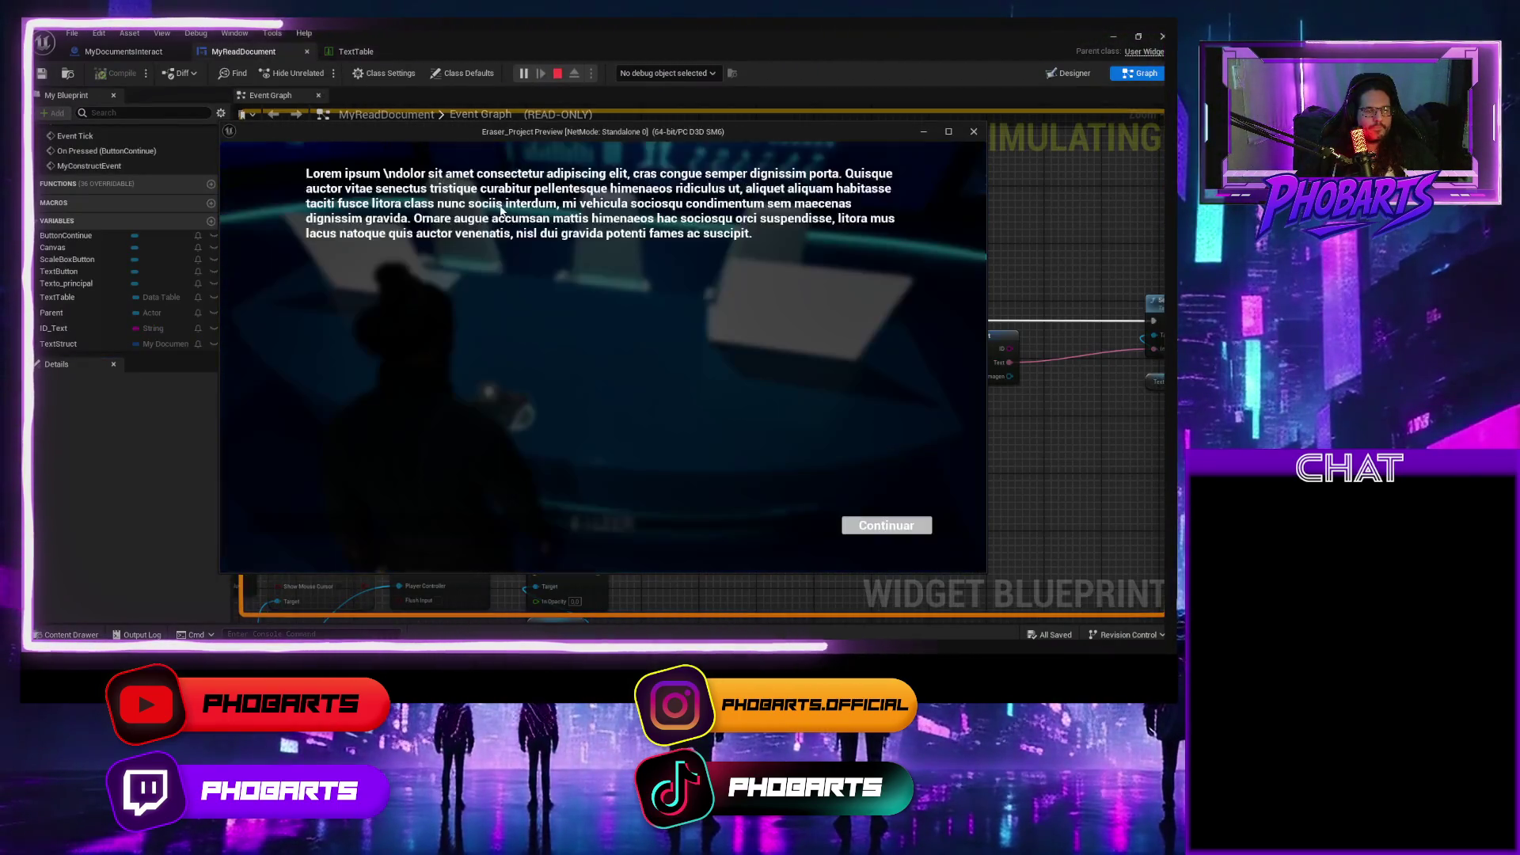
key(Escape)
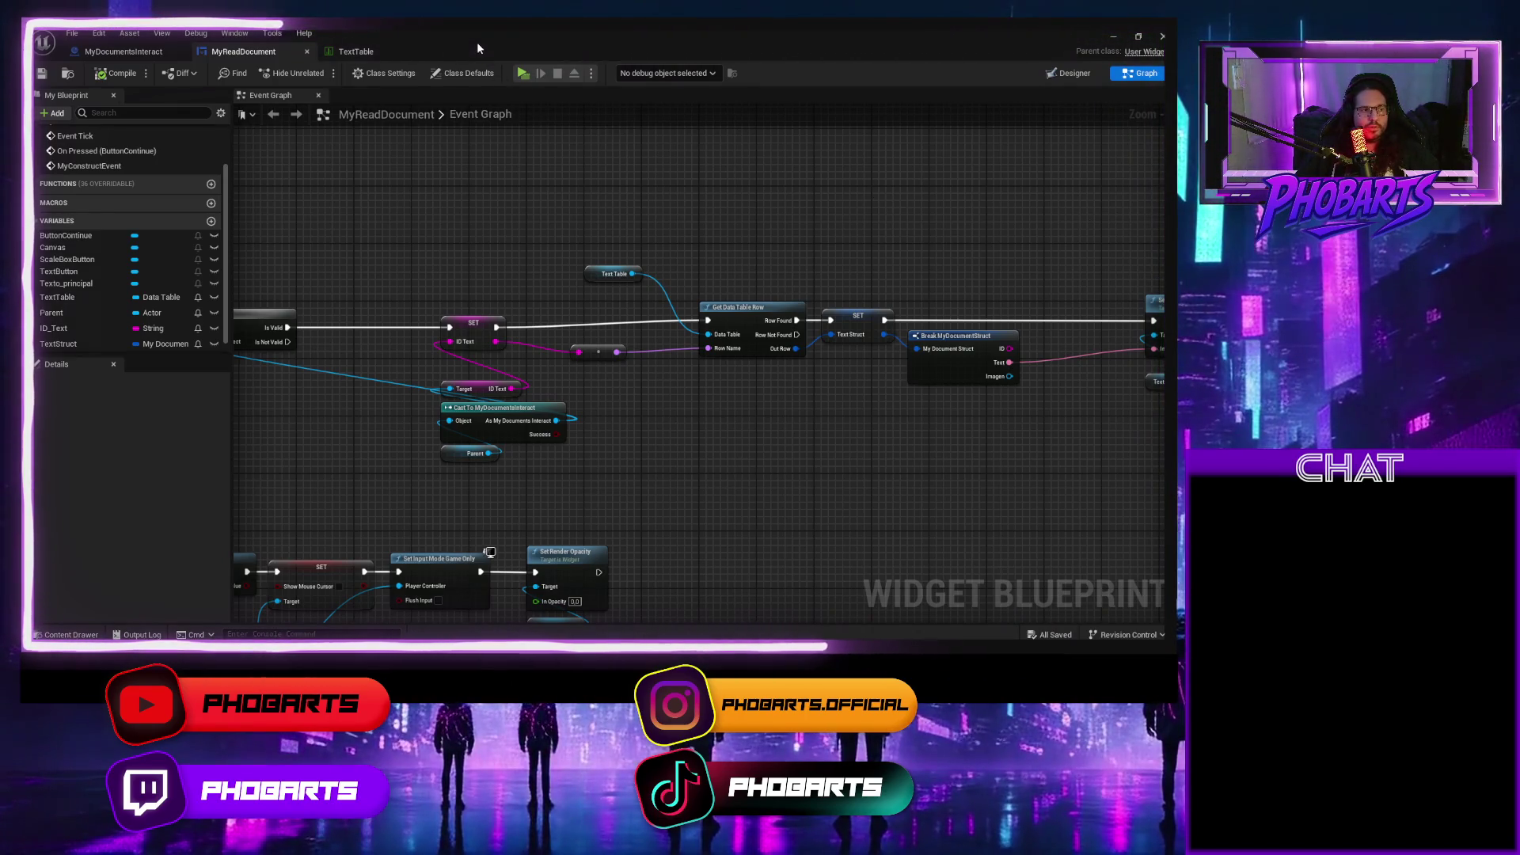
click(388, 54)
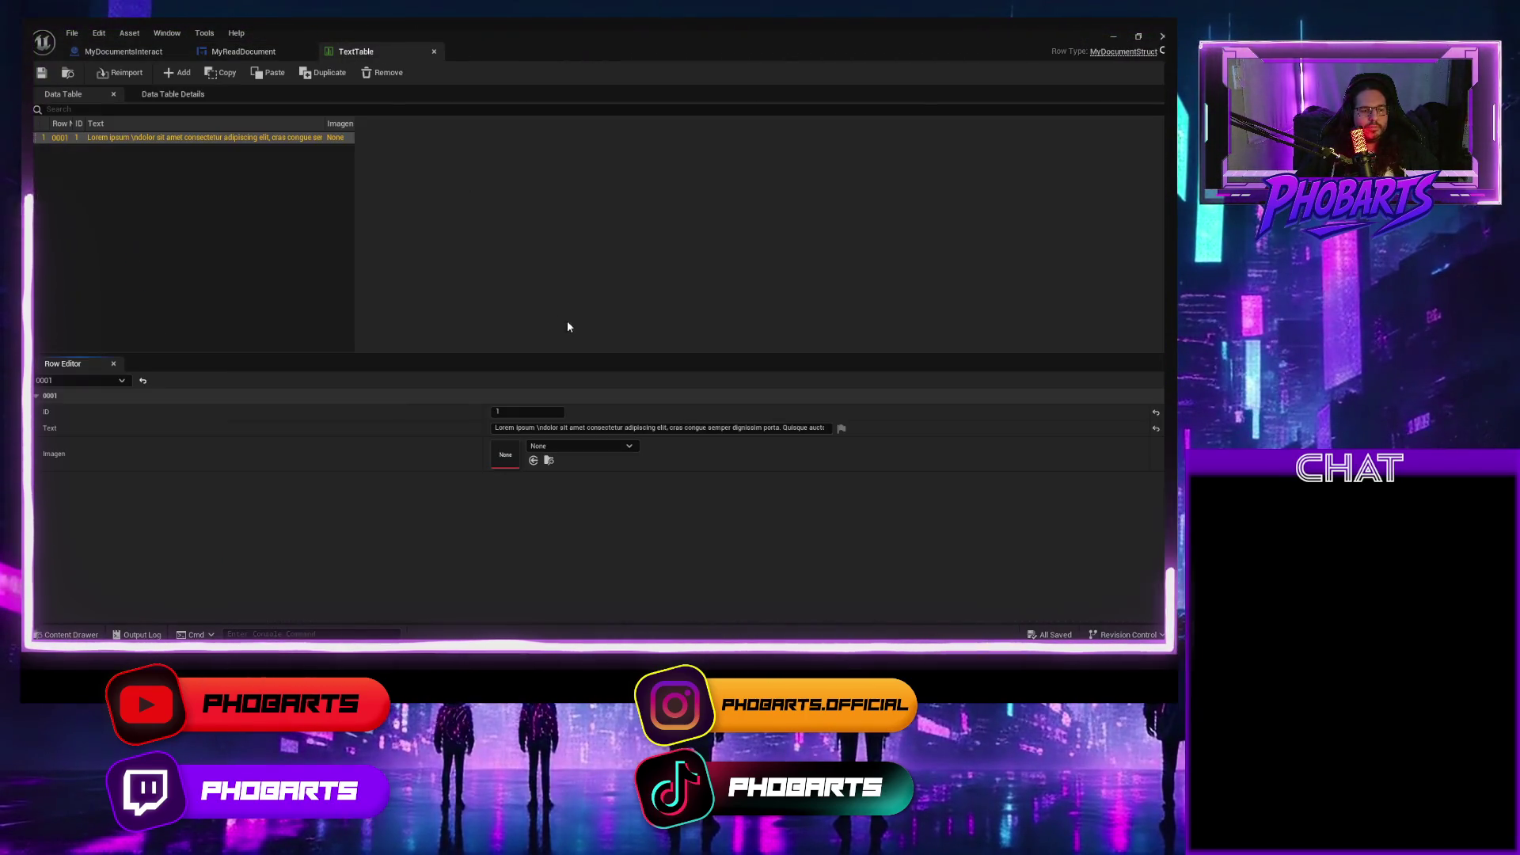
Remove the '\n' tag from the row text and save TextTable.
click(543, 428)
key(Home)
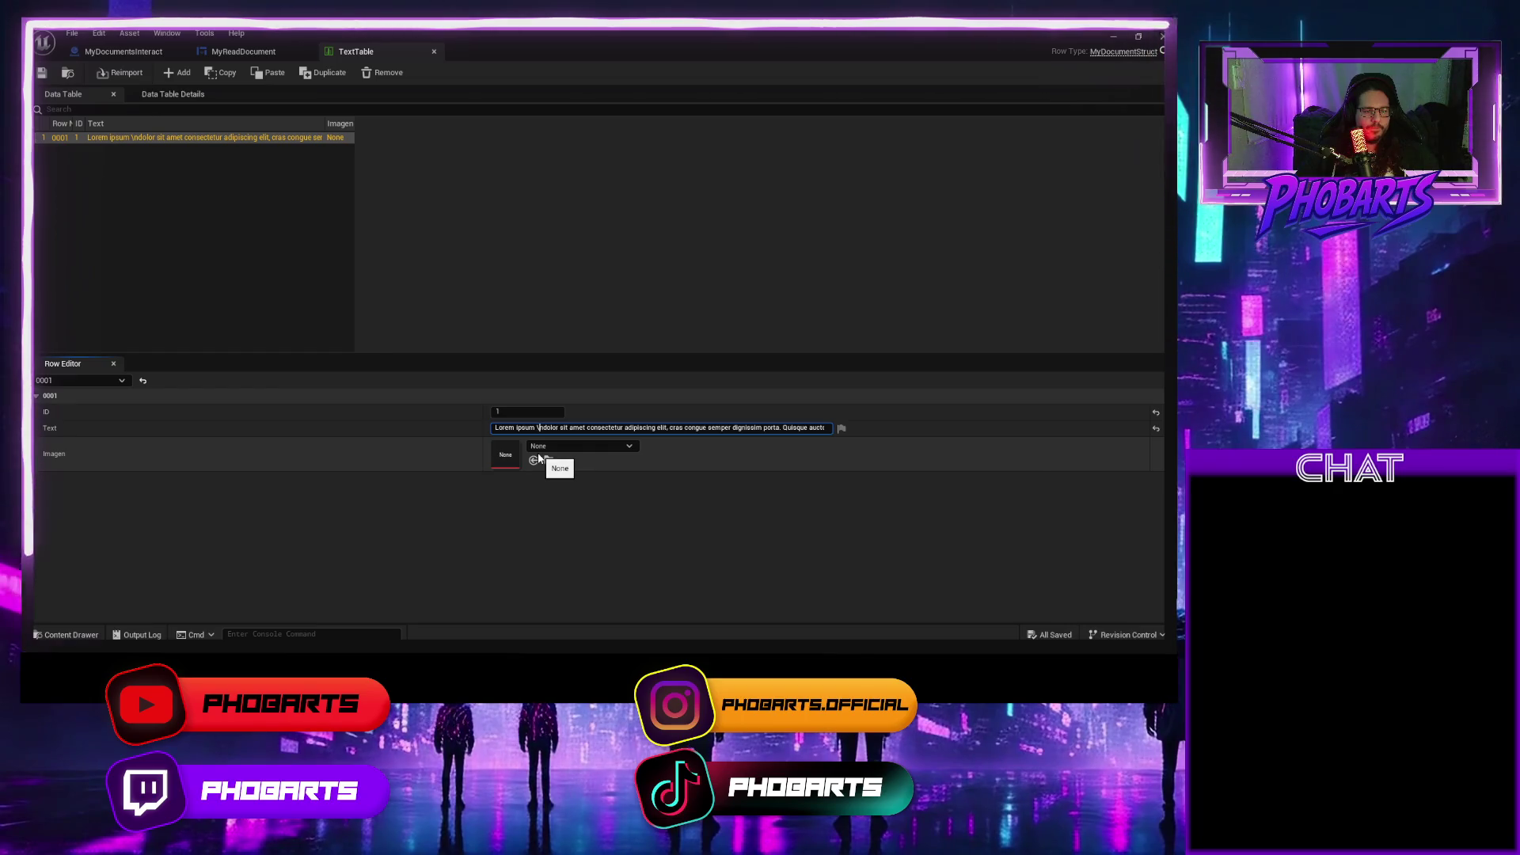
key(ctrl+a)
key(ctrl+v)
key(Return)
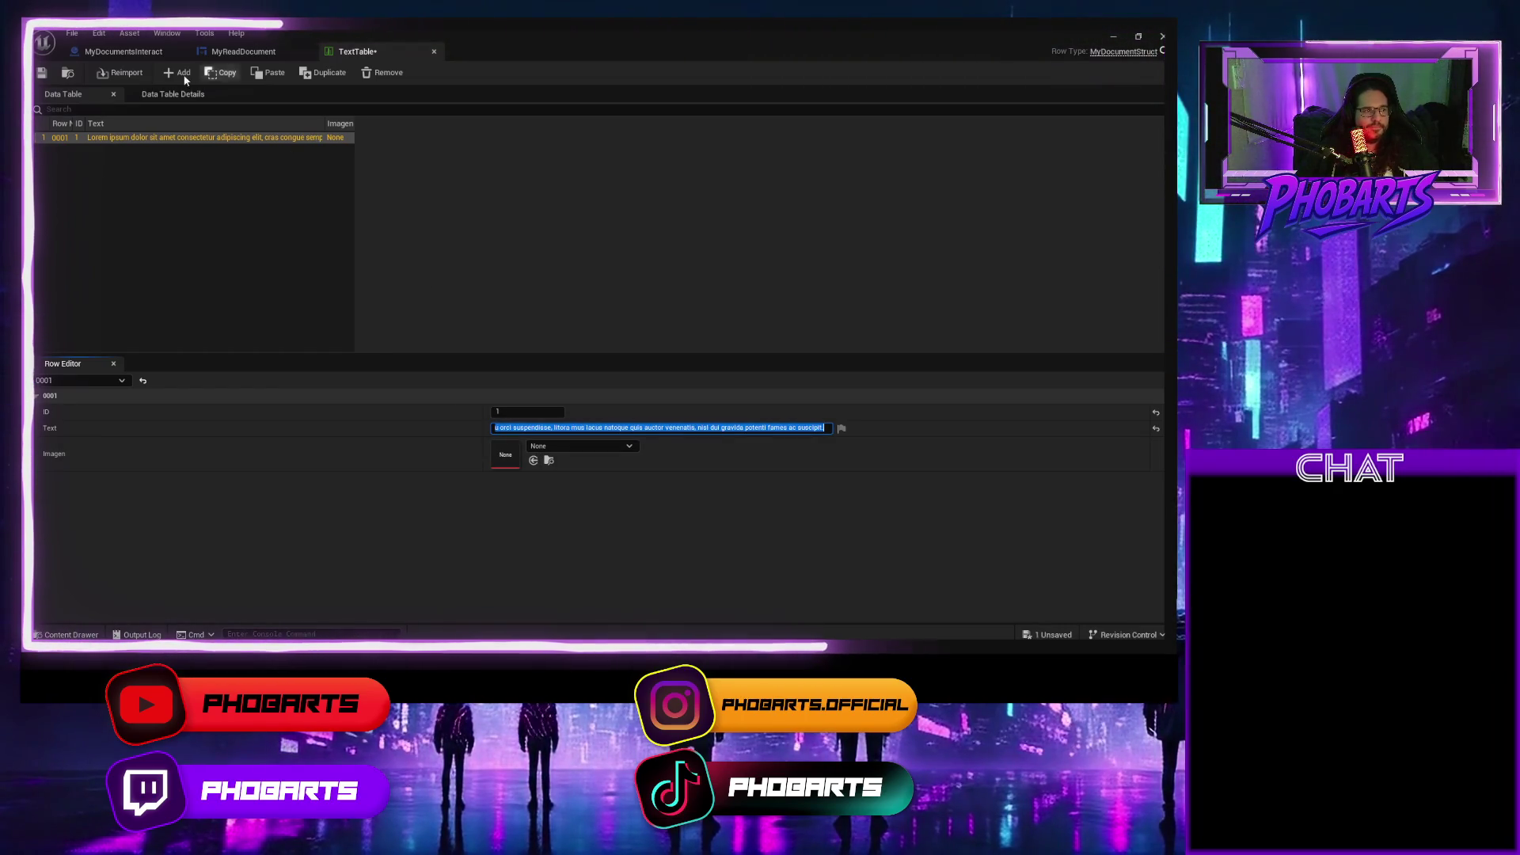
click(42, 72)
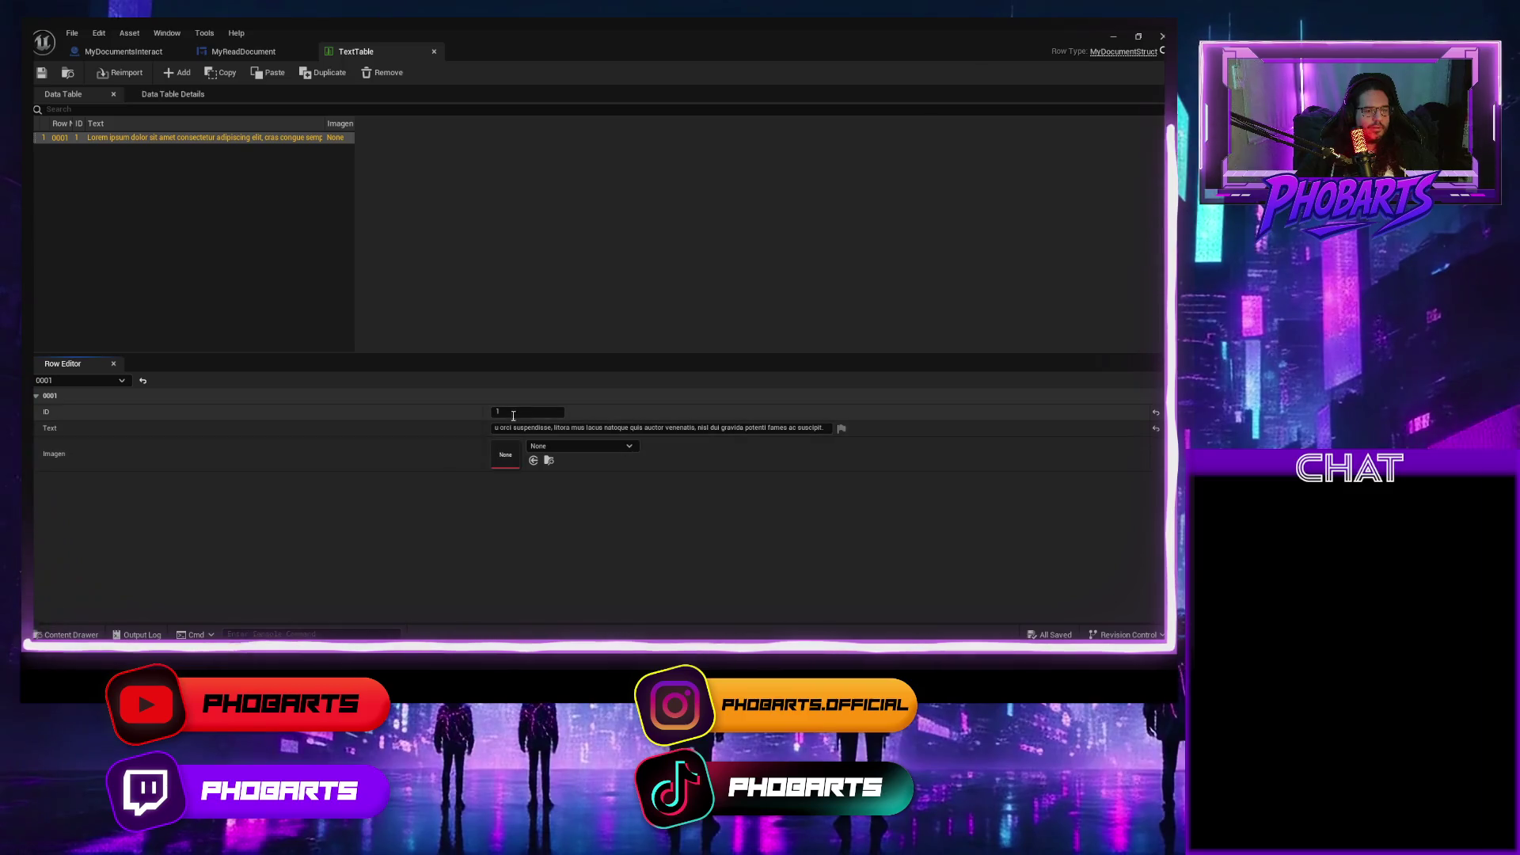
Replace the Lorem ipsum row text by pasting the Spanish text.
click(531, 429)
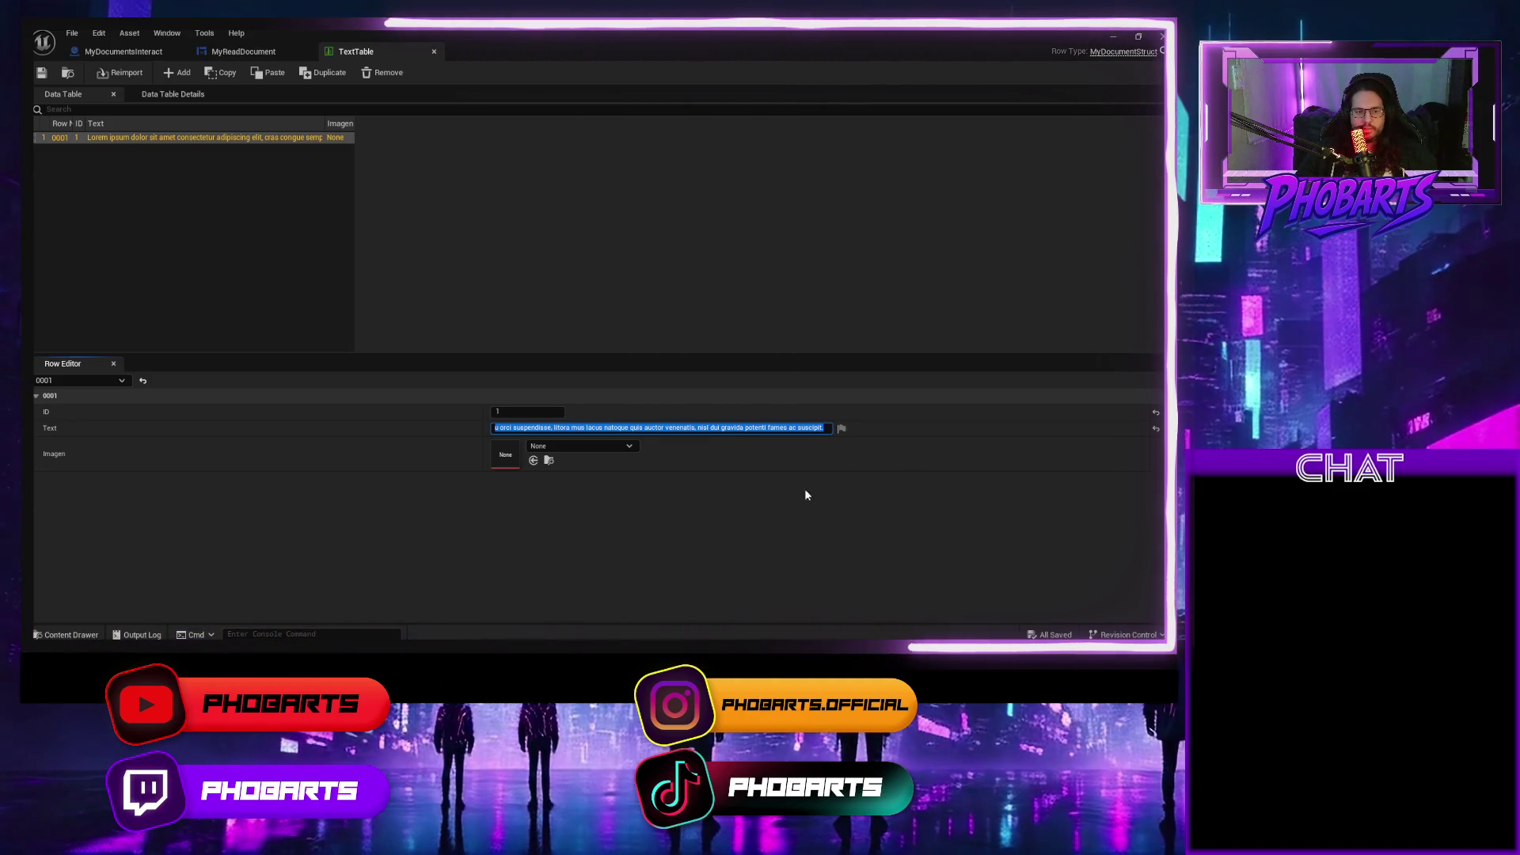
click(820, 428)
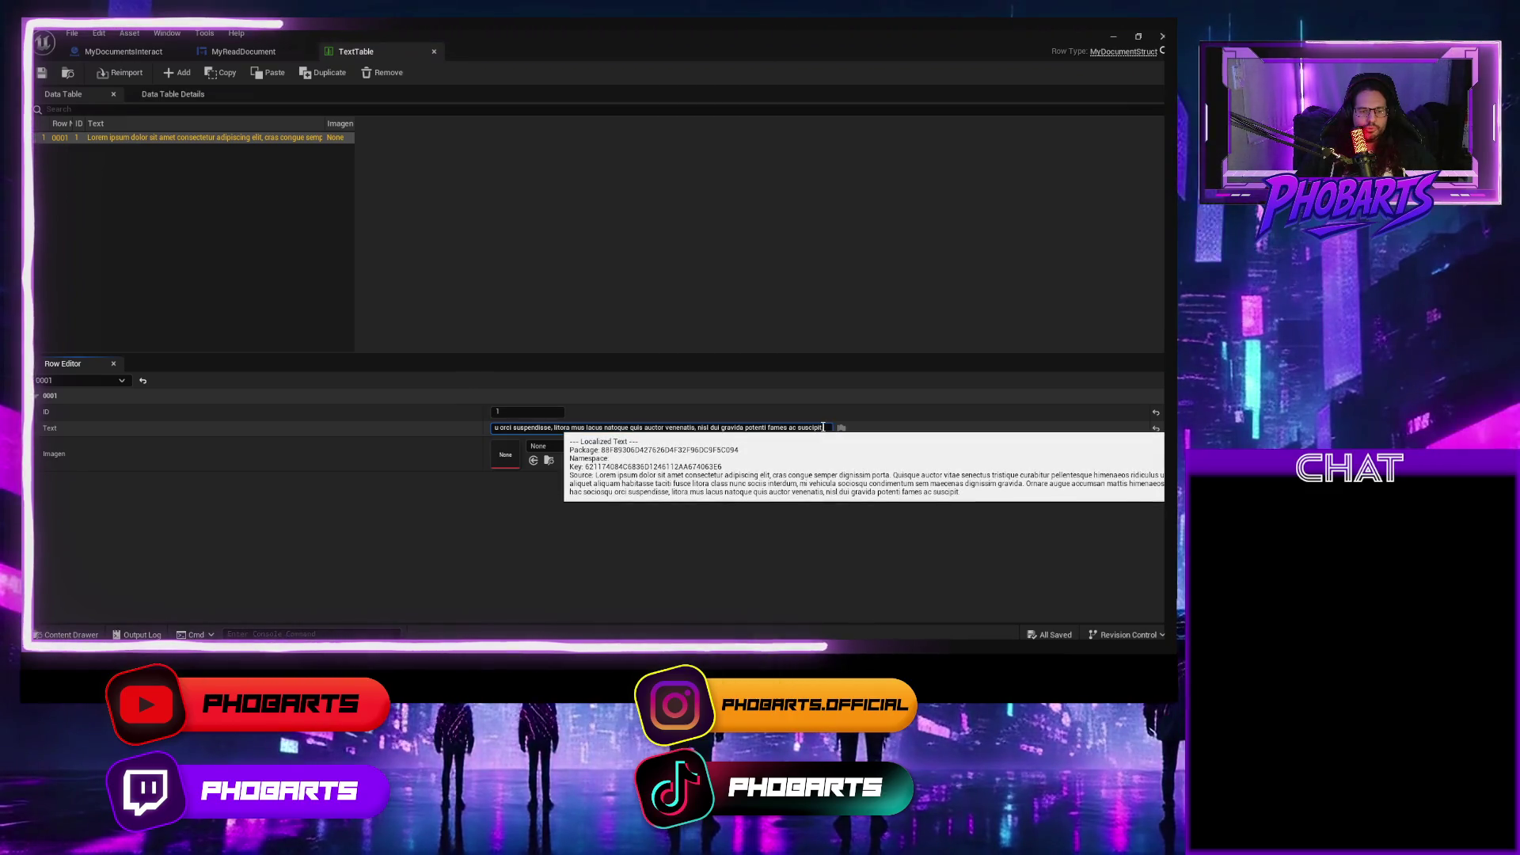
key(Return)
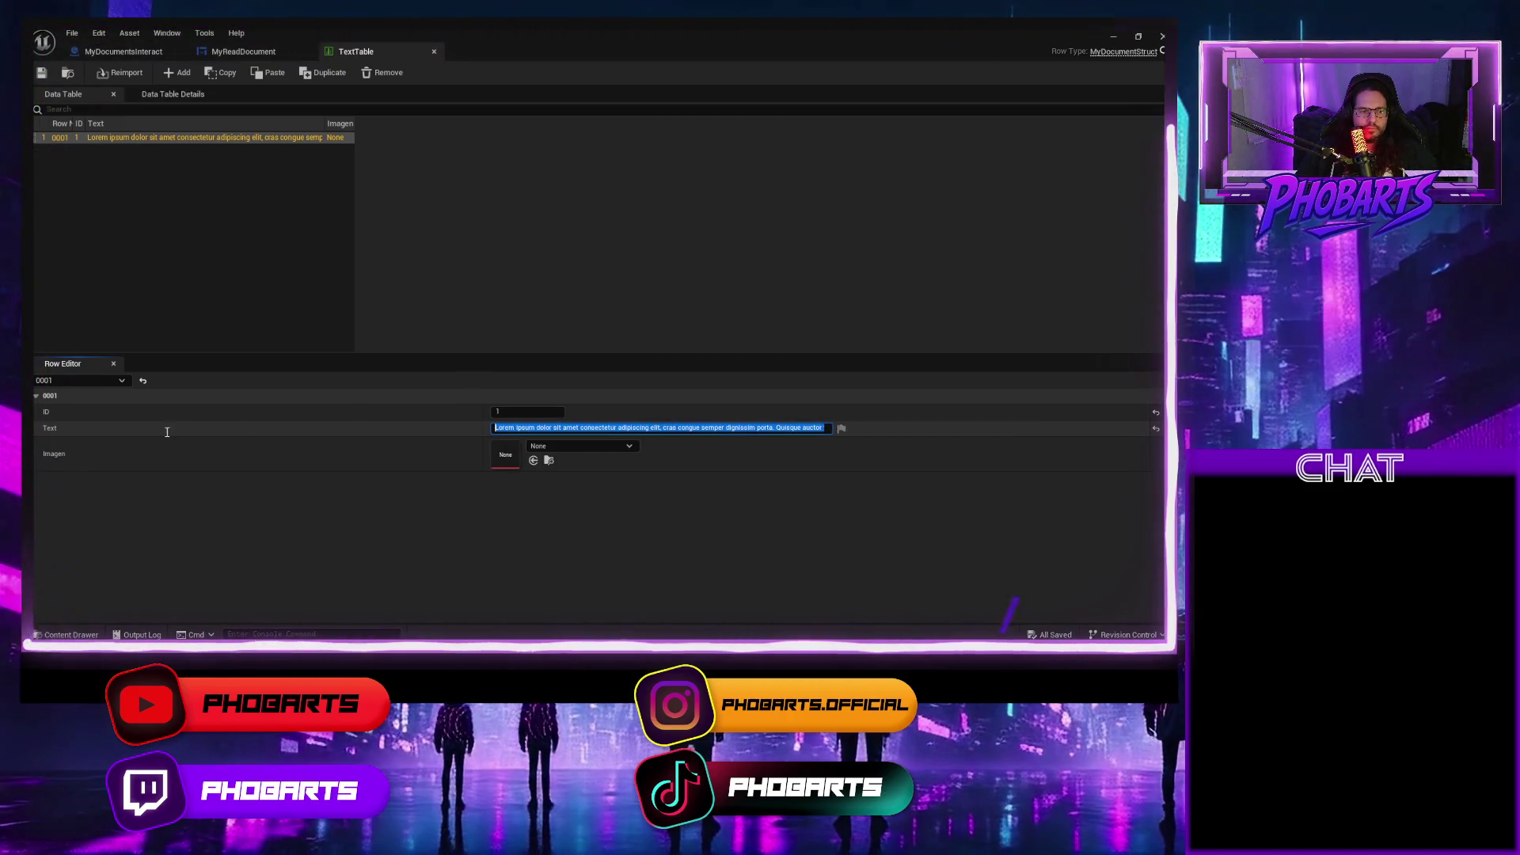
key(ctrl+v)
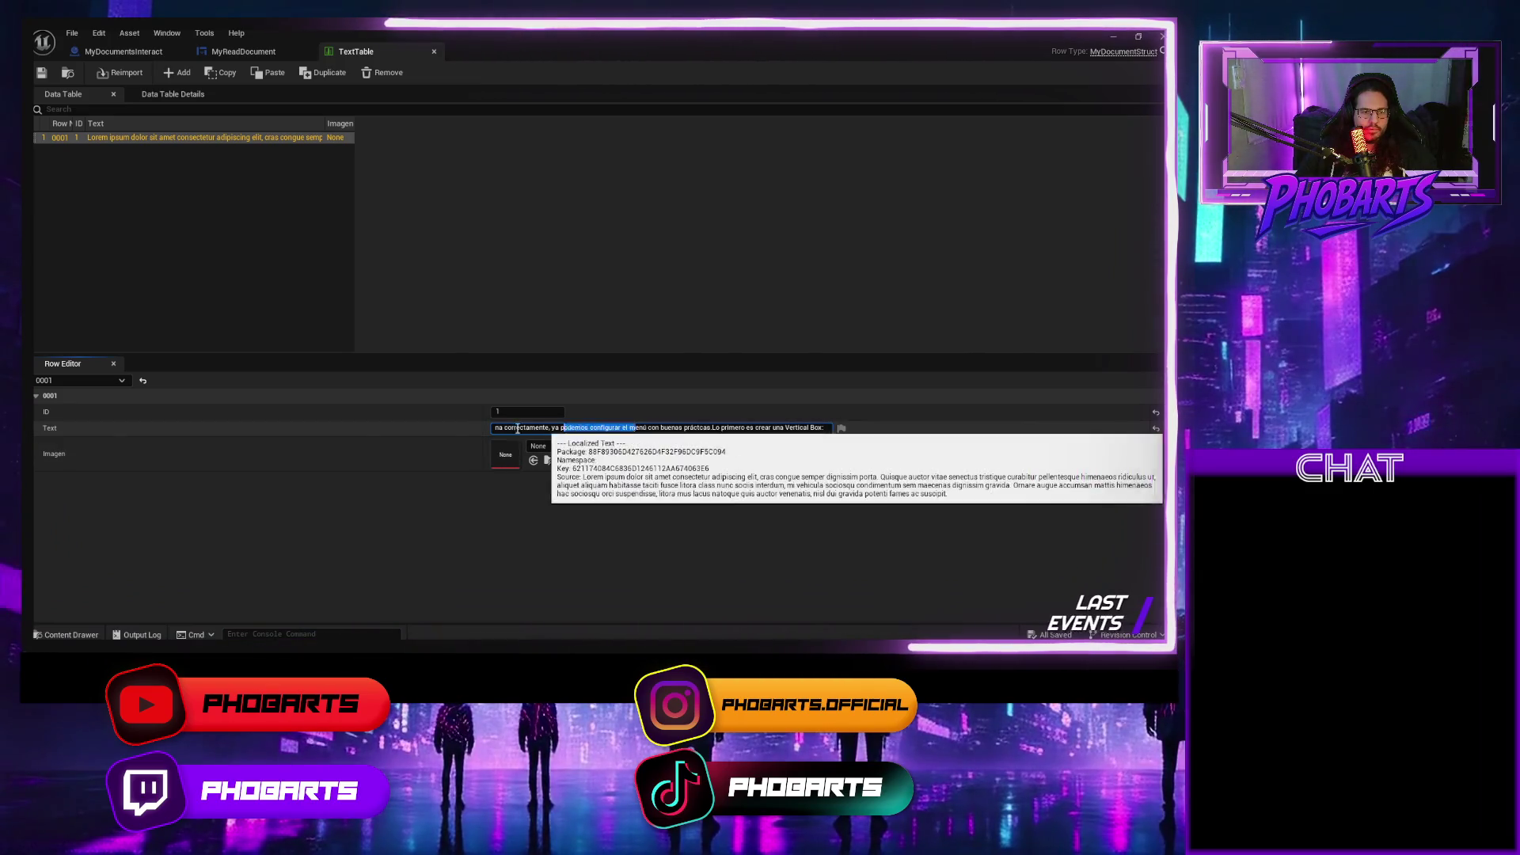
Commit the pasted Spanish text in row 0001's Text field.
key(Return)
drag(617, 427, 784, 428)
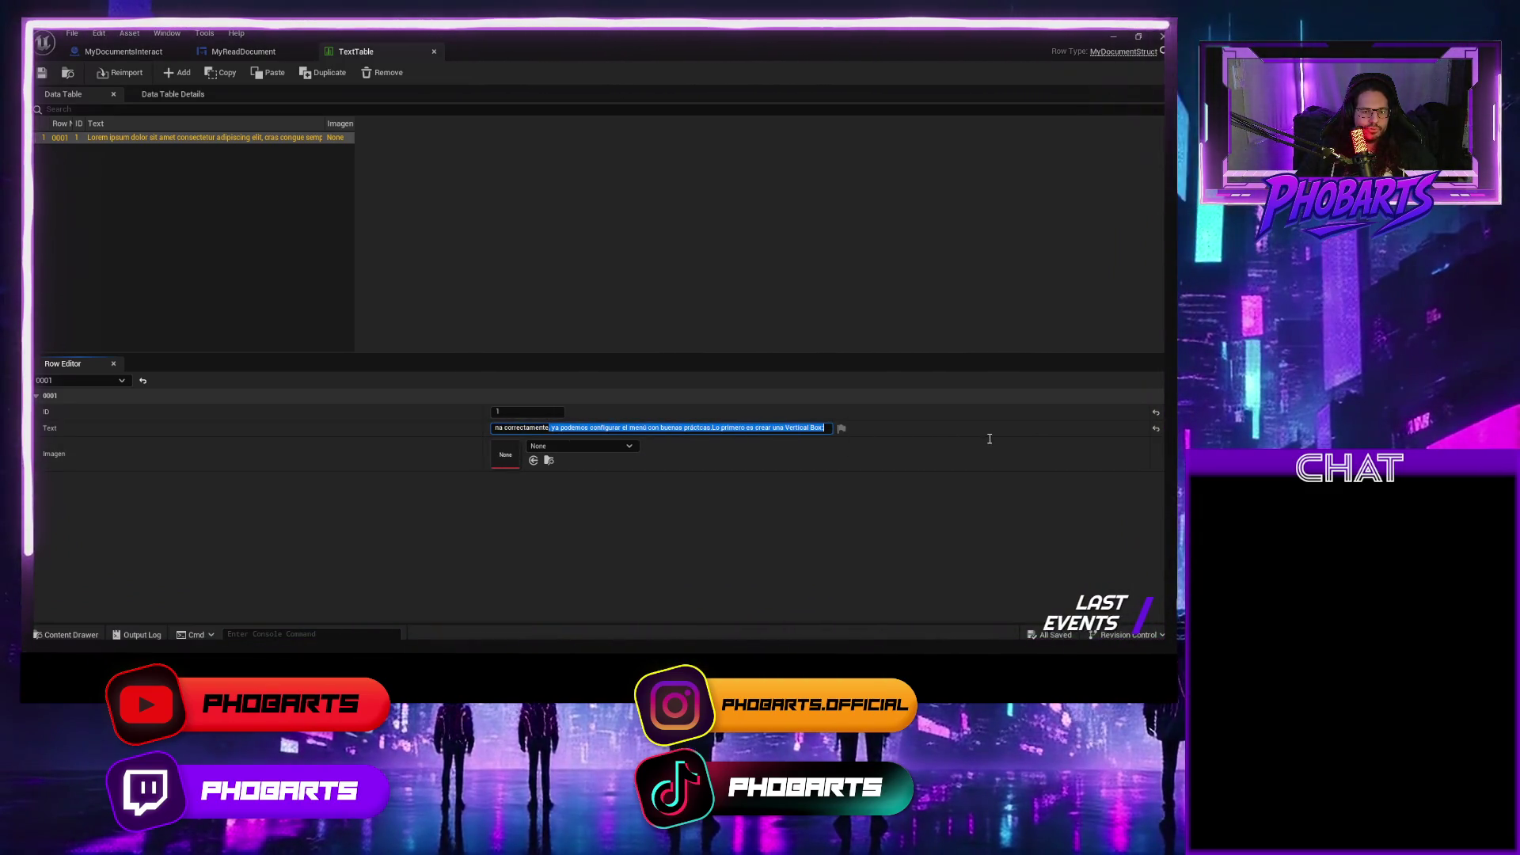
key(Return)
click(844, 431)
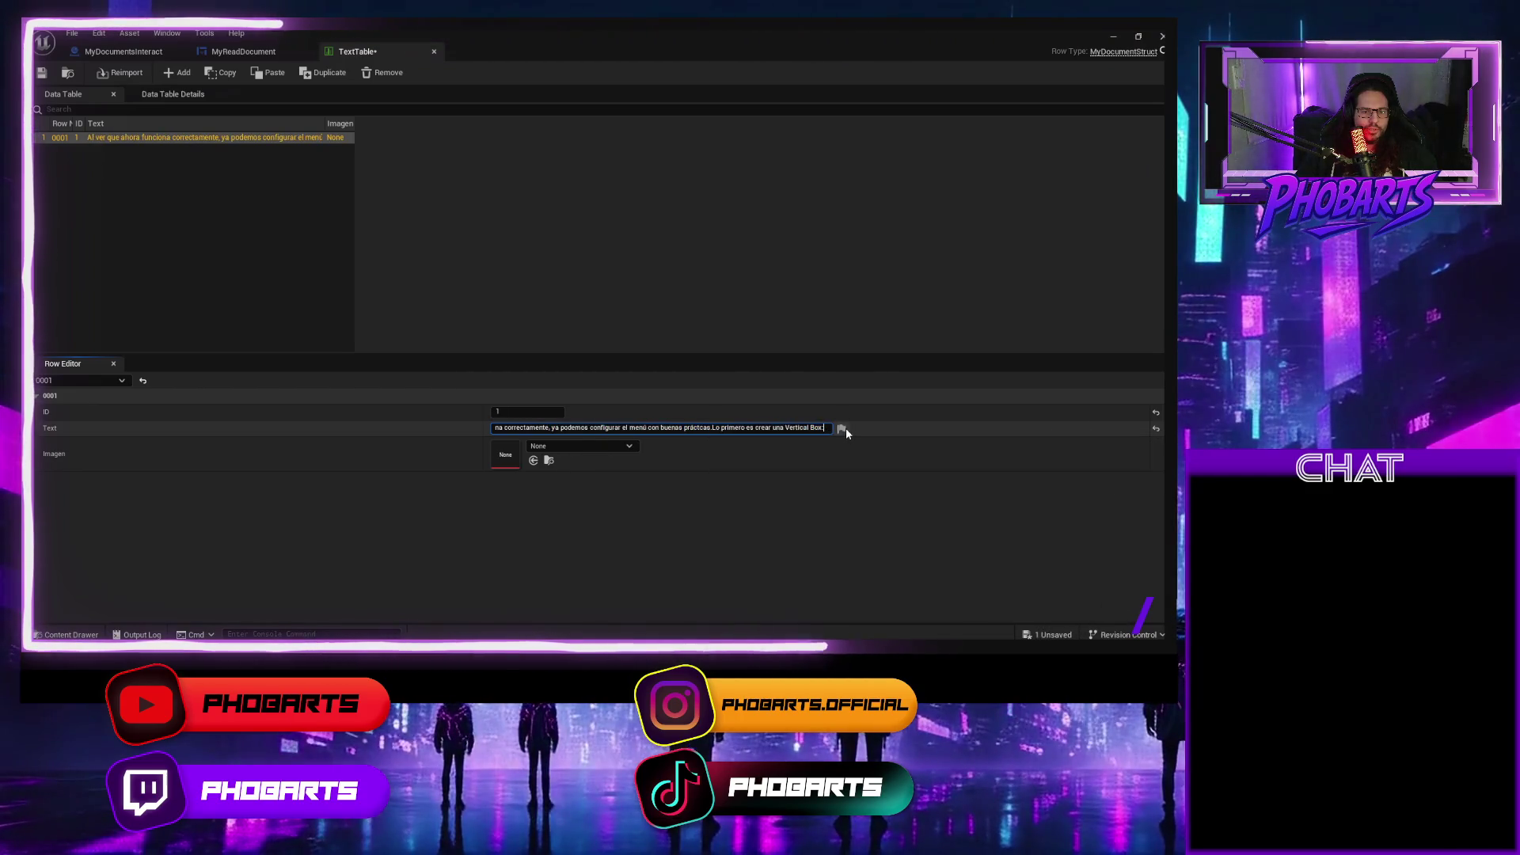
Check the text's localization settings, toggling Localize off and back on so it stays localized.
click(844, 429)
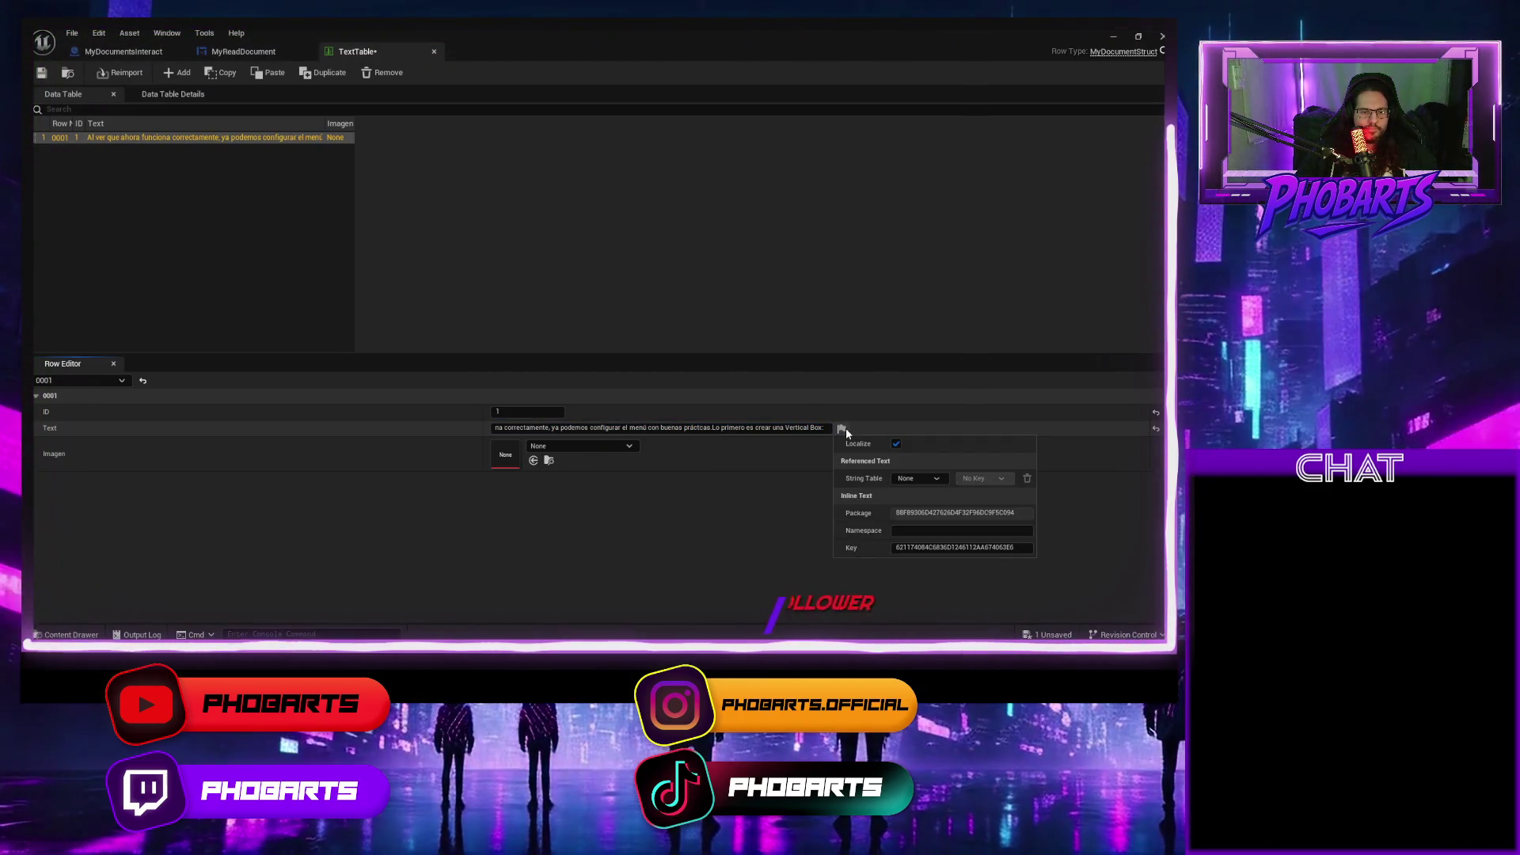
click(936, 479)
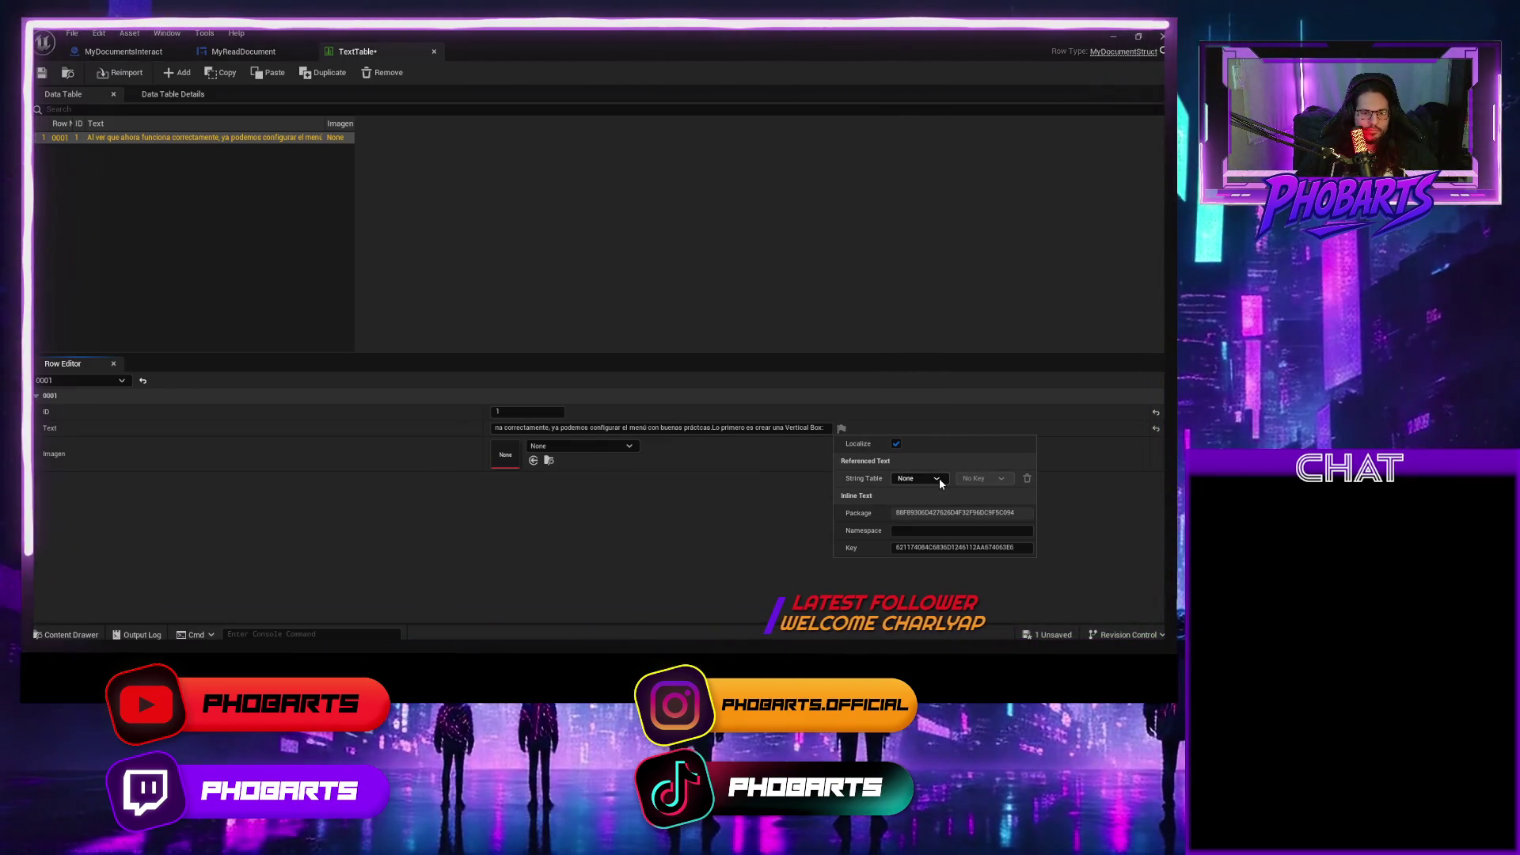
click(928, 533)
click(681, 466)
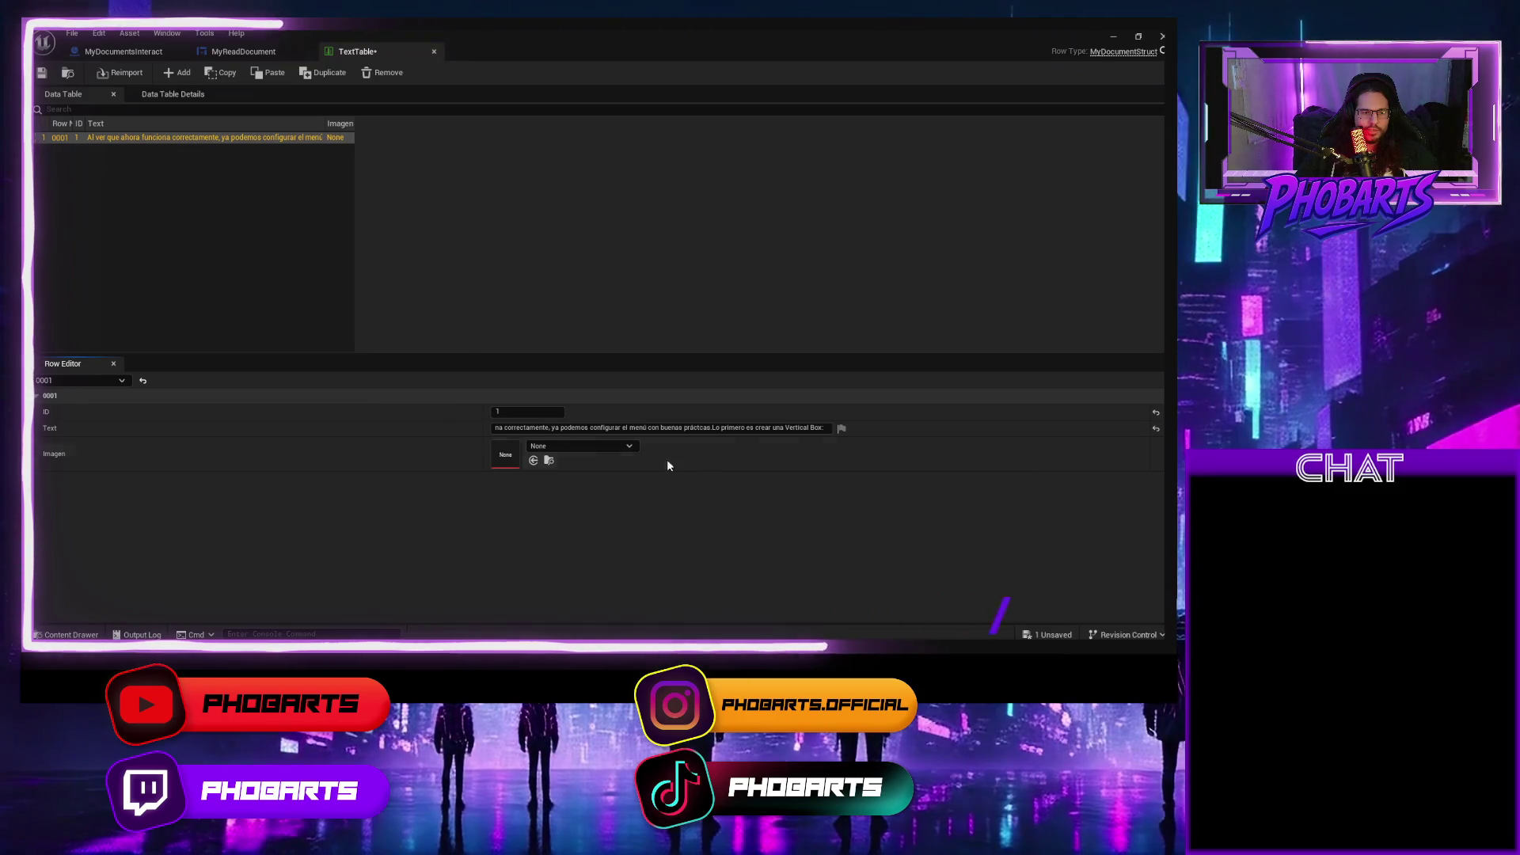
click(842, 429)
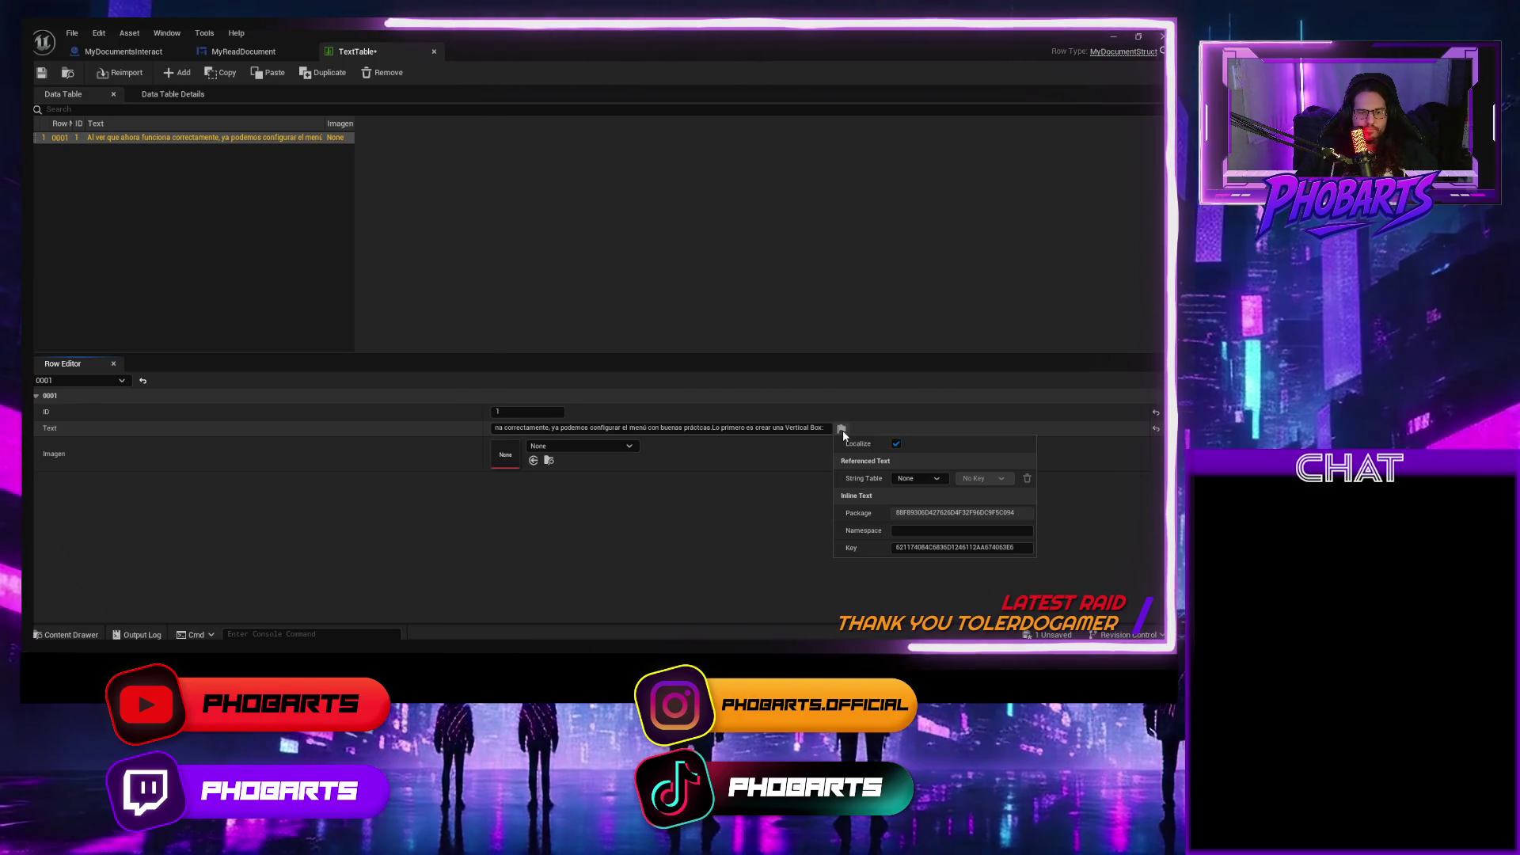
click(896, 444)
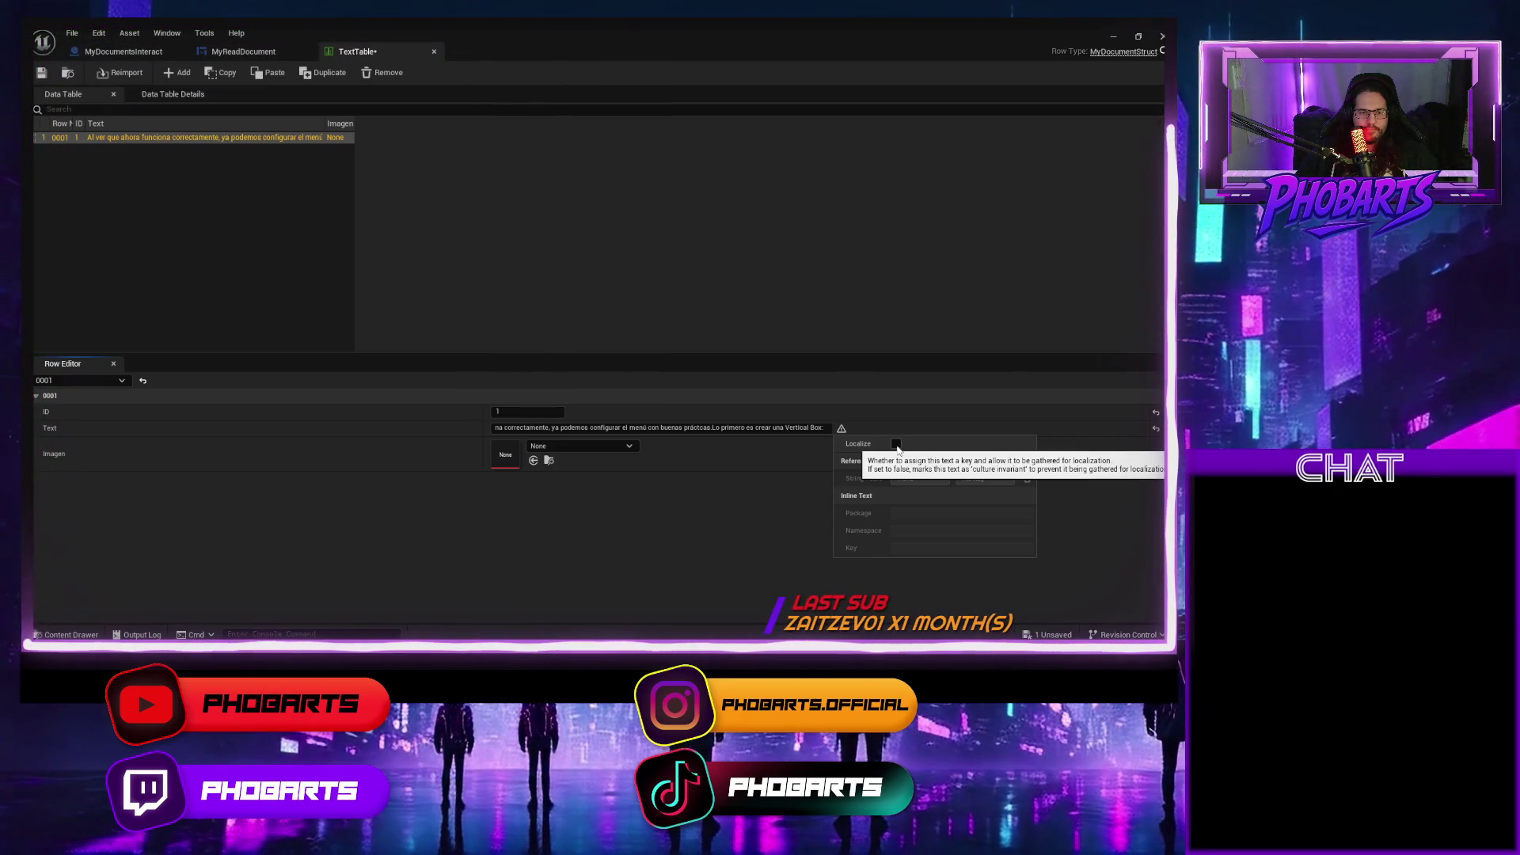
click(896, 444)
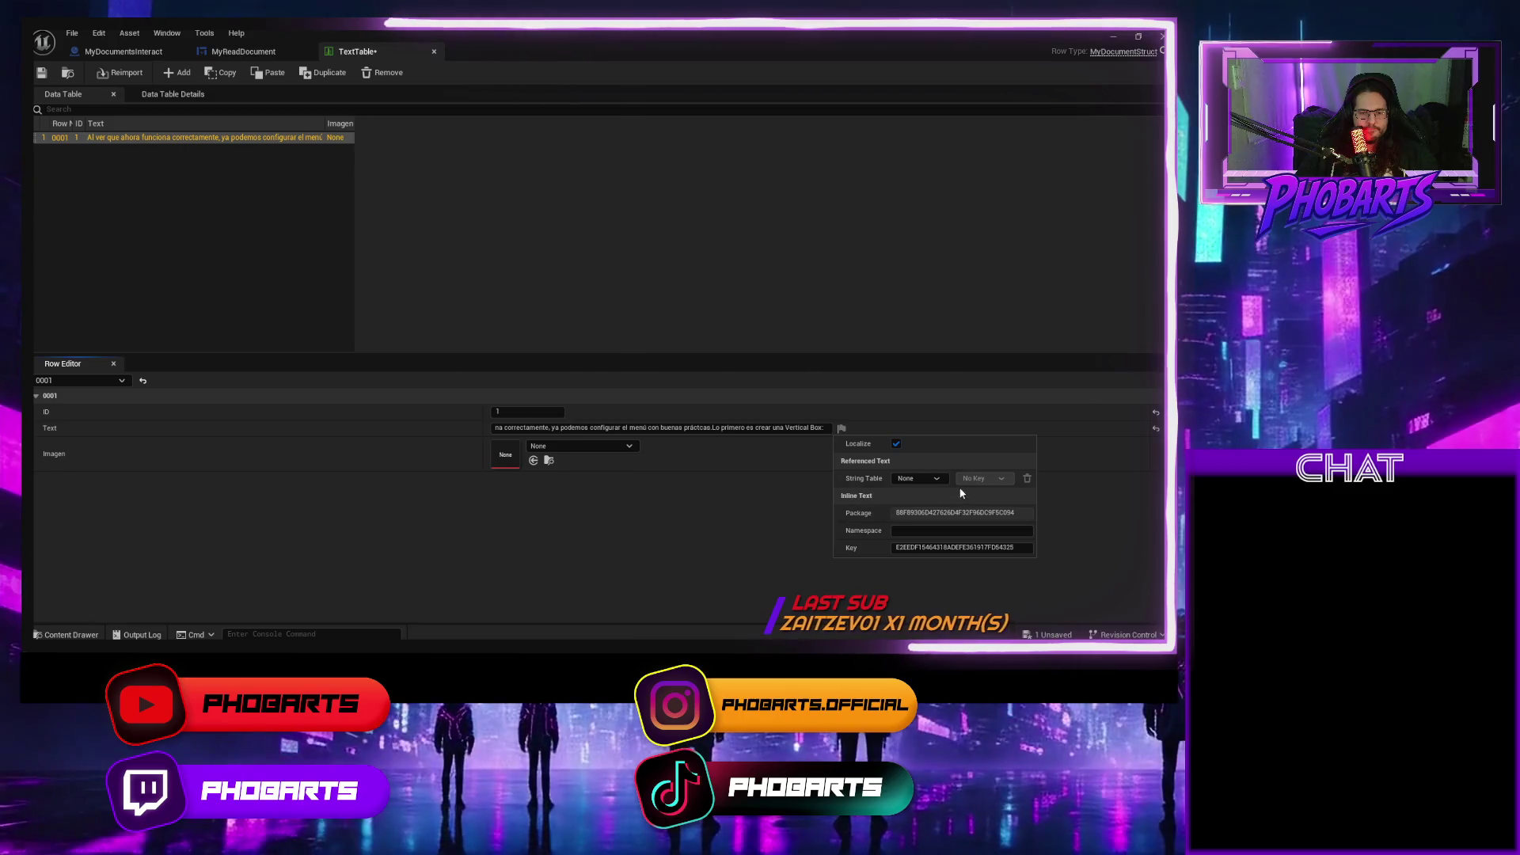
click(1092, 448)
Add ':' to row 0001's text, commit it, and glance at the table's properties.
click(564, 428)
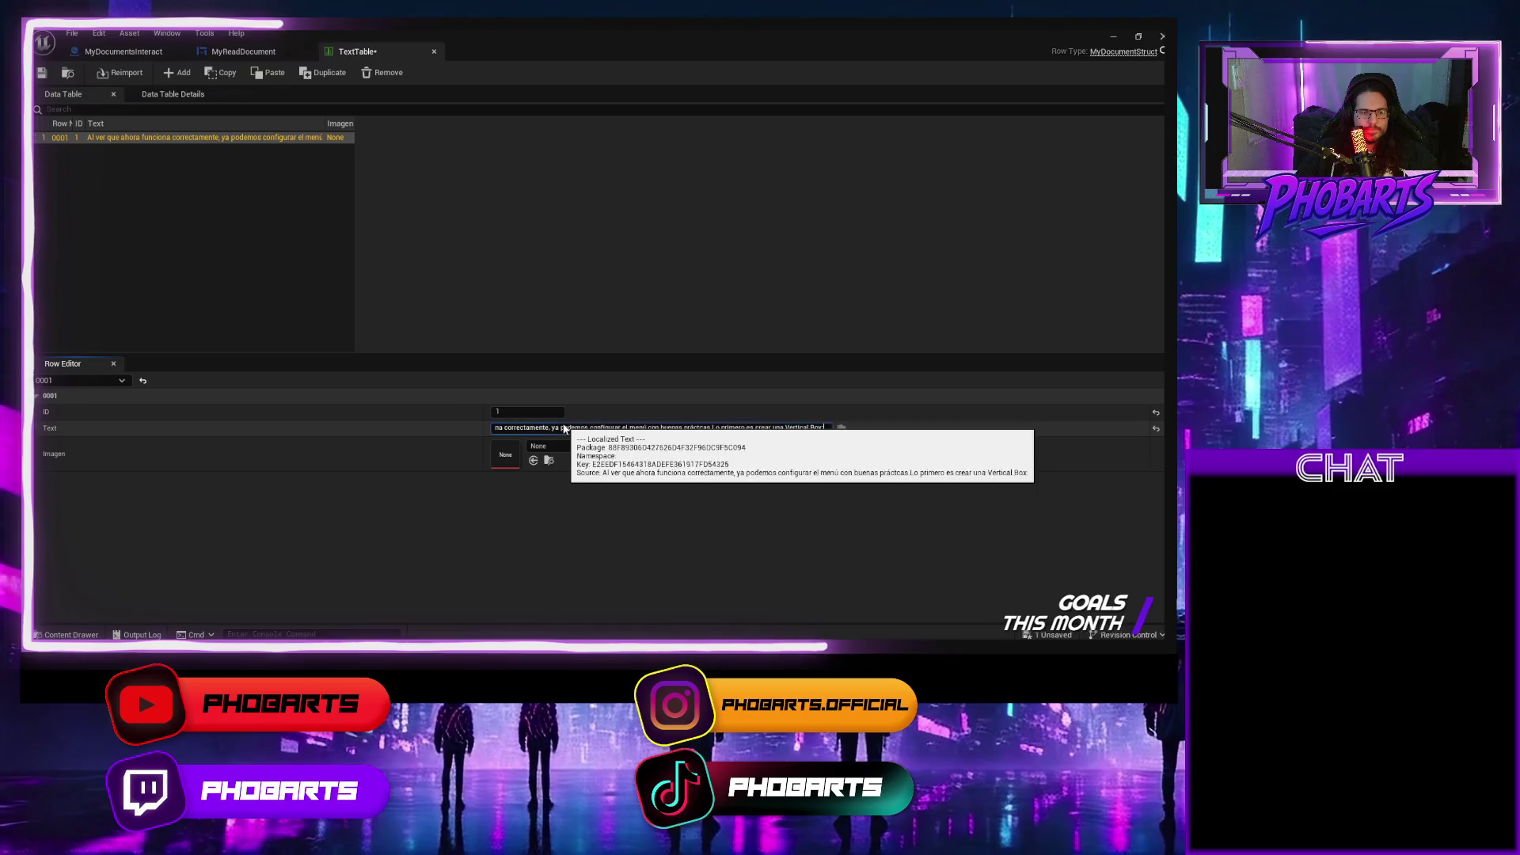
text(:)
click(59, 429)
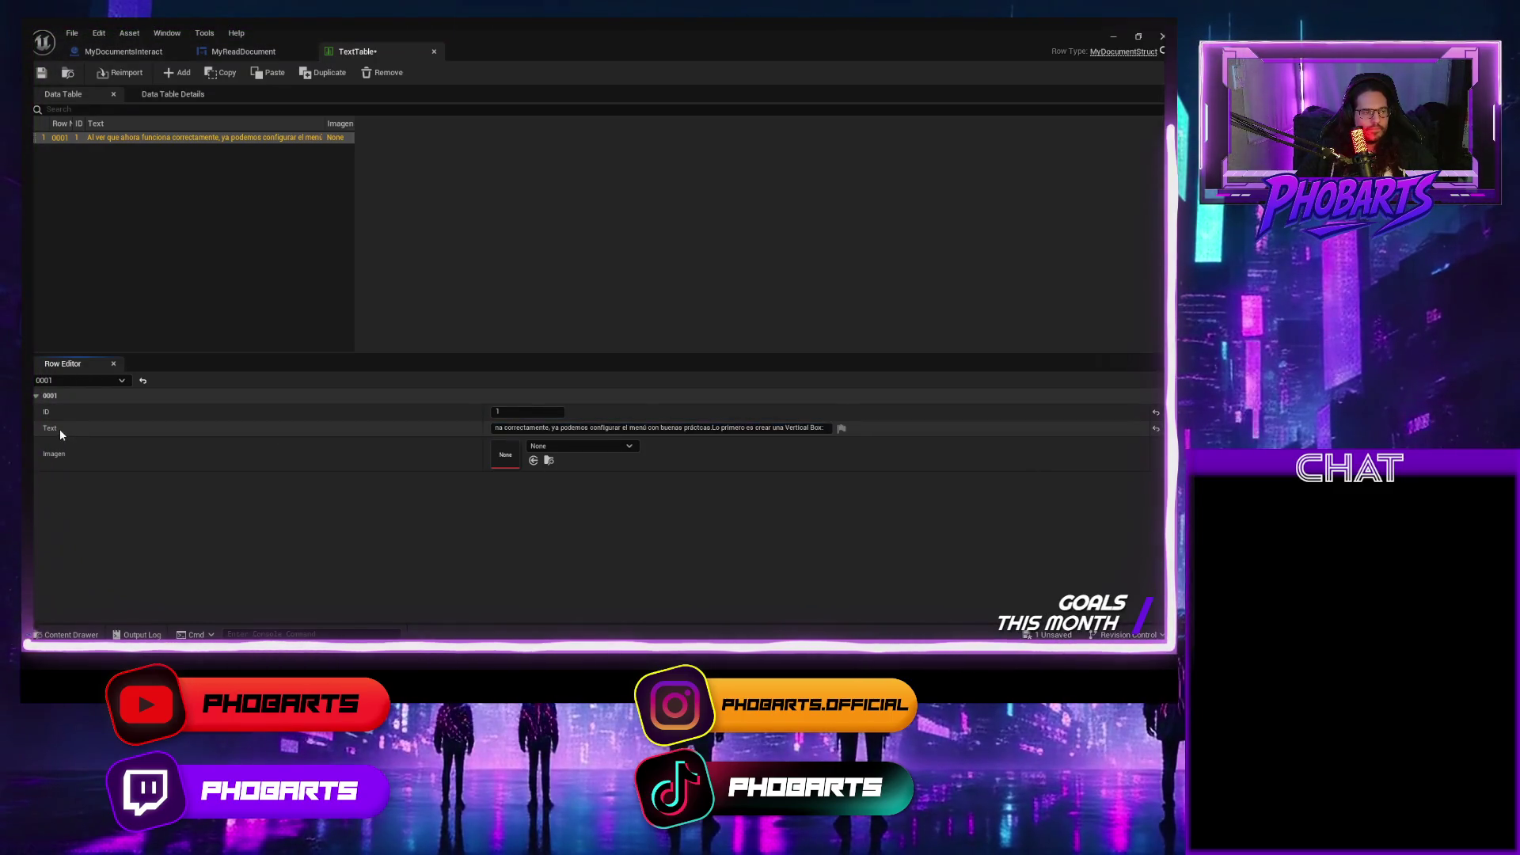
click(183, 141)
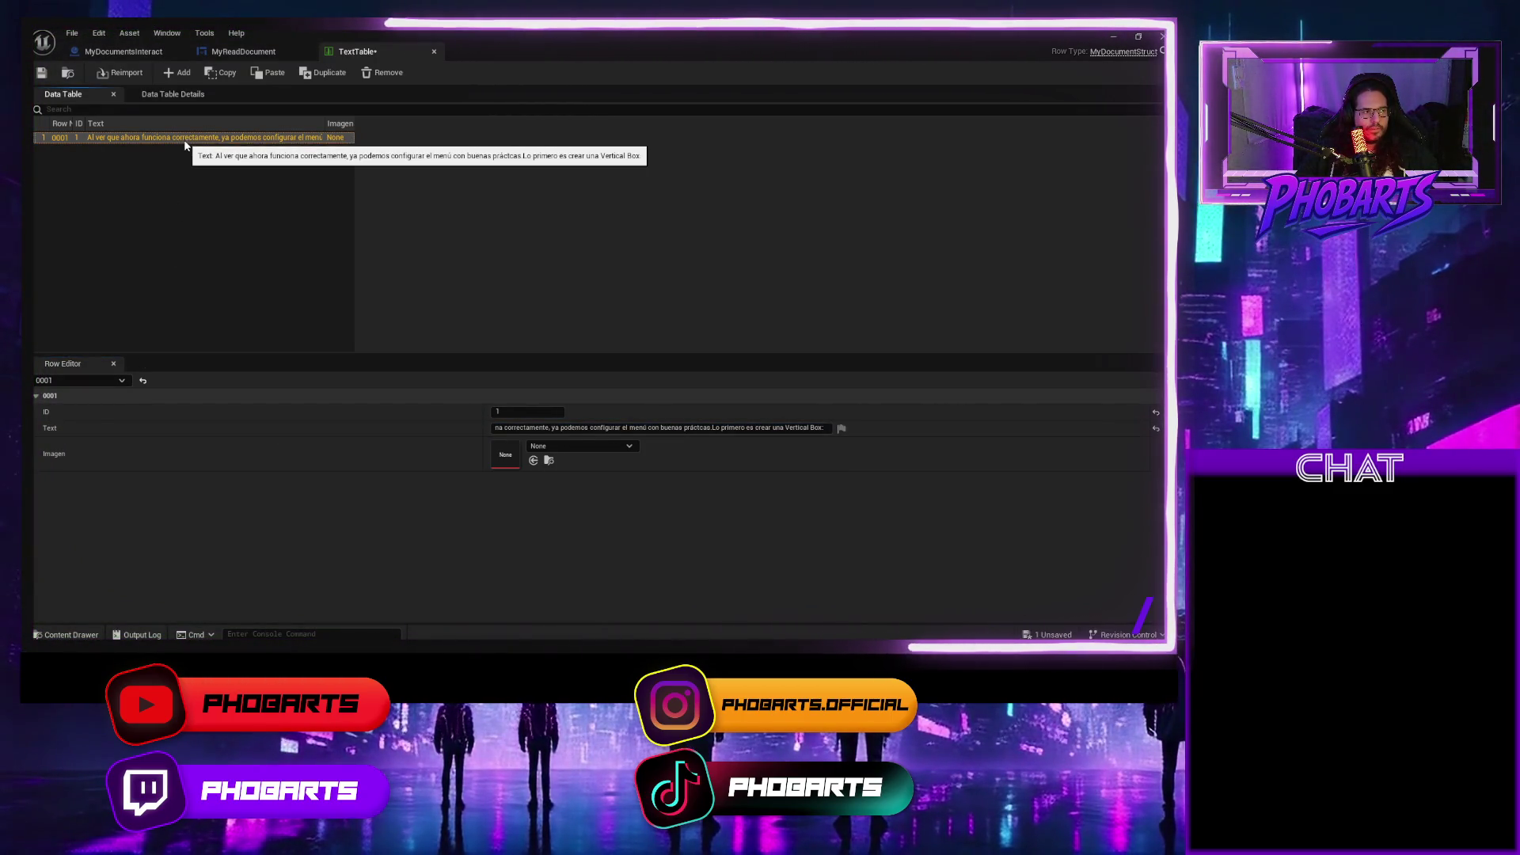
click(176, 94)
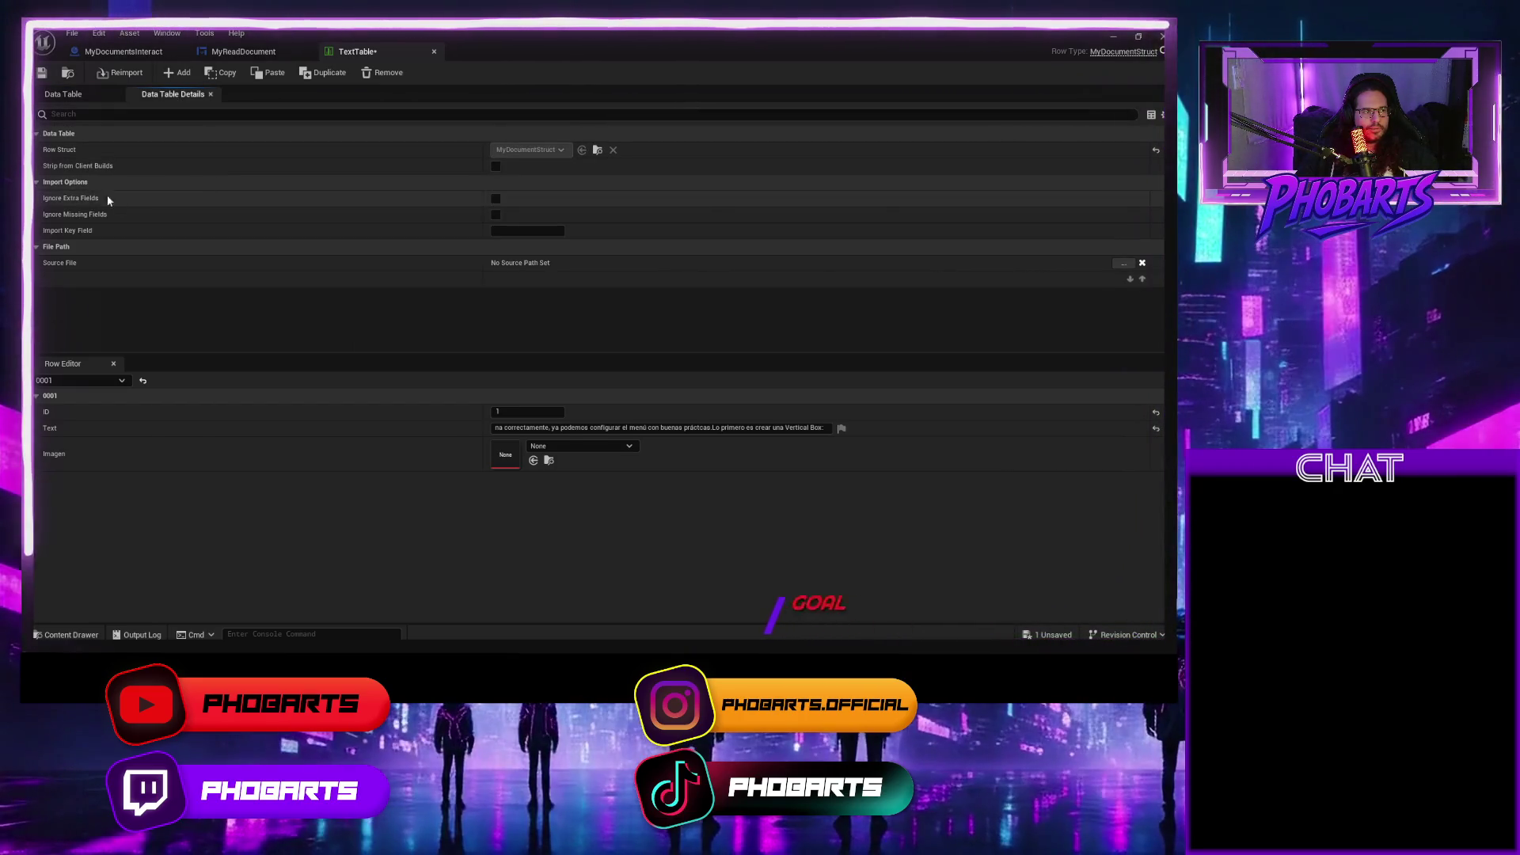
click(87, 97)
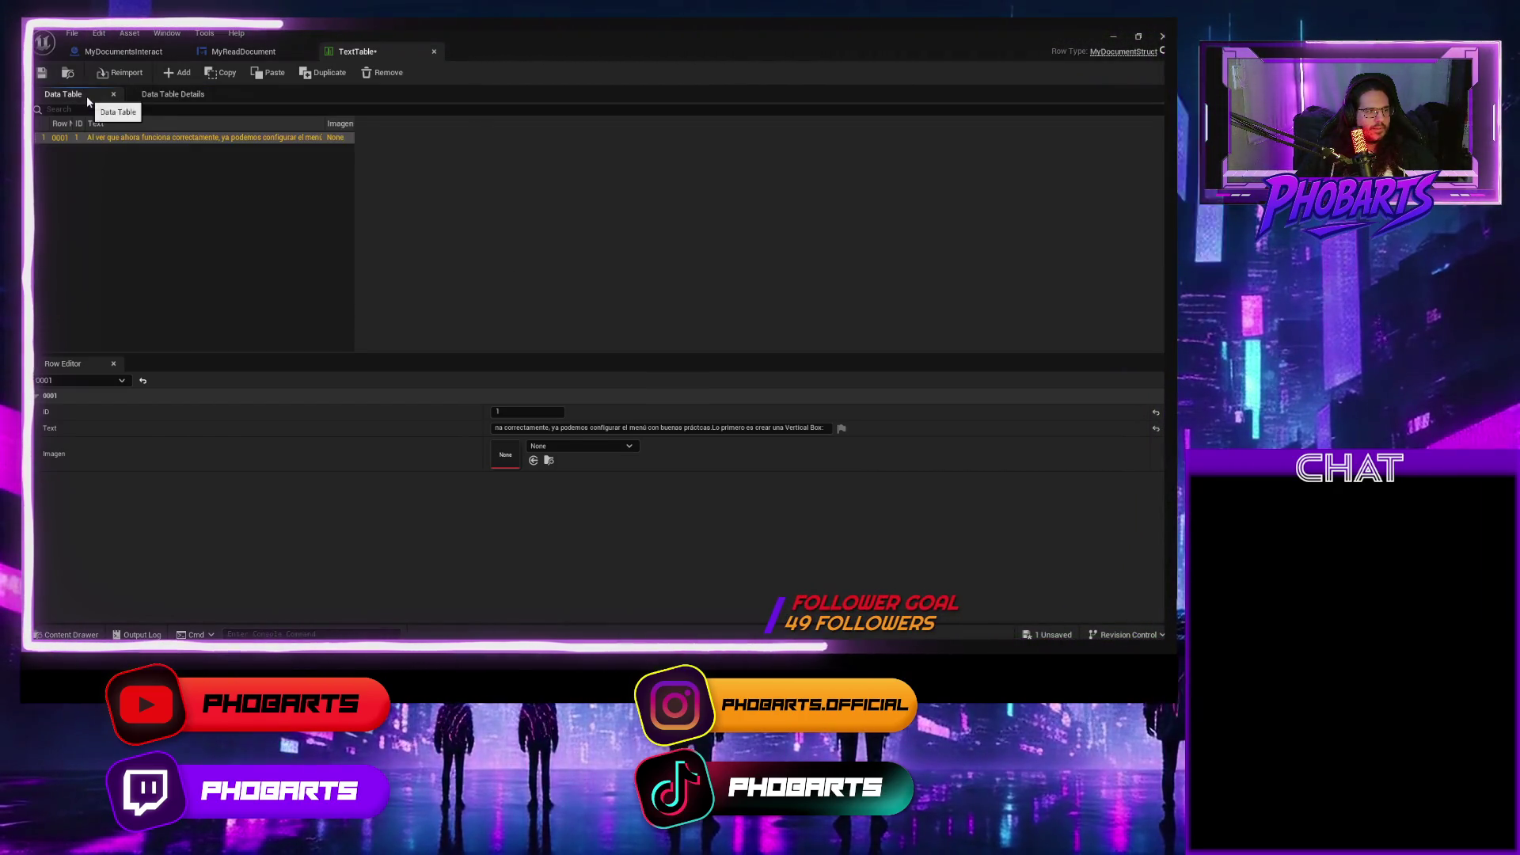
Review the closing words of row 0001's Spanish text, leaving it unchanged.
click(718, 431)
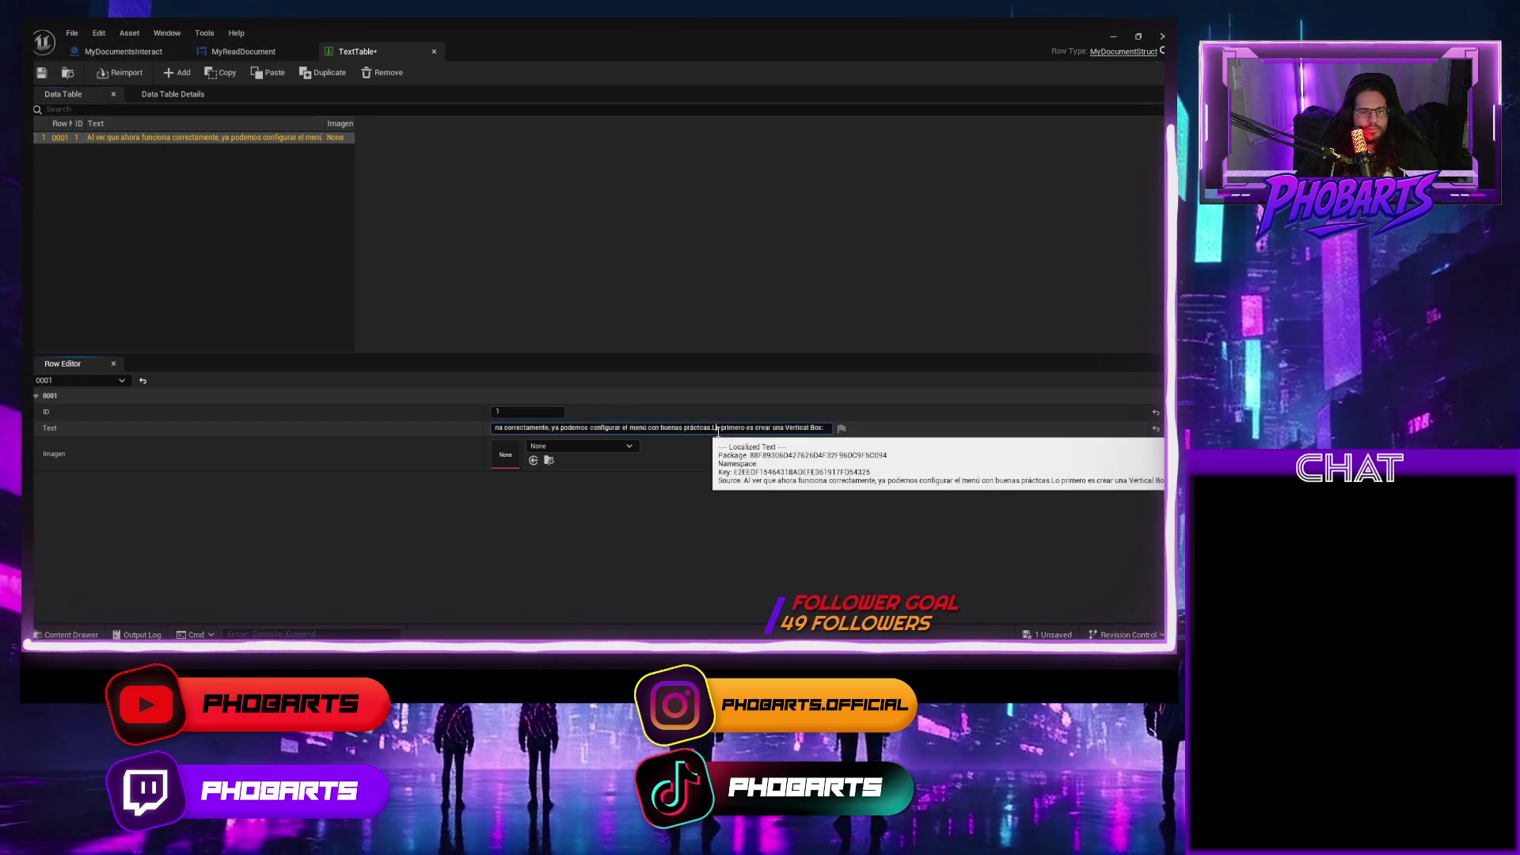
click(718, 431)
click(826, 431)
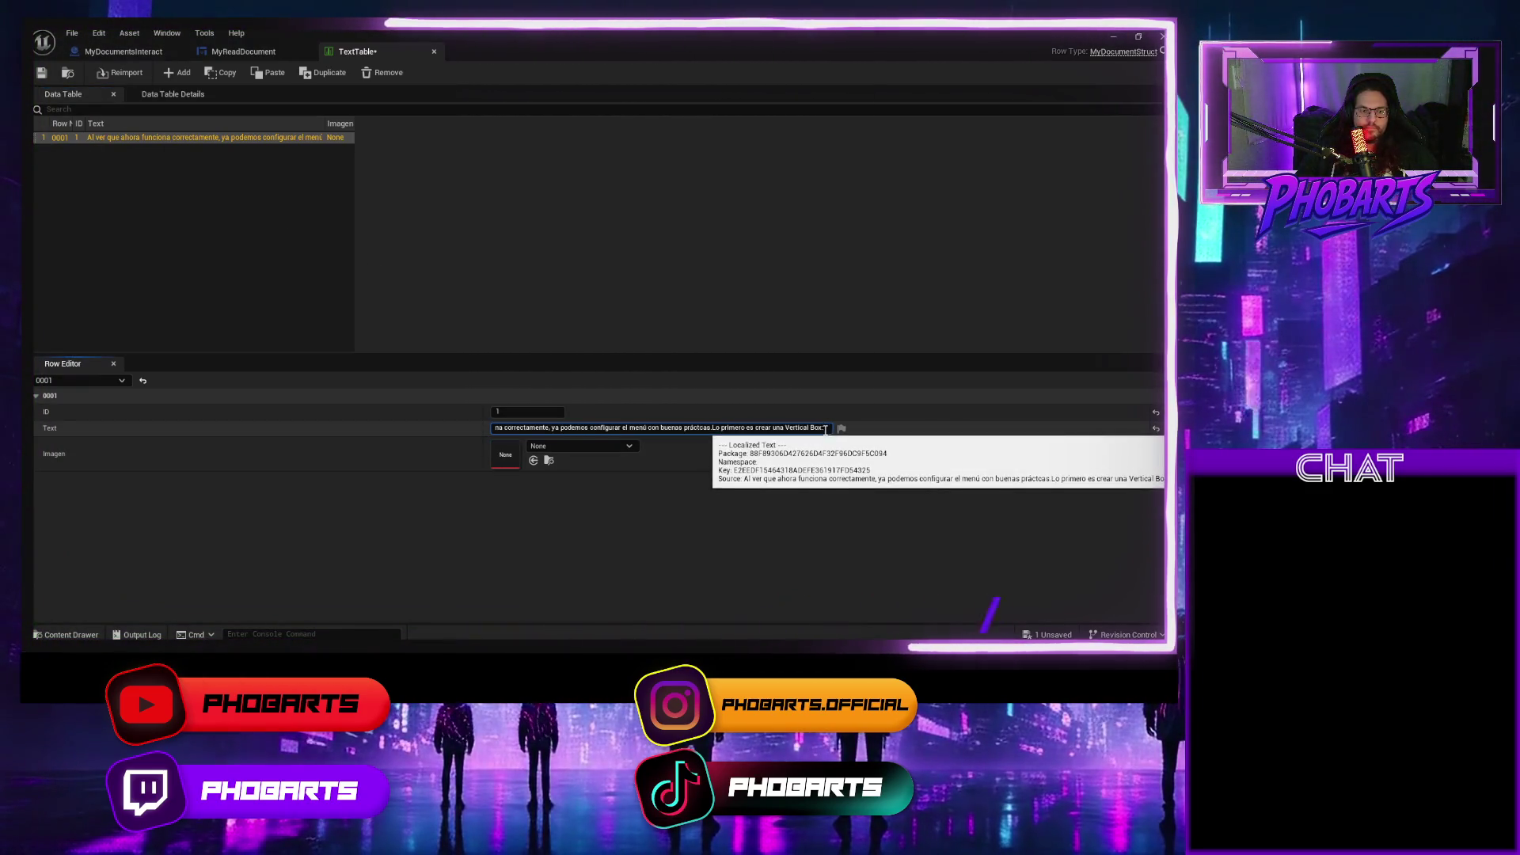
key(ctrl+shift+Left)
key(ctrl+shift+Left)
key(ctrl+shift+Left)
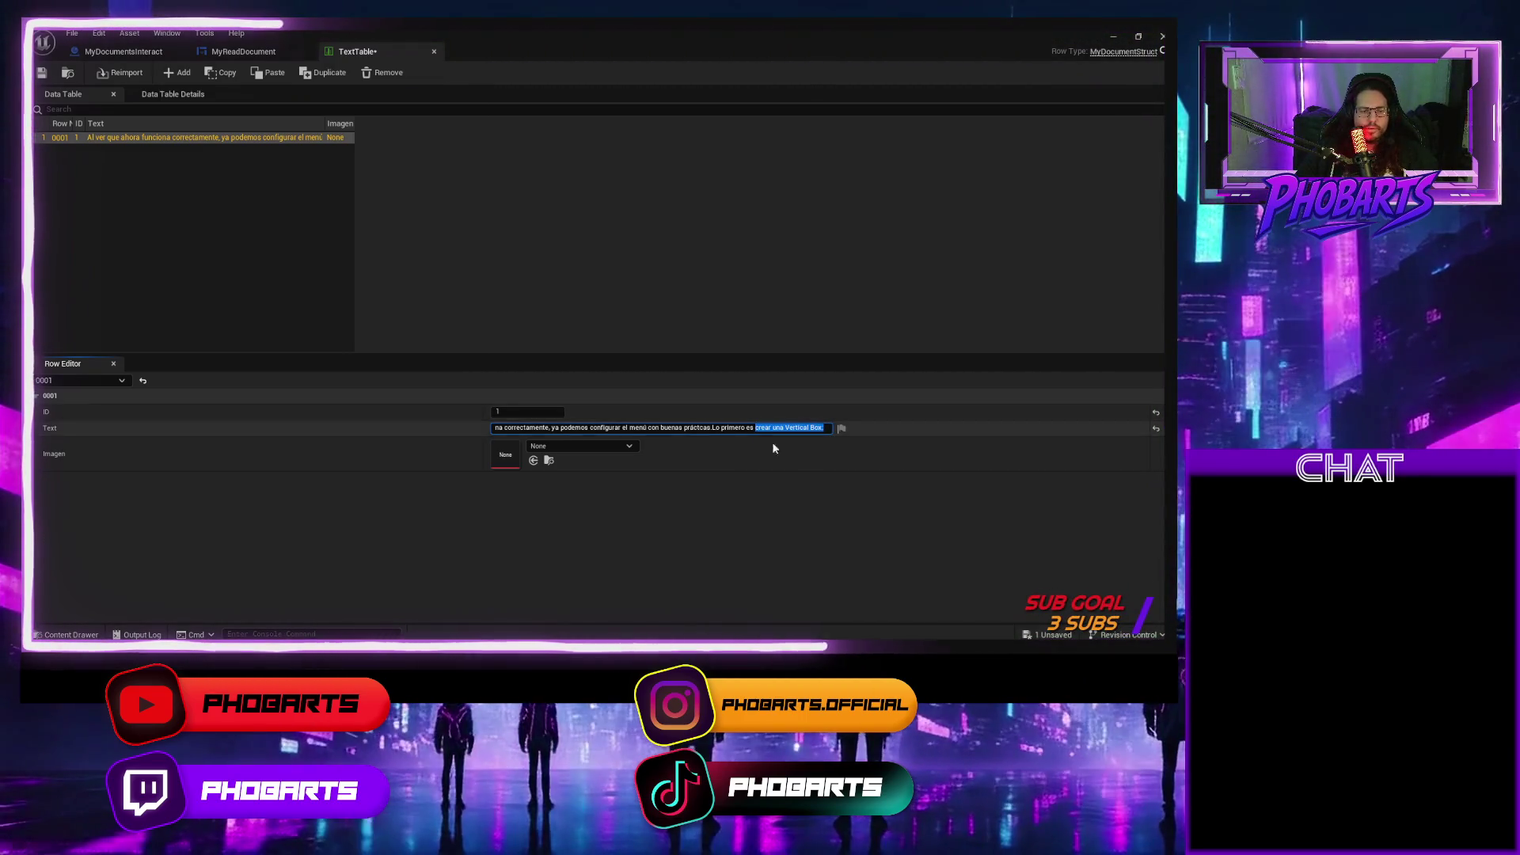
click(824, 429)
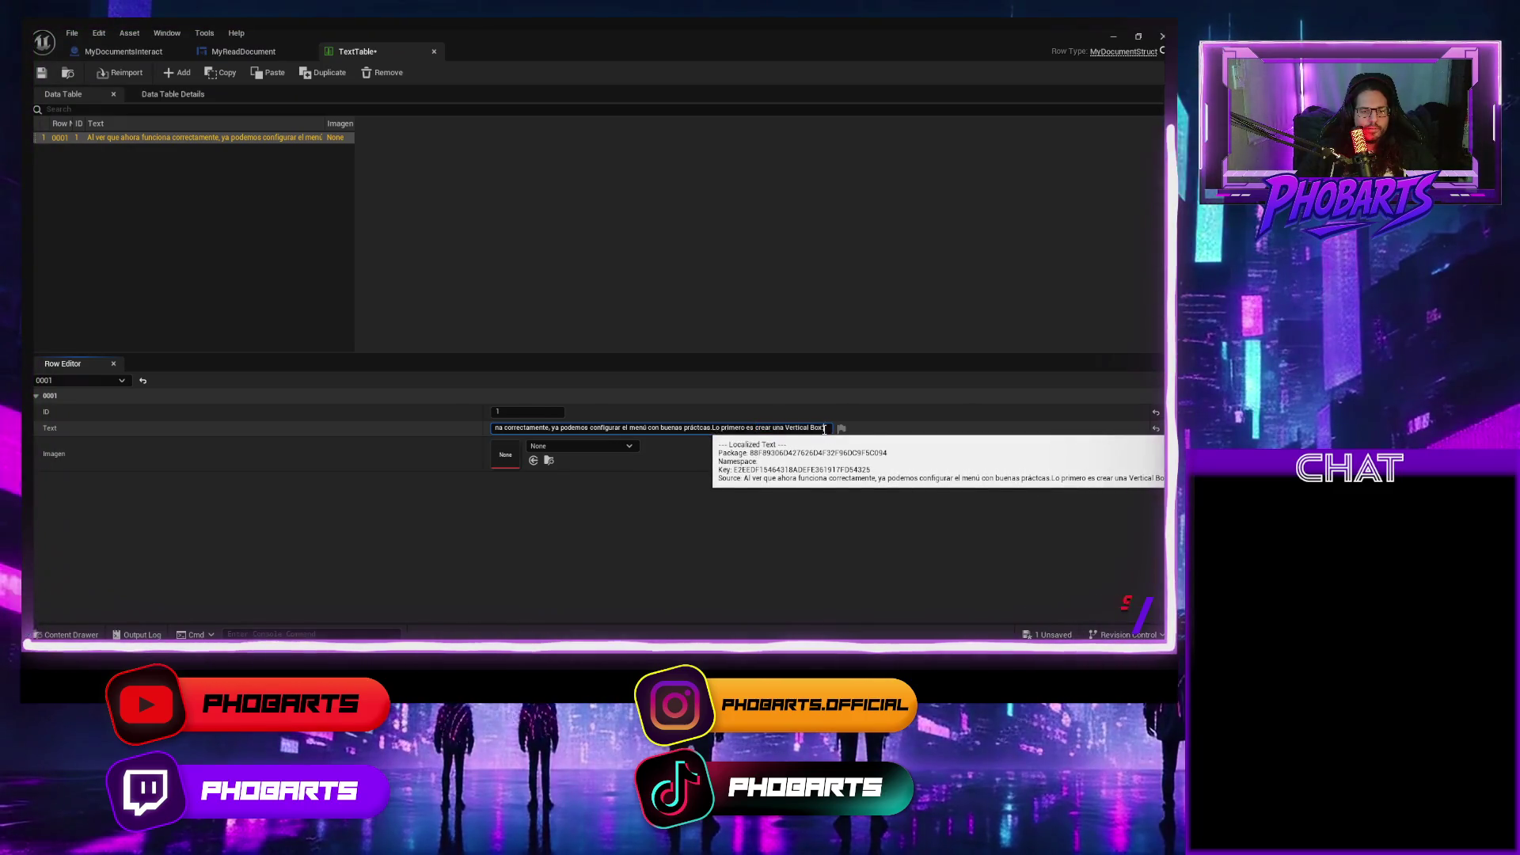
click(123, 51)
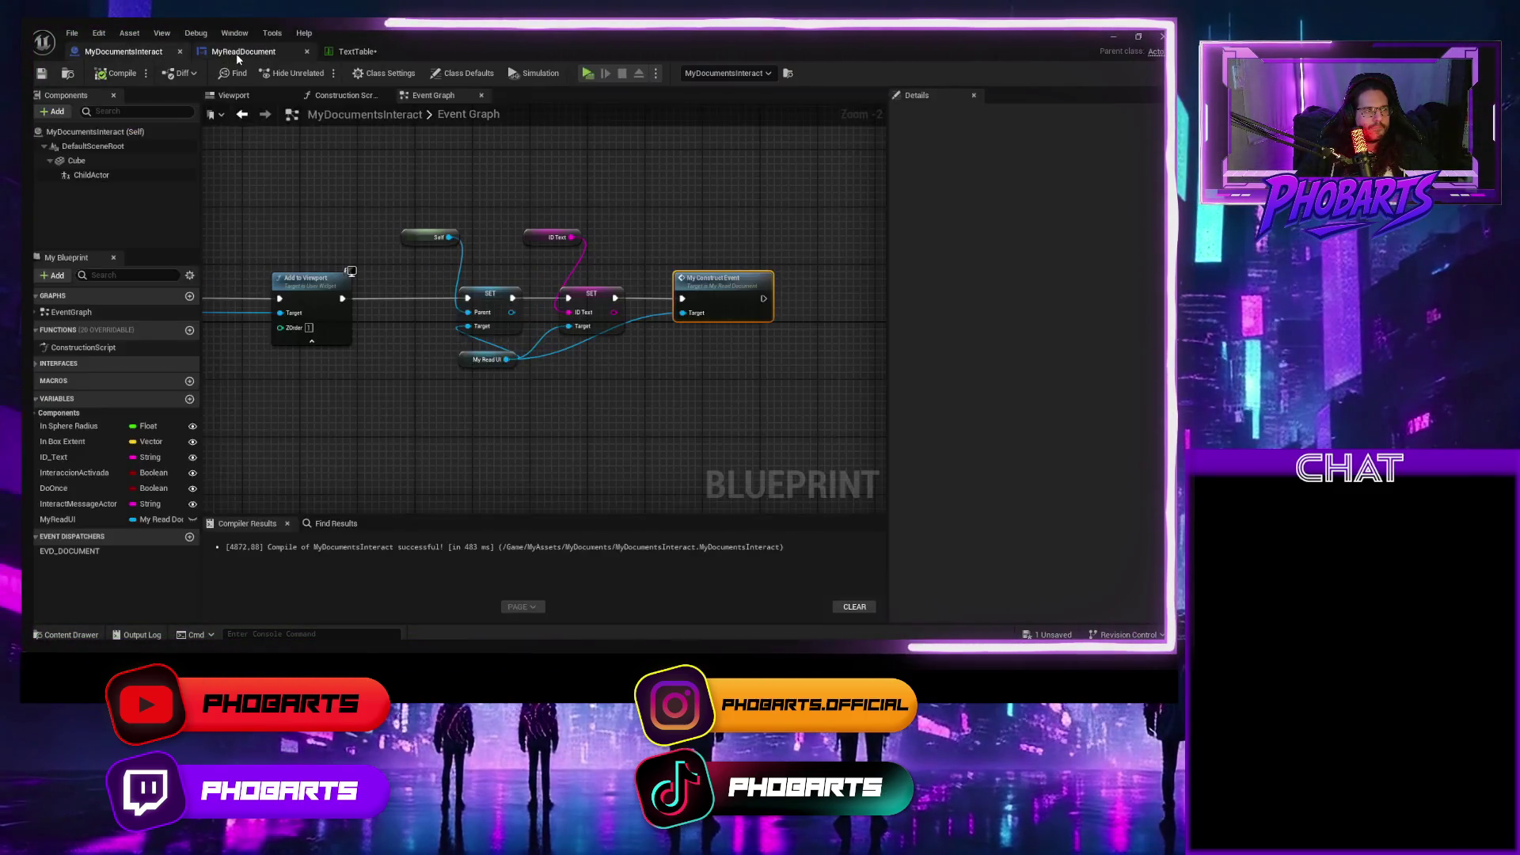
Open the MyDocumentStruct structure from the Tabla_de_Textos folder.
click(238, 53)
click(122, 51)
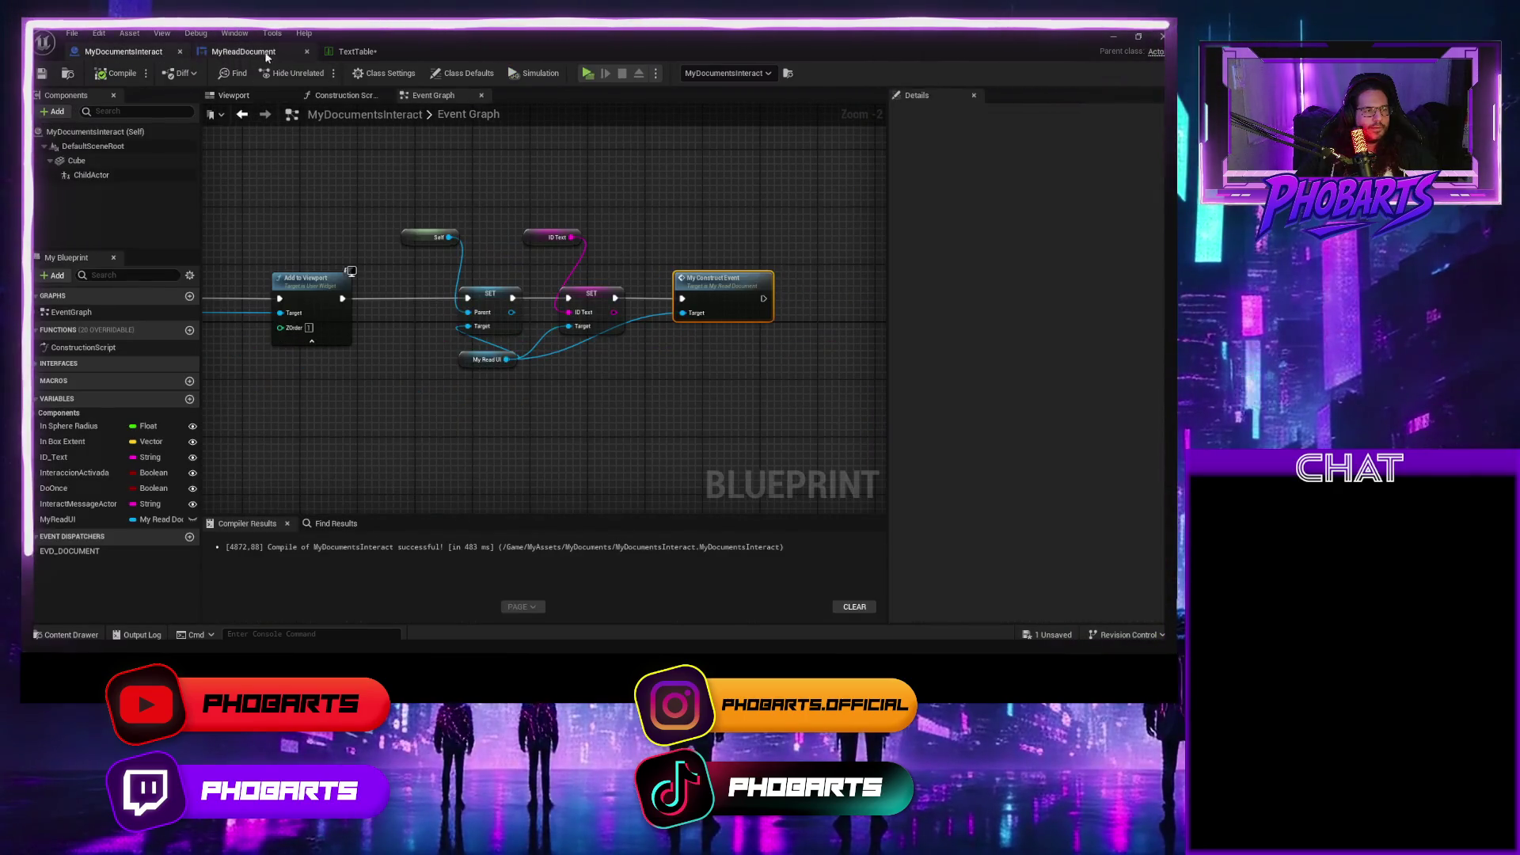
key(ctrl+space)
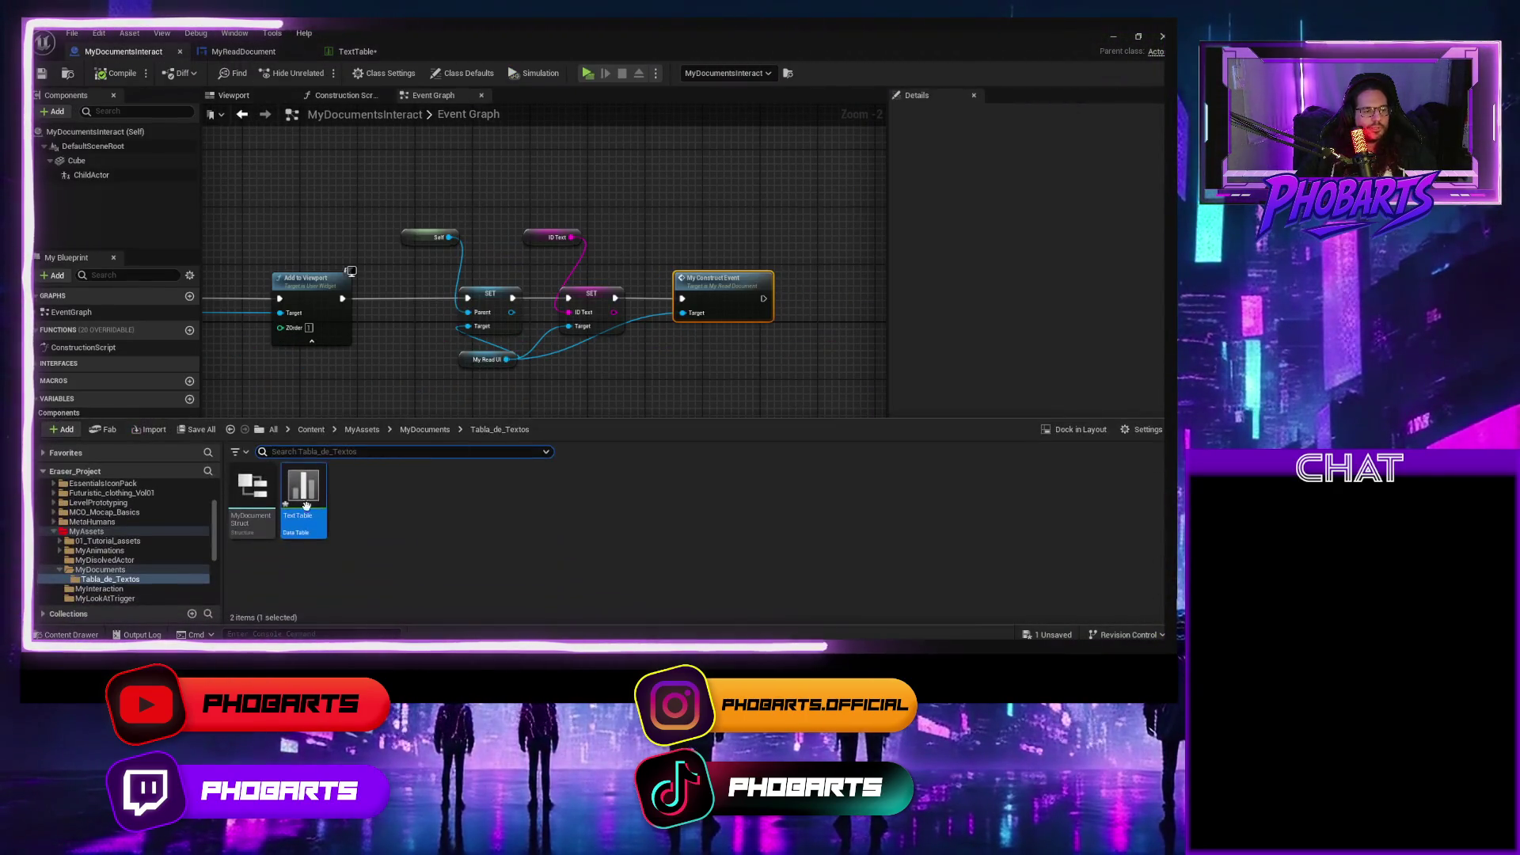
double_click(242, 495)
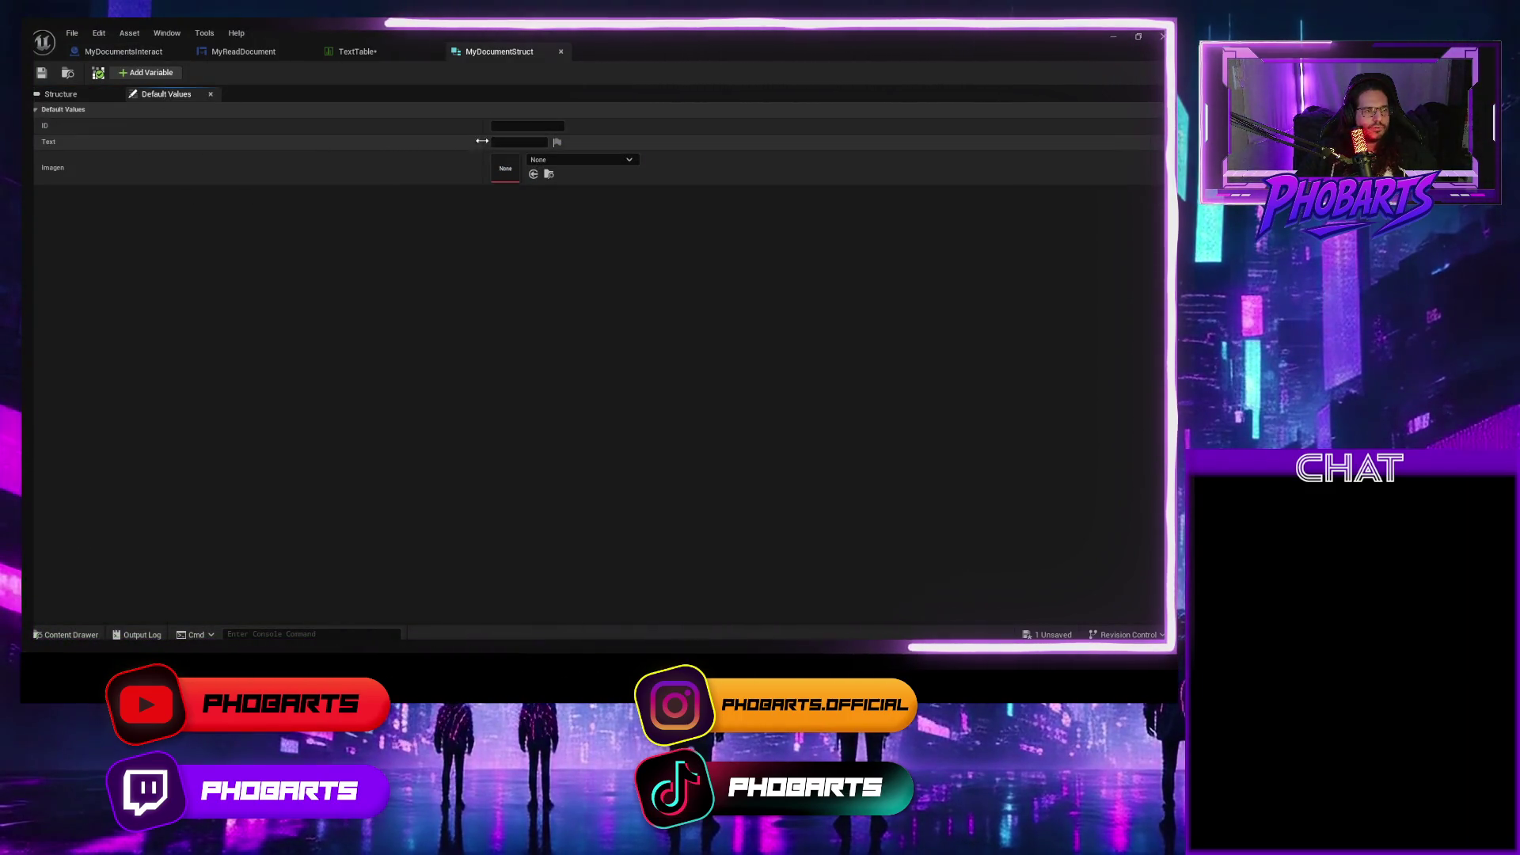
Clear a test value from the Text default and add a new Boolean member variable.
click(501, 142)
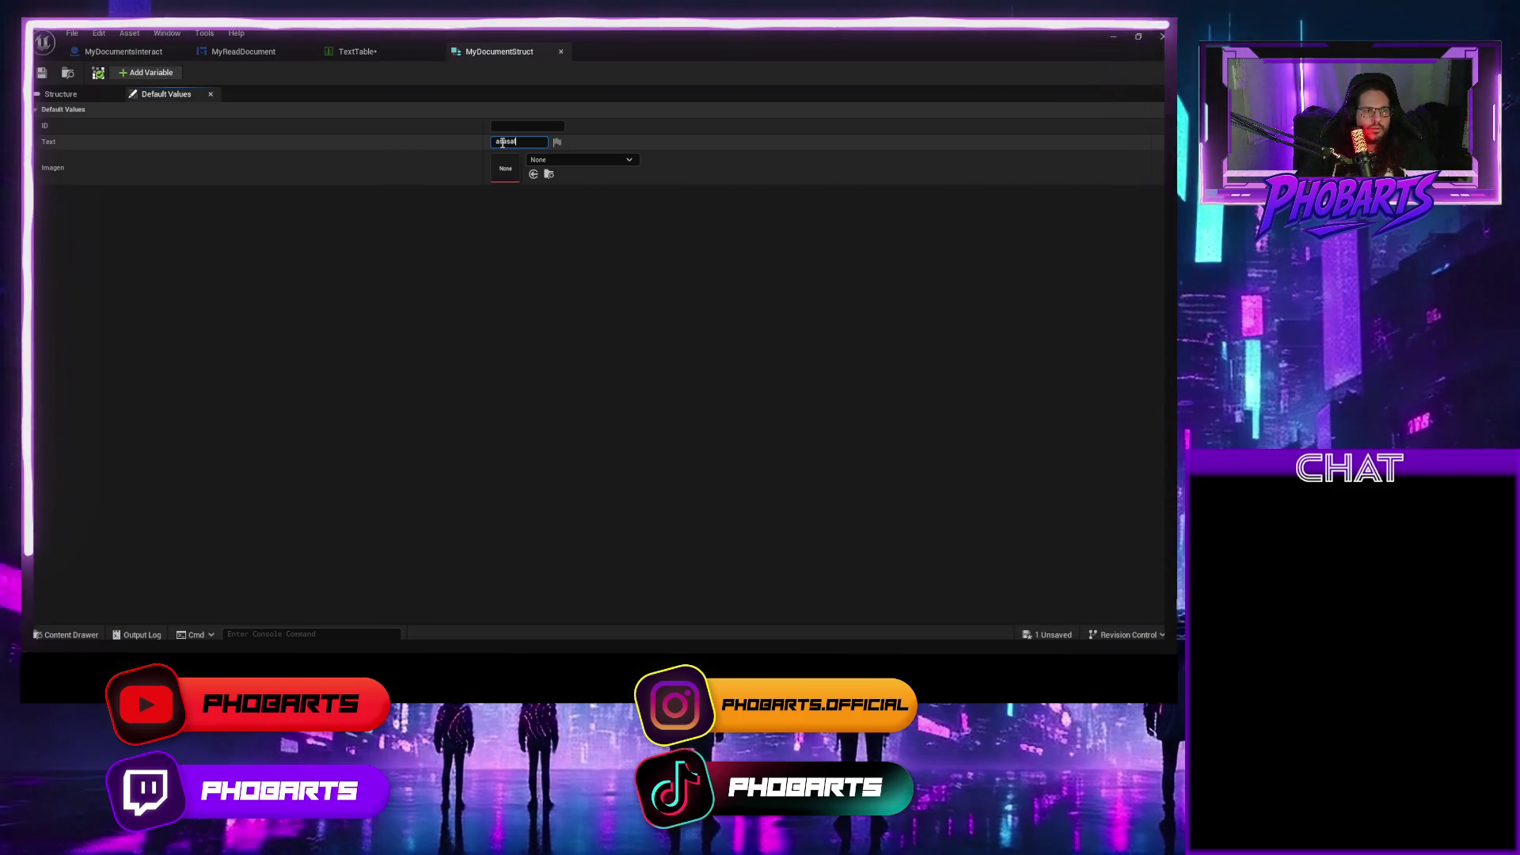
key(shift+Tab)
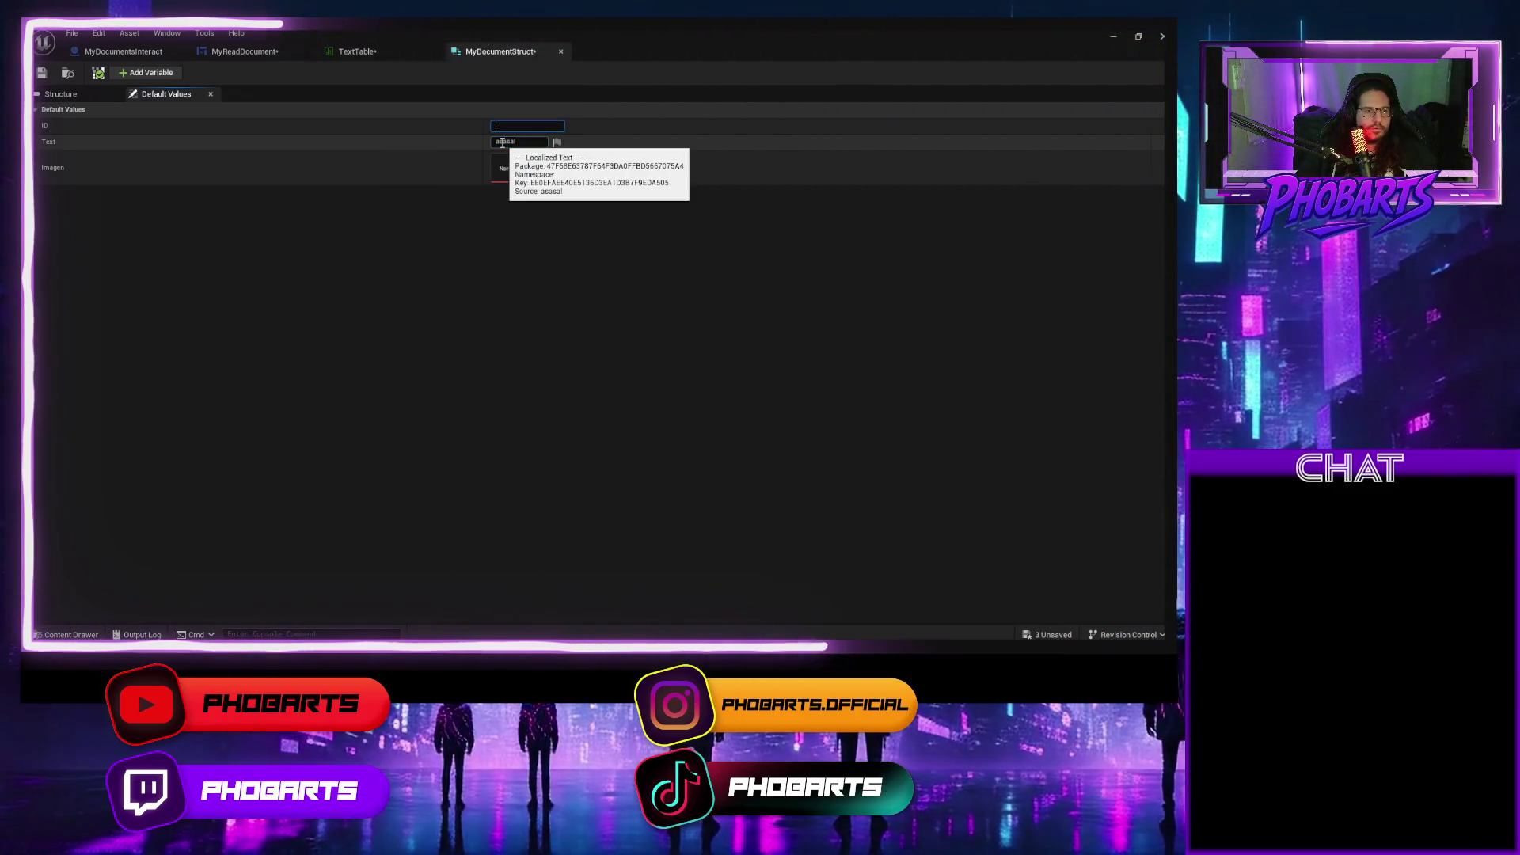
key(Tab)
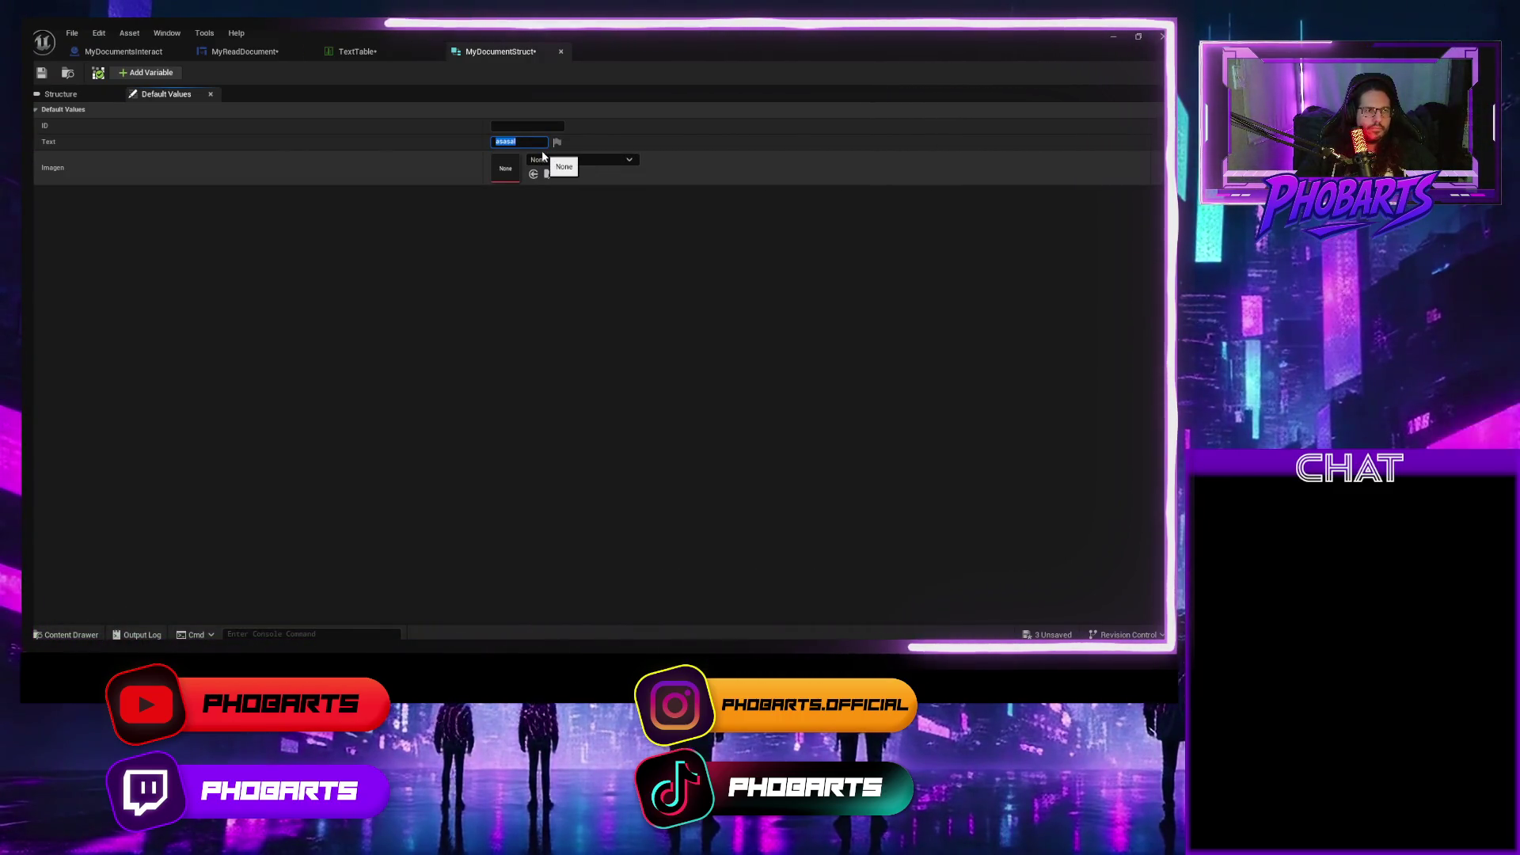
key(End)
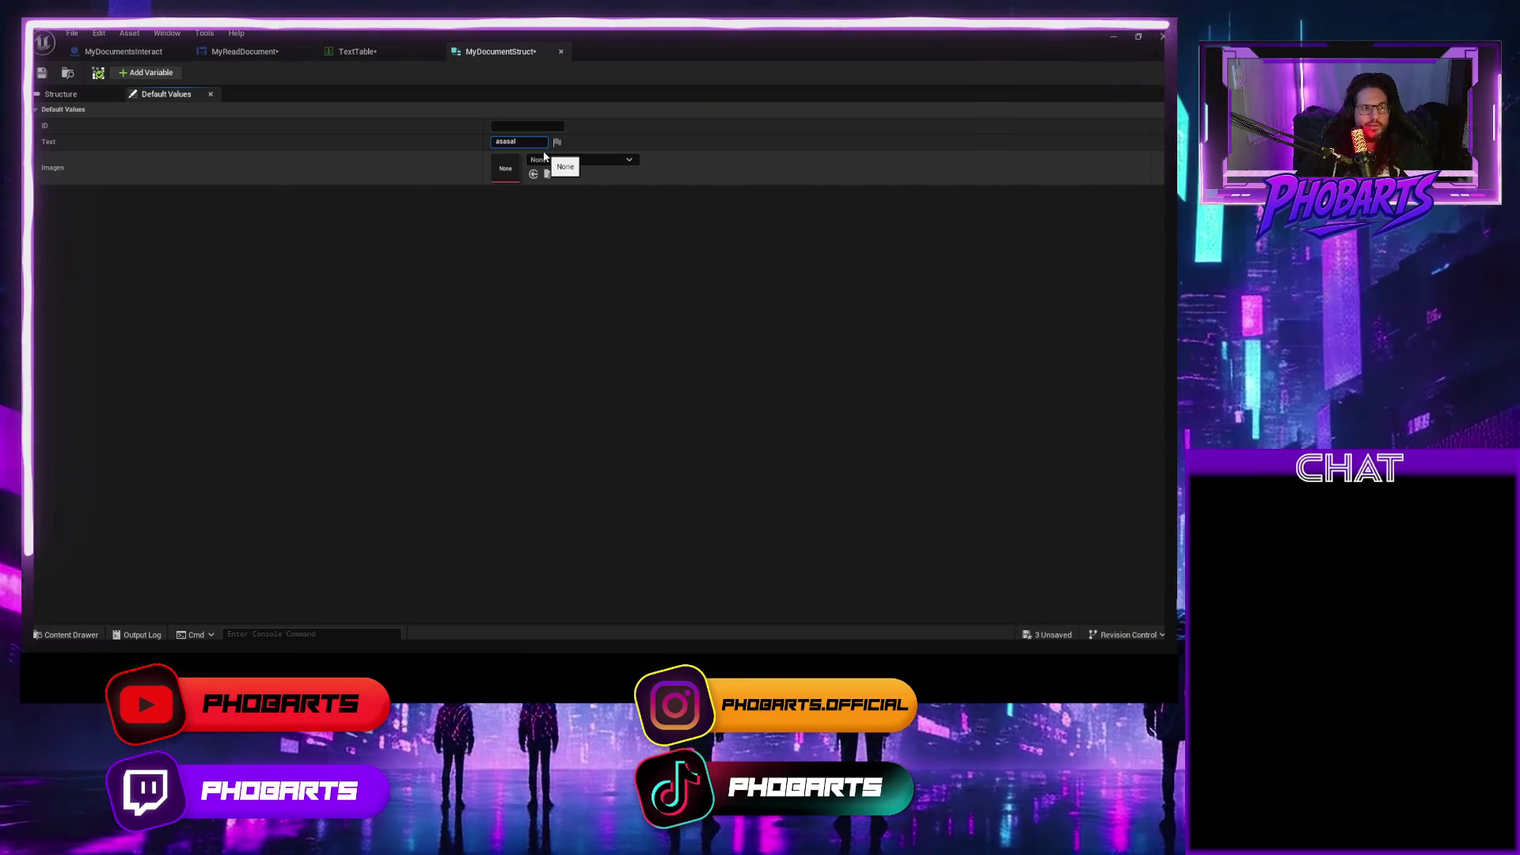
key(Escape)
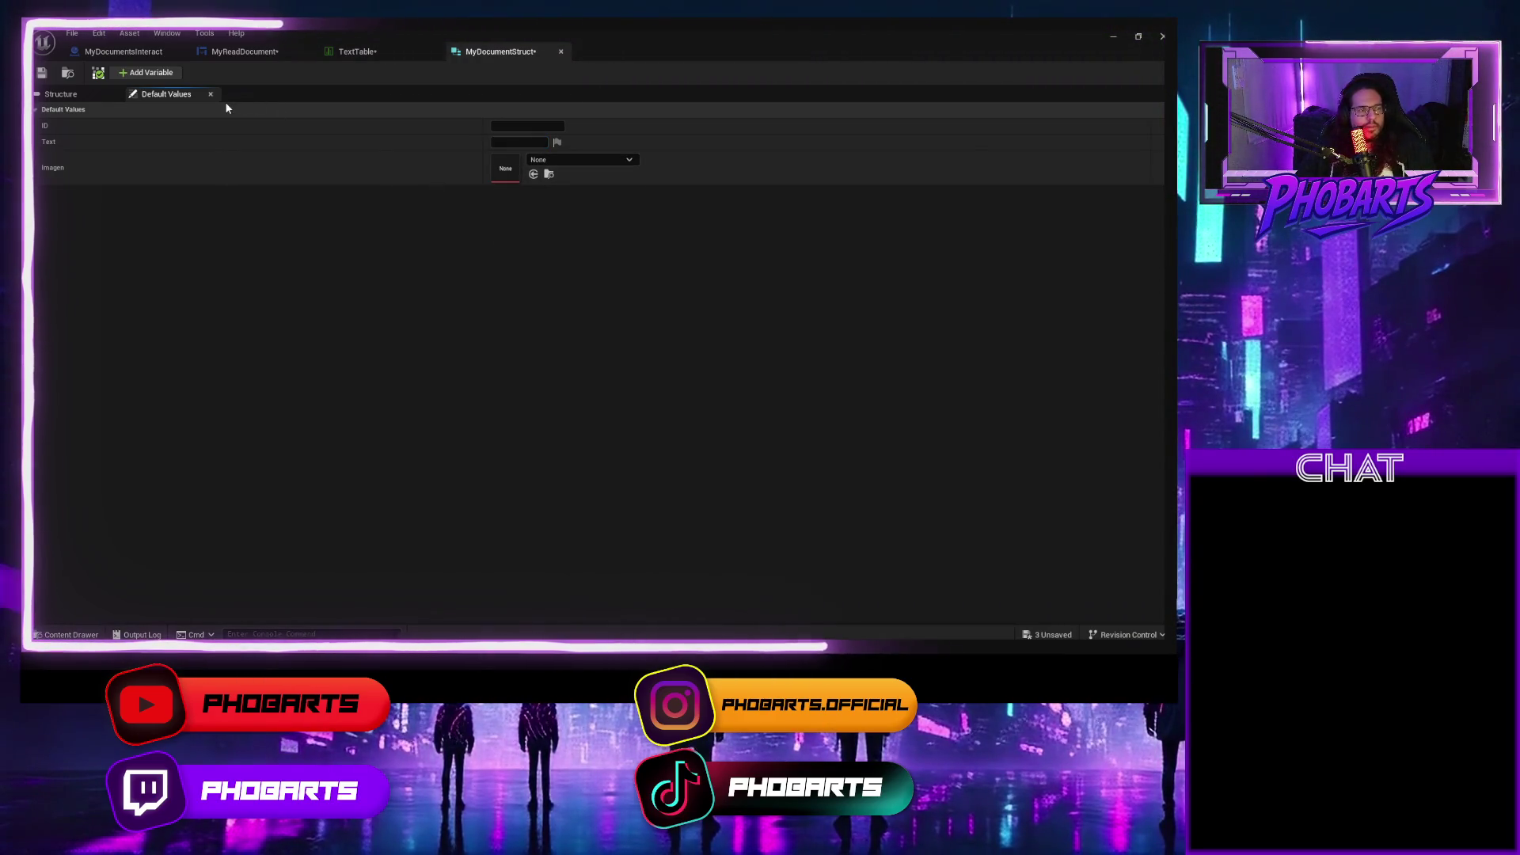
click(138, 76)
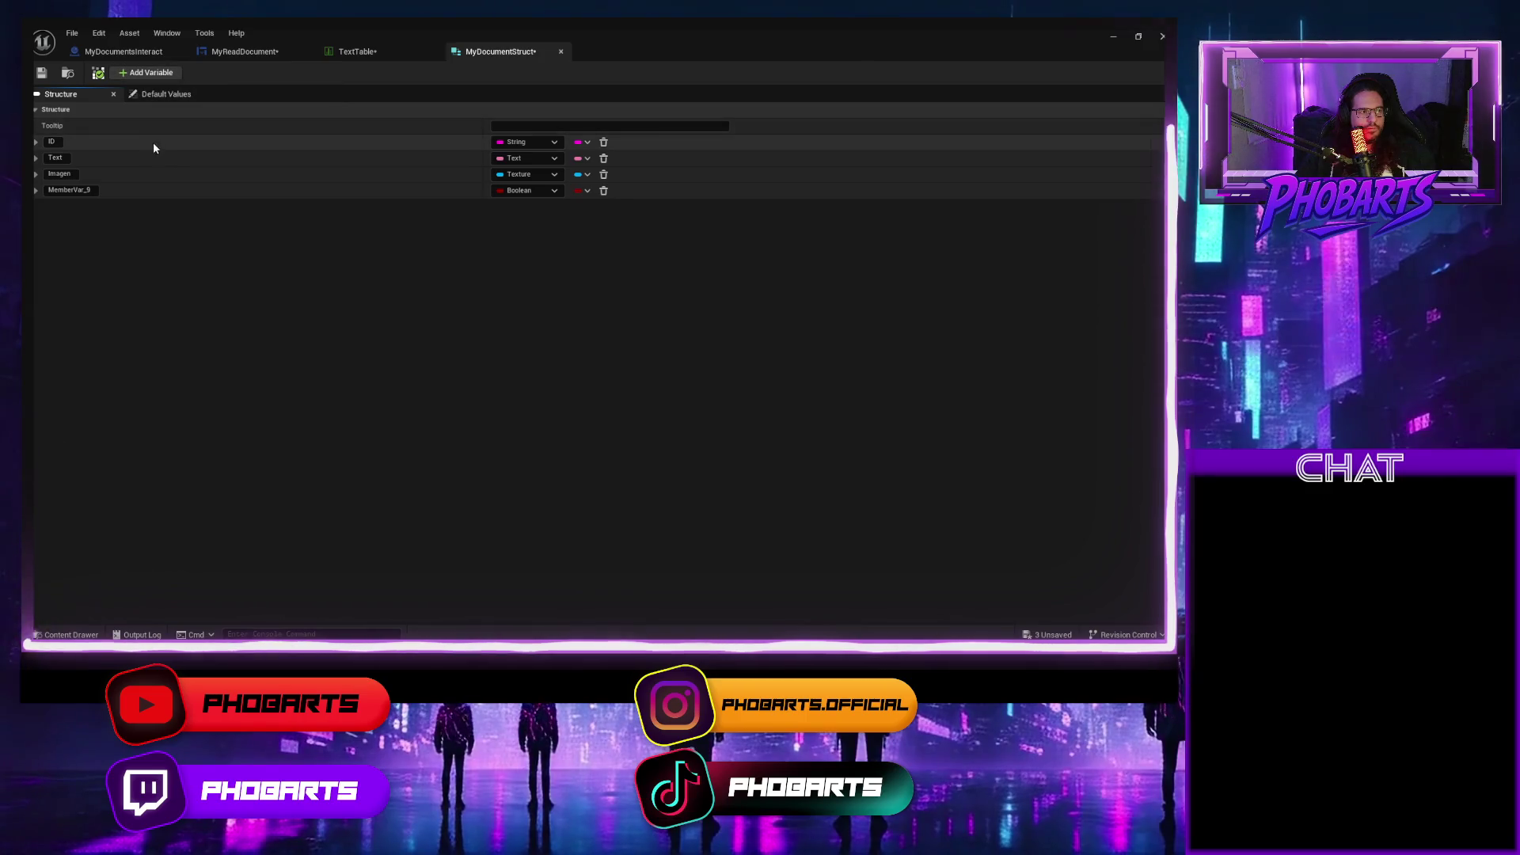
Make MemberVar_9 a String, save, and try then clear an 'ASASS' default value.
click(554, 192)
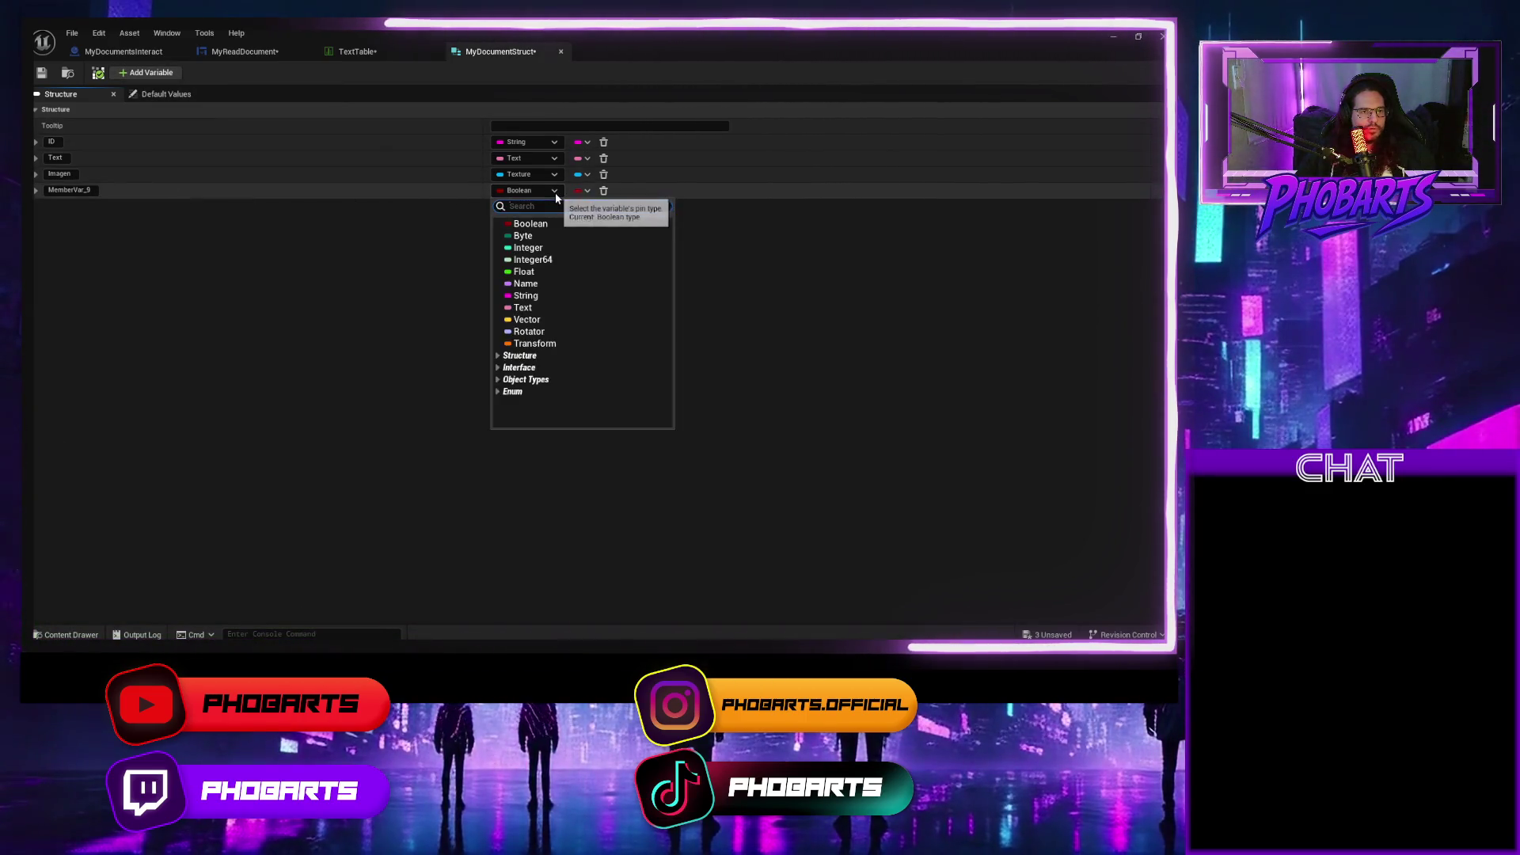
click(525, 295)
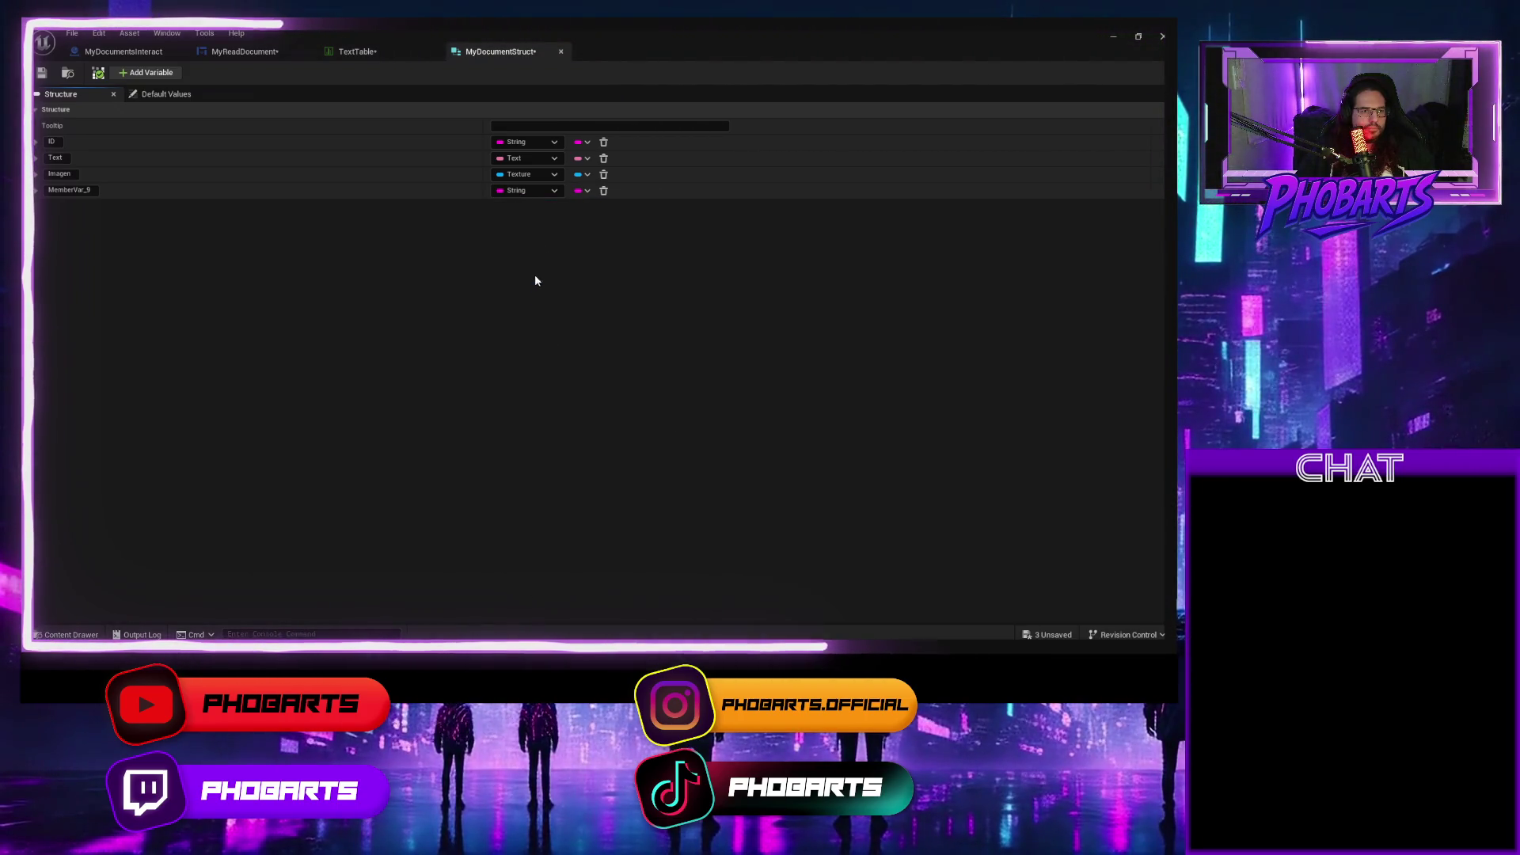
click(42, 72)
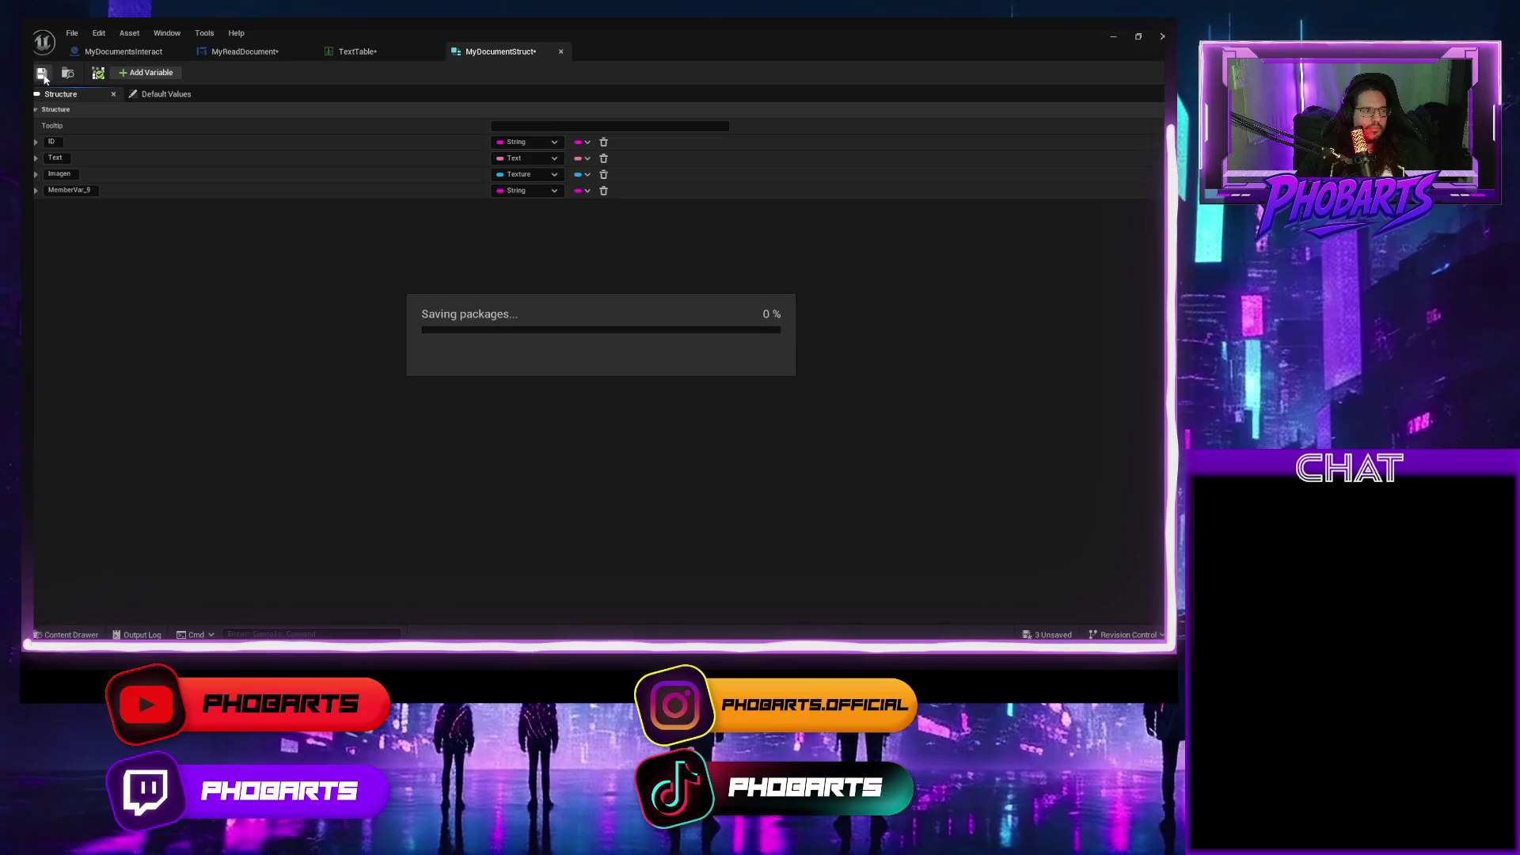
click(165, 94)
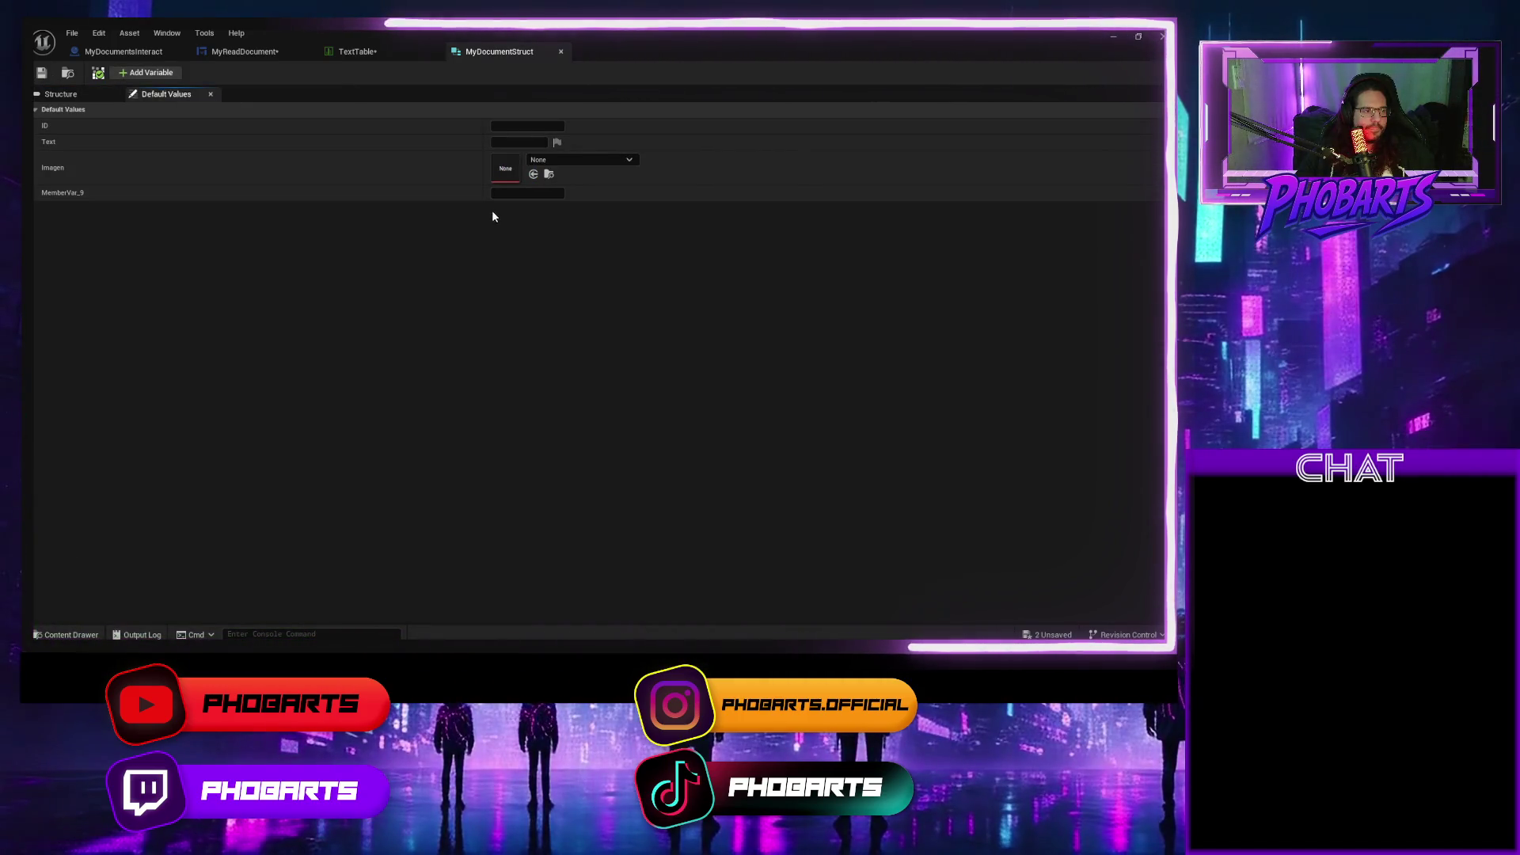
click(511, 193)
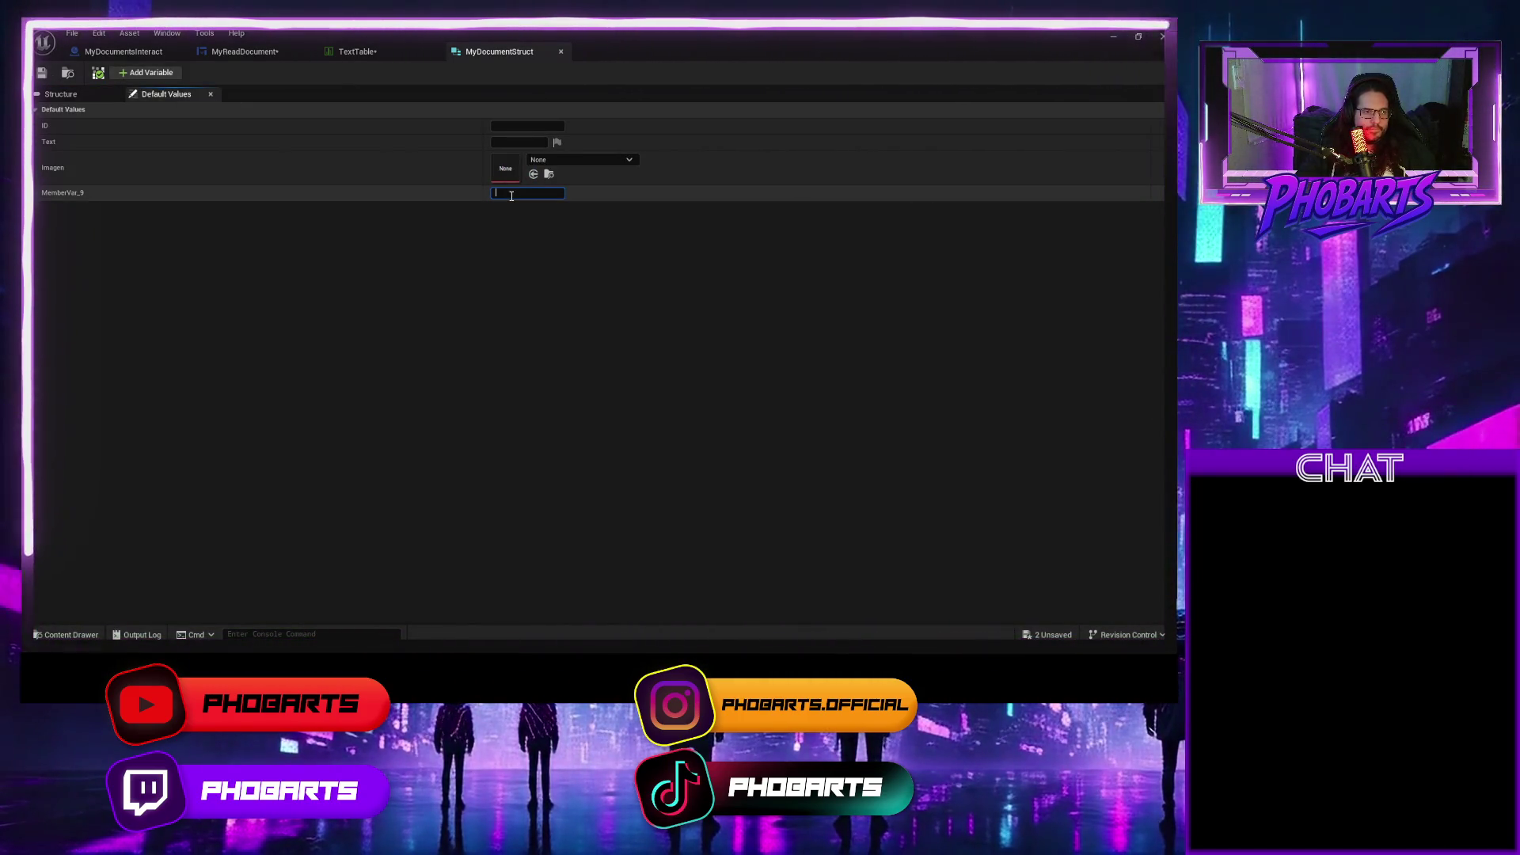
text(ASASS)
key(Return)
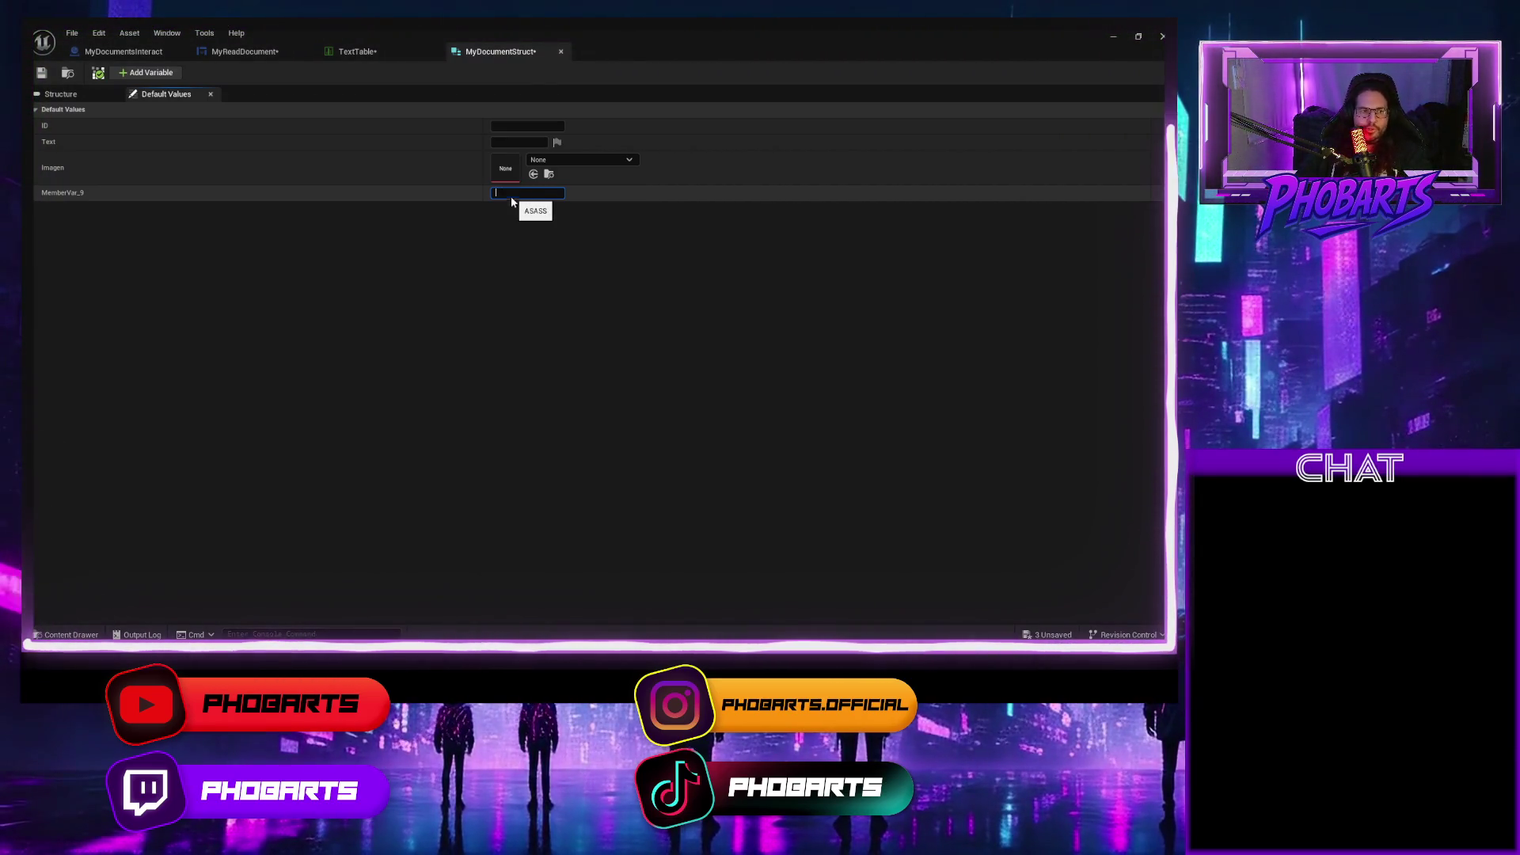
key(Return)
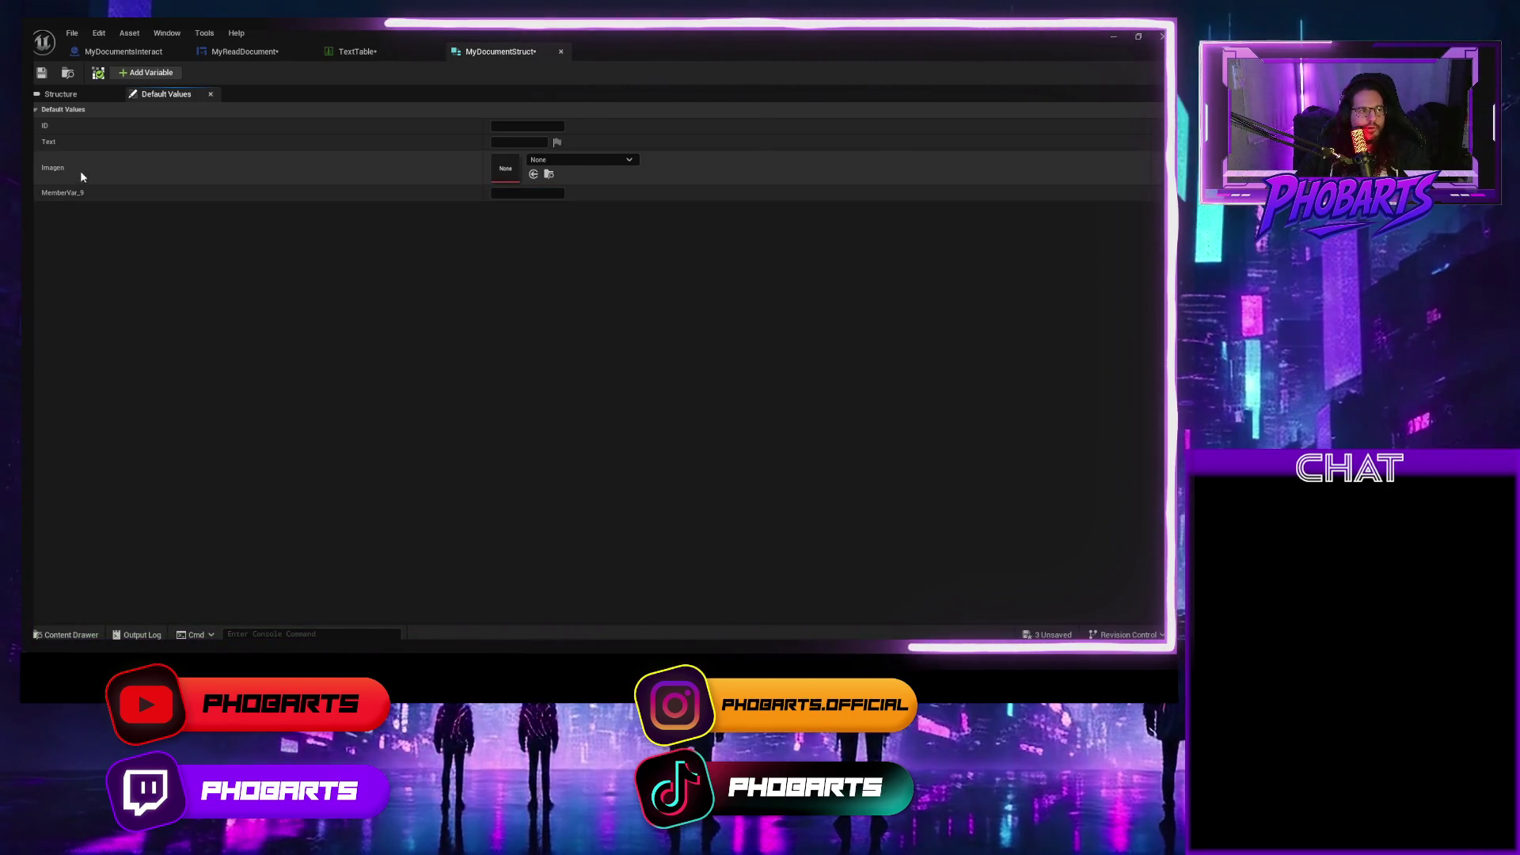
Delete the MemberVar_9 member and save MyDocumentStruct.
click(101, 94)
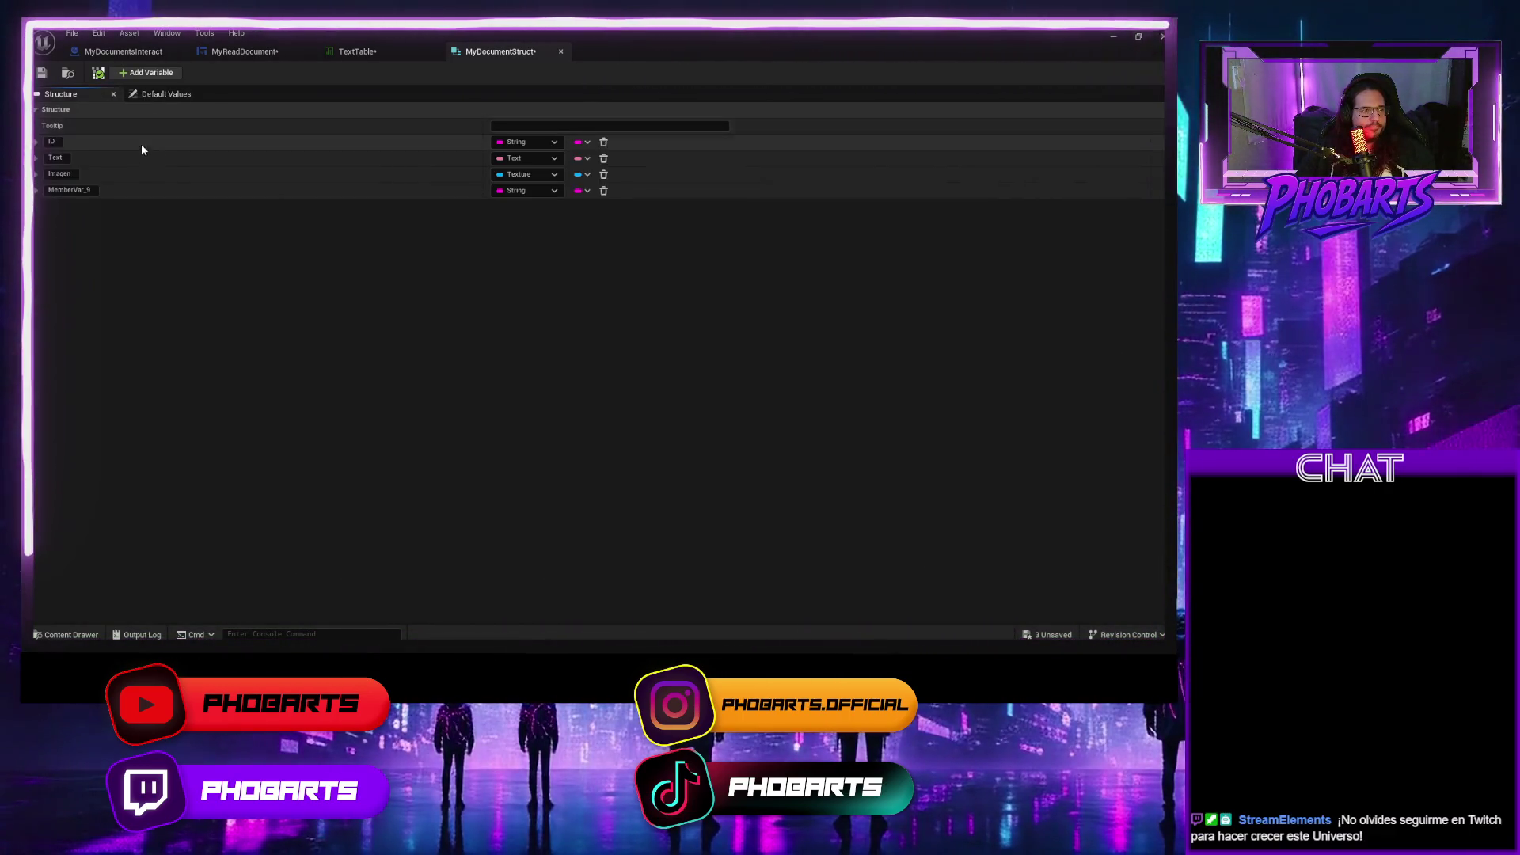
click(603, 190)
click(42, 74)
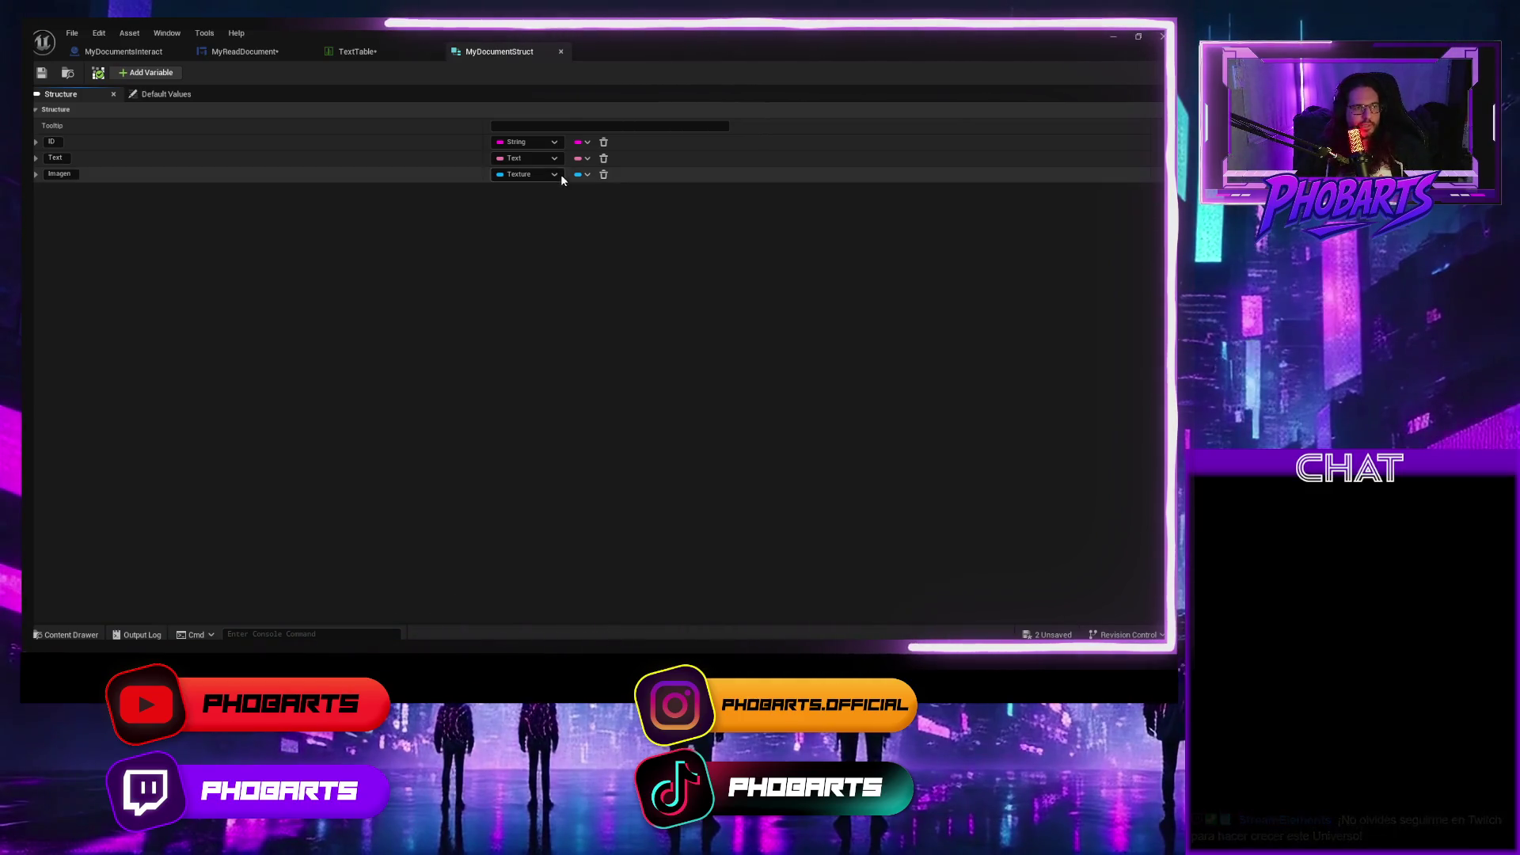
click(358, 52)
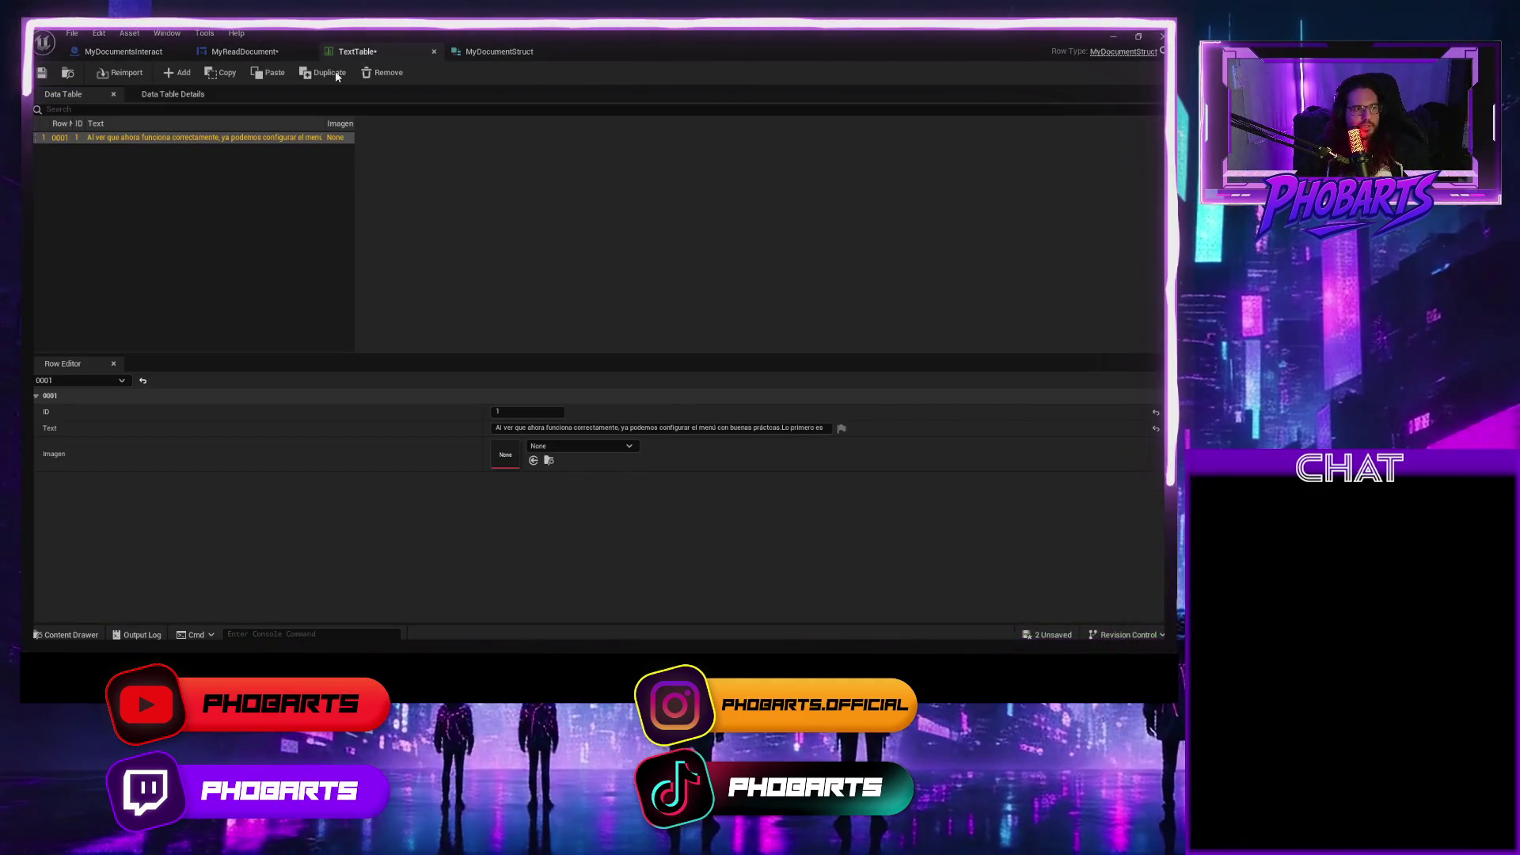
Save TextTable with row 0001 holding ID 1, the Spanish text and Imagen None.
click(40, 77)
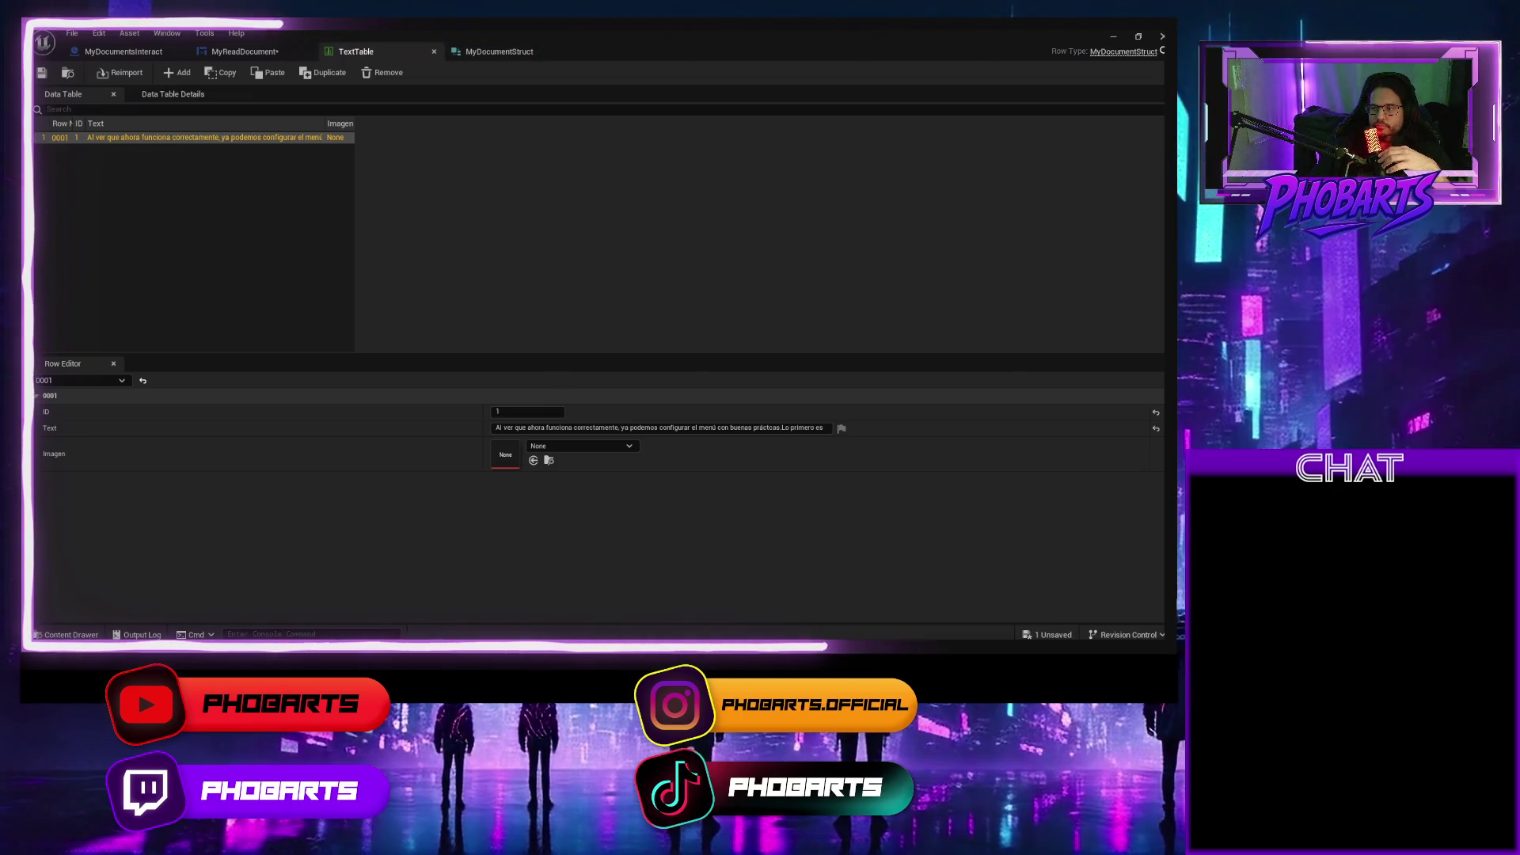
Check row 0001's Spanish text via its edit menu, then open the Tabla_de_Textos Content Drawer.
click(620, 428)
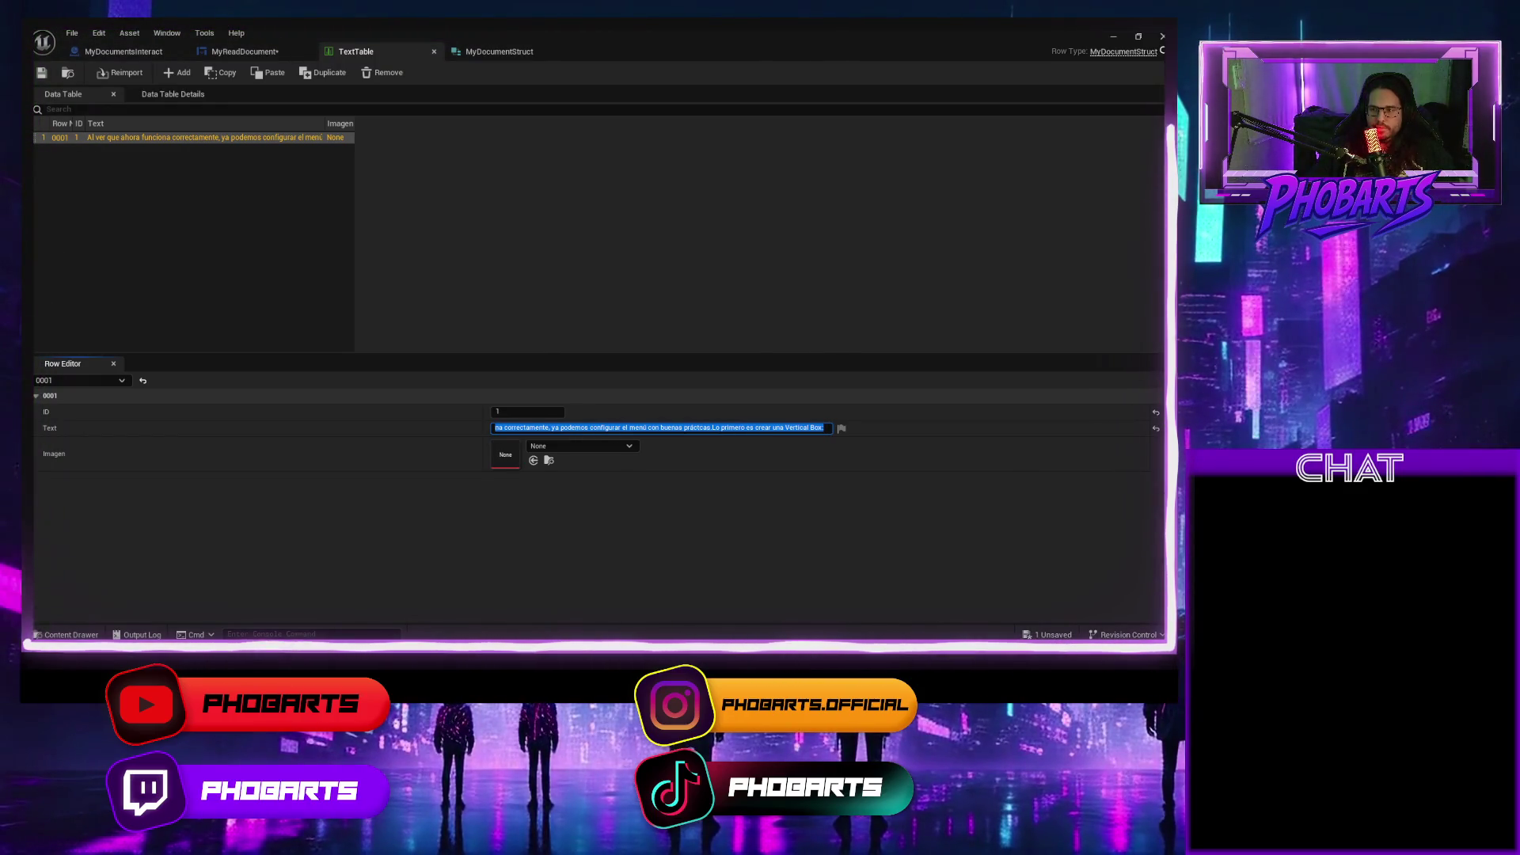
right_click(768, 431)
click(732, 501)
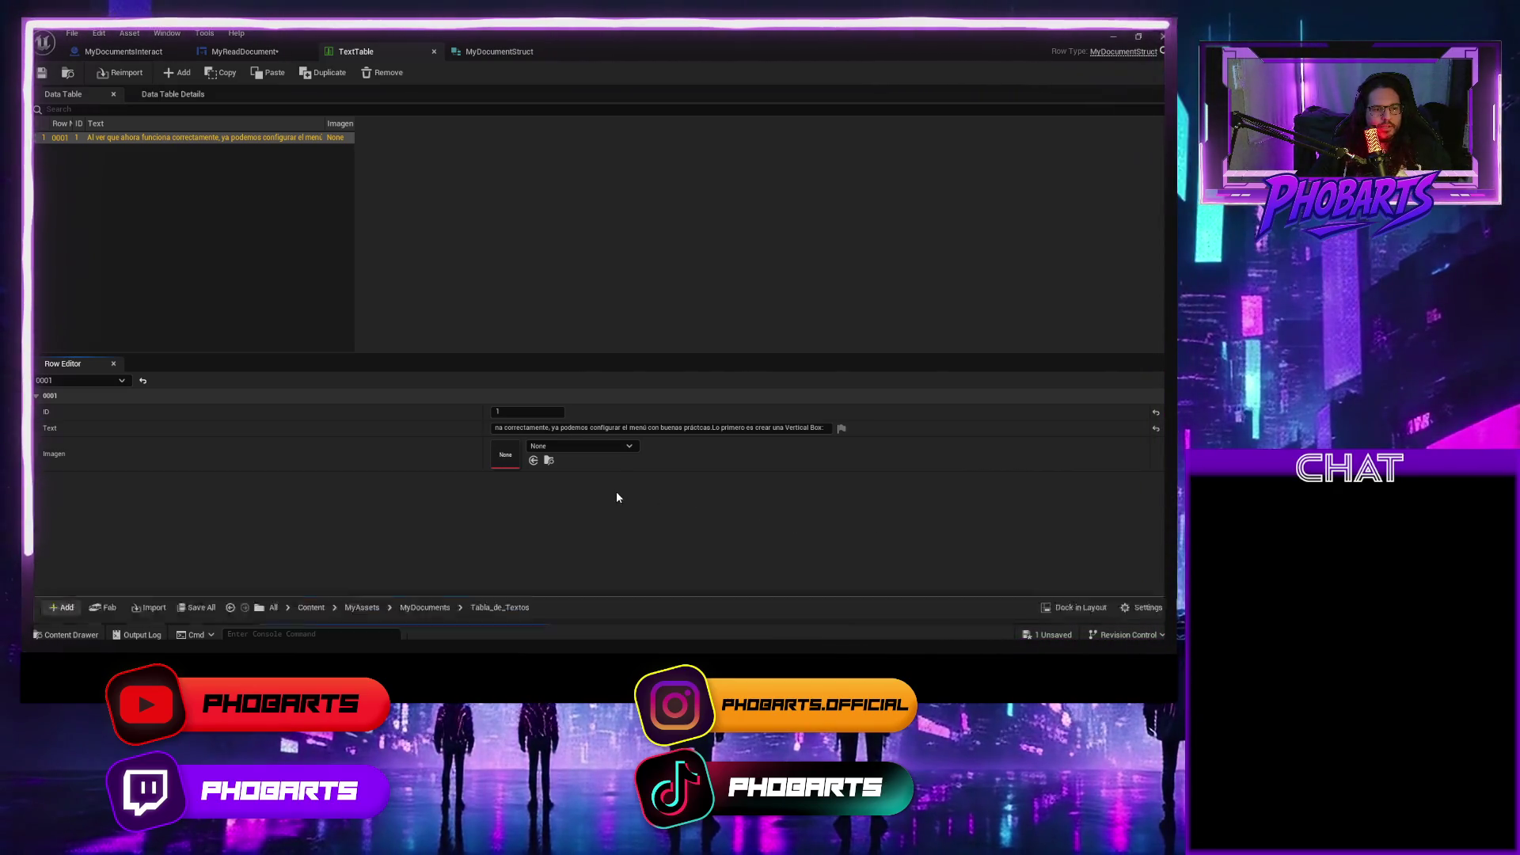
key(ctrl+space)
Export TextTable as CSV into a new Mytable folder under MyAssets > MyDocuments.
right_click(307, 492)
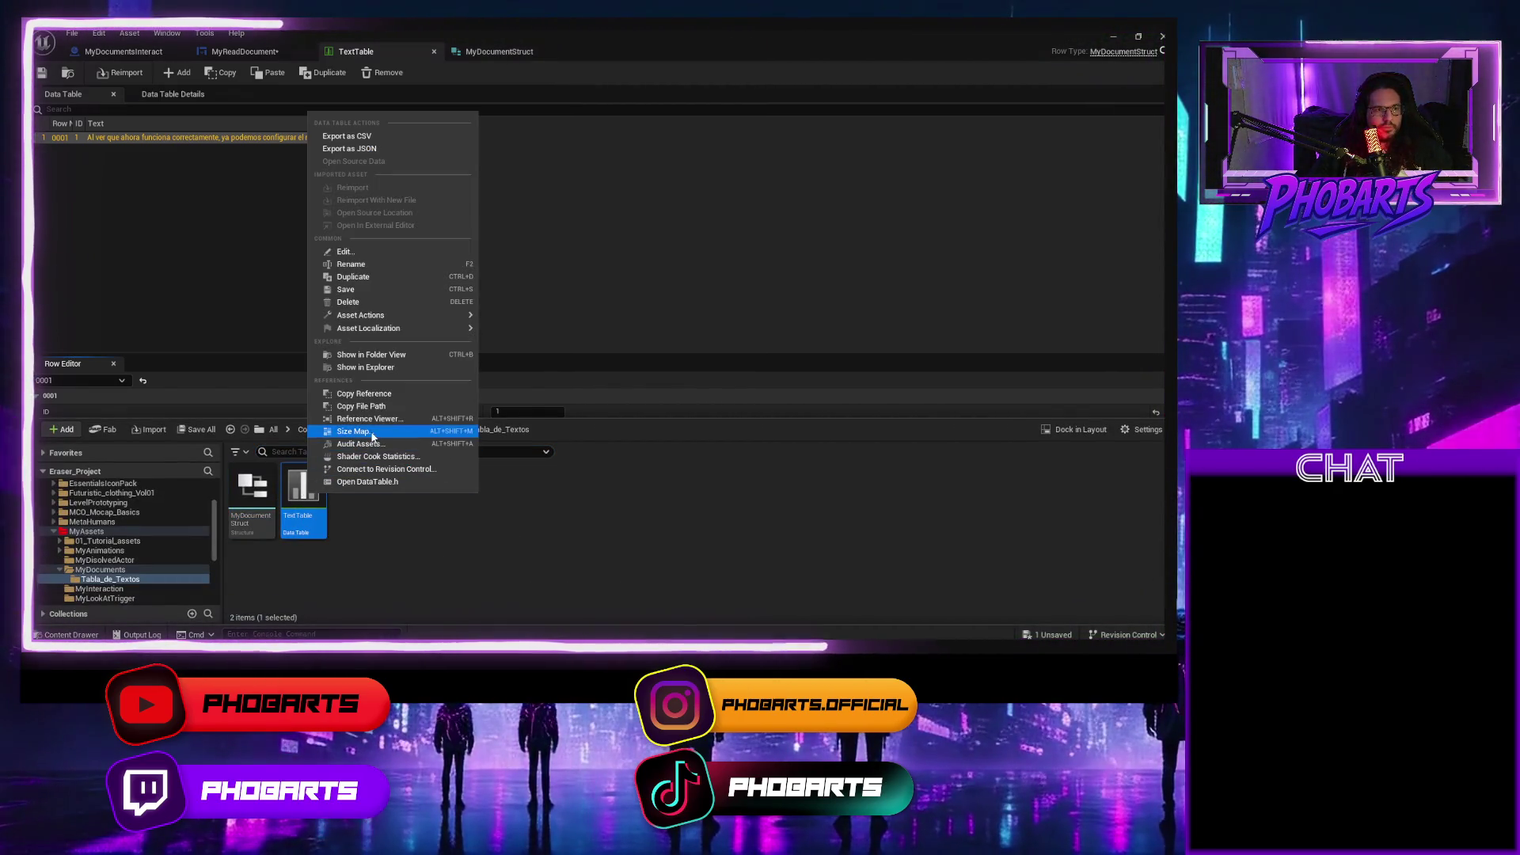
click(358, 135)
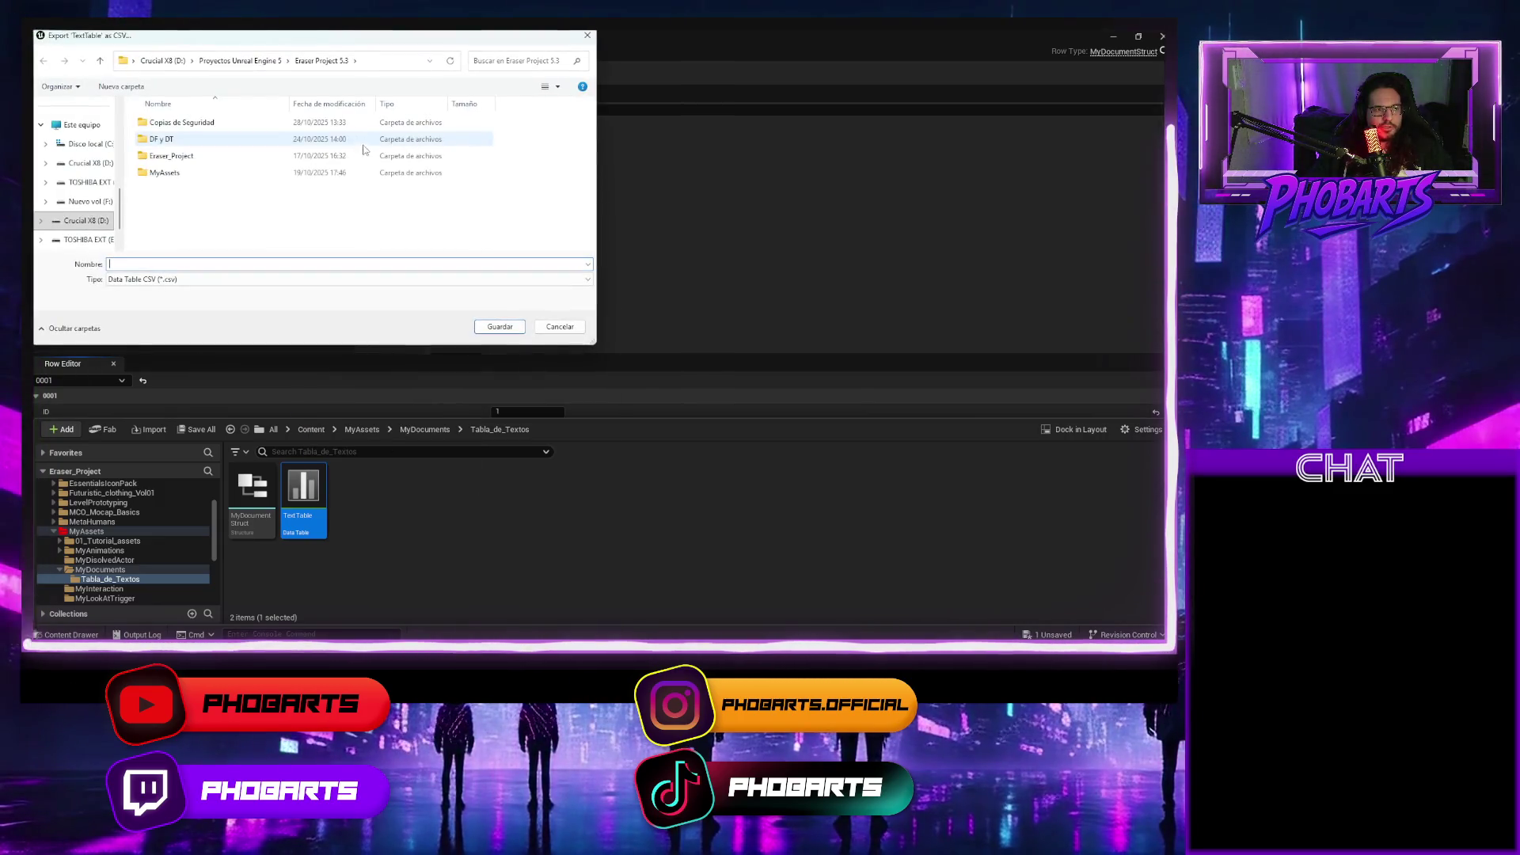
double_click(173, 174)
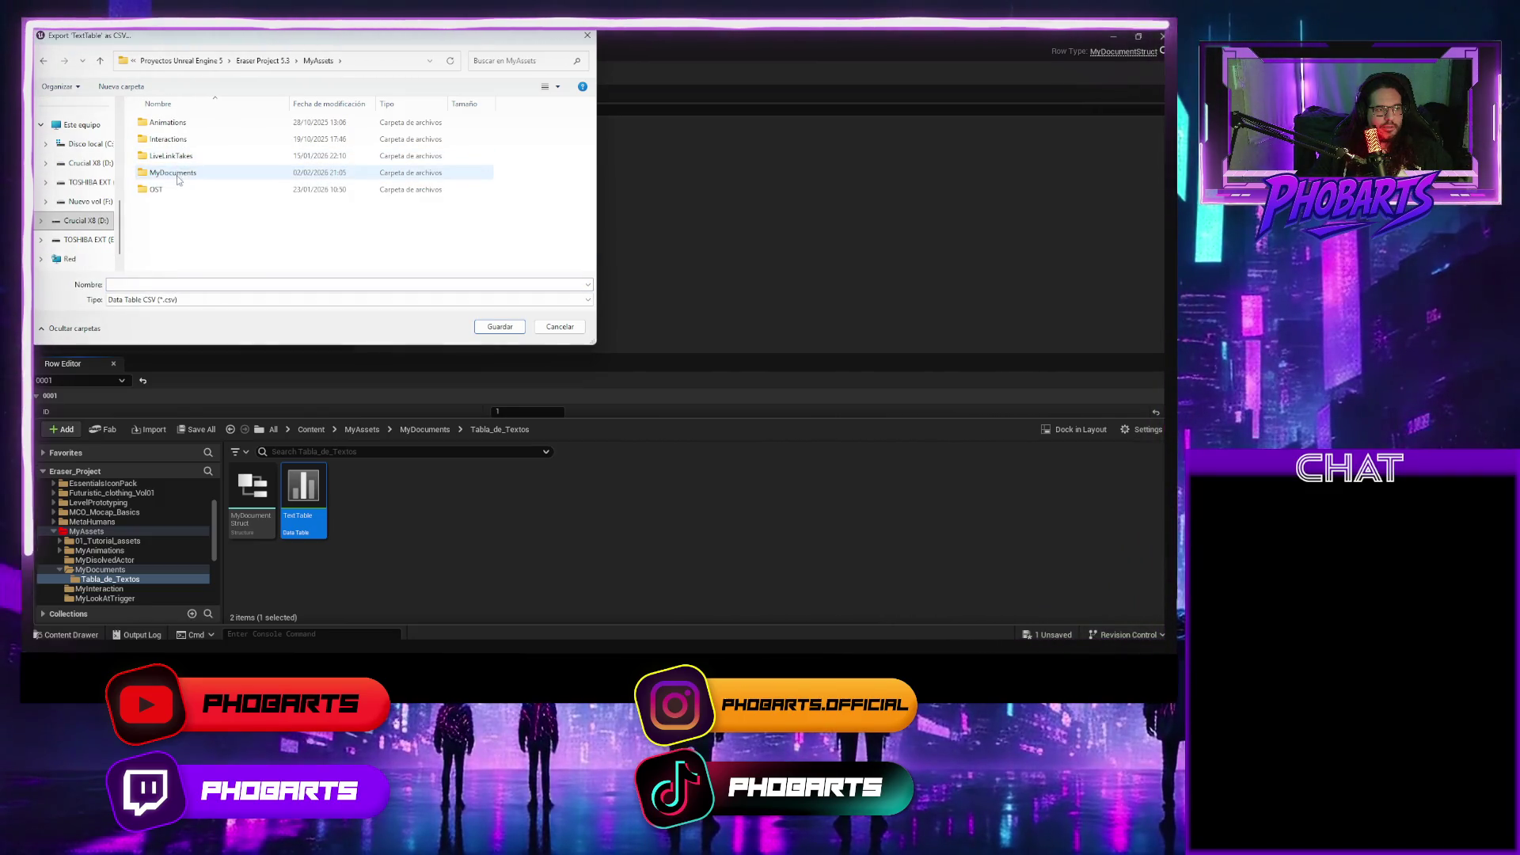
double_click(172, 172)
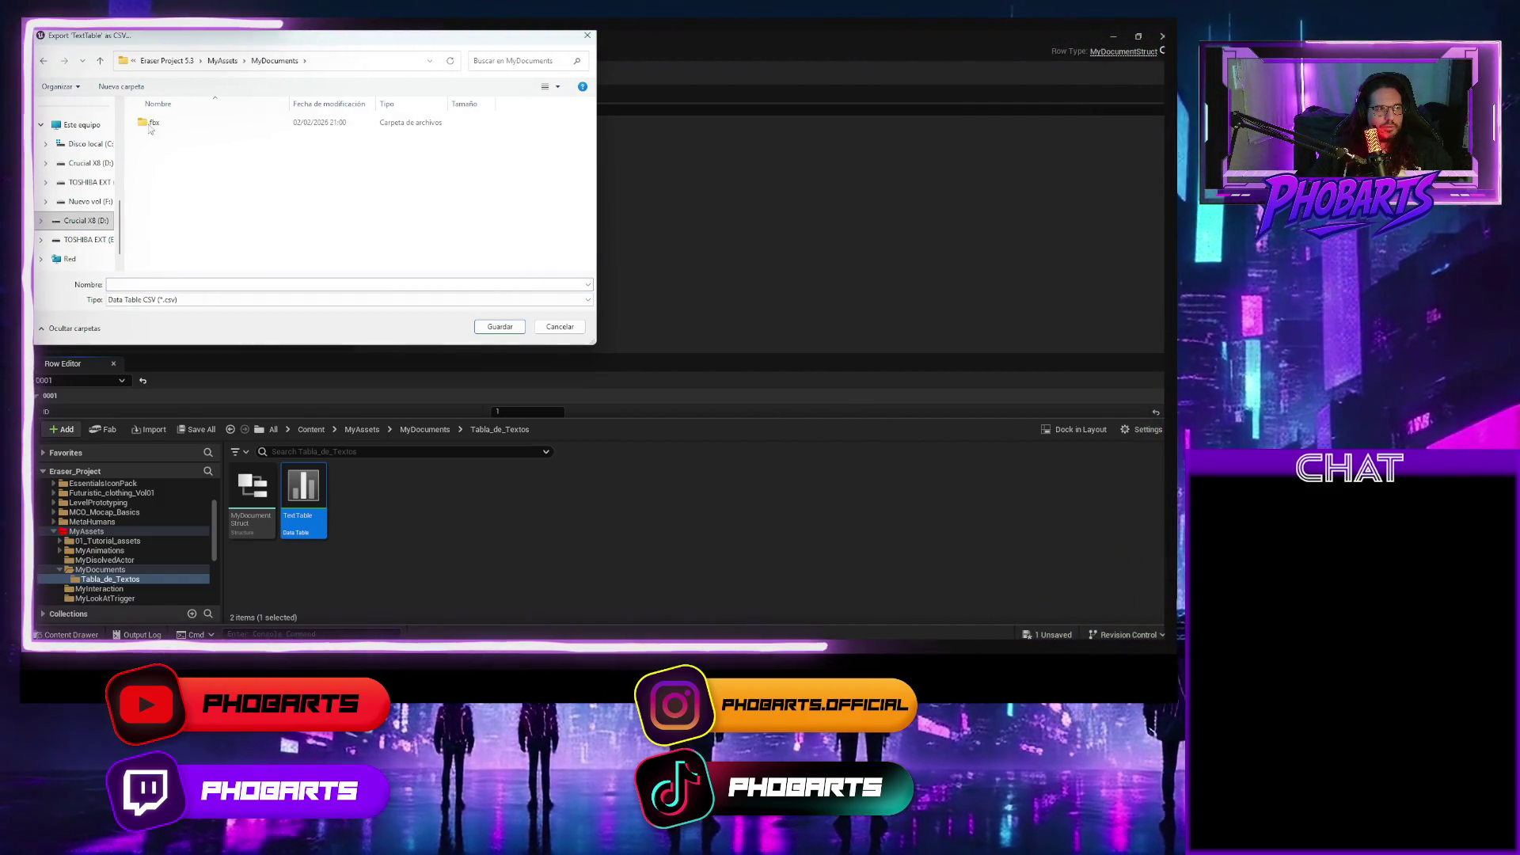
click(129, 89)
text(My)
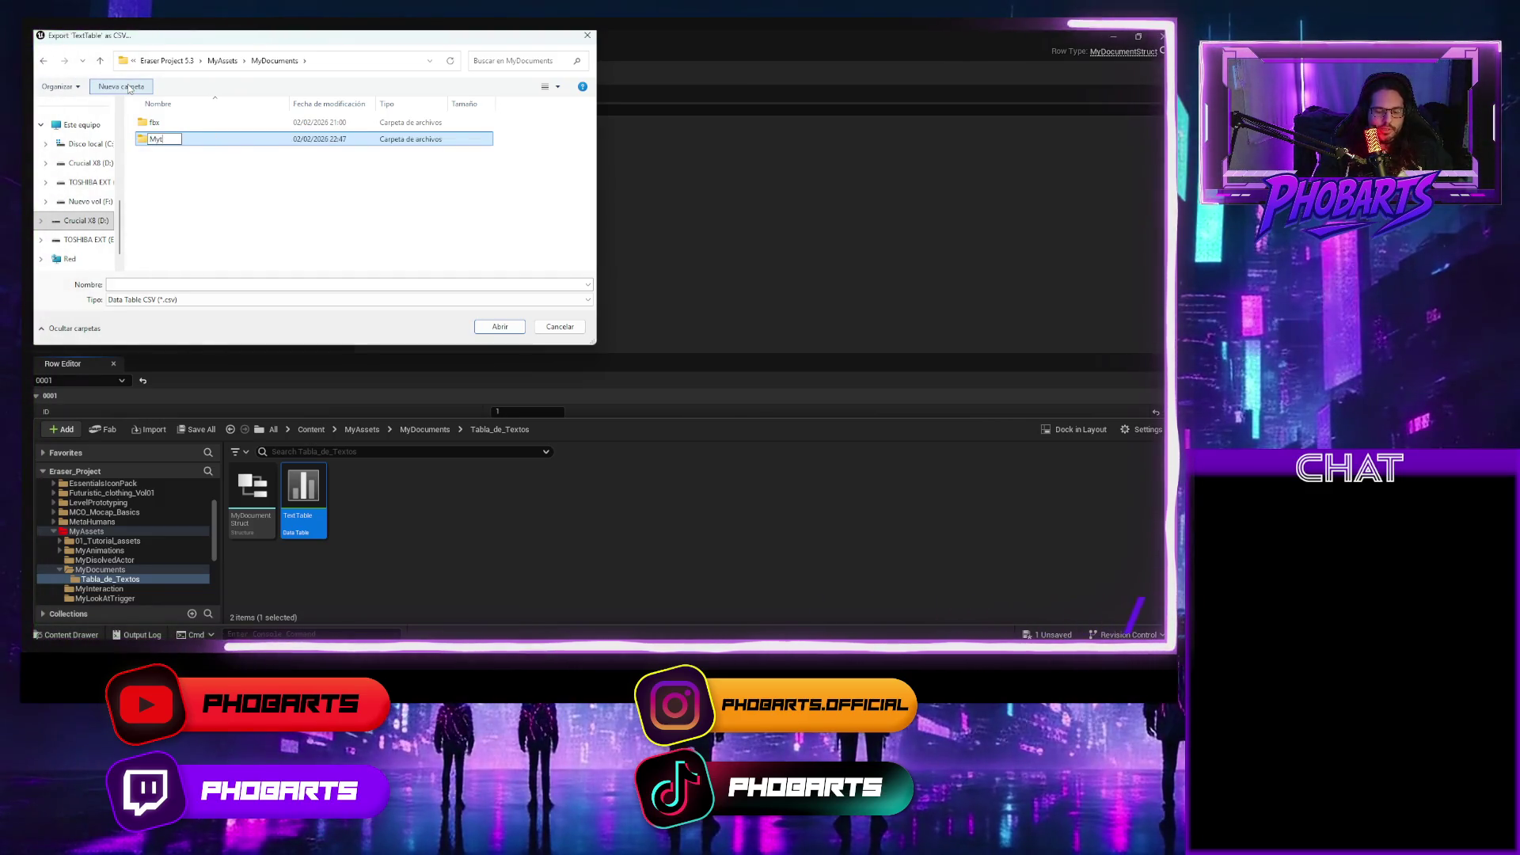
text(able)
key(Return)
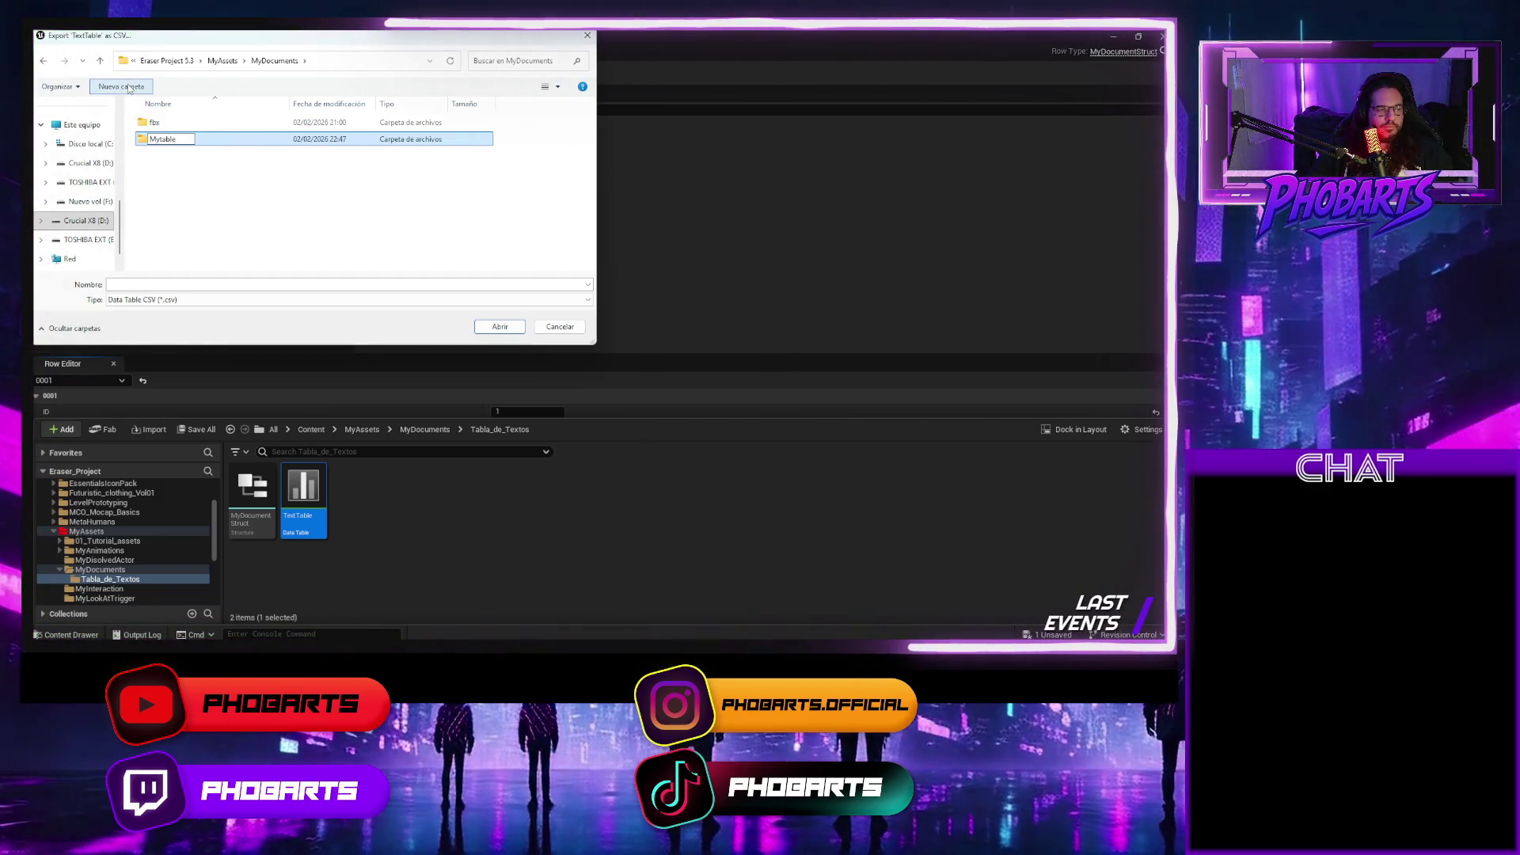
key(Return)
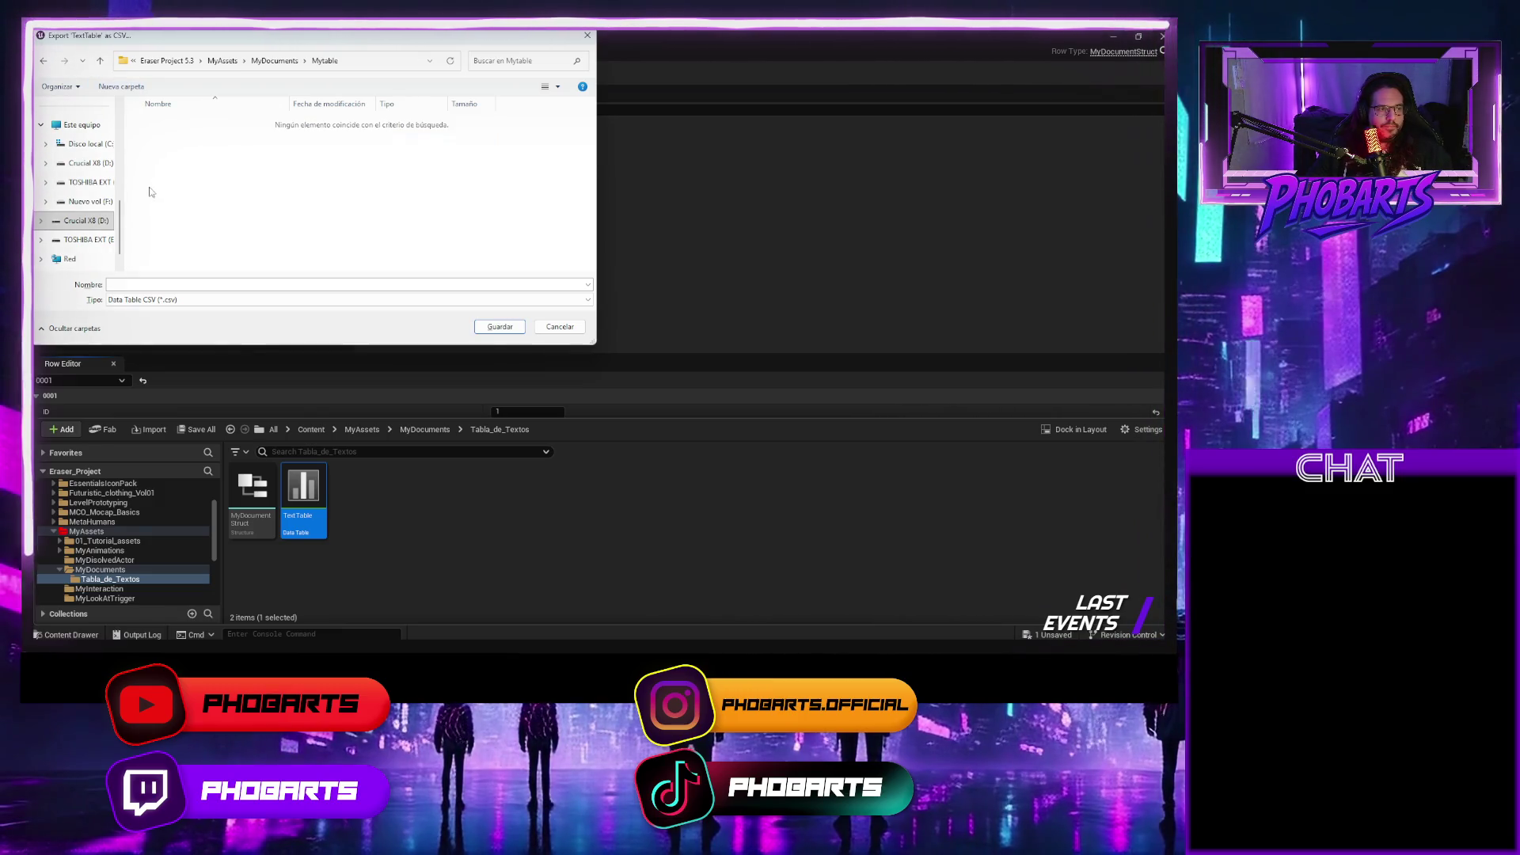
click(166, 284)
text(testTableTest)
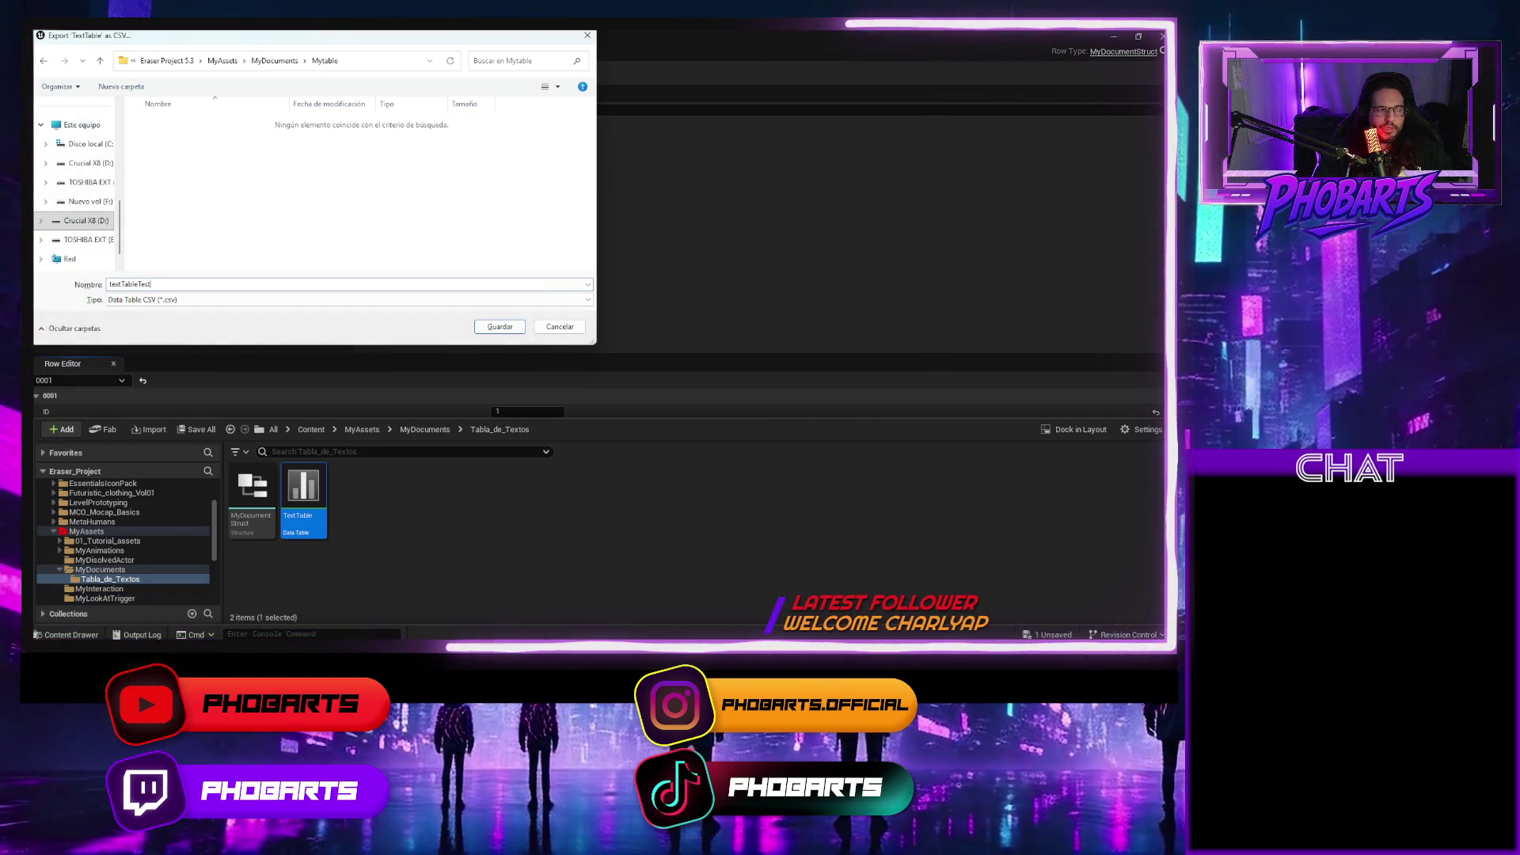
key(Return)
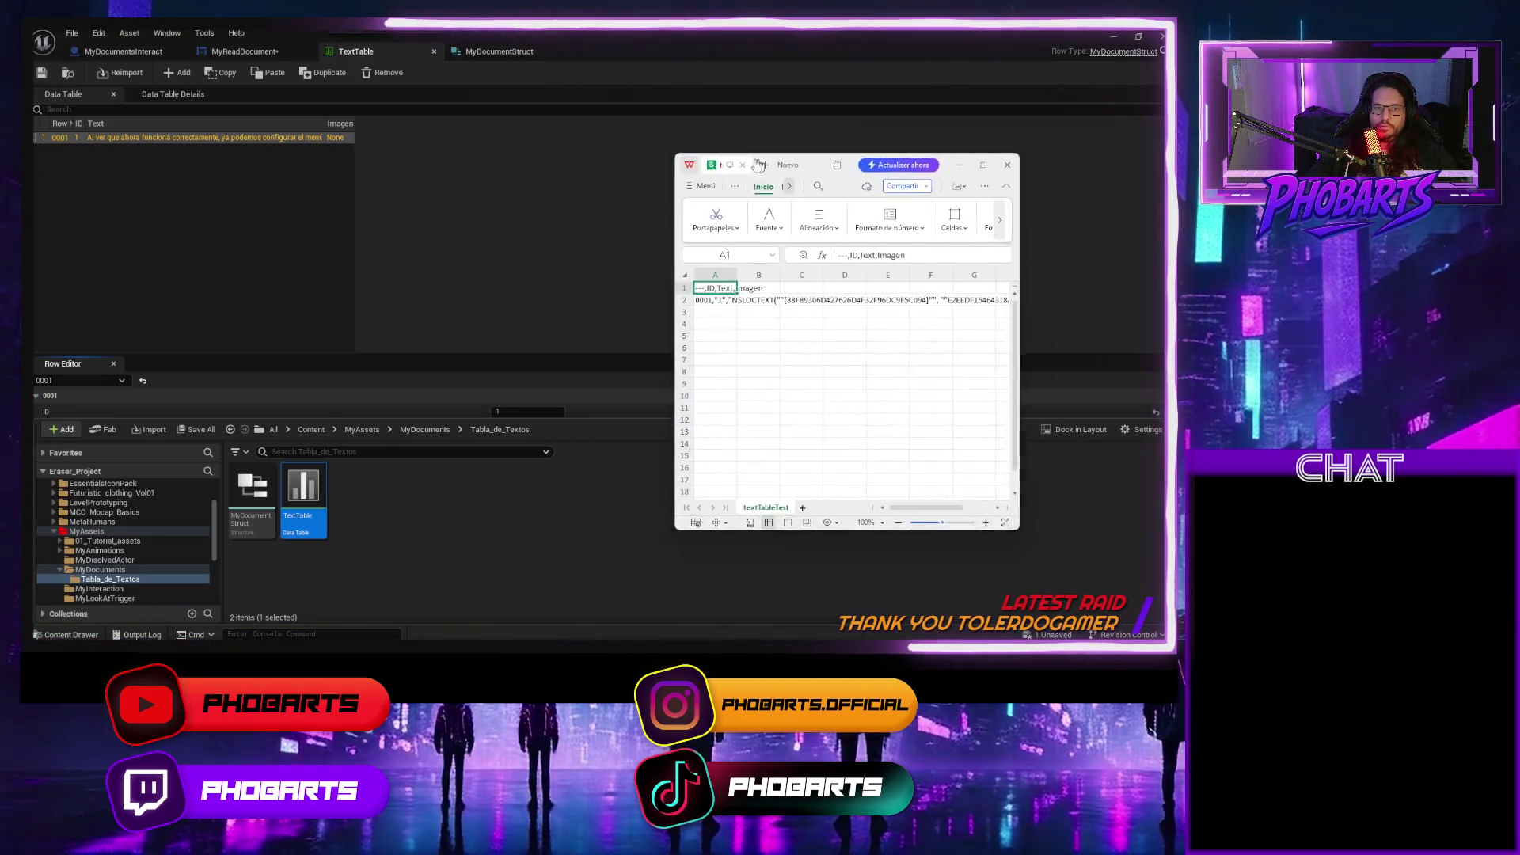
Insert a line break before 'ya podemos' in cell A2's text.
click(871, 159)
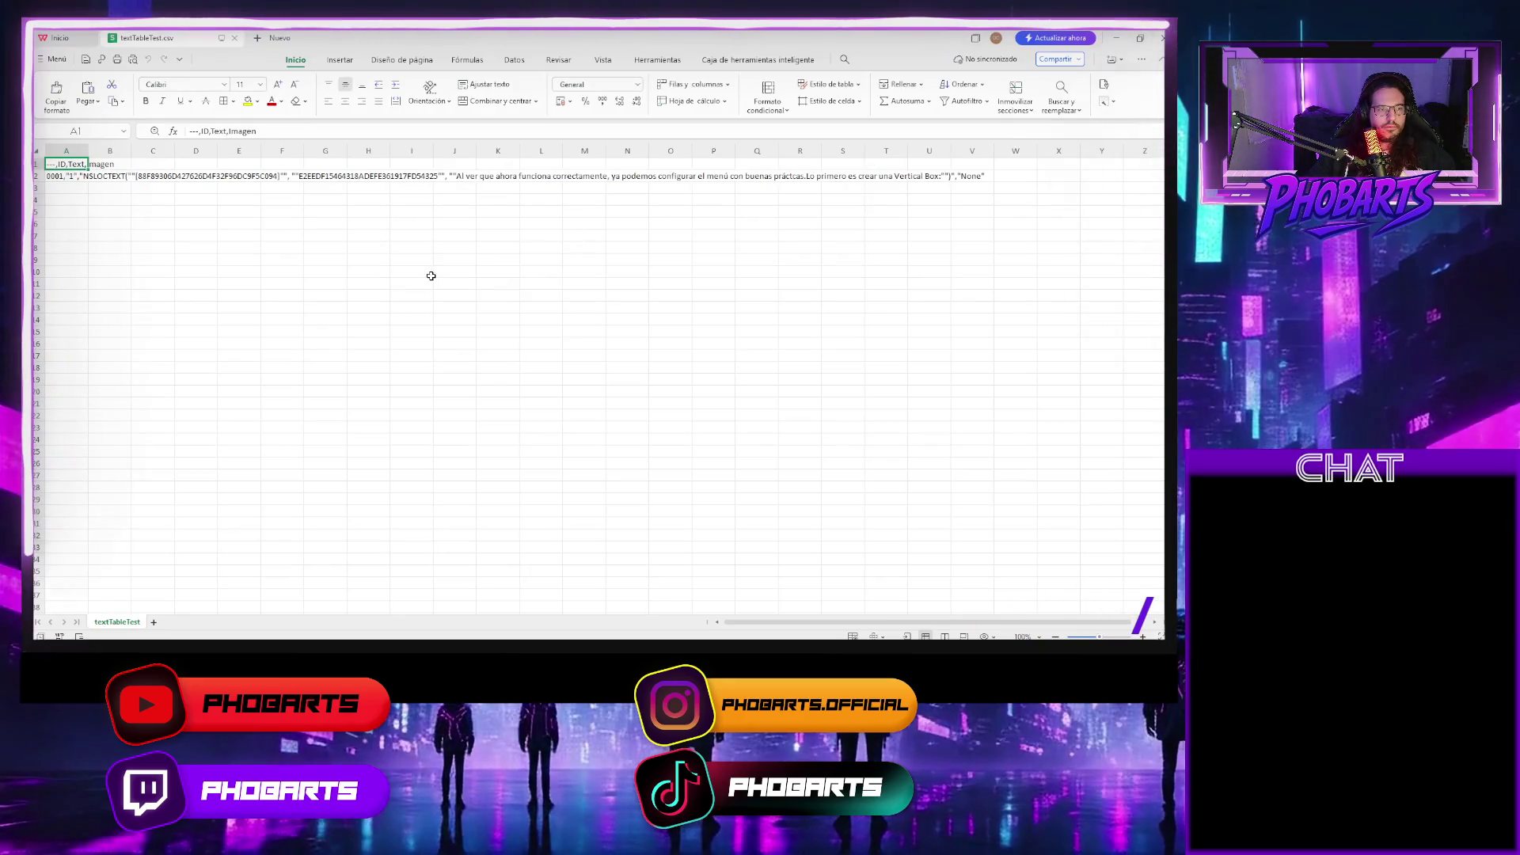
double_click(584, 175)
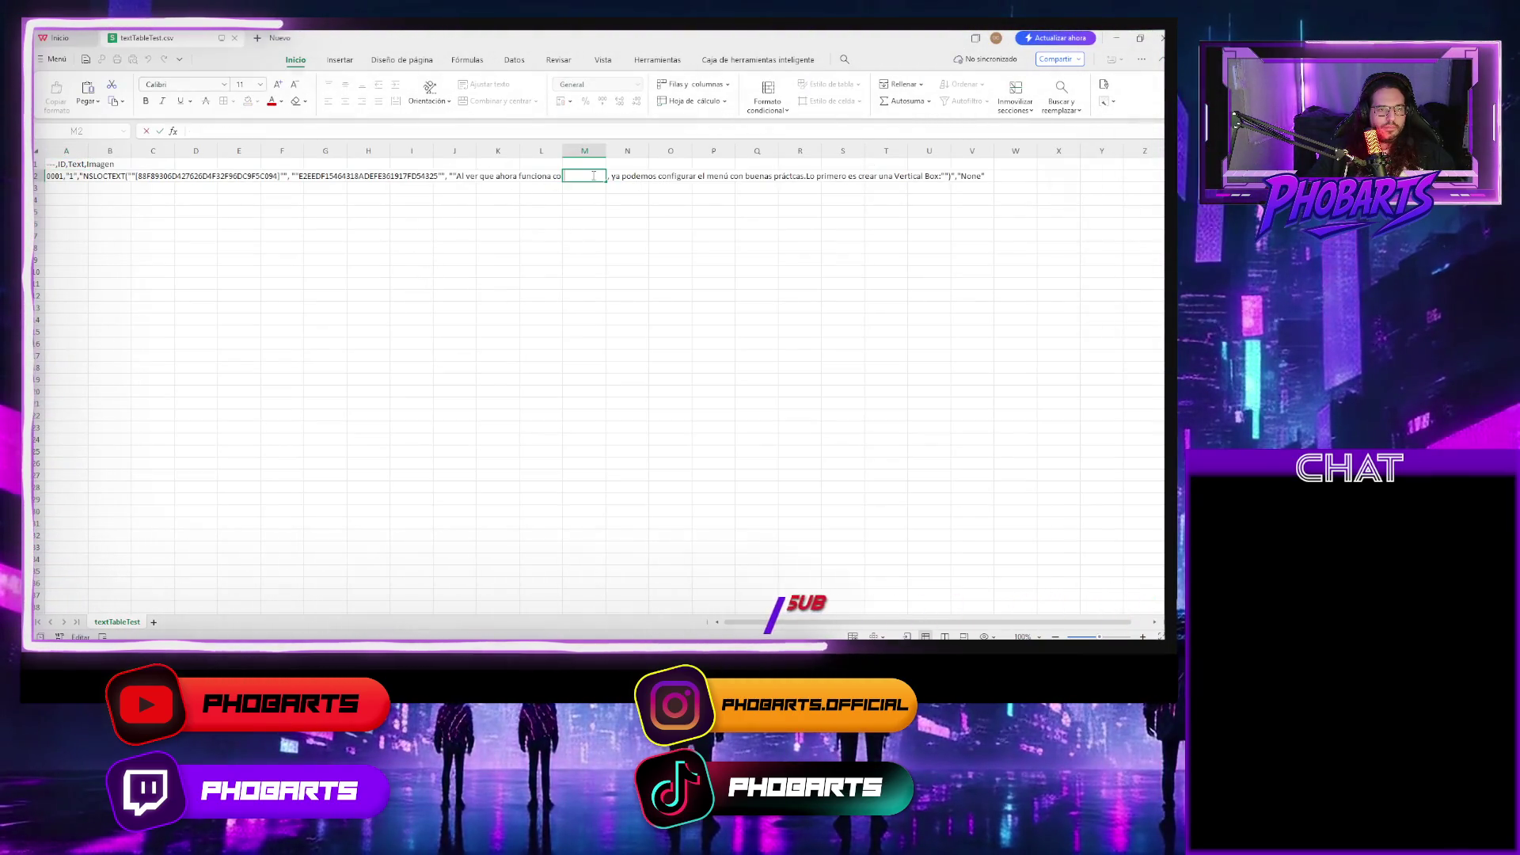
click(467, 177)
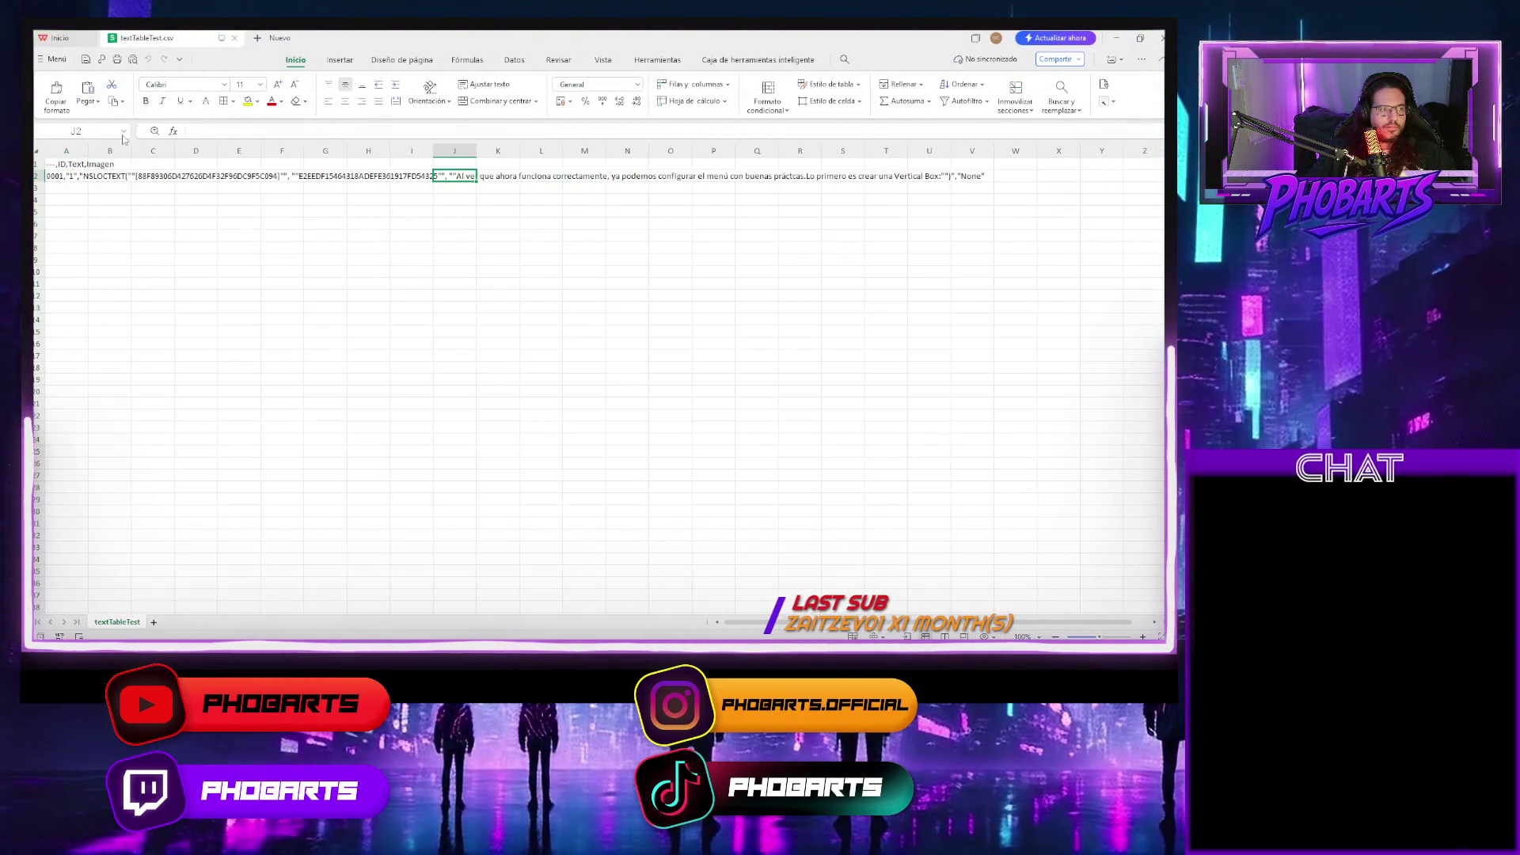
click(62, 179)
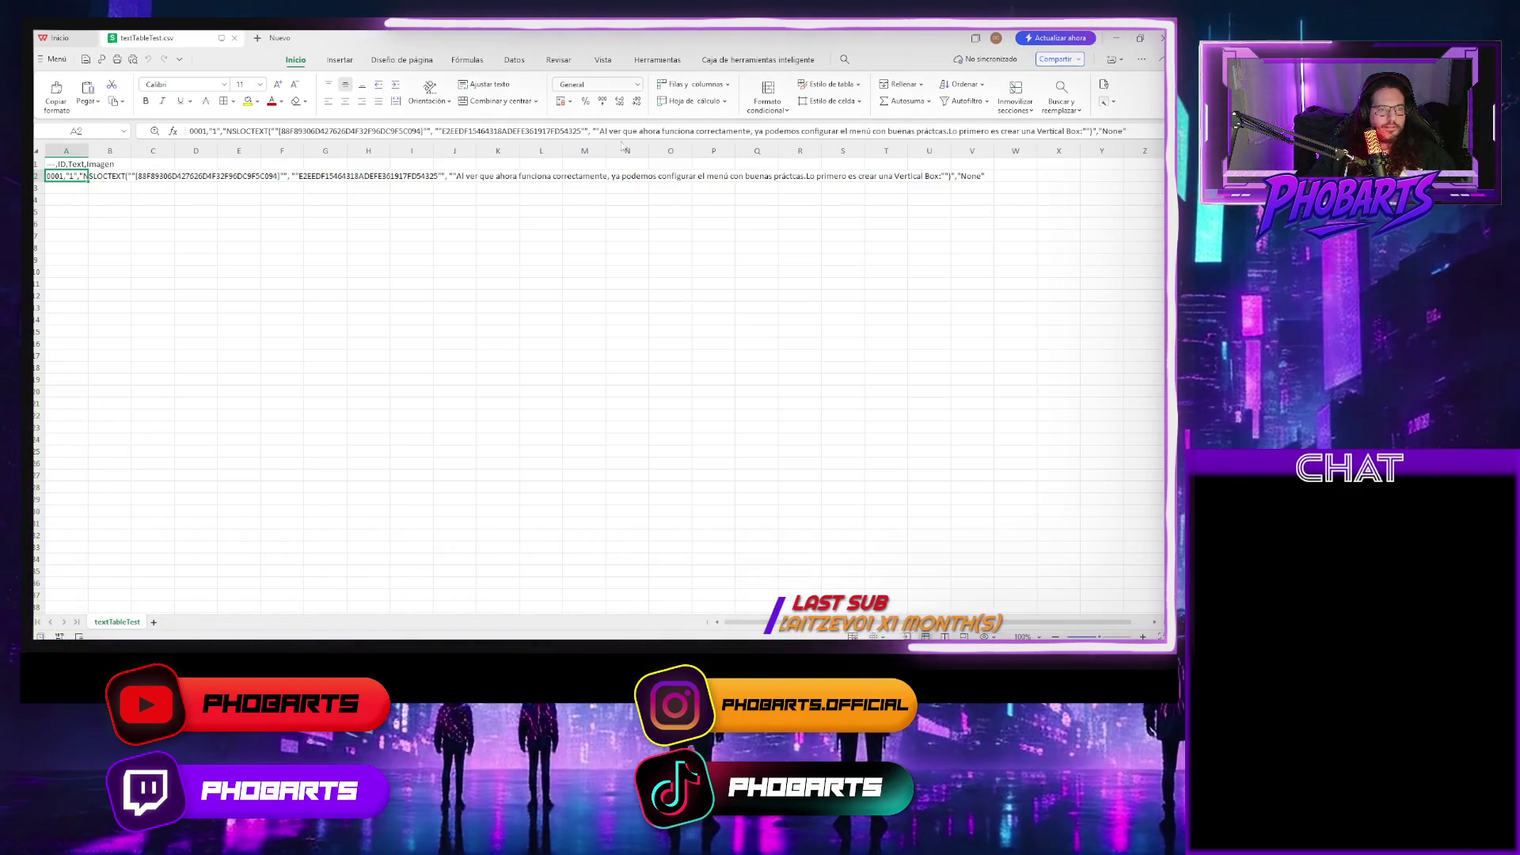
click(683, 131)
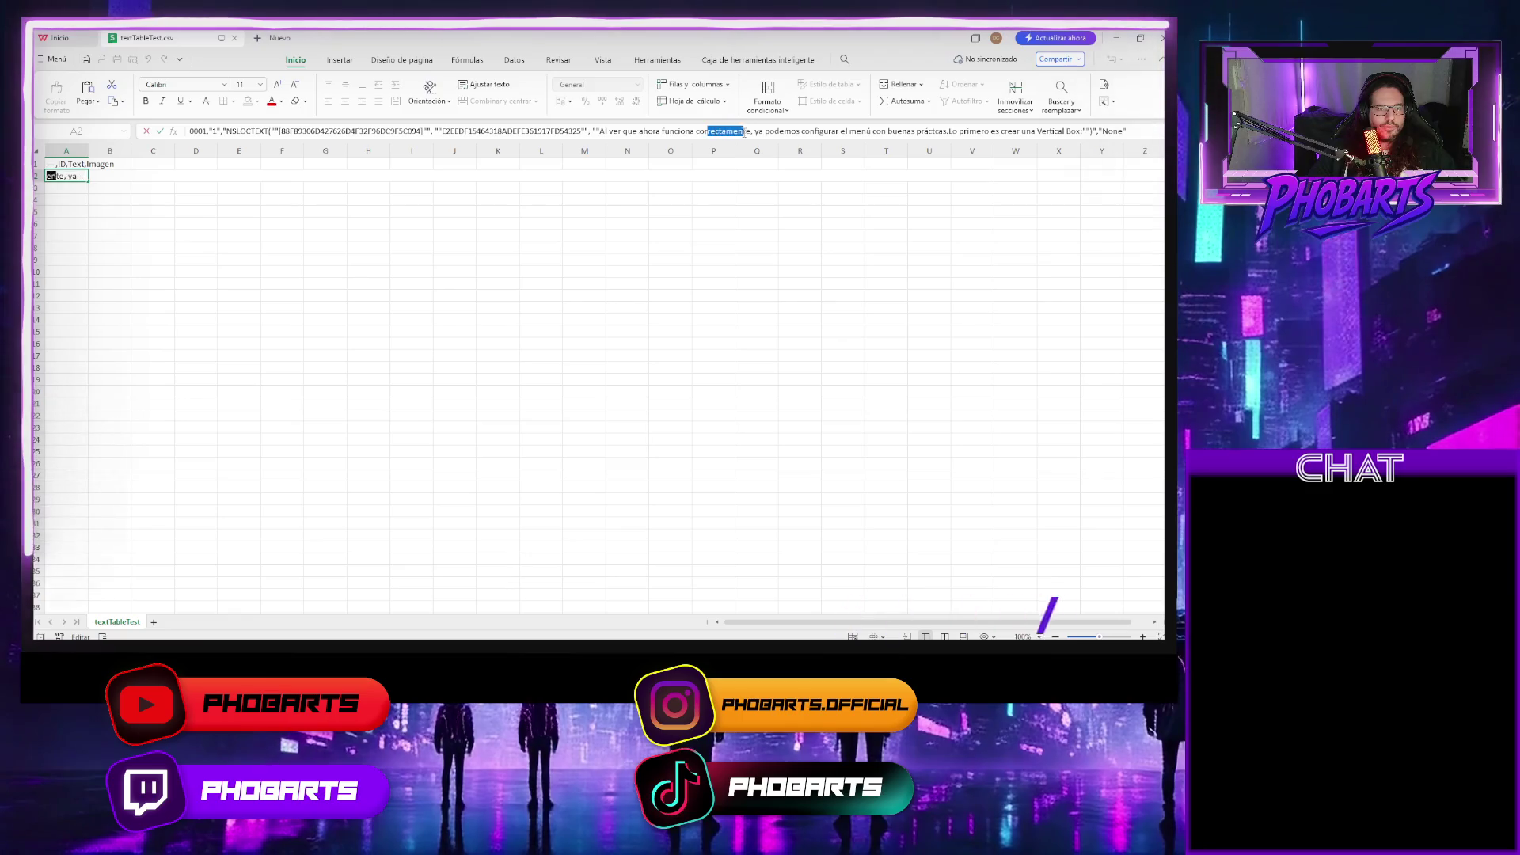
click(754, 131)
key(alt+Return)
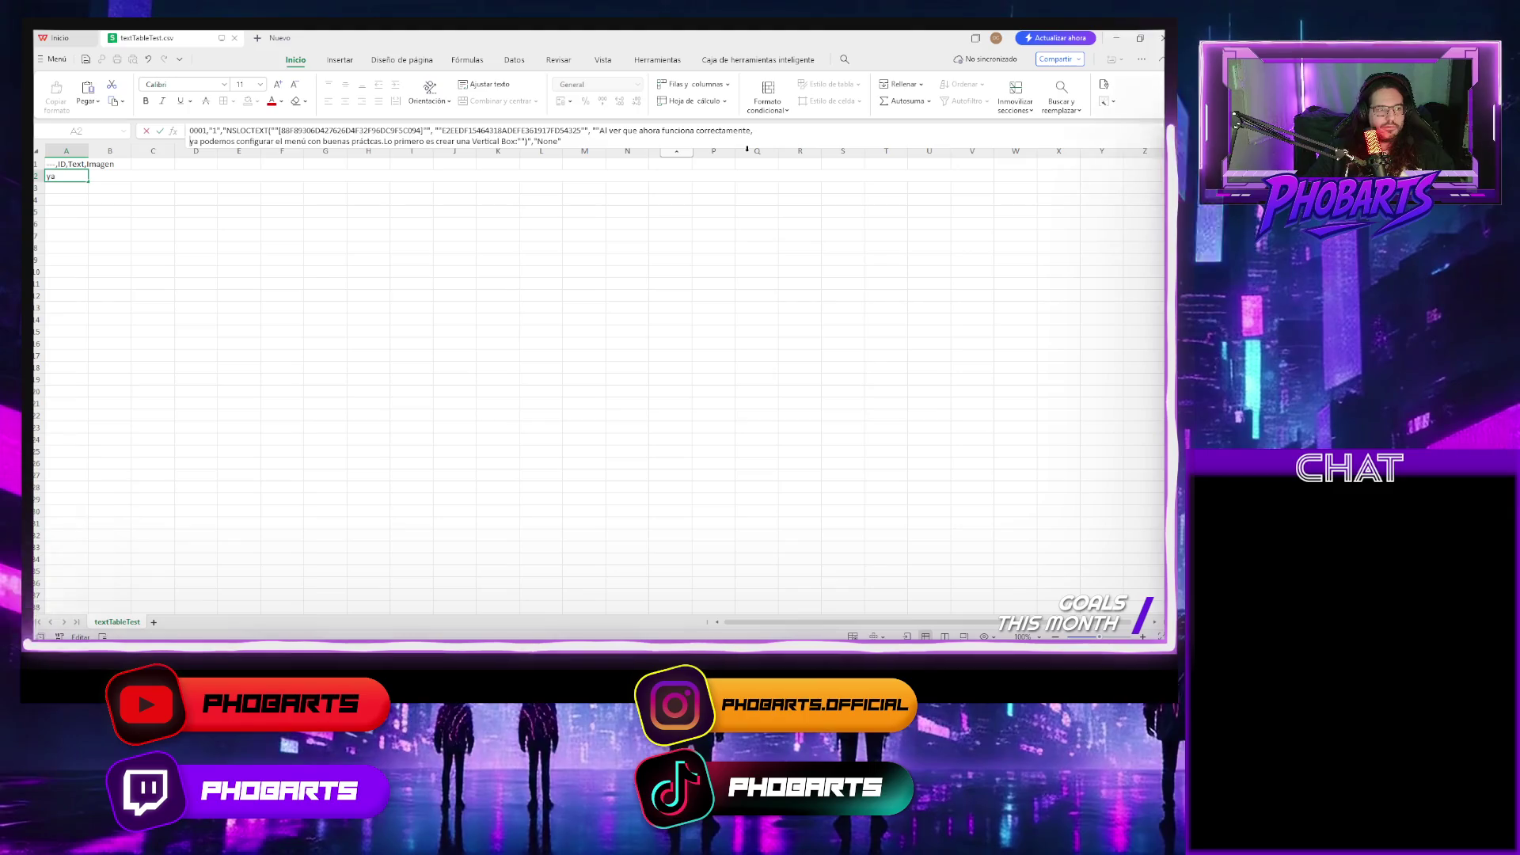
click(508, 263)
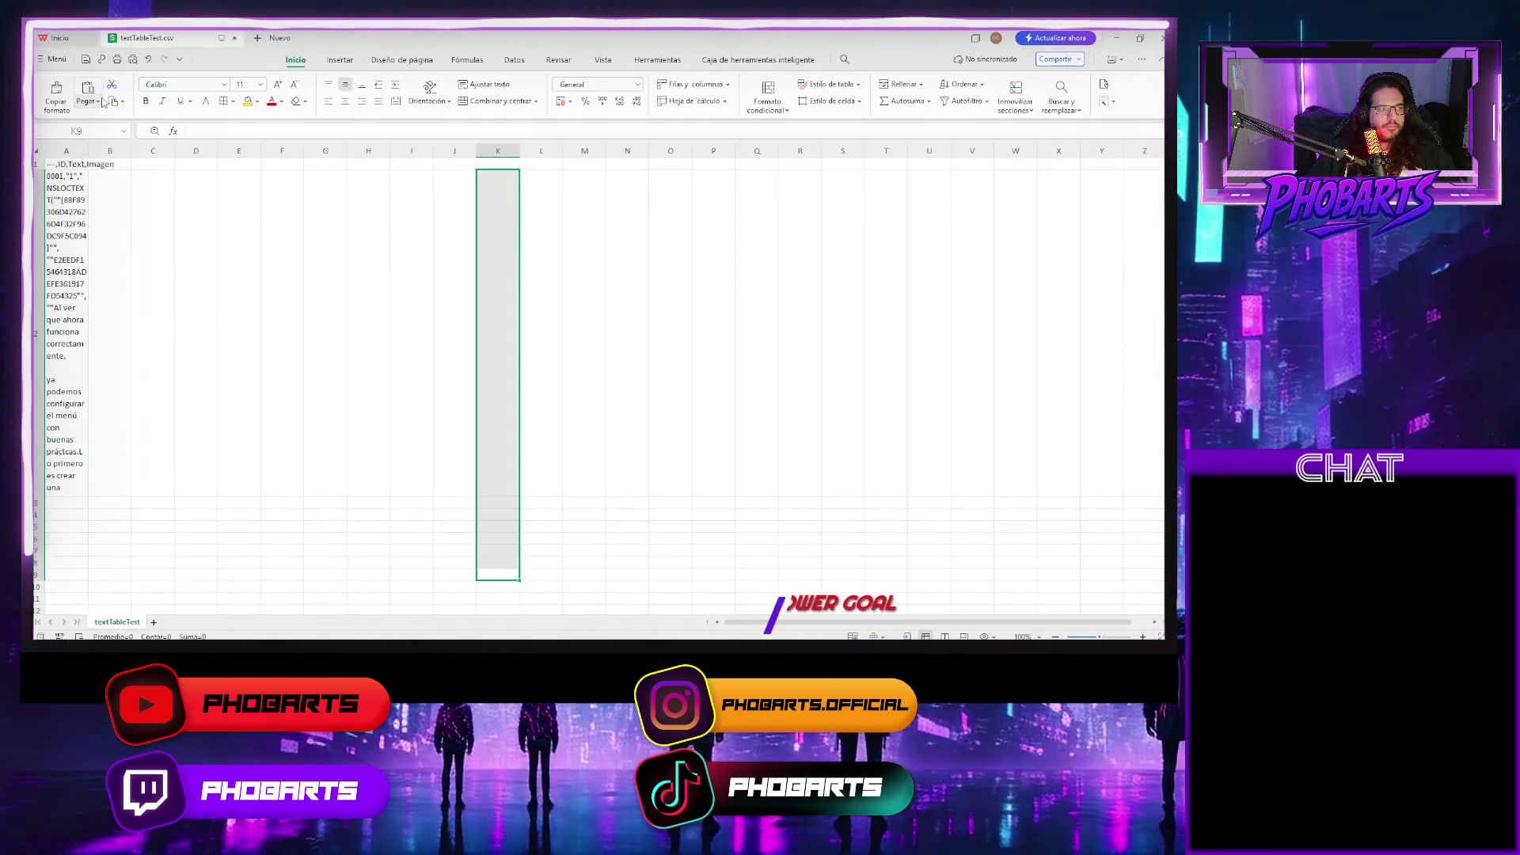
Save the file in CSV format, dismiss the upgrade offer, and return to Unreal.
key(ctrl+s)
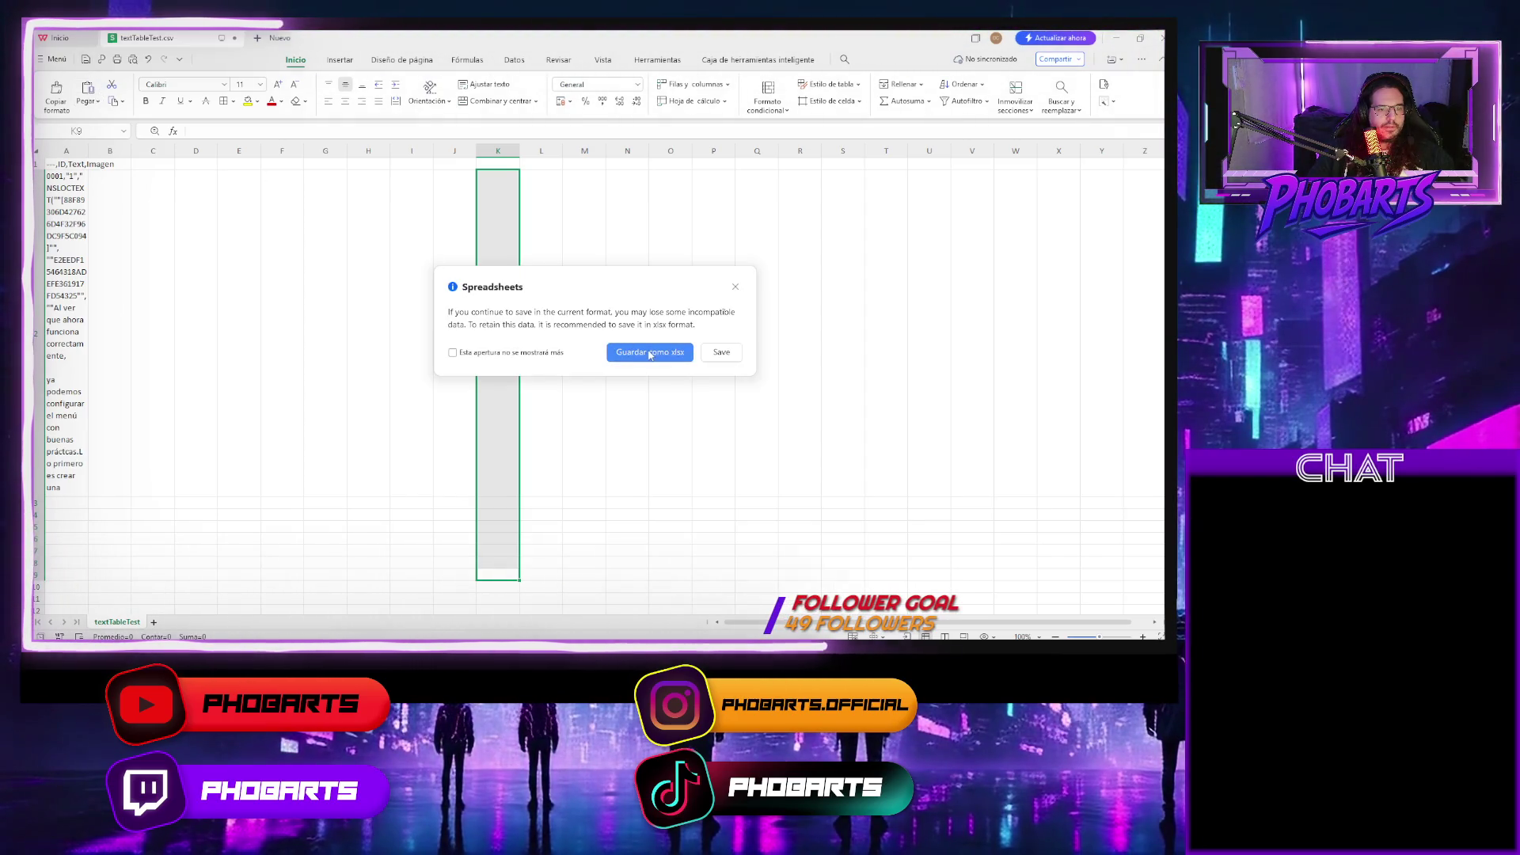
click(721, 352)
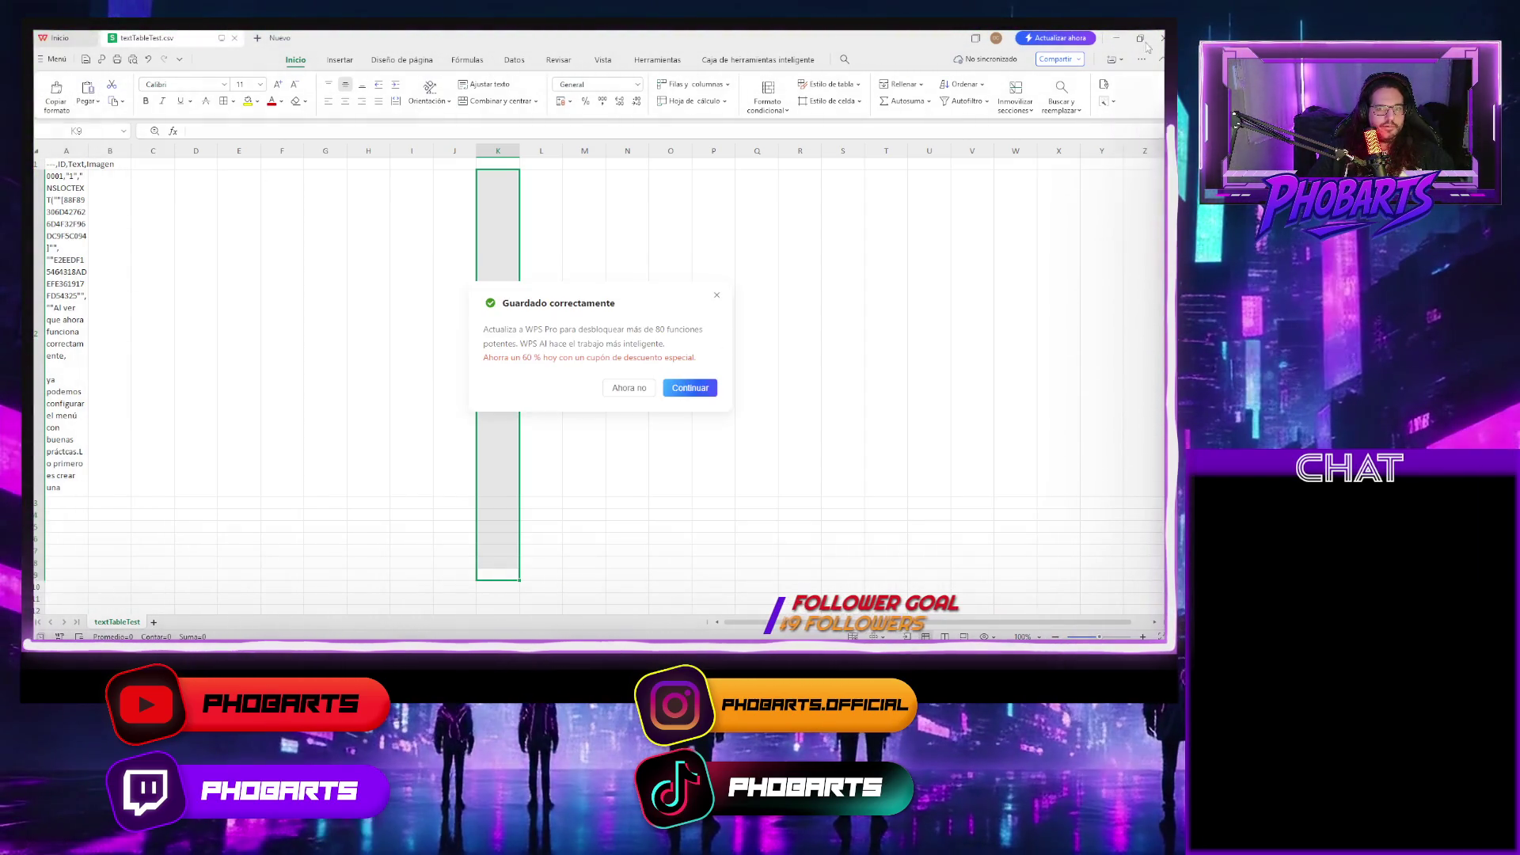
click(643, 388)
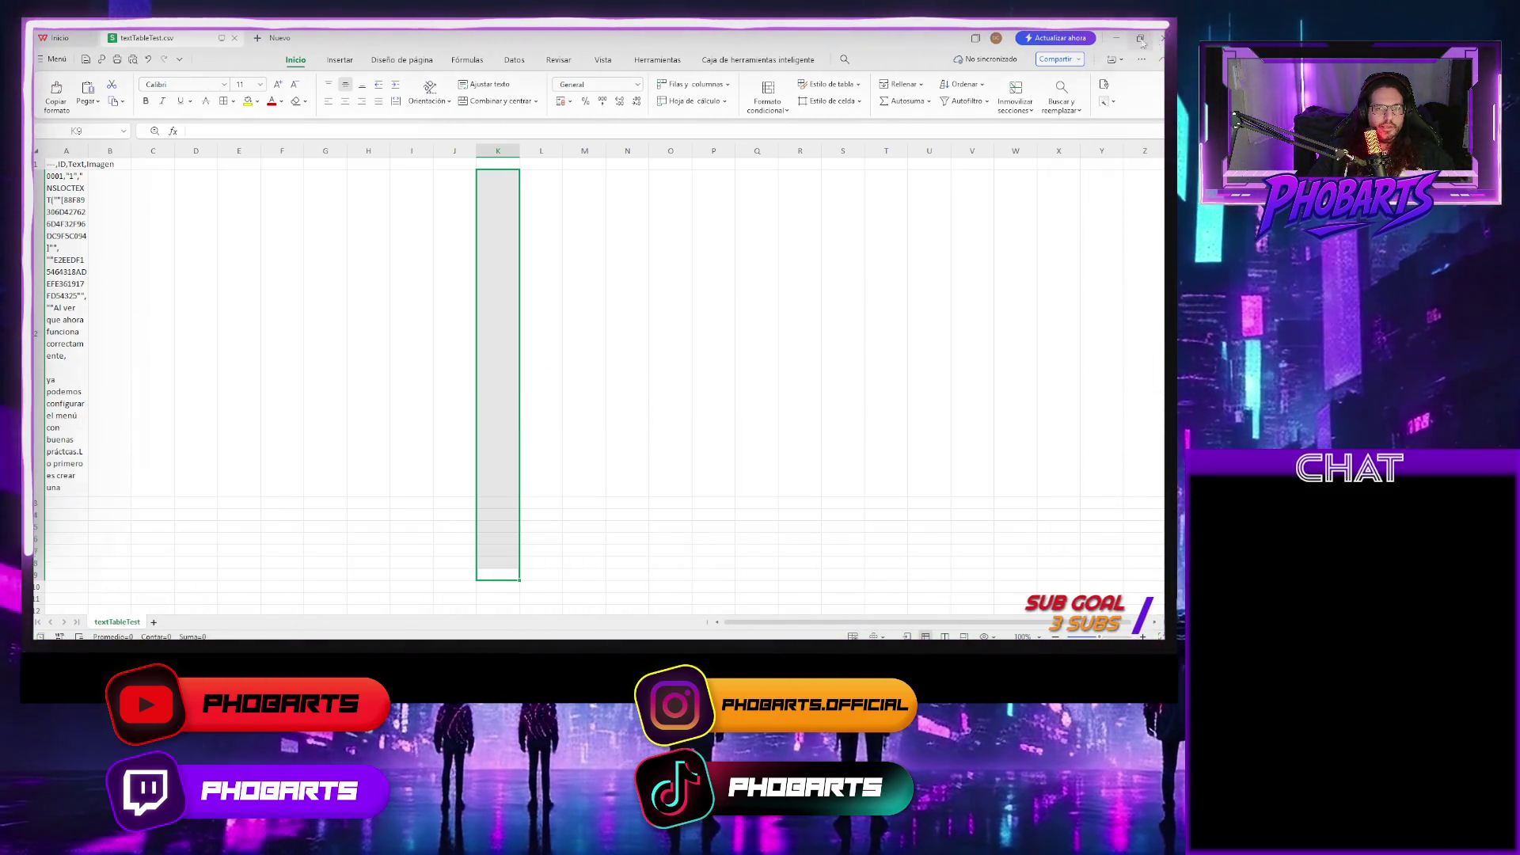
click(1116, 38)
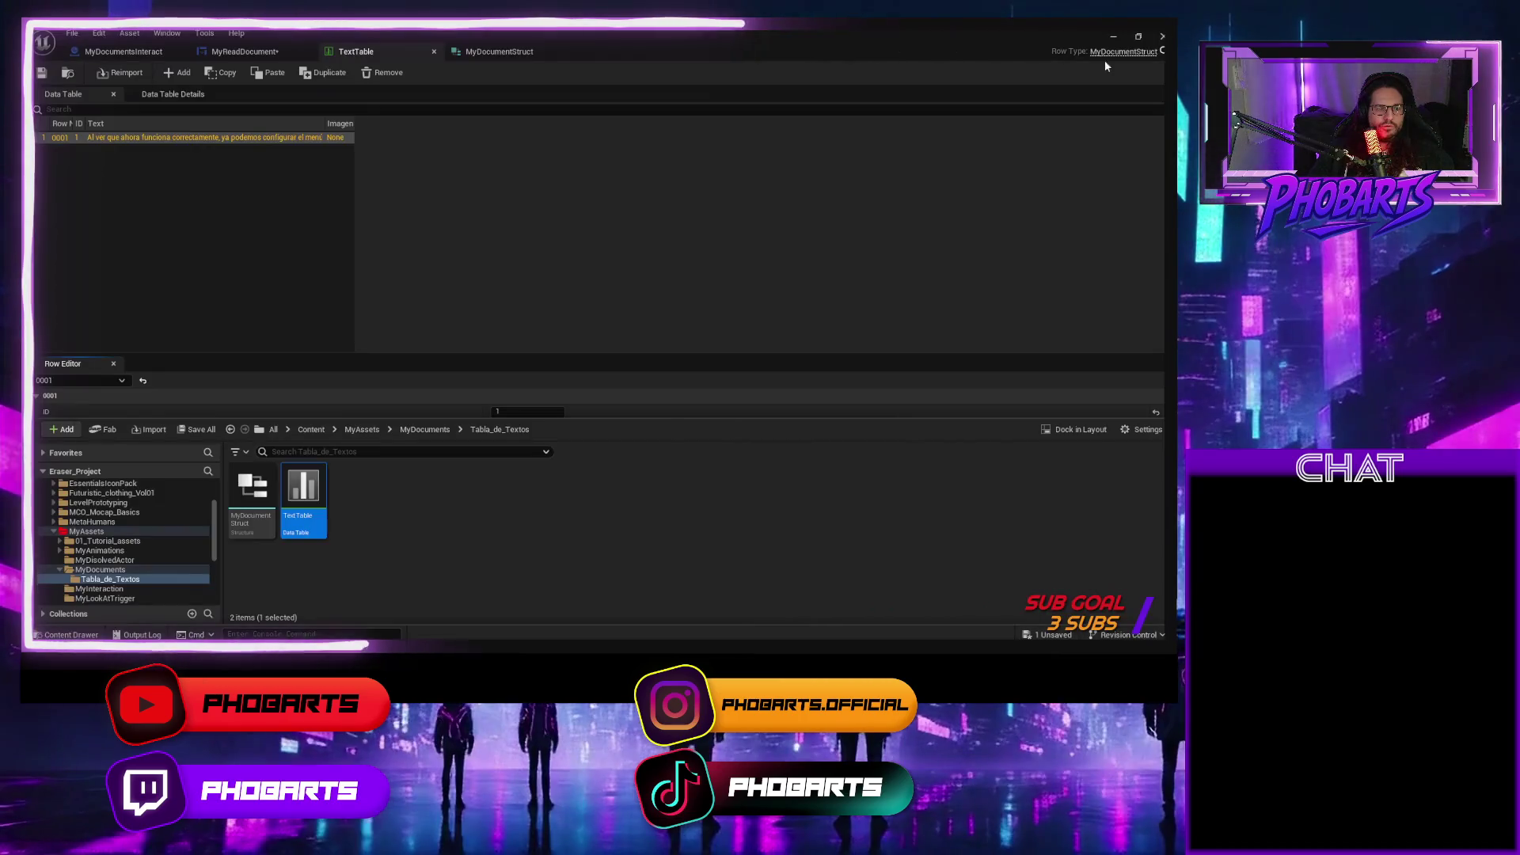
Import the edited CSV into Tabla_de_Textos with MyDocumentStruct as the row type.
click(491, 522)
key(alt+Tab)
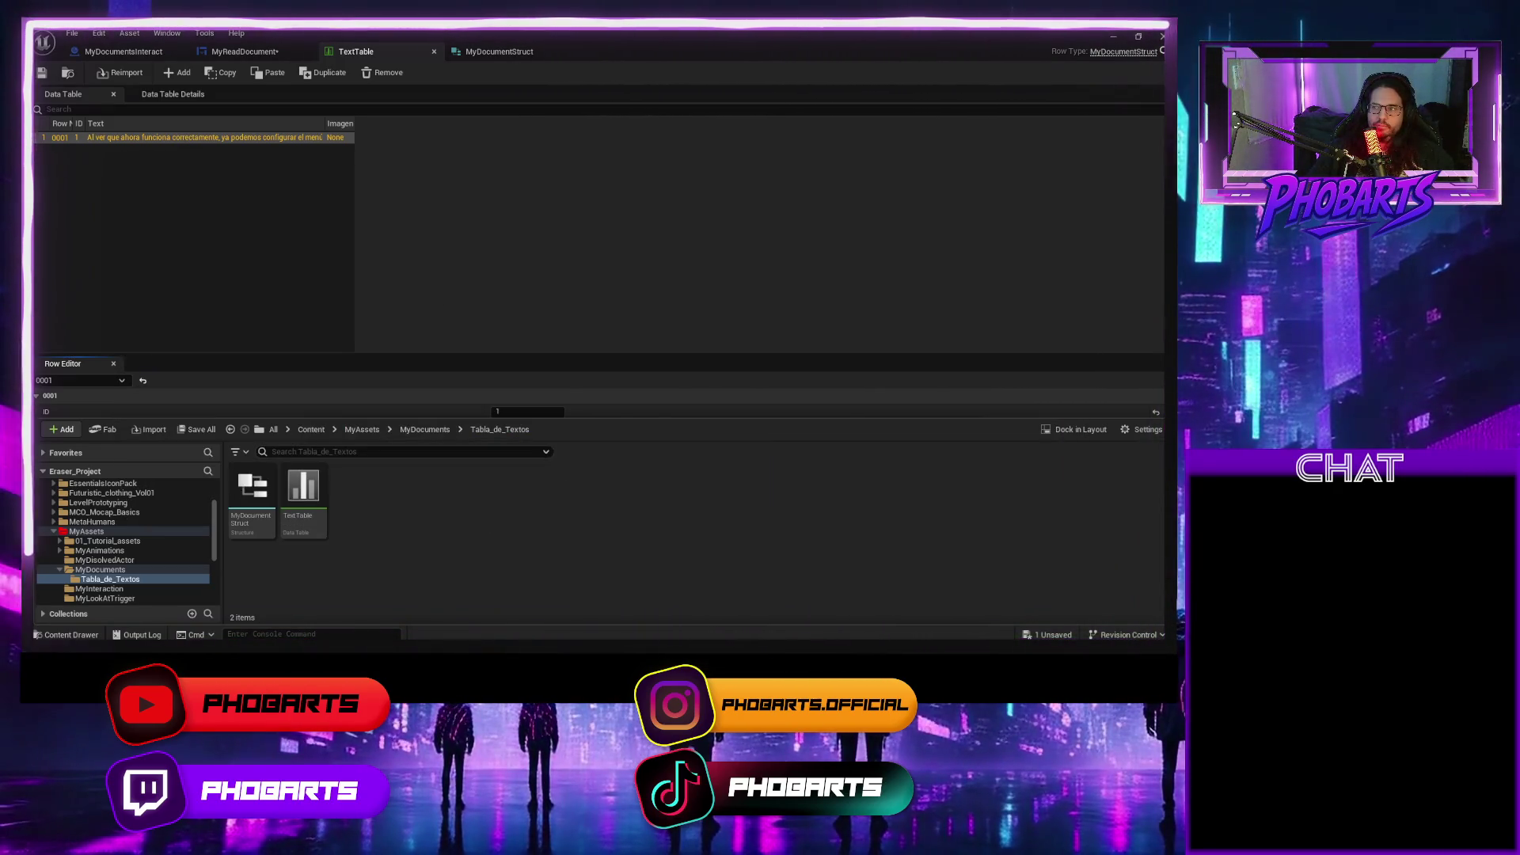
drag(526, 526, 502, 512)
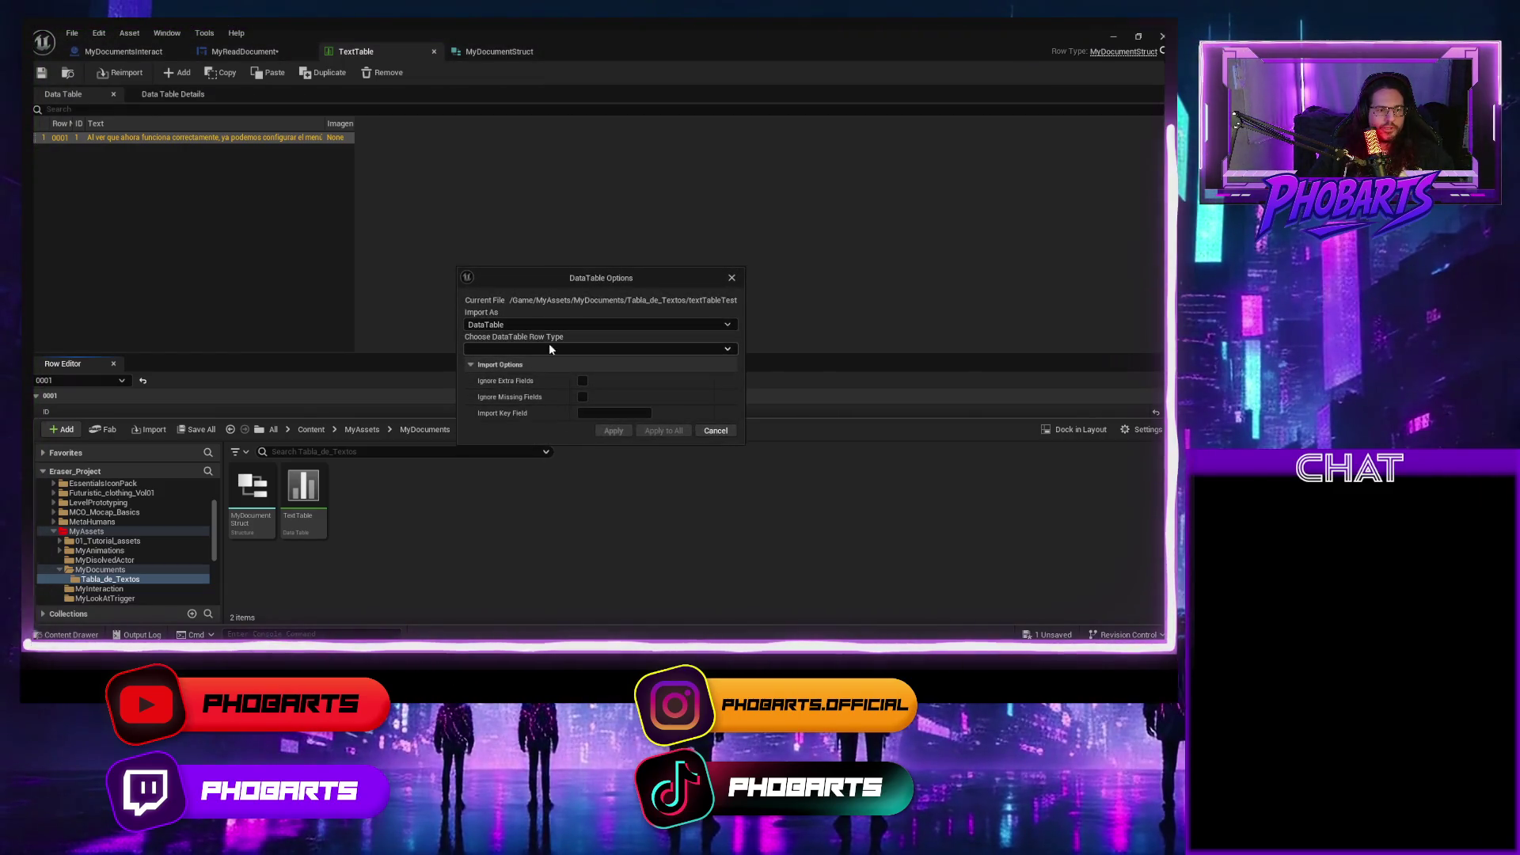
click(724, 349)
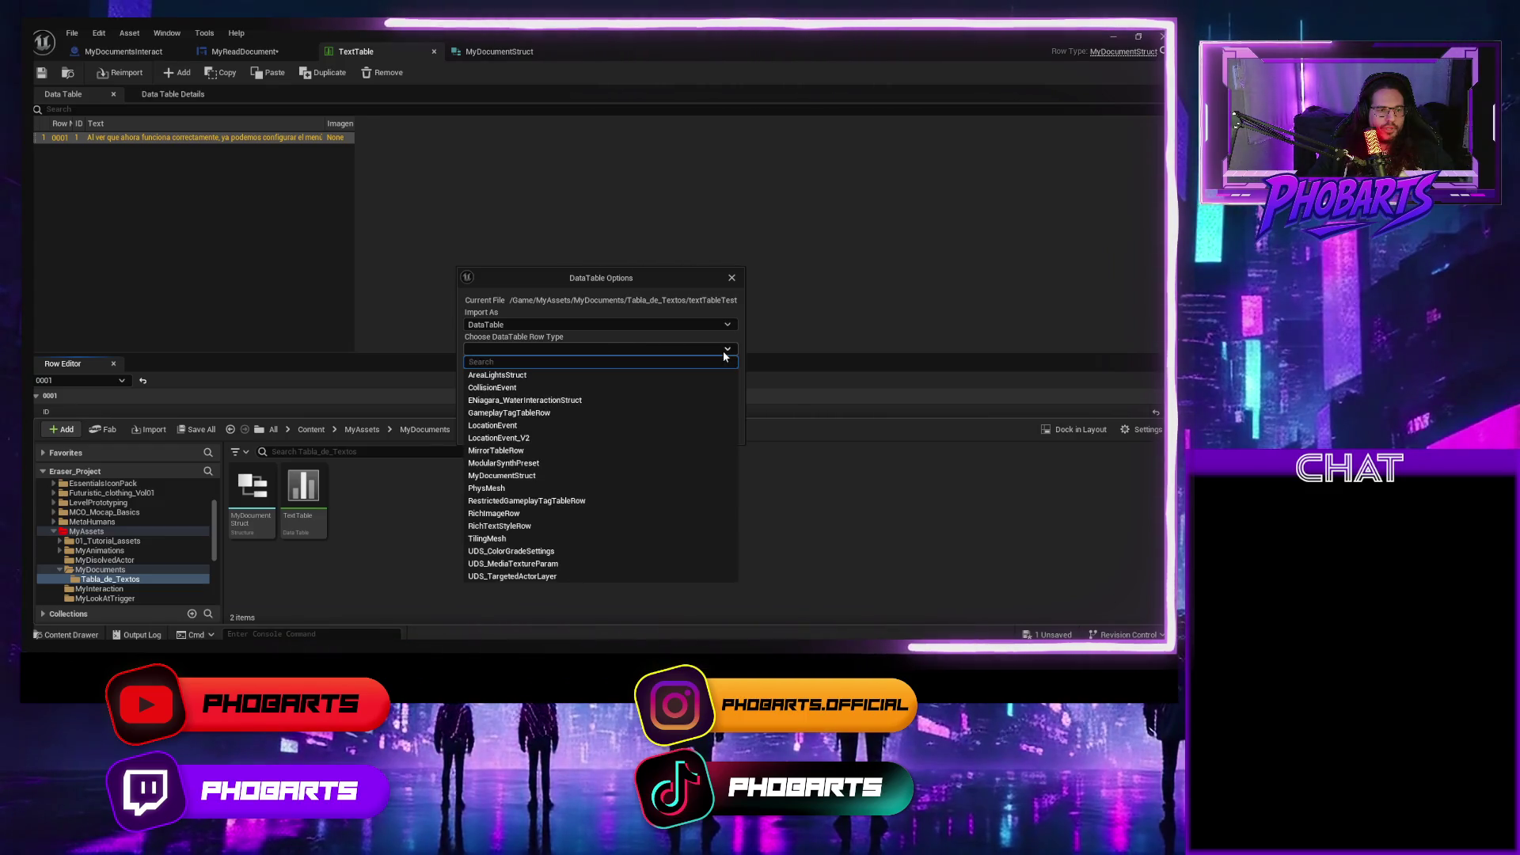
text(my)
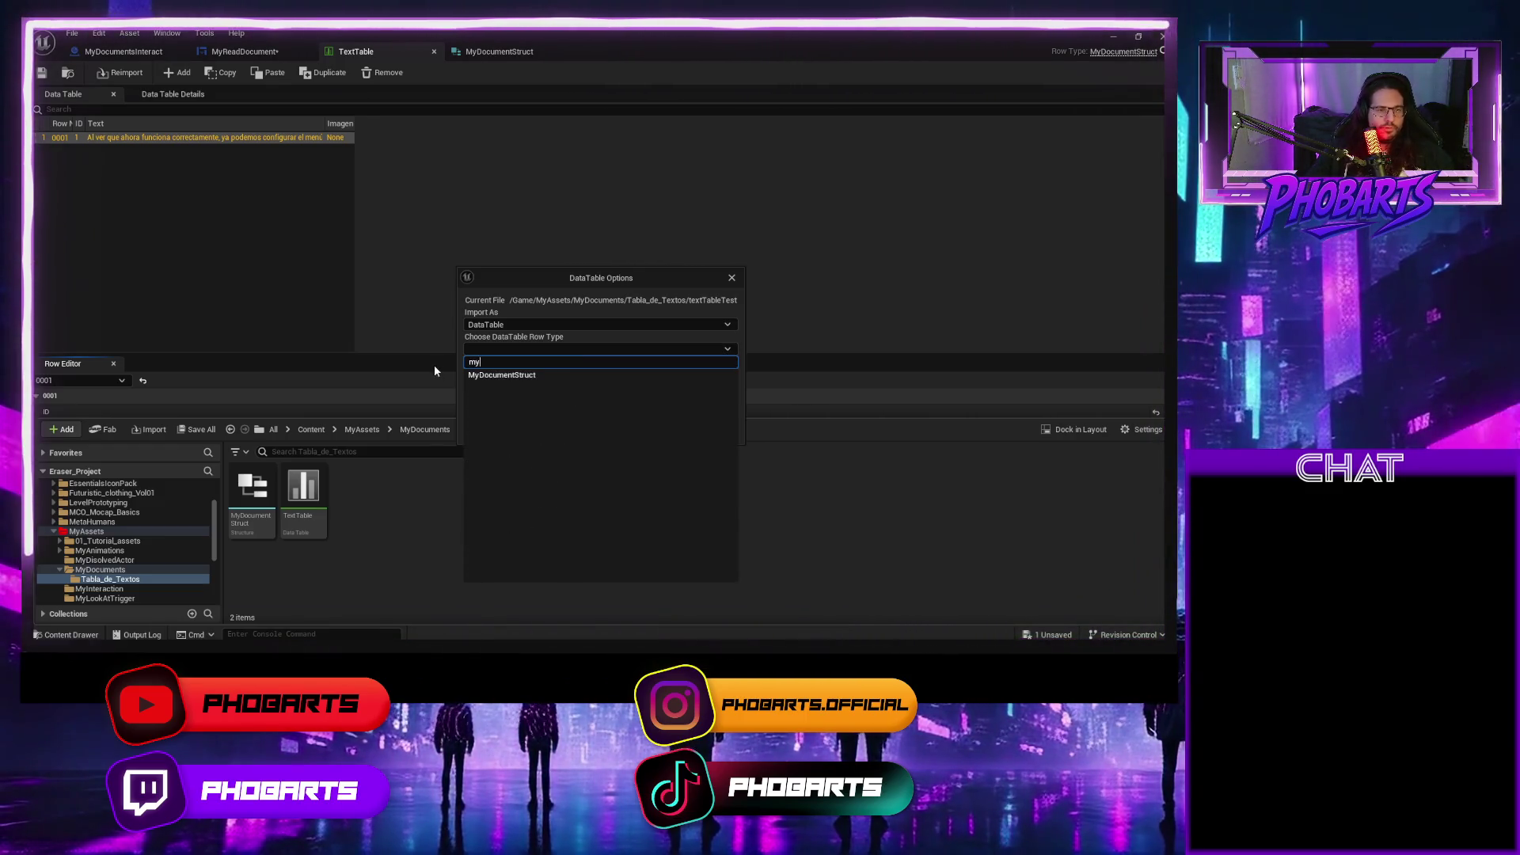
click(507, 375)
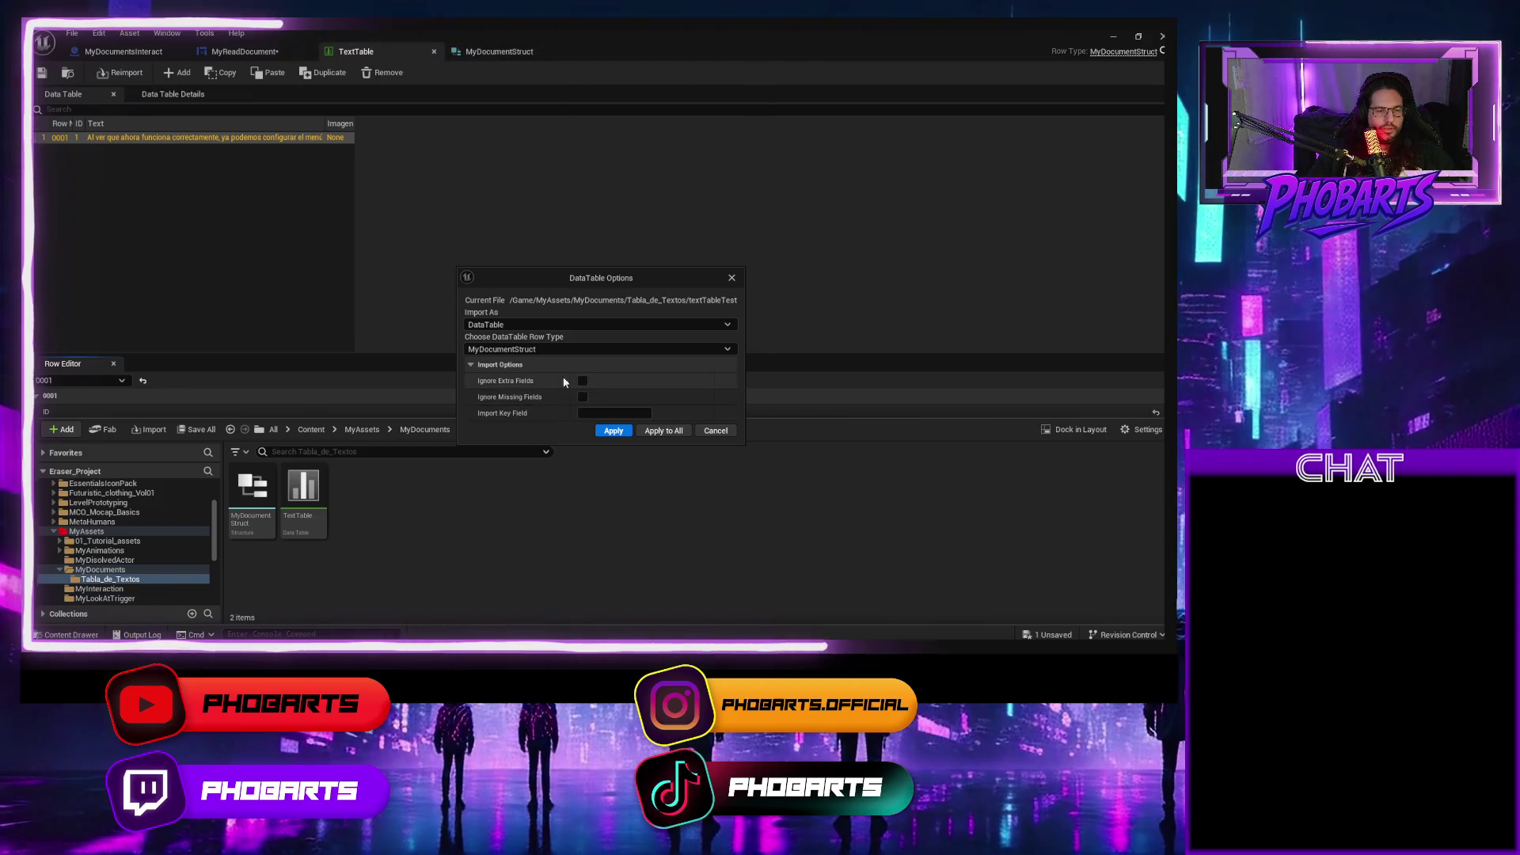
click(615, 431)
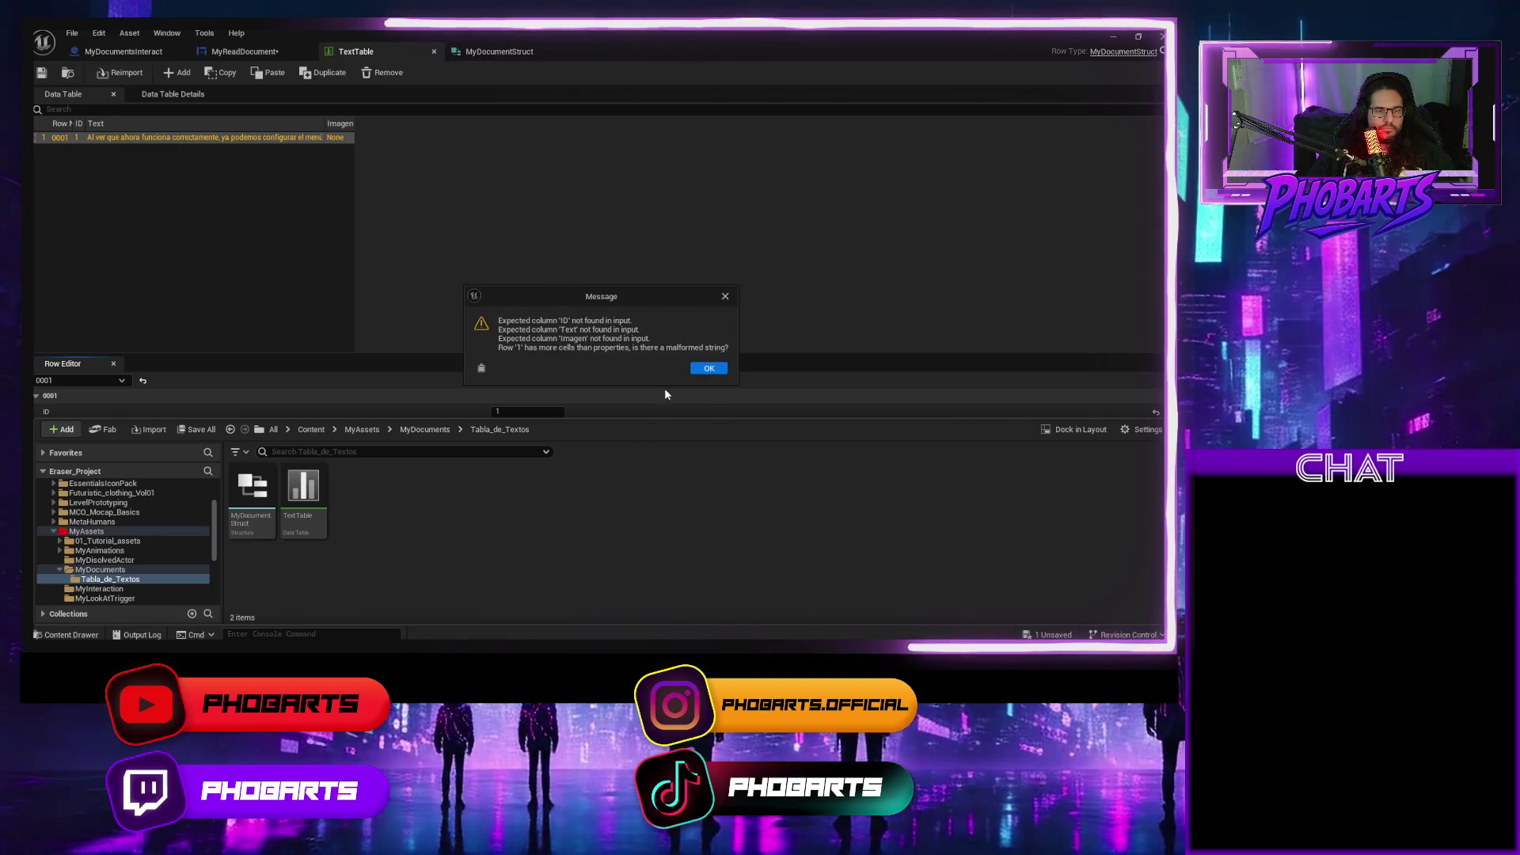
Dismiss the missing-columns warning and confirm the textTableTest table has no rows.
click(704, 372)
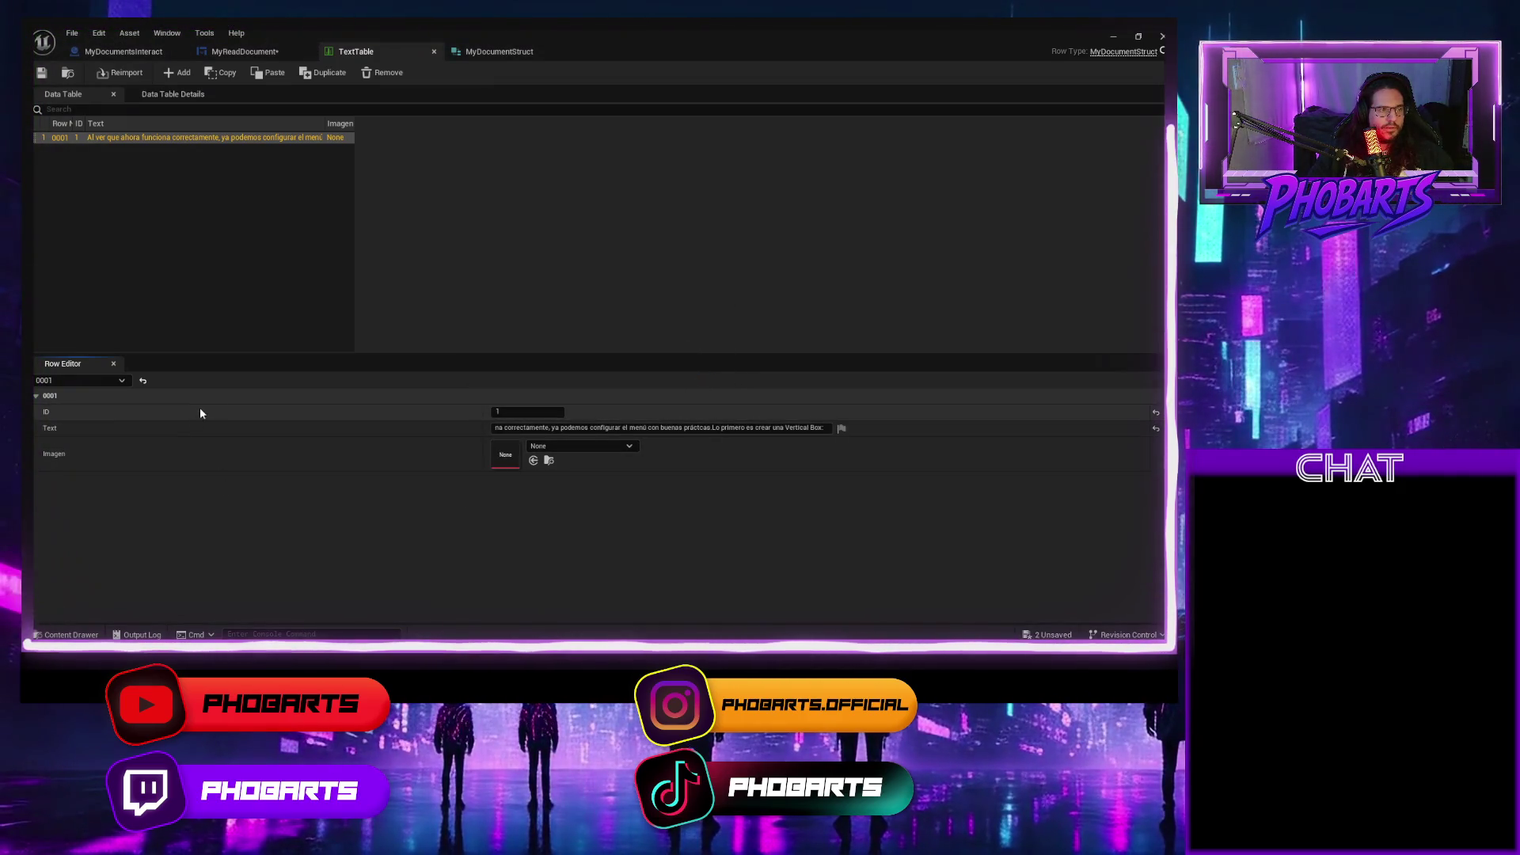
key(ctrl+space)
double_click(353, 484)
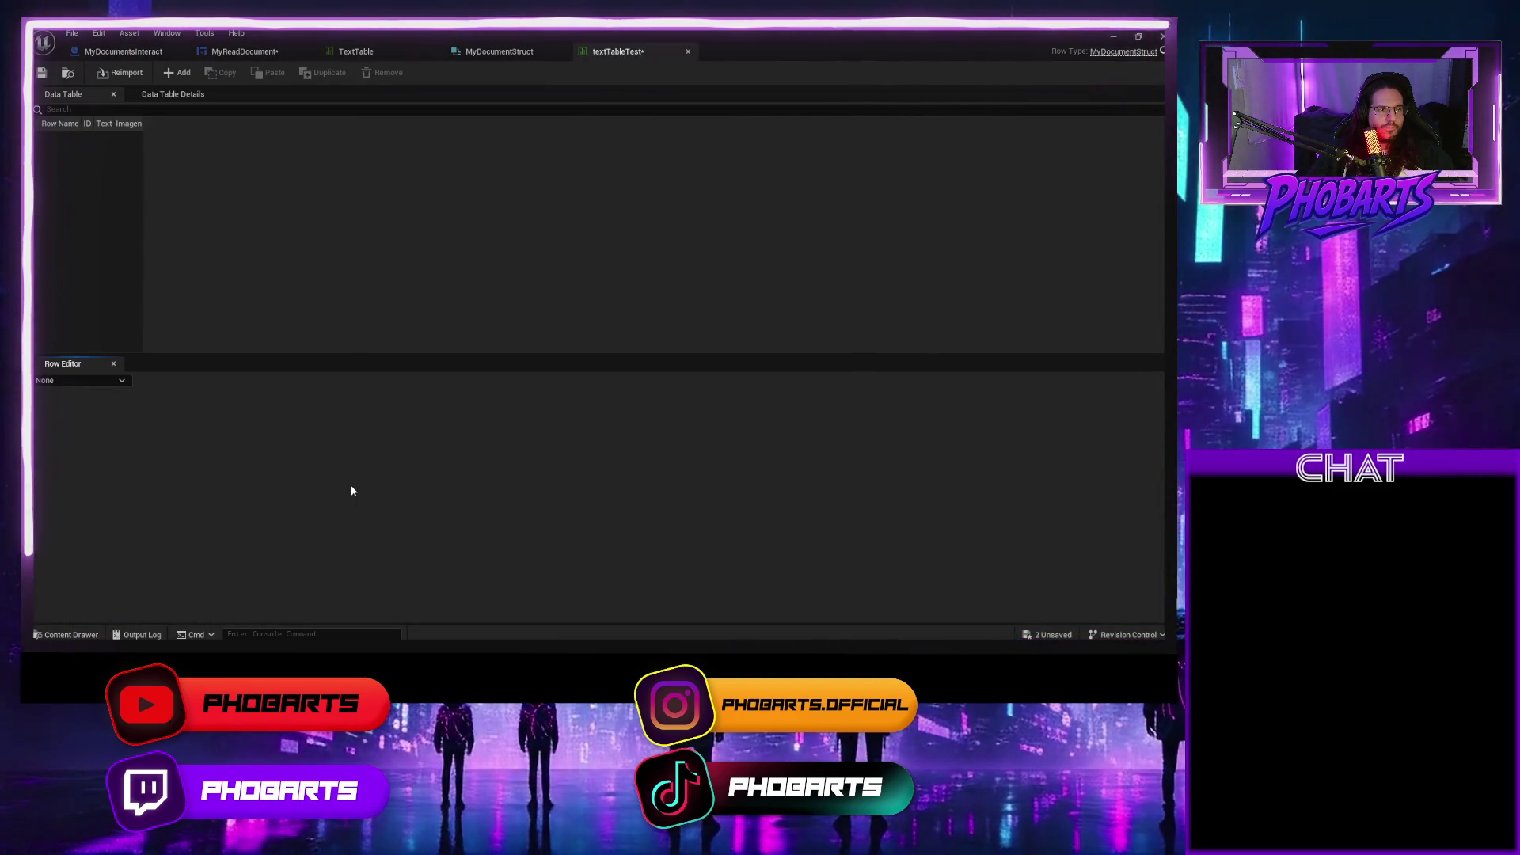
click(97, 151)
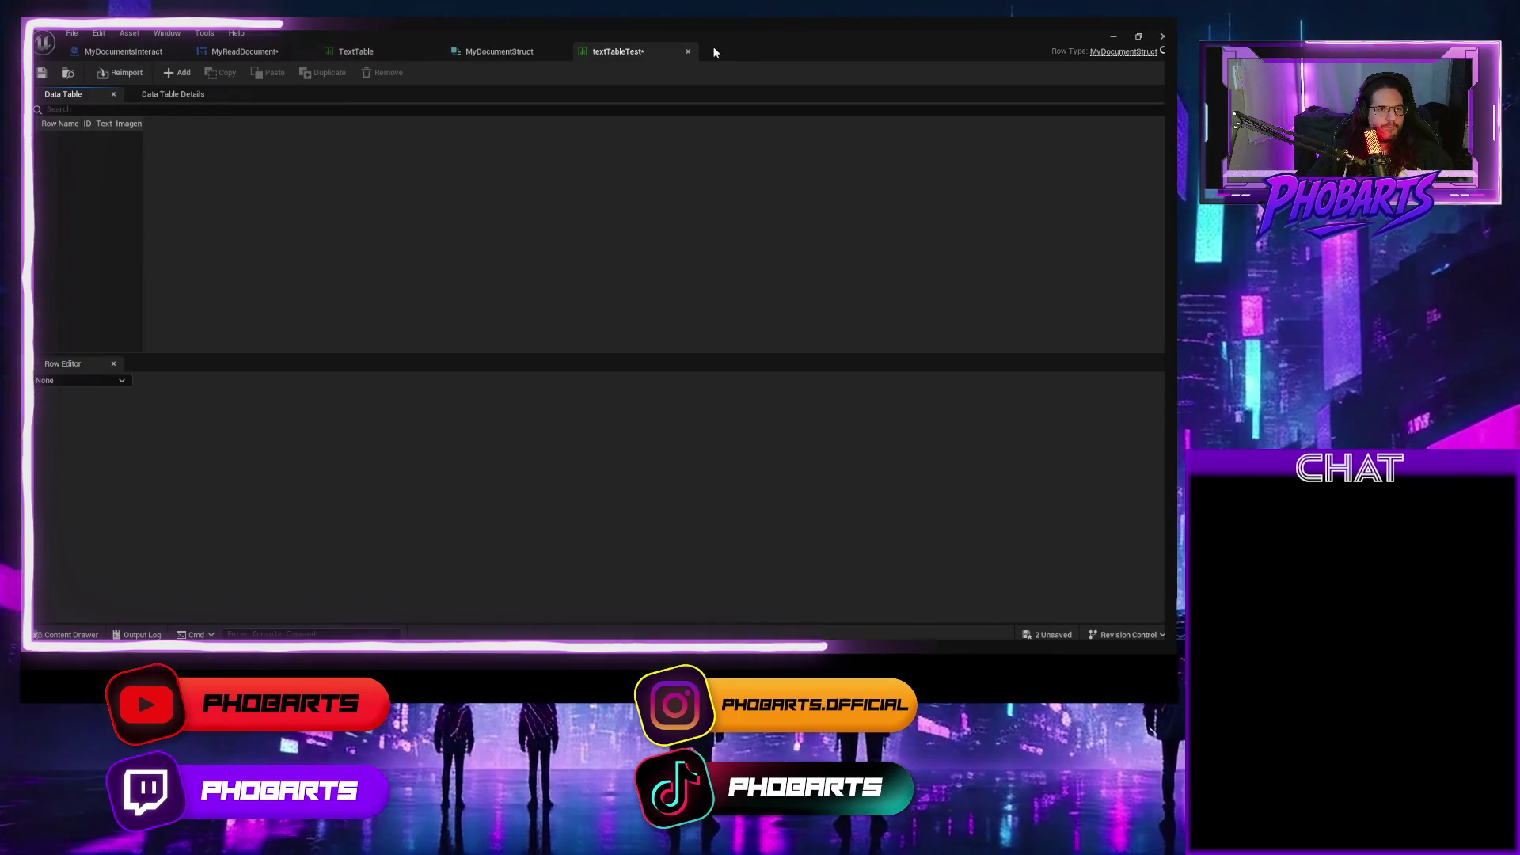
click(687, 53)
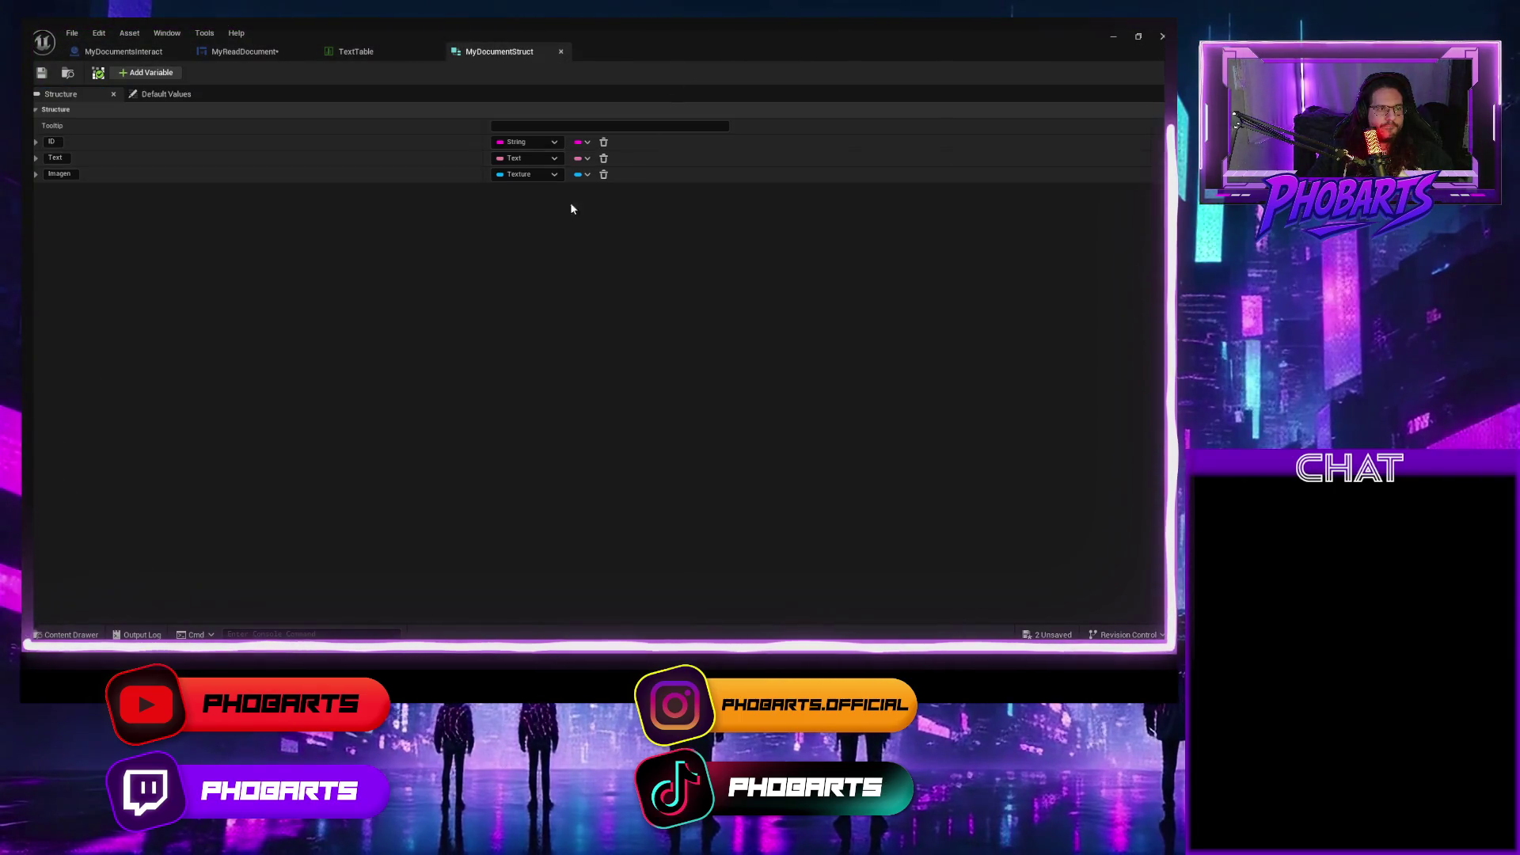
Switch over to textTableTest.csv in WPS Spreadsheets.
key(ctrl+space)
click(464, 499)
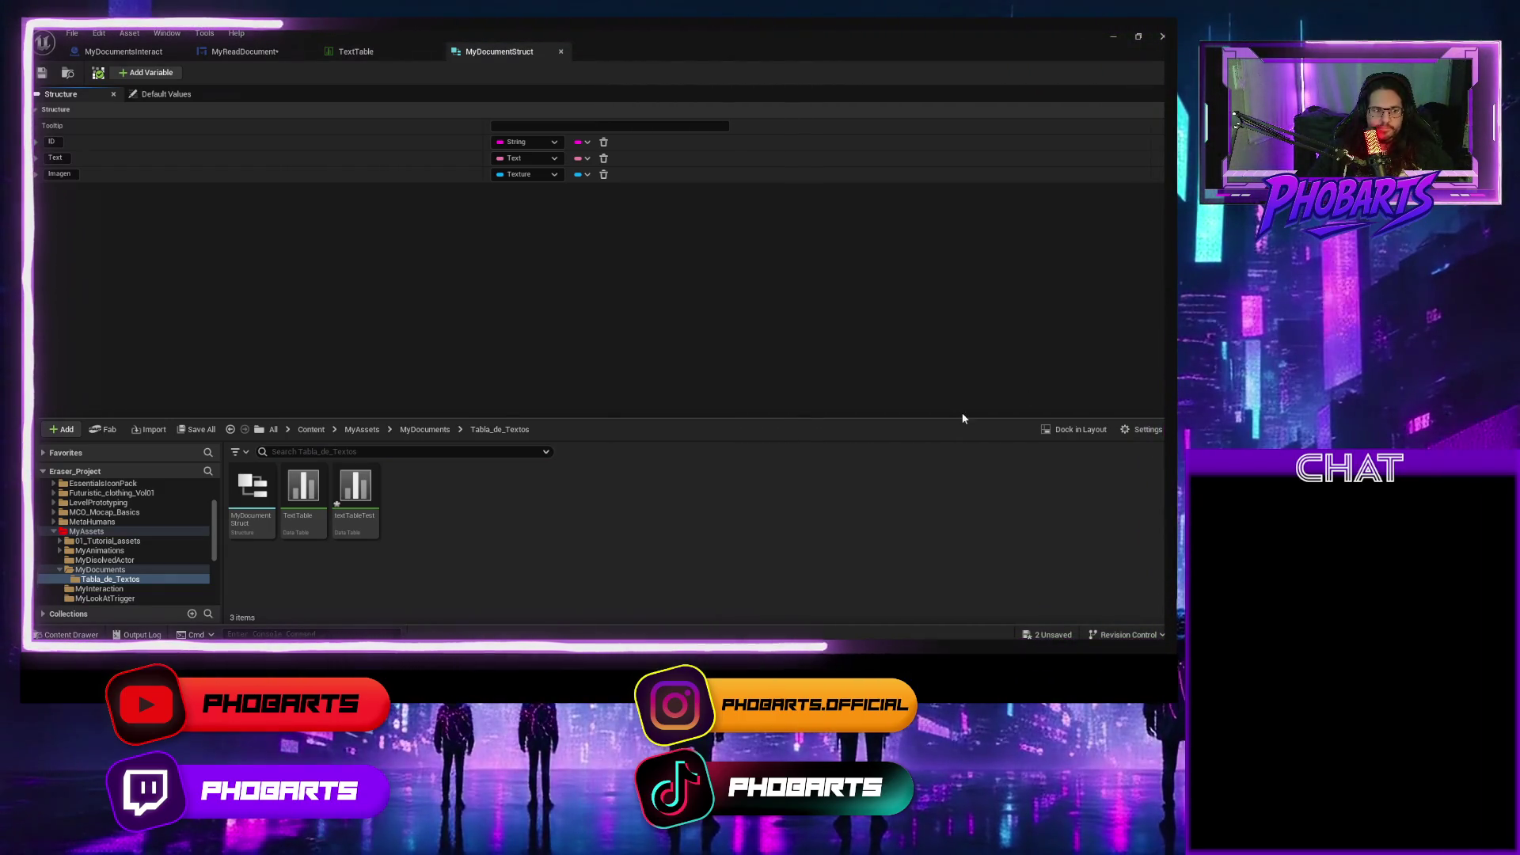
key(alt+Tab)
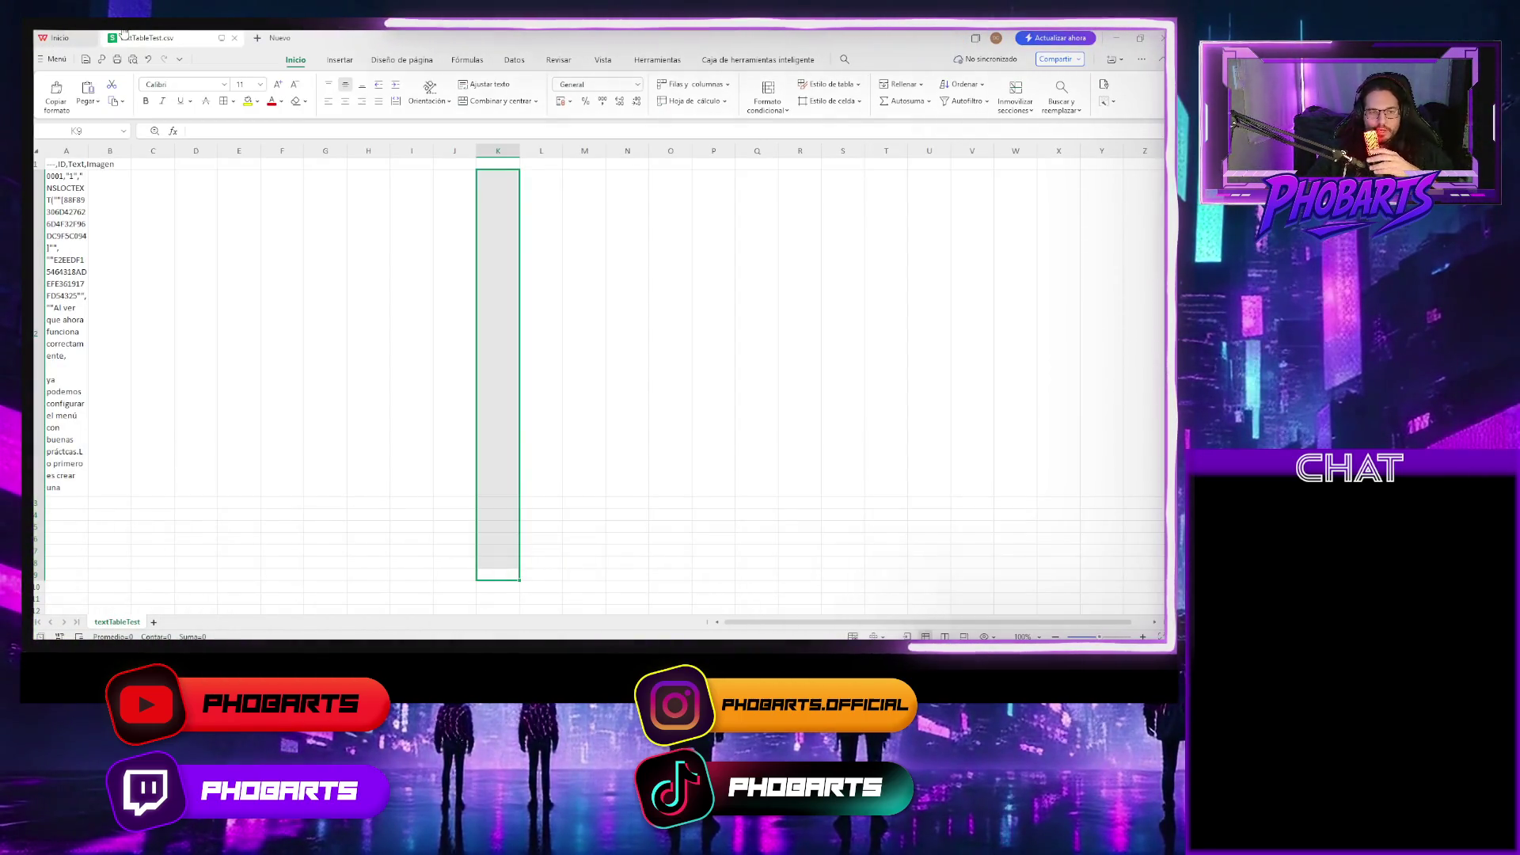
mouse_move(124, 33)
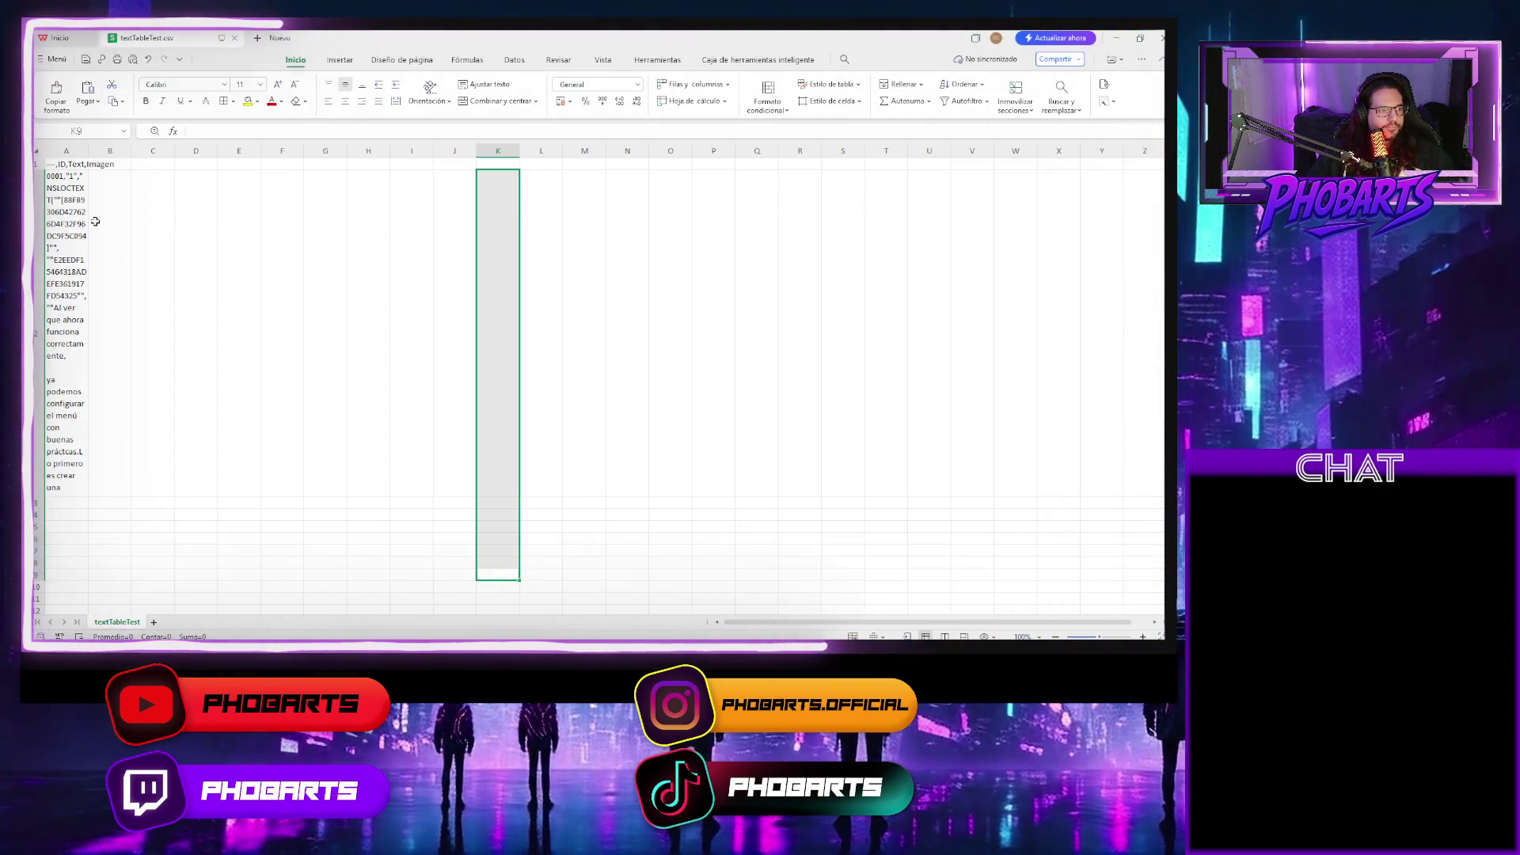
click(68, 164)
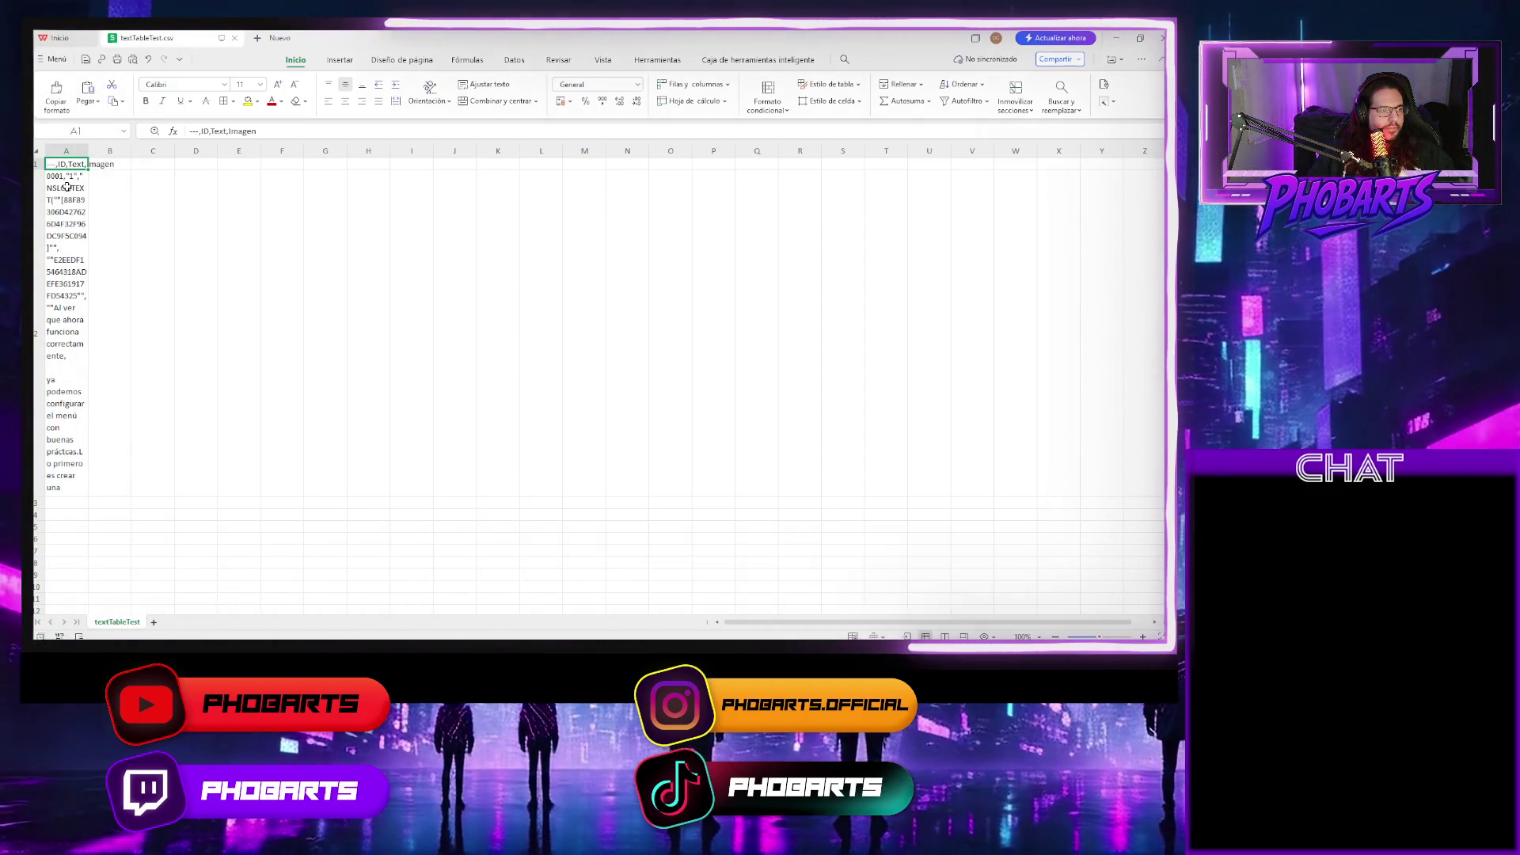
click(67, 187)
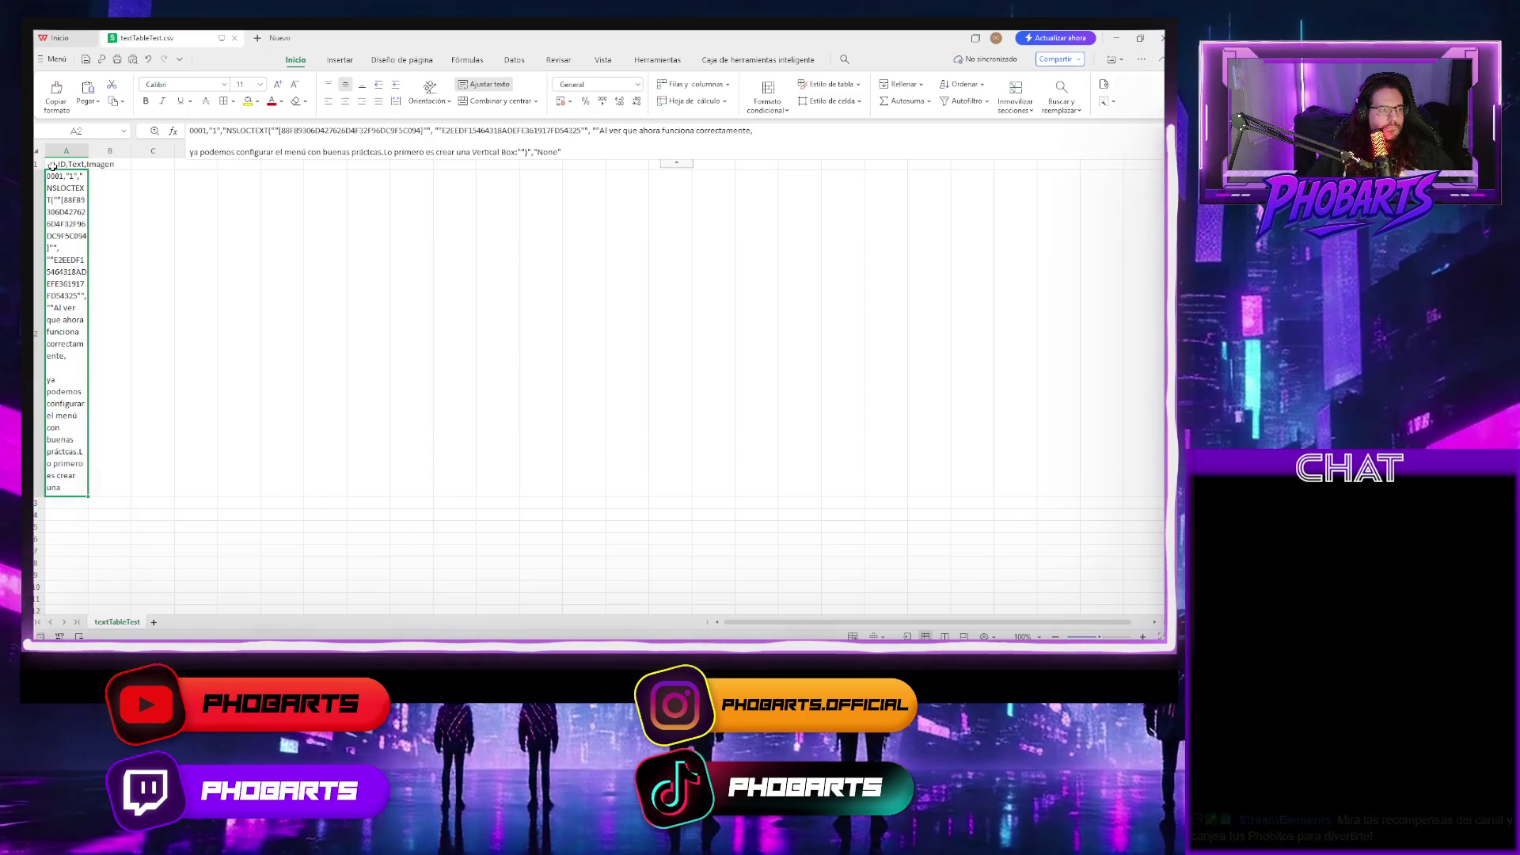
click(53, 166)
key(alt+Tab)
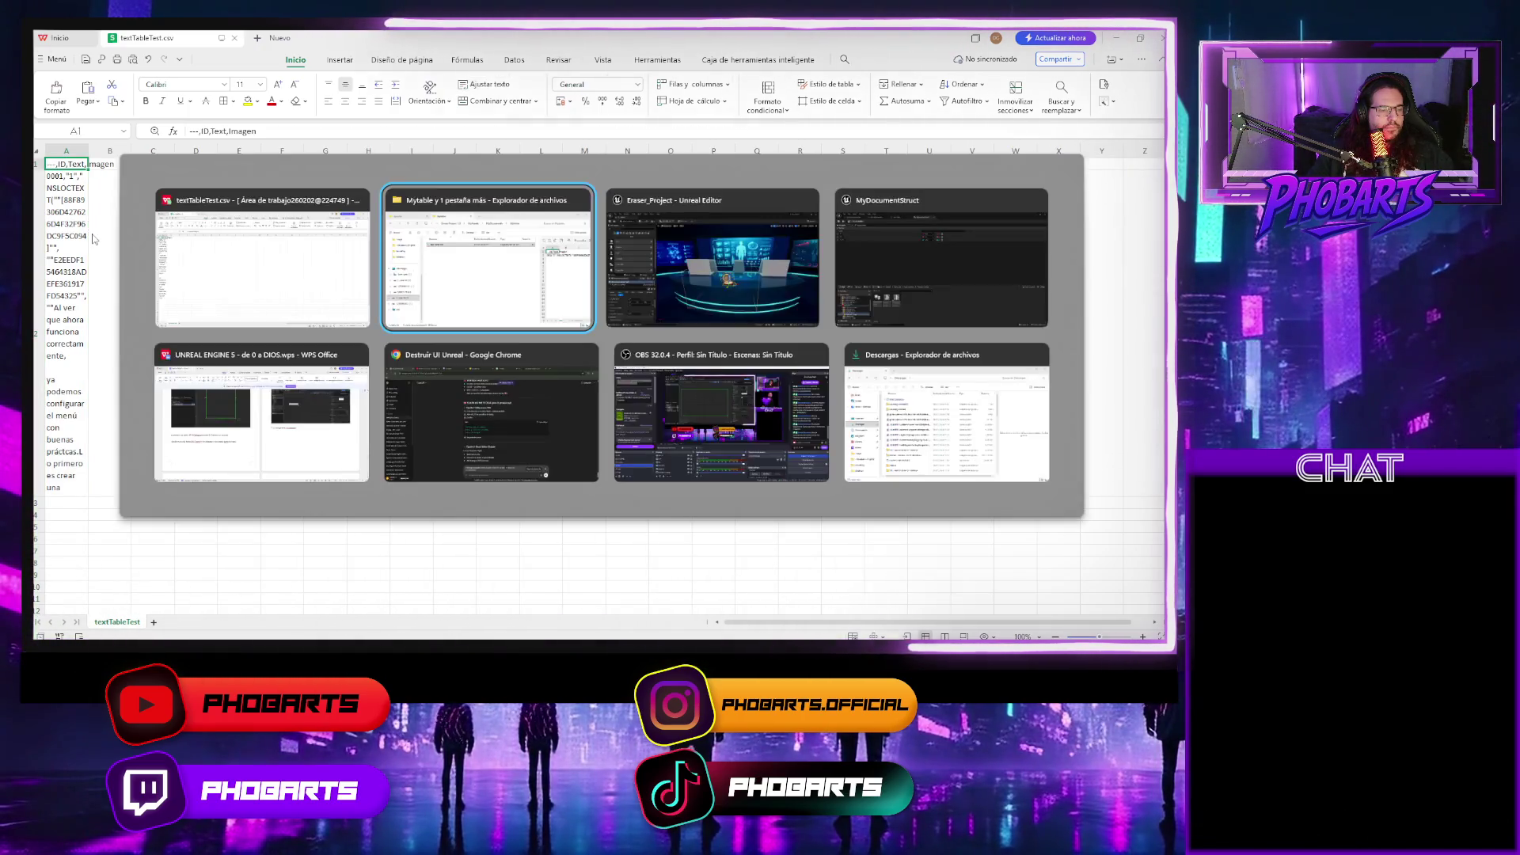
Save the modified assets from the MyDocumentStruct editor.
key(Tab)
key(Tab)
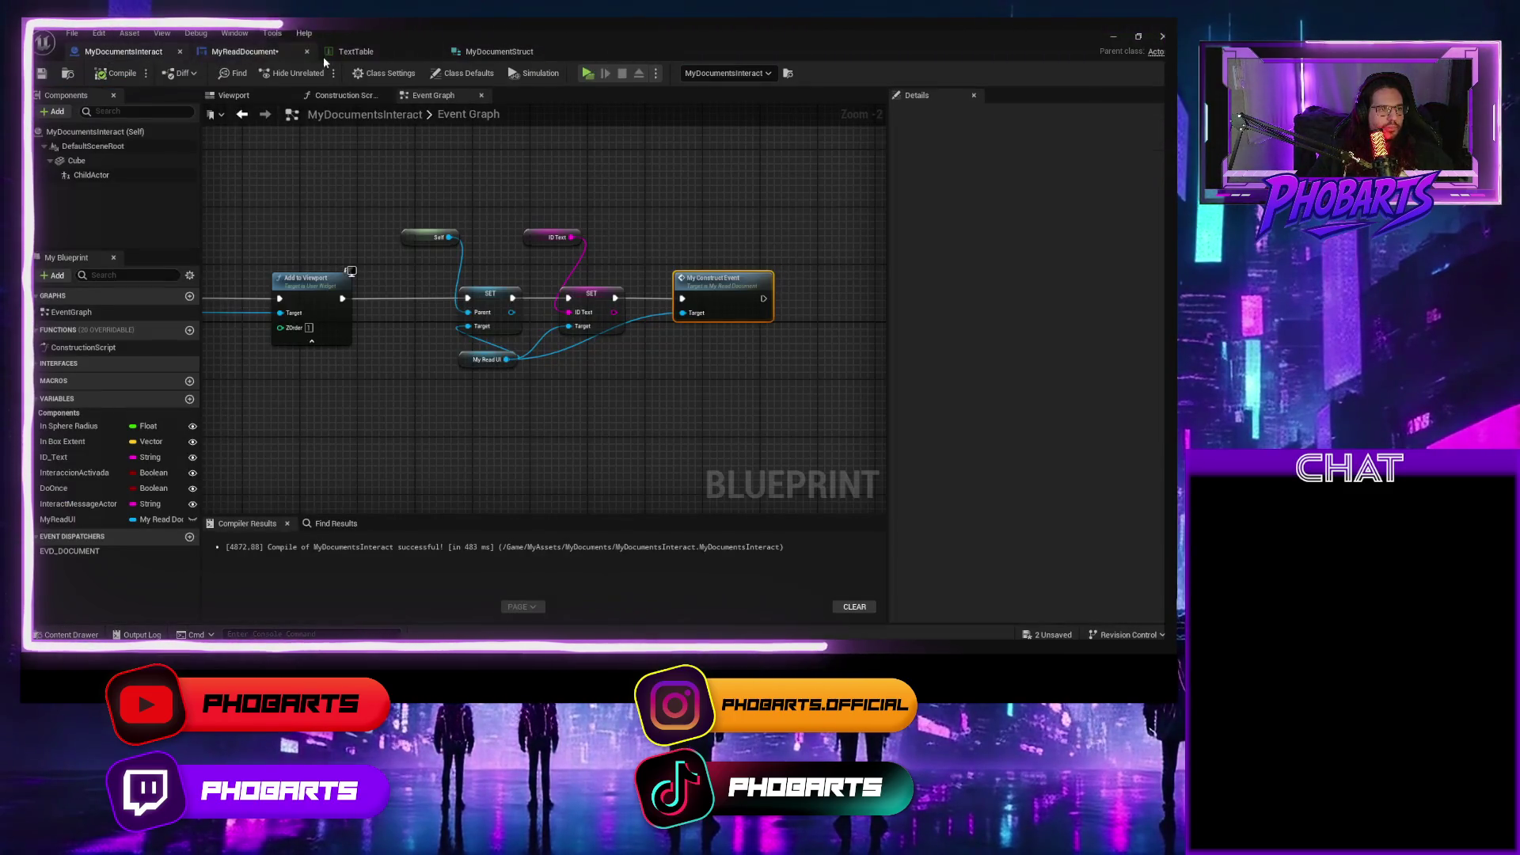
click(486, 53)
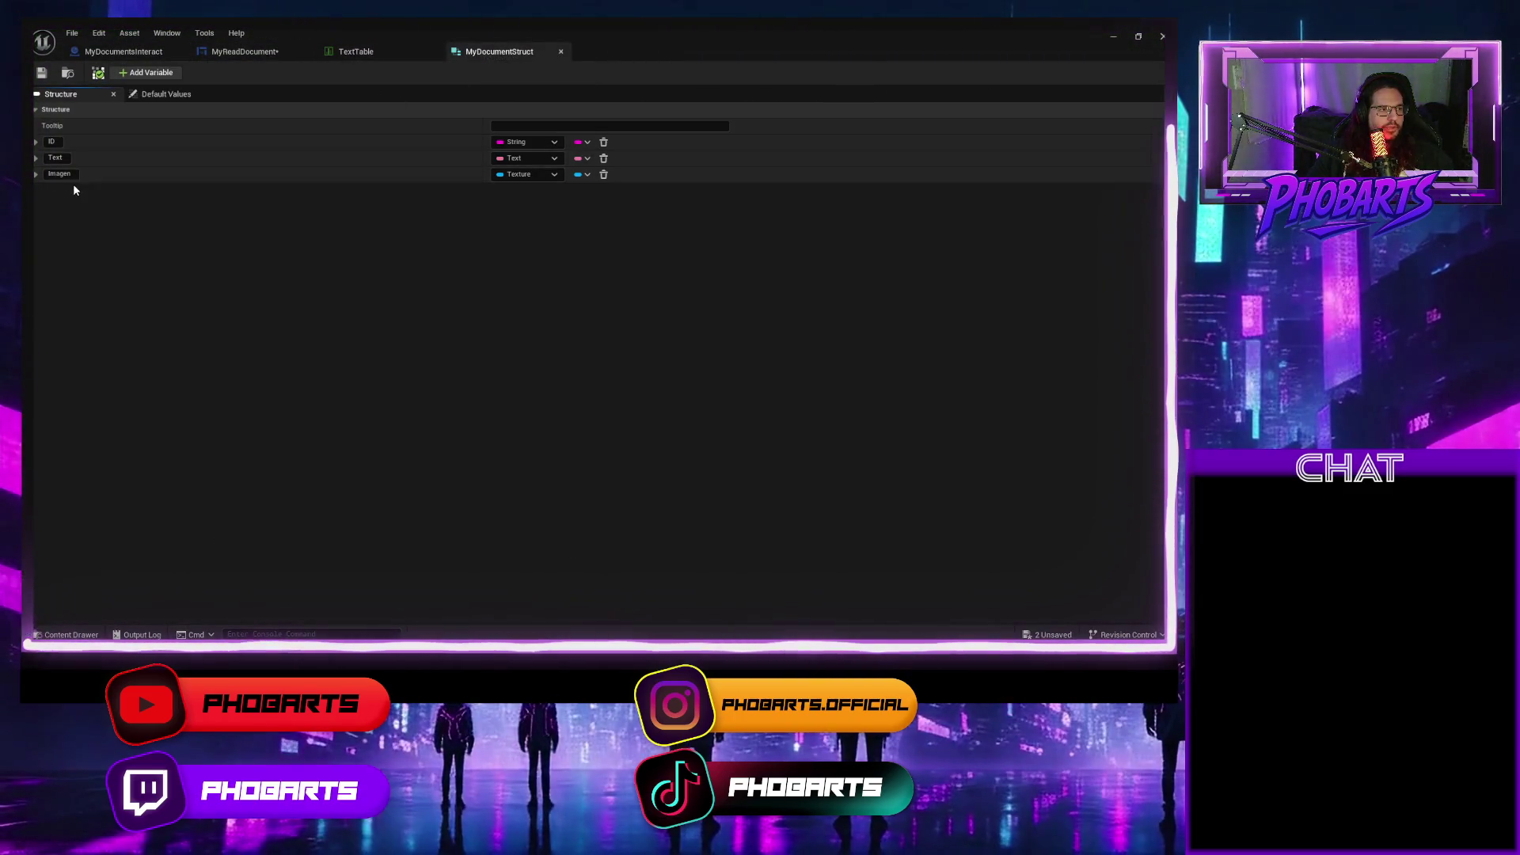
click(46, 73)
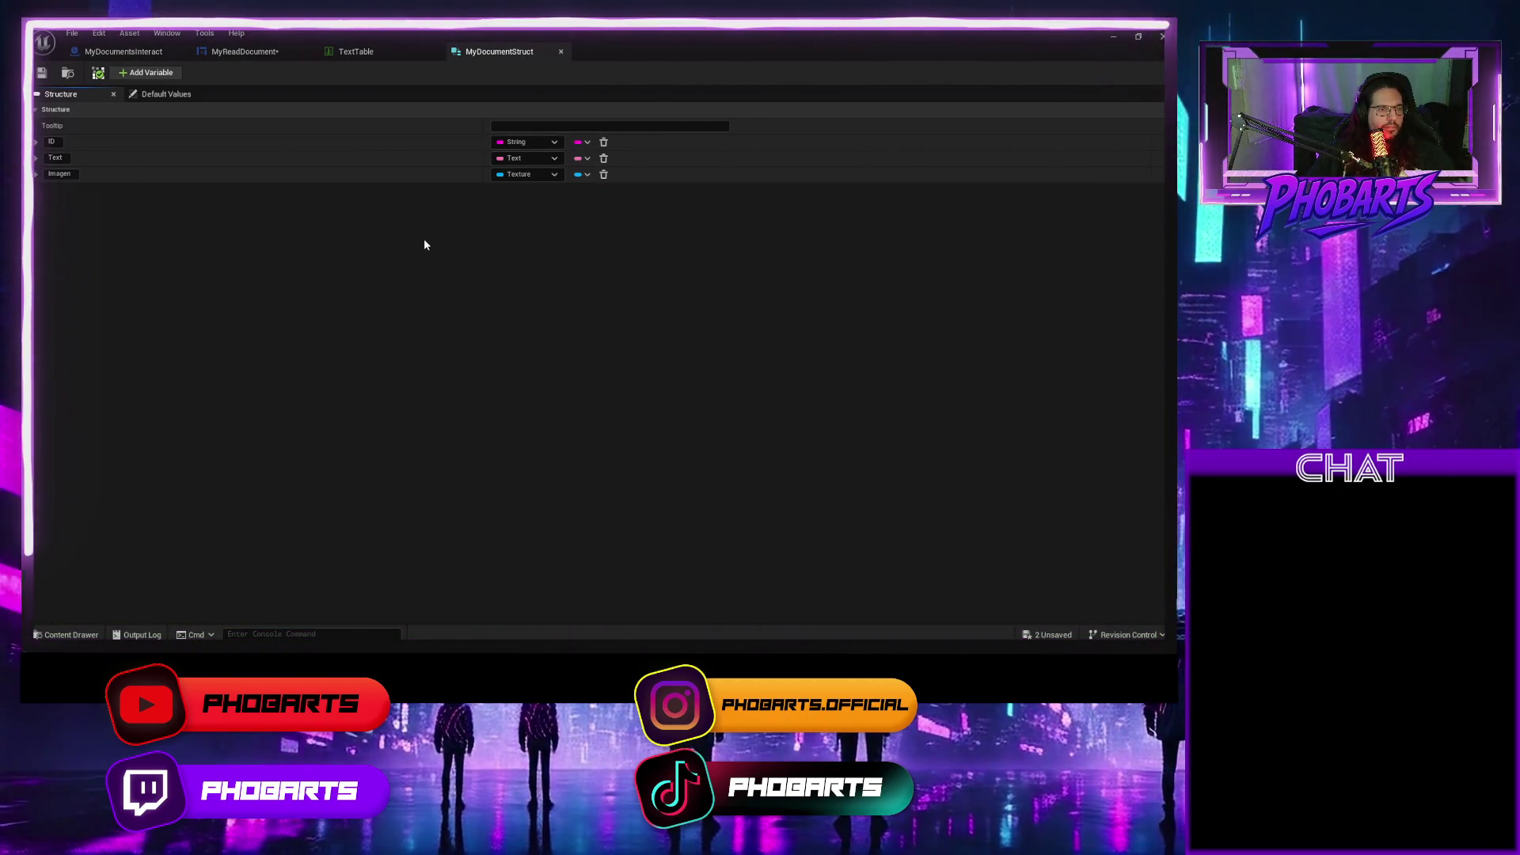
Export TextTable as CSV, overwriting the existing textTableTest.csv.
key(ctrl+space)
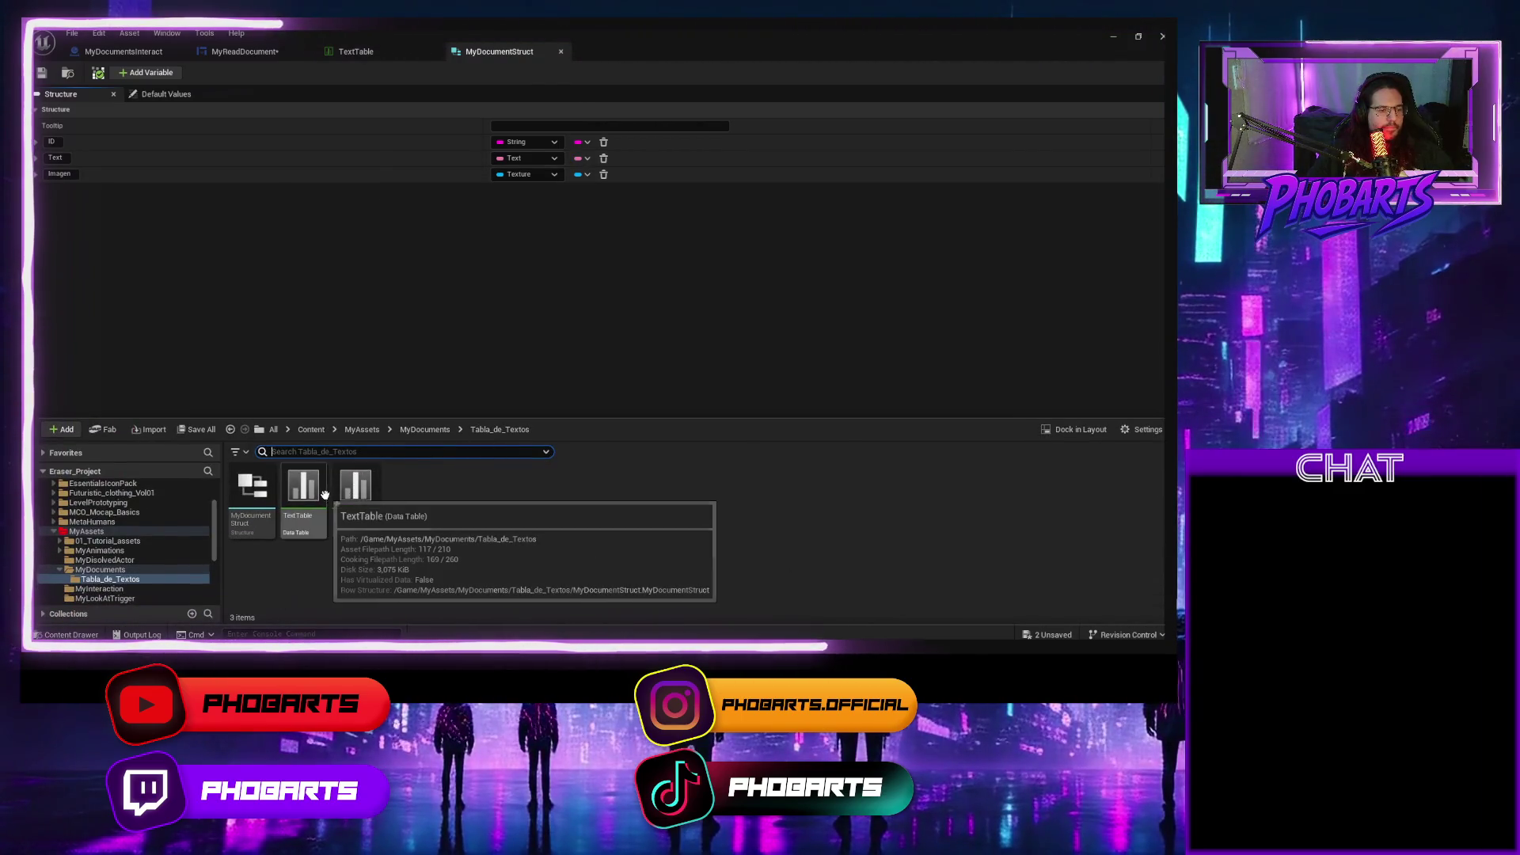
right_click(304, 486)
click(376, 141)
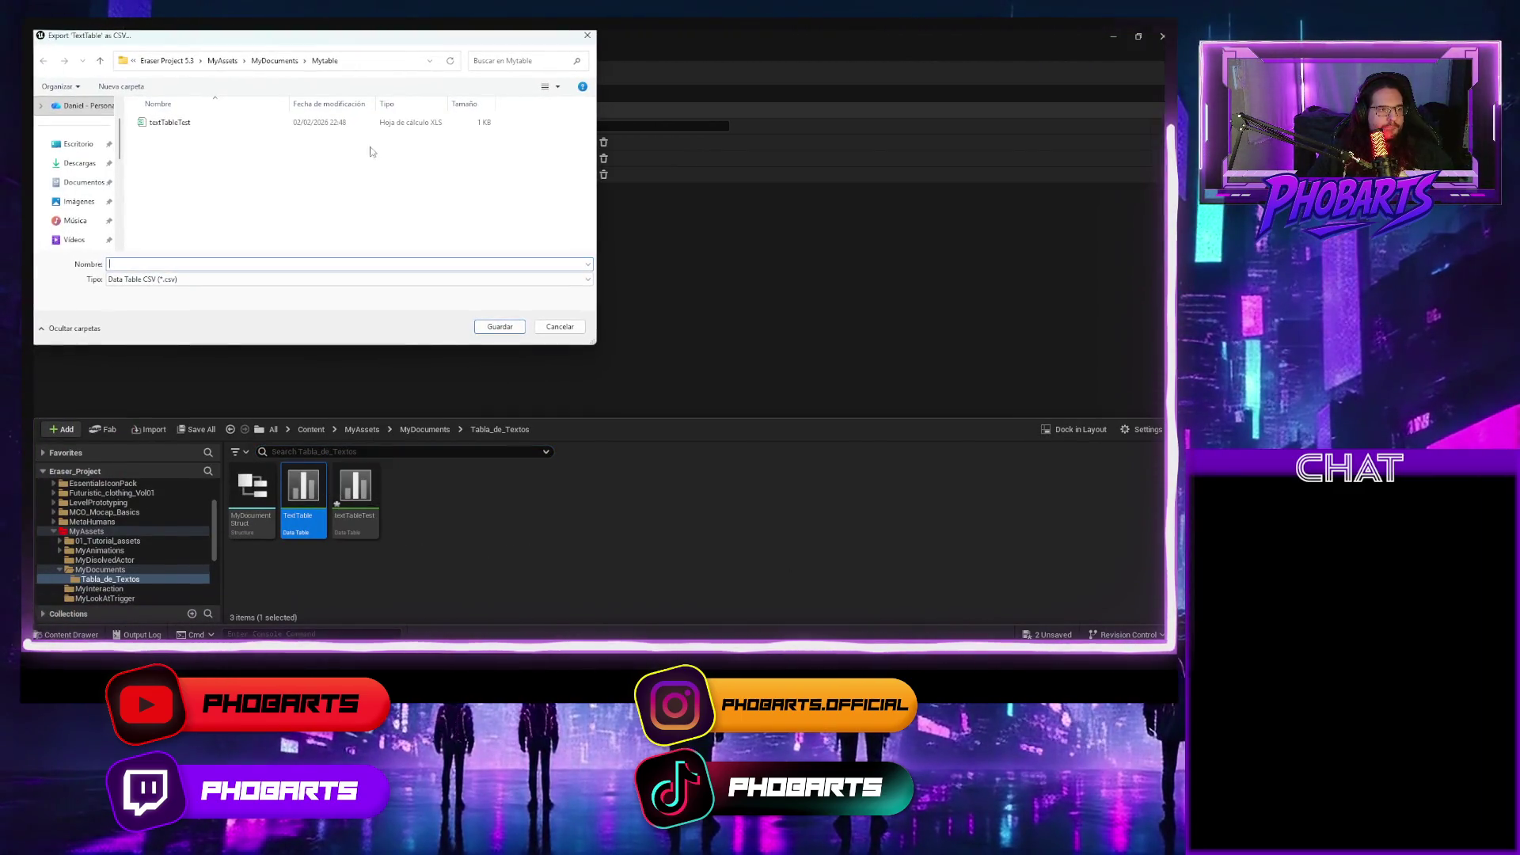
click(170, 122)
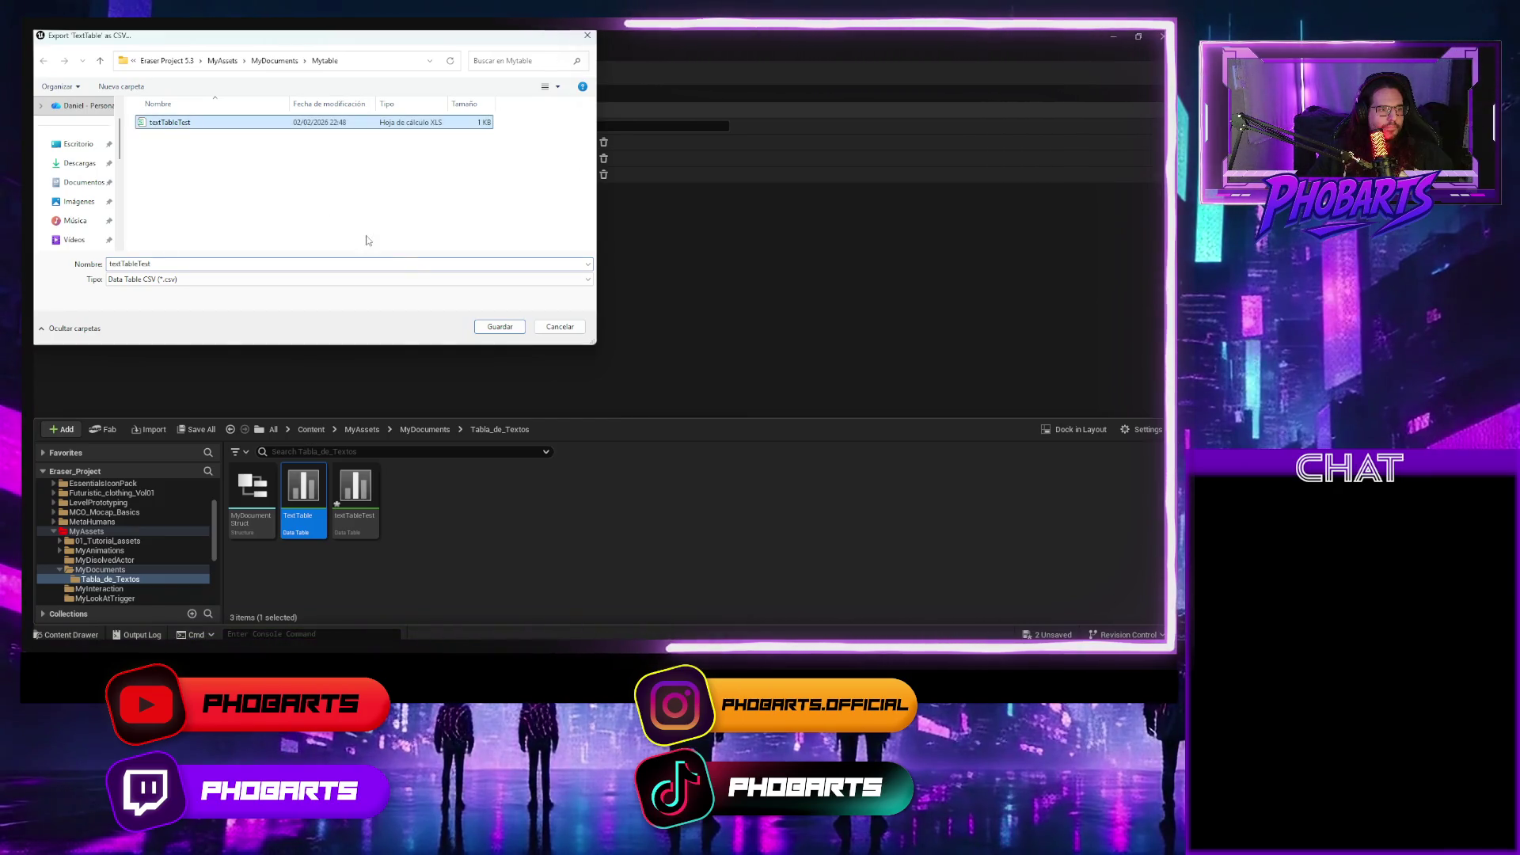
click(500, 327)
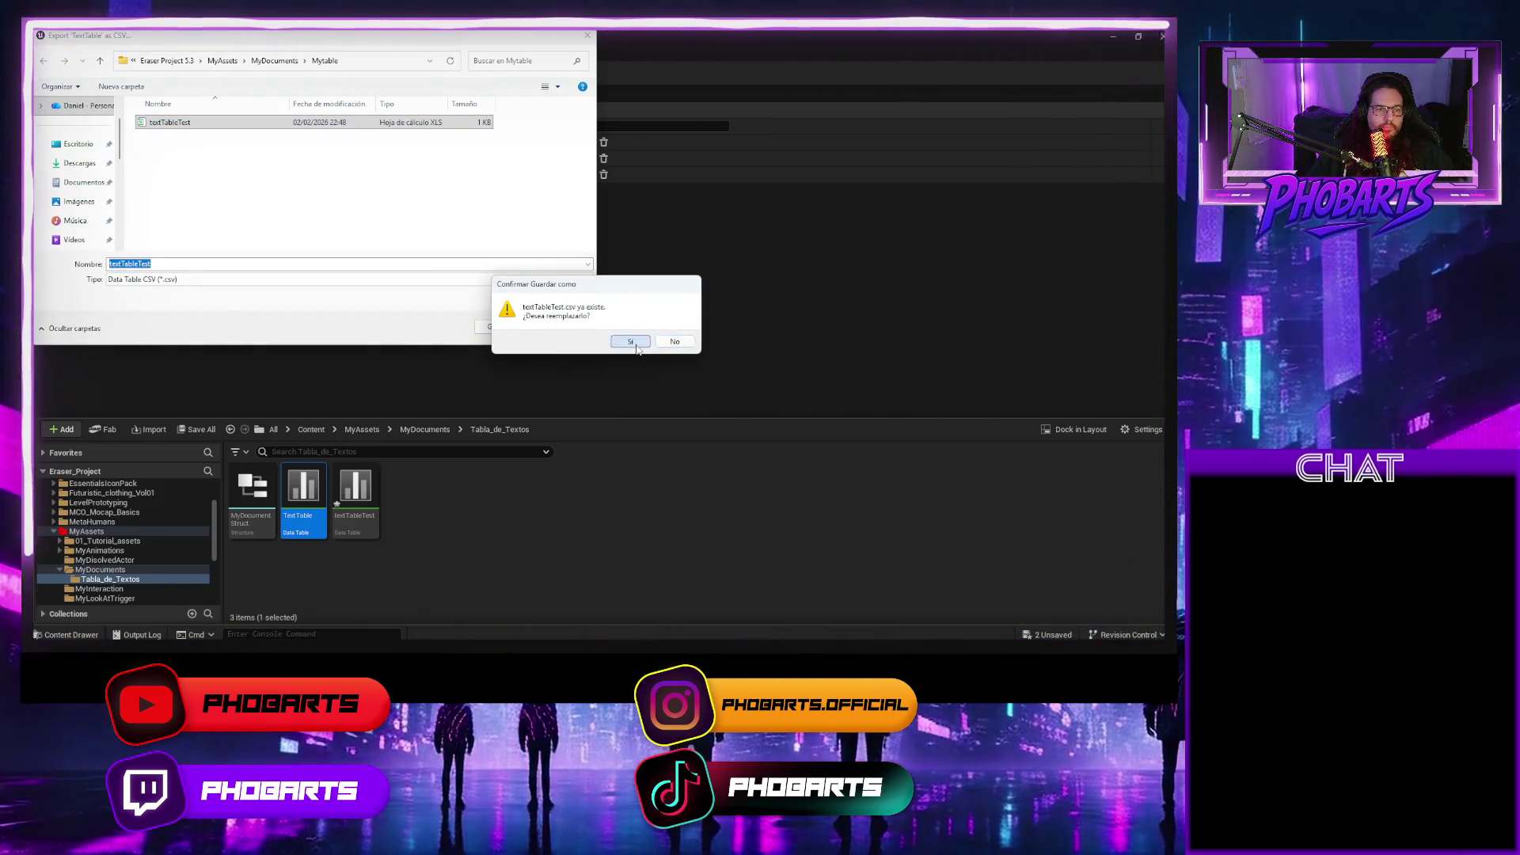
click(635, 345)
Delete the textTableTest data table and switch to WPS Spreadsheets.
click(362, 517)
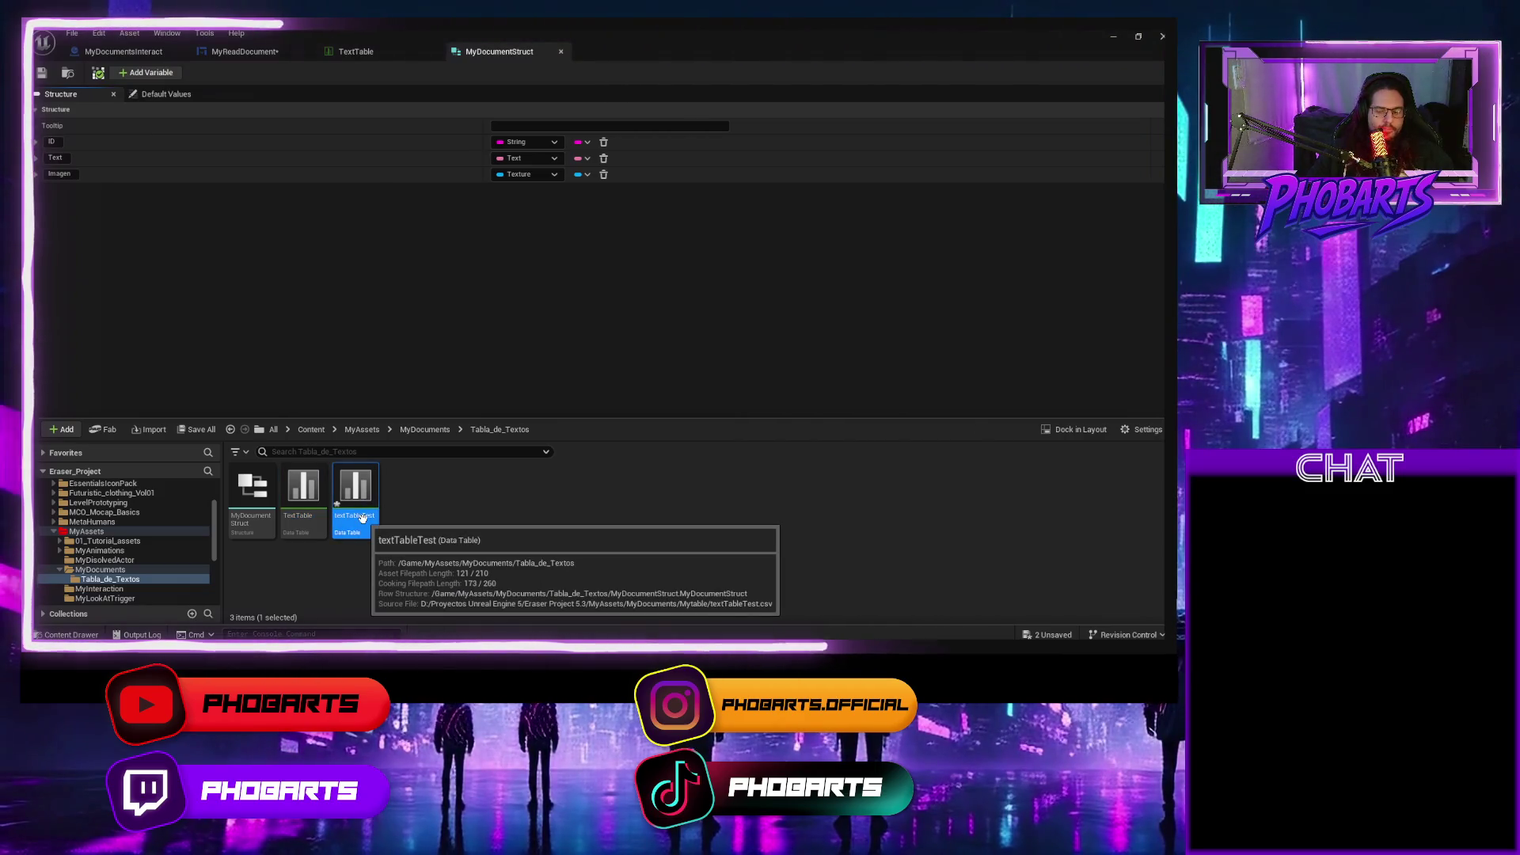
key(Delete)
click(519, 533)
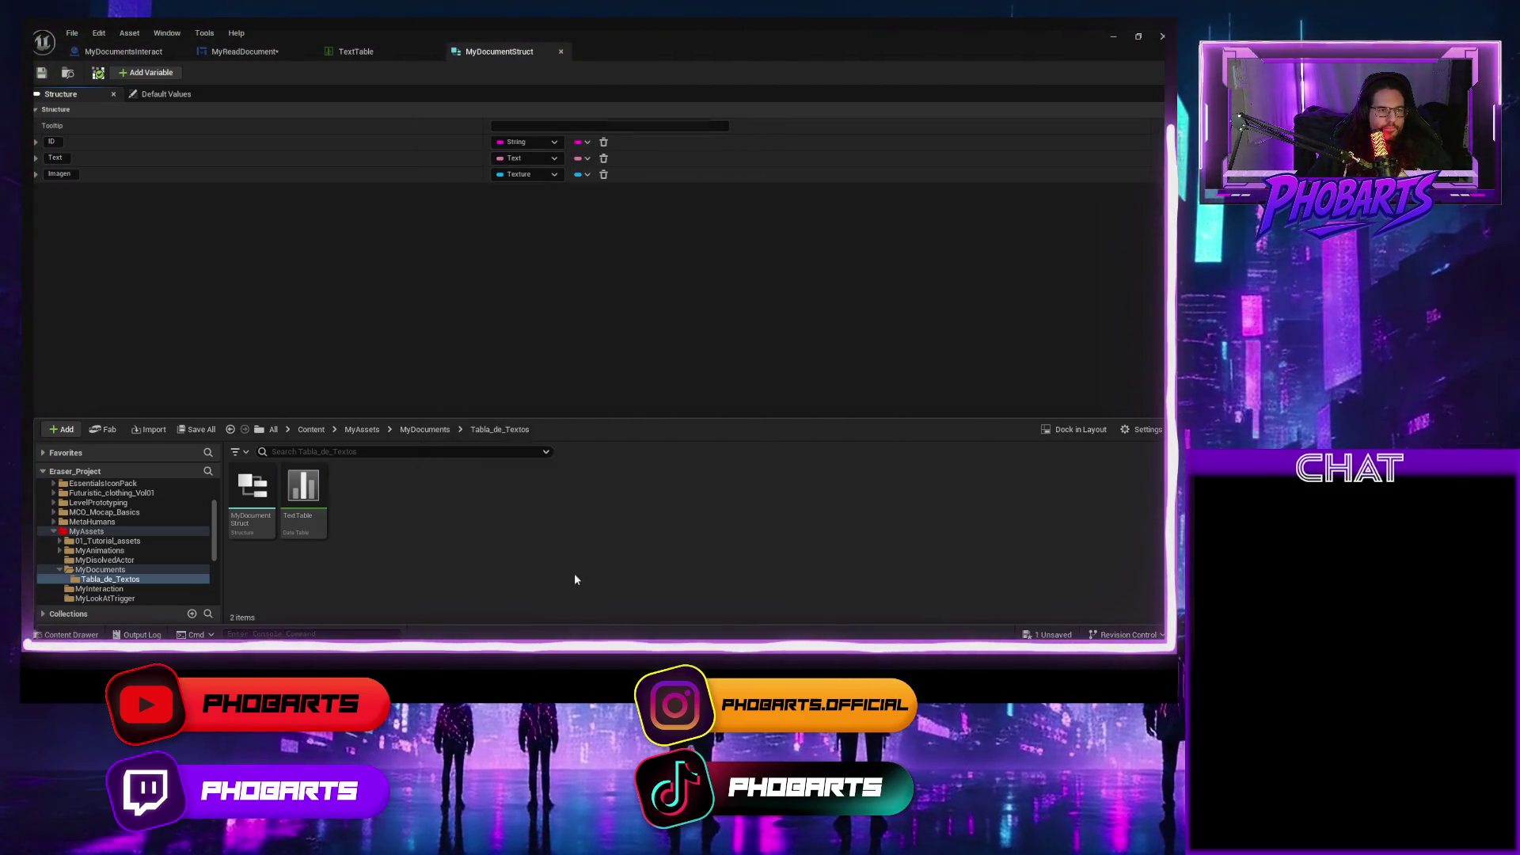
key(alt+Tab)
key(alt+Tab)
key(Escape)
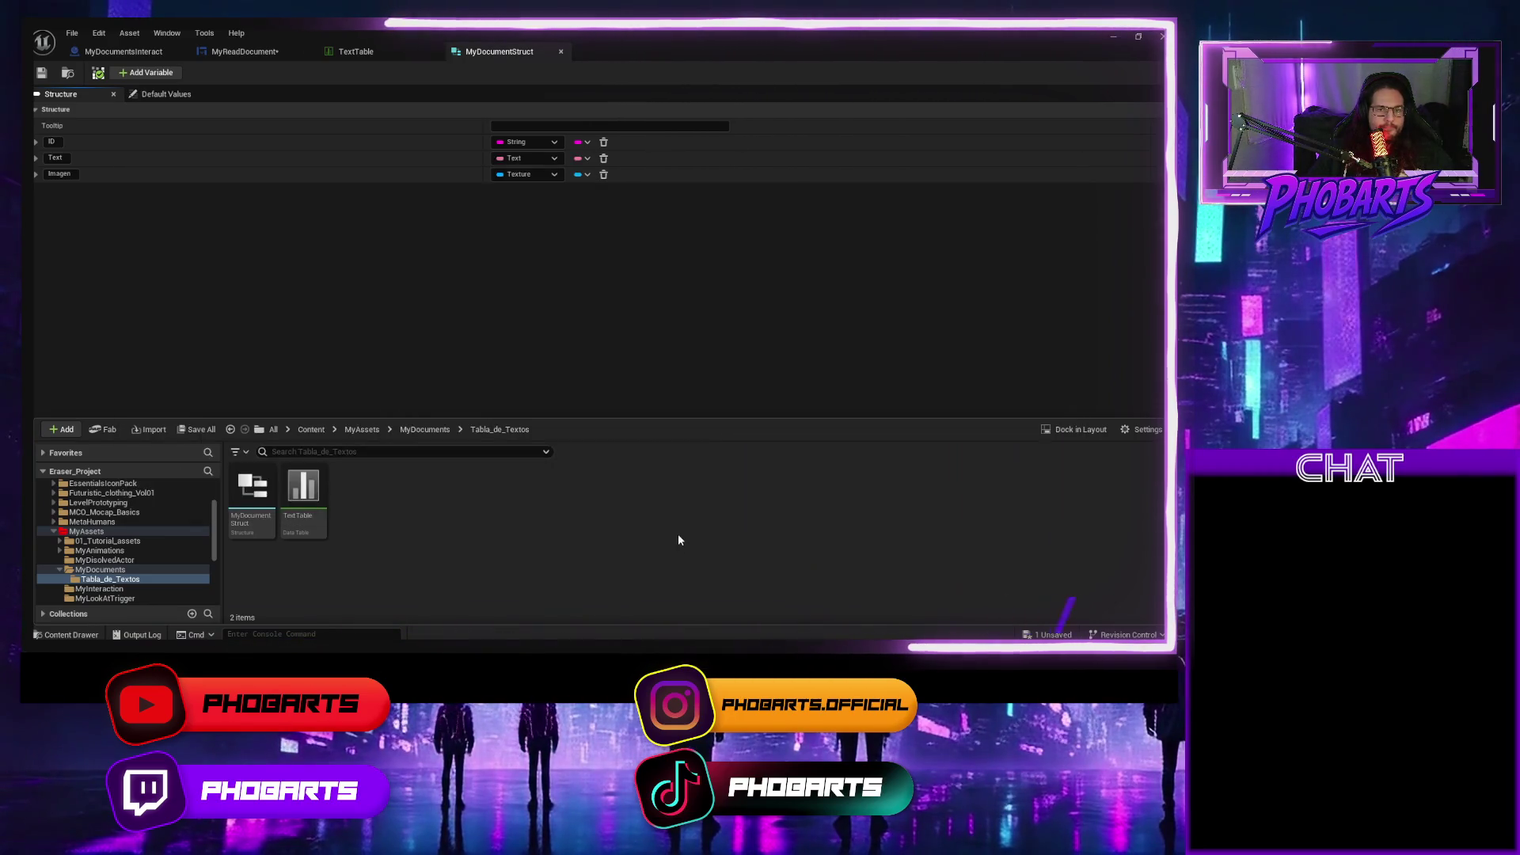
key(alt+Tab)
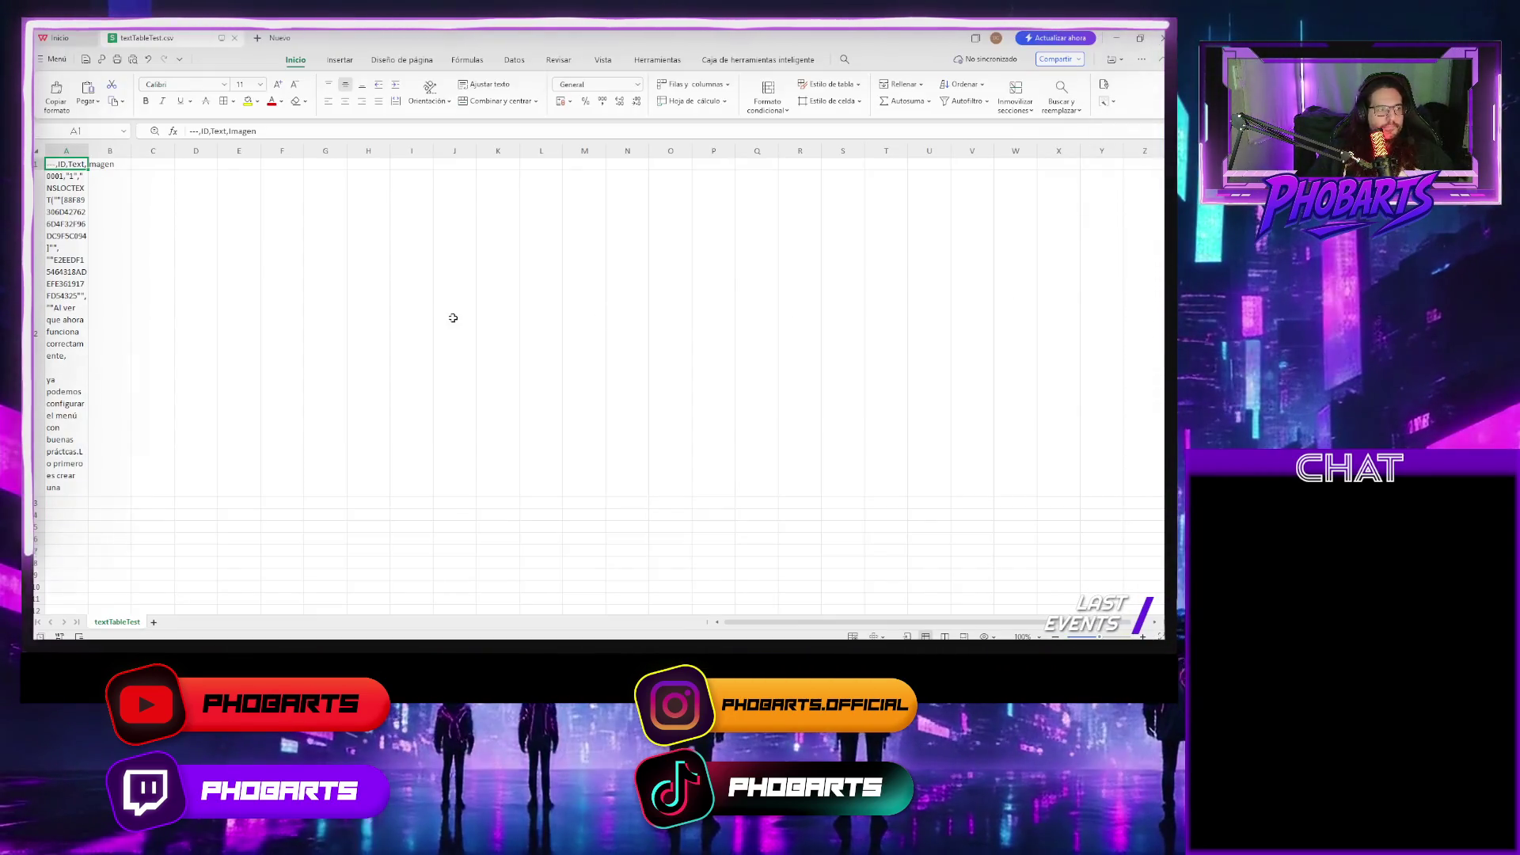
Set the header to ID,Text,Imagen and strip '0001,' and the NSLOCTEXT wrapper from row 2.
click(197, 132)
key(Return)
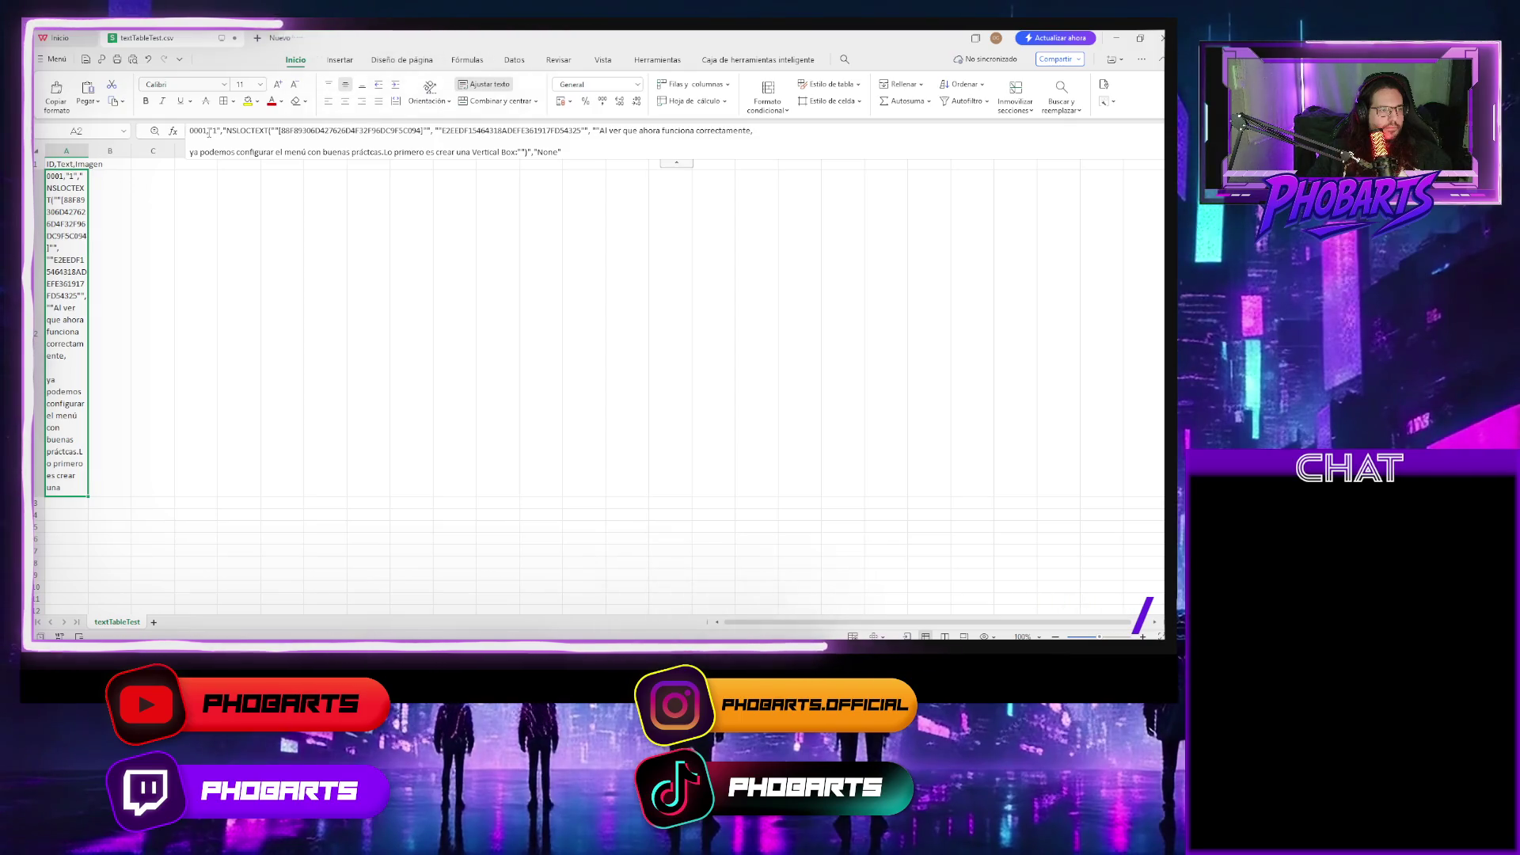
key(Right)
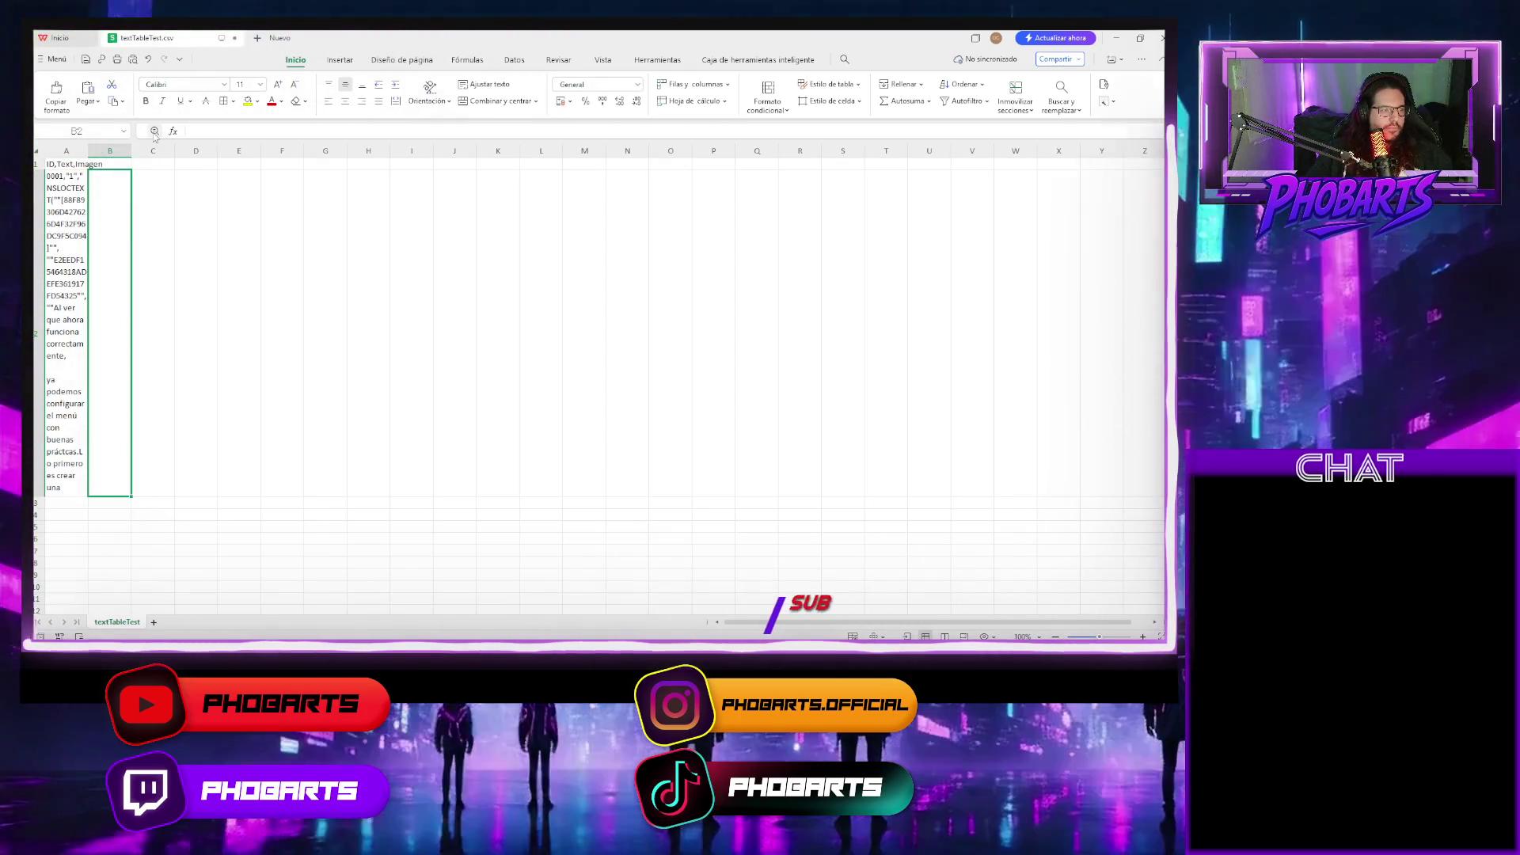
key(Left)
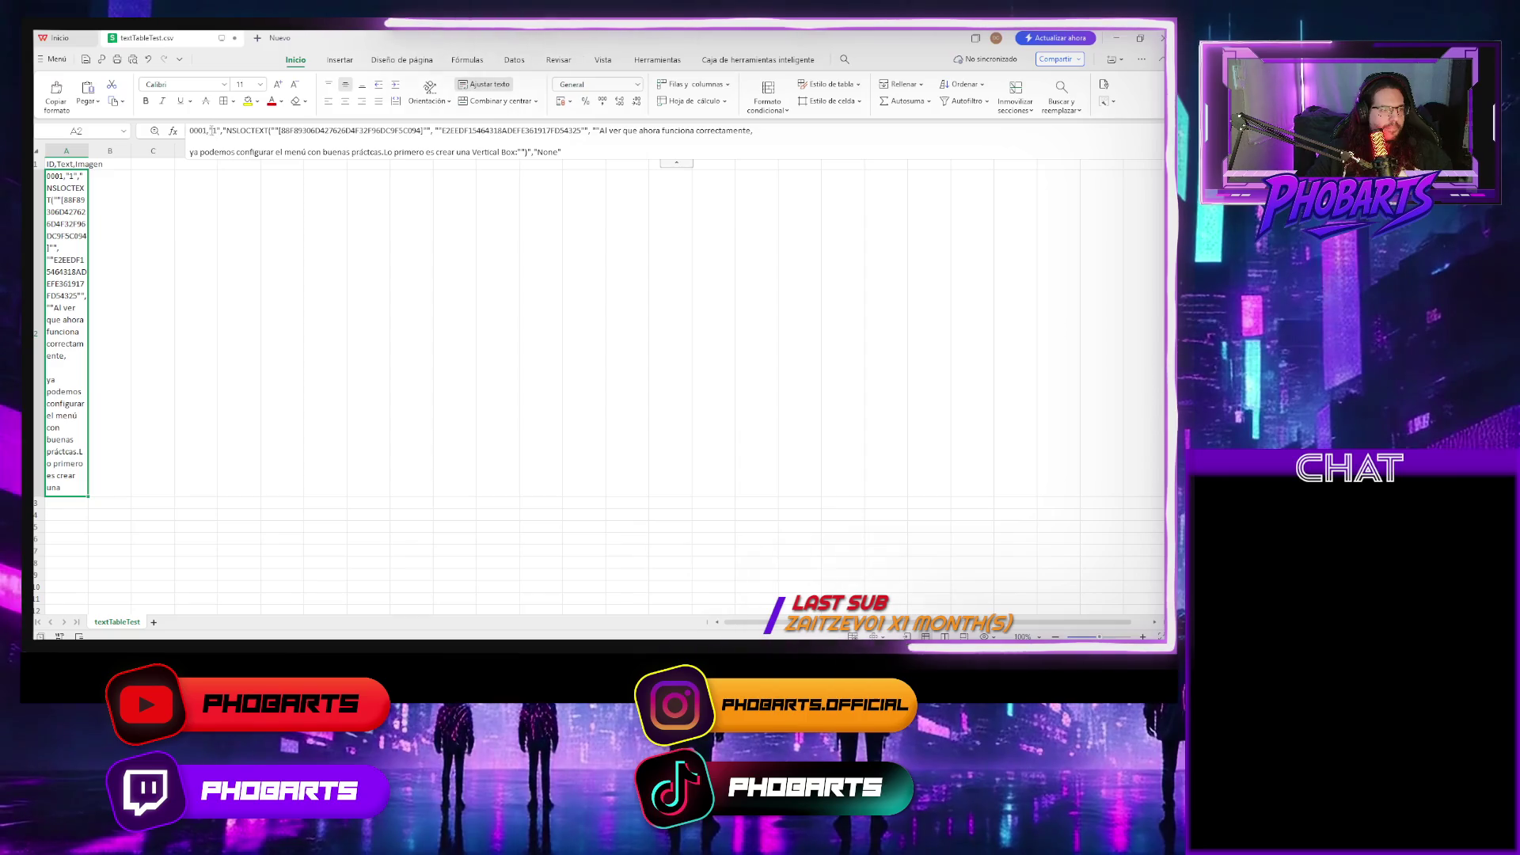
double_click(199, 131)
key(Delete)
key(Delete)
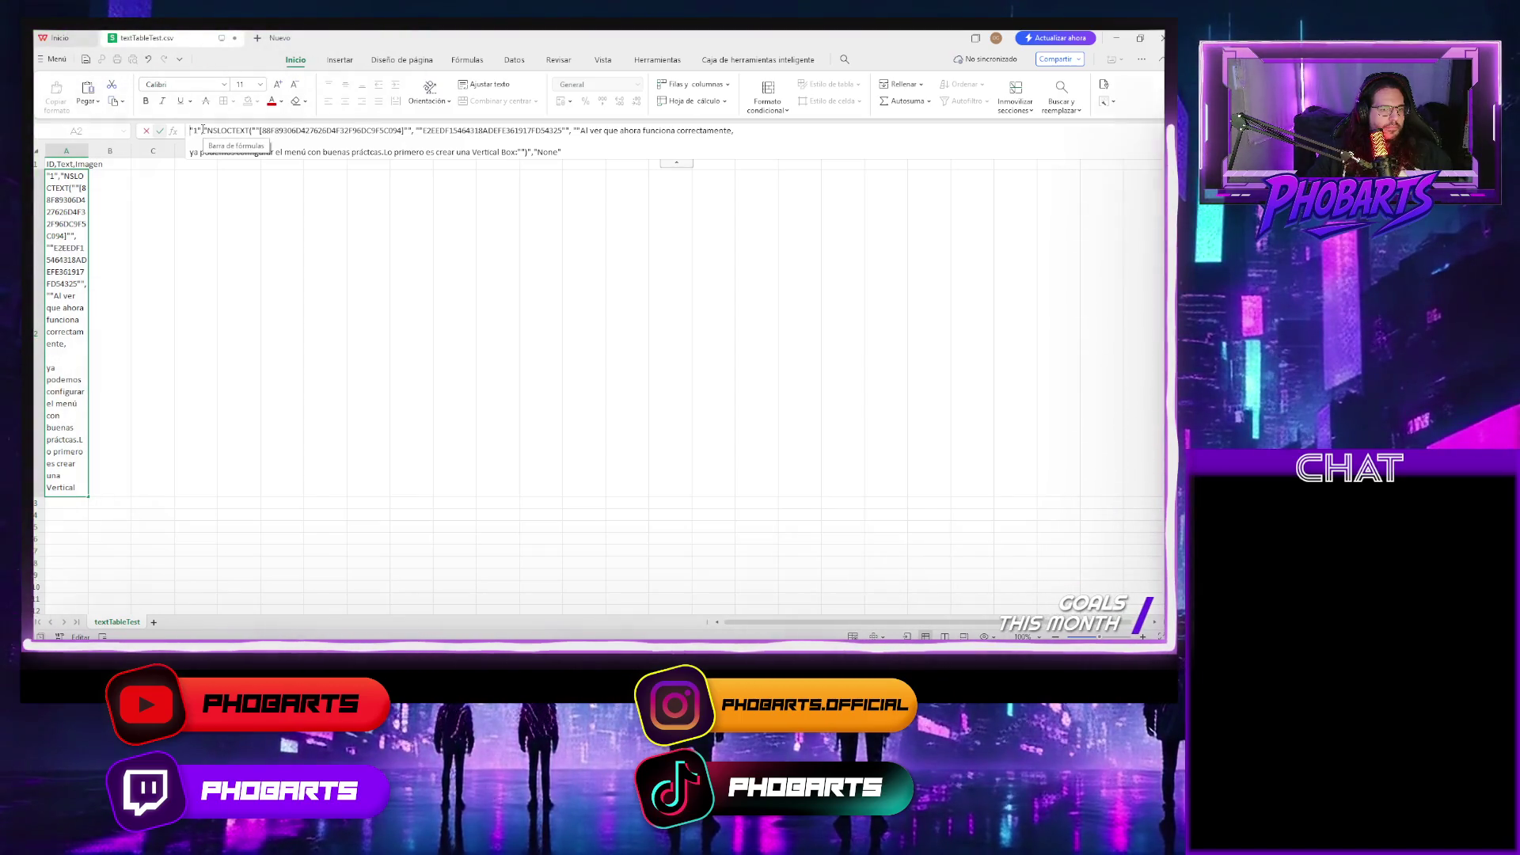
drag(203, 129, 479, 130)
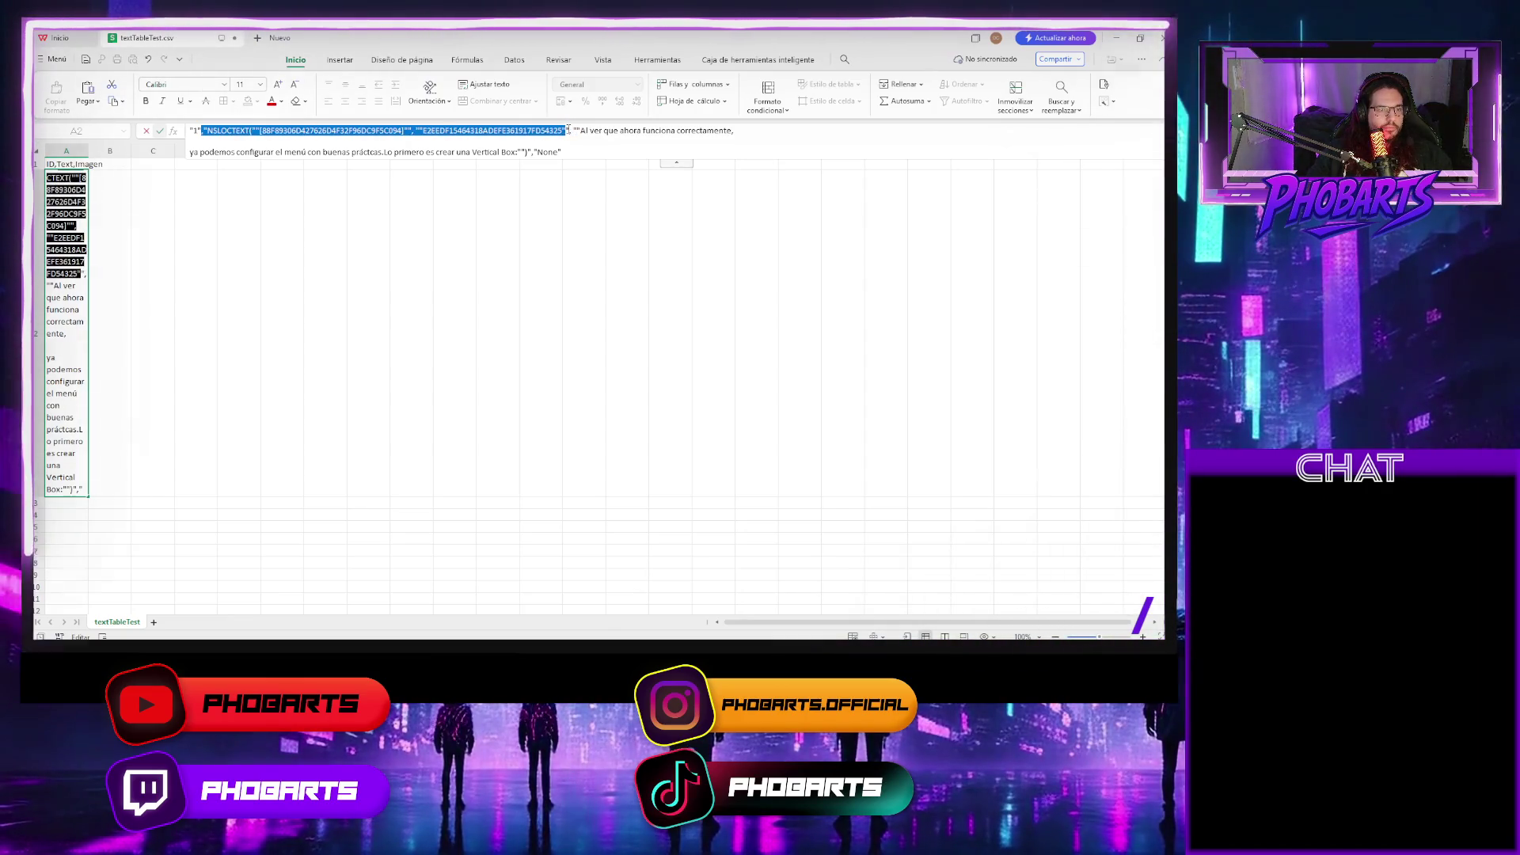
key(BackSpace)
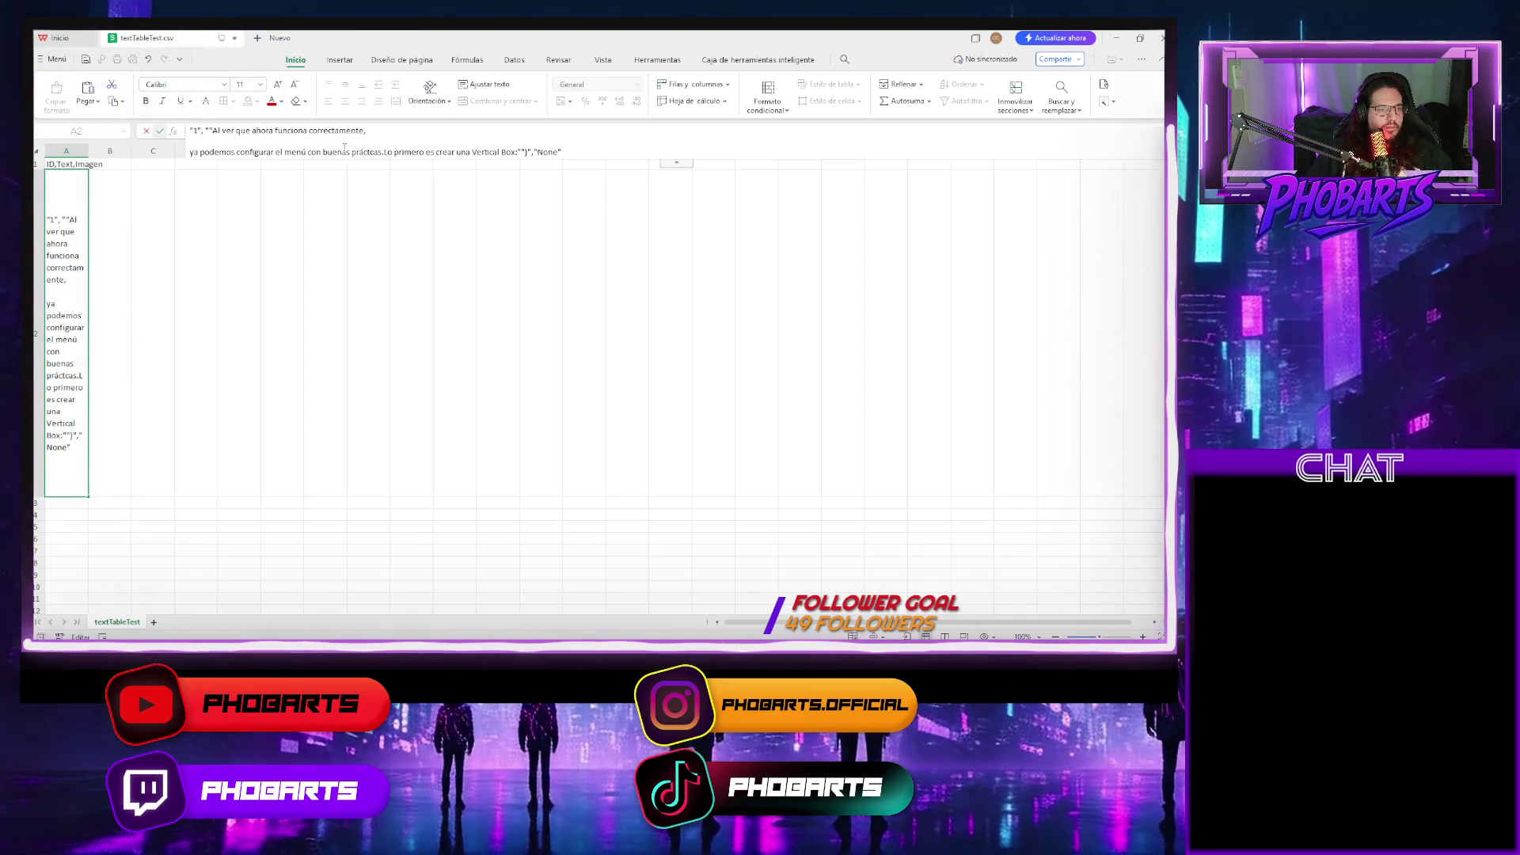
click(394, 210)
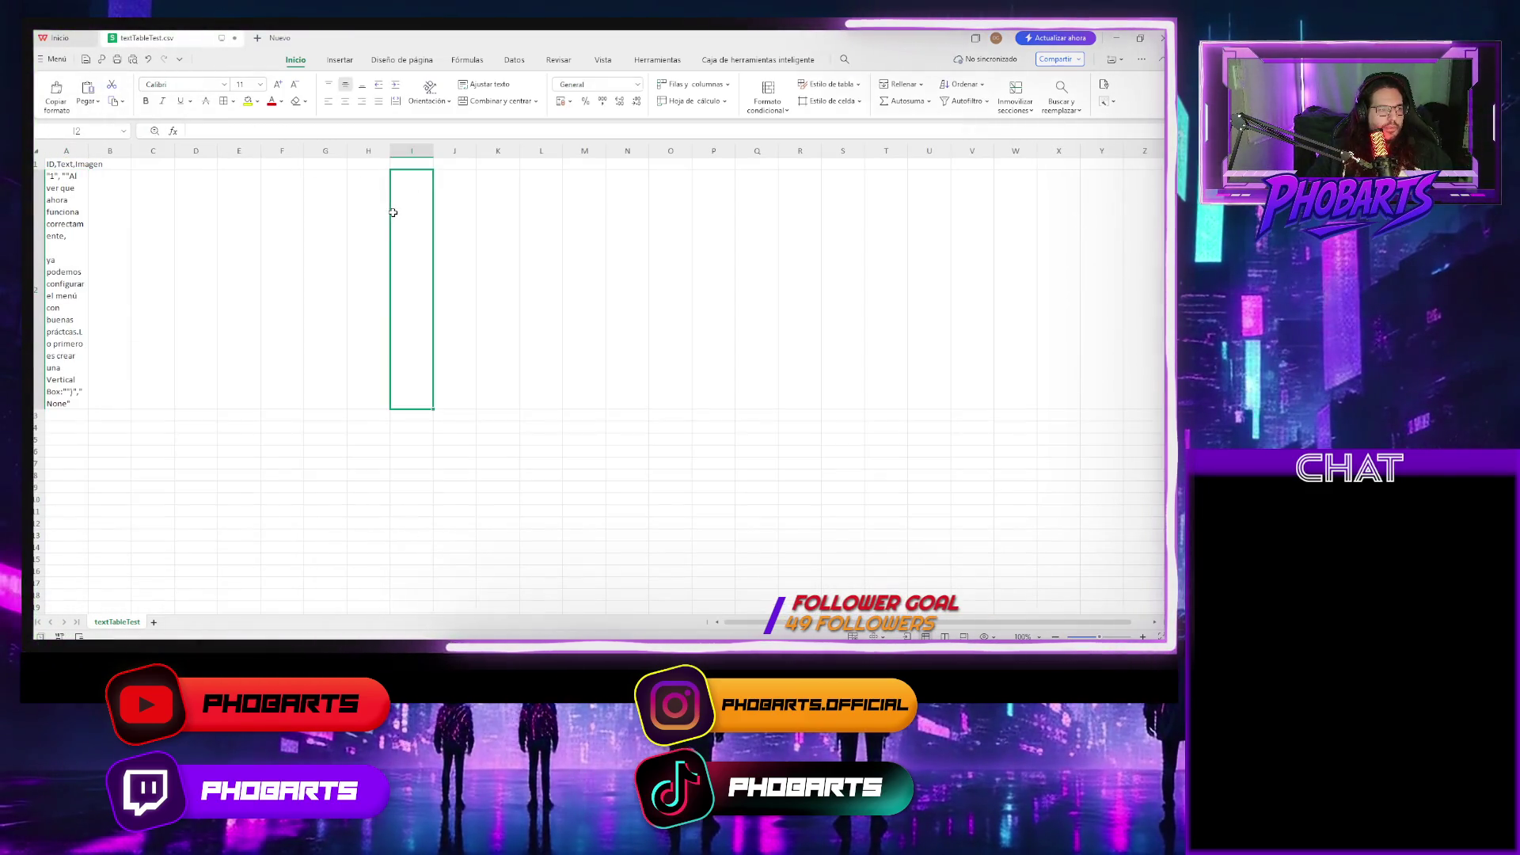
Save the file in CSV format and return to Unreal.
click(87, 61)
click(721, 351)
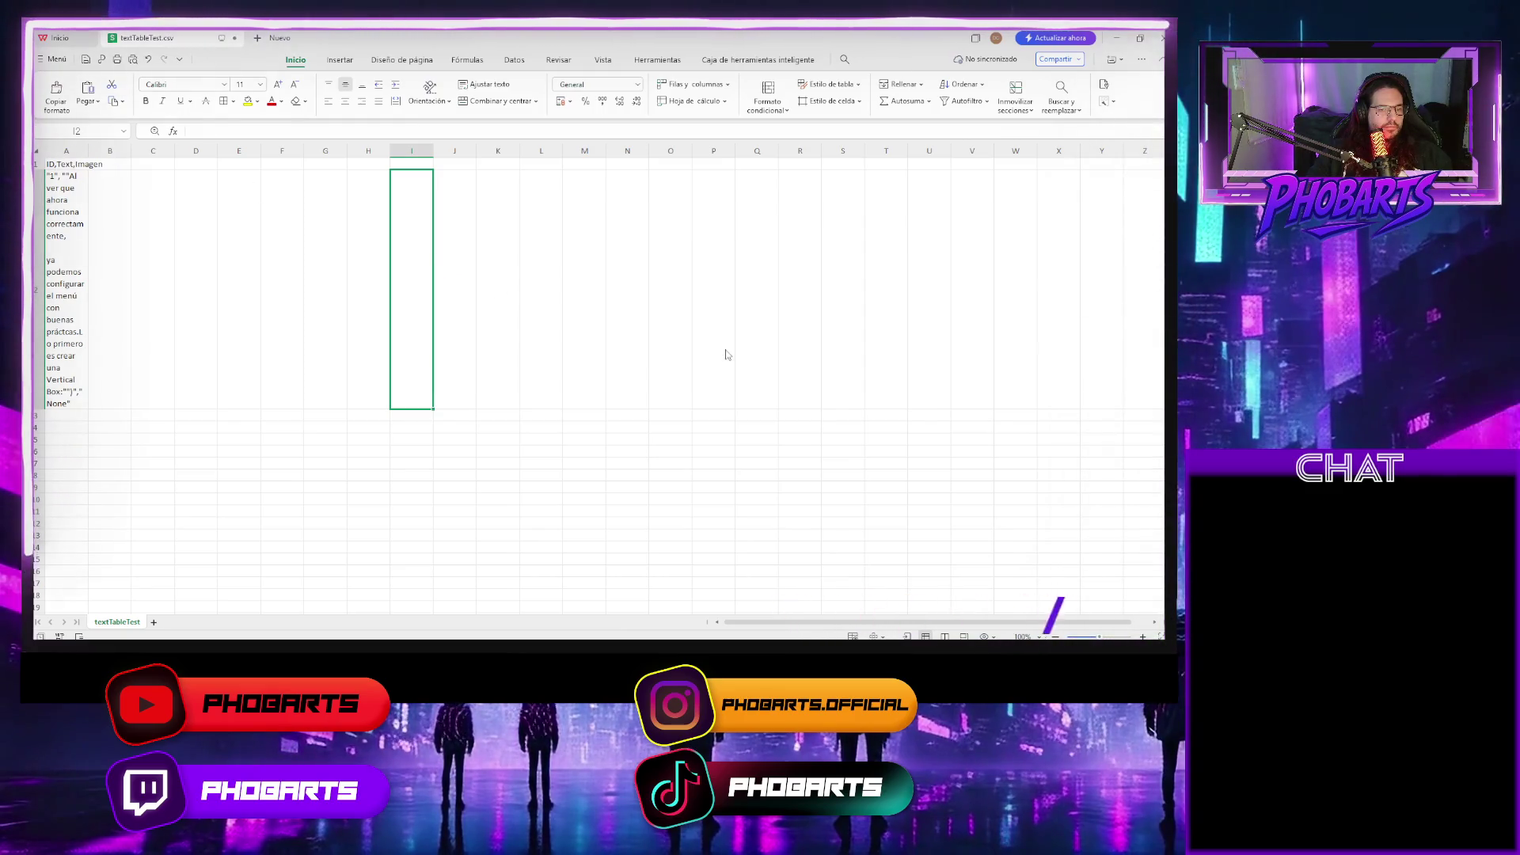
click(1116, 38)
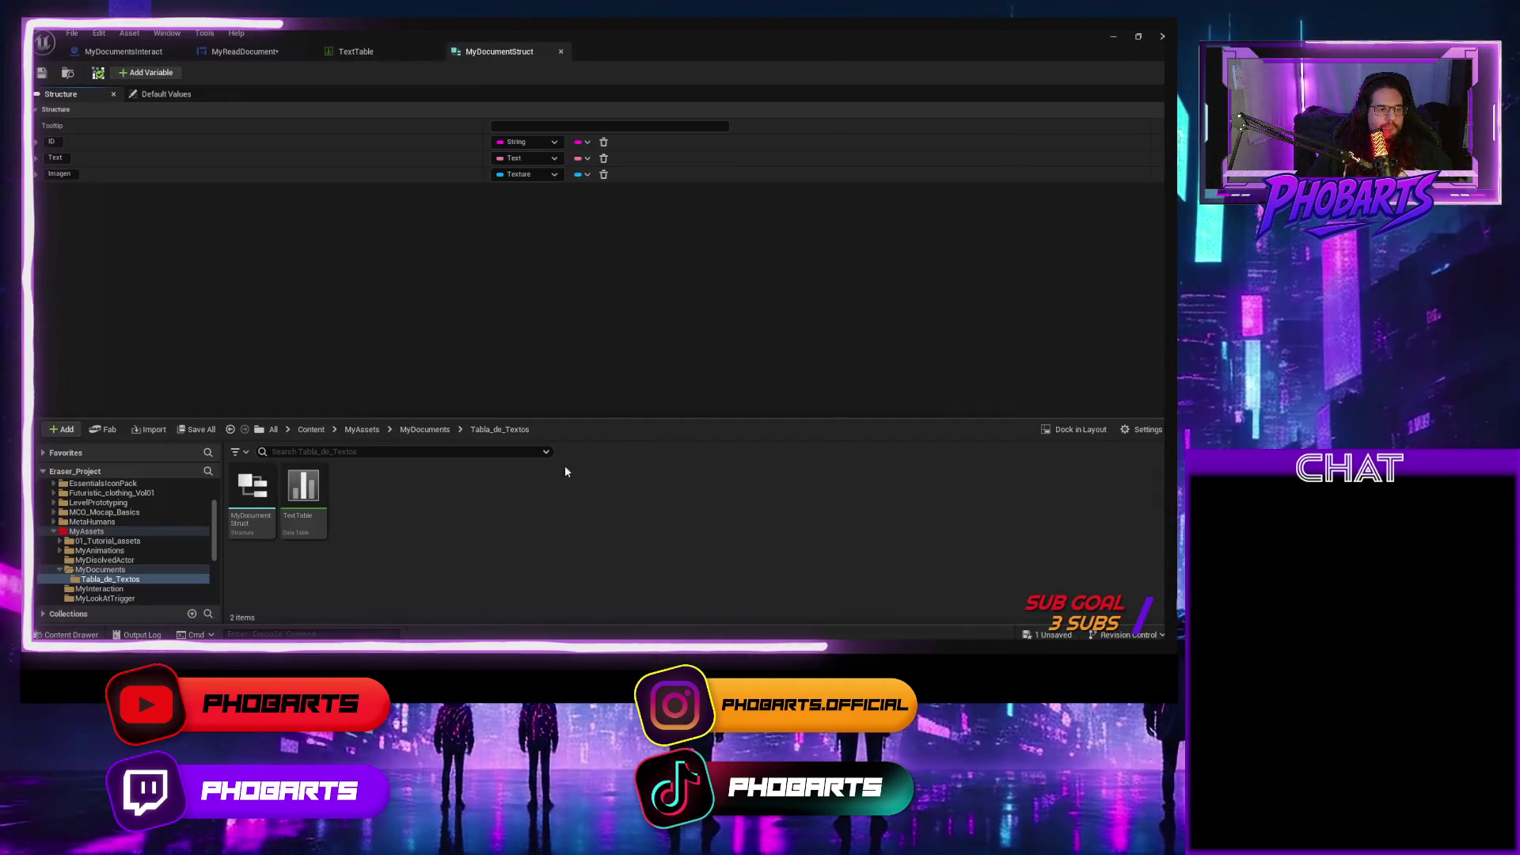
Import the cleaned CSV into Tabla_de_Textos with MyDocumentStruct as the row type.
key(ctrl+space)
key(ctrl+space)
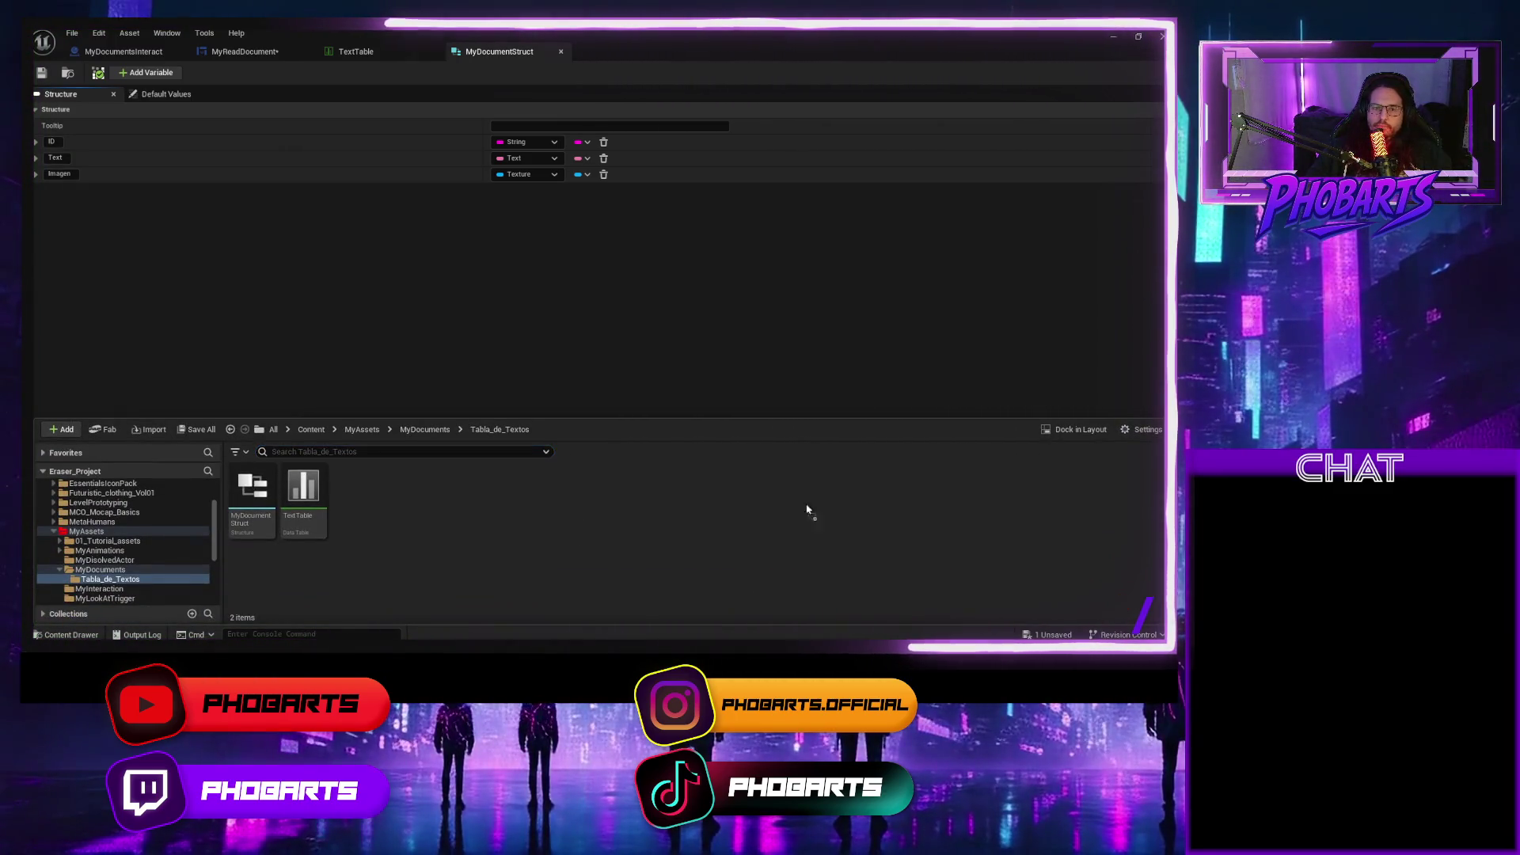
drag(422, 532, 428, 531)
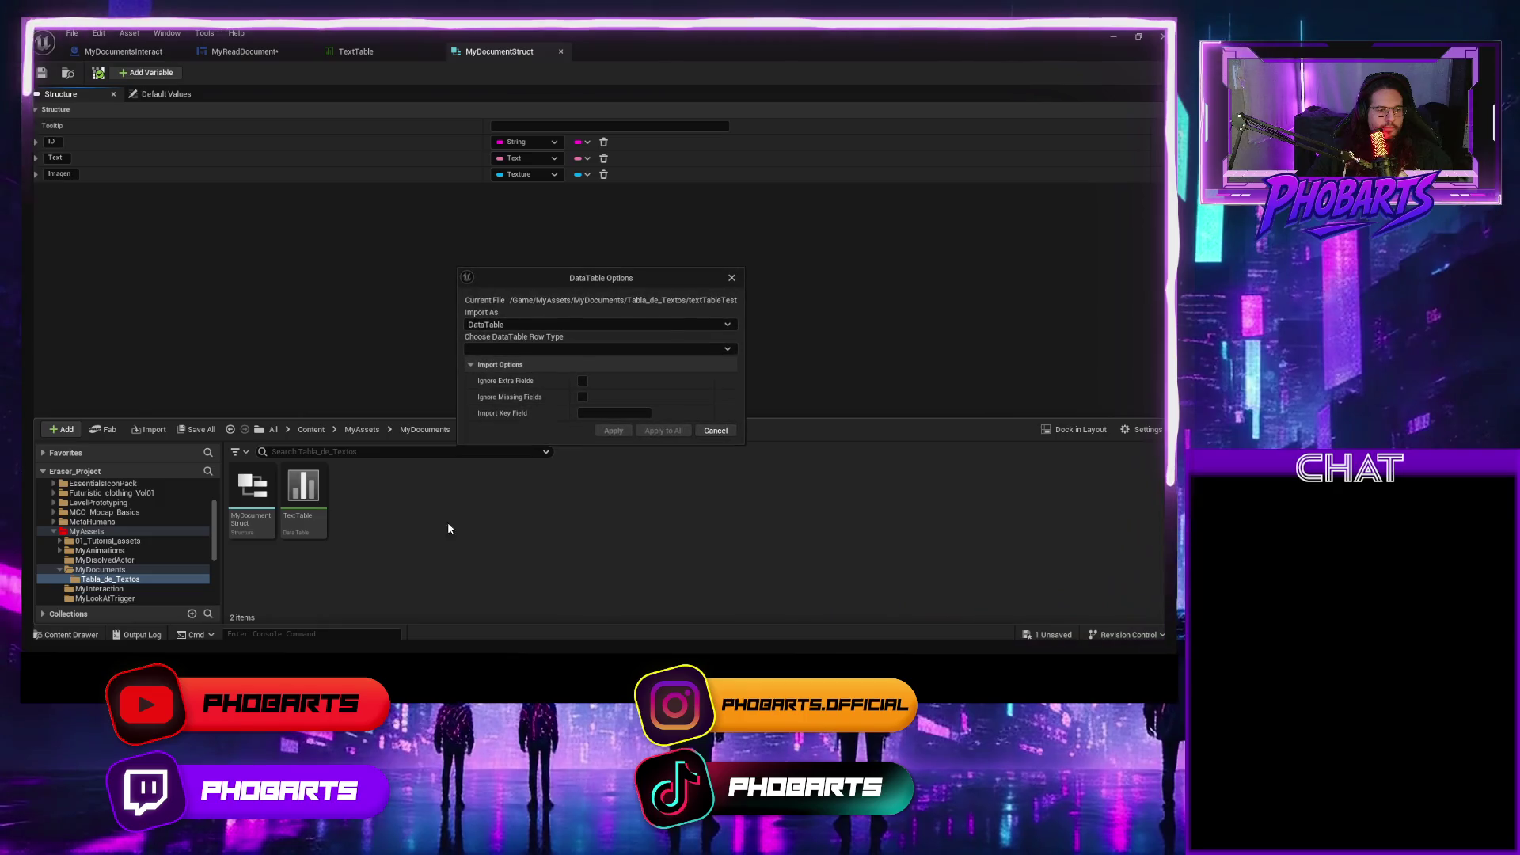
click(673, 349)
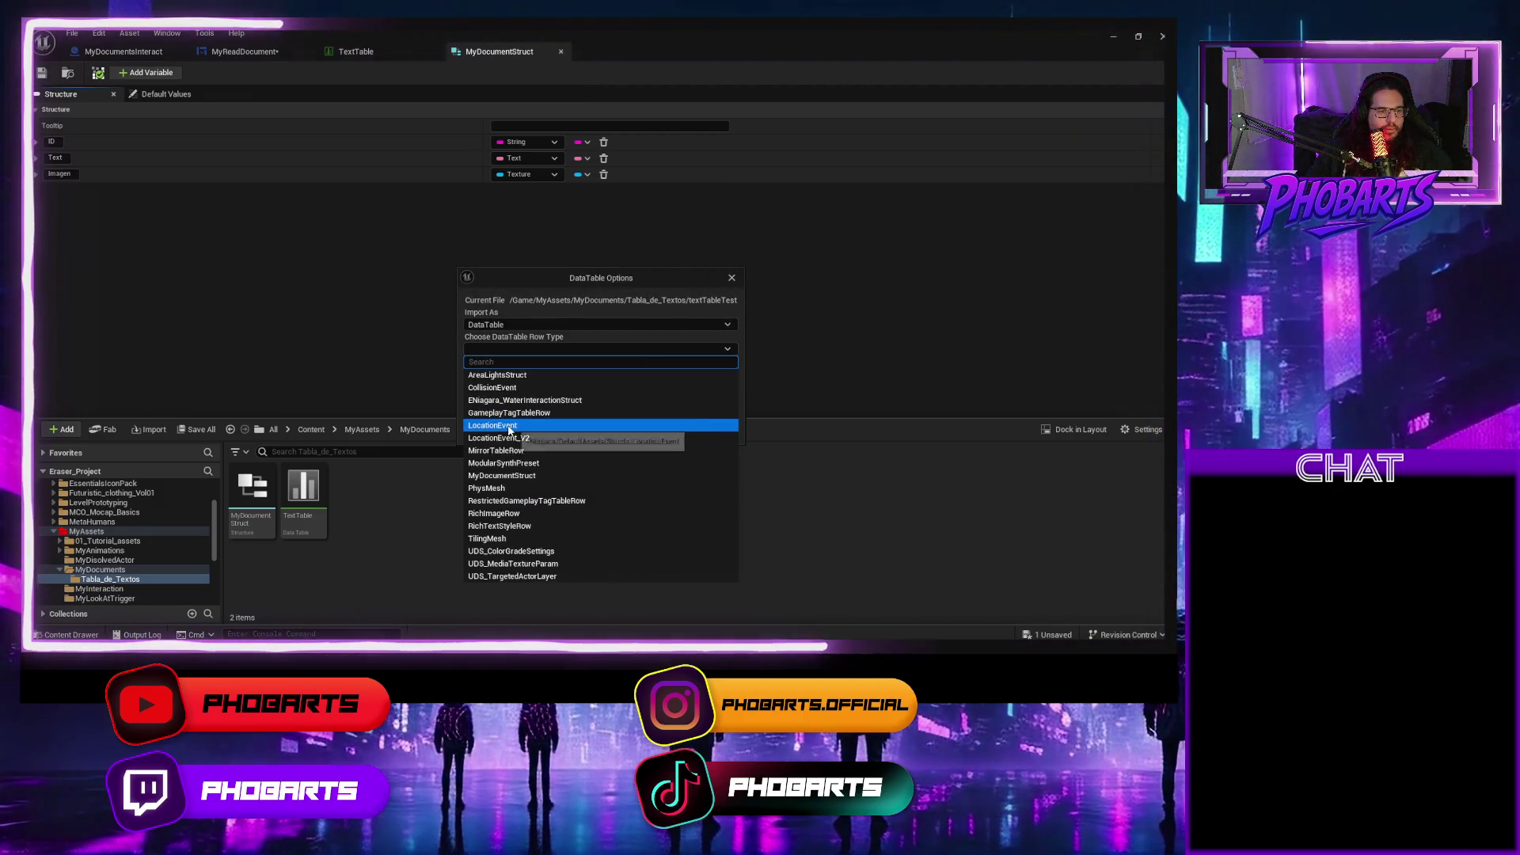
text(my)
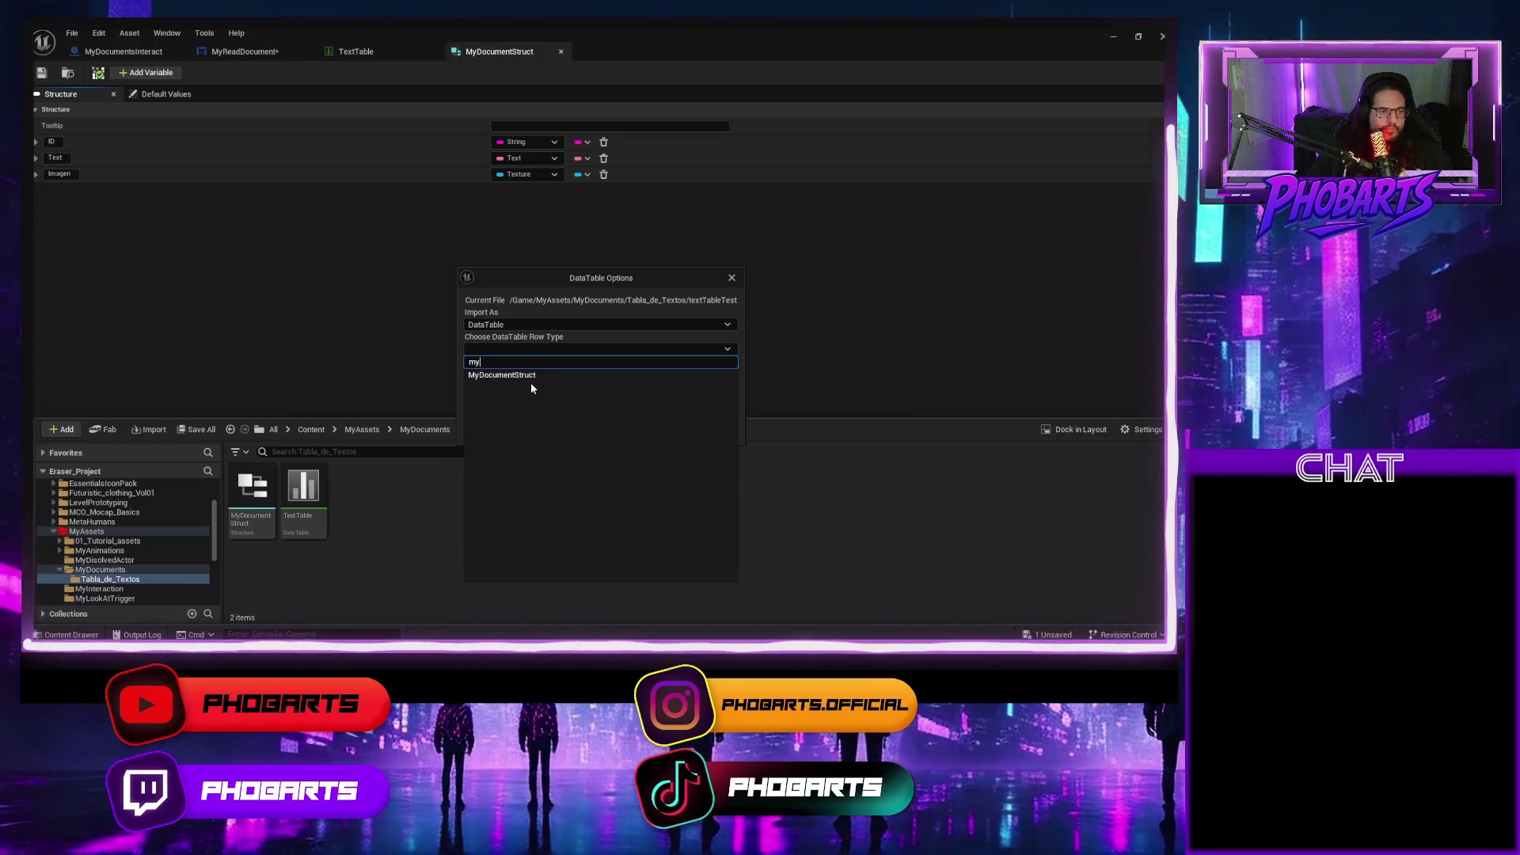
click(530, 376)
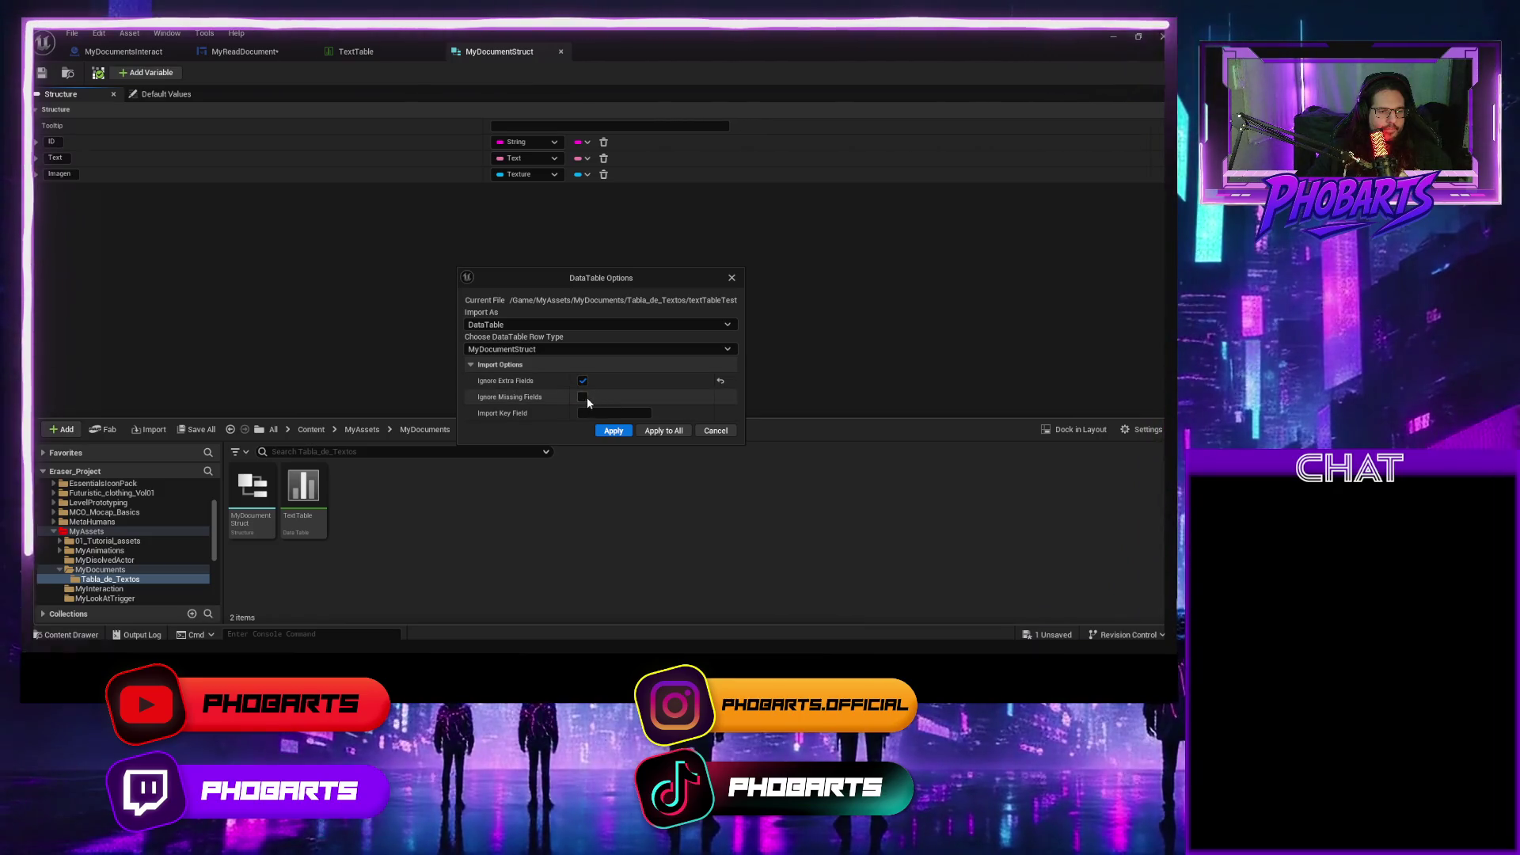
click(614, 430)
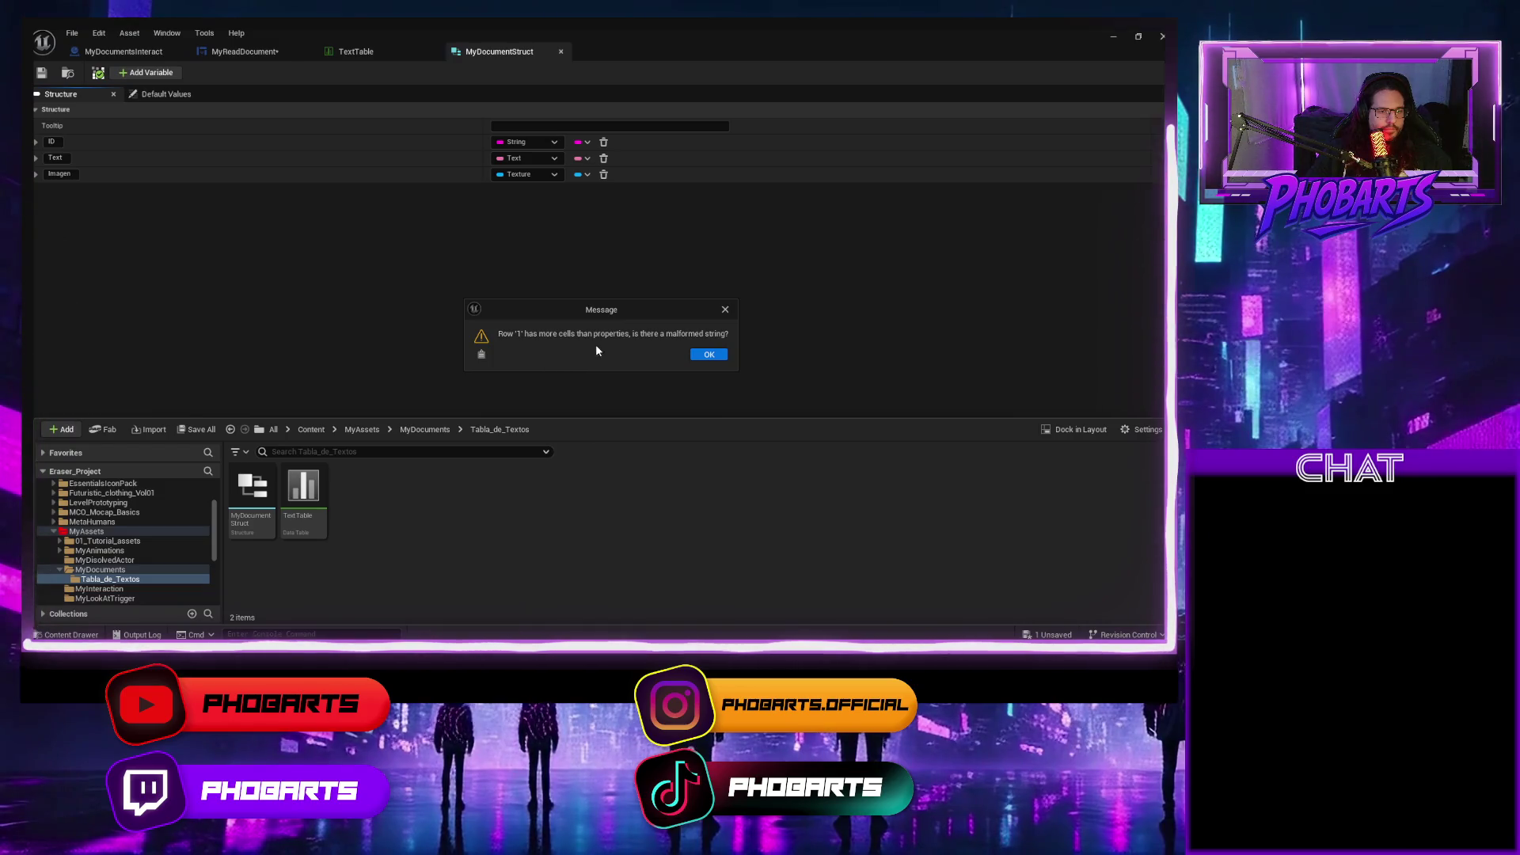
Dismiss the malformed-row warning and open the imported textTableTest table.
click(697, 356)
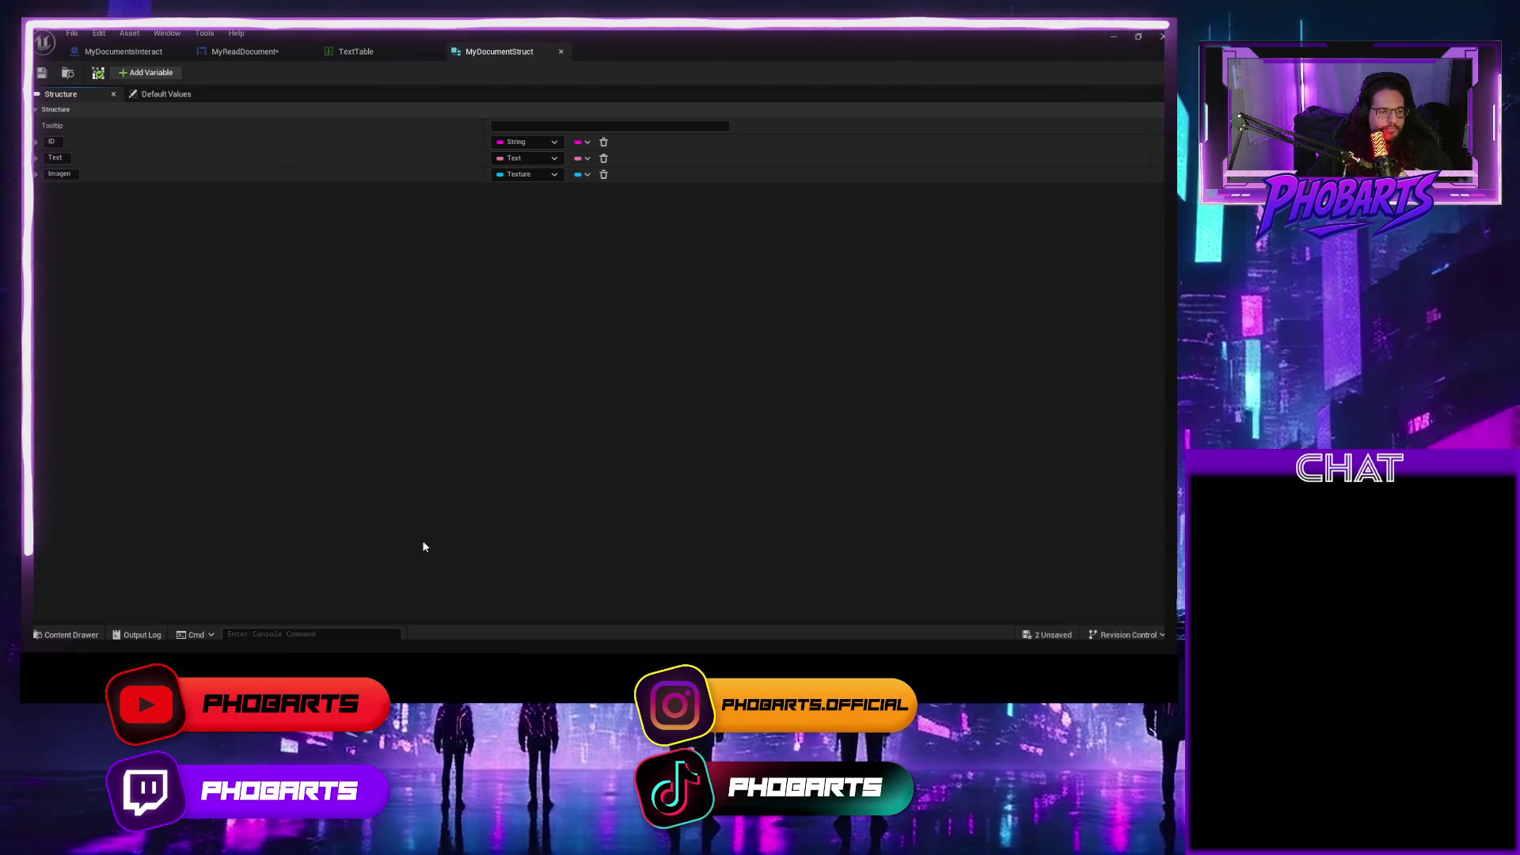
key(ctrl+space)
double_click(366, 490)
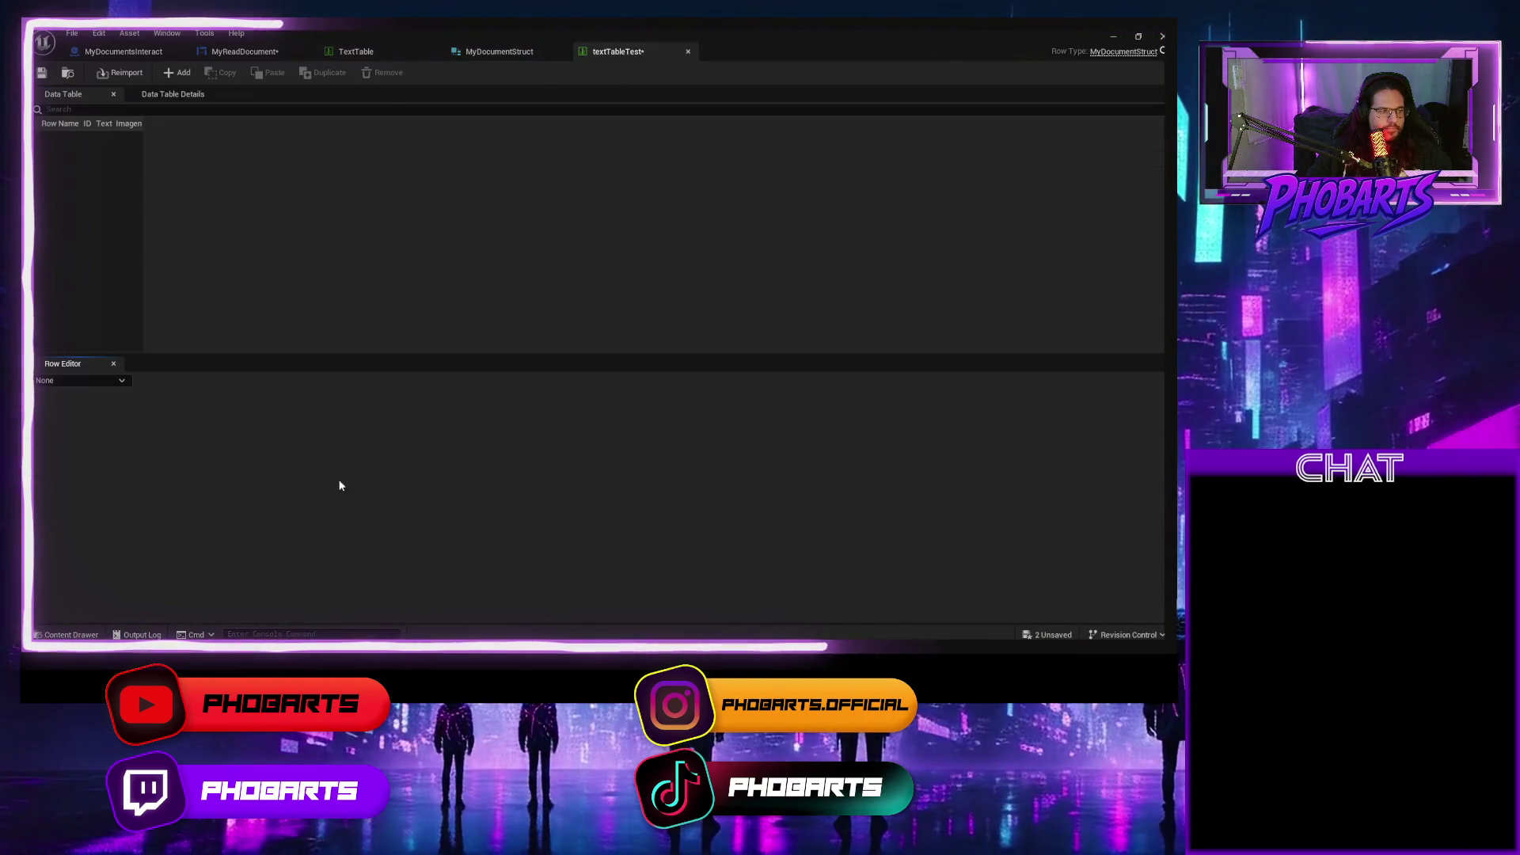
Close the textTableTest editor and delete that asset from Tabla_de_Textos.
click(687, 51)
key(ctrl+space)
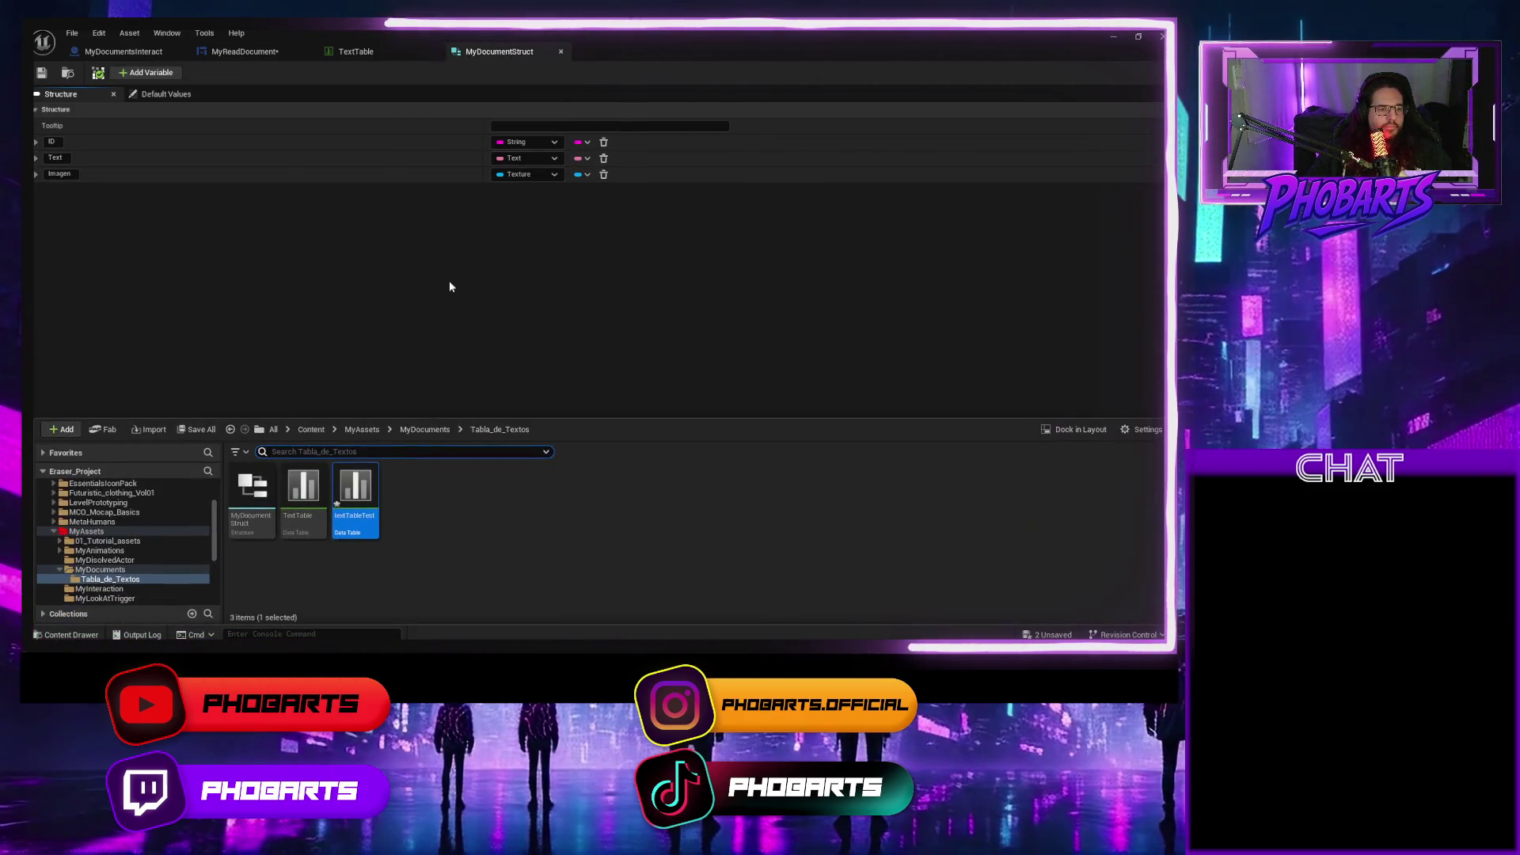
key(Delete)
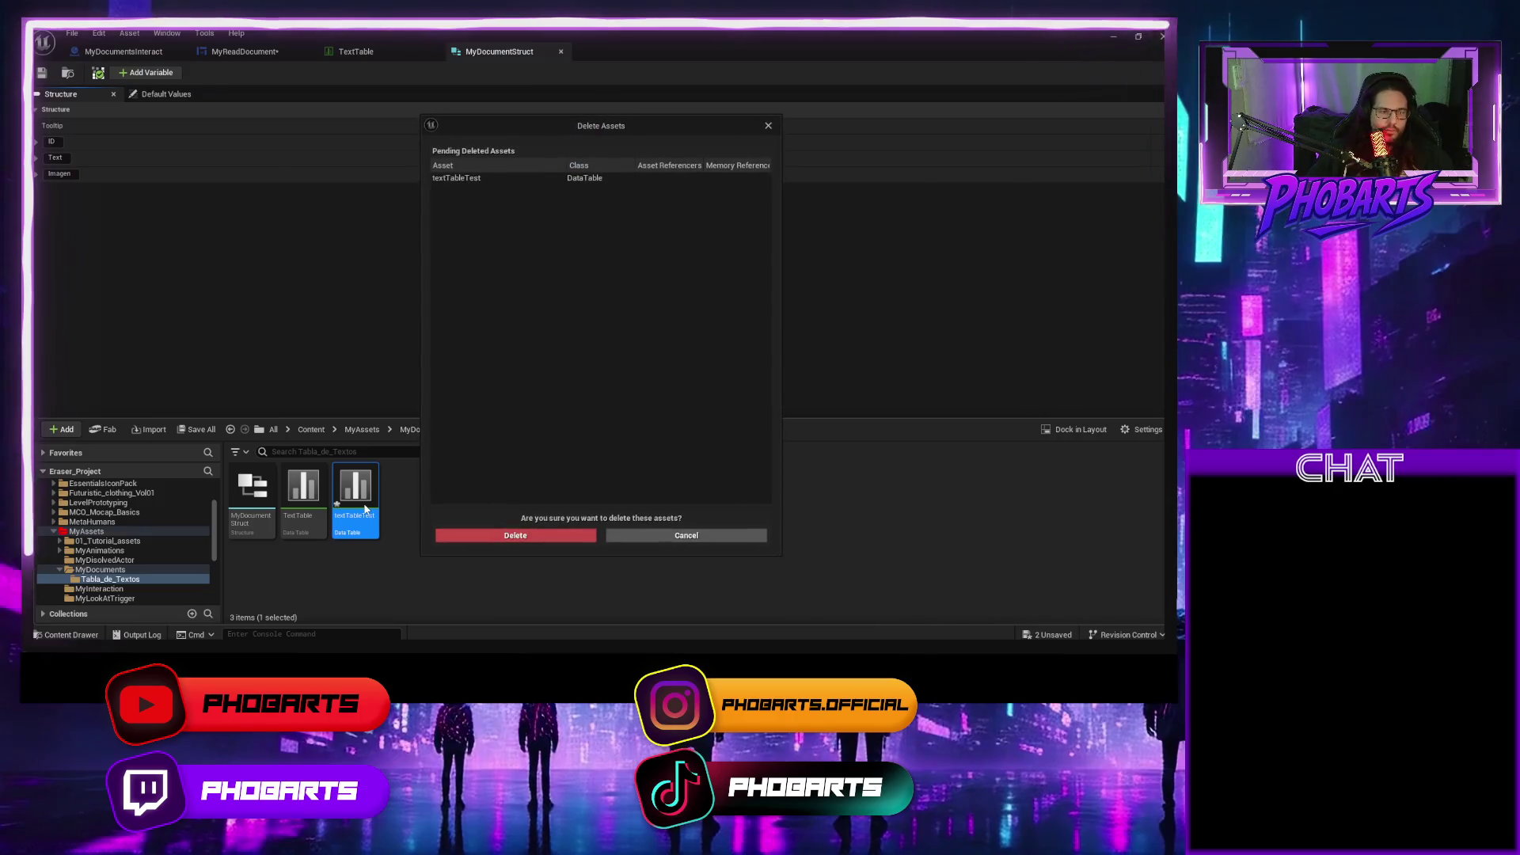
click(553, 535)
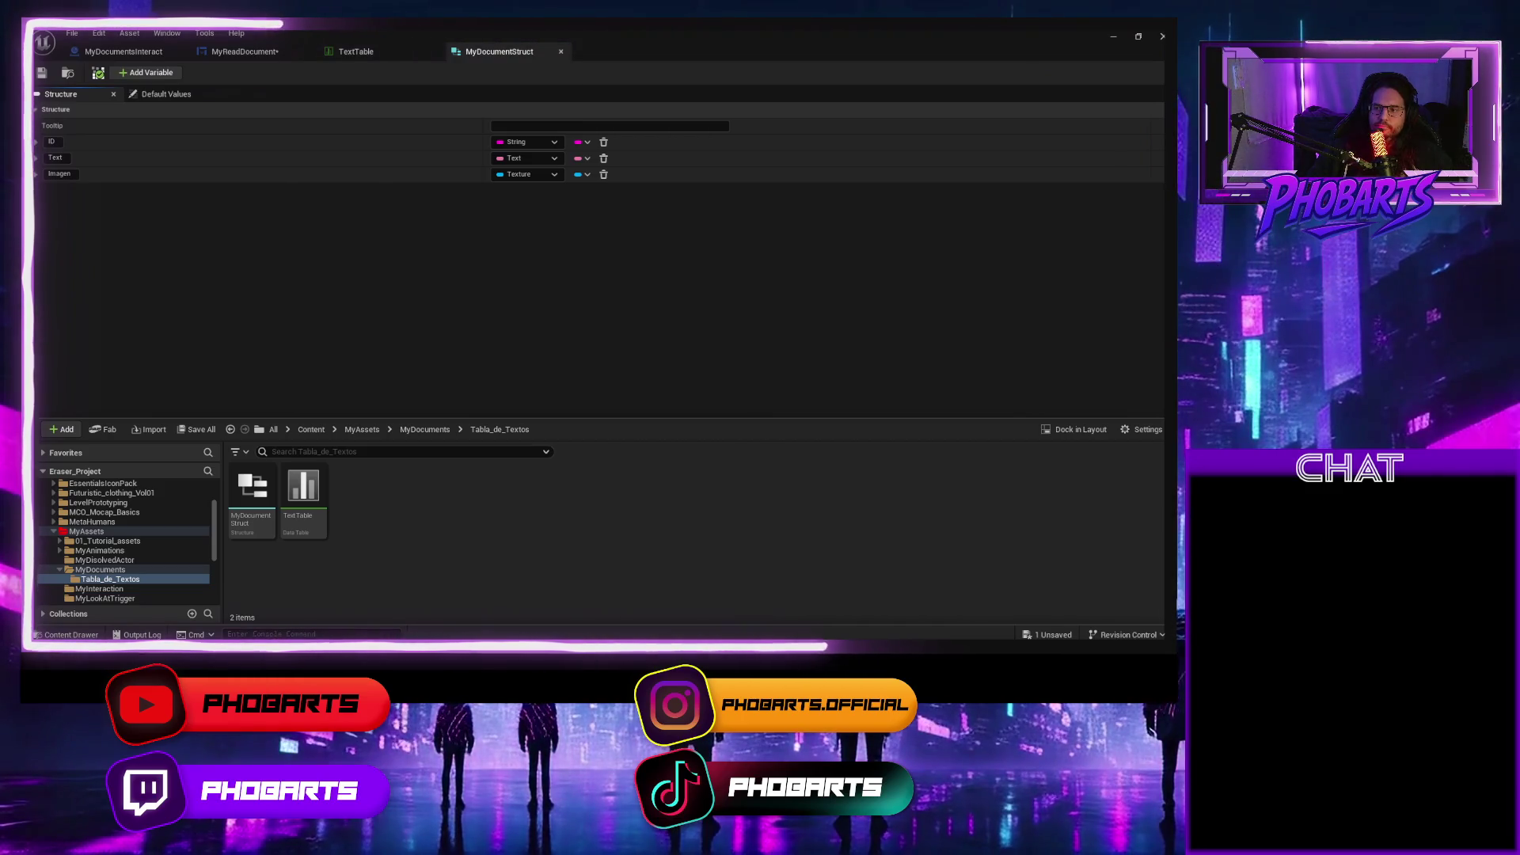
click(364, 51)
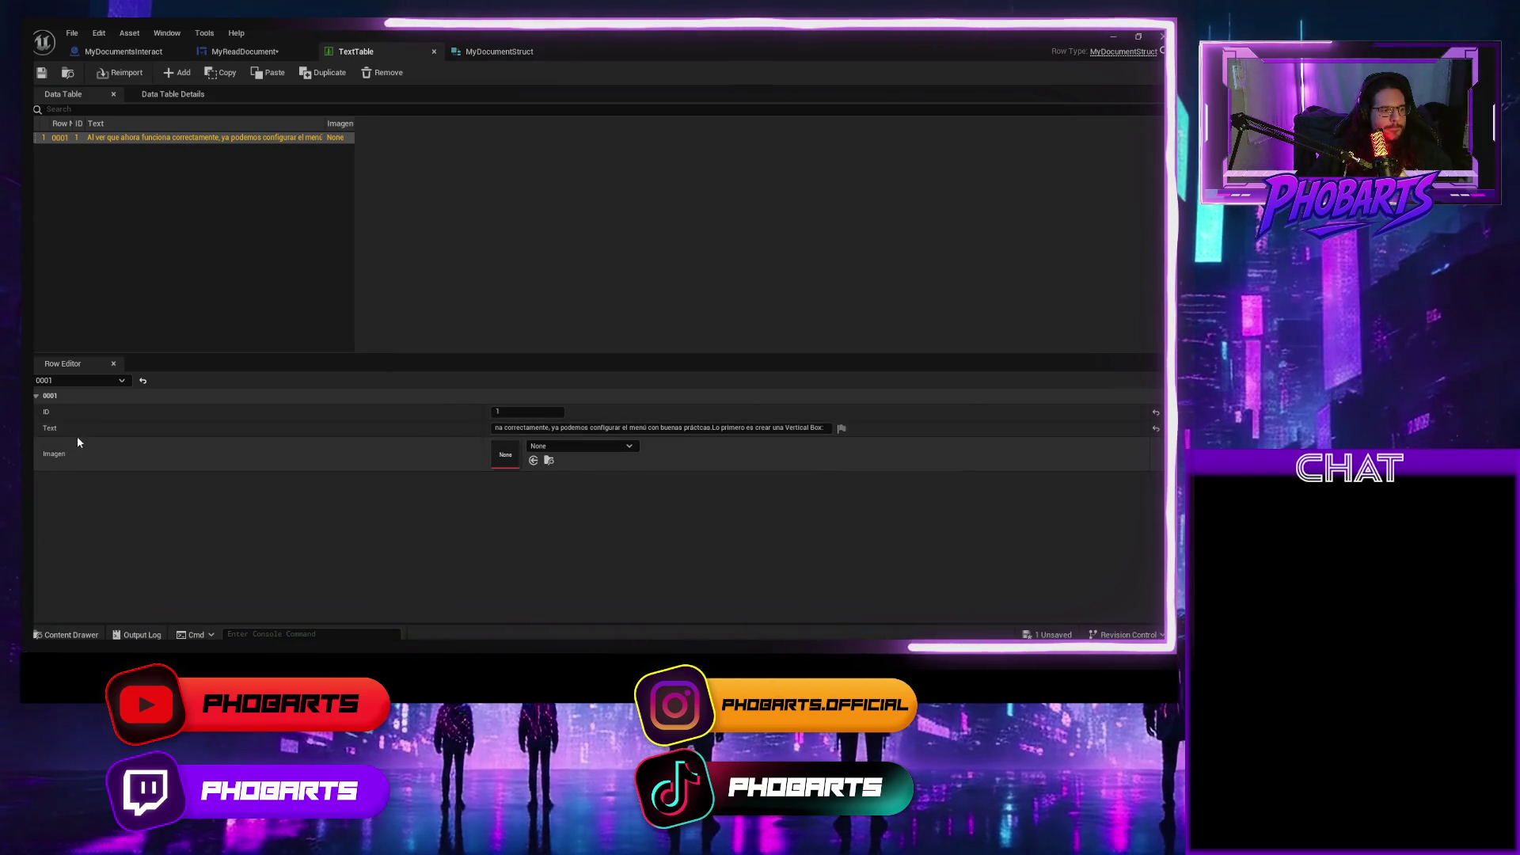
Check TextTable's import settings in Data Table Details, then return to the row list.
click(159, 97)
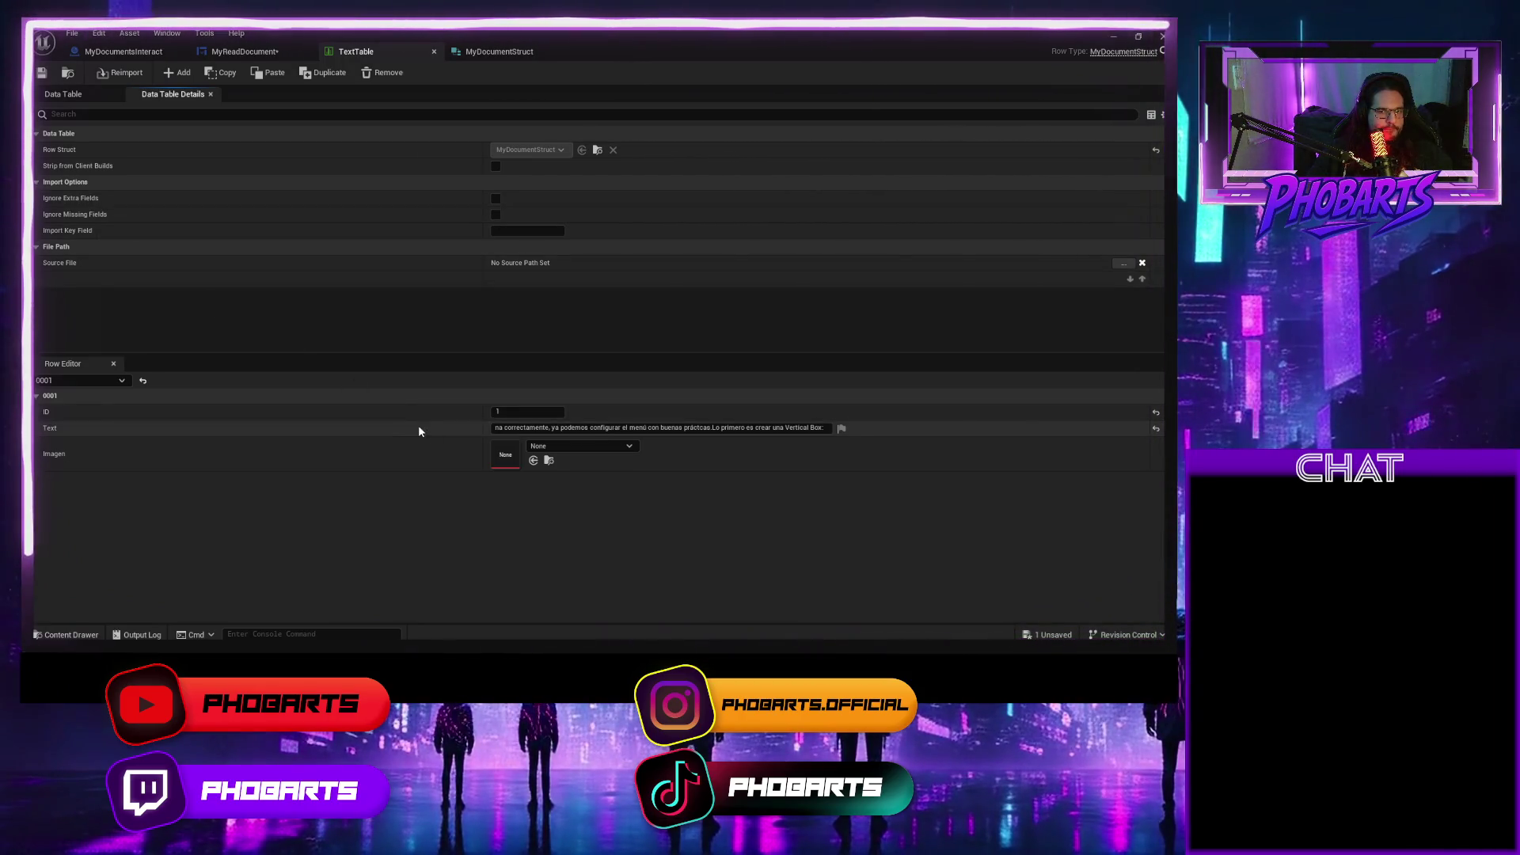
click(79, 95)
click(169, 95)
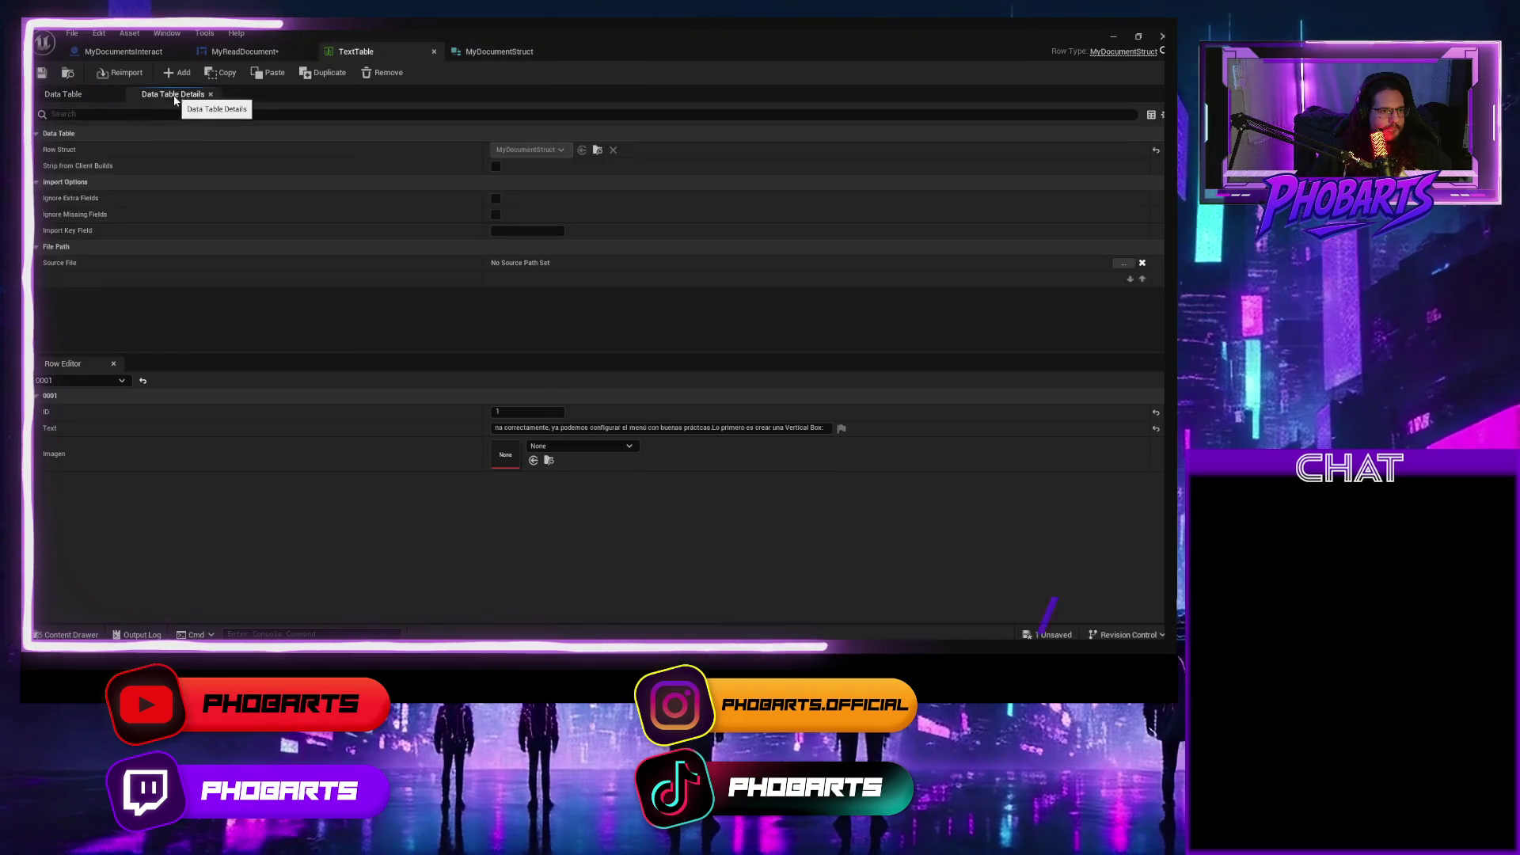
click(72, 95)
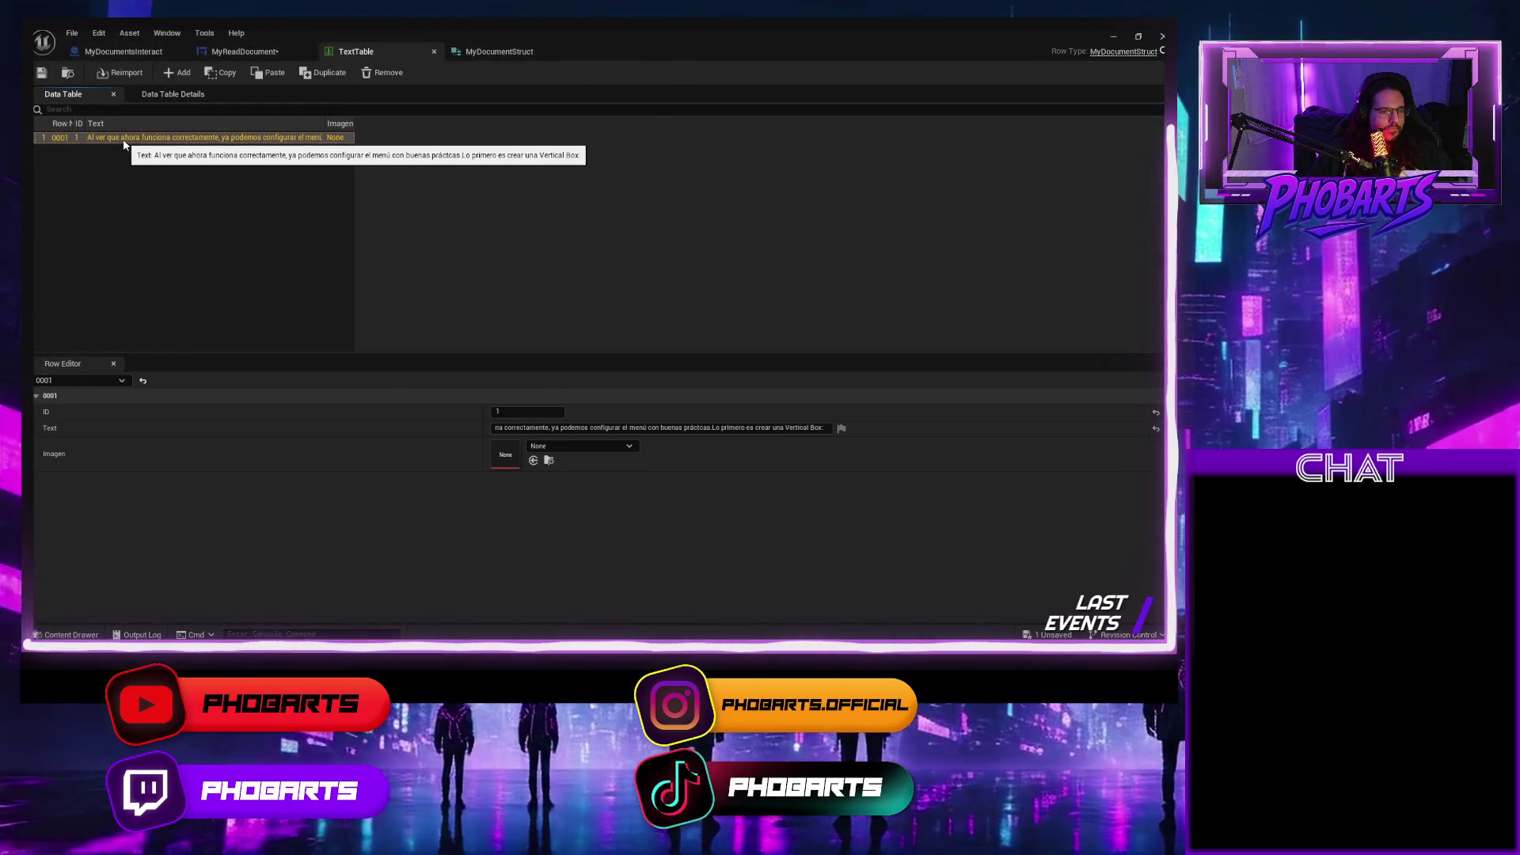
Inspect row 0001's full Text value and select its opening words.
double_click(673, 427)
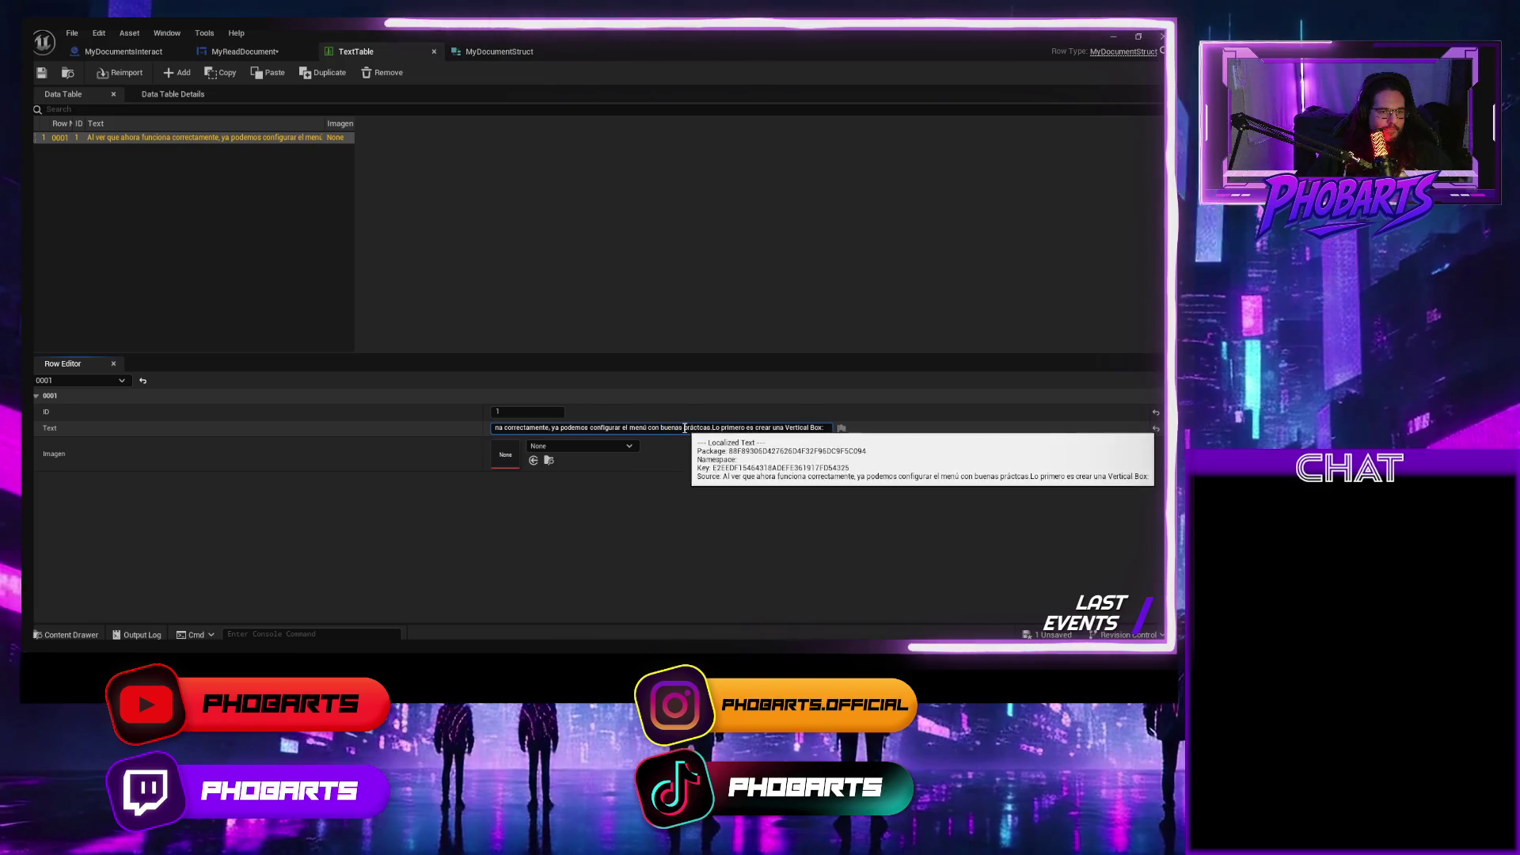
key(ctrl+a)
key(End)
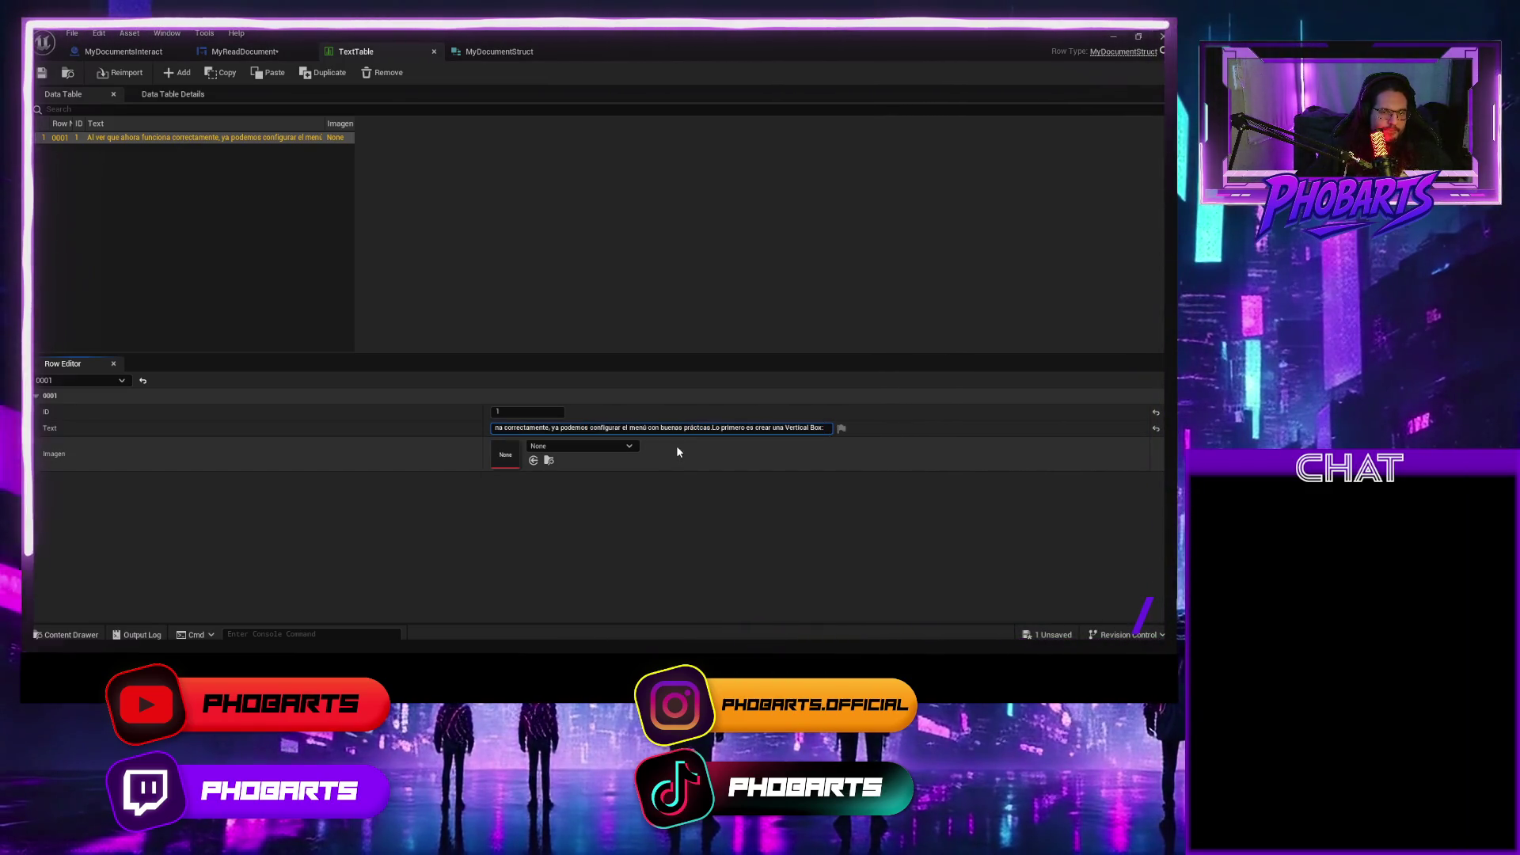
key(ctrl+a)
key(Home)
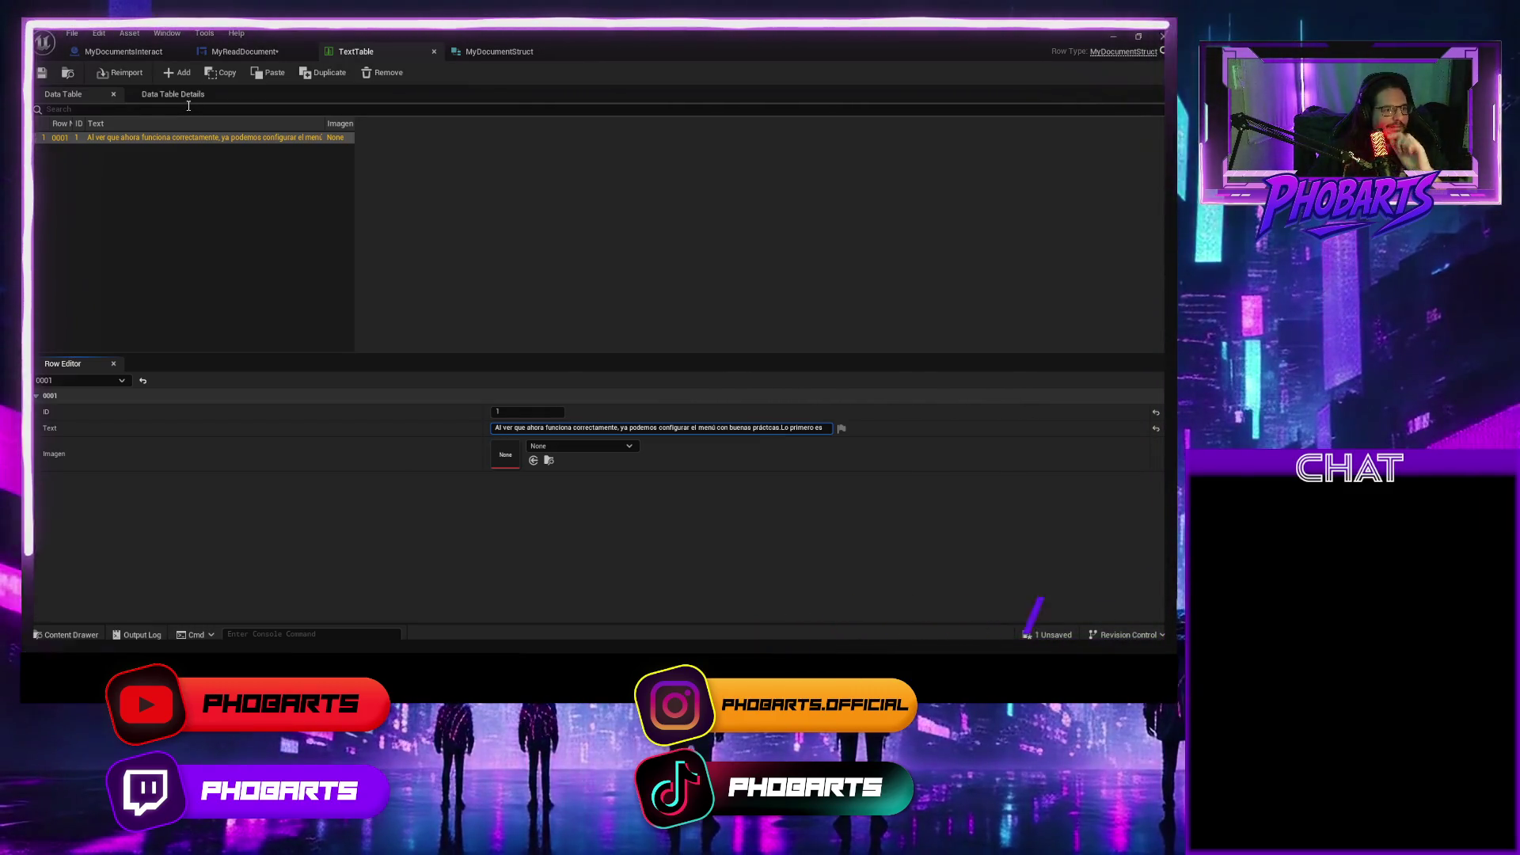
key(alt+Tab)
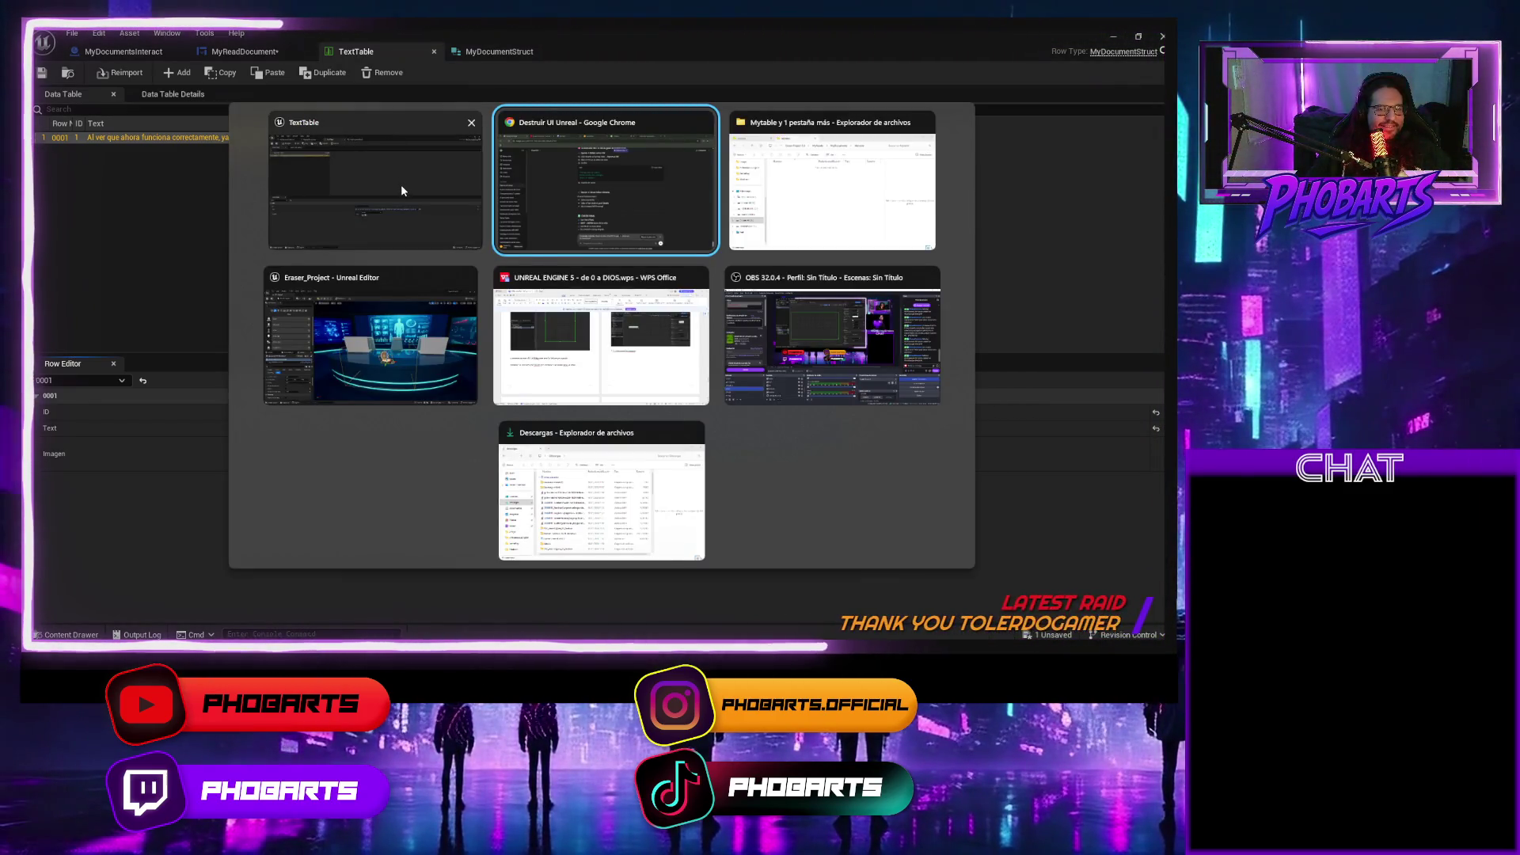
click(401, 190)
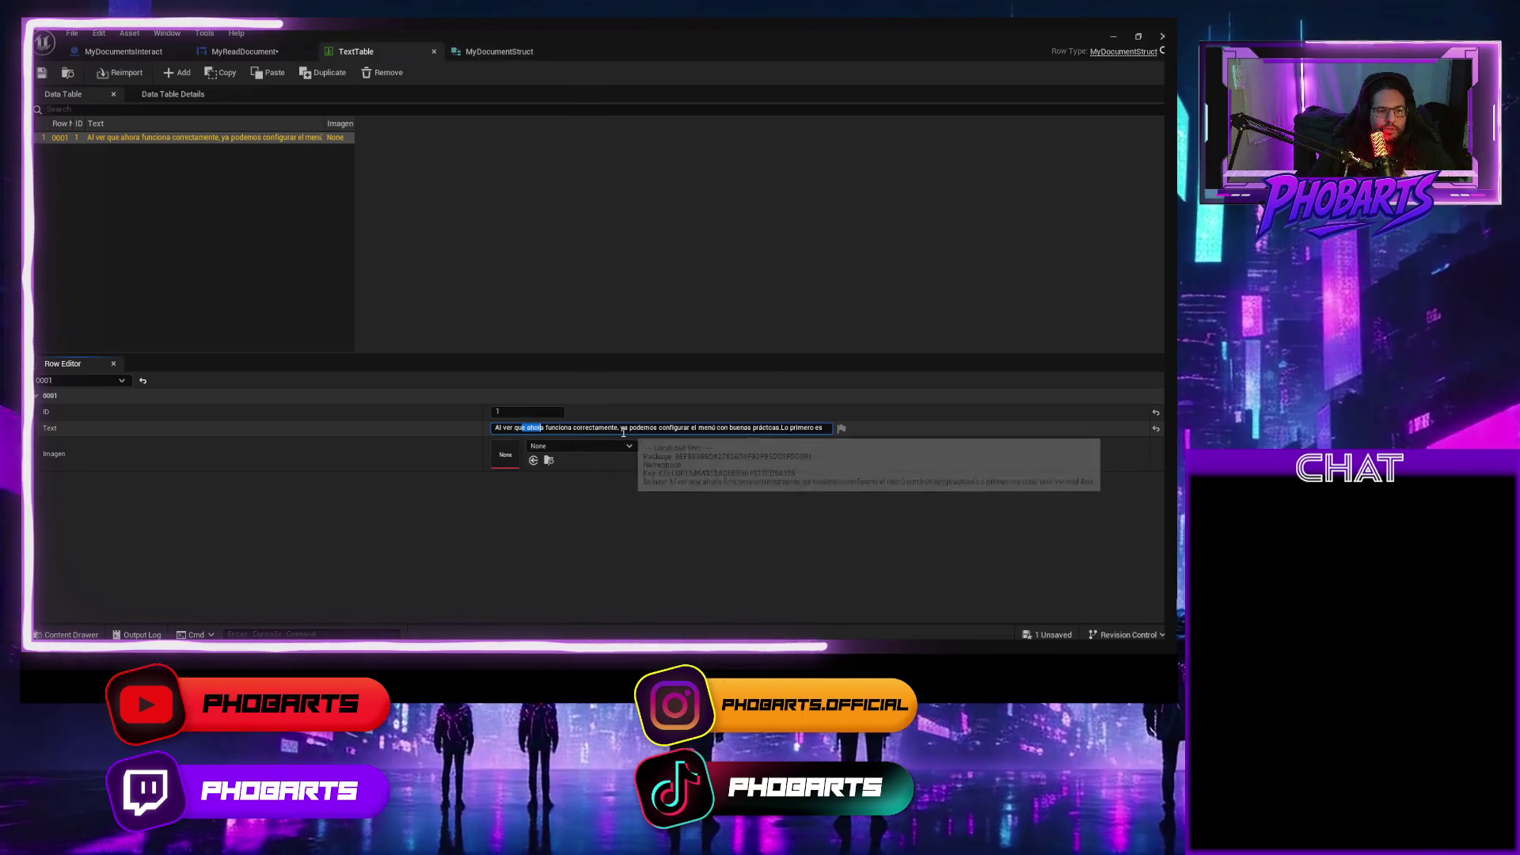
drag(606, 429, 417, 431)
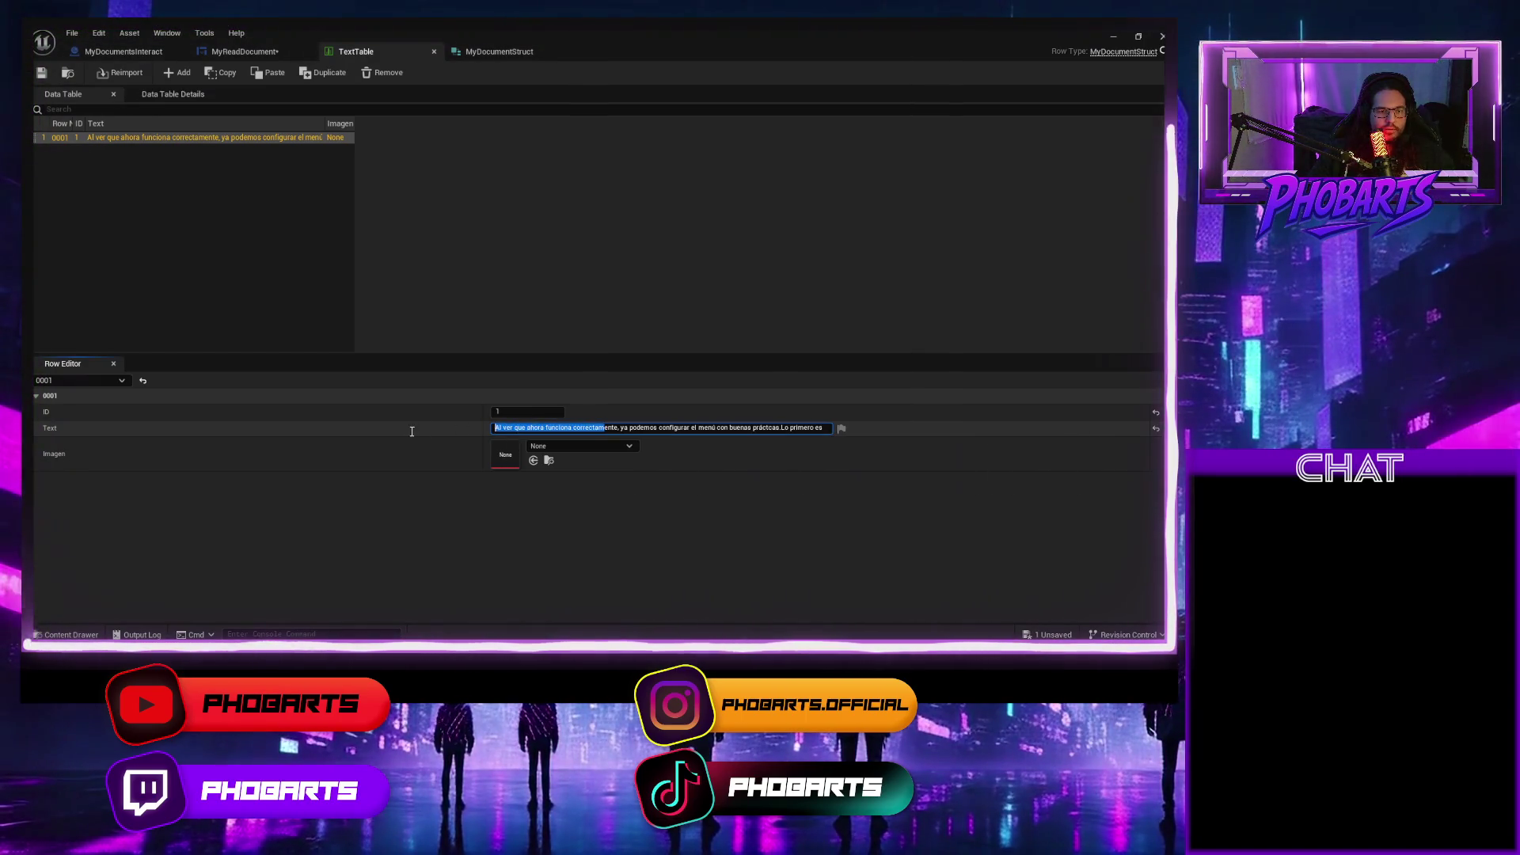
Insert {NL}{NL} before 'Lo primero es crear una Vertical Box' in row 0001 and save TextTable.
click(762, 430)
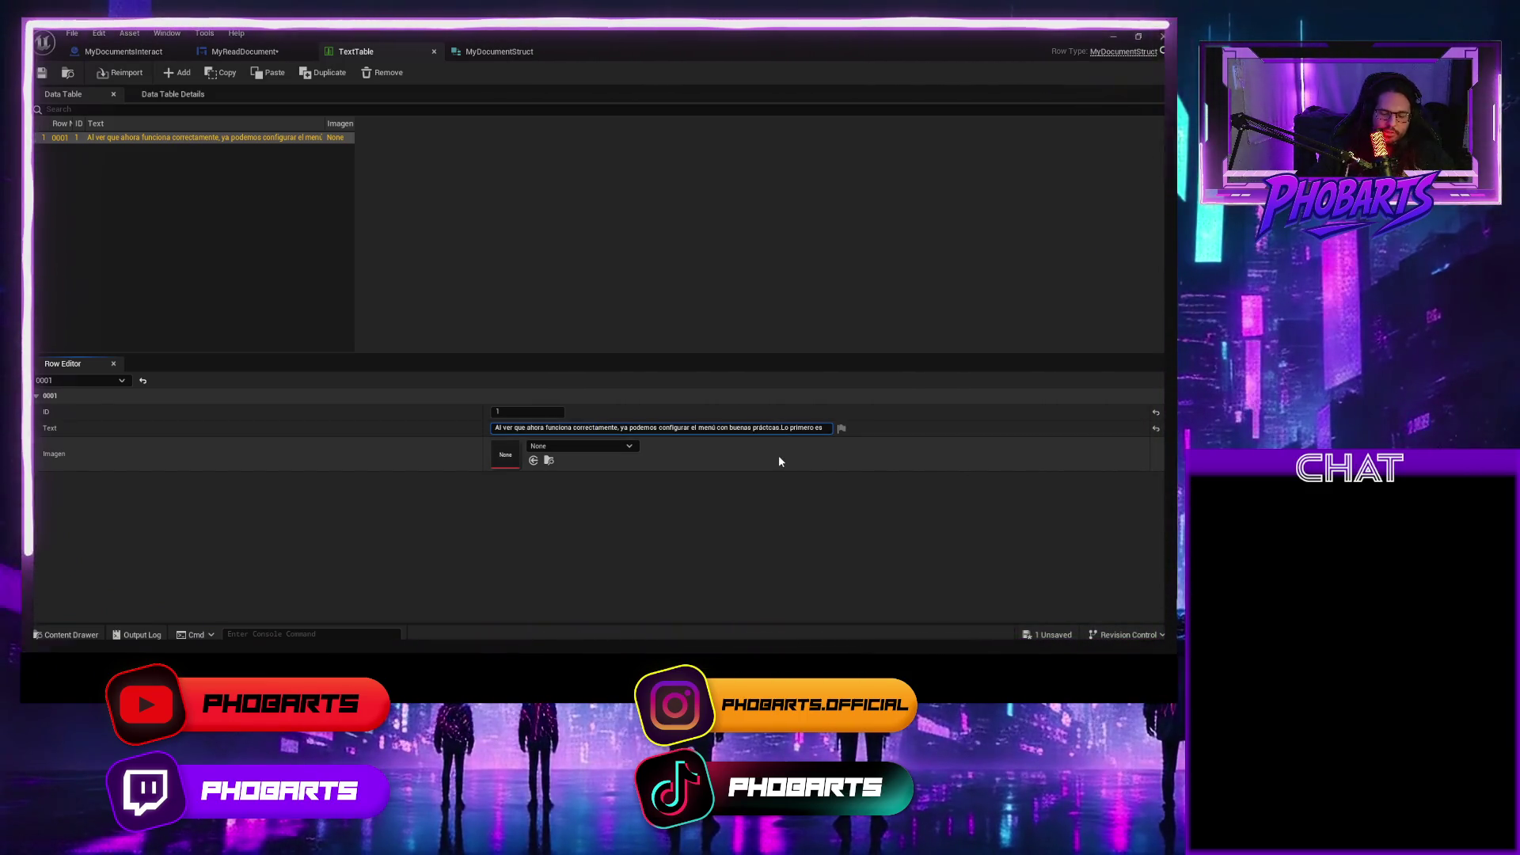
text(.)
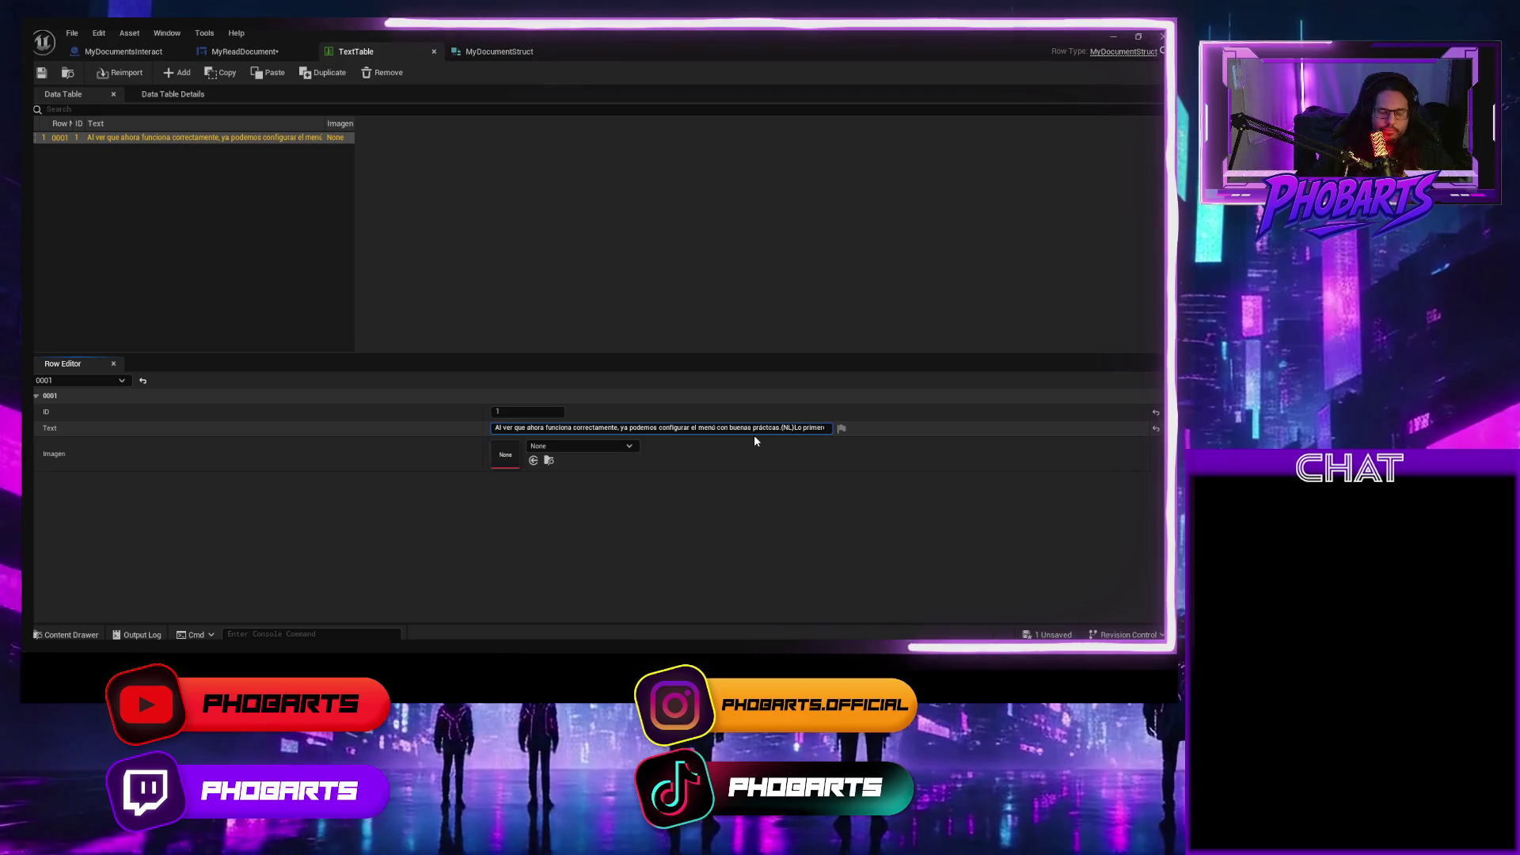
text({N)
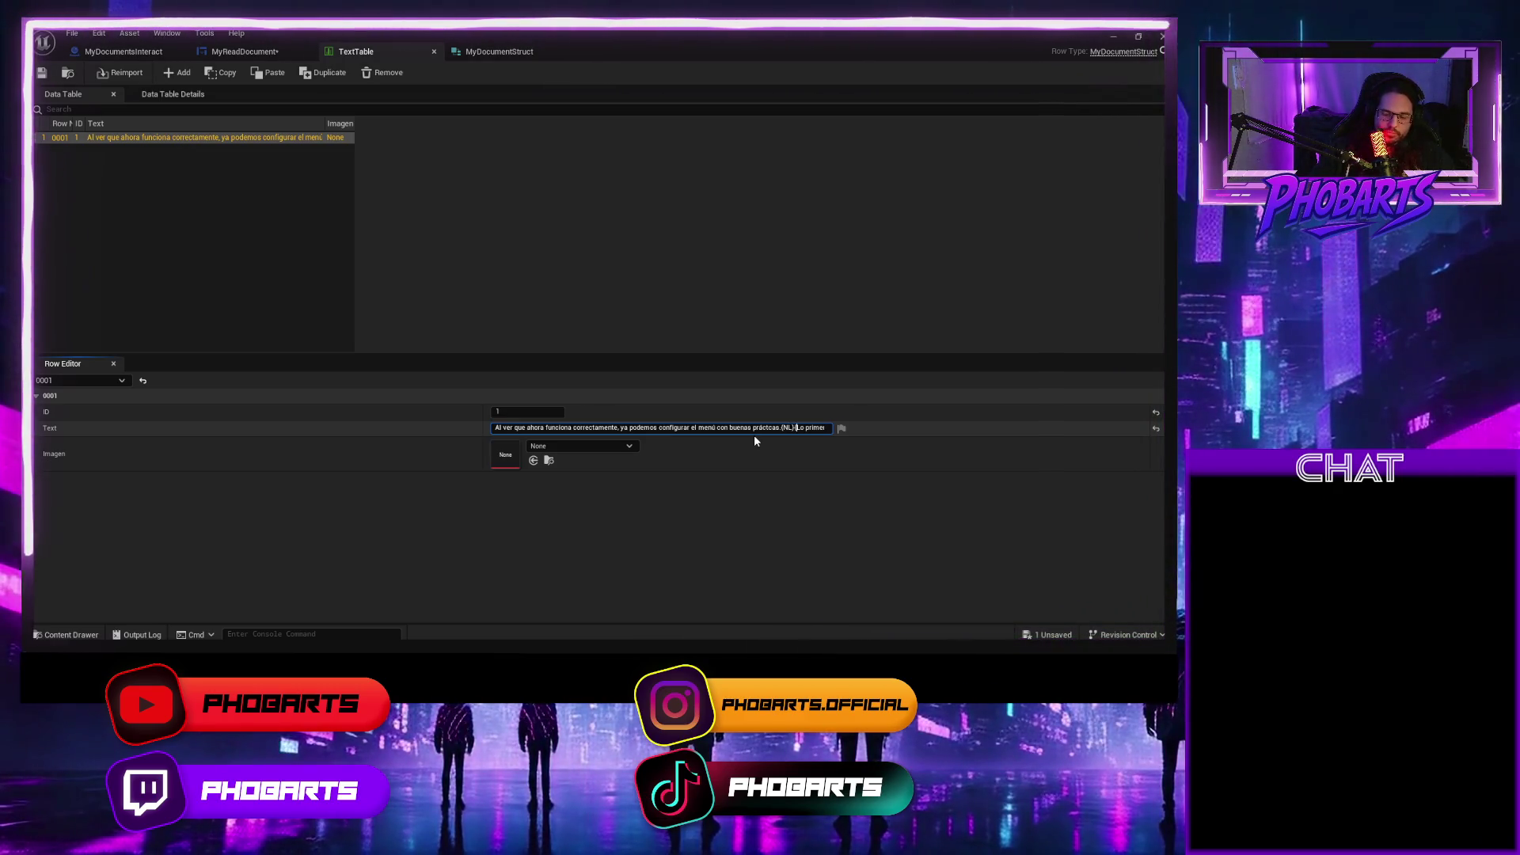
text(L}L)
key(Return)
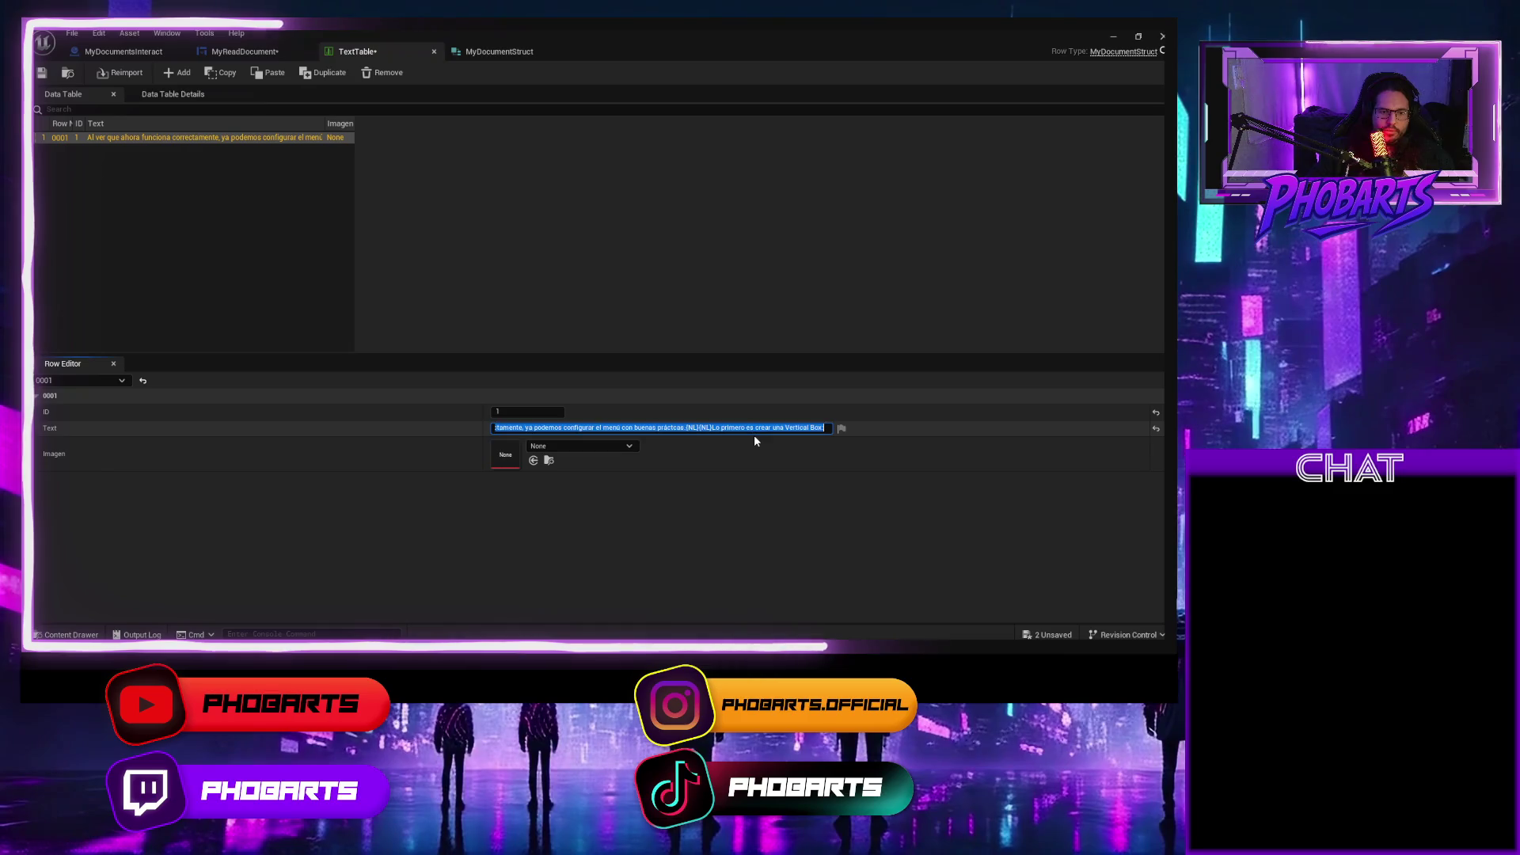
click(41, 72)
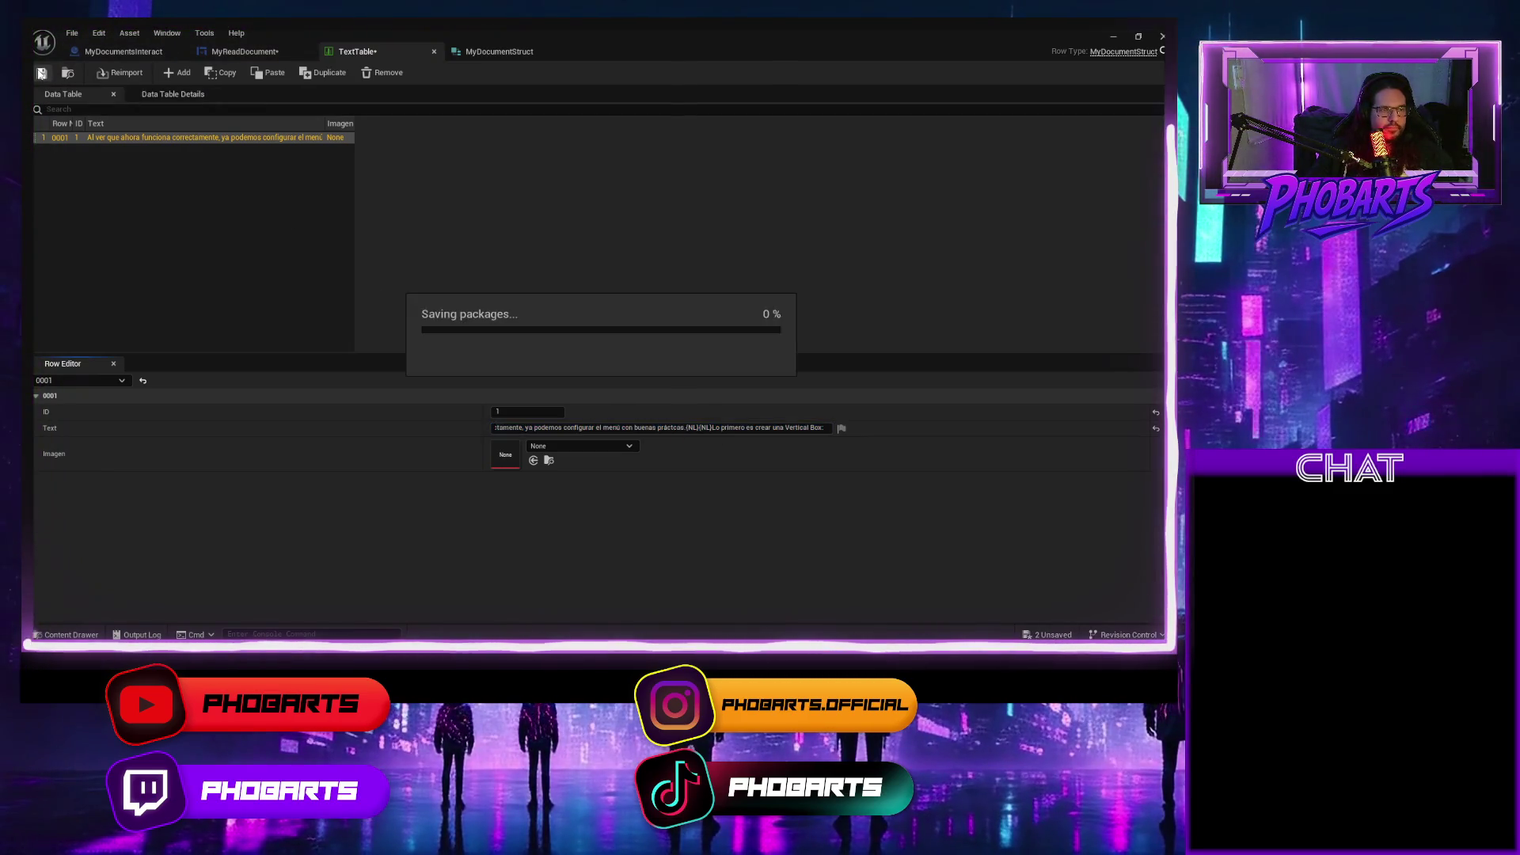
click(238, 52)
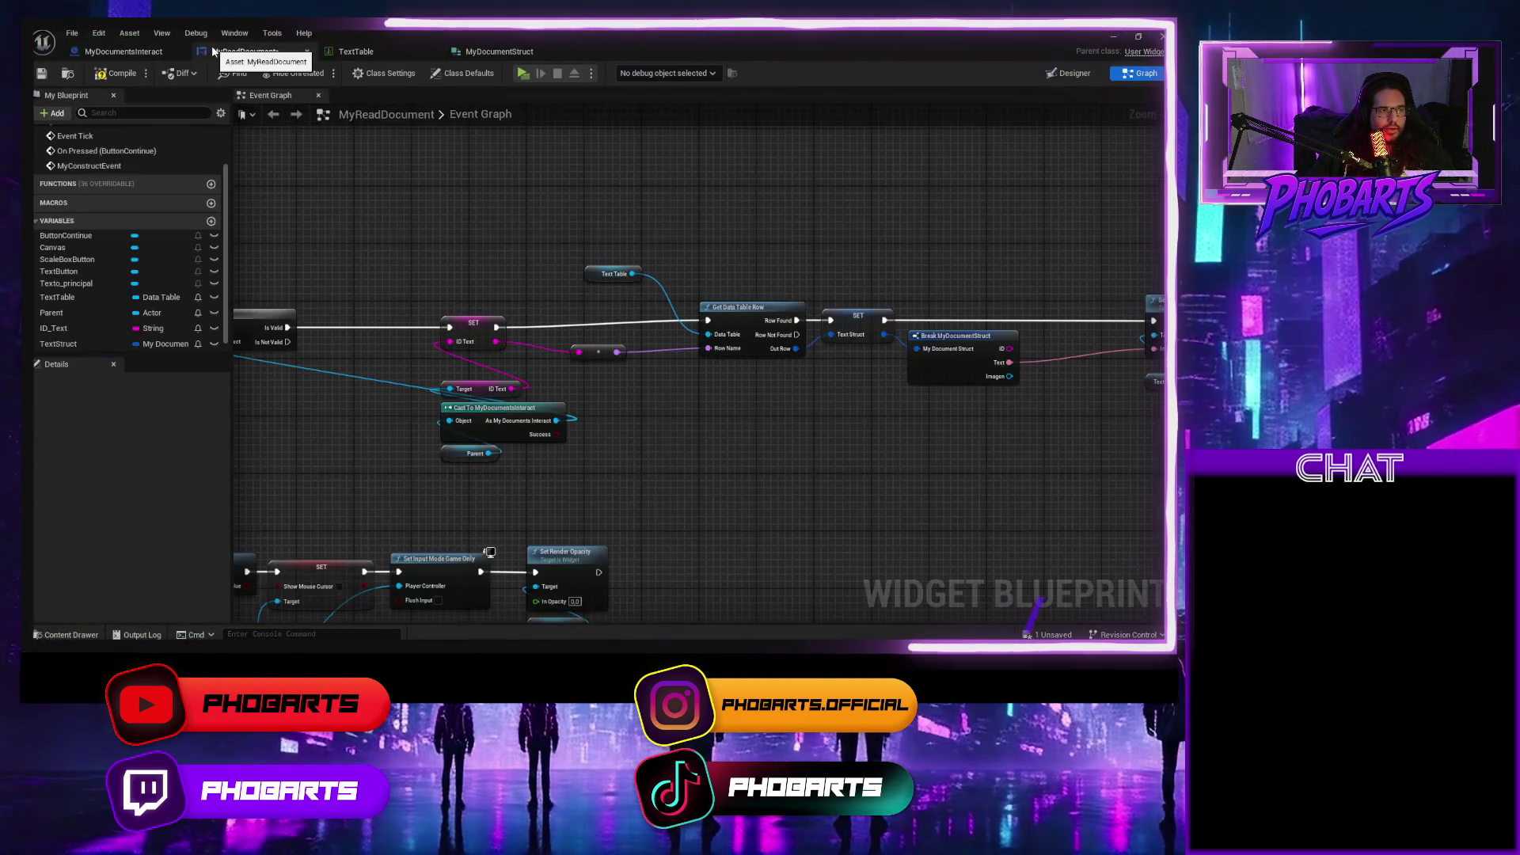
Convert the Break MyDocumentStruct Text output to a string with a To String node.
mouse_move(729, 444)
mouse_down()
mouse_move(526, 438)
mouse_move(599, 430)
mouse_up()
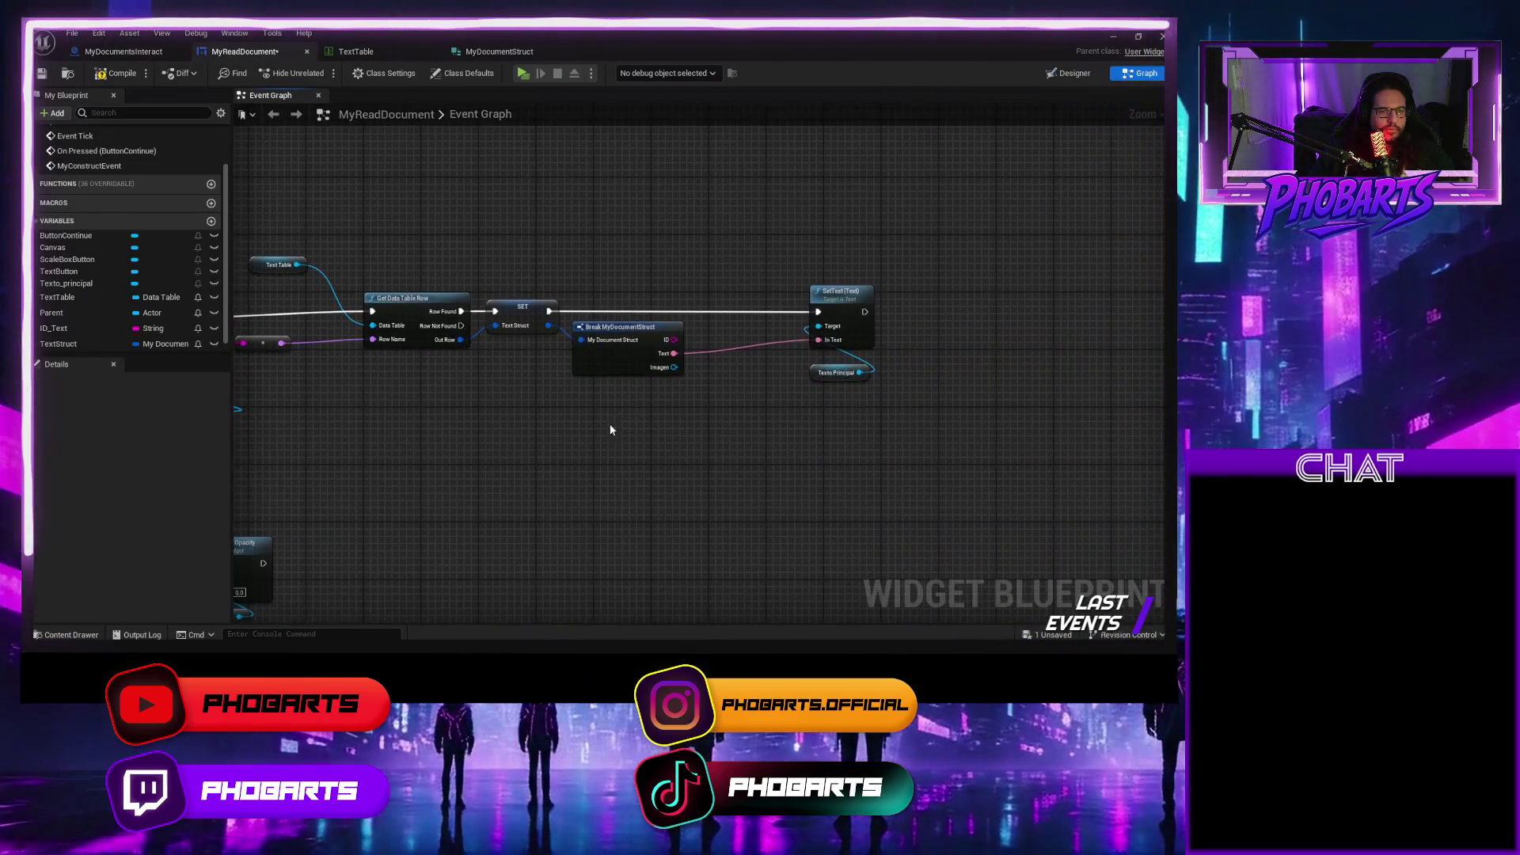
mouse_move(790, 421)
mouse_down()
mouse_move(636, 318)
mouse_move(888, 283)
mouse_up()
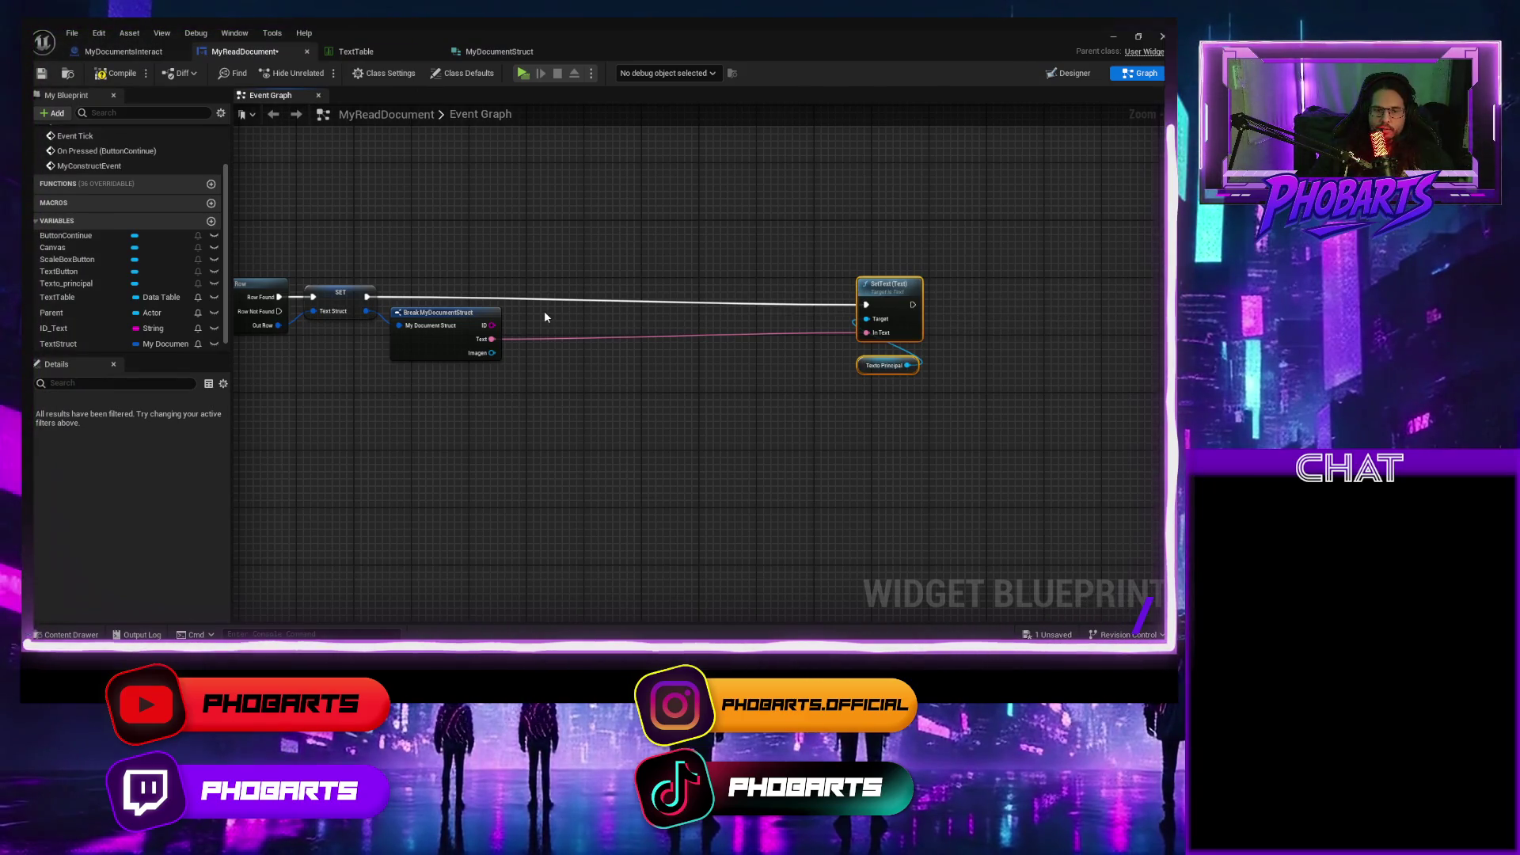
drag(490, 339, 556, 345)
text(to stri)
key(Return)
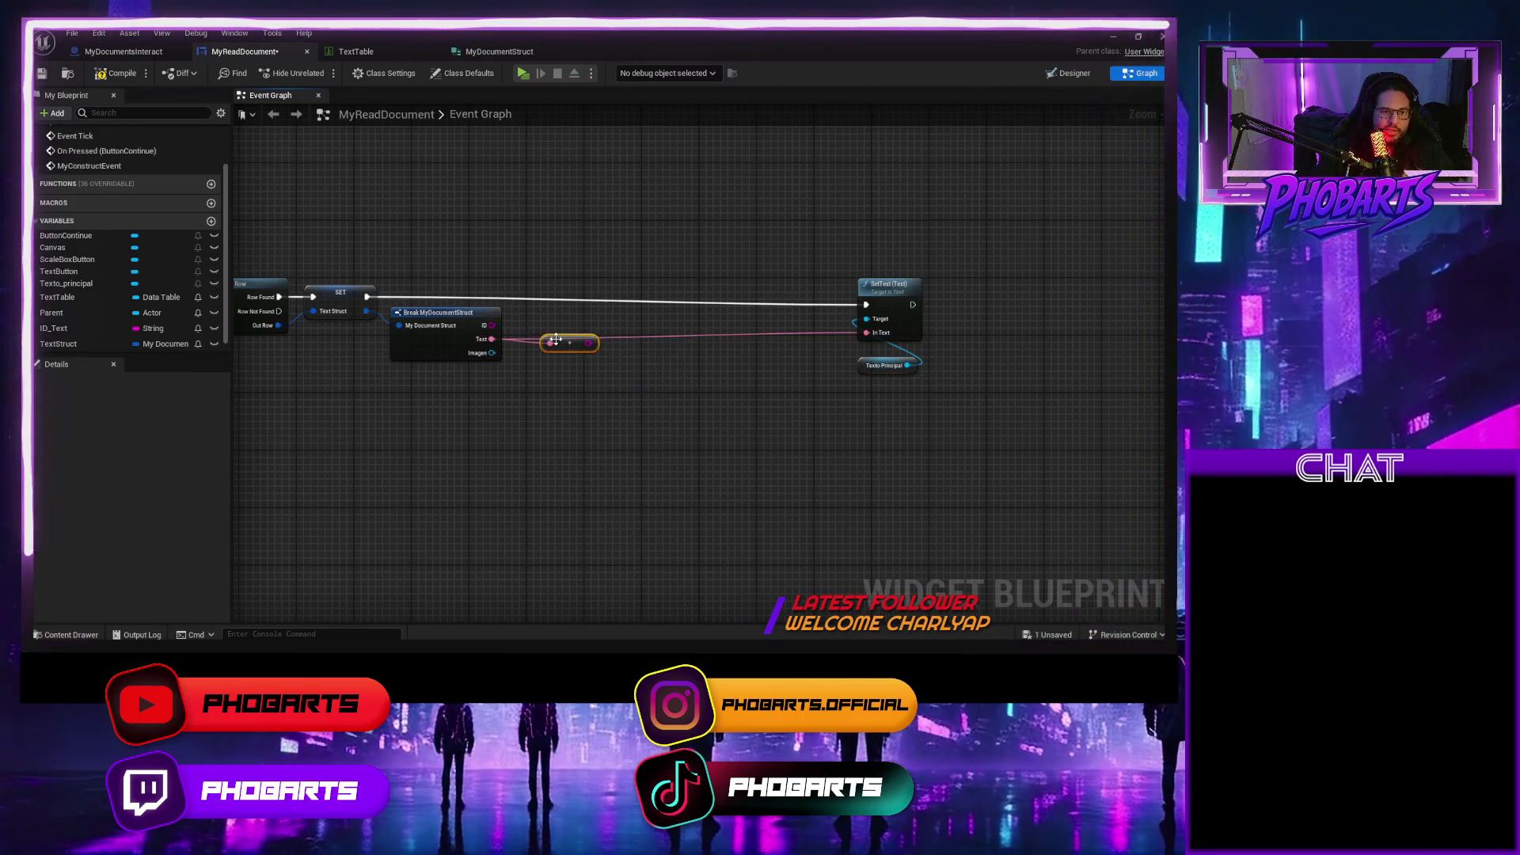
mouse_move(577, 345)
mouse_down()
mouse_move(569, 381)
mouse_move(630, 353)
mouse_up()
Add a Replace node ('\n'), feed its result through To Text into SetText, compile and play.
alt+click(866, 333)
text(replace)
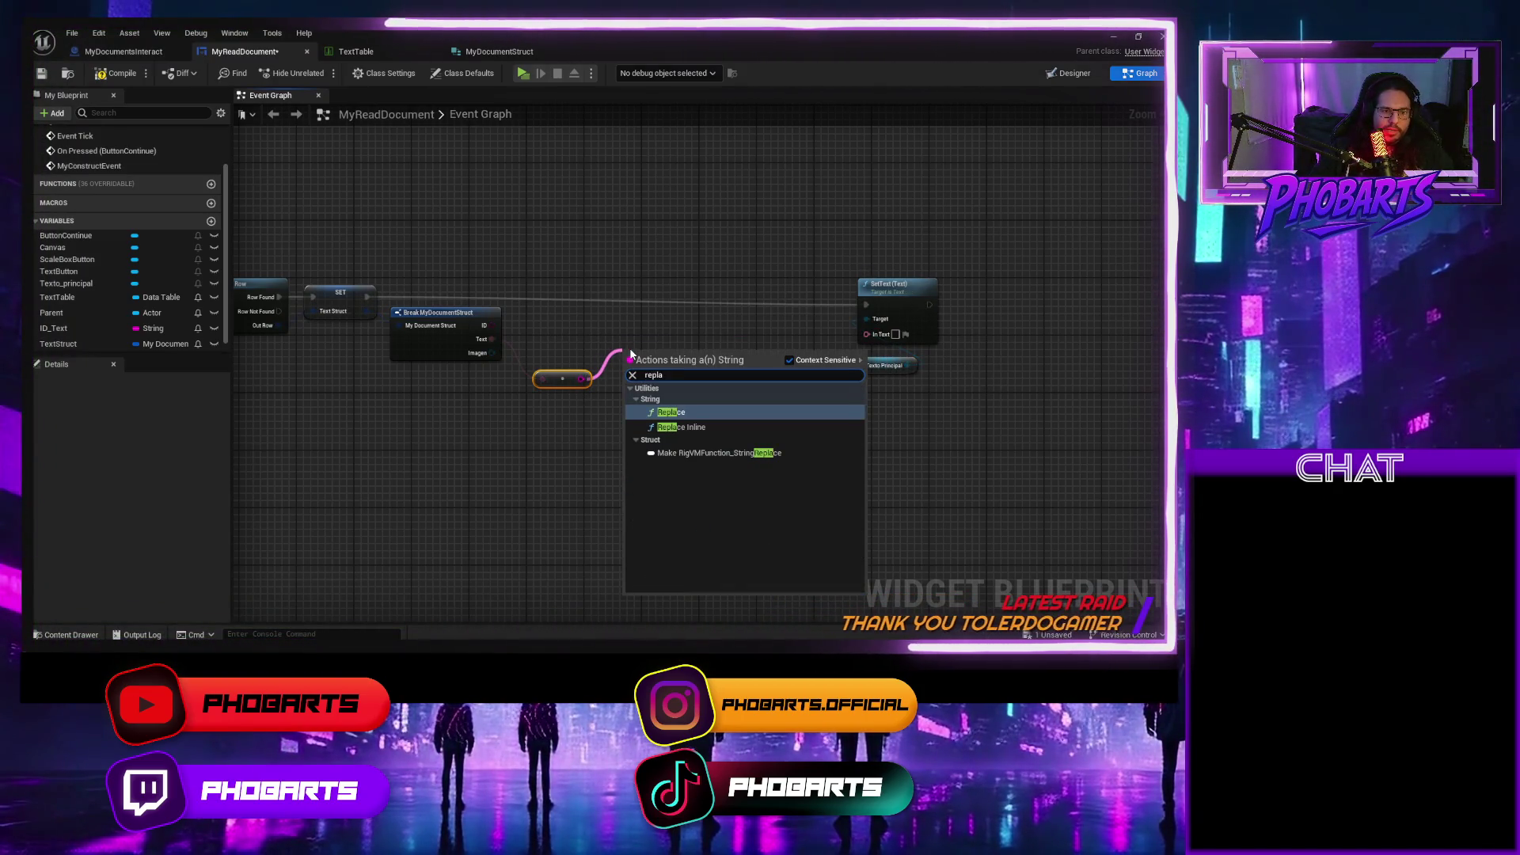
key(Return)
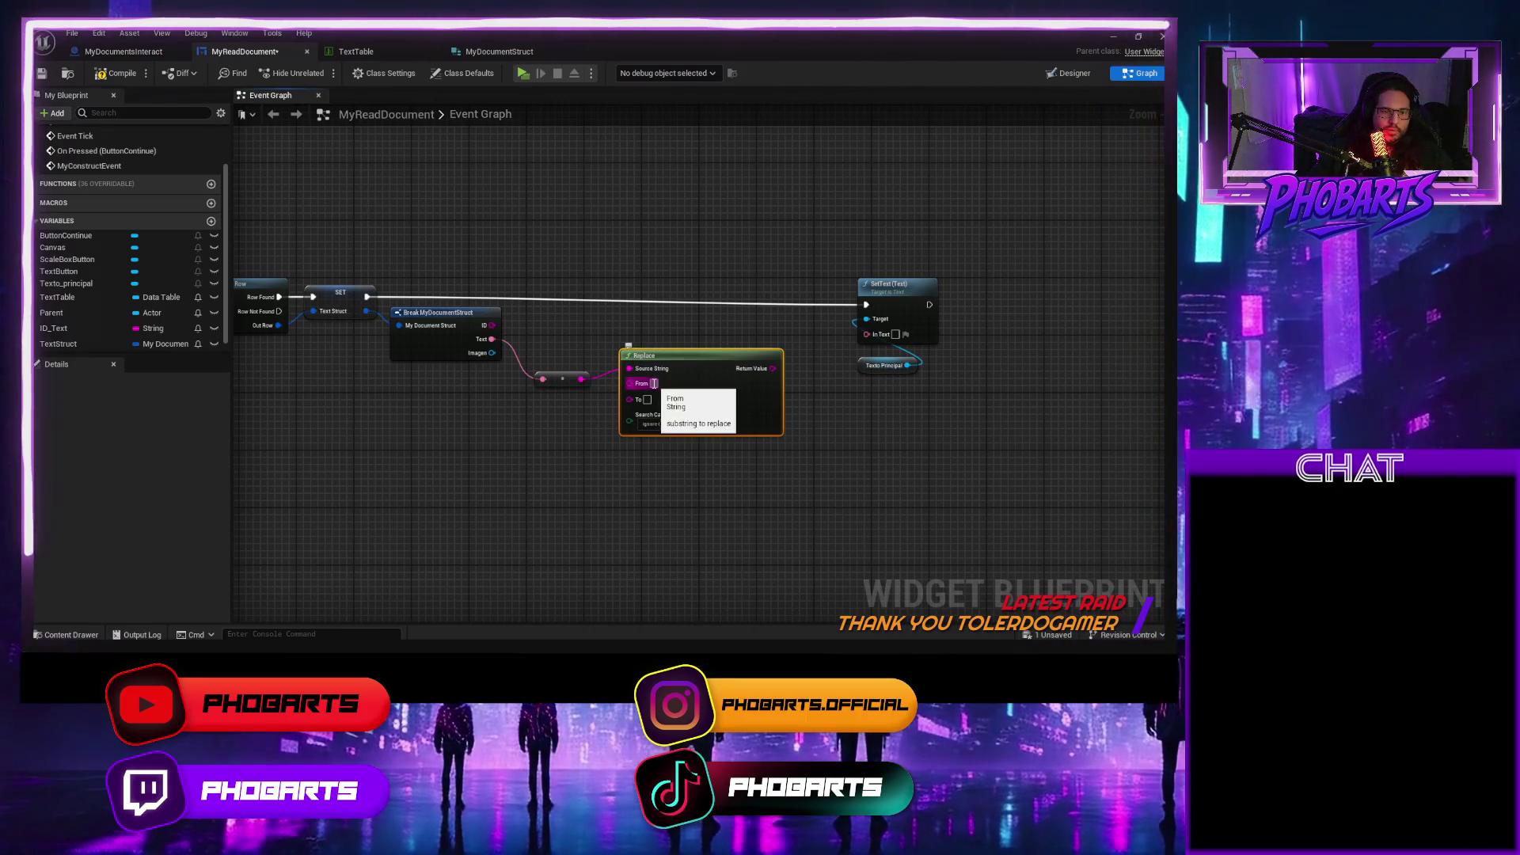
drag(657, 389, 686, 382)
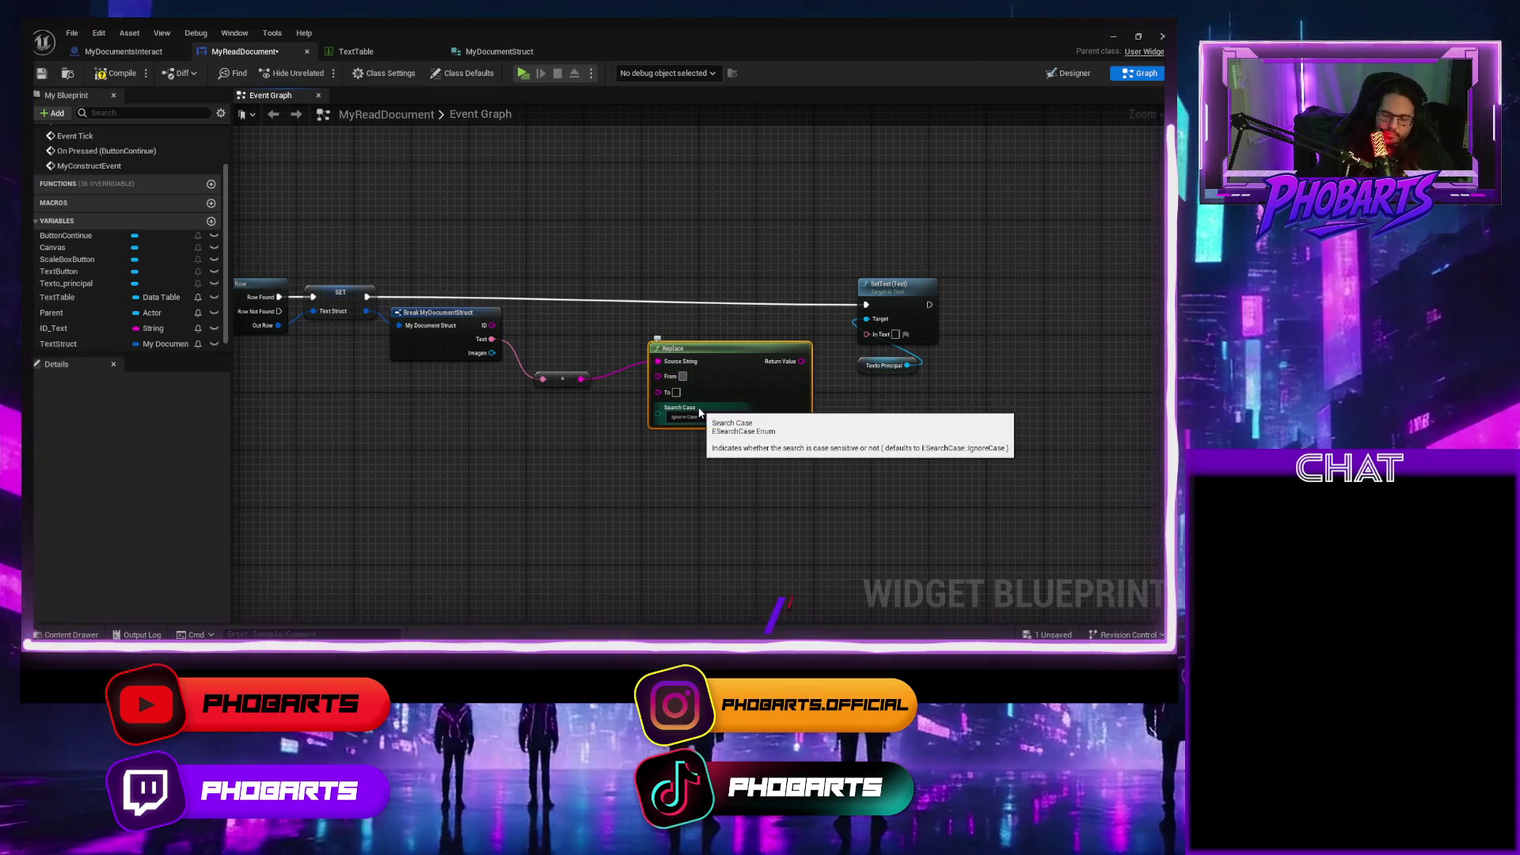
text(\n)
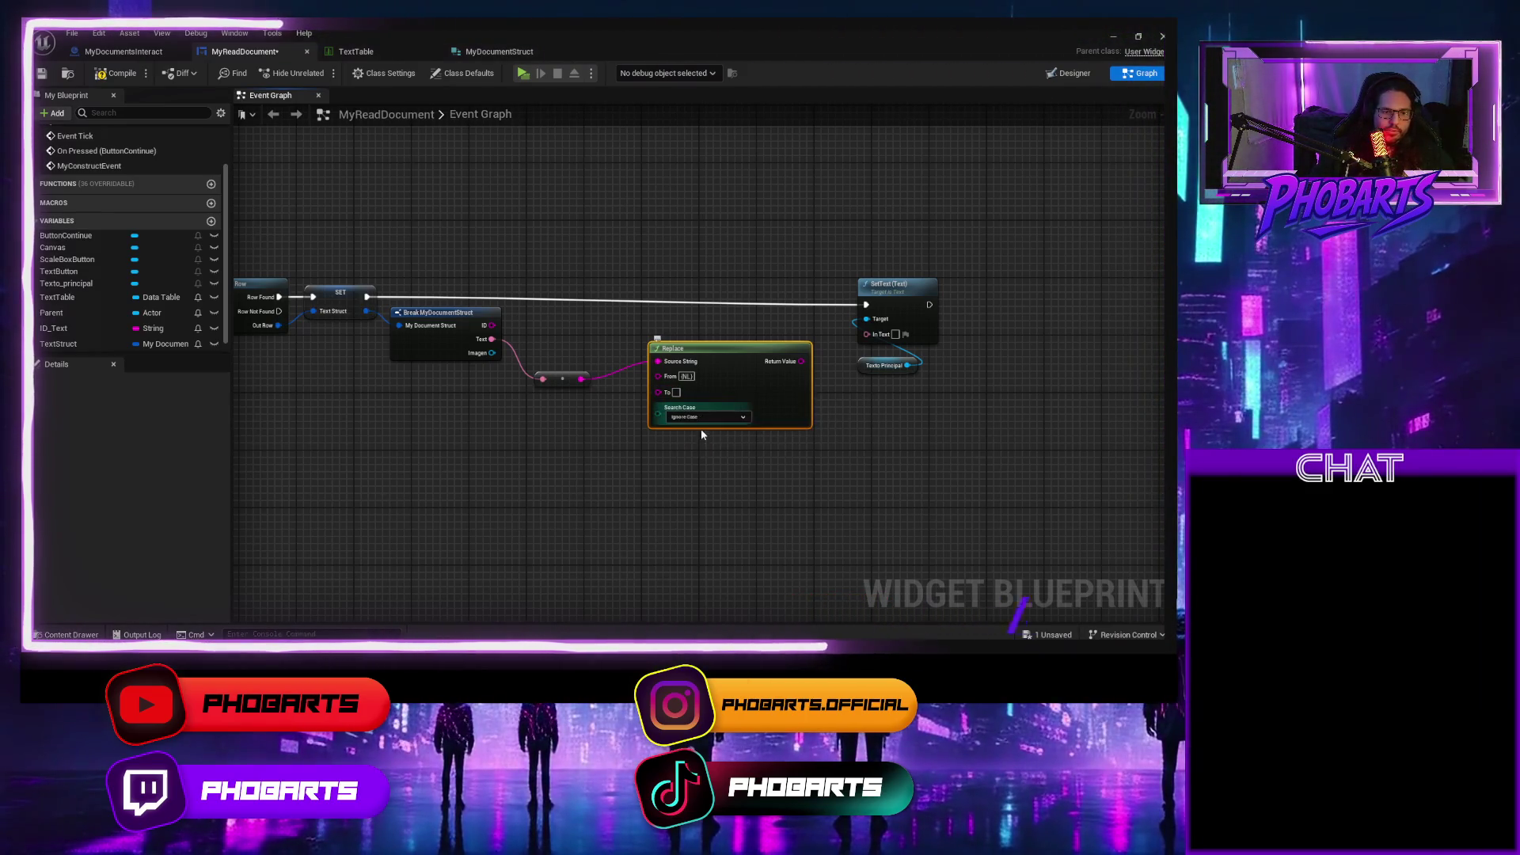
drag(801, 361, 870, 333)
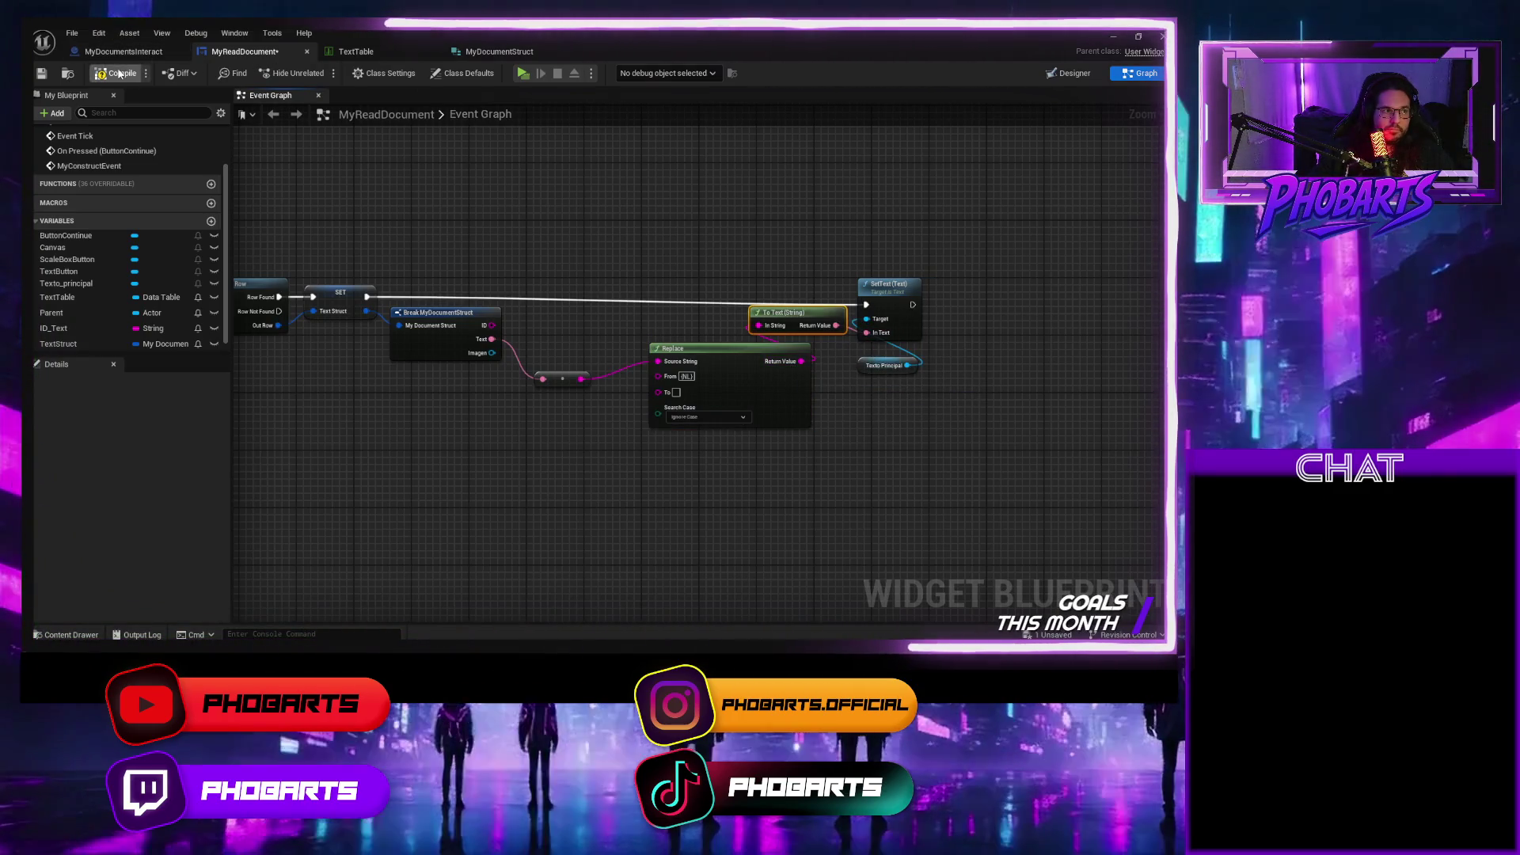
click(119, 73)
click(525, 73)
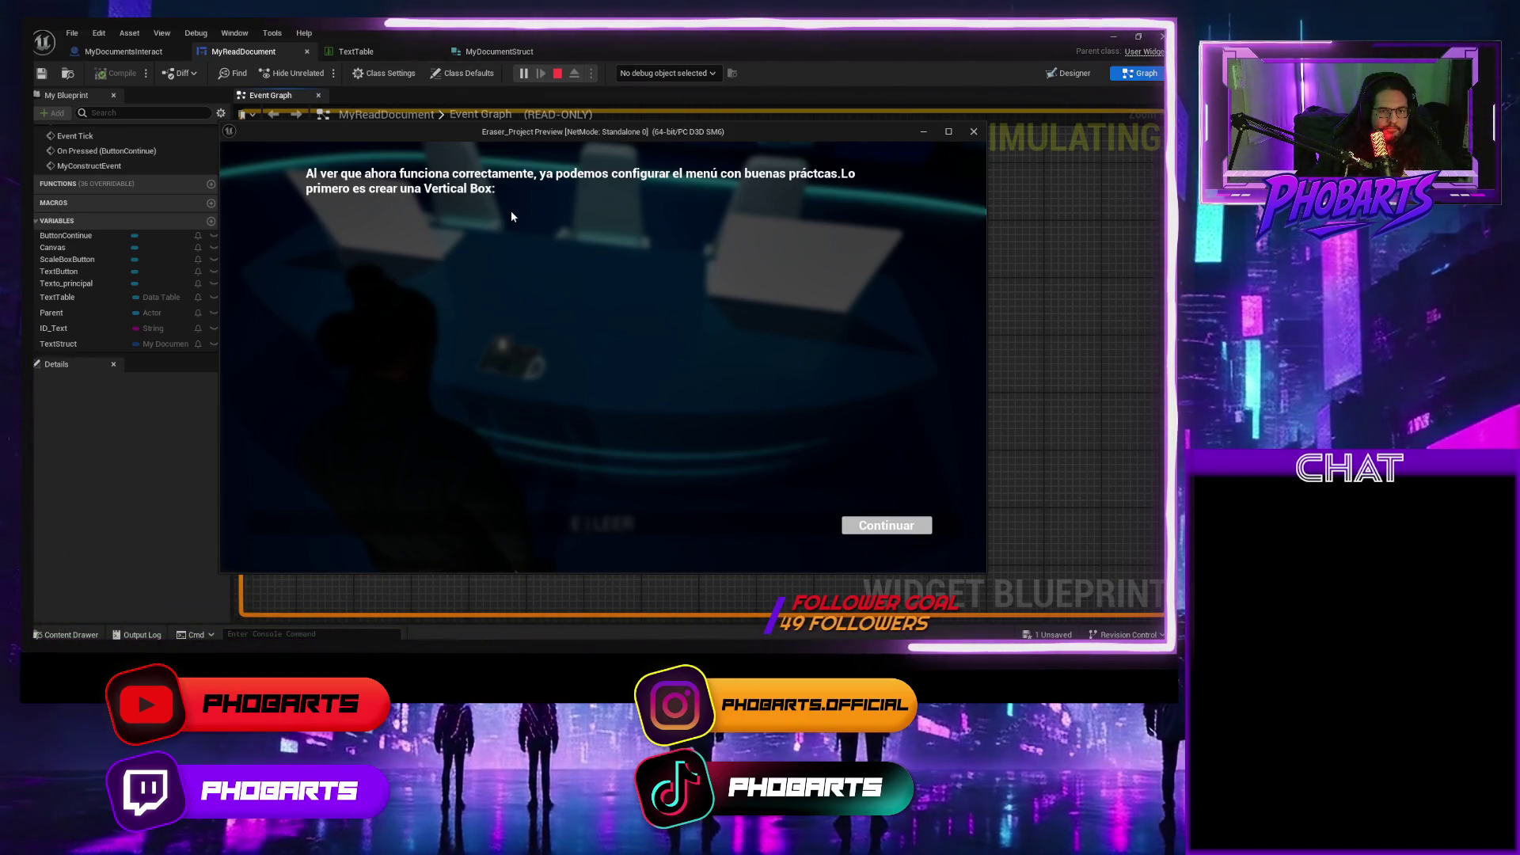
Stop the test play and check the {NL} tags in the TextTable row text.
key(Escape)
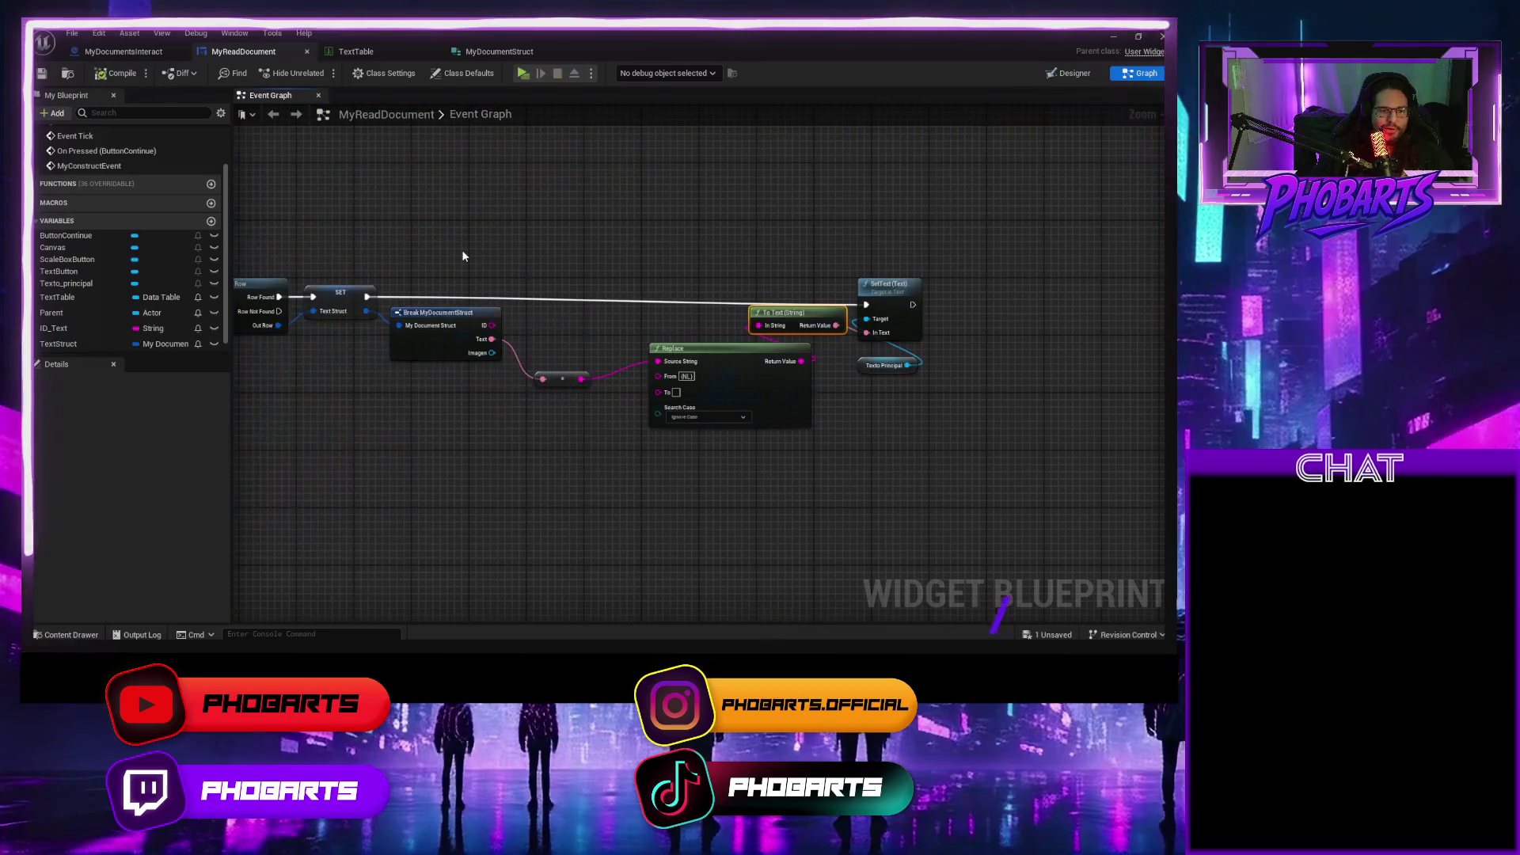
click(355, 51)
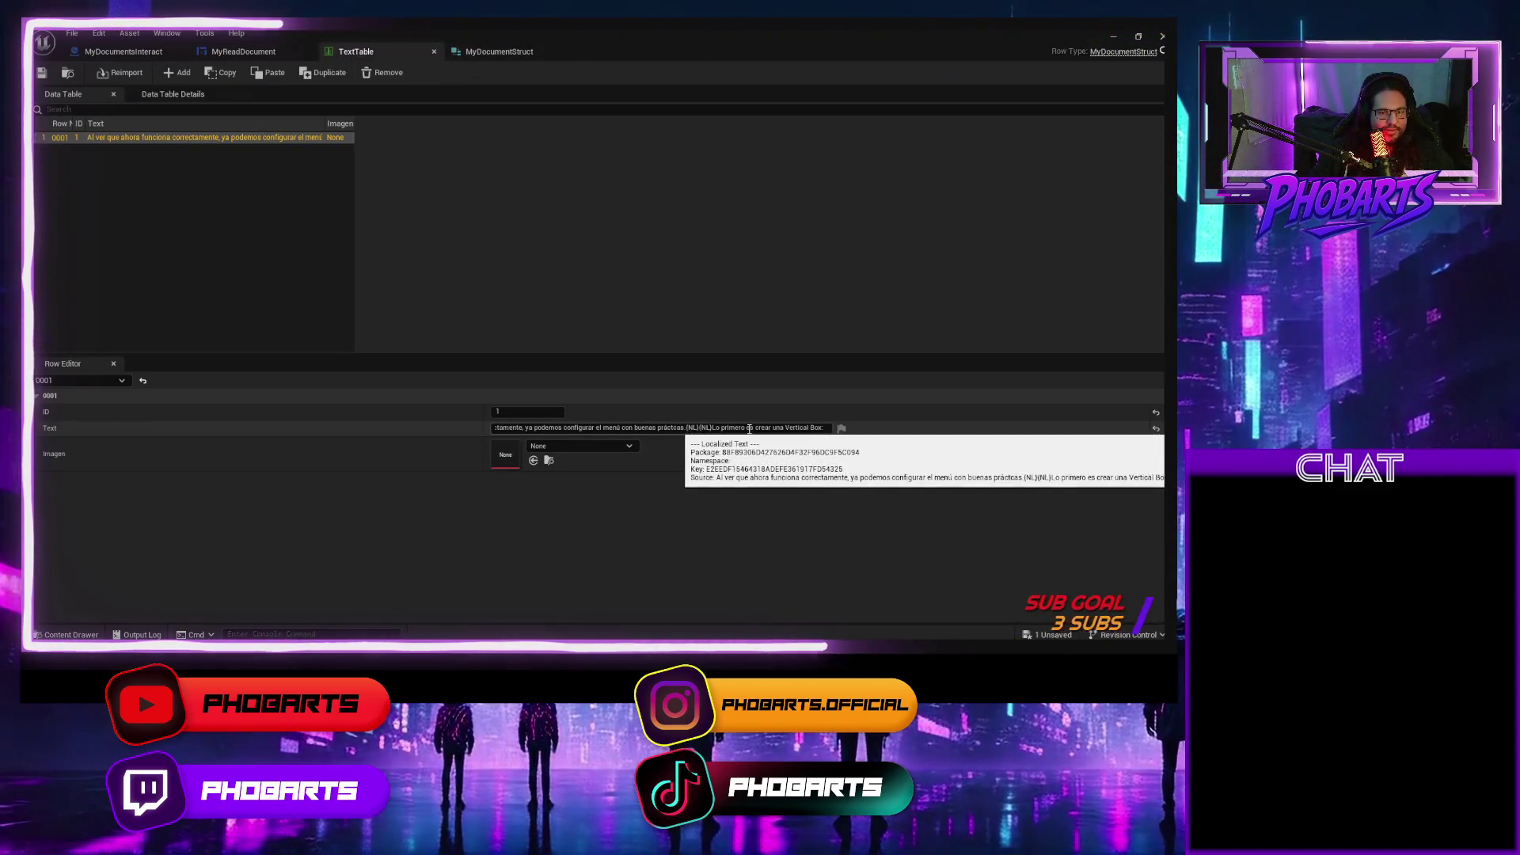
drag(748, 427, 820, 430)
click(714, 427)
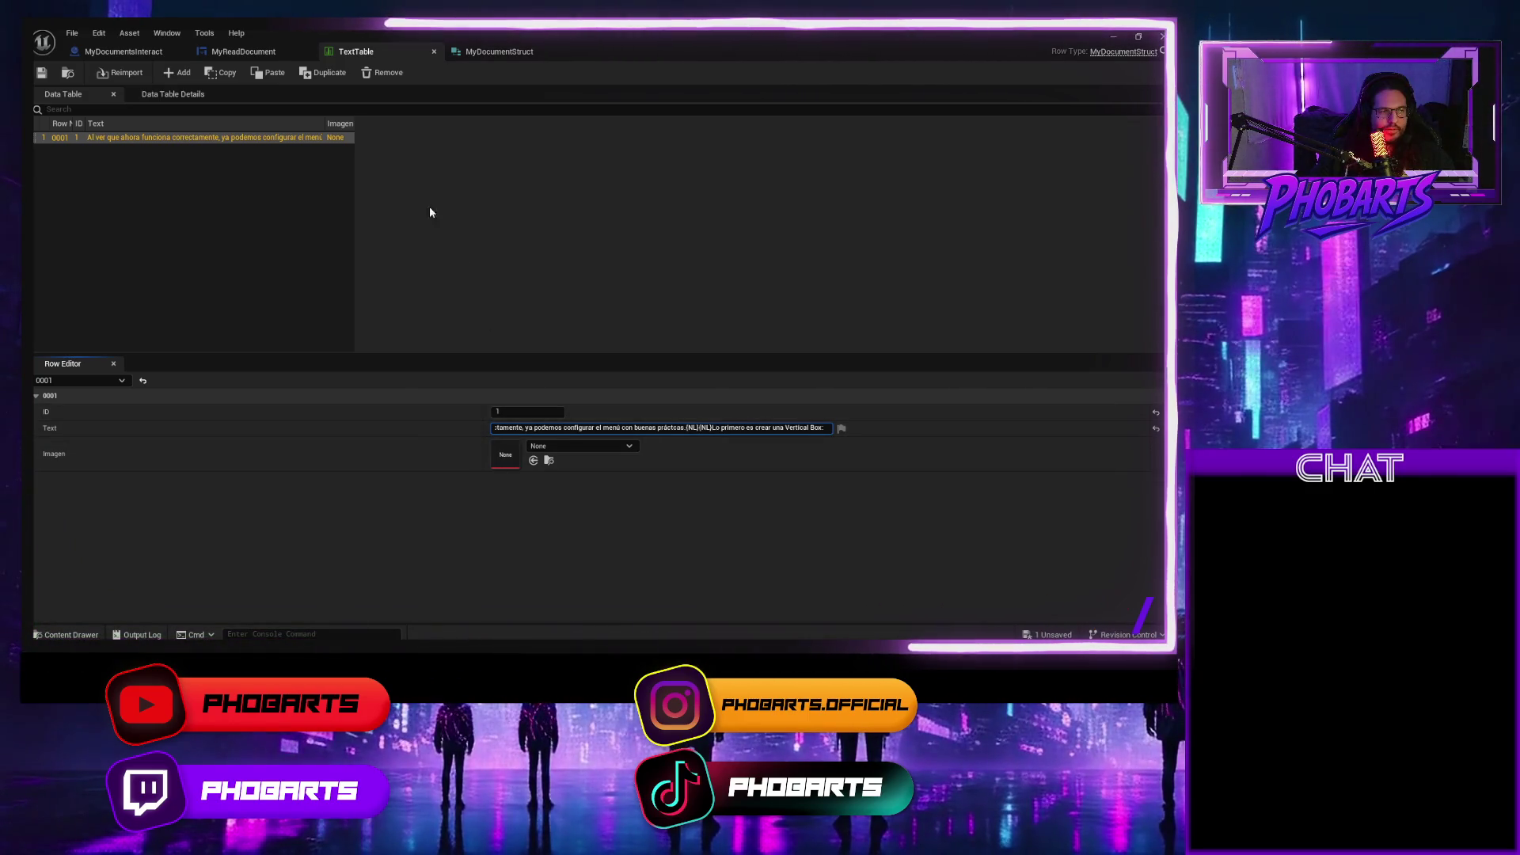
click(273, 53)
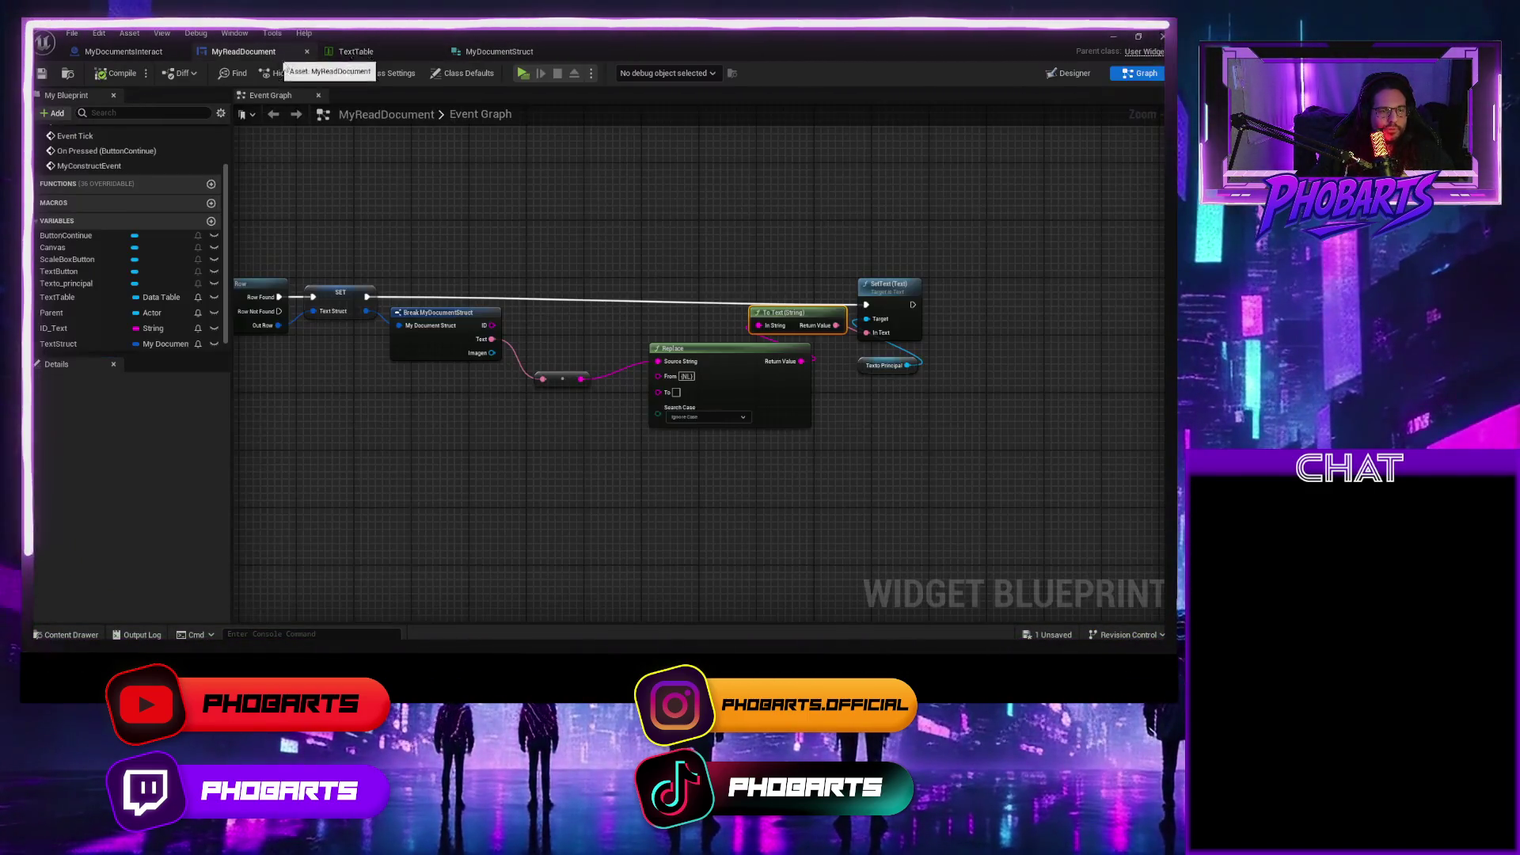
Put a line break in the Replace node's To field, compile, and test-read the document.
click(676, 393)
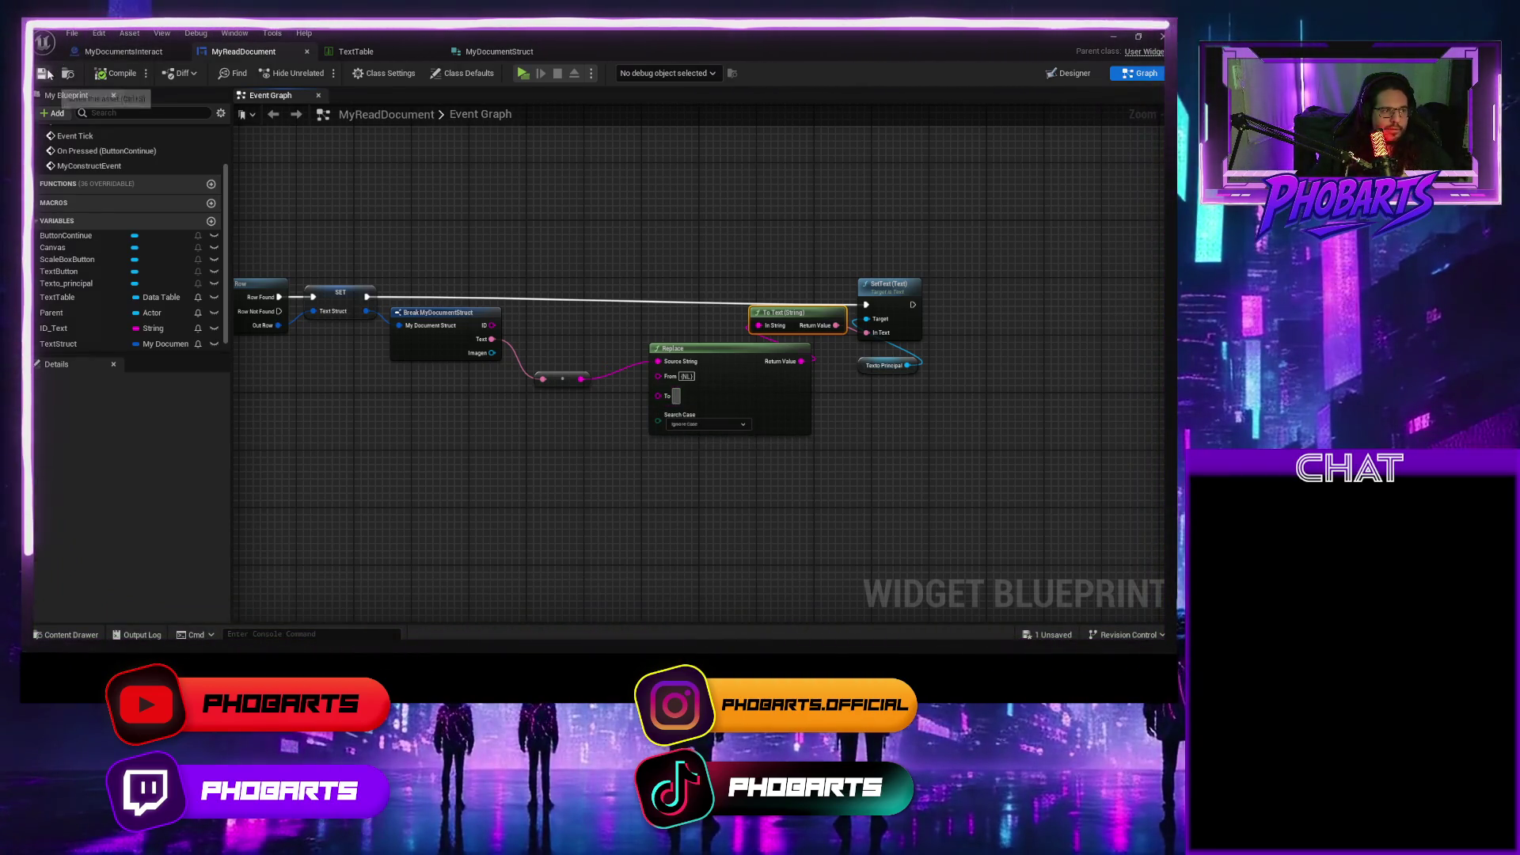
click(111, 75)
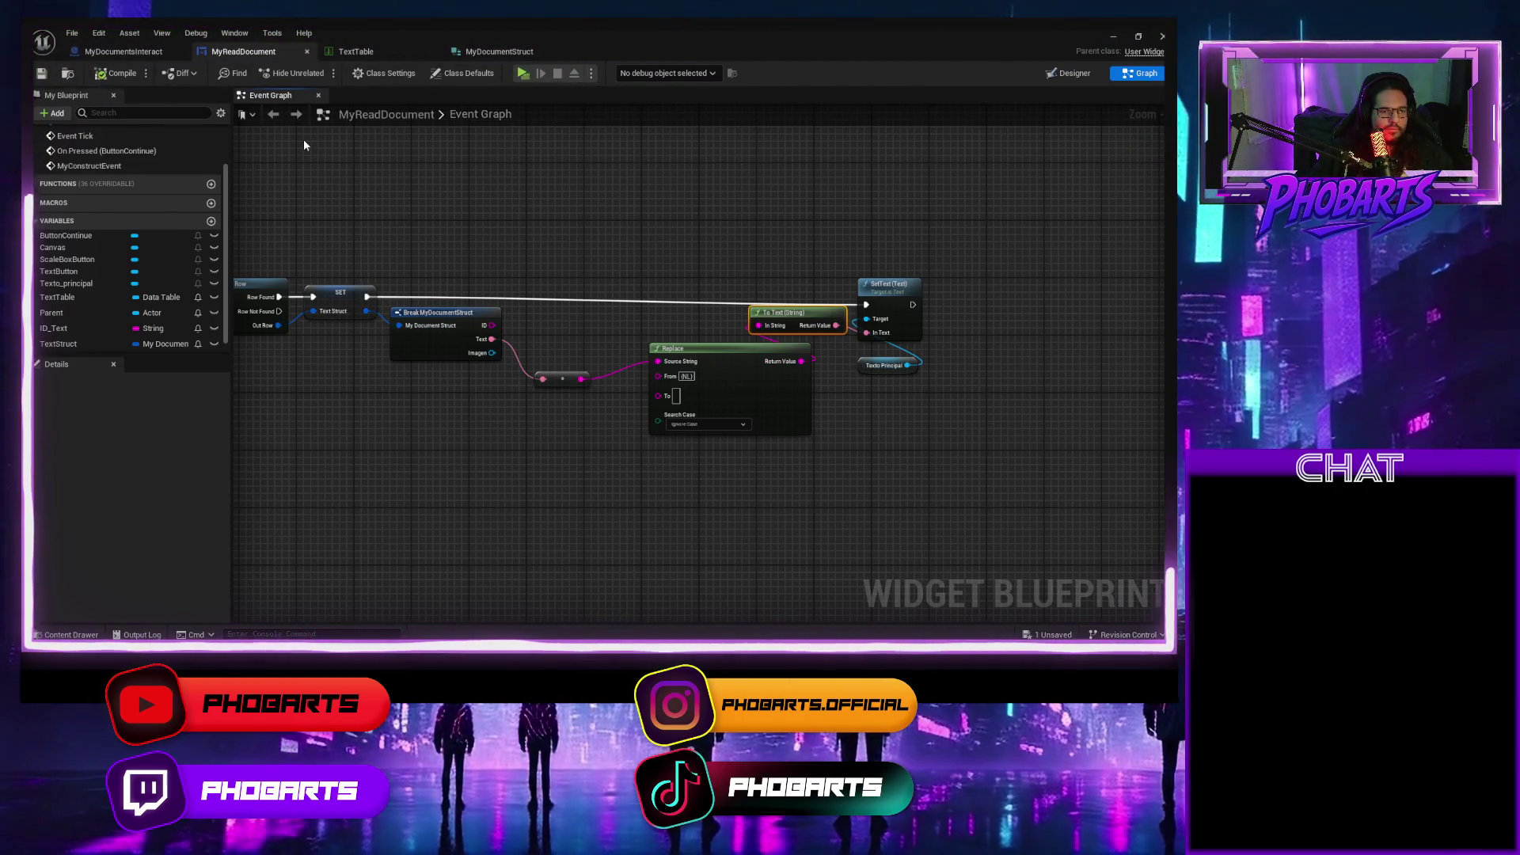
click(525, 77)
key(e)
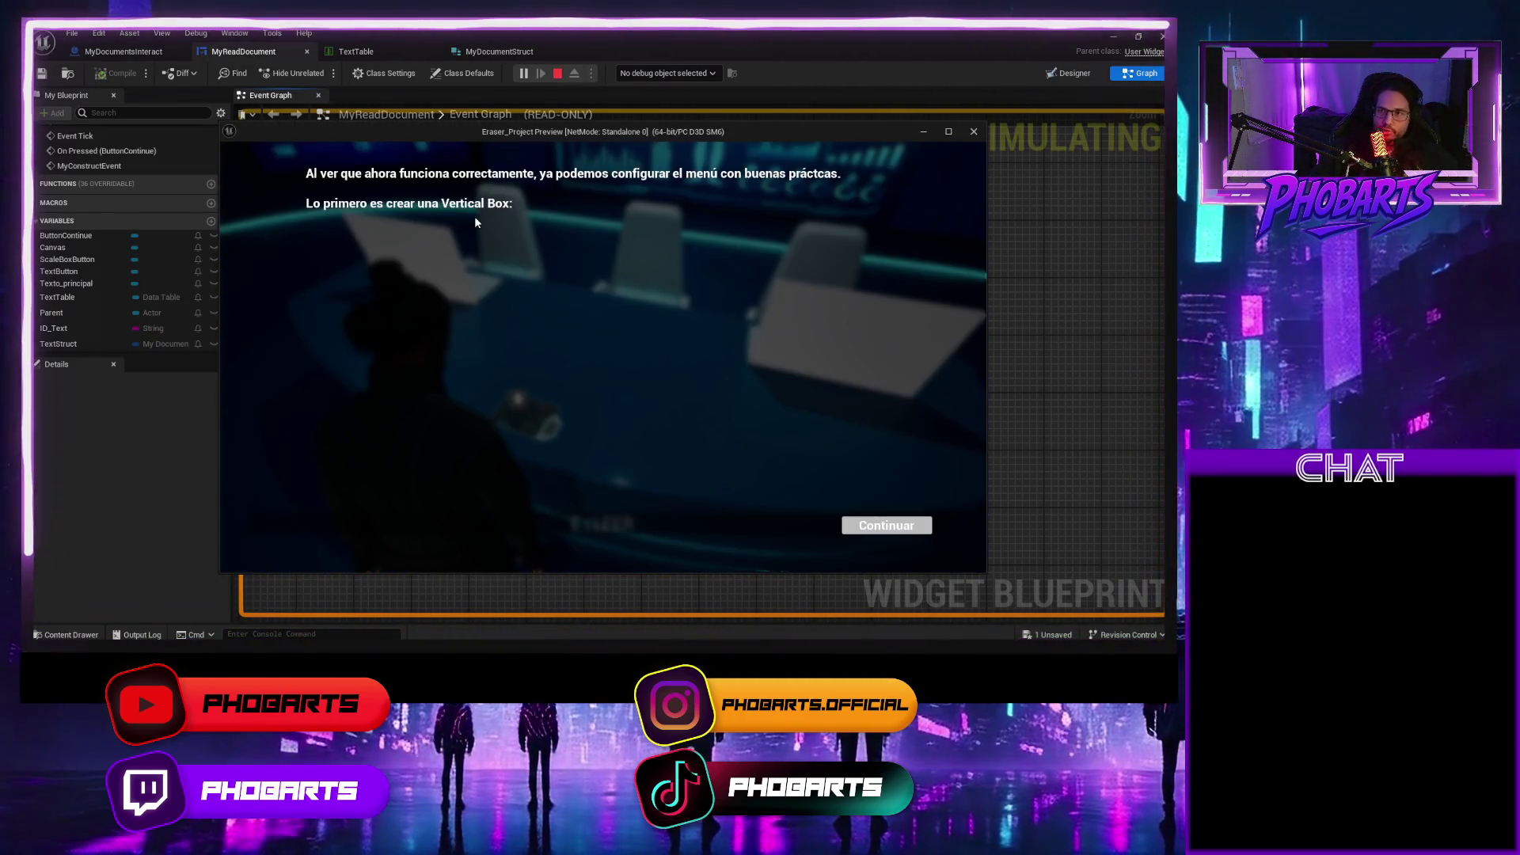
key(Escape)
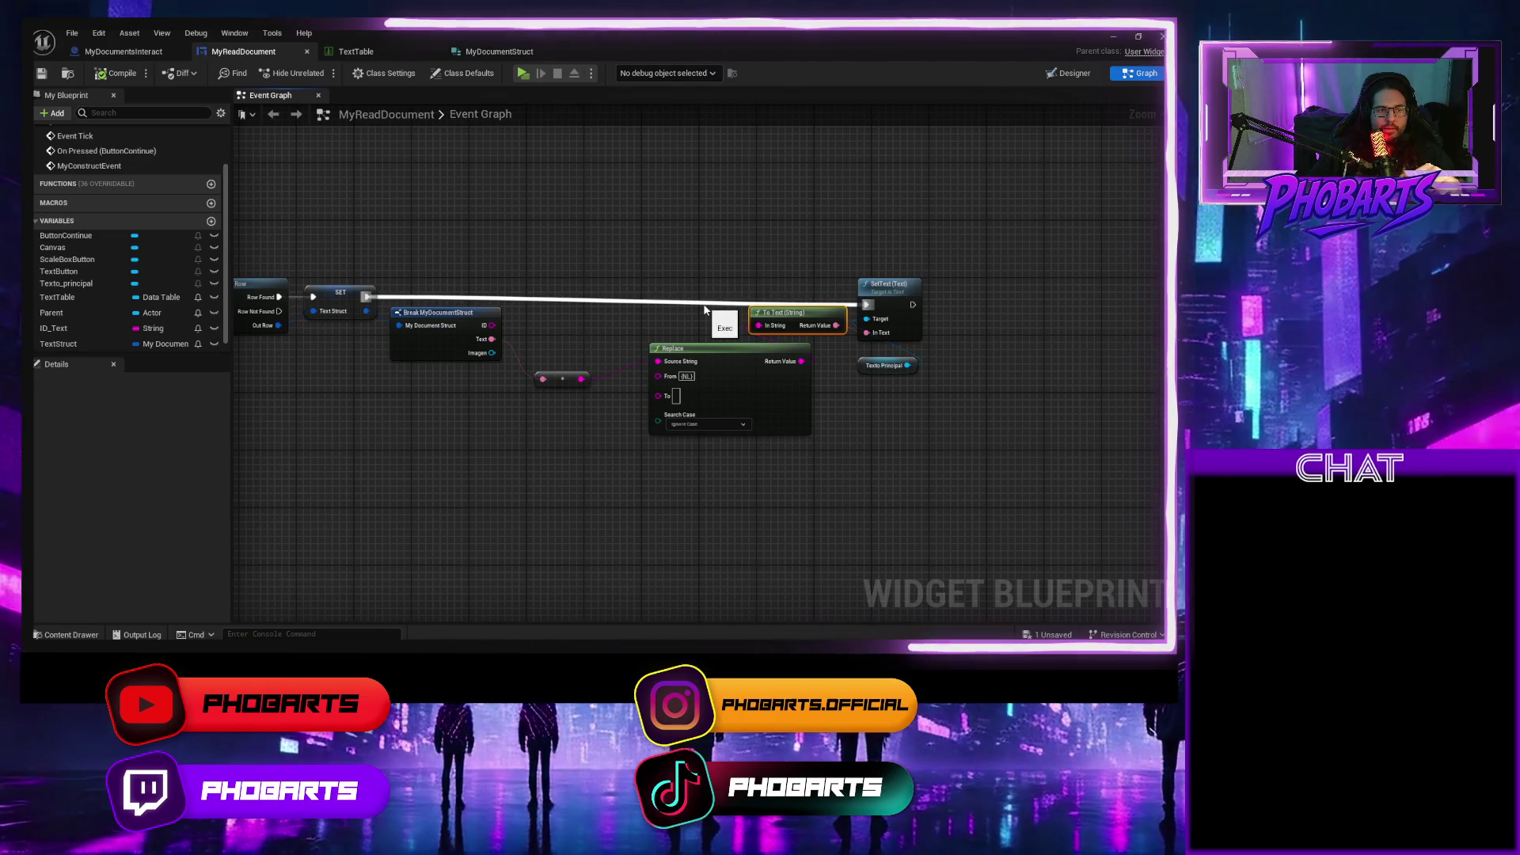
Paste the lorem ipsum passage over the TextTable row's existing text.
click(367, 52)
click(491, 52)
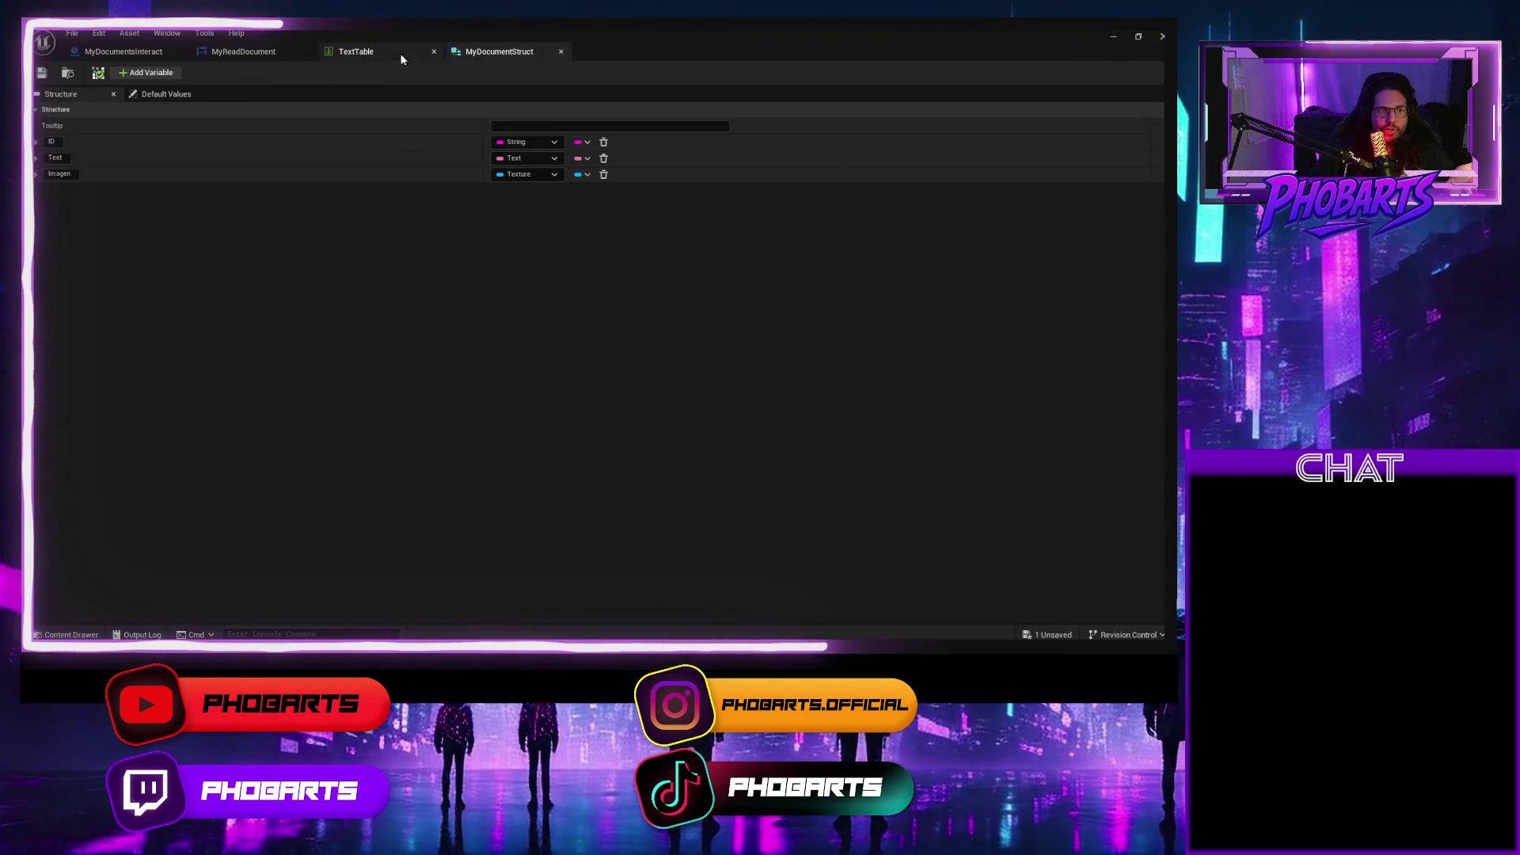
click(403, 57)
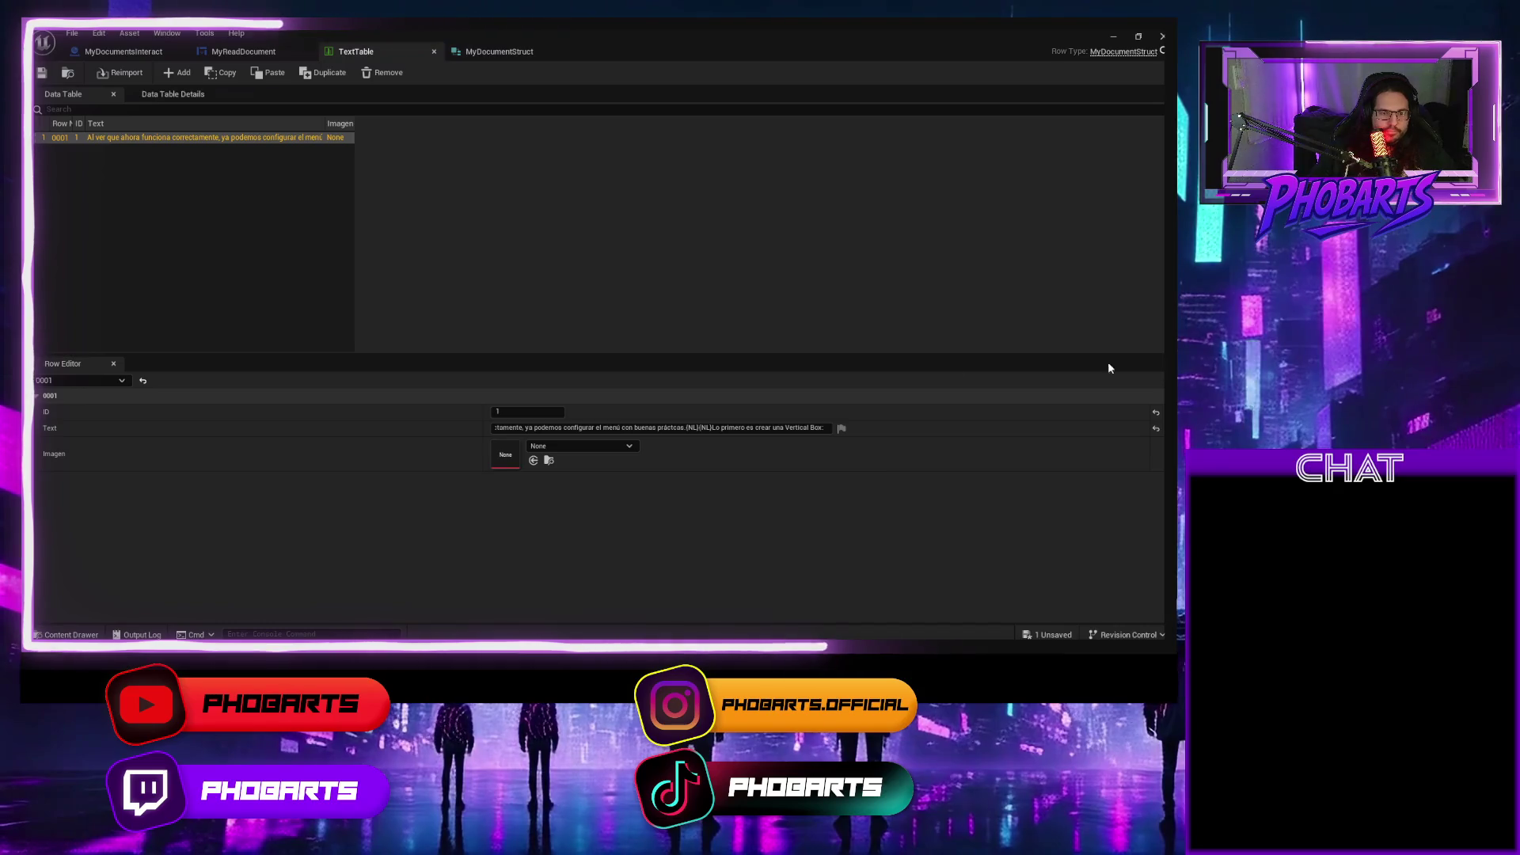
click(815, 428)
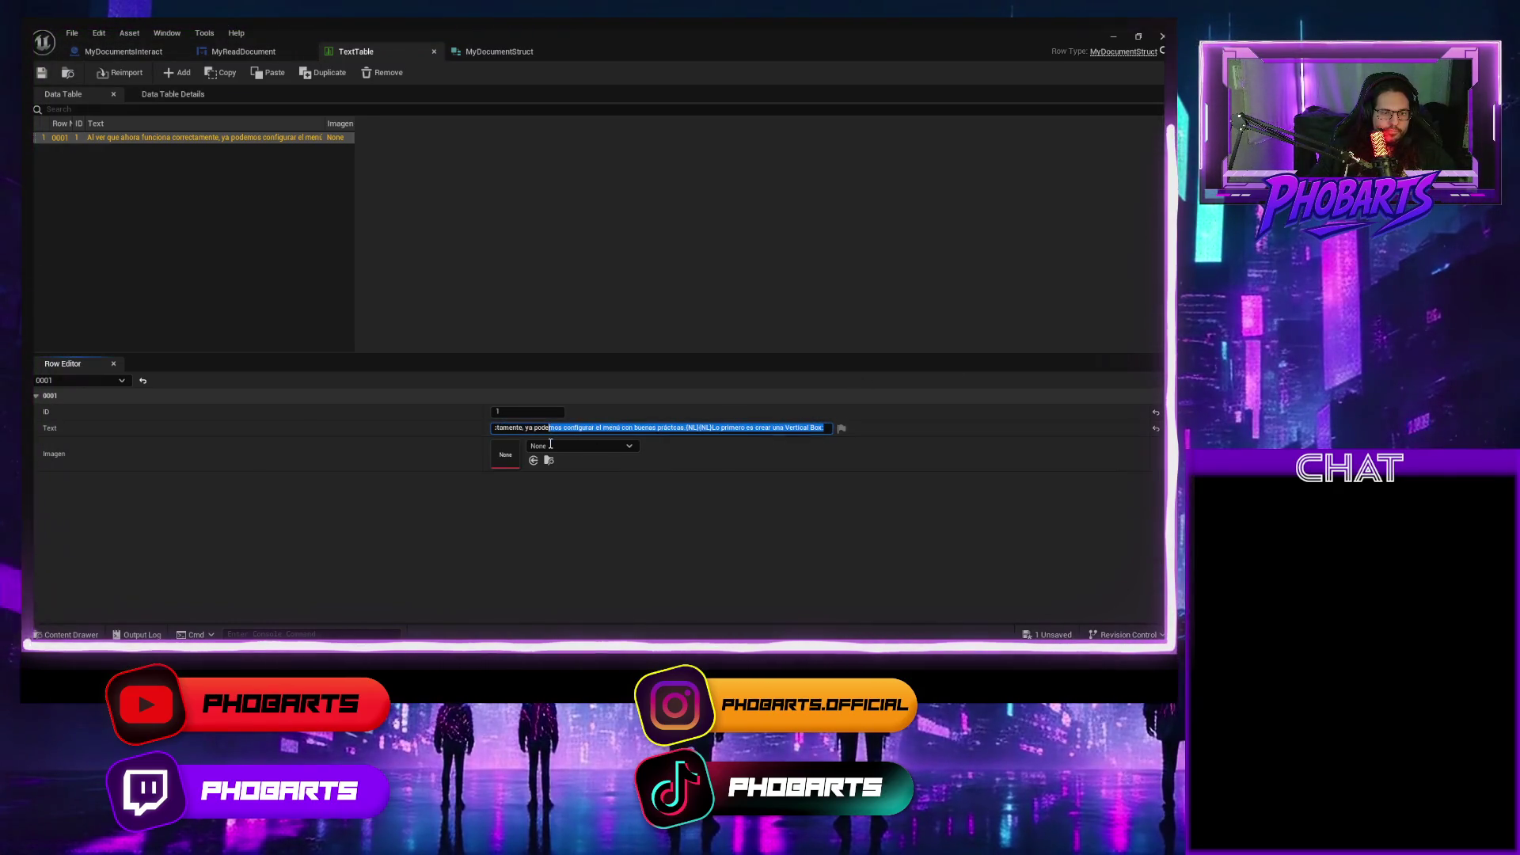
key(ctrl+v)
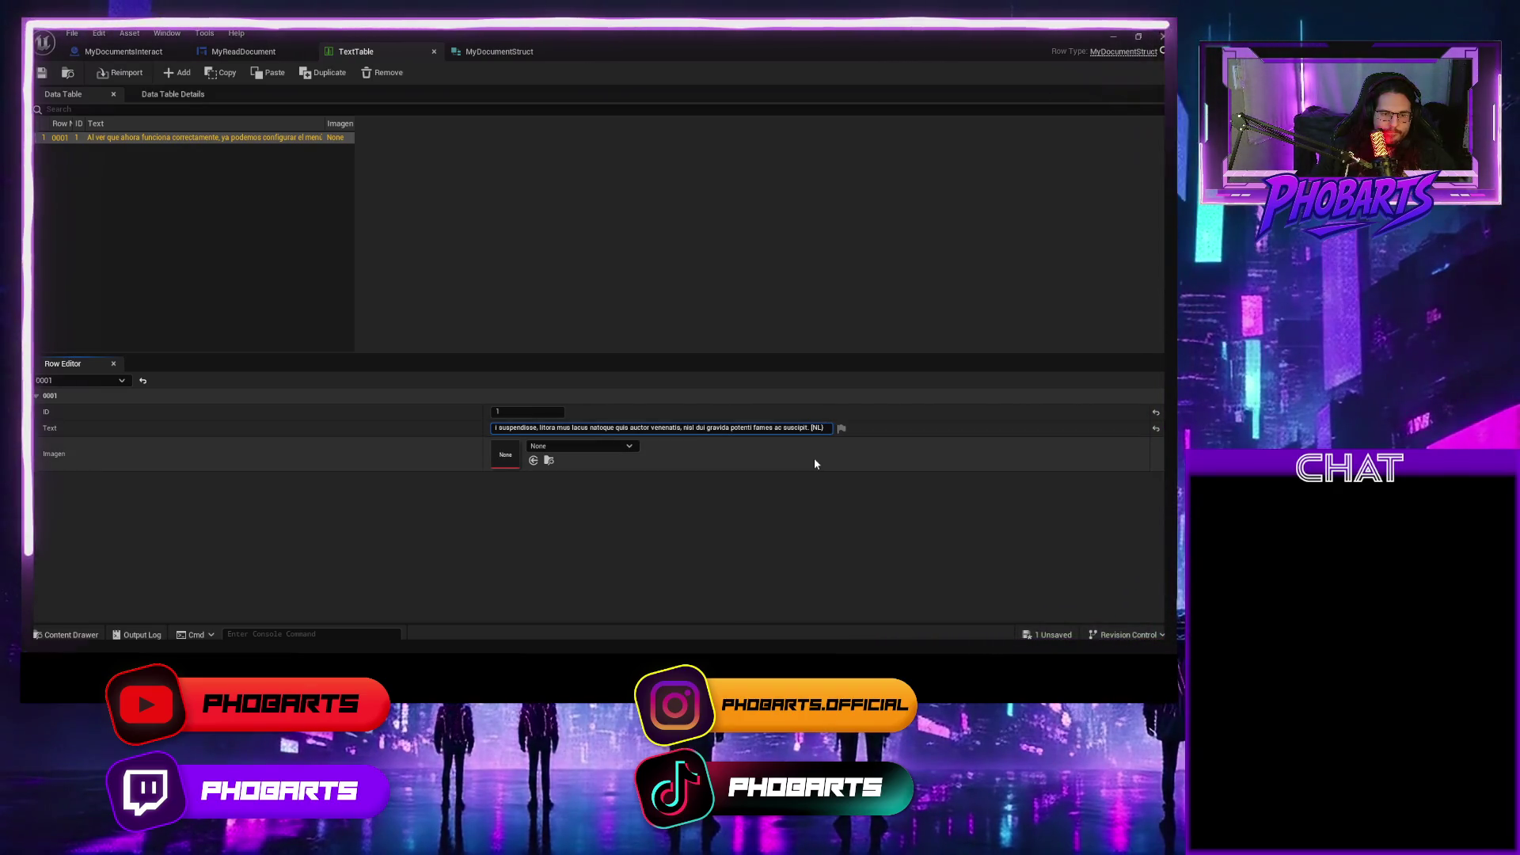
Append a {NL} tag to the row text, commit it and save the TextTable.
key(End)
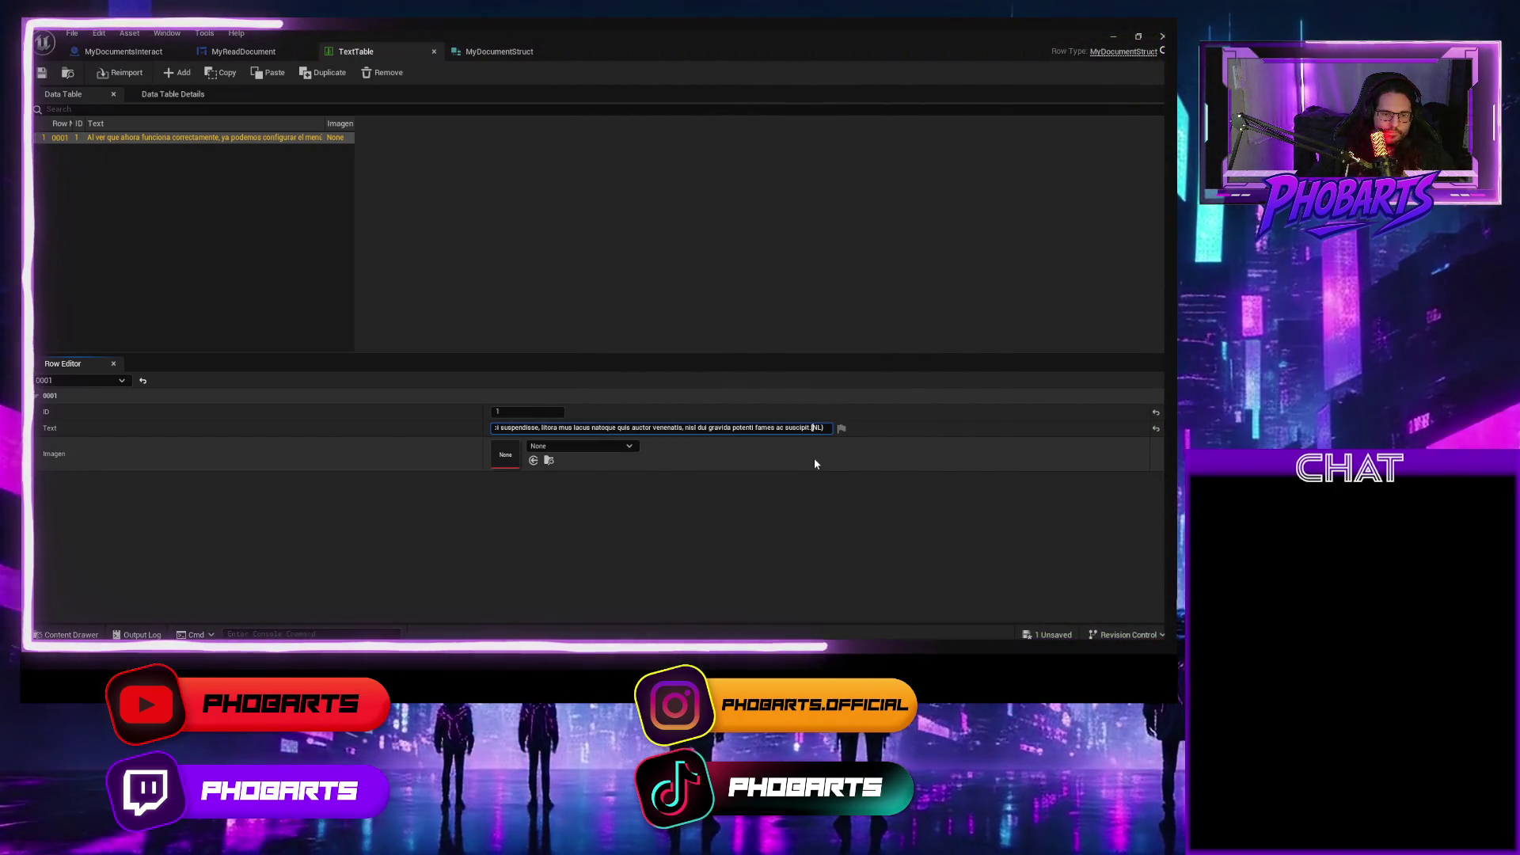
text({NL)
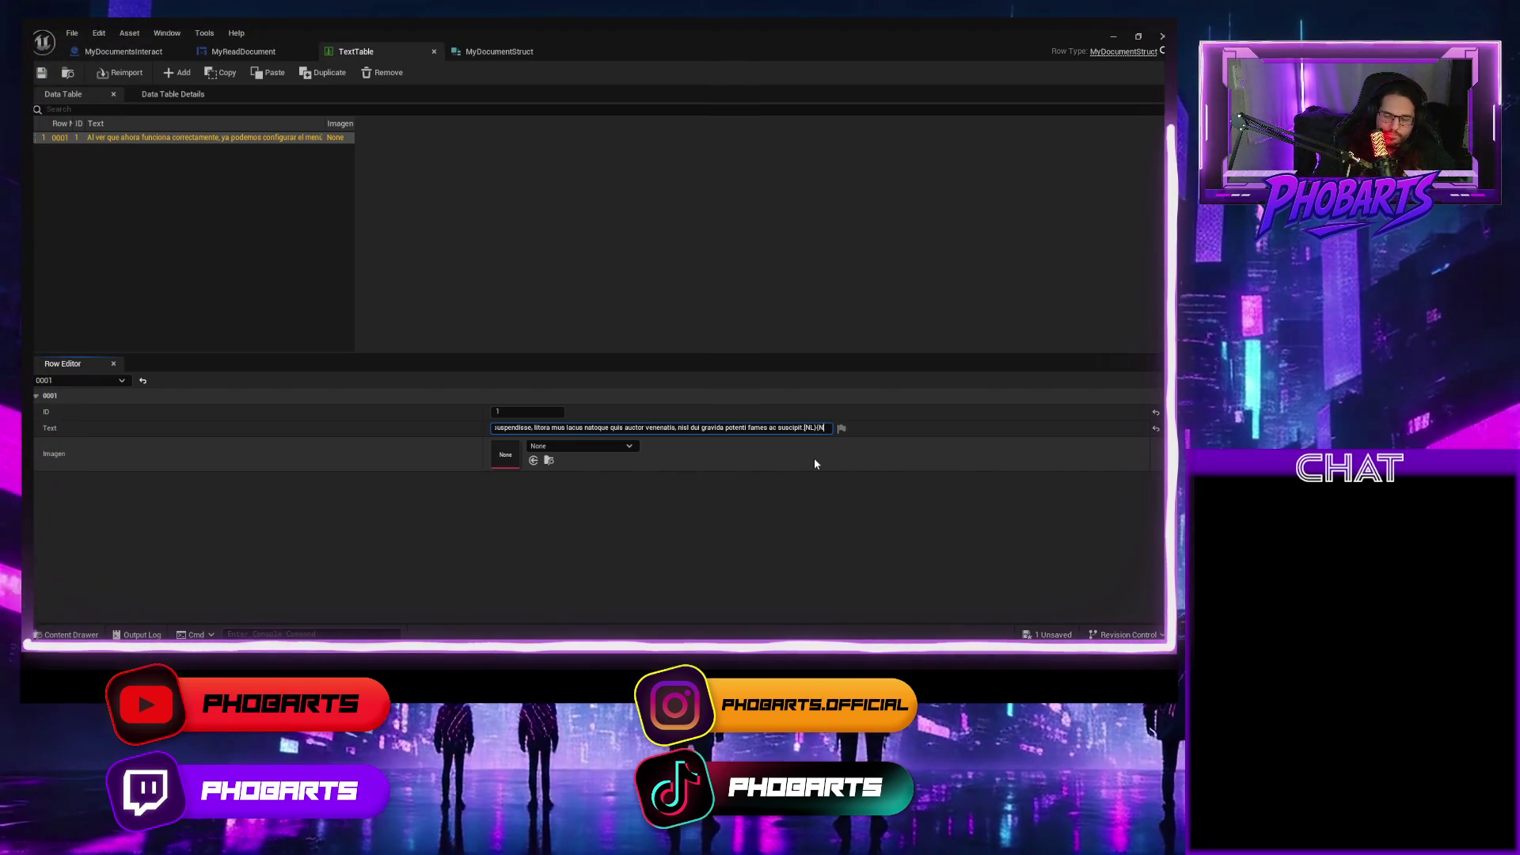
text(})
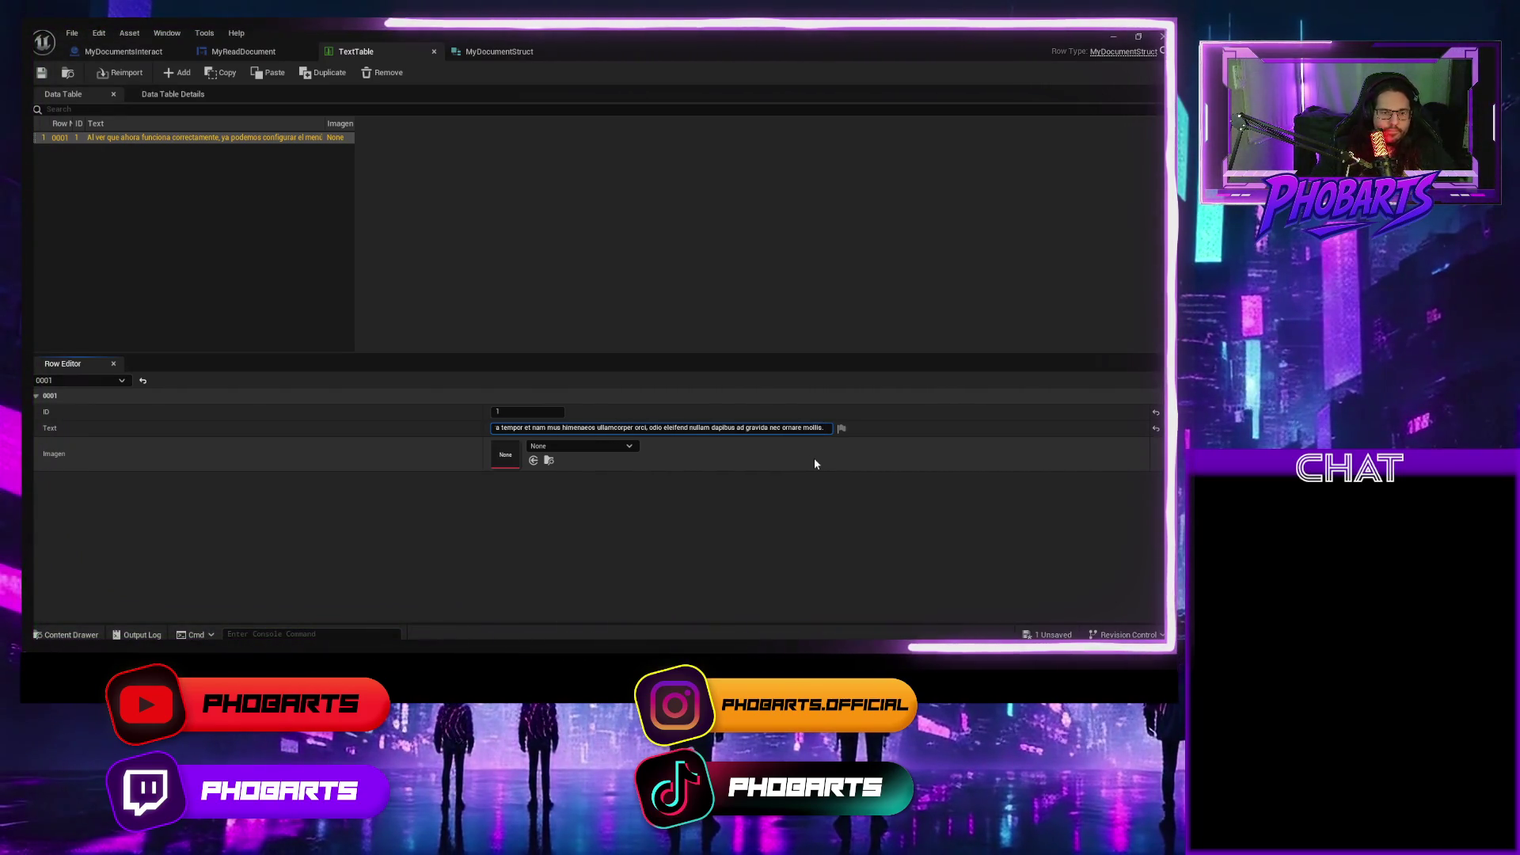
key(Return)
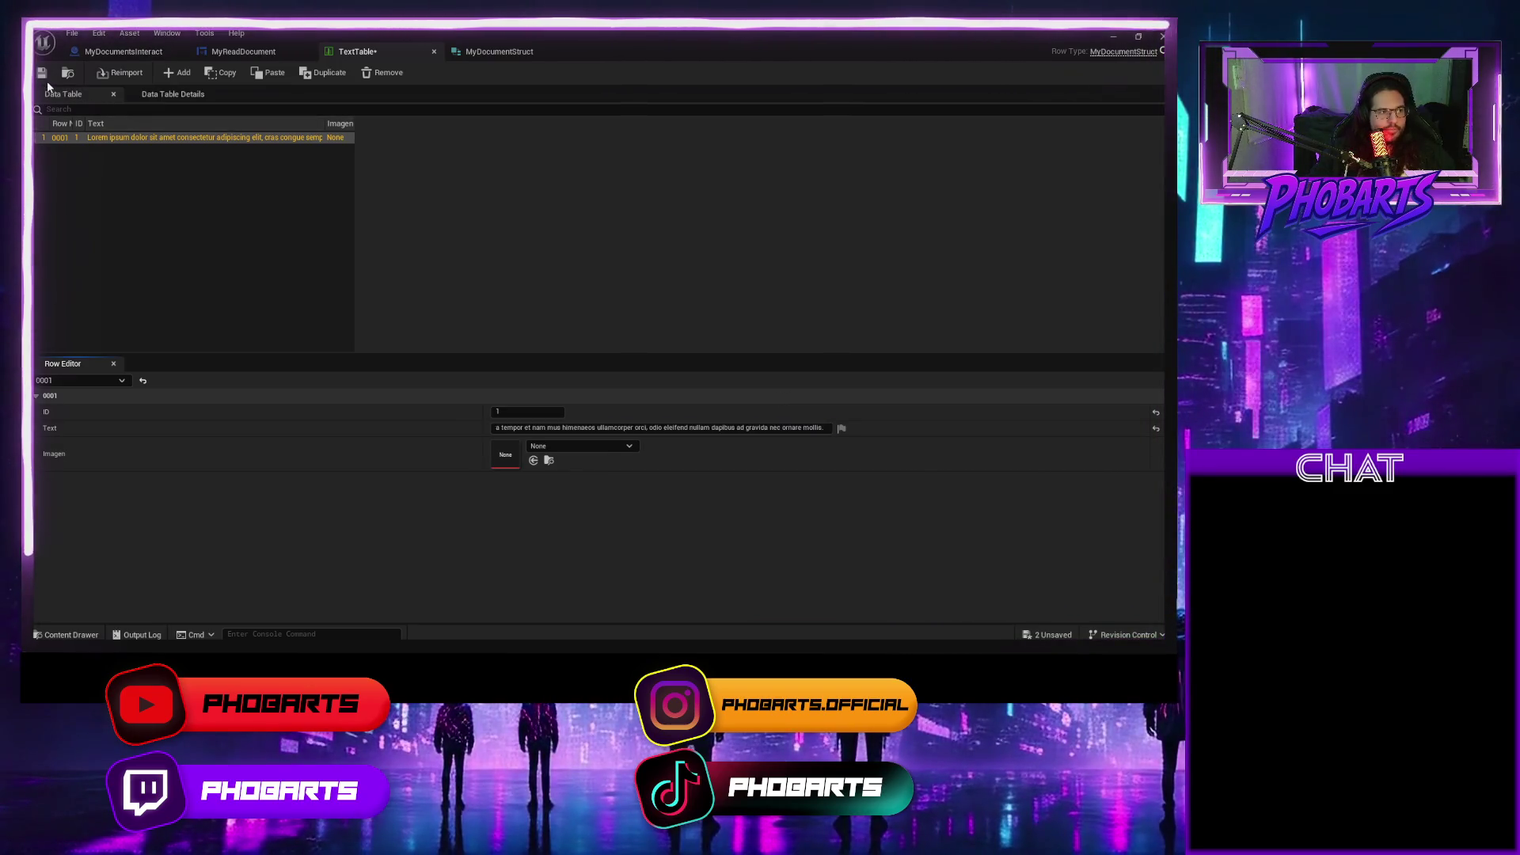
click(43, 74)
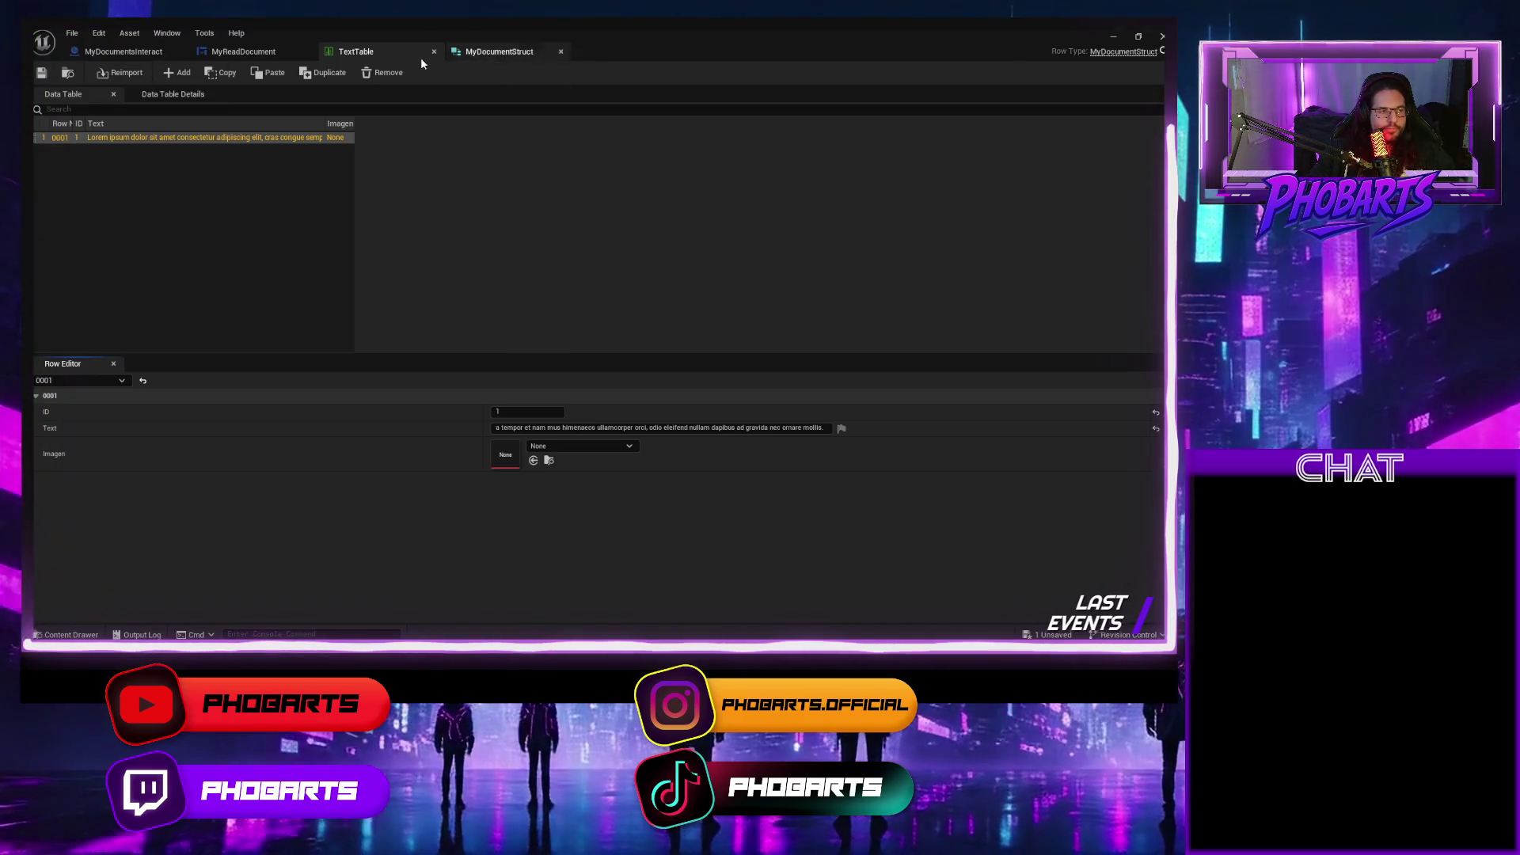
Run a test play from the MyDocumentsInteract blueprint, then stop it.
click(148, 56)
click(588, 74)
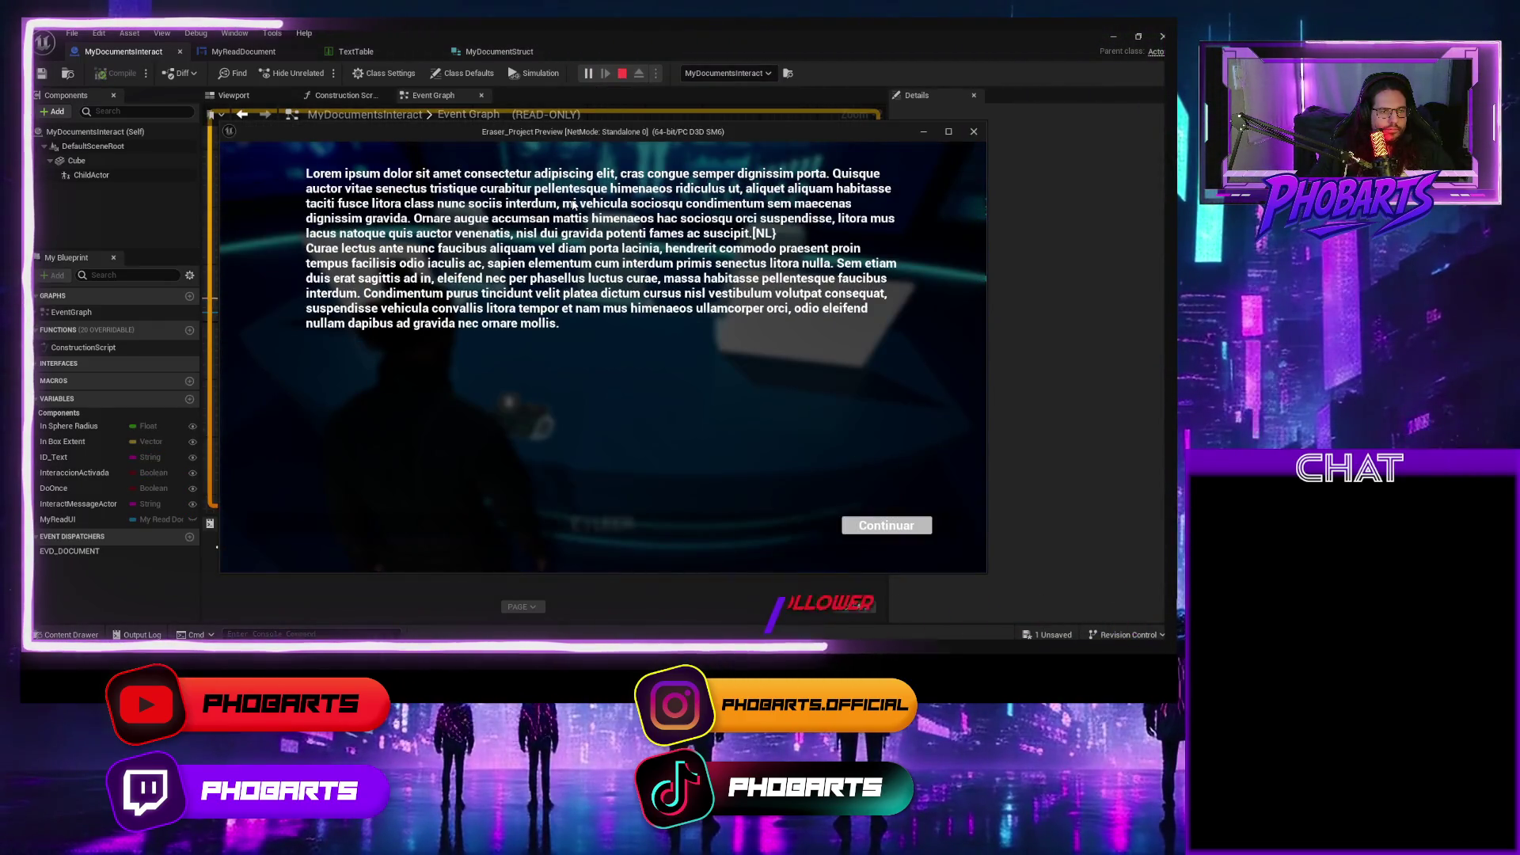
key(Escape)
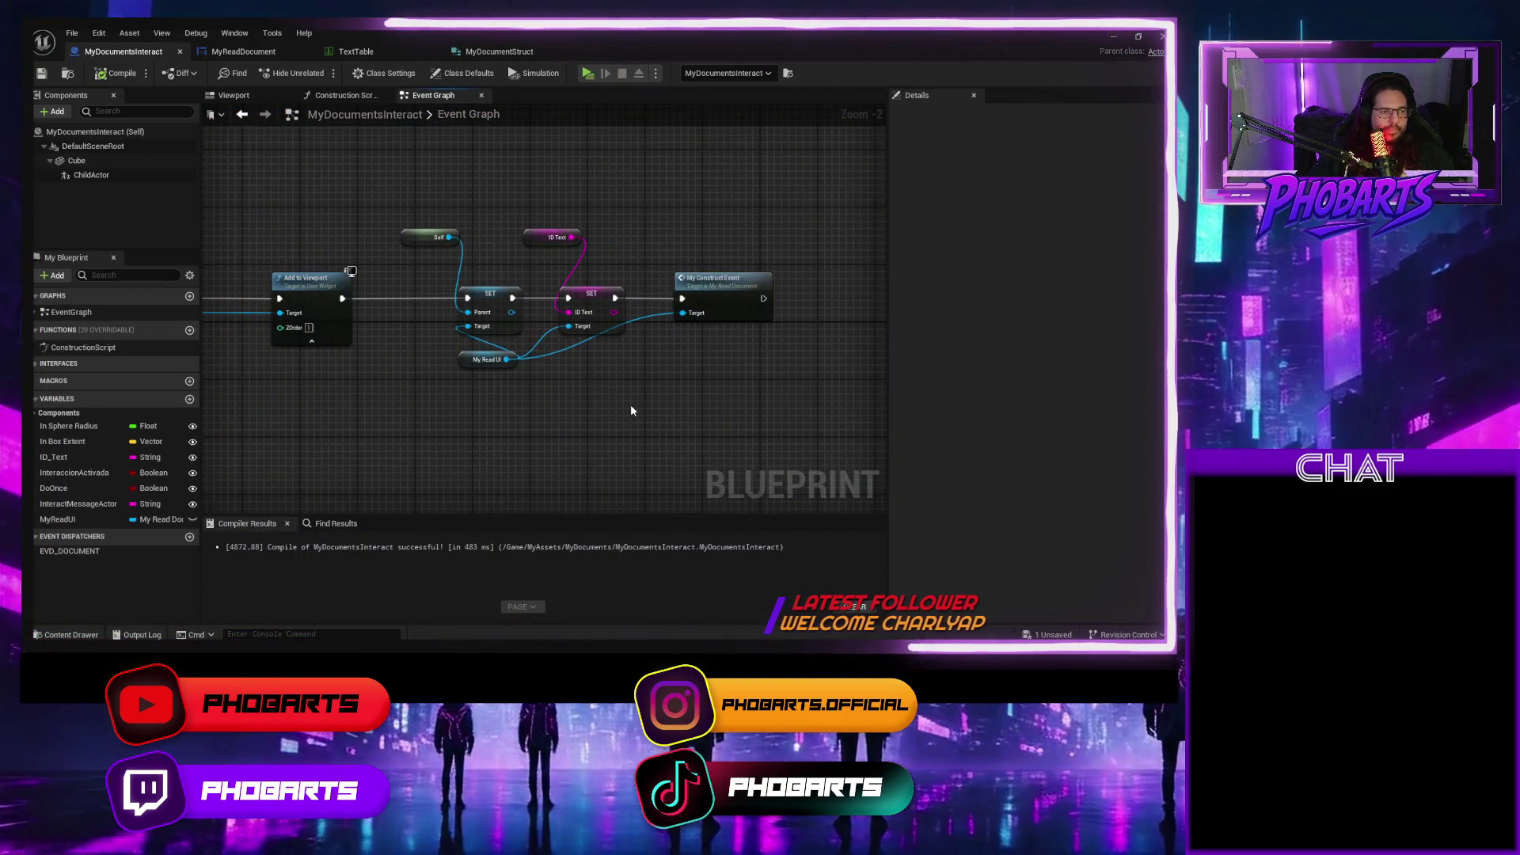
key(alt+Tab)
key(Escape)
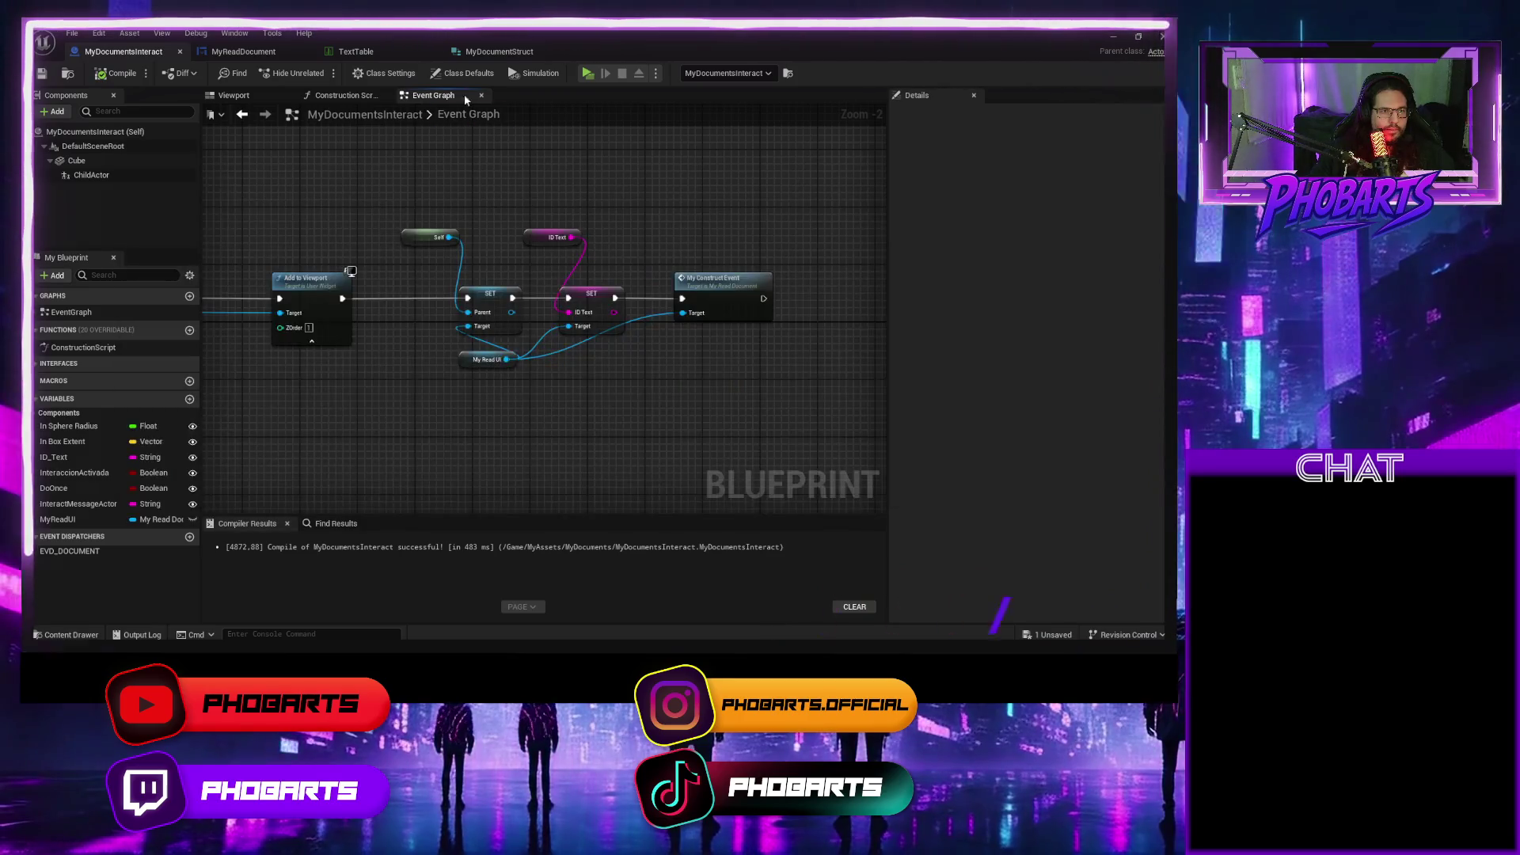
Inspect the {NL} tags after 'suscipit.' in the TextTable row text and save the table.
click(396, 52)
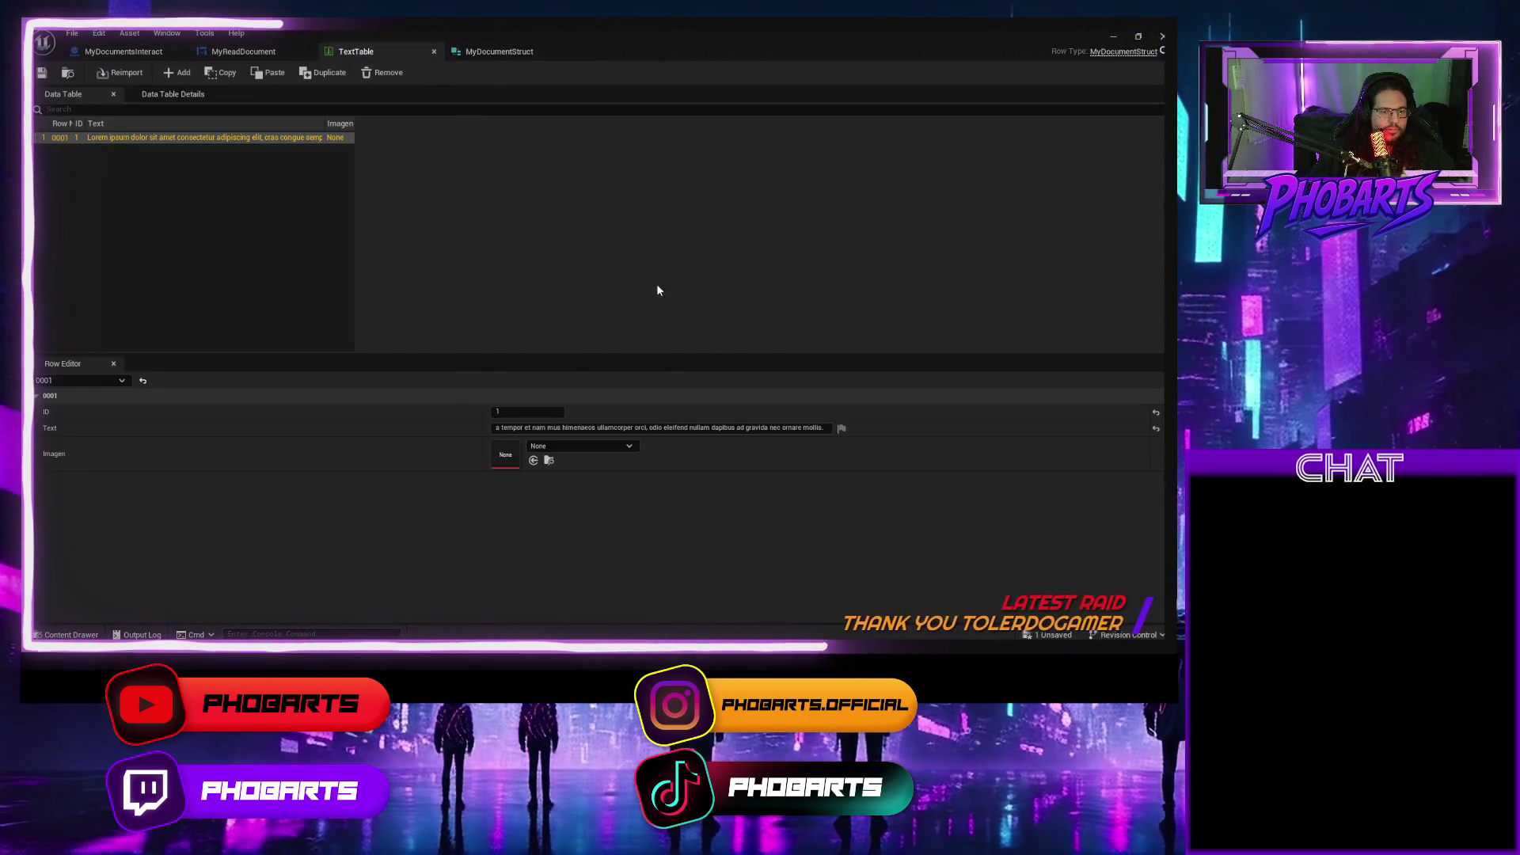
click(697, 429)
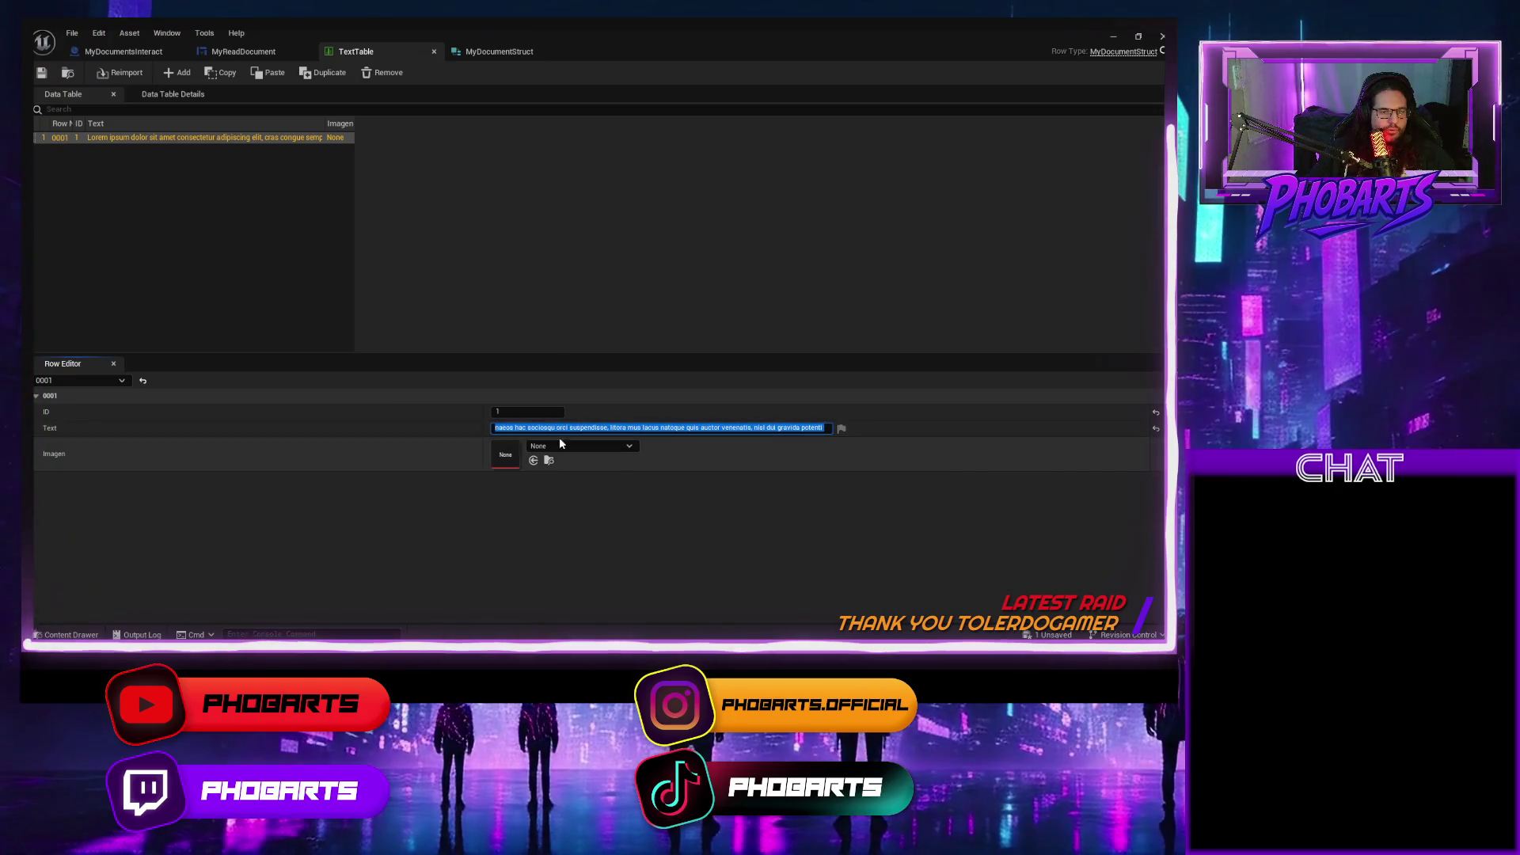
drag(558, 428, 495, 429)
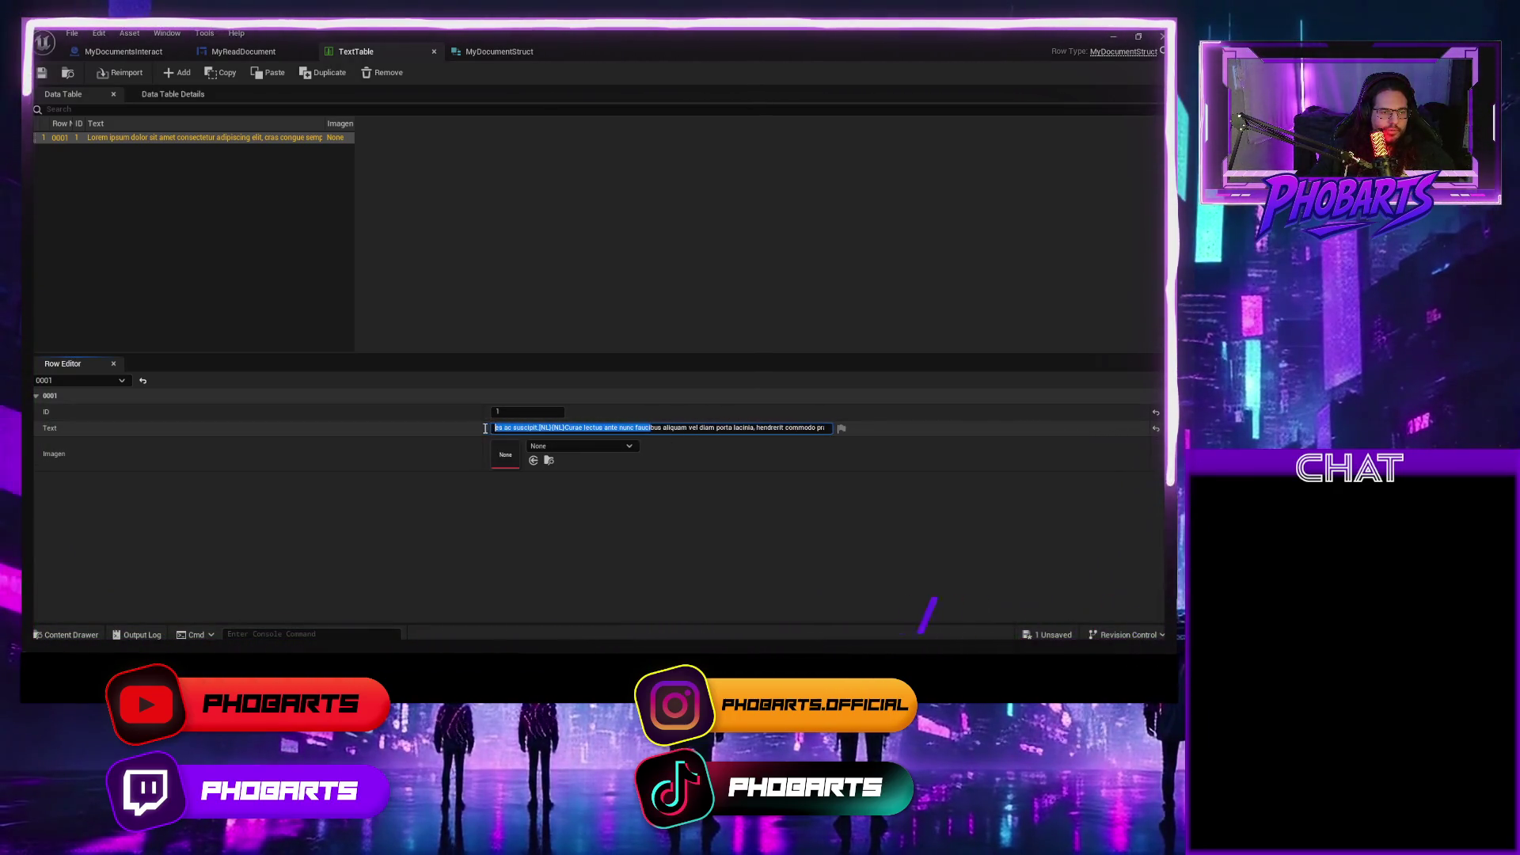
click(543, 427)
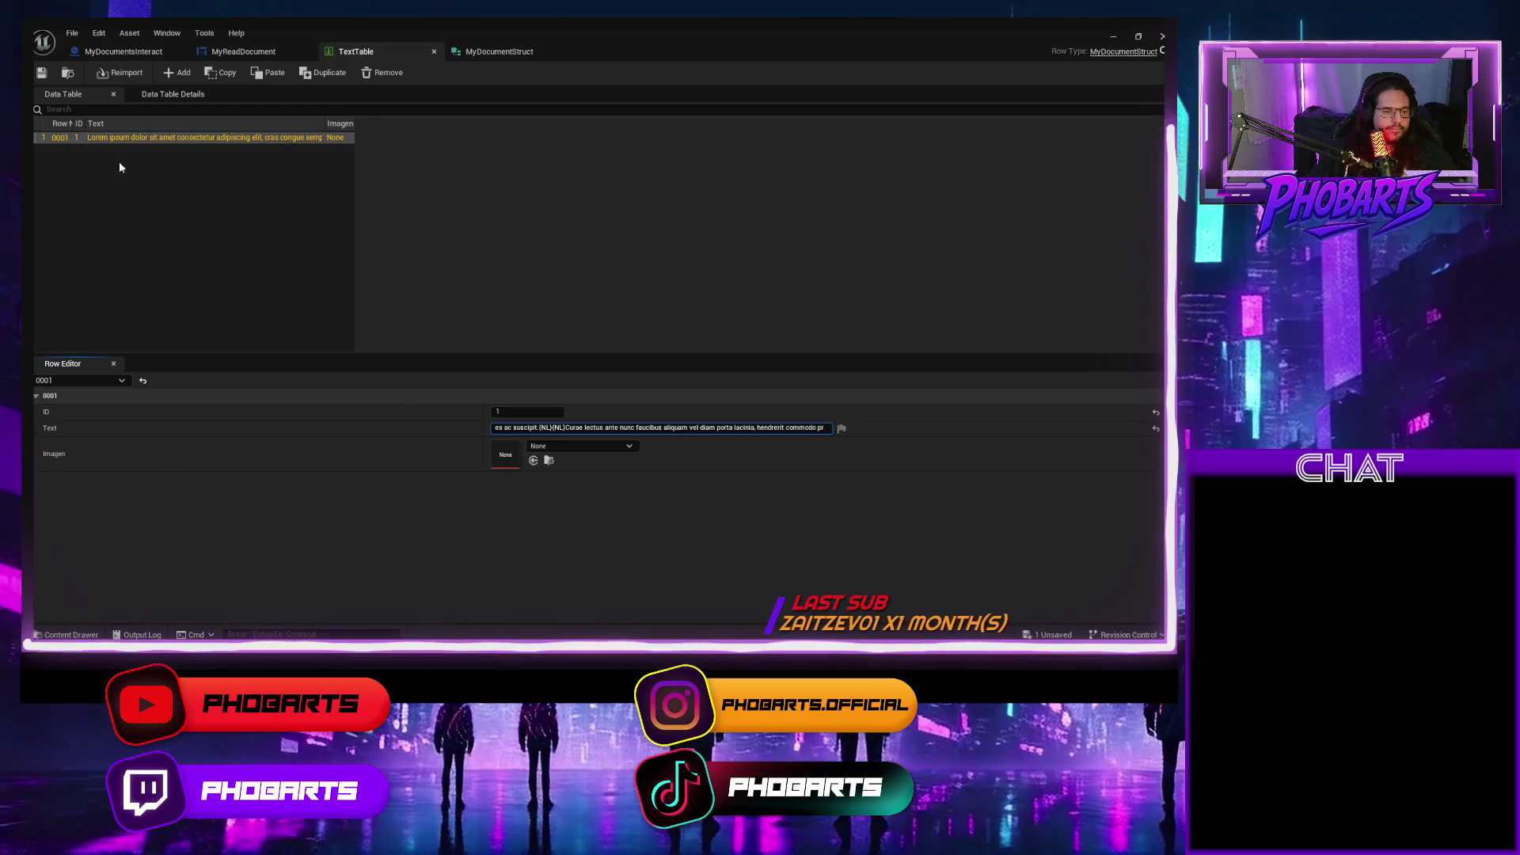
click(44, 72)
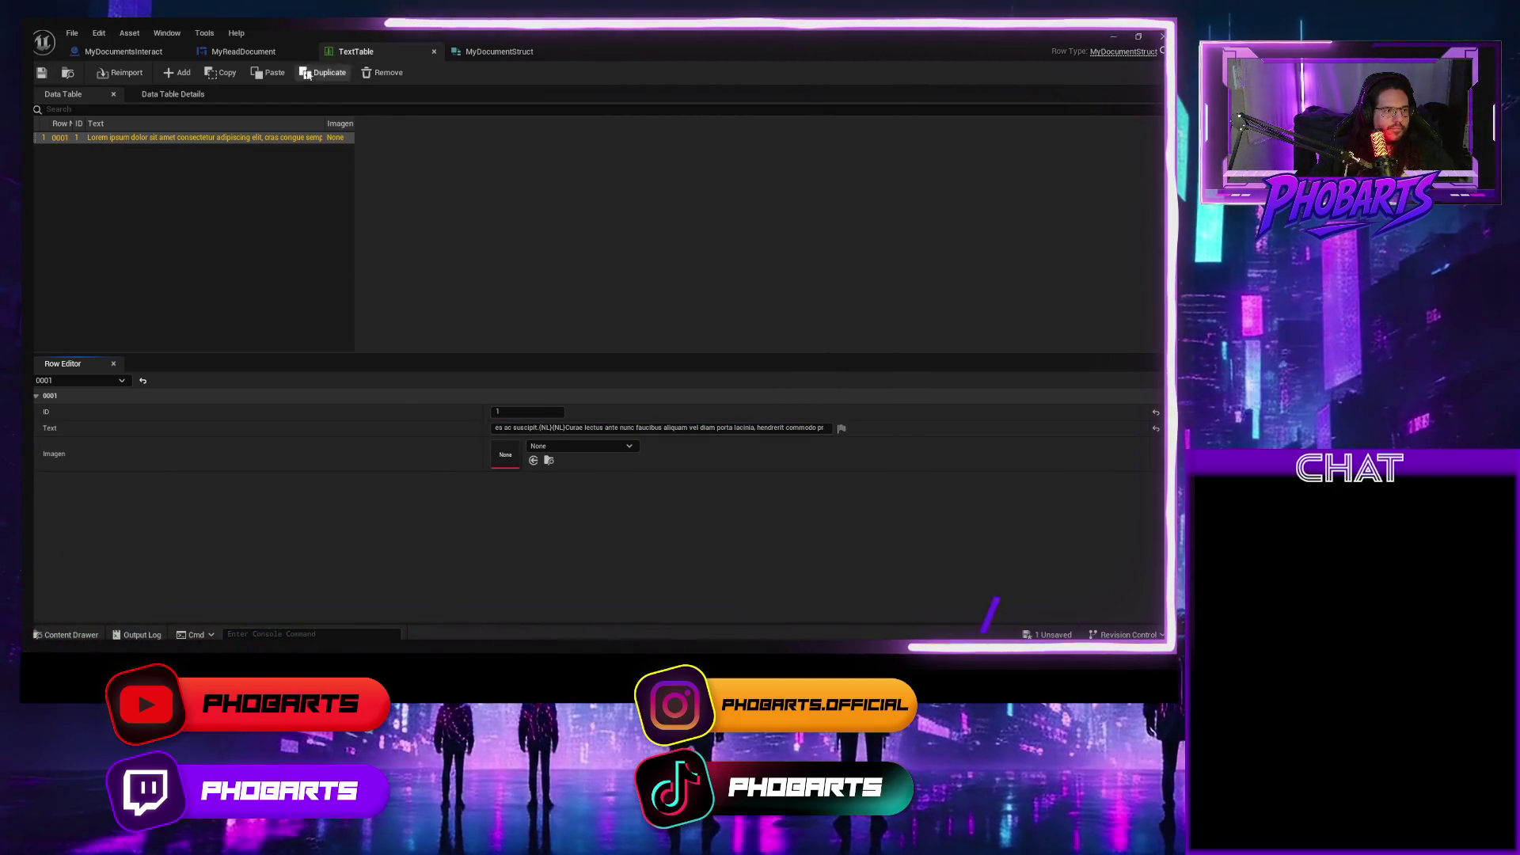
From MyReadDocument, test-play, read the two-paragraph document with E, close it and stop.
click(478, 54)
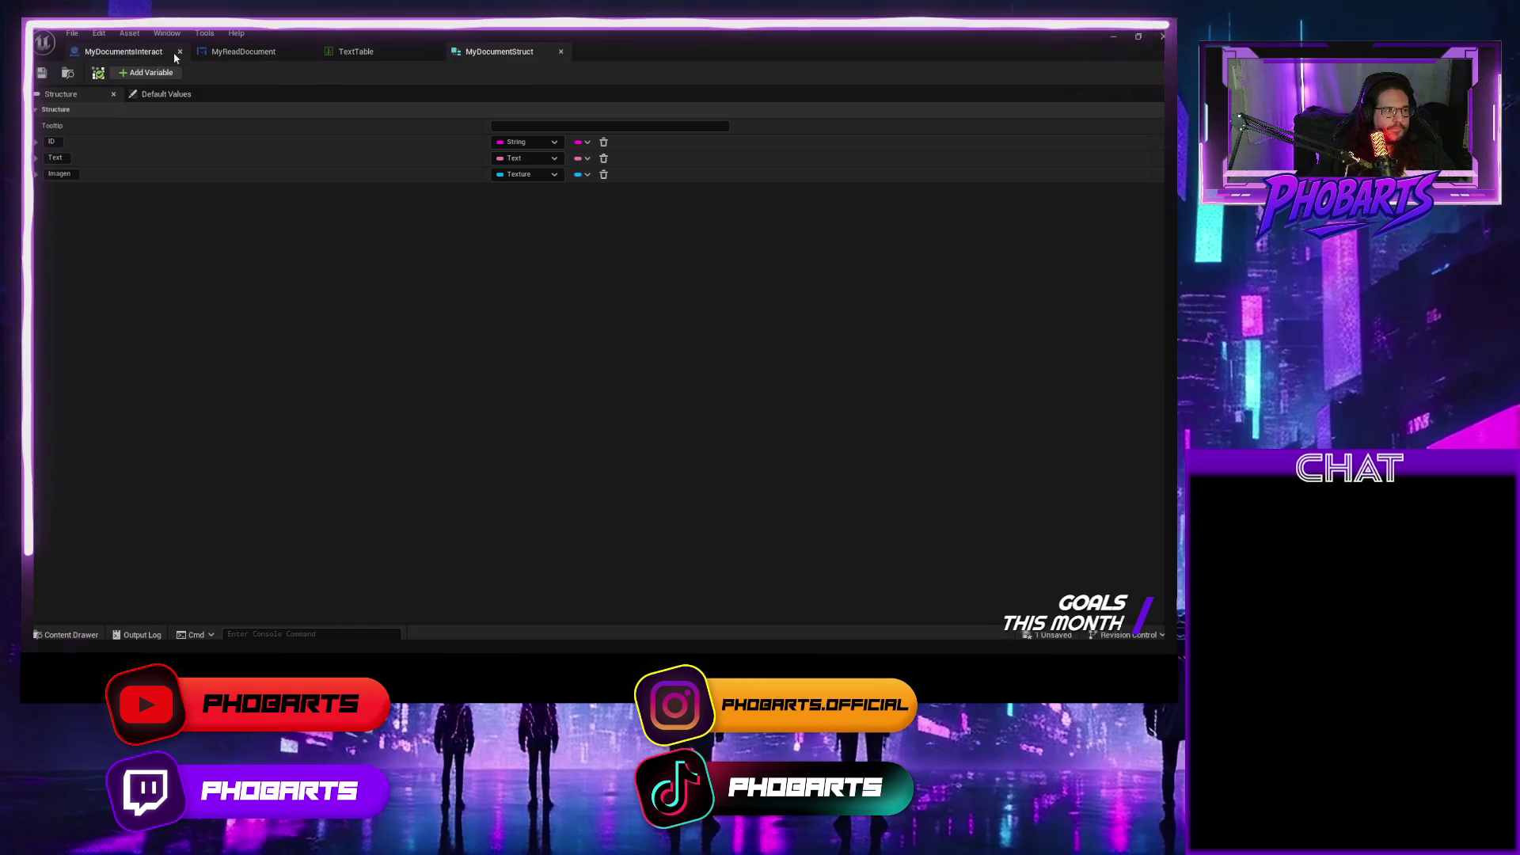
click(238, 54)
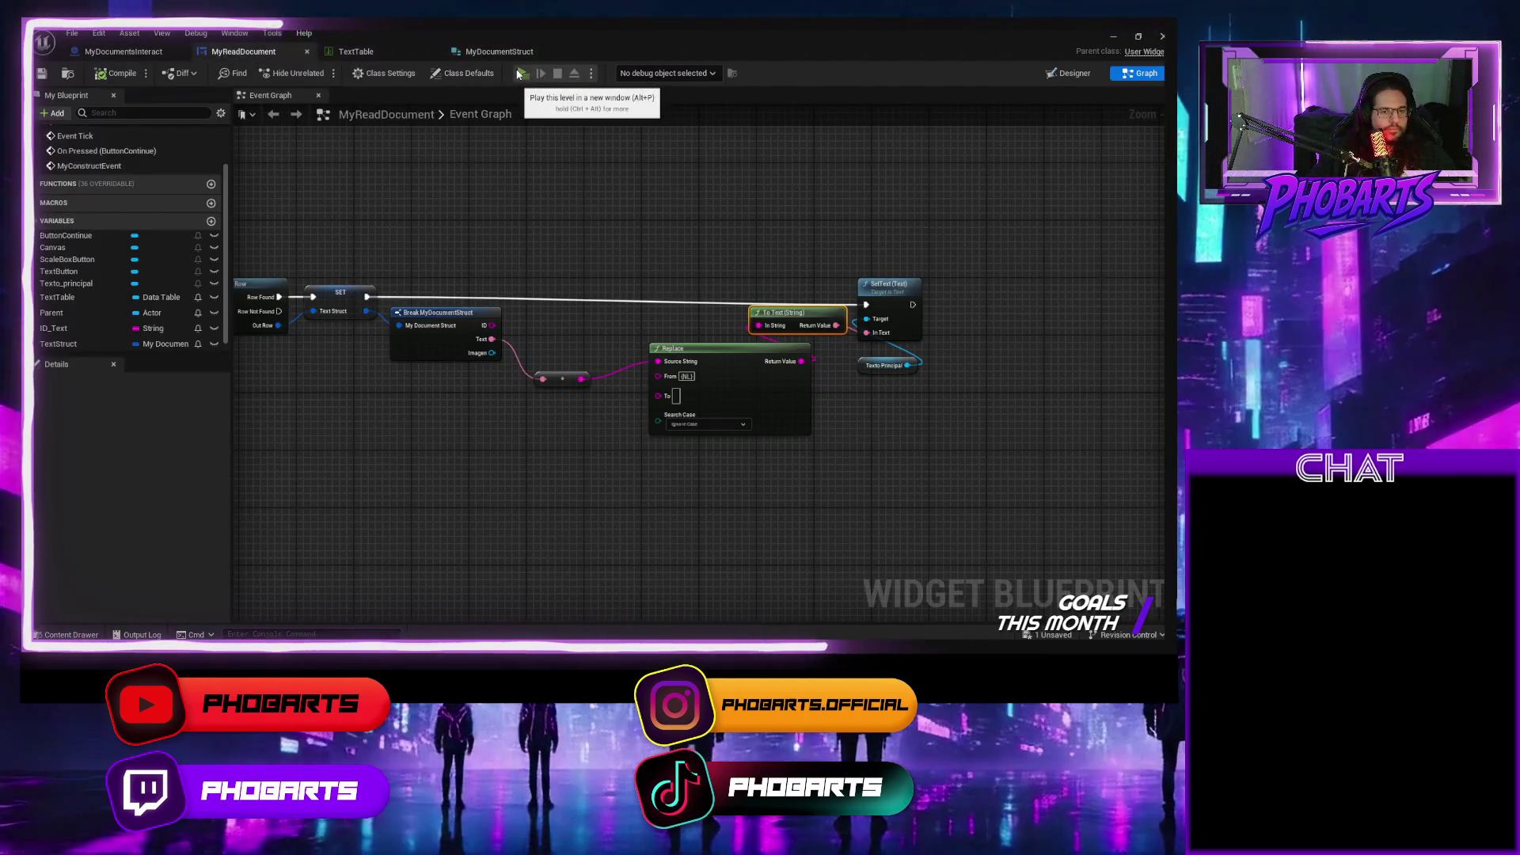
click(521, 73)
key(e)
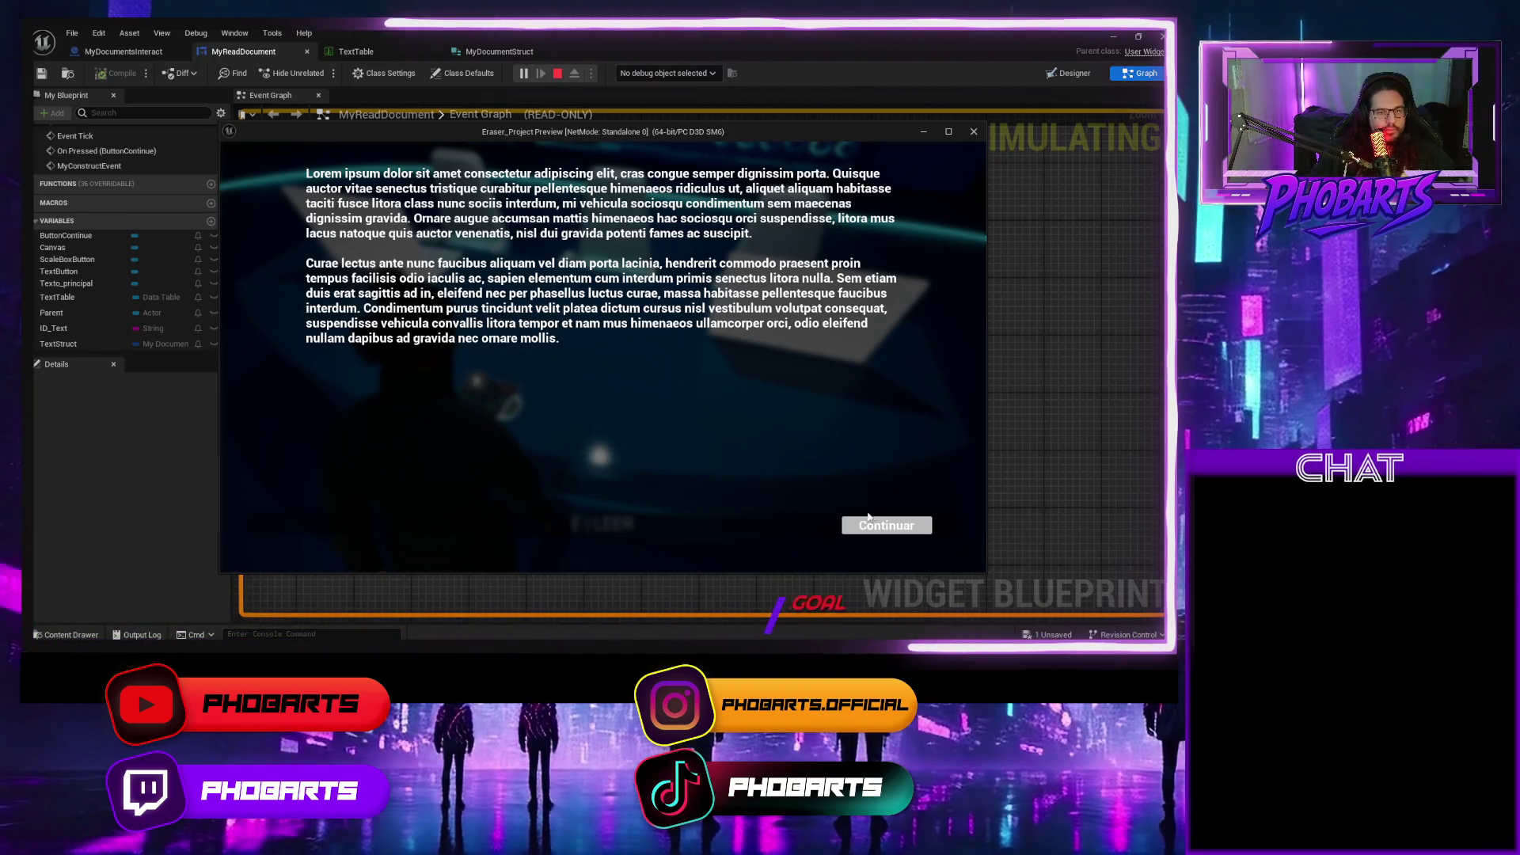
click(867, 523)
key(Escape)
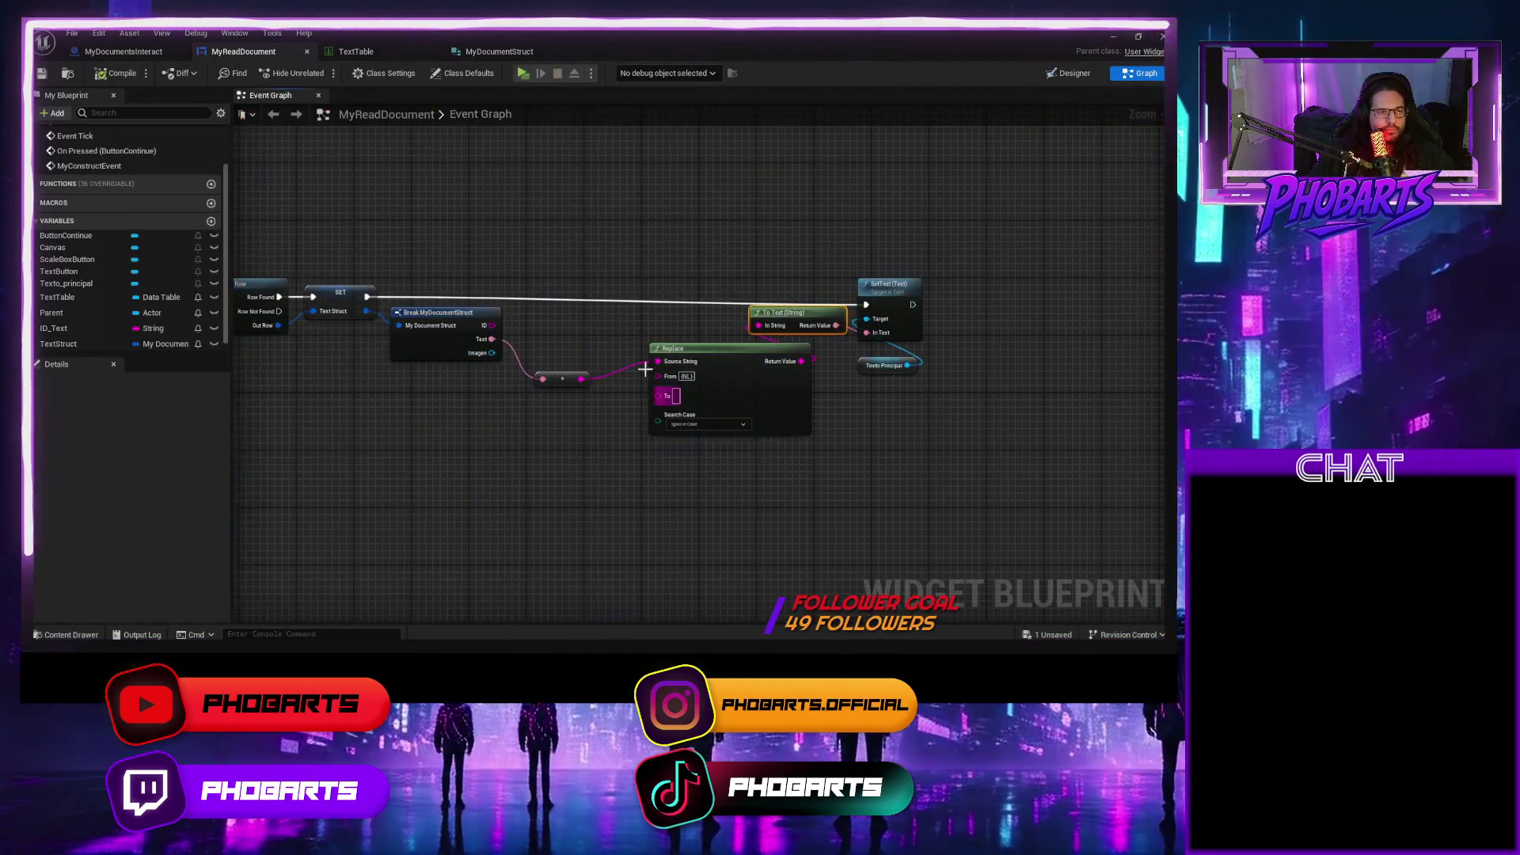